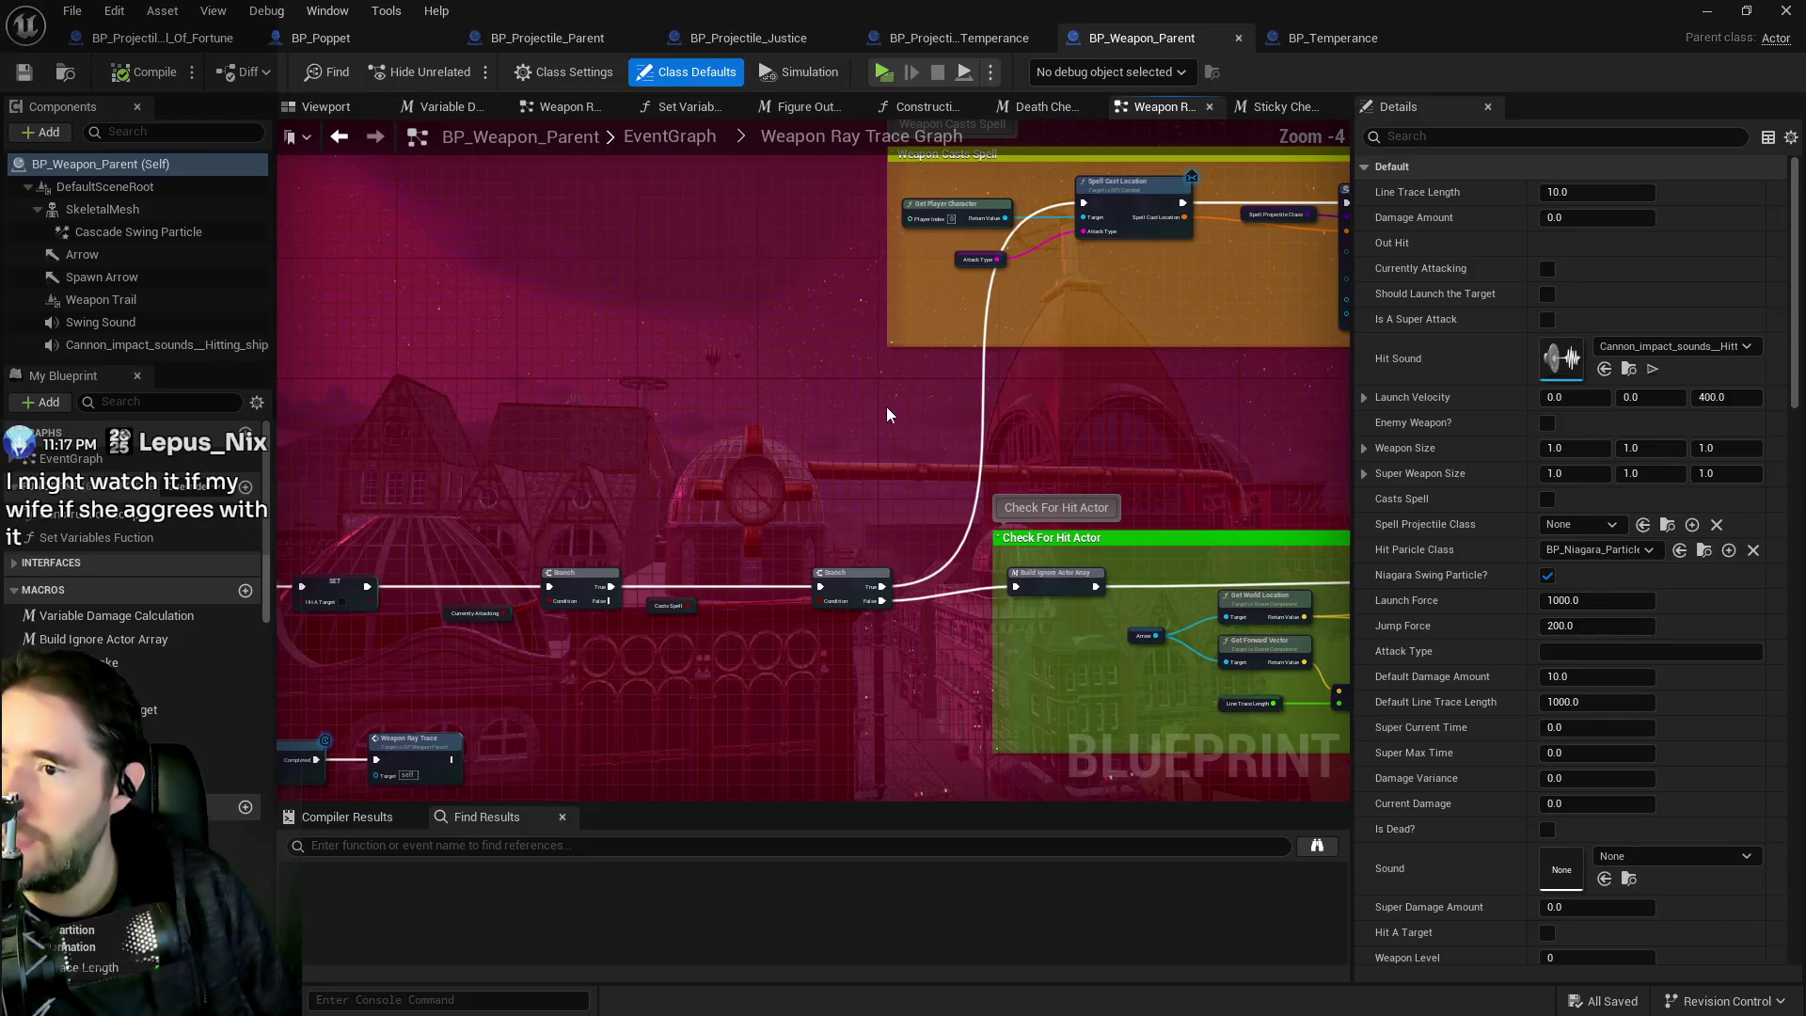
# Pan and zoom through the Weapon Ray Trace Graph, from Check For Hit Actor to Weapon Owner and Truncate.
pyautogui.scroll(1, 921, 341)
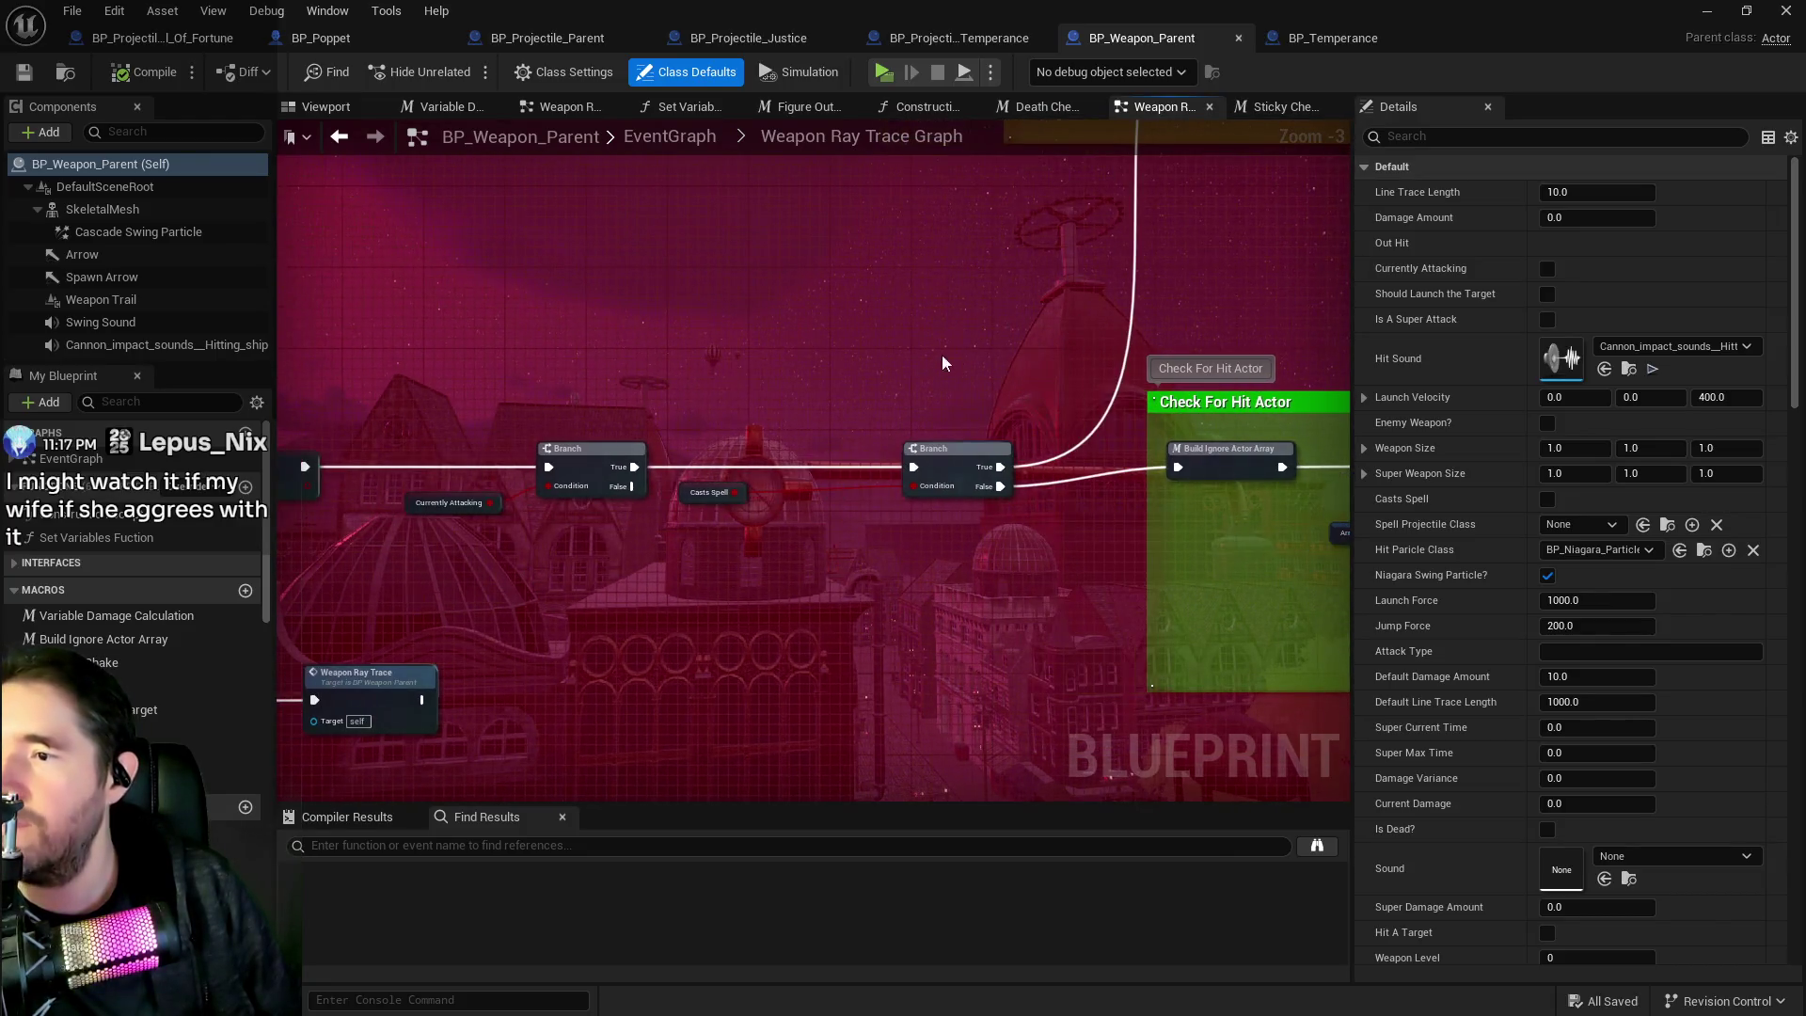
pyautogui.moveTo(698, 519)
pyautogui.mouseDown()
pyautogui.moveTo(855, 291)
pyautogui.moveTo(470, 250)
pyautogui.moveTo(657, 684)
pyautogui.mouseUp()
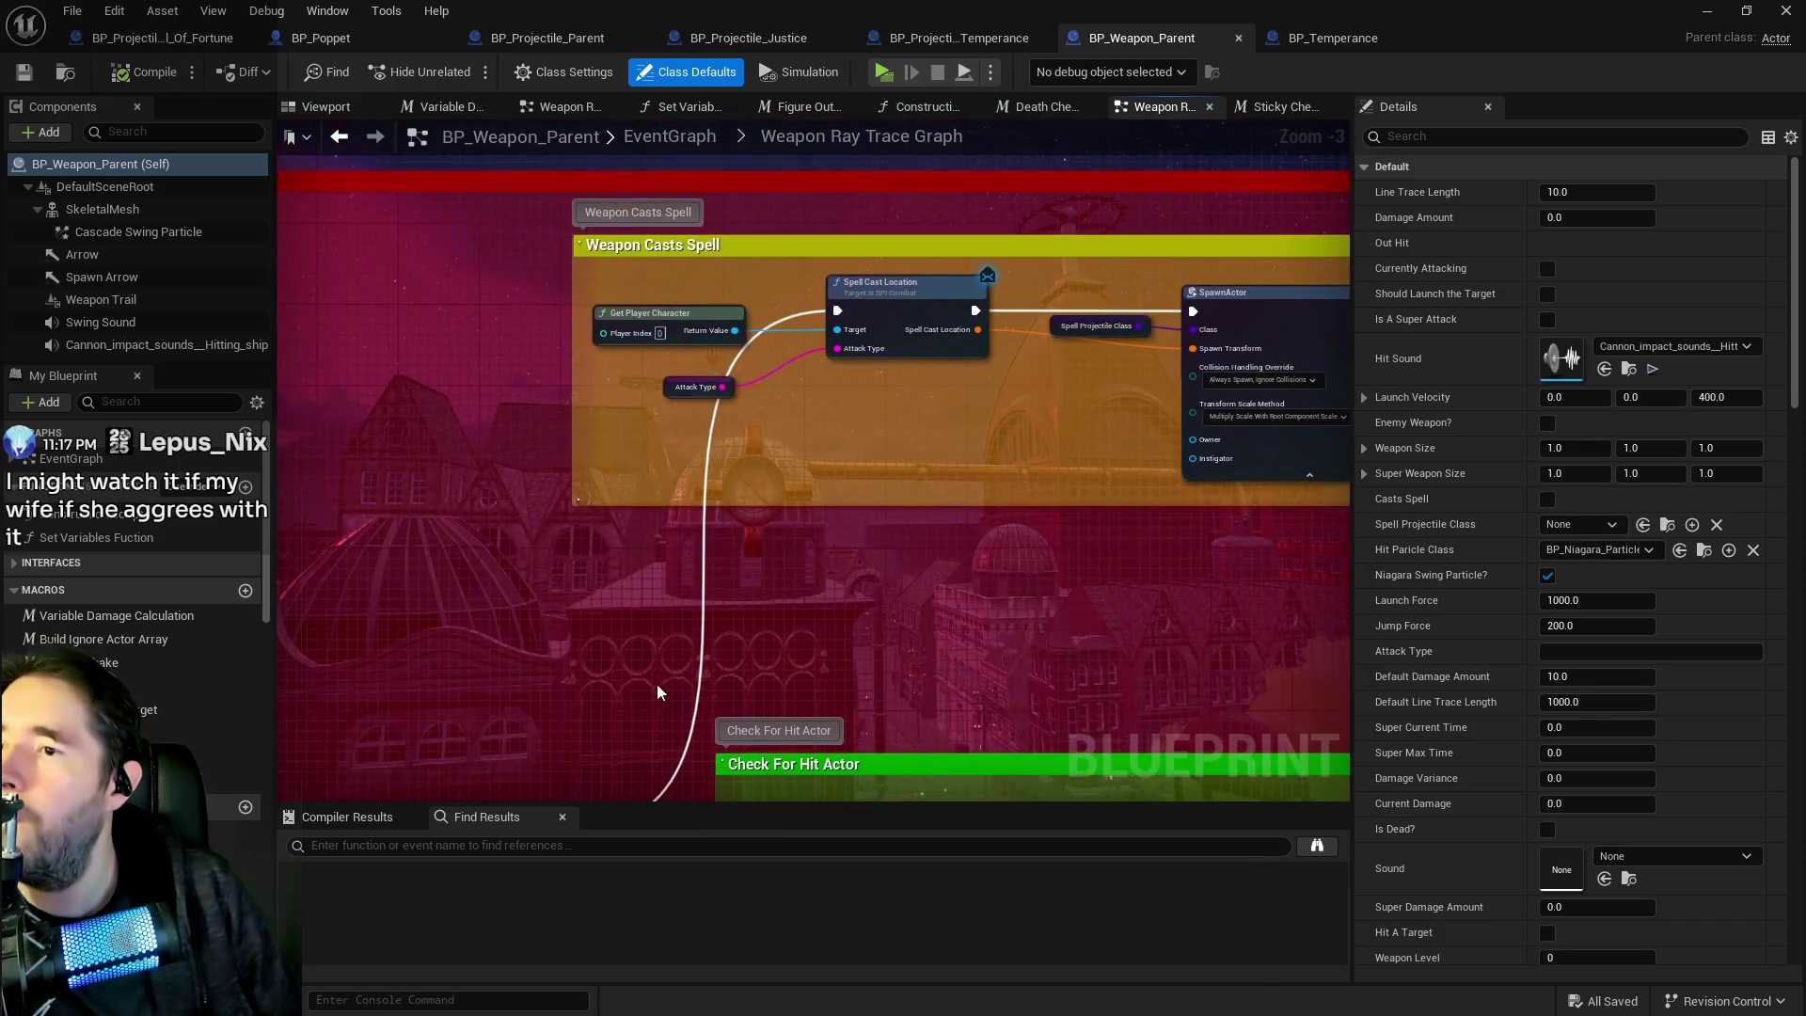
pyautogui.moveTo(788, 625); pyautogui.dragTo(478, 532)
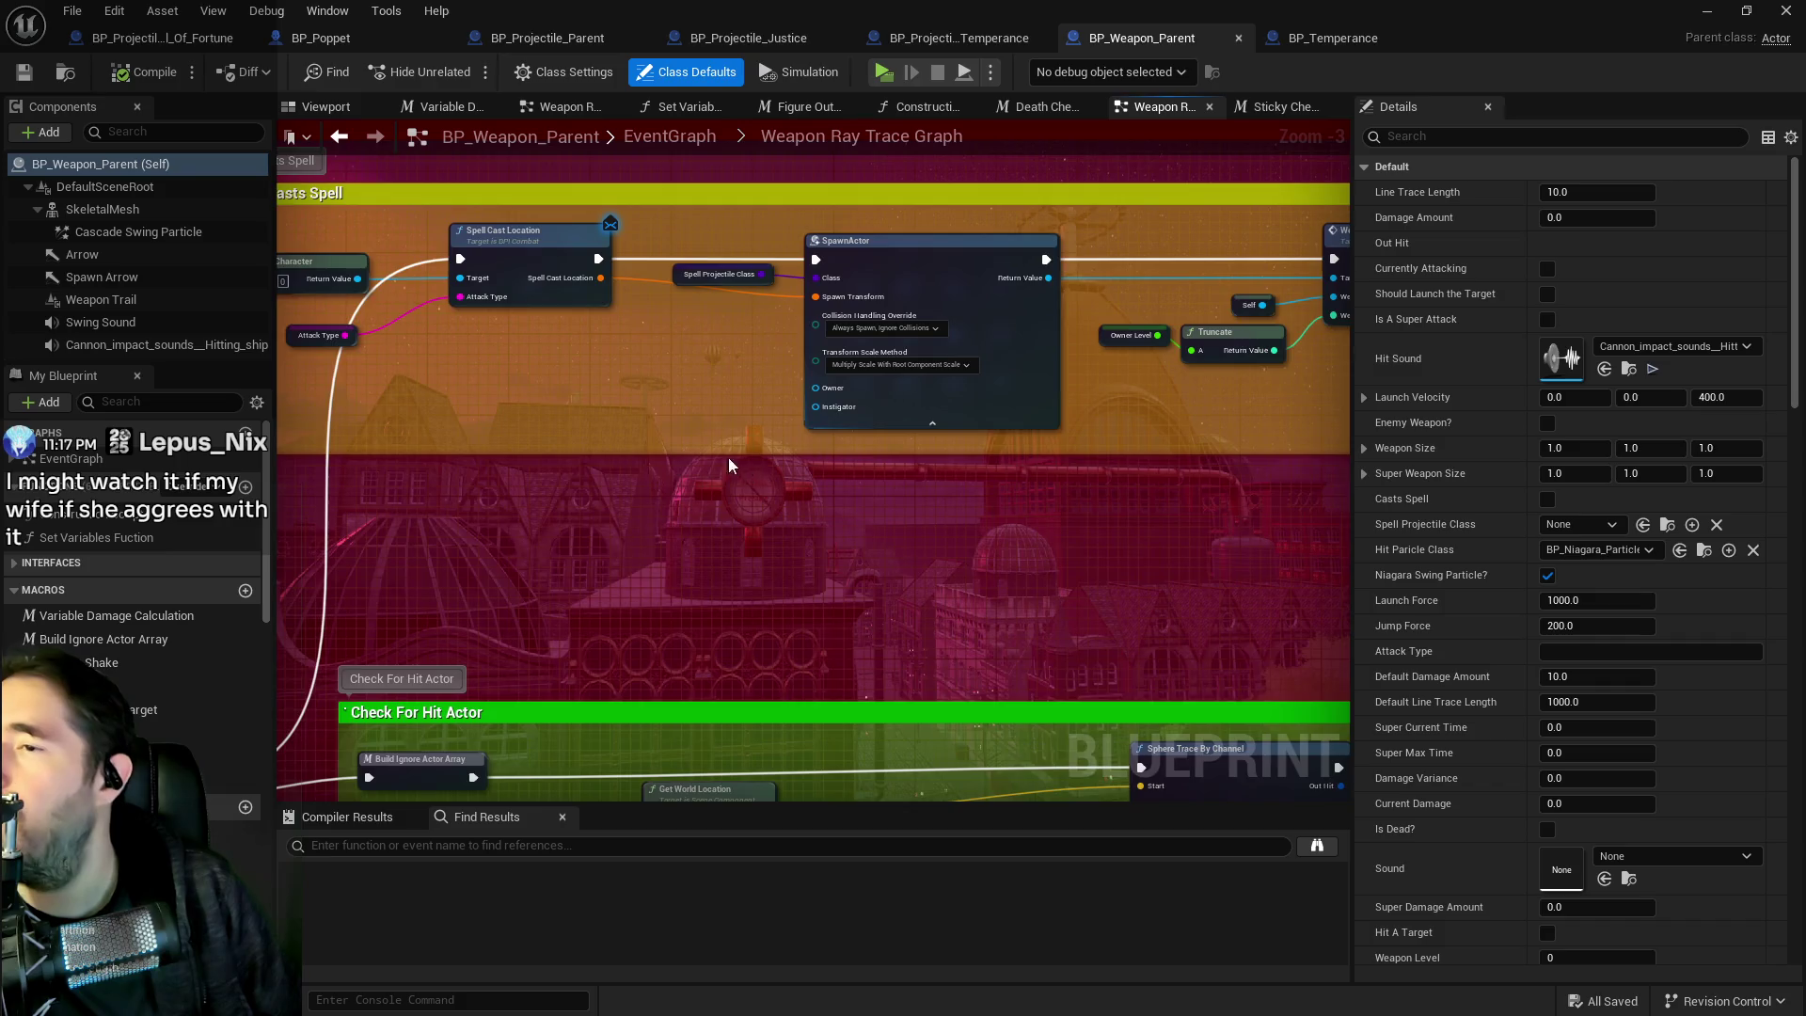
pyautogui.moveTo(727, 457); pyautogui.dragTo(442, 404)
pyautogui.moveTo(922, 391); pyautogui.dragTo(705, 407)
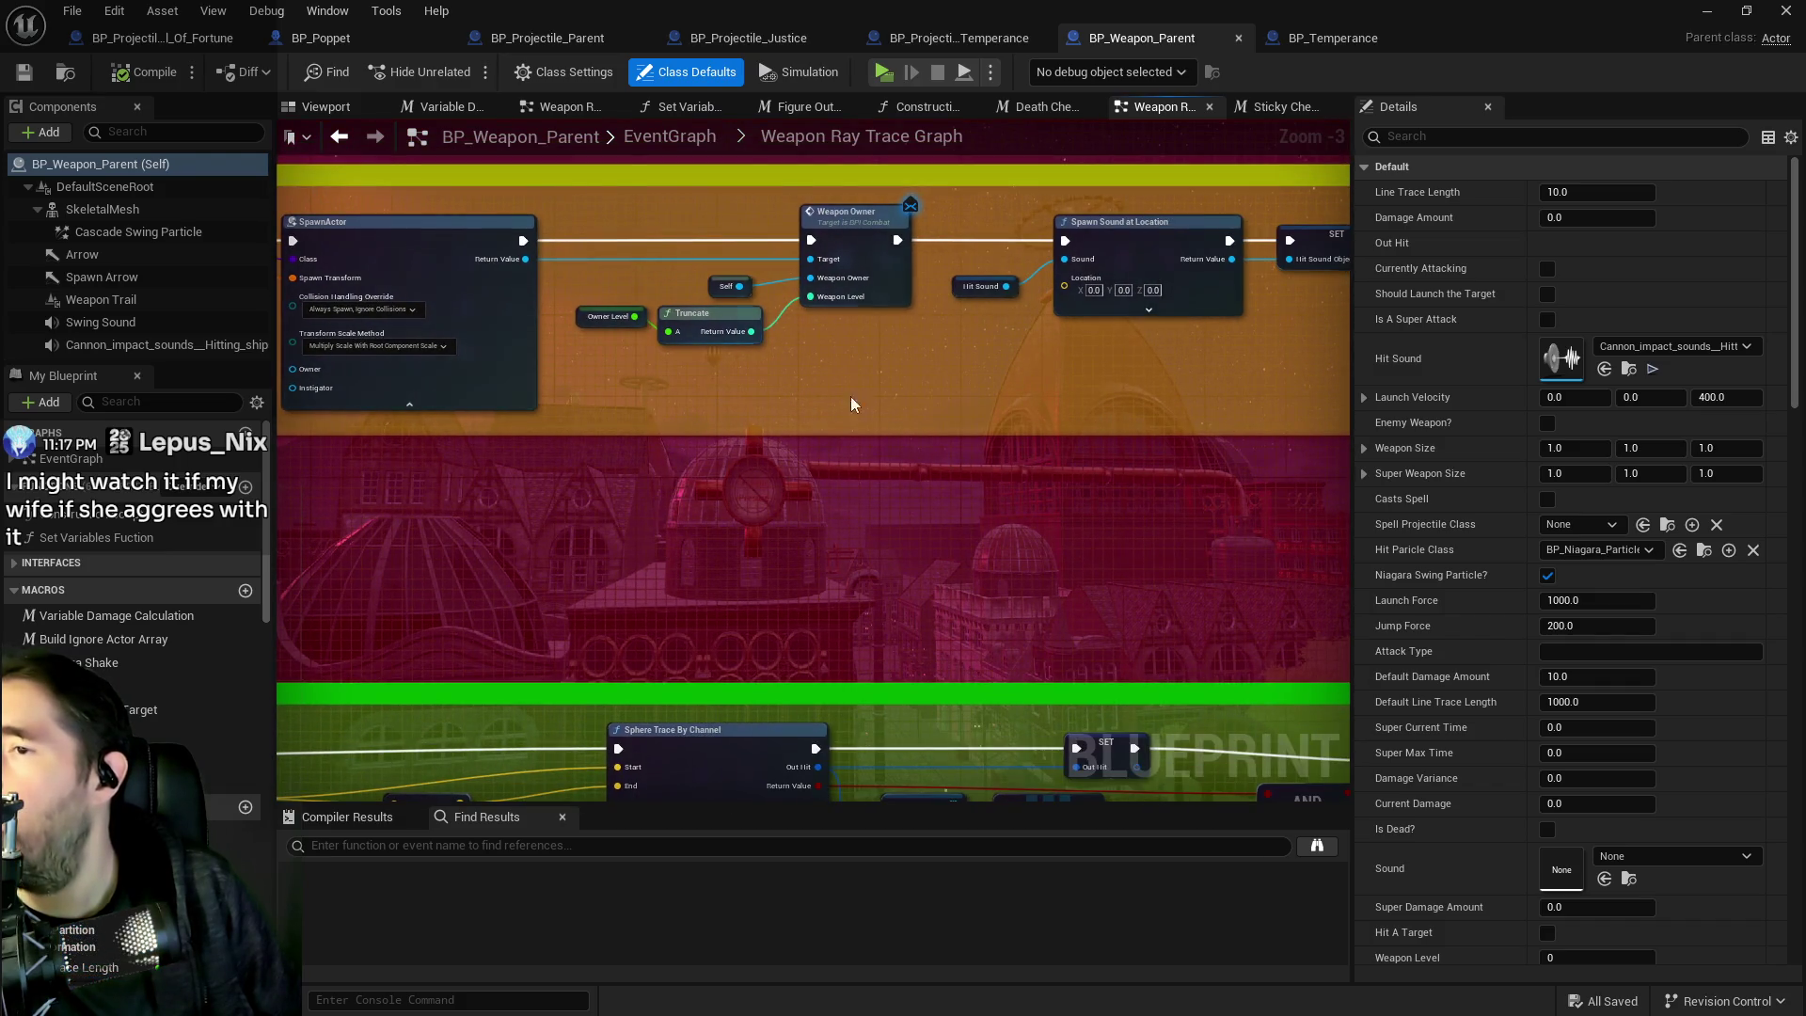
pyautogui.moveTo(926, 401); pyautogui.dragTo(718, 407)
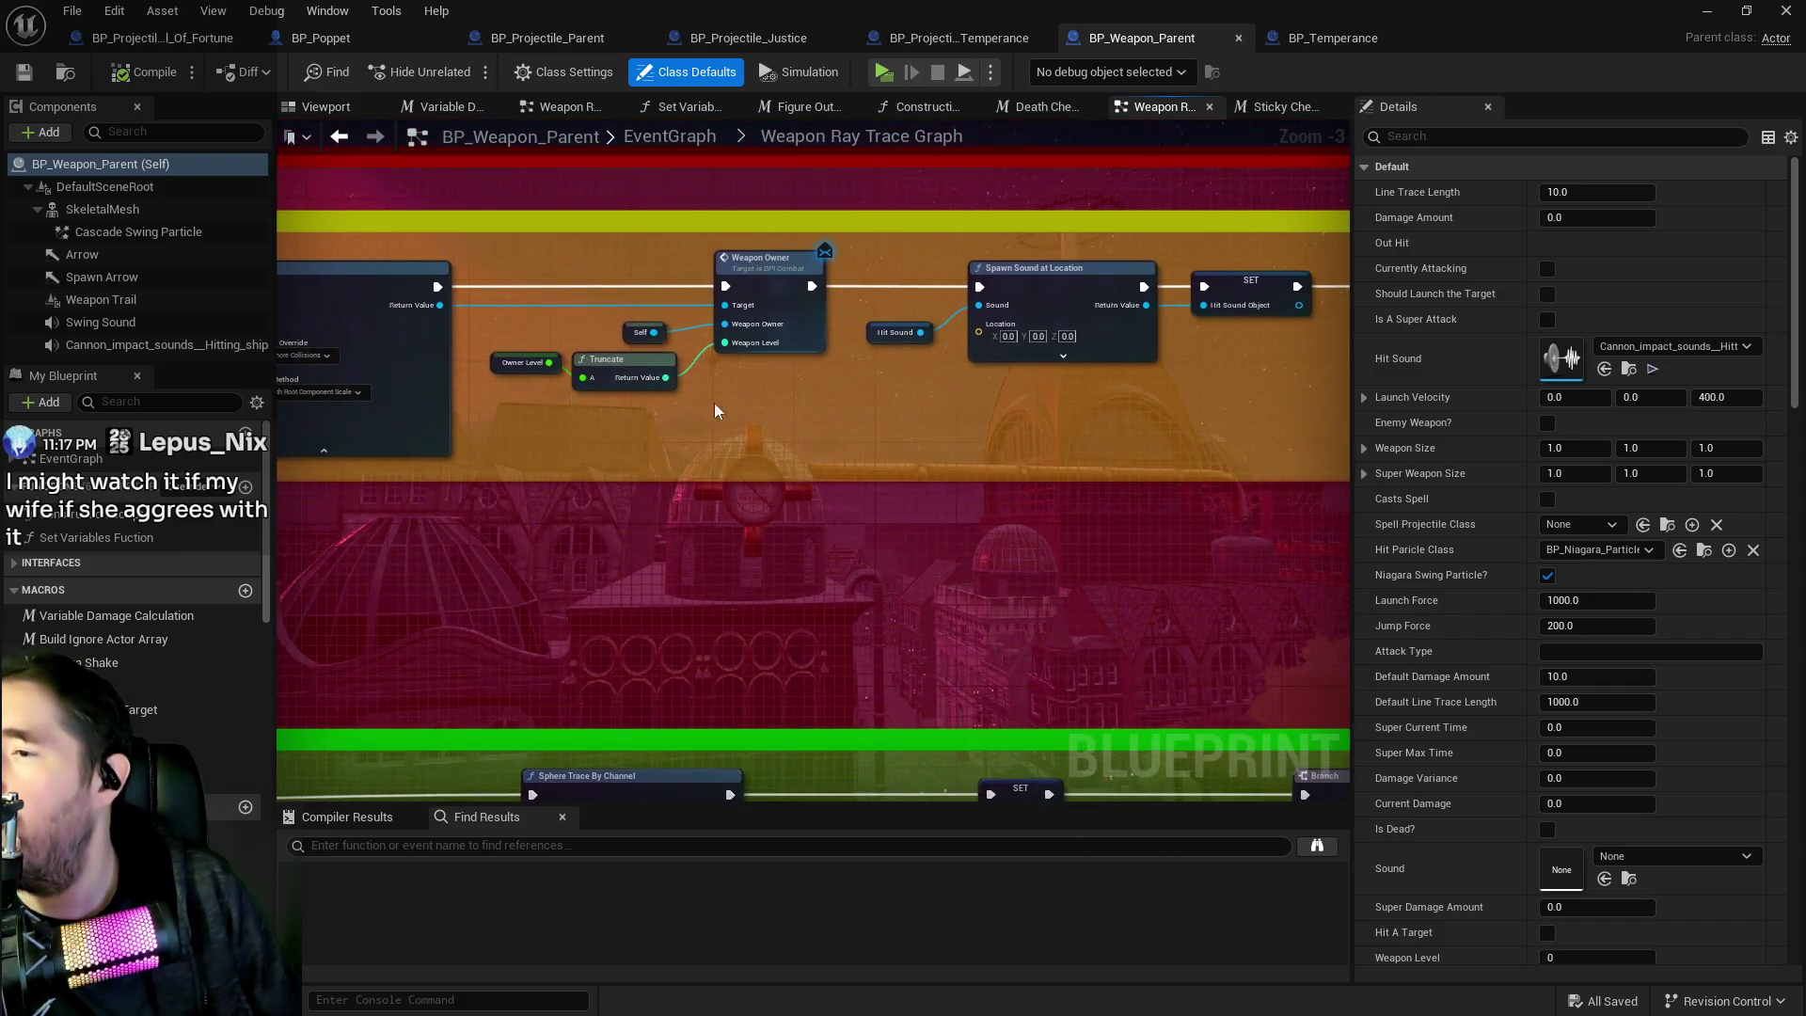
pyautogui.moveTo(517, 403); pyautogui.dragTo(1199, 428)
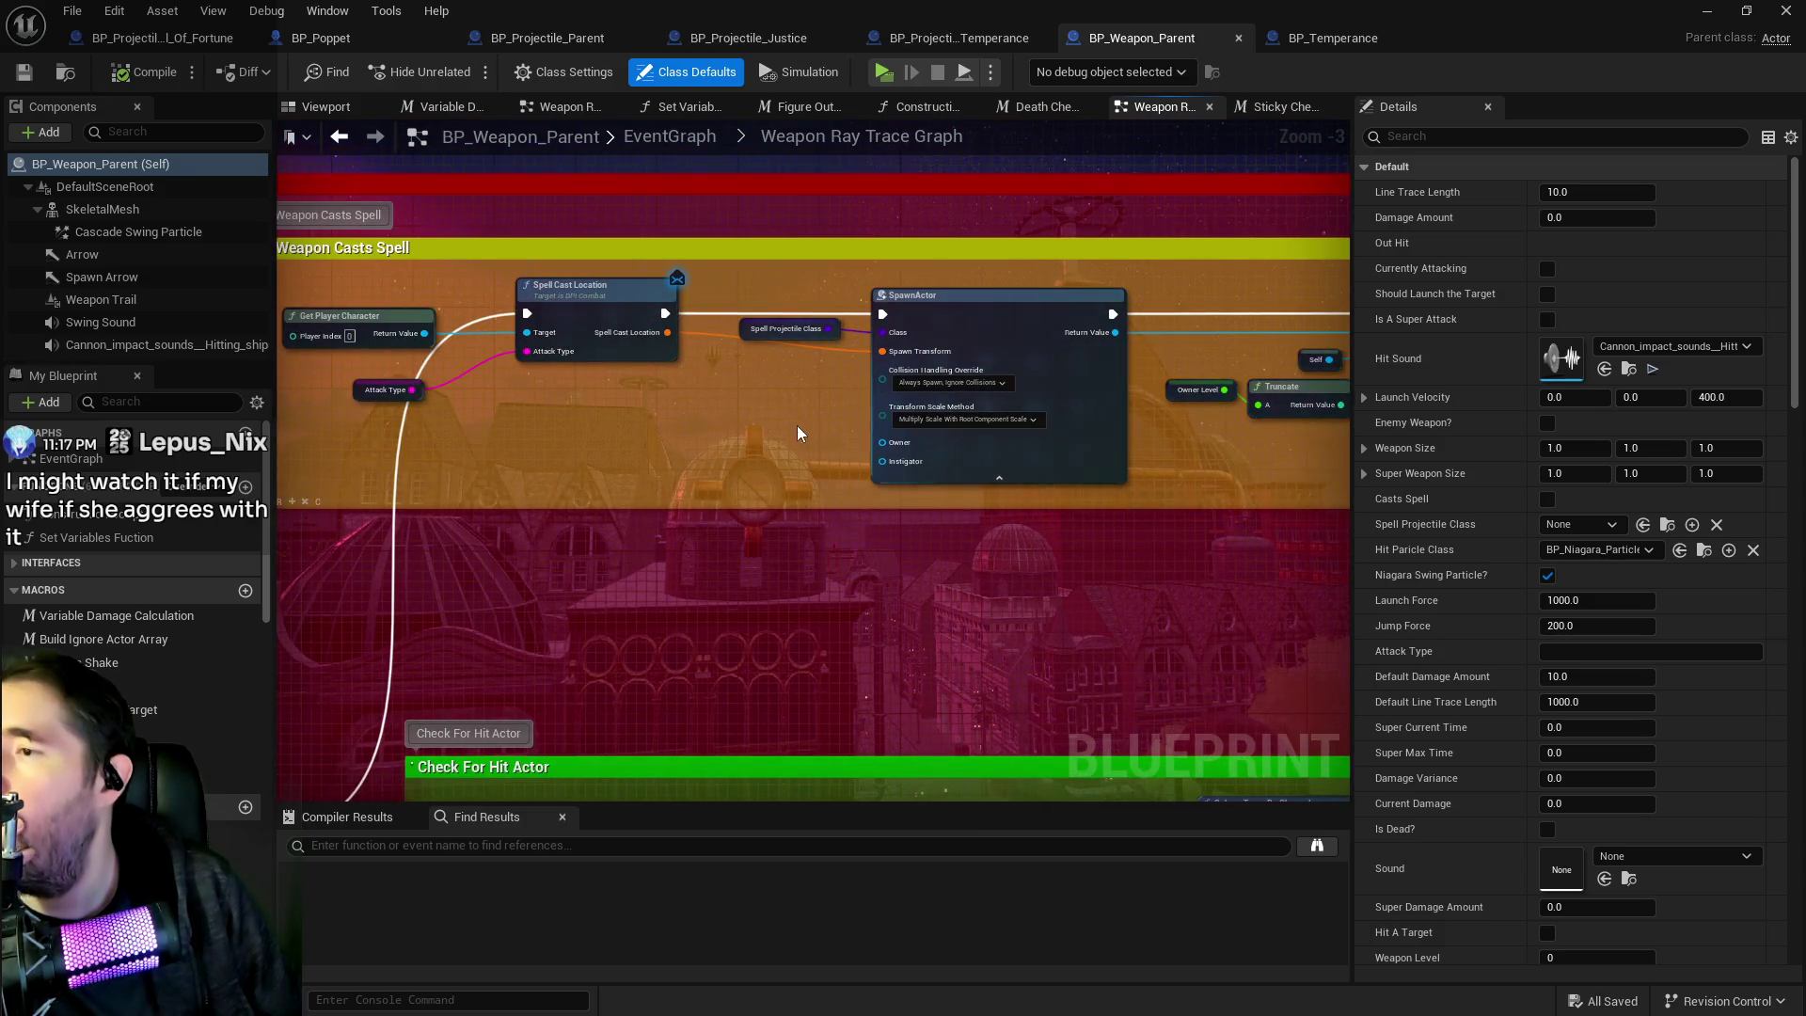
pyautogui.moveTo(798, 433); pyautogui.dragTo(177, 432)
pyautogui.scroll(1, 832, 347)
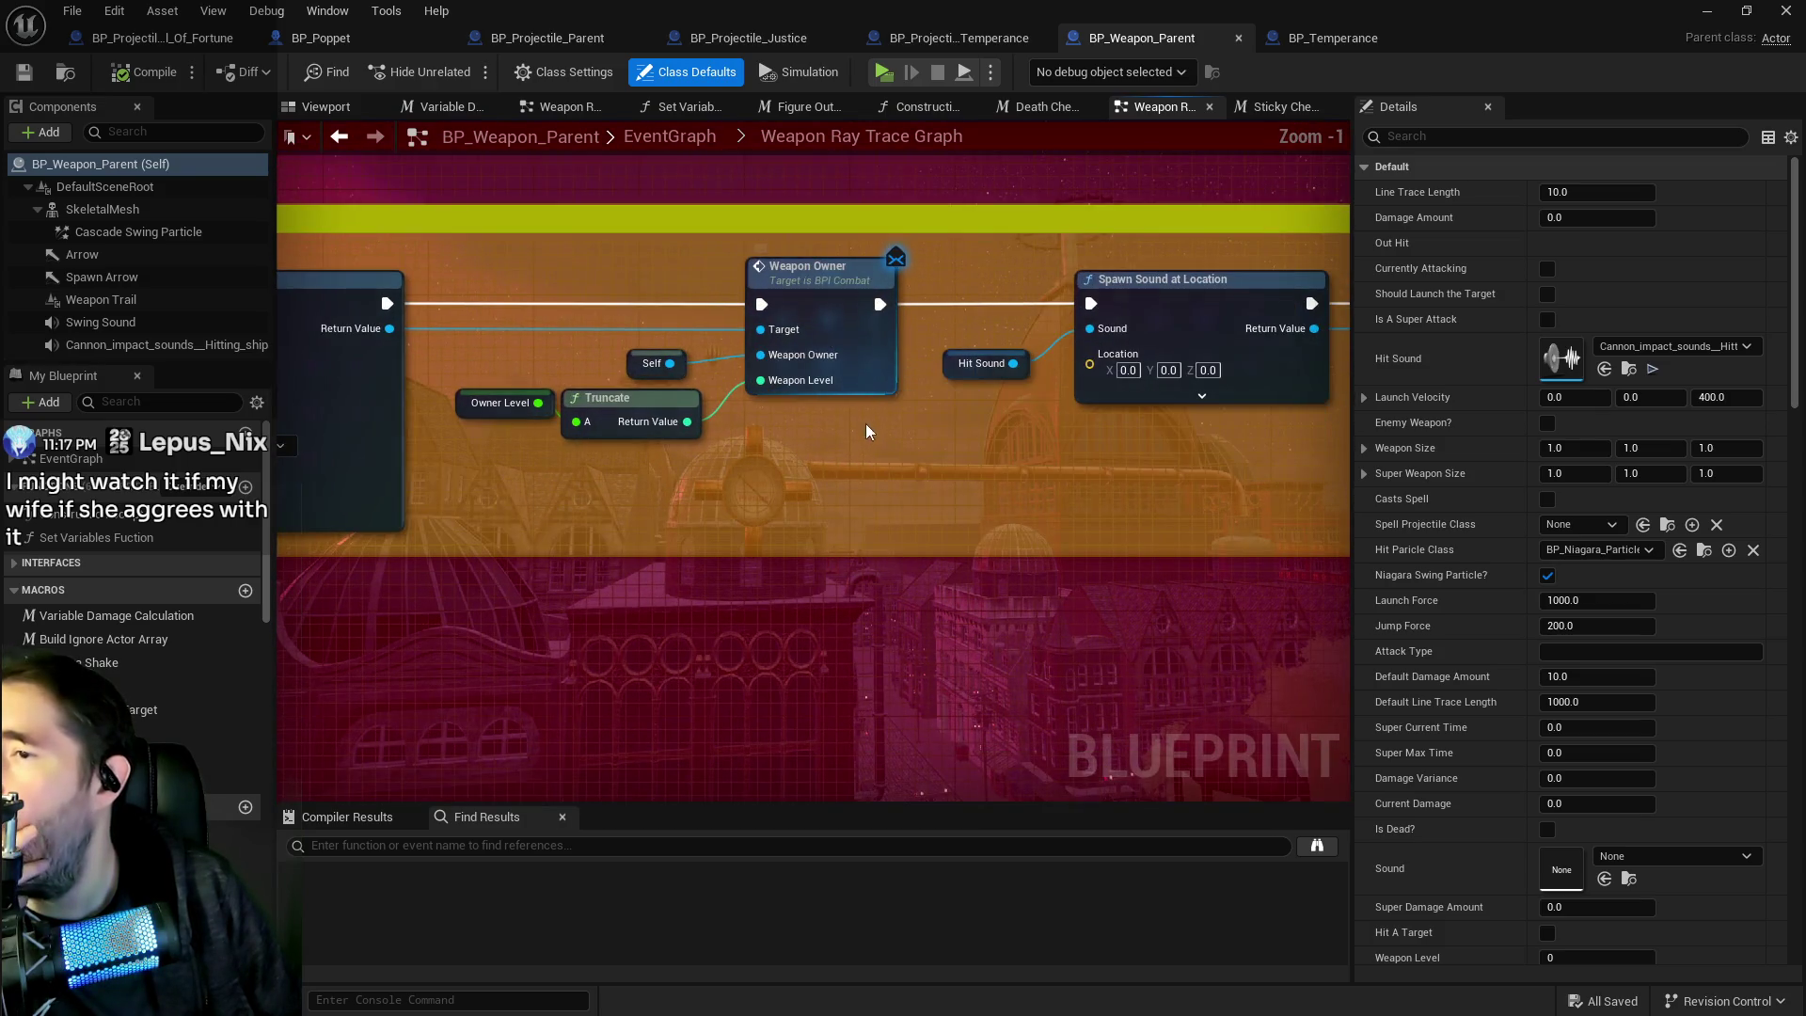
pyautogui.moveTo(865, 423); pyautogui.dragTo(929, 420)
pyautogui.scroll(1, 929, 420)
pyautogui.moveTo(819, 431)
pyautogui.mouseDown()
pyautogui.moveTo(819, 402)
pyautogui.moveTo(1247, 402)
pyautogui.mouseUp()
pyautogui.scroll(-2, 1025, 358)
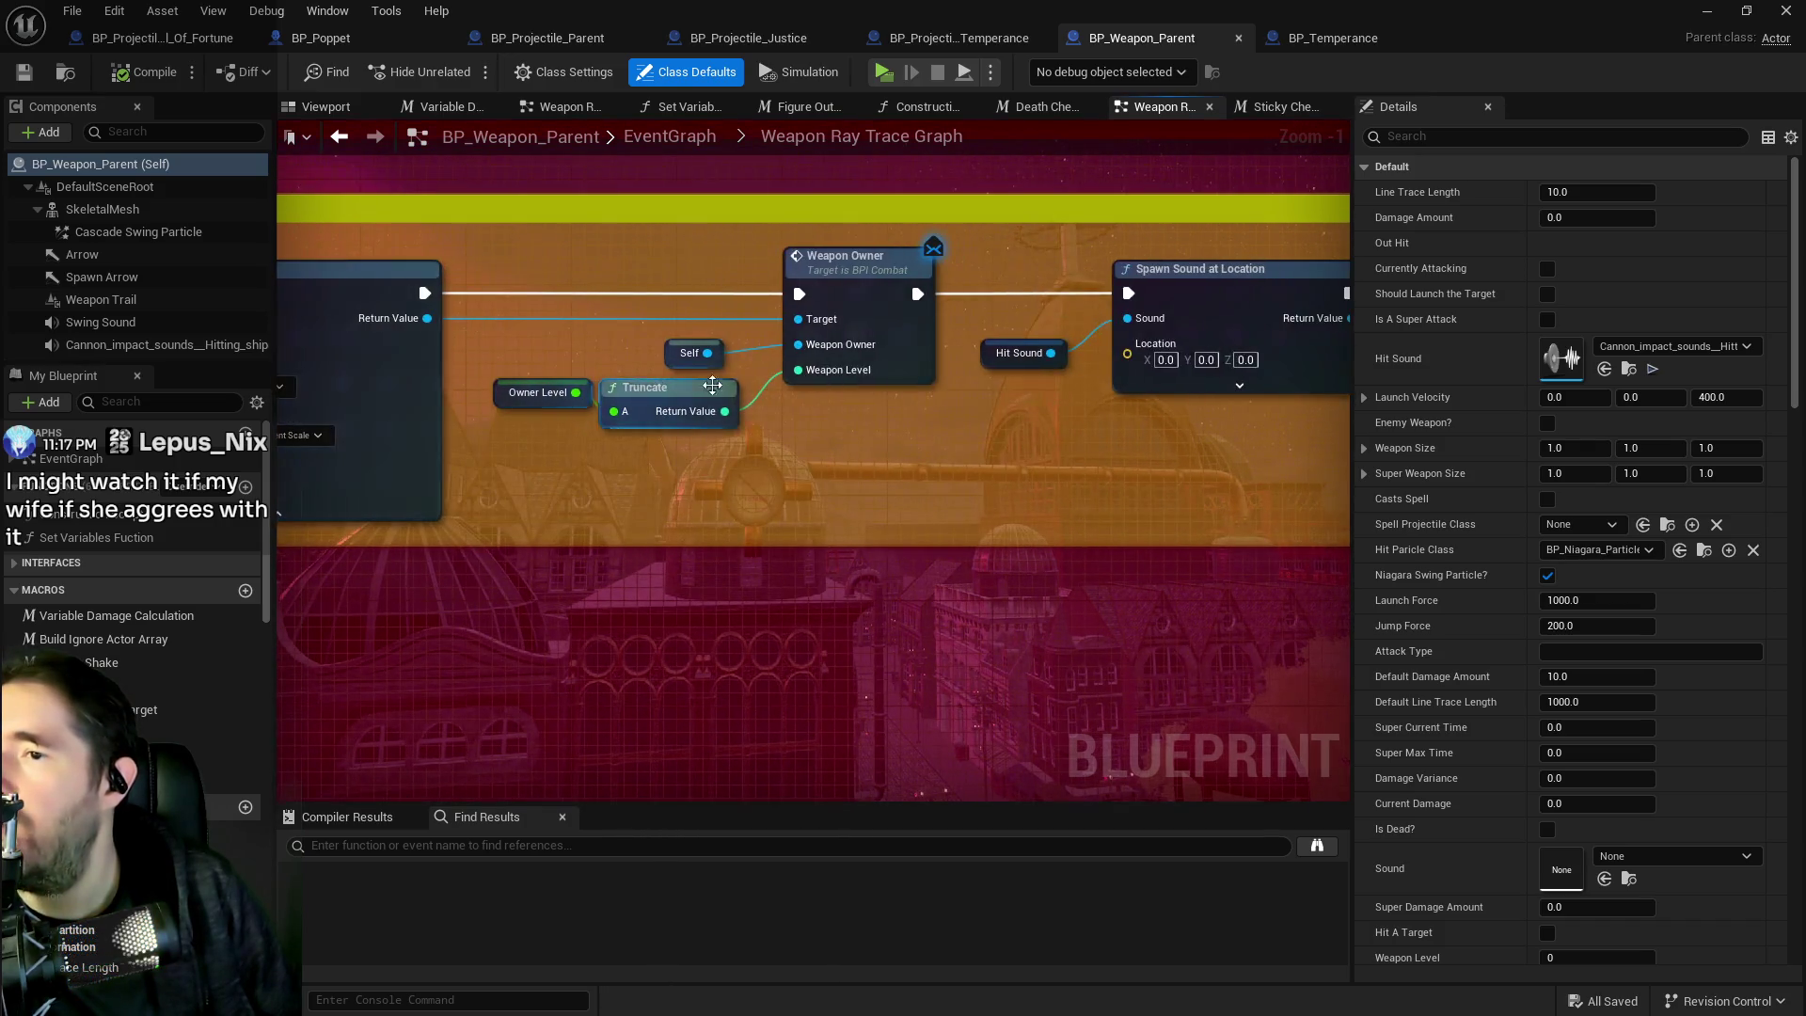
pyautogui.moveTo(1019, 423); pyautogui.dragTo(629, 388)
pyautogui.scroll(2, 629, 387)
pyautogui.moveTo(772, 407); pyautogui.dragTo(1350, 403)
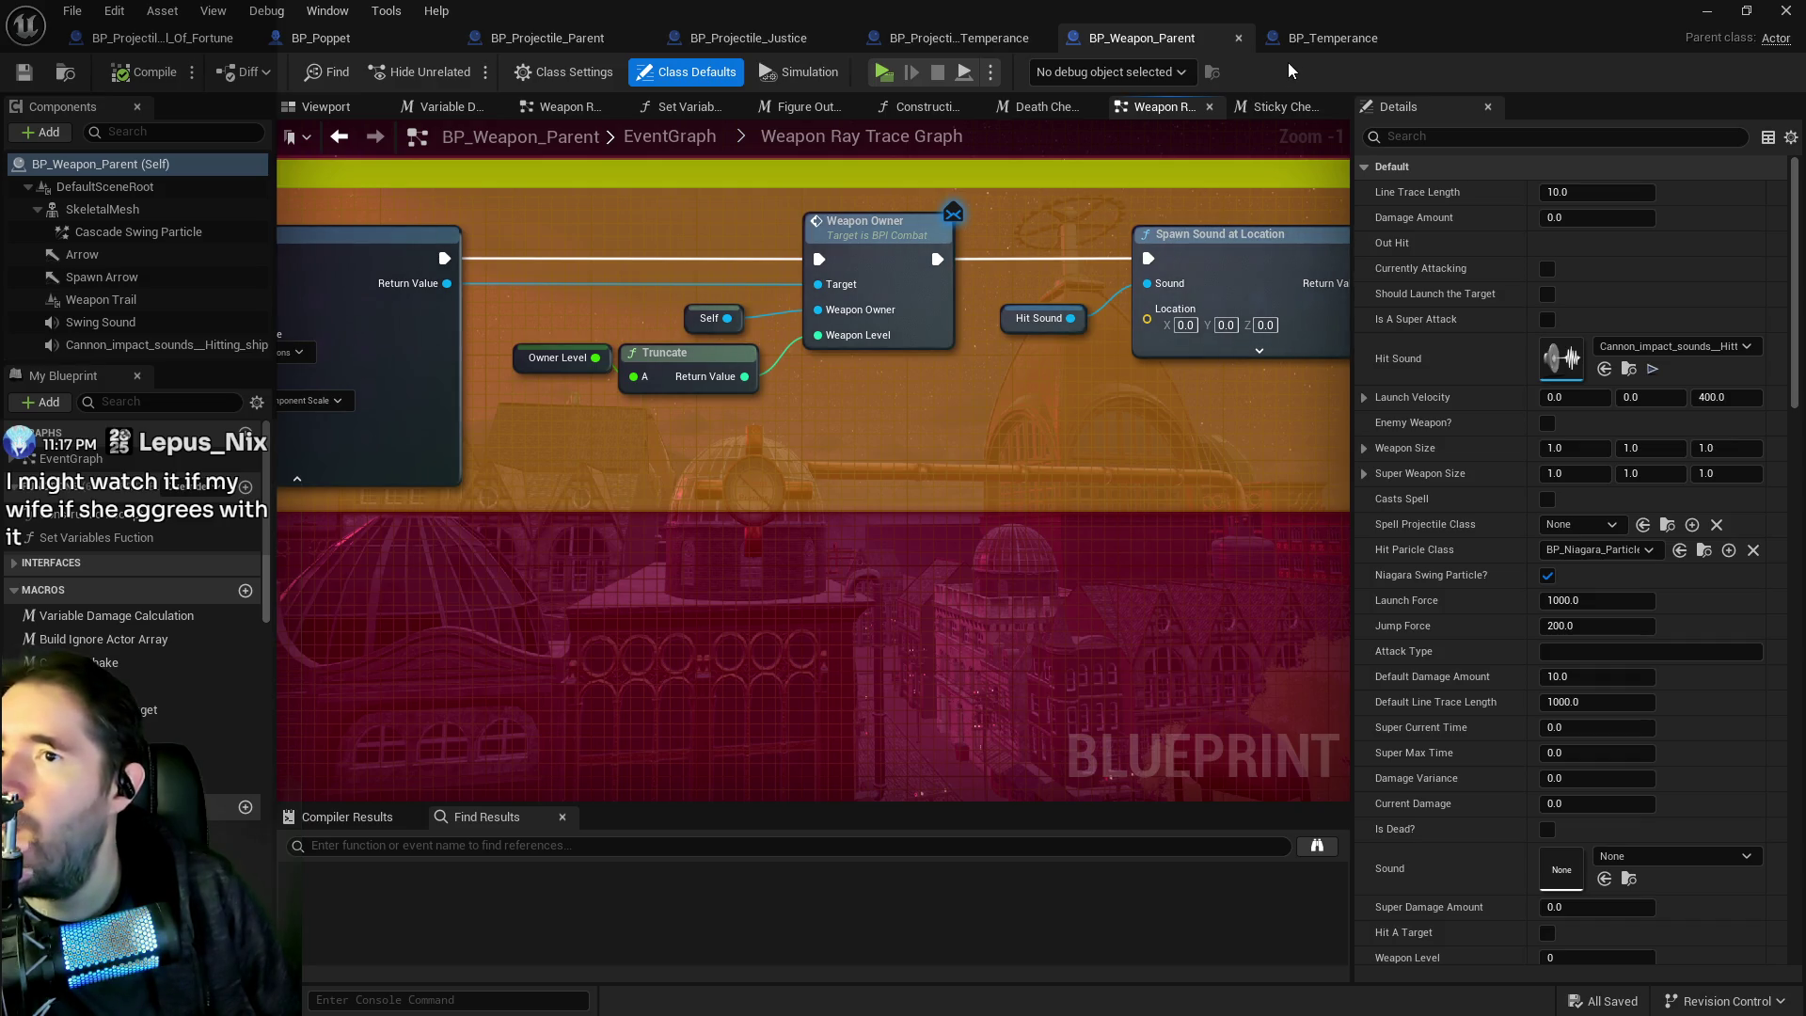
pyautogui.scroll(-2, 799, 381)
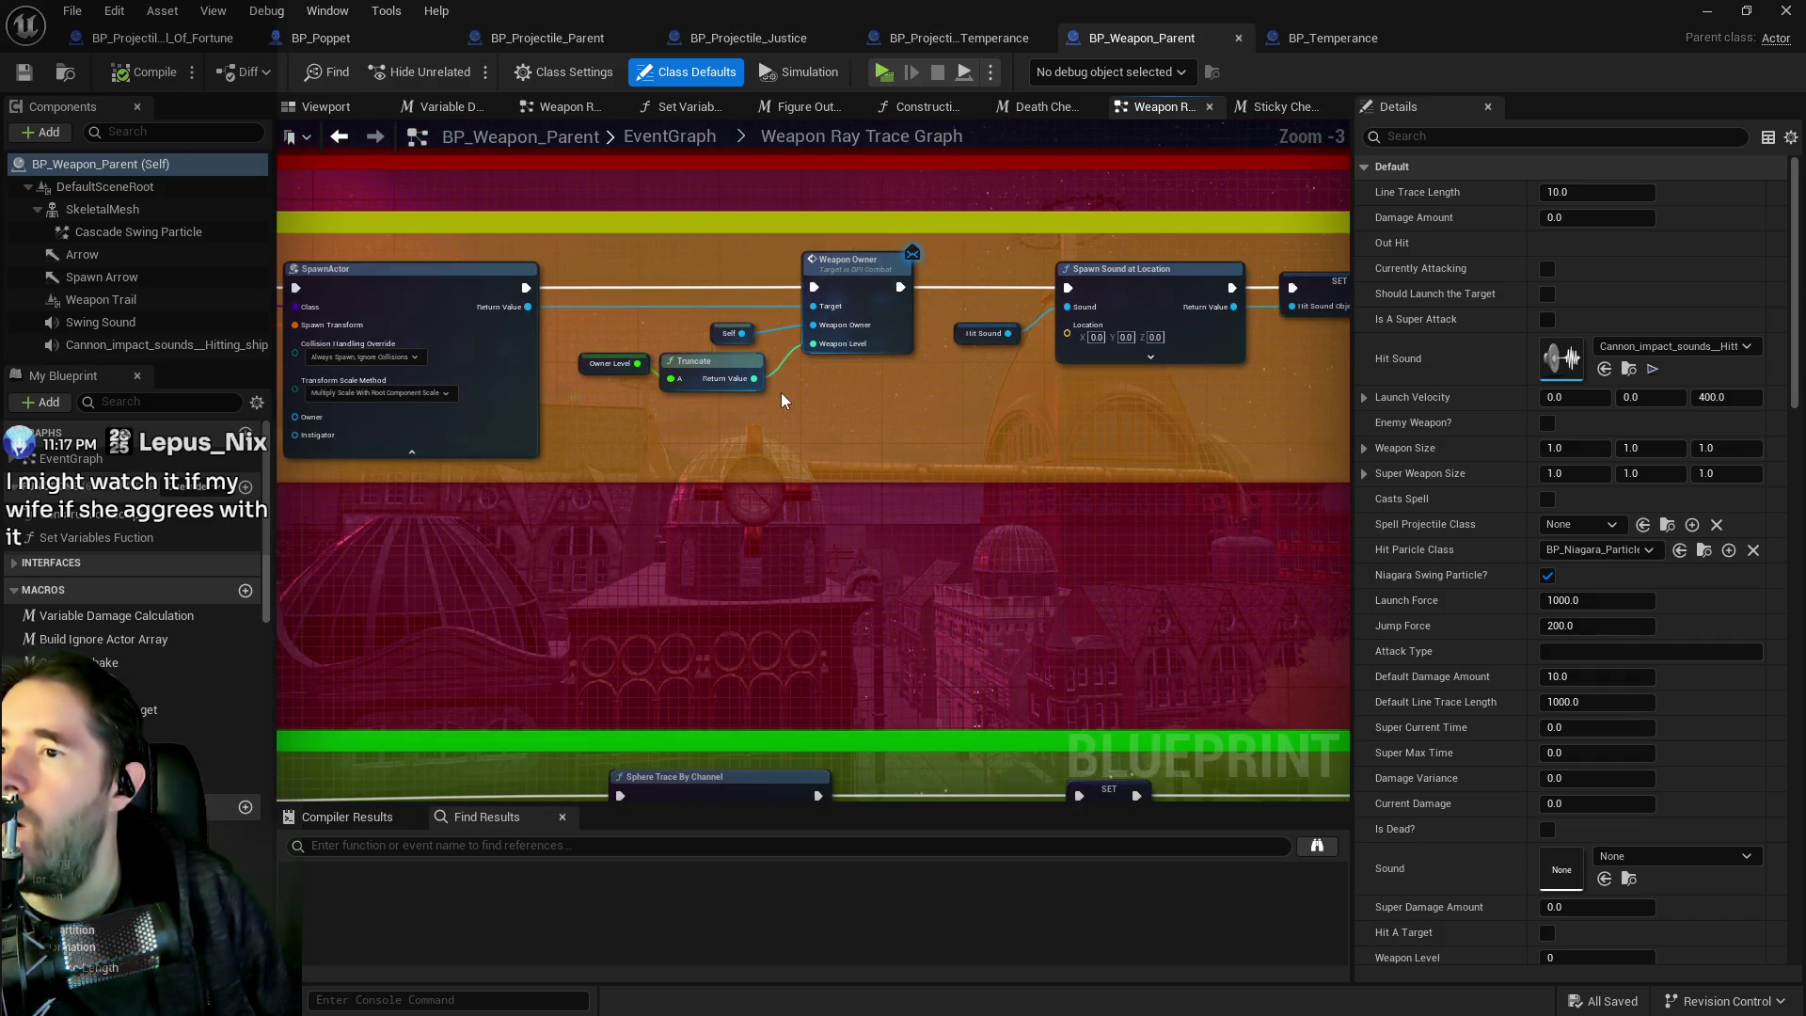
pyautogui.scroll(2, 777, 307)
# Glance at BP_Projectile_Temperance, then back in BP_Weapon_Parent review the SpawnActor and Branch nodes.
pyautogui.click(986, 39)
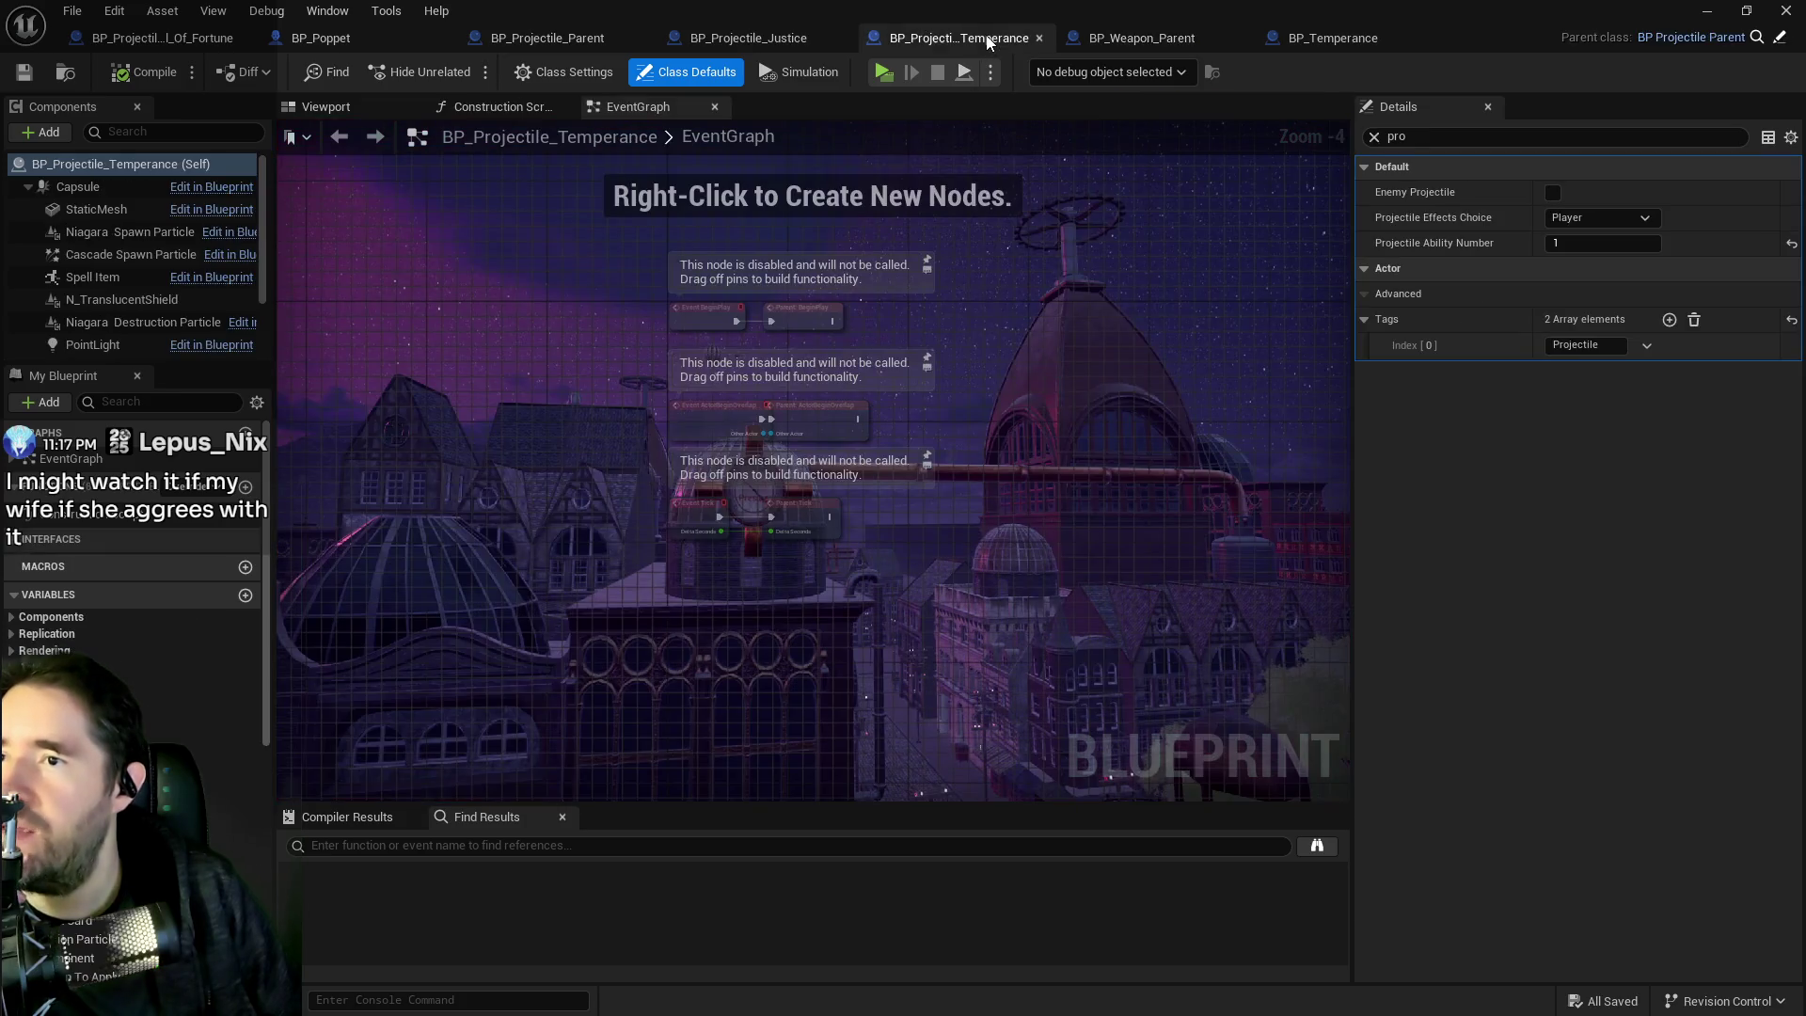
pyautogui.click(1141, 37)
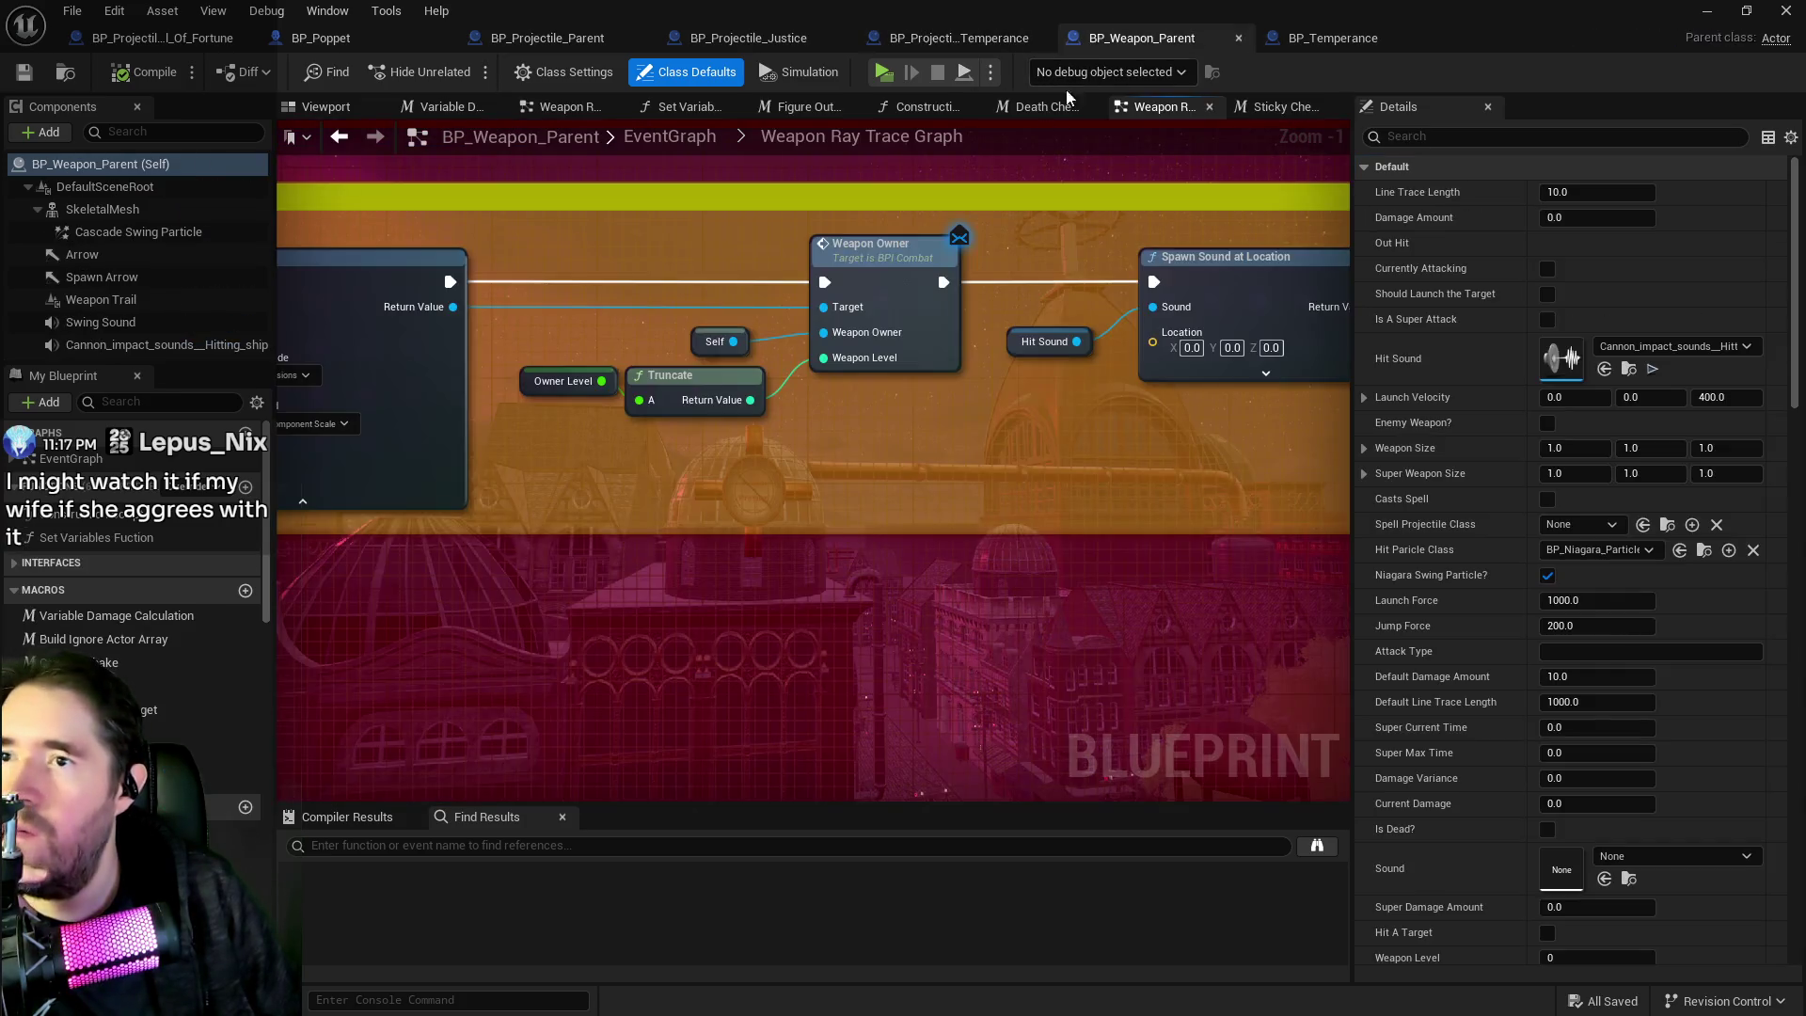
pyautogui.moveTo(630, 404)
pyautogui.mouseDown()
pyautogui.moveTo(988, 365)
pyautogui.moveTo(153, 383)
pyautogui.mouseUp()
pyautogui.moveTo(752, 752)
pyautogui.mouseDown()
pyautogui.moveTo(517, 743)
pyautogui.moveTo(630, 731)
pyautogui.moveTo(724, 310)
pyautogui.moveTo(1176, 94)
pyautogui.moveTo(847, 282)
pyautogui.moveTo(902, 216)
pyautogui.moveTo(895, 200)
pyautogui.moveTo(919, 250)
pyautogui.mouseUp()
pyautogui.scroll(-3, 952, 324)
pyautogui.moveTo(935, 356); pyautogui.dragTo(785, 527)
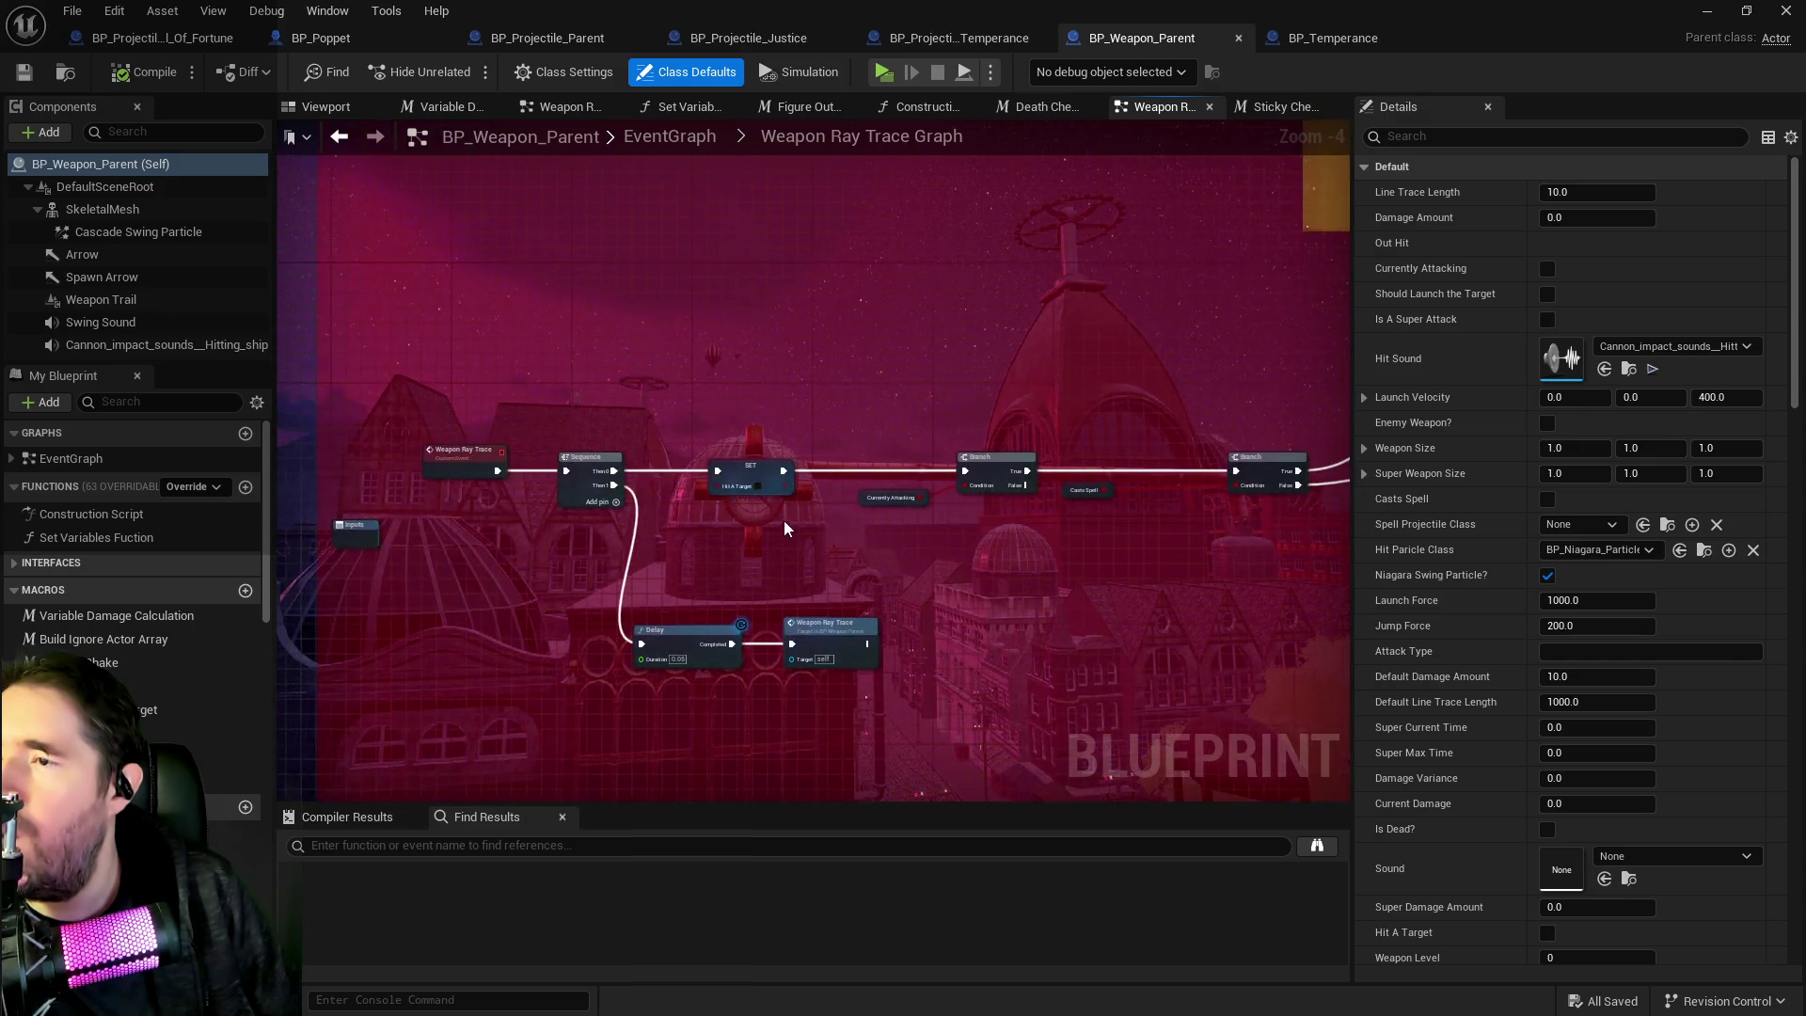
pyautogui.moveTo(865, 358)
pyautogui.mouseDown()
pyautogui.moveTo(726, 248)
pyautogui.moveTo(724, 183)
pyautogui.moveTo(679, 156)
pyautogui.mouseUp()
# Go up to the full EventGraph and browse the End Swing Weapon, Swing Weapon and Super Attack events.
pyautogui.click(703, 132)
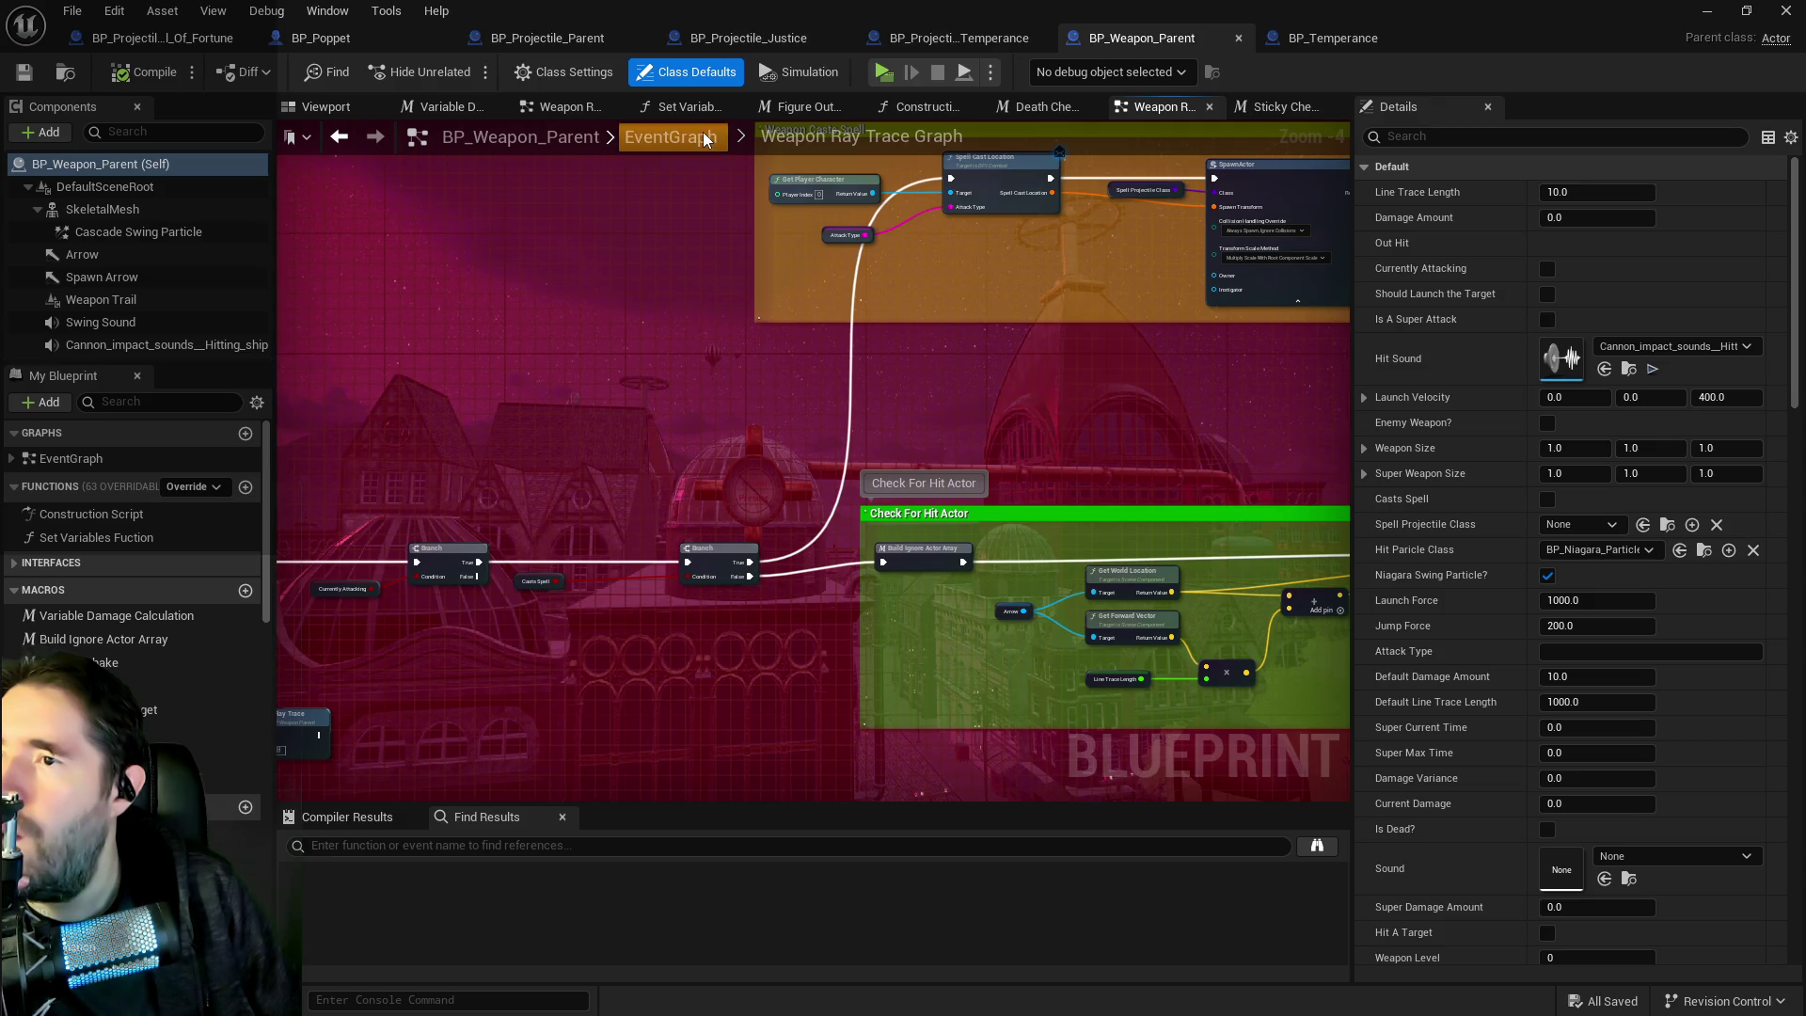
pyautogui.moveTo(691, 413)
pyautogui.mouseDown()
pyautogui.moveTo(738, 140)
pyautogui.moveTo(728, 246)
pyautogui.mouseUp()
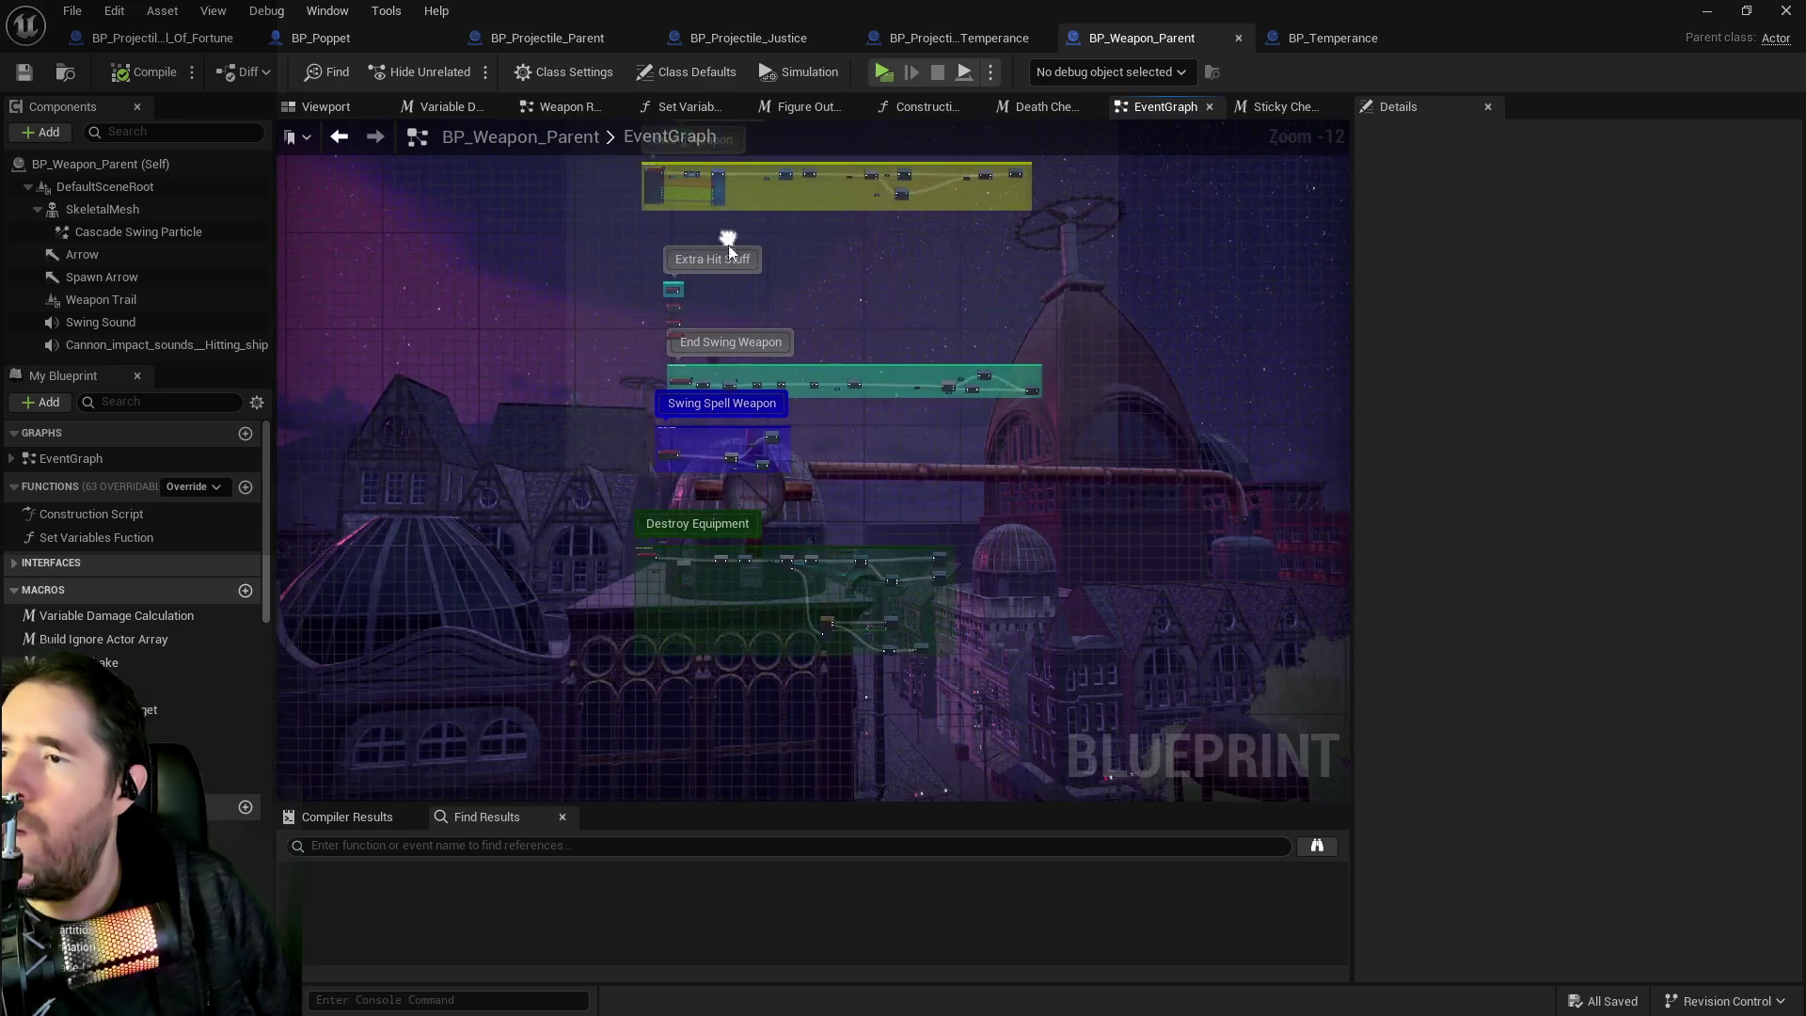
pyautogui.scroll(8, 719, 451)
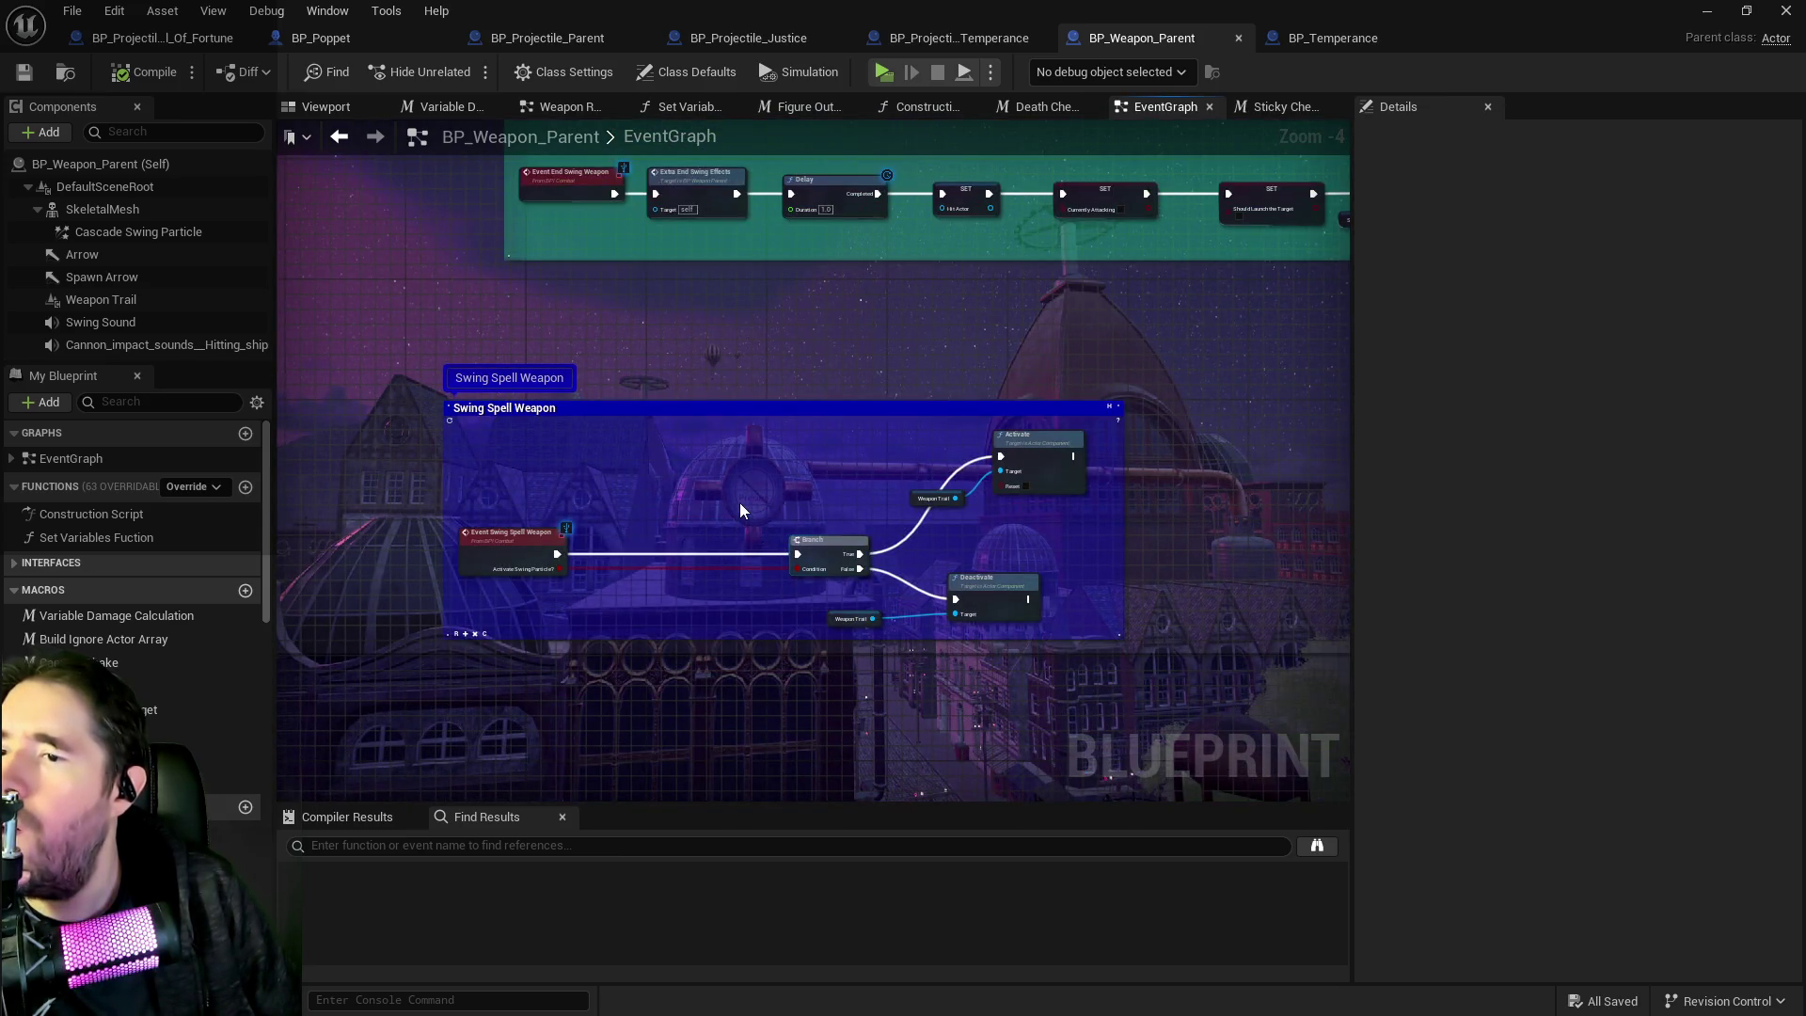
pyautogui.scroll(1, 739, 503)
pyautogui.scroll(-2, 743, 516)
pyautogui.moveTo(751, 429); pyautogui.dragTo(762, 643)
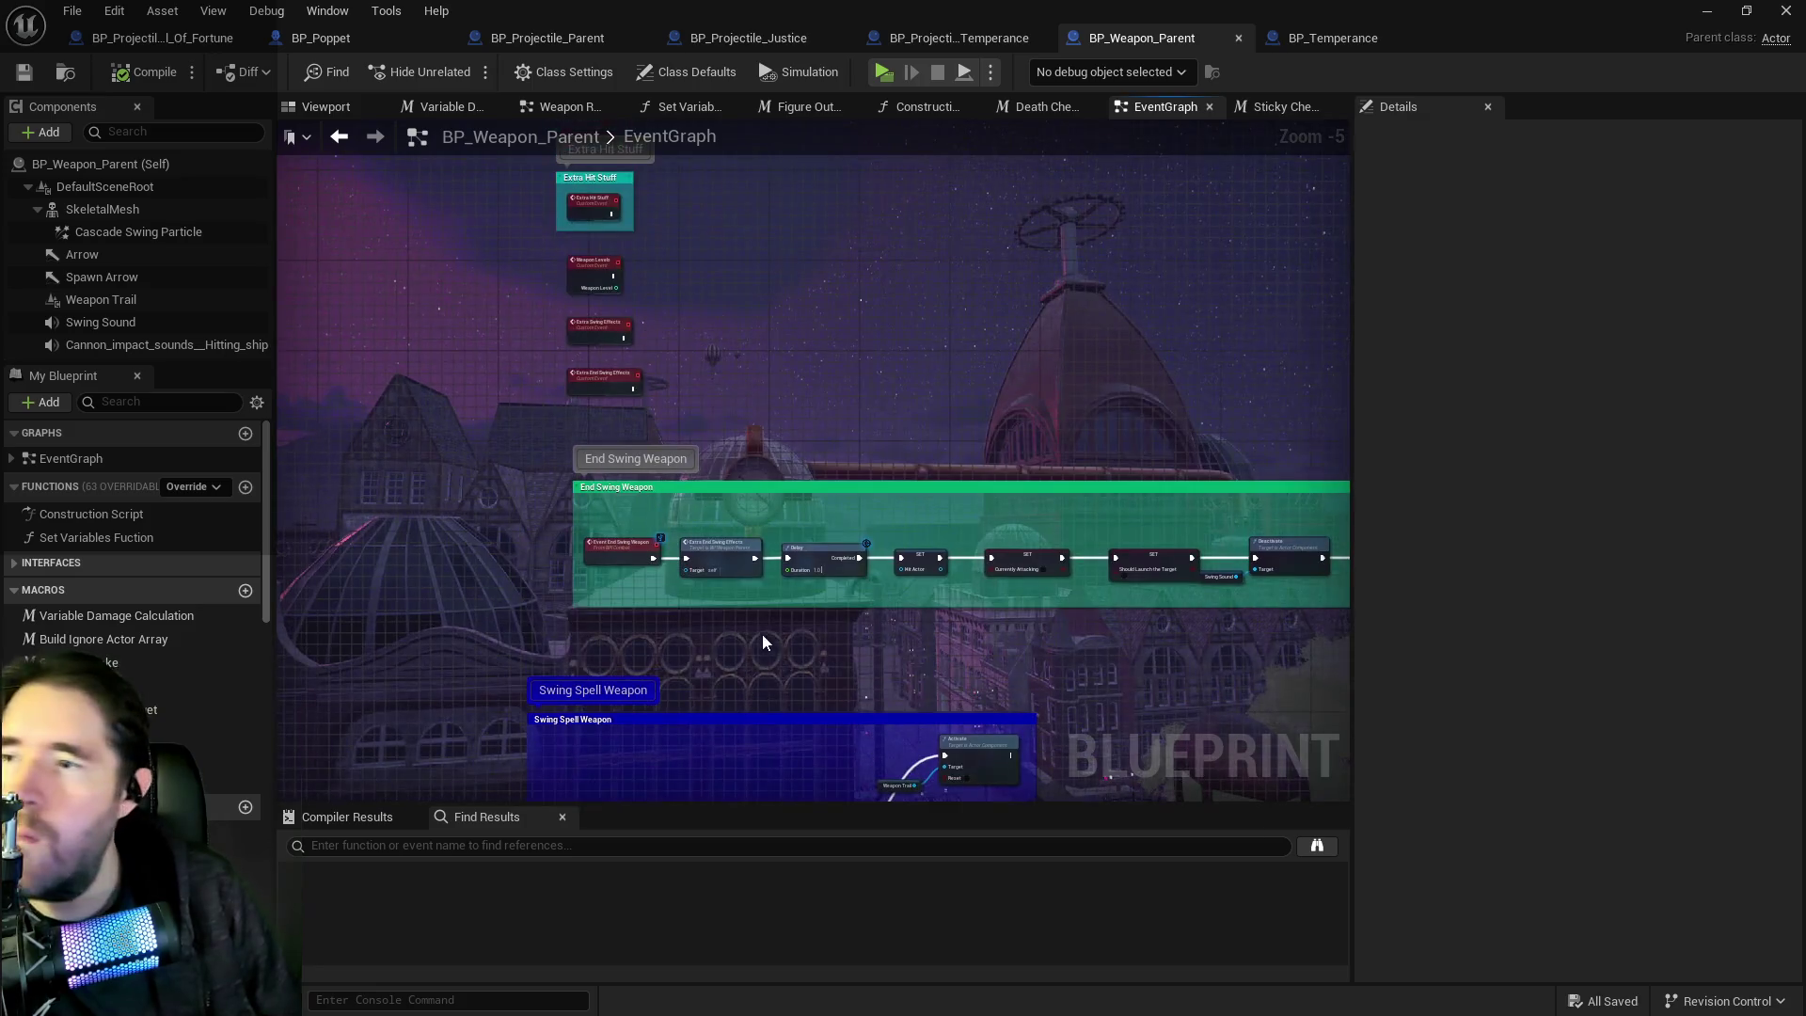
pyautogui.moveTo(750, 387)
pyautogui.mouseDown()
pyautogui.moveTo(765, 567)
pyautogui.moveTo(742, 661)
pyautogui.mouseUp()
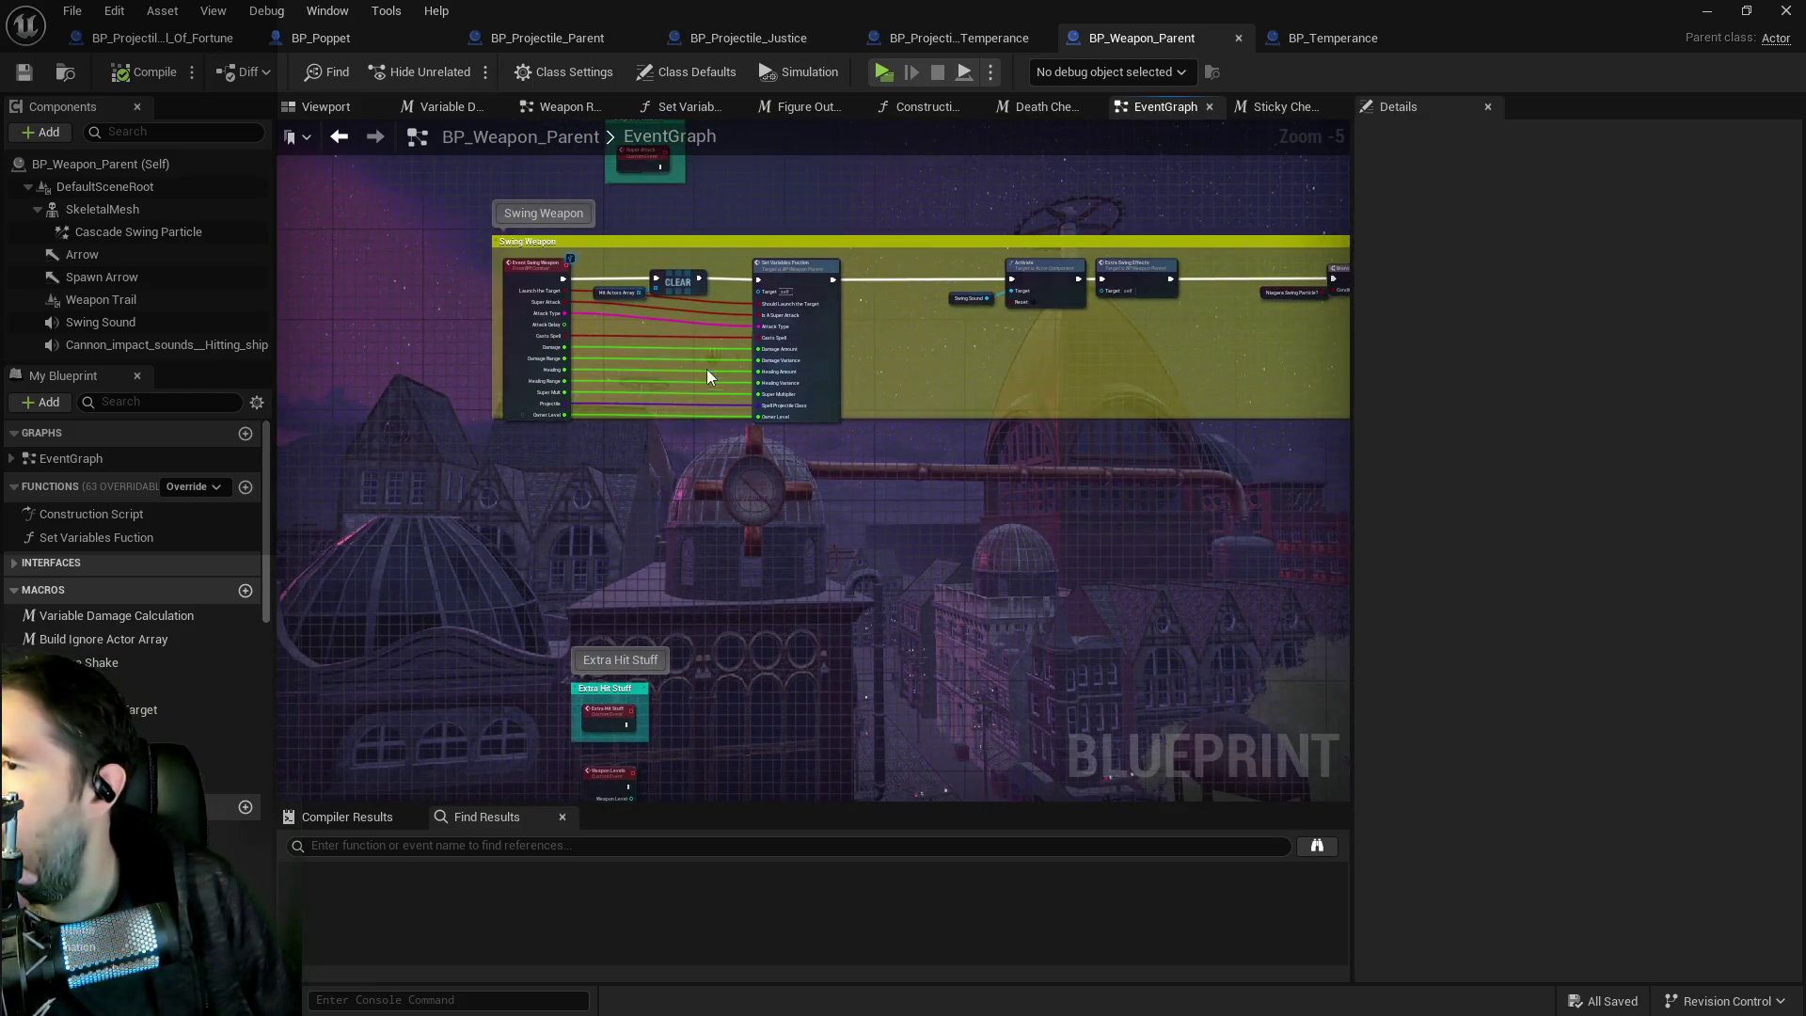
pyautogui.moveTo(707, 369); pyautogui.dragTo(716, 502)
pyautogui.scroll(2, 668, 408)
# Inspect the Branch and Activate nodes, then open the collapsed Weapon Ray Trace Graph node.
pyautogui.moveTo(1317, 442); pyautogui.dragTo(613, 416)
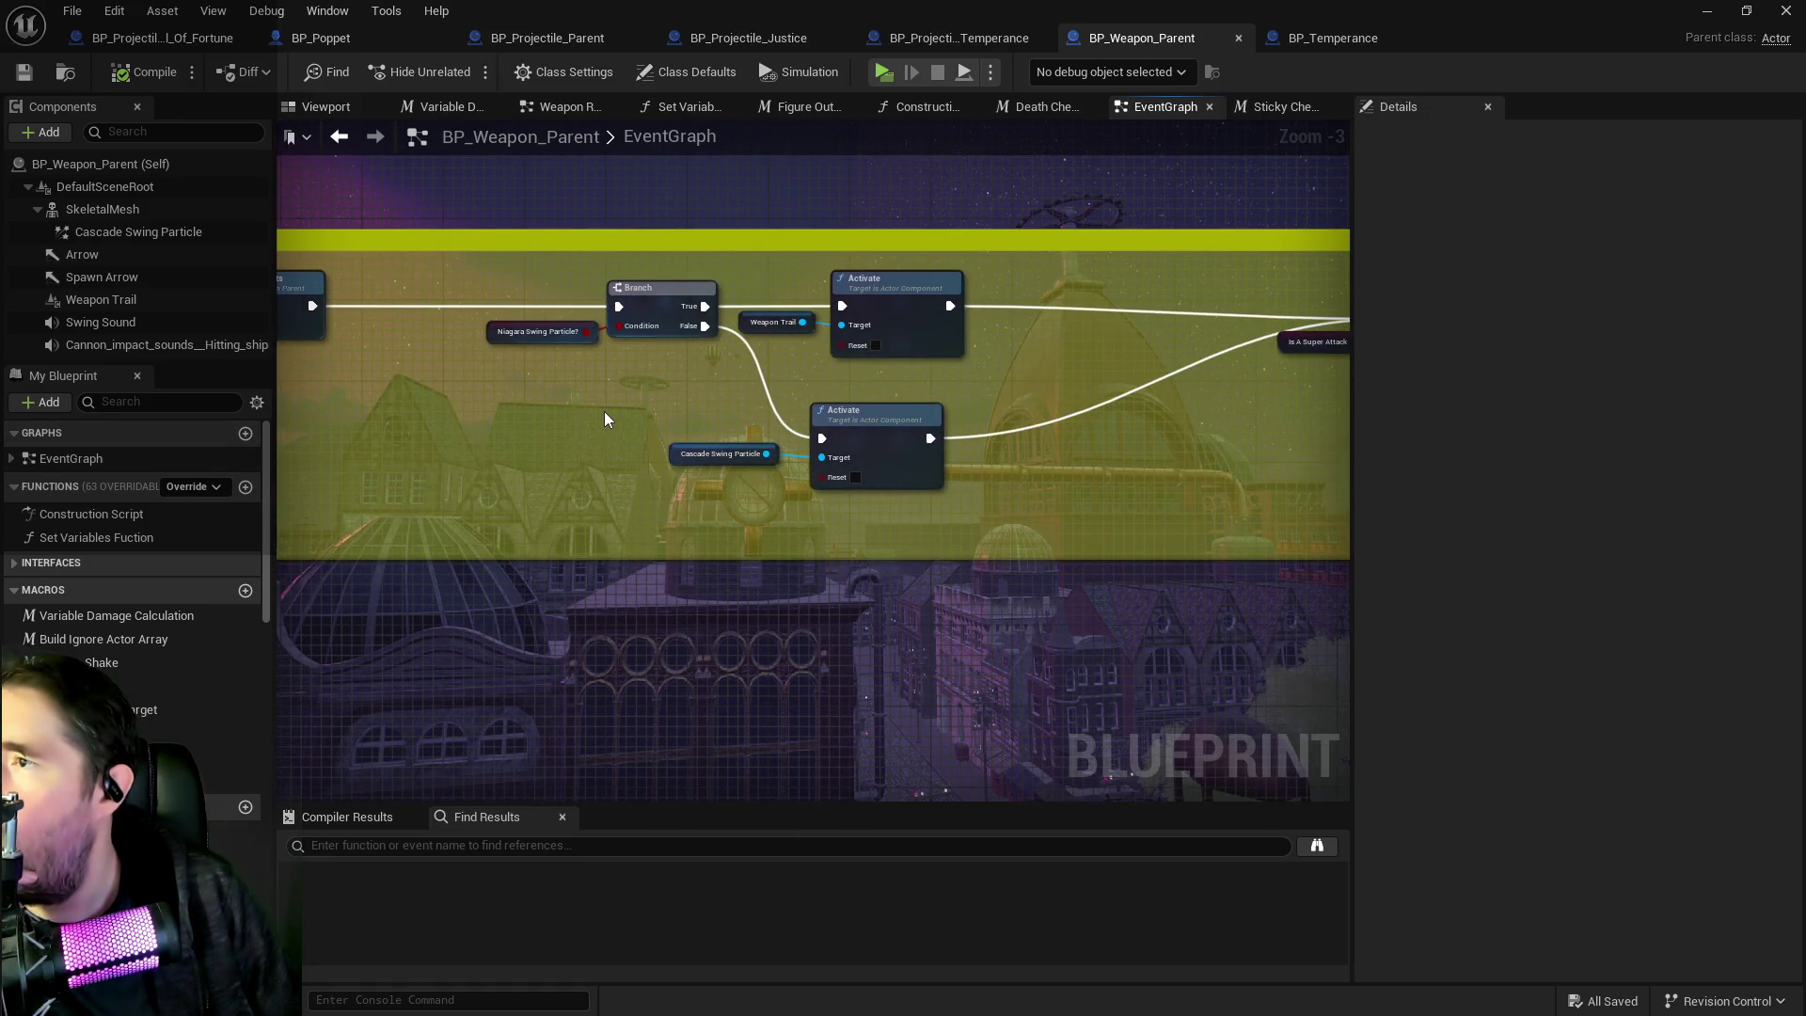
pyautogui.moveTo(709, 414)
pyautogui.mouseDown()
pyautogui.moveTo(576, 378)
pyautogui.moveTo(220, 423)
pyautogui.mouseUp()
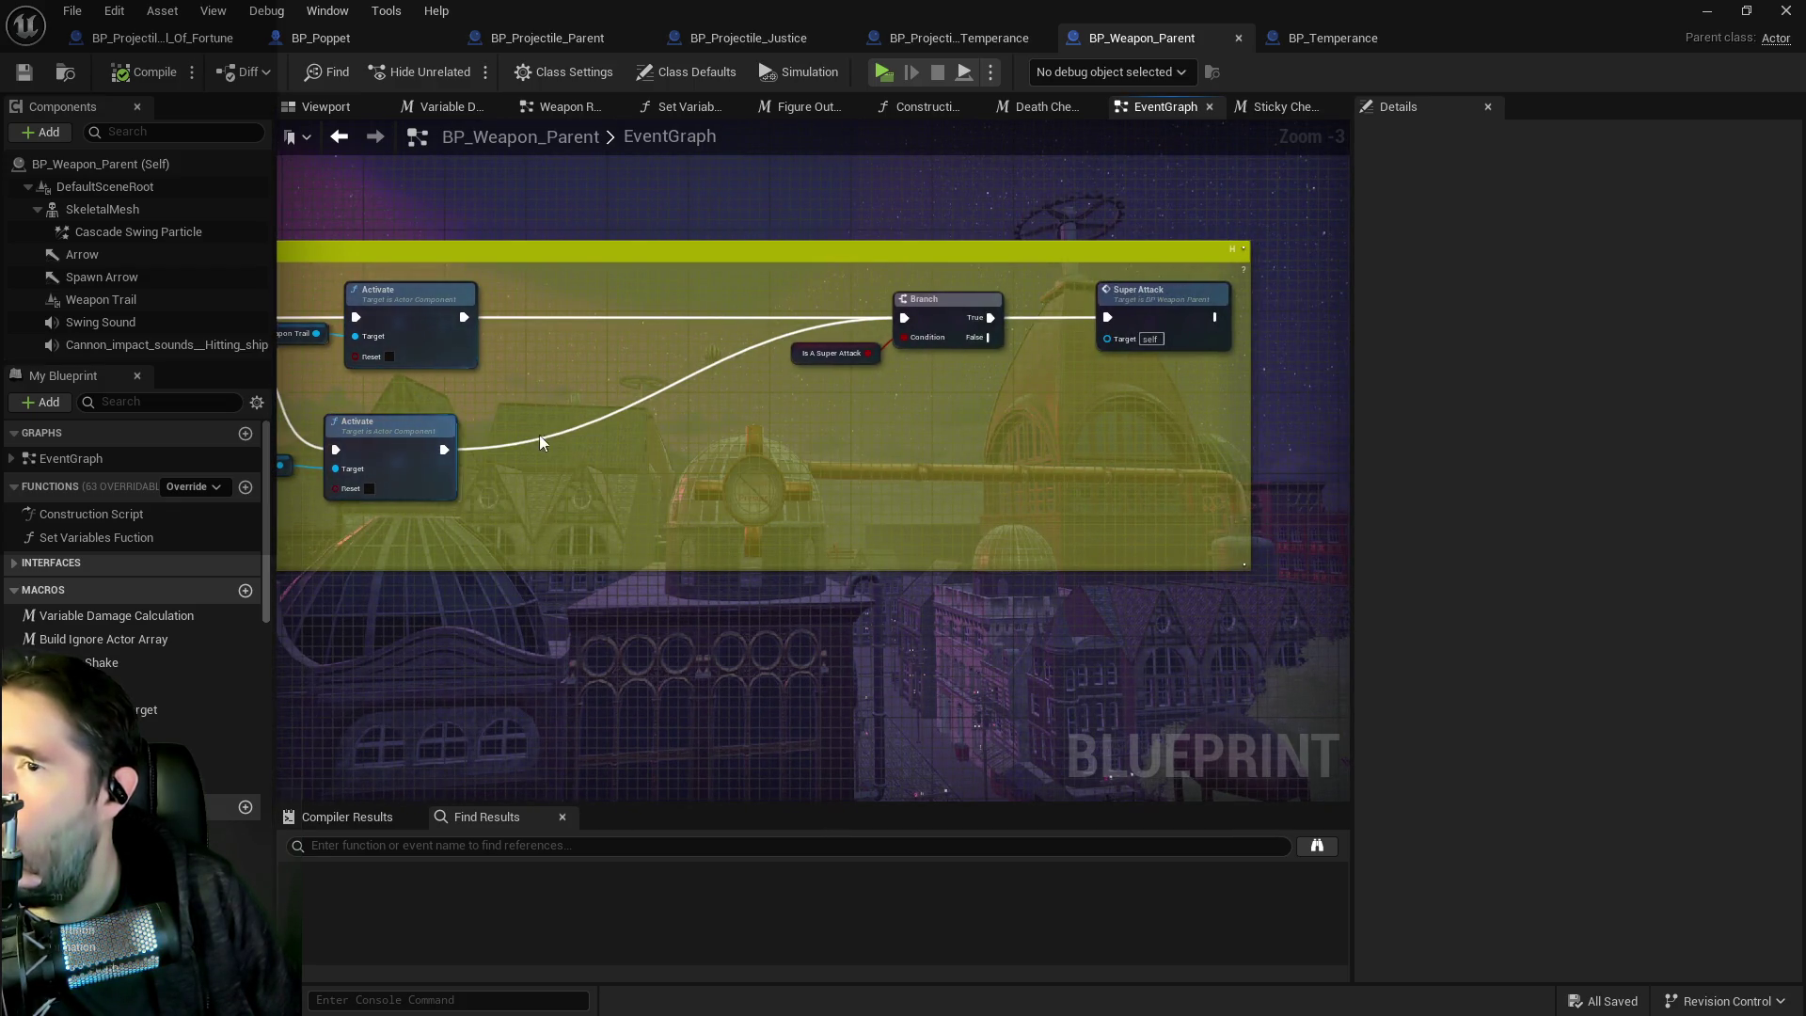
pyautogui.moveTo(577, 442)
pyautogui.mouseDown()
pyautogui.moveTo(914, 446)
pyautogui.moveTo(1237, 407)
pyautogui.mouseUp()
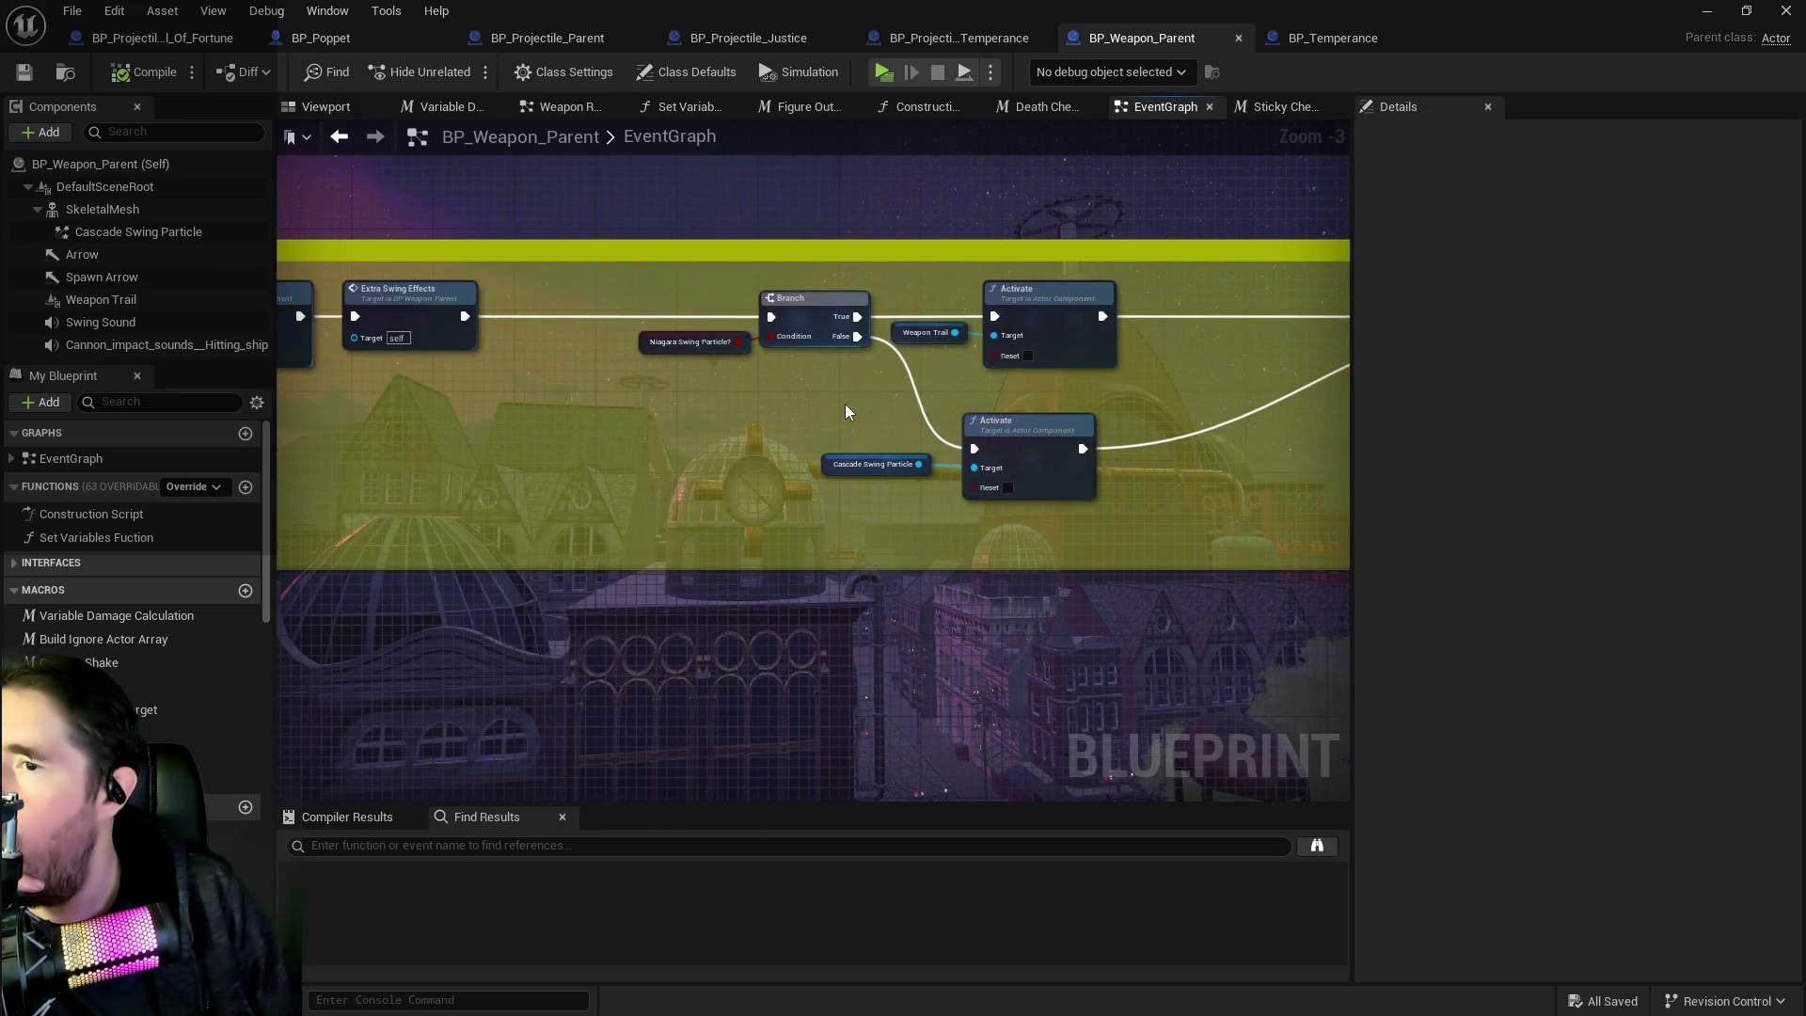
pyautogui.scroll(-2, 844, 403)
pyautogui.scroll(-1, 939, 505)
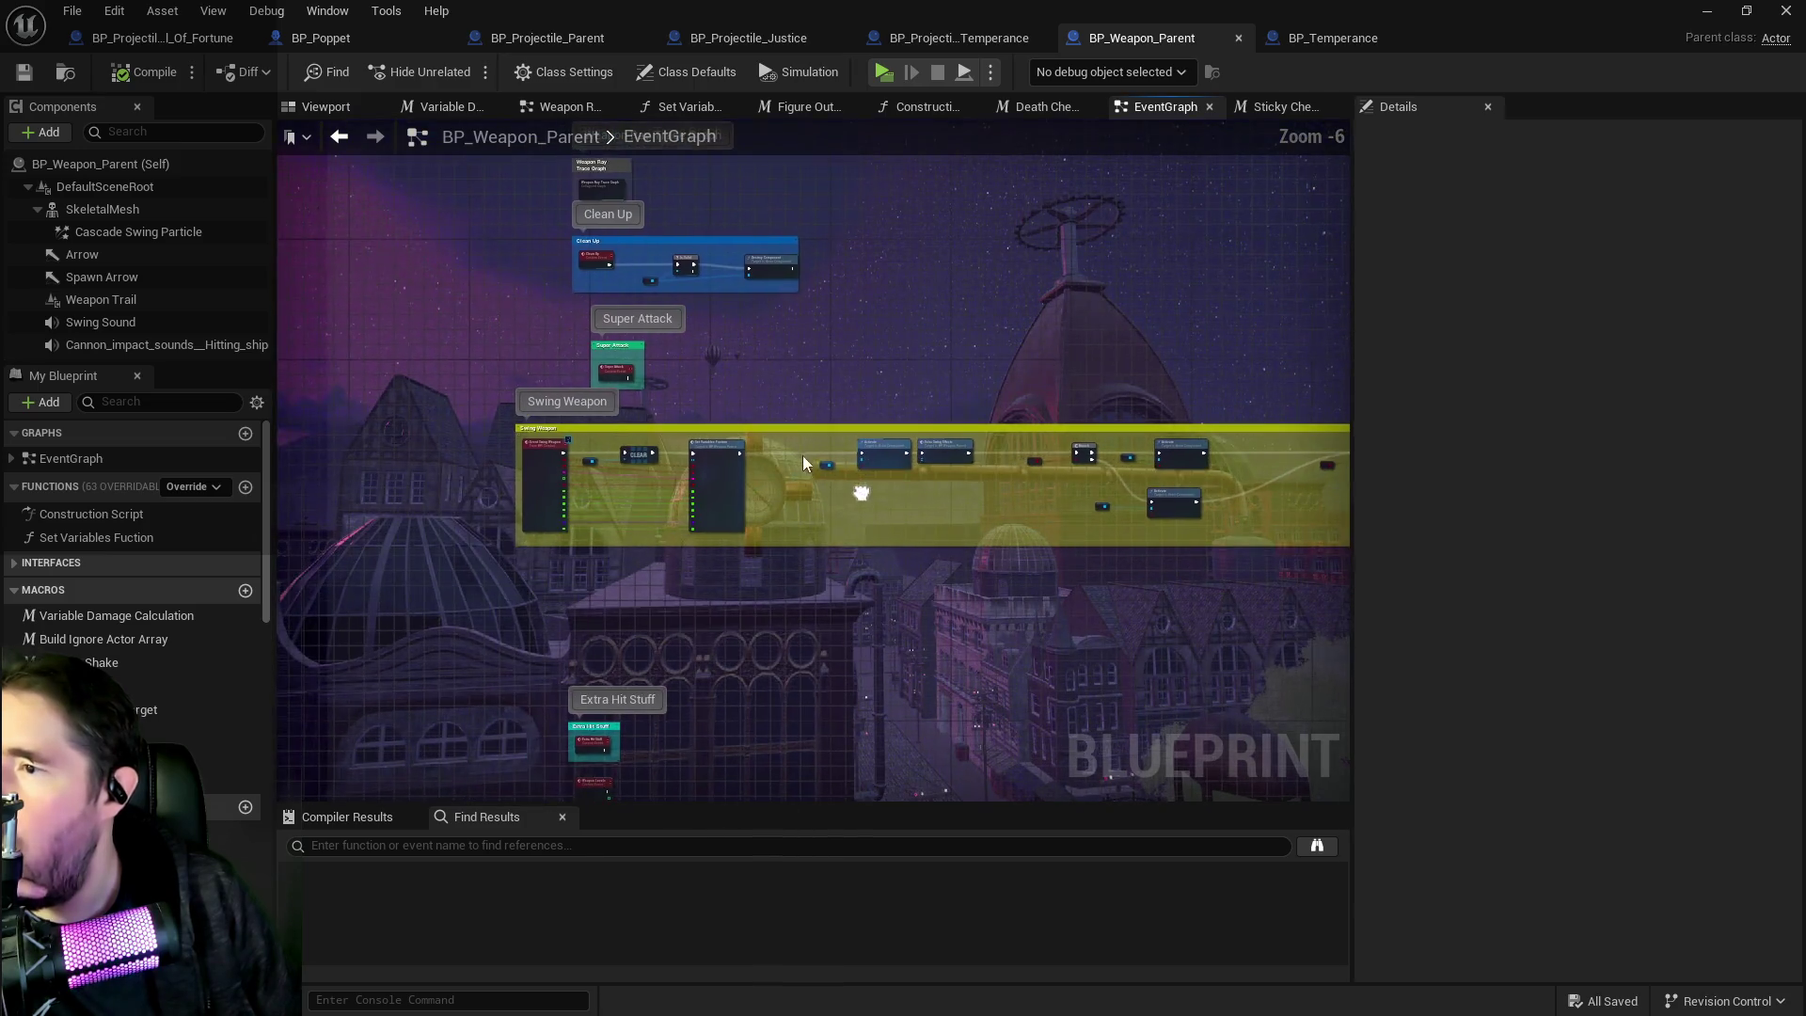
pyautogui.scroll(2, 737, 470)
pyautogui.moveTo(737, 235)
pyautogui.mouseDown()
pyautogui.moveTo(726, 605)
pyautogui.moveTo(697, 645)
pyautogui.mouseUp()
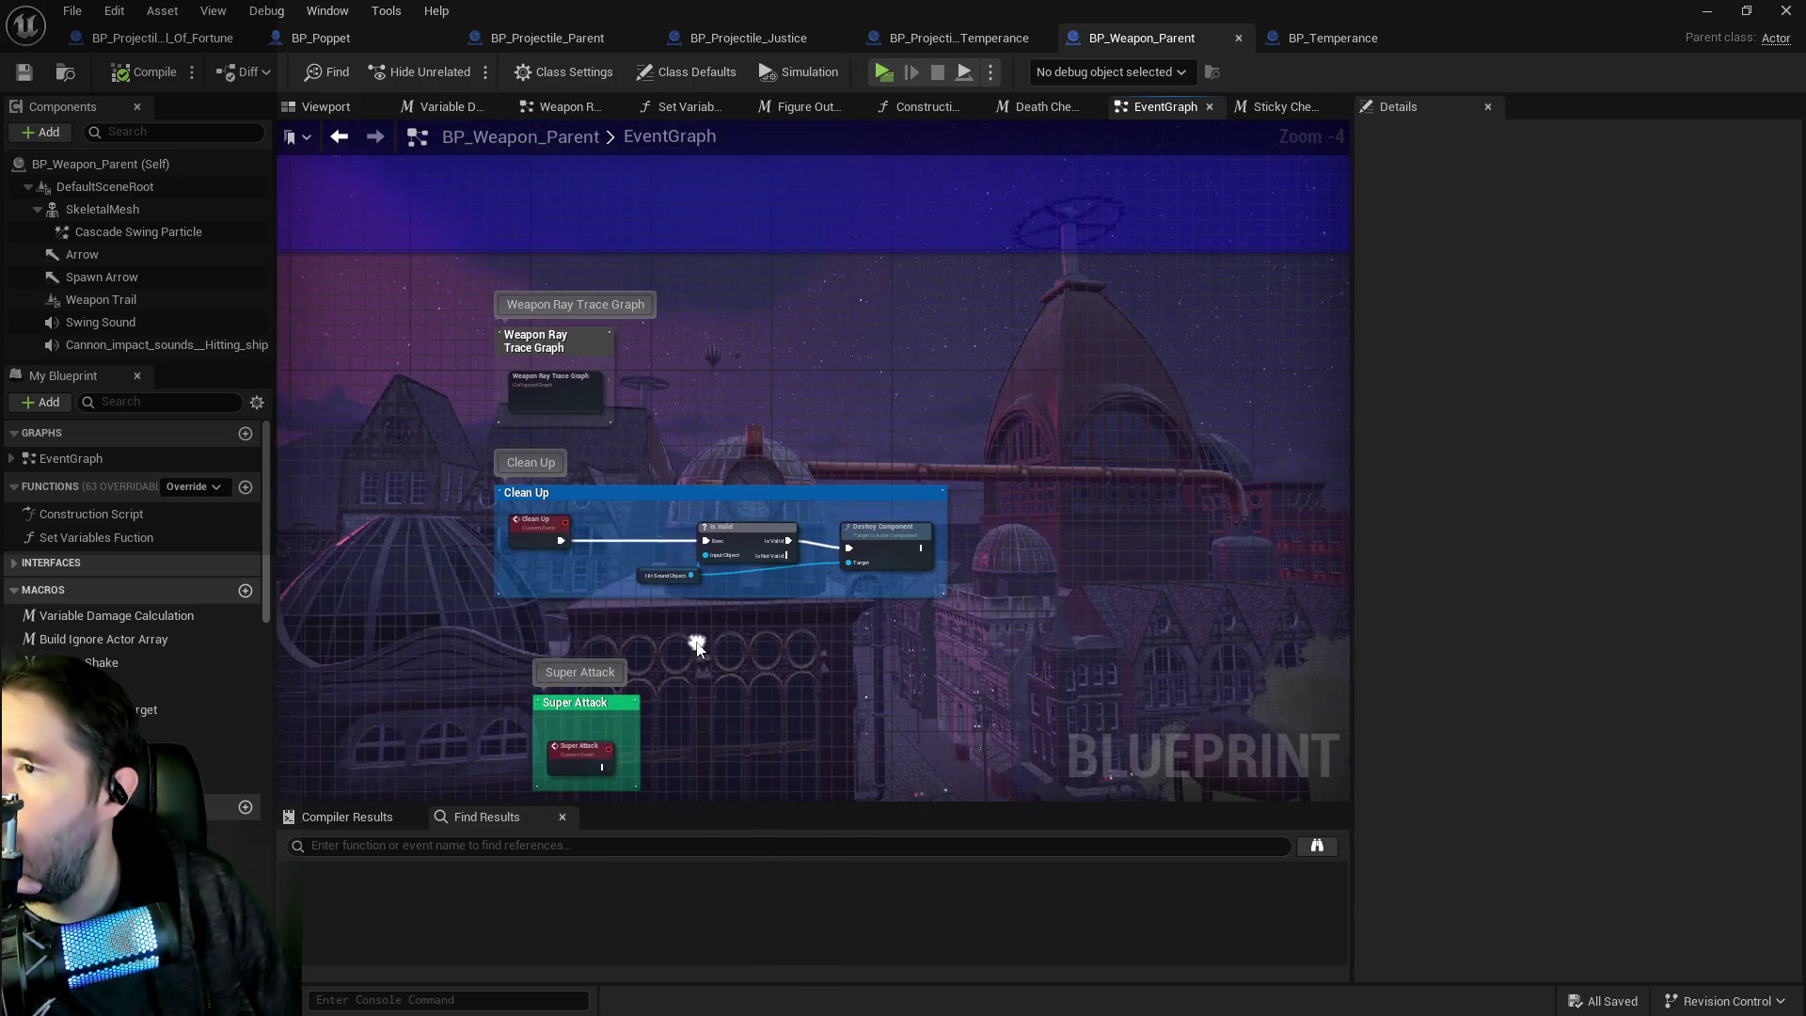
pyautogui.moveTo(668, 459)
pyautogui.mouseDown()
pyautogui.moveTo(671, 396)
pyautogui.moveTo(759, 772)
pyautogui.moveTo(1134, 901)
pyautogui.moveTo(829, 606)
pyautogui.mouseUp()
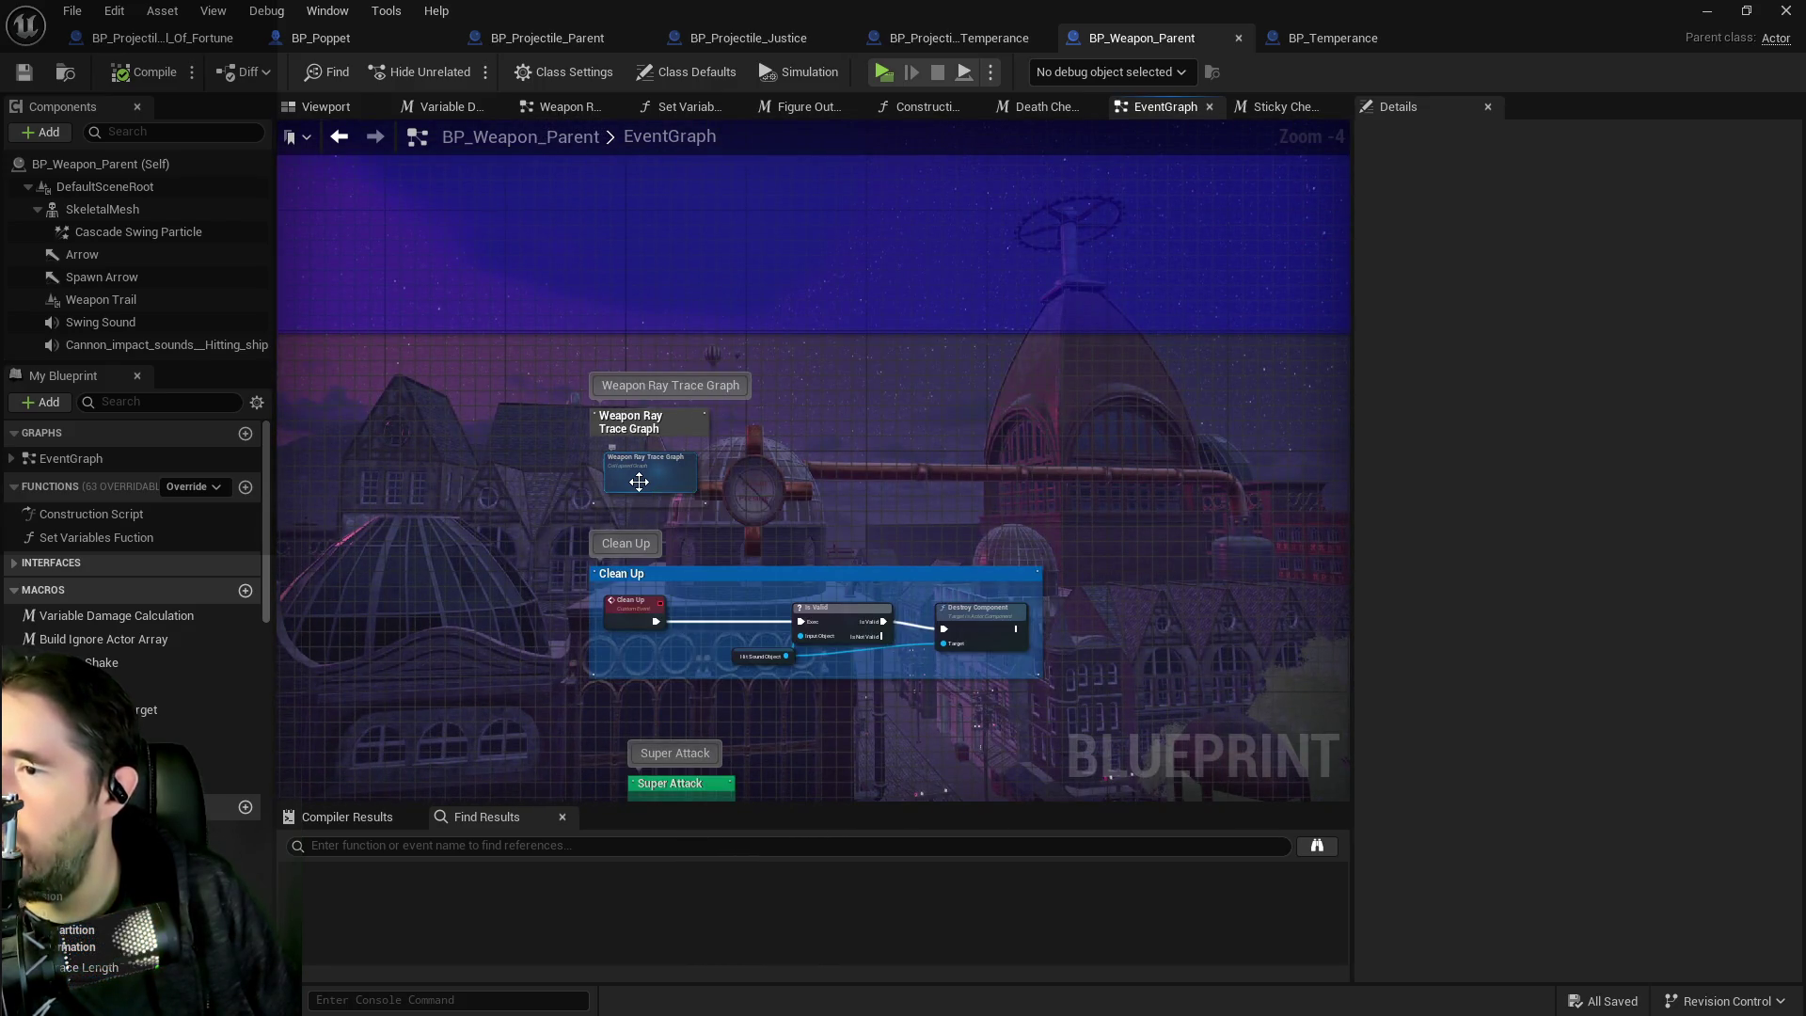
pyautogui.doubleClick(724, 526)
# Add a Print String node into the Weapon Casts Spell comment, wired from the Branch's True exec.
pyautogui.scroll(6, 636, 436)
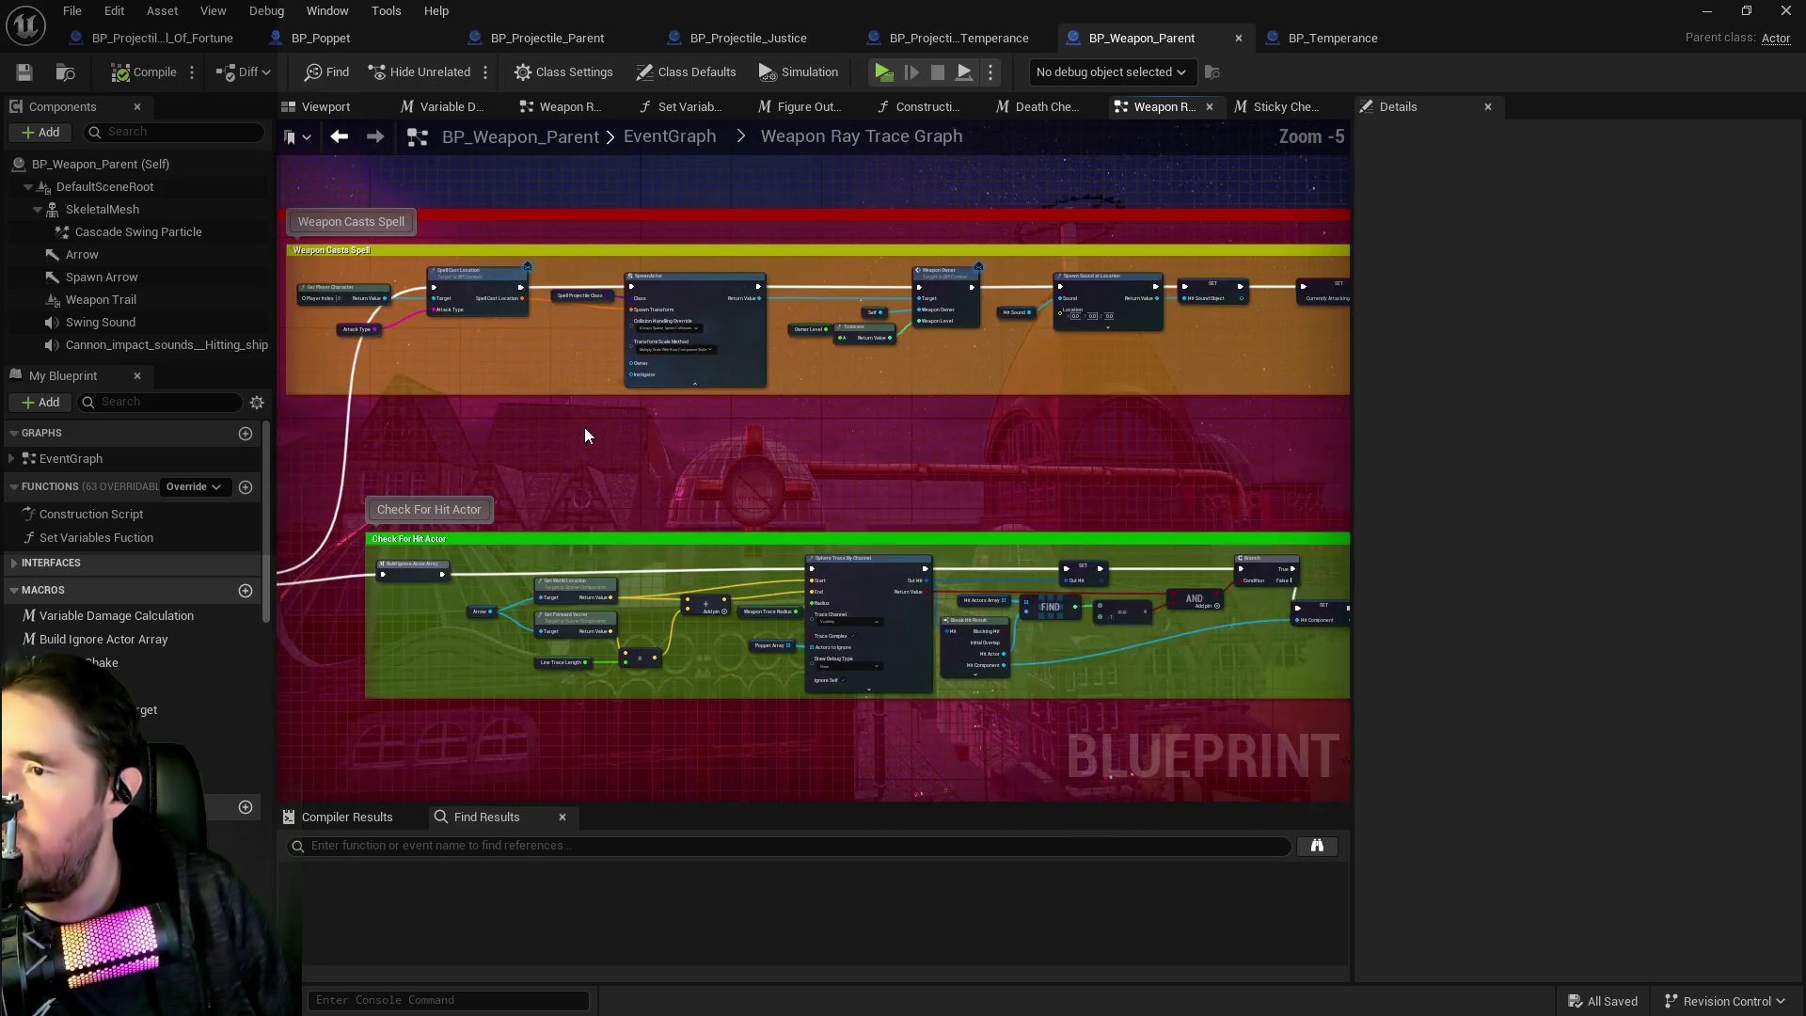
pyautogui.scroll(2, 814, 380)
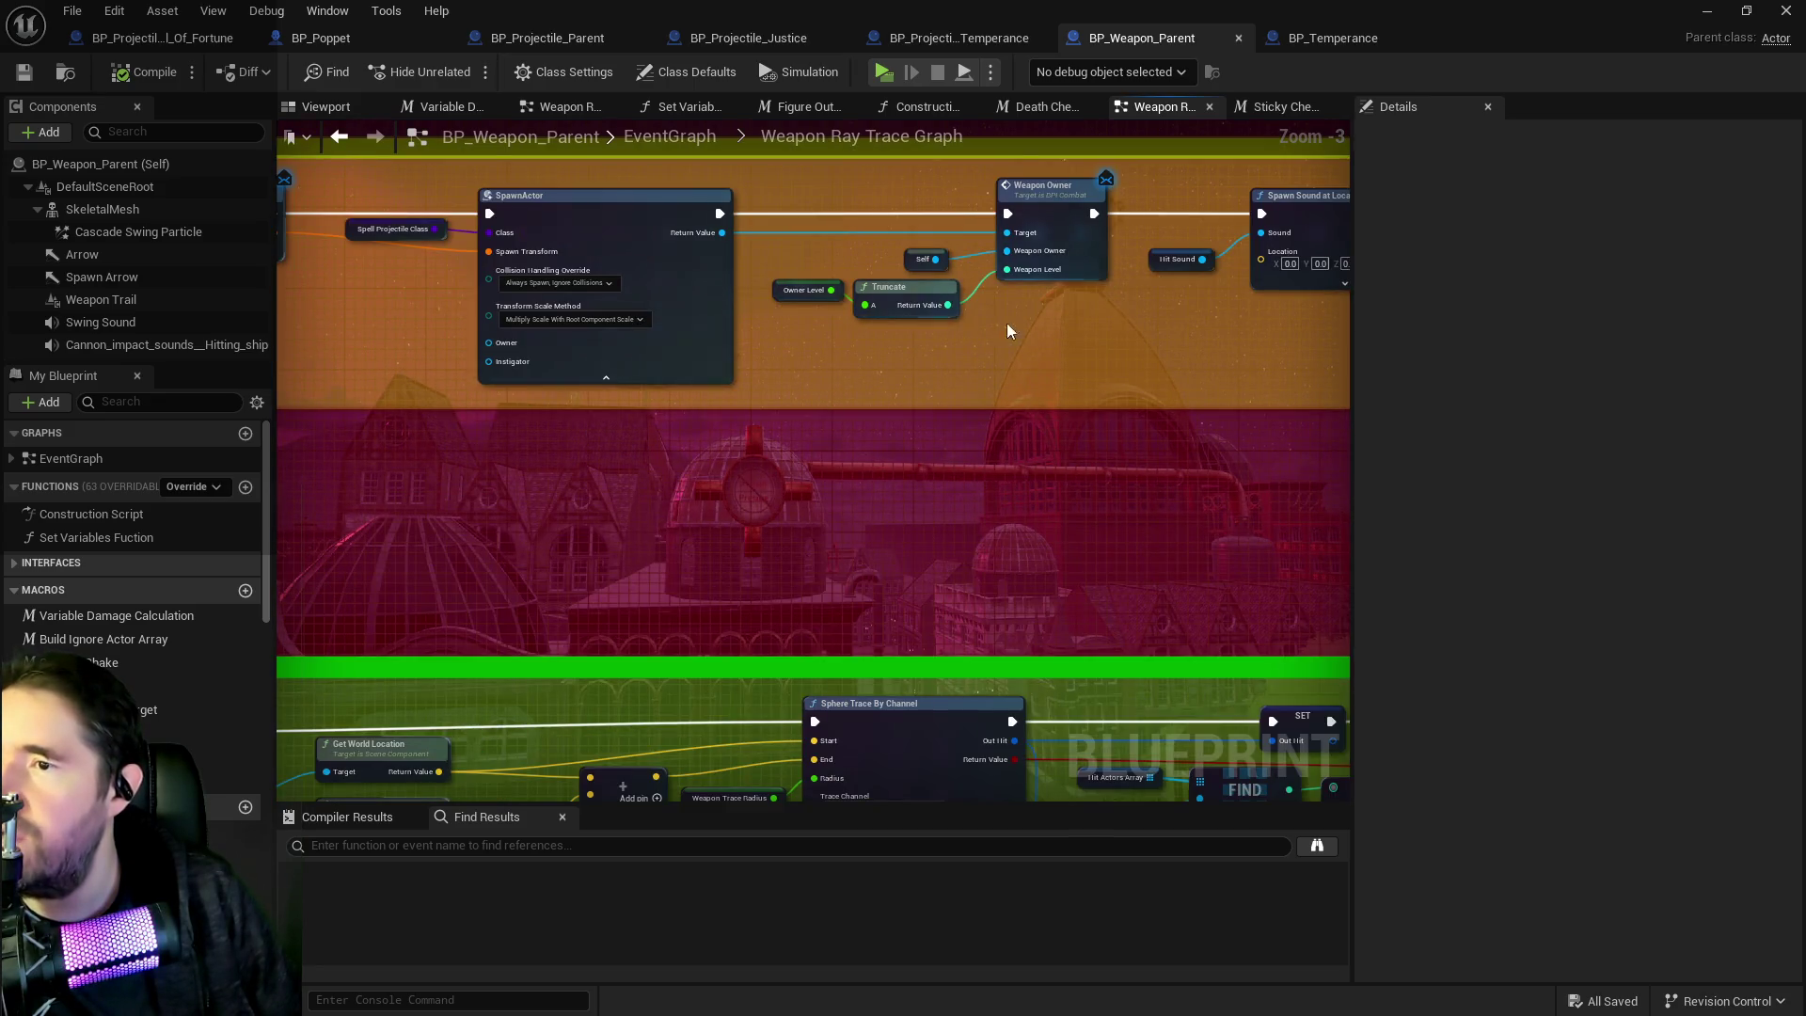
pyautogui.moveTo(600, 355); pyautogui.dragTo(960, 375)
pyautogui.moveTo(770, 436); pyautogui.dragTo(752, 453)
pyautogui.rightClick(753, 453)
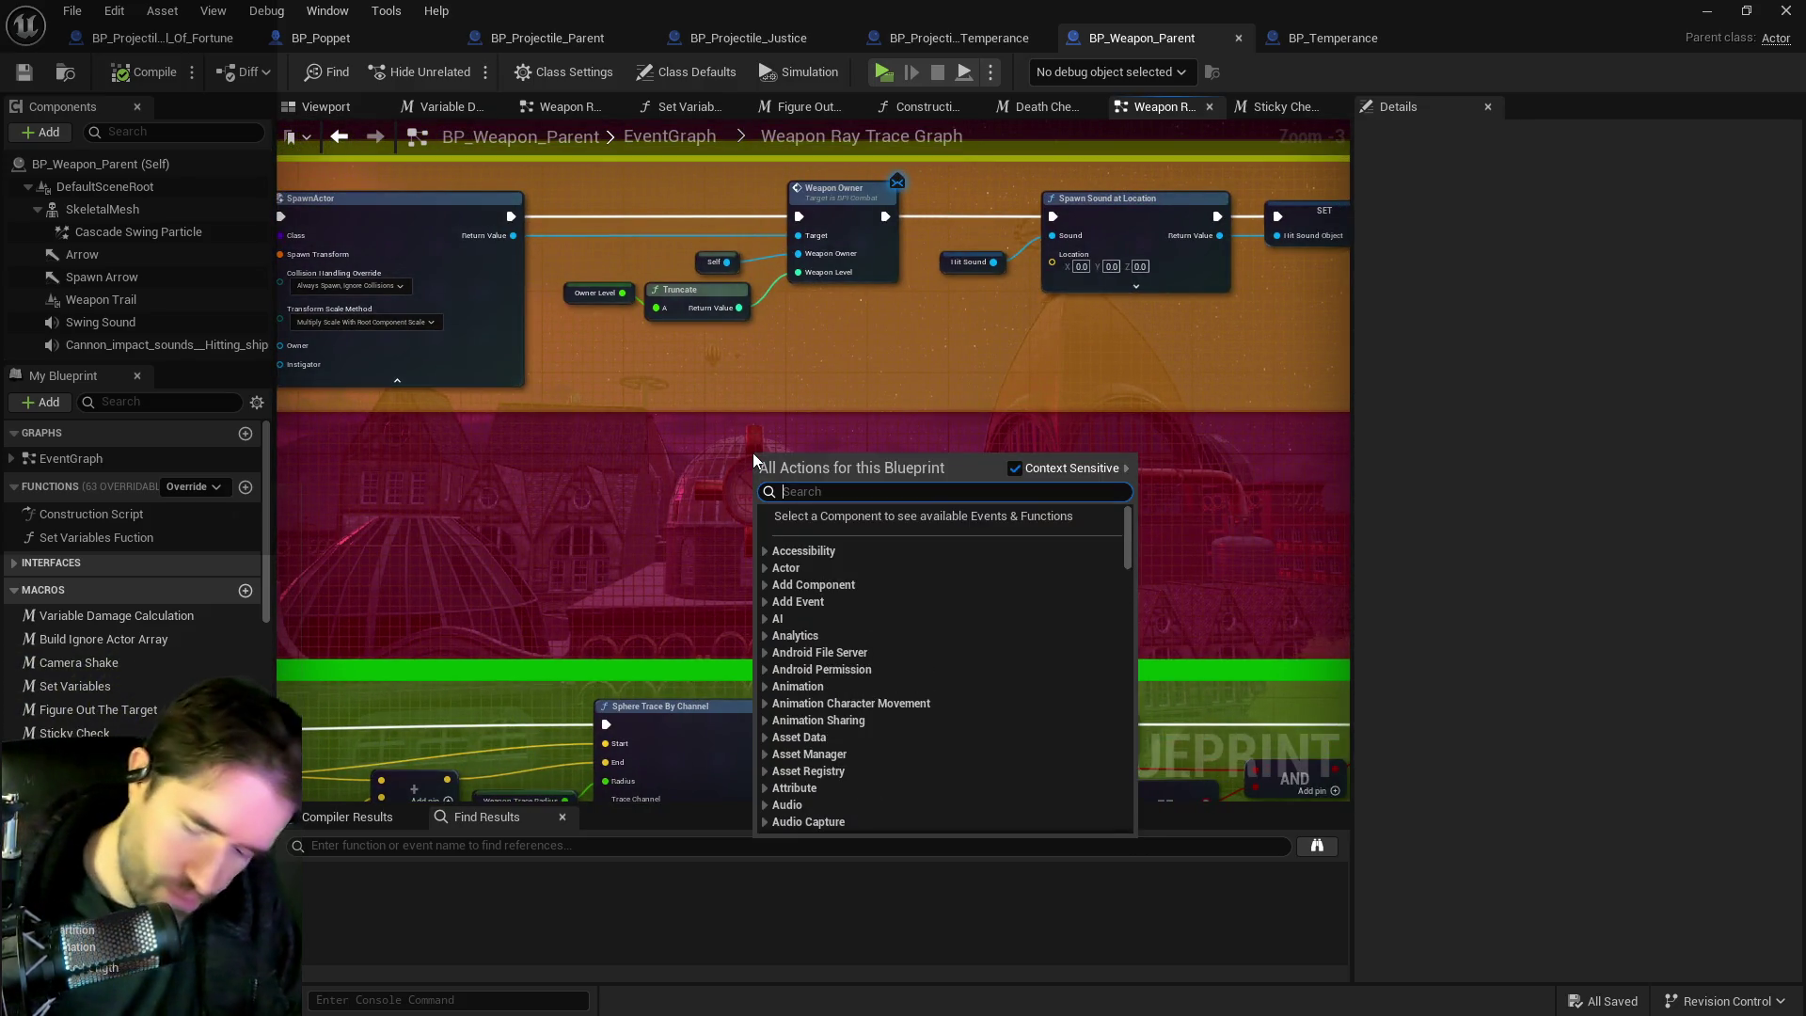
pyautogui.write('print stri')
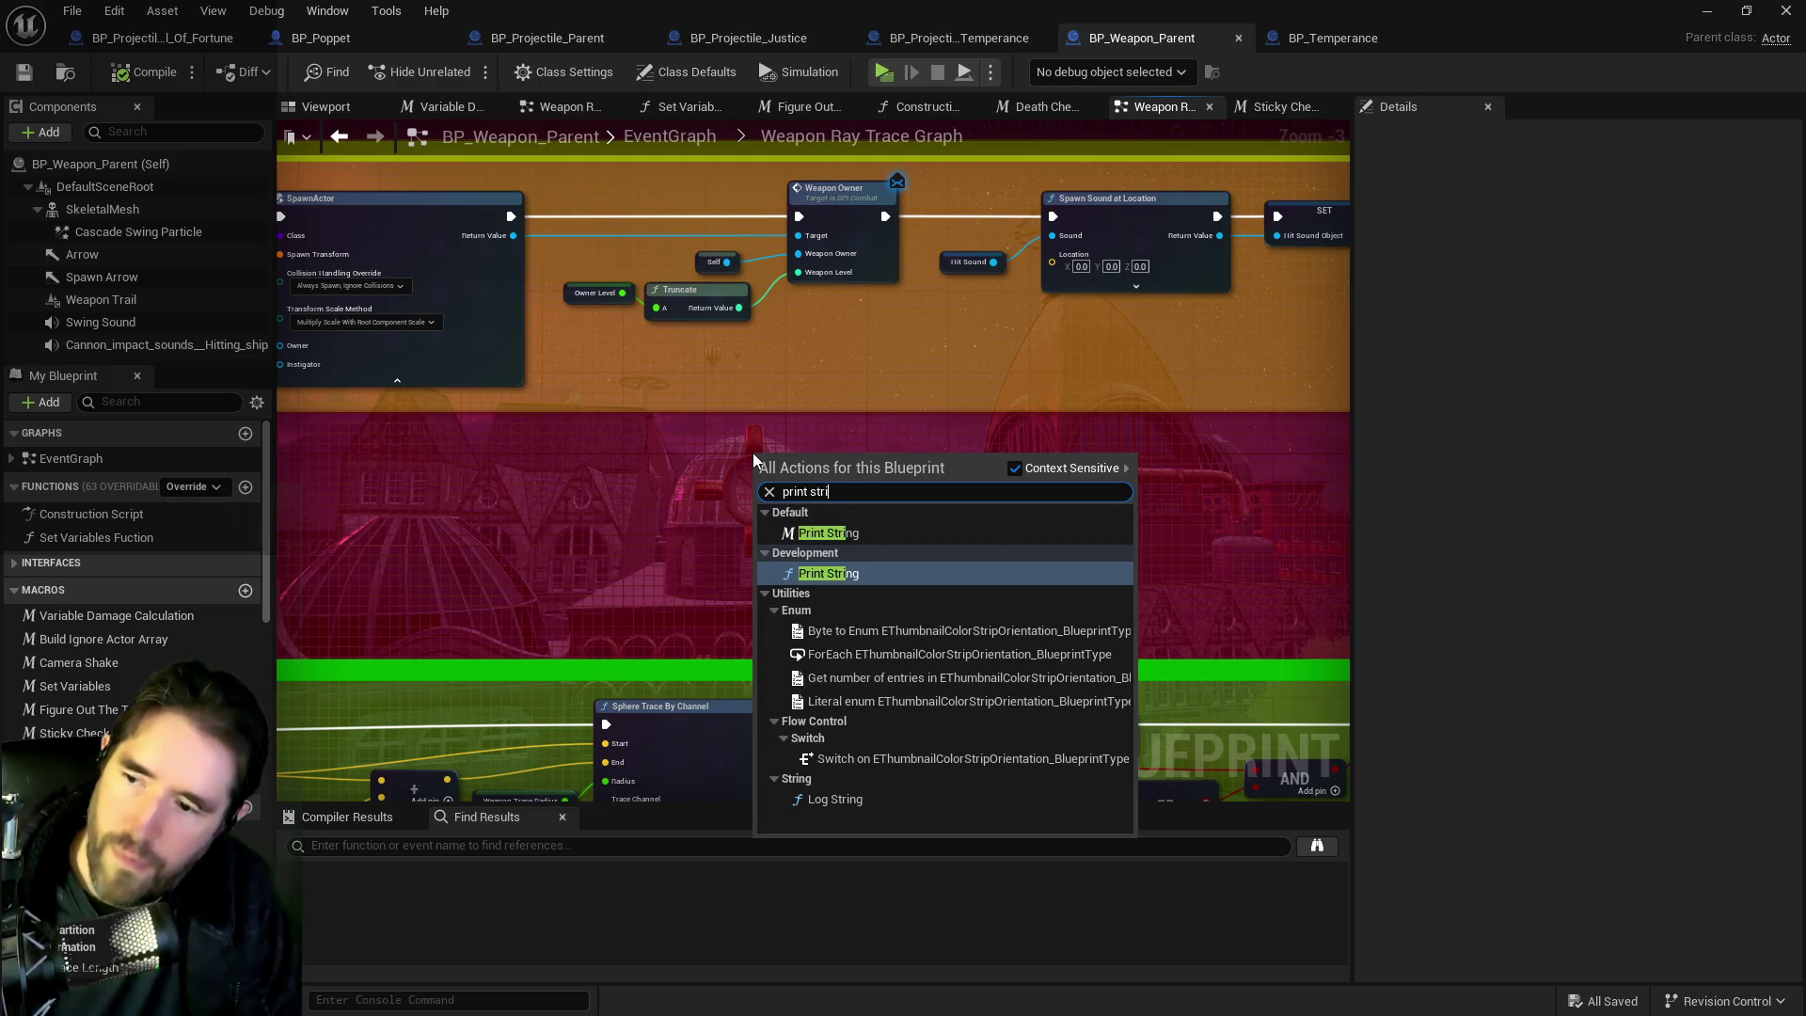
pyautogui.click(826, 532)
pyautogui.moveTo(769, 464)
pyautogui.mouseDown()
pyautogui.moveTo(790, 381)
pyautogui.moveTo(880, 387)
pyautogui.moveTo(752, 451)
pyautogui.moveTo(543, 503)
pyautogui.moveTo(1284, 362)
pyautogui.moveTo(1277, 209)
pyautogui.moveTo(1232, 261)
pyautogui.moveTo(935, 266)
pyautogui.moveTo(773, 291)
pyautogui.moveTo(584, 483)
pyautogui.moveTo(777, 498)
pyautogui.moveTo(399, 429)
pyautogui.moveTo(486, 393)
pyautogui.mouseUp()
pyautogui.moveTo(440, 372)
pyautogui.mouseDown()
pyautogui.moveTo(677, 378)
pyautogui.moveTo(789, 358)
pyautogui.moveTo(788, 266)
pyautogui.mouseUp()
pyautogui.moveTo(528, 665)
pyautogui.mouseDown()
pyautogui.moveTo(606, 531)
pyautogui.moveTo(847, 280)
pyautogui.moveTo(722, 452)
pyautogui.moveTo(592, 313)
pyautogui.mouseUp()
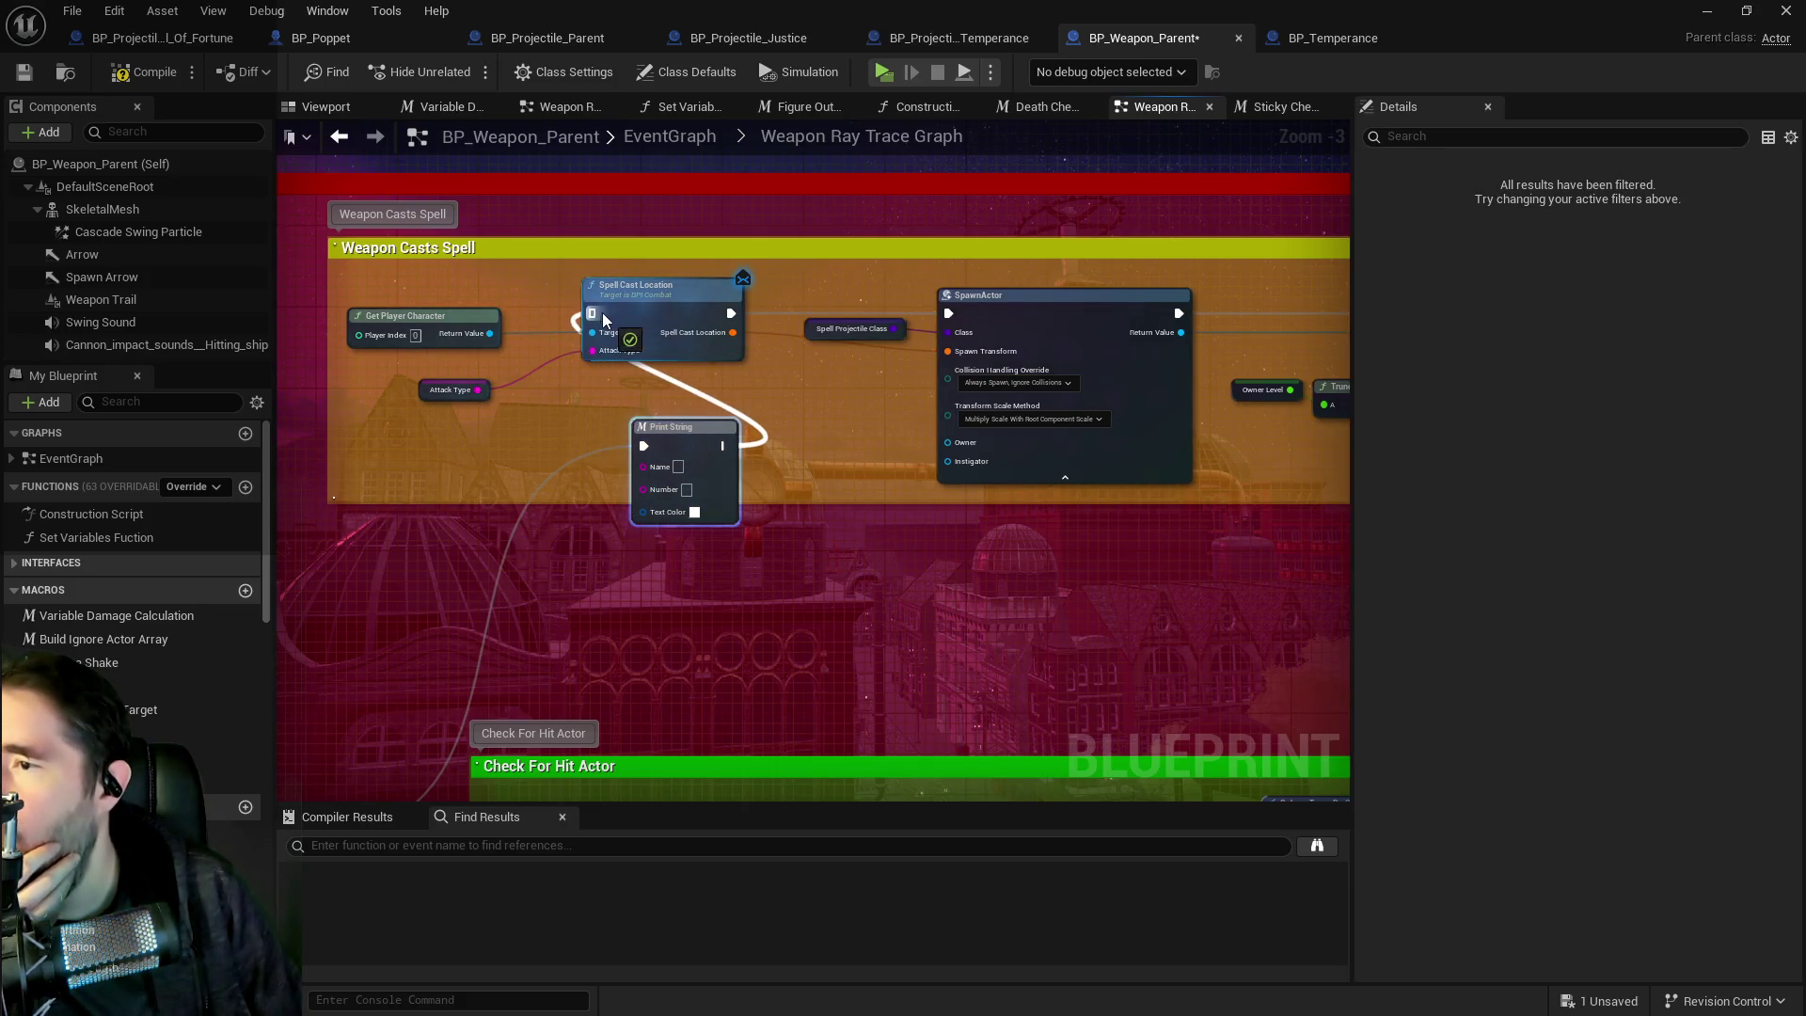
# Set the Print String's field to 'Weapon', Number to 1, and text colour to magenta.
pyautogui.click(677, 467)
pyautogui.write('Weapon')
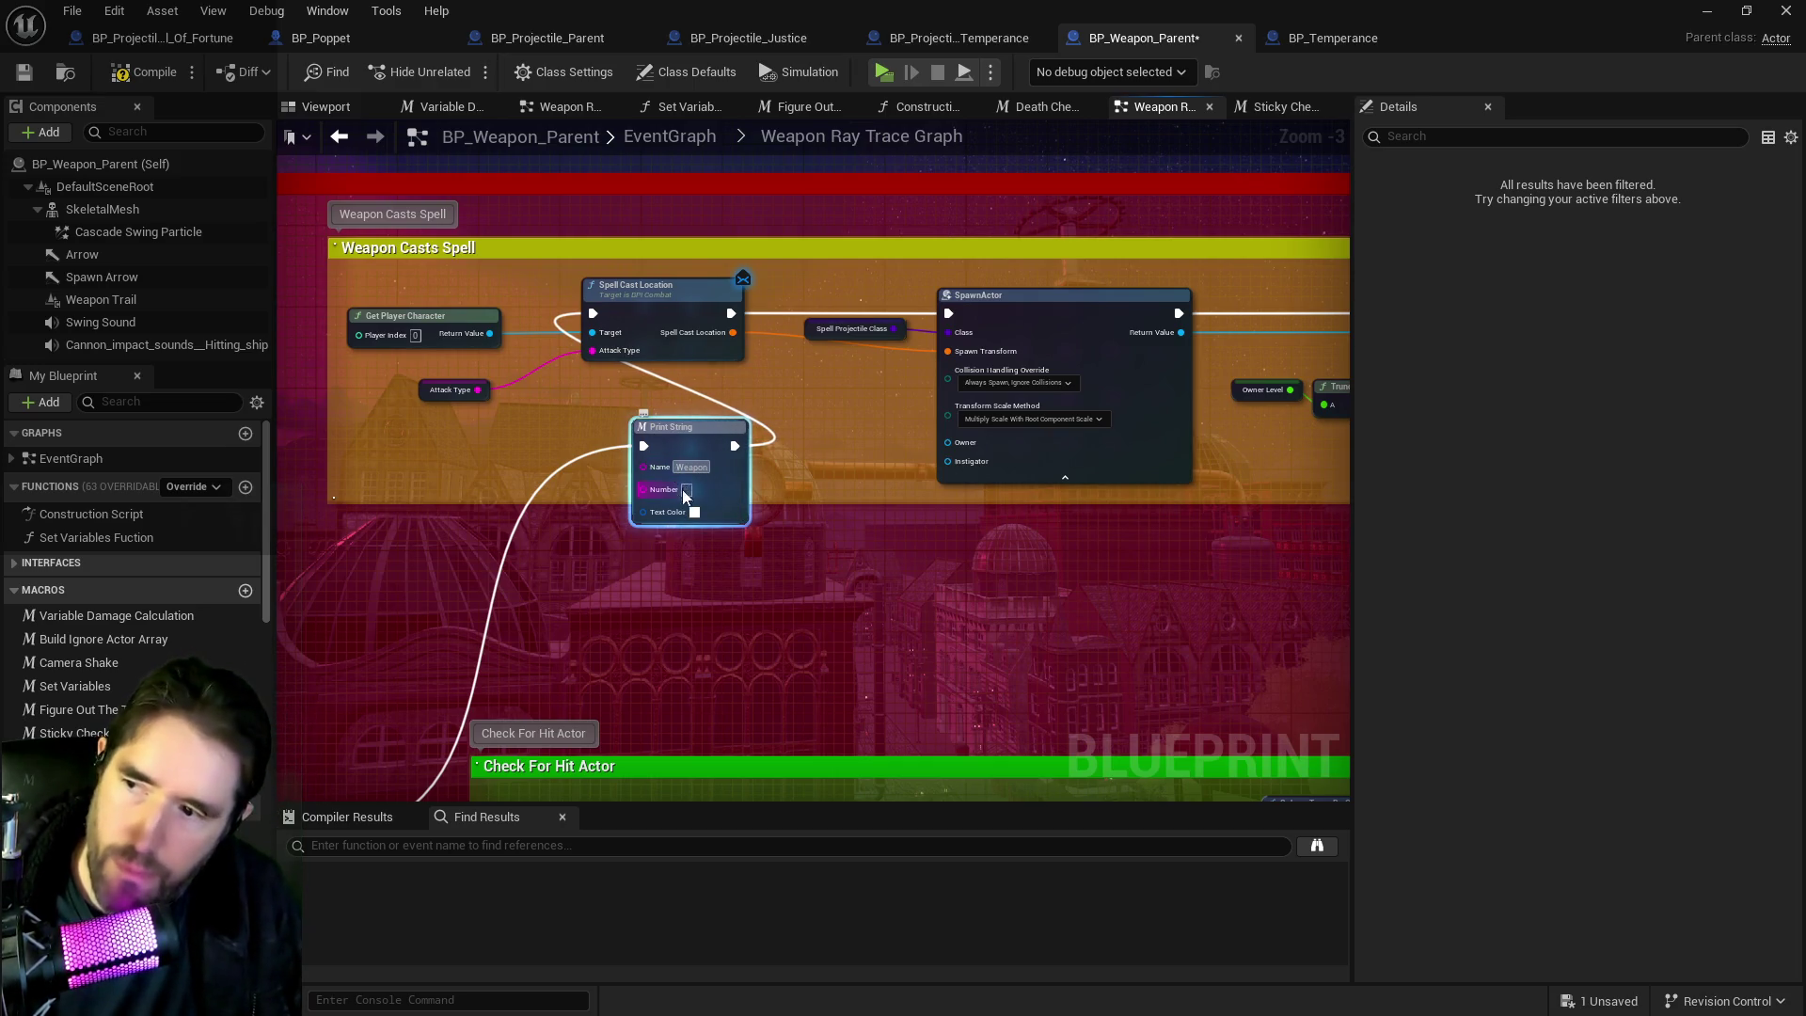
pyautogui.click(687, 489)
pyautogui.write('1')
pyautogui.click(694, 511)
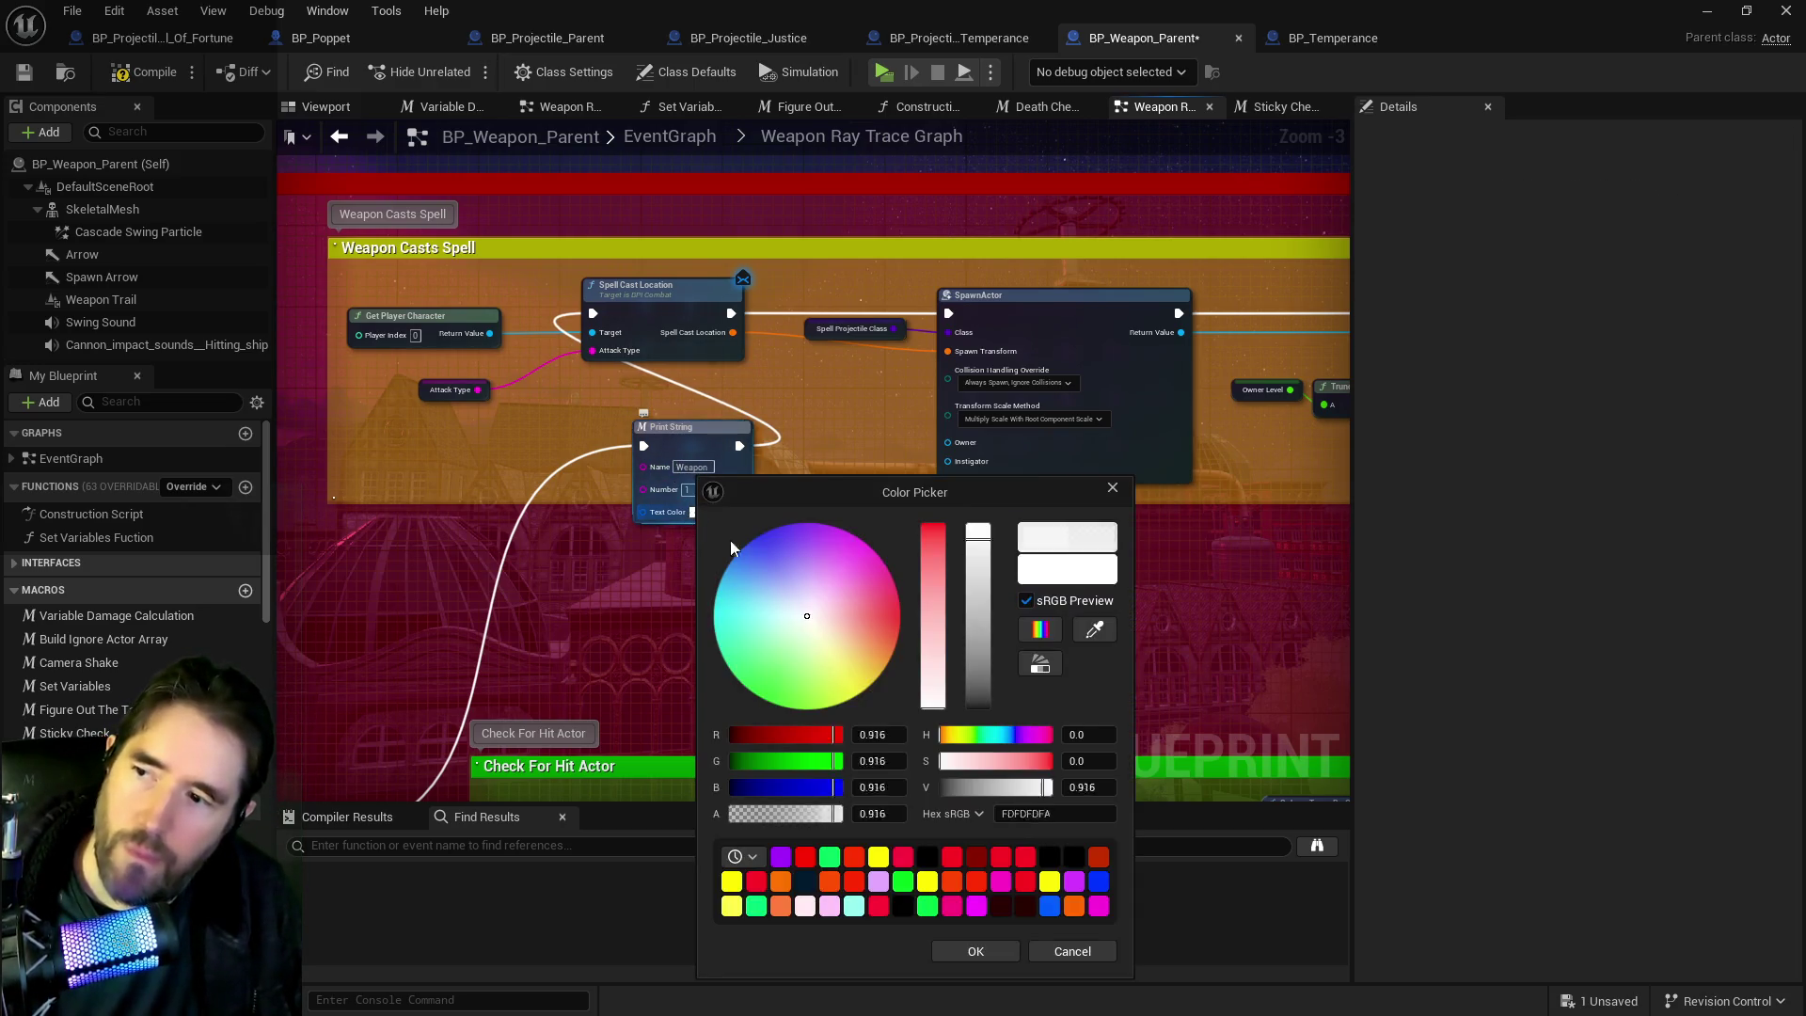
pyautogui.moveTo(799, 675)
pyautogui.mouseDown()
pyautogui.moveTo(811, 588)
pyautogui.moveTo(847, 536)
pyautogui.mouseUp()
pyautogui.click(969, 951)
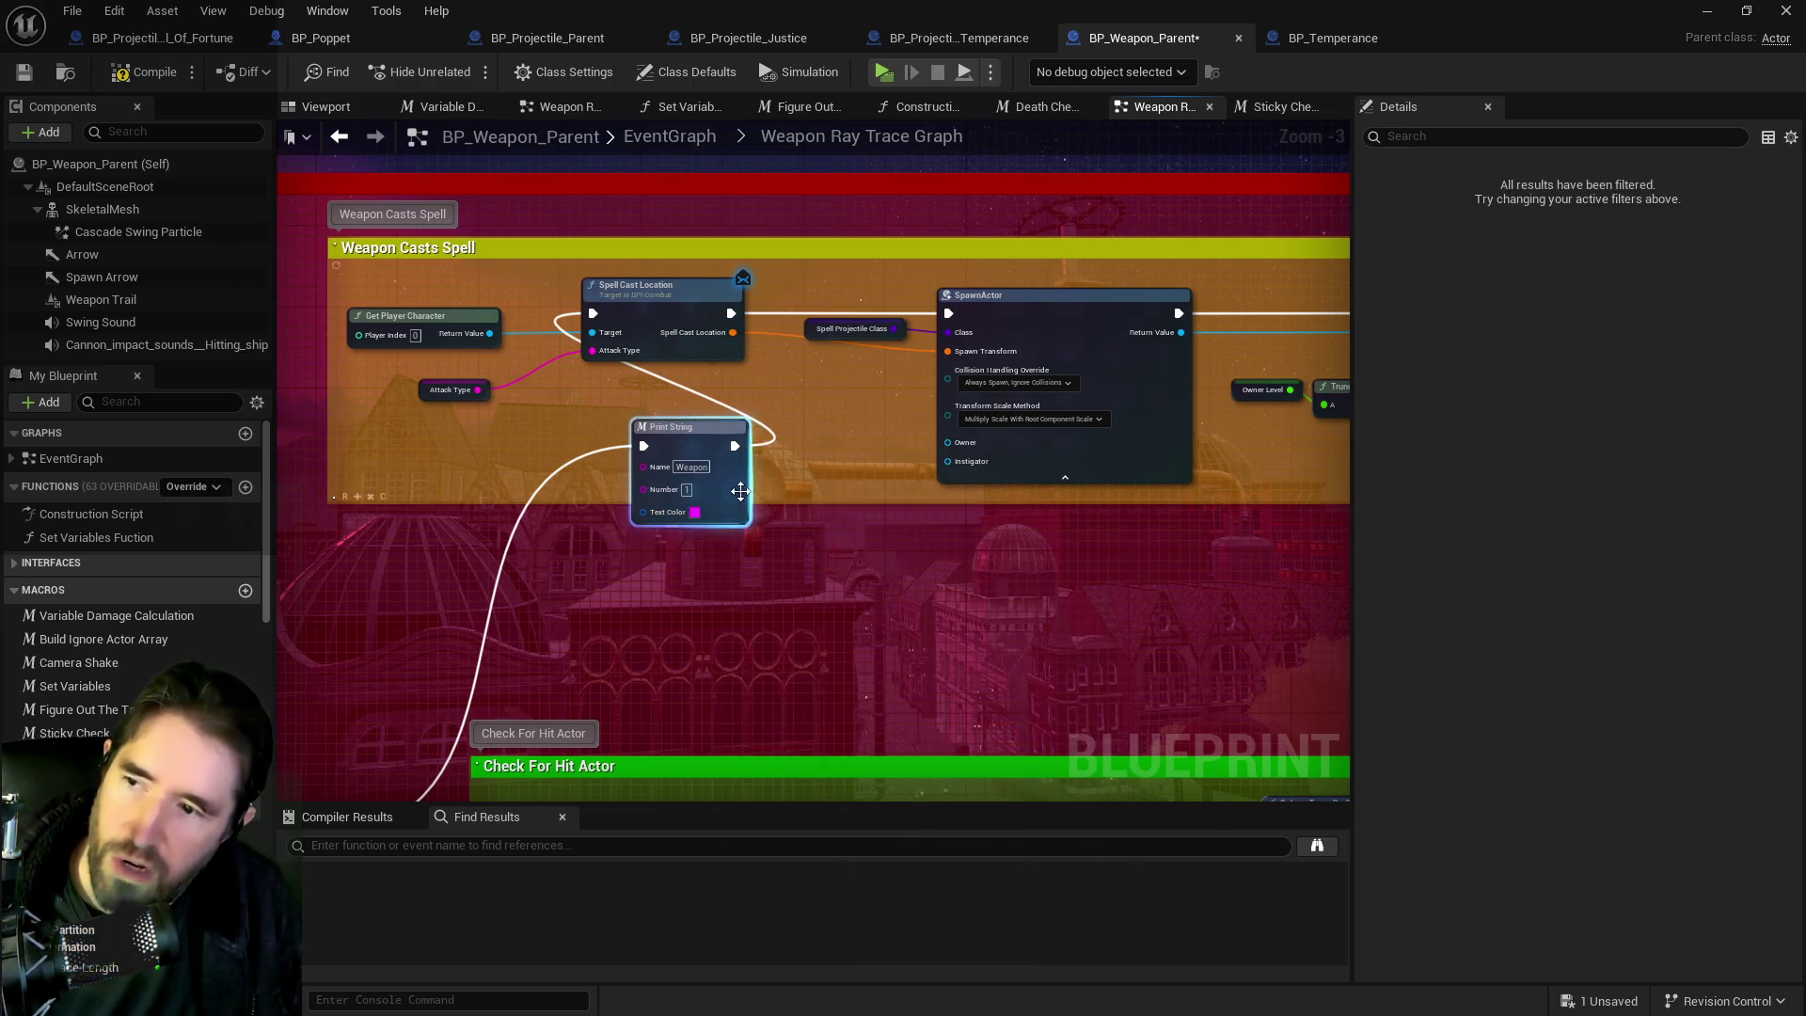
# Feed the spawned actor's display name into the Print String.
pyautogui.moveTo(1284, 459)
pyautogui.mouseDown()
pyautogui.moveTo(794, 512)
pyautogui.moveTo(546, 376)
pyautogui.moveTo(658, 372)
pyautogui.moveTo(565, 395)
pyautogui.moveTo(452, 345)
pyautogui.mouseUp()
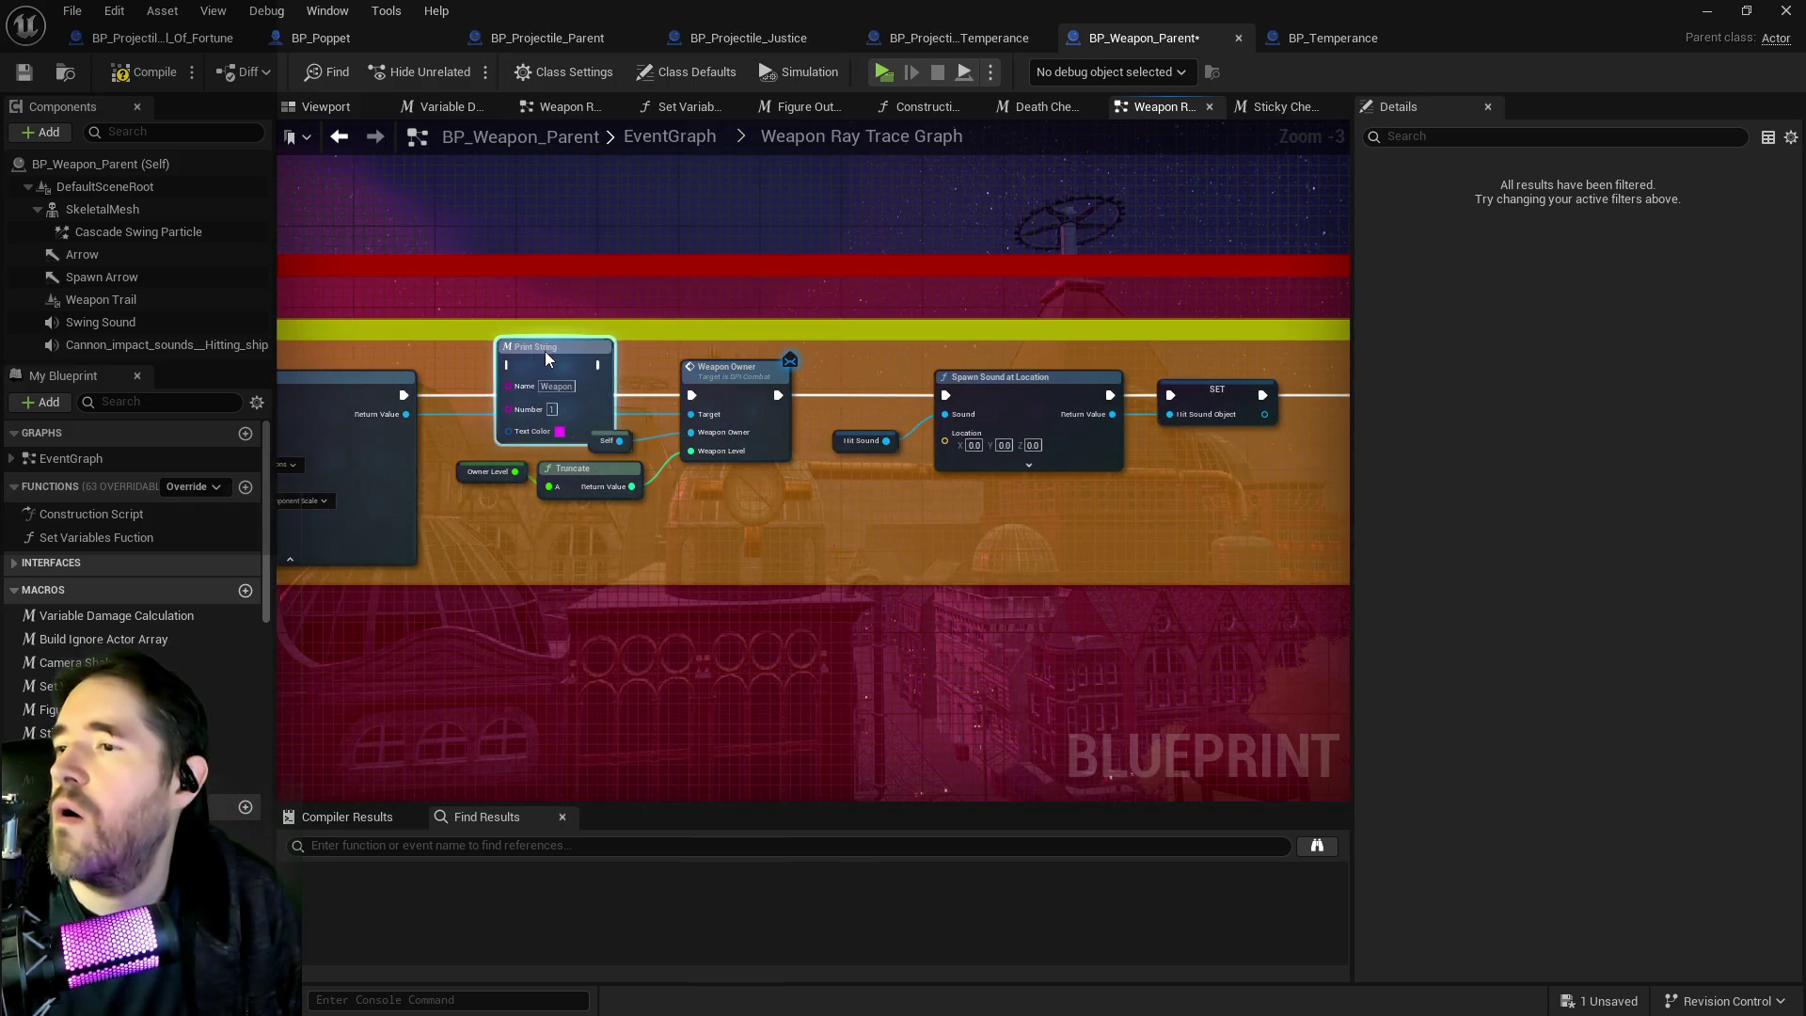
pyautogui.moveTo(406, 415); pyautogui.dragTo(499, 407)
pyautogui.moveTo(587, 365)
pyautogui.mouseDown()
pyautogui.moveTo(714, 380)
pyautogui.moveTo(654, 376)
pyautogui.moveTo(697, 399)
pyautogui.moveTo(824, 379)
pyautogui.mouseUp()
# Duplicate the Print String, feed it Truncate's result, chain it into Weapon Owner, and save.
pyautogui.hotkey('ctrl', 'd')
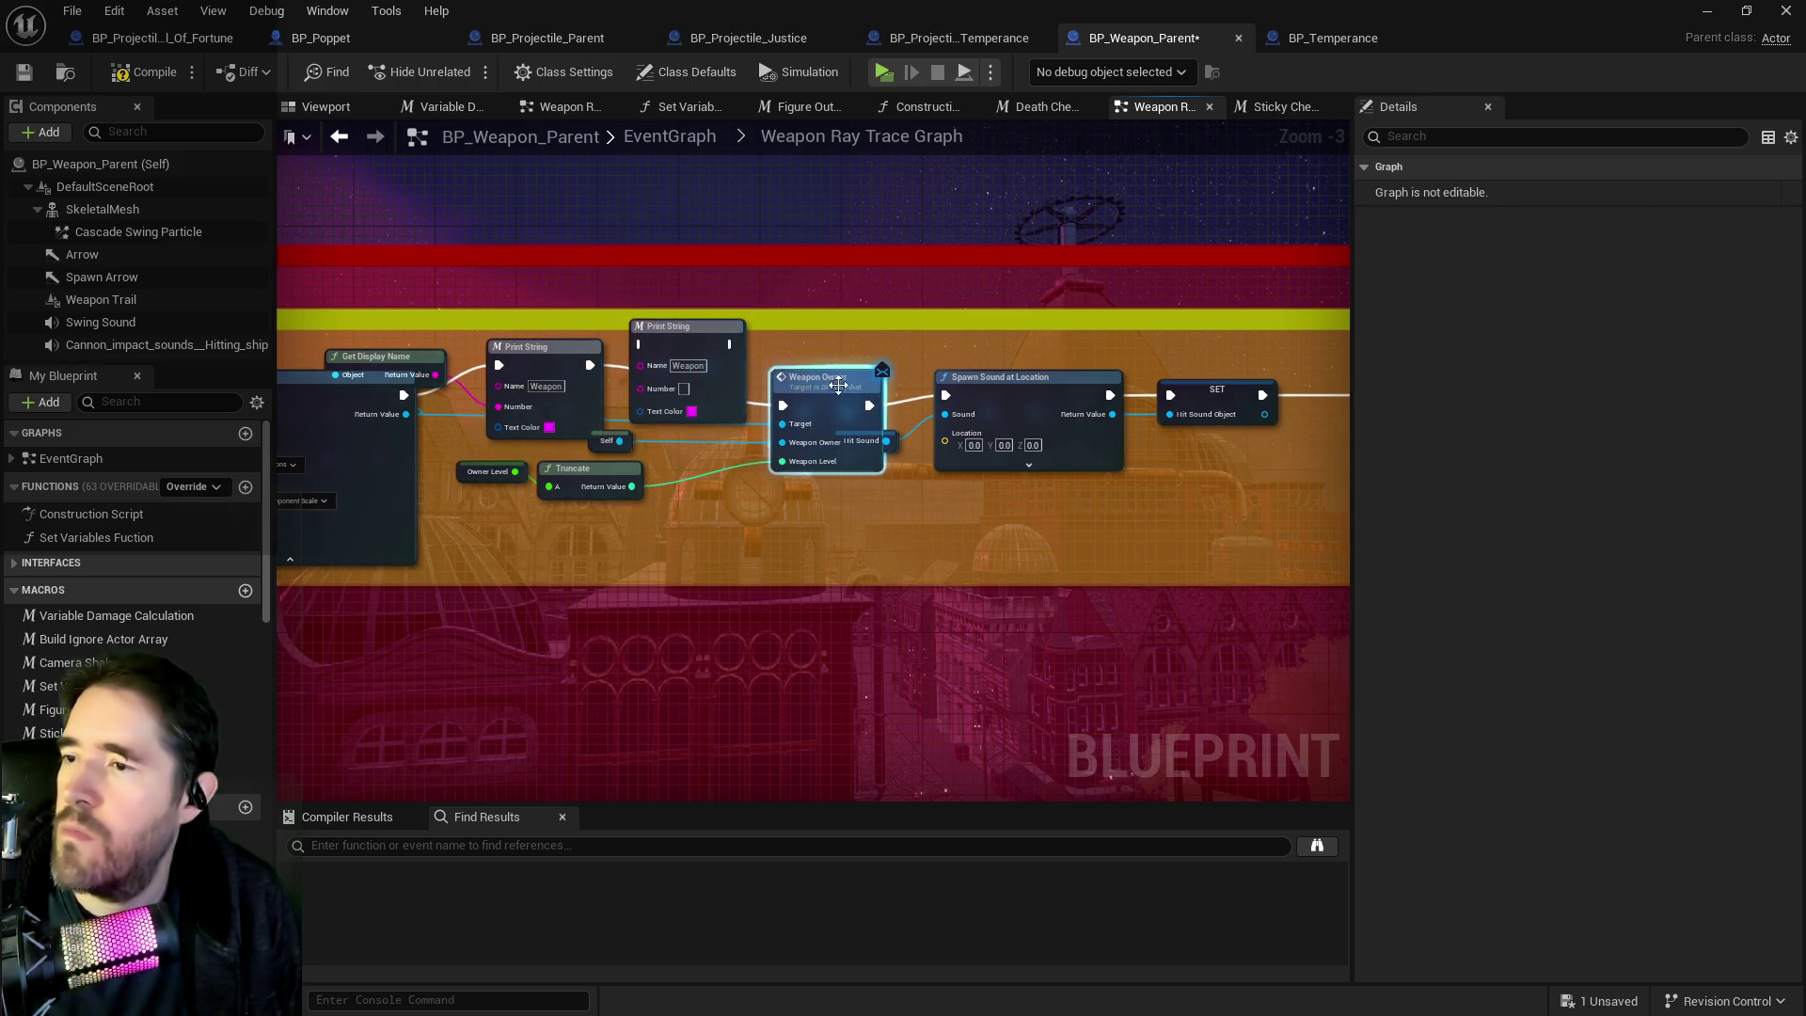
pyautogui.moveTo(630, 487)
pyautogui.mouseDown()
pyautogui.moveTo(623, 402)
pyautogui.moveTo(646, 400)
pyautogui.mouseUp()
pyautogui.click(691, 407)
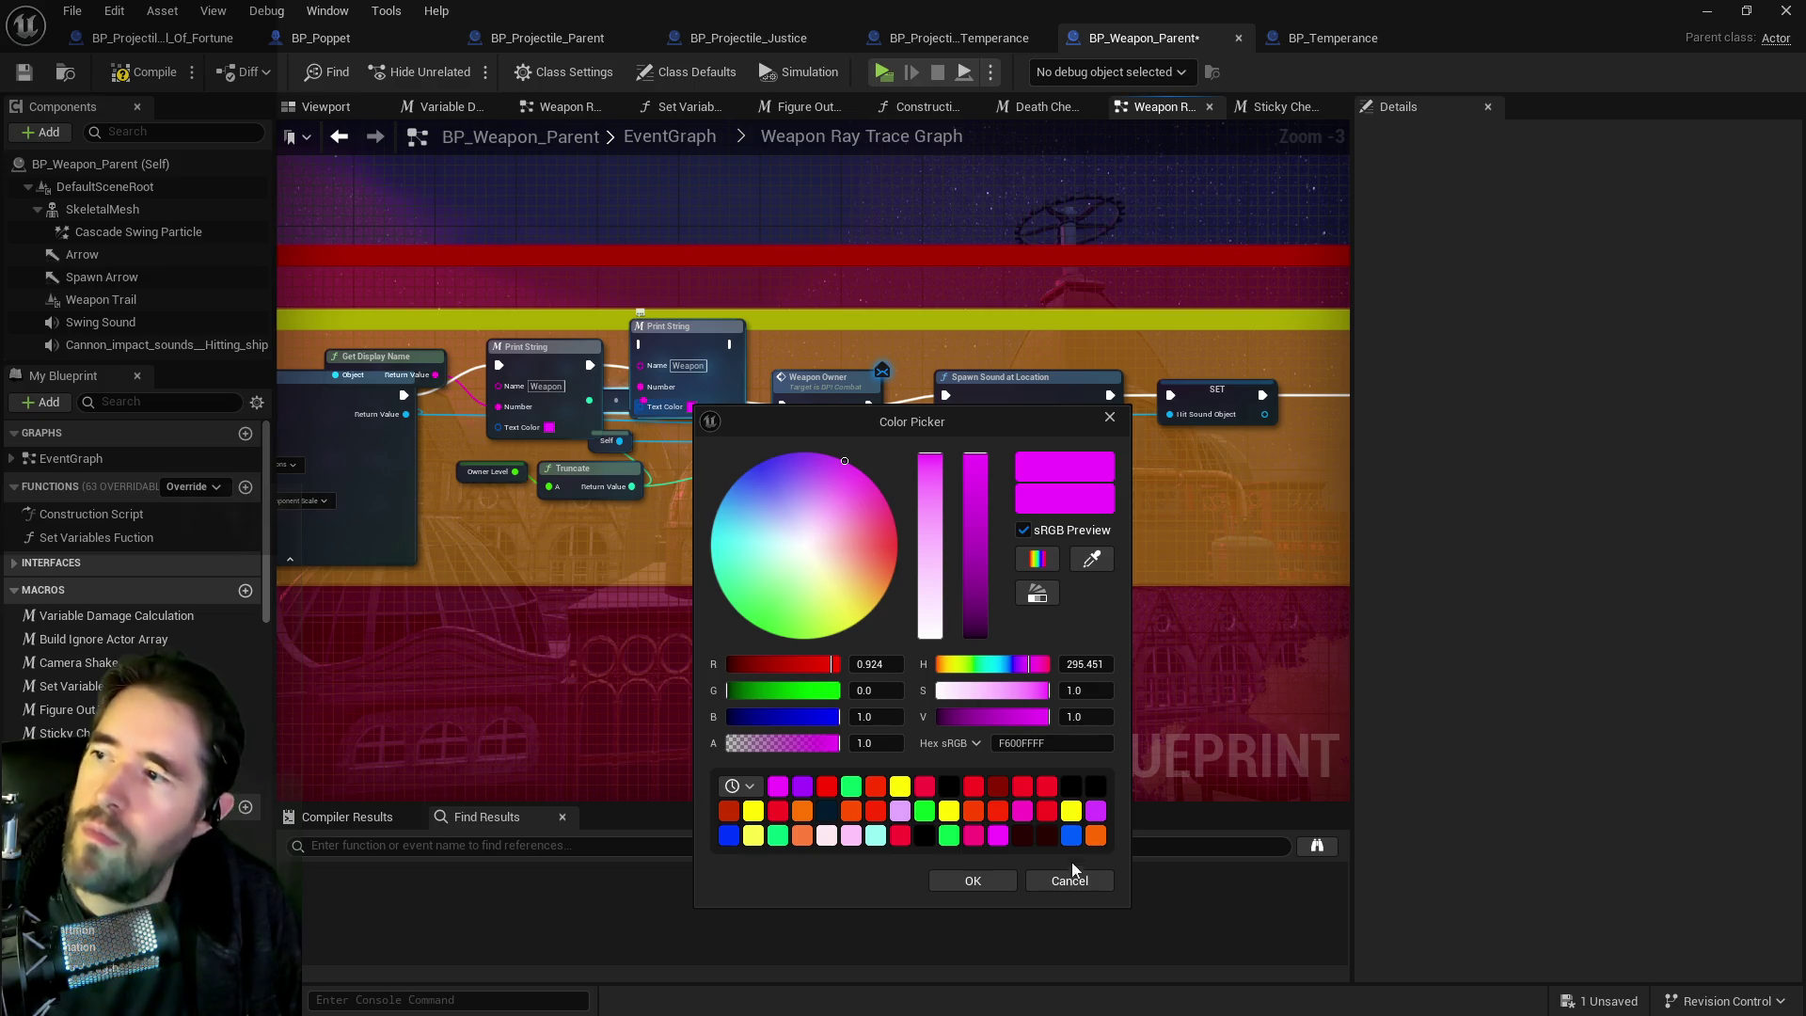
pyautogui.click(978, 884)
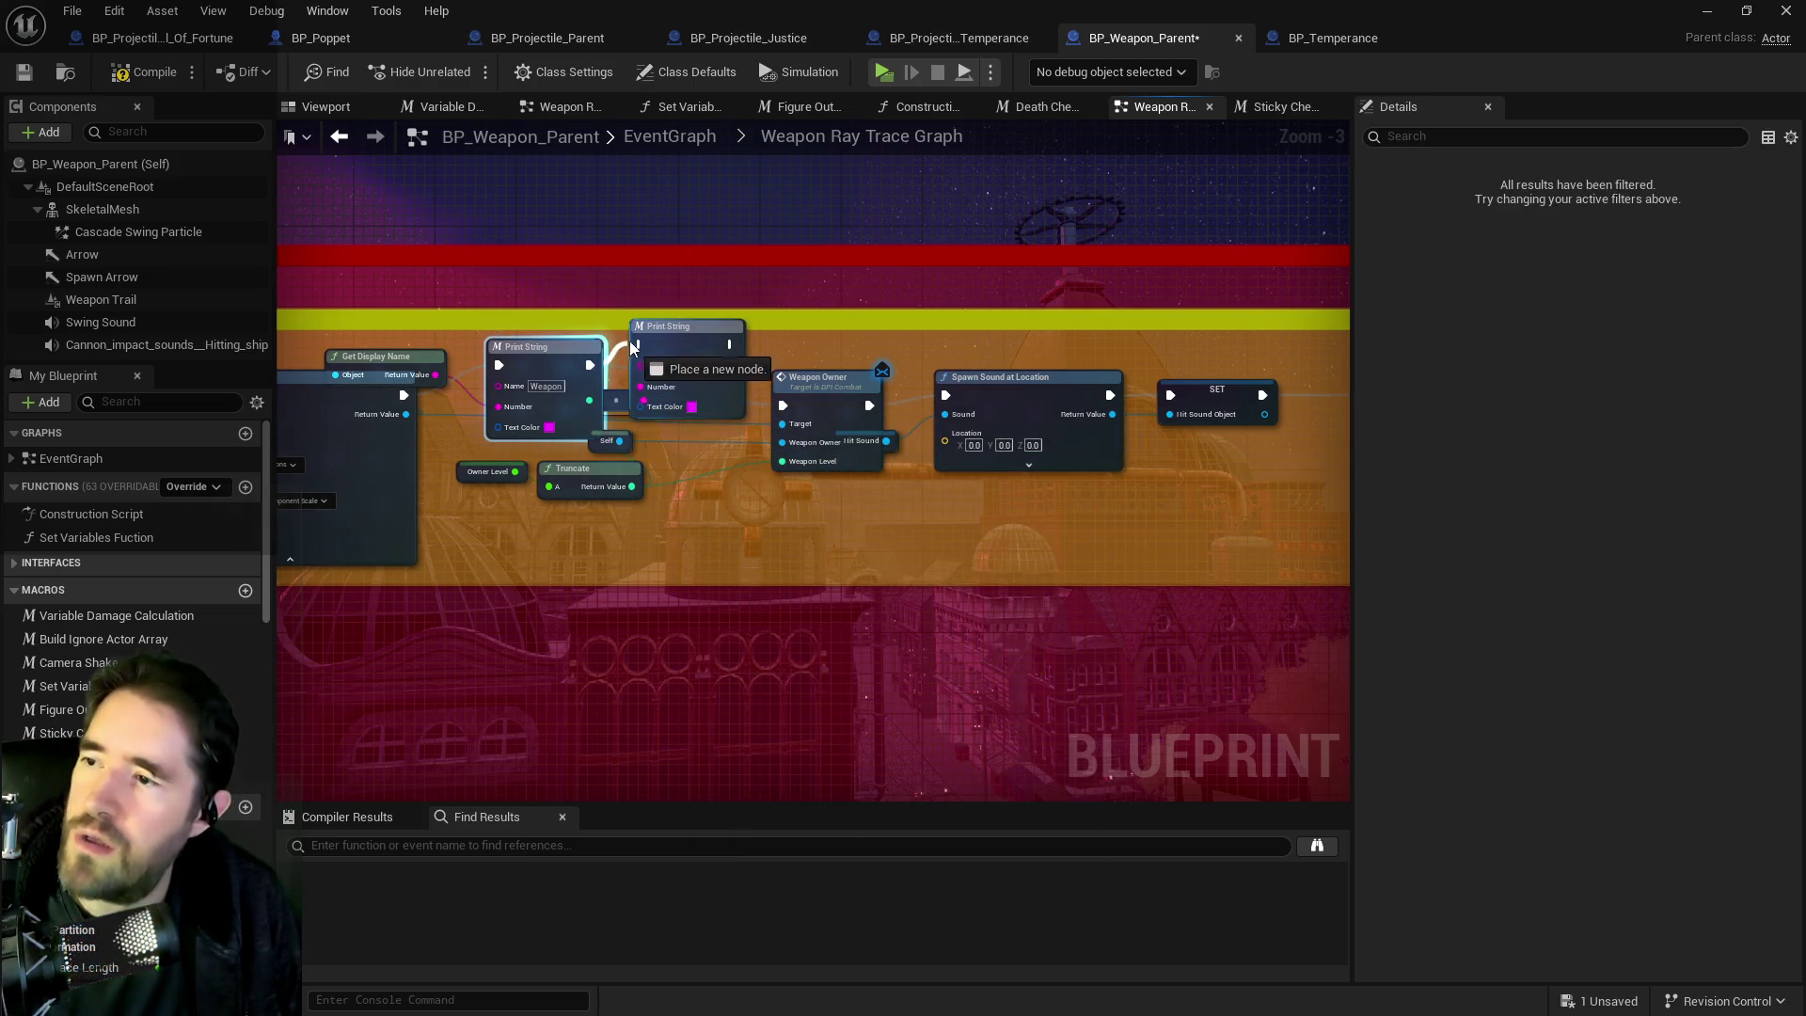
pyautogui.moveTo(707, 353); pyautogui.dragTo(780, 405)
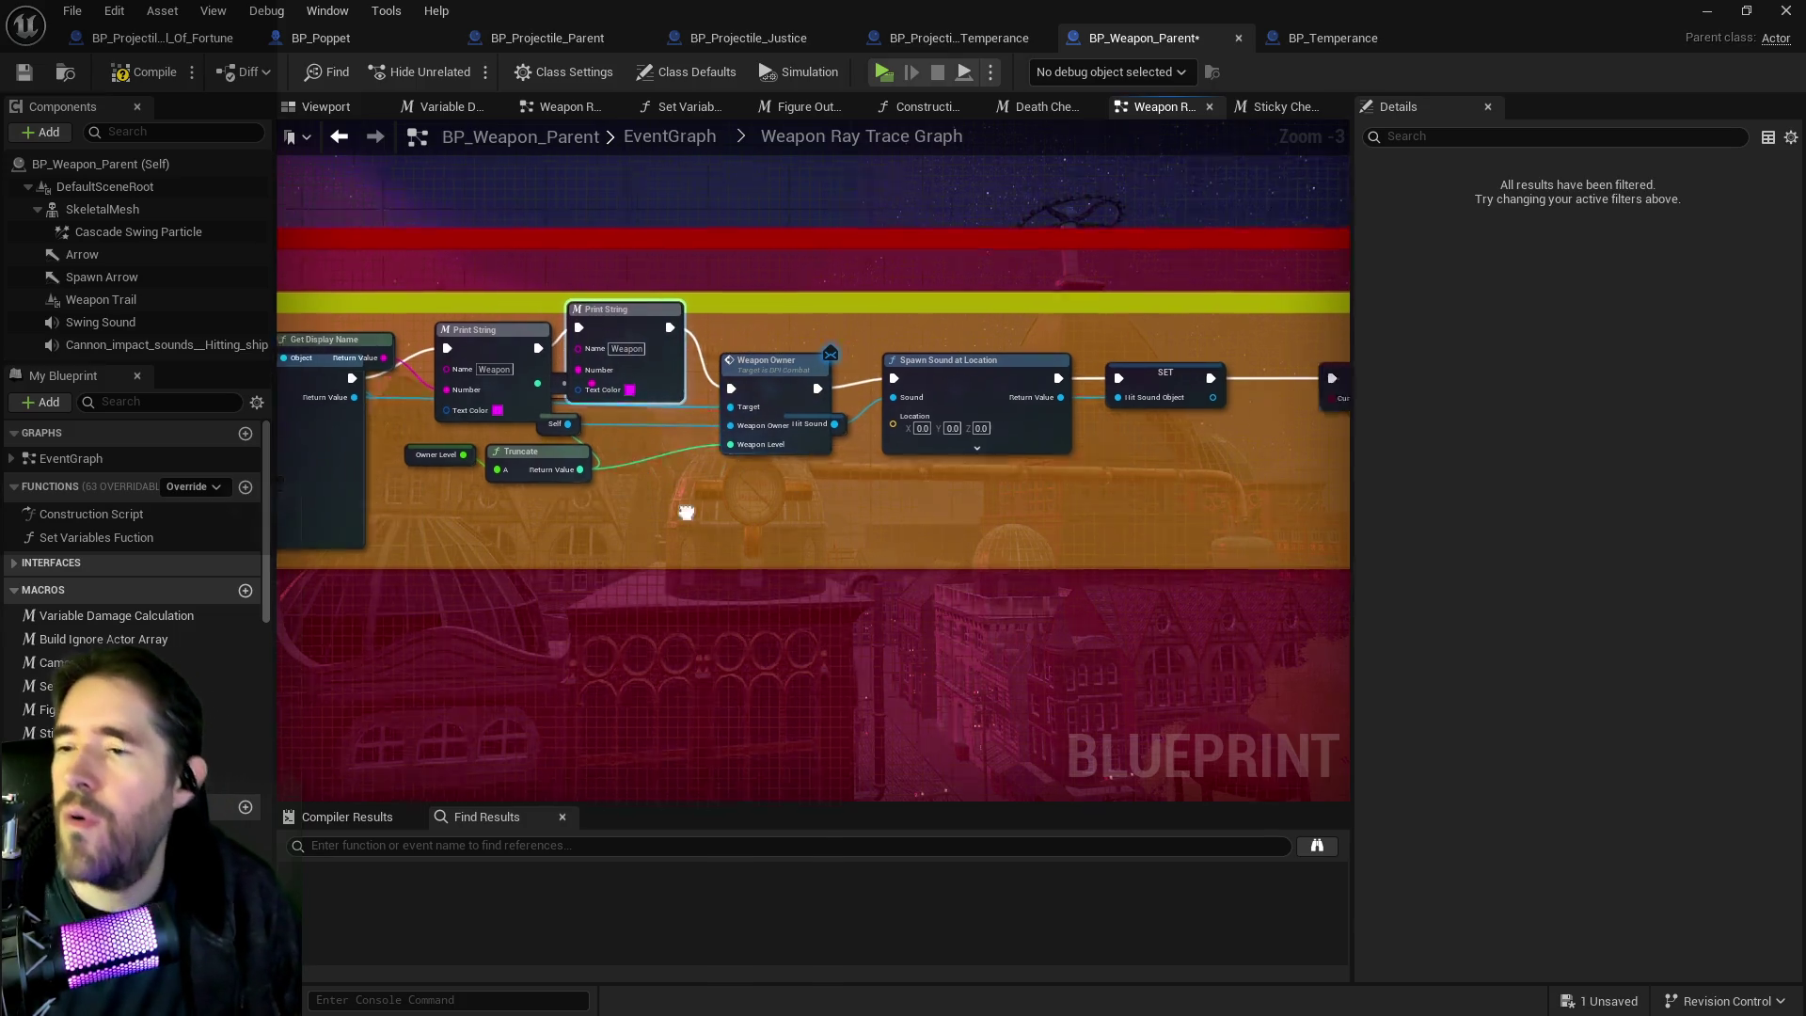
pyautogui.moveTo(513, 366); pyautogui.dragTo(533, 377)
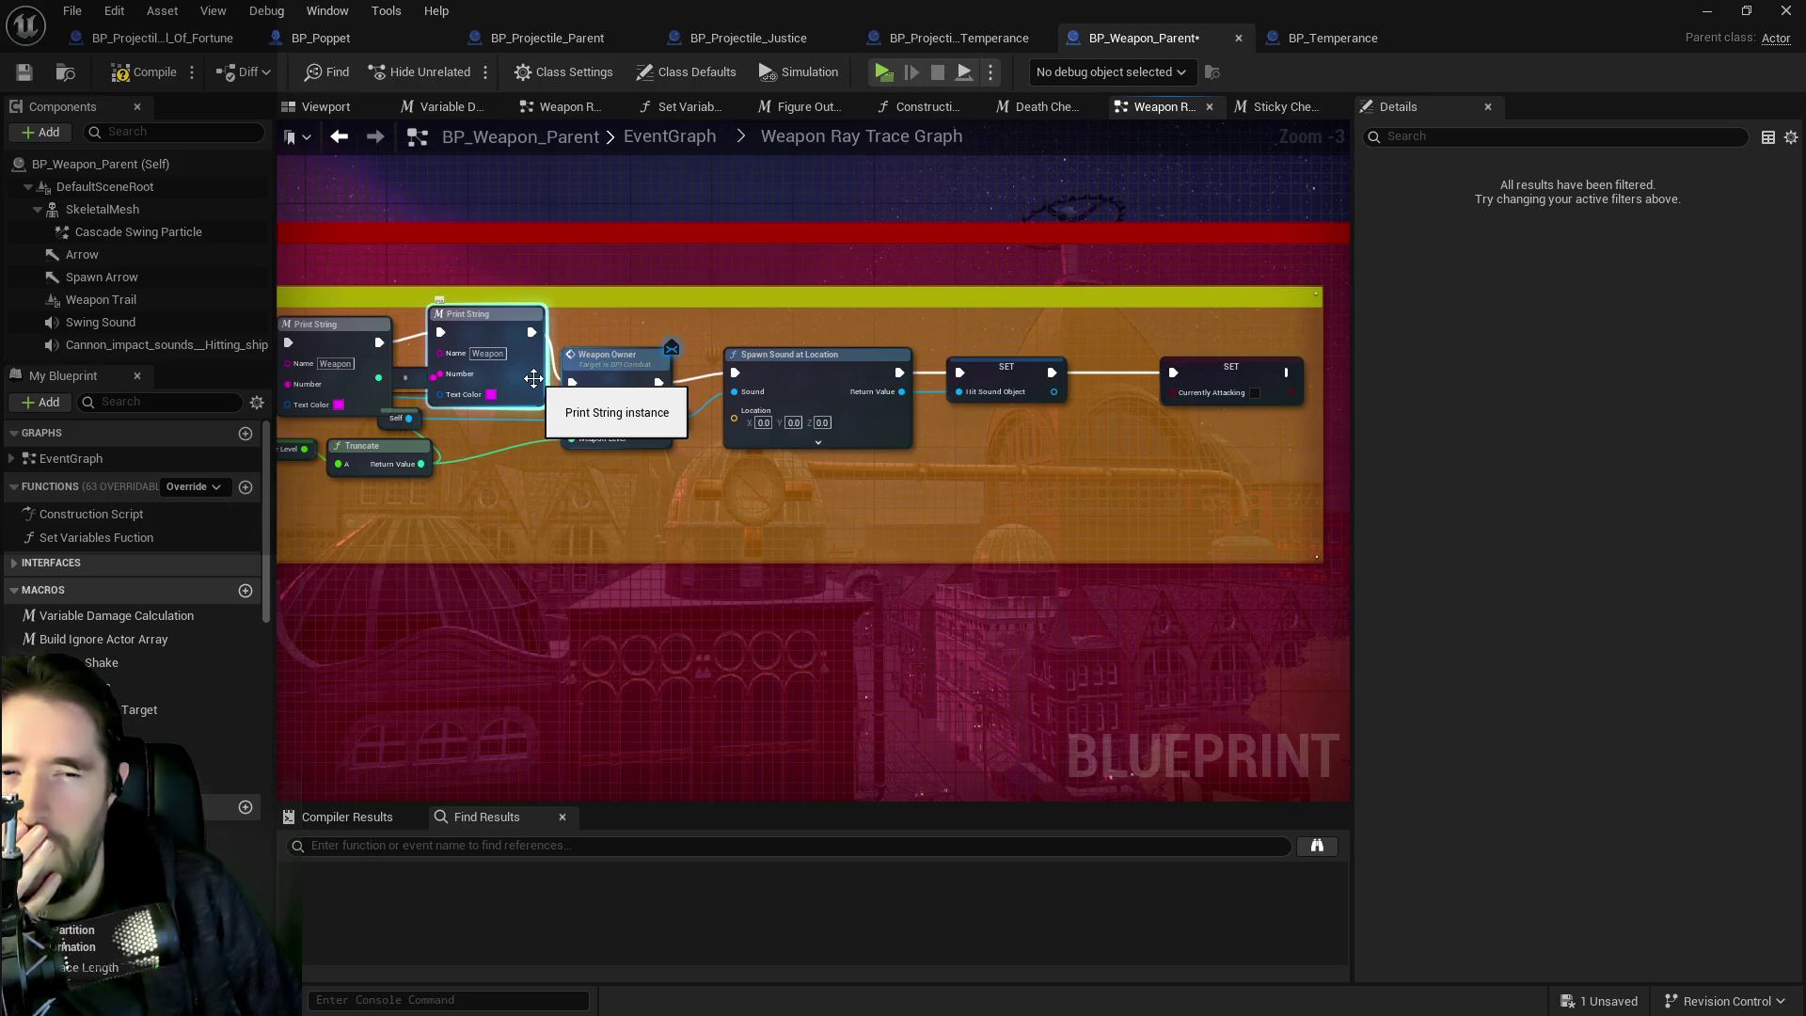
pyautogui.click(21, 76)
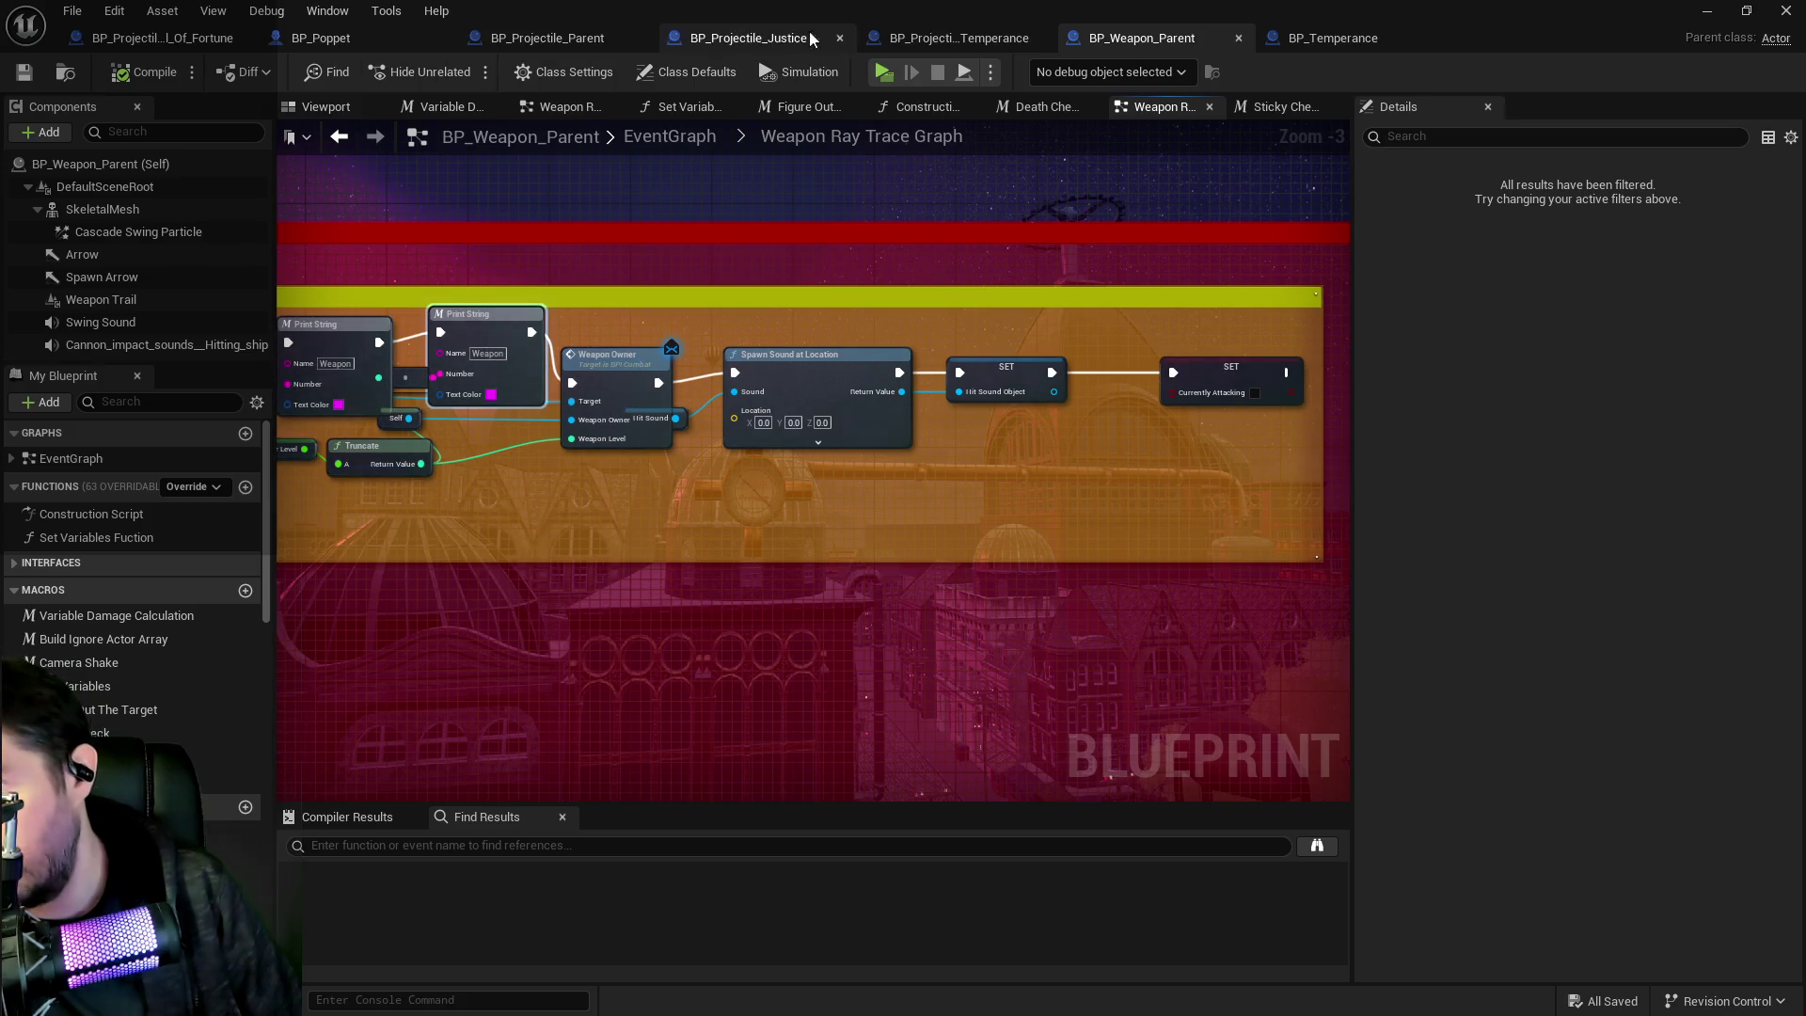
pyautogui.click(925, 38)
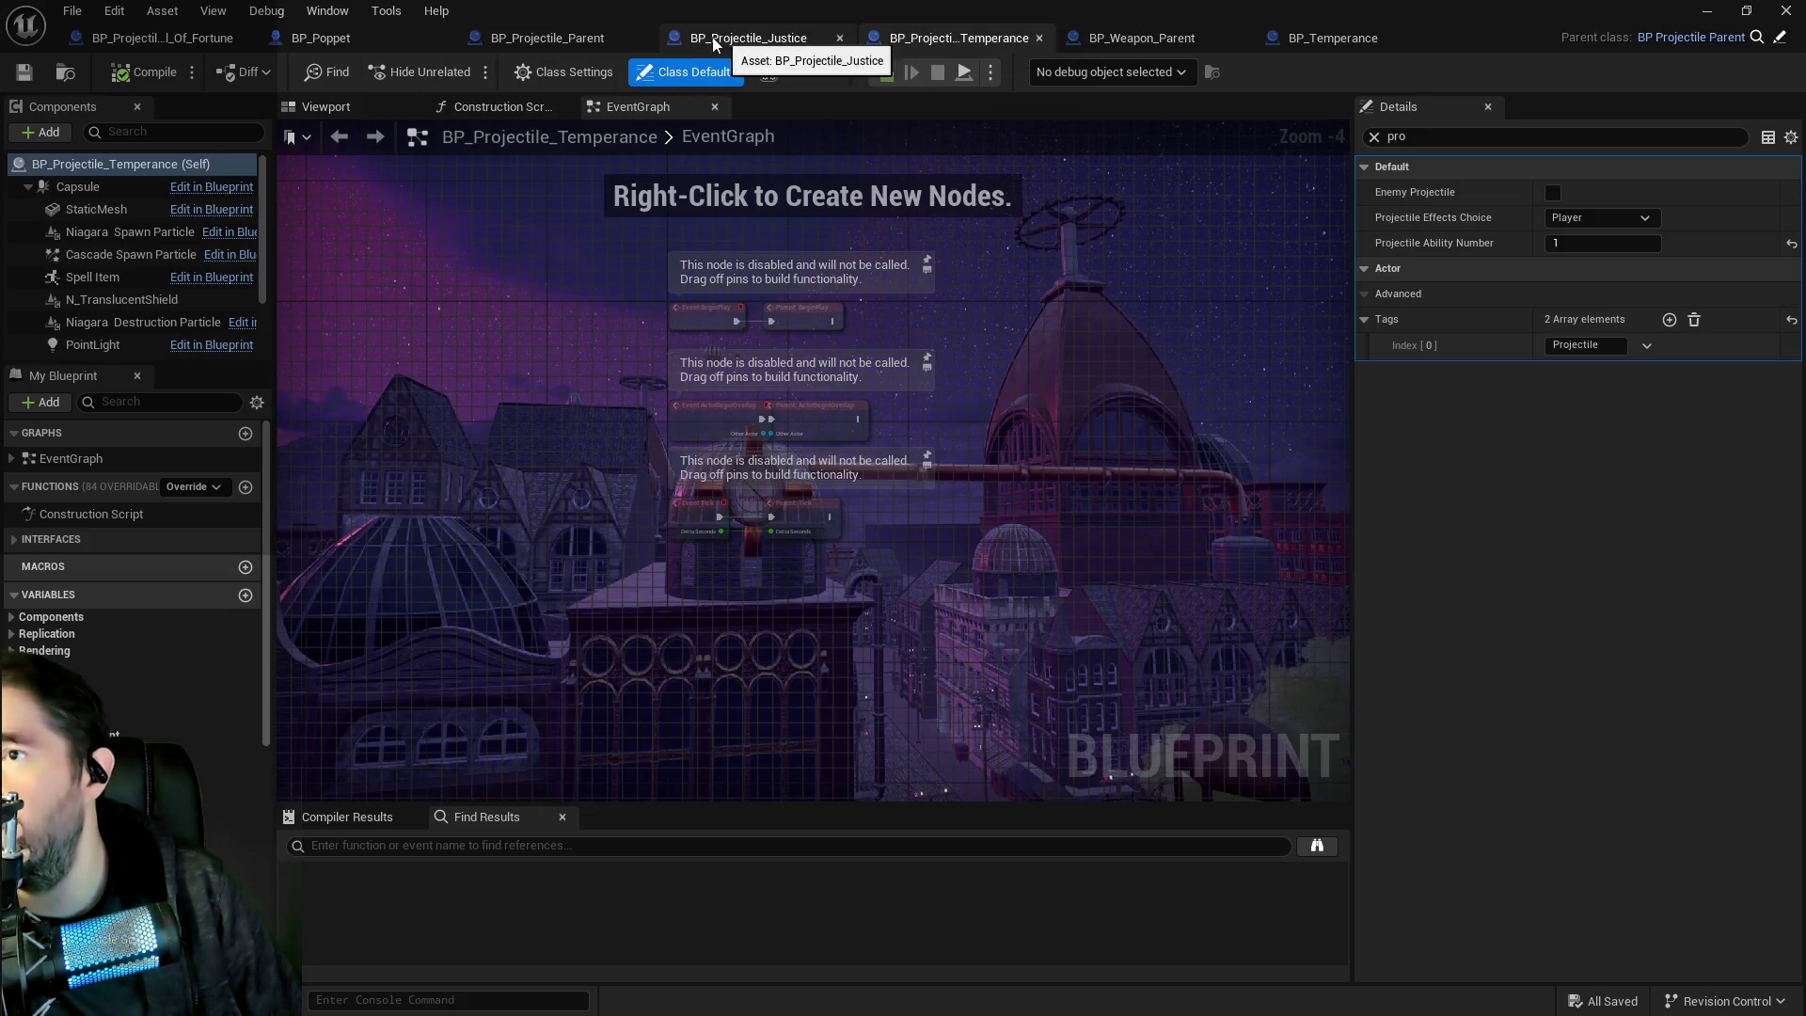
# Review BP_Projectile_Parent's Has Tag, Branch, Get Gameplay Tags and SET nodes, then go to BP_Poppet.
pyautogui.click(543, 39)
pyautogui.moveTo(914, 406); pyautogui.dragTo(1213, 419)
pyautogui.scroll(1, 712, 364)
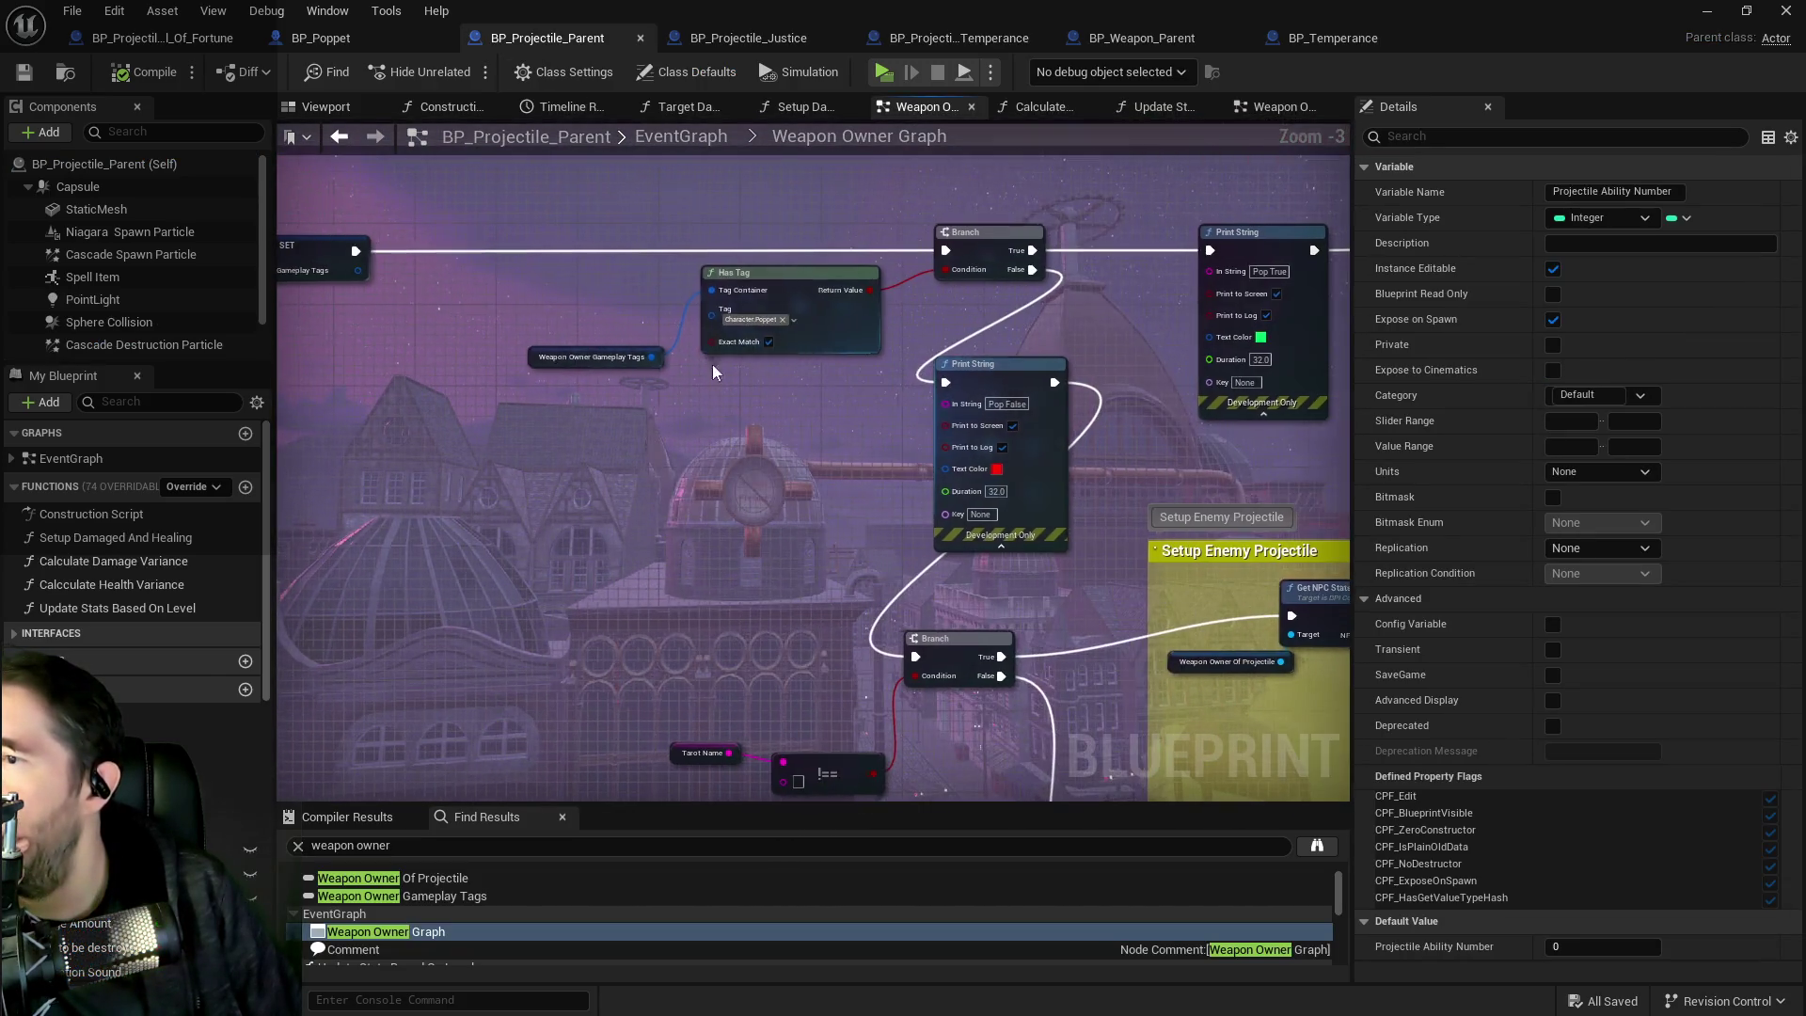
pyautogui.scroll(3, 650, 352)
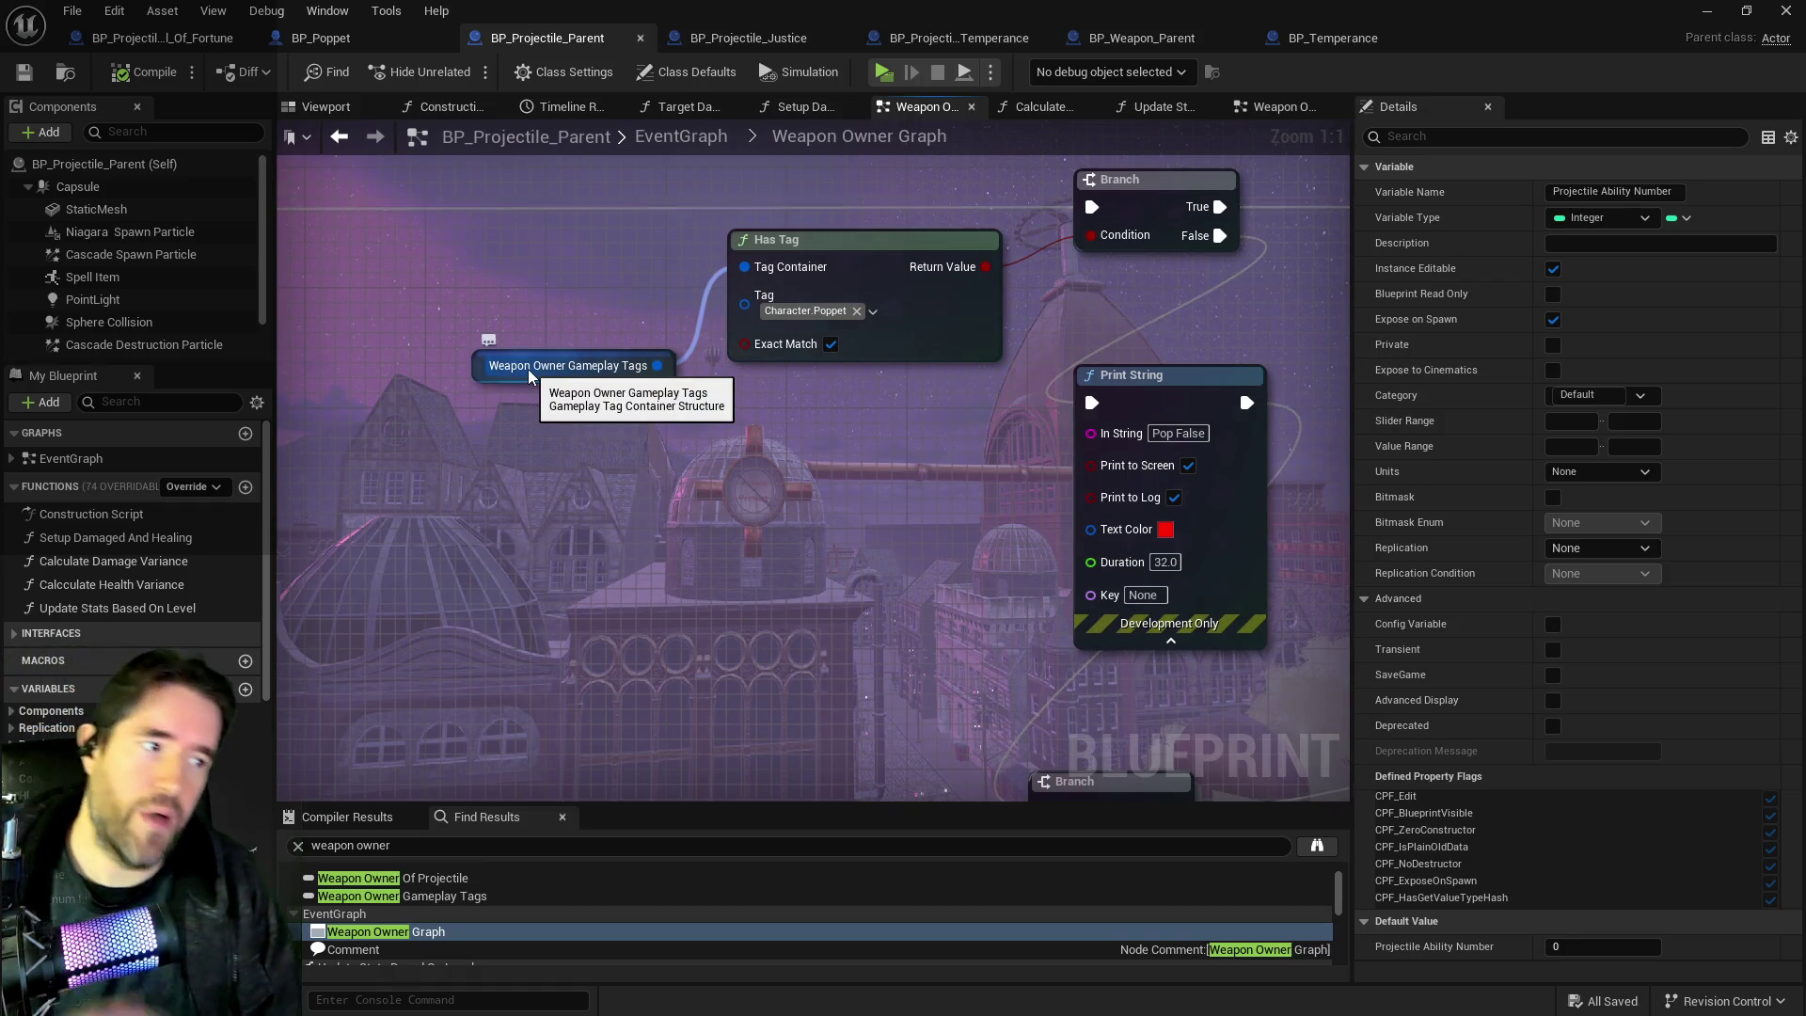
pyautogui.moveTo(811, 473); pyautogui.dragTo(685, 404)
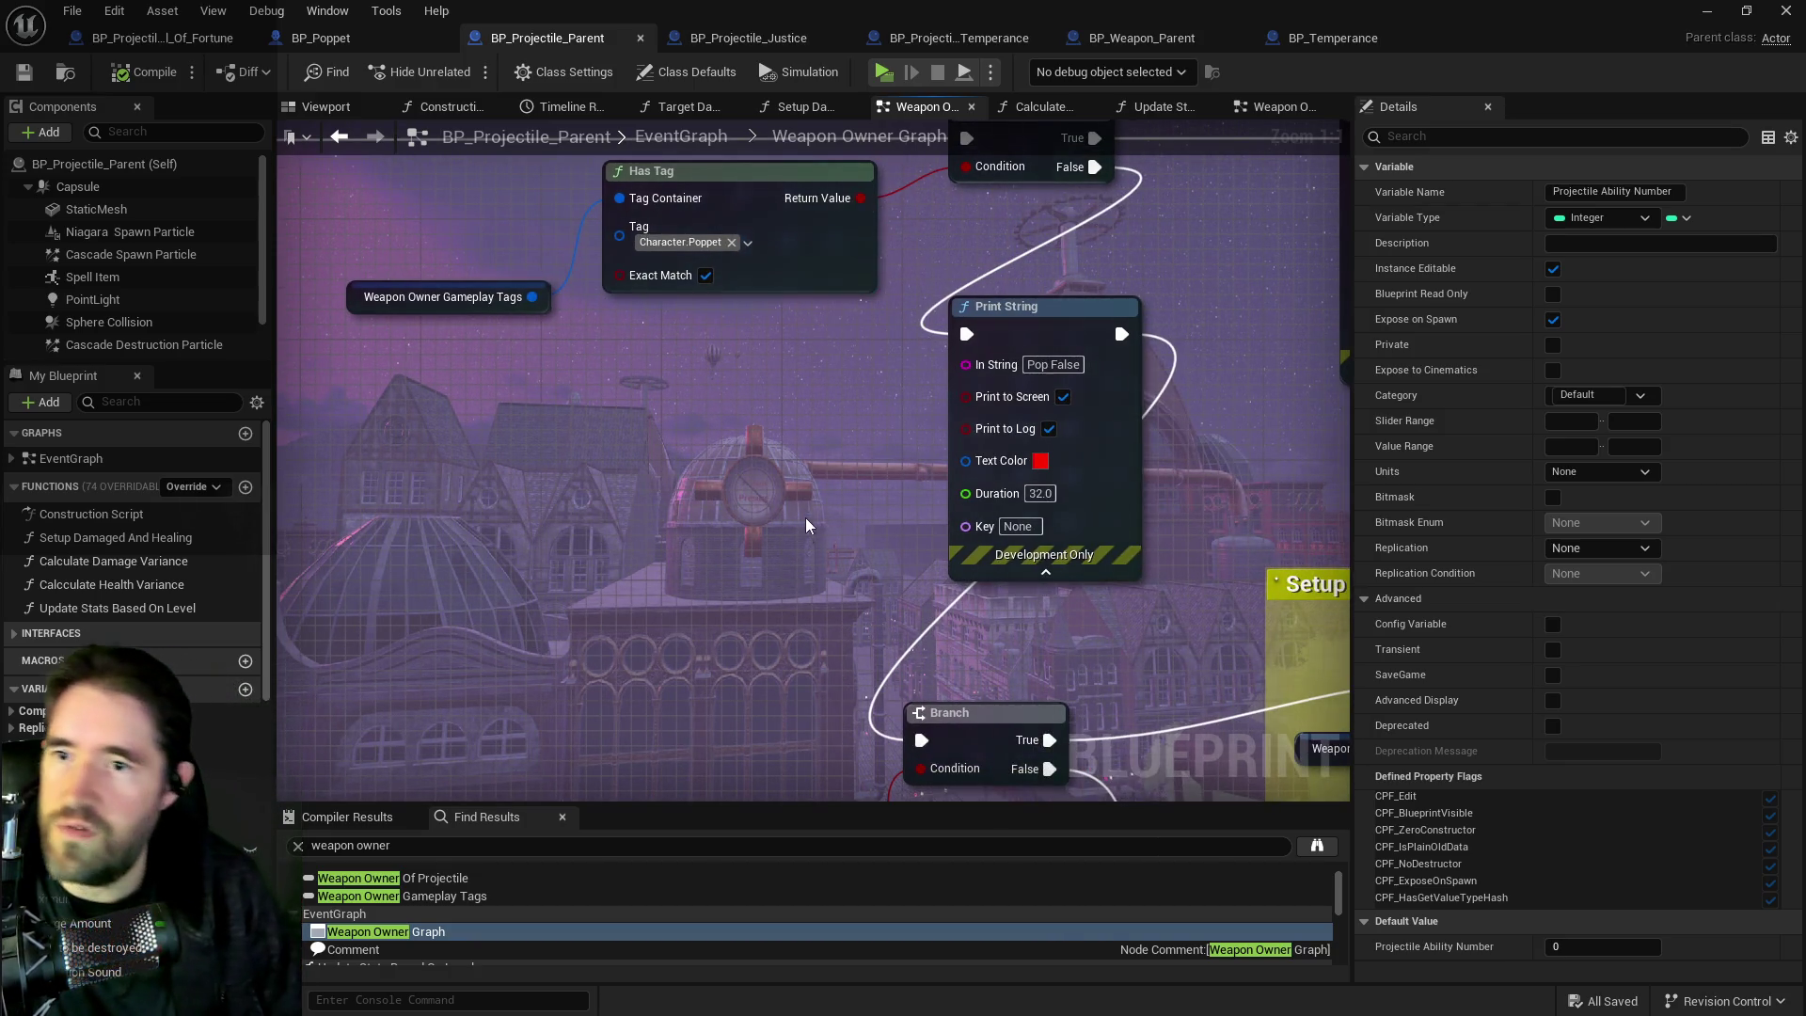
pyautogui.scroll(-2, 770, 515)
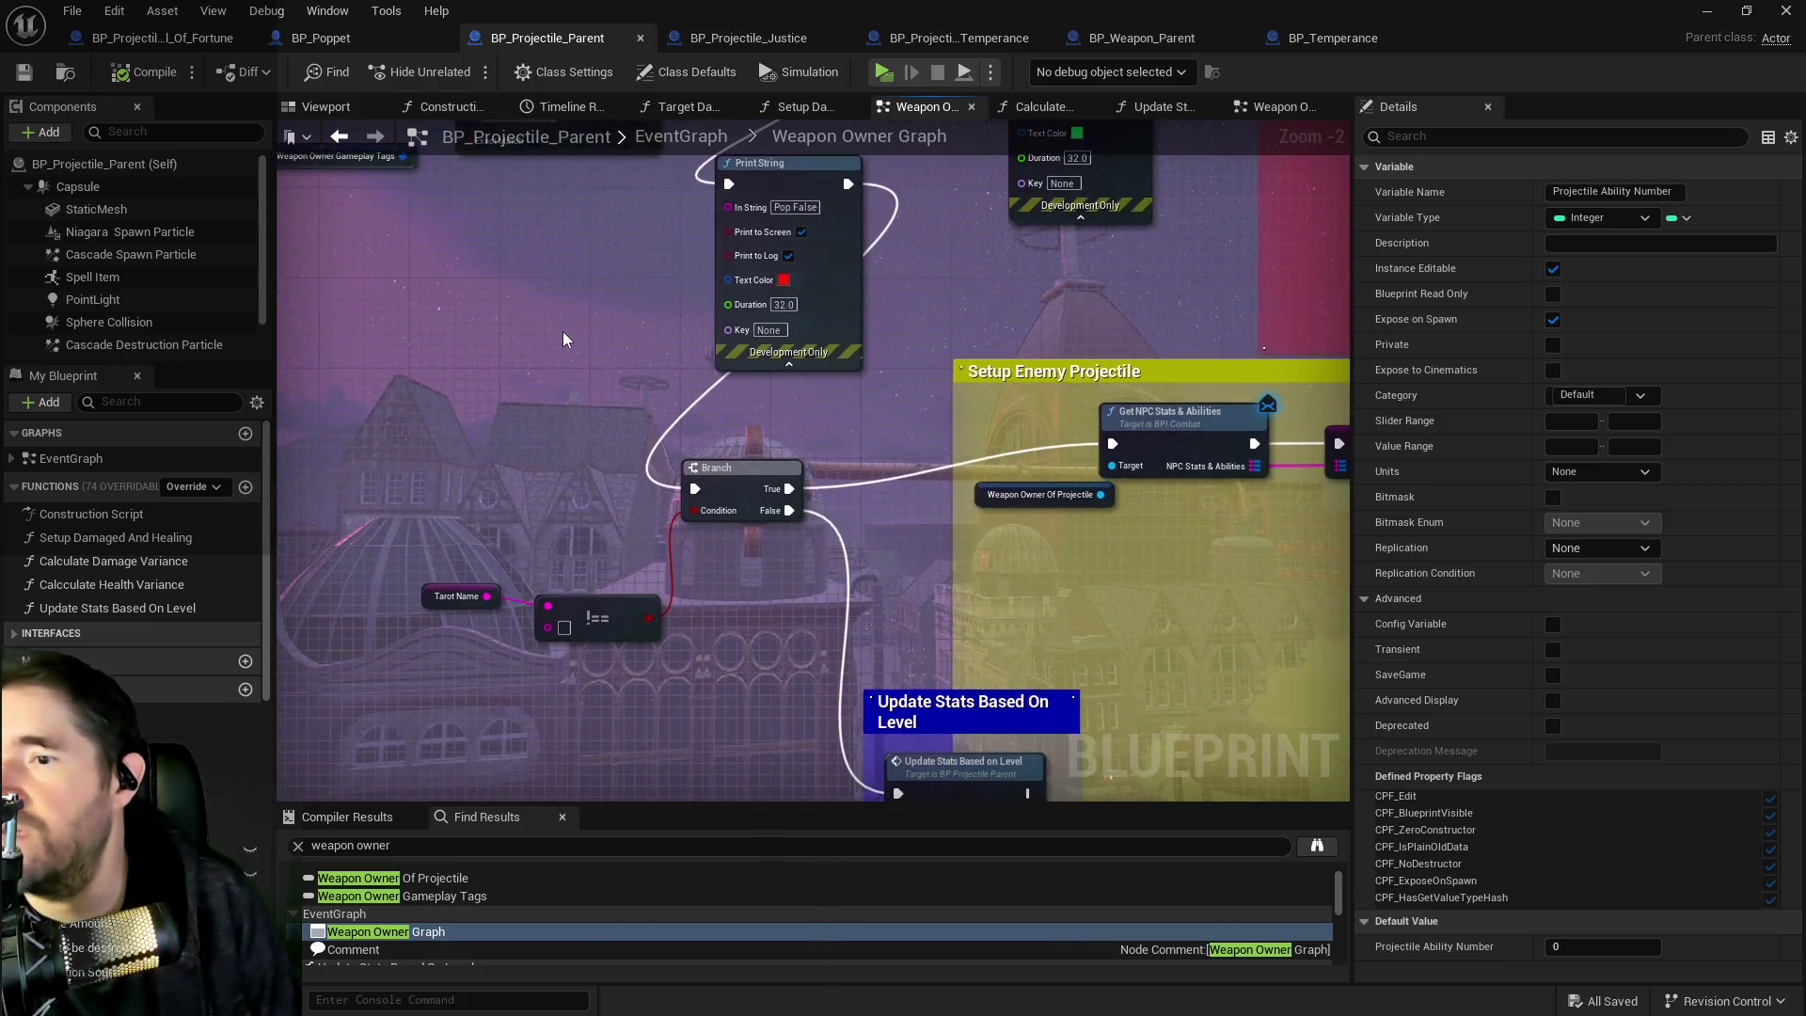
pyautogui.moveTo(649, 384)
pyautogui.mouseDown()
pyautogui.moveTo(1117, 528)
pyautogui.moveTo(798, 346)
pyautogui.moveTo(592, 368)
pyautogui.mouseUp()
pyautogui.scroll(2, 592, 368)
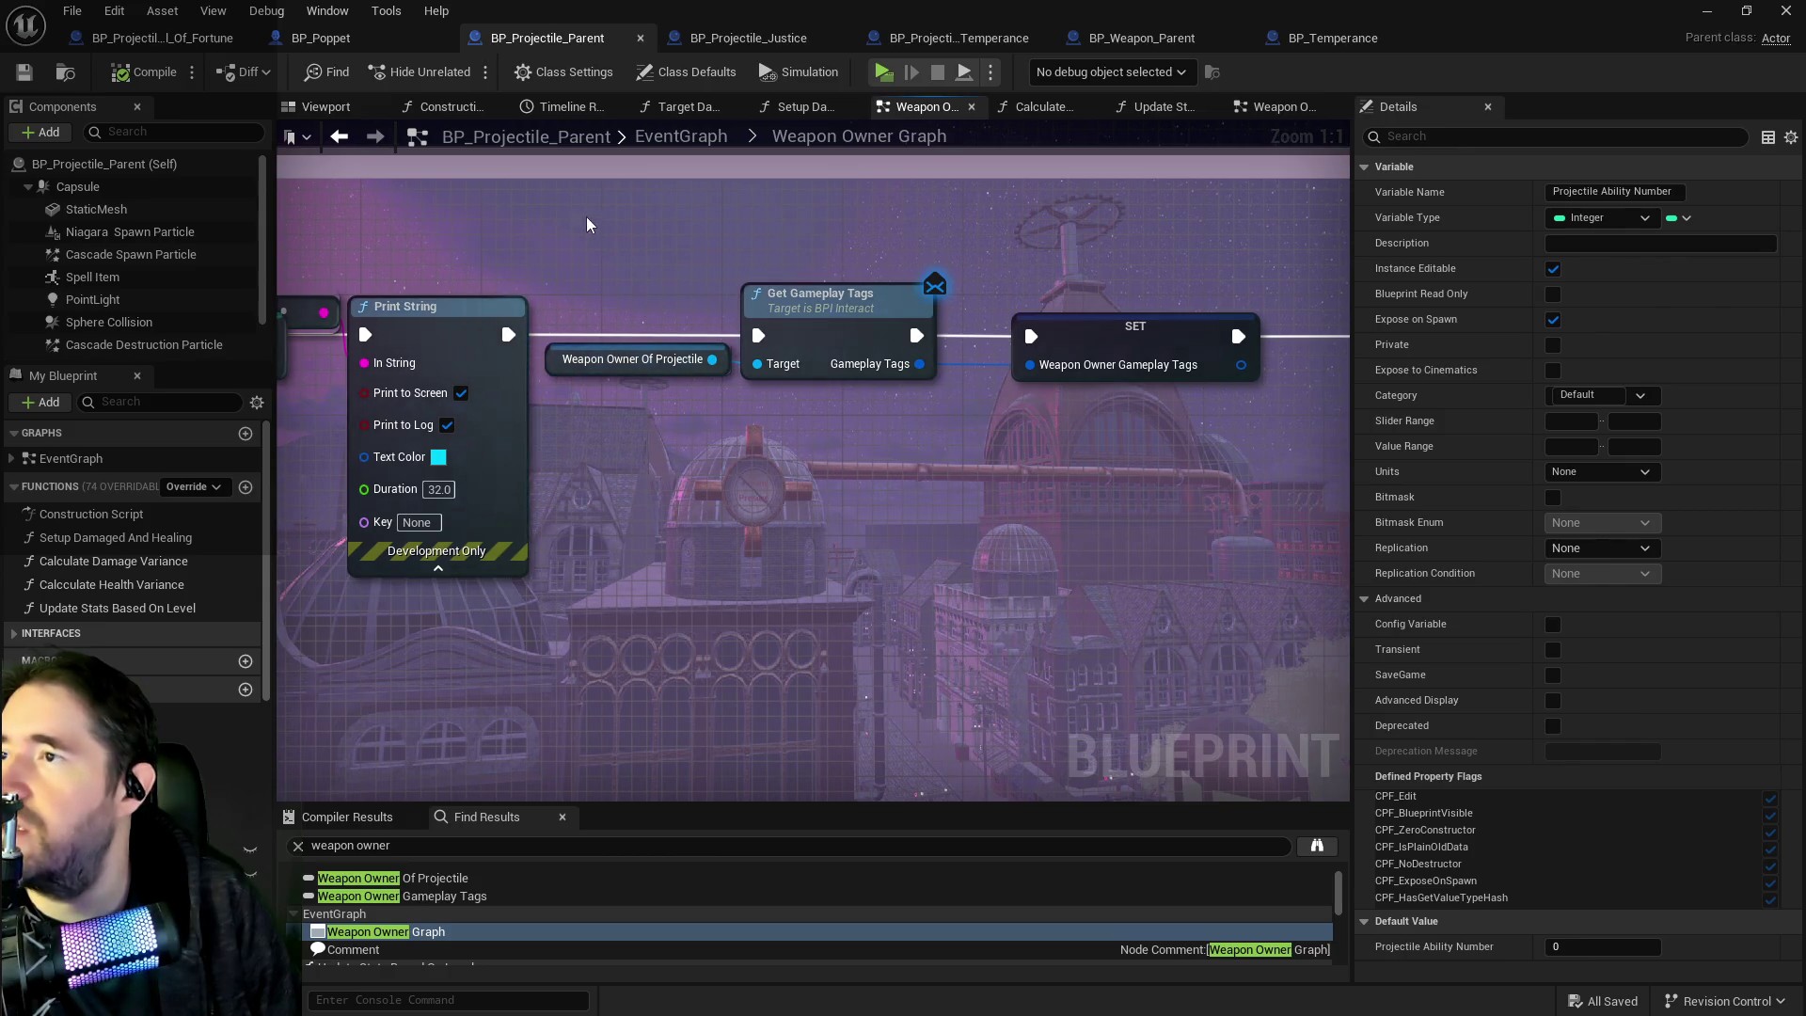
pyautogui.click(376, 38)
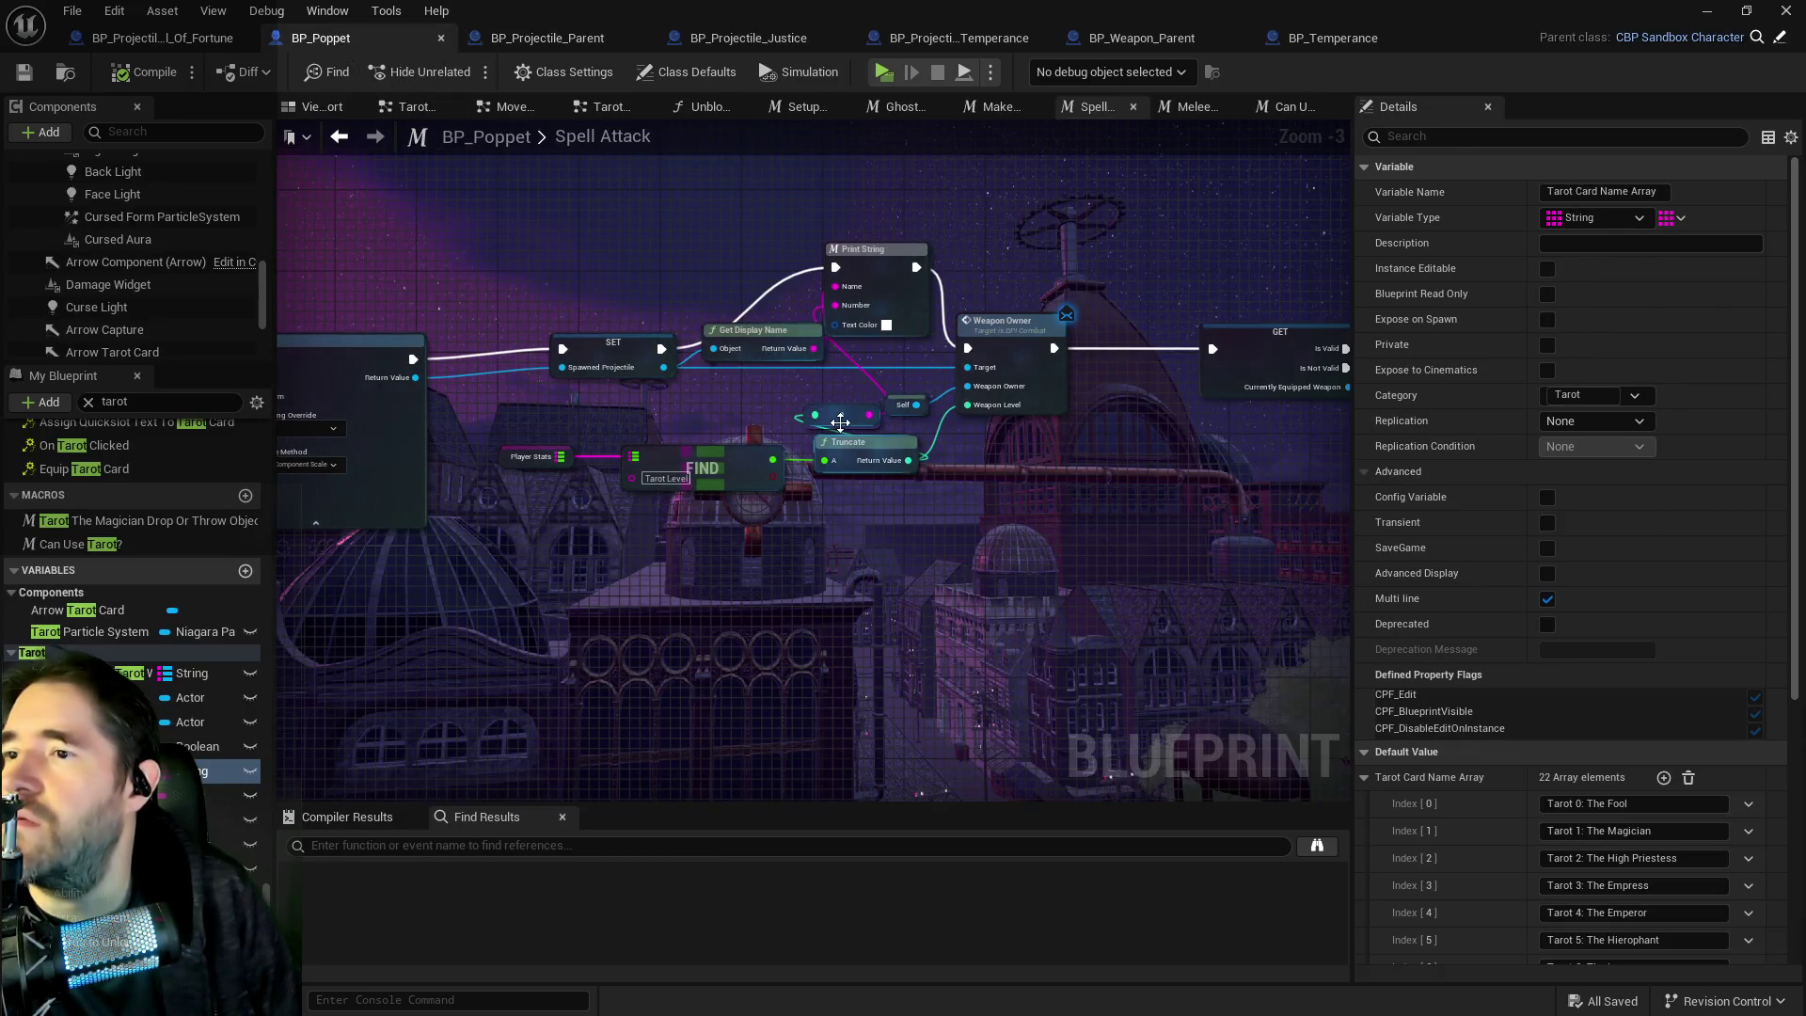
pyautogui.moveTo(783, 397); pyautogui.dragTo(701, 348)
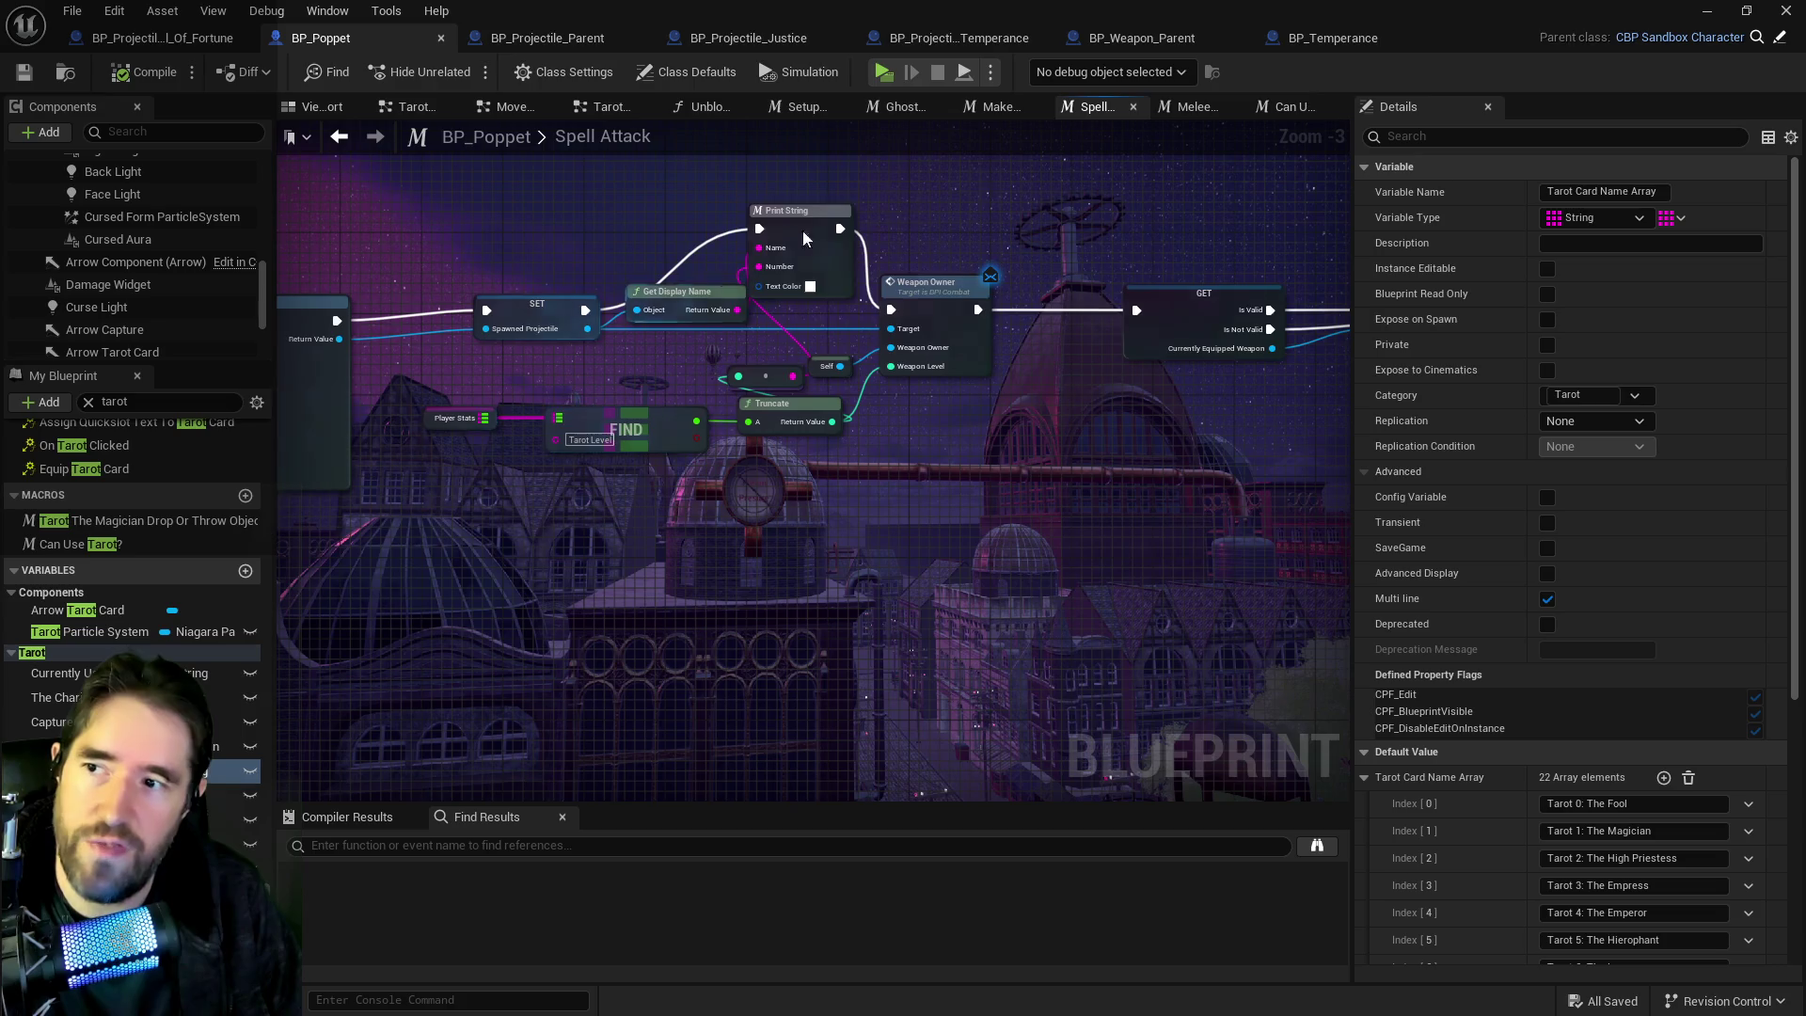
pyautogui.scroll(-3, 901, 476)
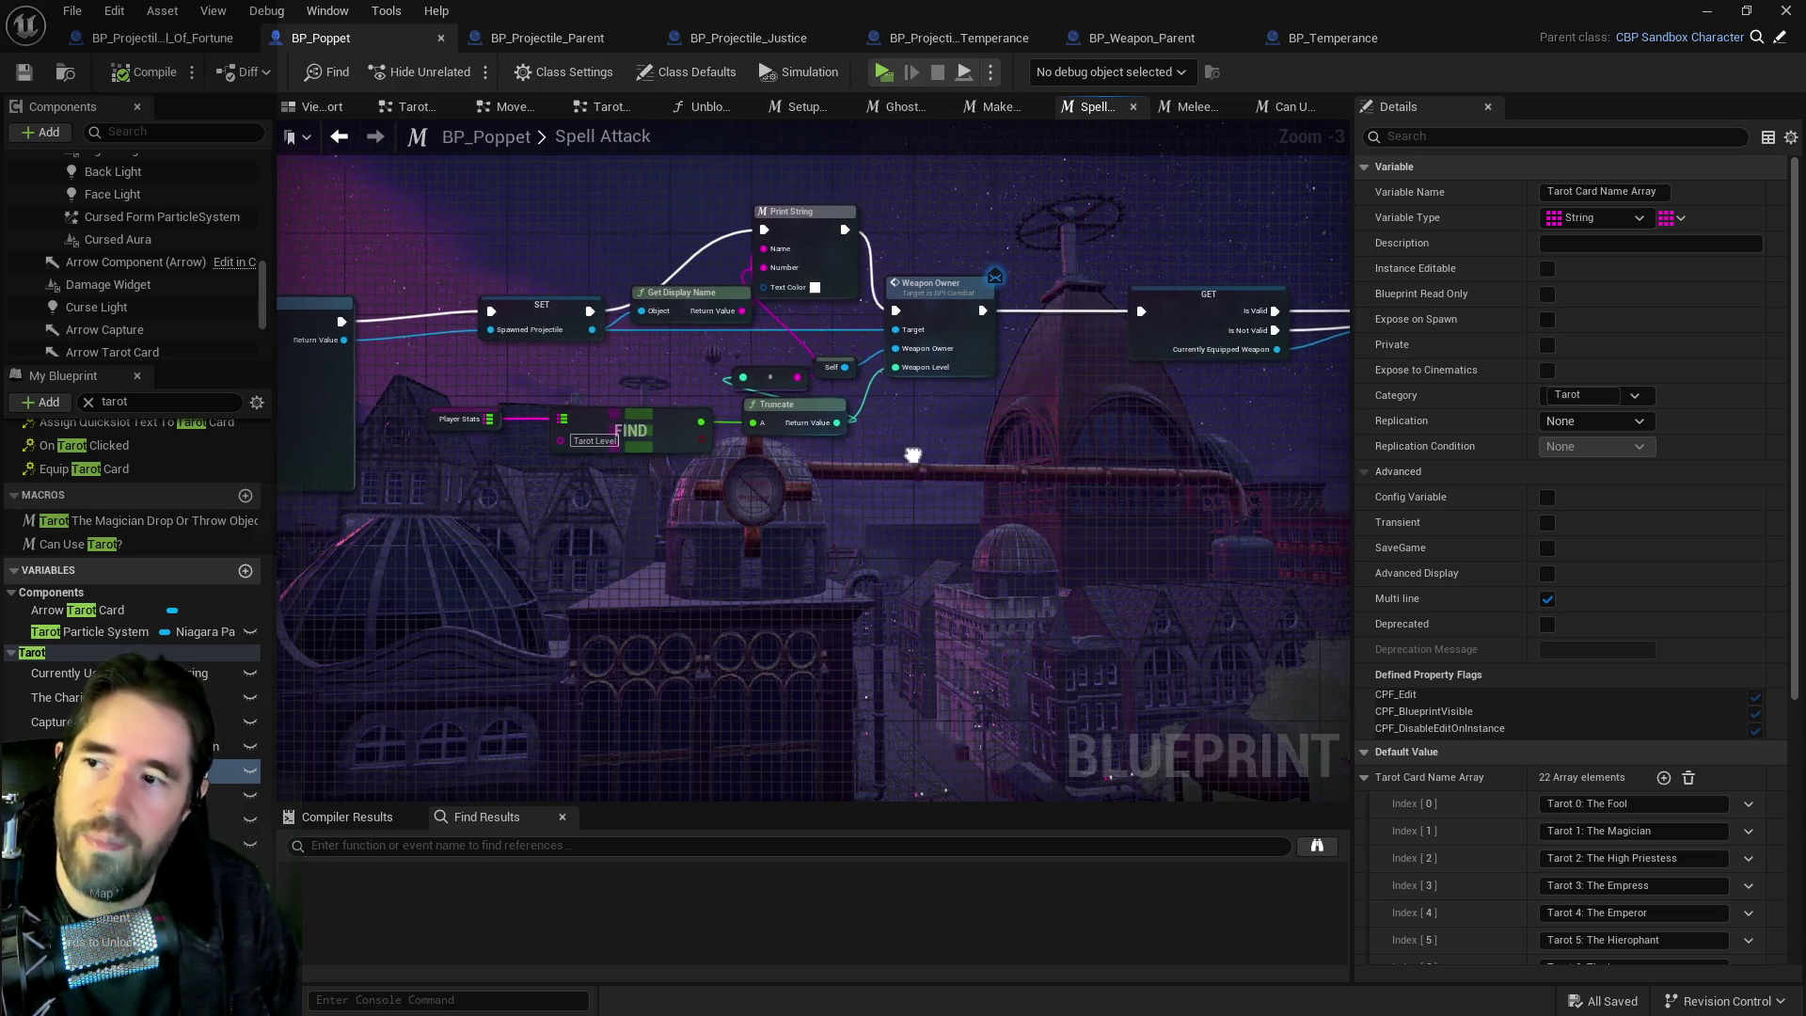
pyautogui.moveTo(980, 402)
pyautogui.mouseDown()
pyautogui.moveTo(1618, 431)
pyautogui.moveTo(1195, 367)
pyautogui.moveTo(558, 367)
pyautogui.mouseUp()
pyautogui.scroll(5, 558, 368)
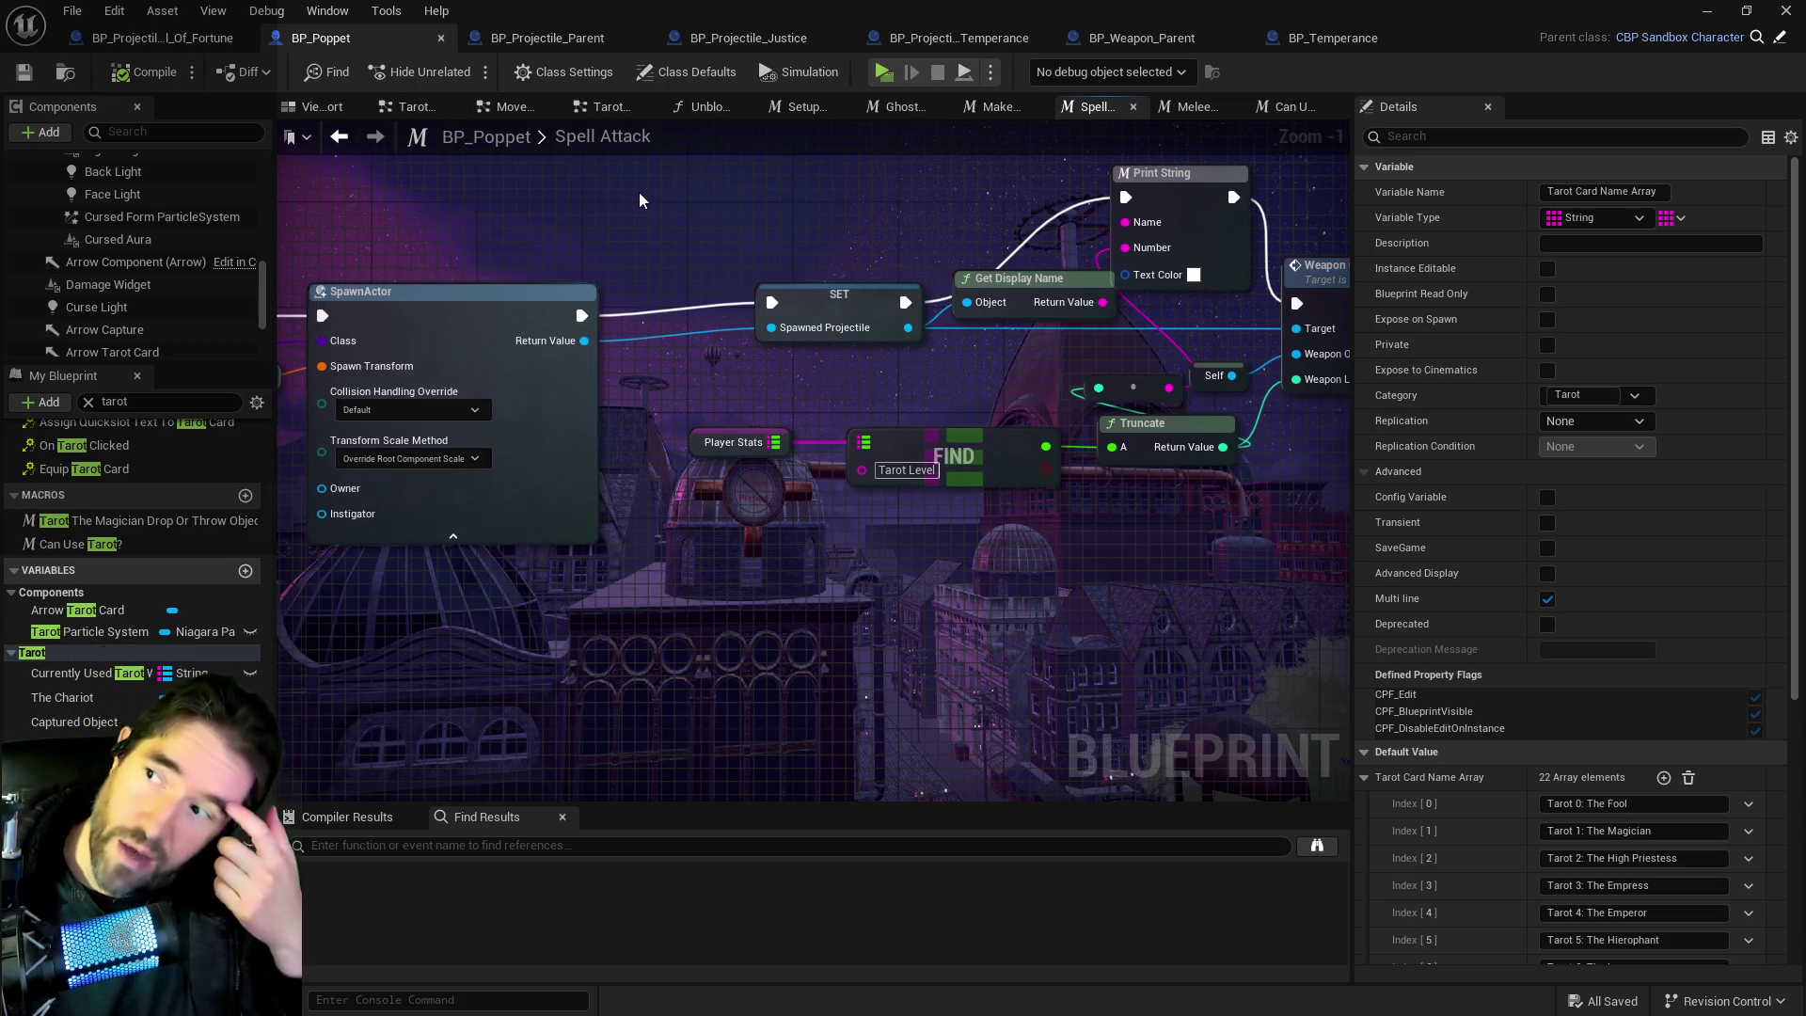
pyautogui.moveTo(639, 200); pyautogui.dragTo(576, 191)
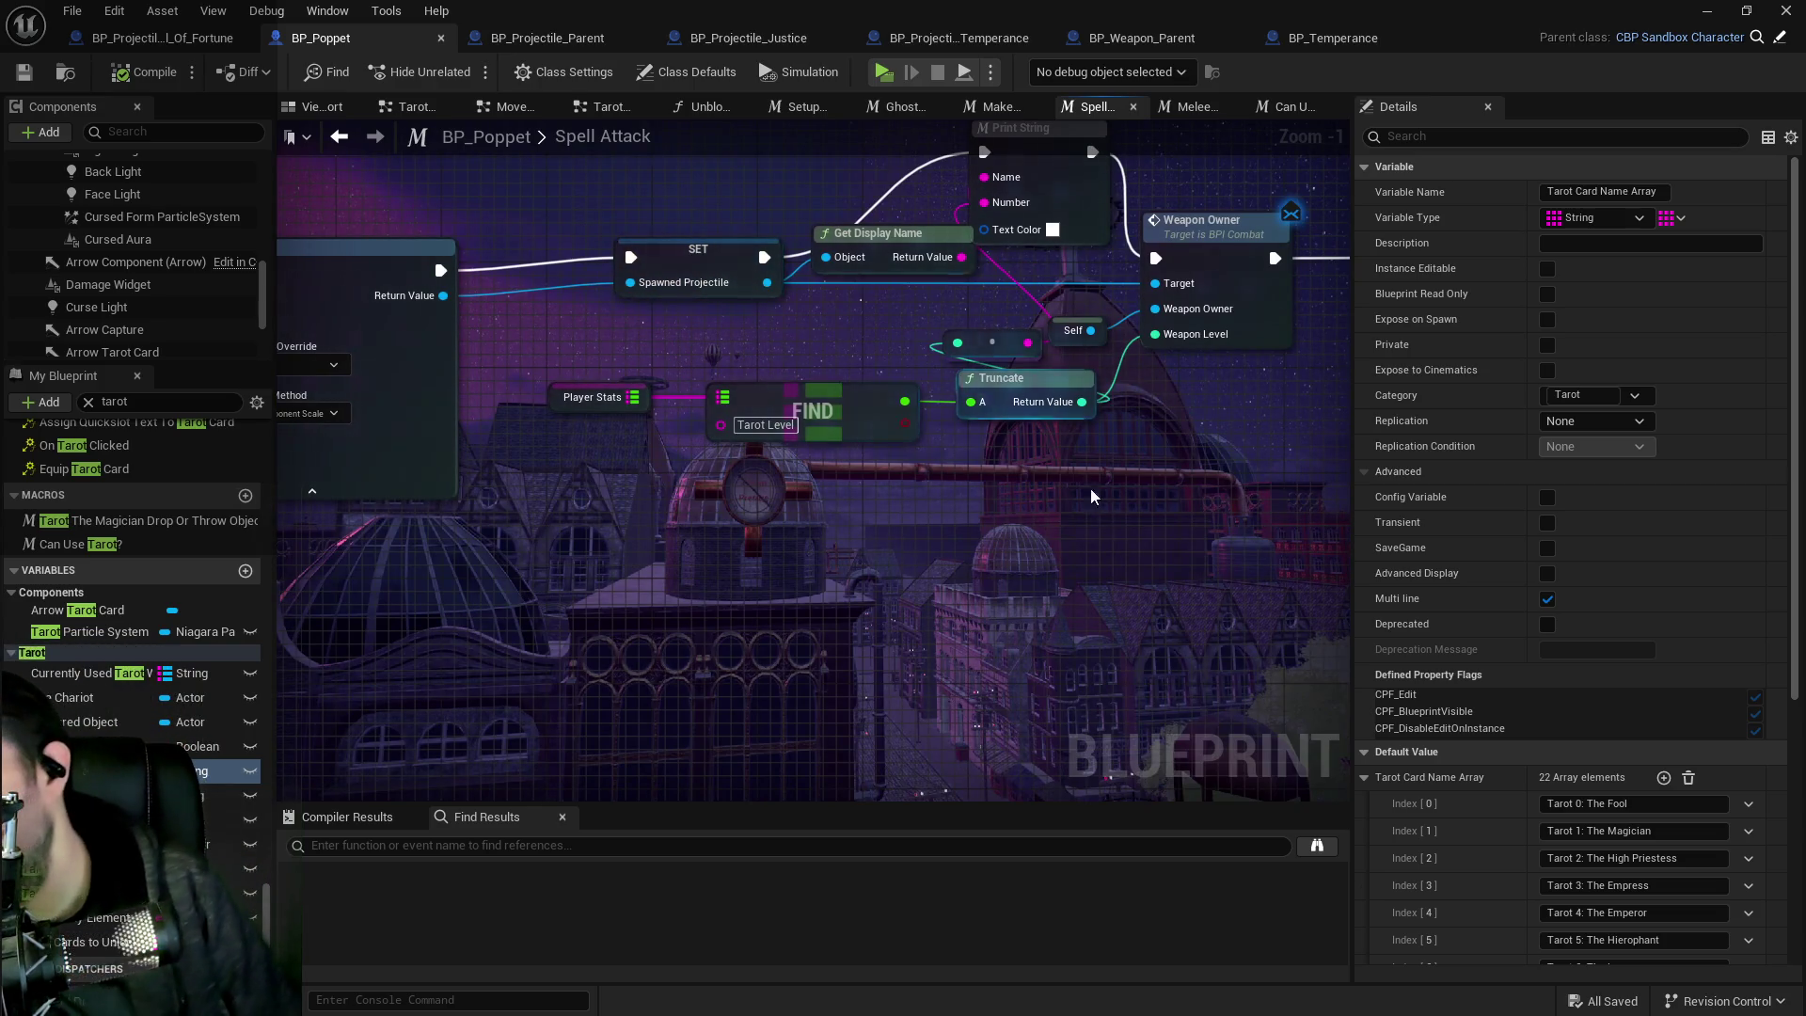
pyautogui.moveTo(1220, 660); pyautogui.dragTo(1328, 602)
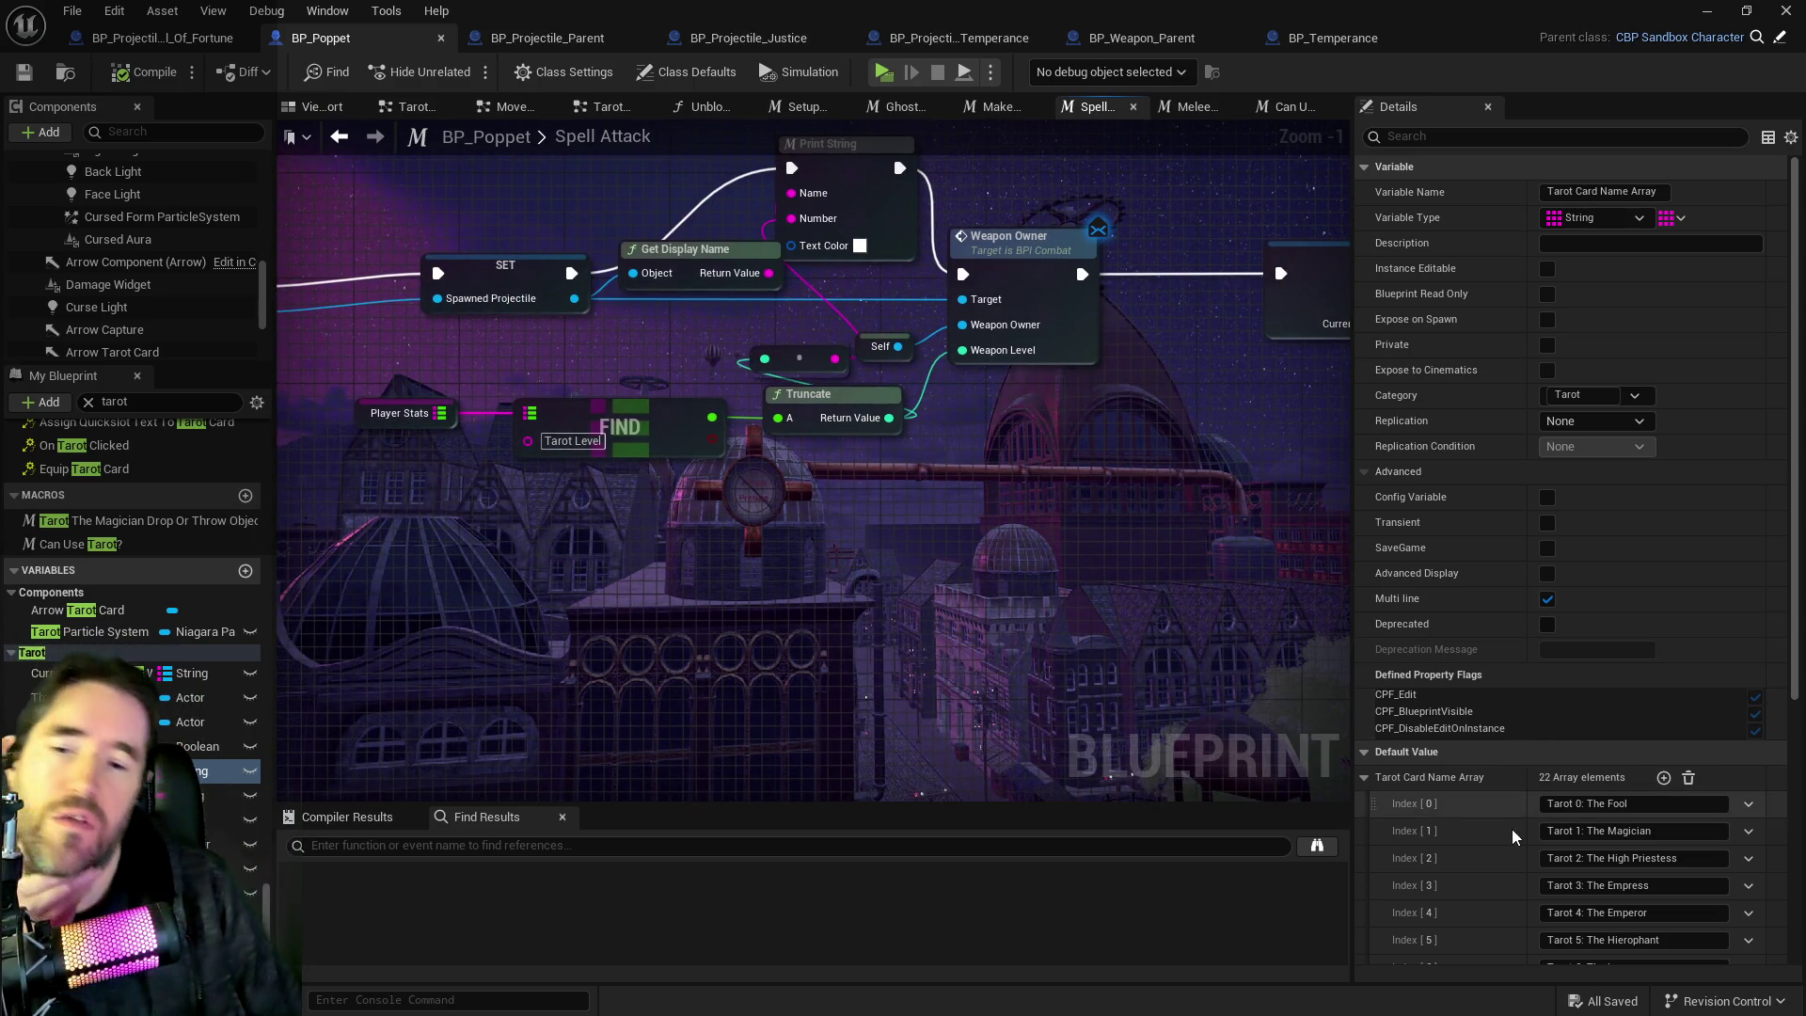
pyautogui.scroll(-2, 1500, 827)
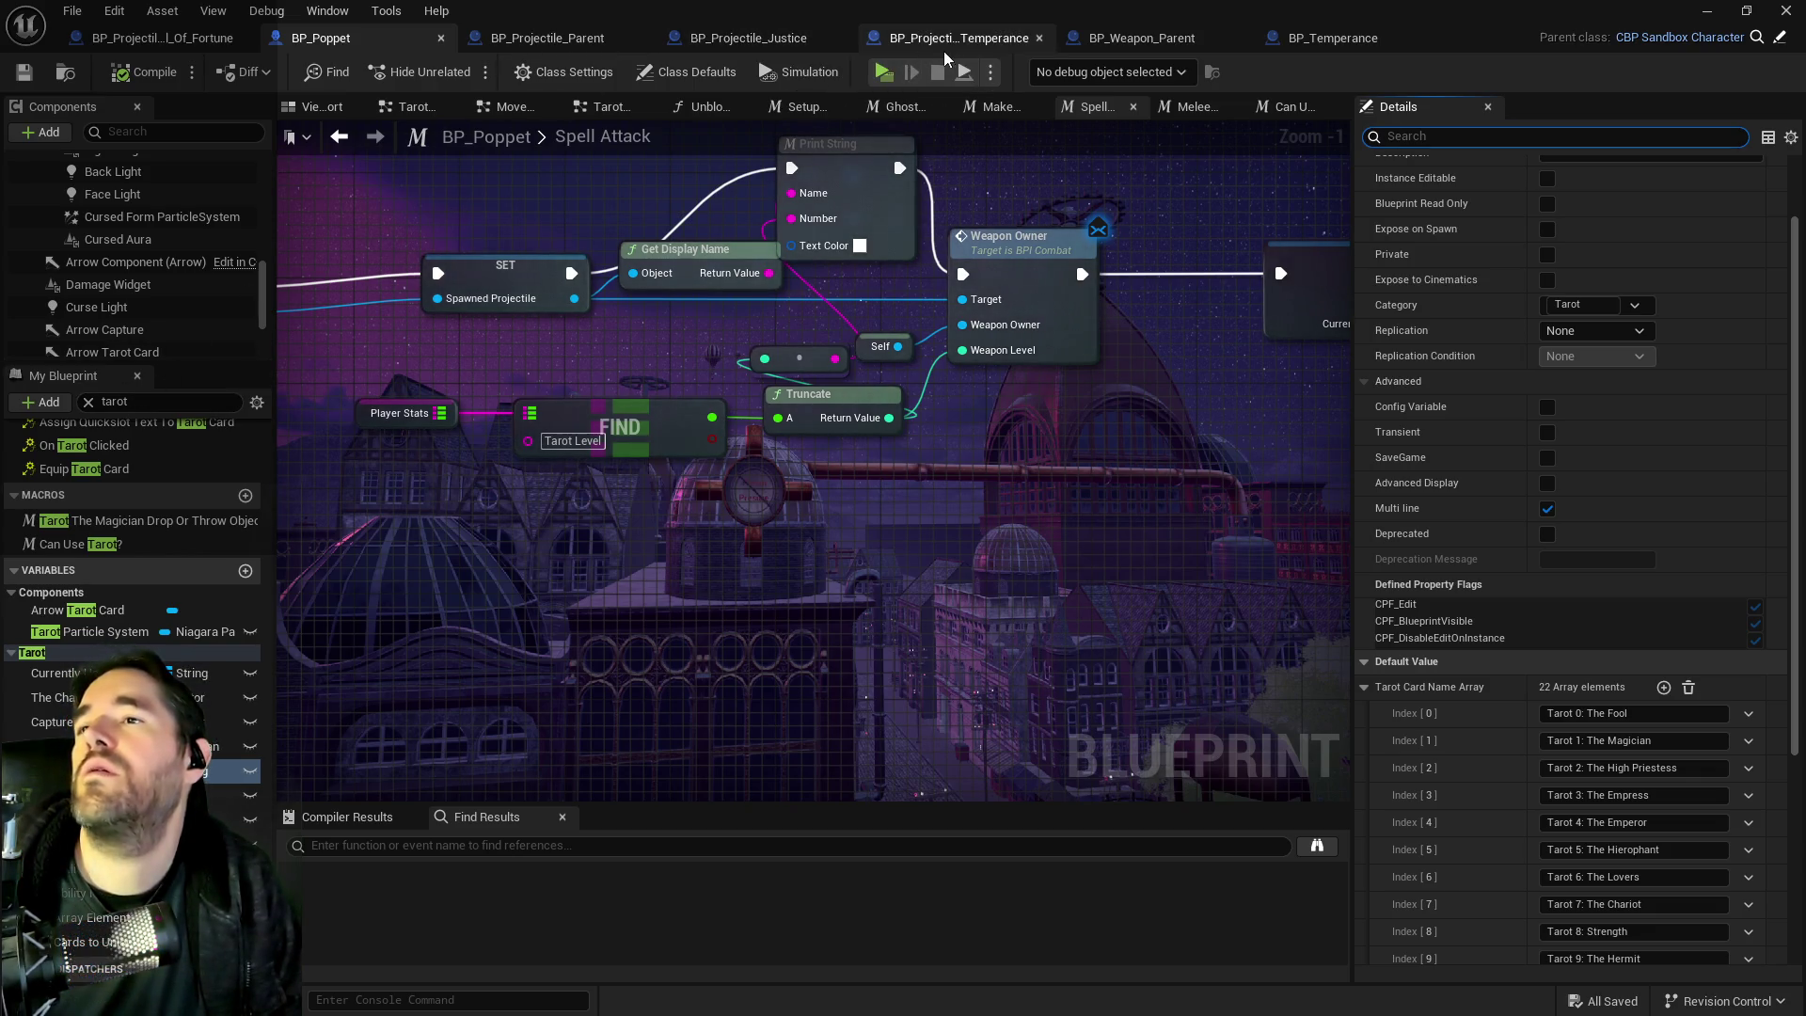
# Filter BP_Temperance's Class Defaults for 'gamepla' and launch Manage Gameplay Tags from Weapon Gameplay Tags.
pyautogui.click(1282, 45)
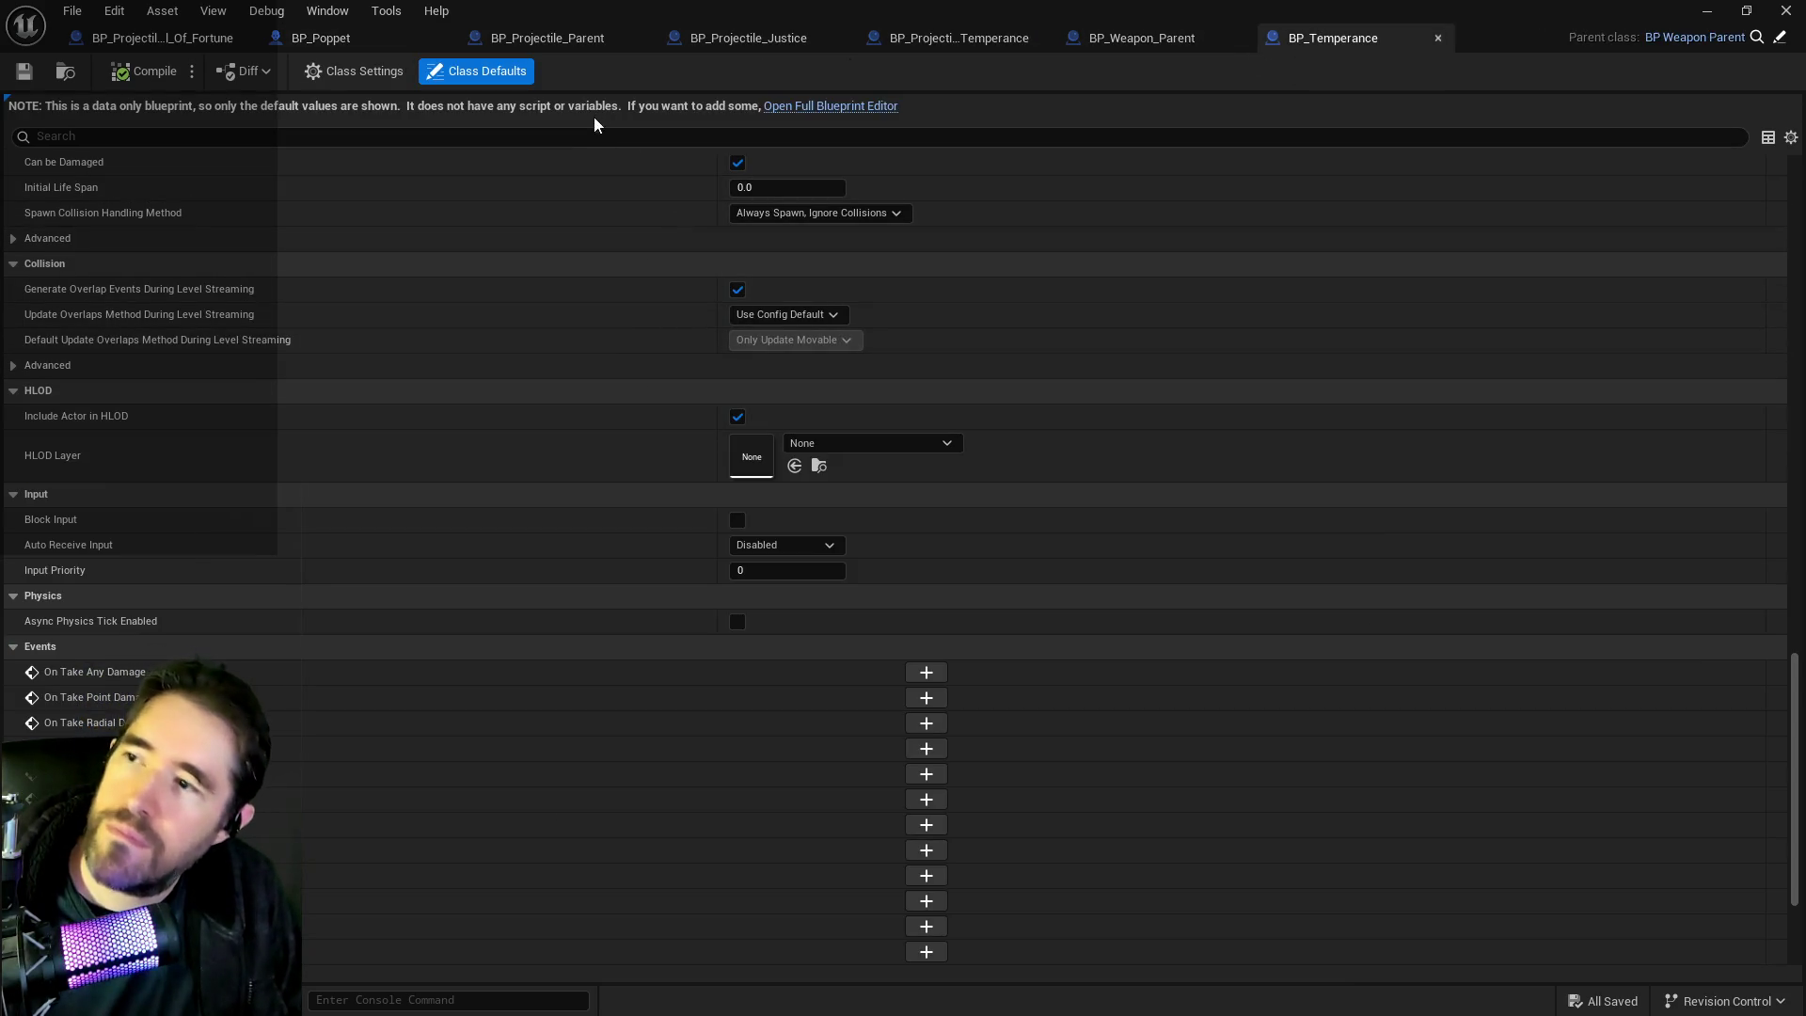
pyautogui.write('gamepla')
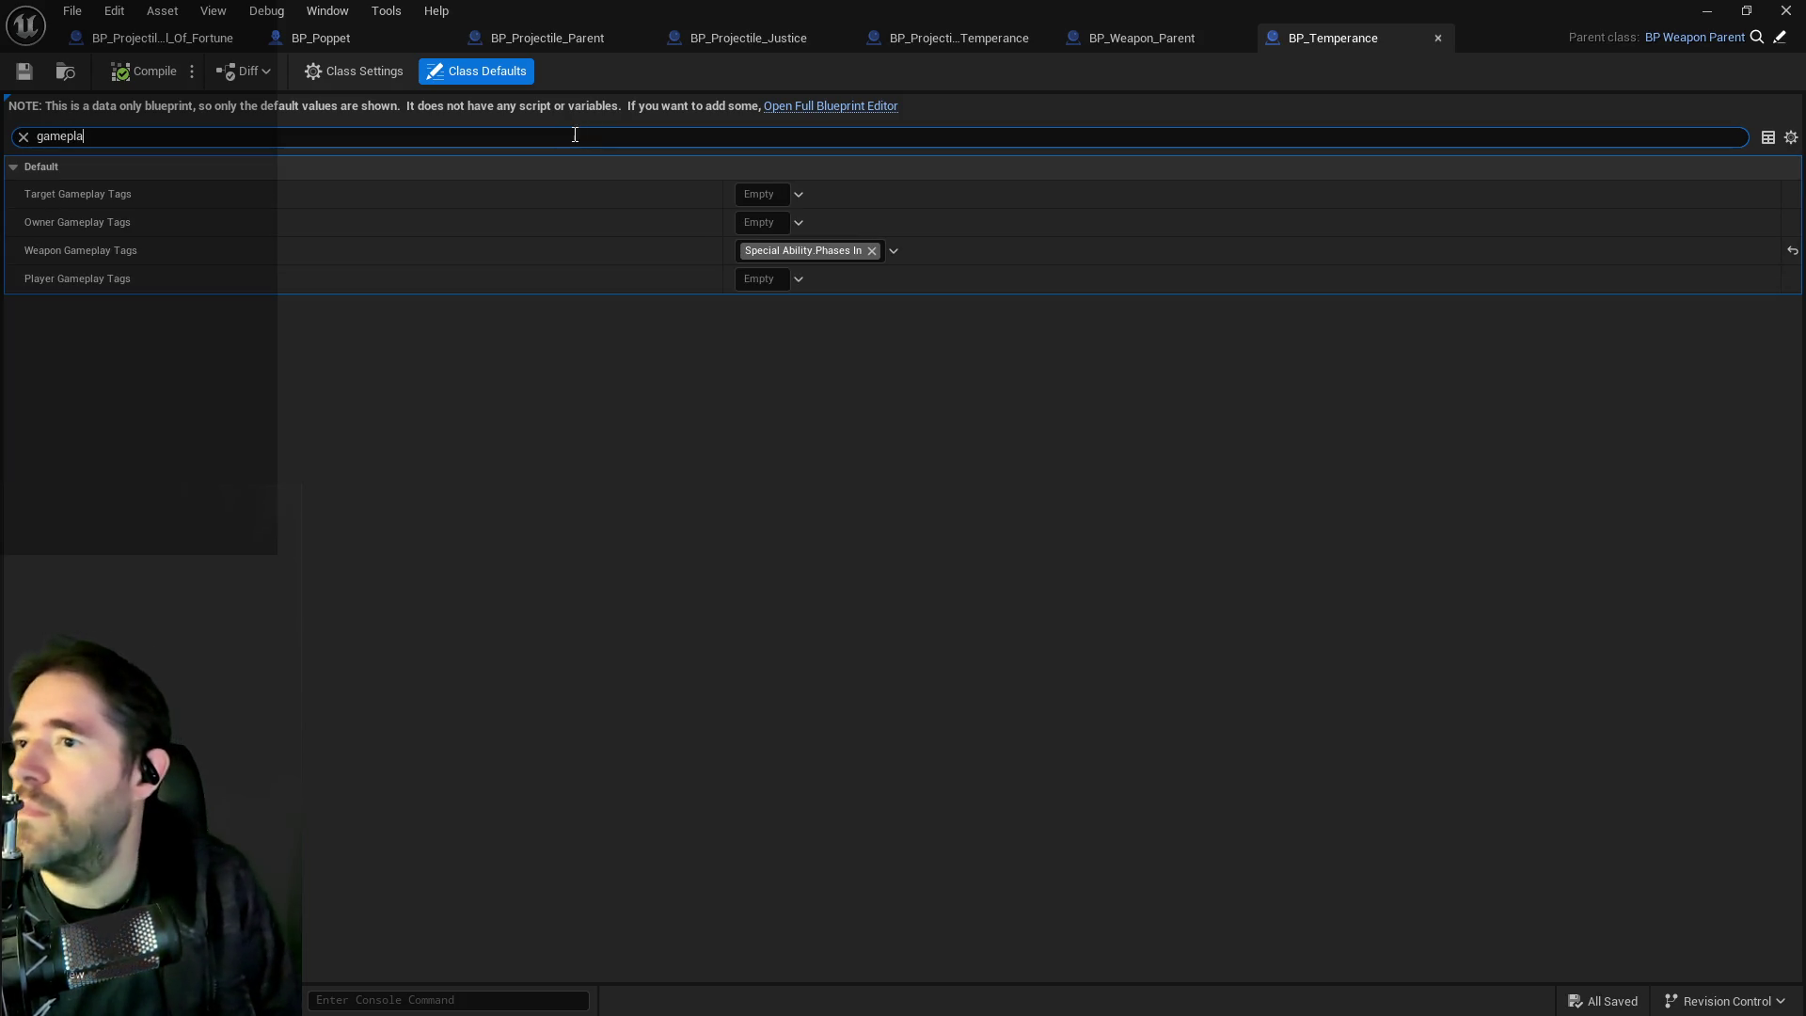
pyautogui.click(737, 254)
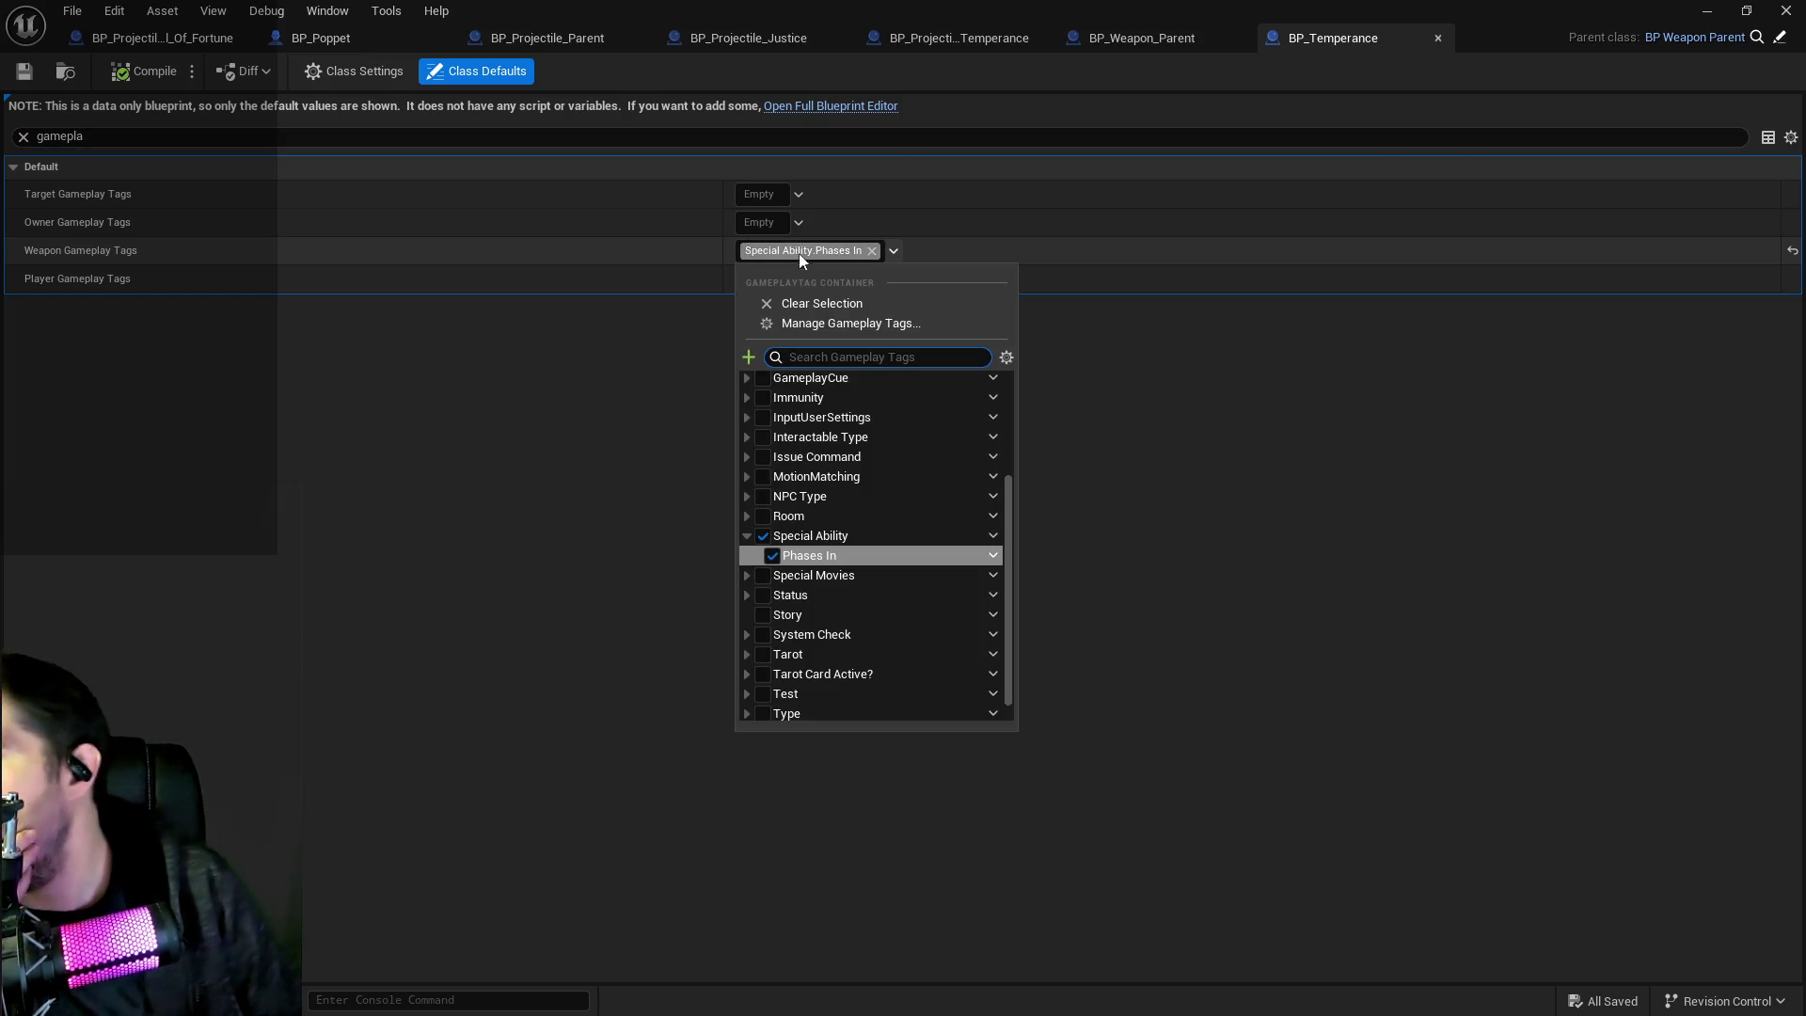
pyautogui.scroll(-1, 838, 514)
pyautogui.scroll(1, 838, 511)
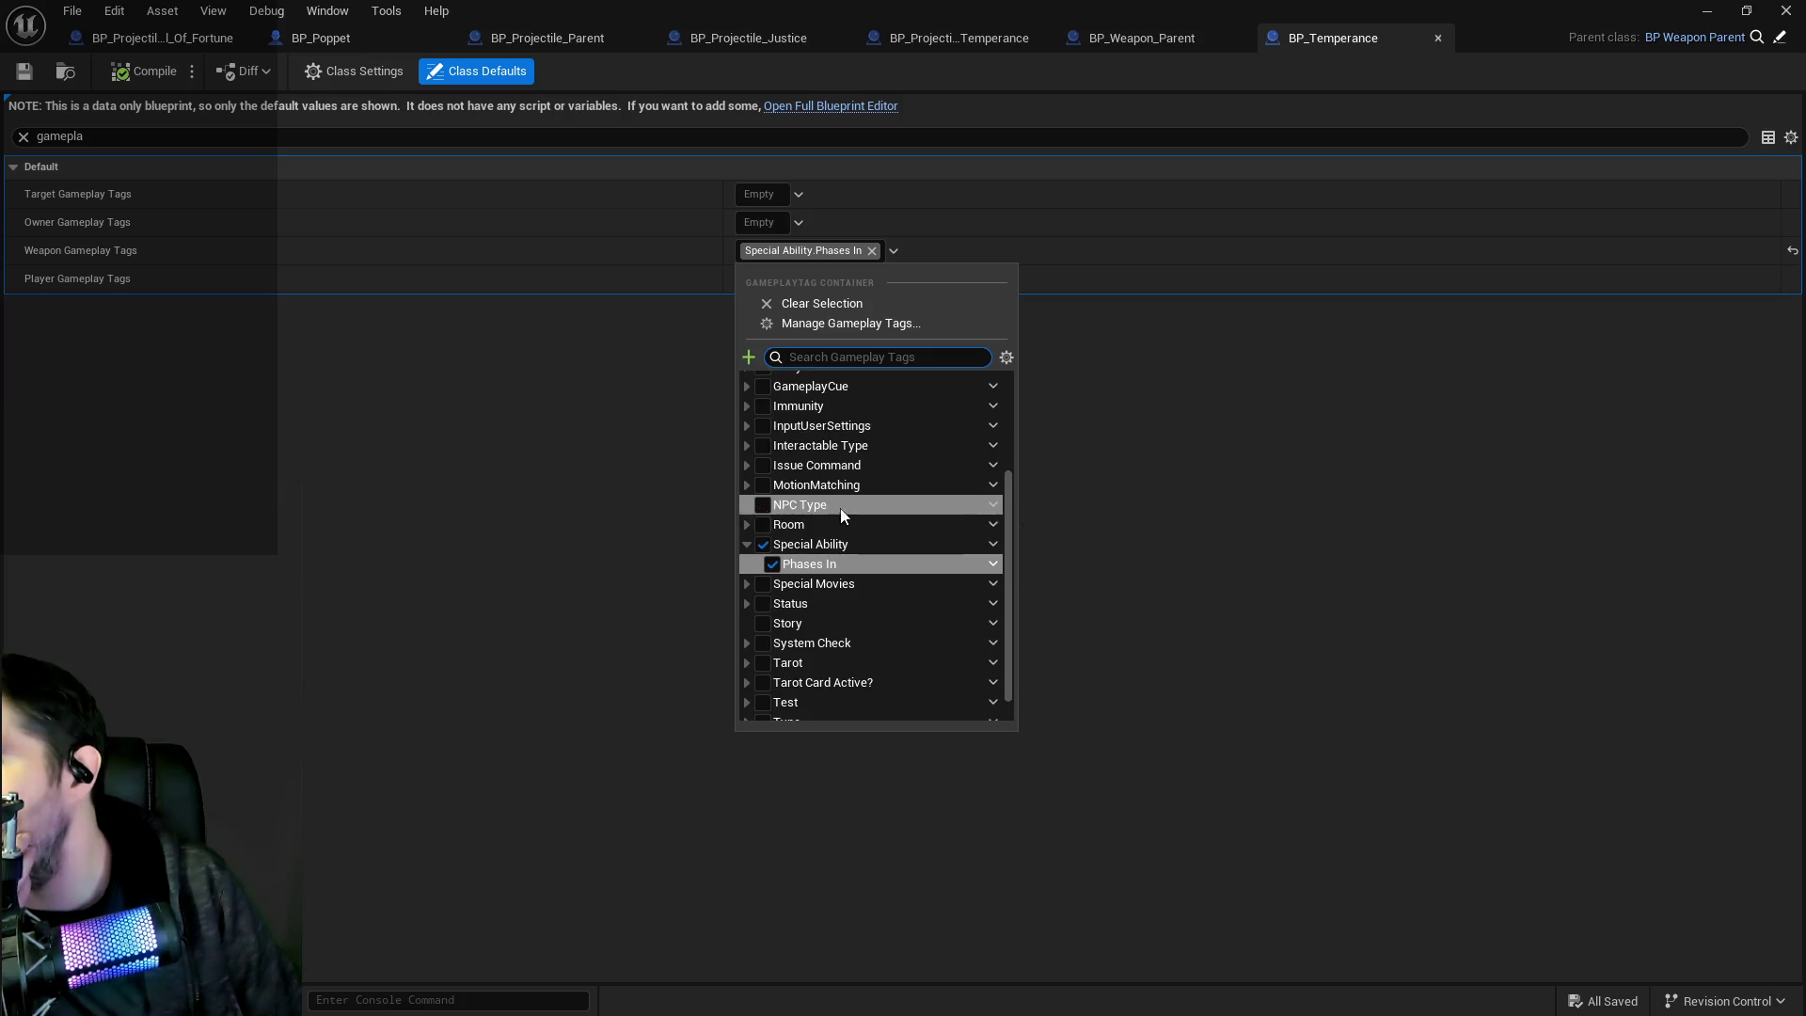
pyautogui.click(863, 322)
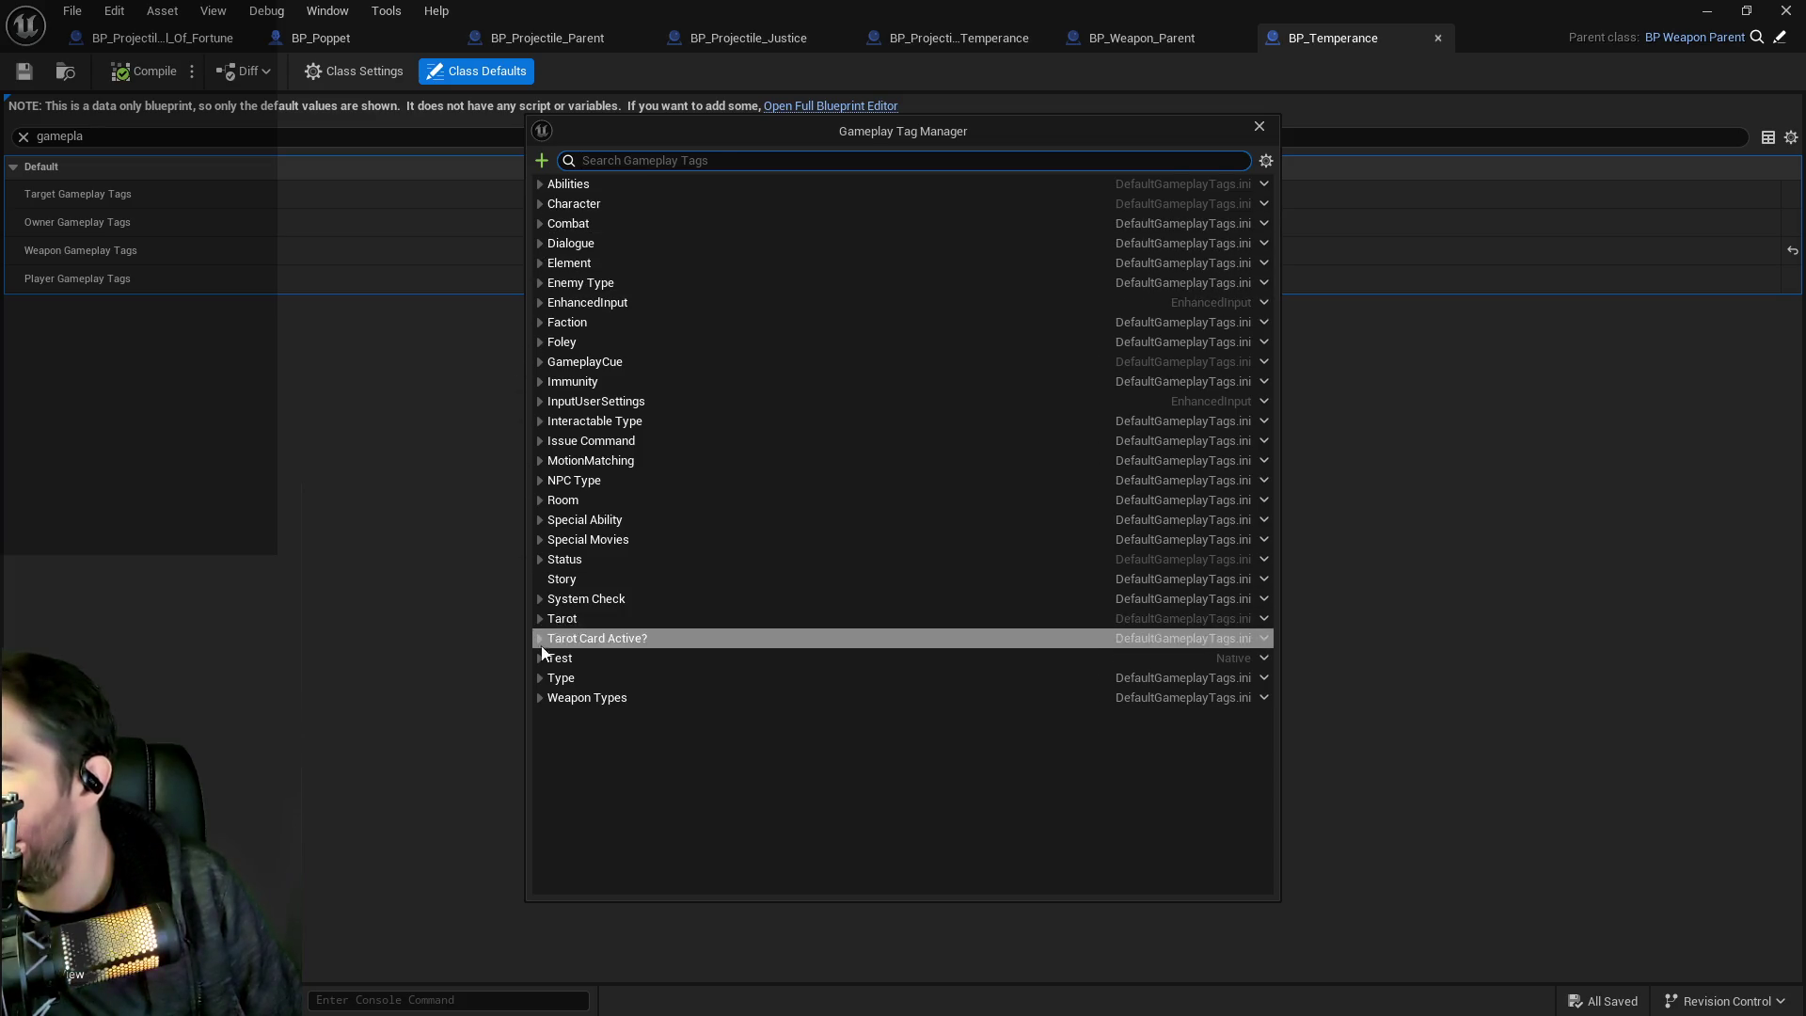
# Create an 'Owned By Poppet' sub tag under Weapon Types, then close the tag manager.
pyautogui.doubleClick(603, 696)
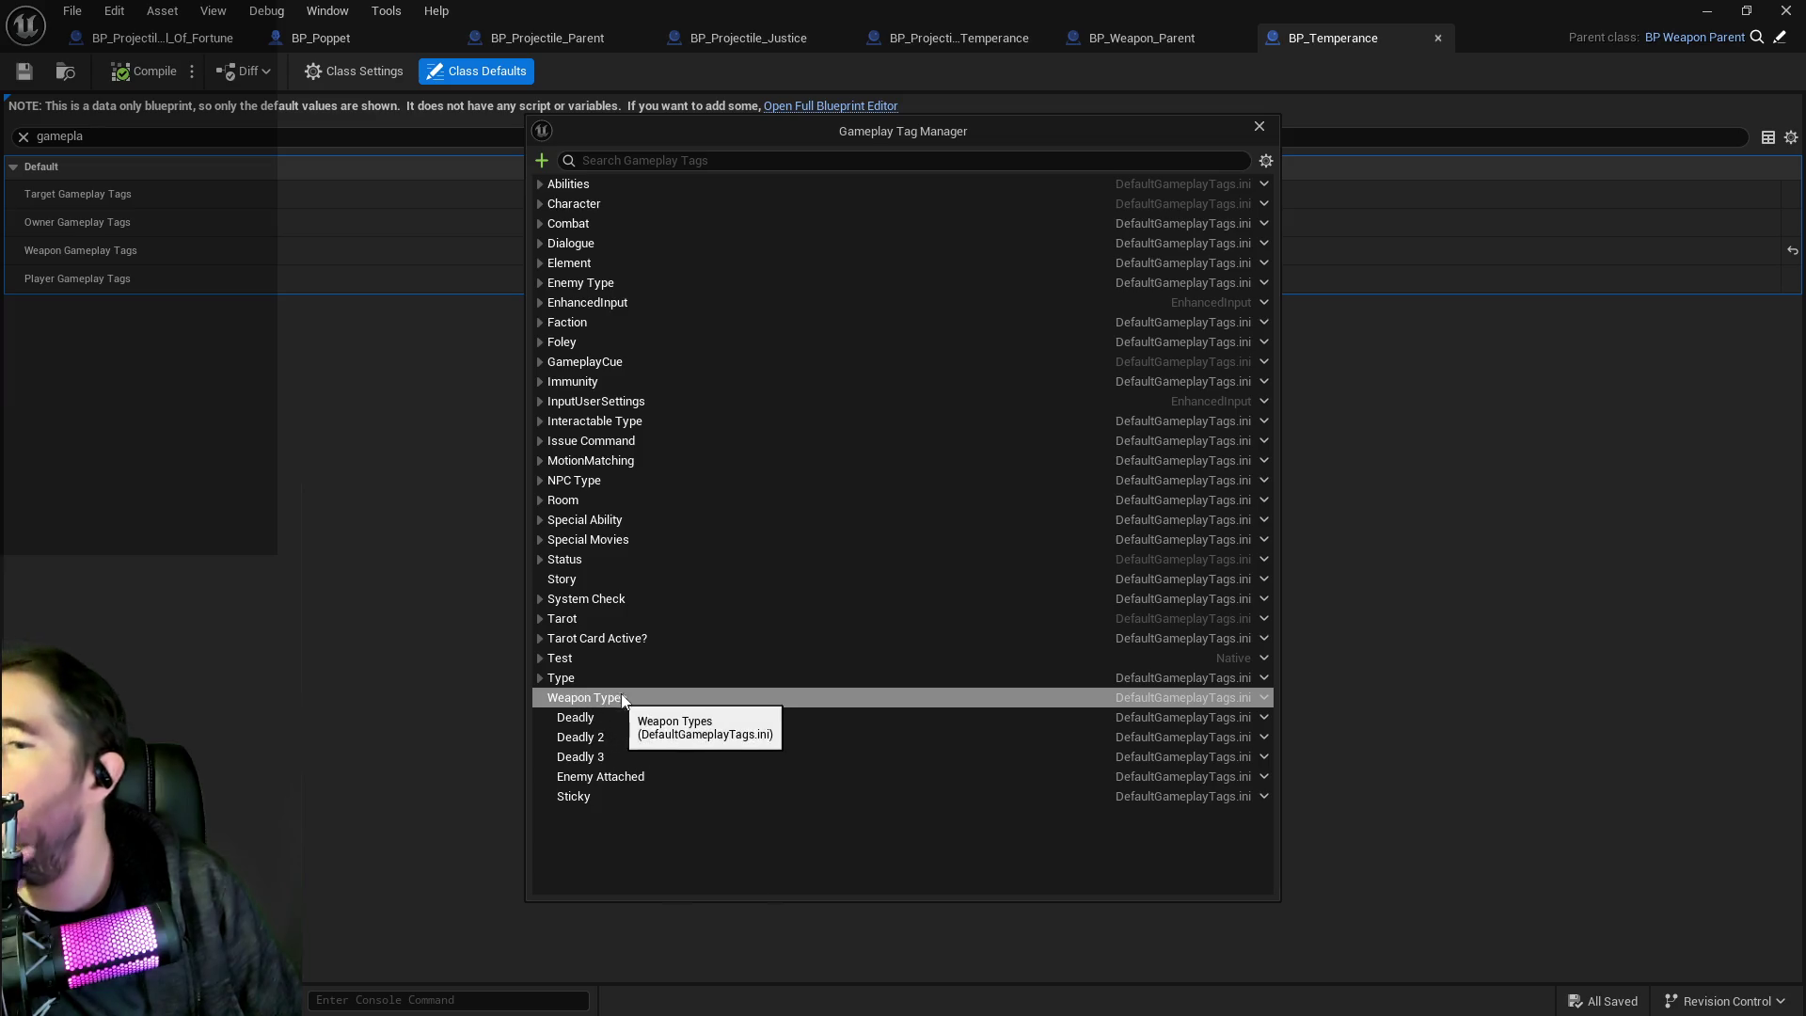
pyautogui.rightClick(602, 697)
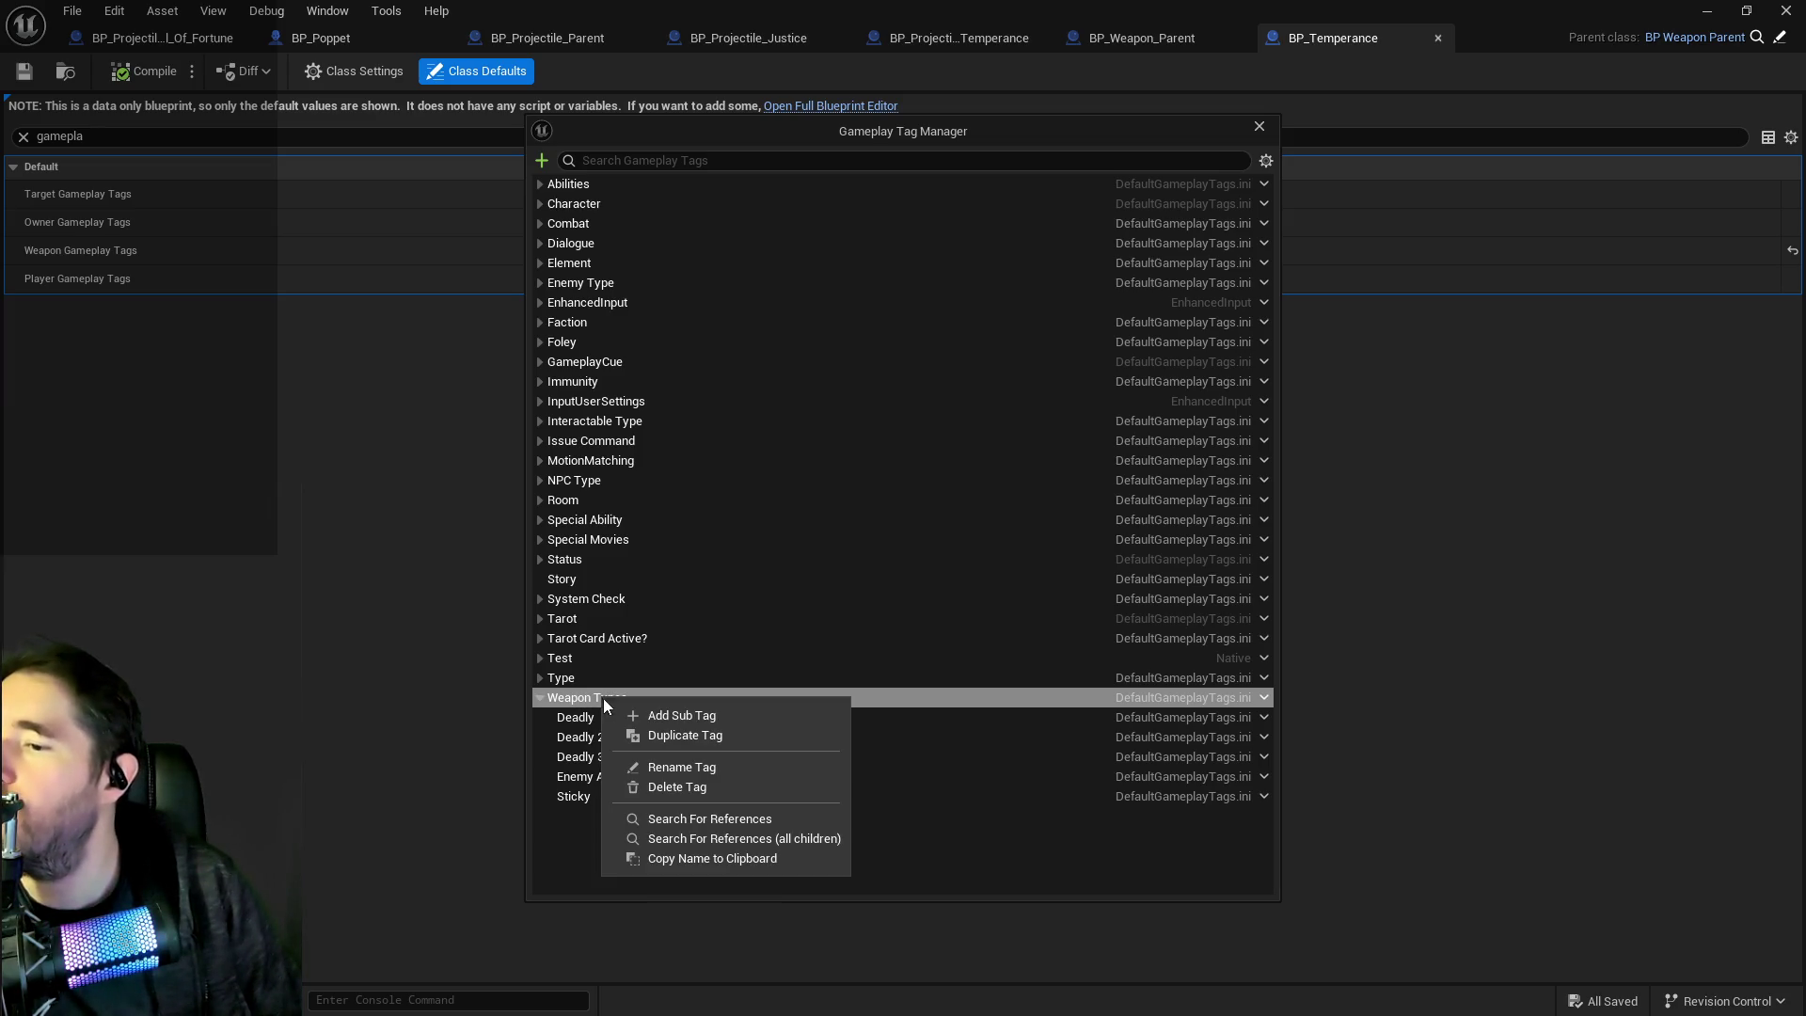
pyautogui.click(652, 715)
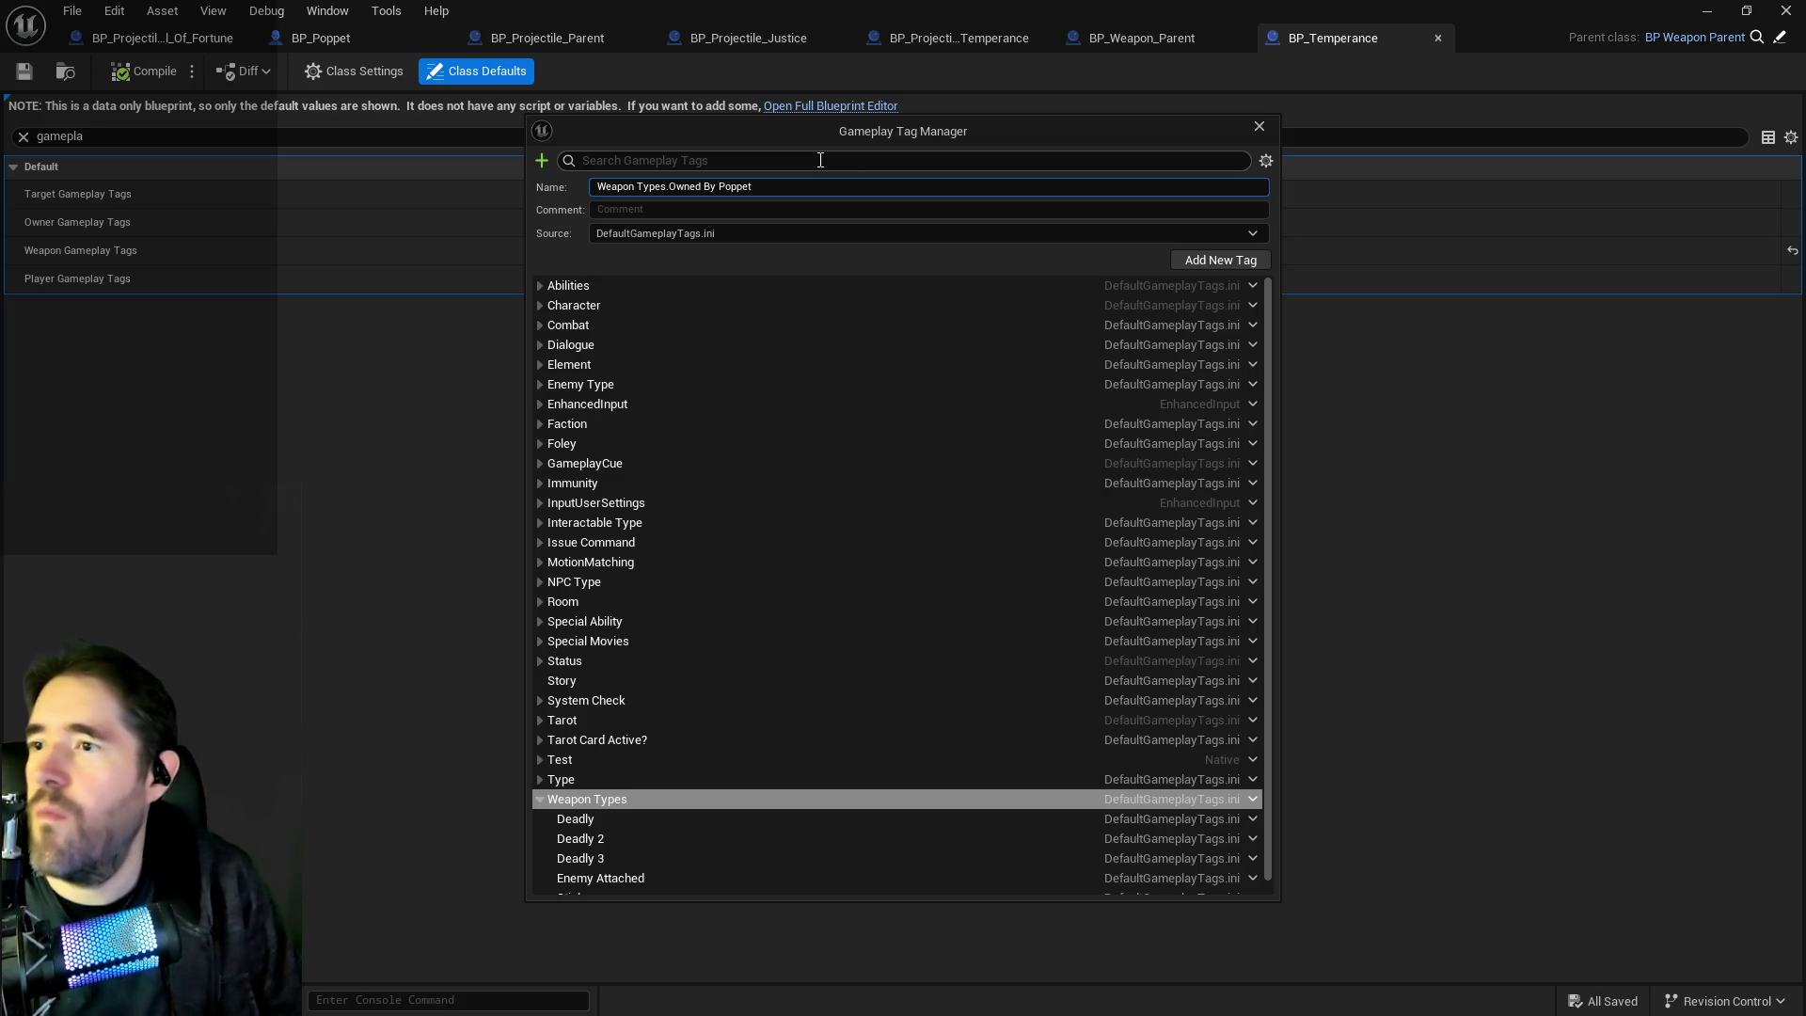
pyautogui.click(1232, 259)
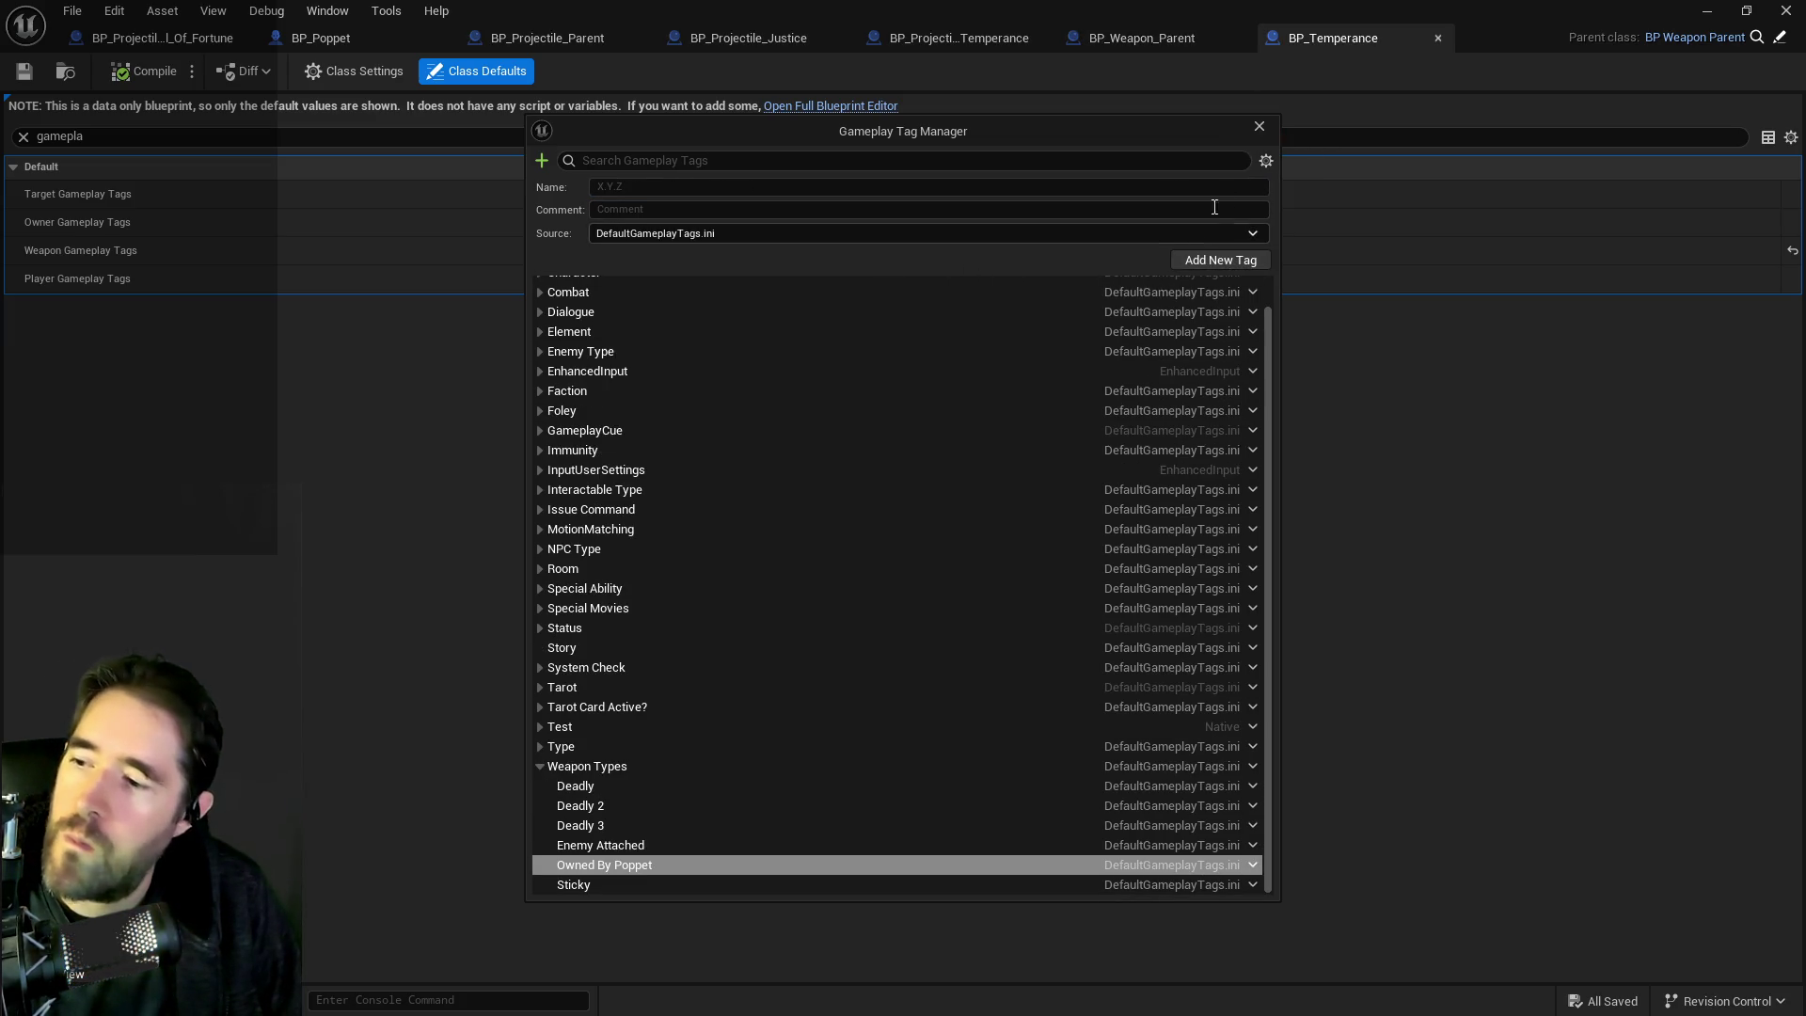
pyautogui.click(1259, 126)
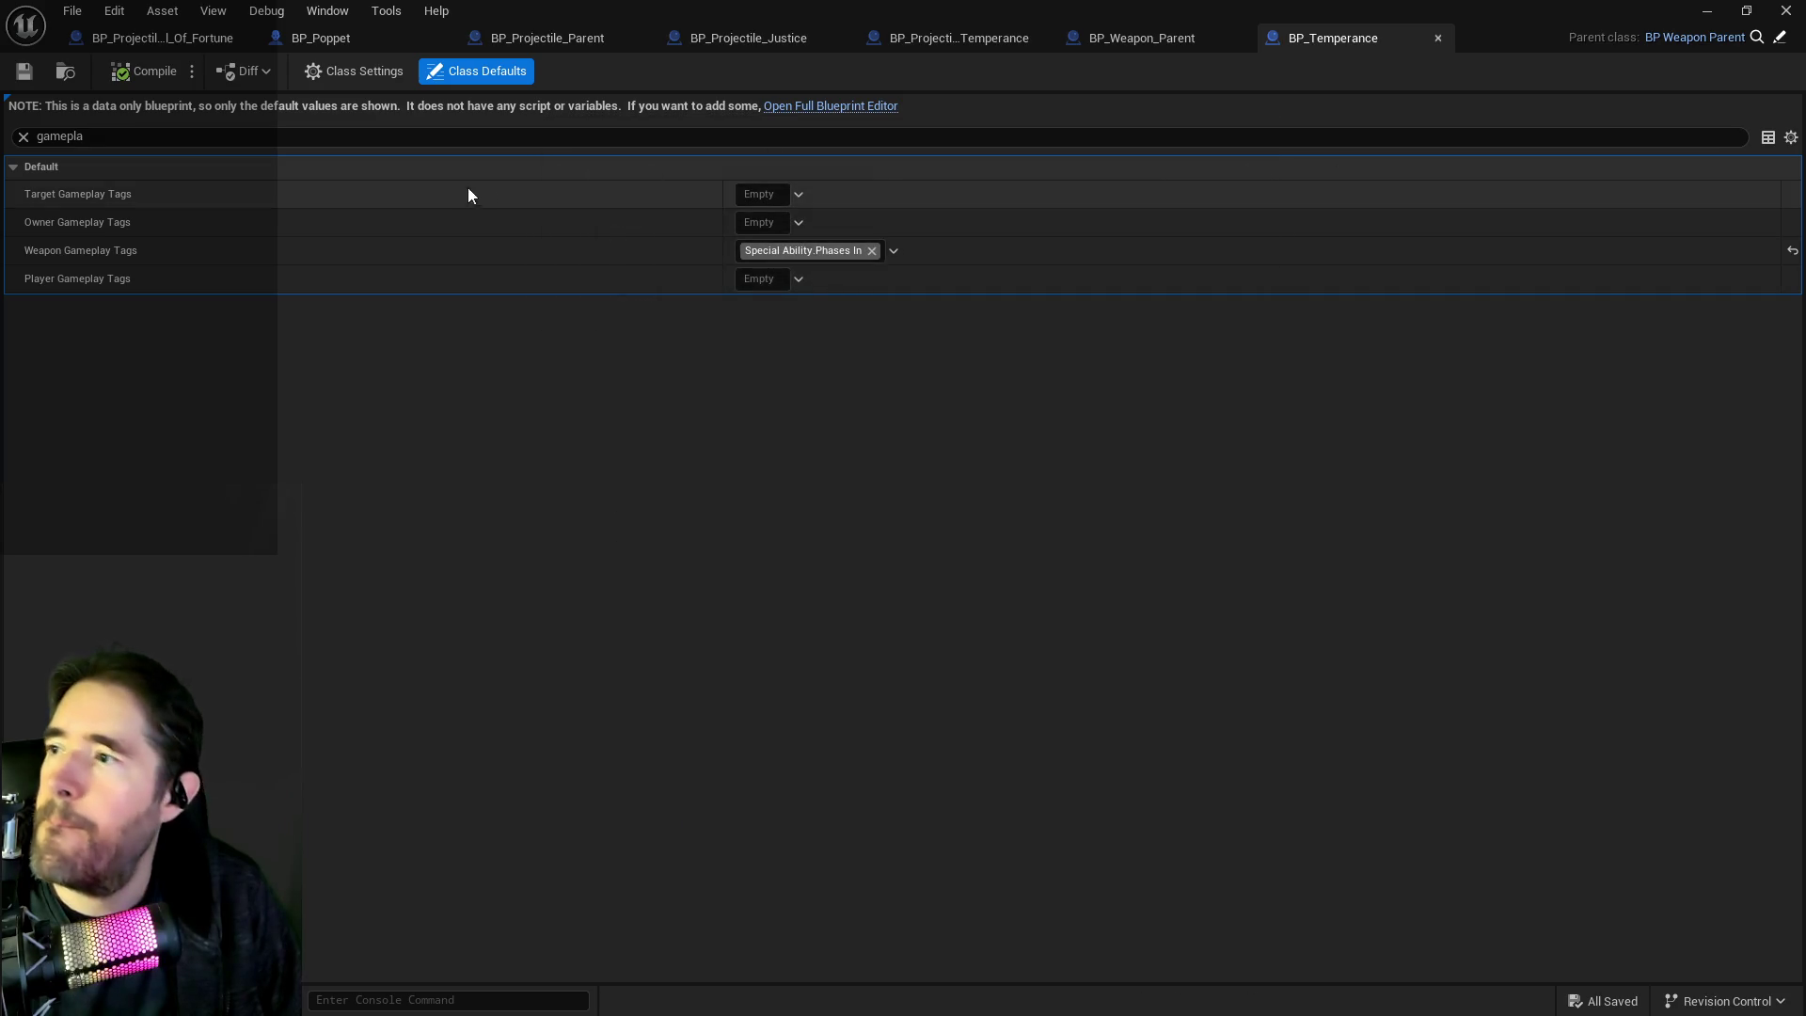
# Tick Weapon Types.Owned By Poppet in BP_Temperance's Weapon Gameplay Tags.
pyautogui.click(753, 250)
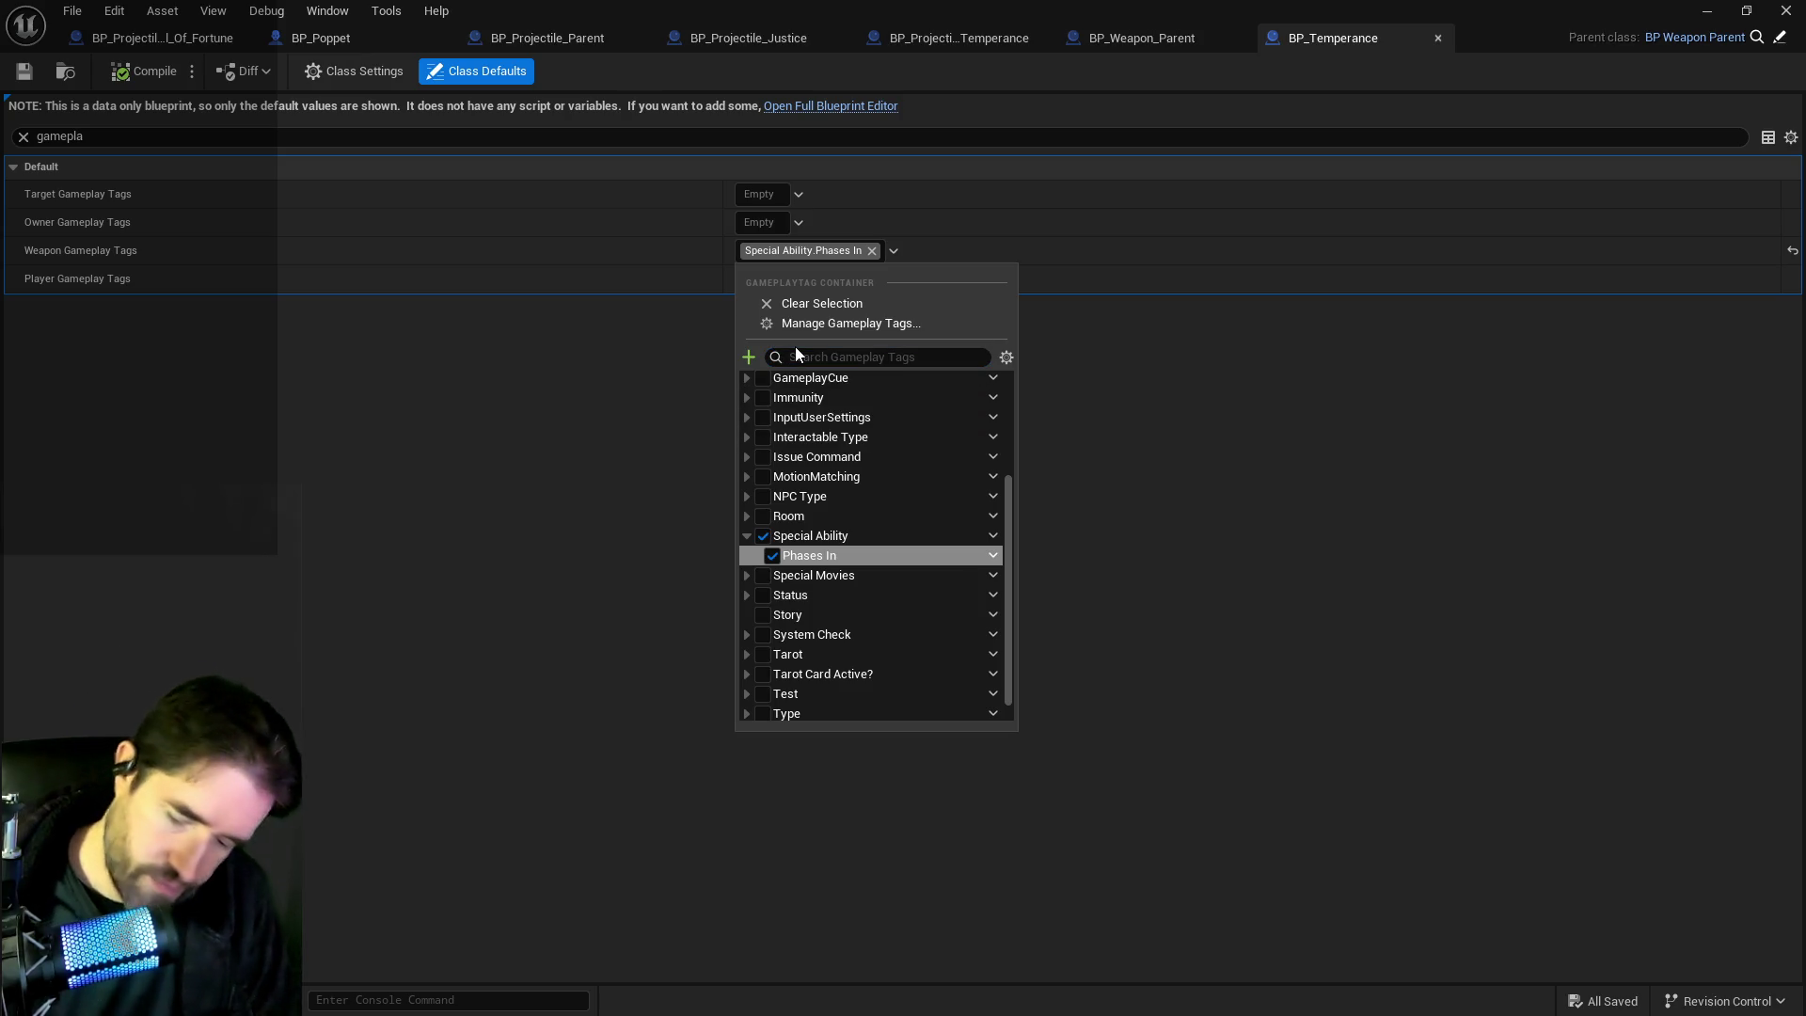
pyautogui.write('o')
pyautogui.press('BackSpace')
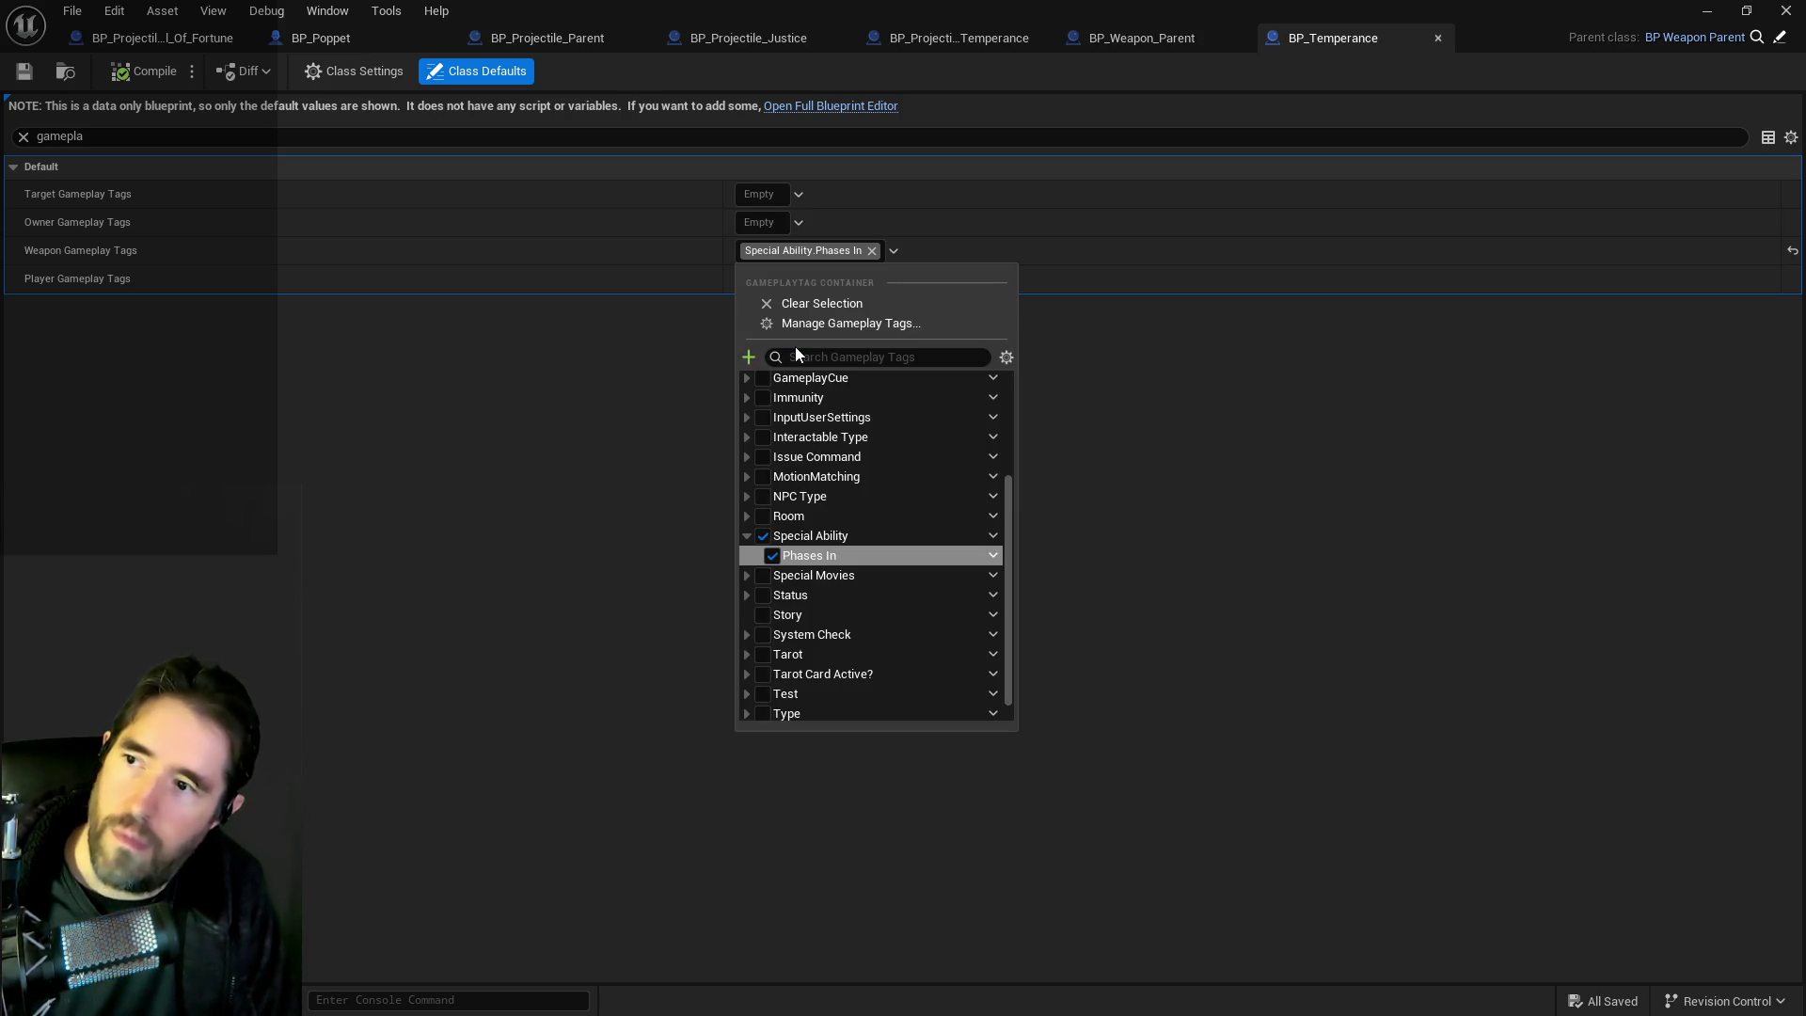
pyautogui.scroll(-1, 816, 562)
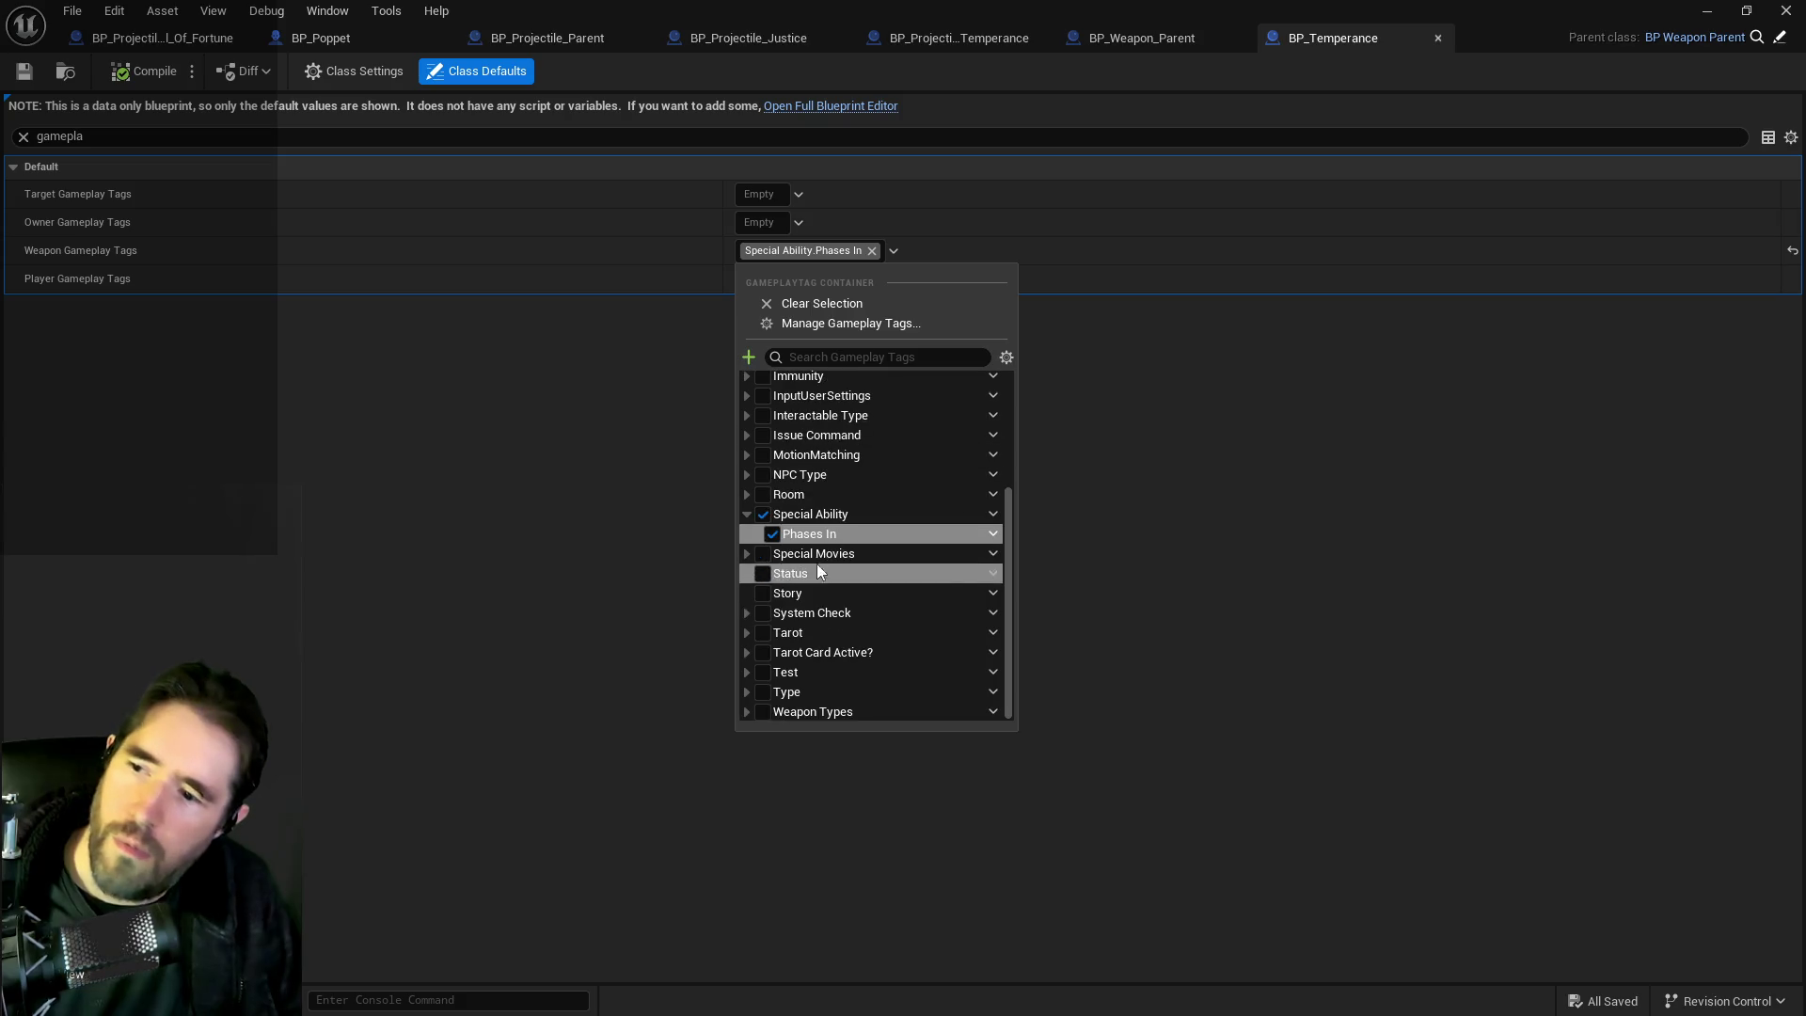
pyautogui.click(746, 711)
pyautogui.click(773, 692)
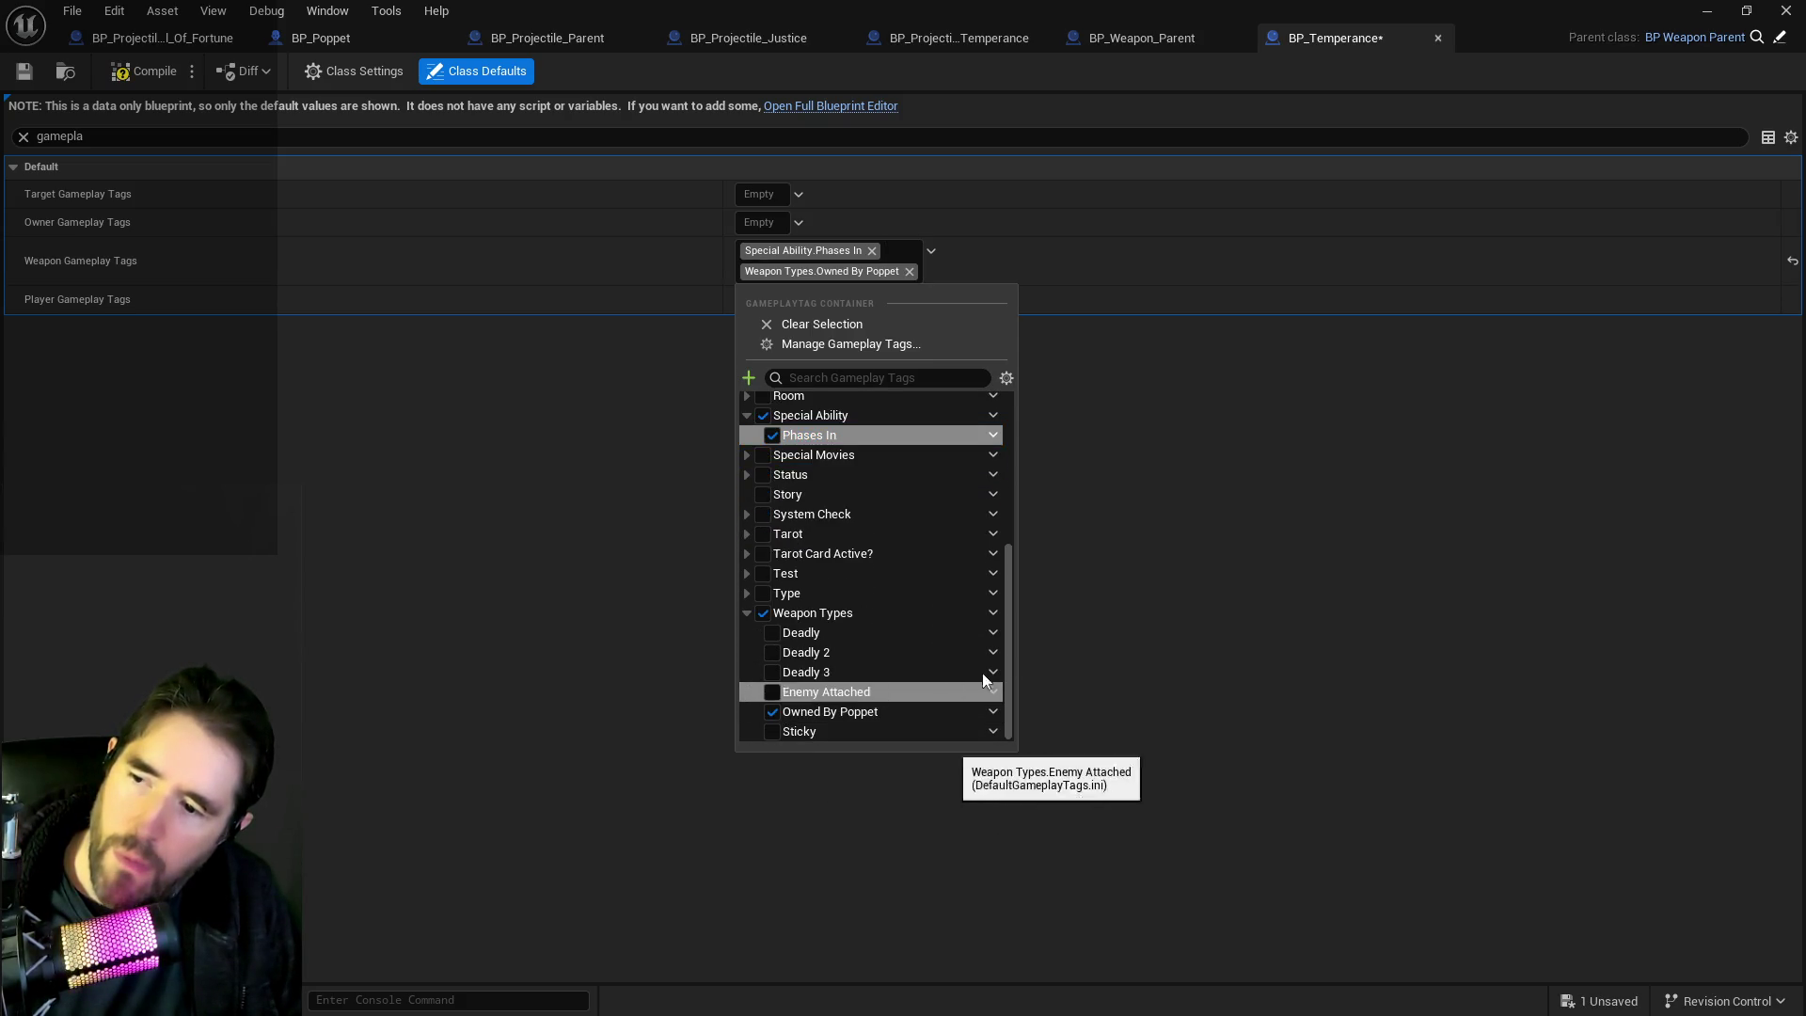
# Compile and save BP_Temperance, then return to BP_Projectile_Parent's Weapon Owner Graph.
pyautogui.click(141, 71)
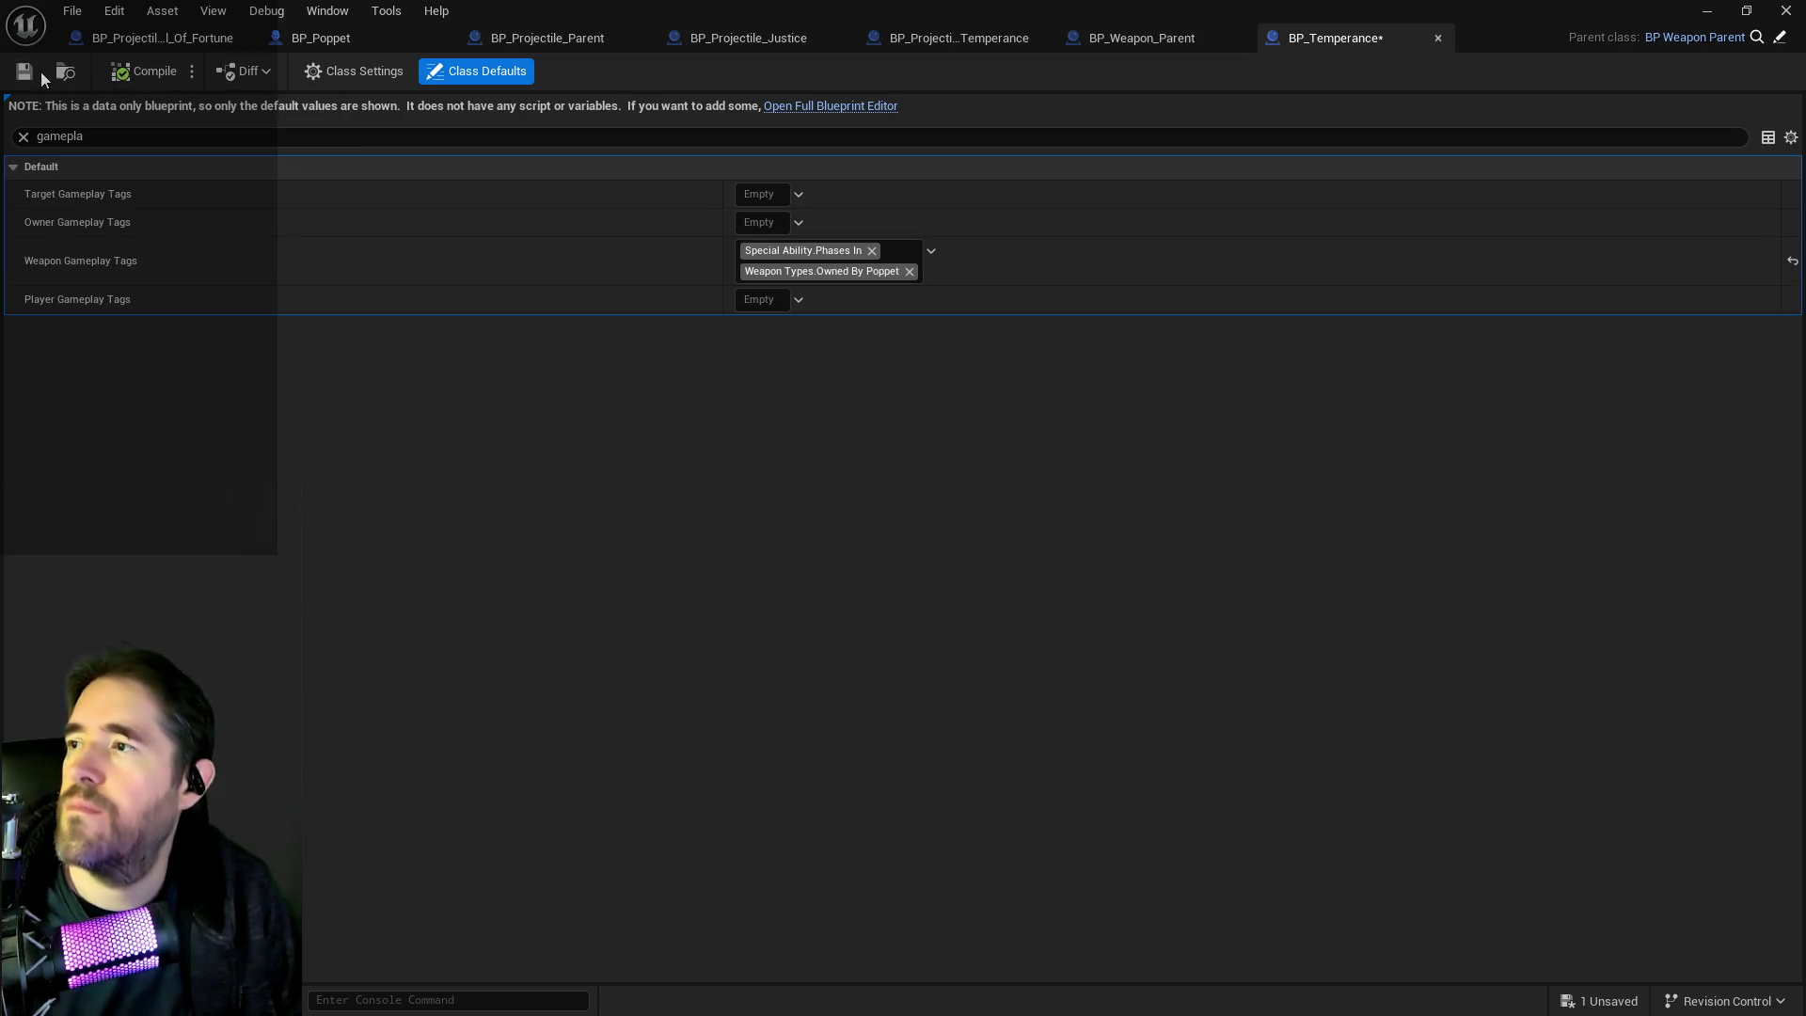
pyautogui.click(685, 47)
pyautogui.click(561, 38)
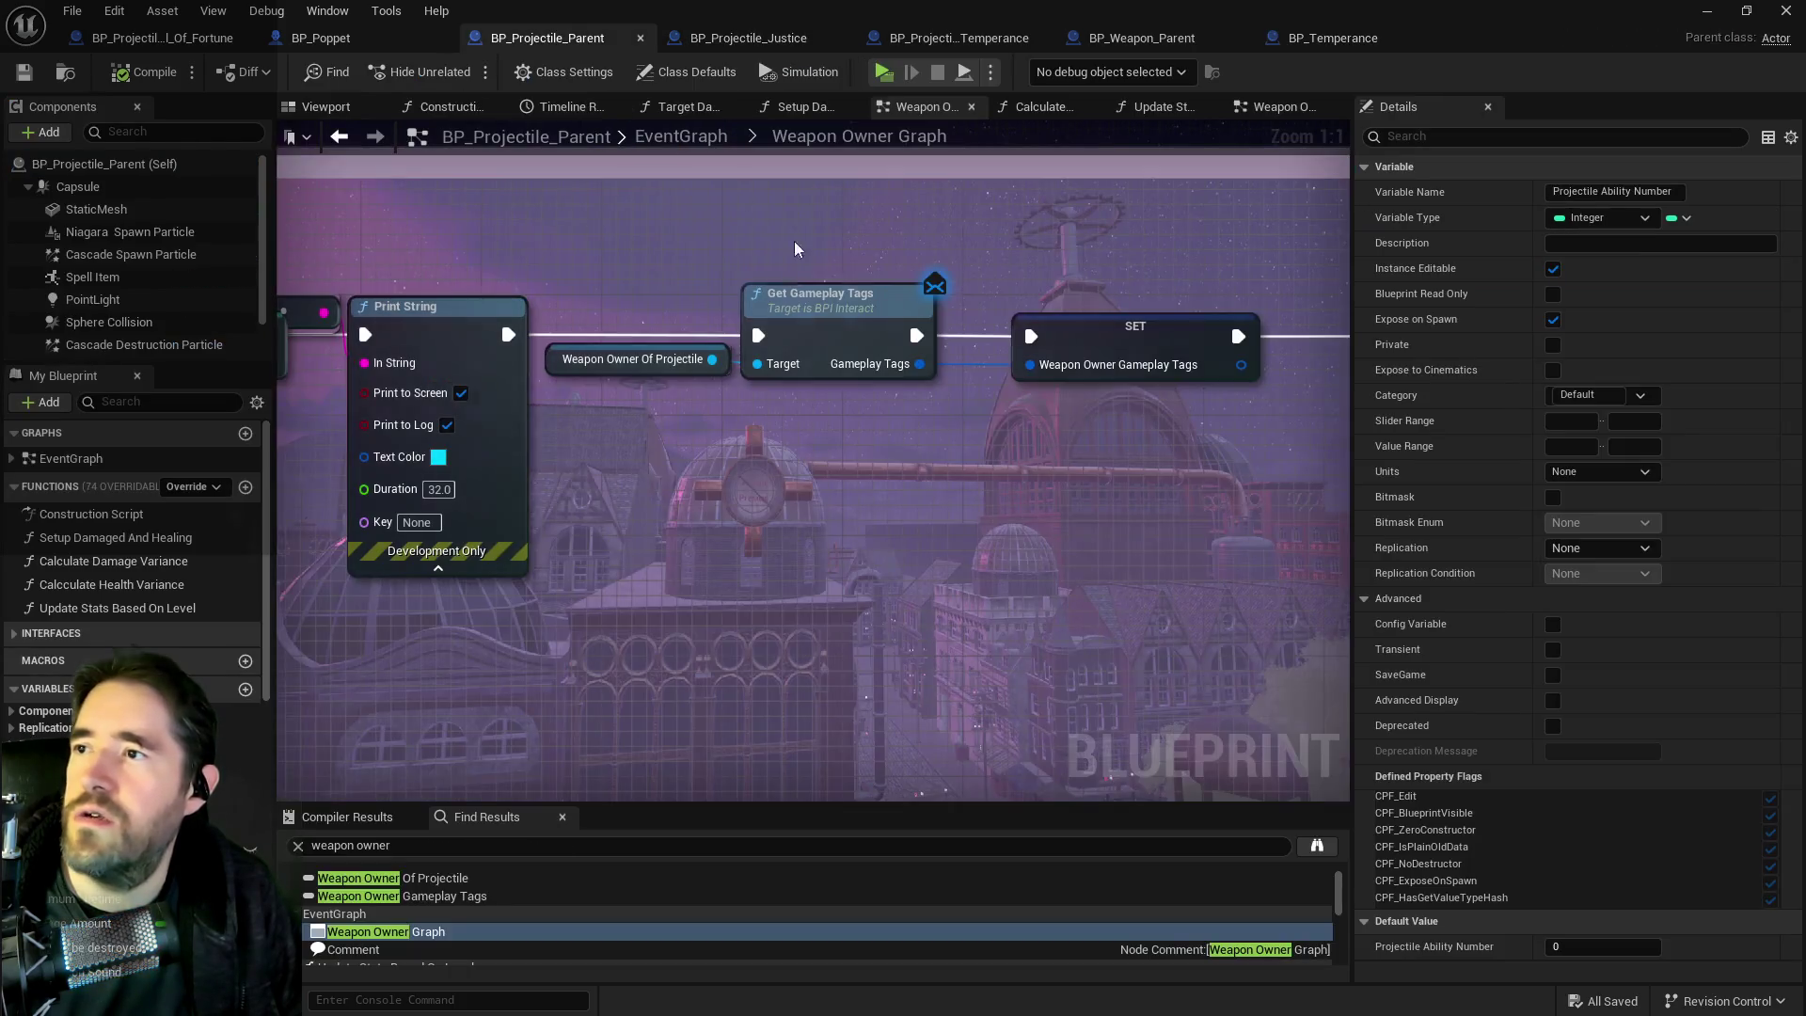
# Copy the Has Tag node and set the duplicate's tag to Weapon Types.Owned By Poppet.
pyautogui.scroll(2, 484, 307)
pyautogui.scroll(-5, 483, 307)
pyautogui.scroll(3, 628, 391)
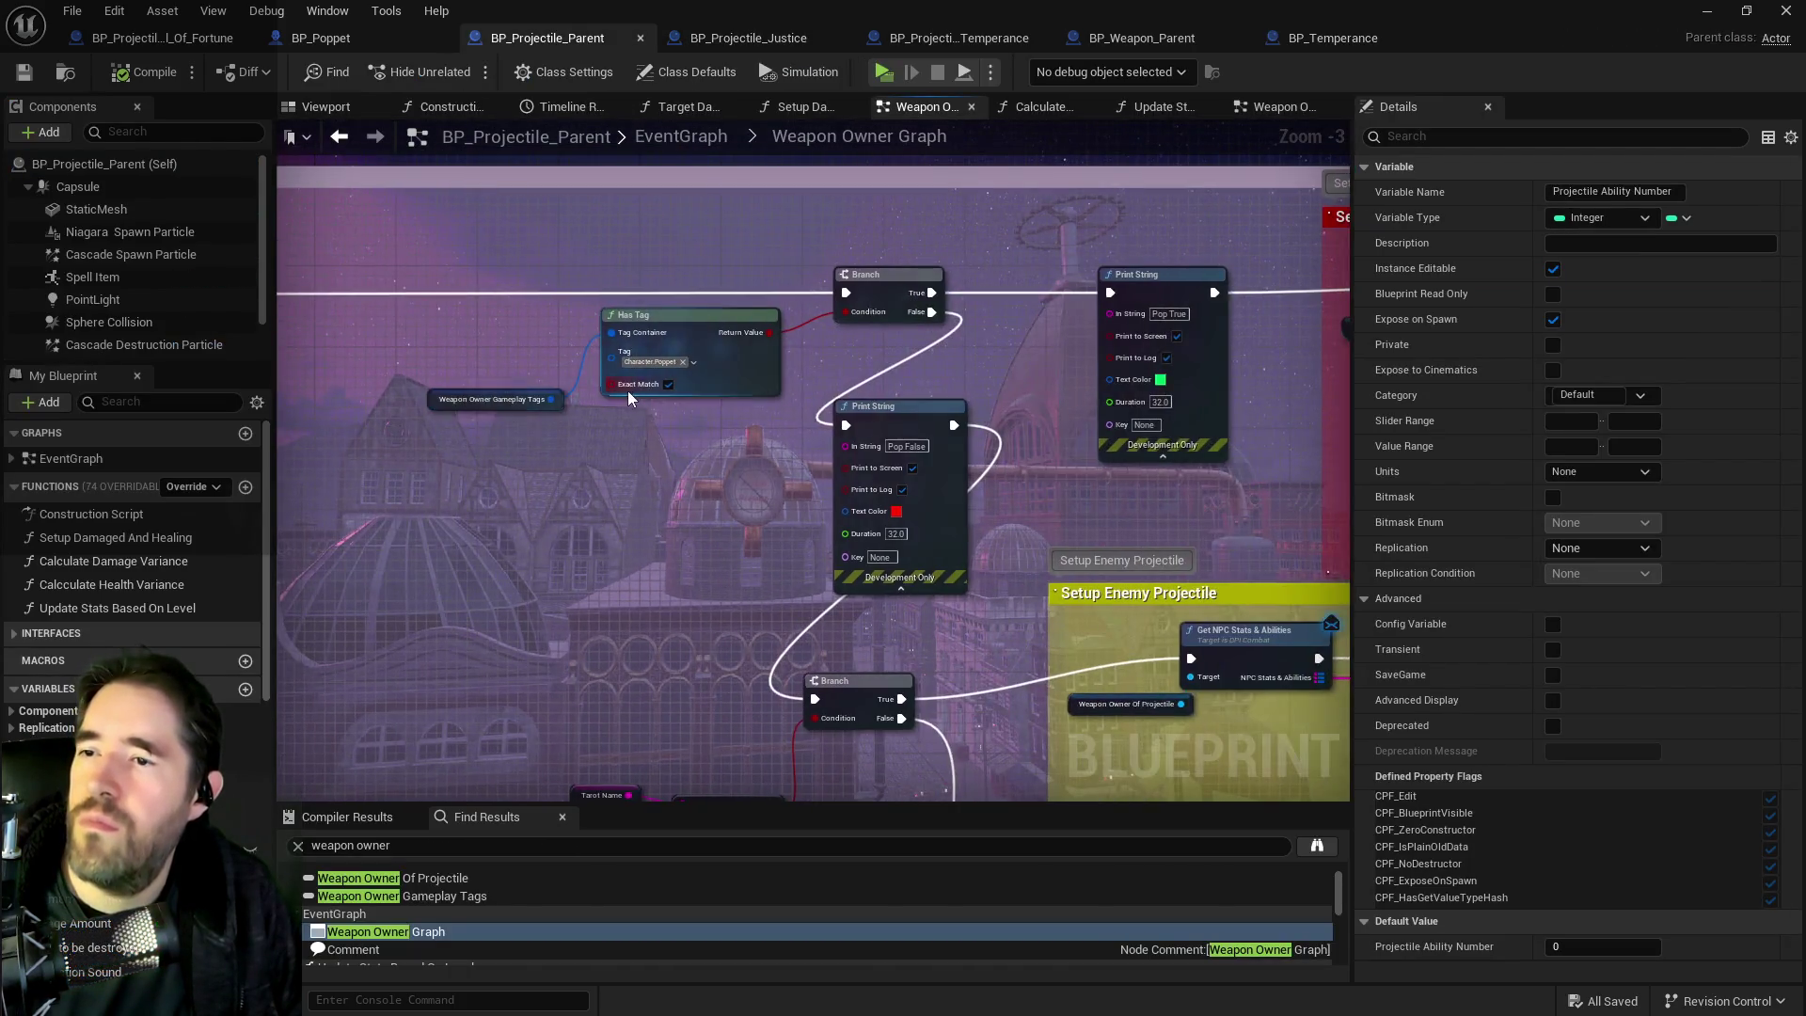
pyautogui.rightClick(482, 462)
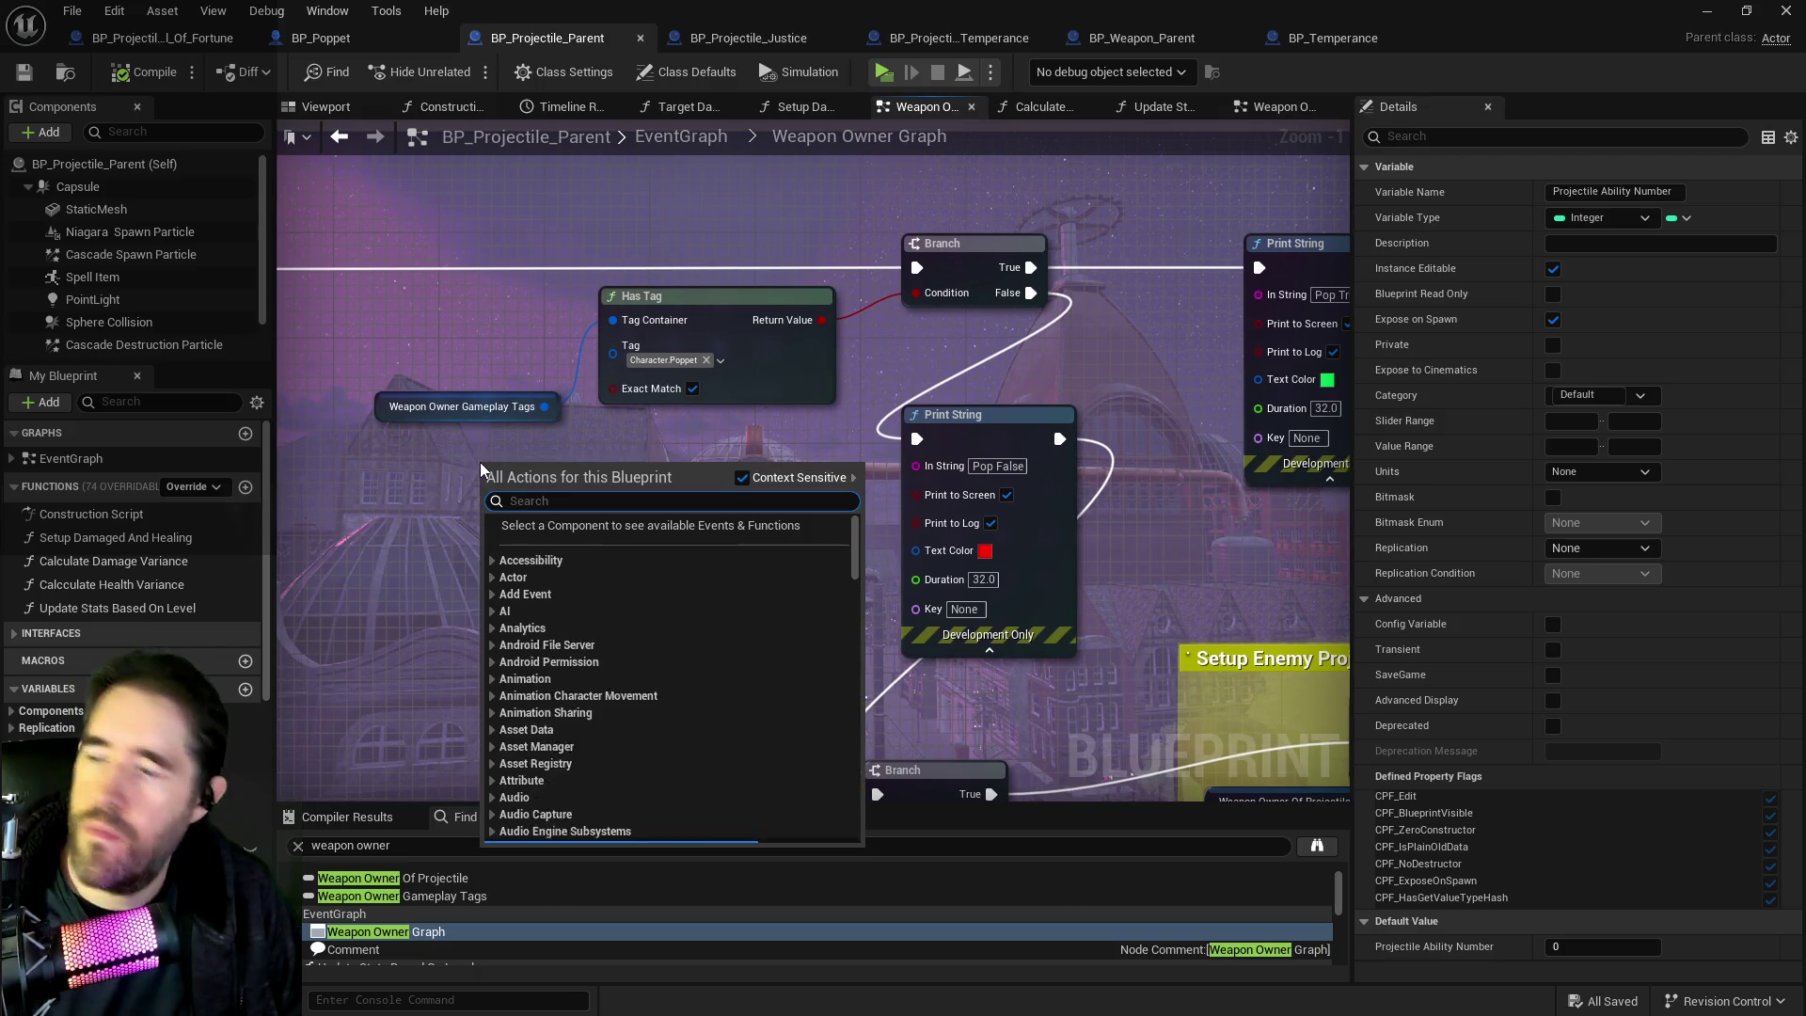
pyautogui.click(481, 433)
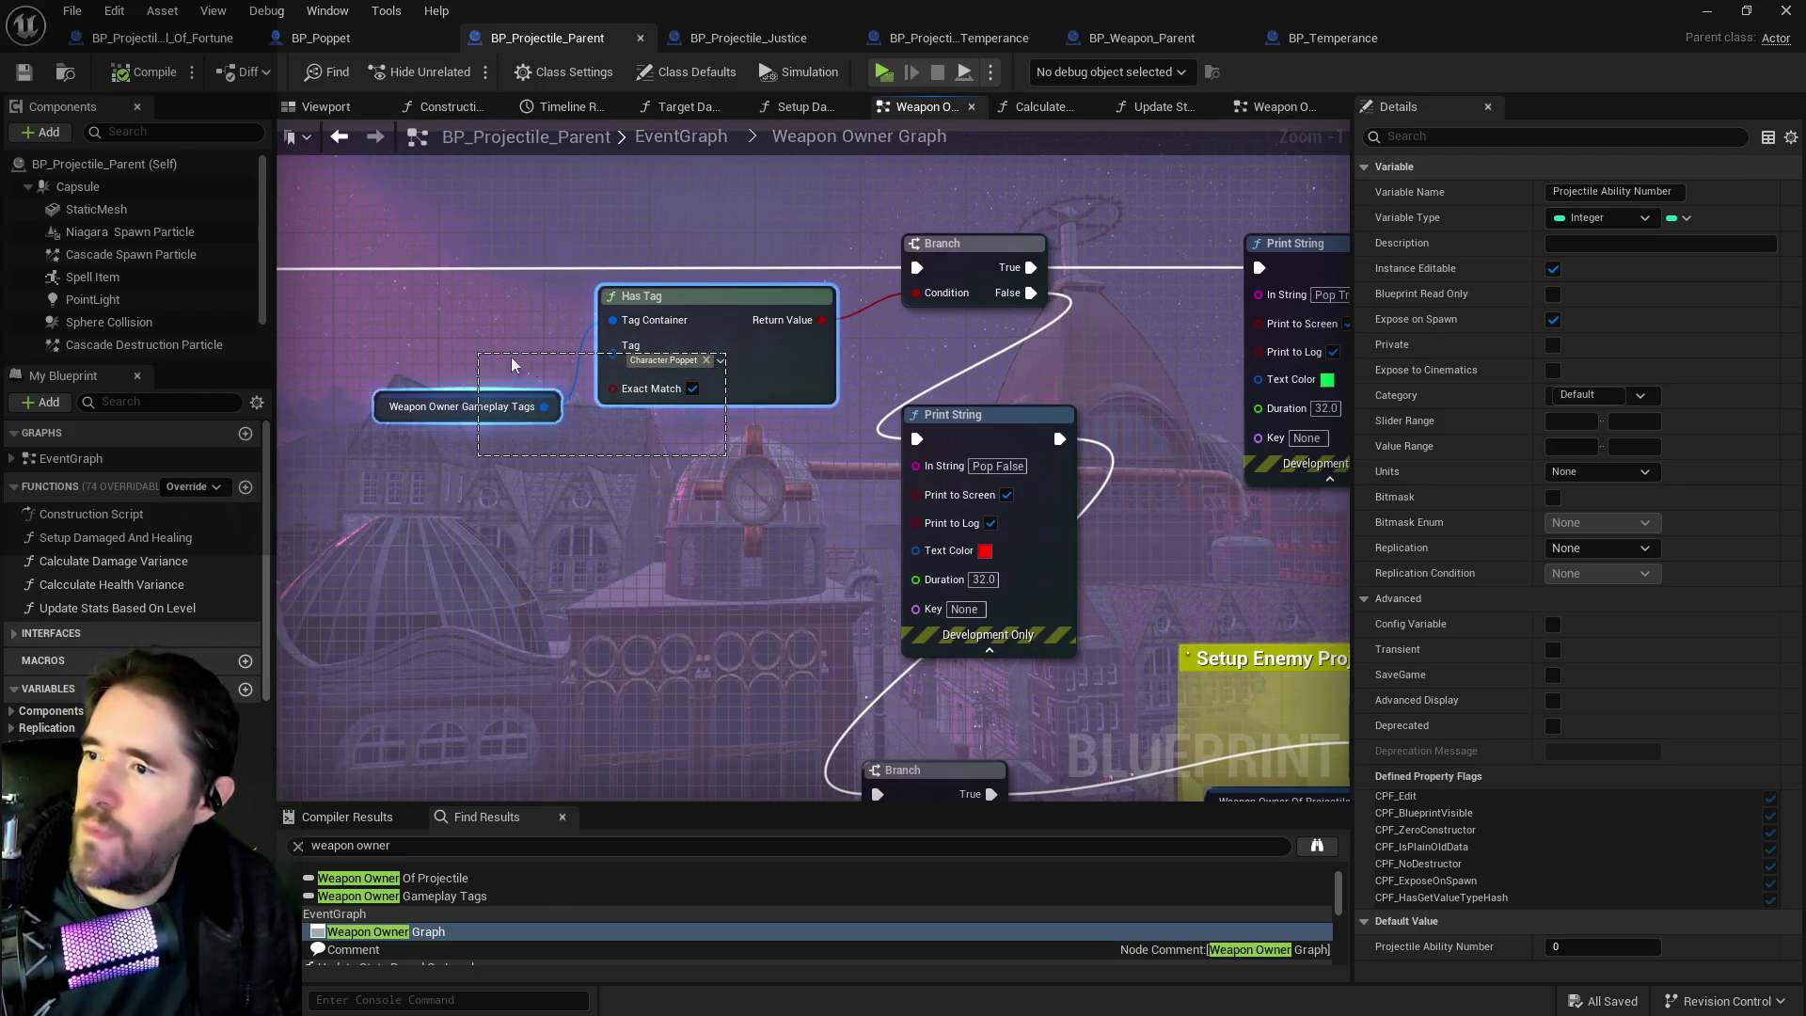
pyautogui.click(725, 368)
pyautogui.hotkey('ctrl', 'c')
pyautogui.hotkey('ctrl', 'v')
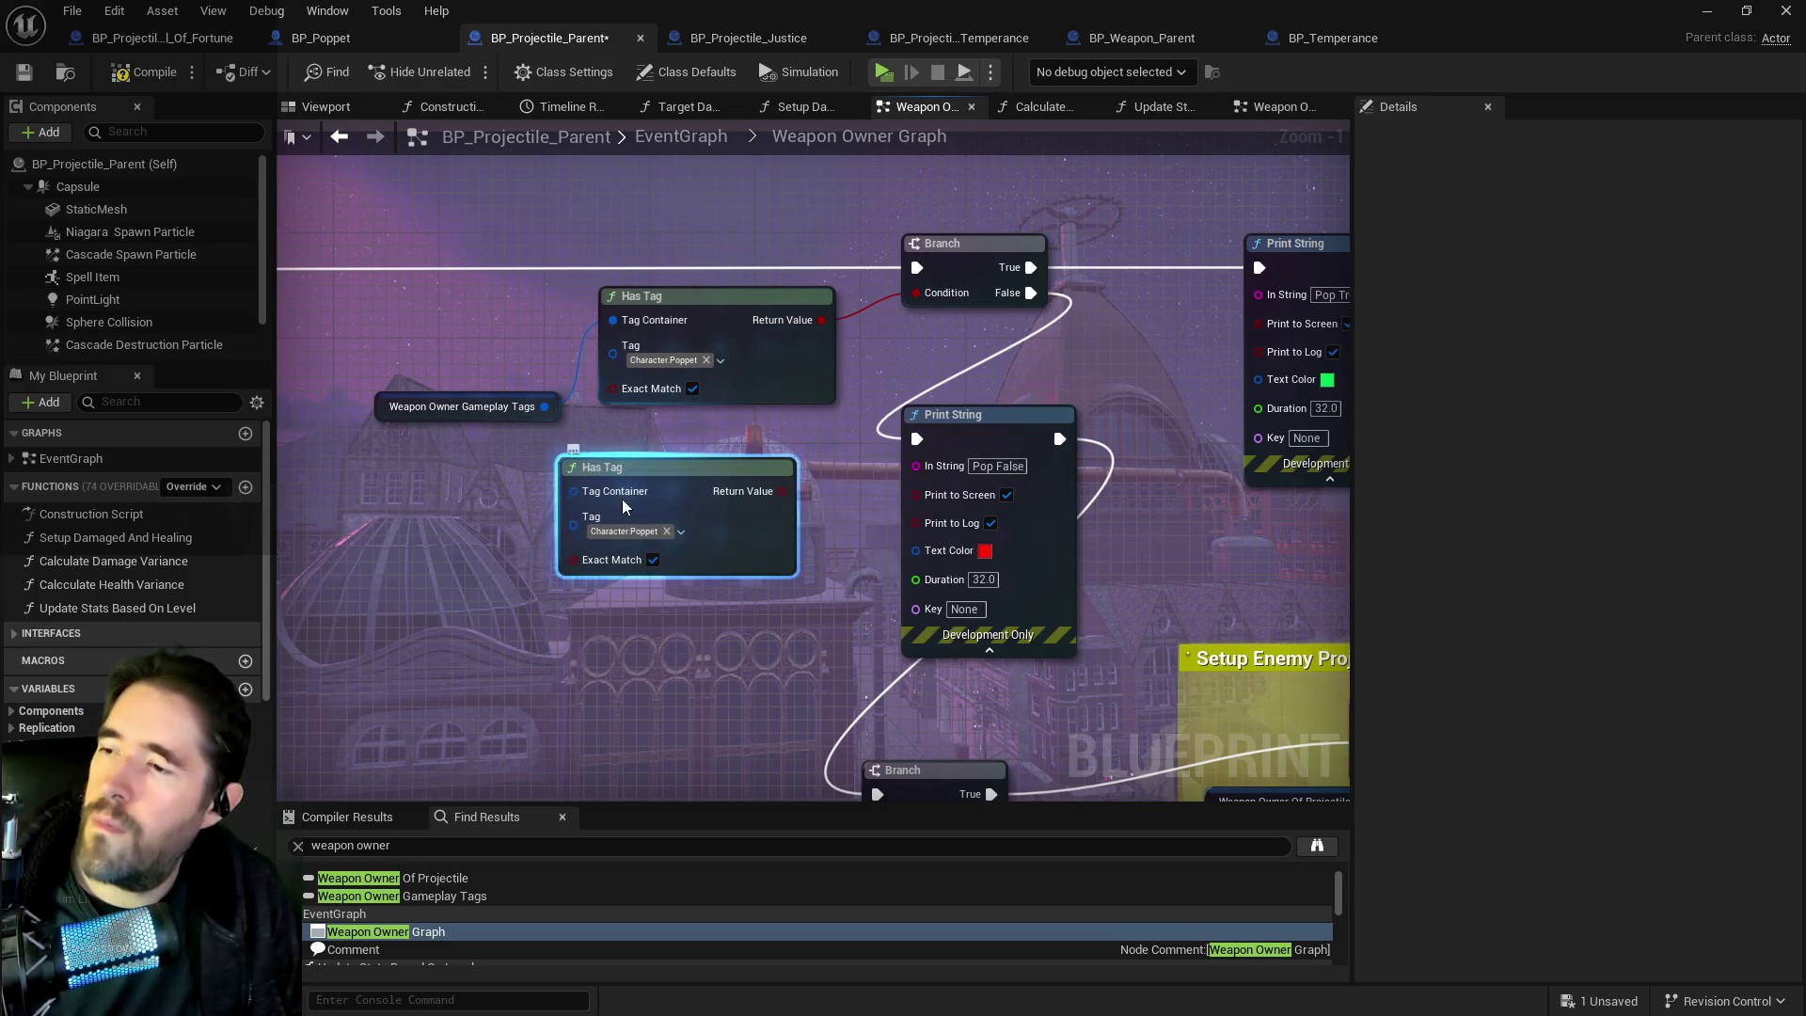
pyautogui.click(622, 528)
pyautogui.write('owned')
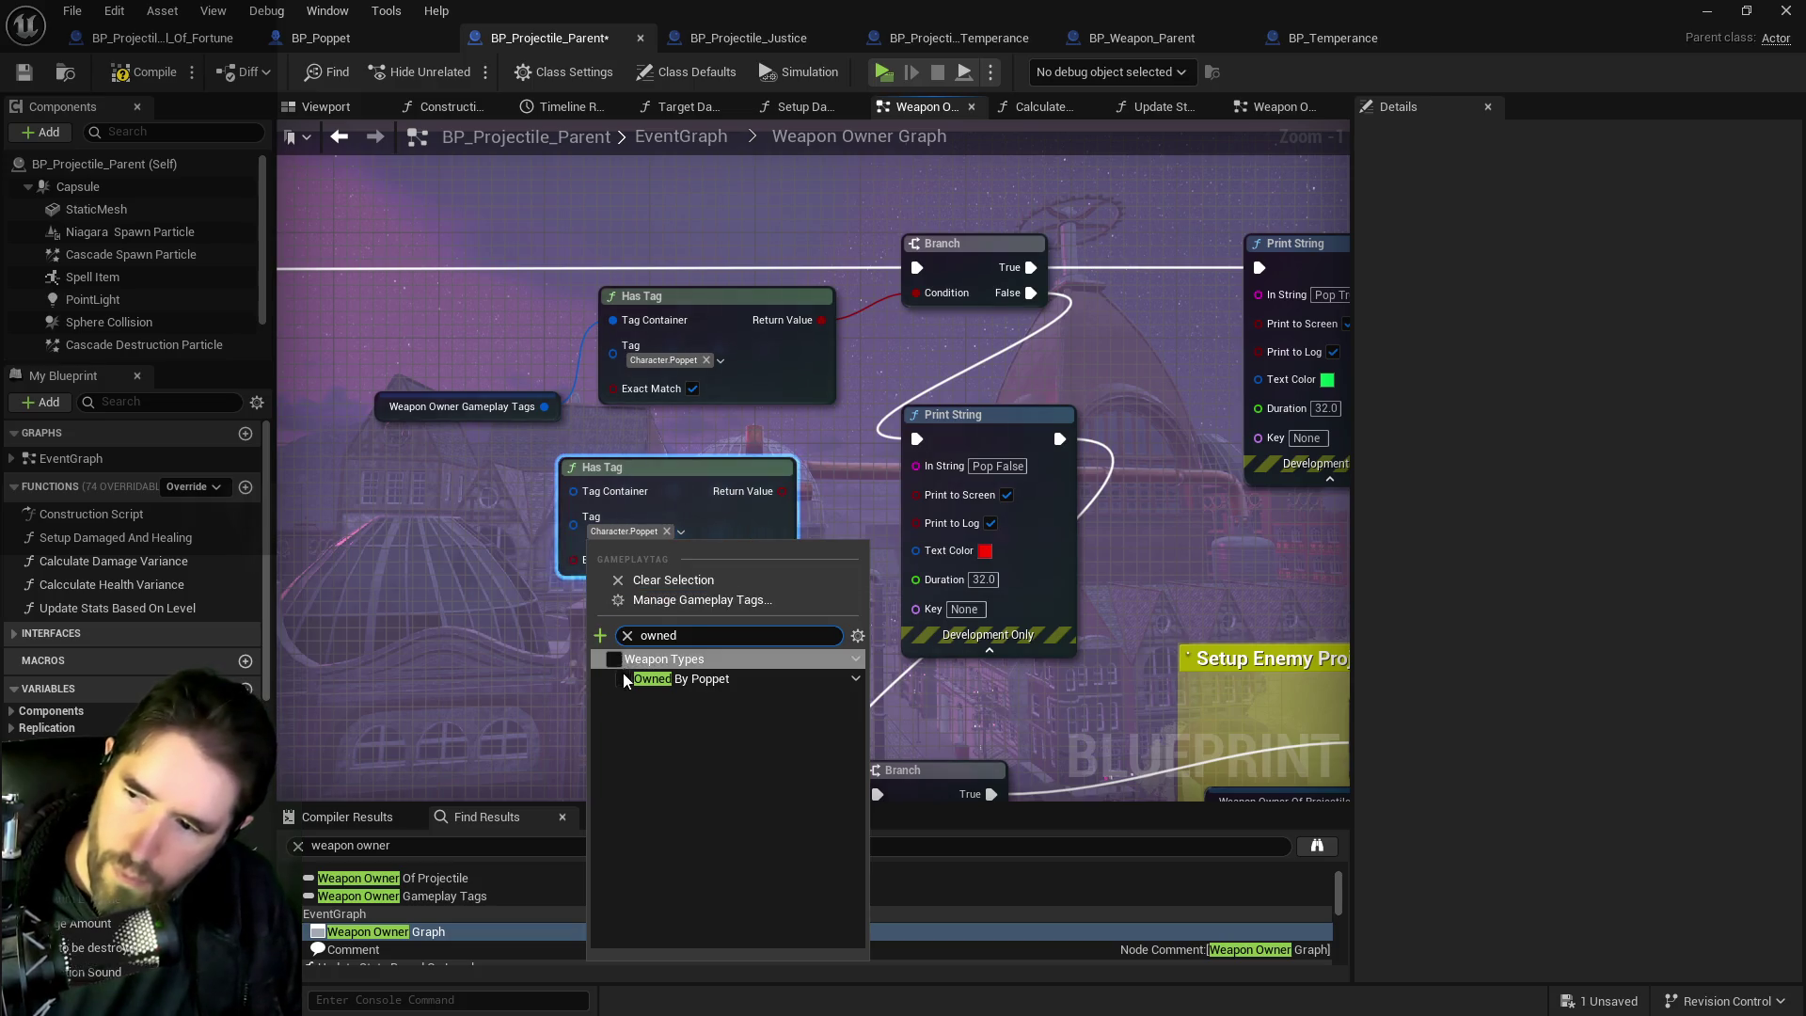
pyautogui.click(623, 679)
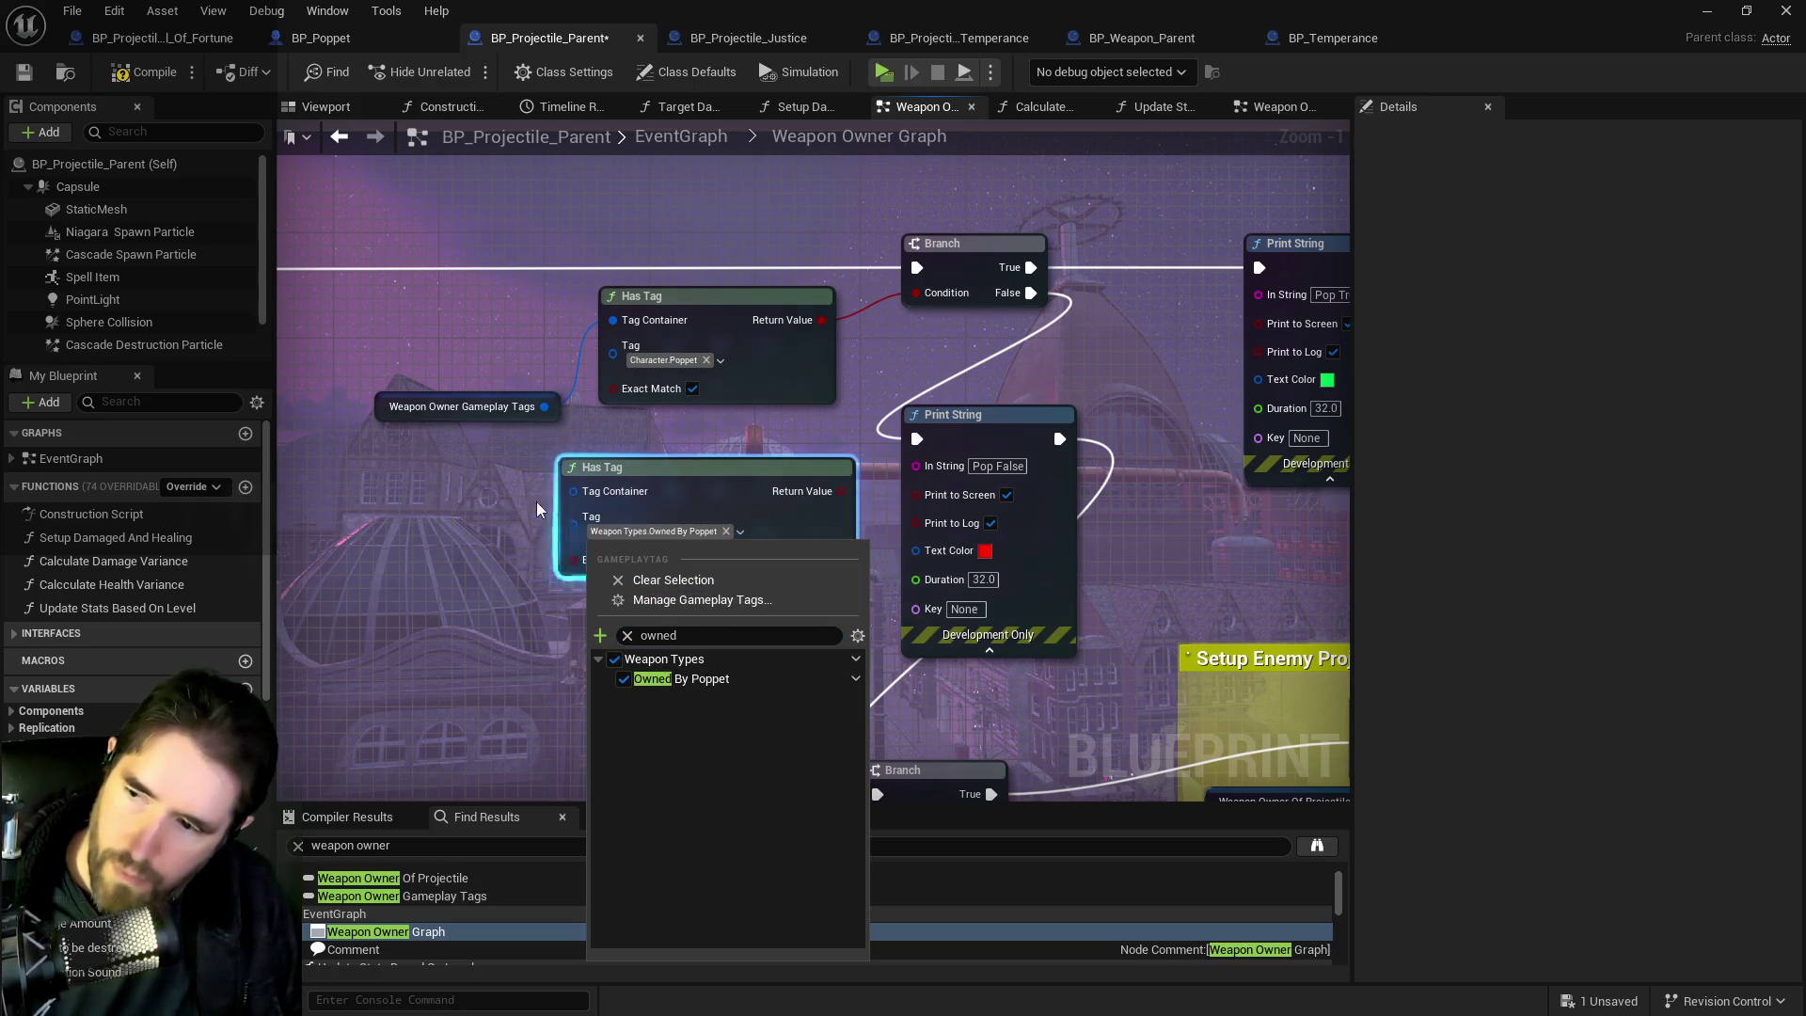
# Stack the two Has Tag nodes and wire Weapon Owner Gameplay Tags into the second one.
pyautogui.moveTo(395, 408); pyautogui.dragTo(301, 342)
pyautogui.moveTo(691, 448); pyautogui.dragTo(670, 385)
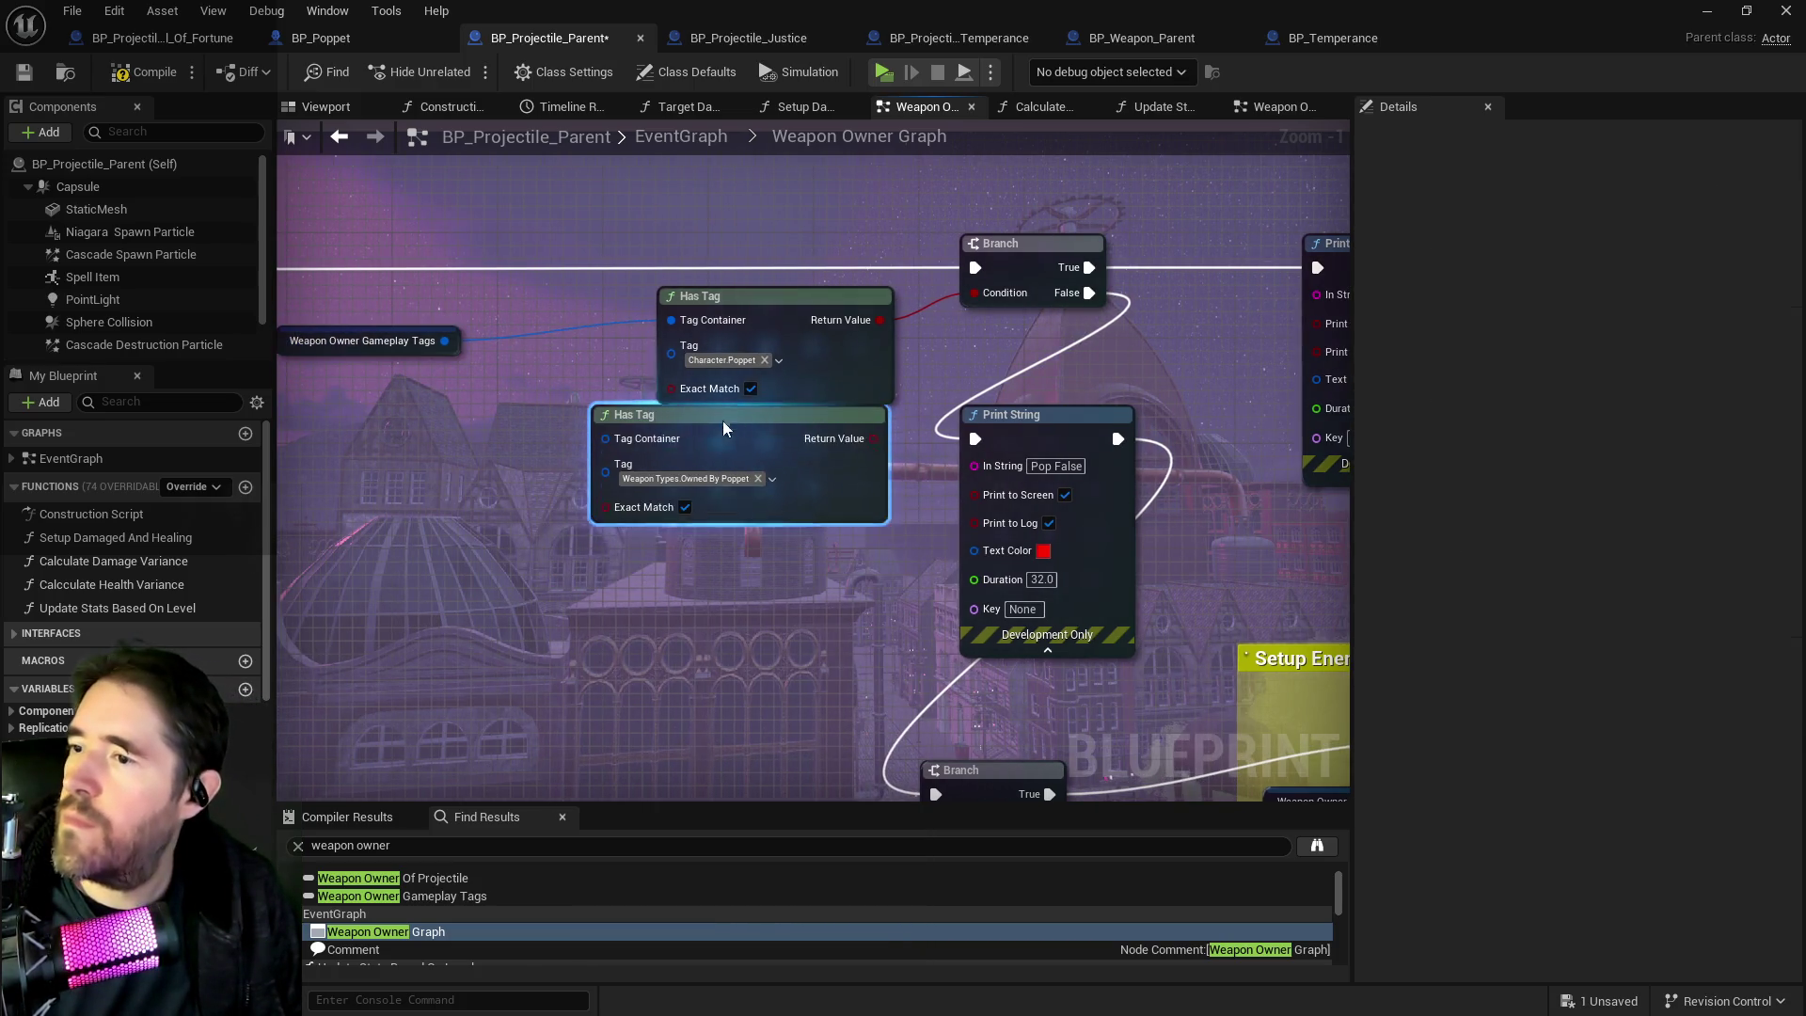
pyautogui.moveTo(770, 311); pyautogui.dragTo(637, 298)
pyautogui.moveTo(719, 410); pyautogui.dragTo(666, 423)
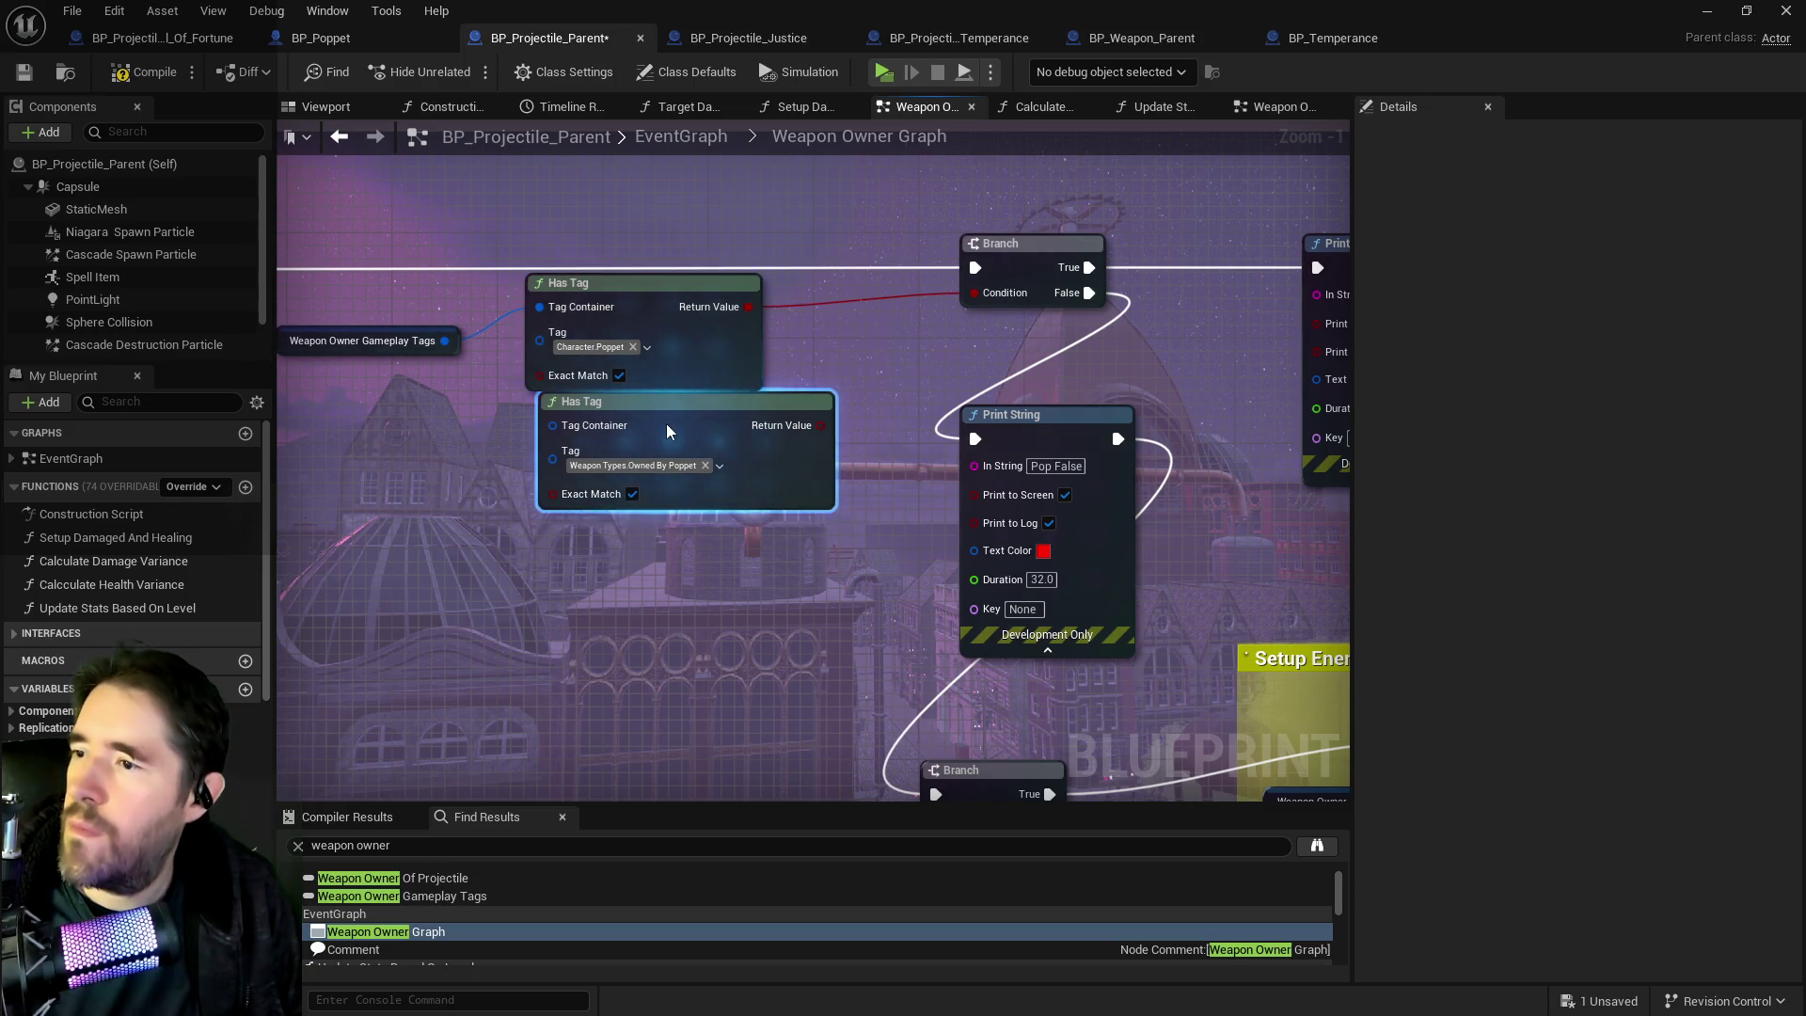
pyautogui.click(438, 341)
pyautogui.moveTo(442, 340); pyautogui.dragTo(539, 438)
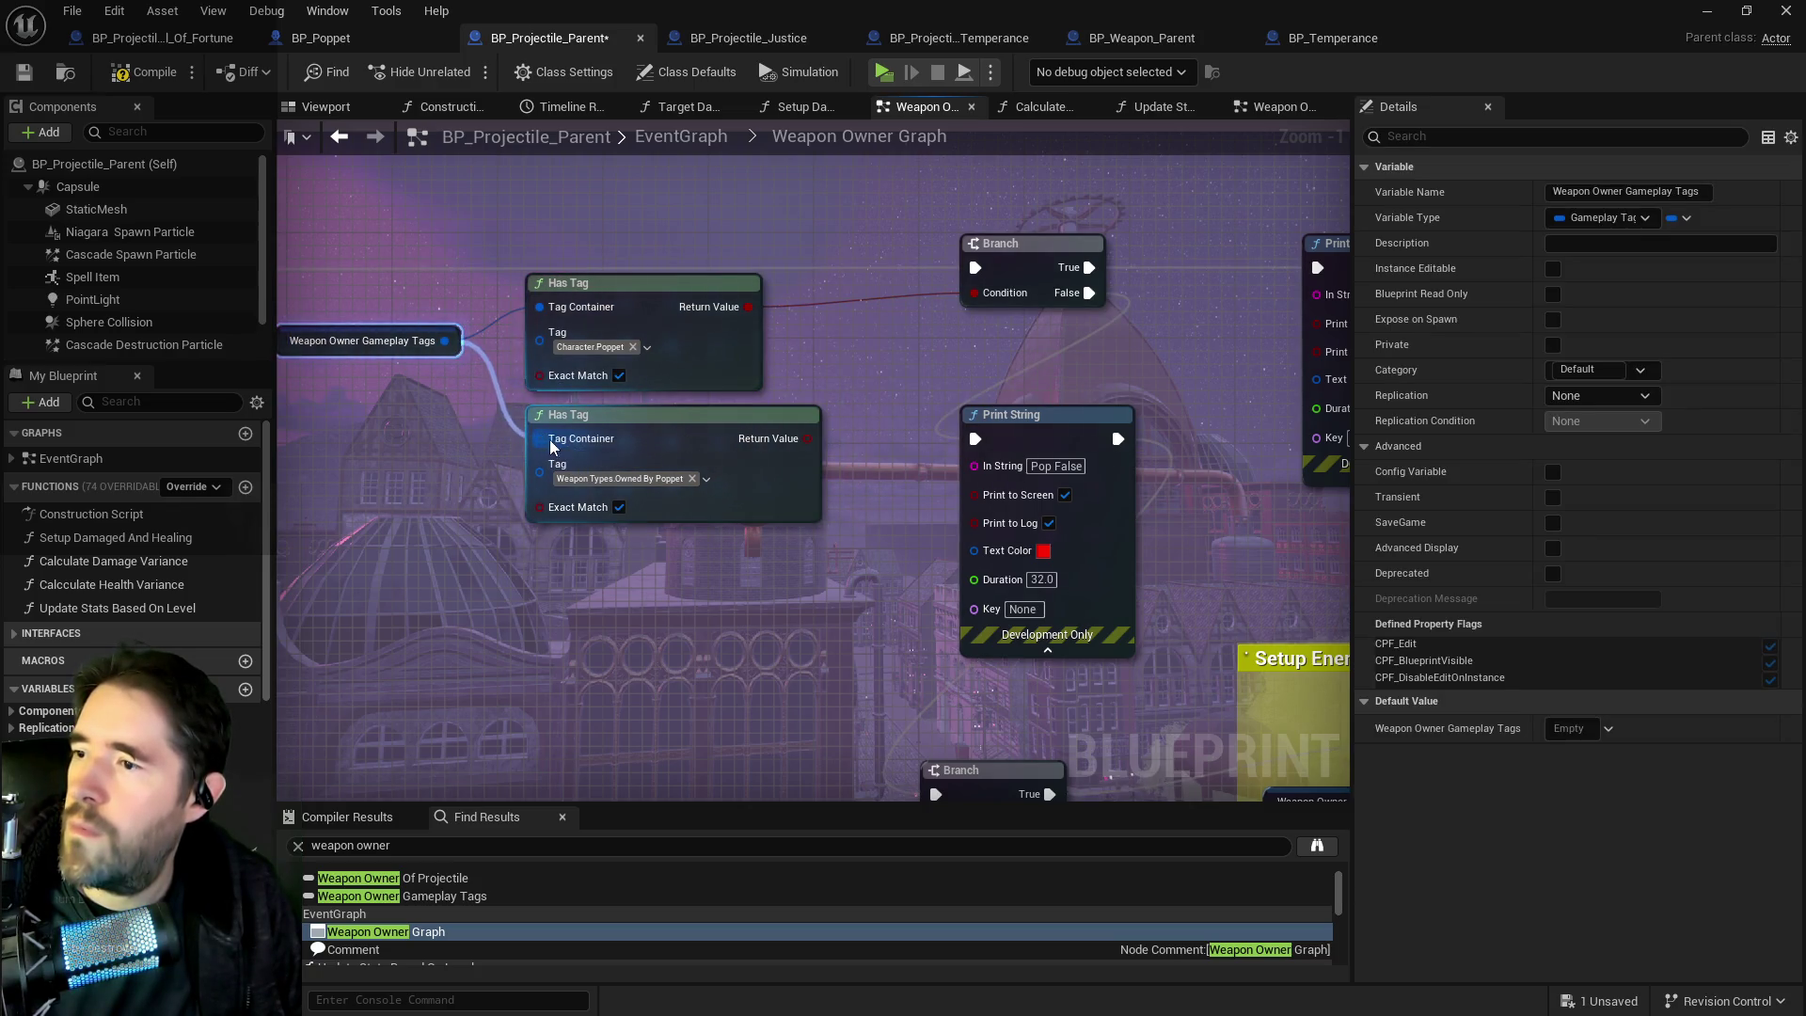
# Add an OR Boolean node and connect both Has Tag results into it.
pyautogui.moveTo(820, 435)
pyautogui.mouseDown()
pyautogui.moveTo(839, 369)
pyautogui.moveTo(899, 318)
pyautogui.mouseUp()
pyautogui.write('or')
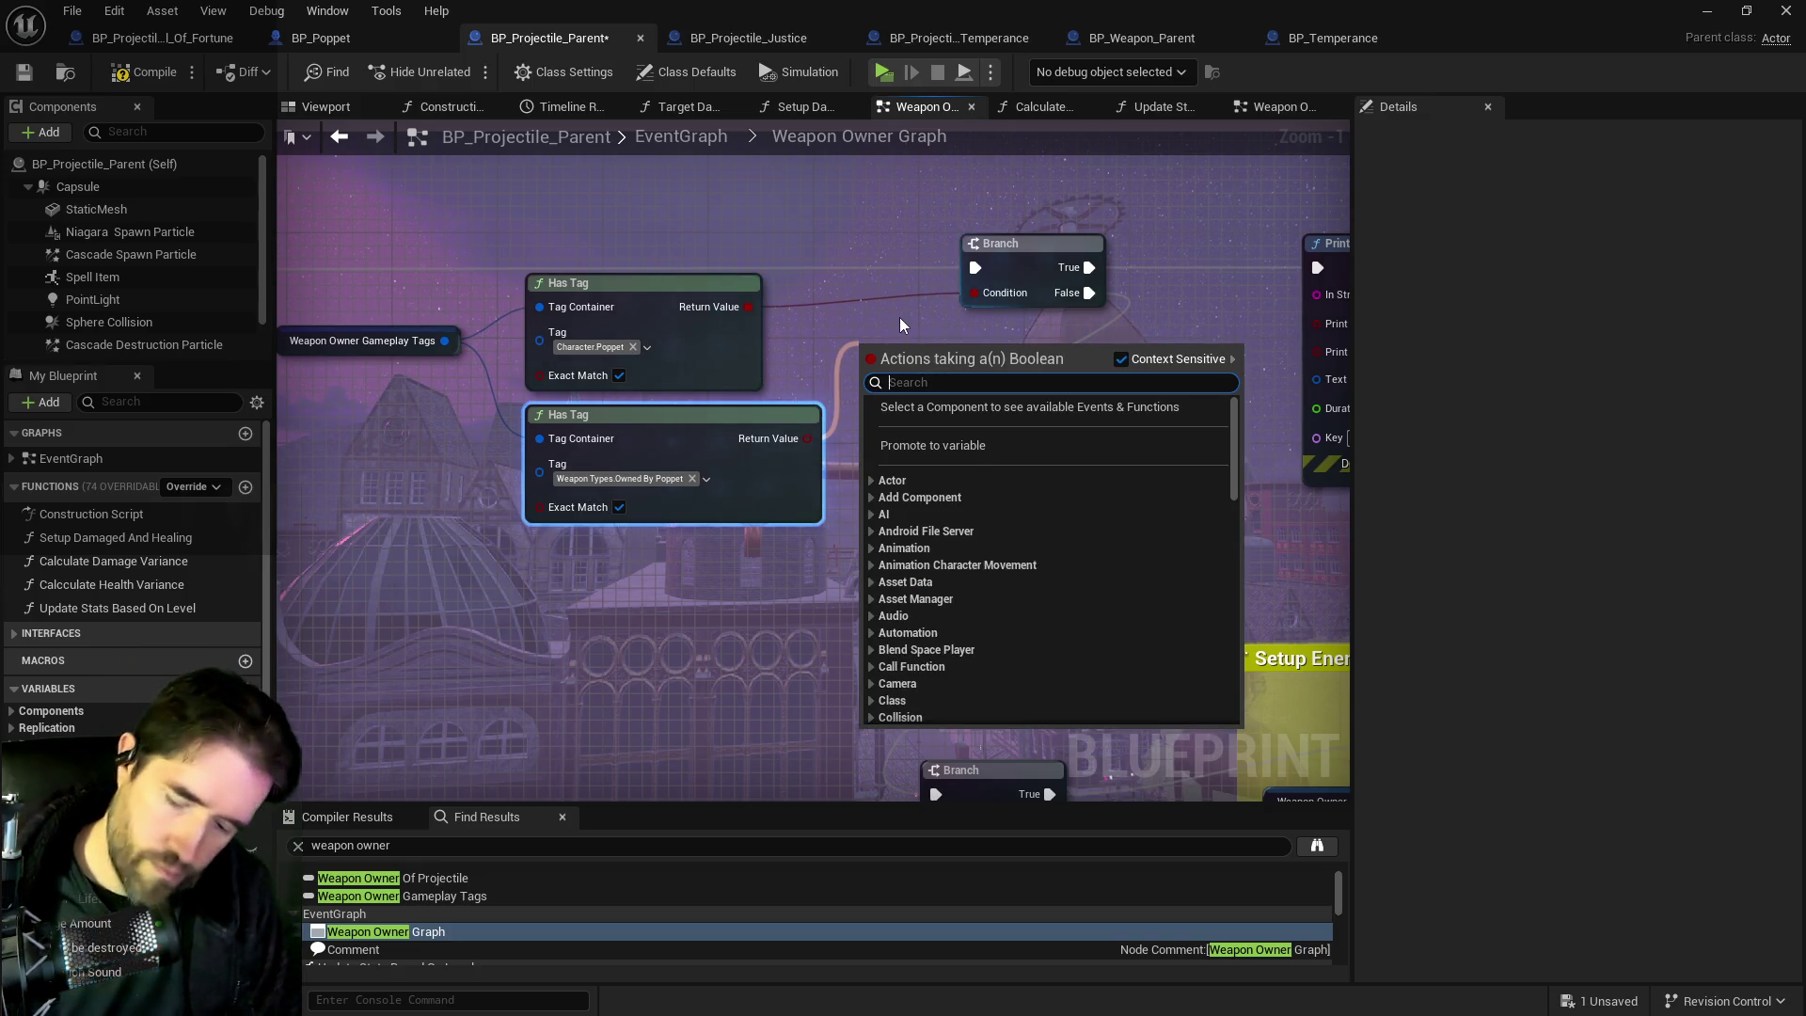
pyautogui.press('Return')
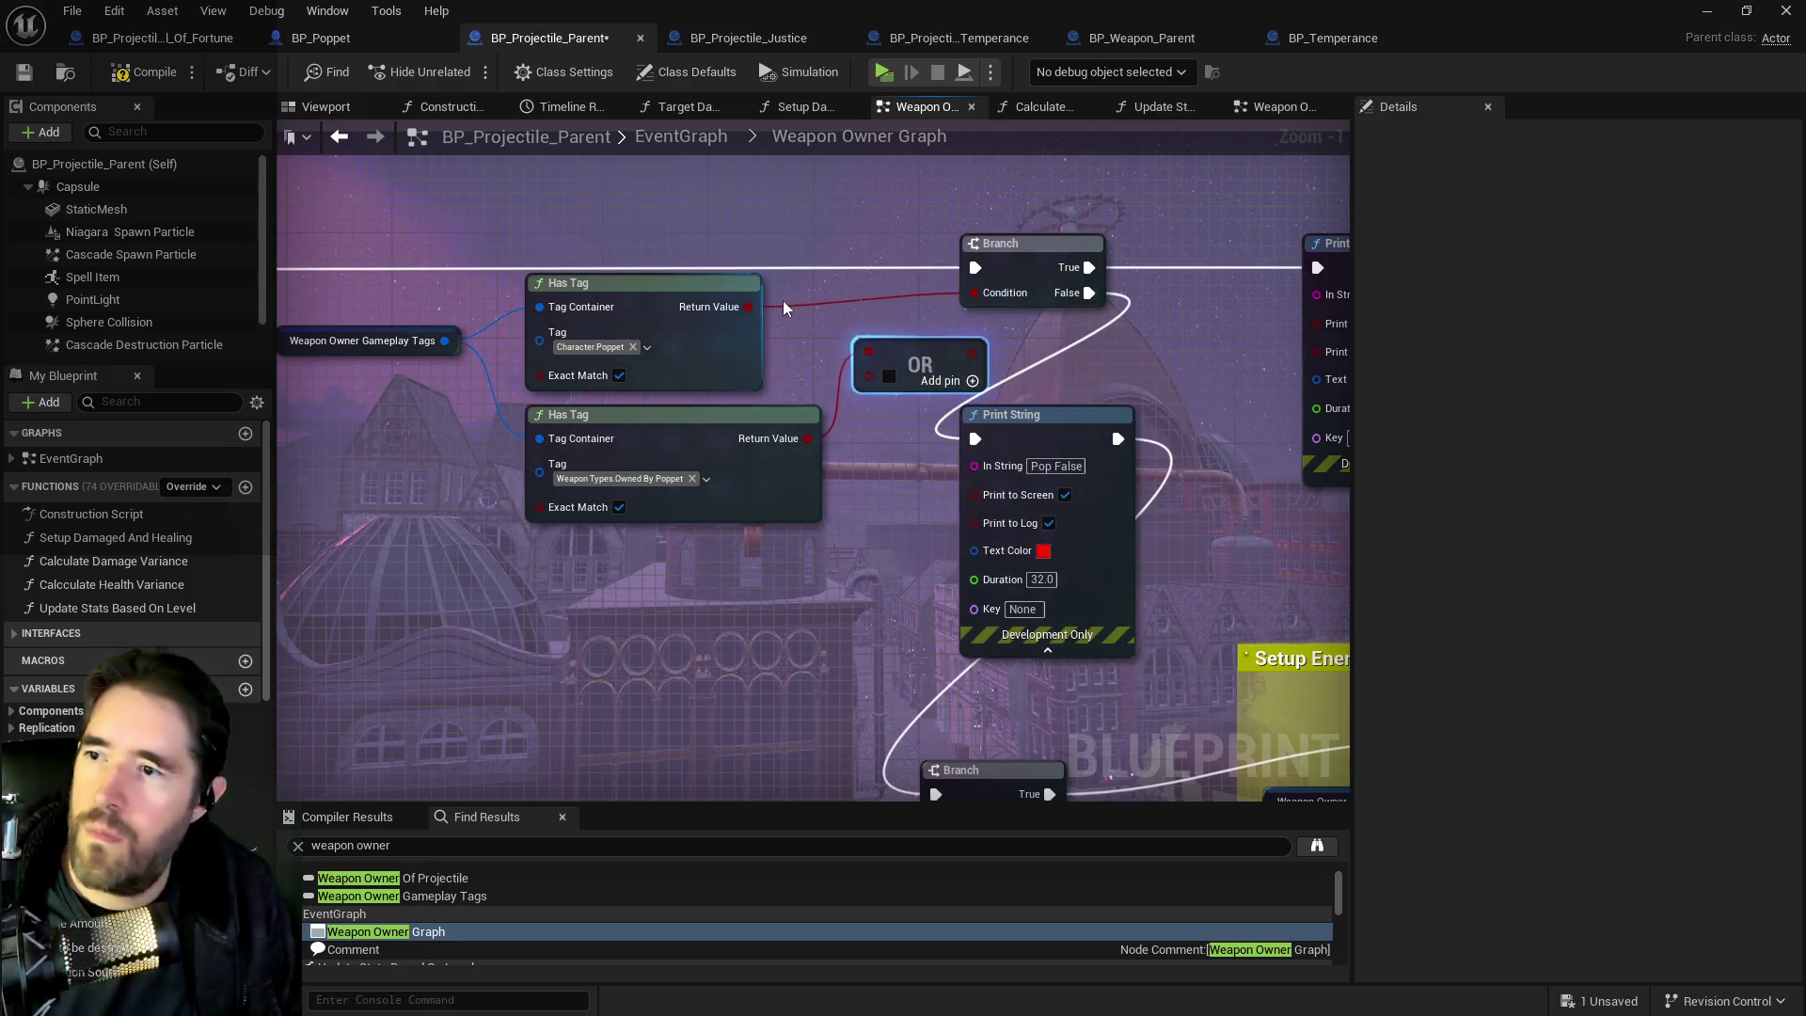
pyautogui.moveTo(833, 402); pyautogui.dragTo(867, 380)
pyautogui.moveTo(748, 306)
pyautogui.mouseDown()
pyautogui.moveTo(870, 353)
pyautogui.moveTo(974, 293)
pyautogui.moveTo(908, 310)
pyautogui.moveTo(867, 273)
pyautogui.moveTo(882, 297)
pyautogui.mouseUp()
# Try a Has Any Tags node off the owner tags getter, then delete it.
pyautogui.moveTo(482, 331)
pyautogui.mouseDown()
pyautogui.moveTo(781, 351)
pyautogui.moveTo(726, 416)
pyautogui.moveTo(731, 464)
pyautogui.mouseUp()
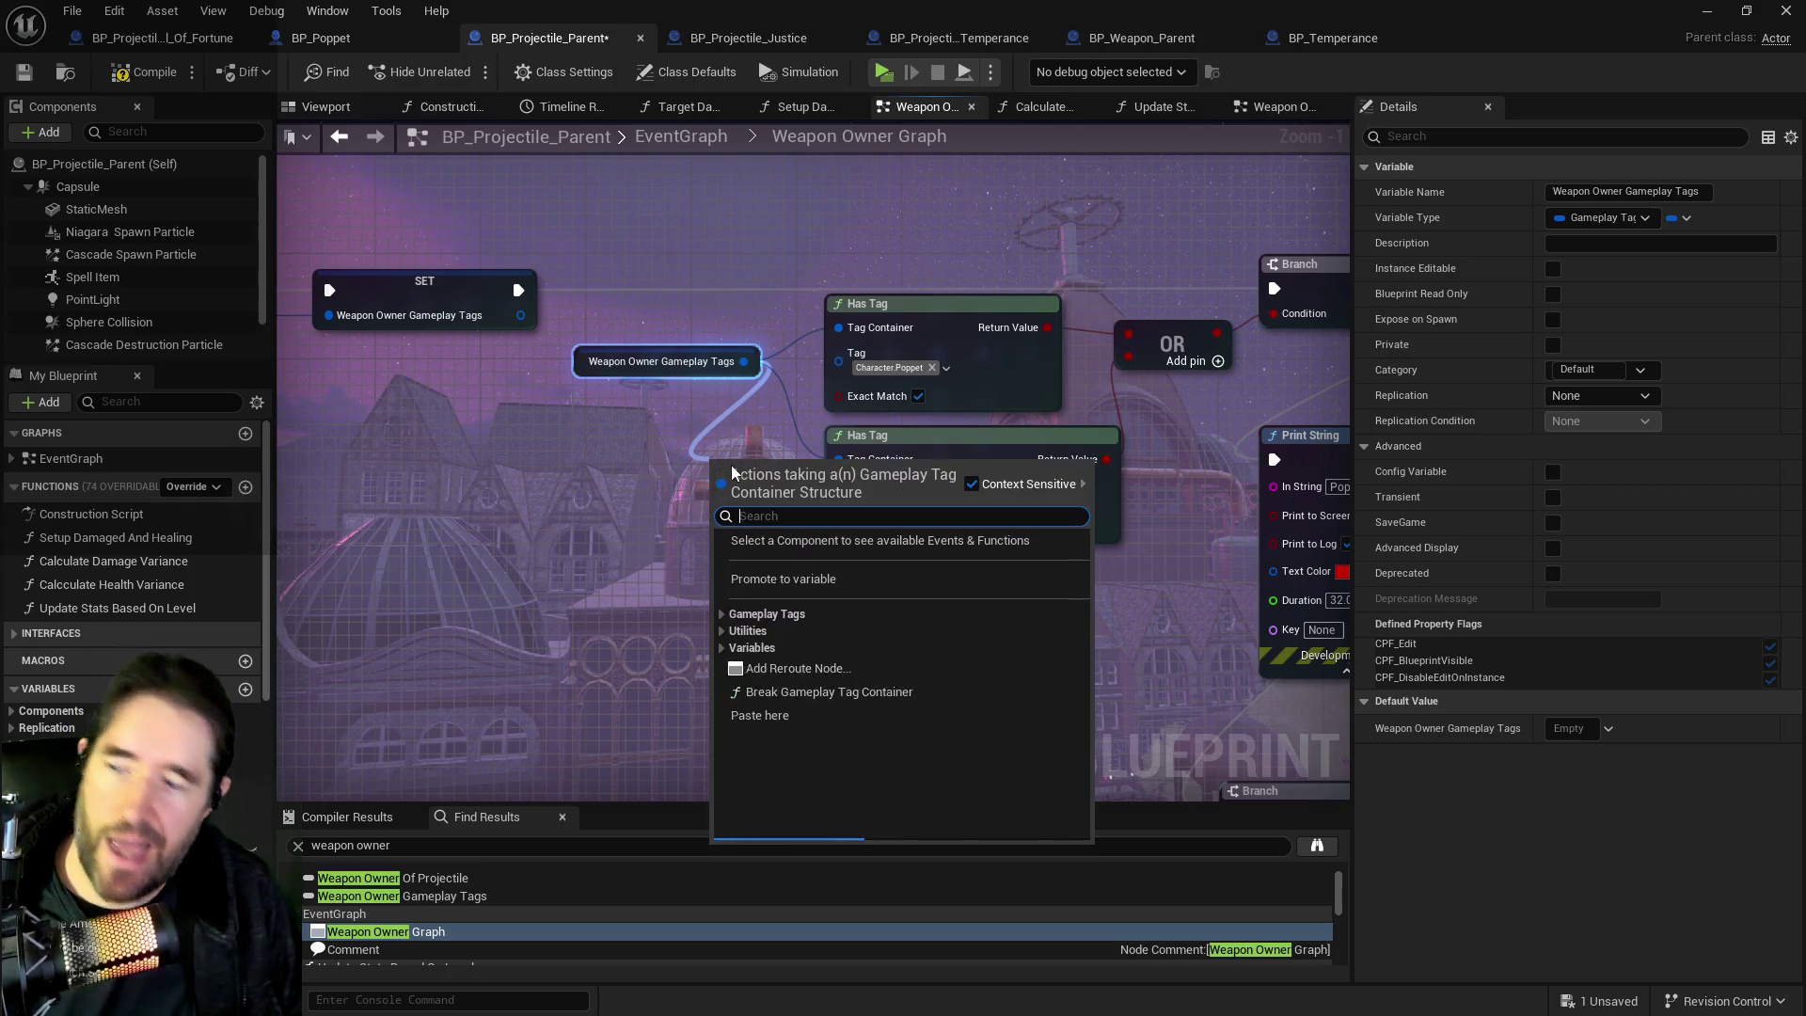
pyautogui.write('has t')
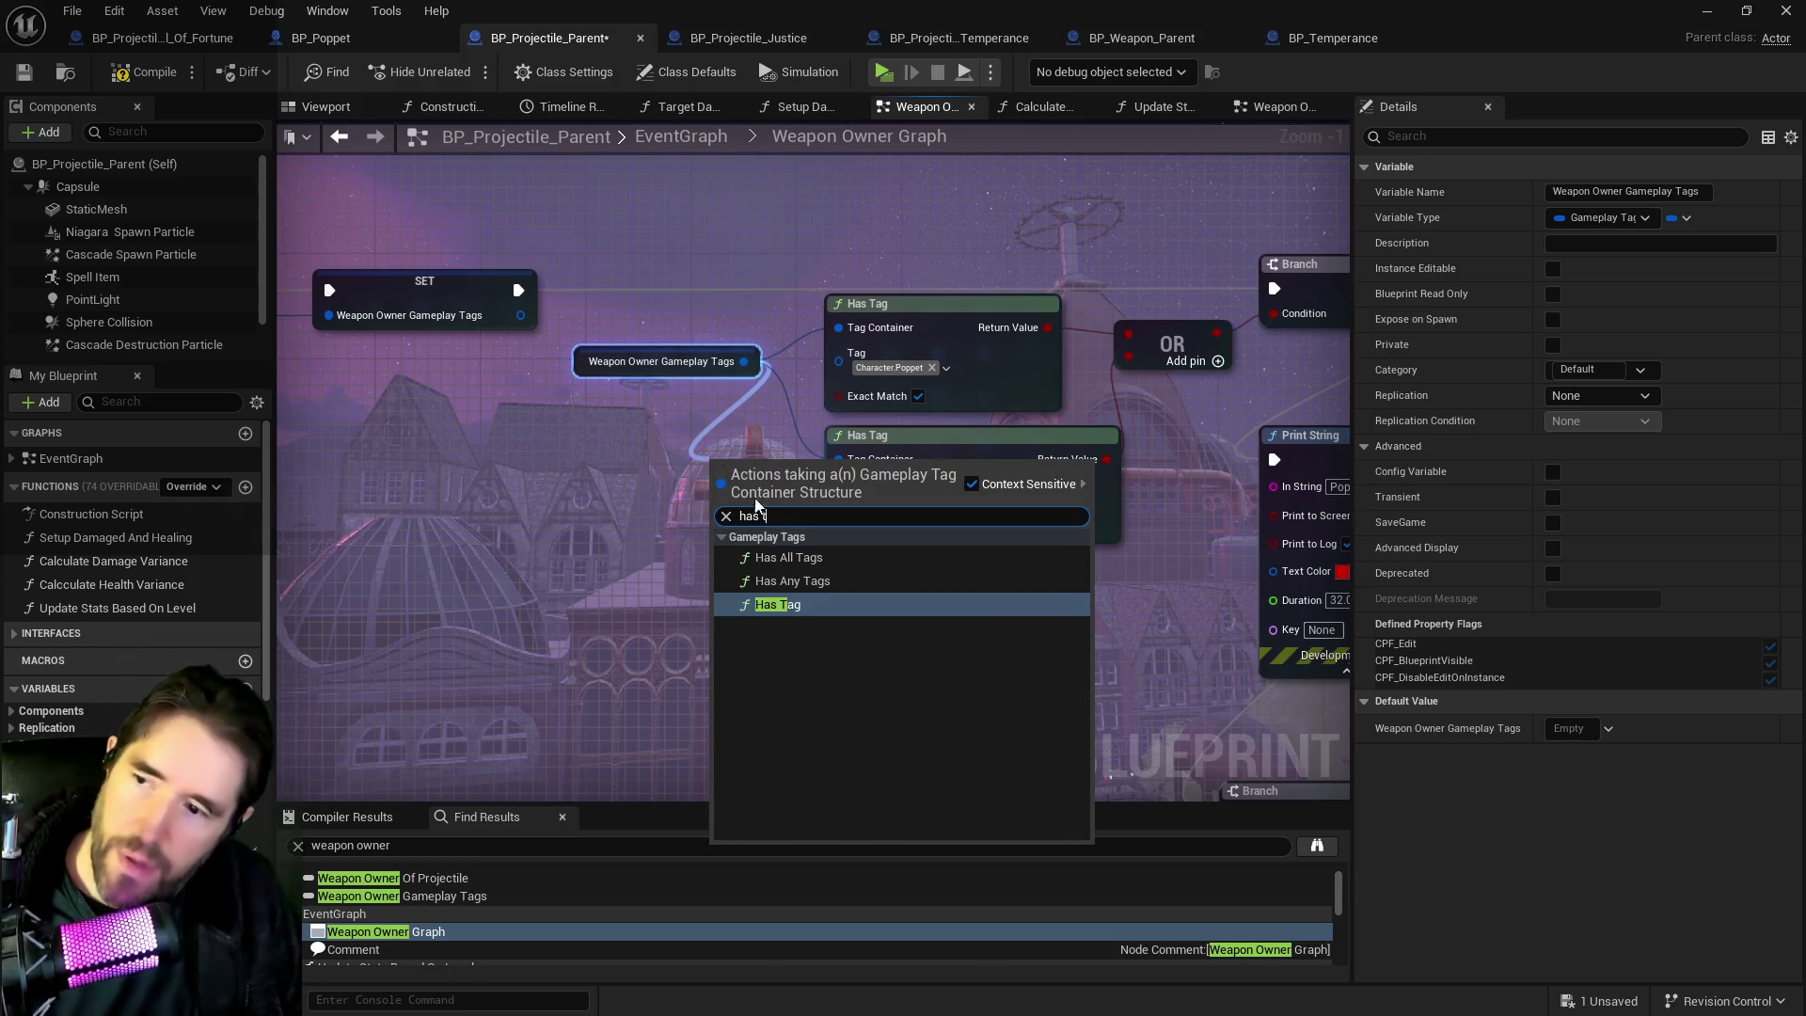
pyautogui.click(773, 580)
pyautogui.scroll(1, 764, 581)
pyautogui.moveTo(781, 478)
pyautogui.mouseDown()
pyautogui.moveTo(708, 509)
pyautogui.moveTo(691, 562)
pyautogui.mouseUp()
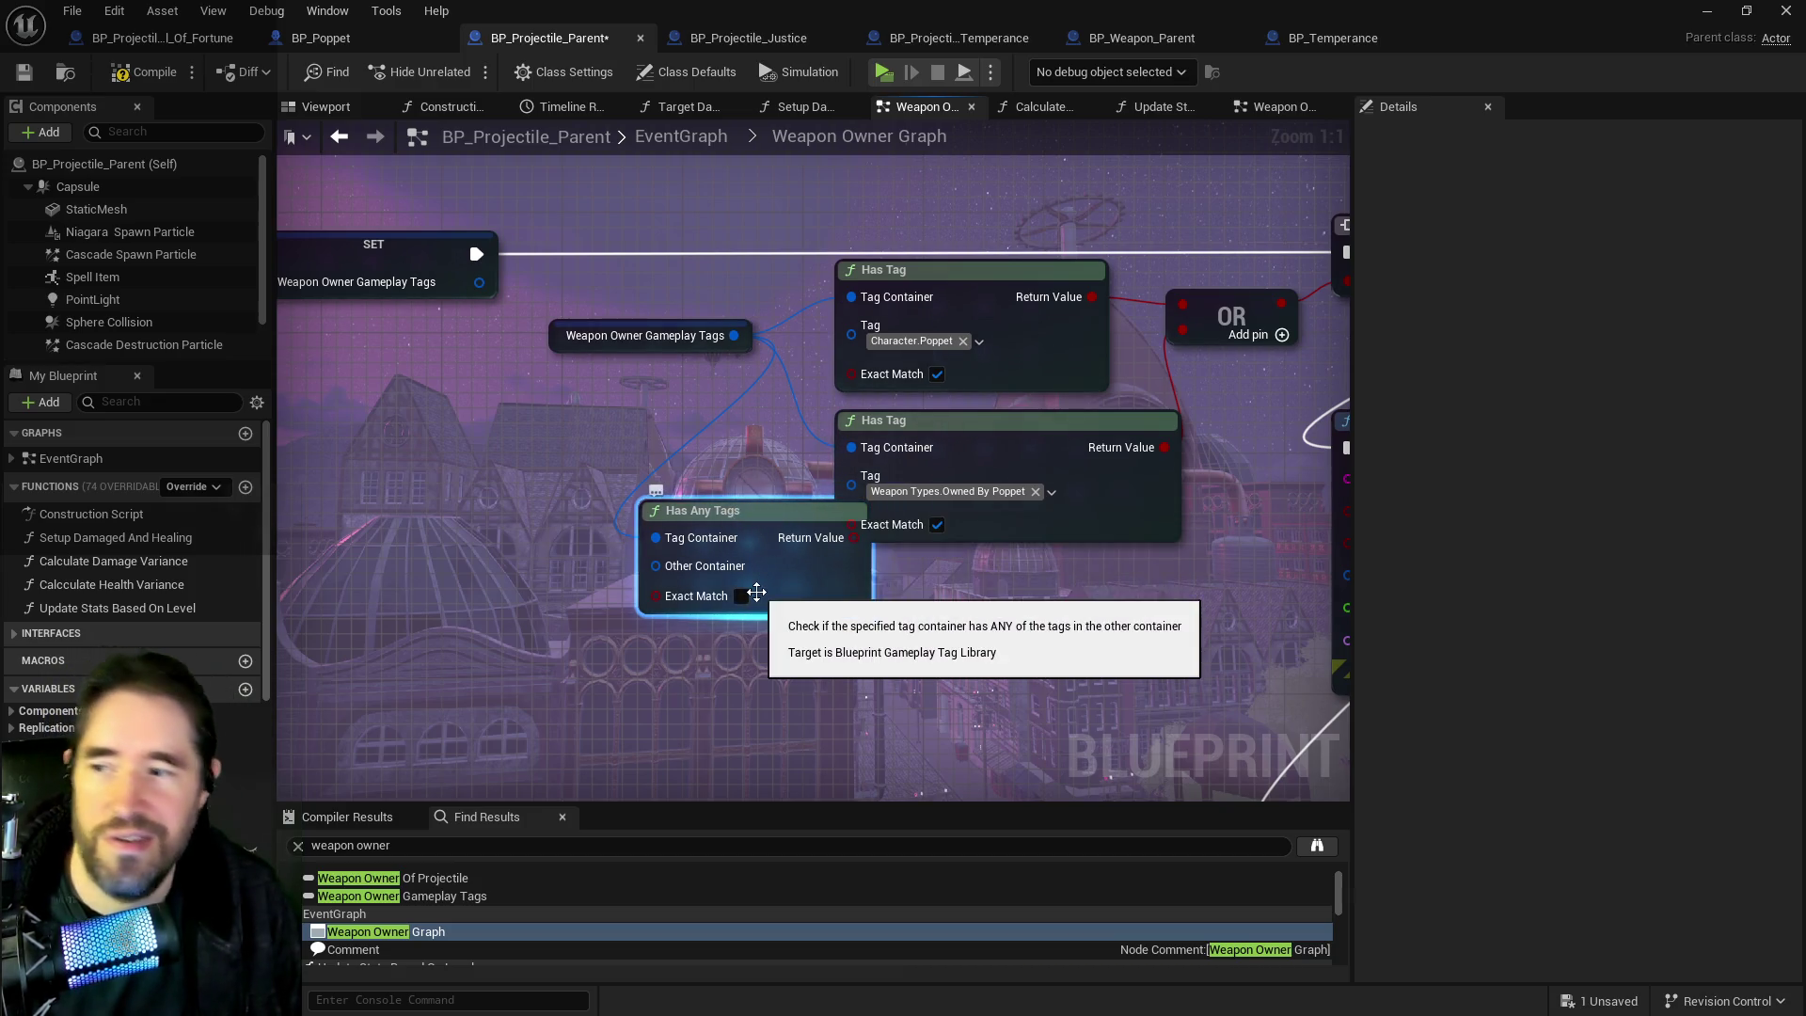
pyautogui.press('Delete')
# Check the Branch and Print String wiring and save BP_Projectile_Parent with Ctrl+S.
pyautogui.moveTo(1057, 387); pyautogui.dragTo(693, 385)
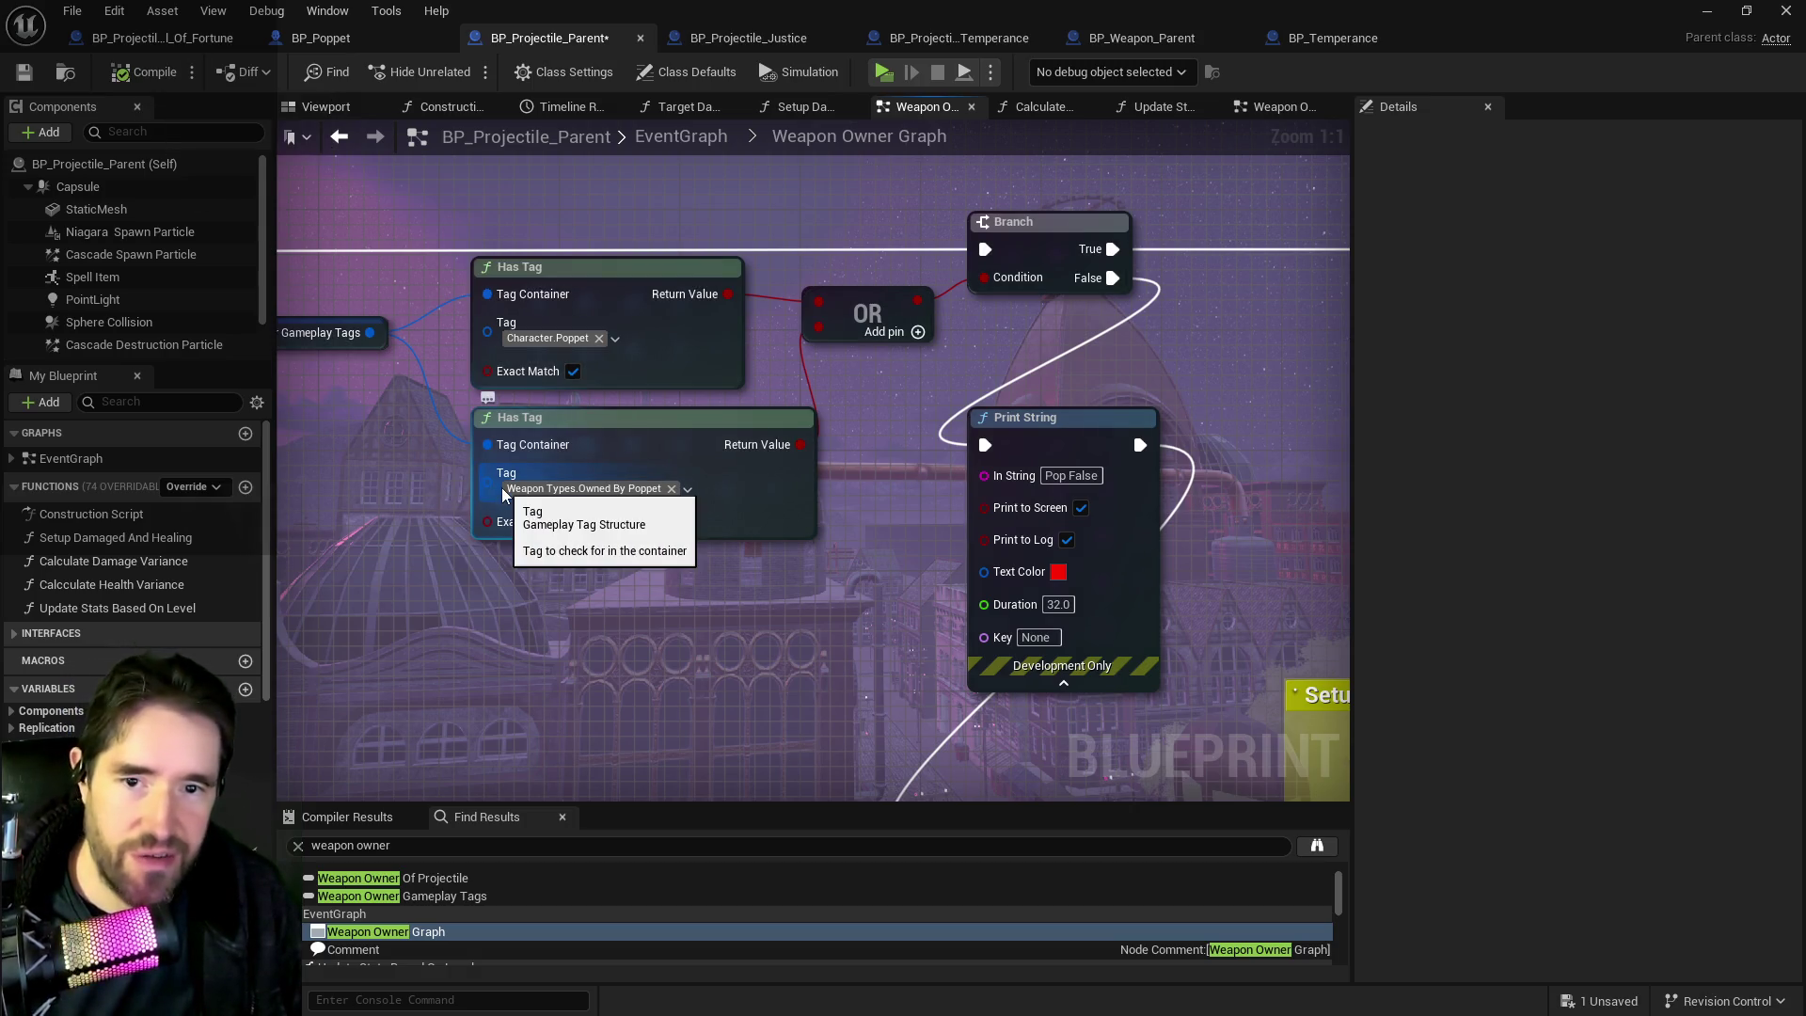
pyautogui.hotkey('ctrl', 's')
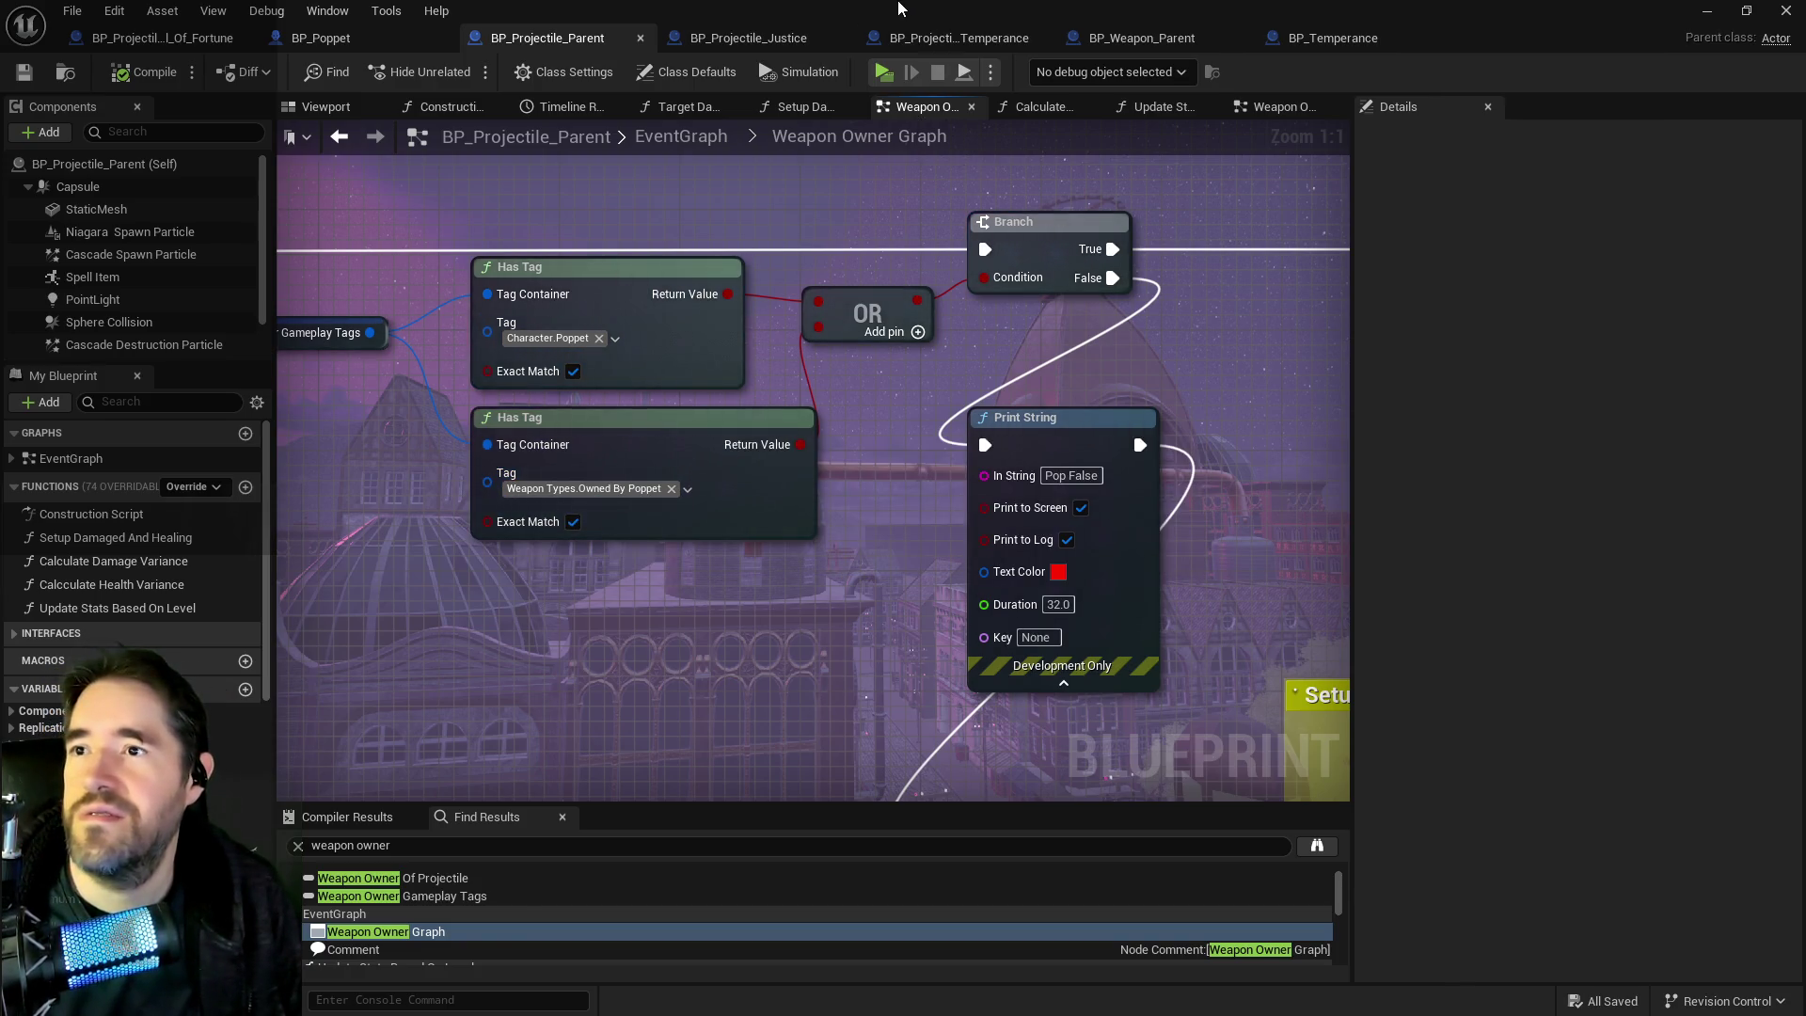
pyautogui.hotkey('alt', 'Tab')
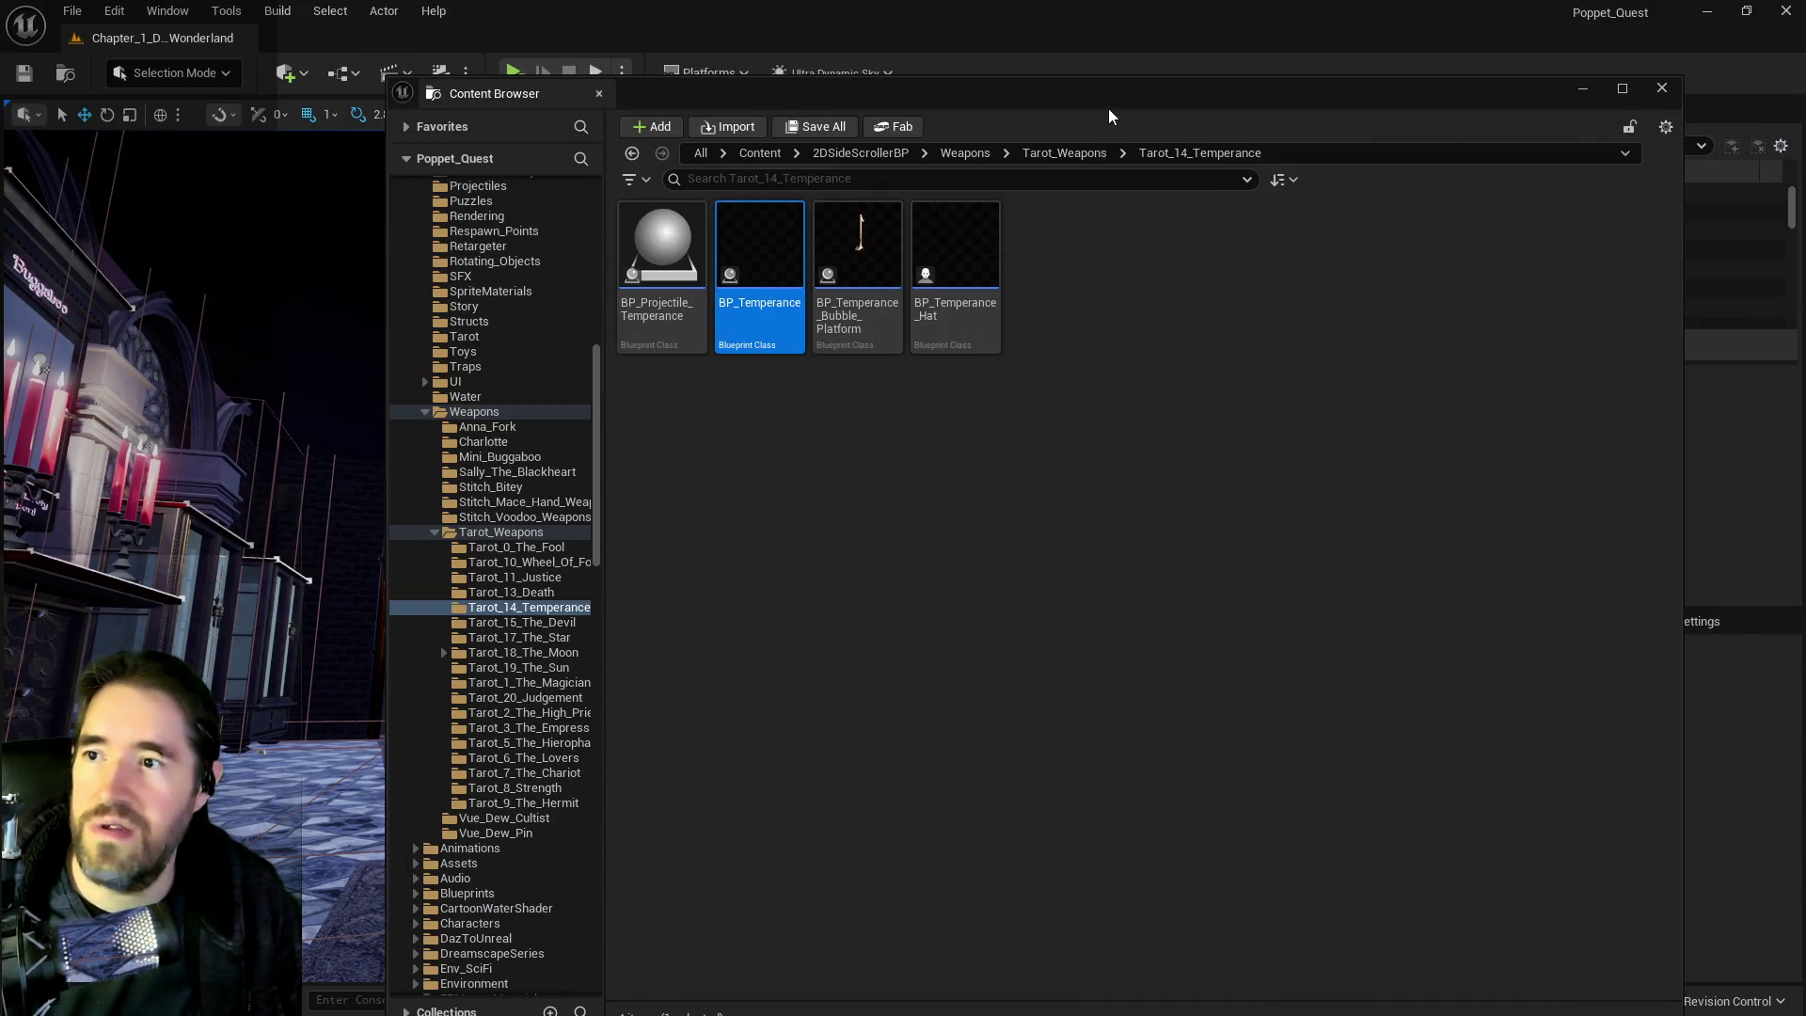
# Add the Owned By Poppet tag to BP_The_Devil_Weapon's Weapon Gameplay Tags and save it.
pyautogui.hotkey('alt', 'Tab')
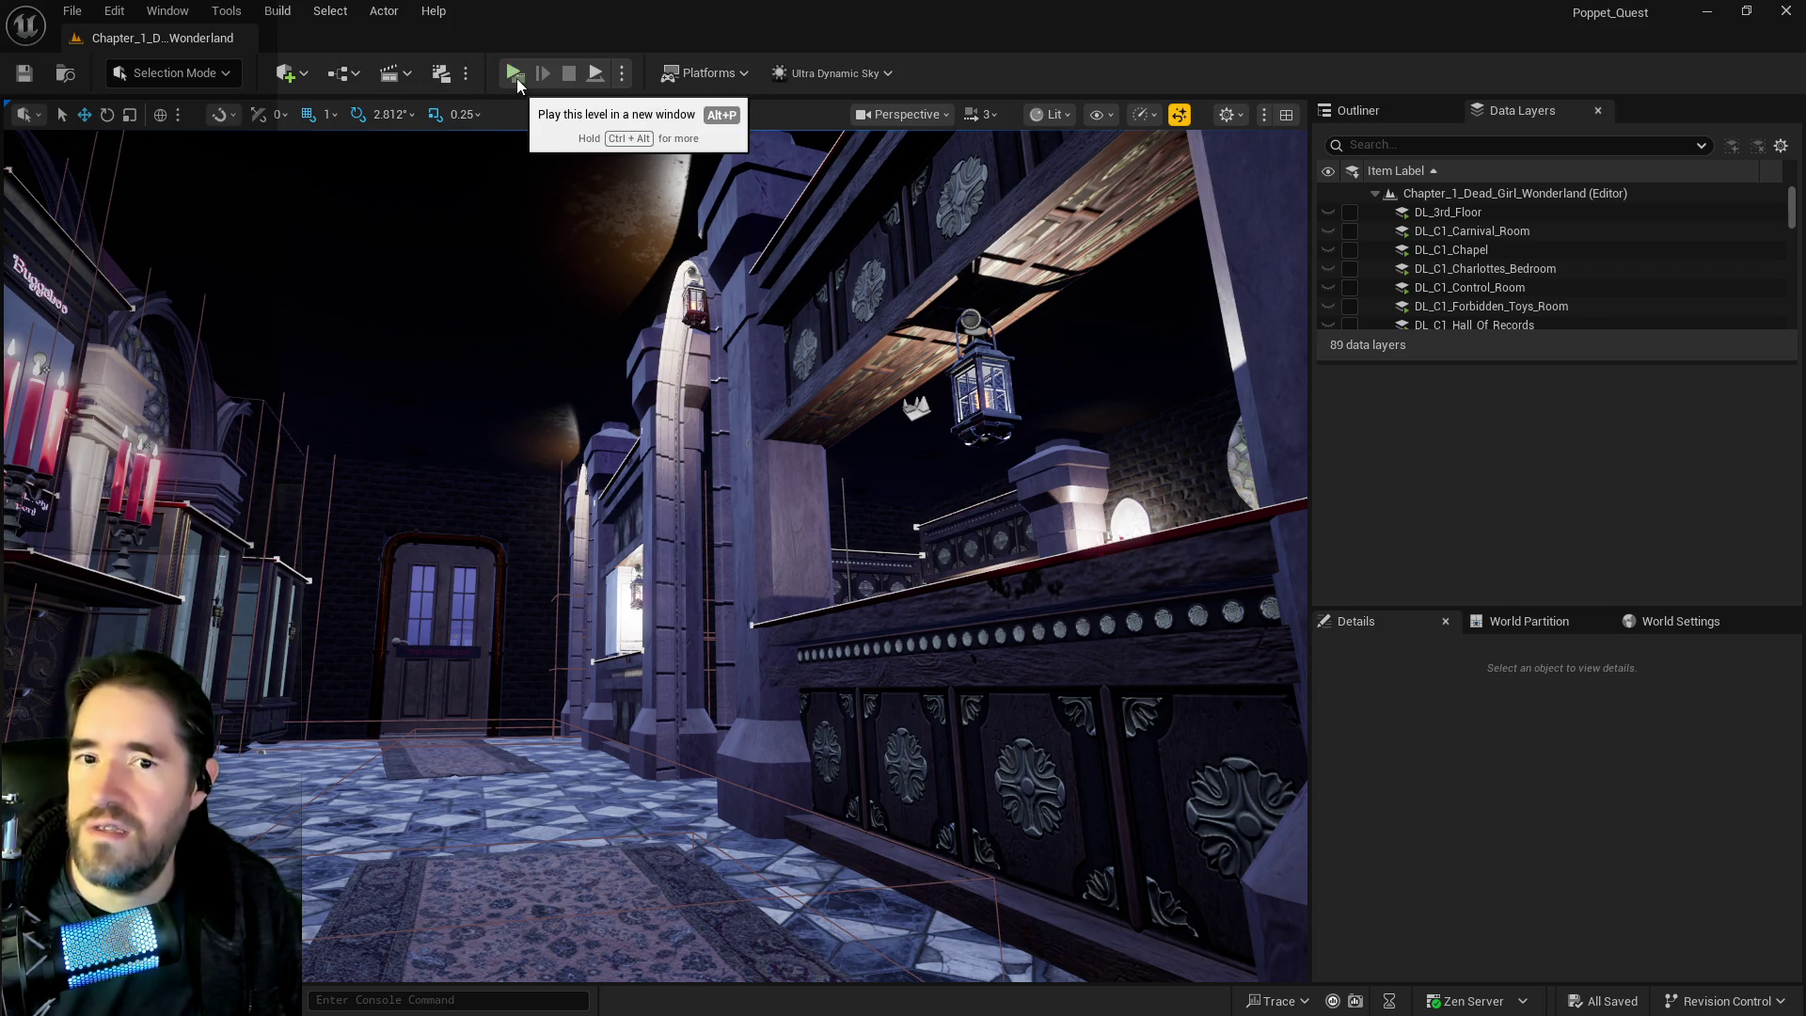
pyautogui.click(516, 77)
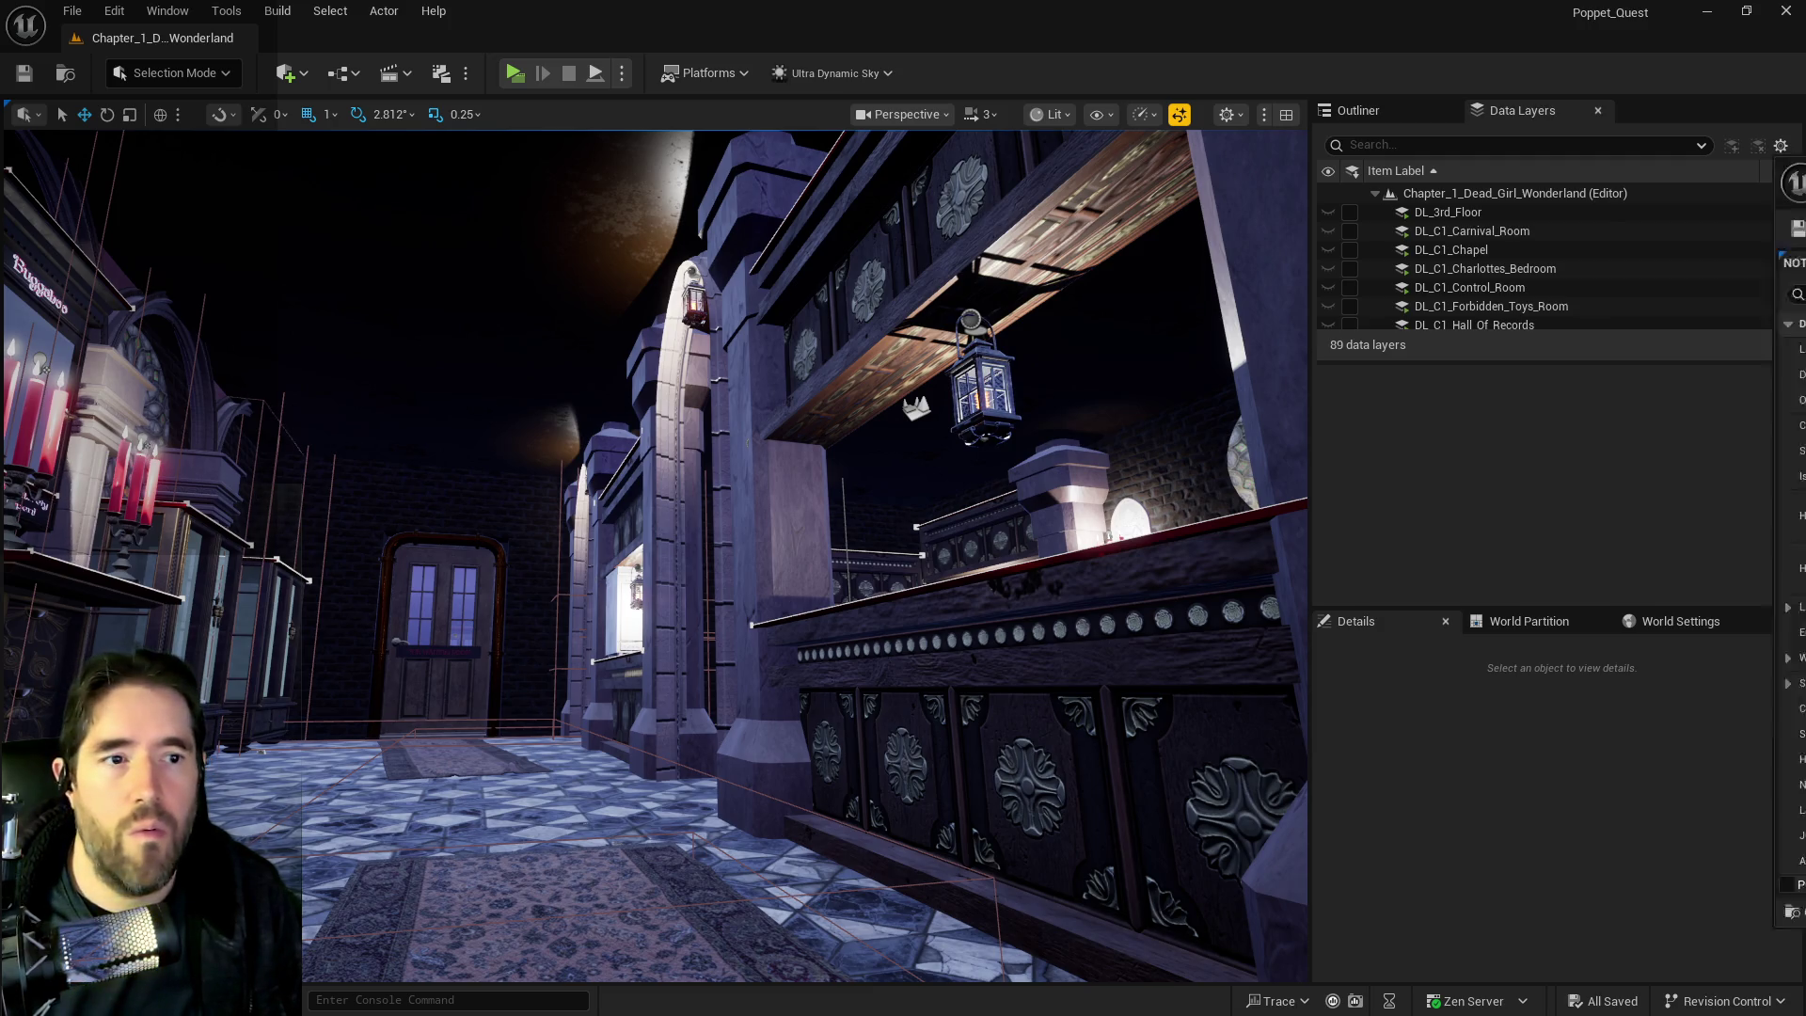
pyautogui.moveTo(1787, 185); pyautogui.dragTo(800, 185)
pyautogui.click(728, 315)
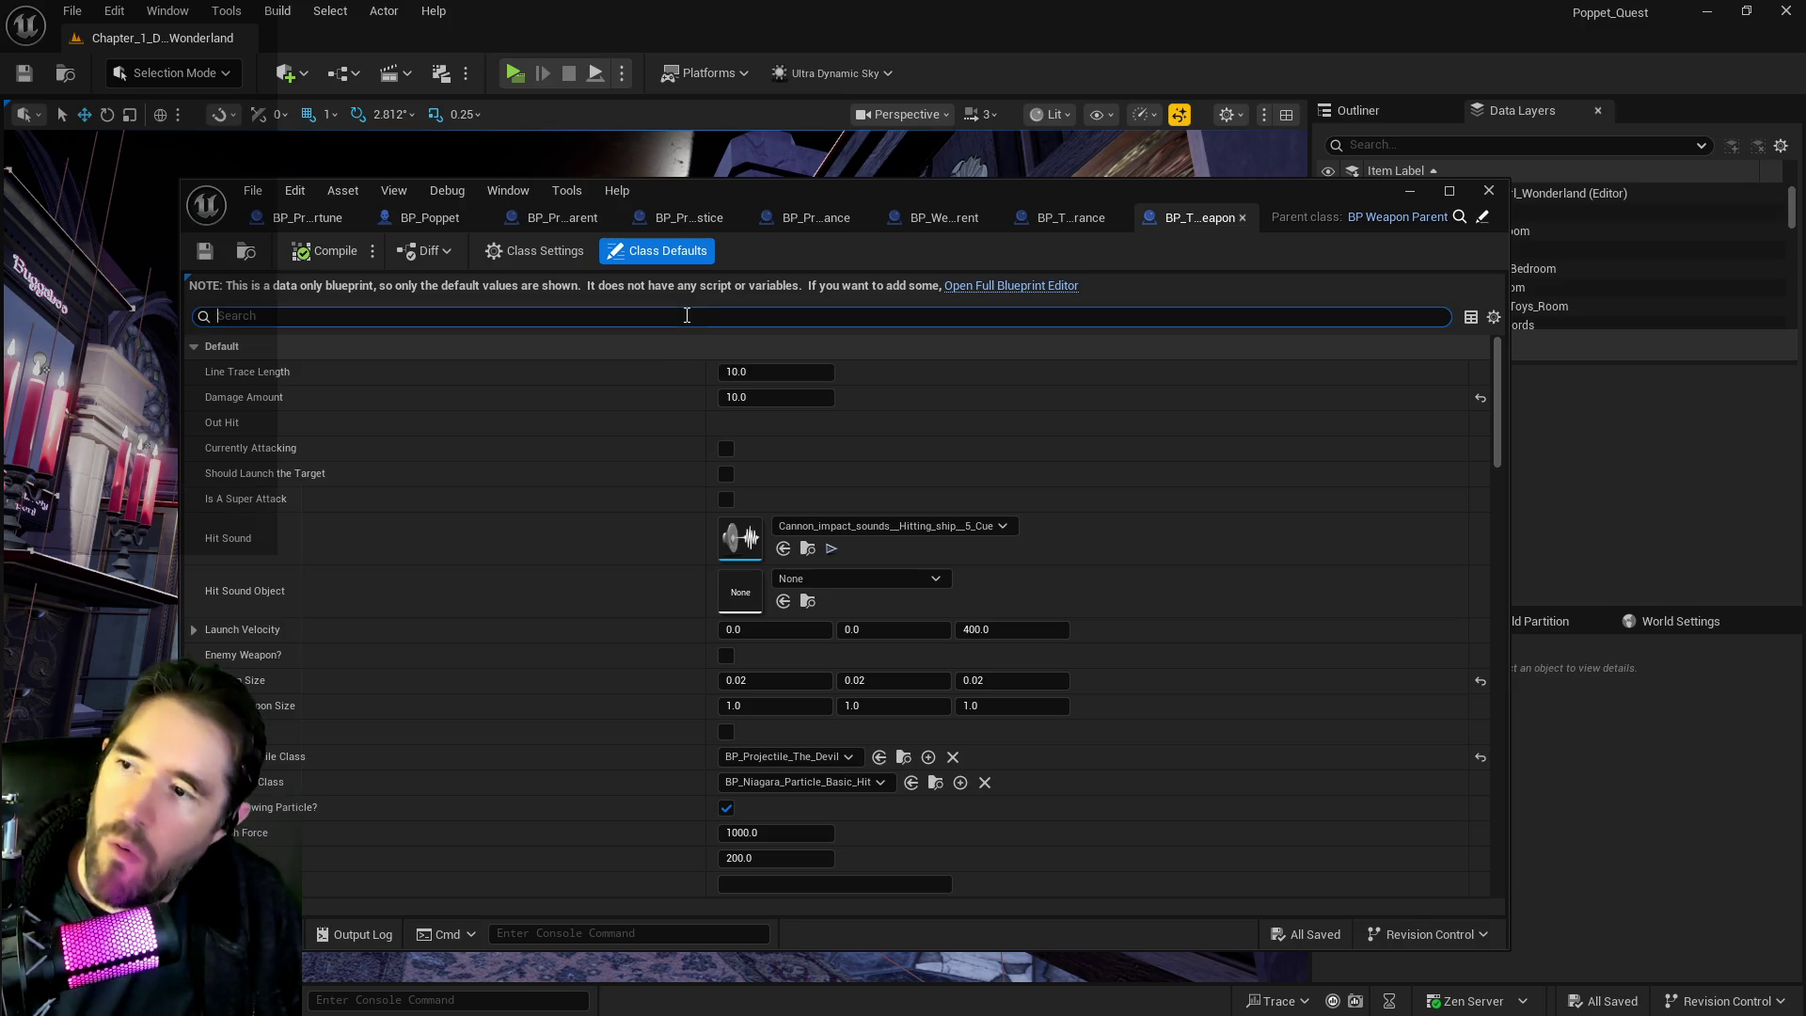
pyautogui.write('gamepla')
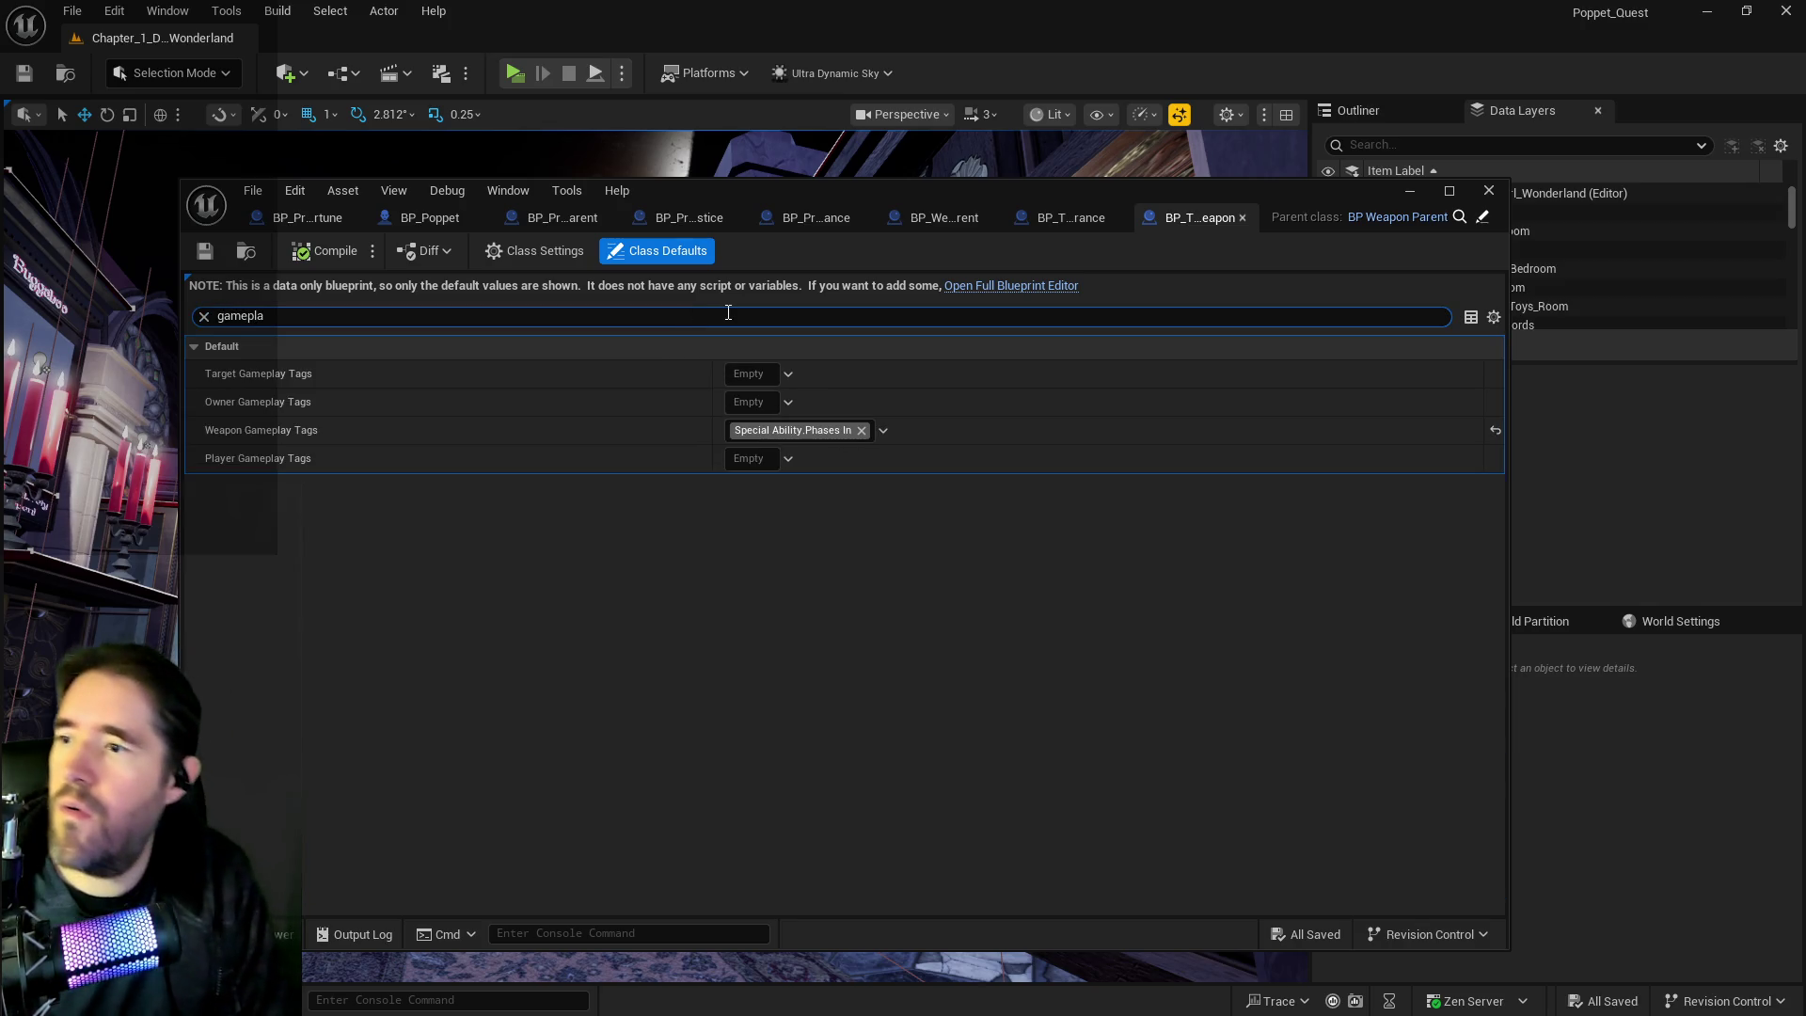
pyautogui.click(731, 437)
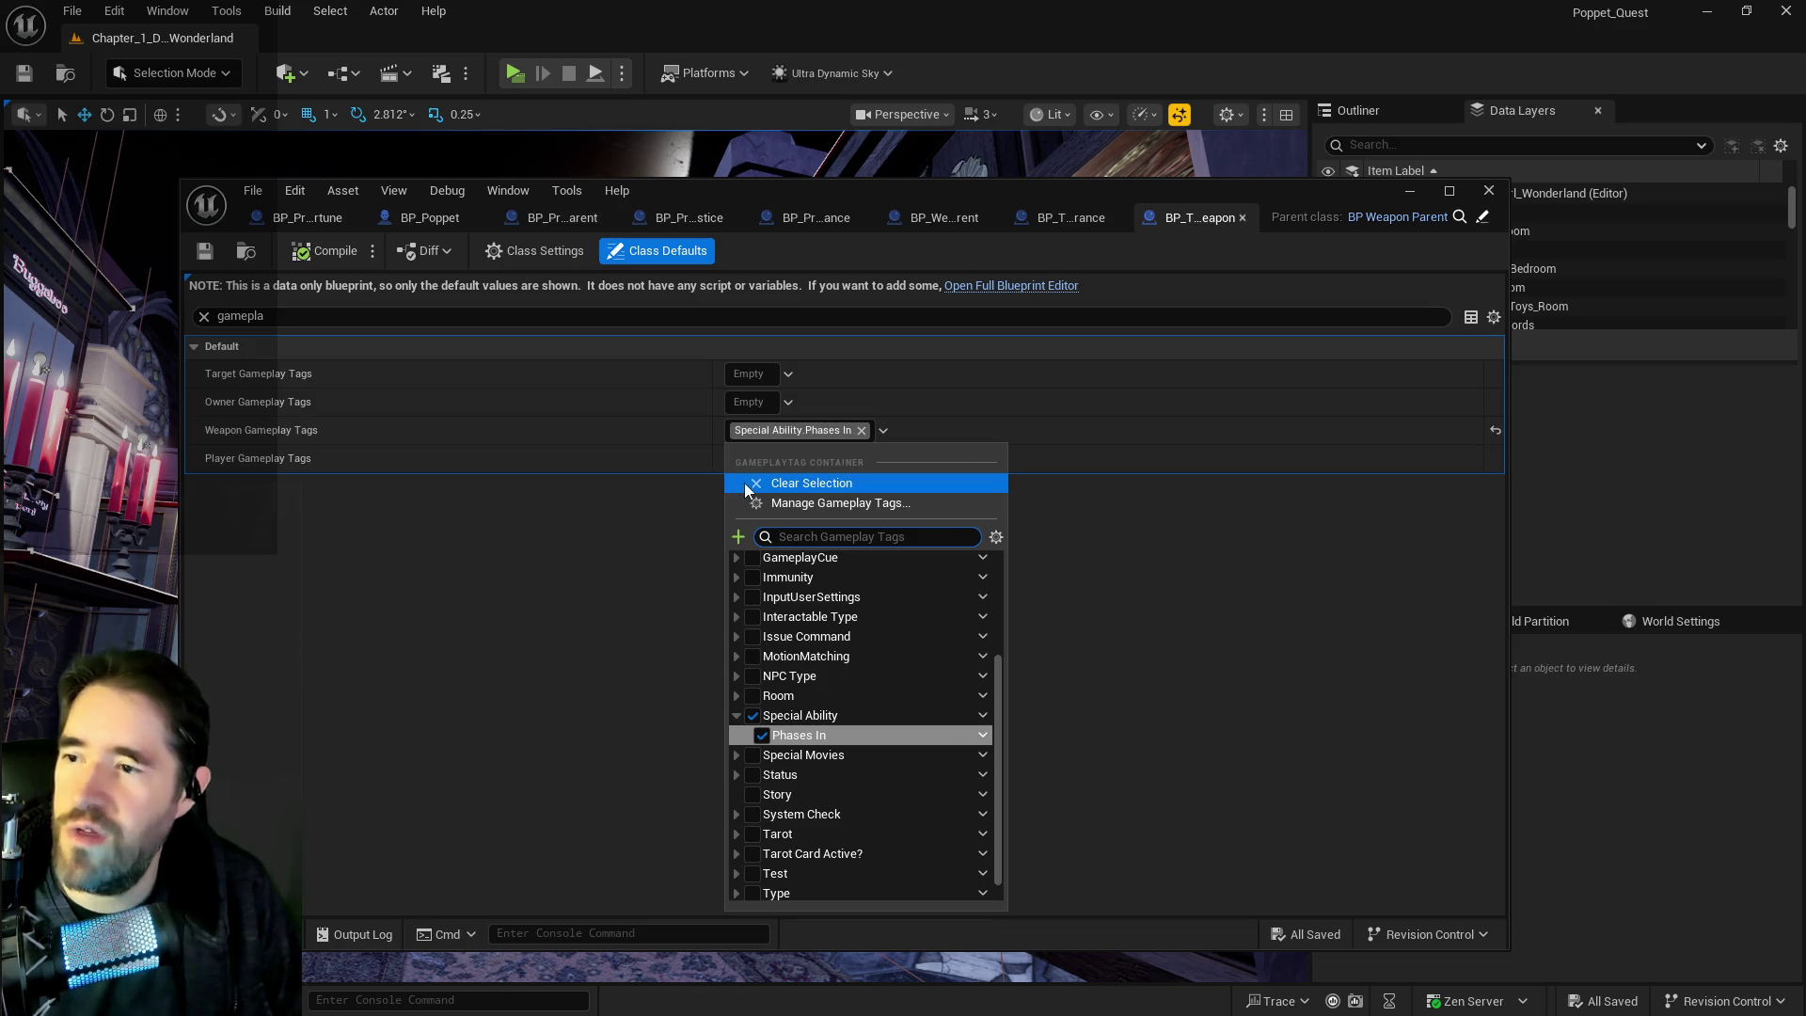
pyautogui.write('own')
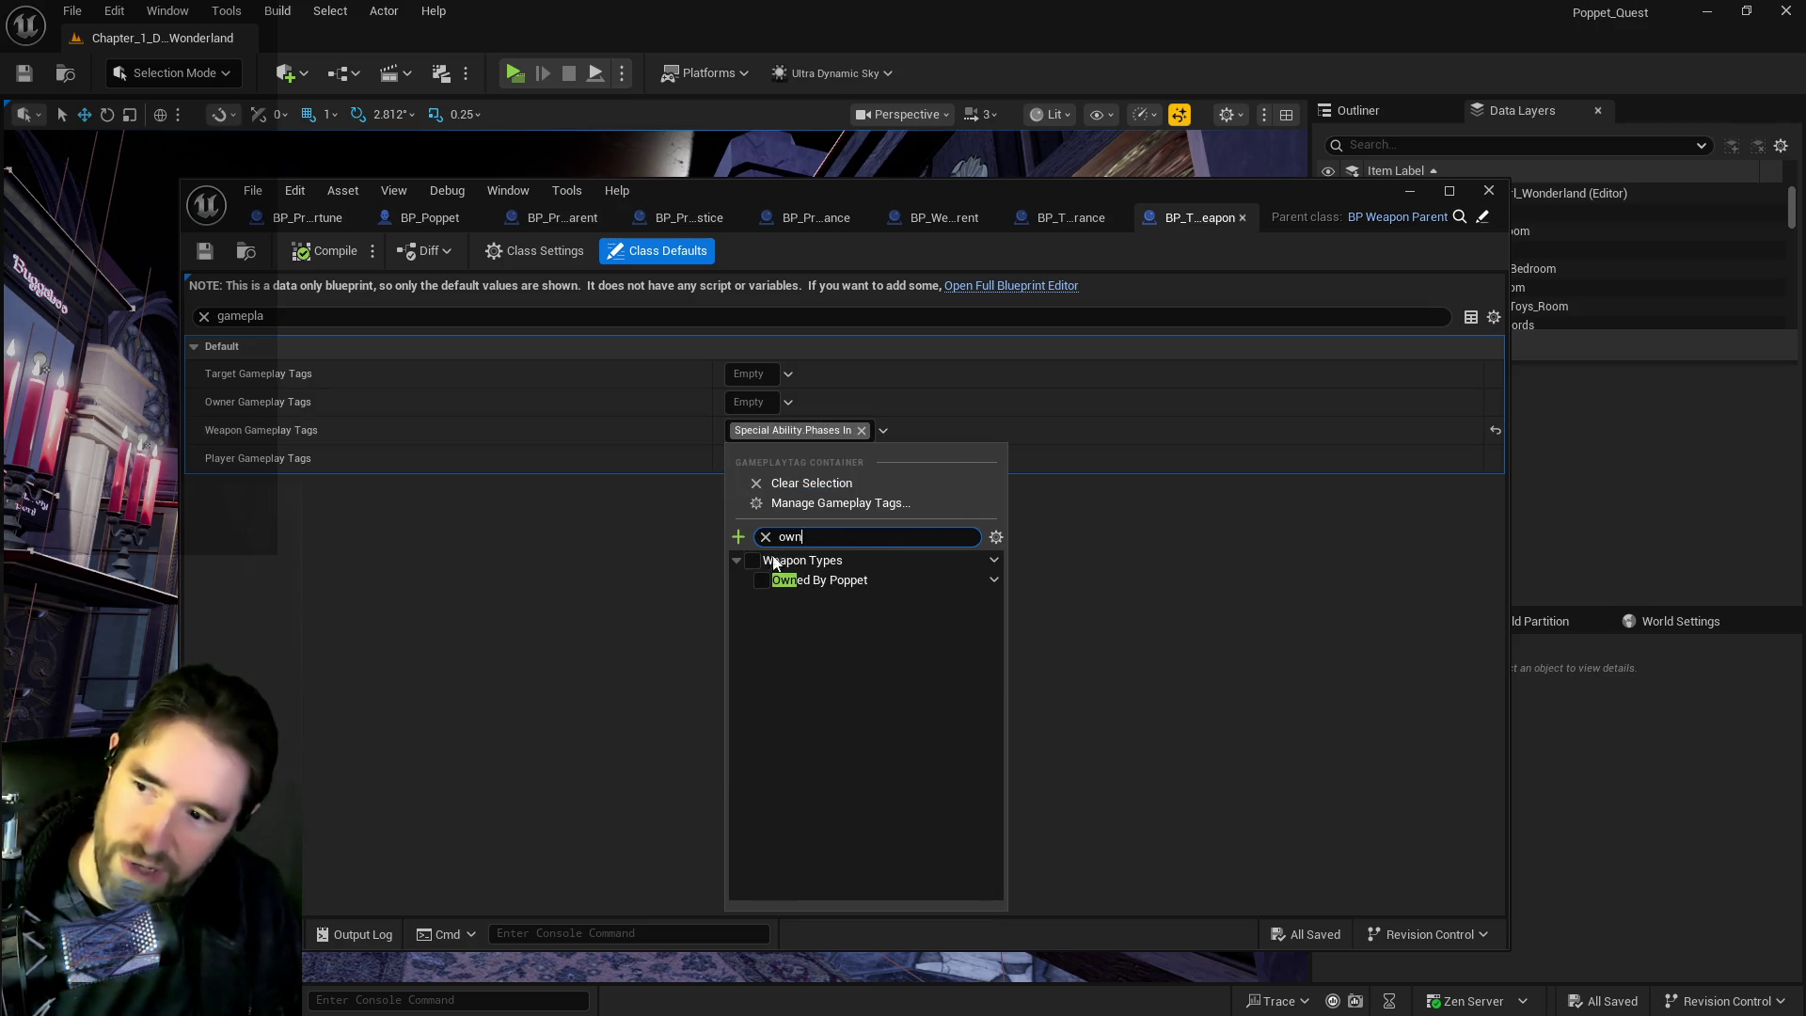
pyautogui.click(761, 582)
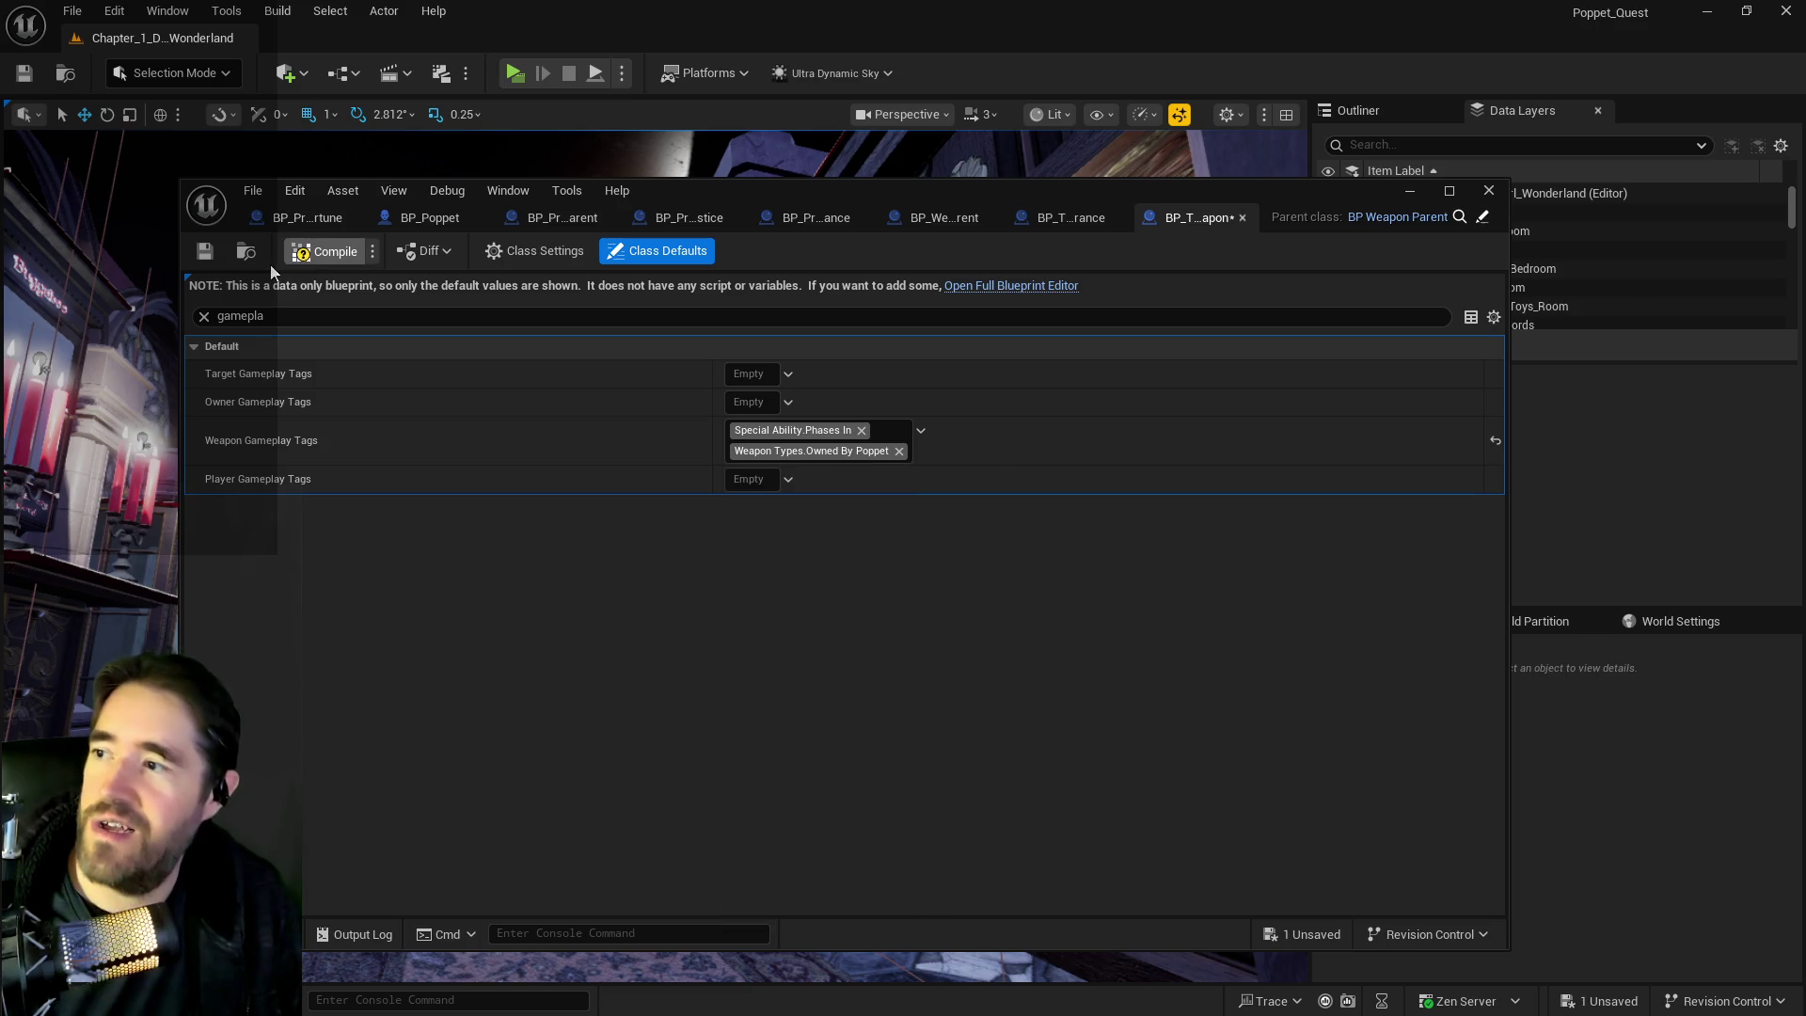
pyautogui.click(205, 252)
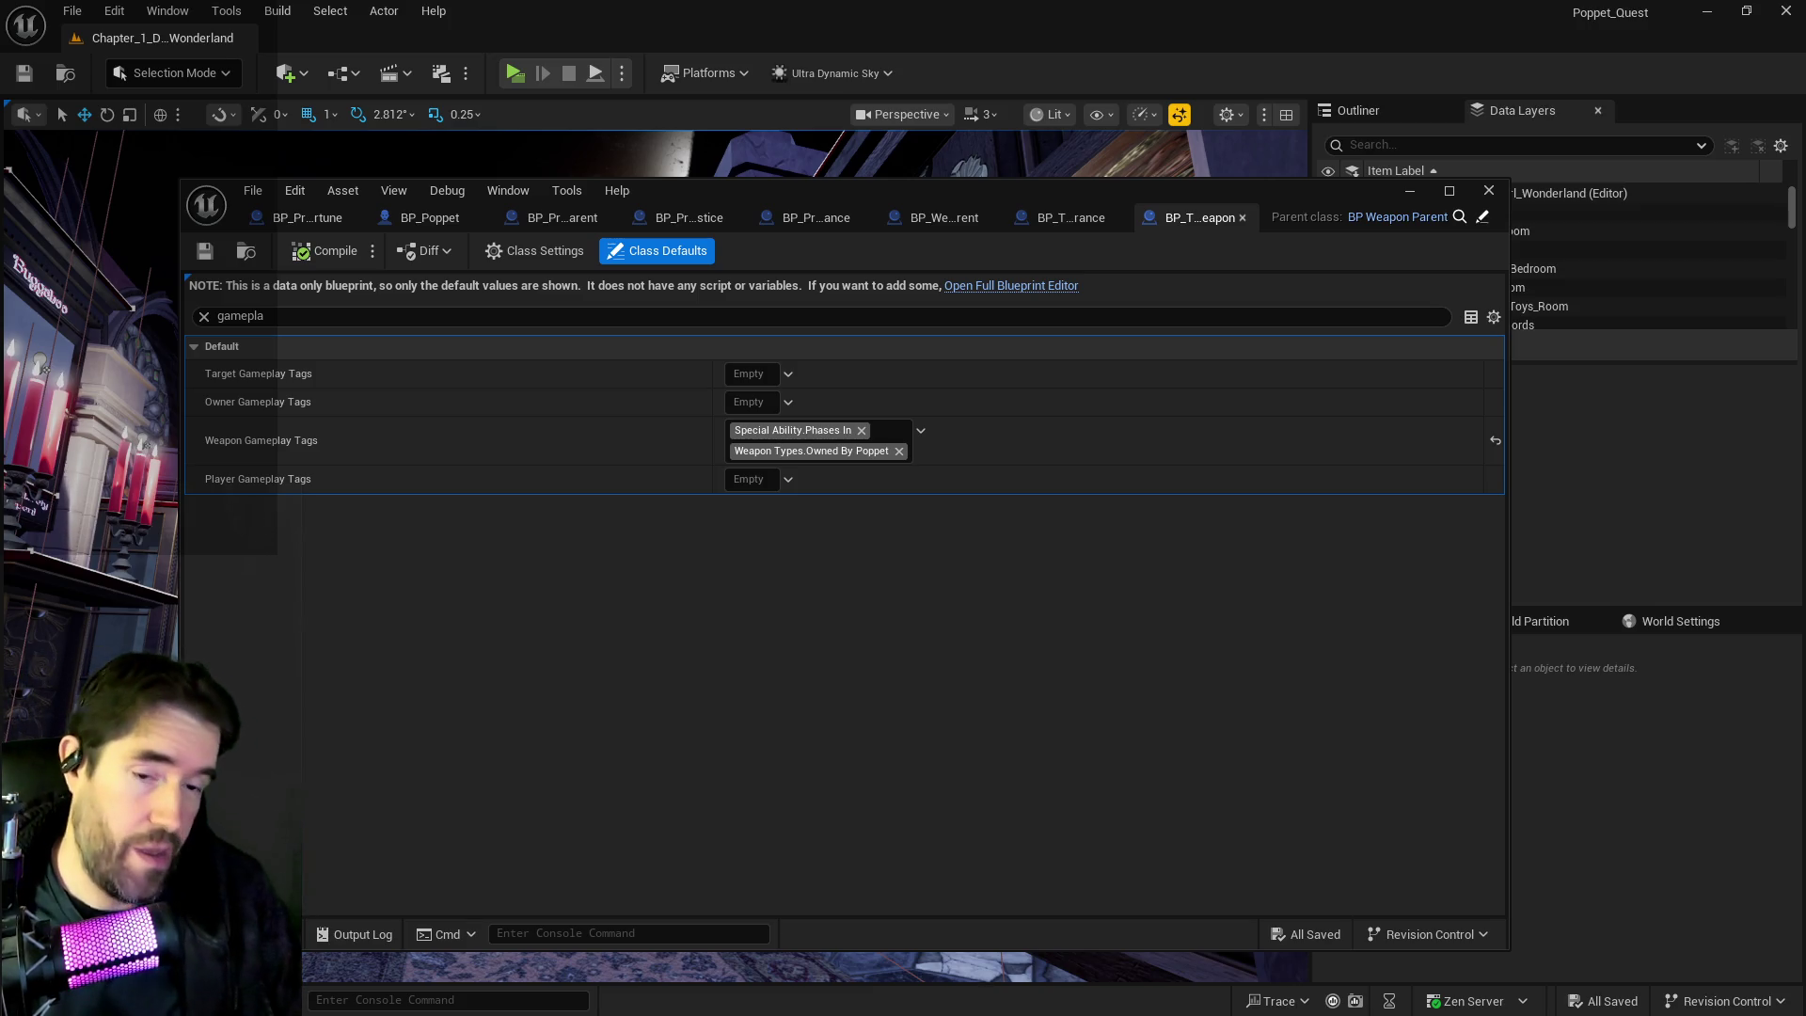
# Locate the Devil weapon in the Content Browser, then return to the main level editor.
pyautogui.hotkey('ctrl', 'b')
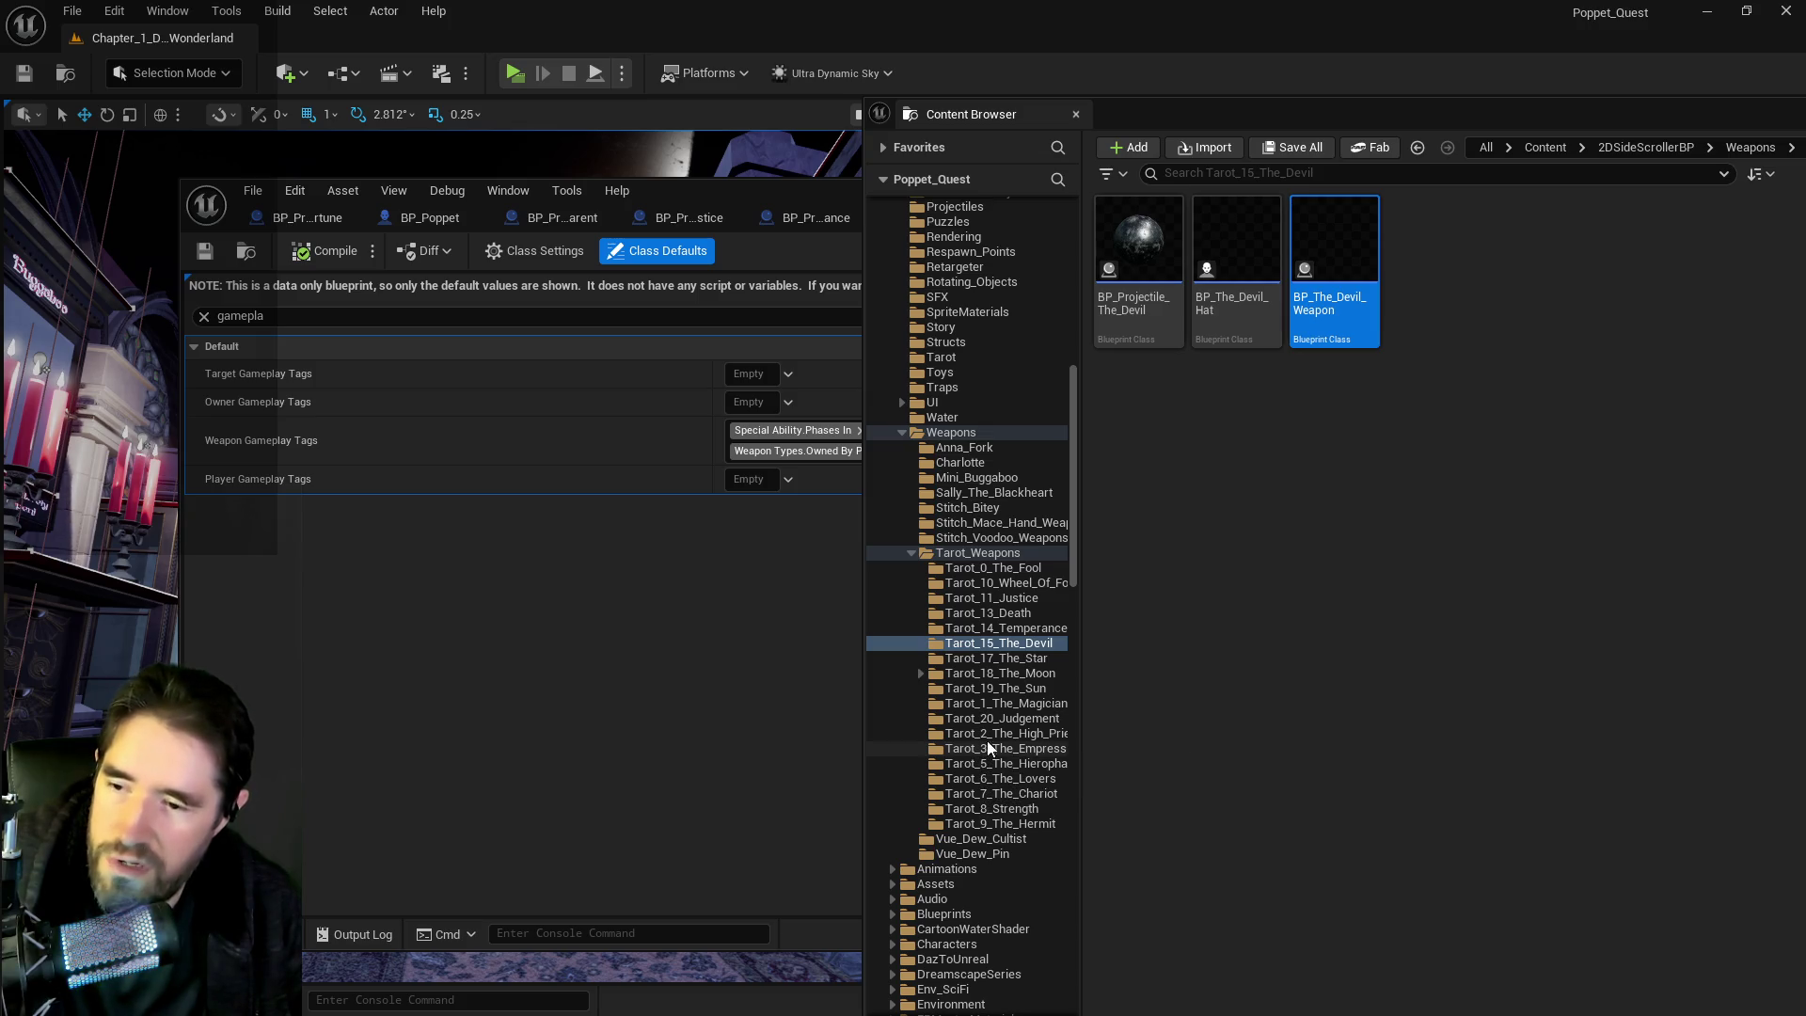
pyautogui.click(1129, 150)
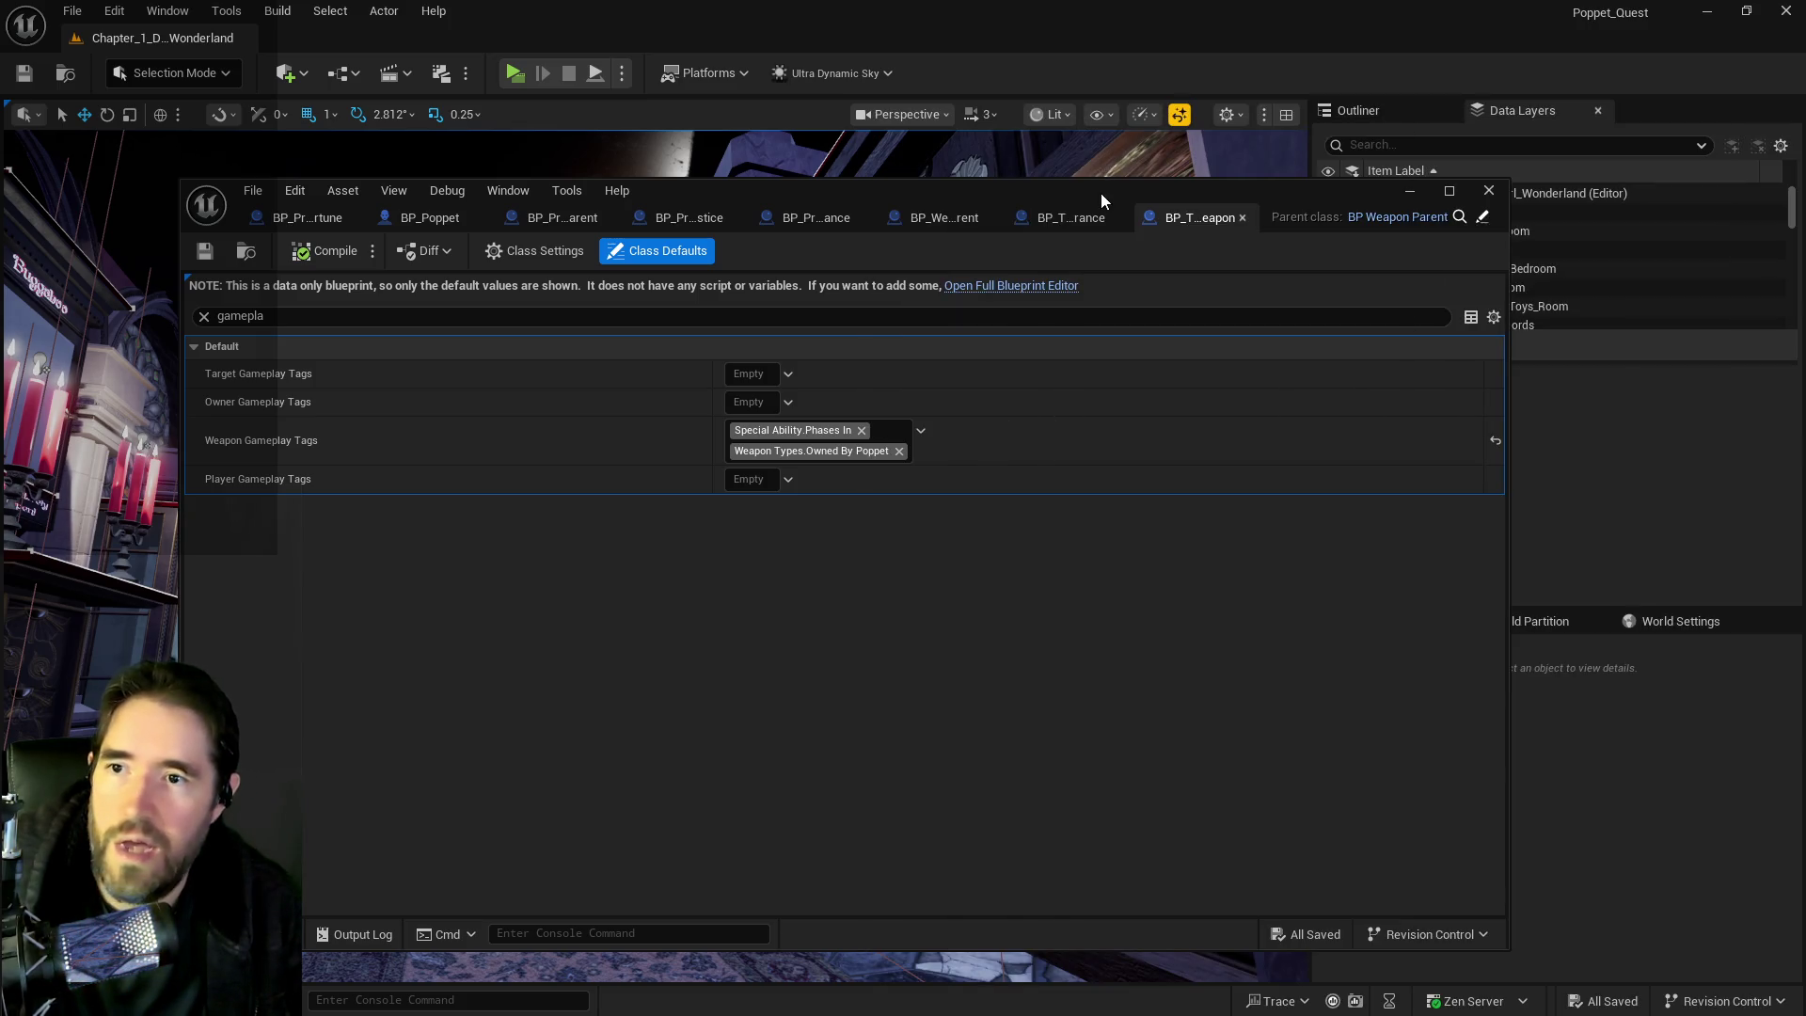
pyautogui.click(1101, 155)
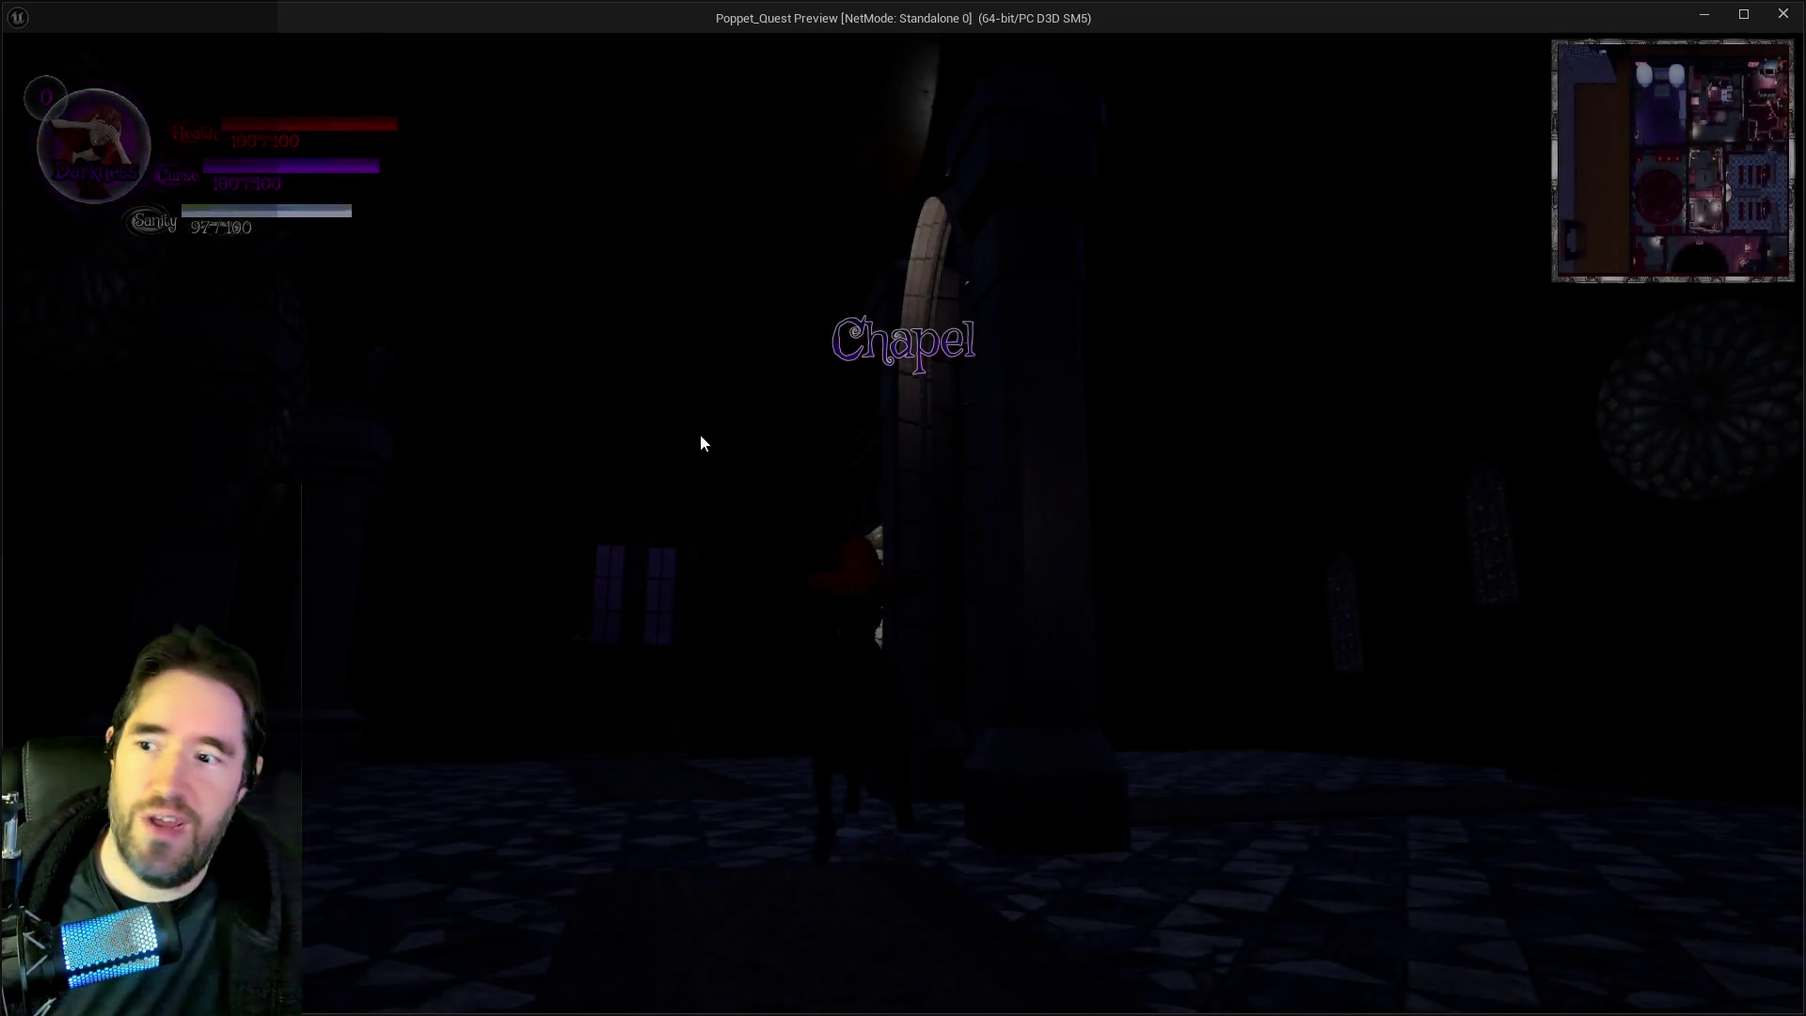
pyautogui.press('w')
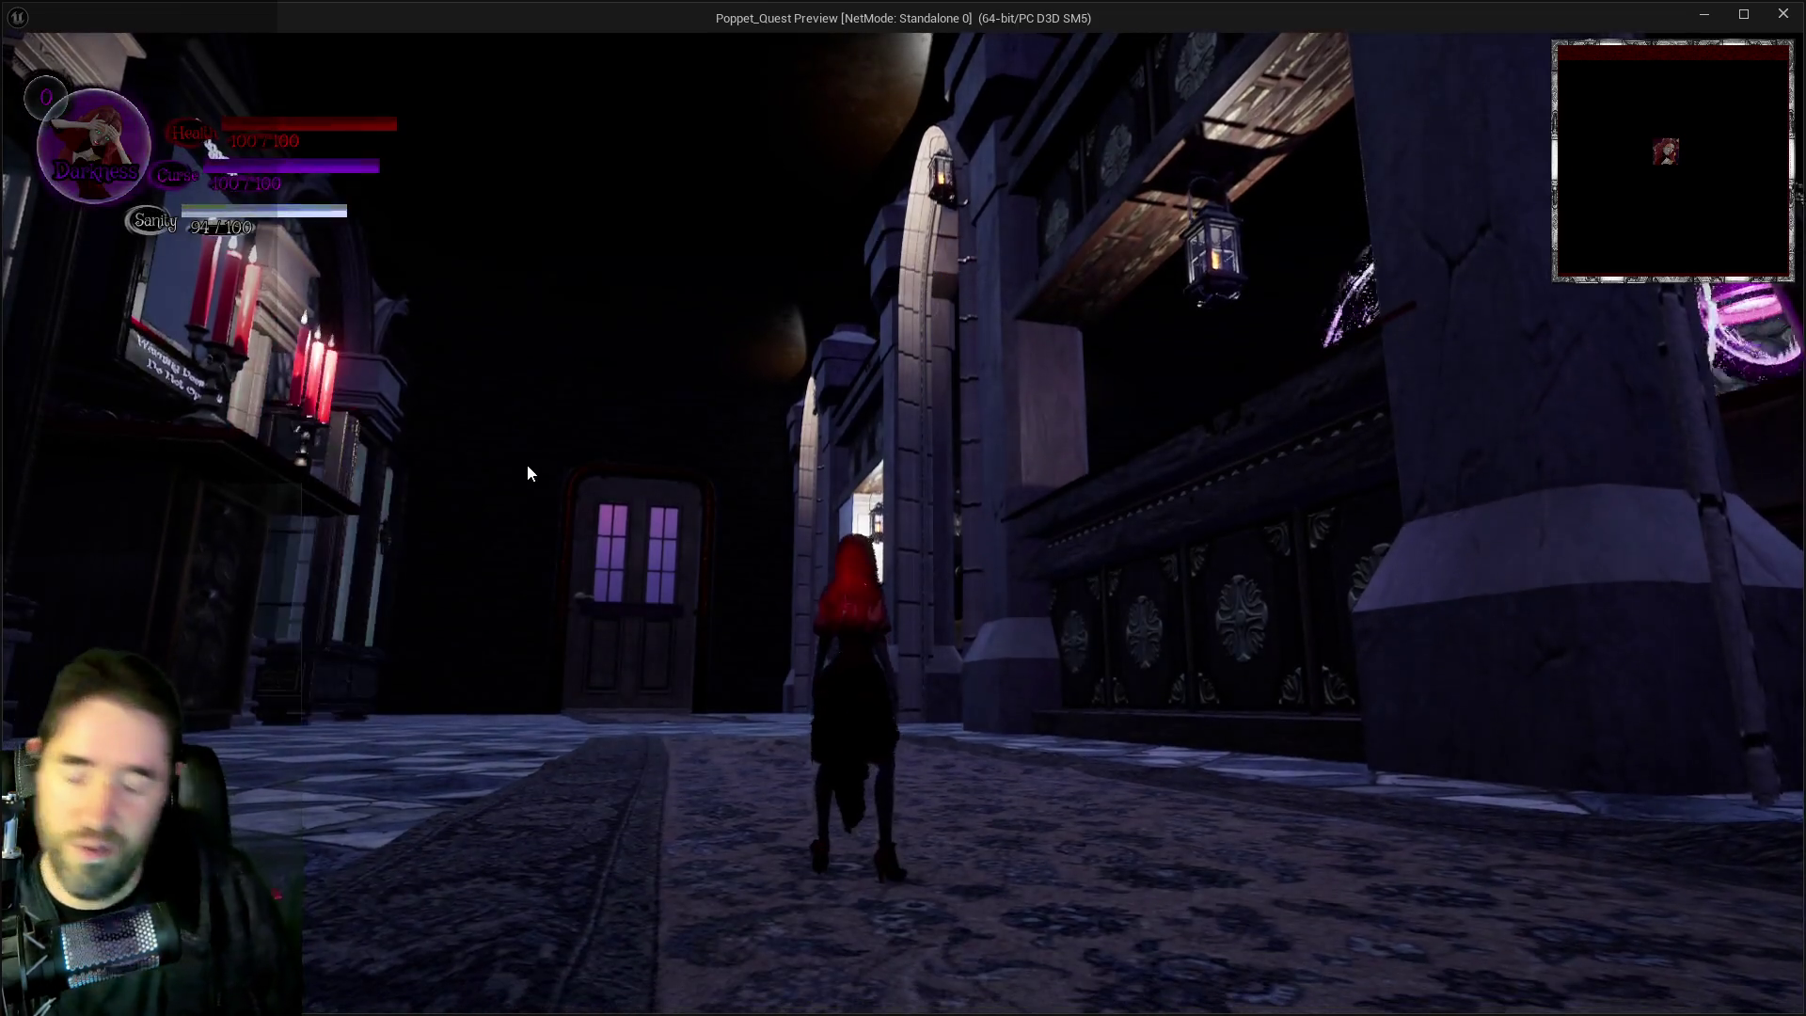
pyautogui.press('Escape')
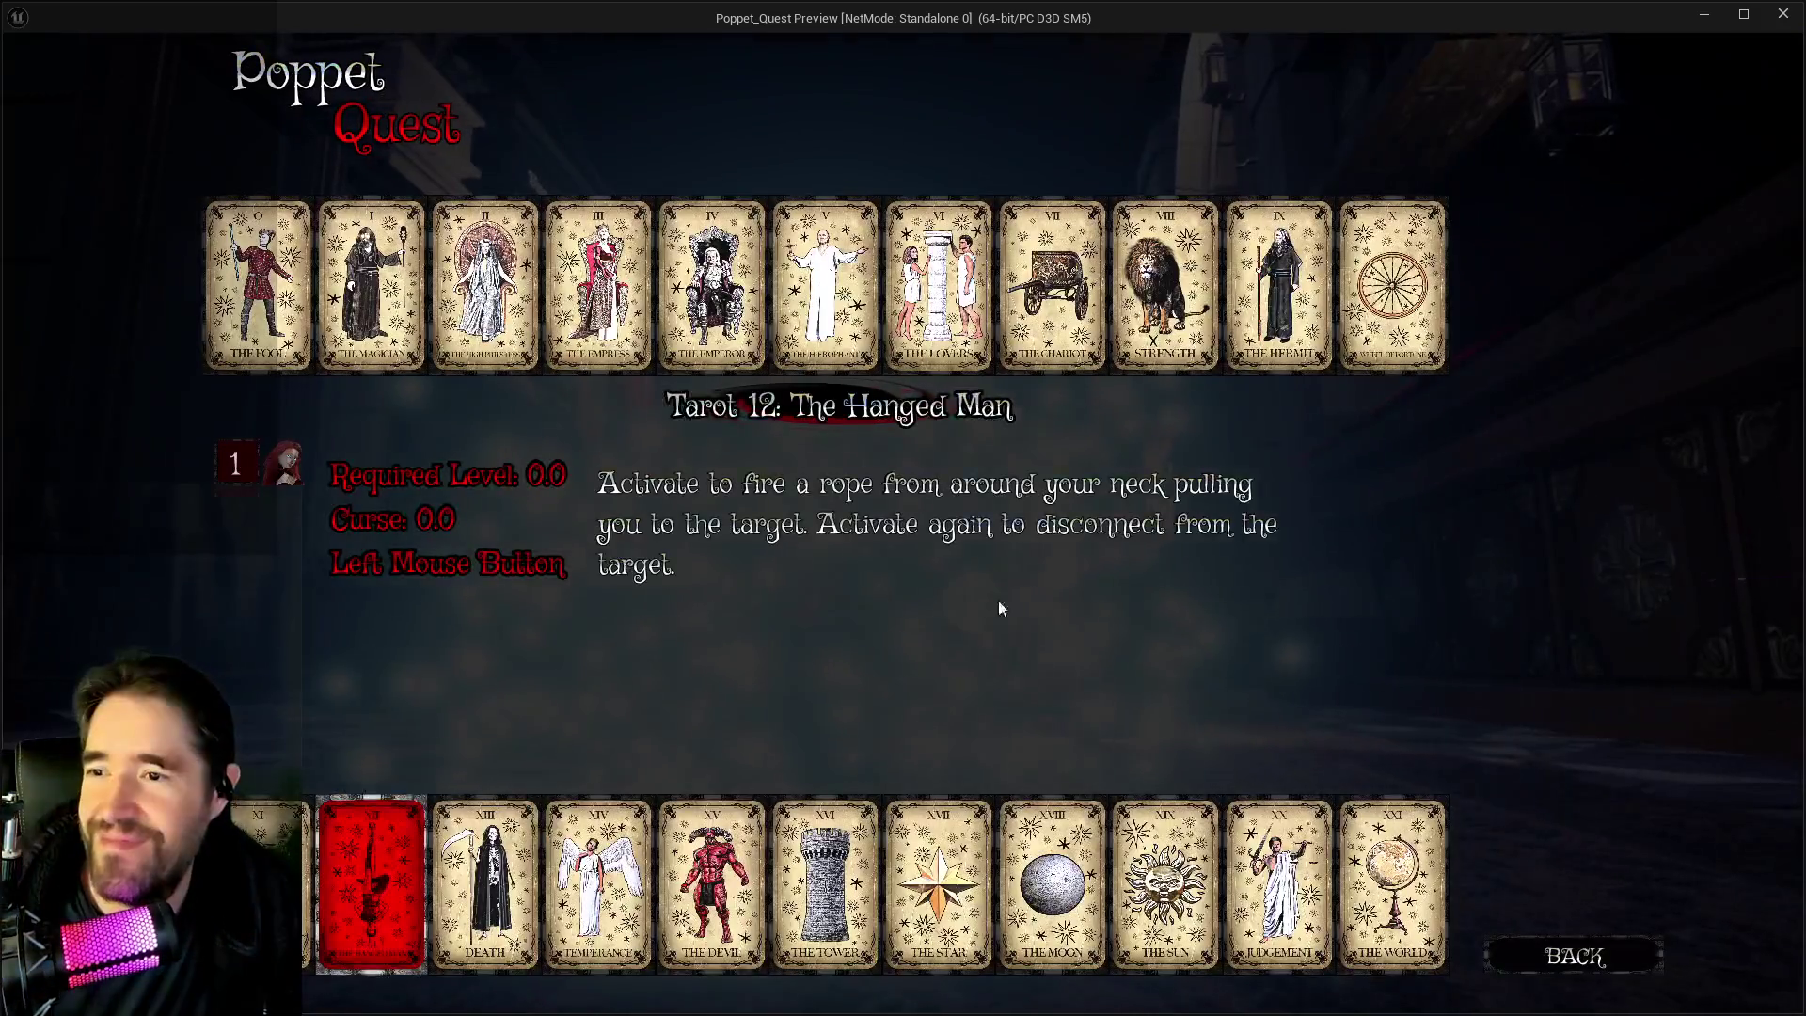
pyautogui.click(711, 884)
pyautogui.click(788, 827)
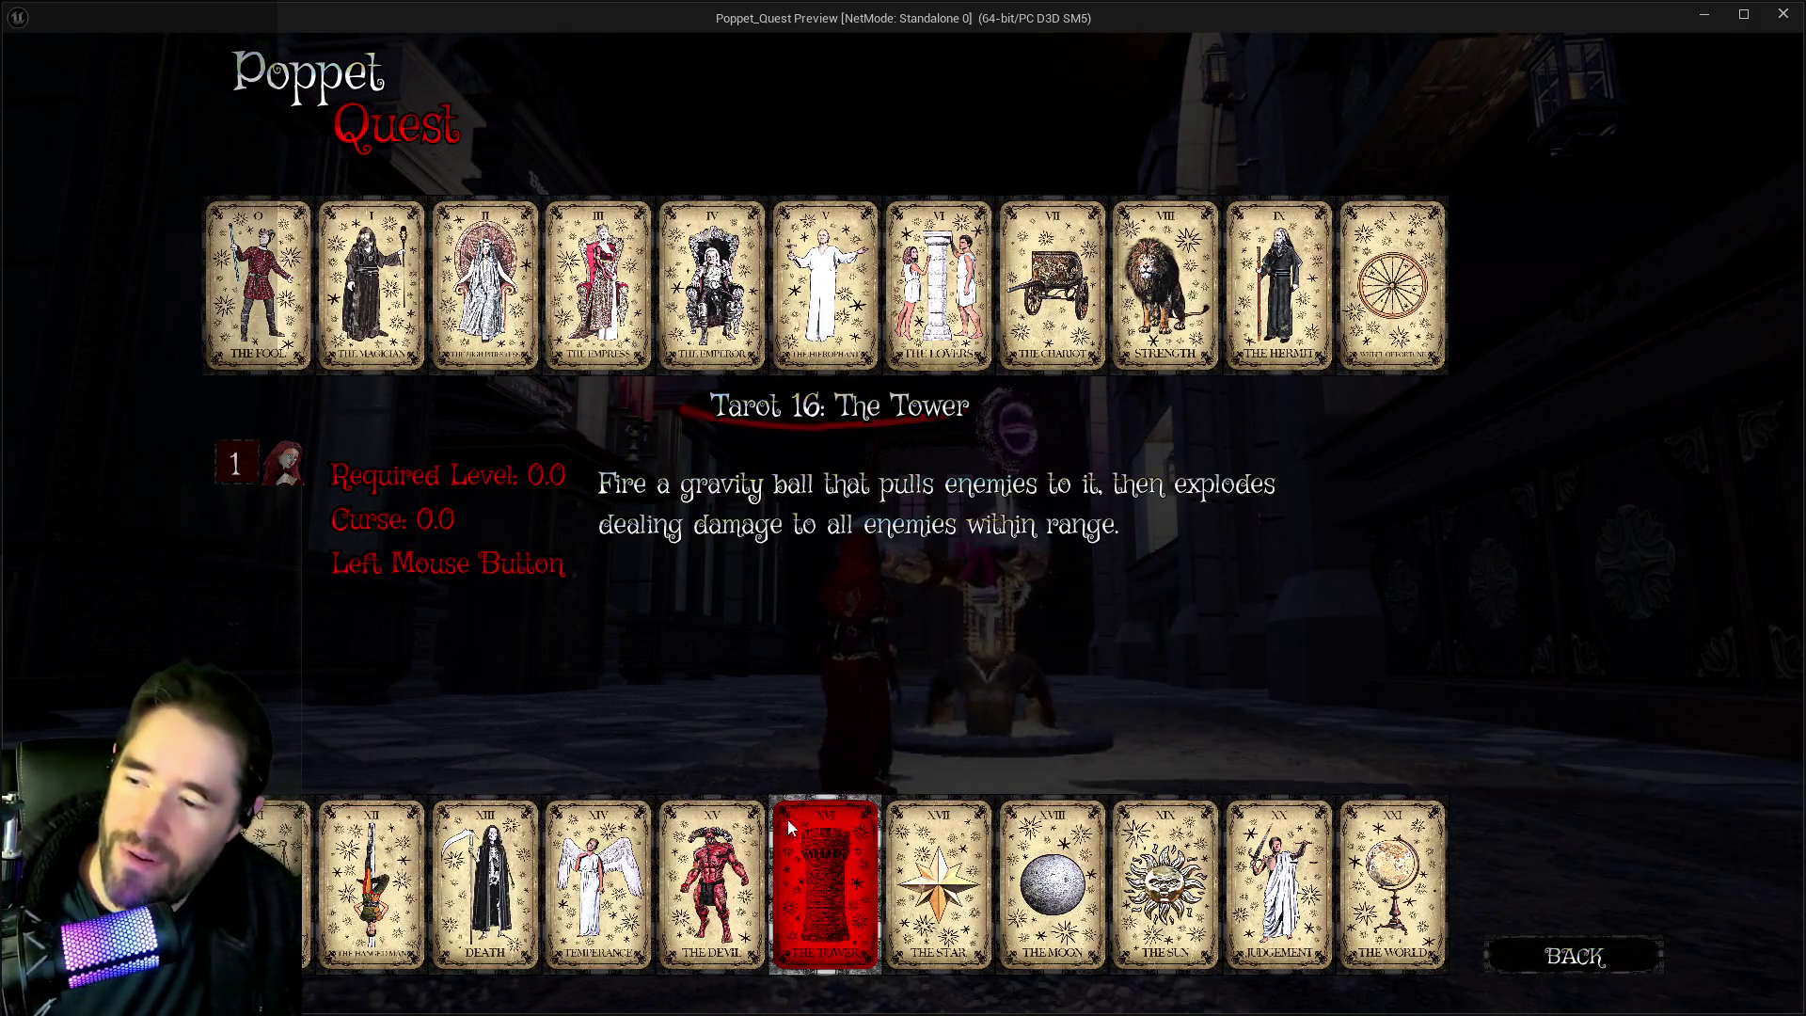
pyautogui.press('Escape')
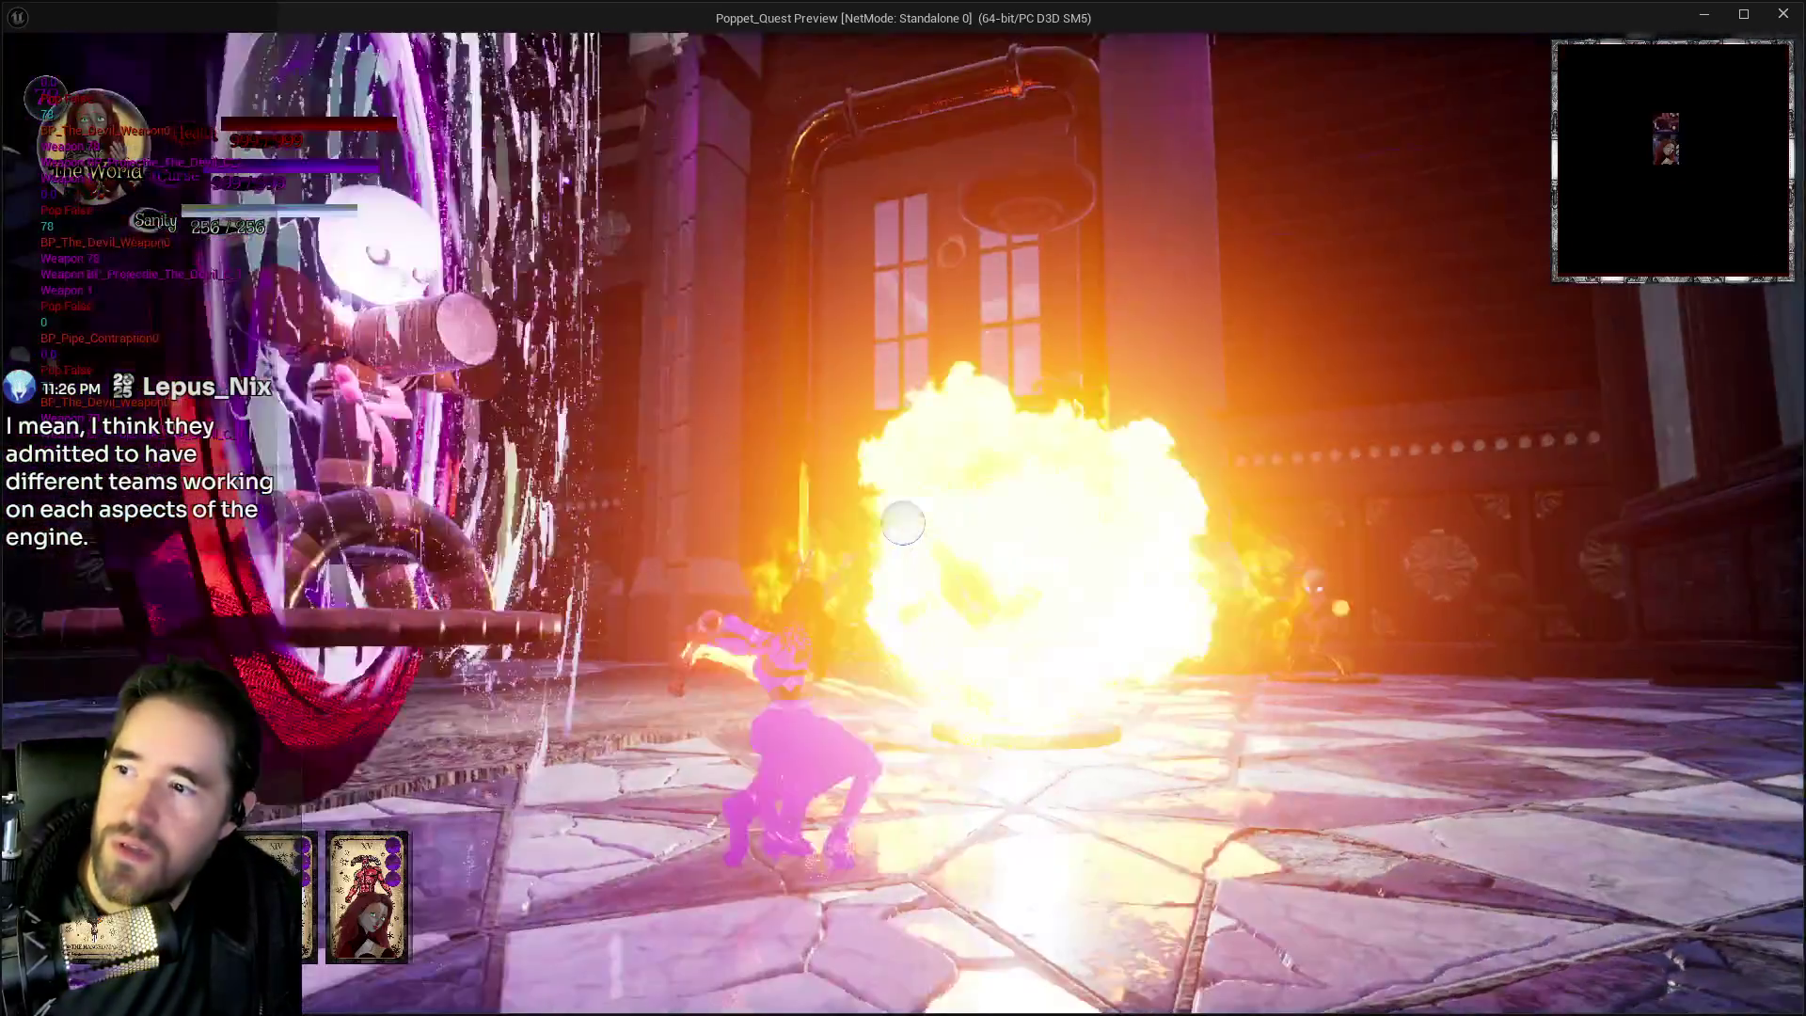
pyautogui.press('Tab')
pyautogui.click(597, 873)
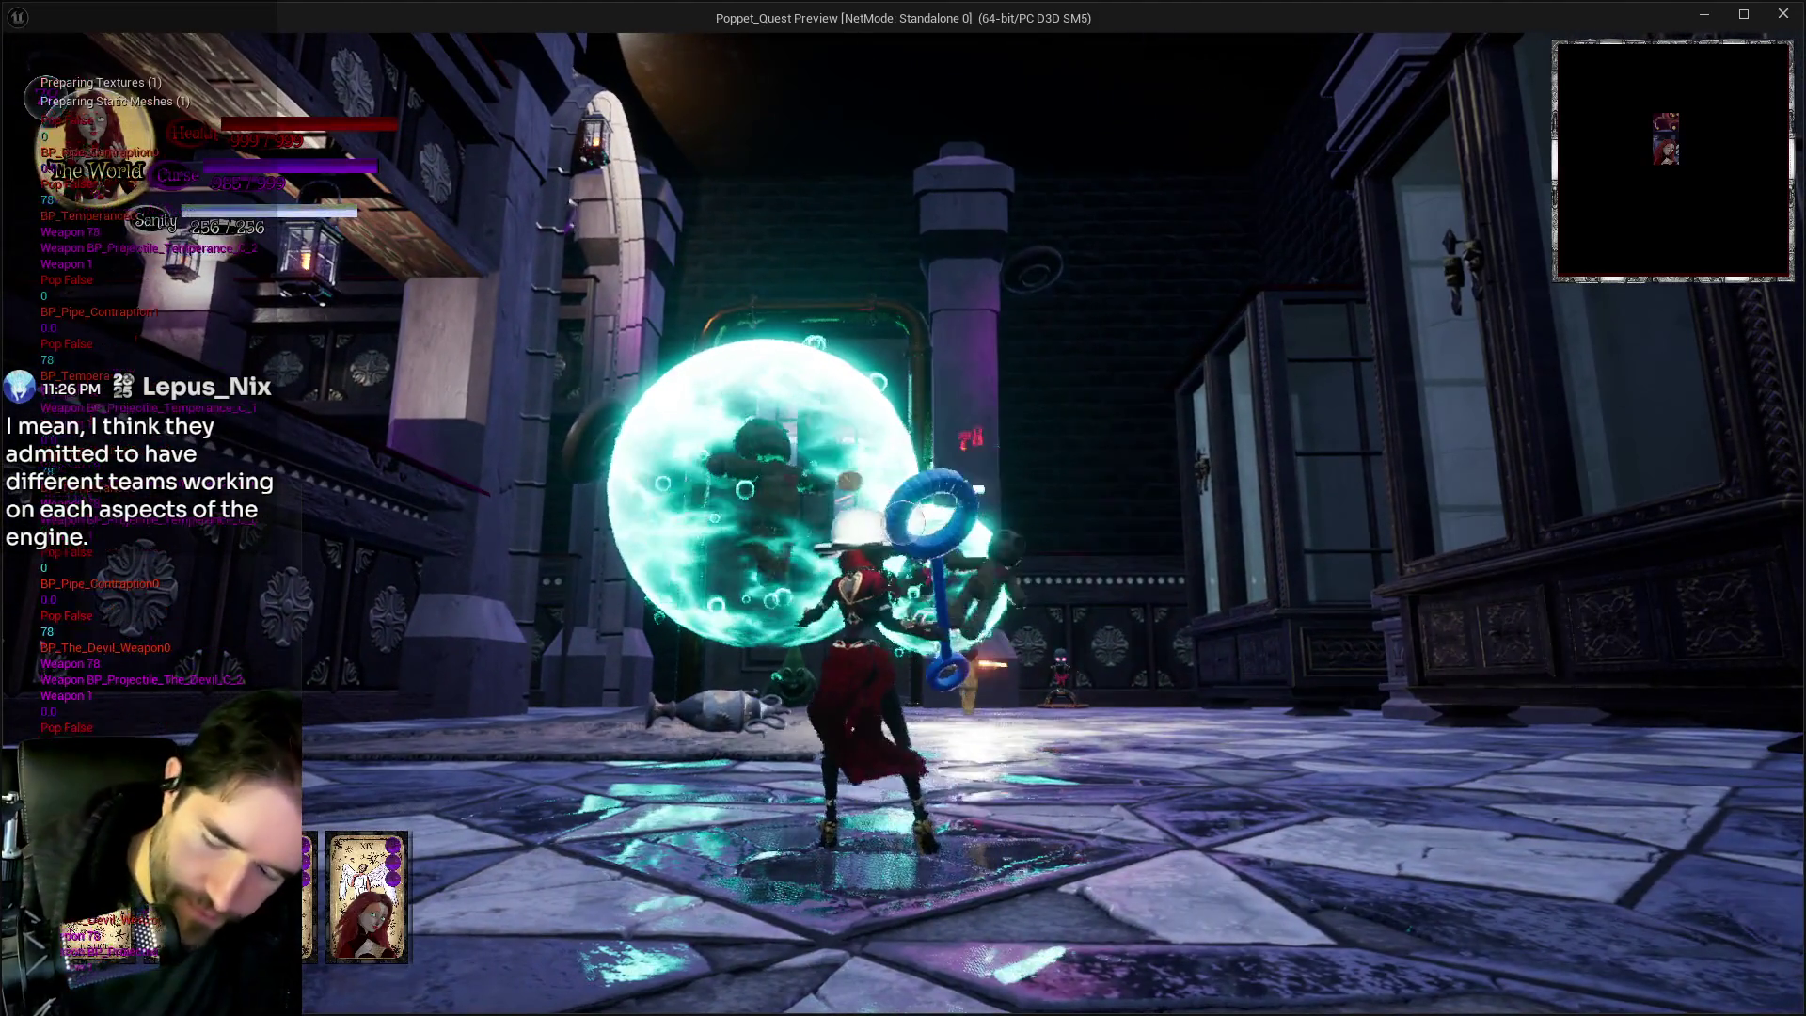
pyautogui.press('Escape')
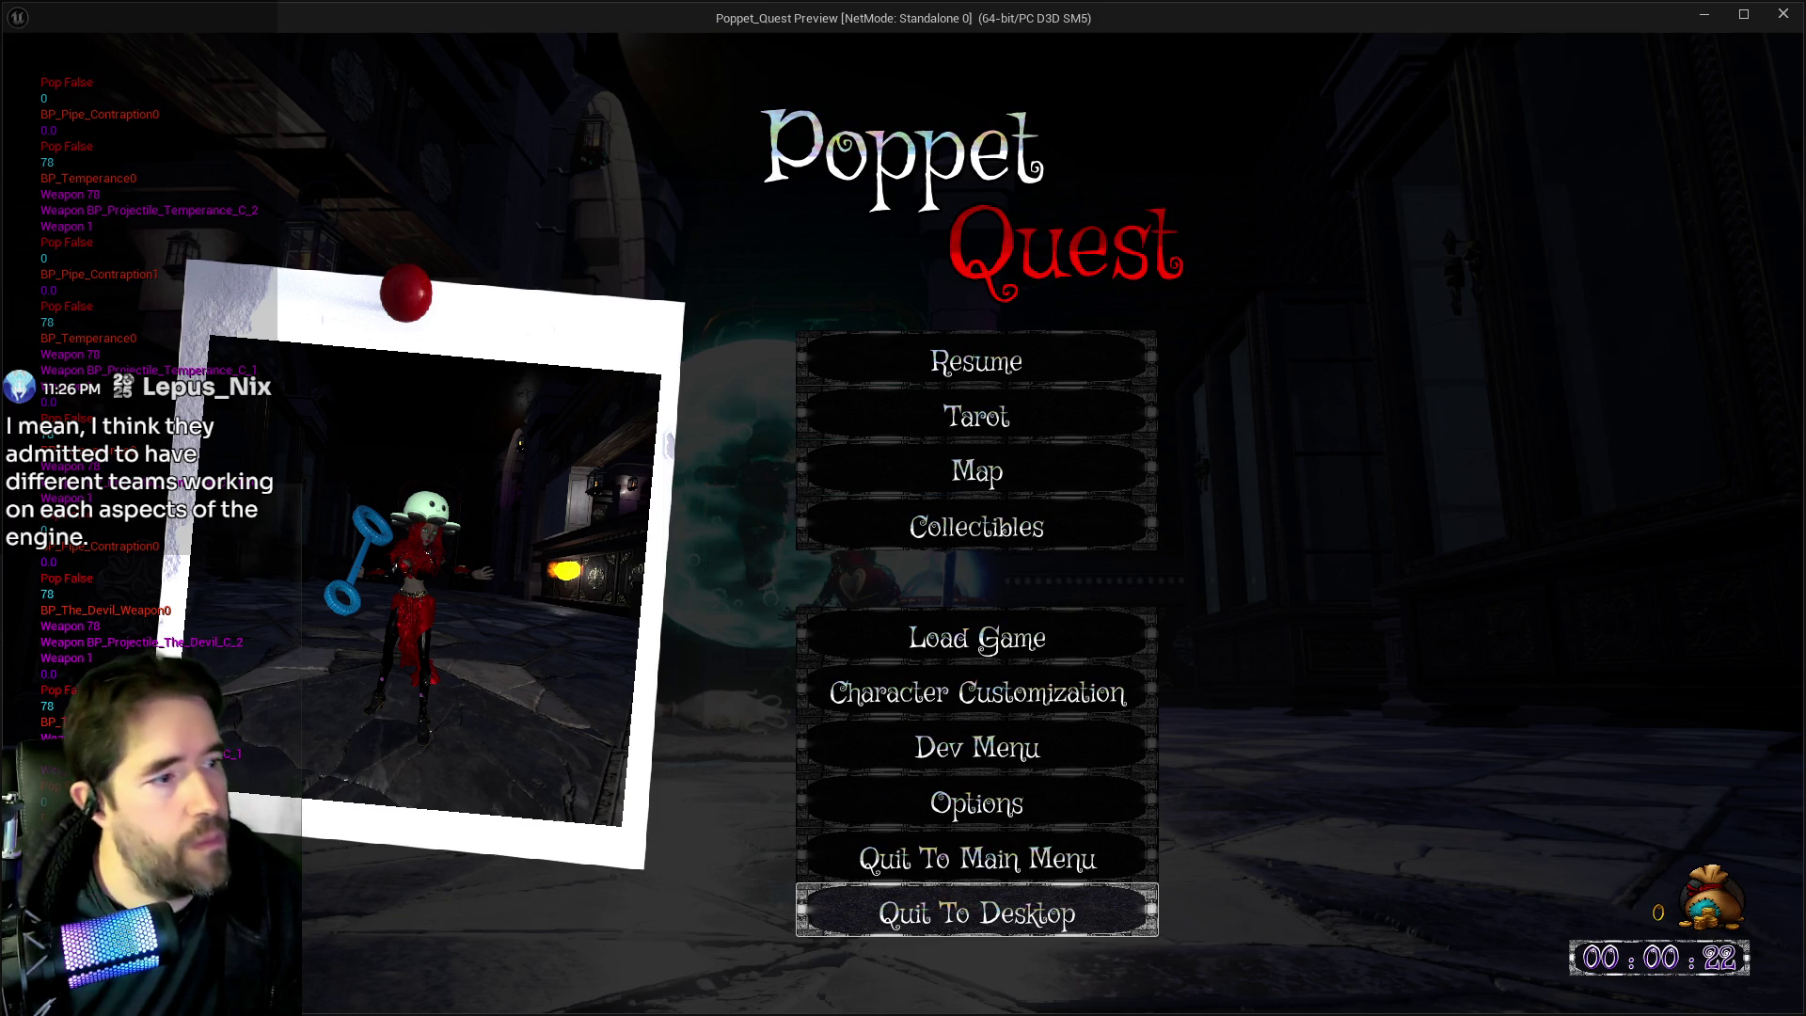
pyautogui.click(1783, 14)
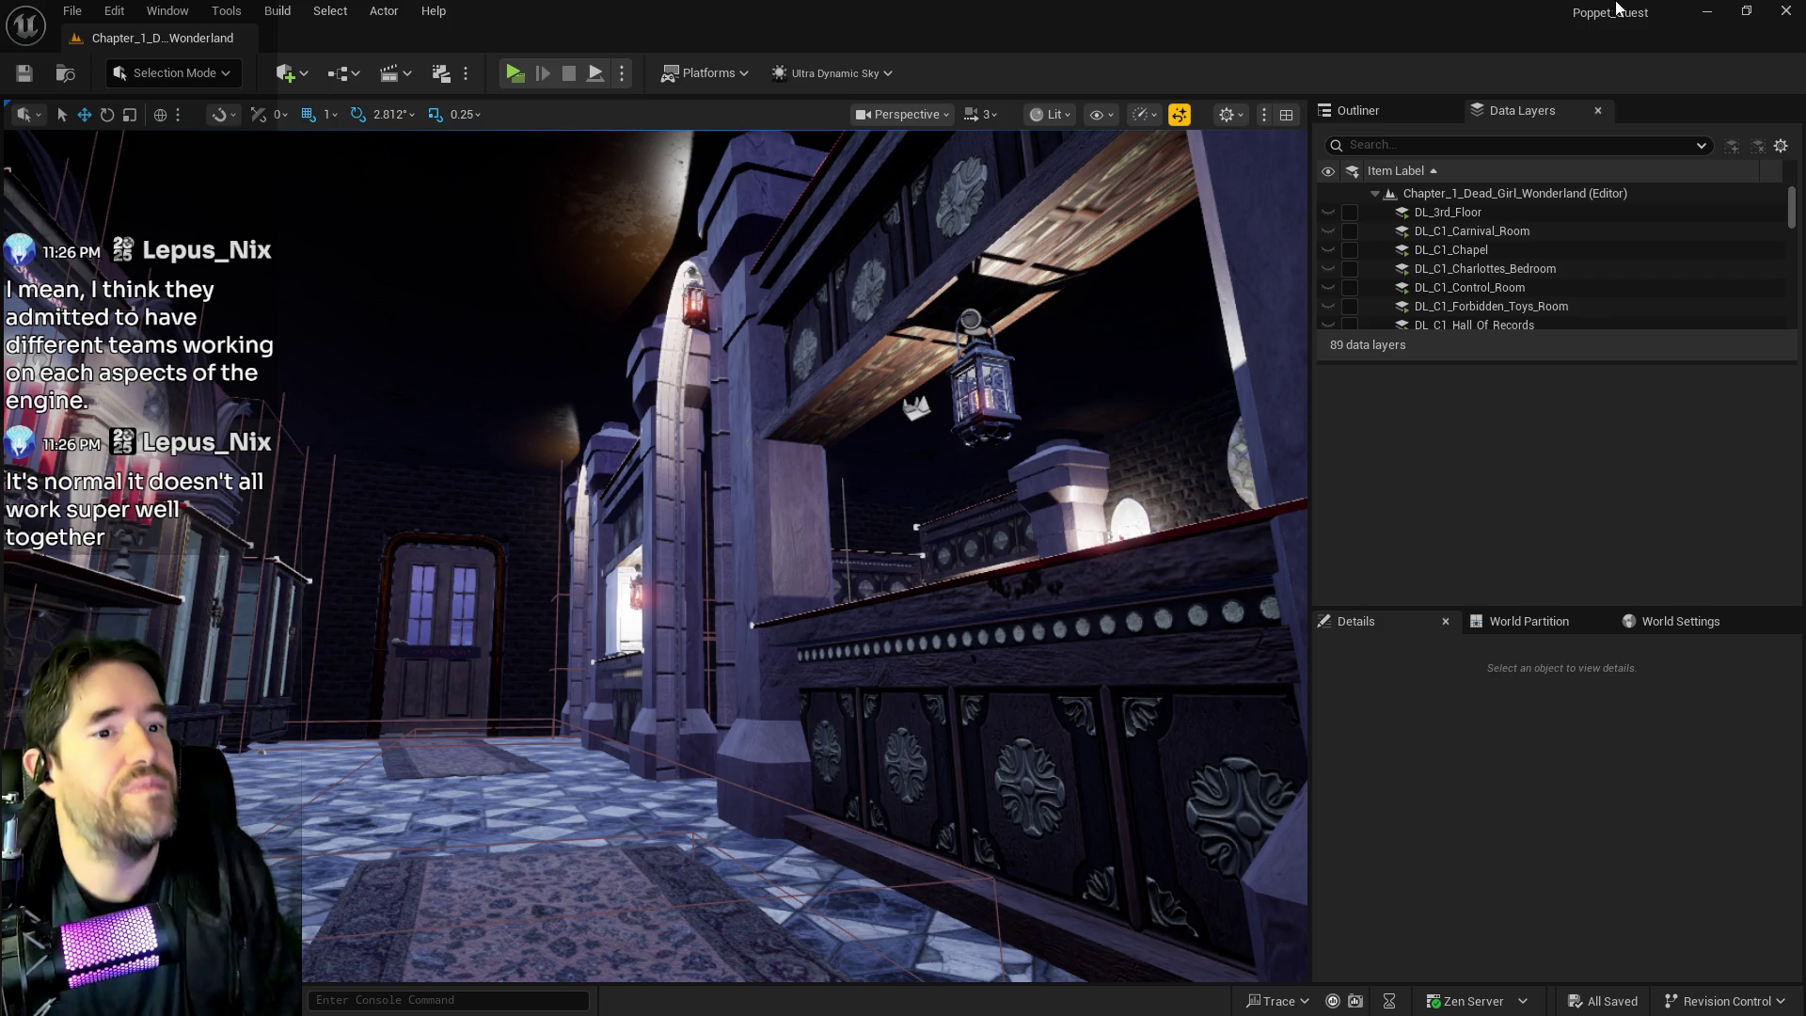
pyautogui.hotkey('alt', 'Tab')
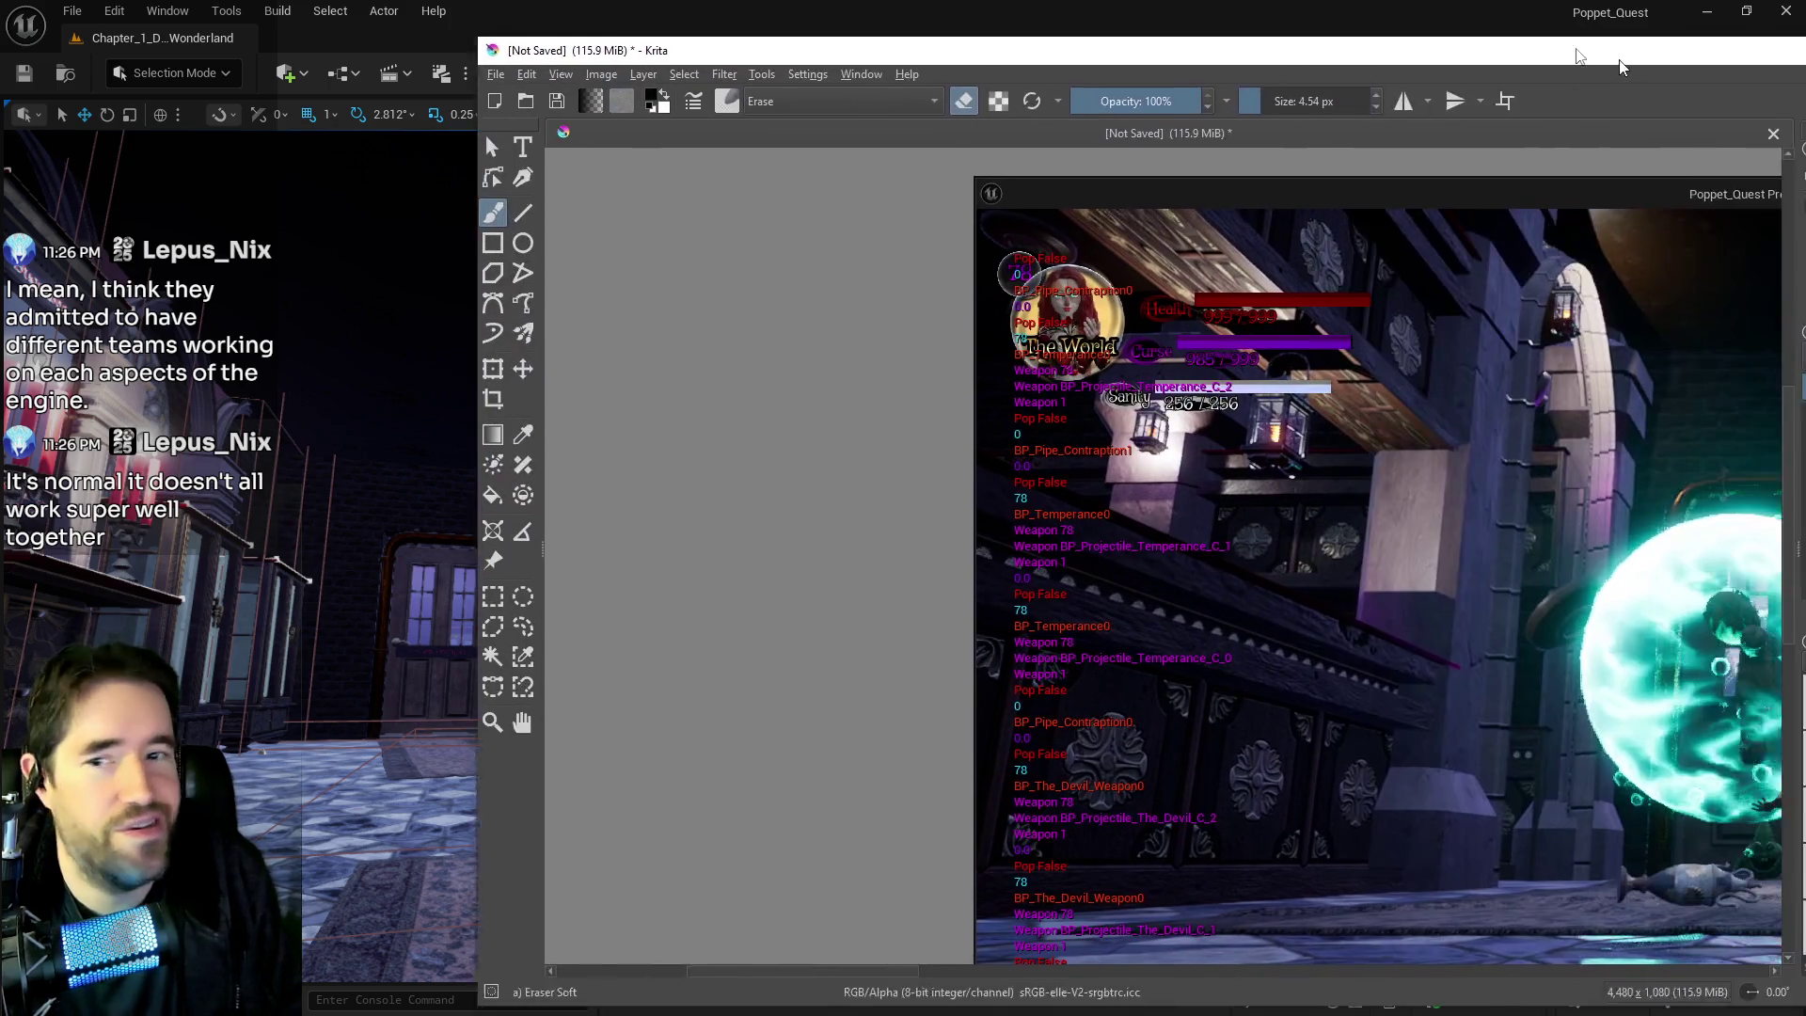
pyautogui.scroll(2, 756, 539)
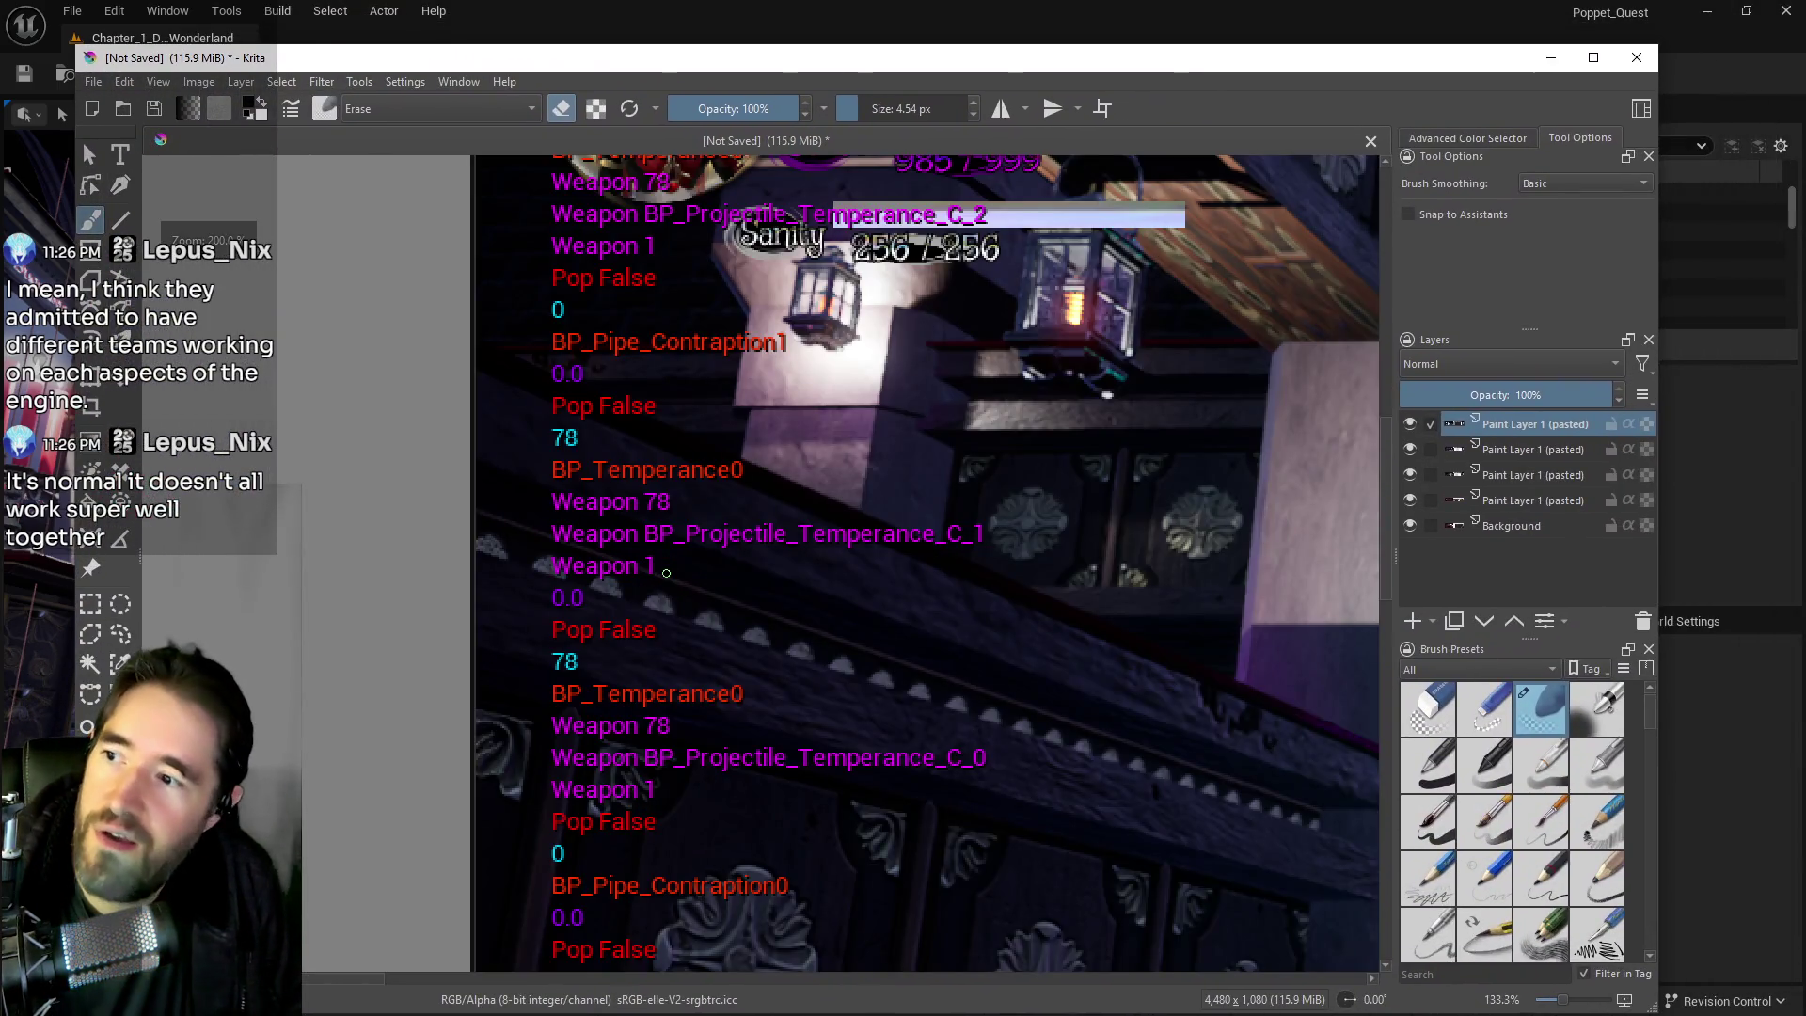
pyautogui.scroll(-1, 666, 557)
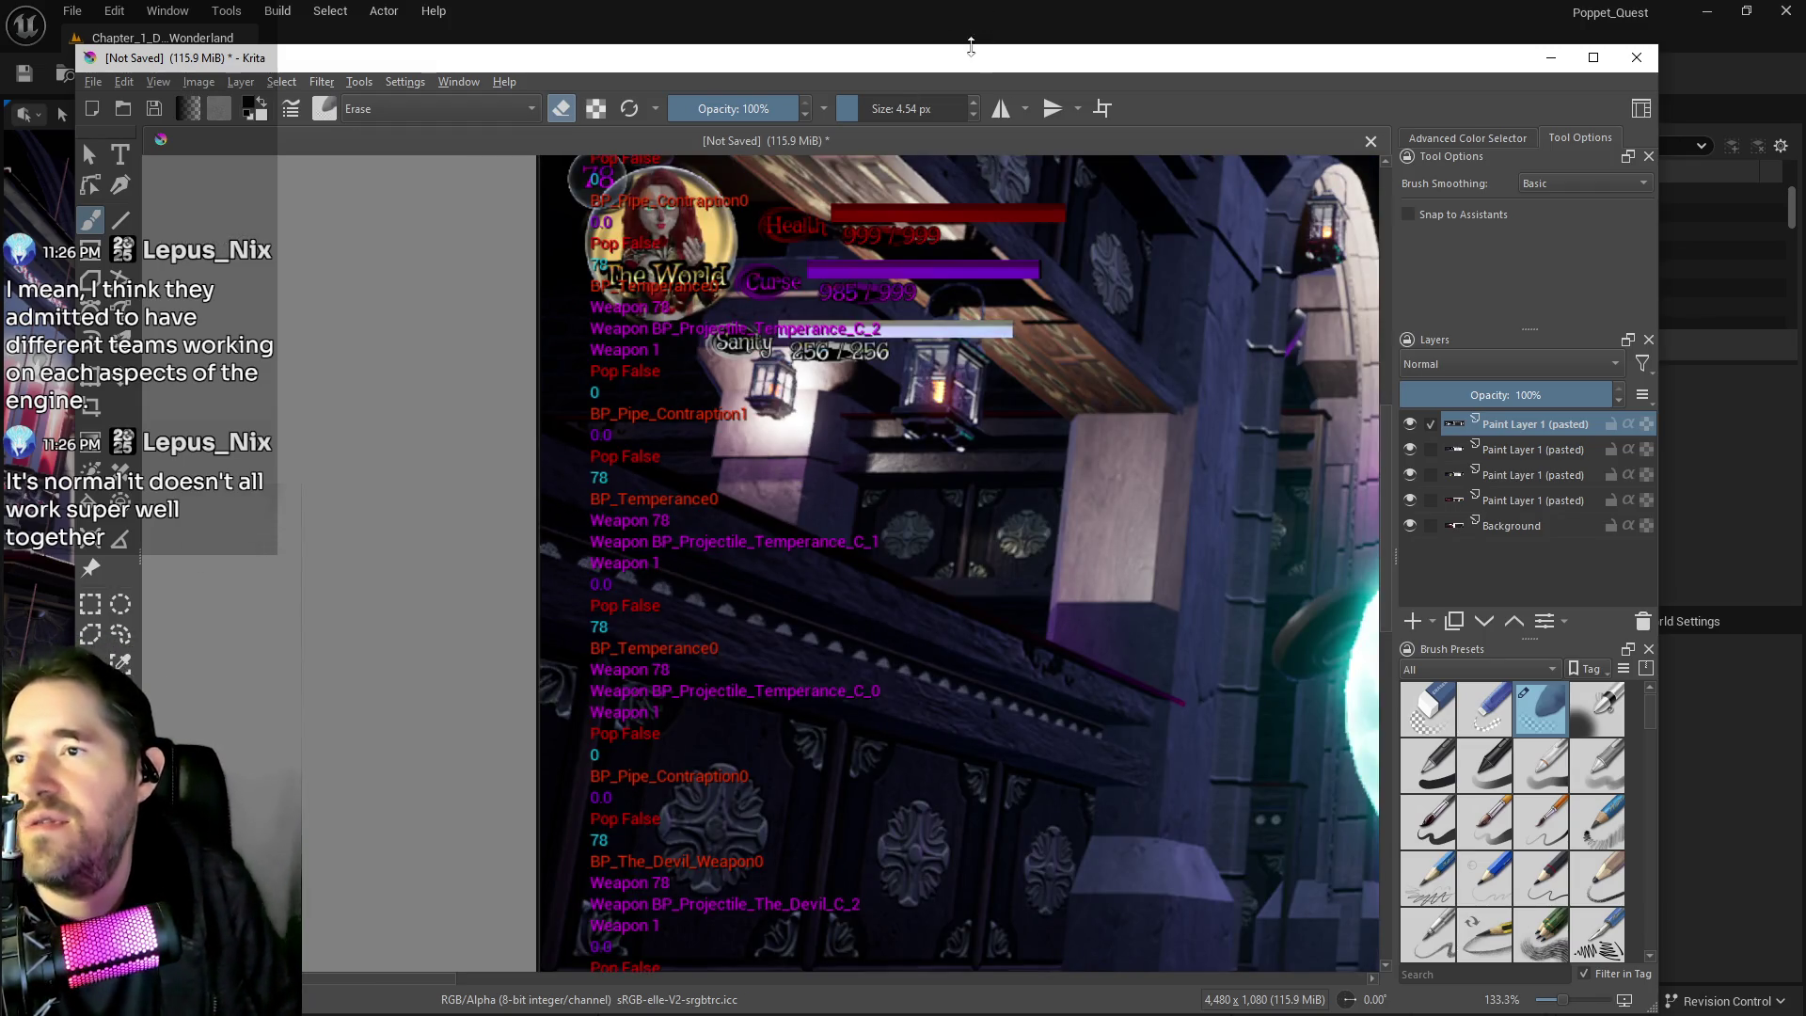
pyautogui.hotkey('alt', 'Tab')
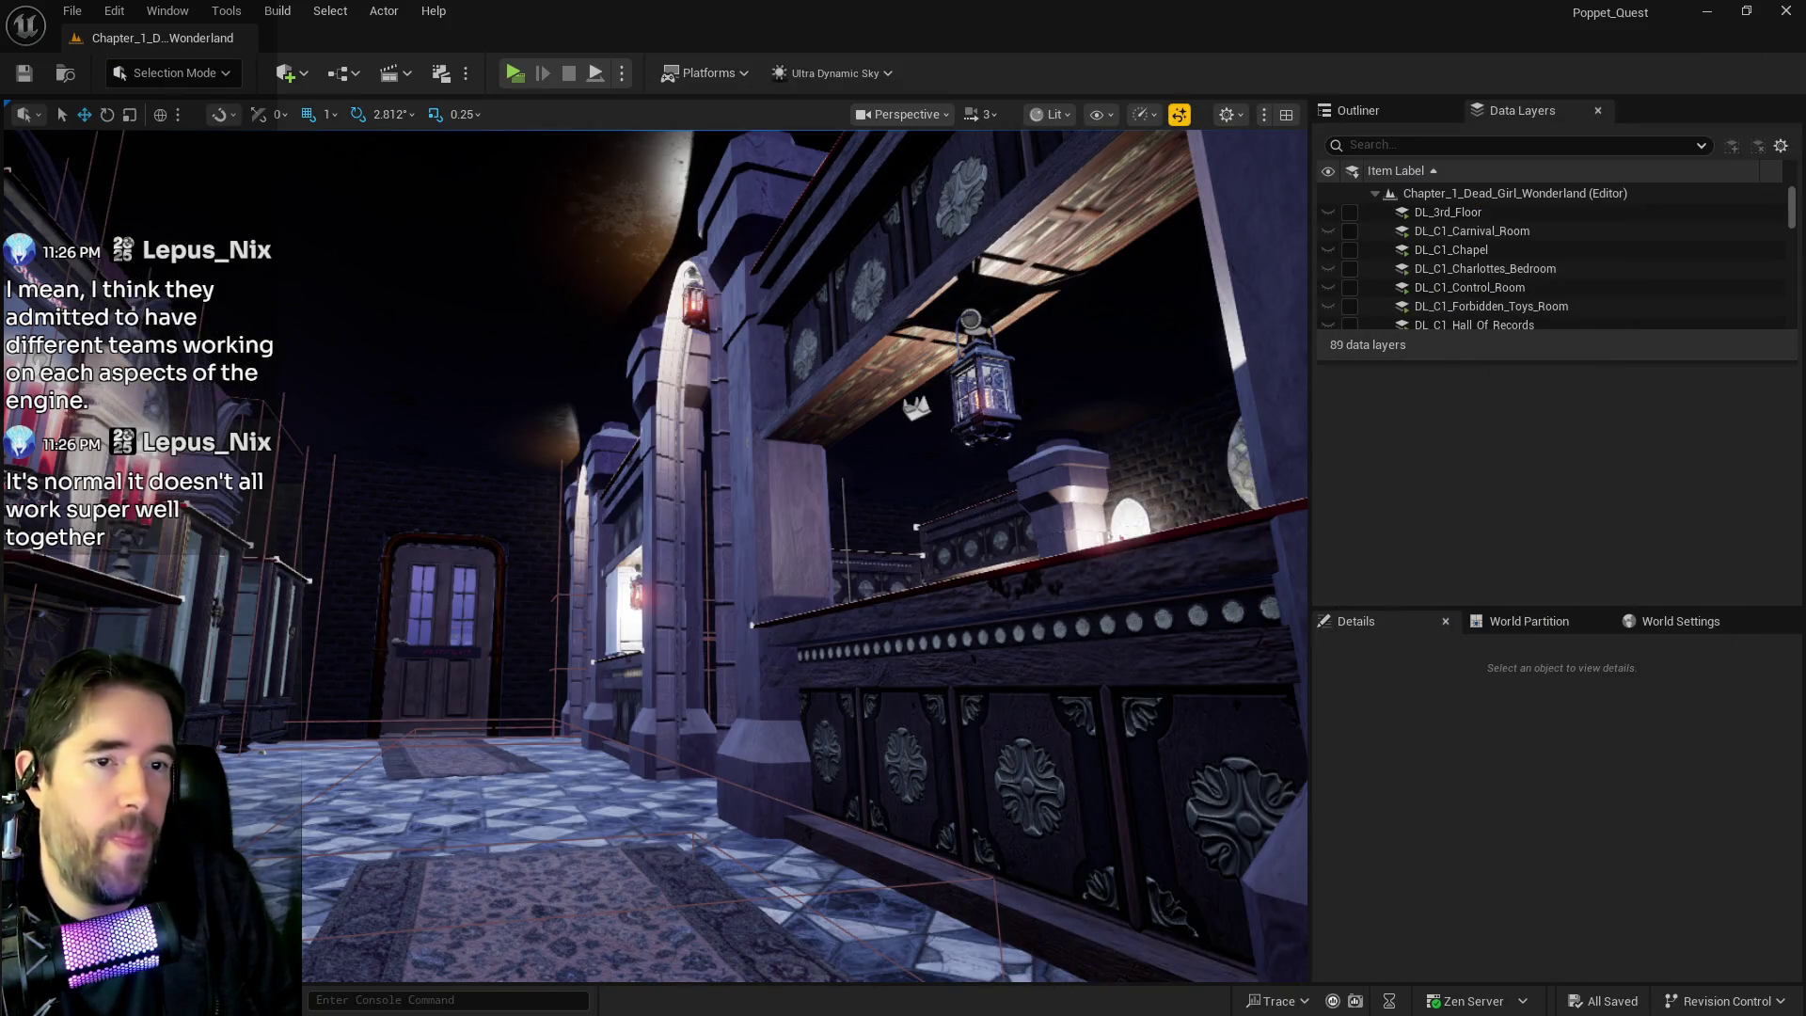
# Maximize the Devil weapon blueprint editor and switch to the BP_Weapon_Parent tab.
pyautogui.hotkey('alt', 'Tab')
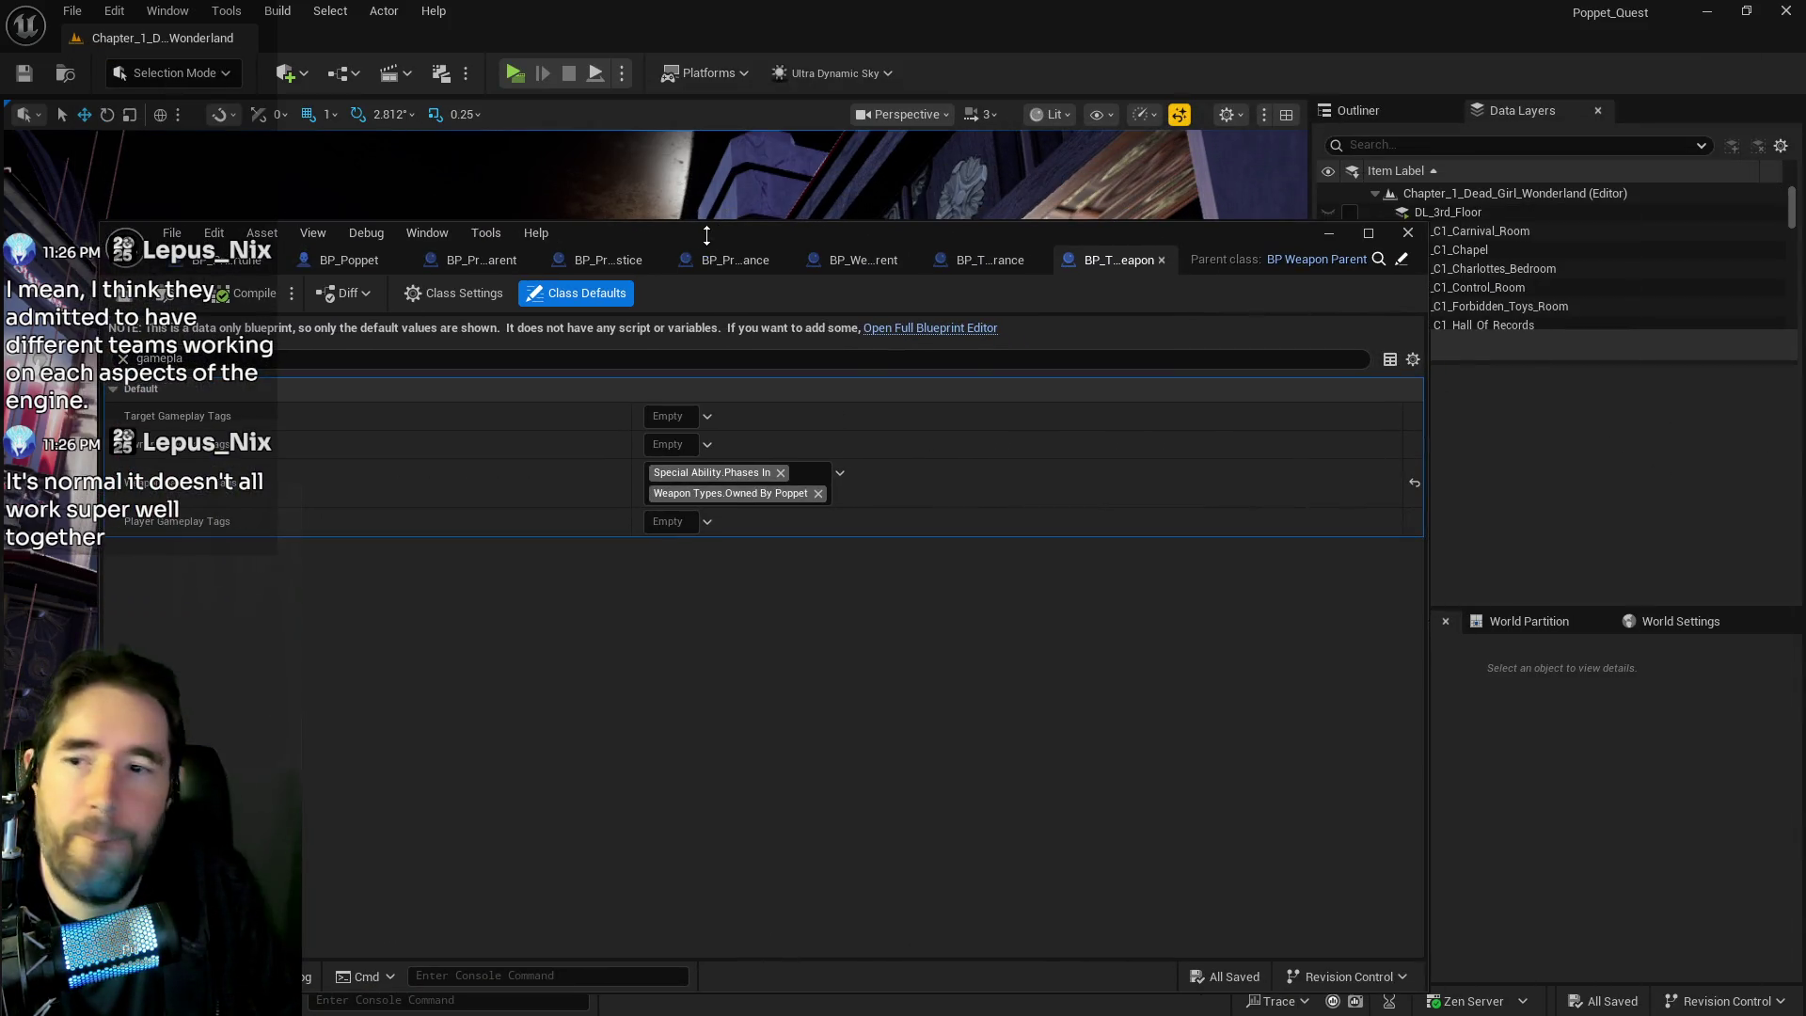
pyautogui.doubleClick(709, 239)
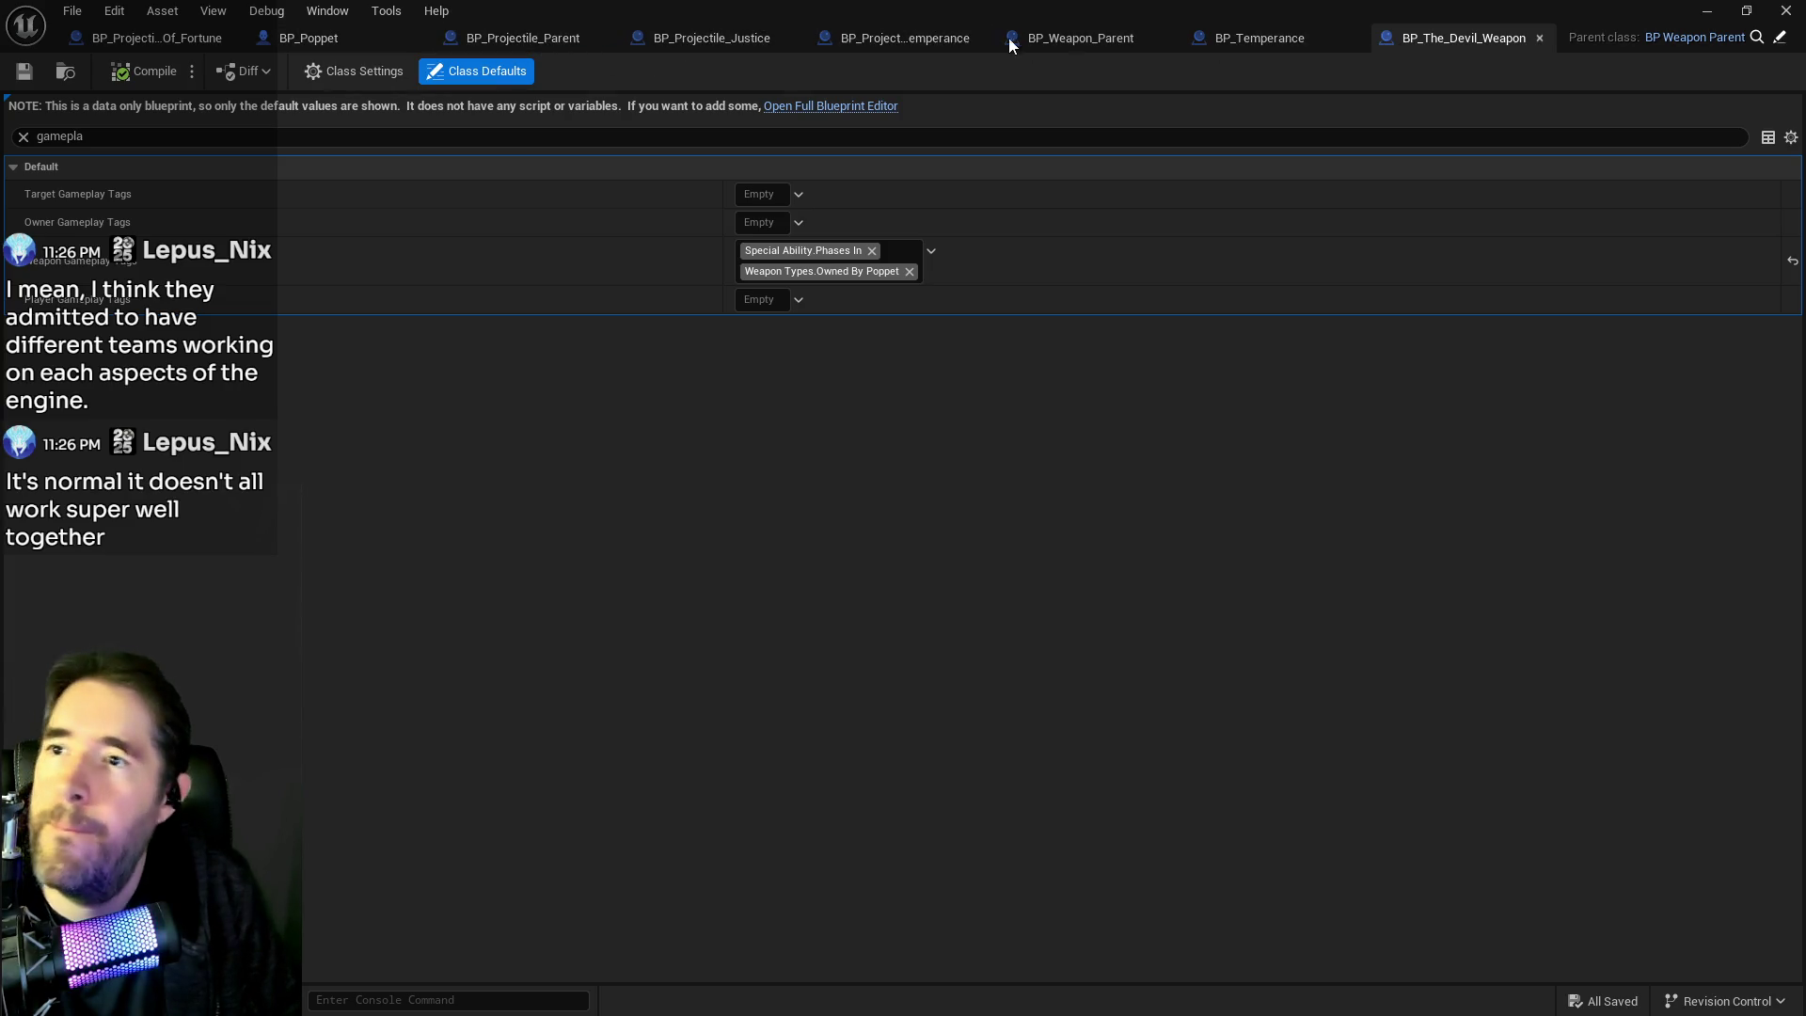
pyautogui.click(1071, 39)
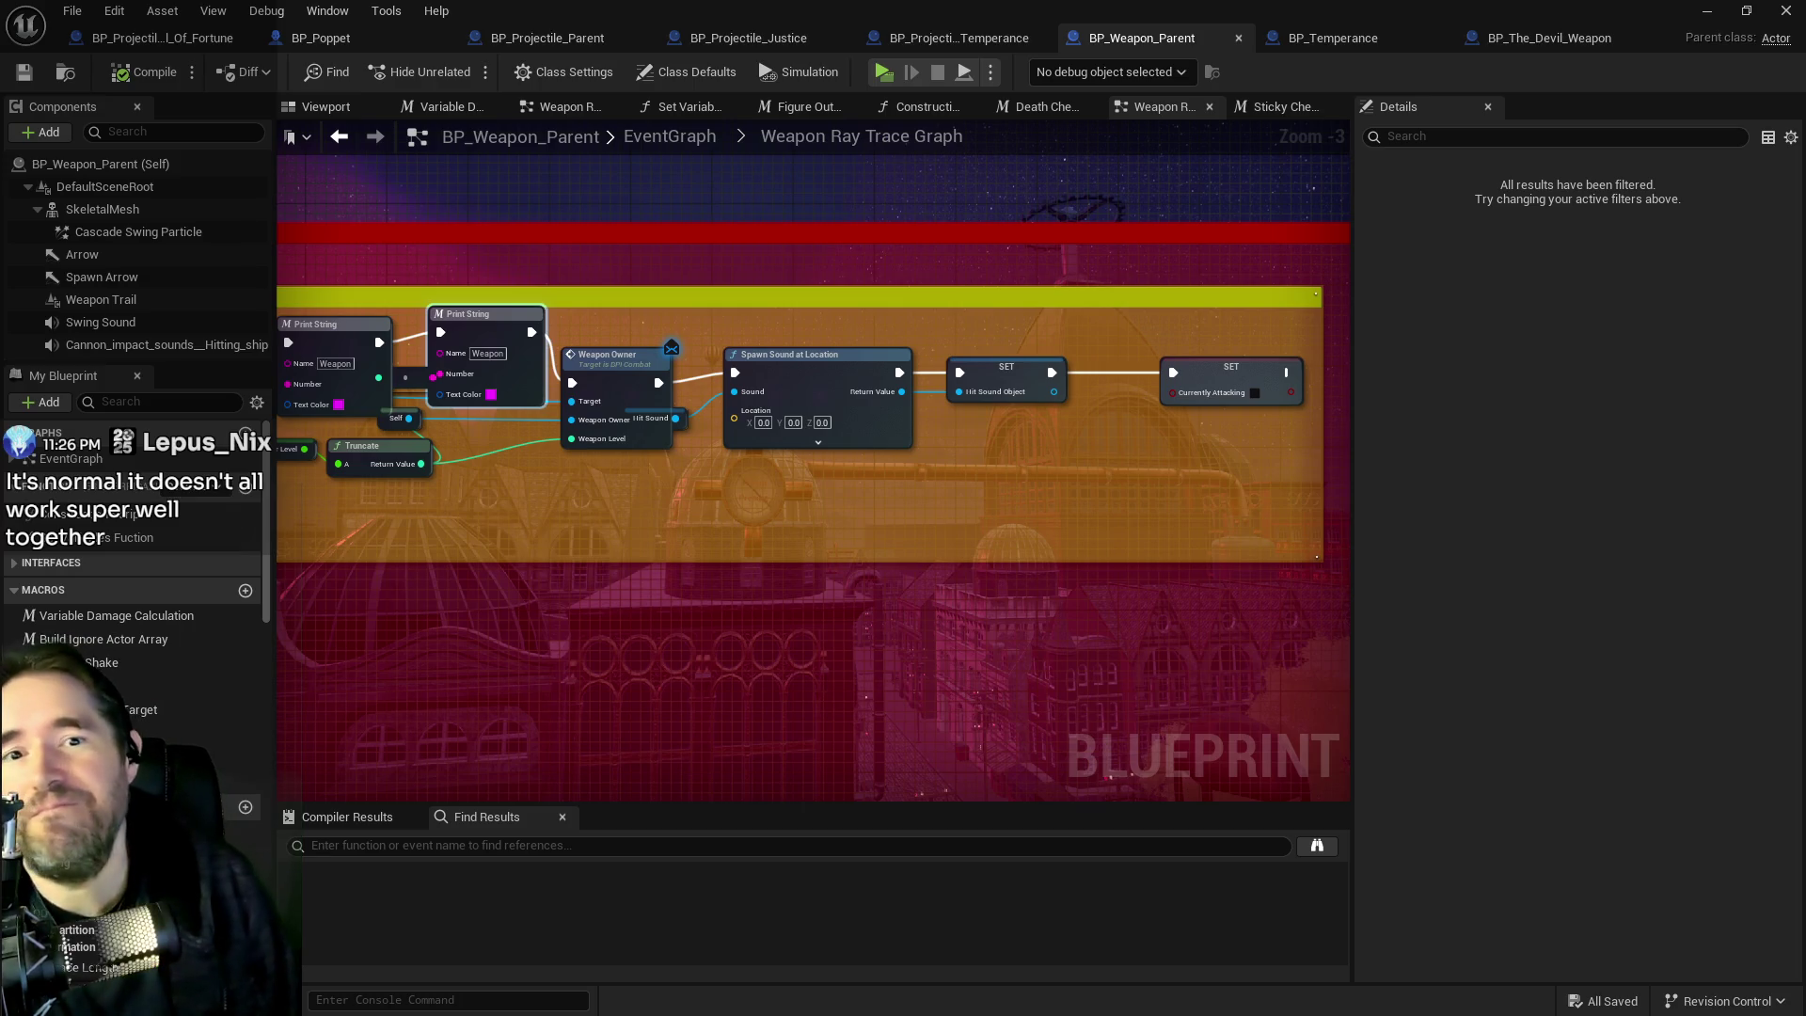
# Move Print String and Attack Type beside Get Player Character, shift SpawnActor left, lower Get Display Name.
pyautogui.moveTo(1151, 568); pyautogui.dragTo(1260, 553)
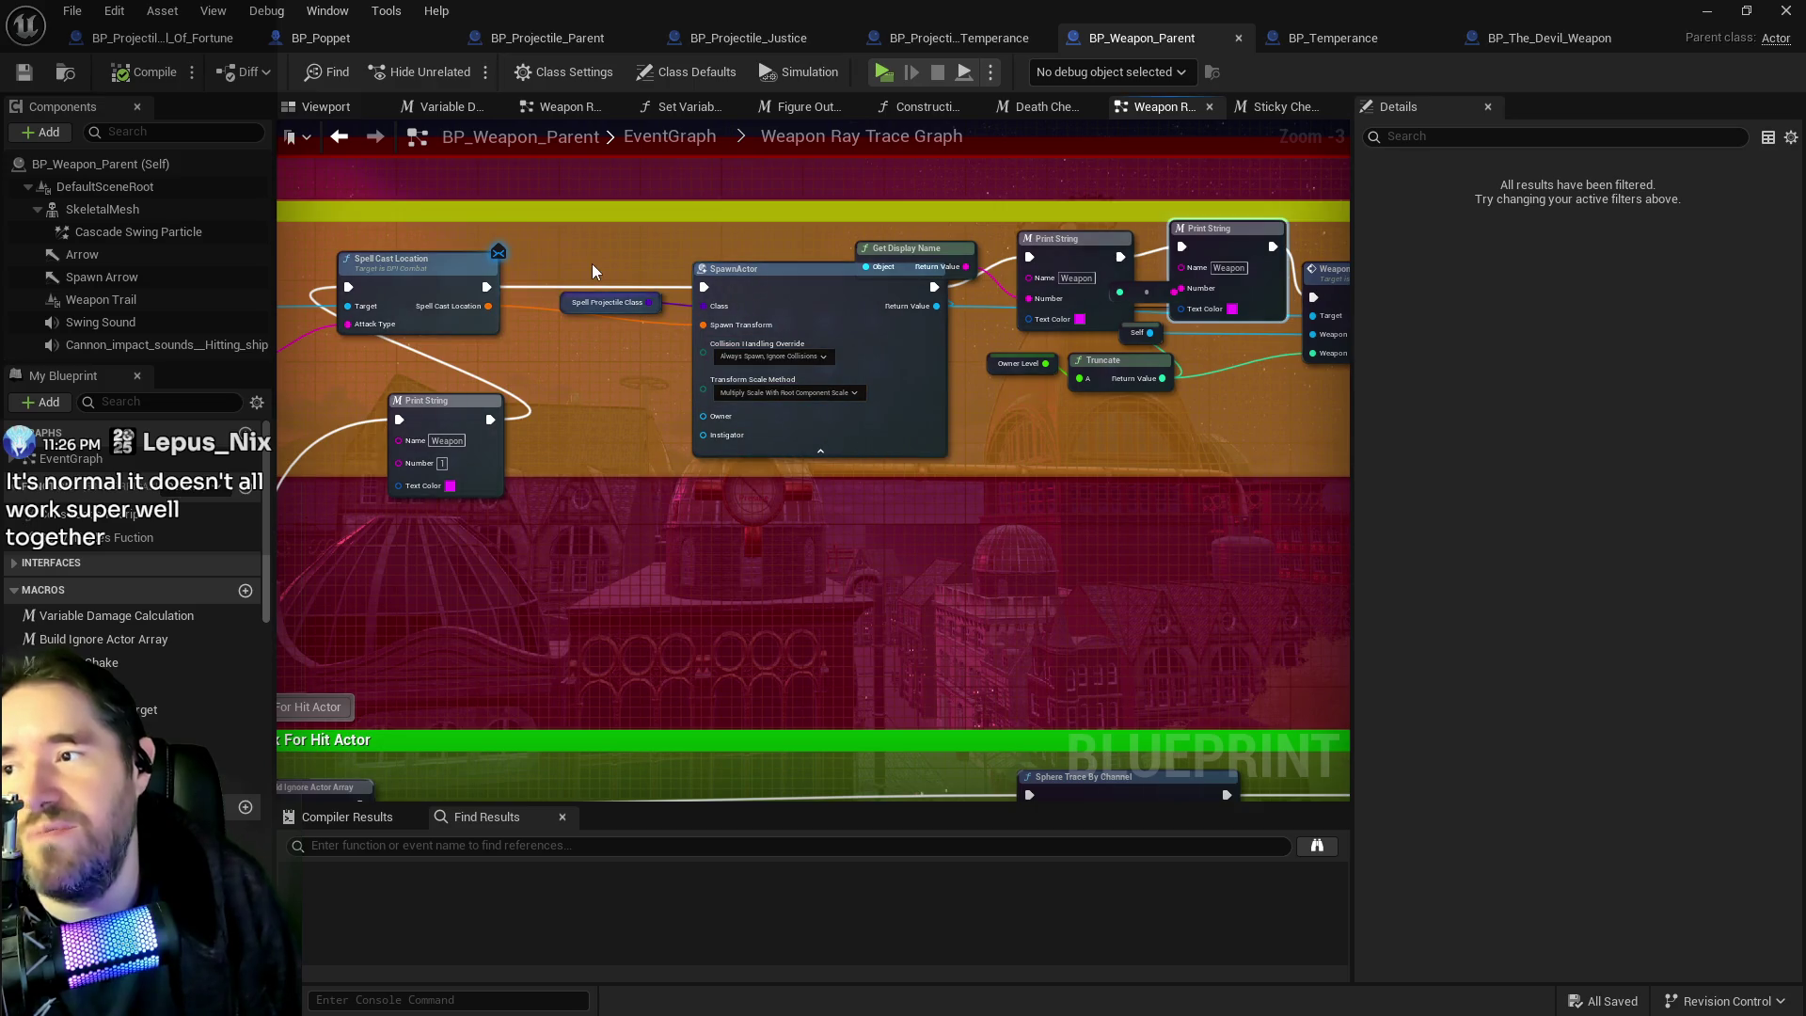
pyautogui.moveTo(611, 288); pyautogui.dragTo(940, 316)
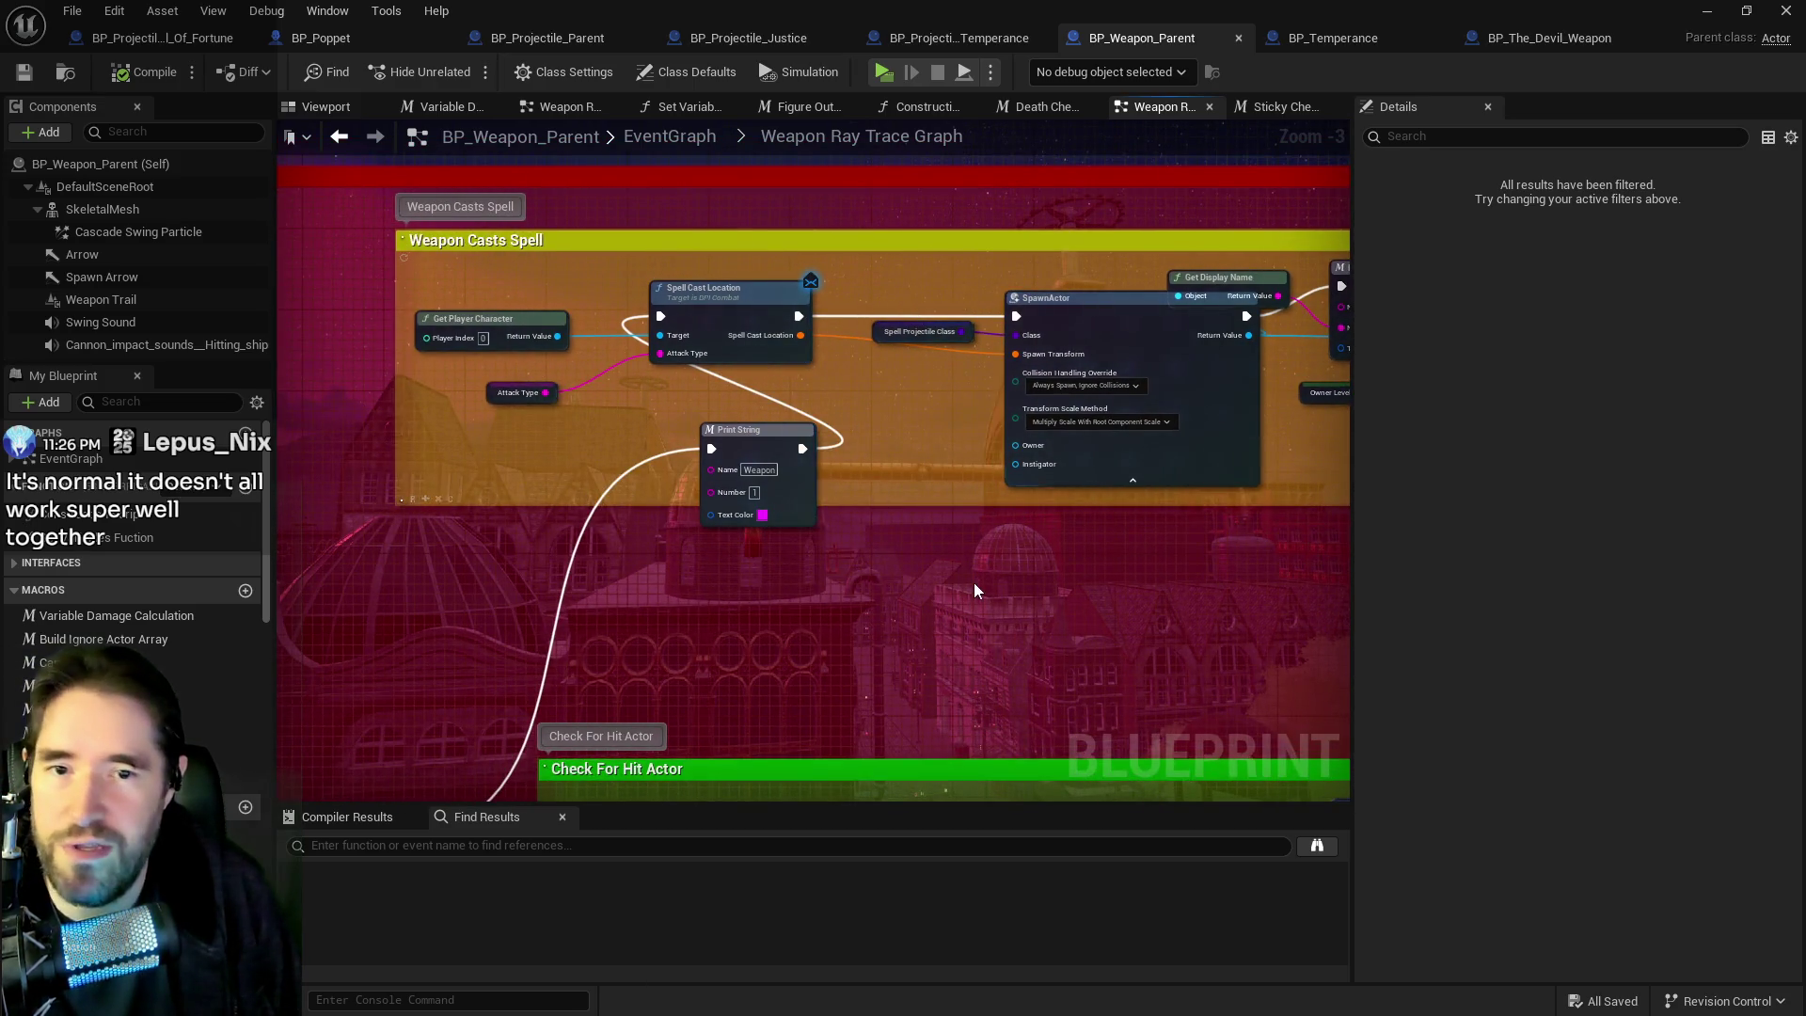
pyautogui.moveTo(973, 583); pyautogui.dragTo(1141, 441)
pyautogui.click(872, 309)
pyautogui.moveTo(873, 309); pyautogui.dragTo(609, 340)
pyautogui.moveTo(744, 325)
pyautogui.mouseDown()
pyautogui.moveTo(833, 427)
pyautogui.moveTo(634, 387)
pyautogui.moveTo(585, 240)
pyautogui.moveTo(572, 256)
pyautogui.mouseUp()
pyautogui.moveTo(745, 278)
pyautogui.mouseDown()
pyautogui.moveTo(730, 346)
pyautogui.moveTo(754, 359)
pyautogui.mouseUp()
pyautogui.moveTo(733, 426)
pyautogui.mouseDown()
pyautogui.moveTo(743, 406)
pyautogui.moveTo(561, 361)
pyautogui.mouseUp()
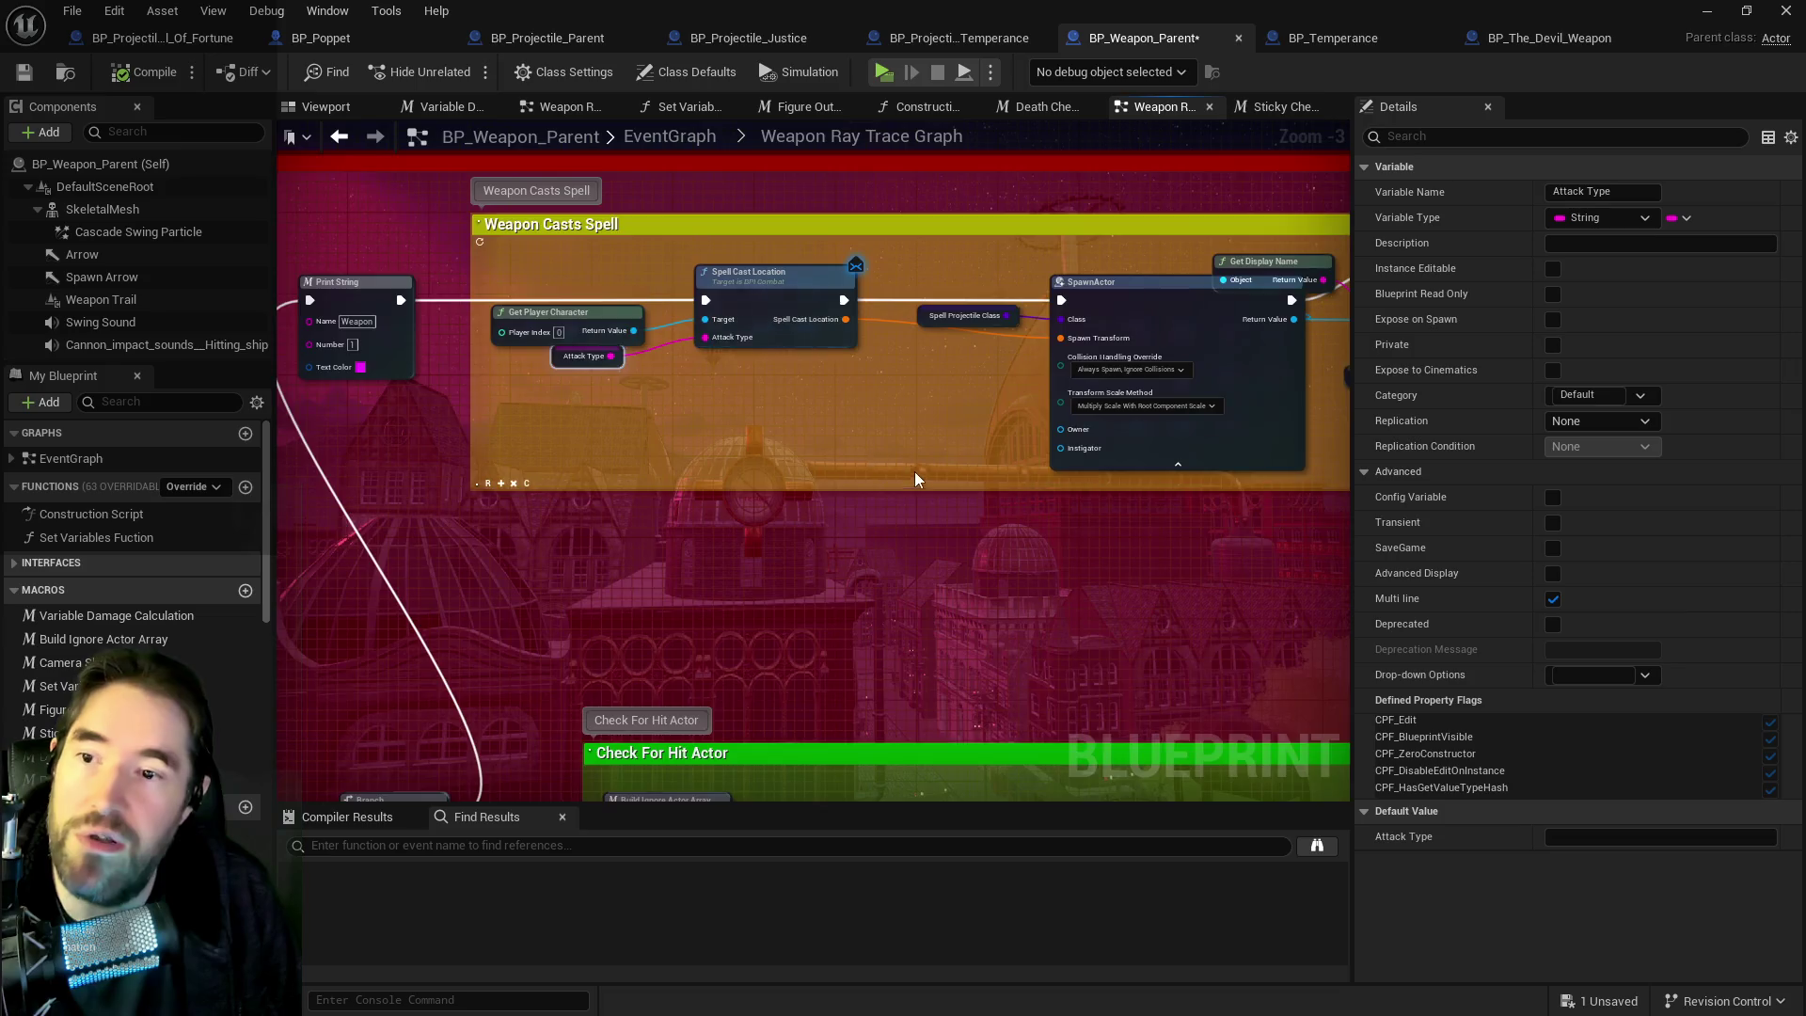
pyautogui.scroll(-1, 783, 308)
pyautogui.moveTo(828, 324); pyautogui.dragTo(785, 329)
pyautogui.moveTo(964, 301); pyautogui.dragTo(985, 359)
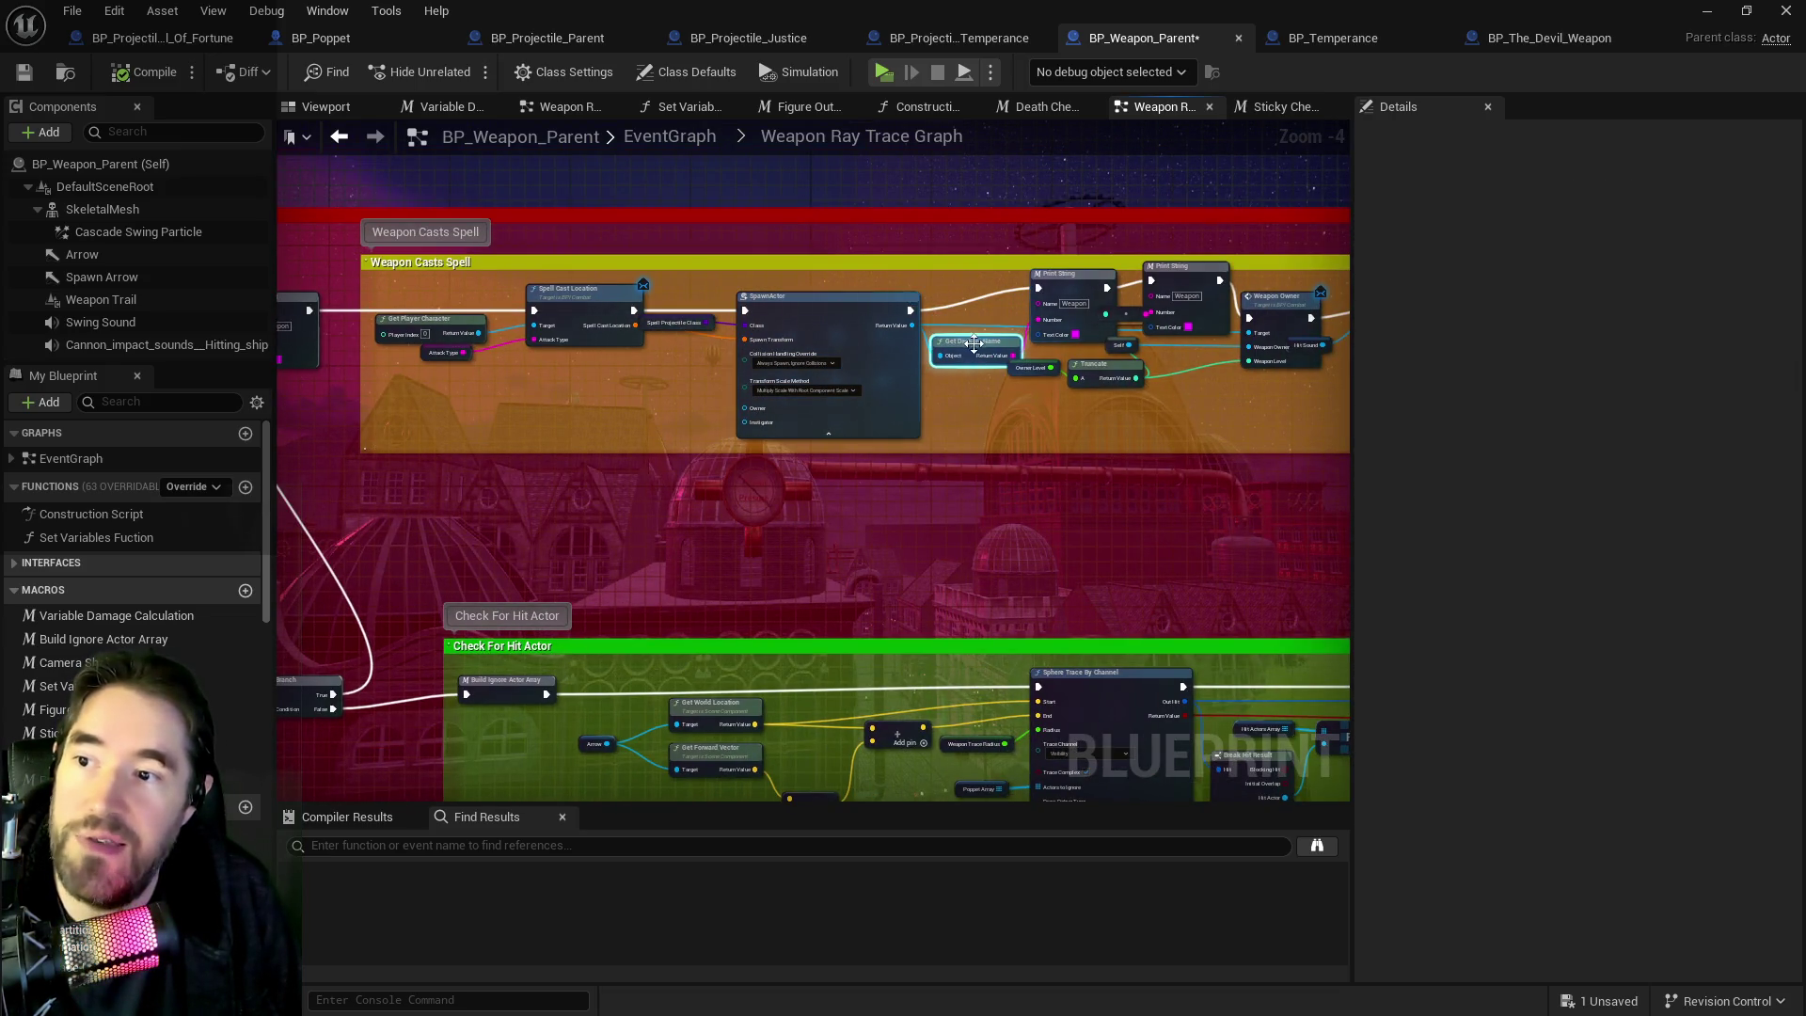
# Shift To String, Print String and Weapon Owner left, keeping the comment in place, and align both Print Strings.
pyautogui.hscroll(2, 941, 357)
pyautogui.moveTo(884, 273); pyautogui.dragTo(1134, 327)
pyautogui.moveTo(1048, 285); pyautogui.dragTo(1024, 293)
pyautogui.moveTo(879, 258); pyautogui.dragTo(915, 250)
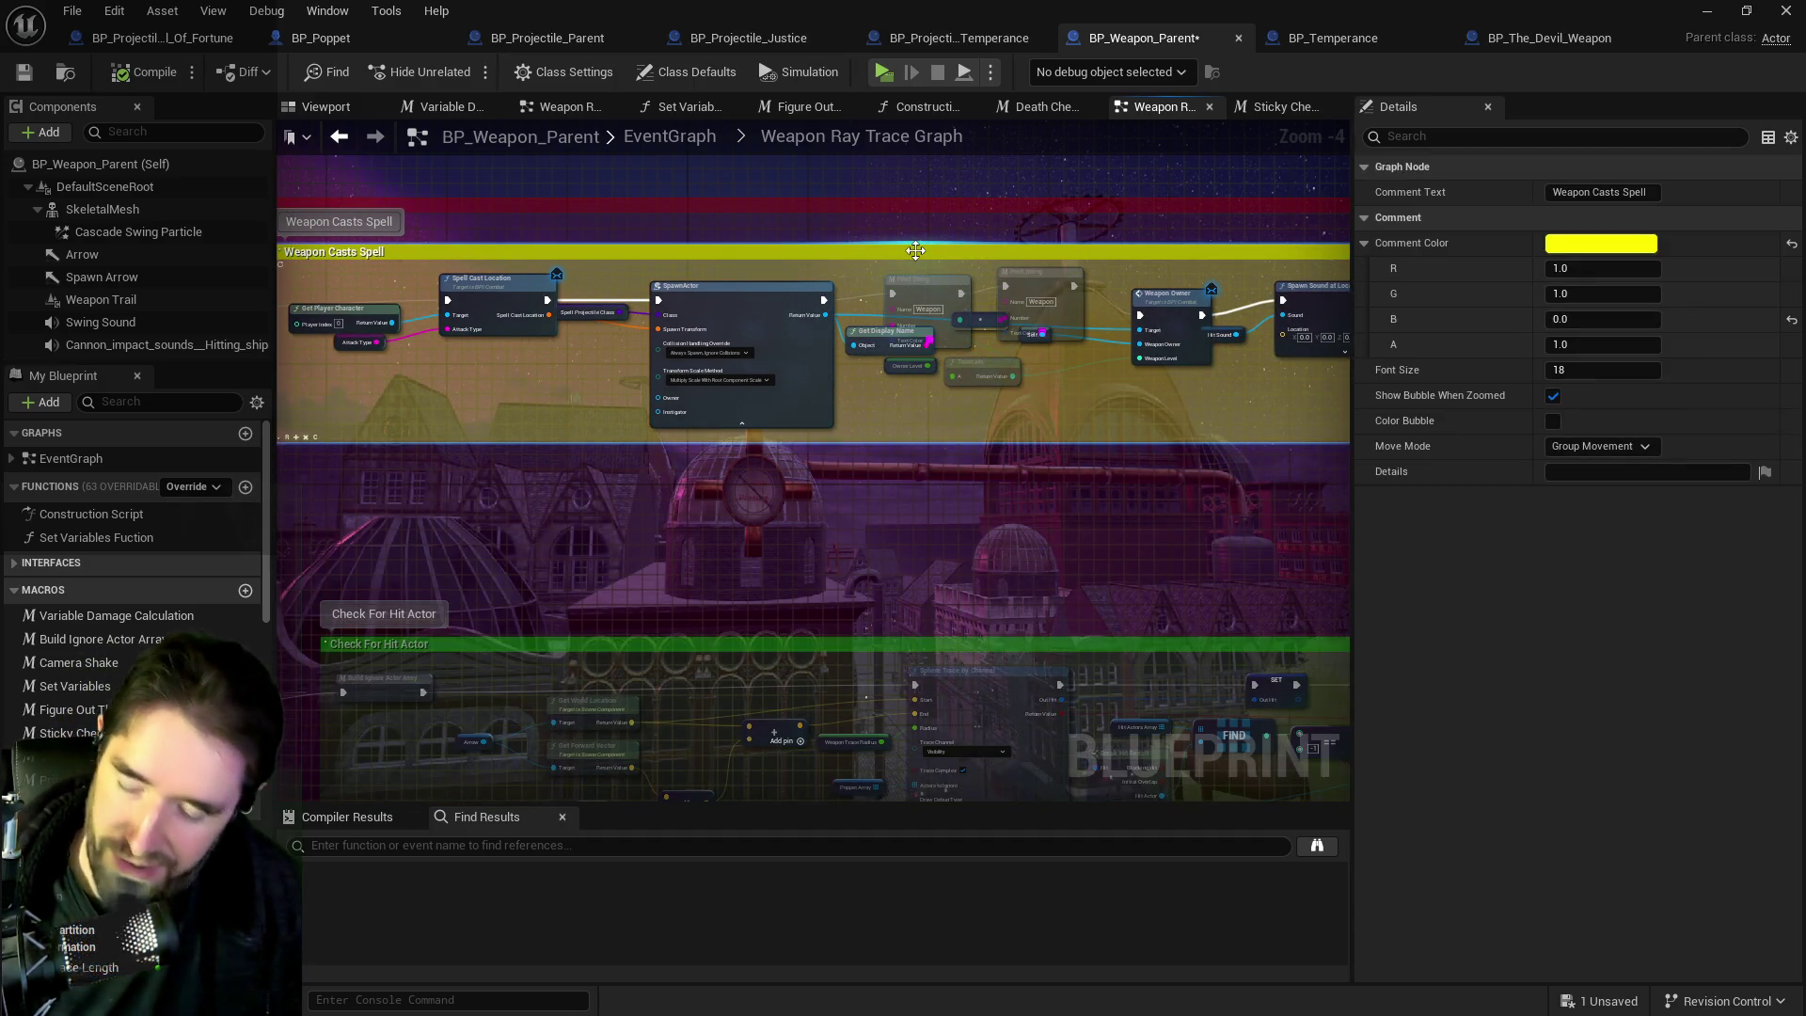
pyautogui.hotkey('ctrl', 'z')
pyautogui.scroll(-5, 856, 404)
pyautogui.scroll(5, 810, 404)
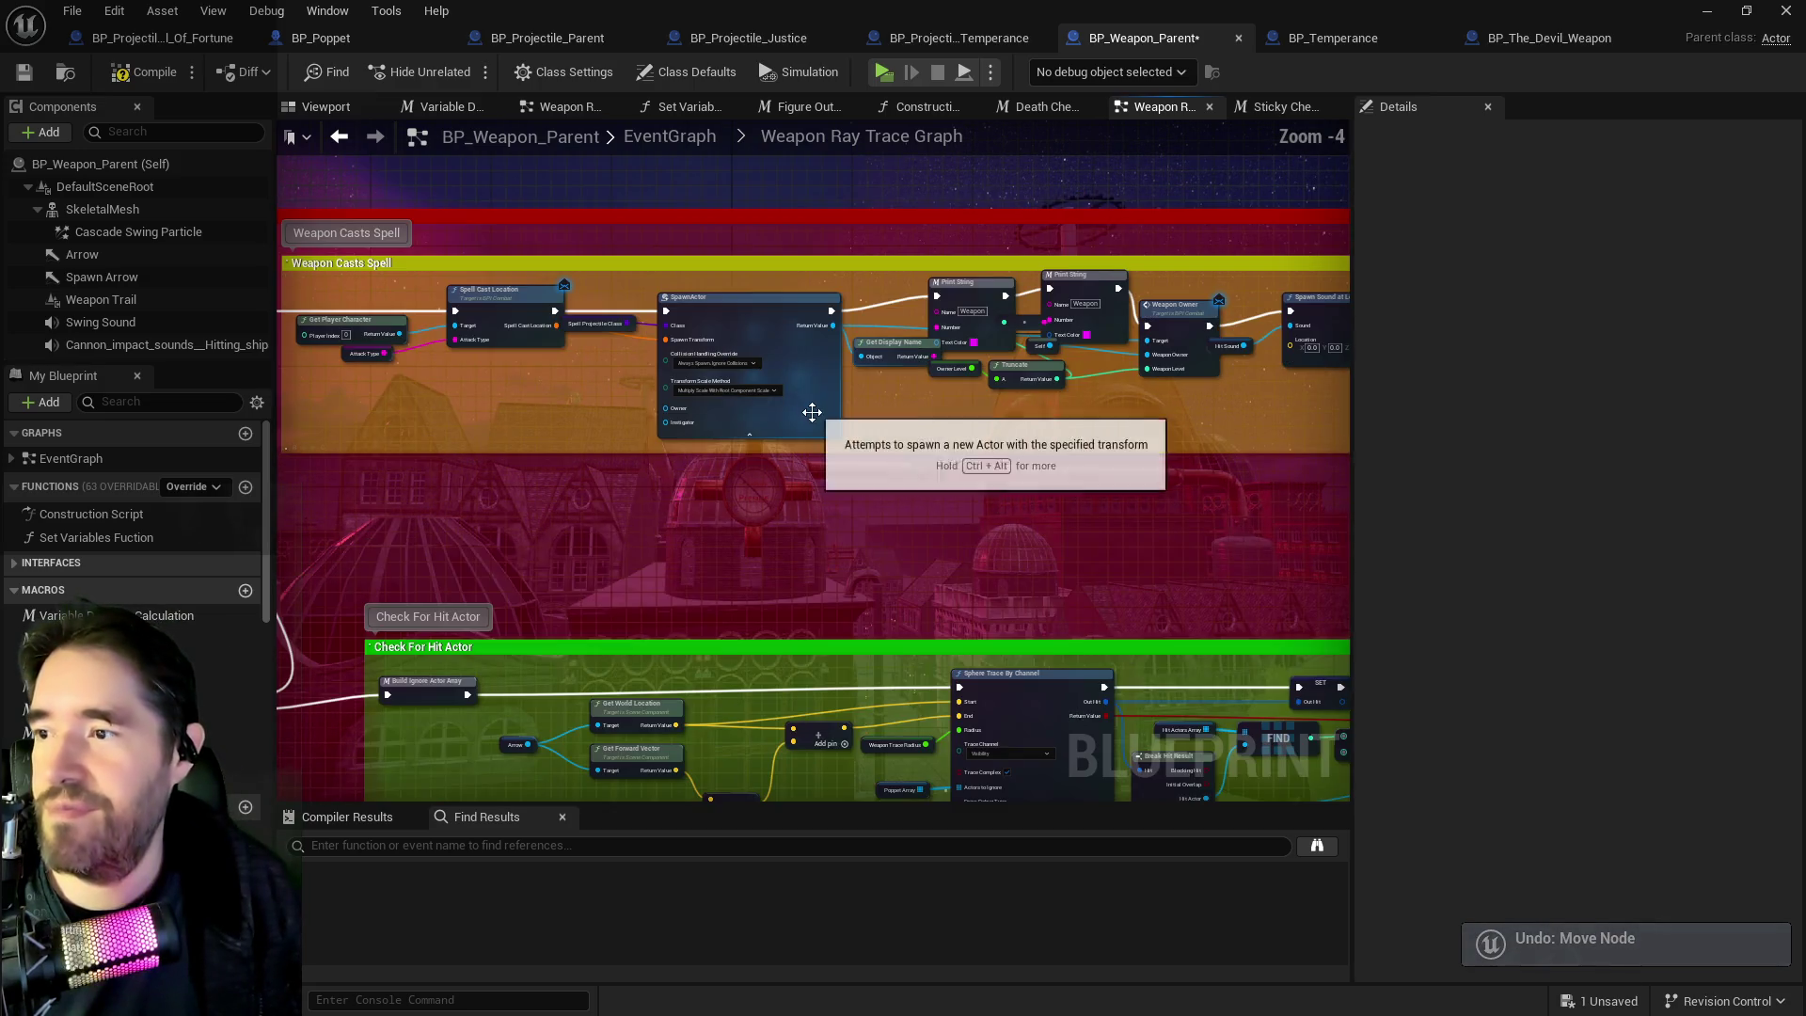
pyautogui.moveTo(632, 379)
pyautogui.mouseDown()
pyautogui.moveTo(940, 311)
pyautogui.moveTo(1407, 295)
pyautogui.moveTo(890, 320)
pyautogui.mouseUp()
pyautogui.moveTo(452, 282)
pyautogui.mouseDown()
pyautogui.moveTo(527, 297)
pyautogui.moveTo(453, 277)
pyautogui.mouseUp()
pyautogui.moveTo(599, 334)
pyautogui.mouseDown()
pyautogui.moveTo(596, 310)
pyautogui.moveTo(546, 335)
pyautogui.mouseUp()
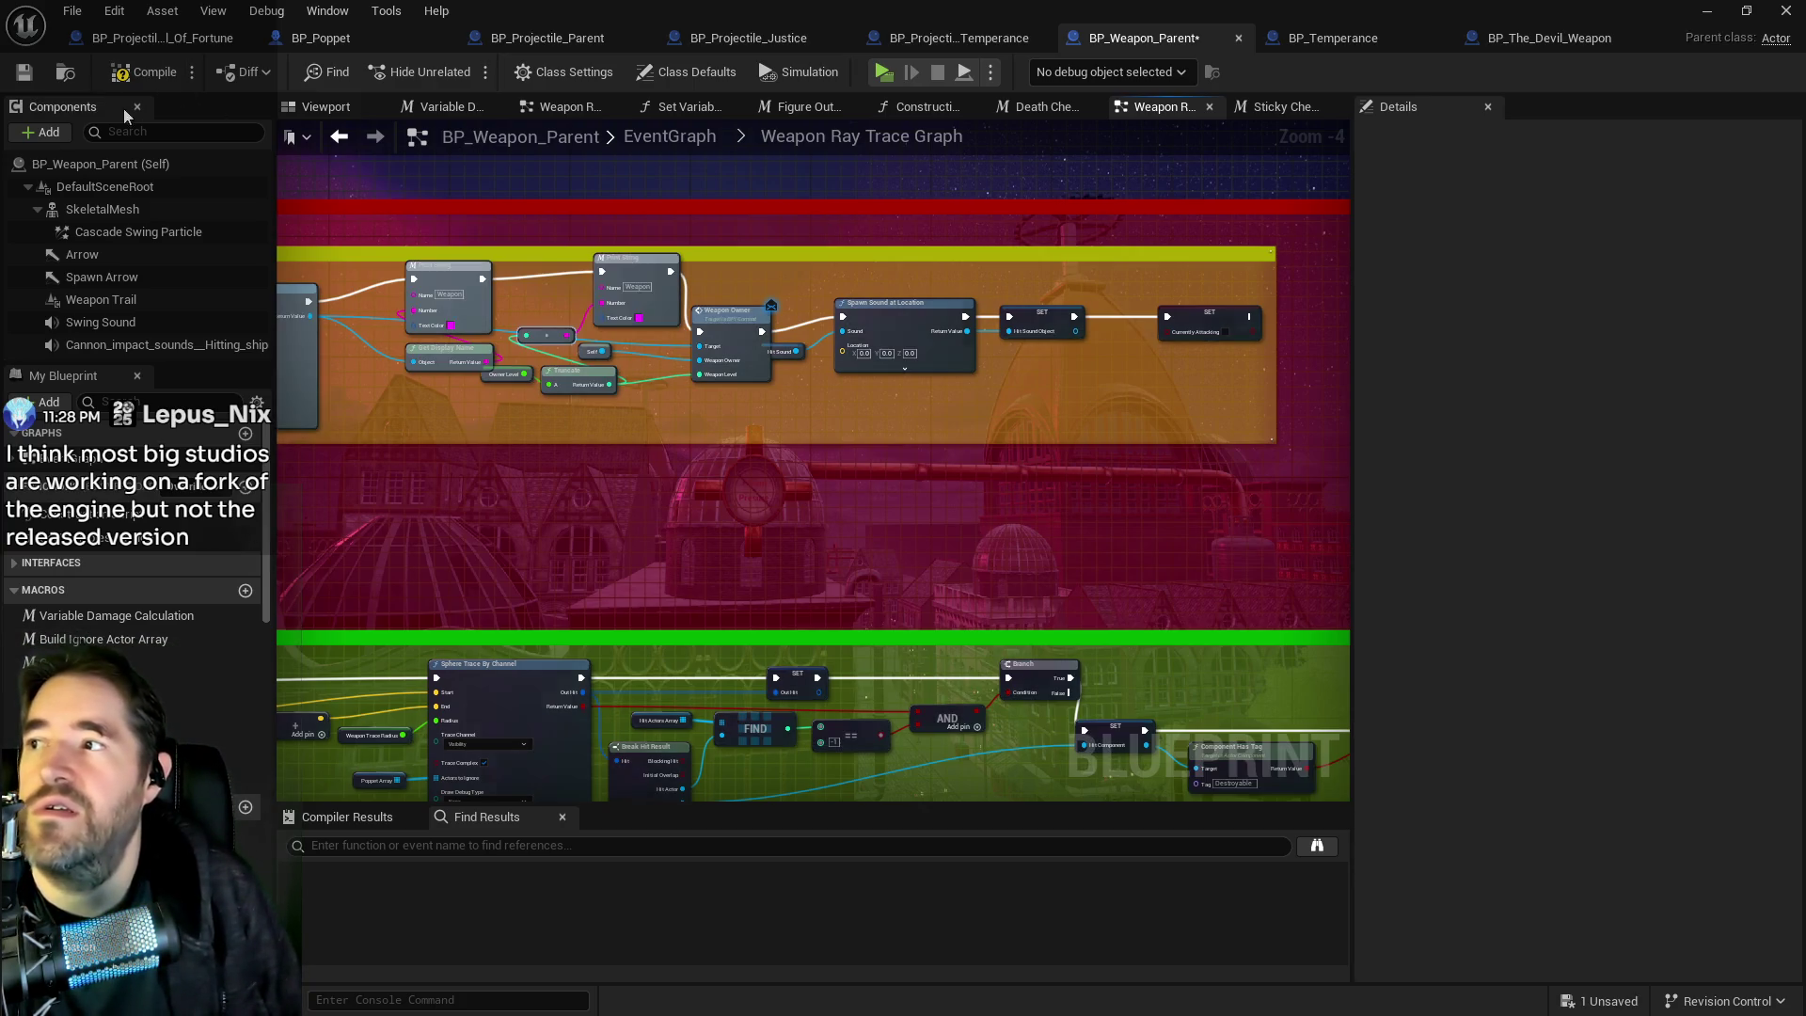
# Save BP_Weapon_Parent with its rearranged Weapon Ray Trace Graph.
pyautogui.click(32, 75)
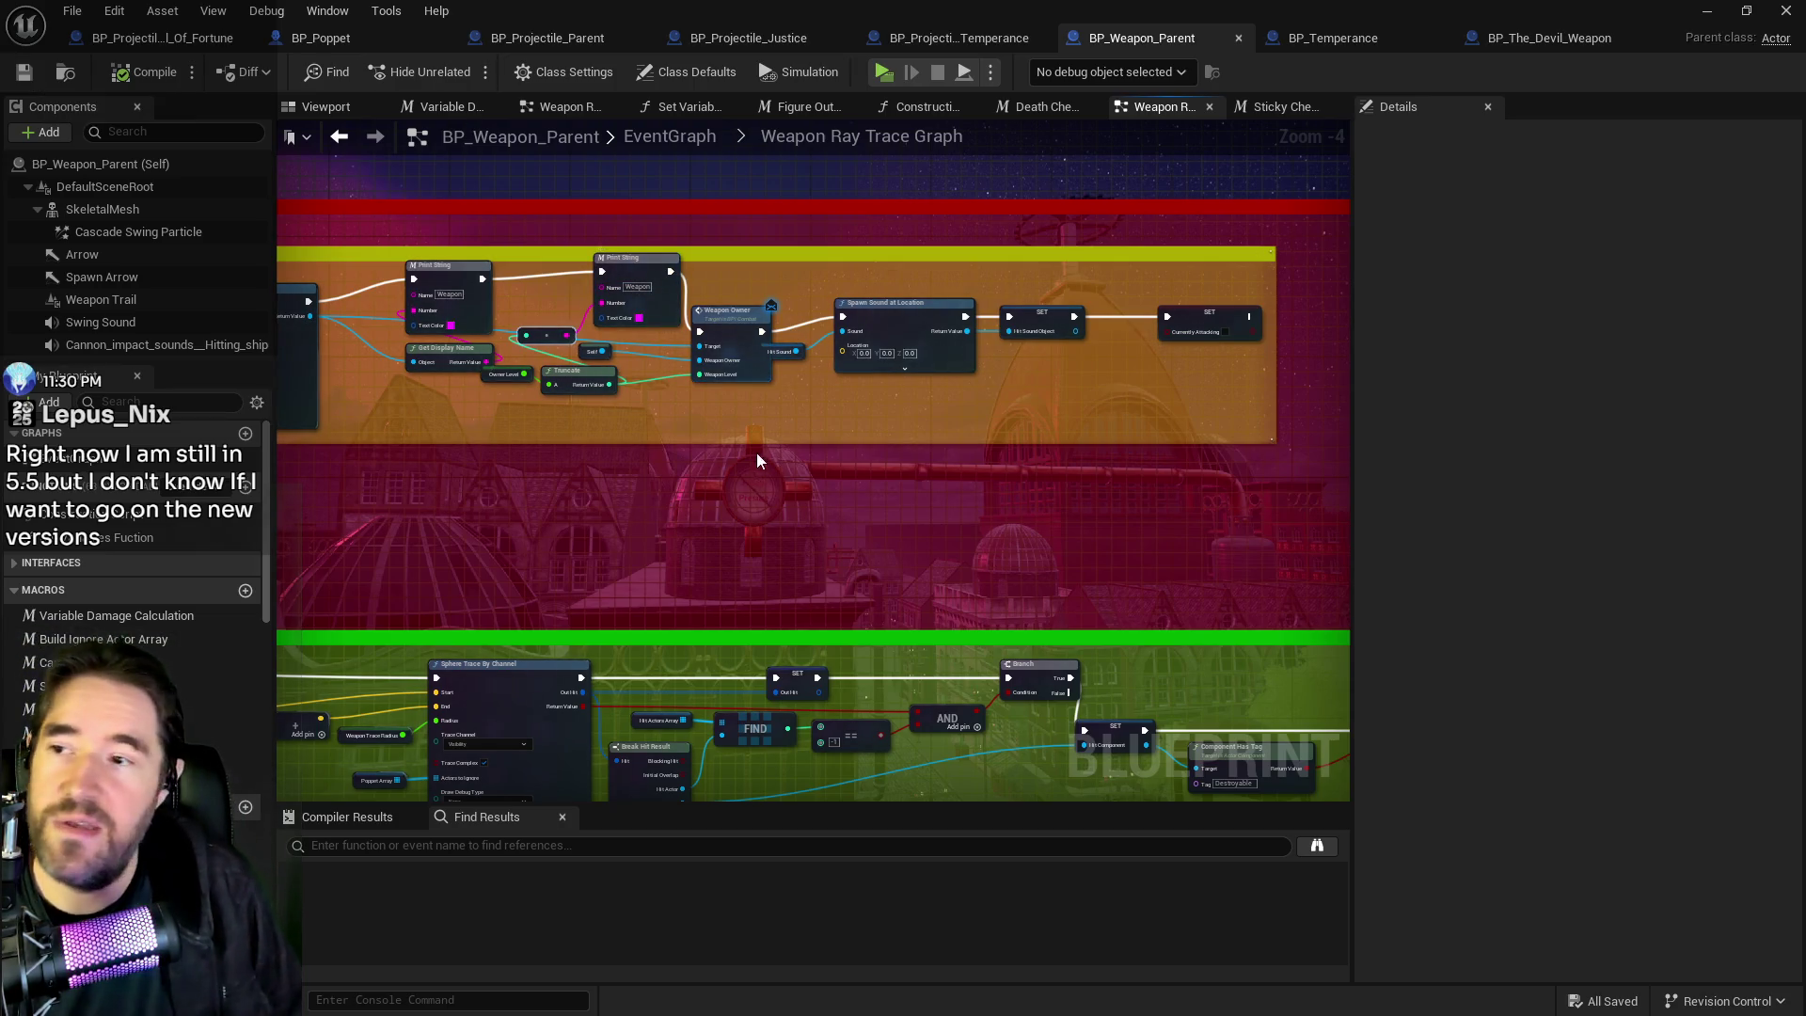
pyautogui.scroll(2, 756, 390)
# Place Self beside Truncate, nudge Get Display Name left, and feed the truncated value into Weapon Owner's Weapon Level.
pyautogui.moveTo(771, 327)
pyautogui.mouseDown()
pyautogui.moveTo(839, 339)
pyautogui.moveTo(776, 355)
pyautogui.mouseUp()
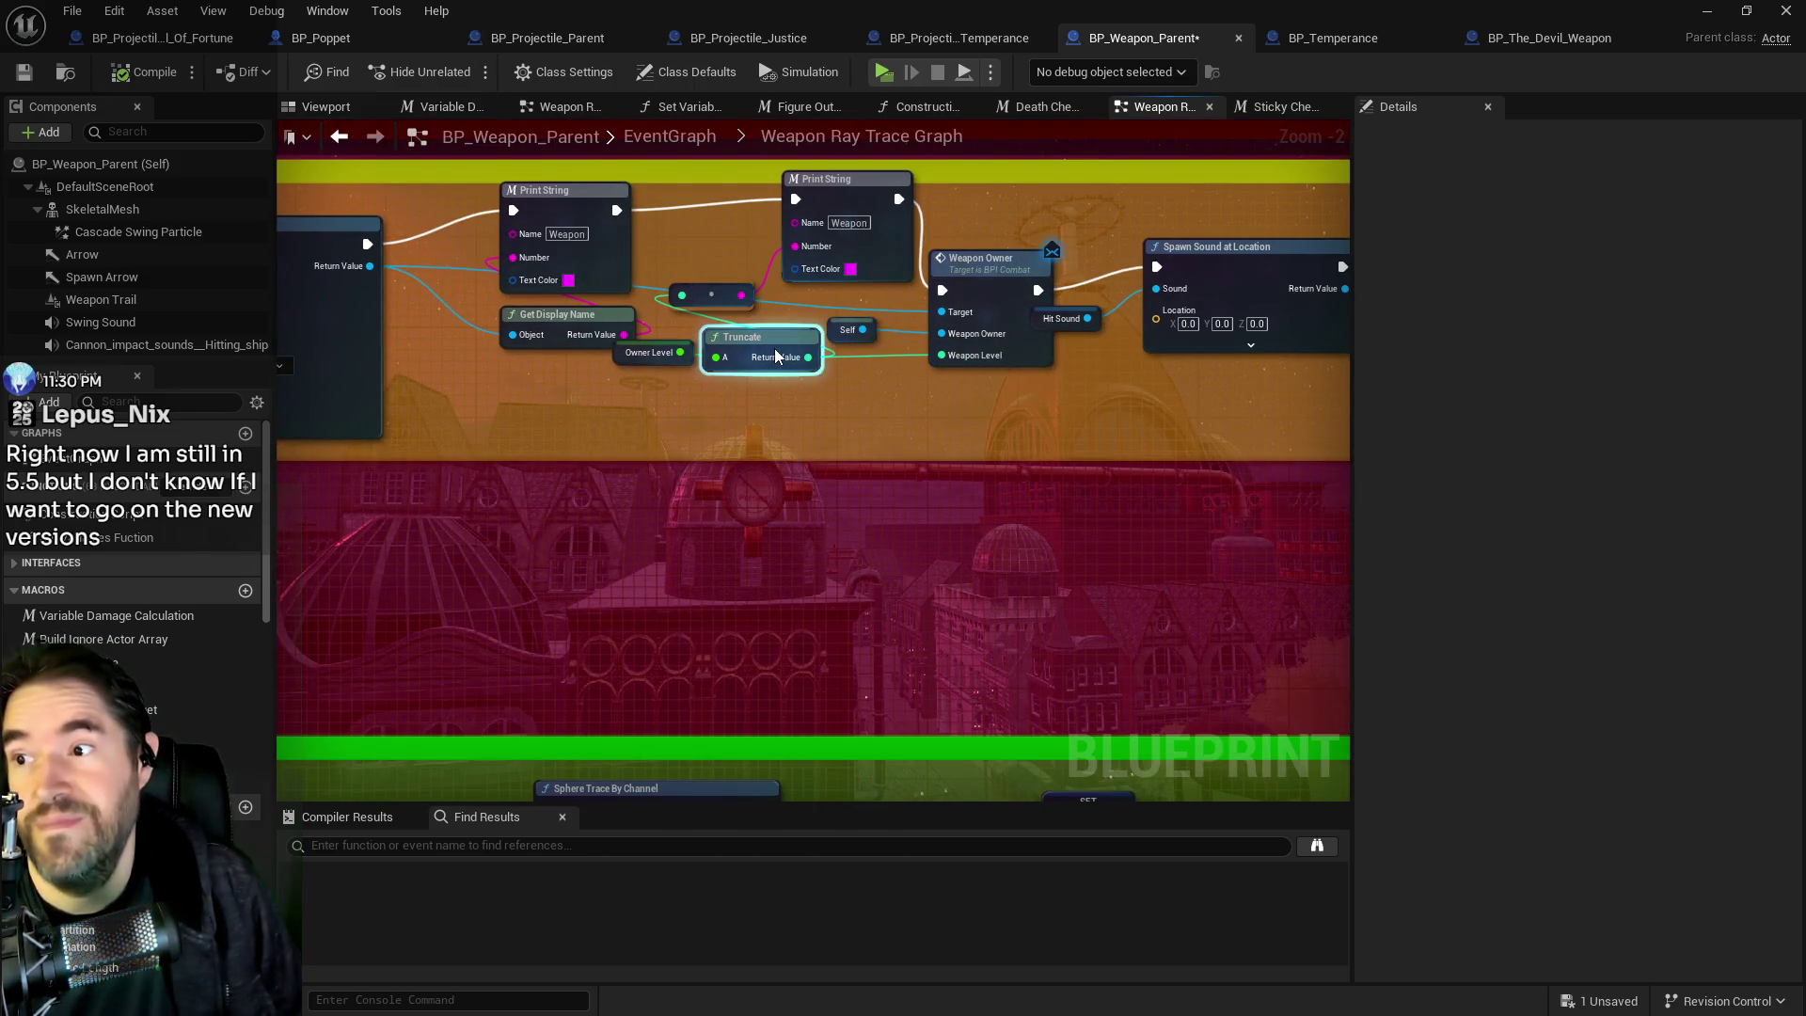
pyautogui.click(827, 367)
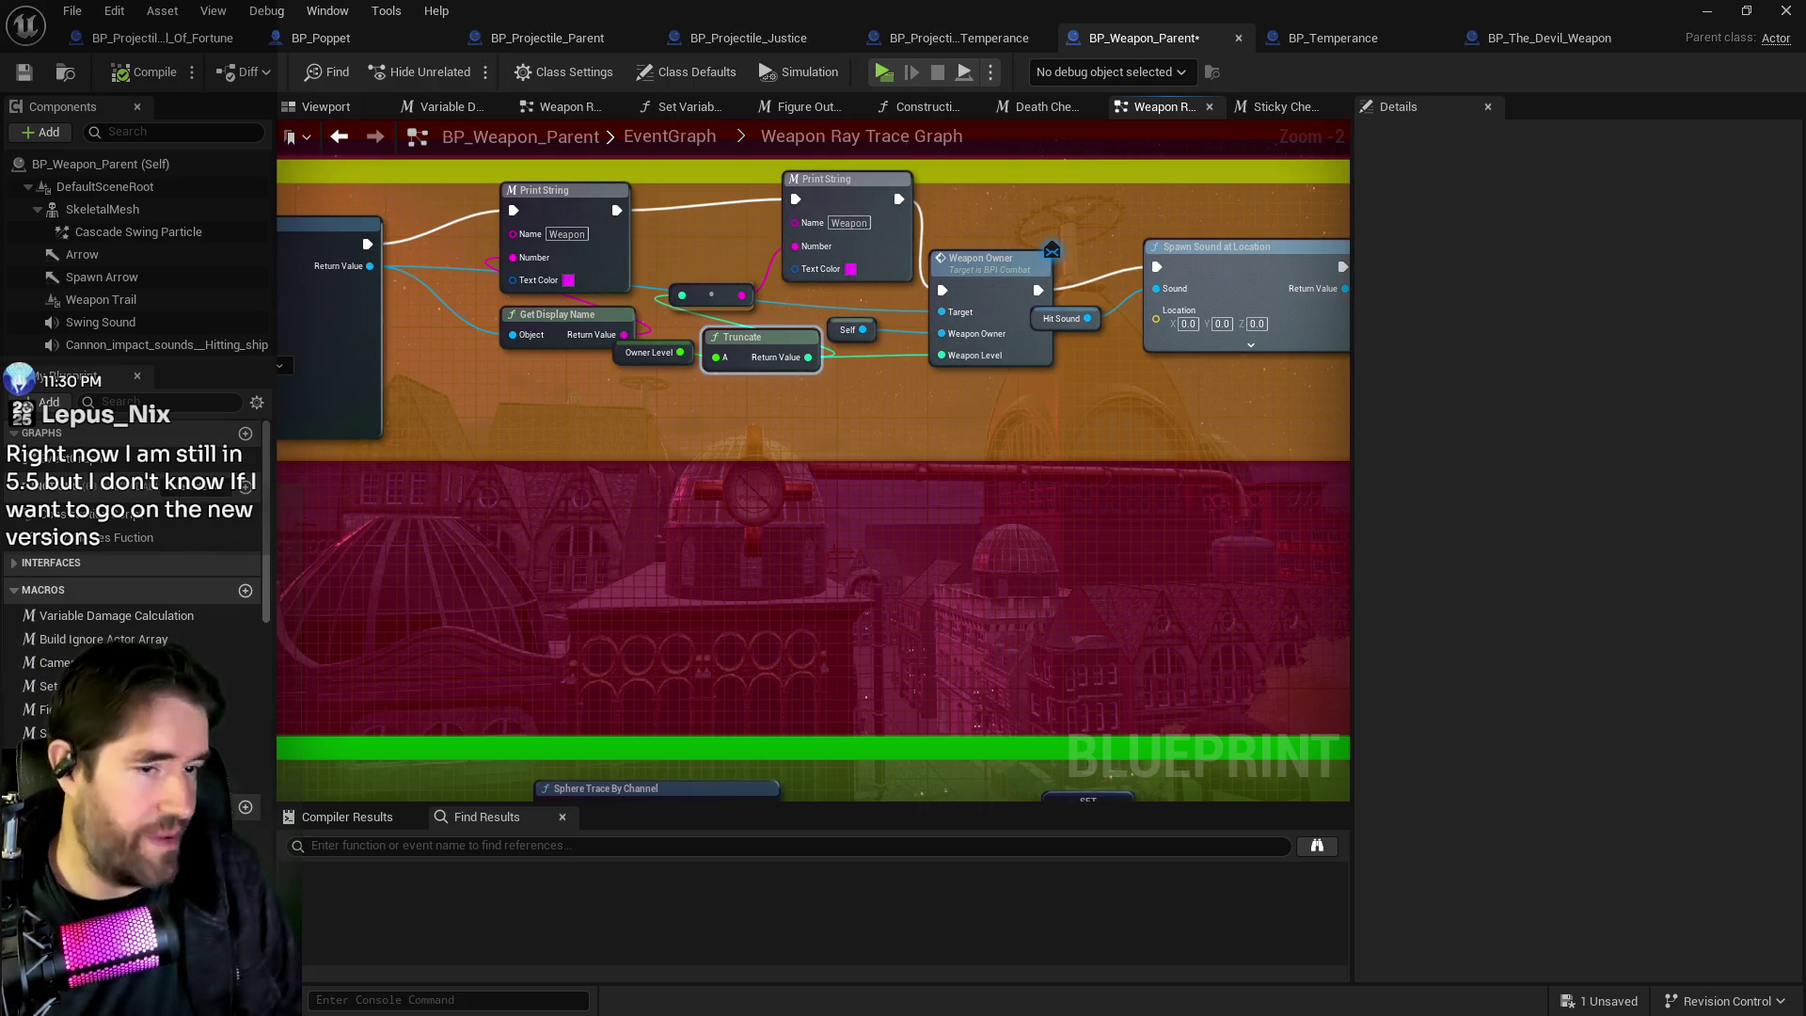
pyautogui.moveTo(691, 480)
pyautogui.mouseDown()
pyautogui.moveTo(967, 501)
pyautogui.moveTo(904, 459)
pyautogui.moveTo(765, 431)
pyautogui.moveTo(773, 376)
pyautogui.mouseUp()
pyautogui.click(740, 302)
pyautogui.moveTo(739, 303); pyautogui.dragTo(717, 303)
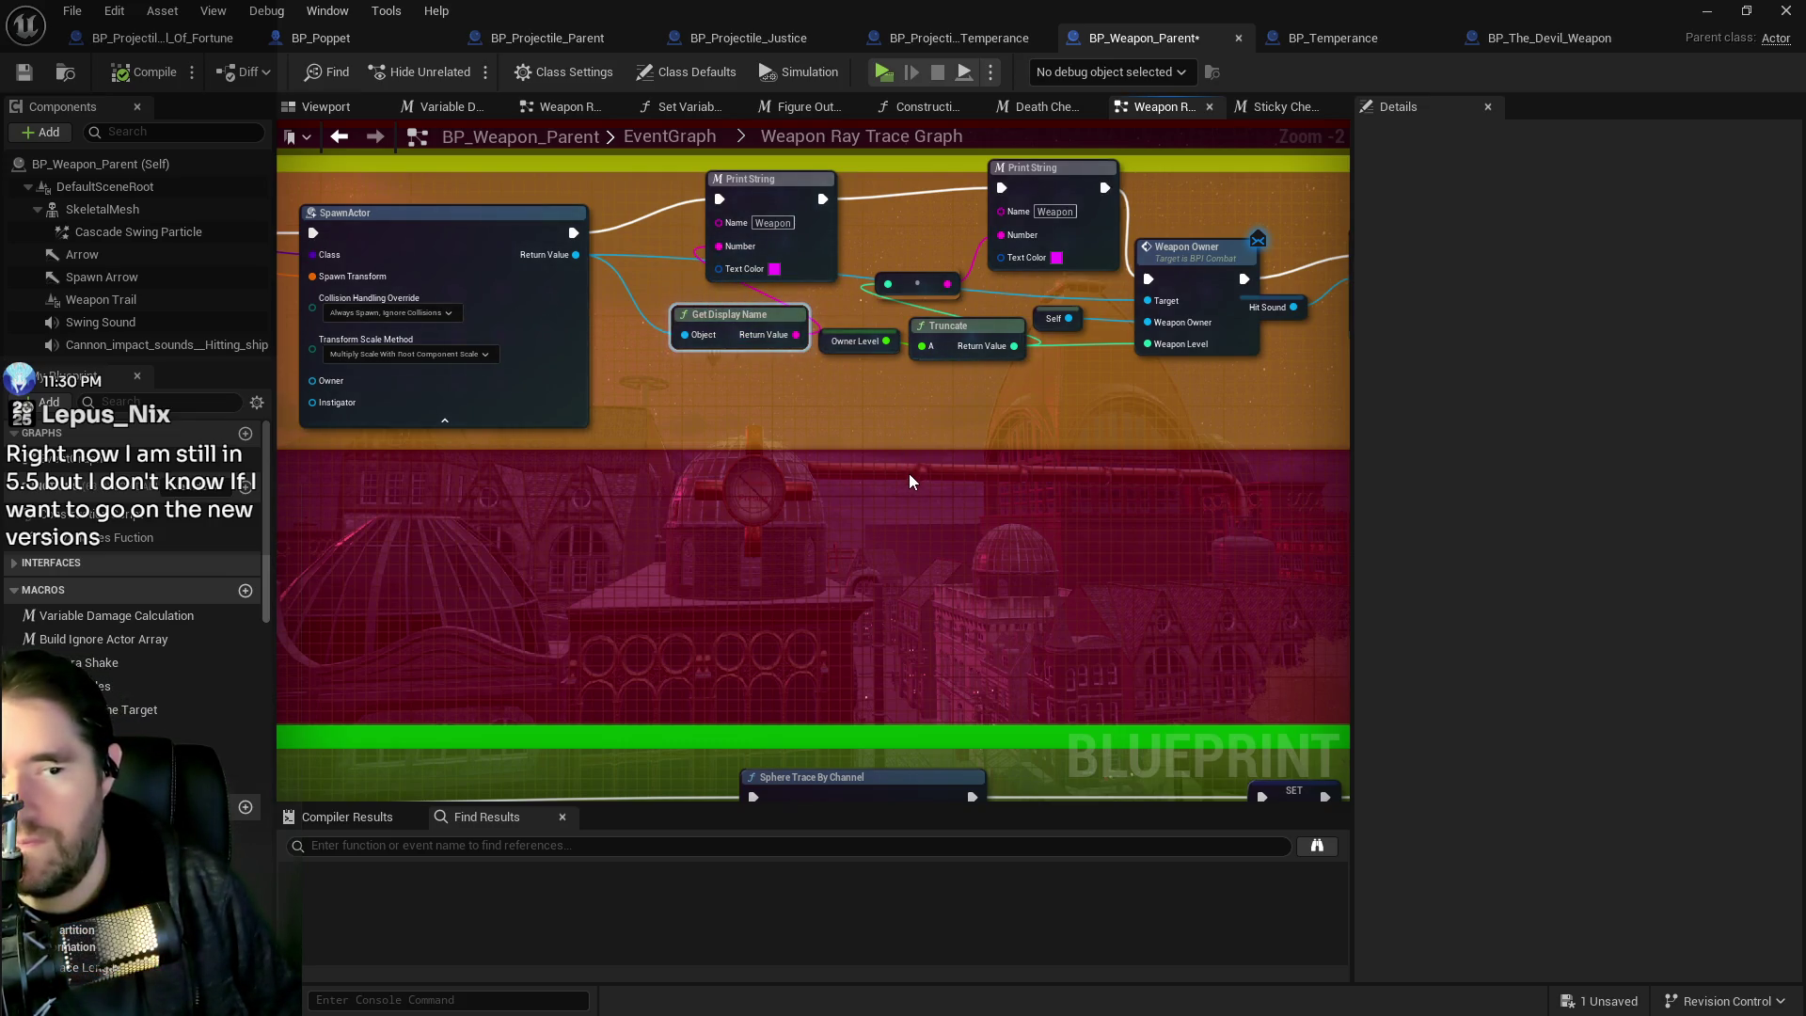
pyautogui.moveTo(905, 465); pyautogui.dragTo(770, 432)
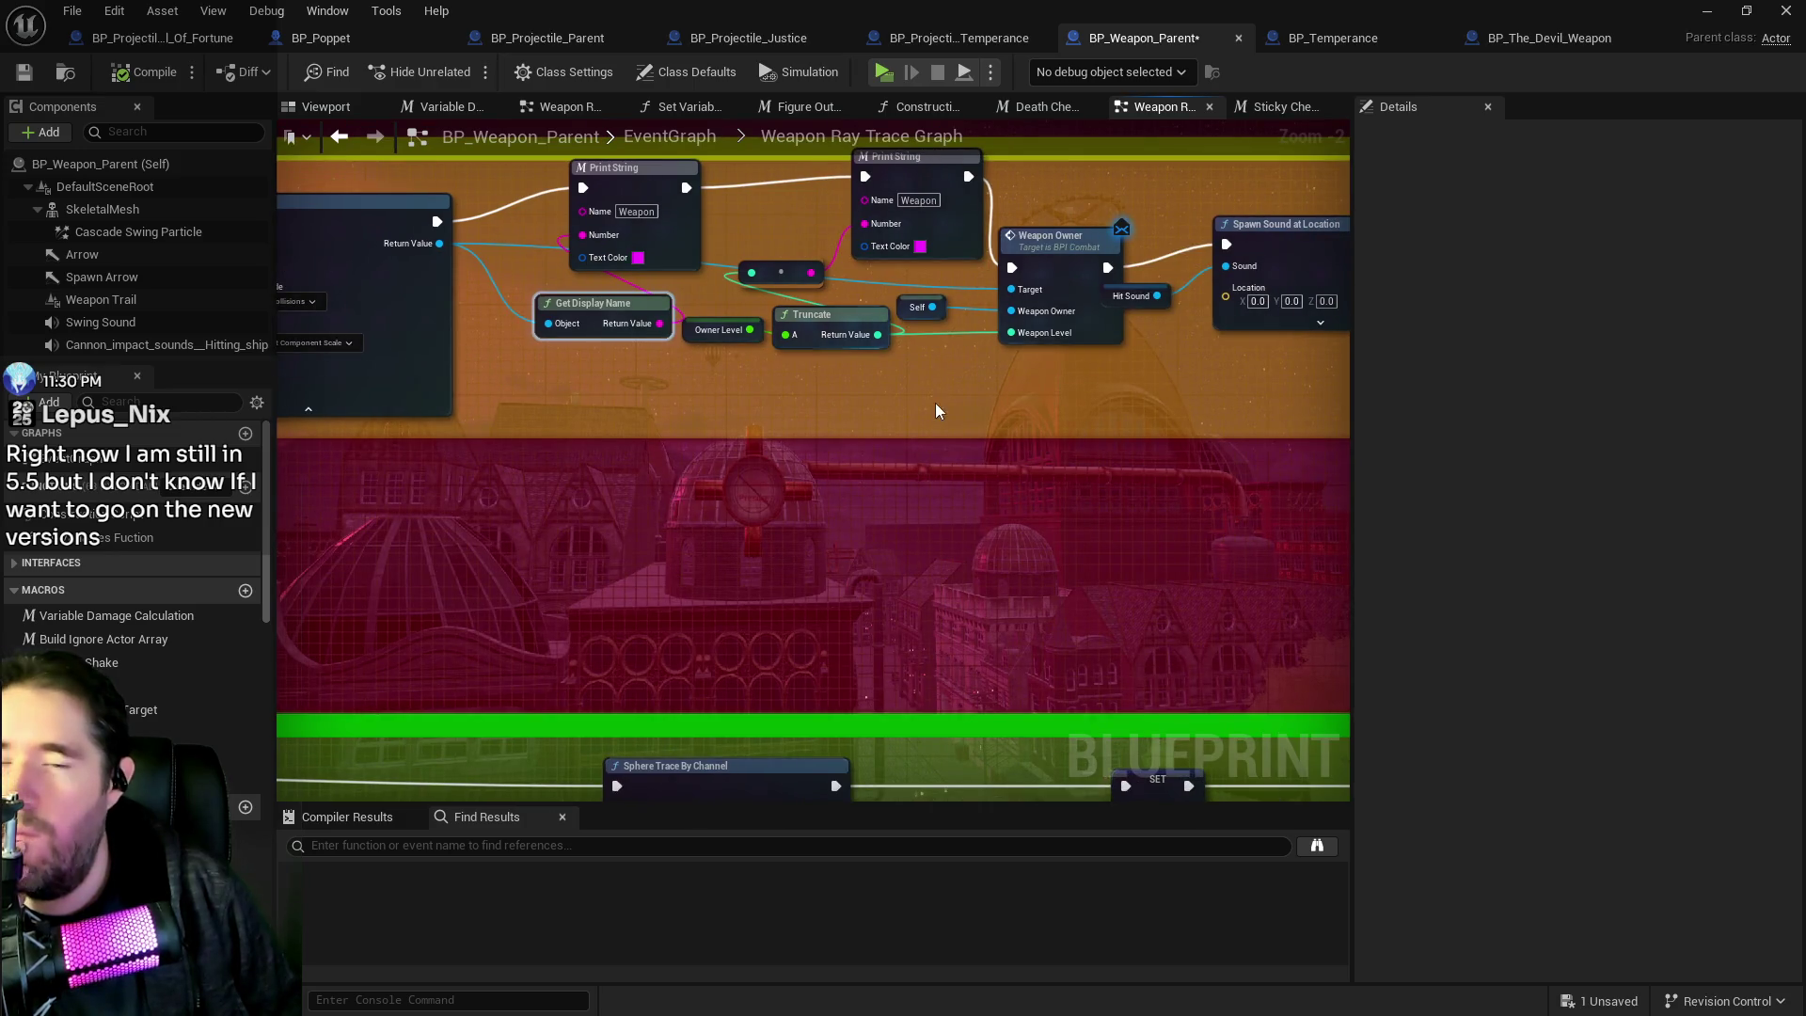
pyautogui.moveTo(935, 403); pyautogui.dragTo(886, 399)
pyautogui.moveTo(794, 333); pyautogui.dragTo(928, 332)
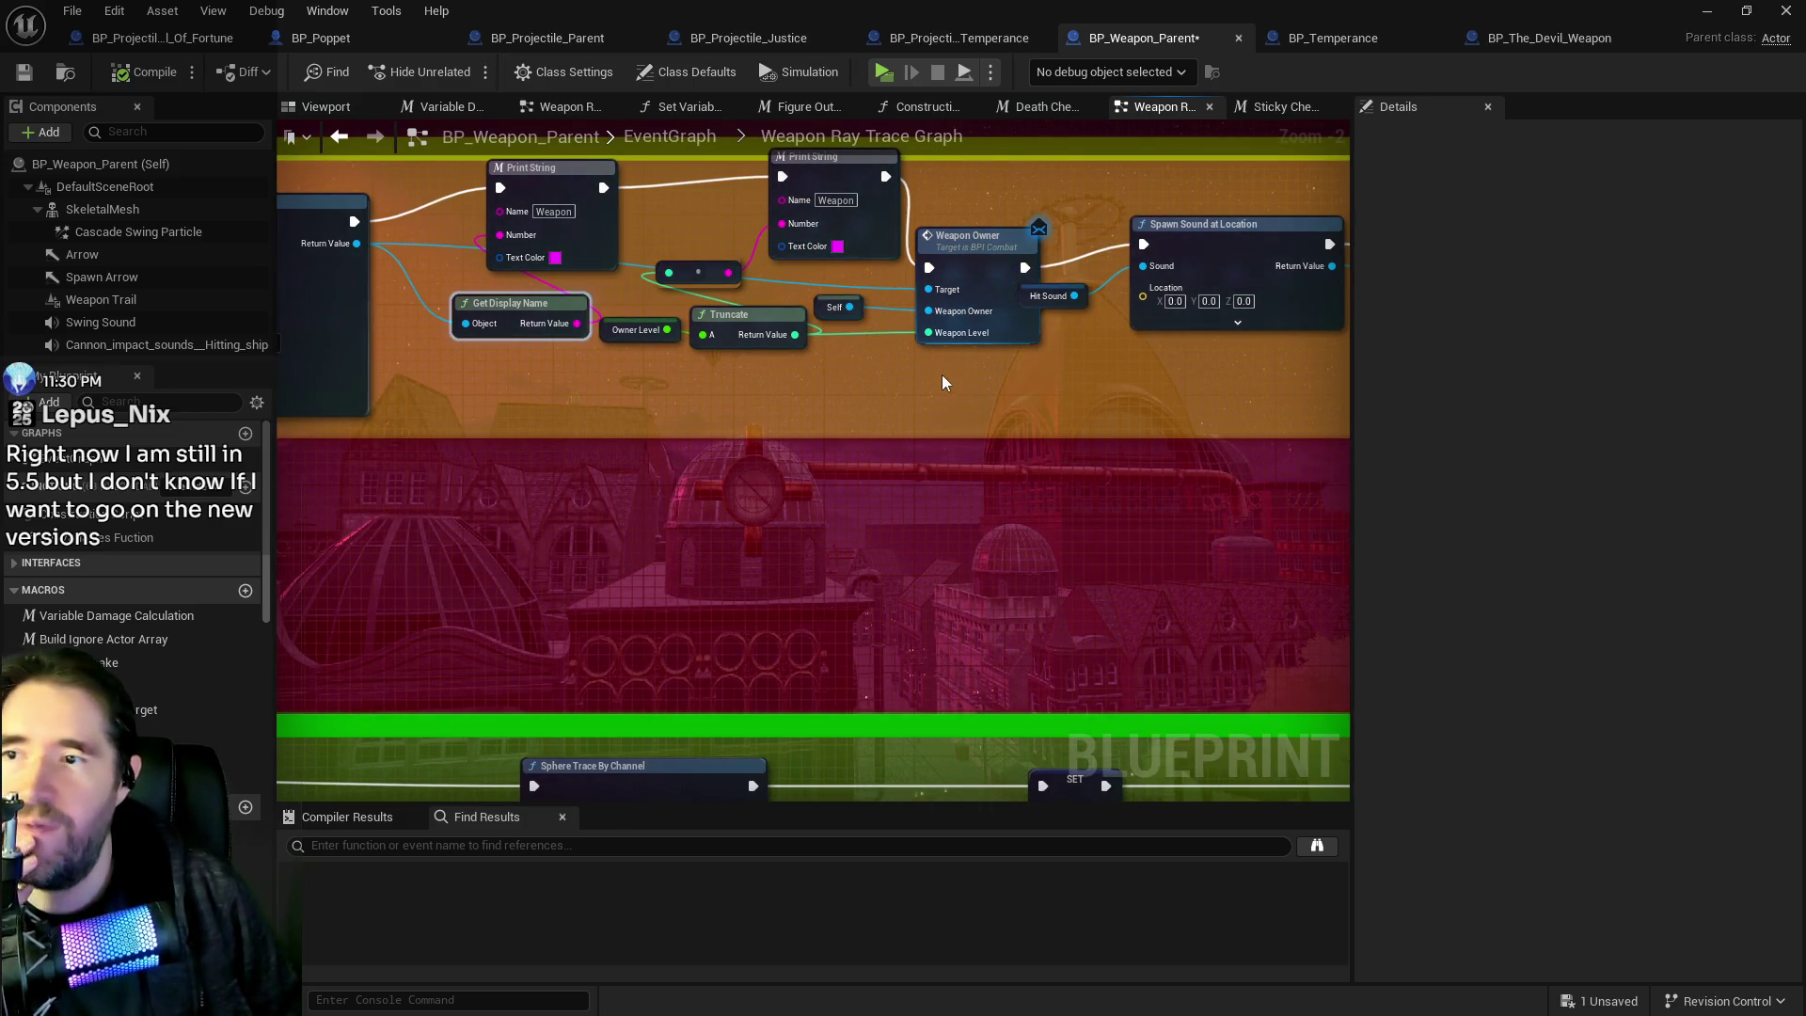
pyautogui.moveTo(781, 295)
pyautogui.mouseDown()
pyautogui.moveTo(700, 272)
pyautogui.moveTo(793, 344)
pyautogui.moveTo(846, 358)
pyautogui.moveTo(780, 290)
pyautogui.moveTo(802, 252)
pyautogui.mouseUp()
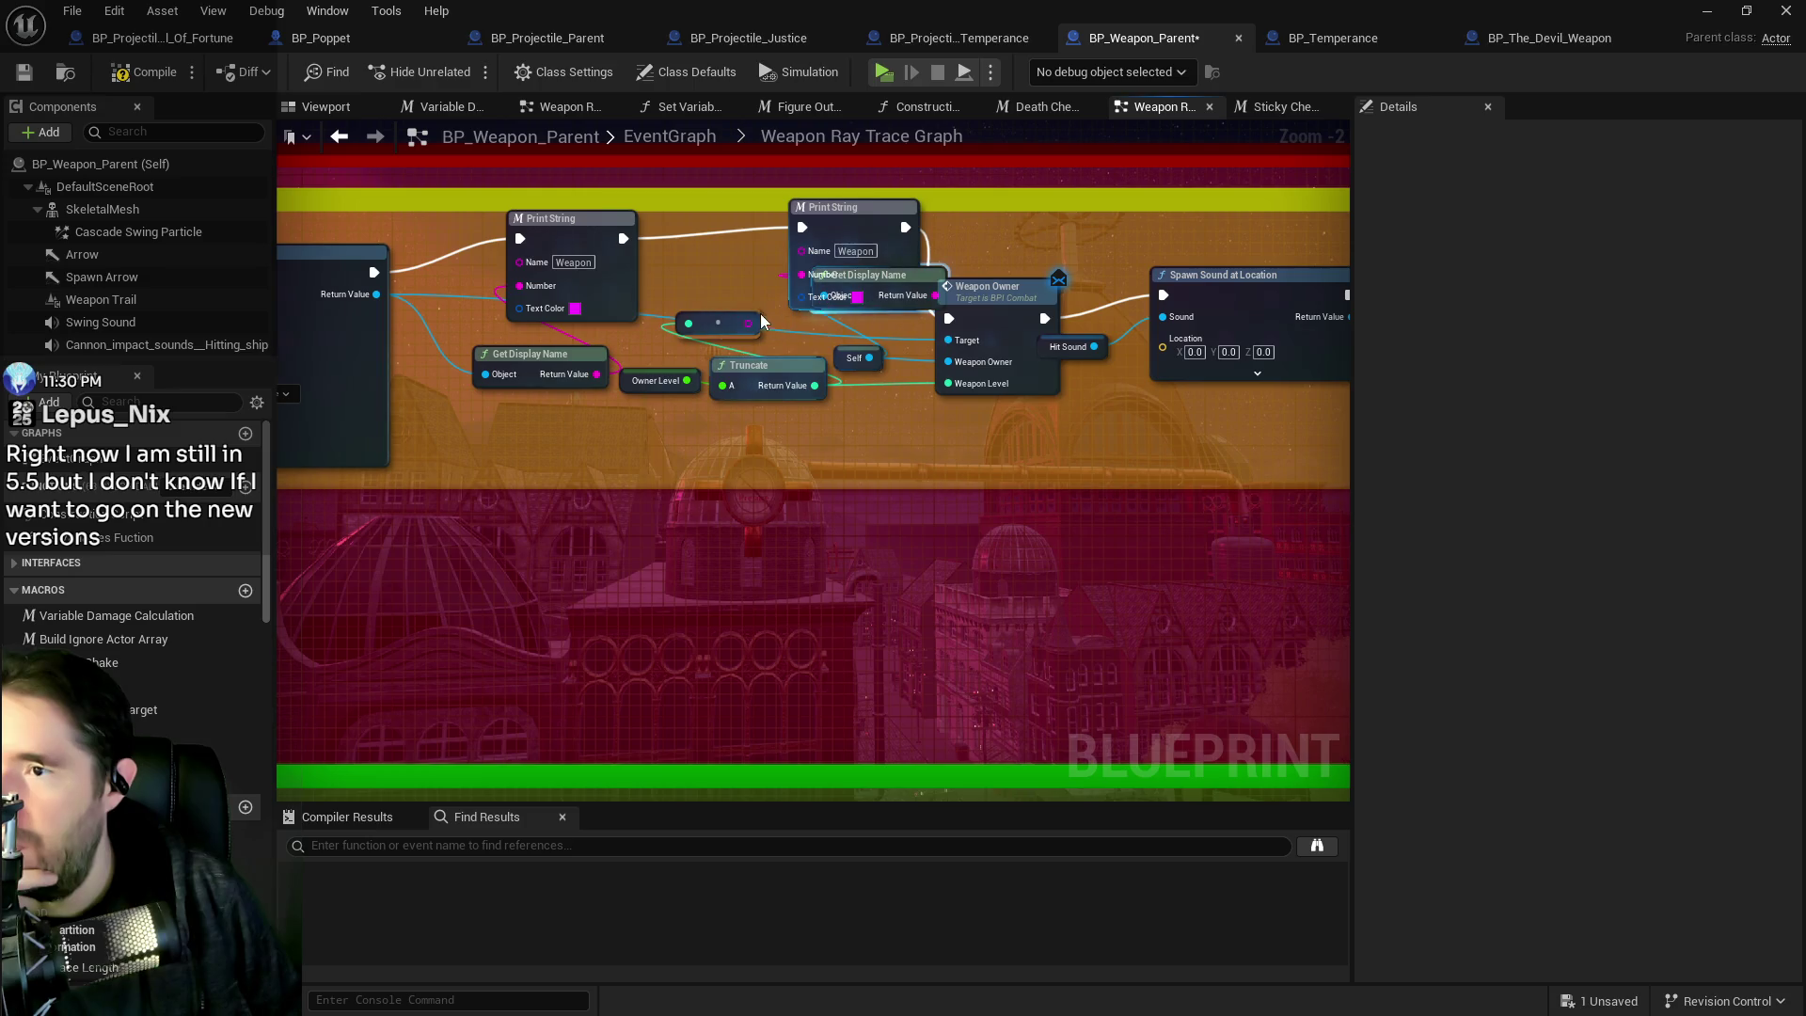
# Move Get Display Name aside, set the second Print String's text colour to near-white, and compile.
pyautogui.moveTo(927, 284); pyautogui.dragTo(732, 261)
pyautogui.click(875, 299)
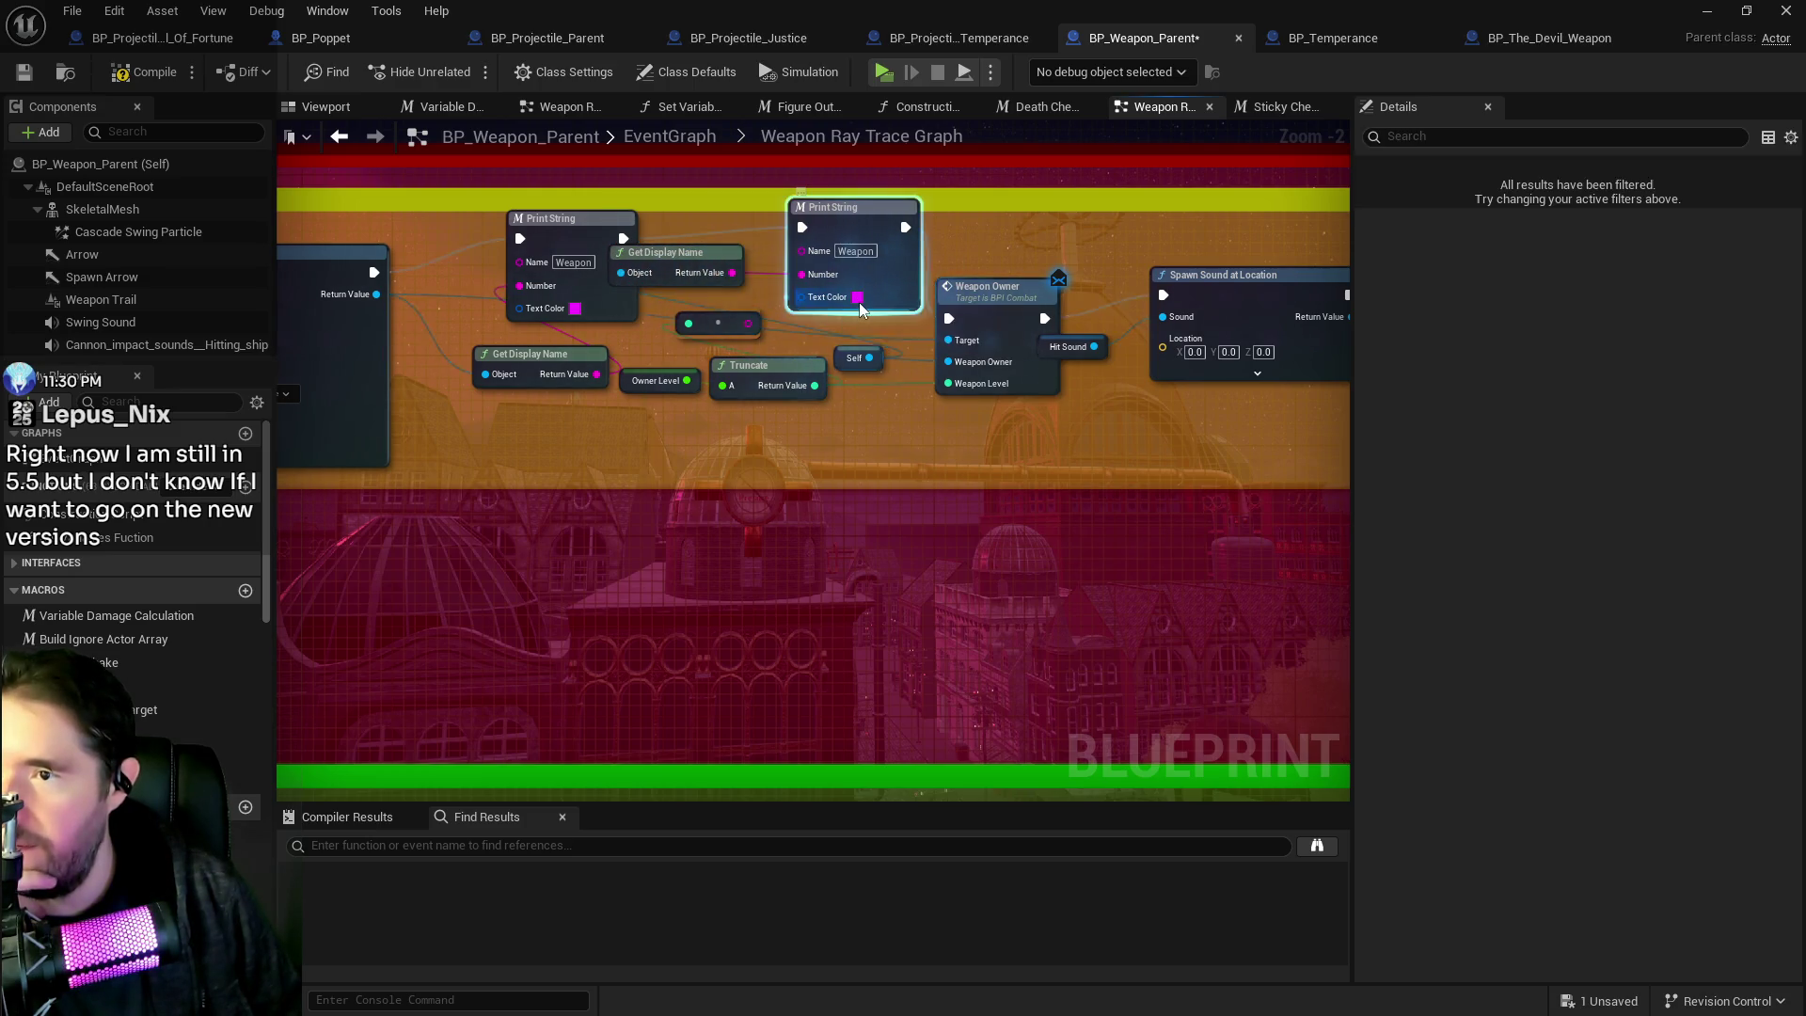
pyautogui.click(872, 304)
pyautogui.moveTo(985, 394); pyautogui.dragTo(972, 446)
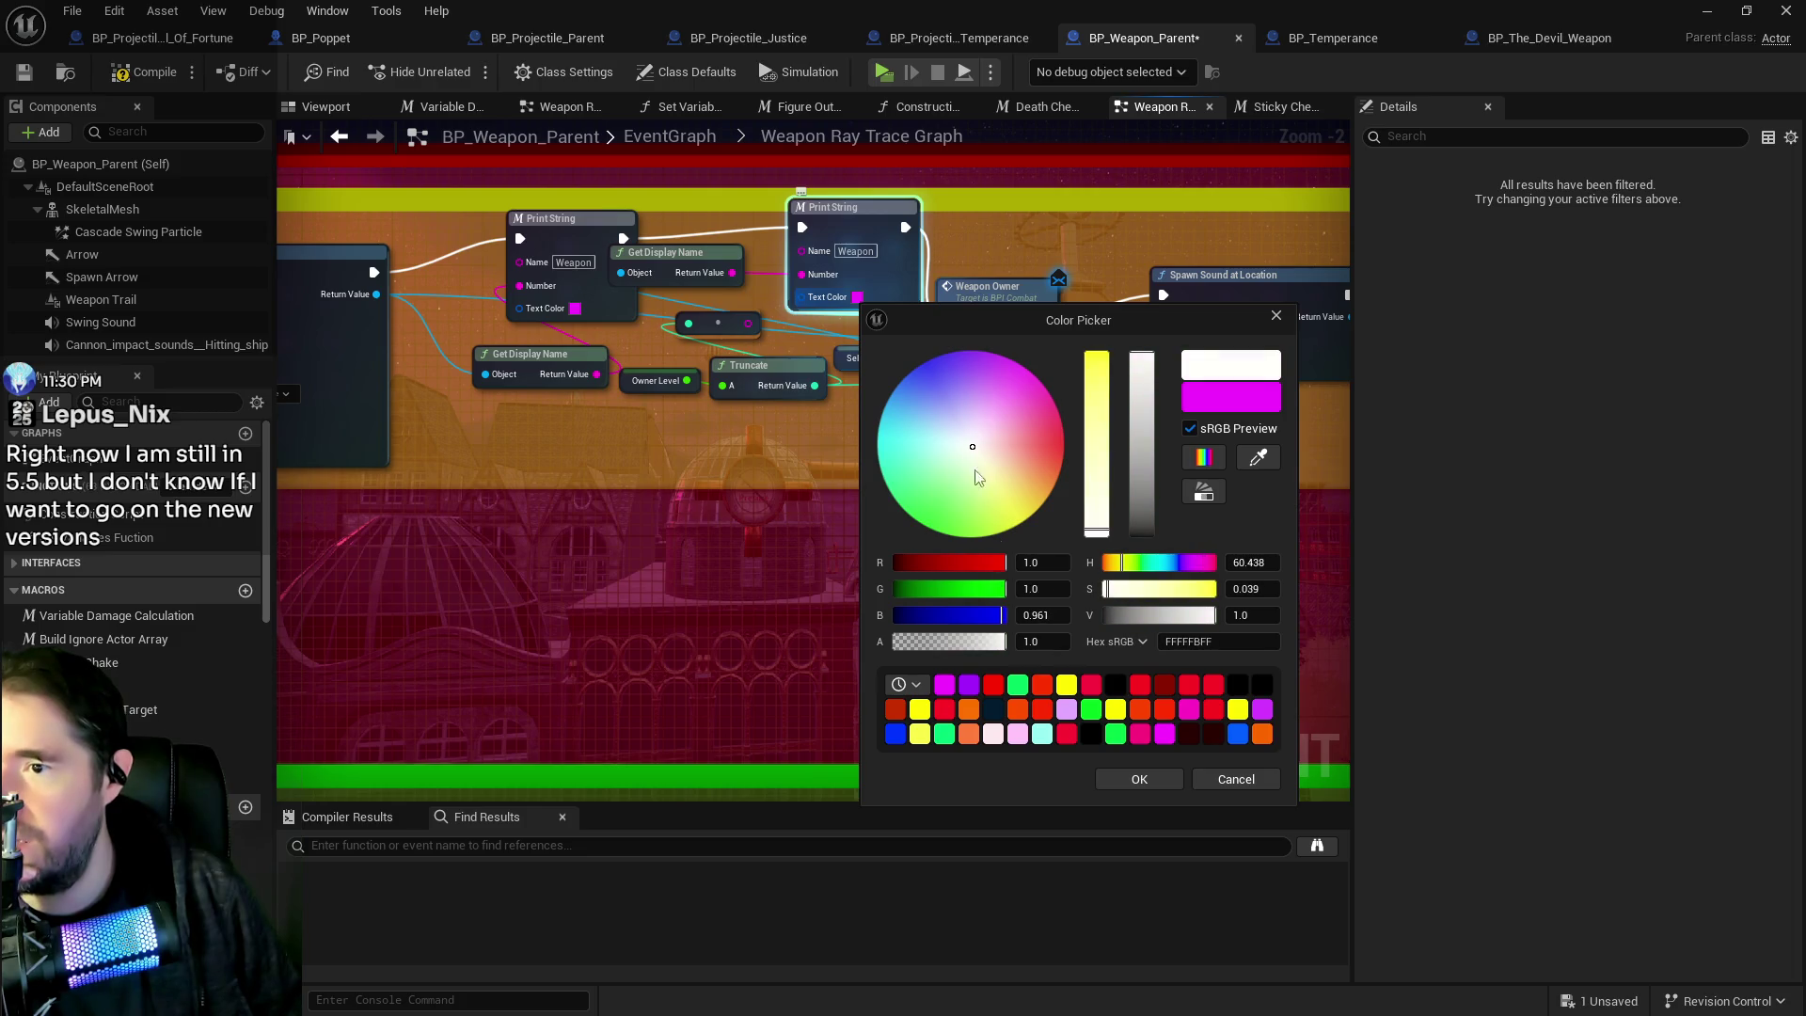
pyautogui.press('Return')
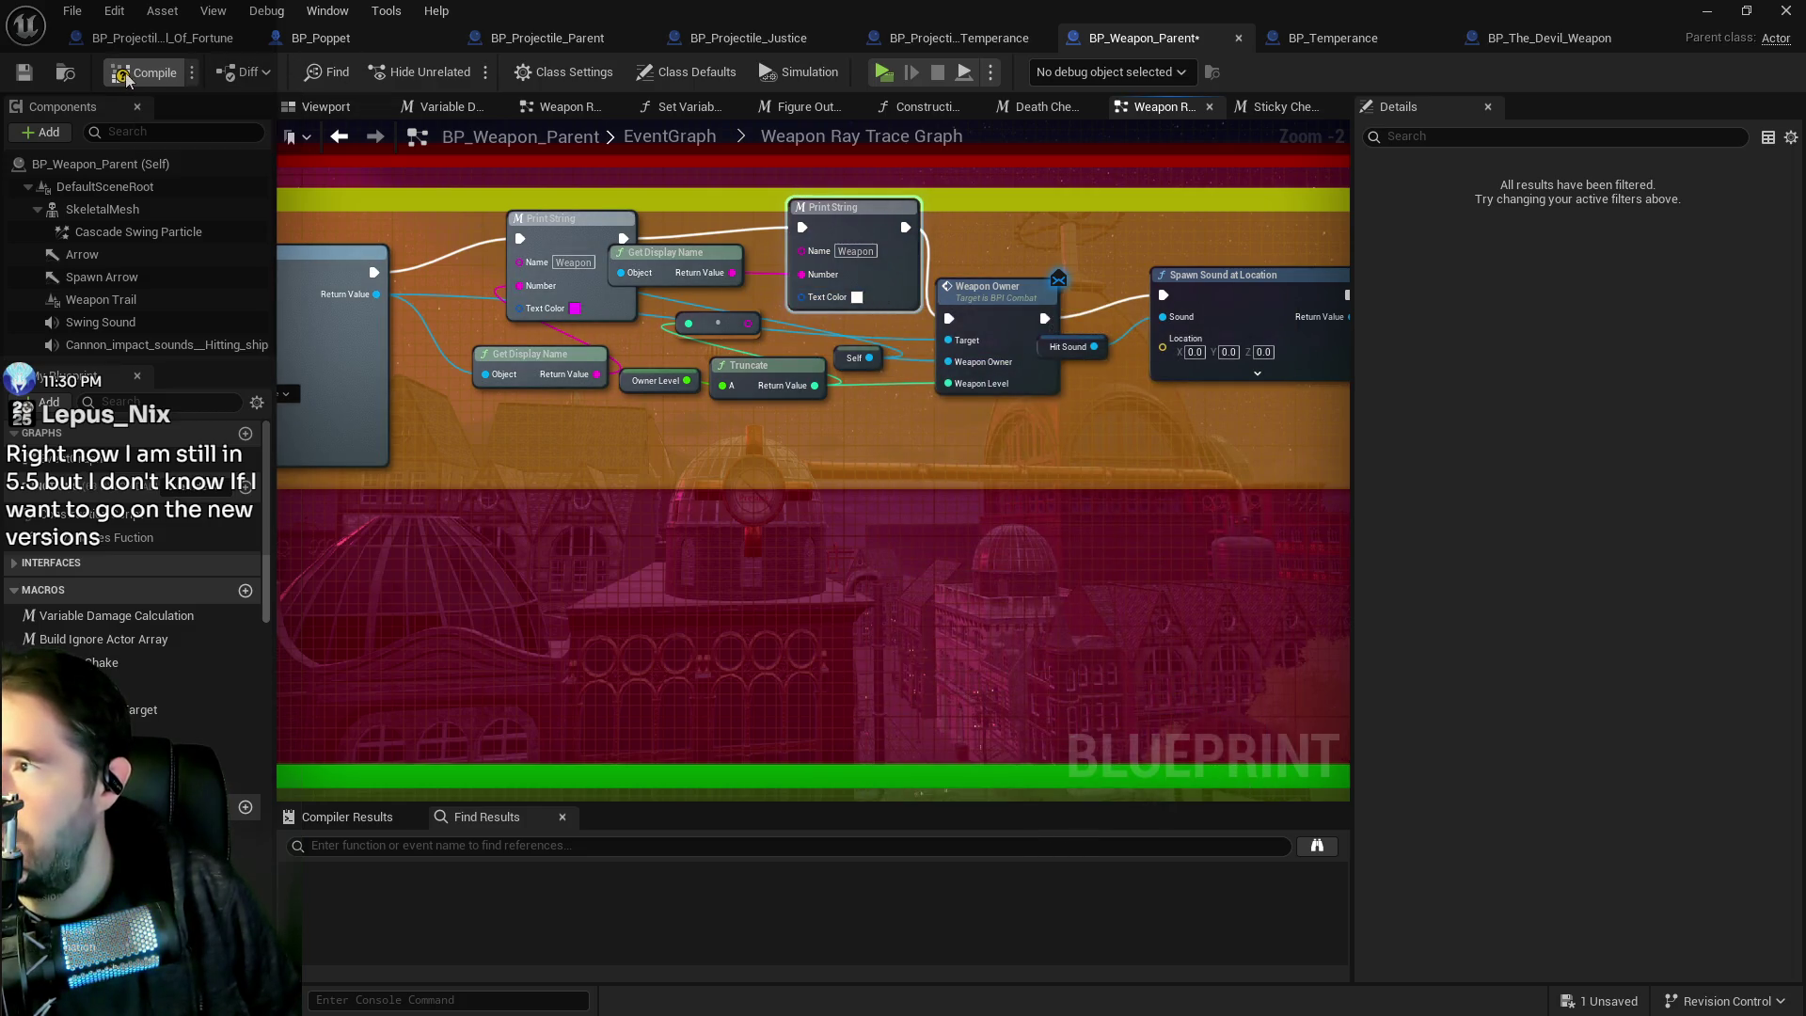
pyautogui.click(24, 73)
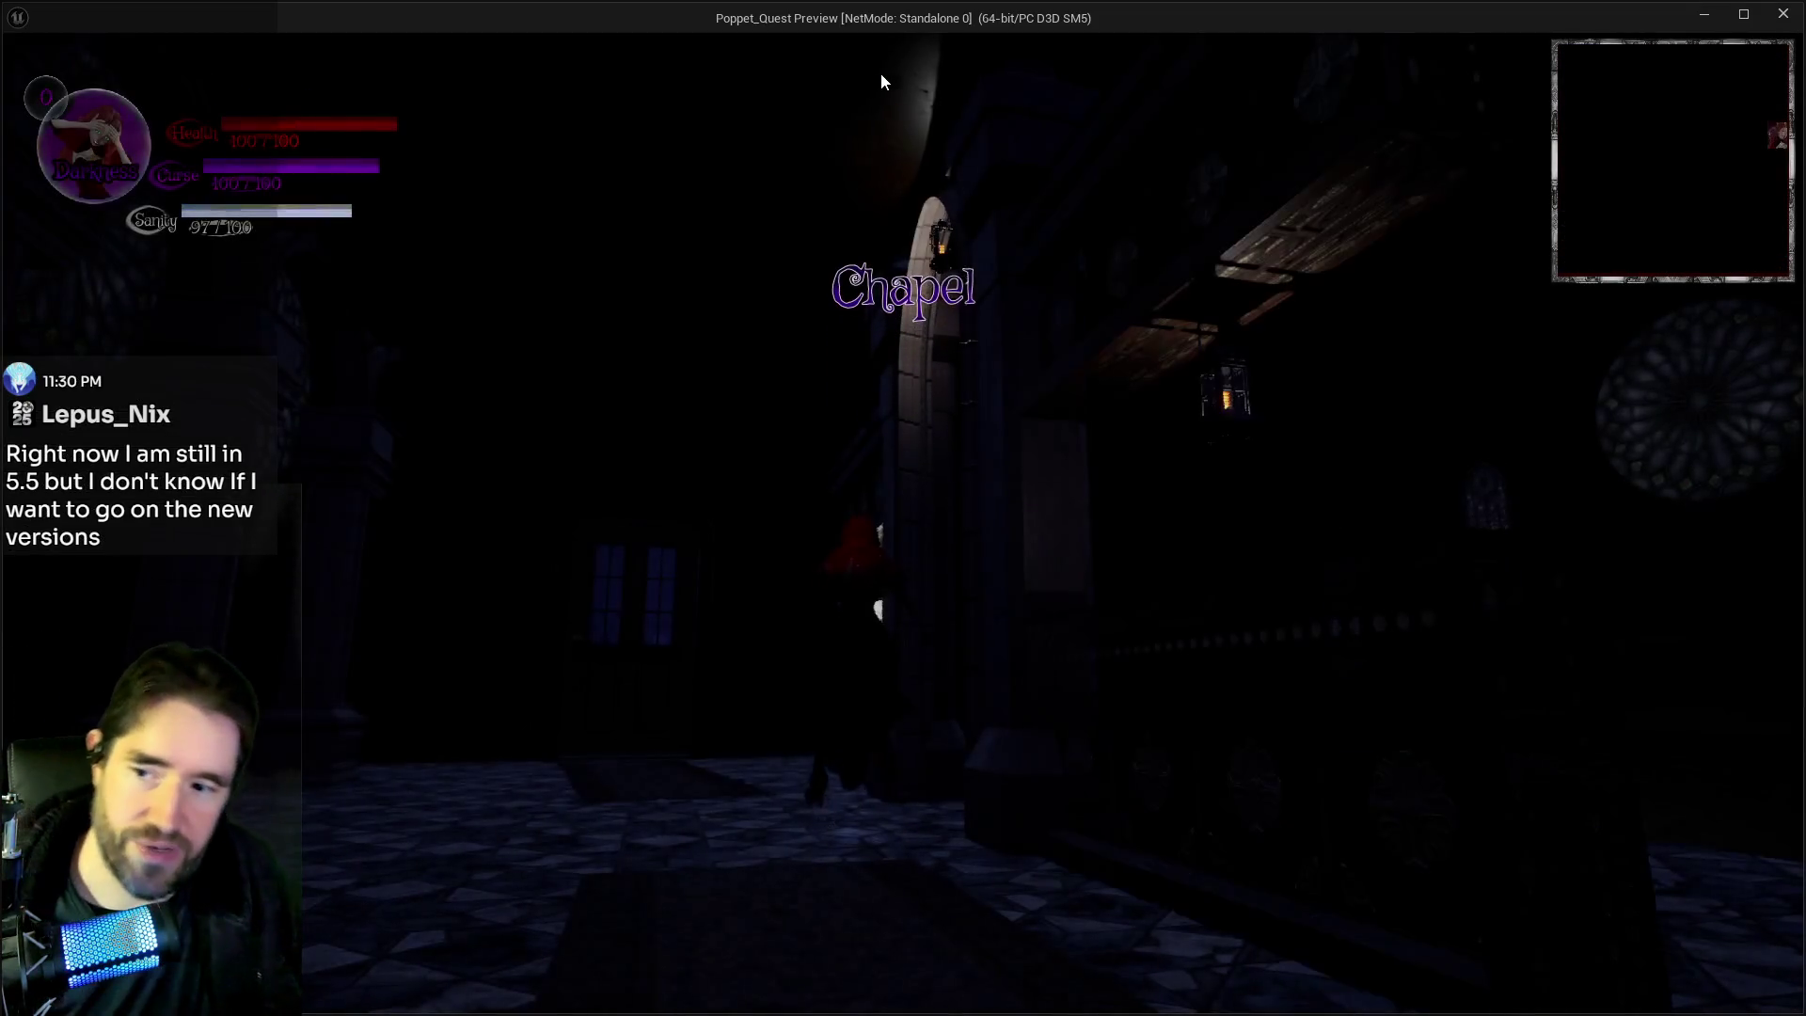
# Run through the corridor, portal and chapel, then equip the Temperance tarot card.
pyautogui.press('w')
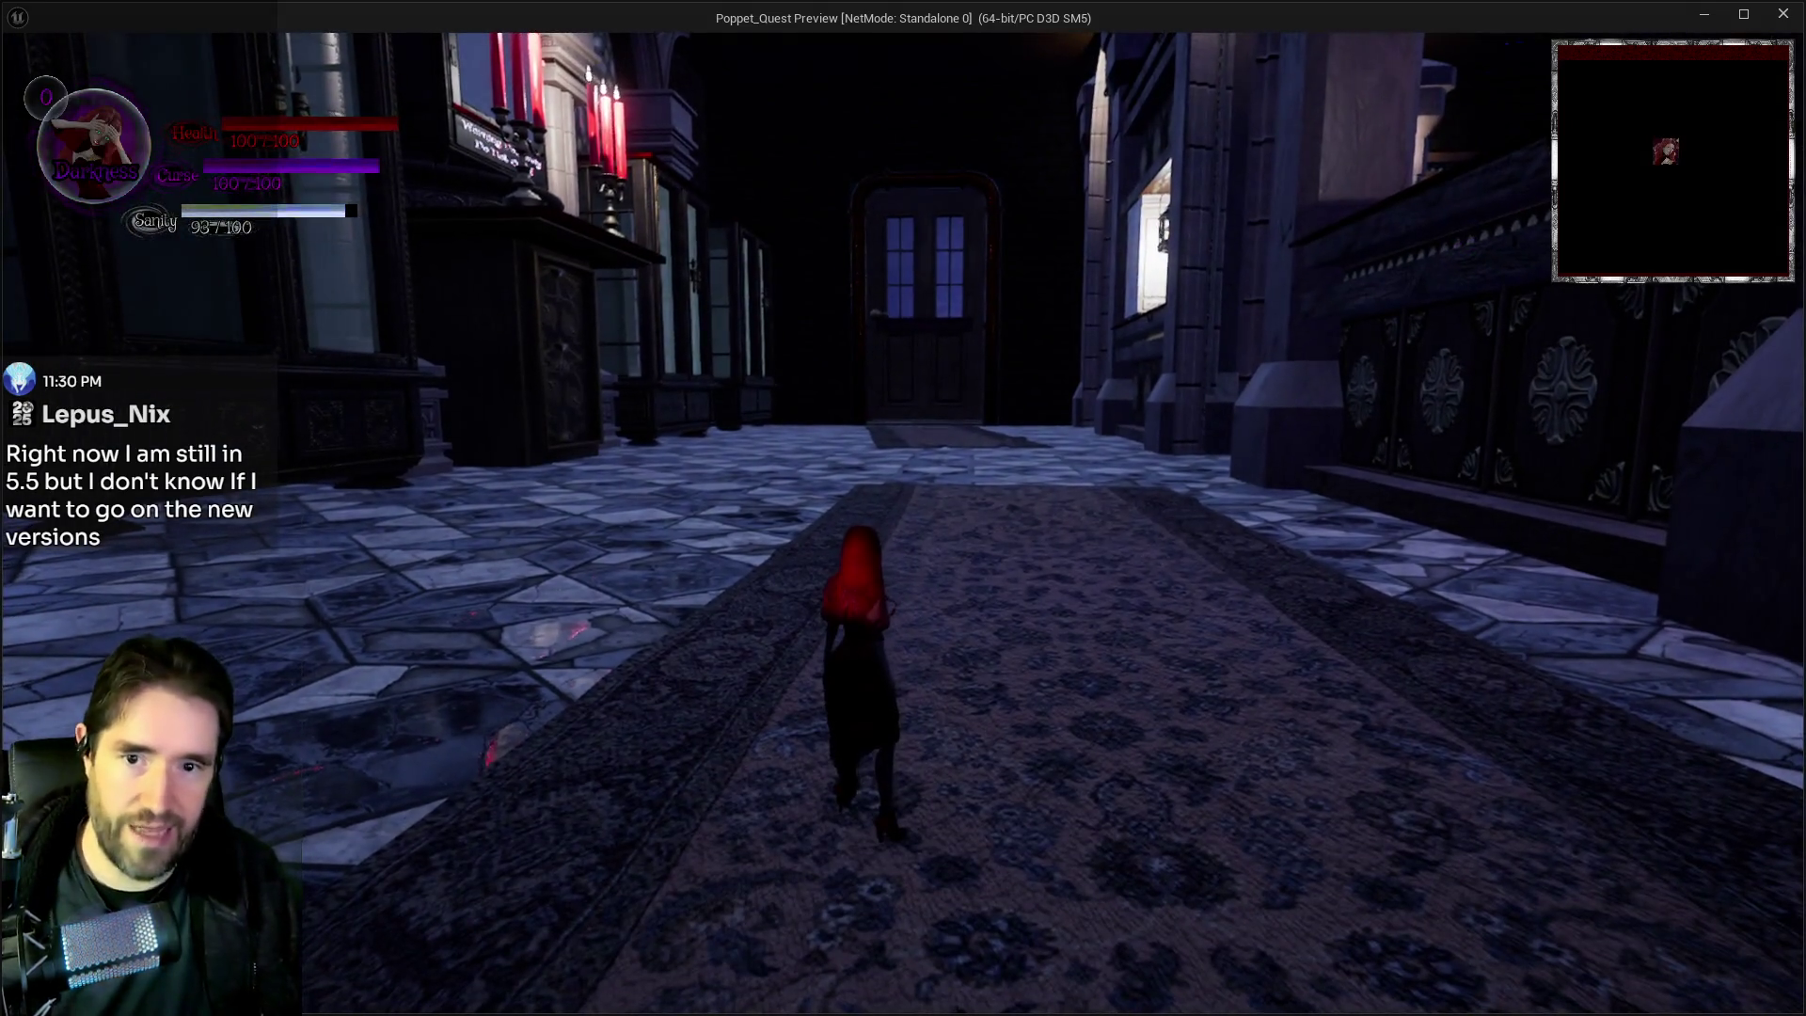
pyautogui.press('w')
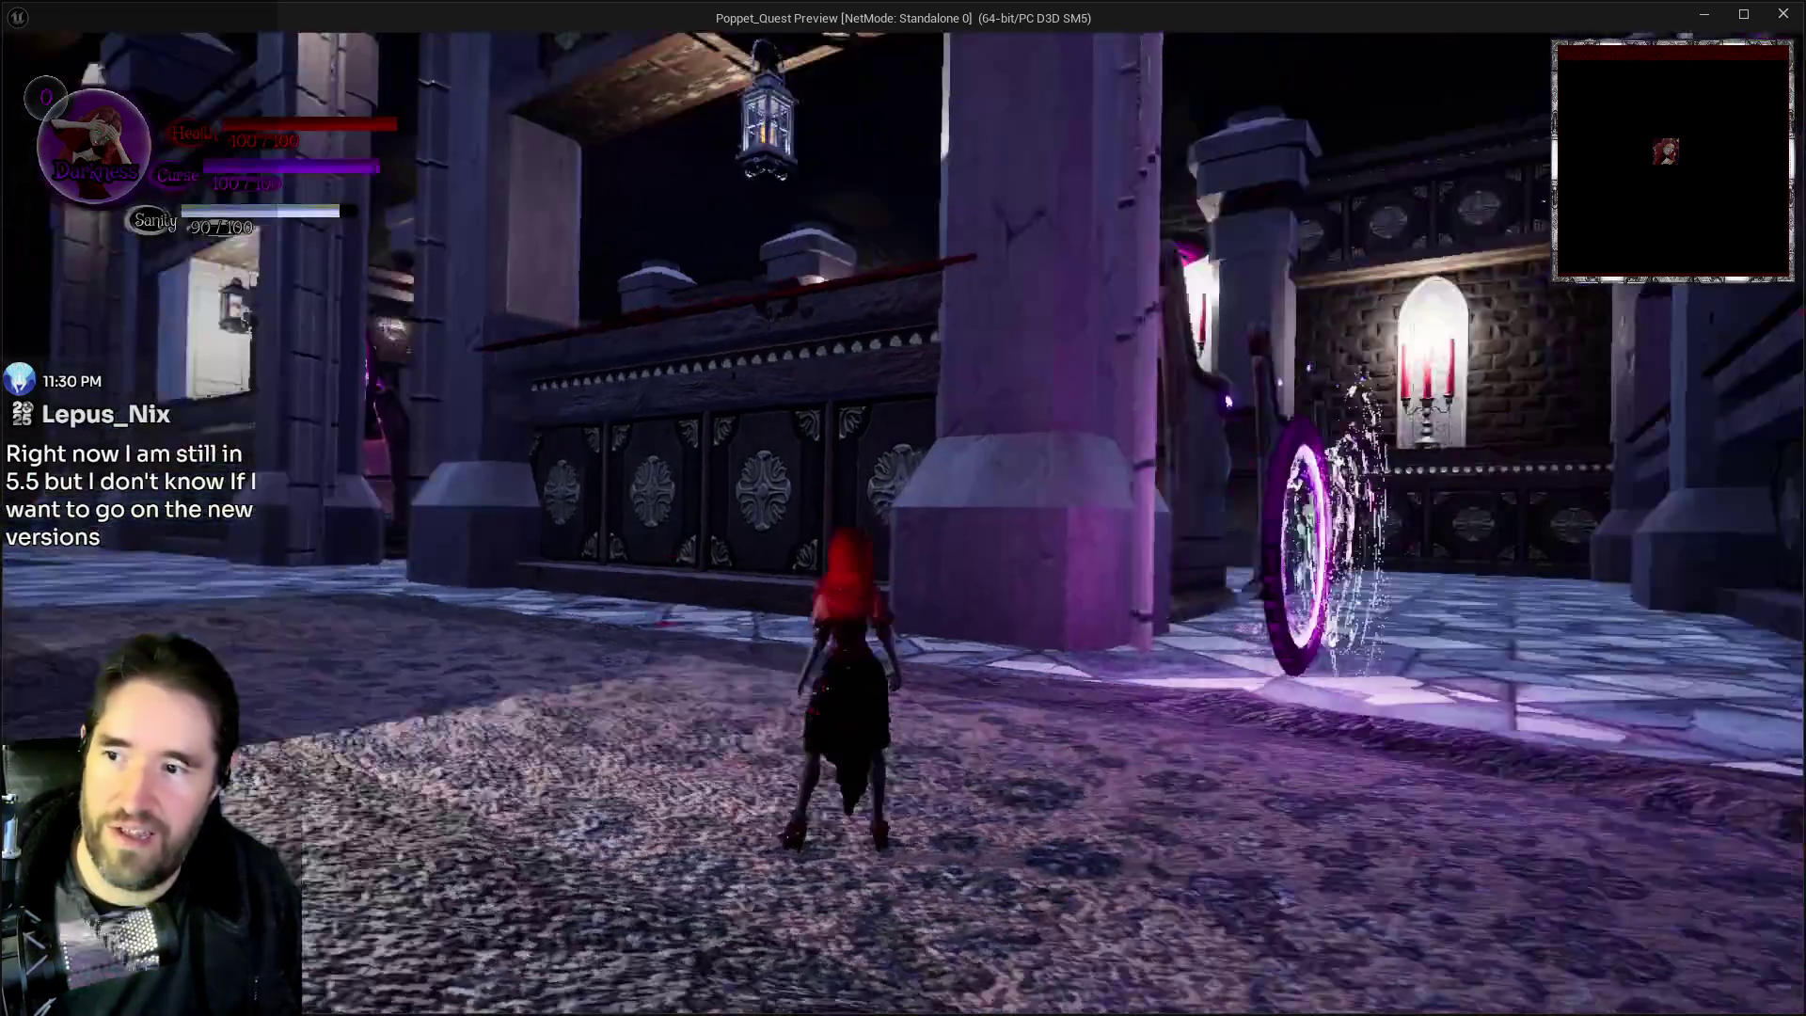
pyautogui.press('w')
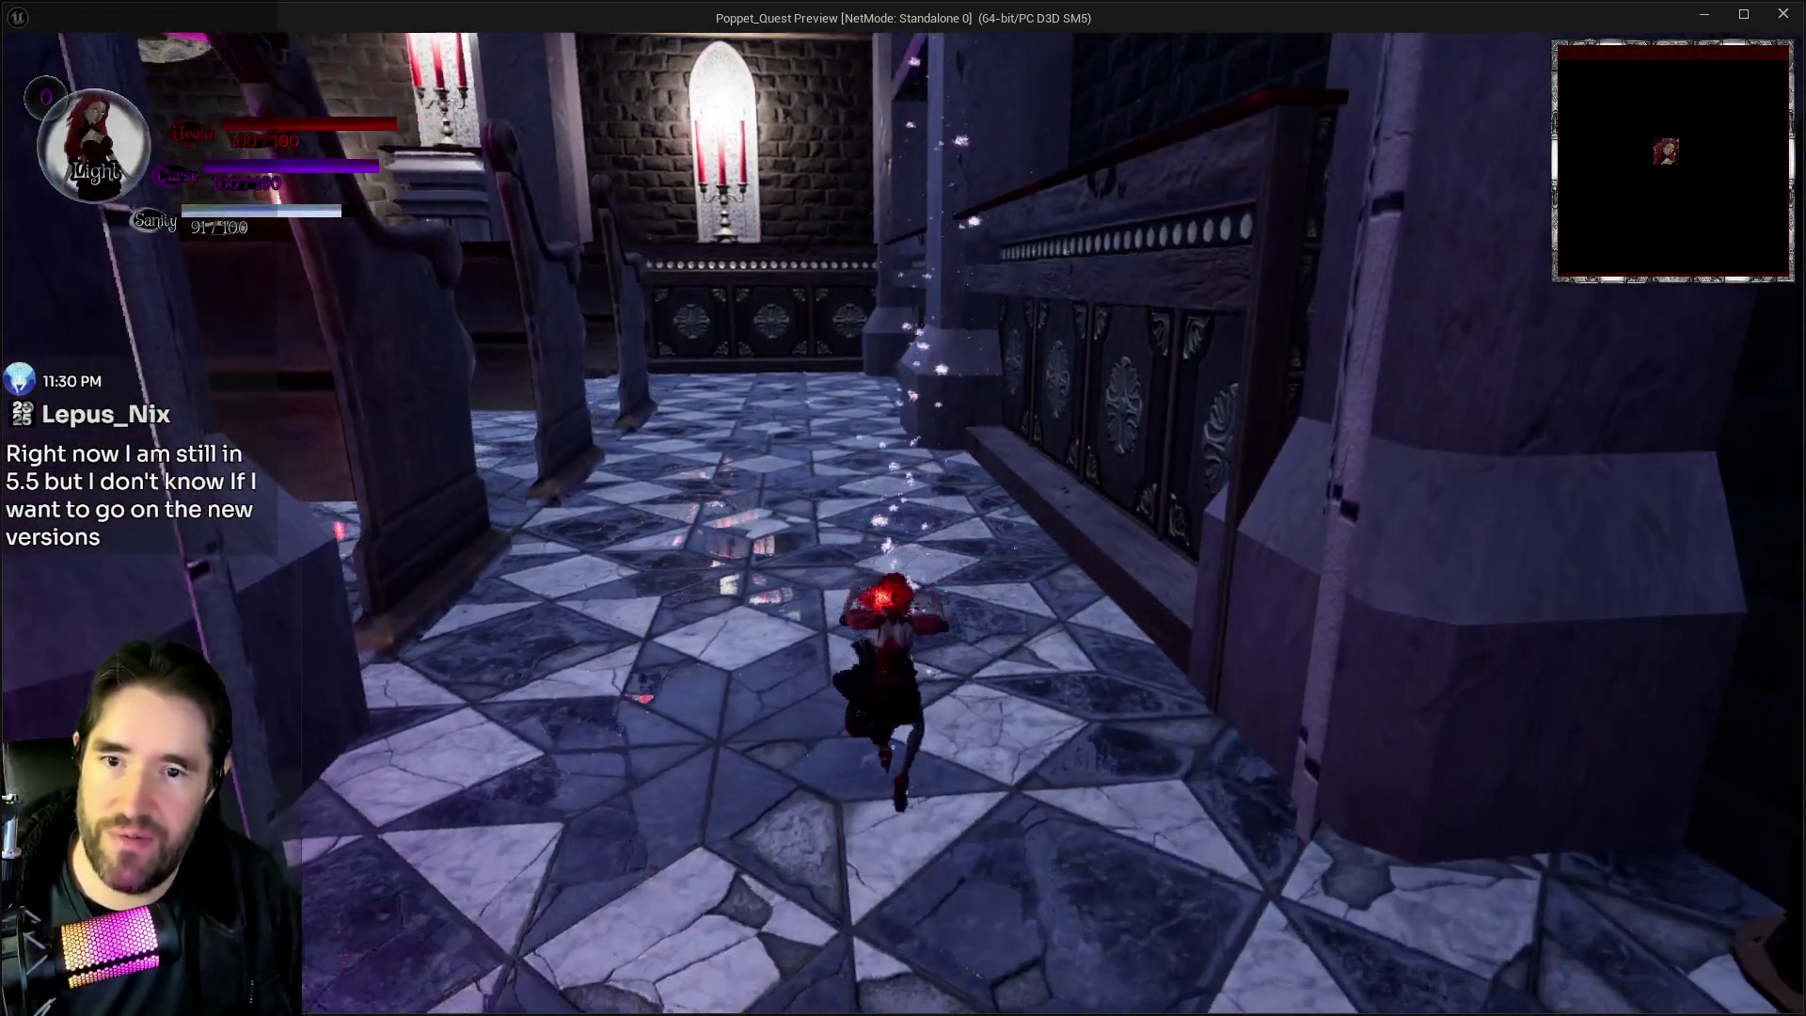
pyautogui.press('Tab')
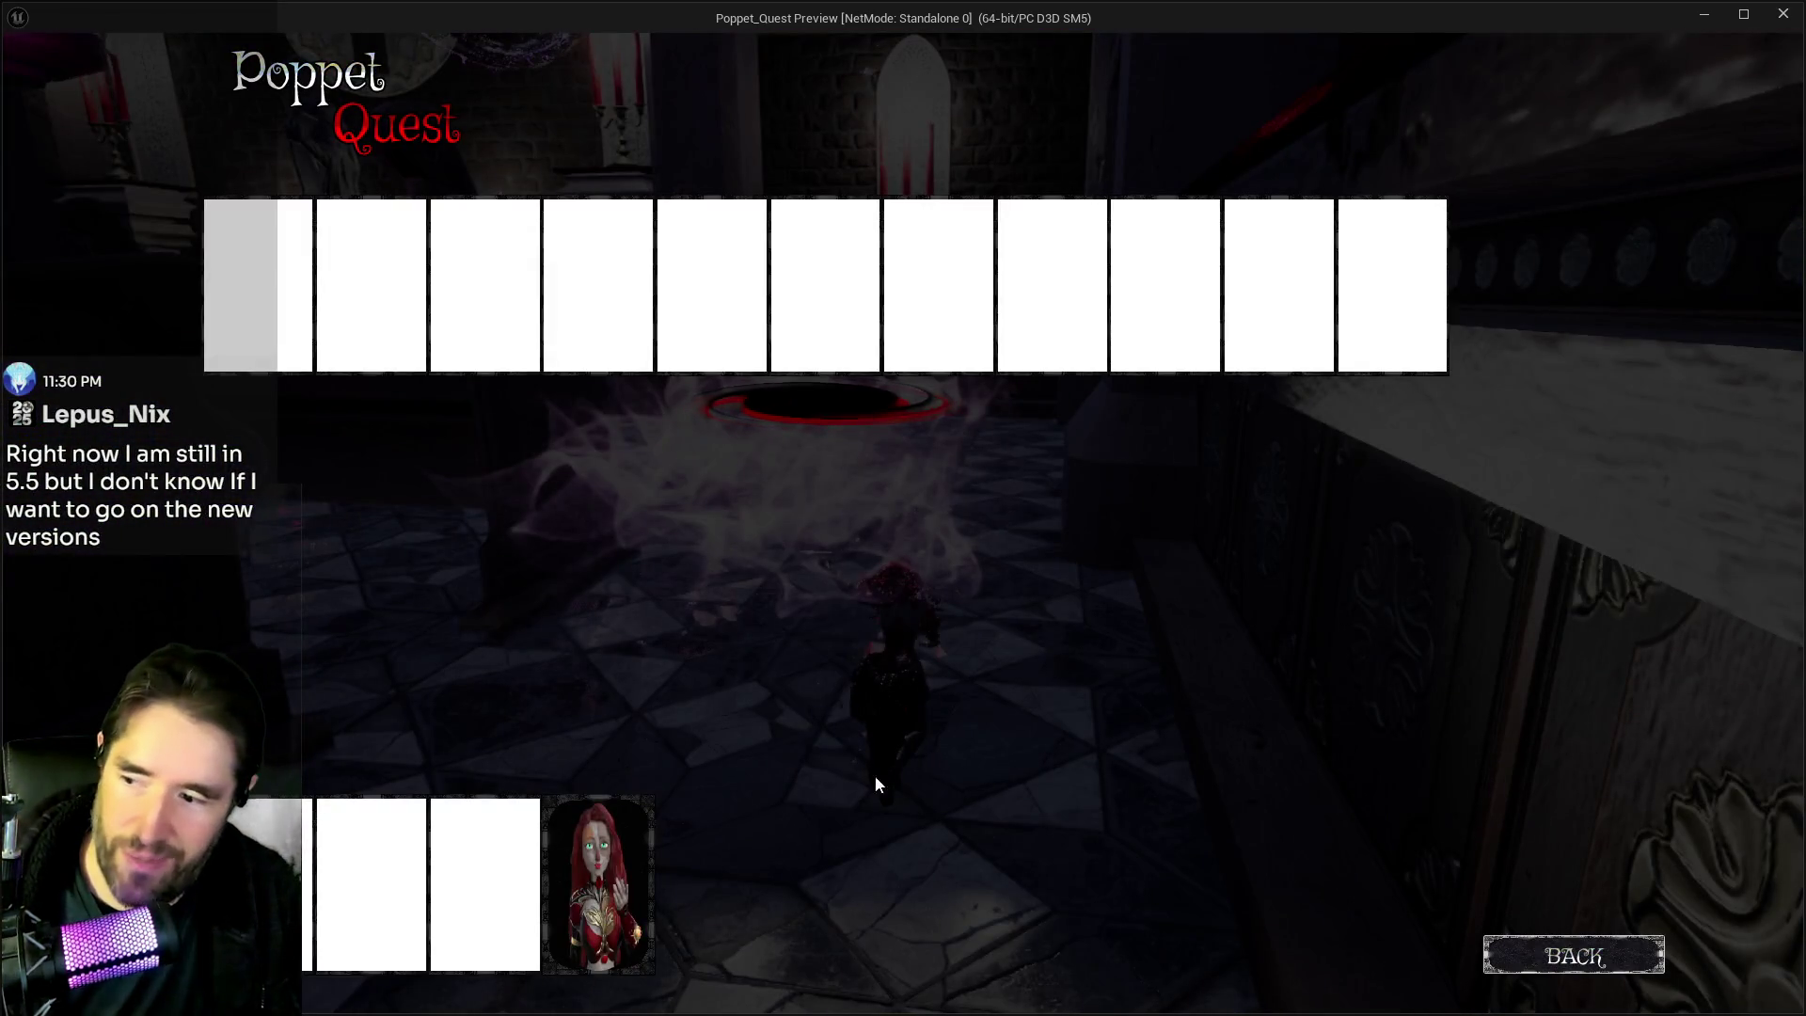
pyautogui.click(652, 852)
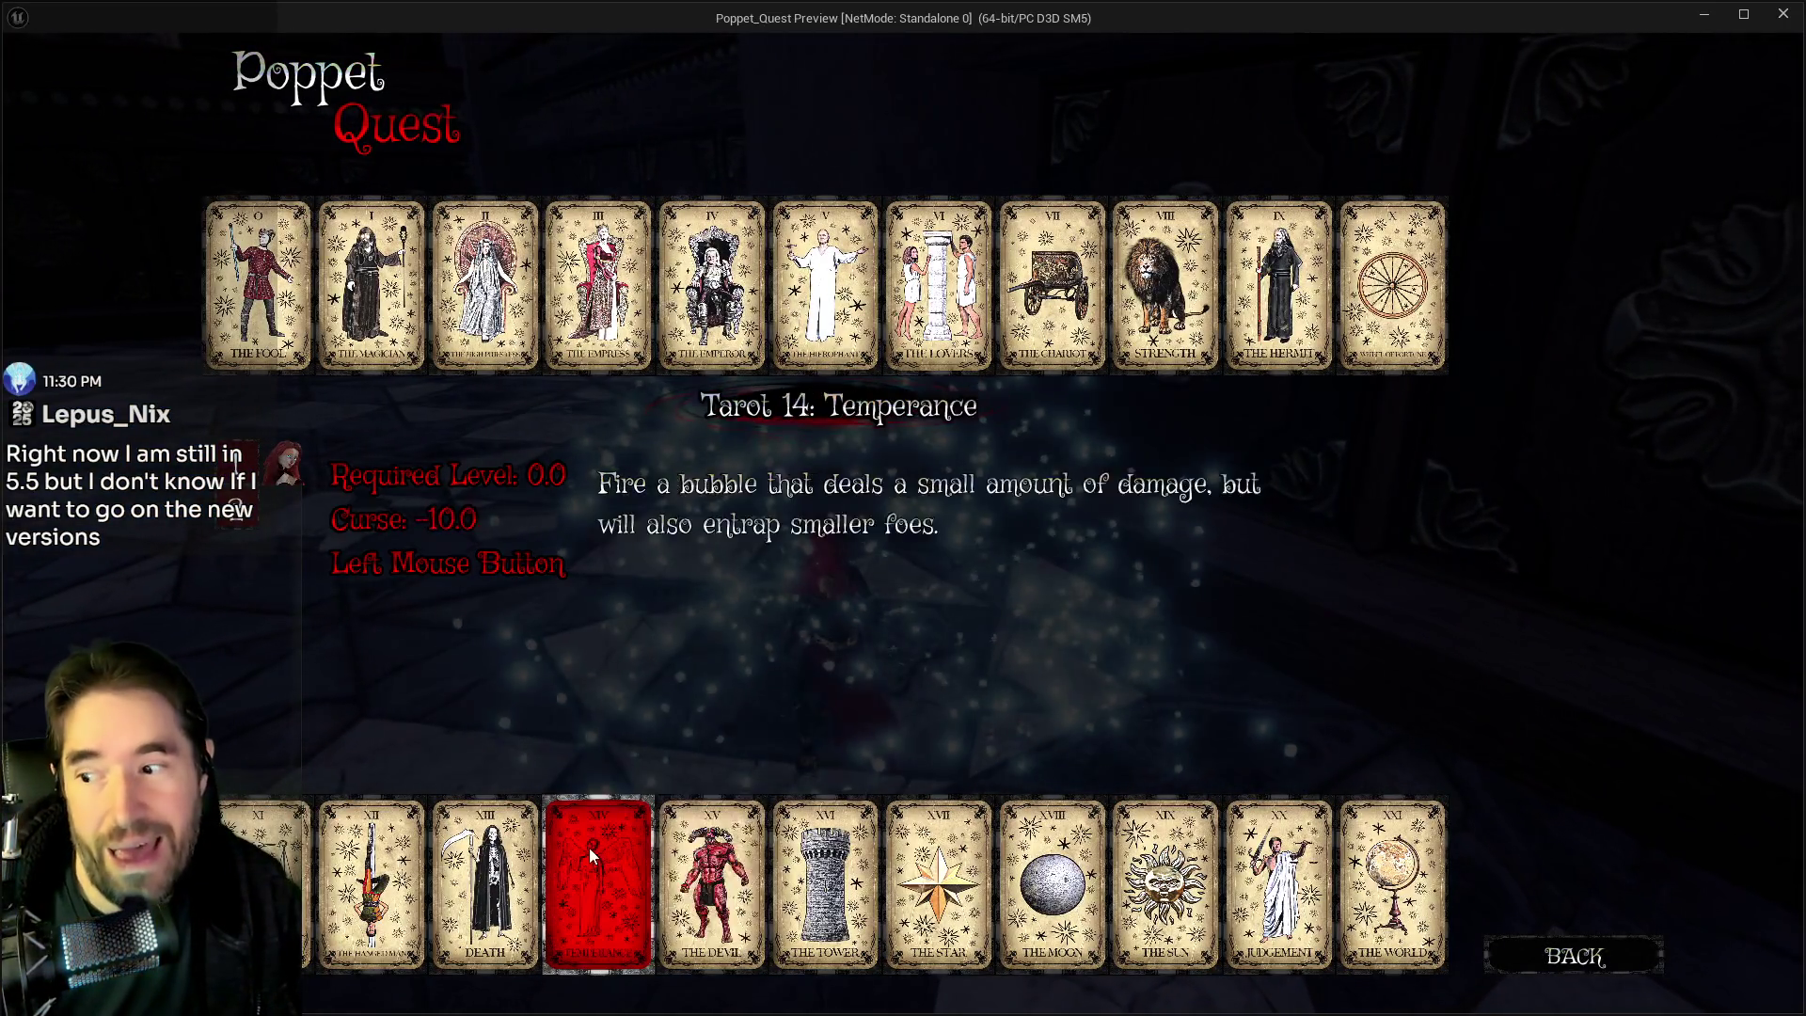
pyautogui.click(592, 848)
# Fire Temperance projectiles at the enemy, pause, end the preview and bring up the screenshot.
pyautogui.press('w')
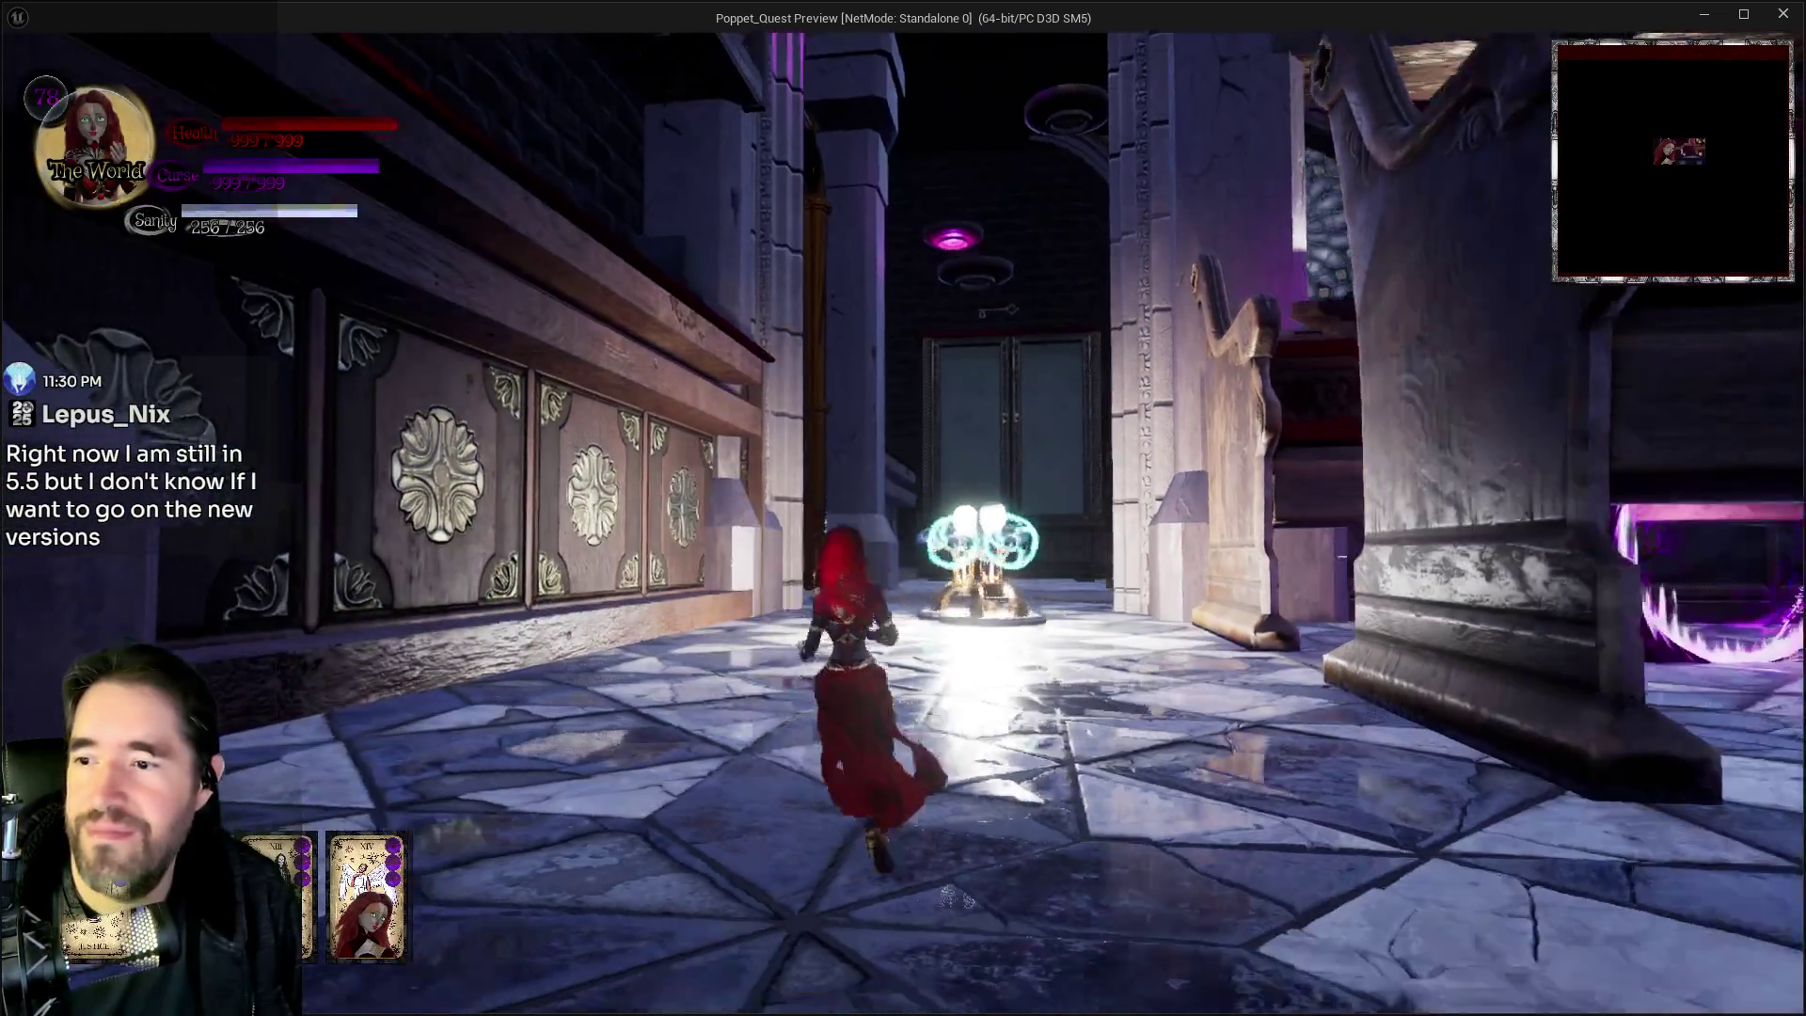
pyautogui.press('w')
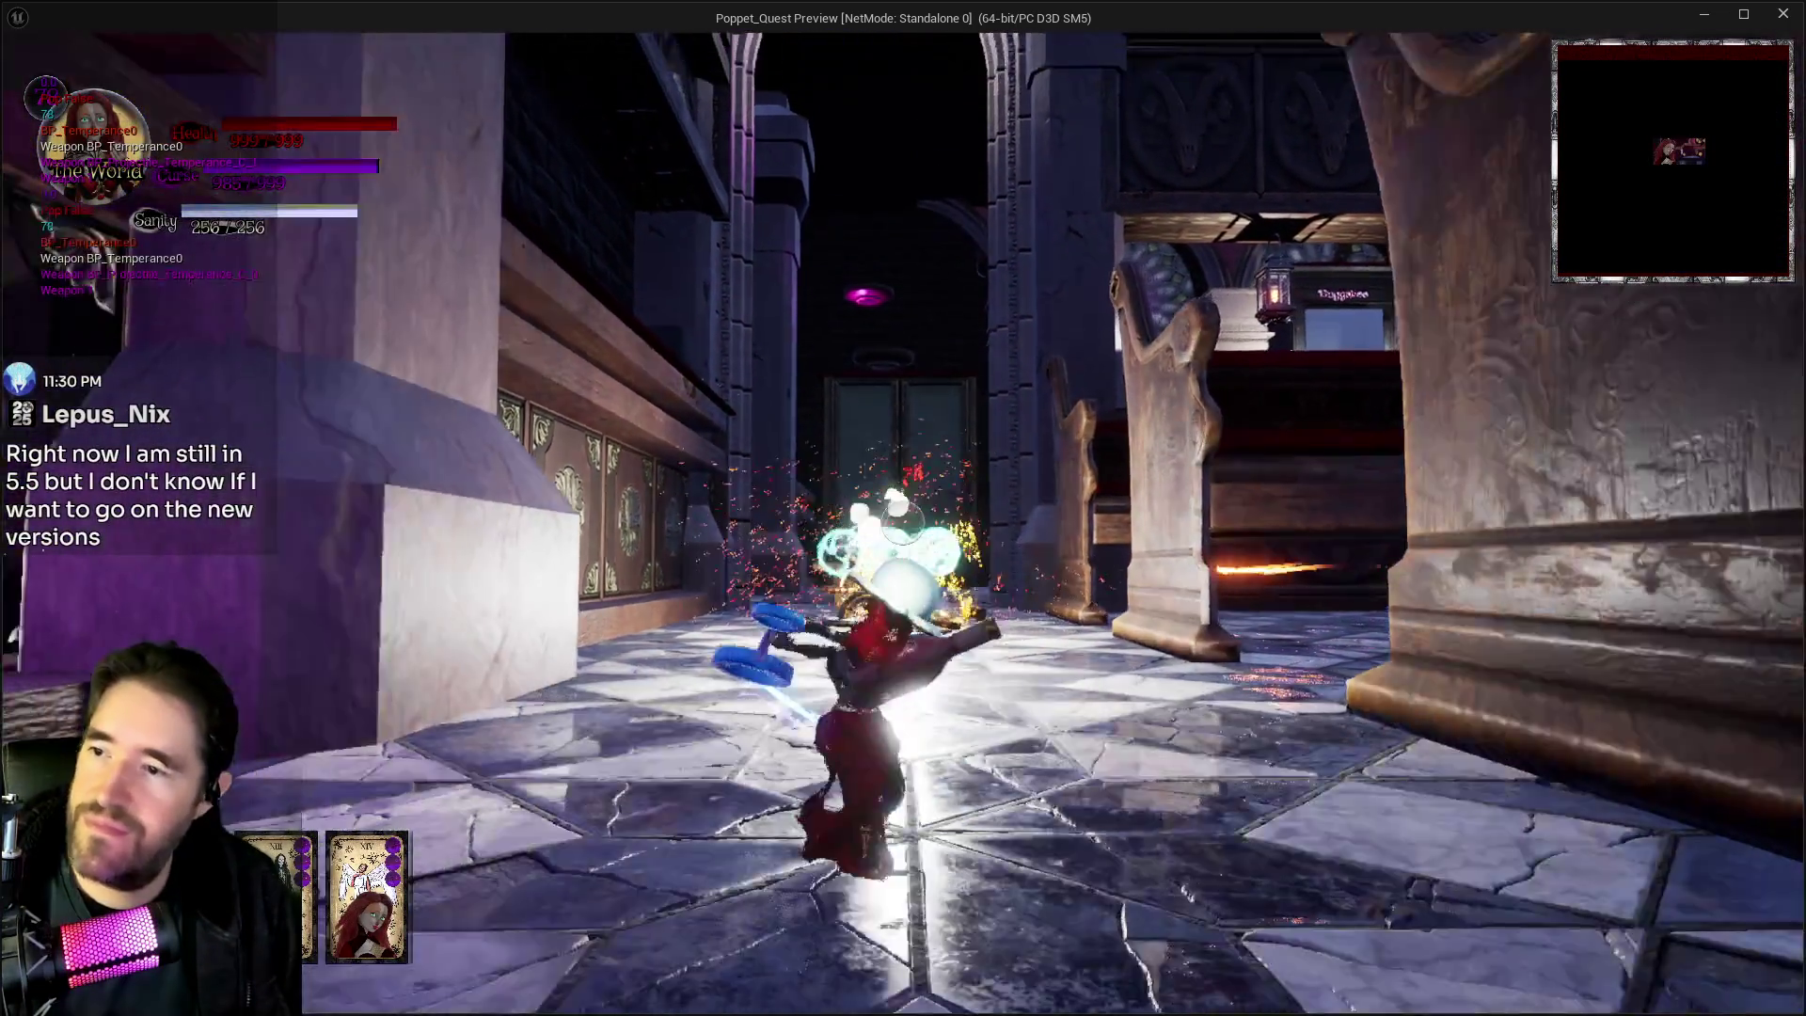
pyautogui.press('w')
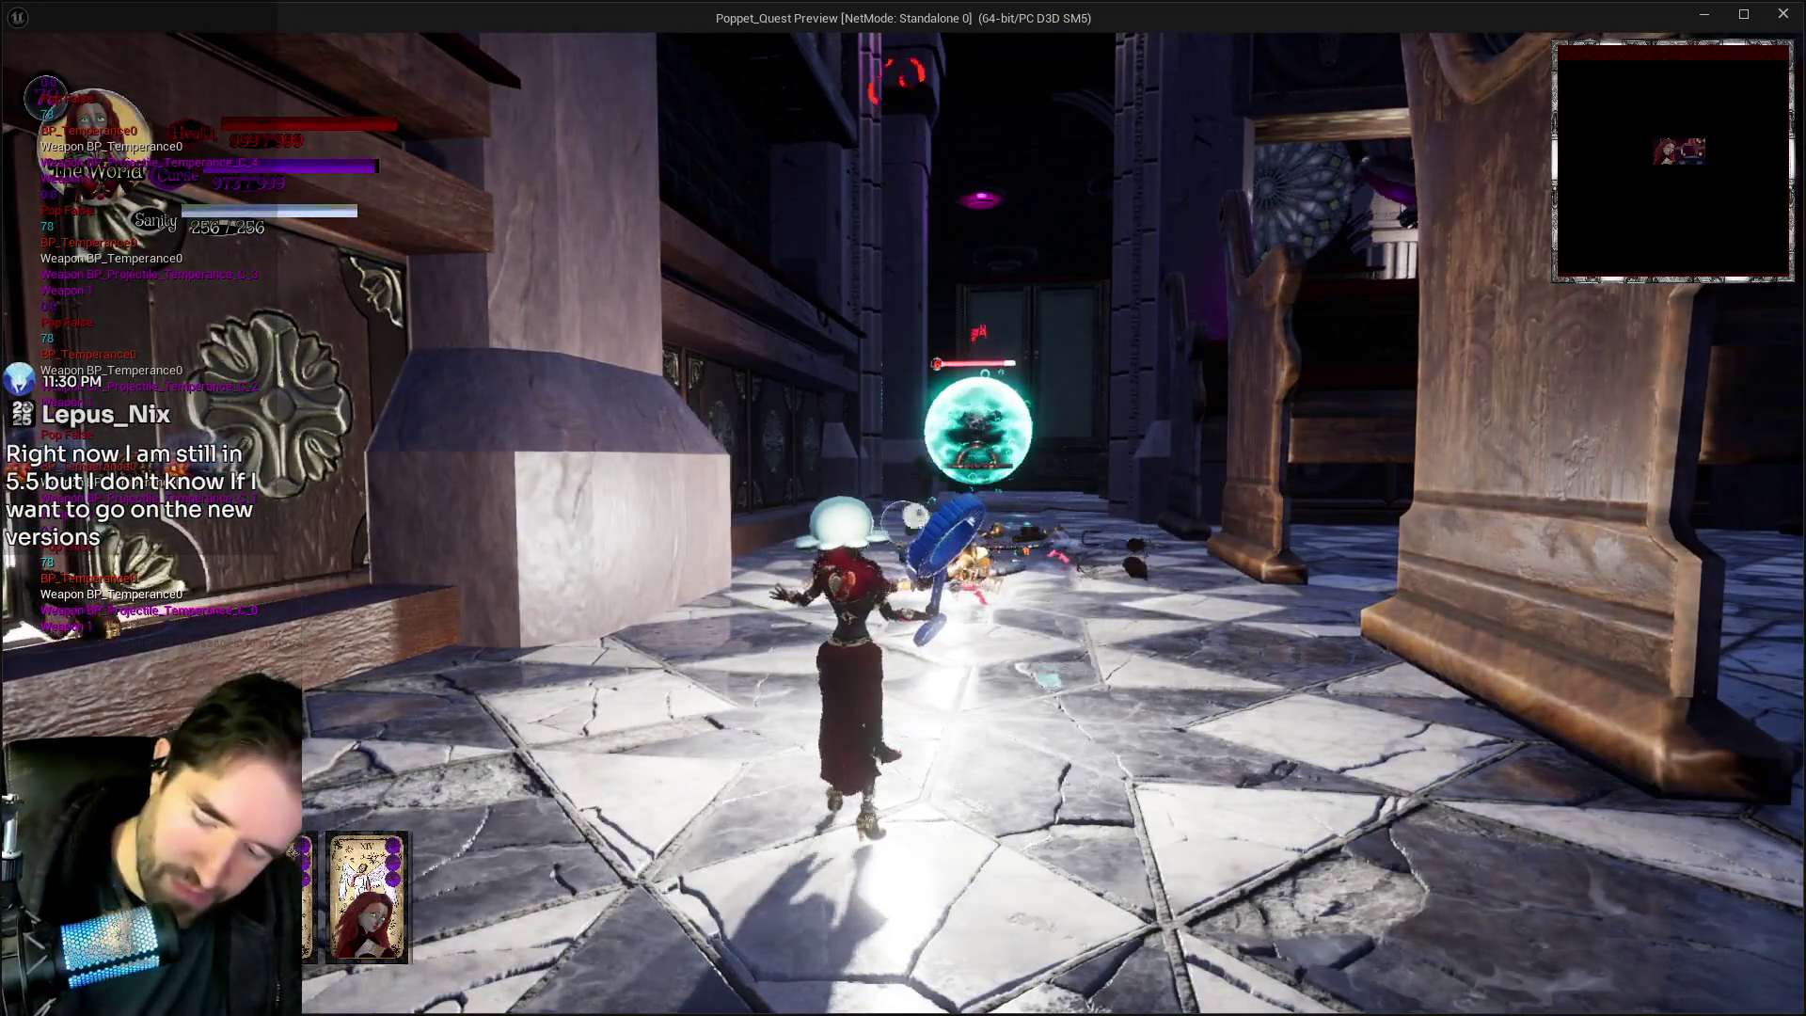
pyautogui.press('Escape')
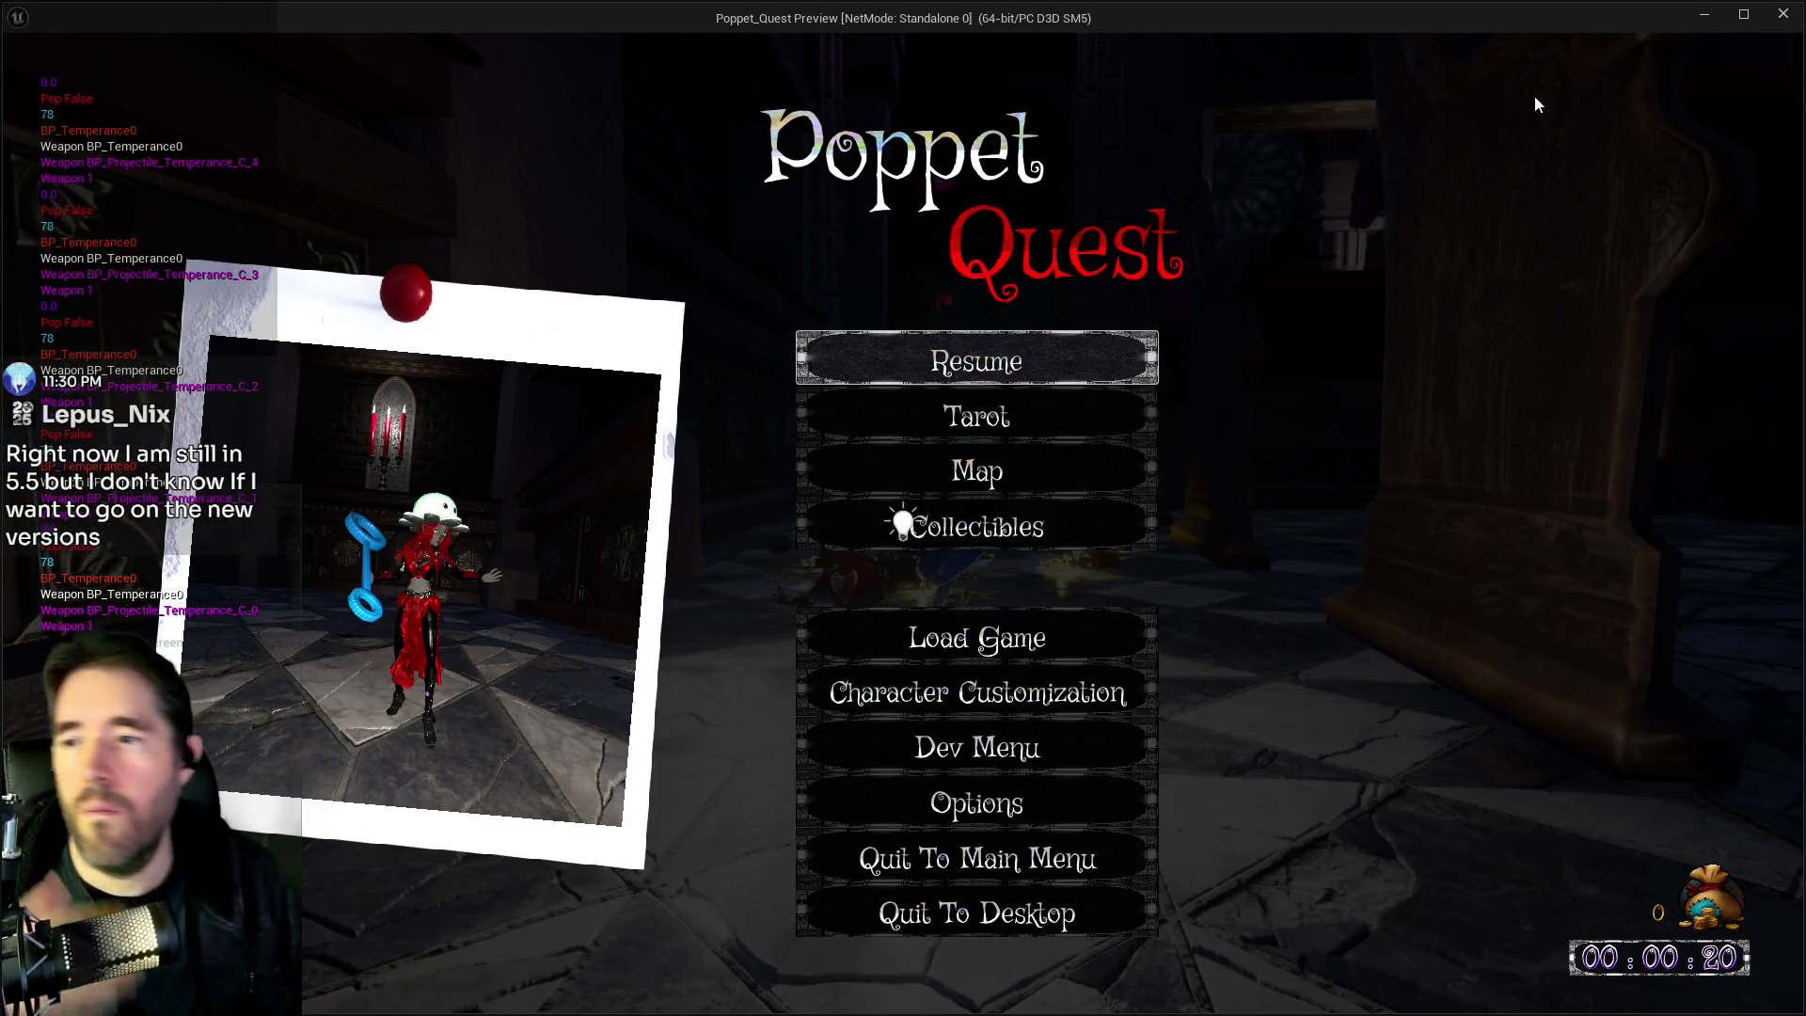
pyautogui.click(1783, 14)
pyautogui.hotkey('alt', 'Tab')
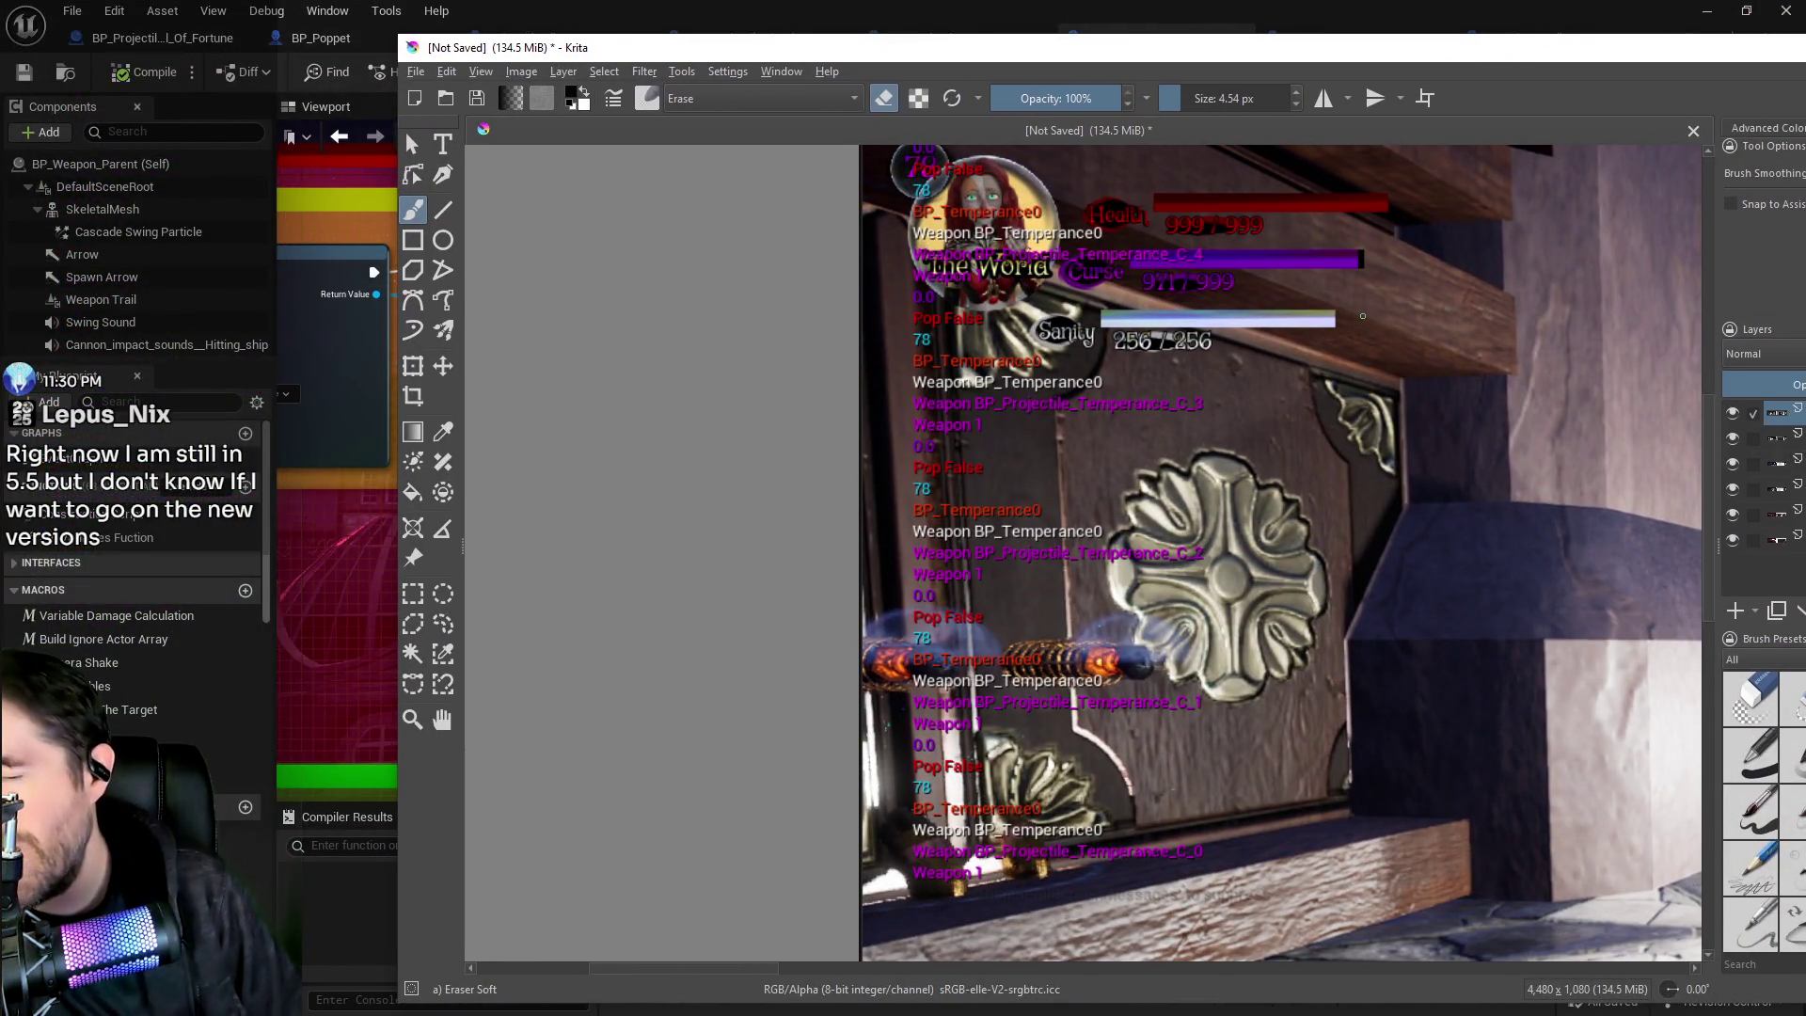
# Drag the Krita screenshot window off to the right edge of the screen.
pyautogui.moveTo(451, 47); pyautogui.dragTo(1805, 75)
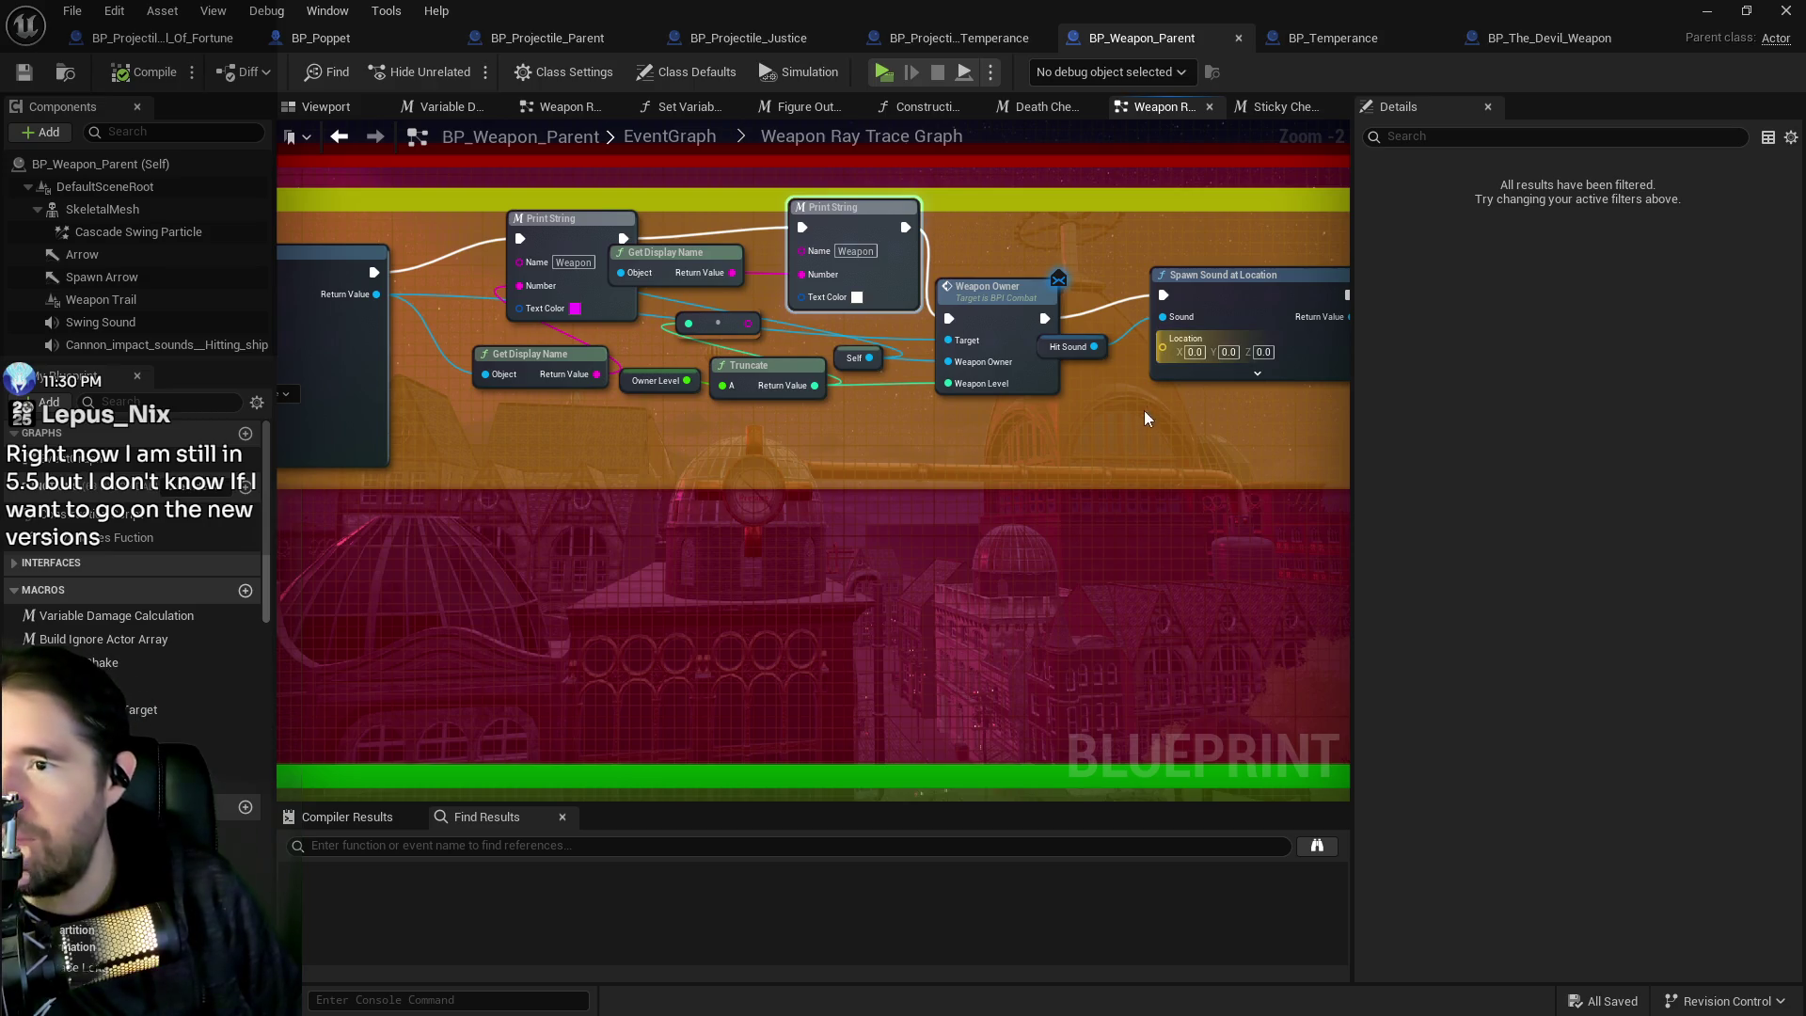
# Wire SpawnActor directly into Weapon Owner, delete both Print Strings and Get Display Name, then save.
pyautogui.moveTo(1104, 393); pyautogui.dragTo(897, 370)
pyautogui.moveTo(635, 361); pyautogui.dragTo(1066, 365)
pyautogui.moveTo(968, 391); pyautogui.dragTo(821, 384)
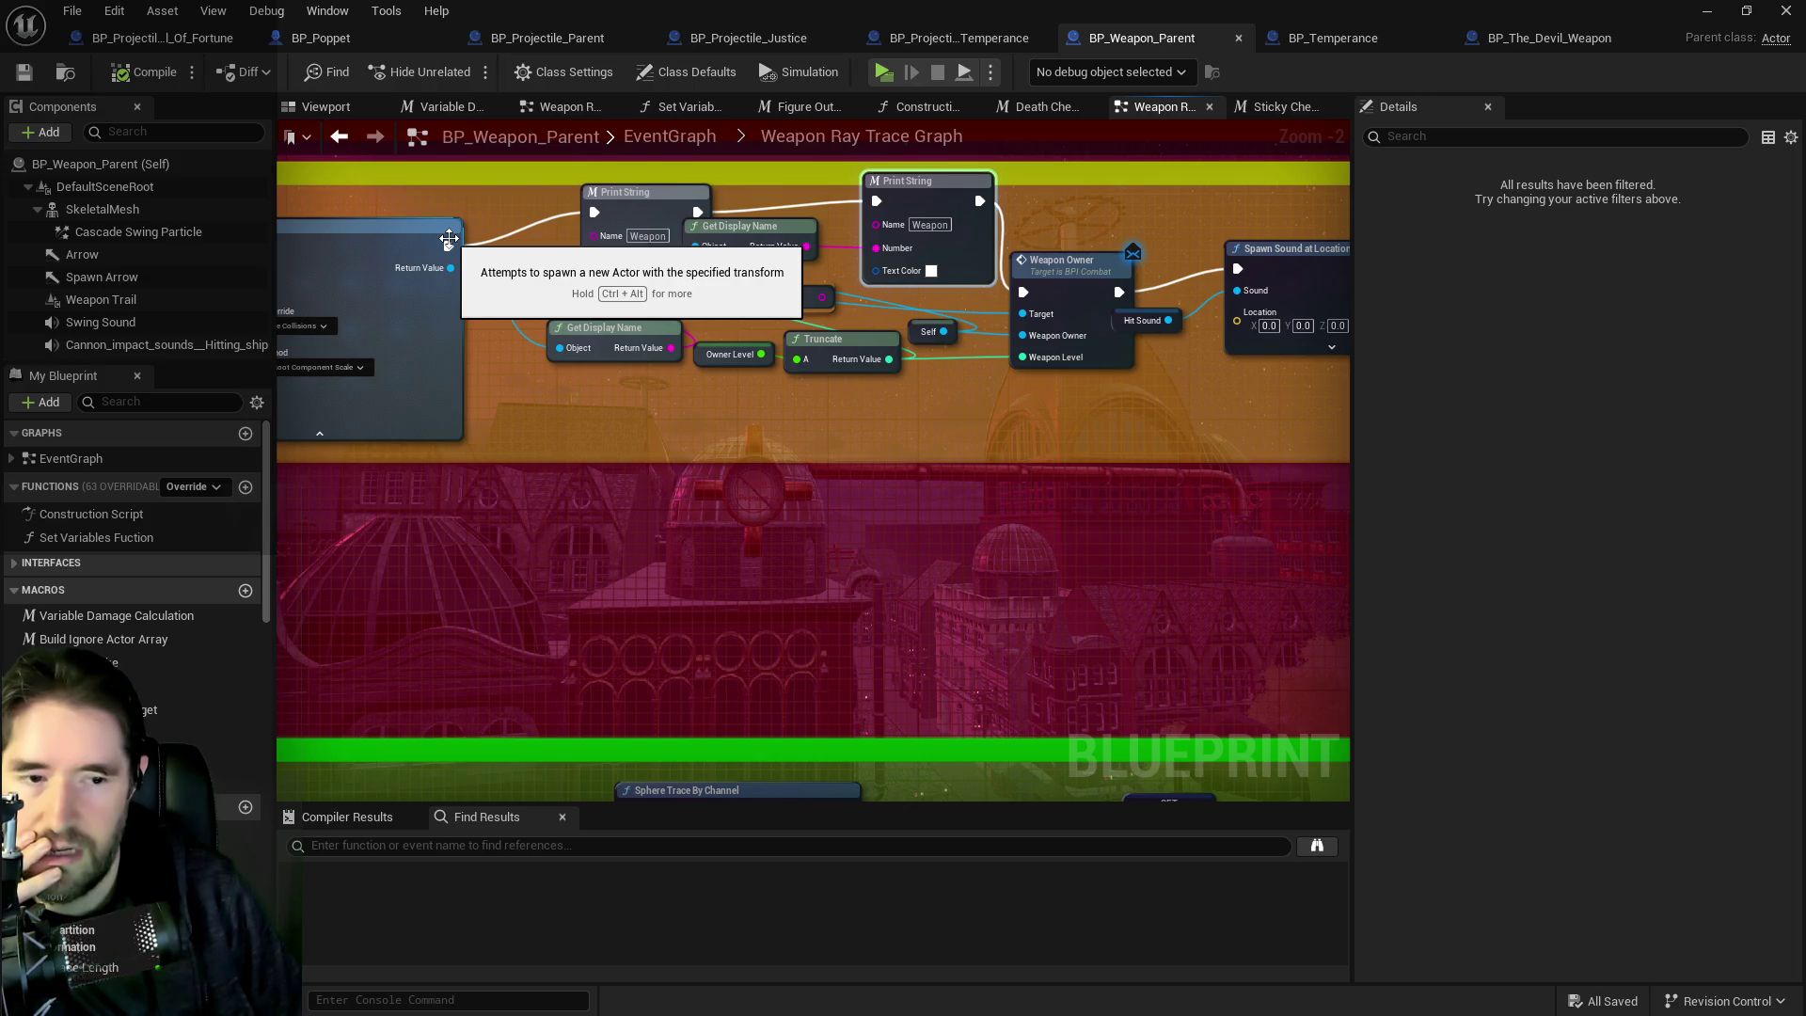
pyautogui.click(414, 263)
pyautogui.moveTo(517, 276); pyautogui.dragTo(1023, 292)
pyautogui.moveTo(554, 177)
pyautogui.mouseDown()
pyautogui.moveTo(818, 273)
pyautogui.moveTo(891, 263)
pyautogui.mouseUp()
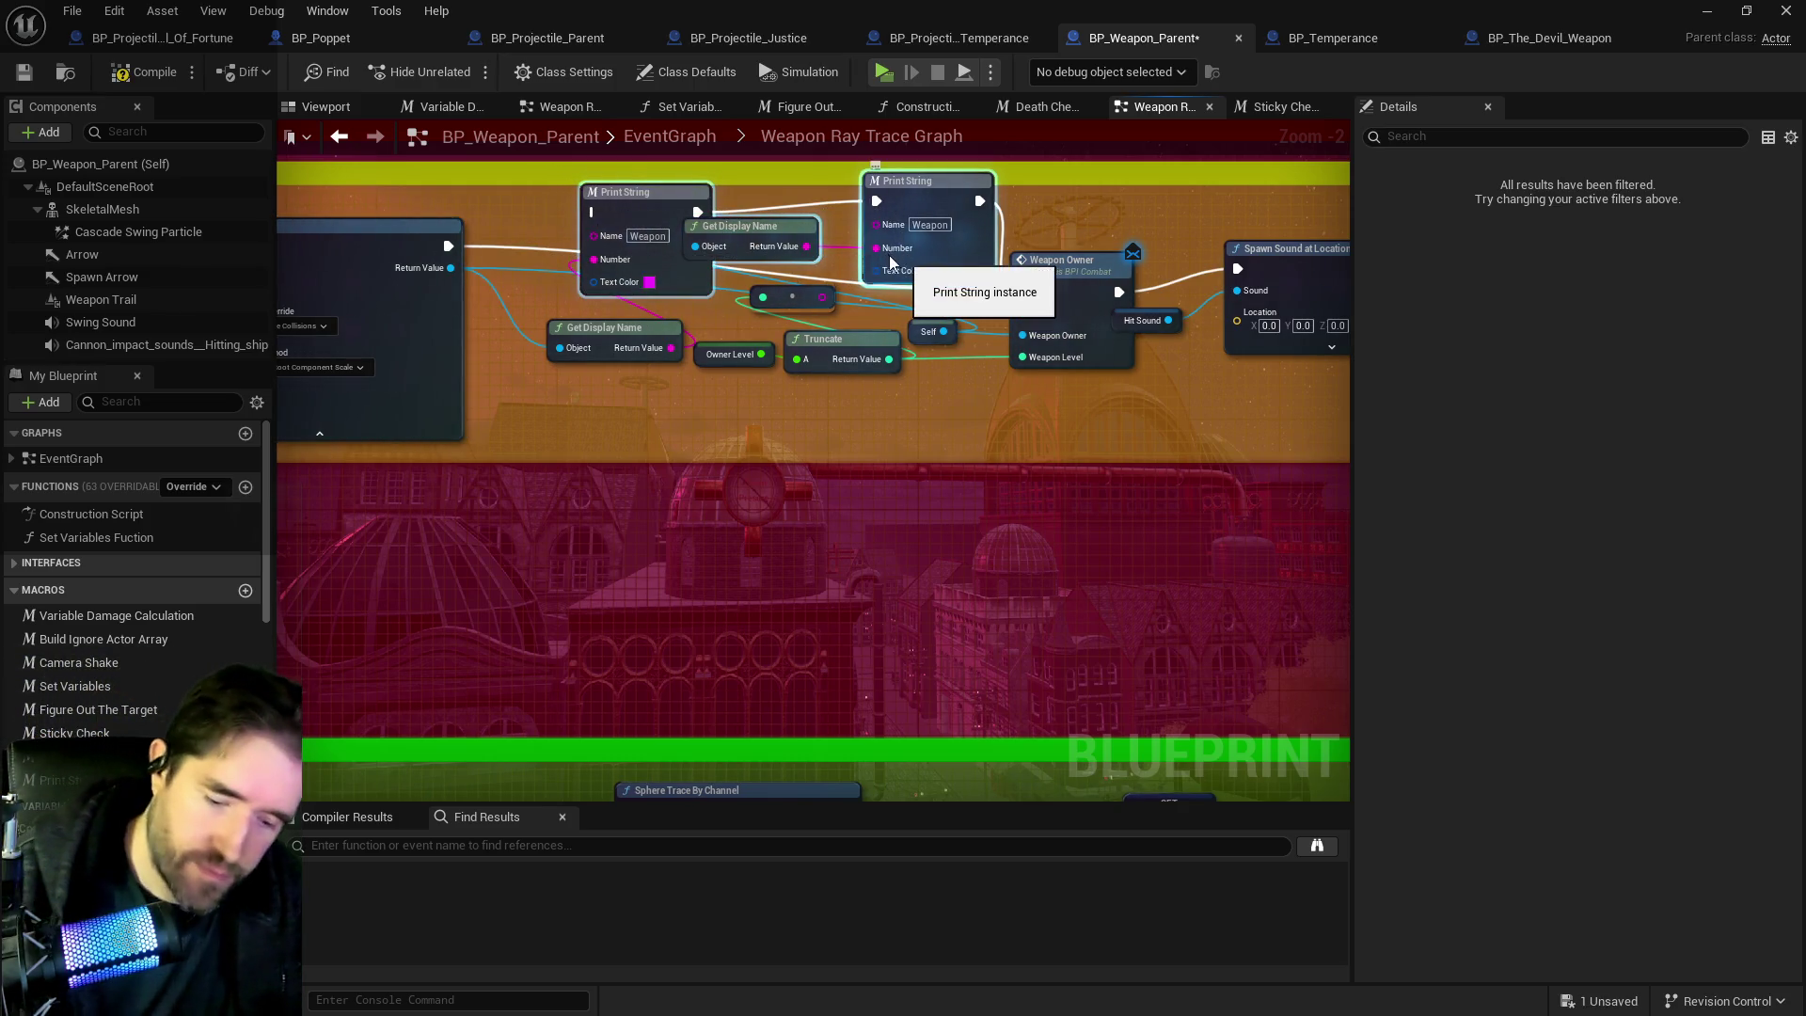
pyautogui.press('Delete')
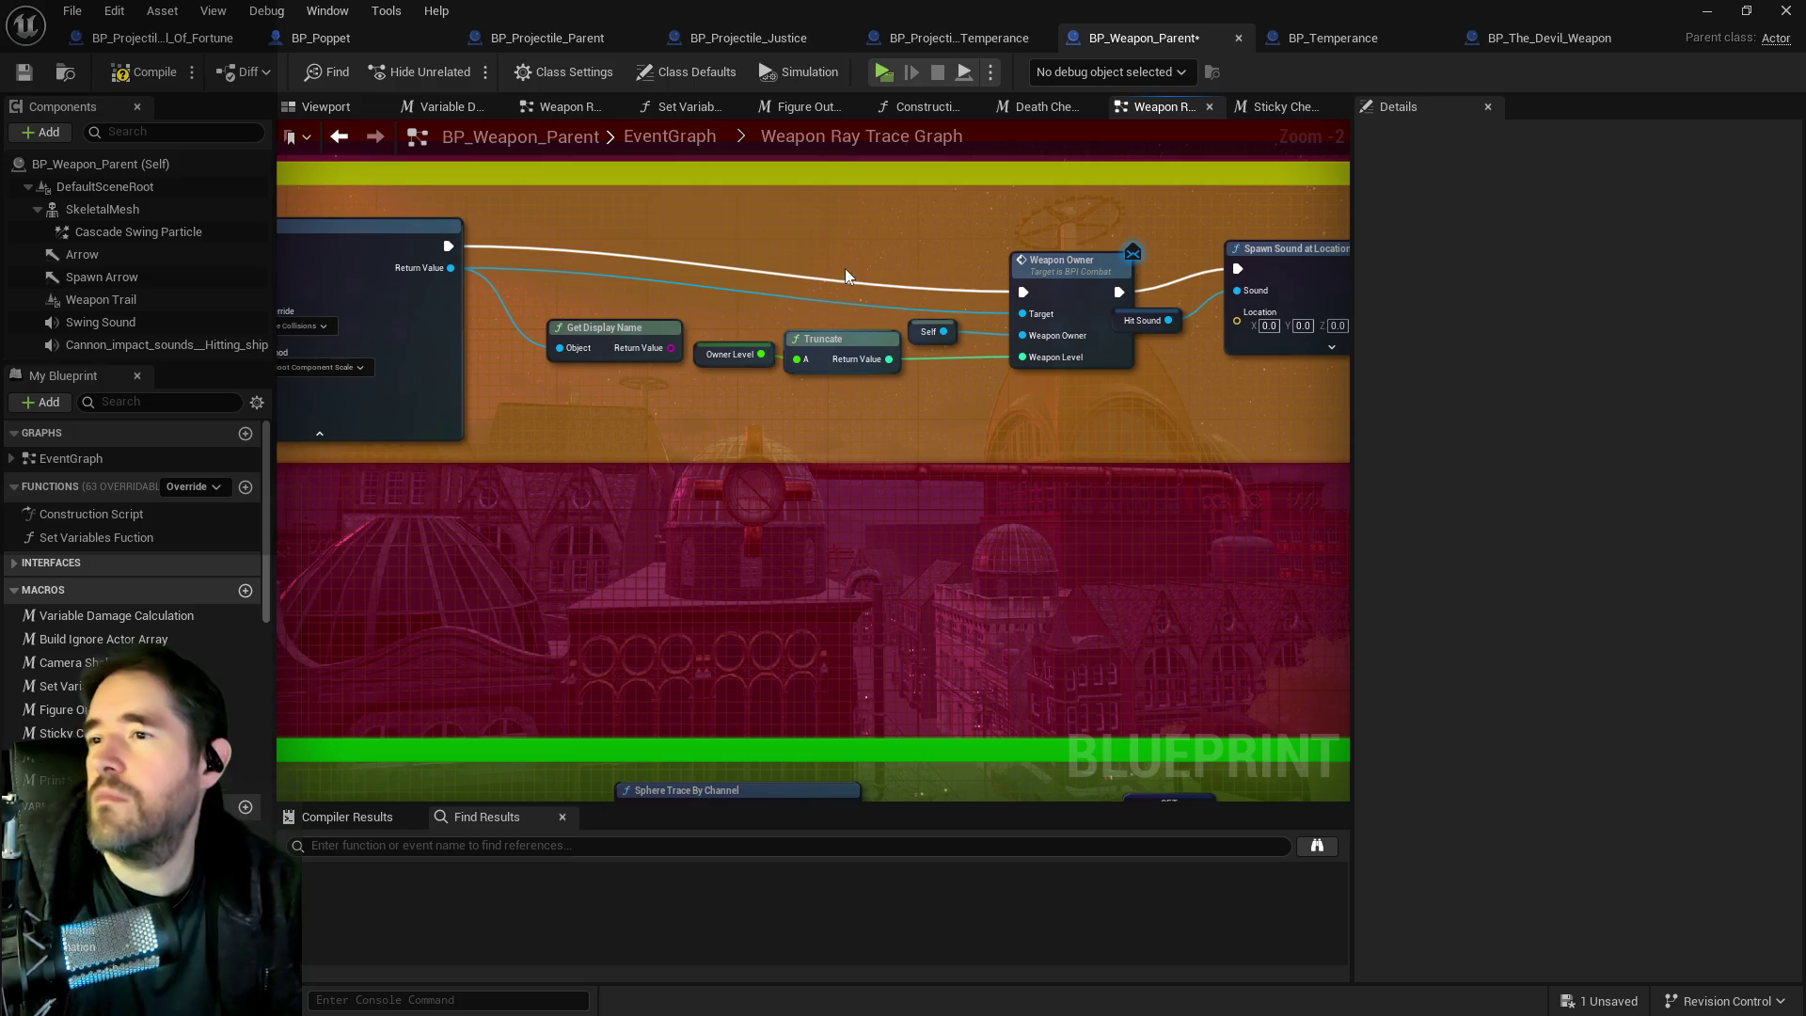
pyautogui.click(25, 72)
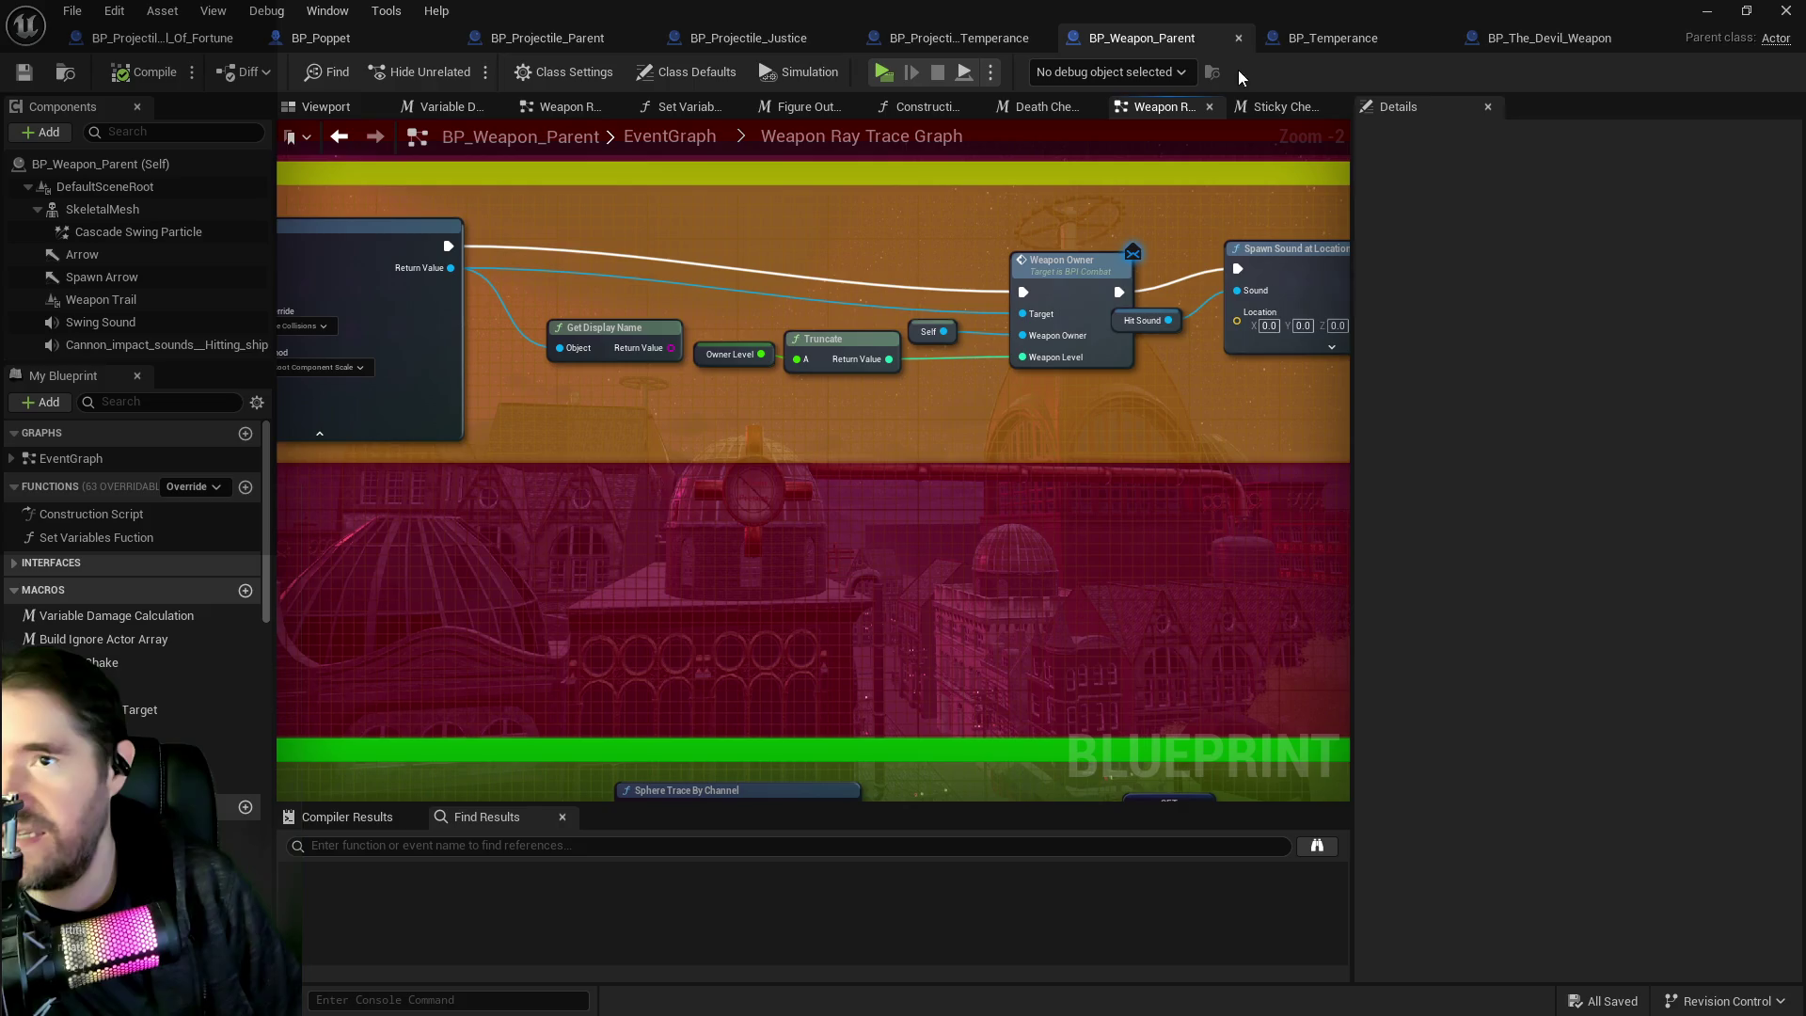
# In BP_Projectile_Parent, move the Print String right and inspect the Has Tag and gameplay tag nodes.
pyautogui.click(1303, 40)
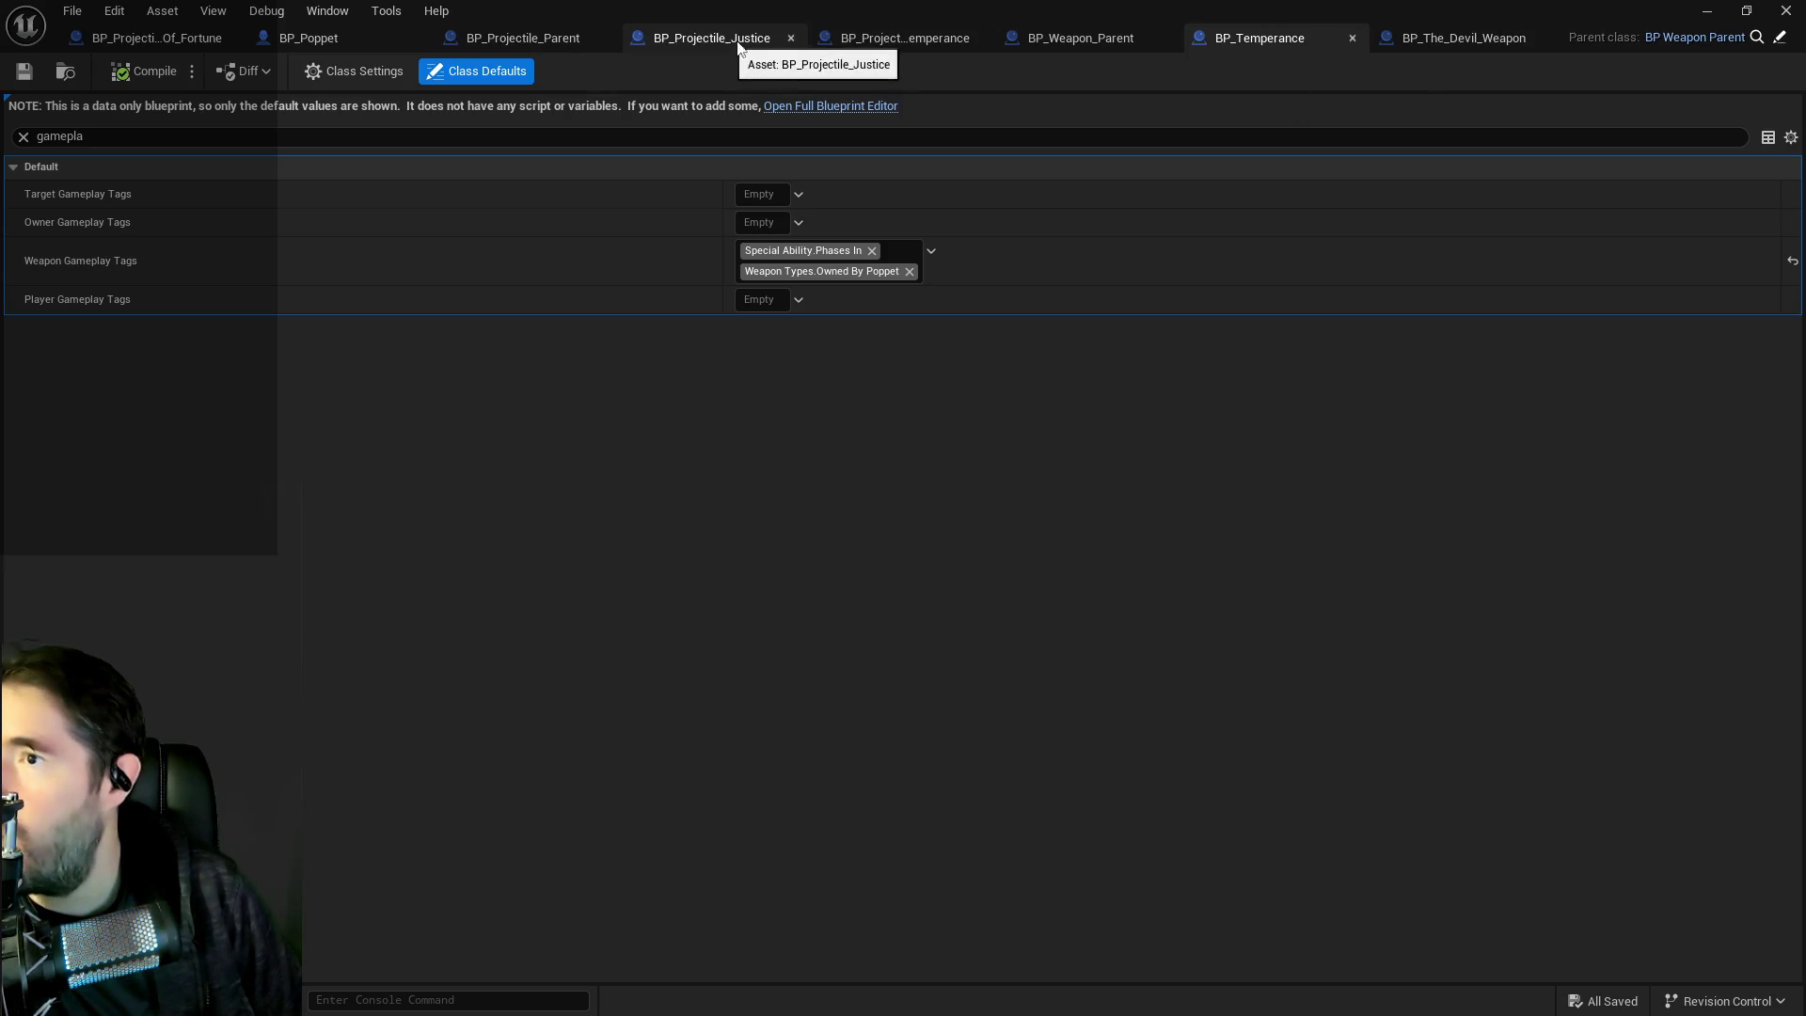
pyautogui.click(551, 33)
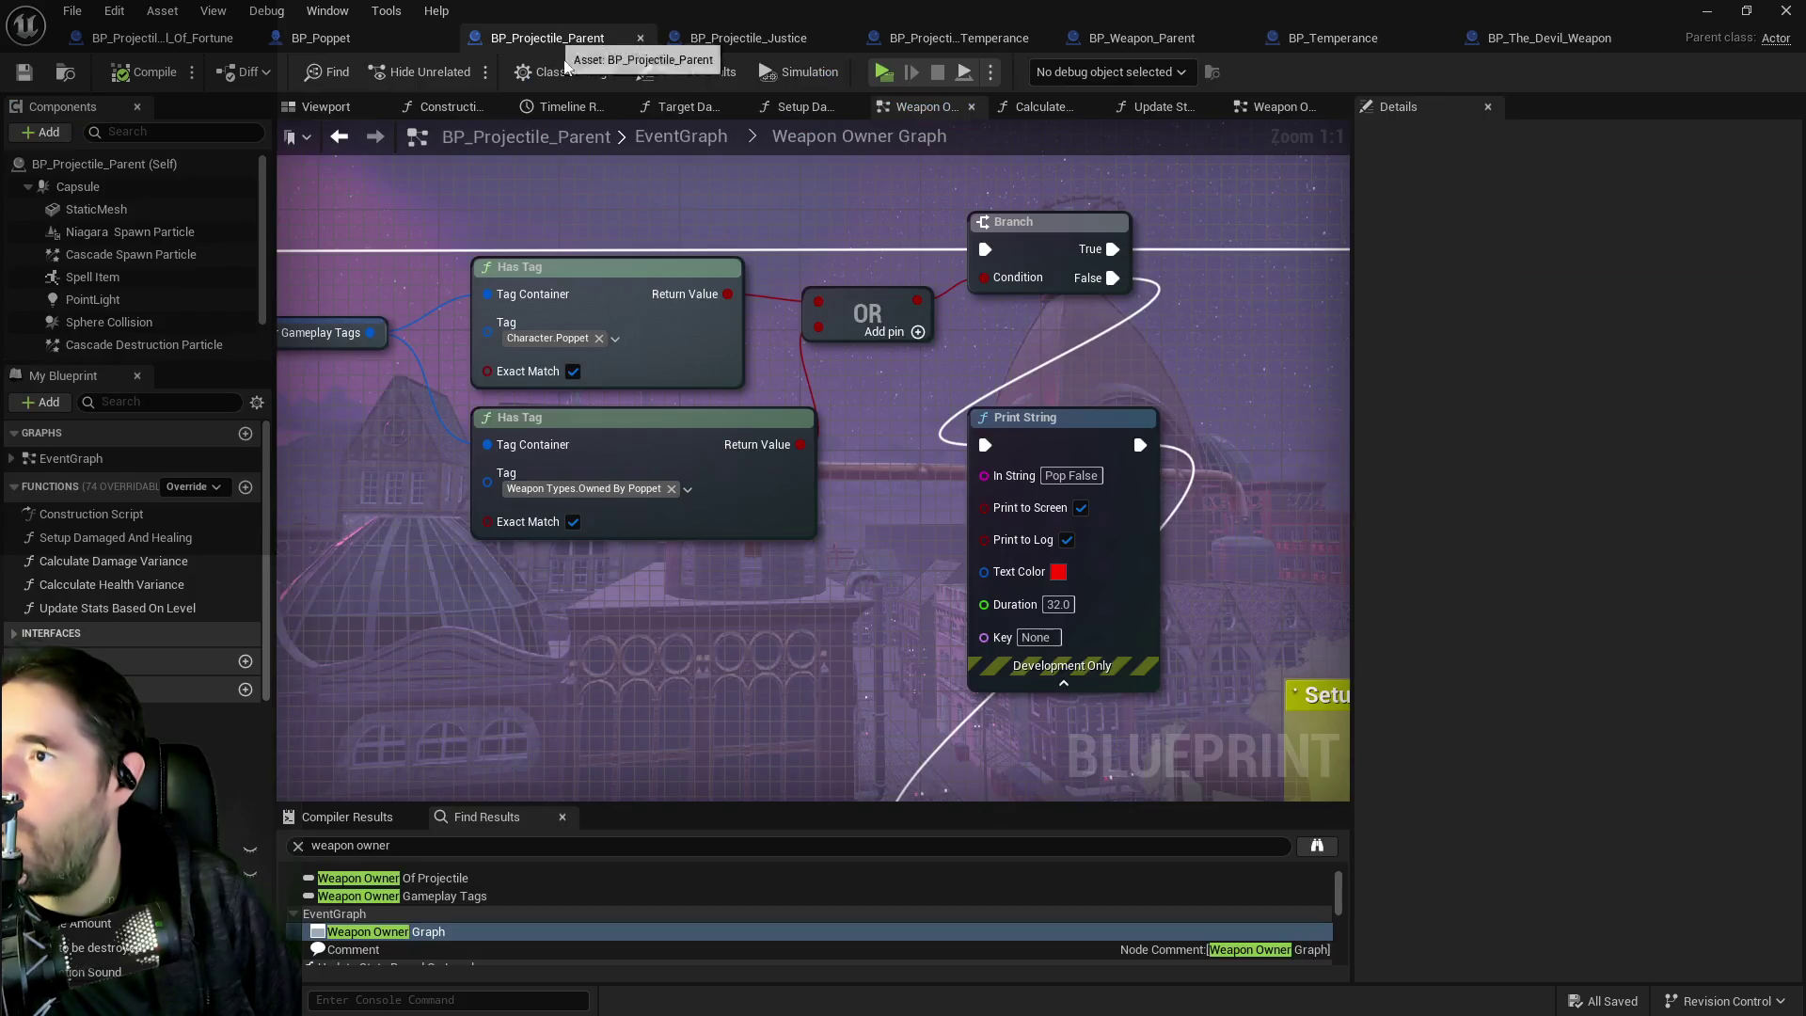
pyautogui.scroll(-1, 824, 393)
pyautogui.moveTo(815, 386); pyautogui.dragTo(991, 340)
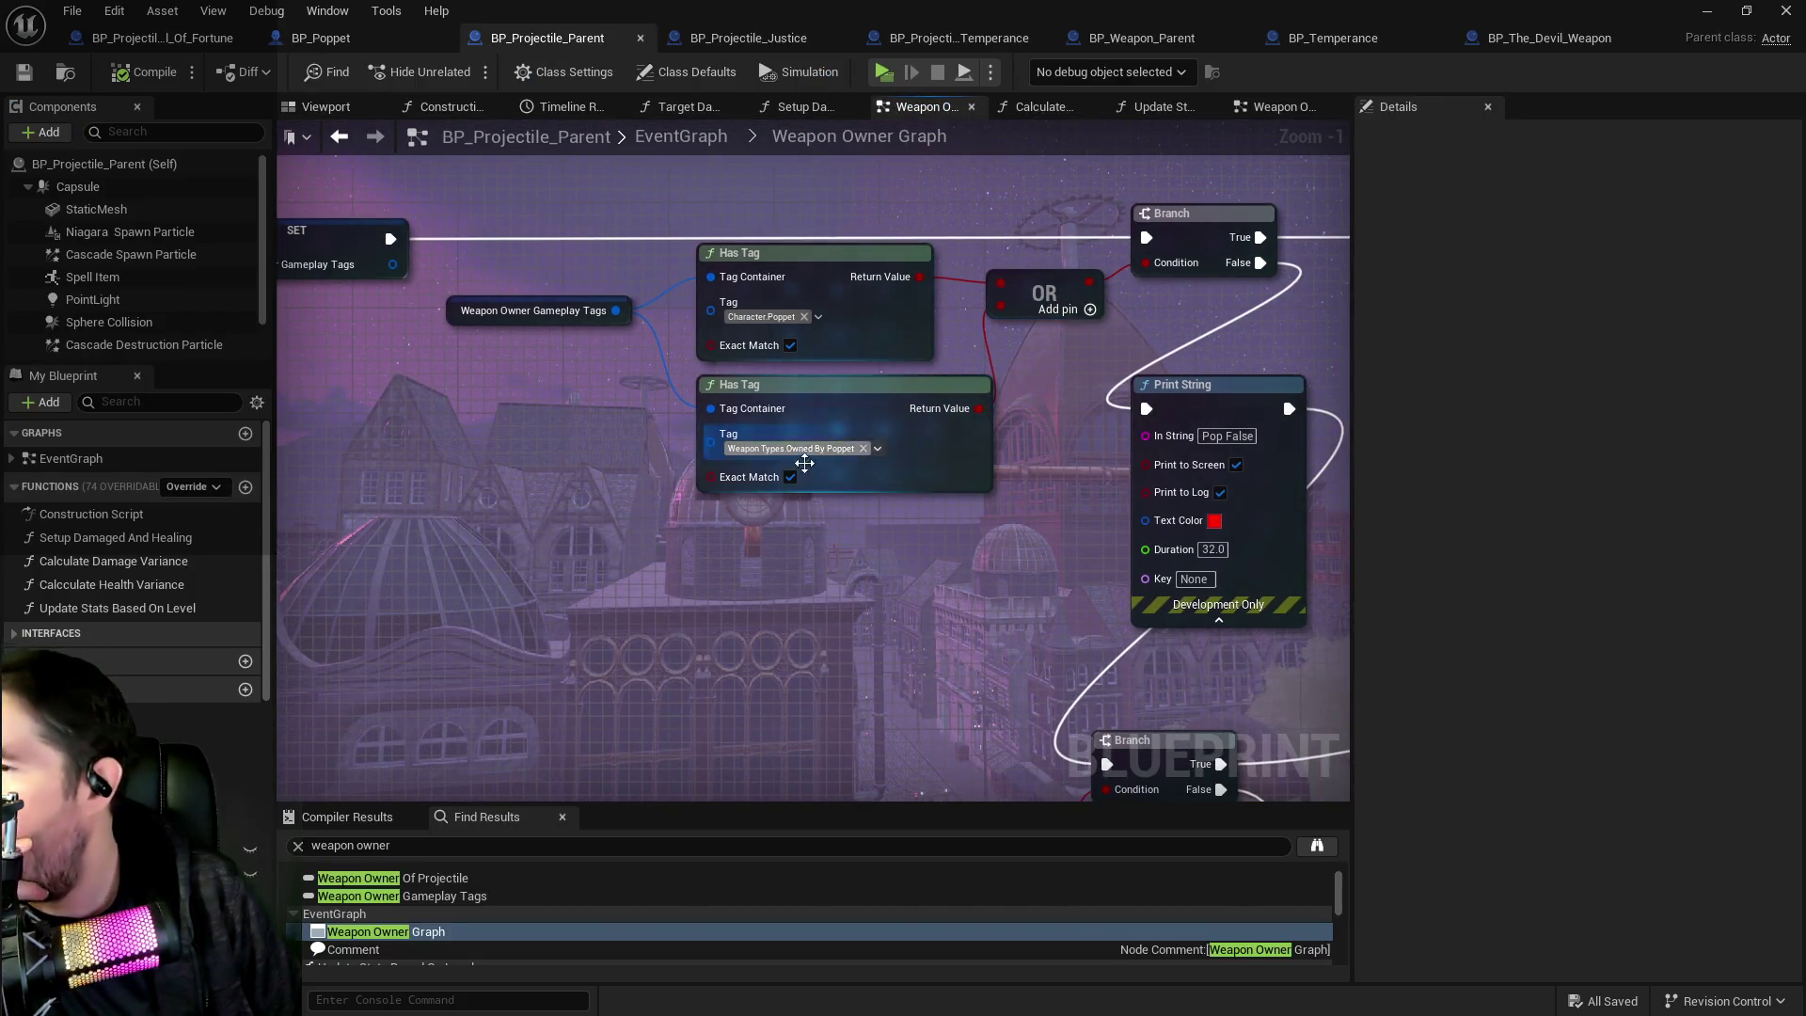
pyautogui.moveTo(1154, 357)
pyautogui.mouseDown()
pyautogui.moveTo(979, 393)
pyautogui.moveTo(1176, 428)
pyautogui.mouseUp()
pyautogui.moveTo(658, 424); pyautogui.dragTo(931, 460)
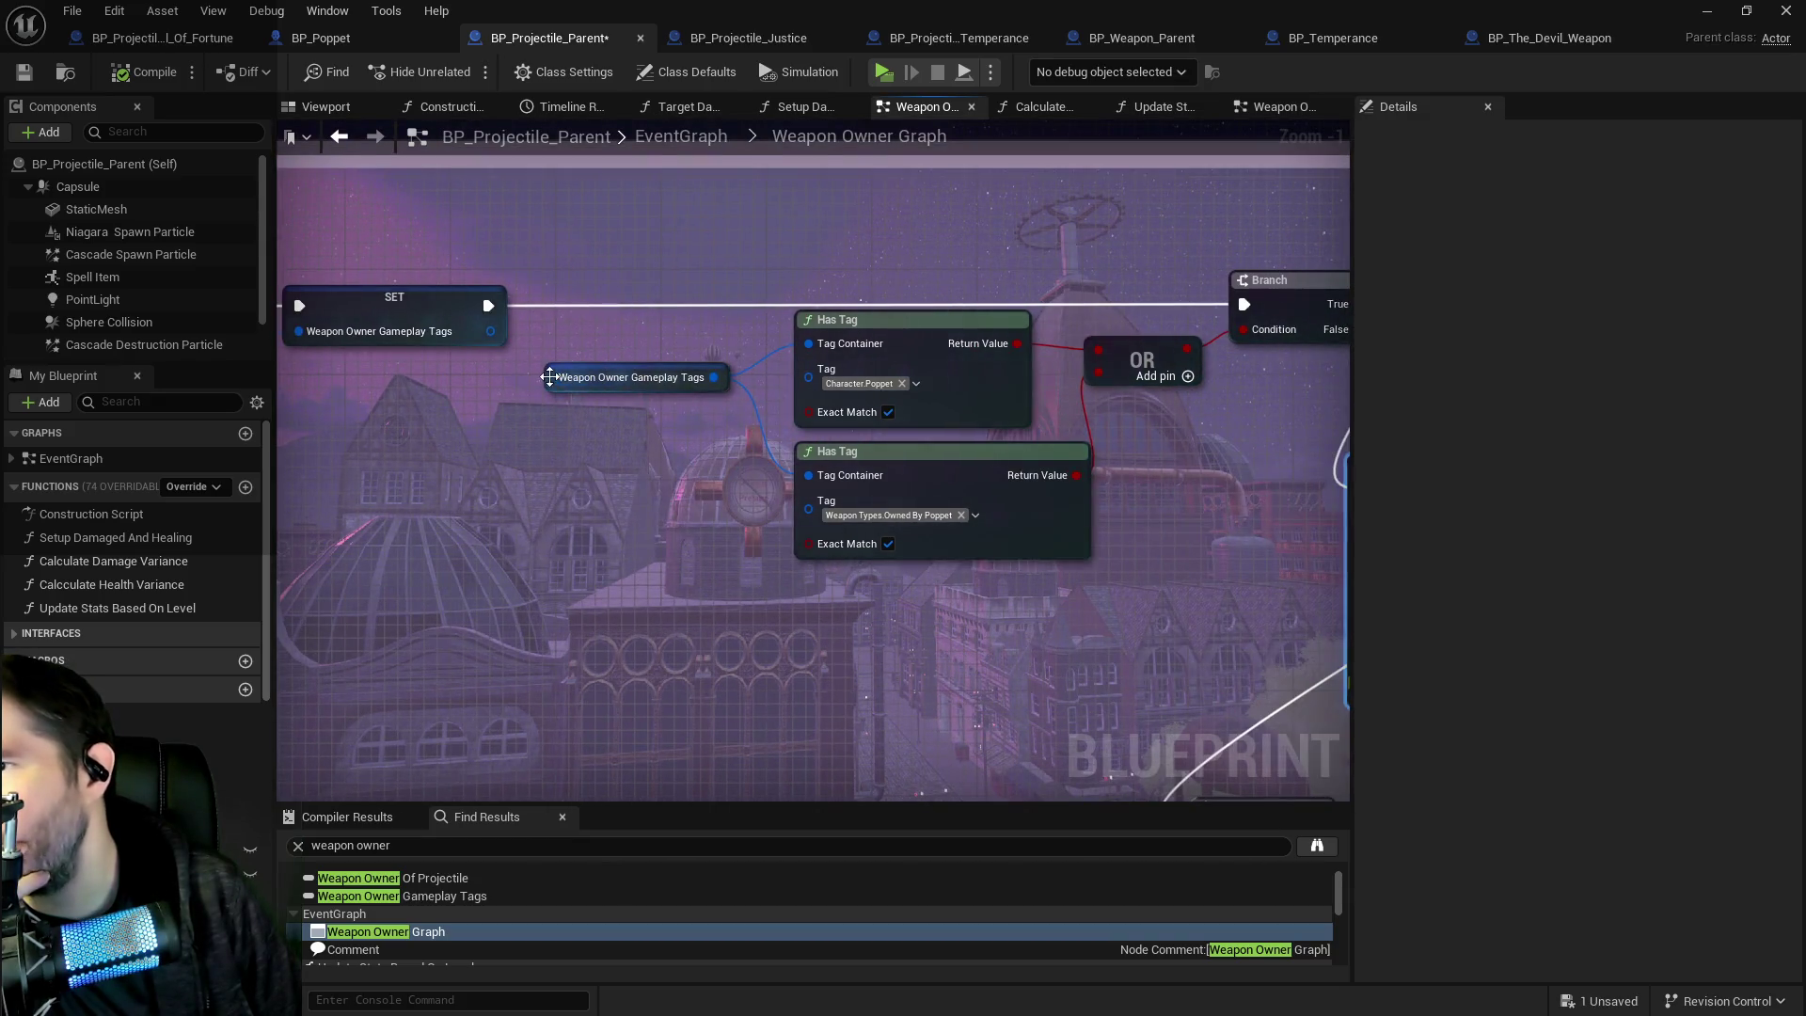
pyautogui.moveTo(526, 367); pyautogui.dragTo(1260, 382)
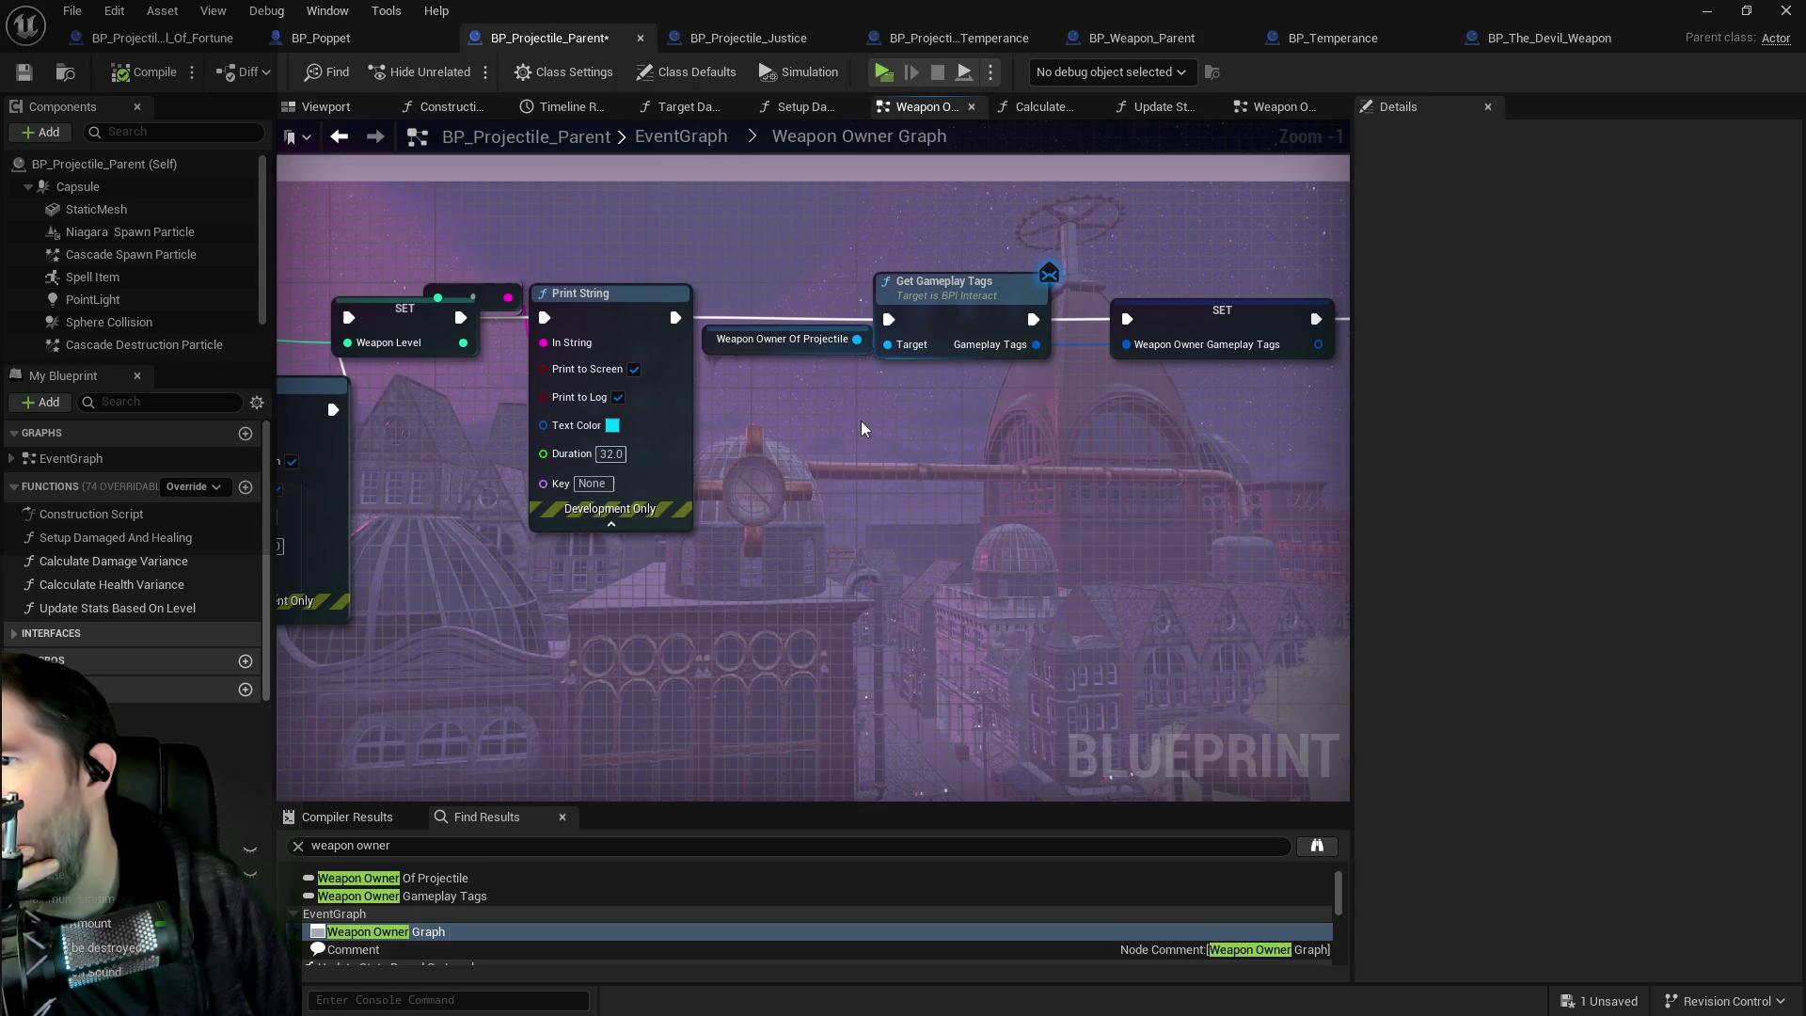
pyautogui.scroll(-1, 884, 395)
pyautogui.scroll(-1, 889, 376)
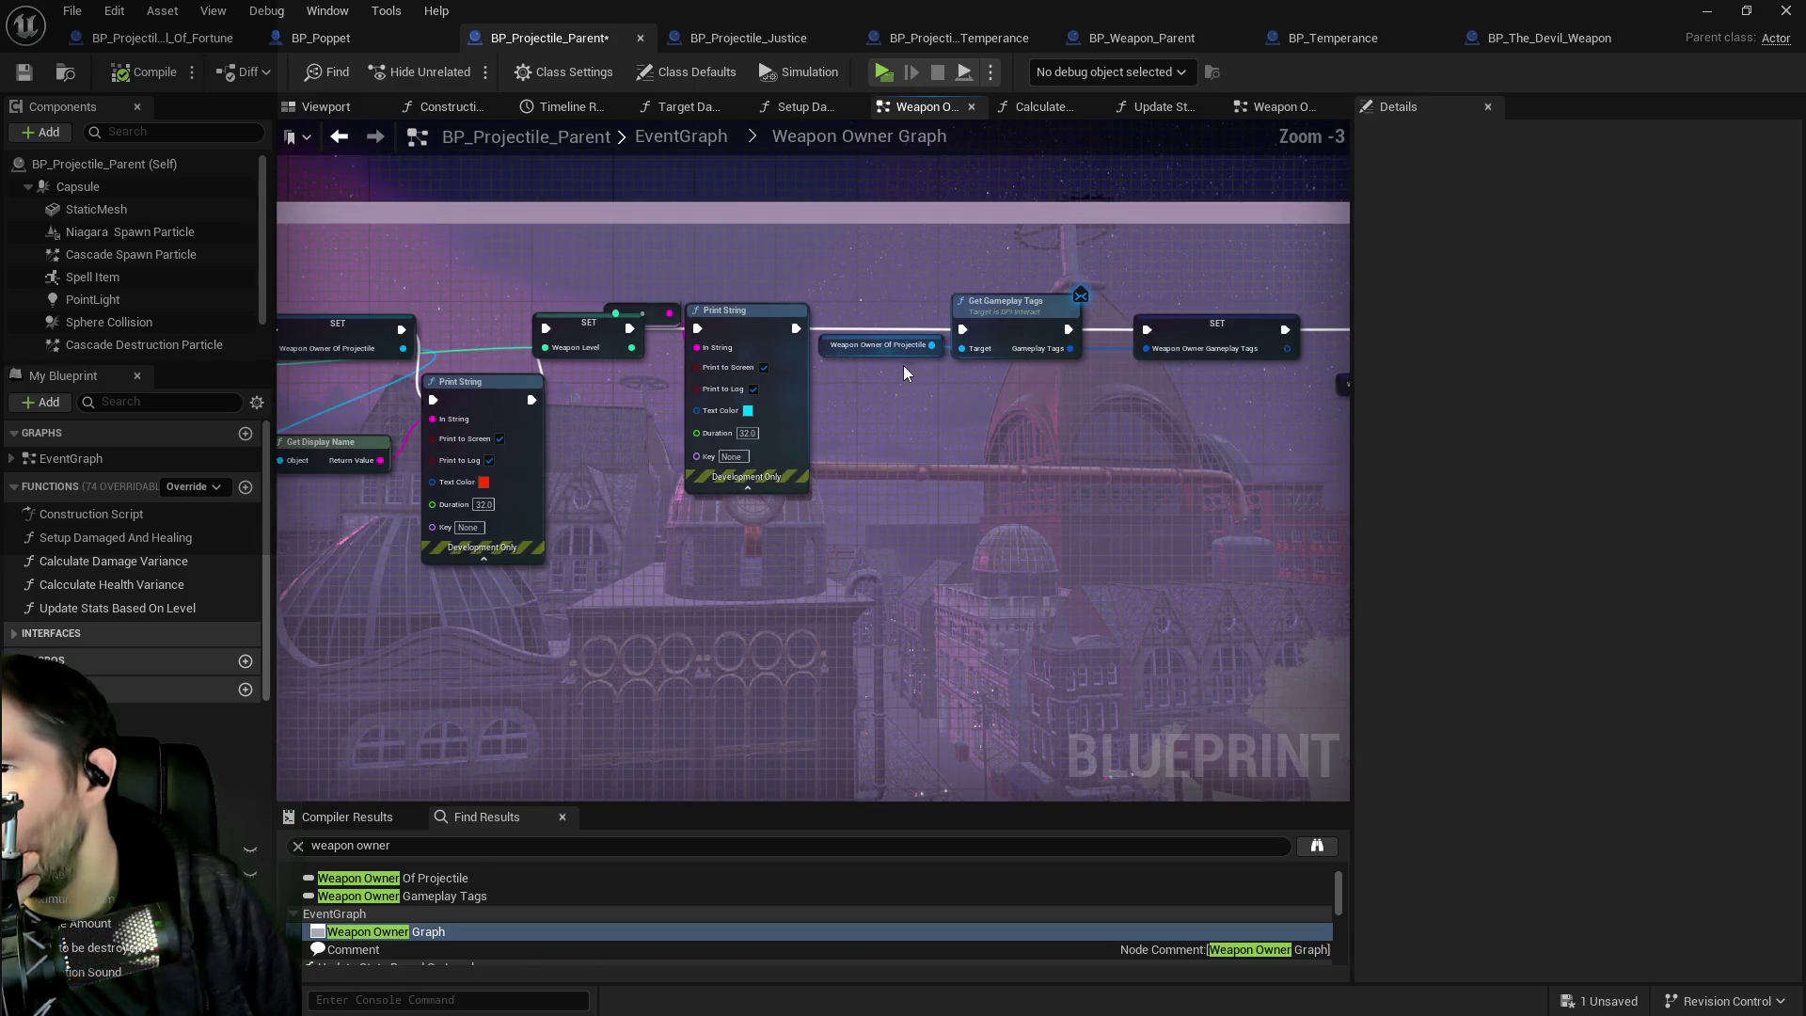
pyautogui.moveTo(927, 361); pyautogui.dragTo(696, 348)
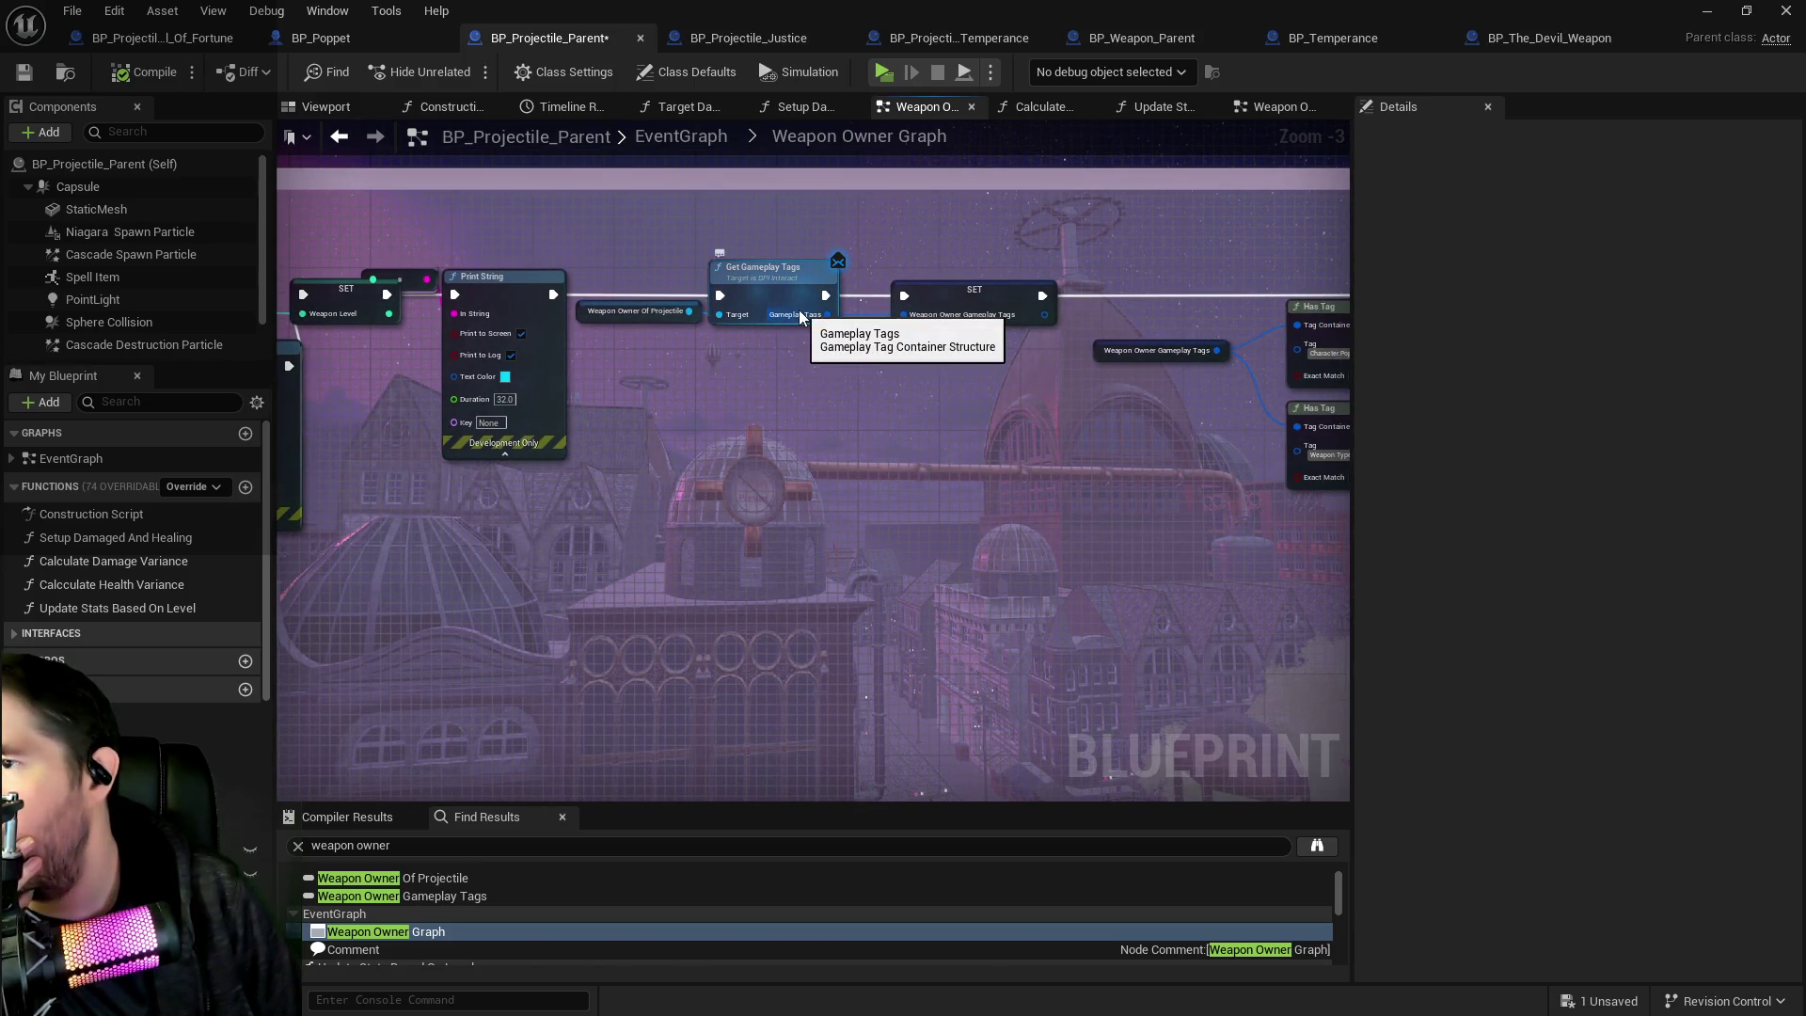
pyautogui.scroll(2, 776, 354)
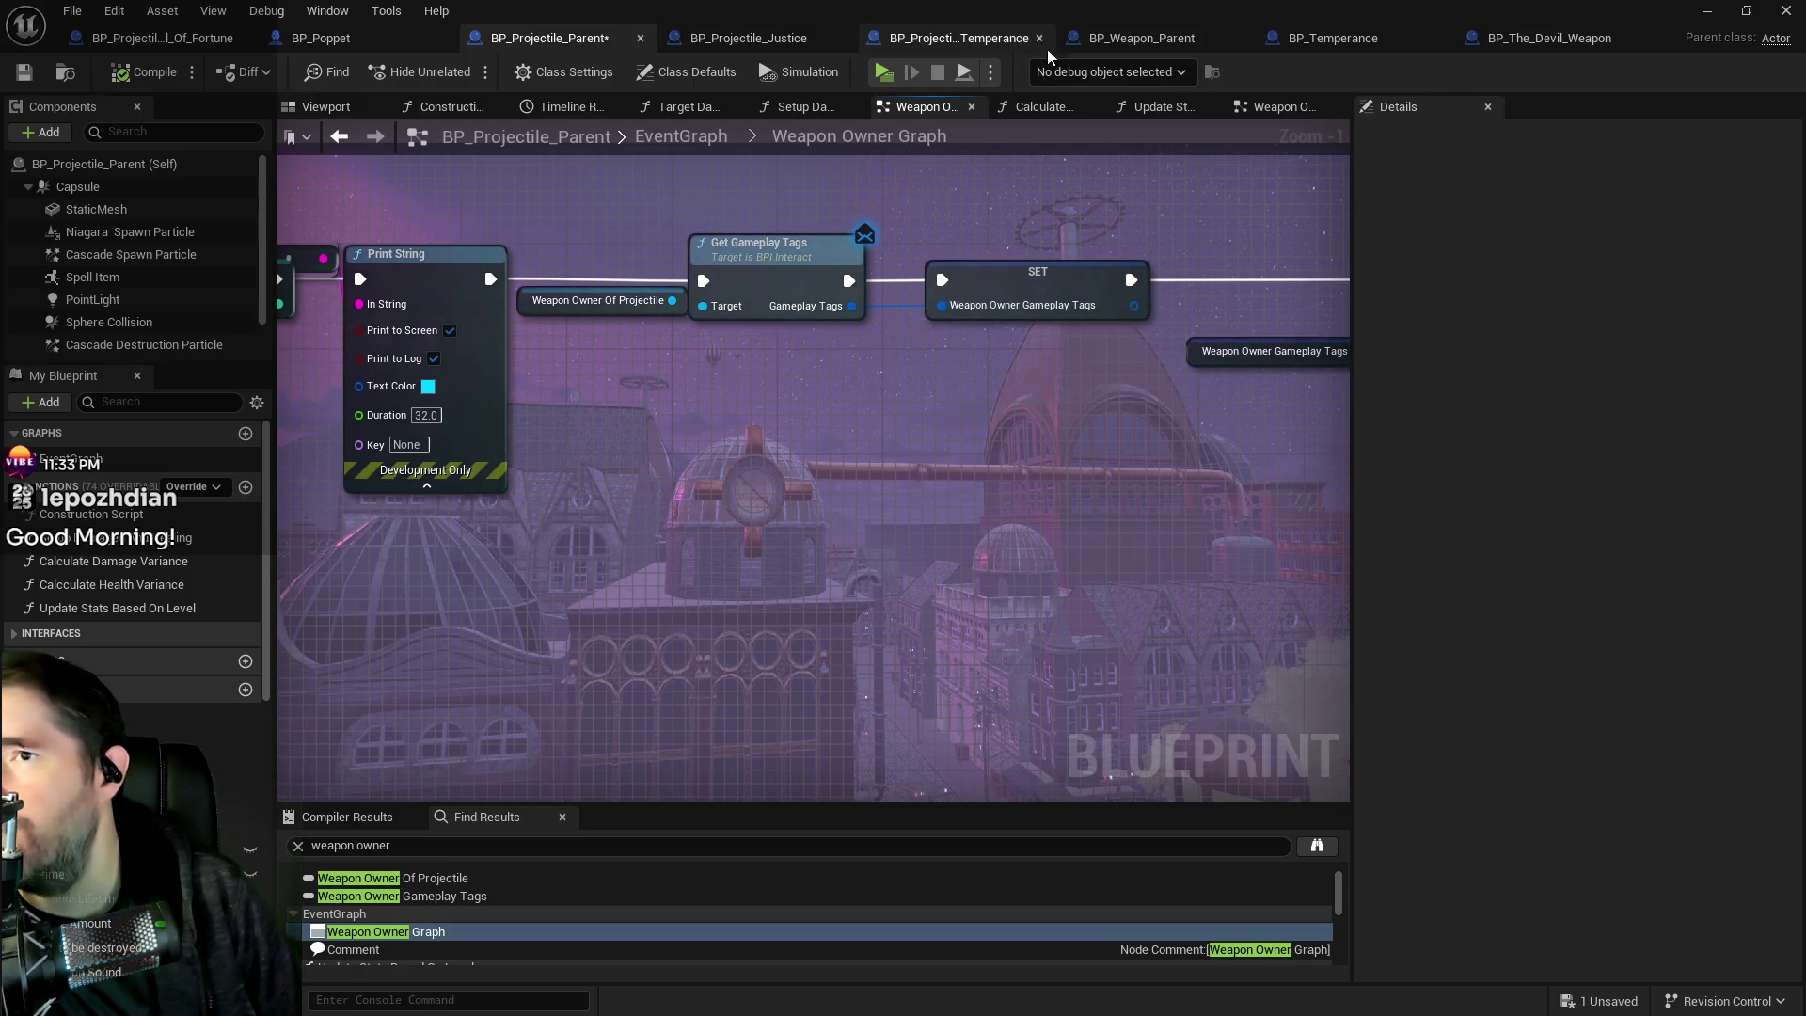
# Flip through the BP_Weapon_Parent, BP_Projectile_Justice and BP_Projectile_Parent tabs, ending on BP_Weapon_Parent.
pyautogui.click(1138, 38)
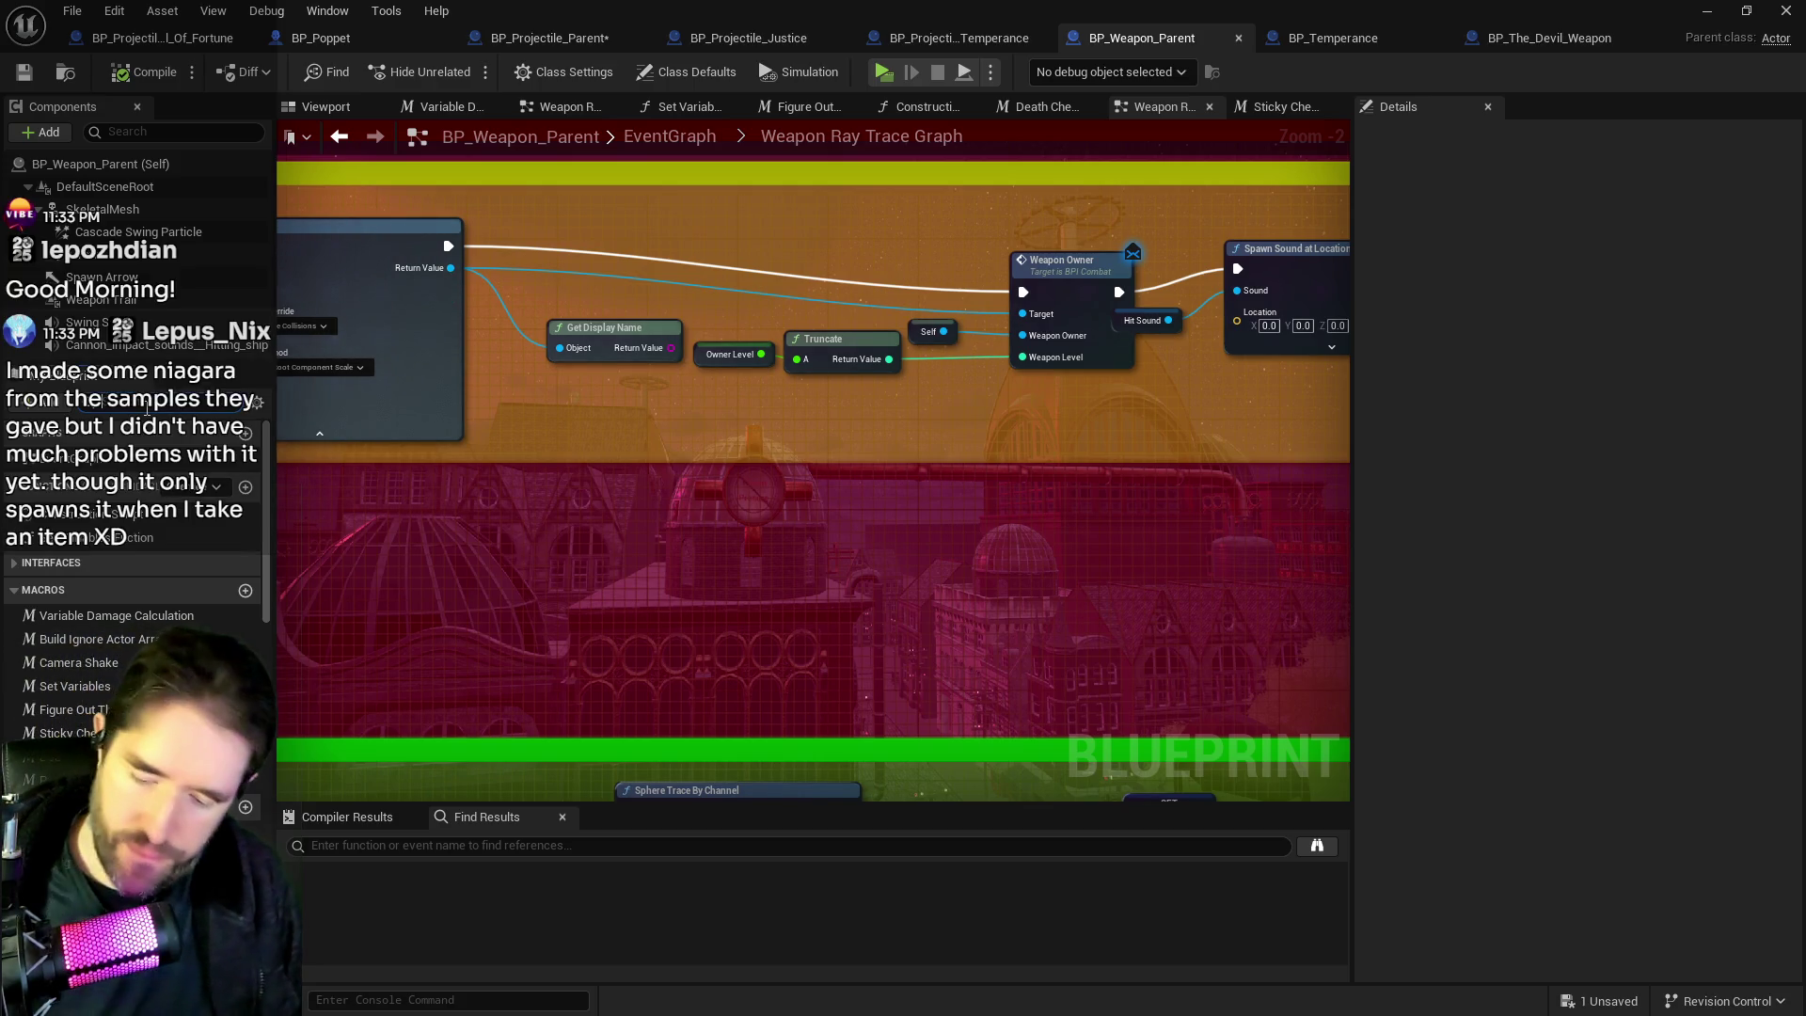
pyautogui.write('target game')
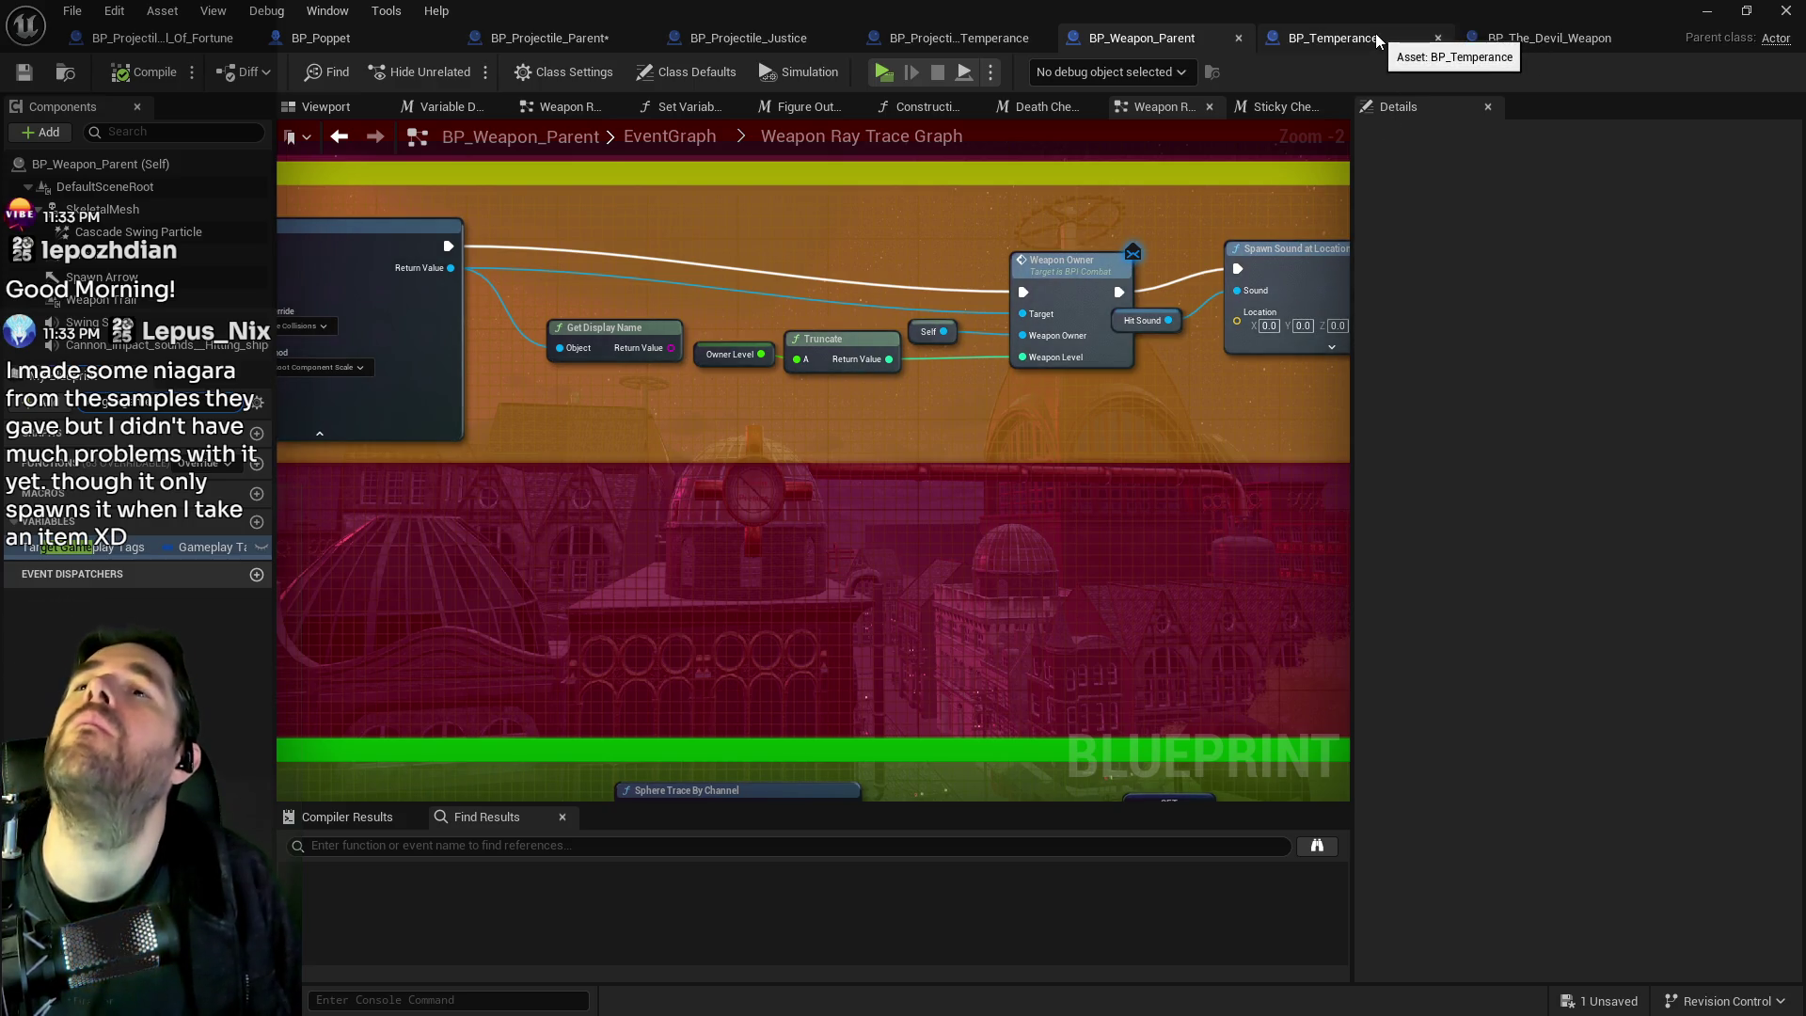
pyautogui.click(743, 37)
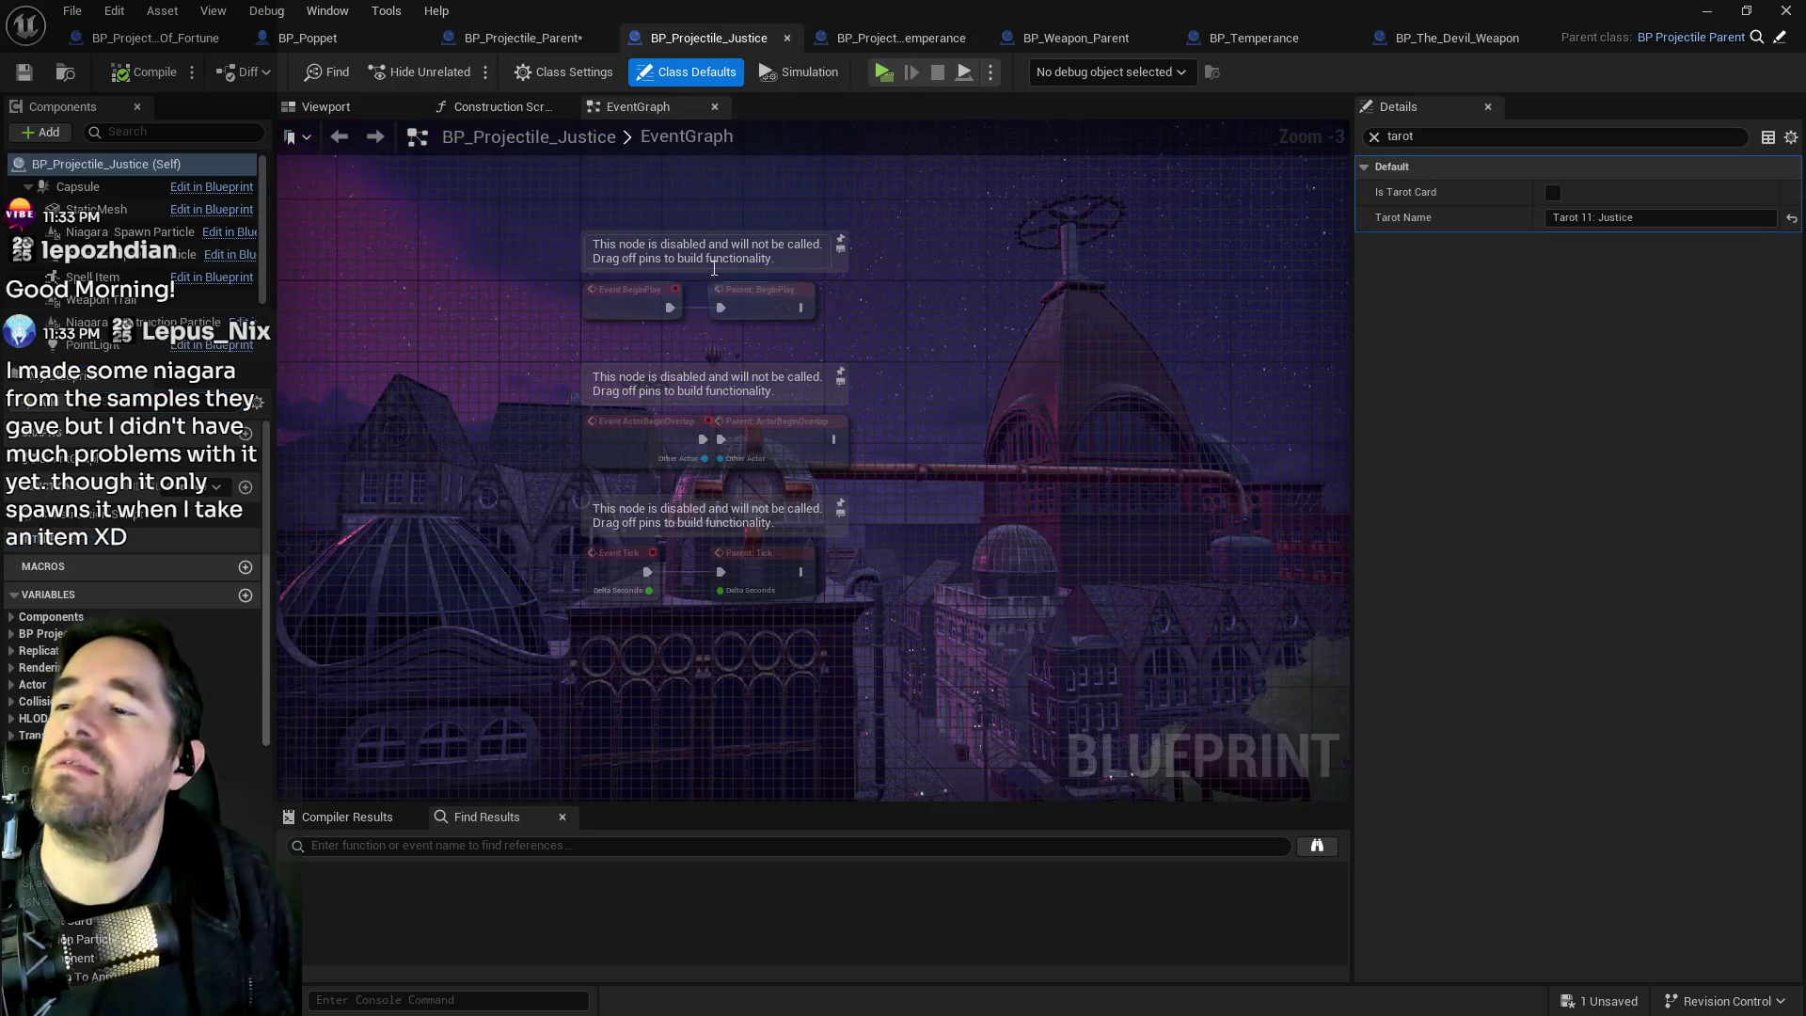
pyautogui.click(523, 38)
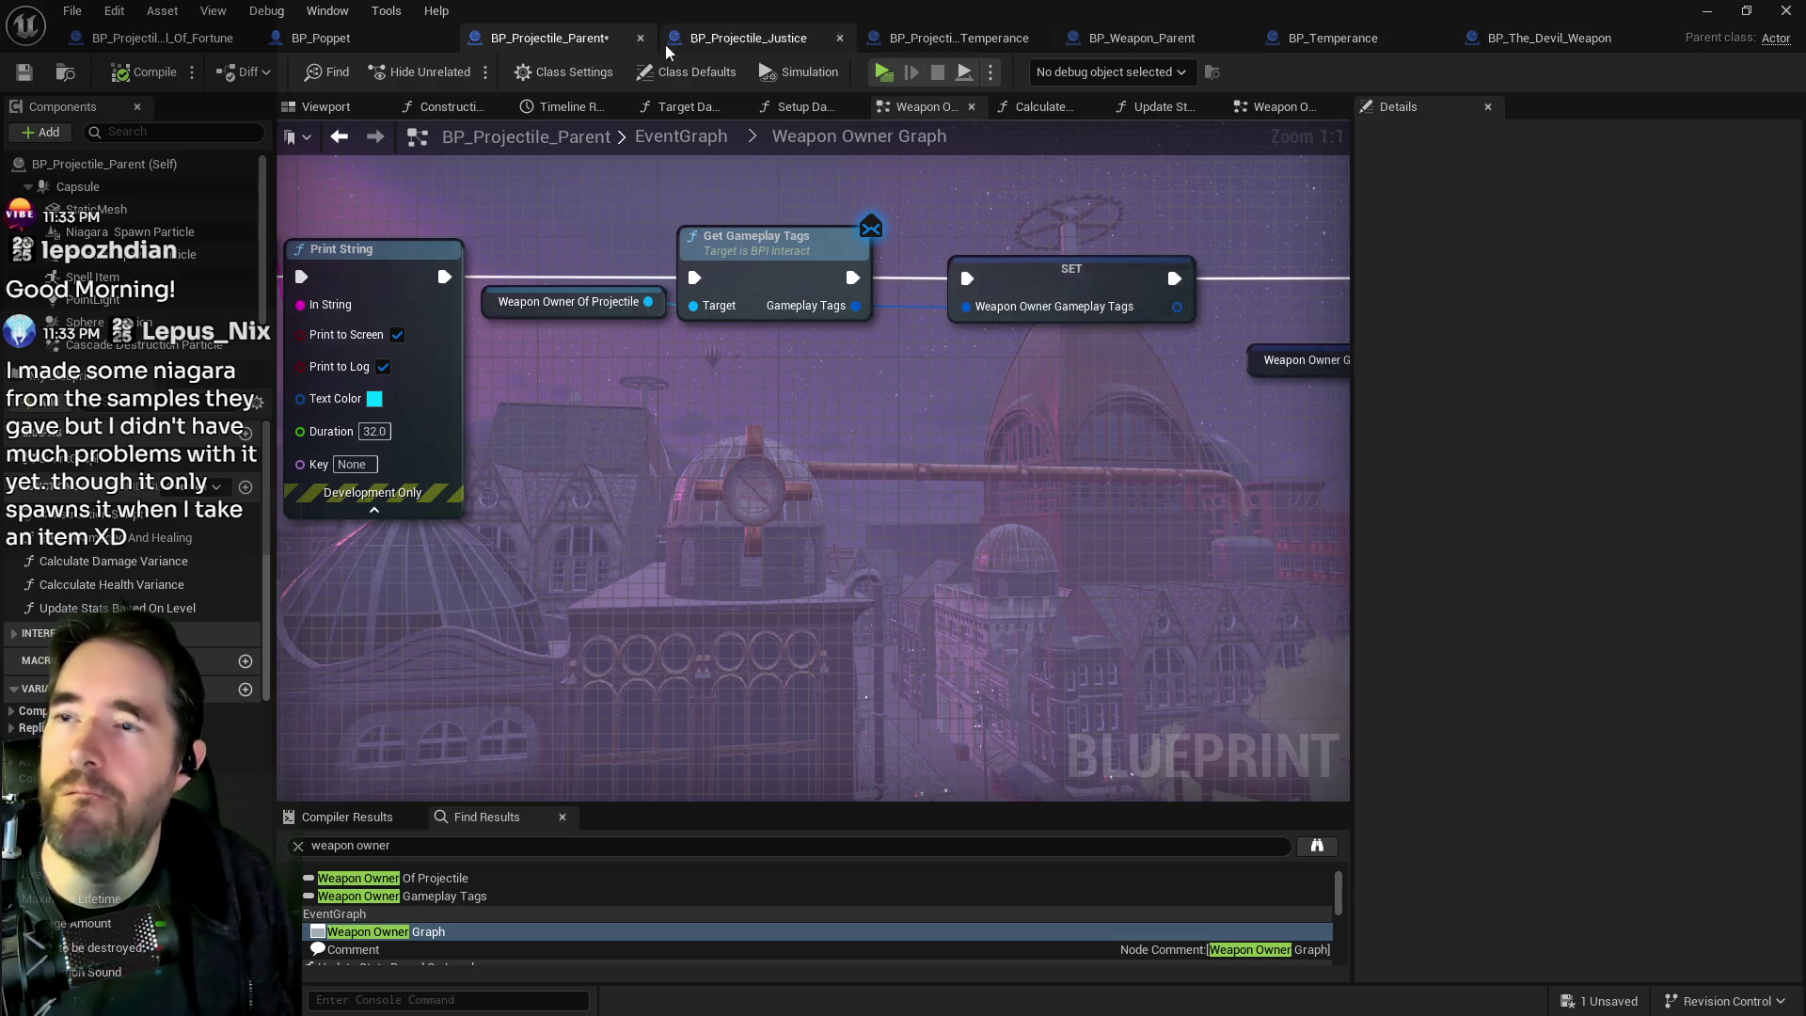
pyautogui.click(1119, 40)
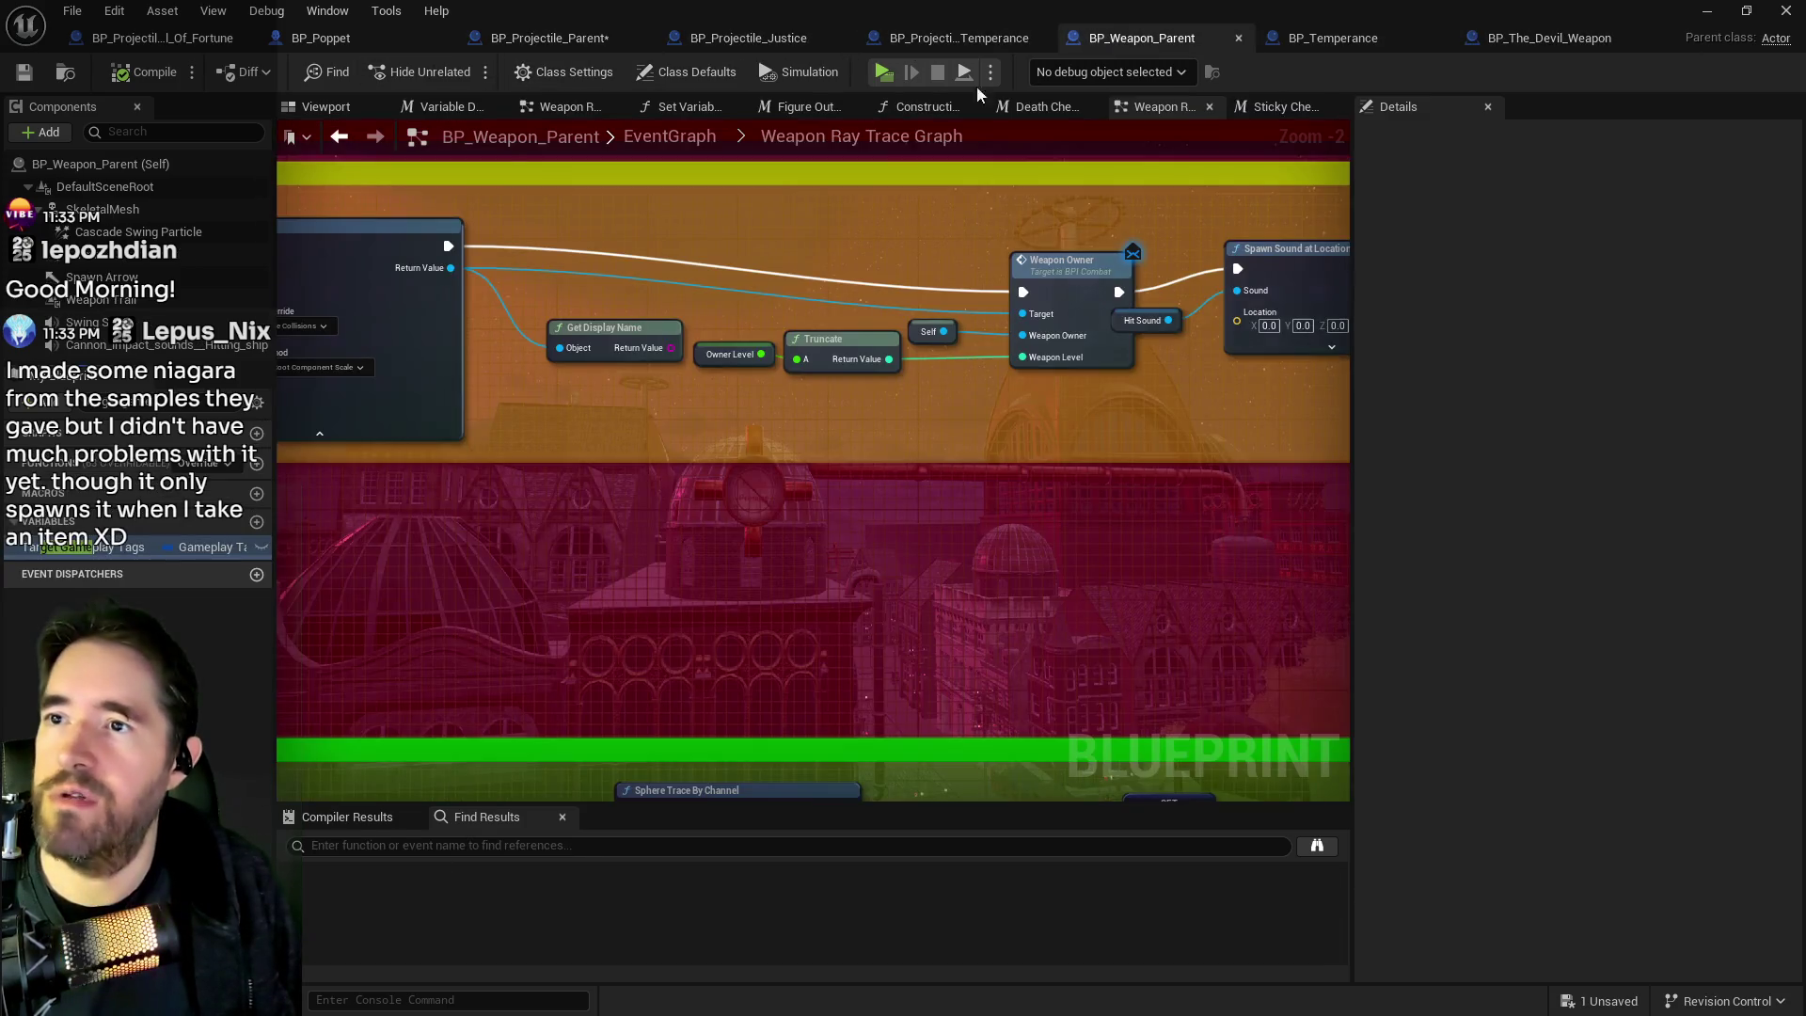
# Add BPI_Interact to BP_Weapon_Parent's implemented interfaces in Class Settings.
pyautogui.click(562, 71)
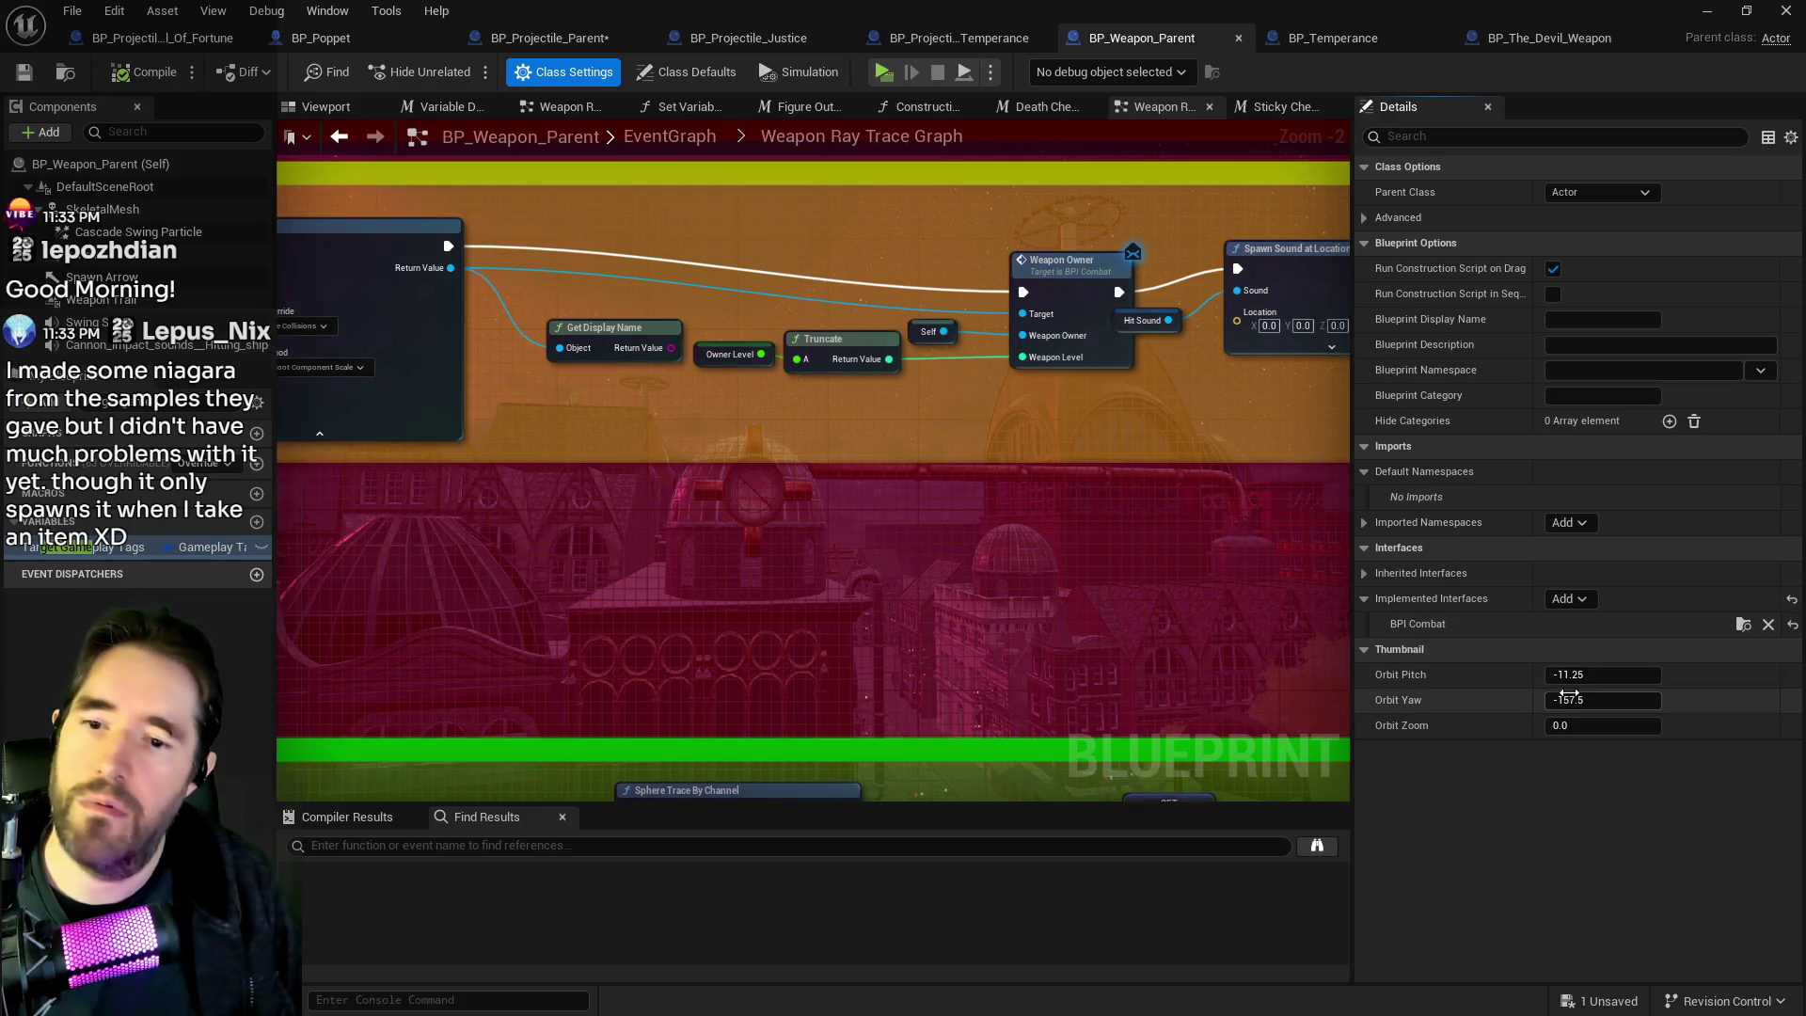
pyautogui.click(1576, 600)
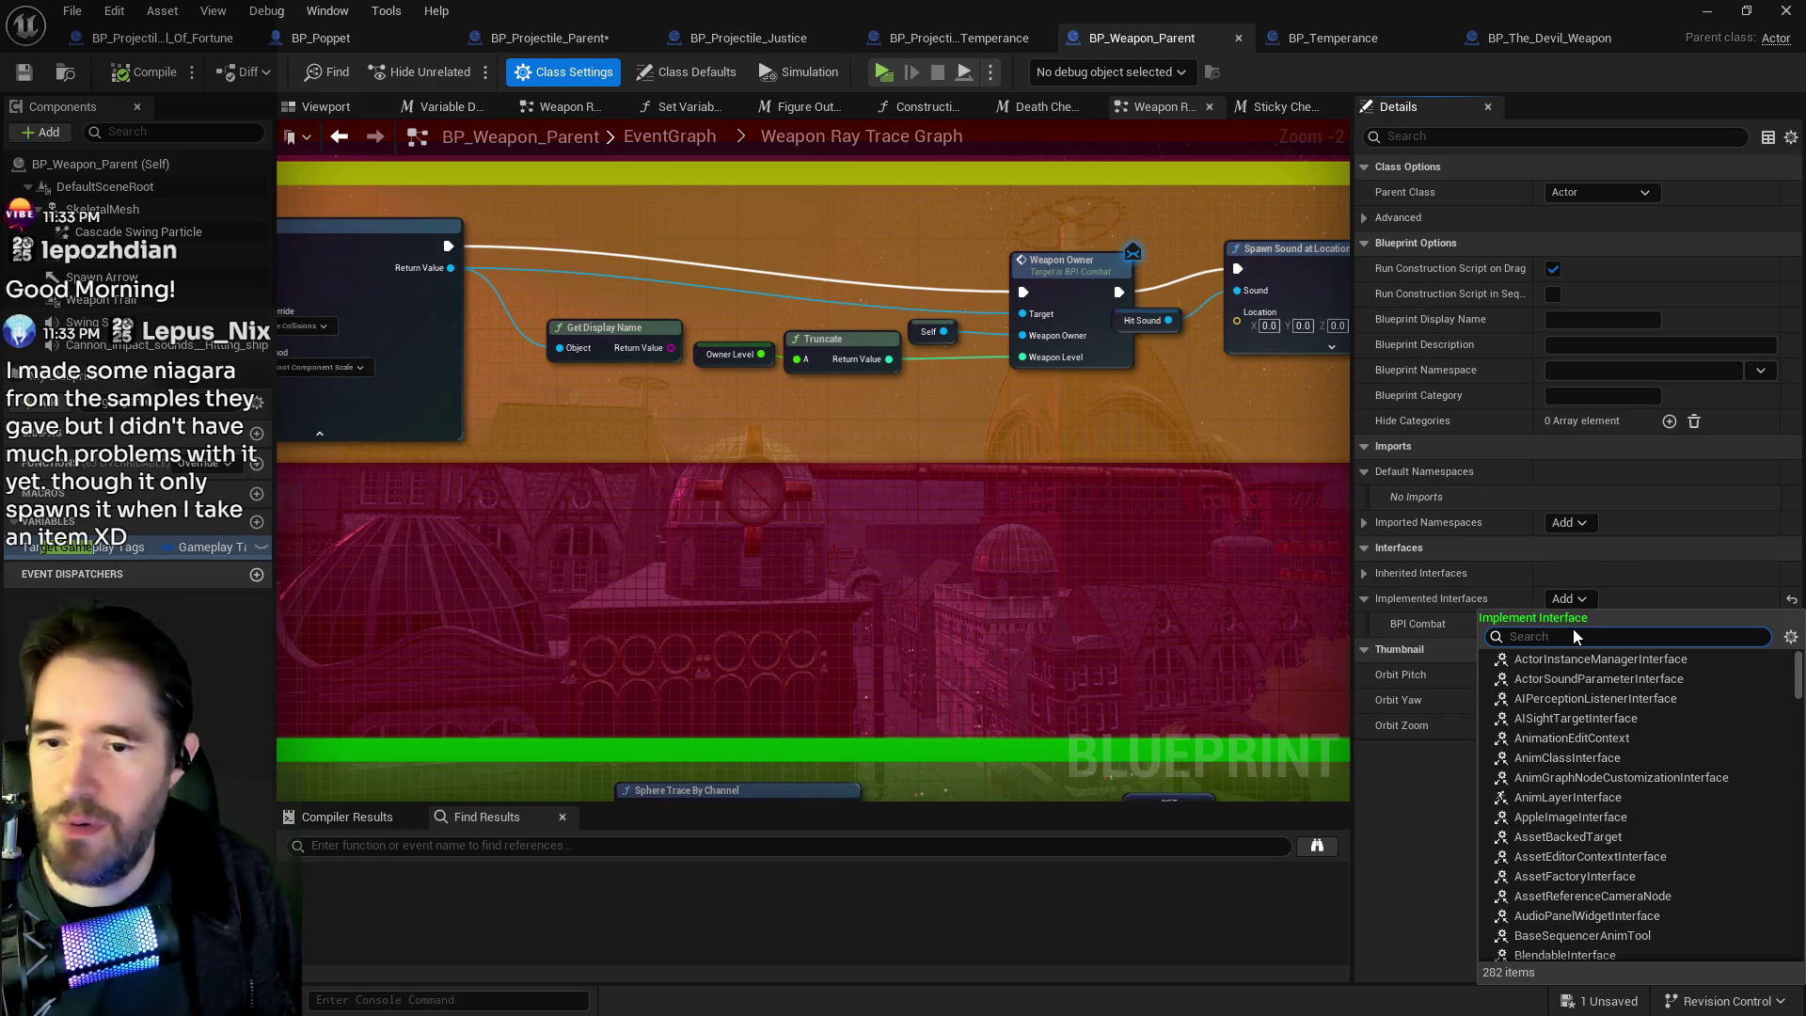
pyautogui.write('bpi in')
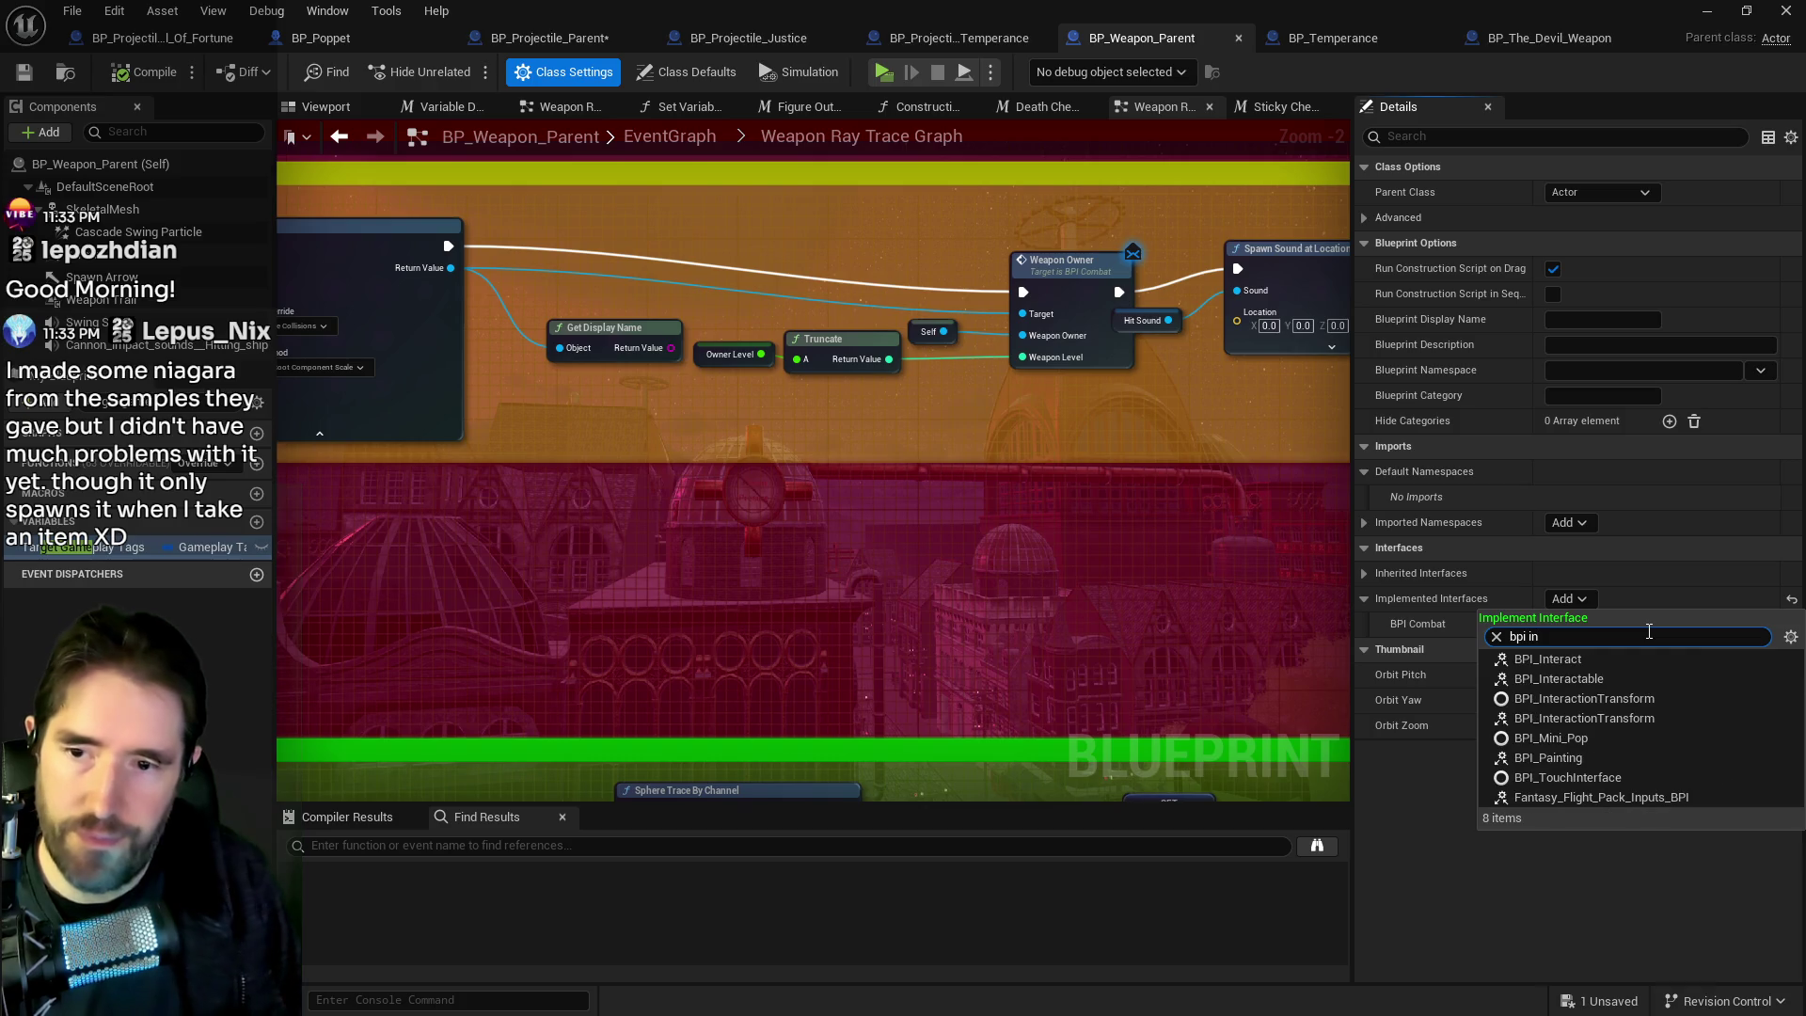
pyautogui.click(1605, 658)
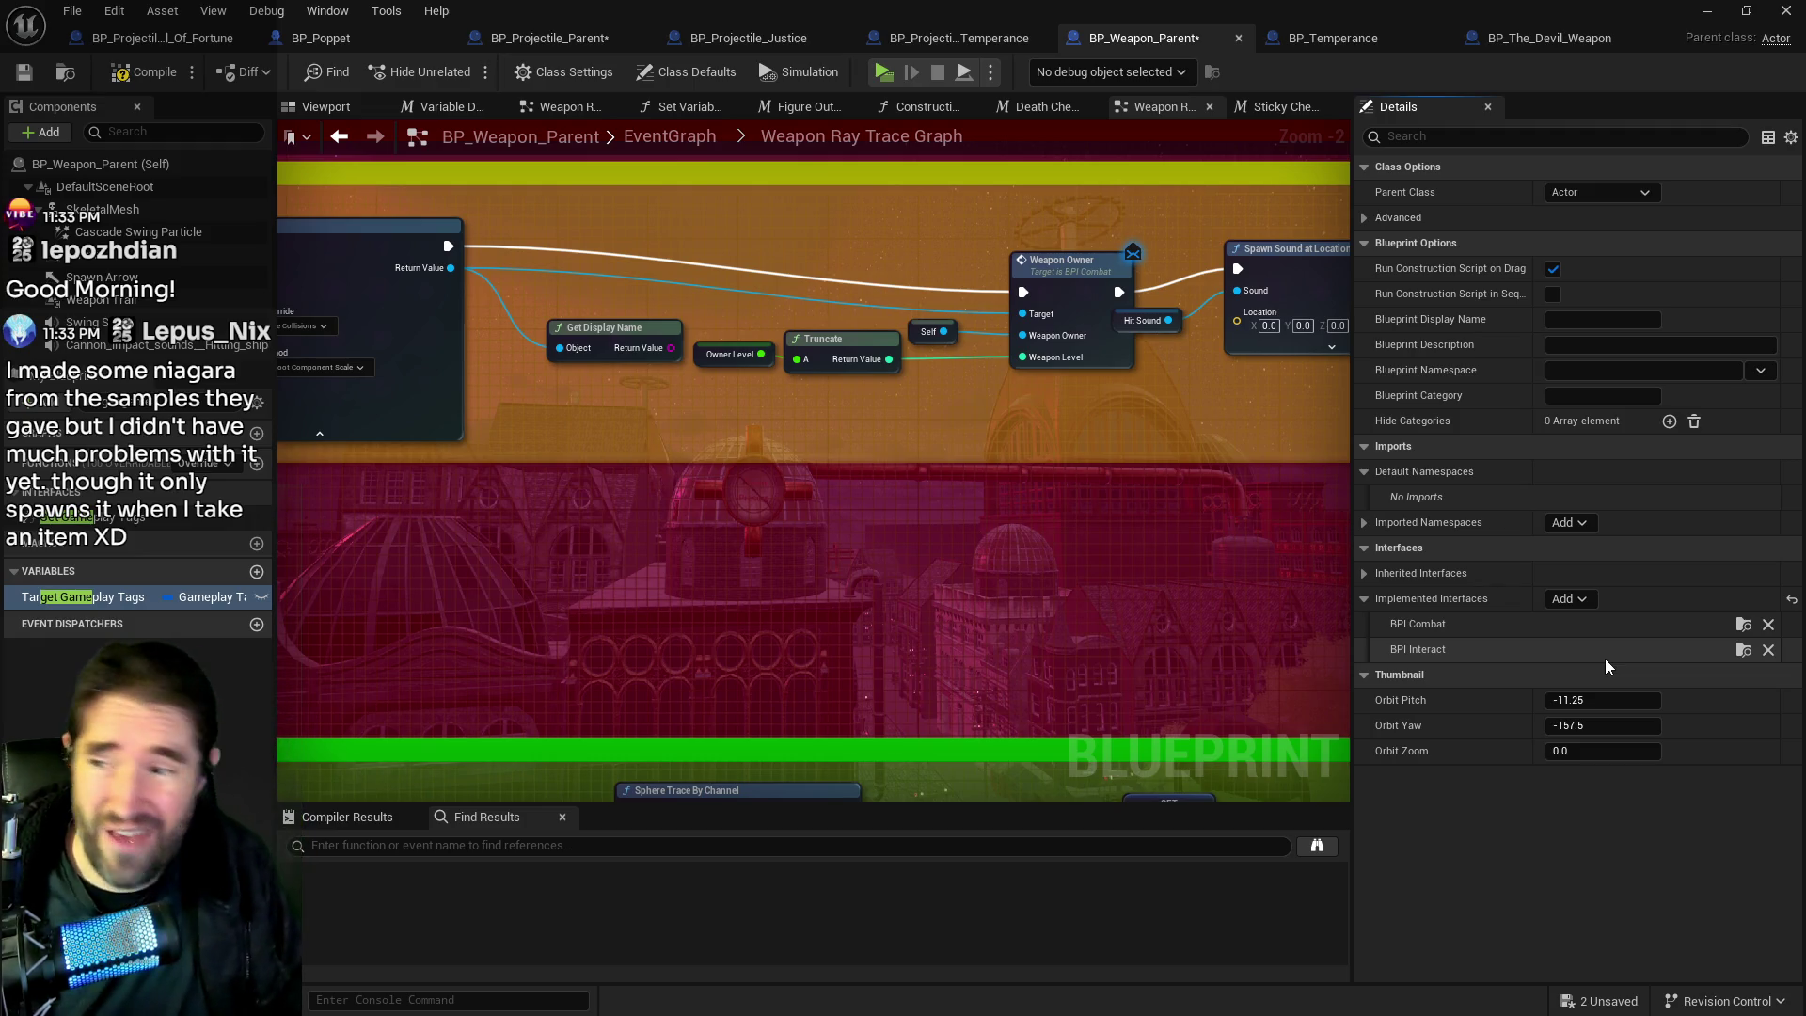
# Delete the Get Display Name node and save BP_Weapon_Parent.
pyautogui.click(616, 361)
pyautogui.press('Delete')
pyautogui.hotkey('ctrl', 's')
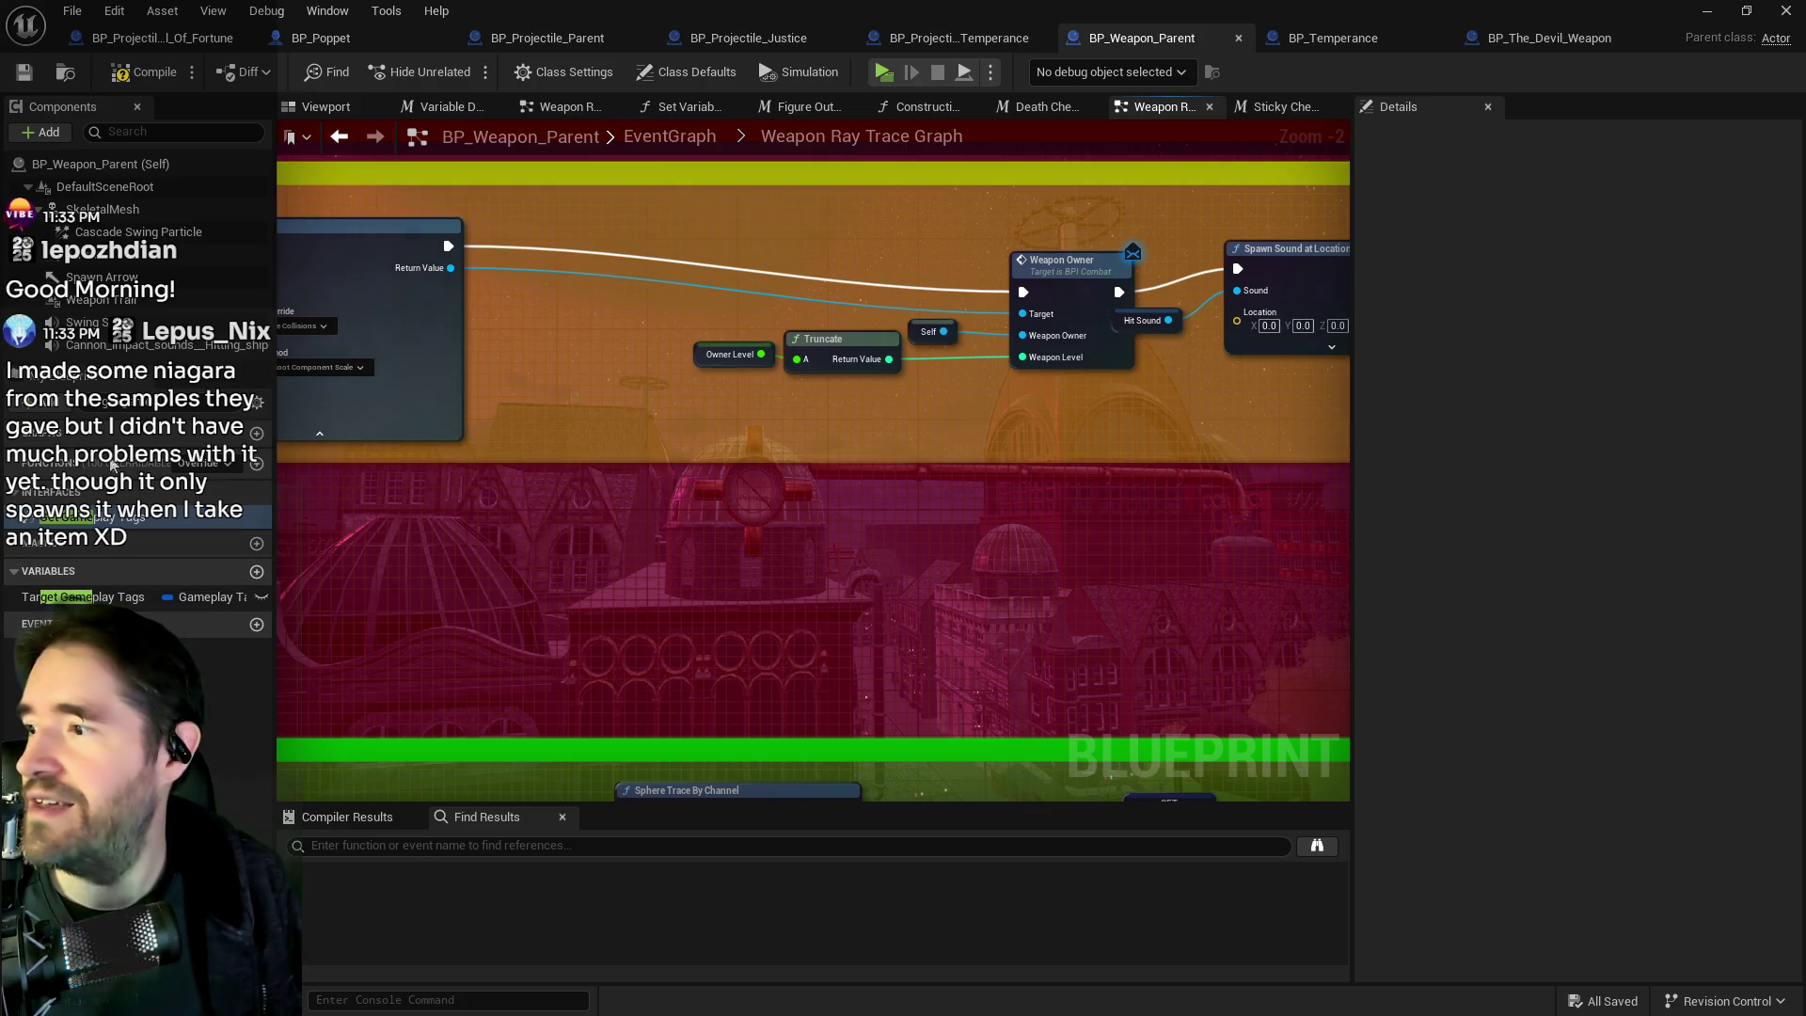
# Open the Get Gameplay Tags function and undo an accidental promotion of the returned tags to a variable.
pyautogui.doubleClick(141, 516)
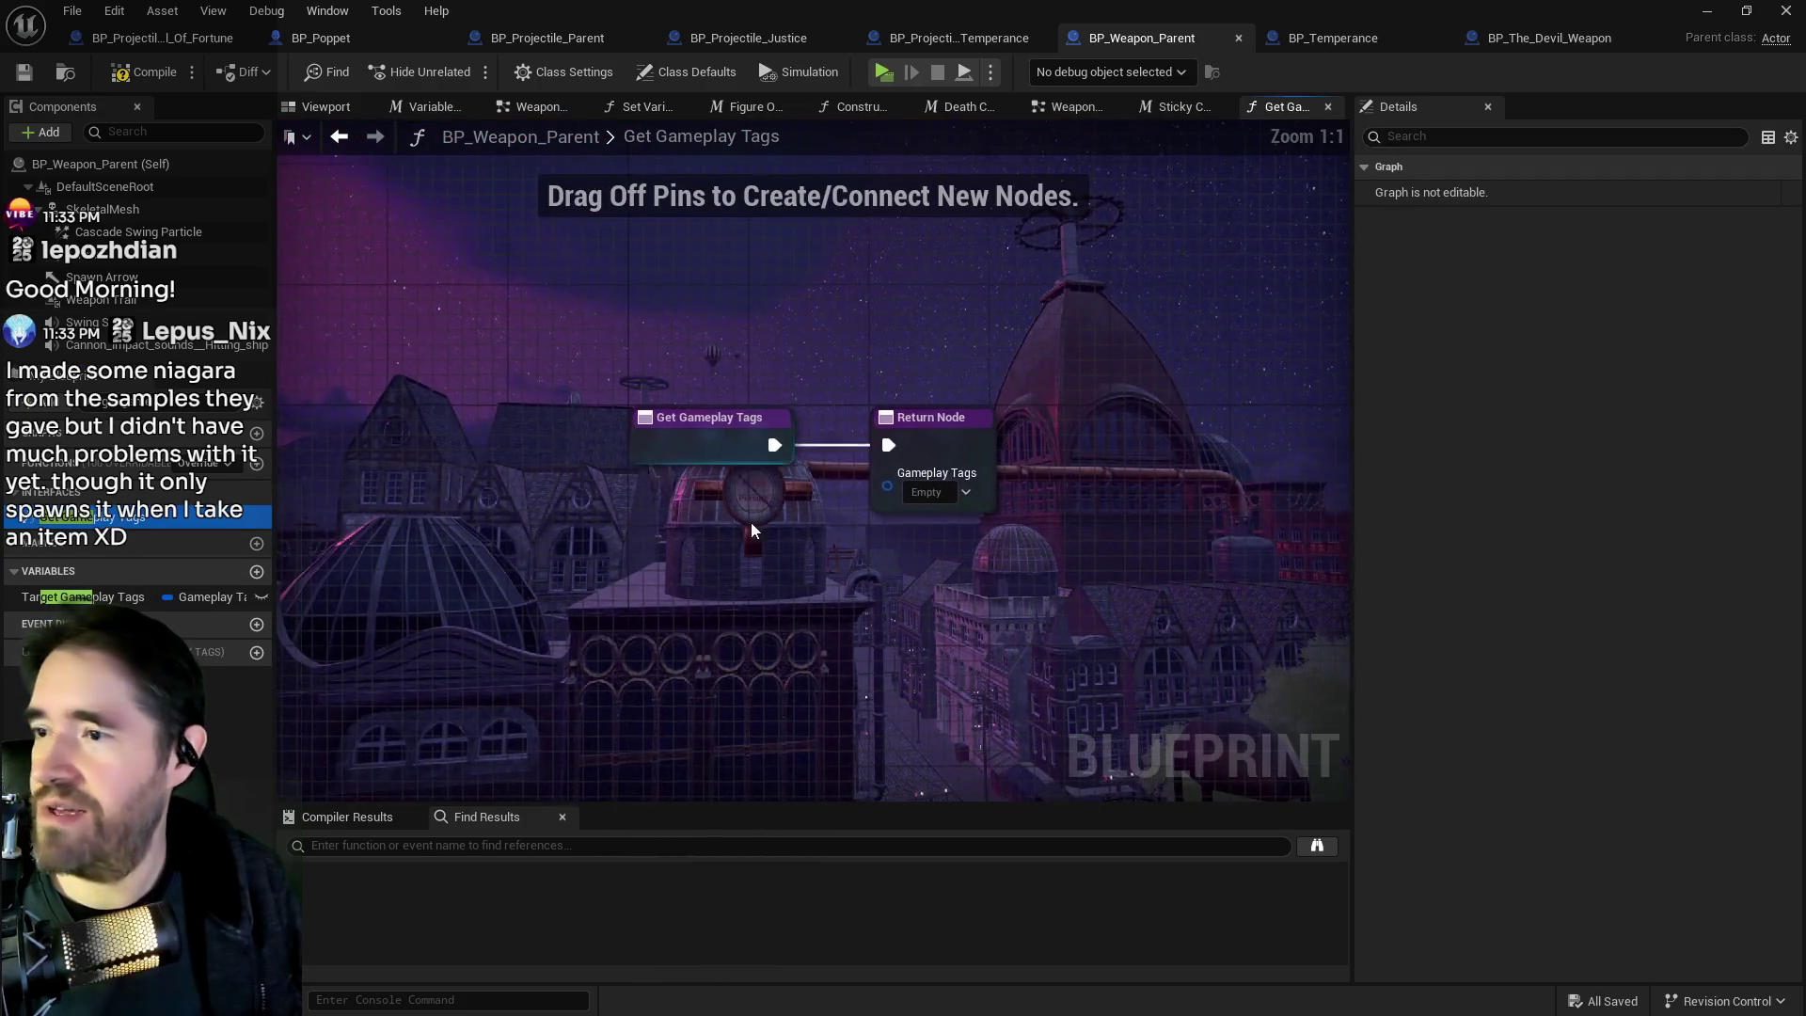
pyautogui.moveTo(887, 485); pyautogui.dragTo(752, 554)
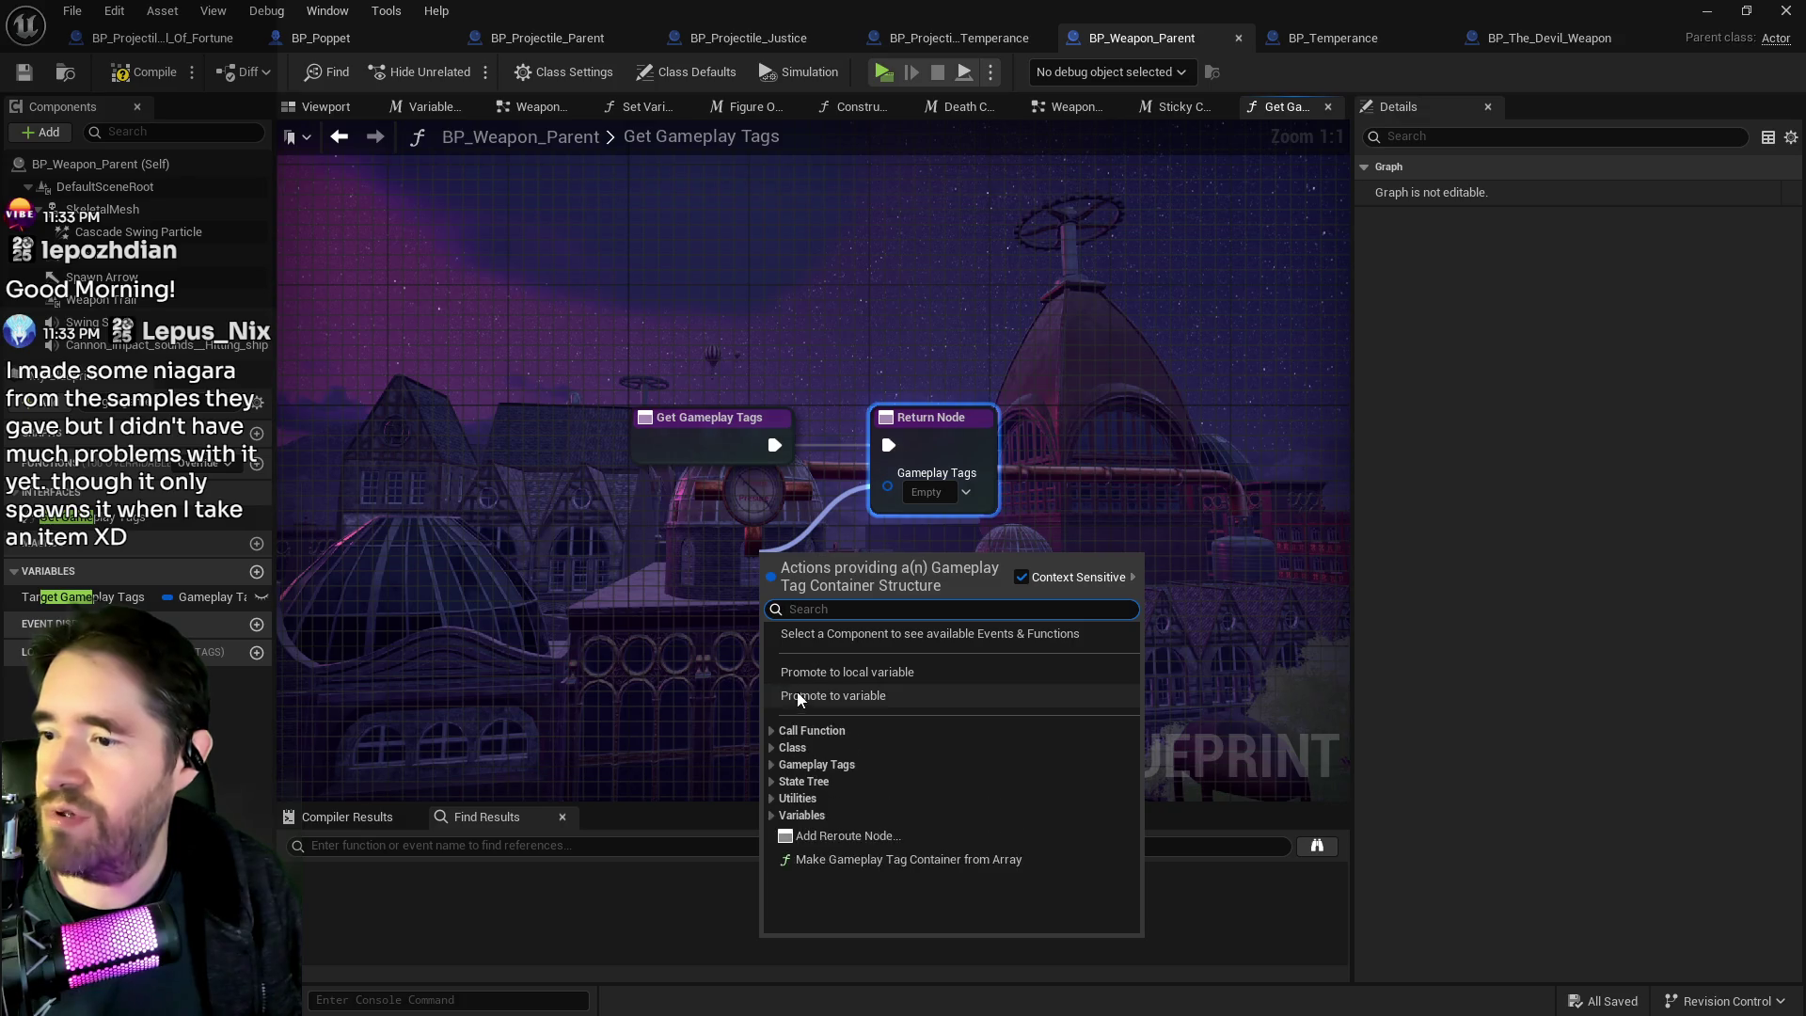
pyautogui.click(781, 701)
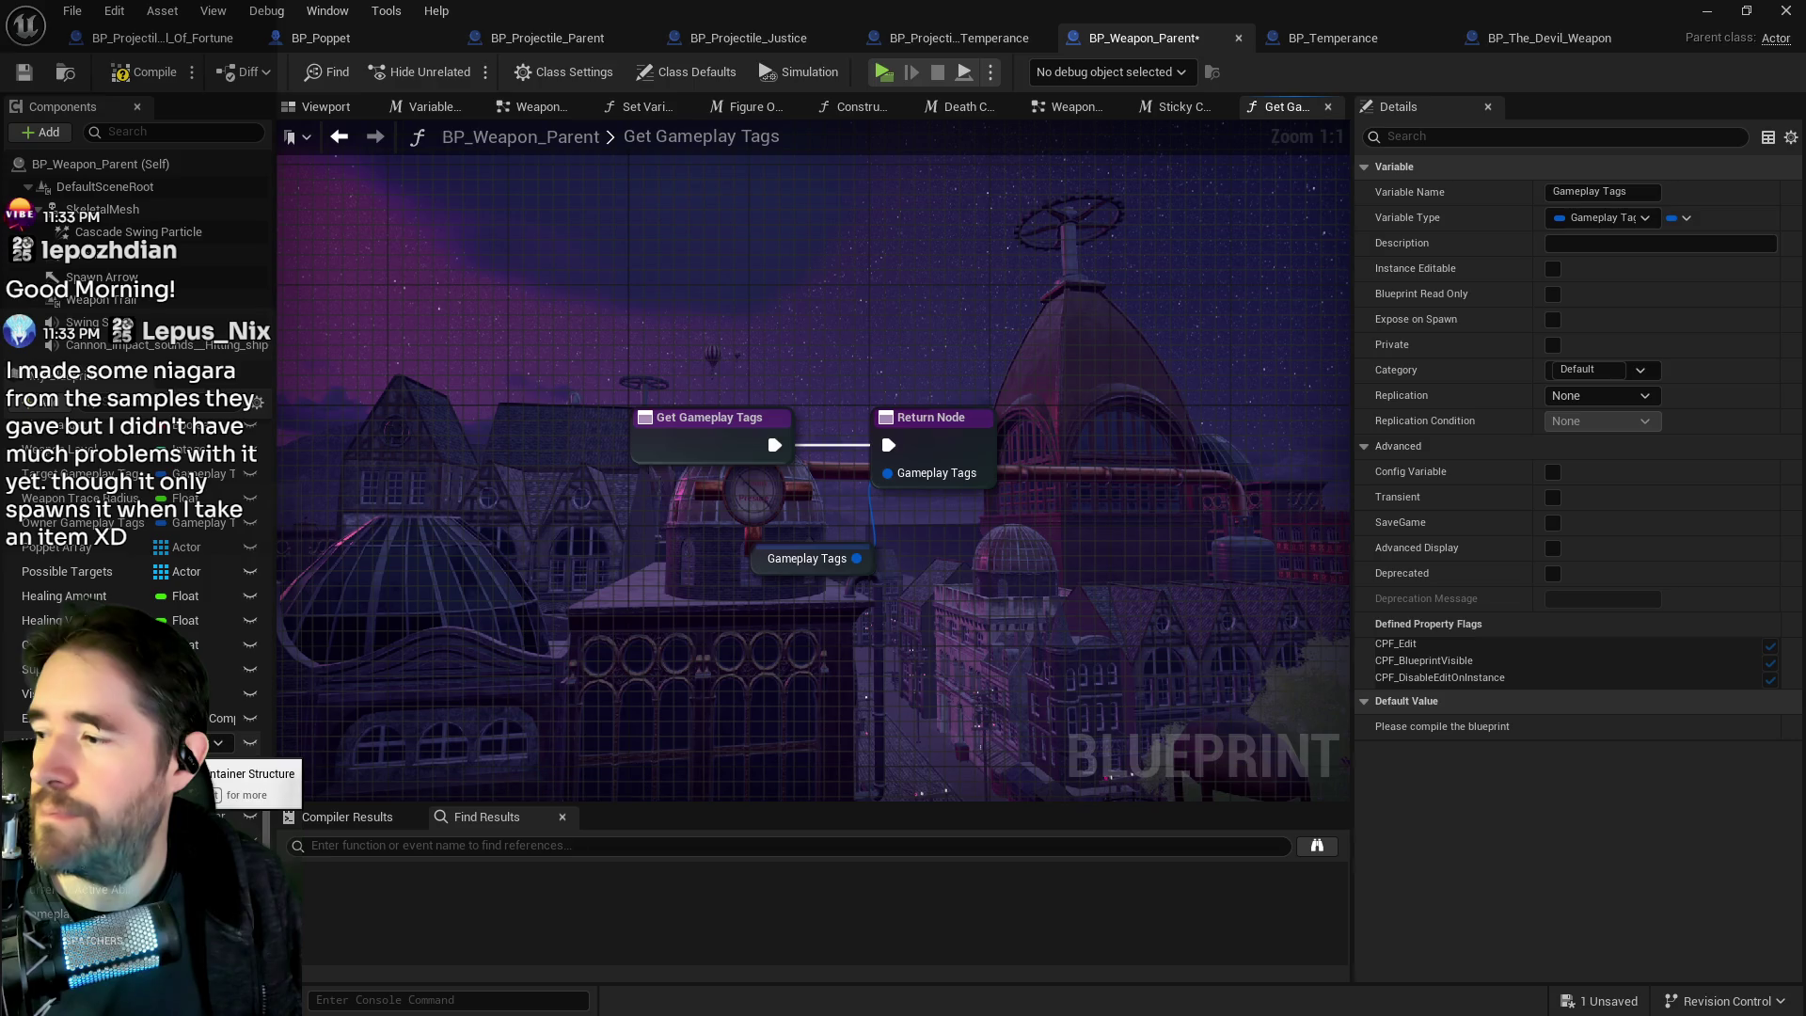
pyautogui.click(226, 742)
pyautogui.moveTo(226, 742)
pyautogui.mouseDown()
pyautogui.moveTo(724, 630)
pyautogui.moveTo(687, 613)
pyautogui.mouseUp()
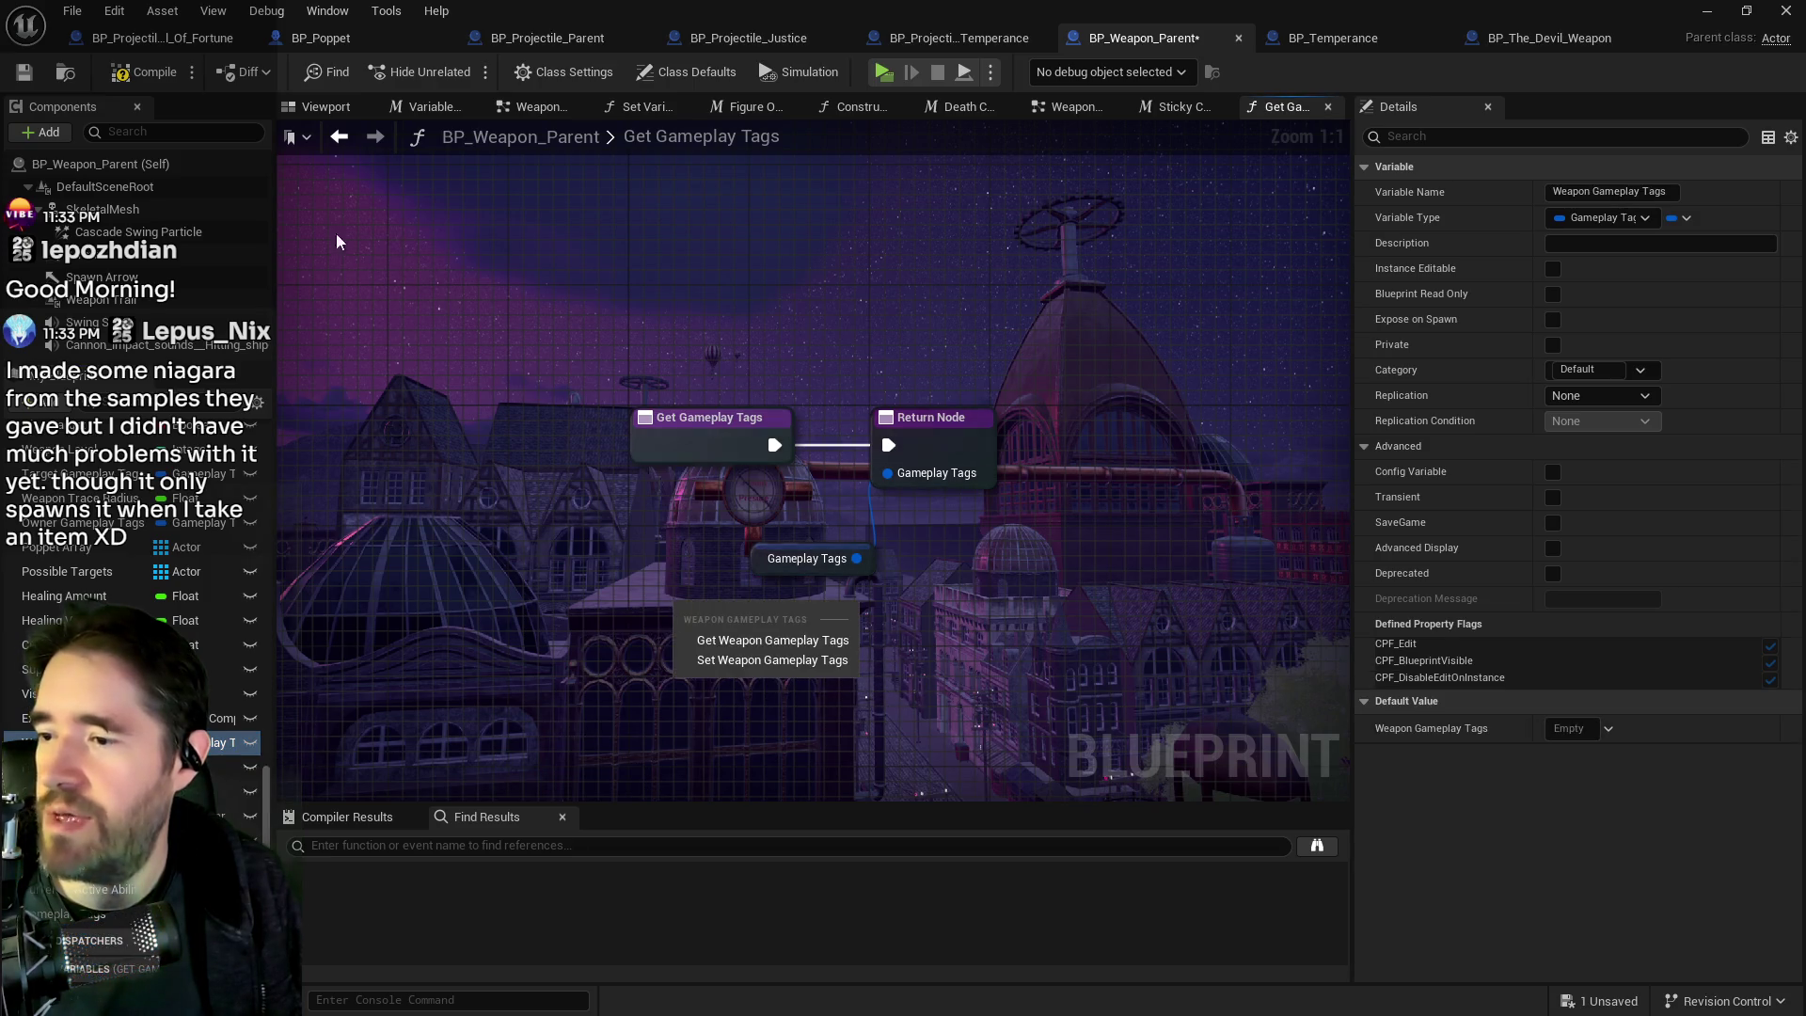
pyautogui.click(104, 19)
pyautogui.click(127, 59)
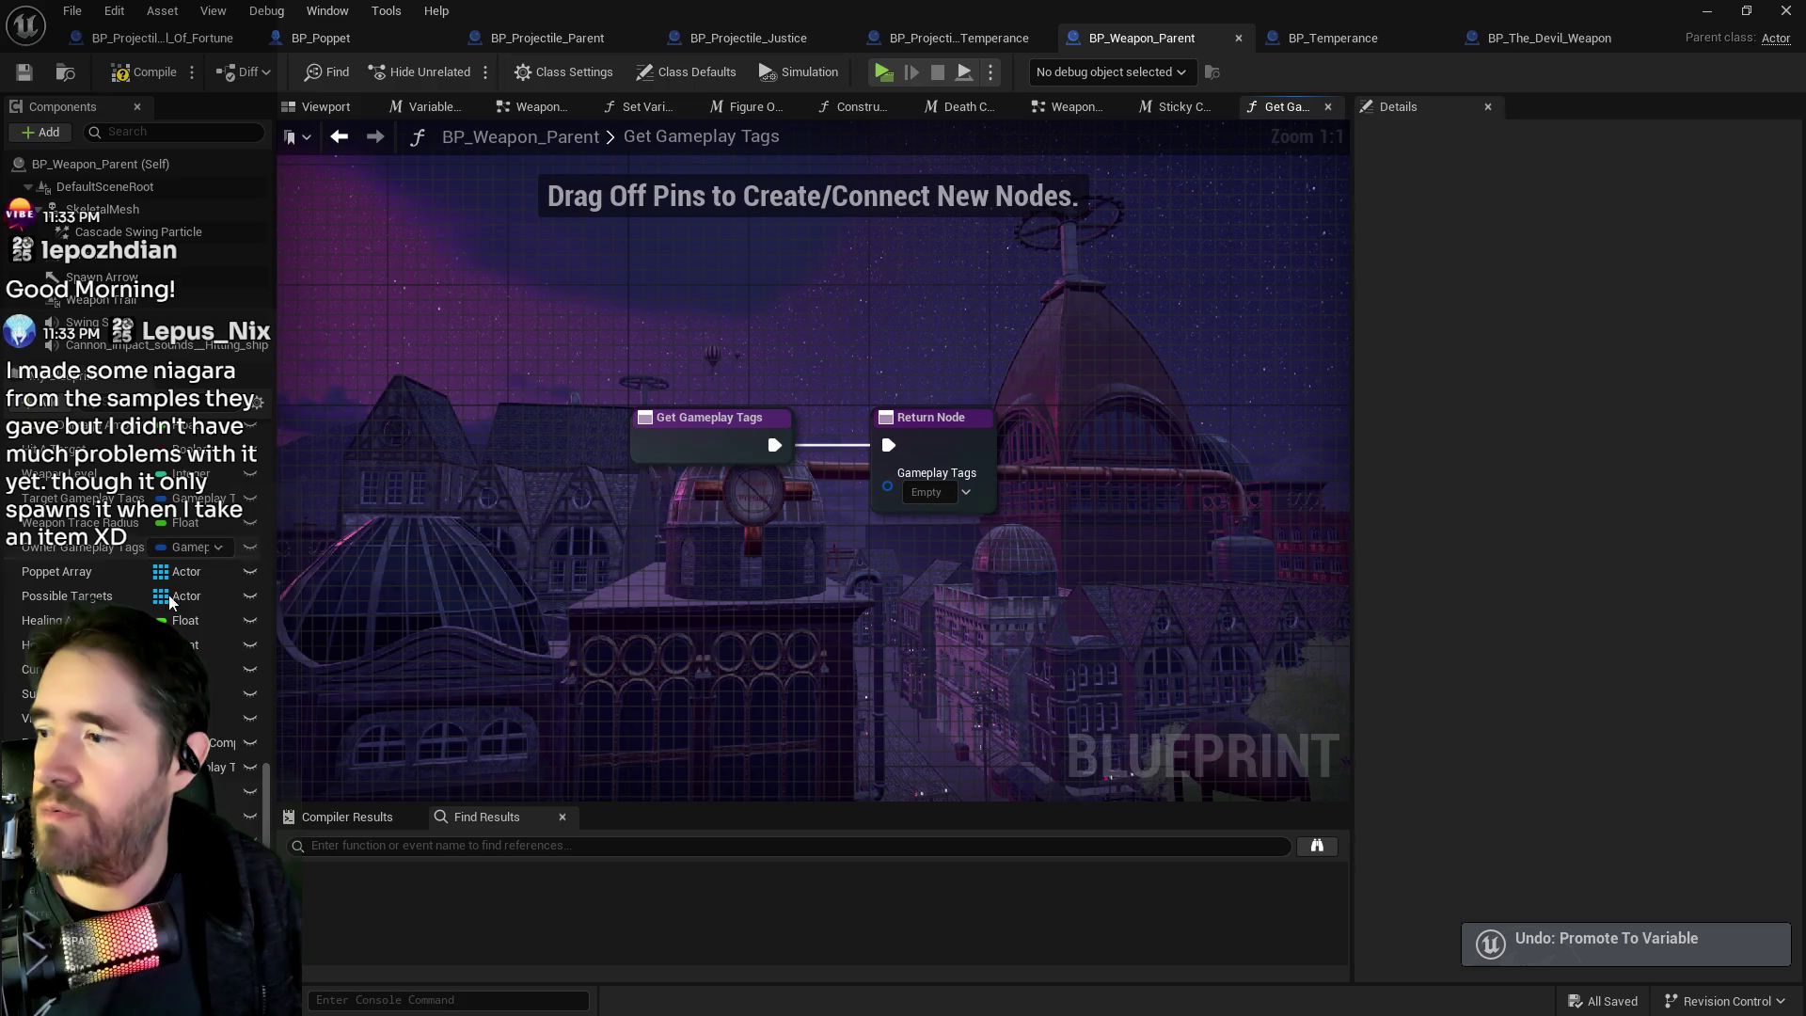
# Replace a stray setter with a Weapon Gameplay Tags getter wired to the Return Node, then compile and save.
pyautogui.moveTo(226, 766)
pyautogui.mouseDown()
pyautogui.moveTo(851, 564)
pyautogui.moveTo(668, 527)
pyautogui.mouseUp()
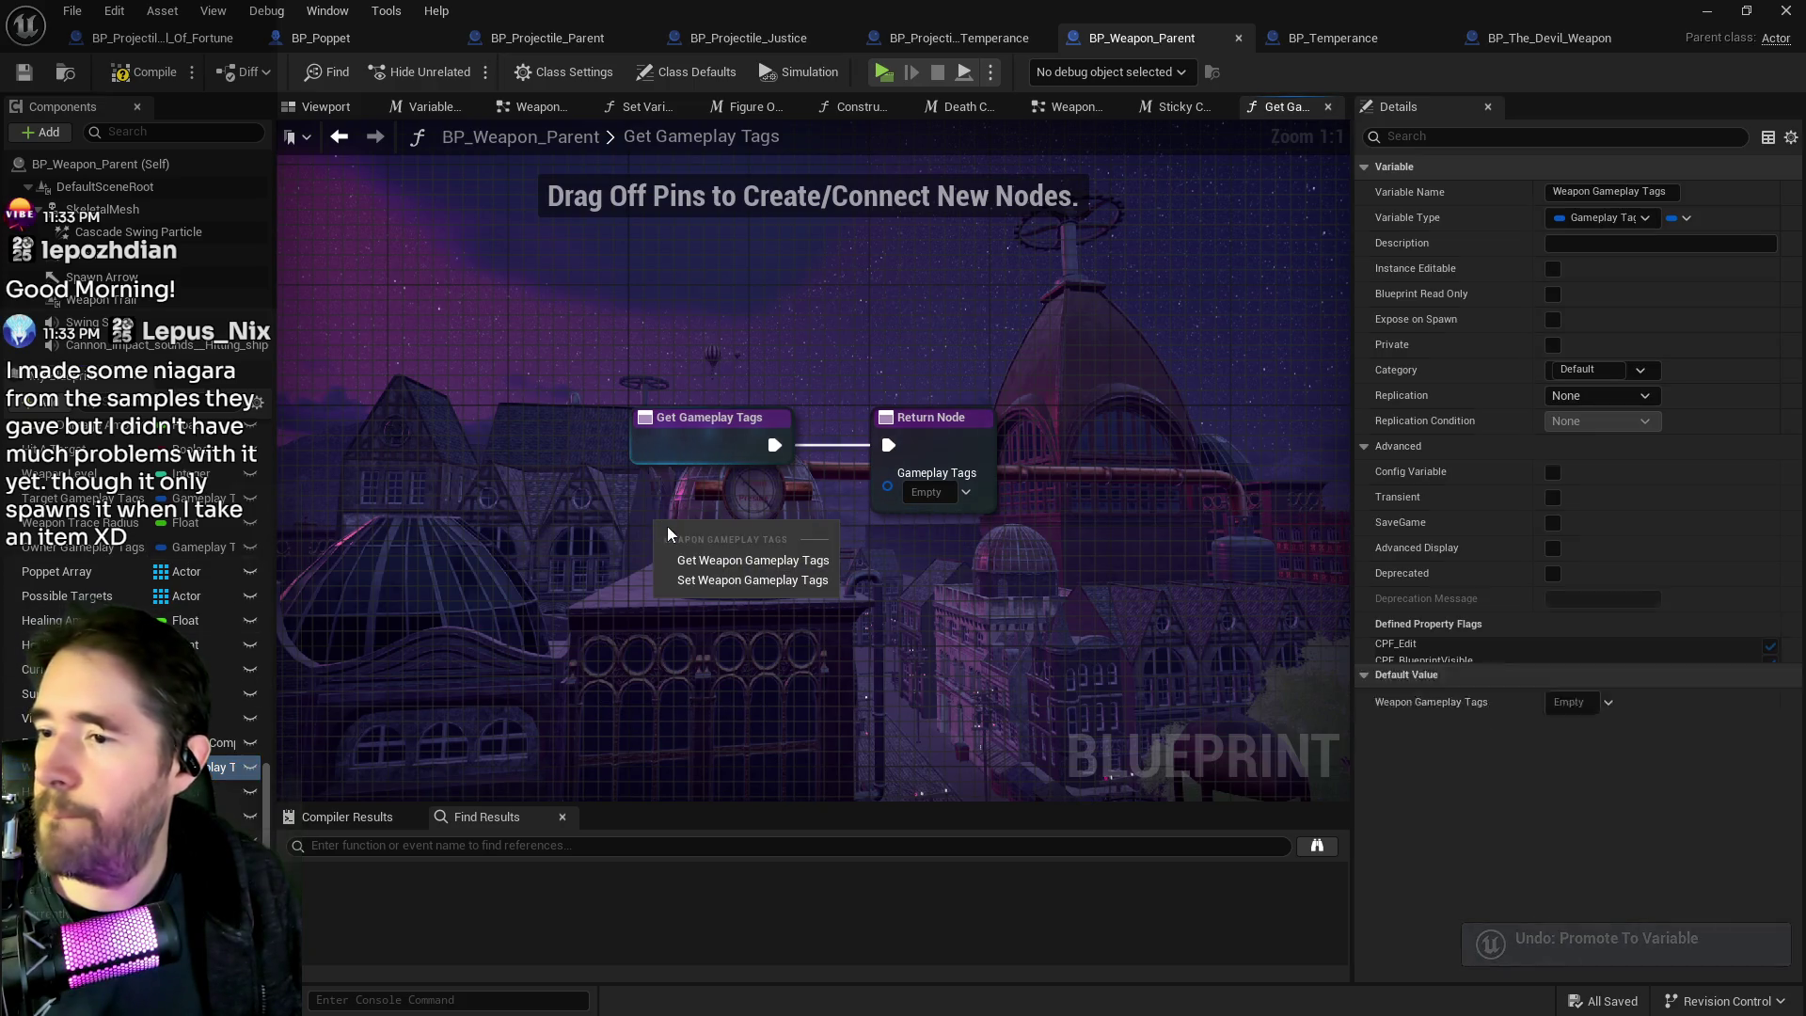
pyautogui.moveTo(837, 563)
pyautogui.mouseDown()
pyautogui.moveTo(884, 478)
pyautogui.moveTo(890, 494)
pyautogui.mouseUp()
pyautogui.press('Delete')
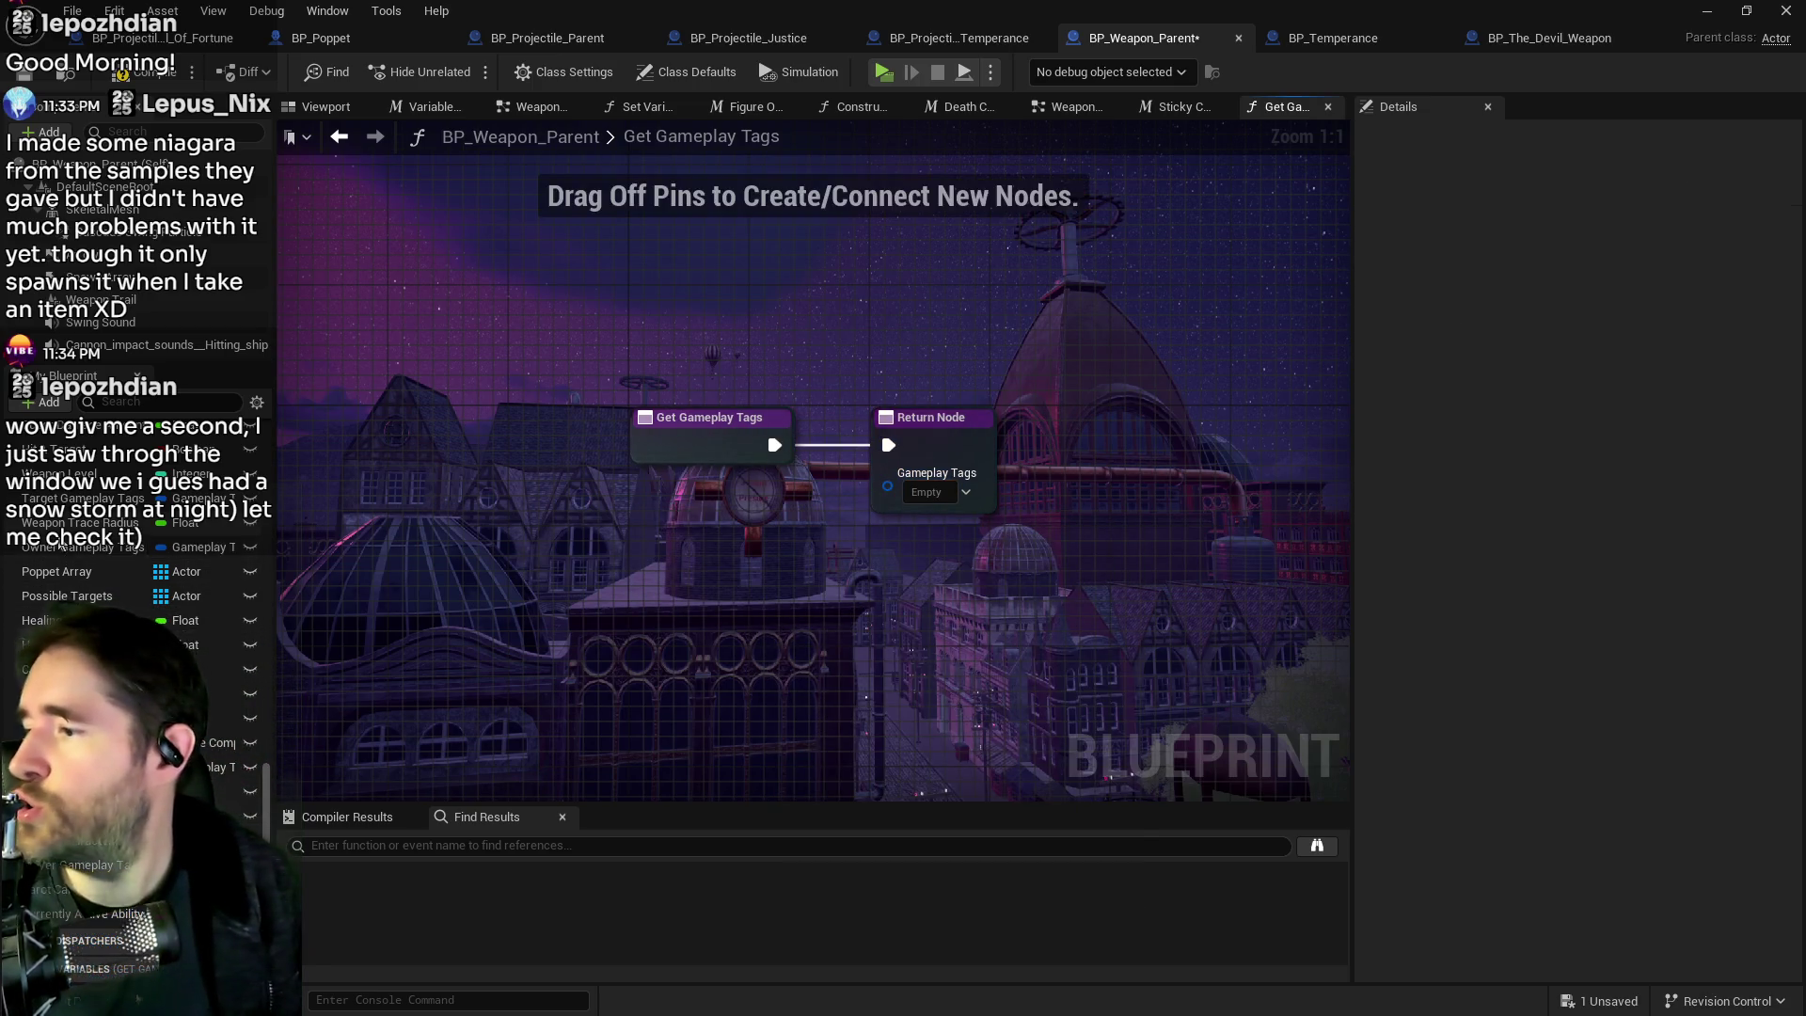
pyautogui.moveTo(47, 767)
pyautogui.mouseDown()
pyautogui.moveTo(743, 564)
pyautogui.moveTo(732, 543)
pyautogui.mouseUp()
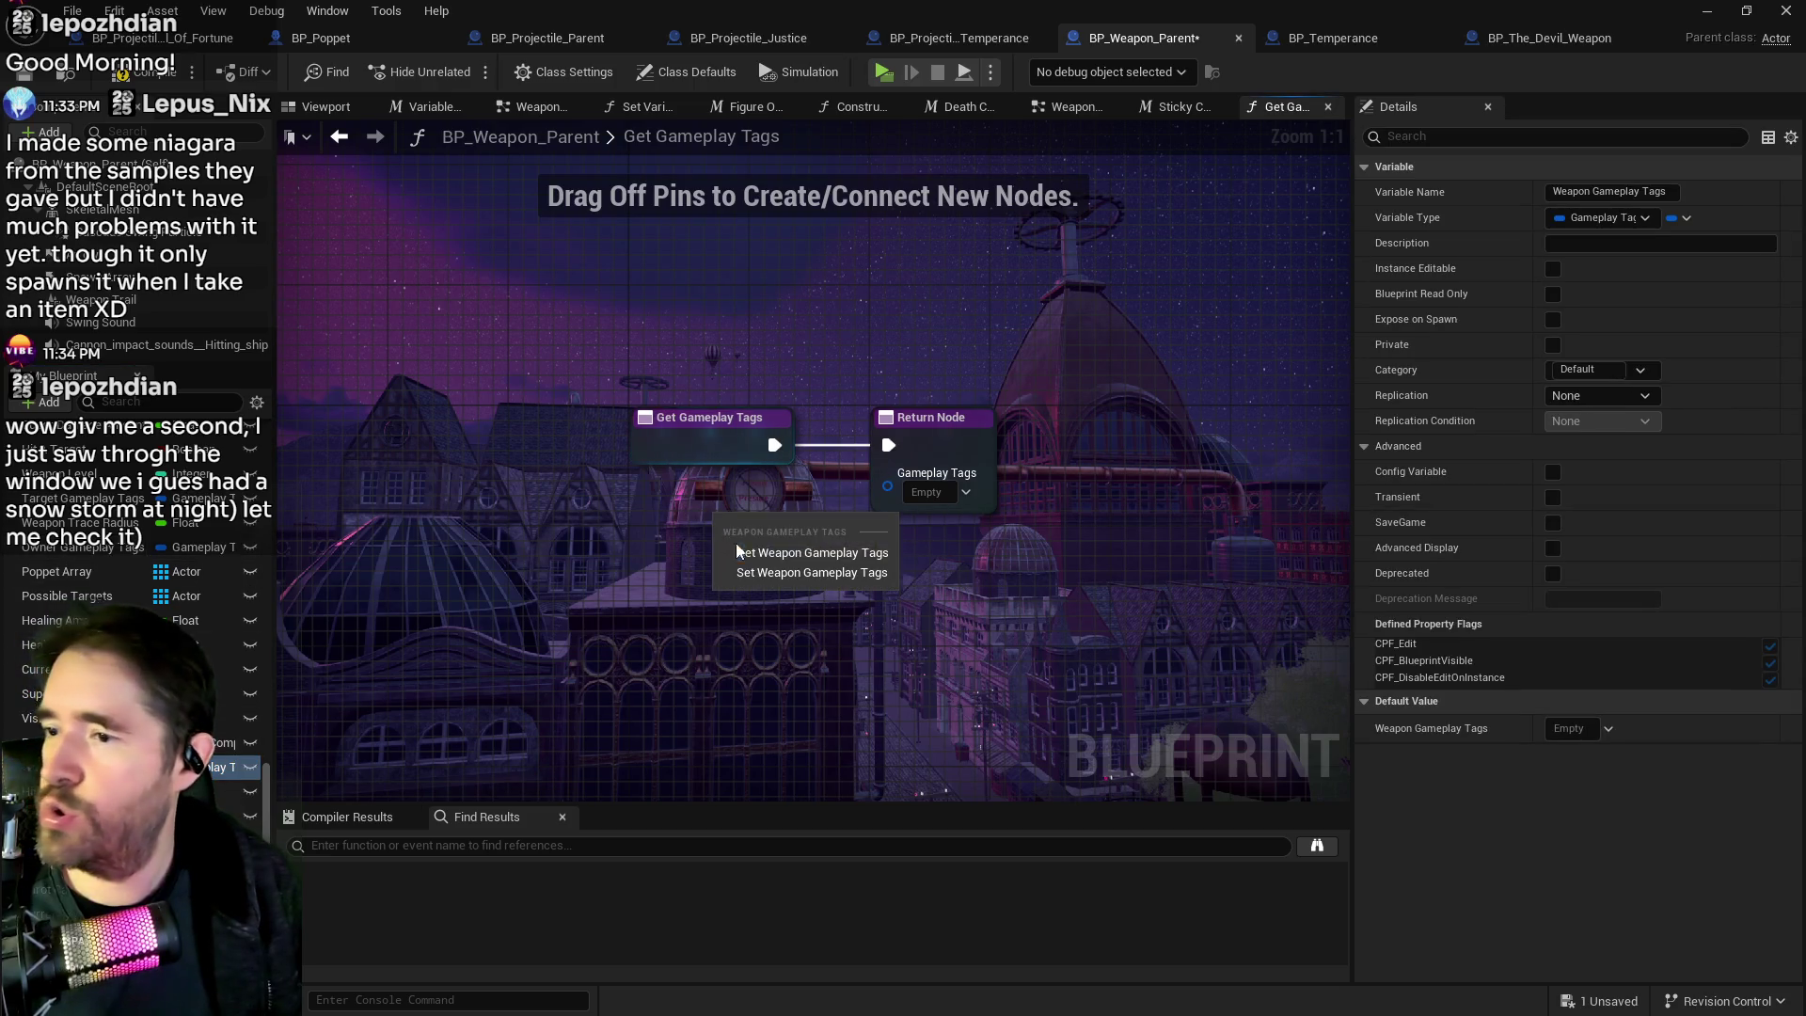
pyautogui.click(781, 551)
pyautogui.moveTo(857, 532); pyautogui.dragTo(887, 485)
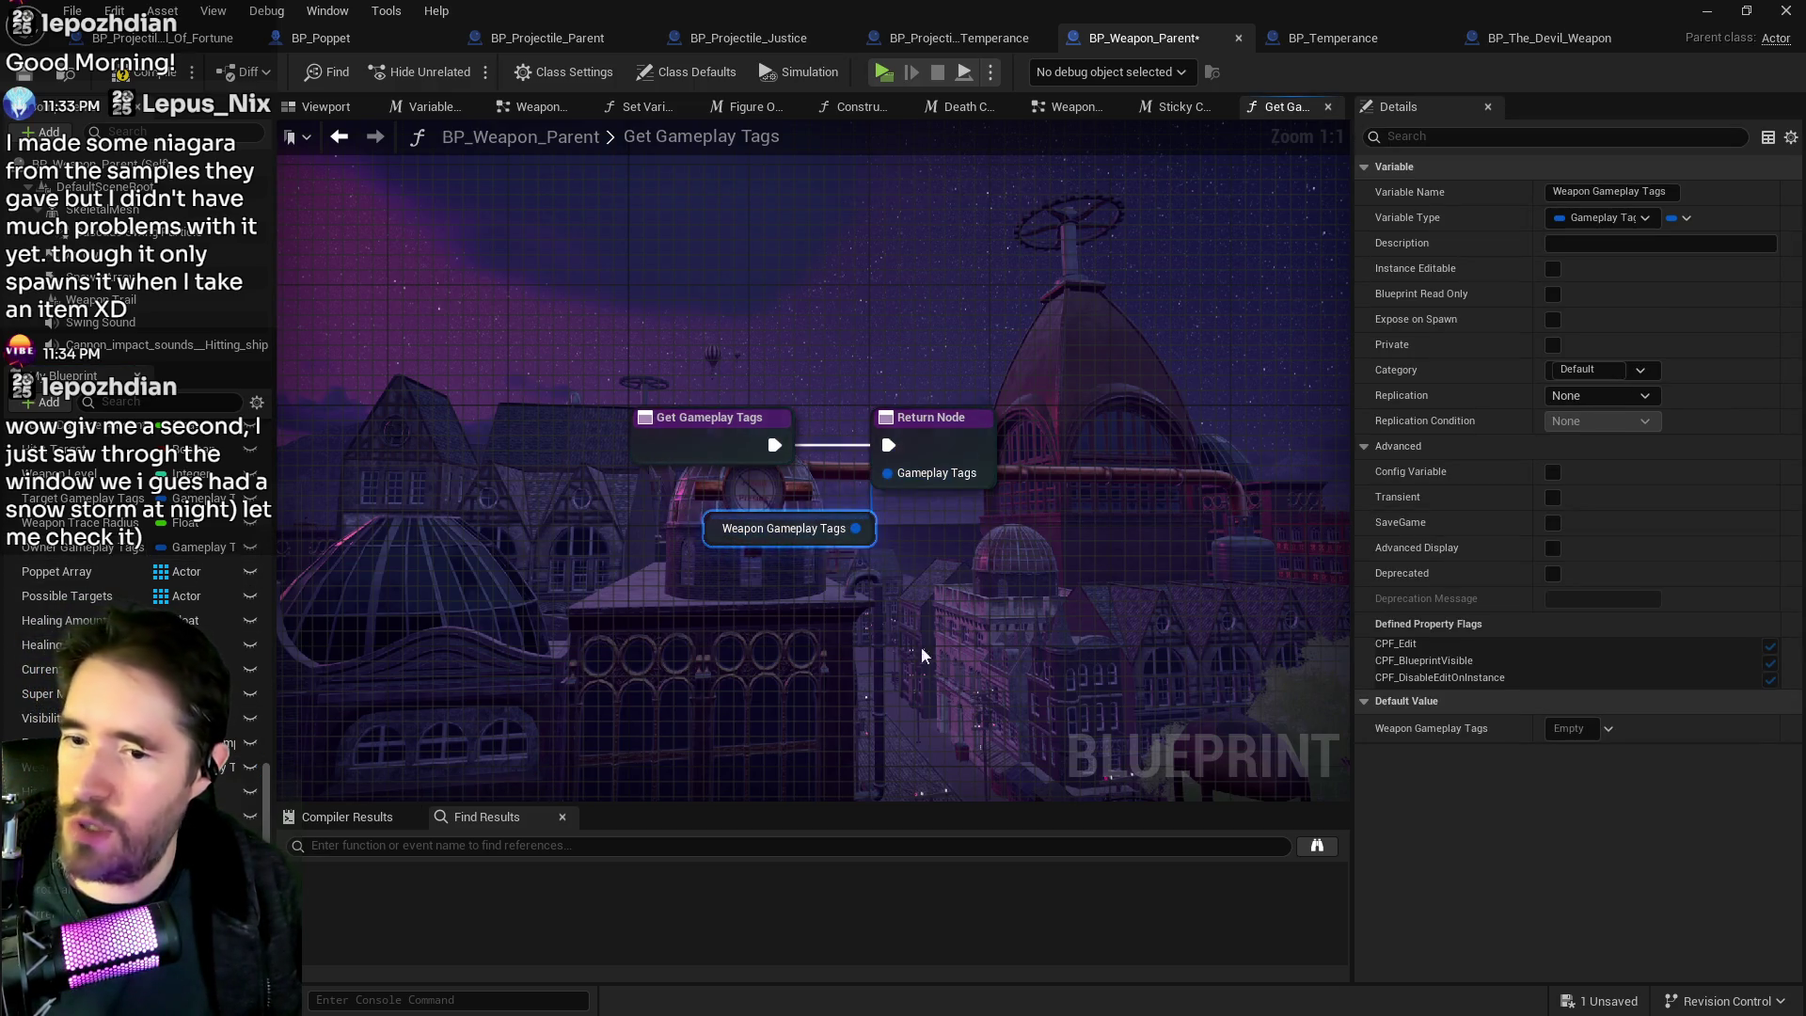
pyautogui.click(129, 79)
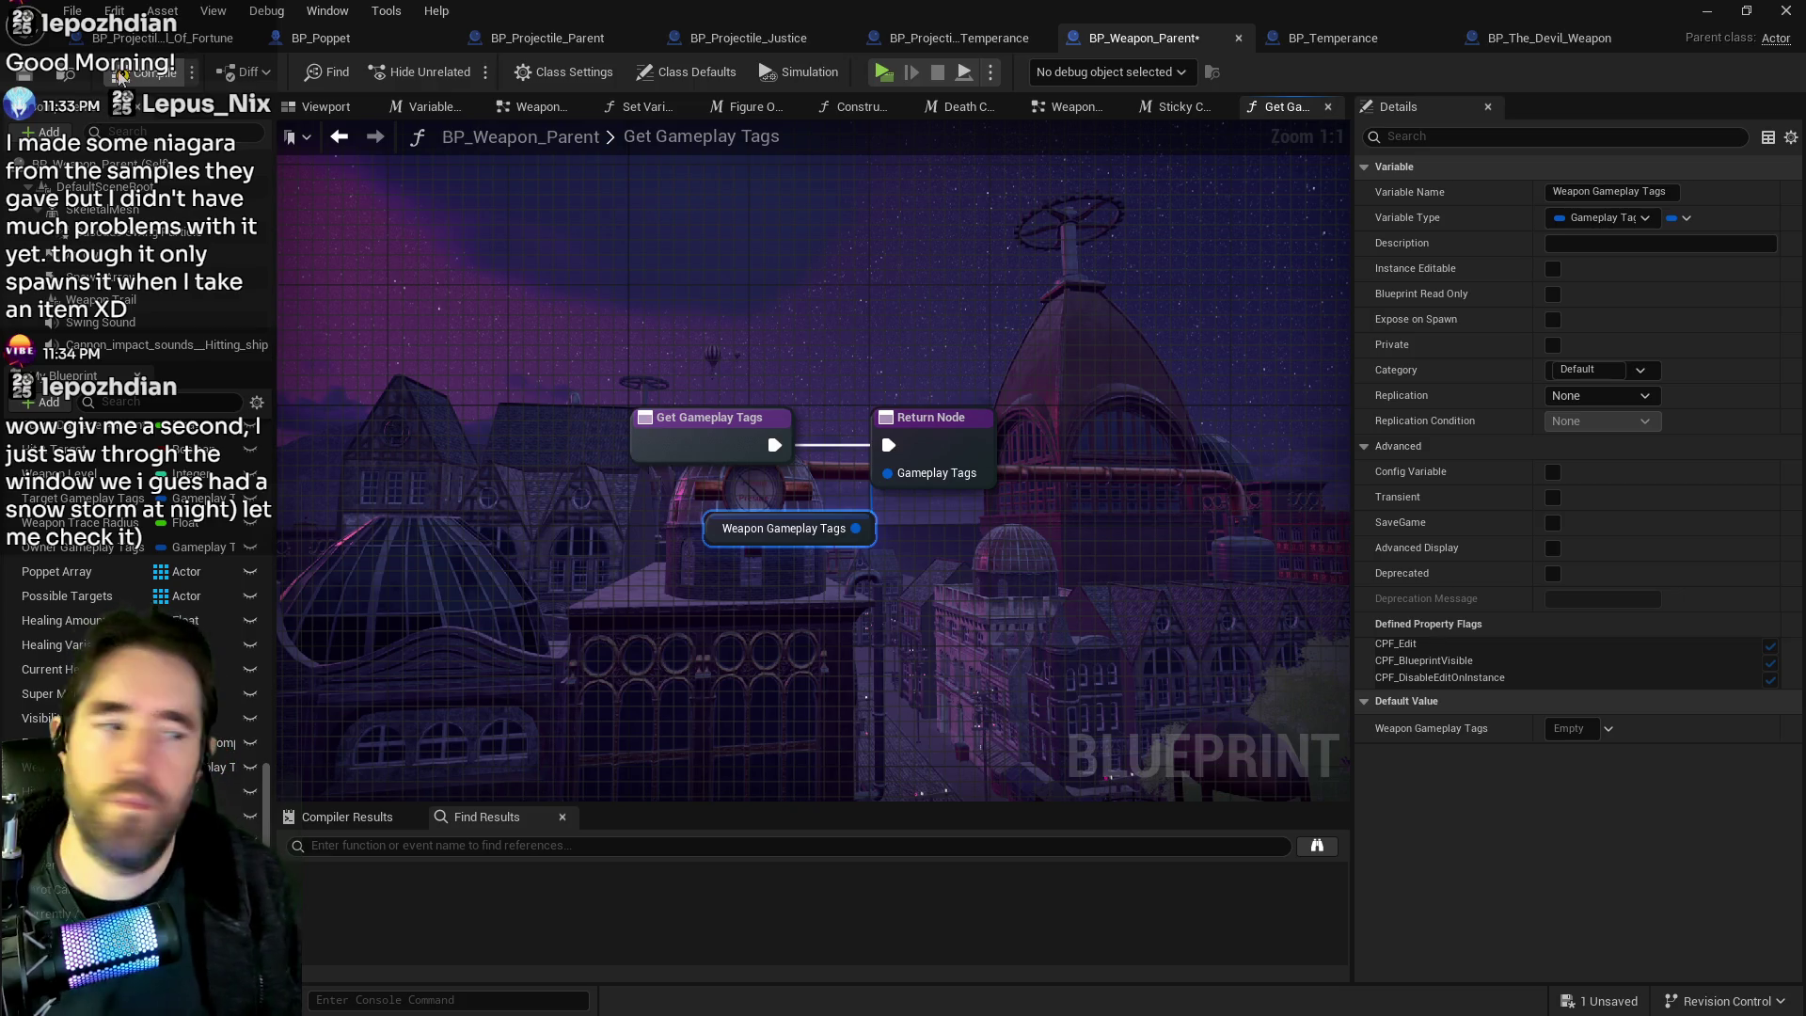
pyautogui.click(28, 73)
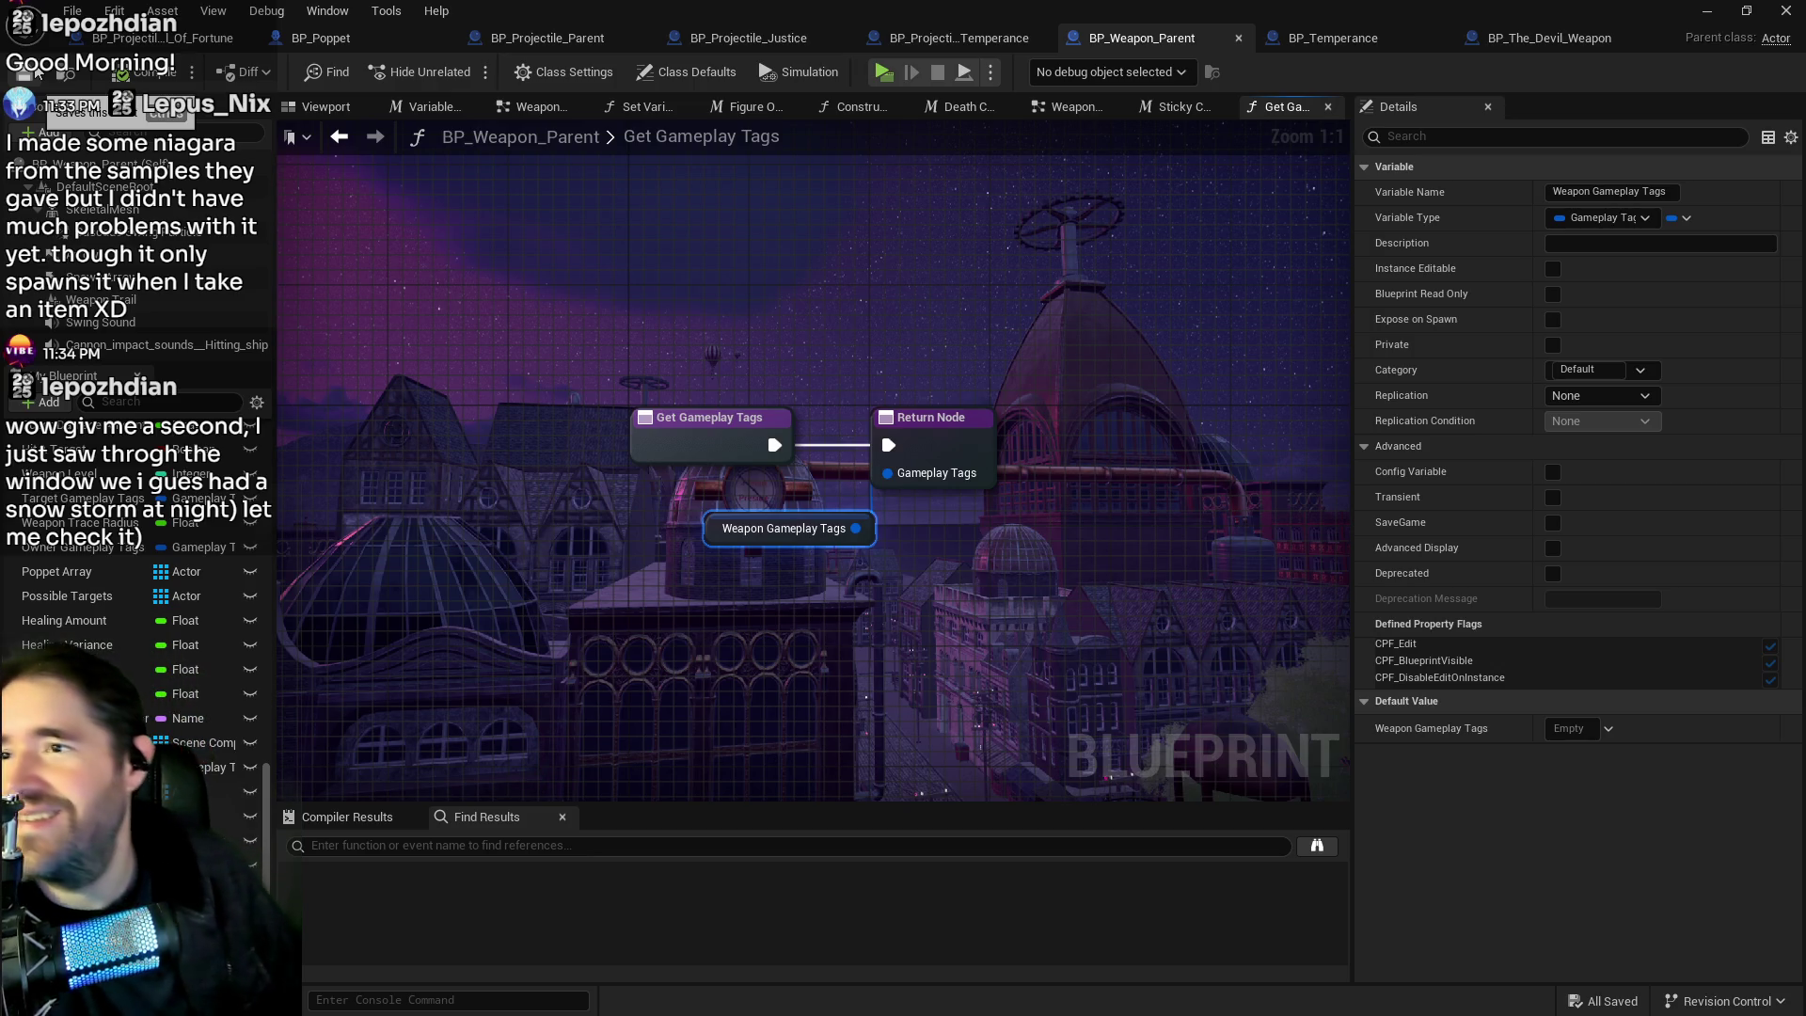
# Review BP_Temperance's gameplay tag Class Defaults, then switch back to the projectile blueprint.
pyautogui.click(1284, 40)
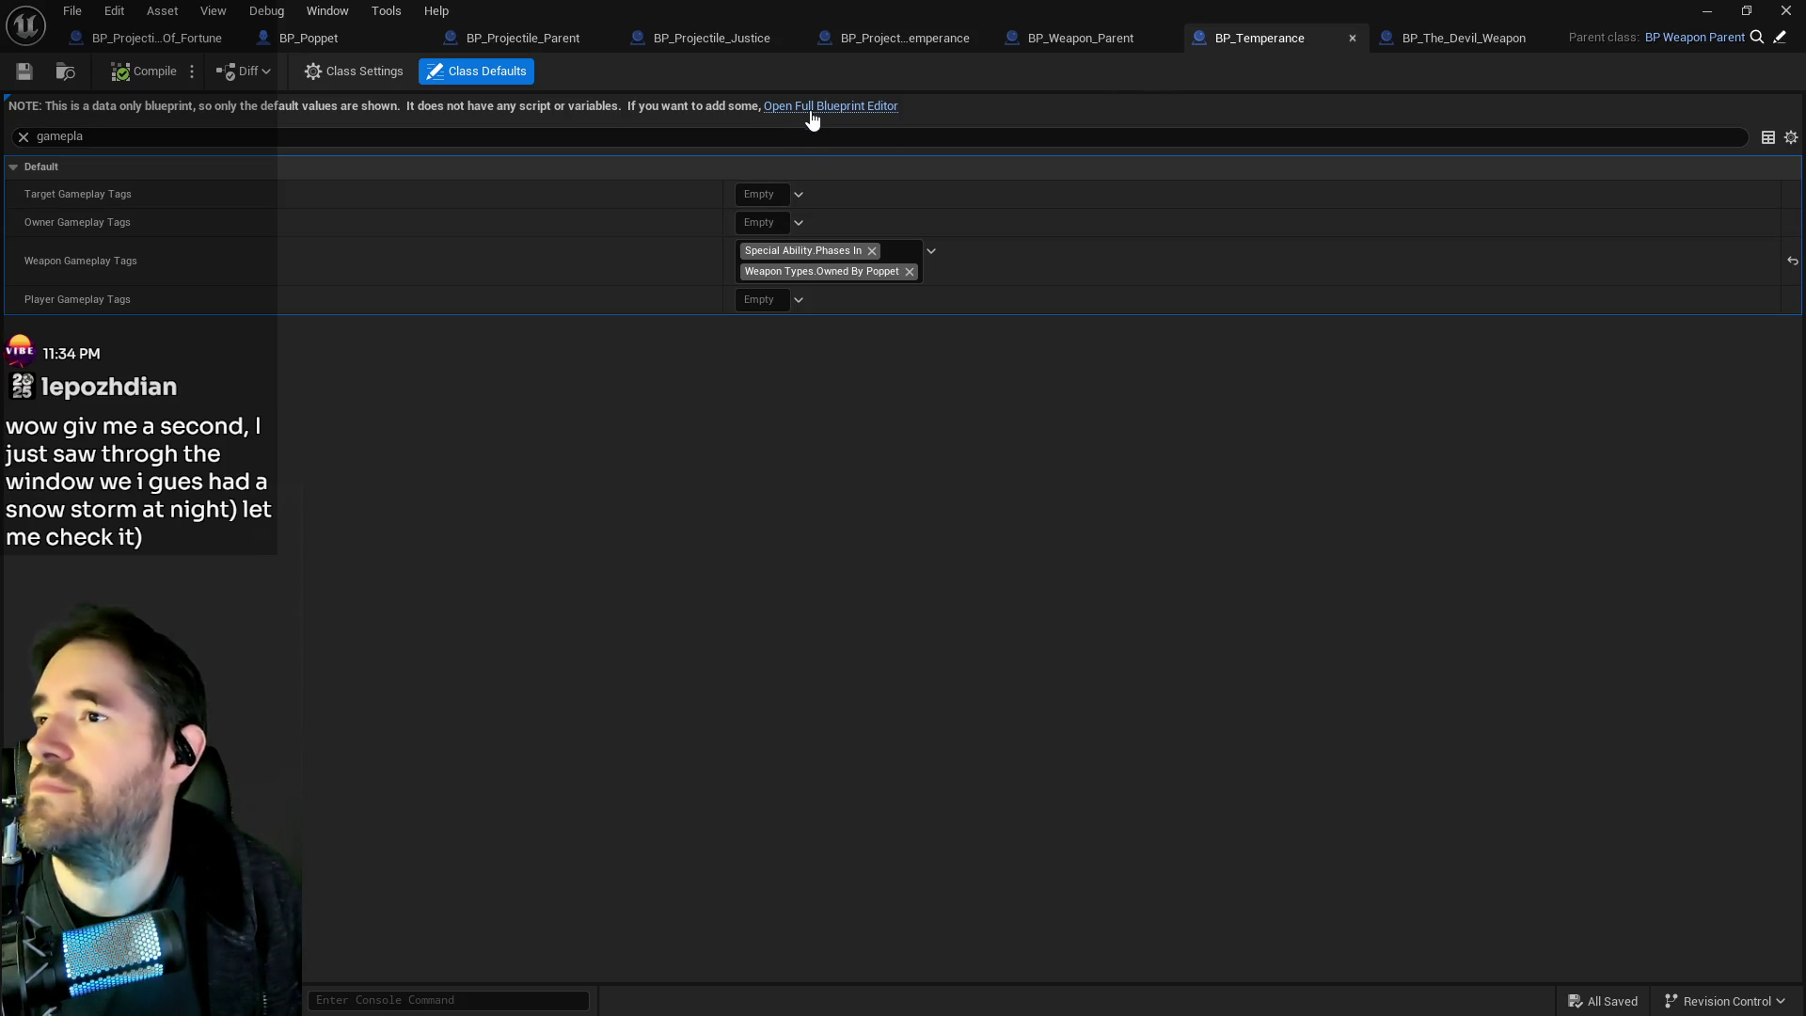
pyautogui.click(523, 37)
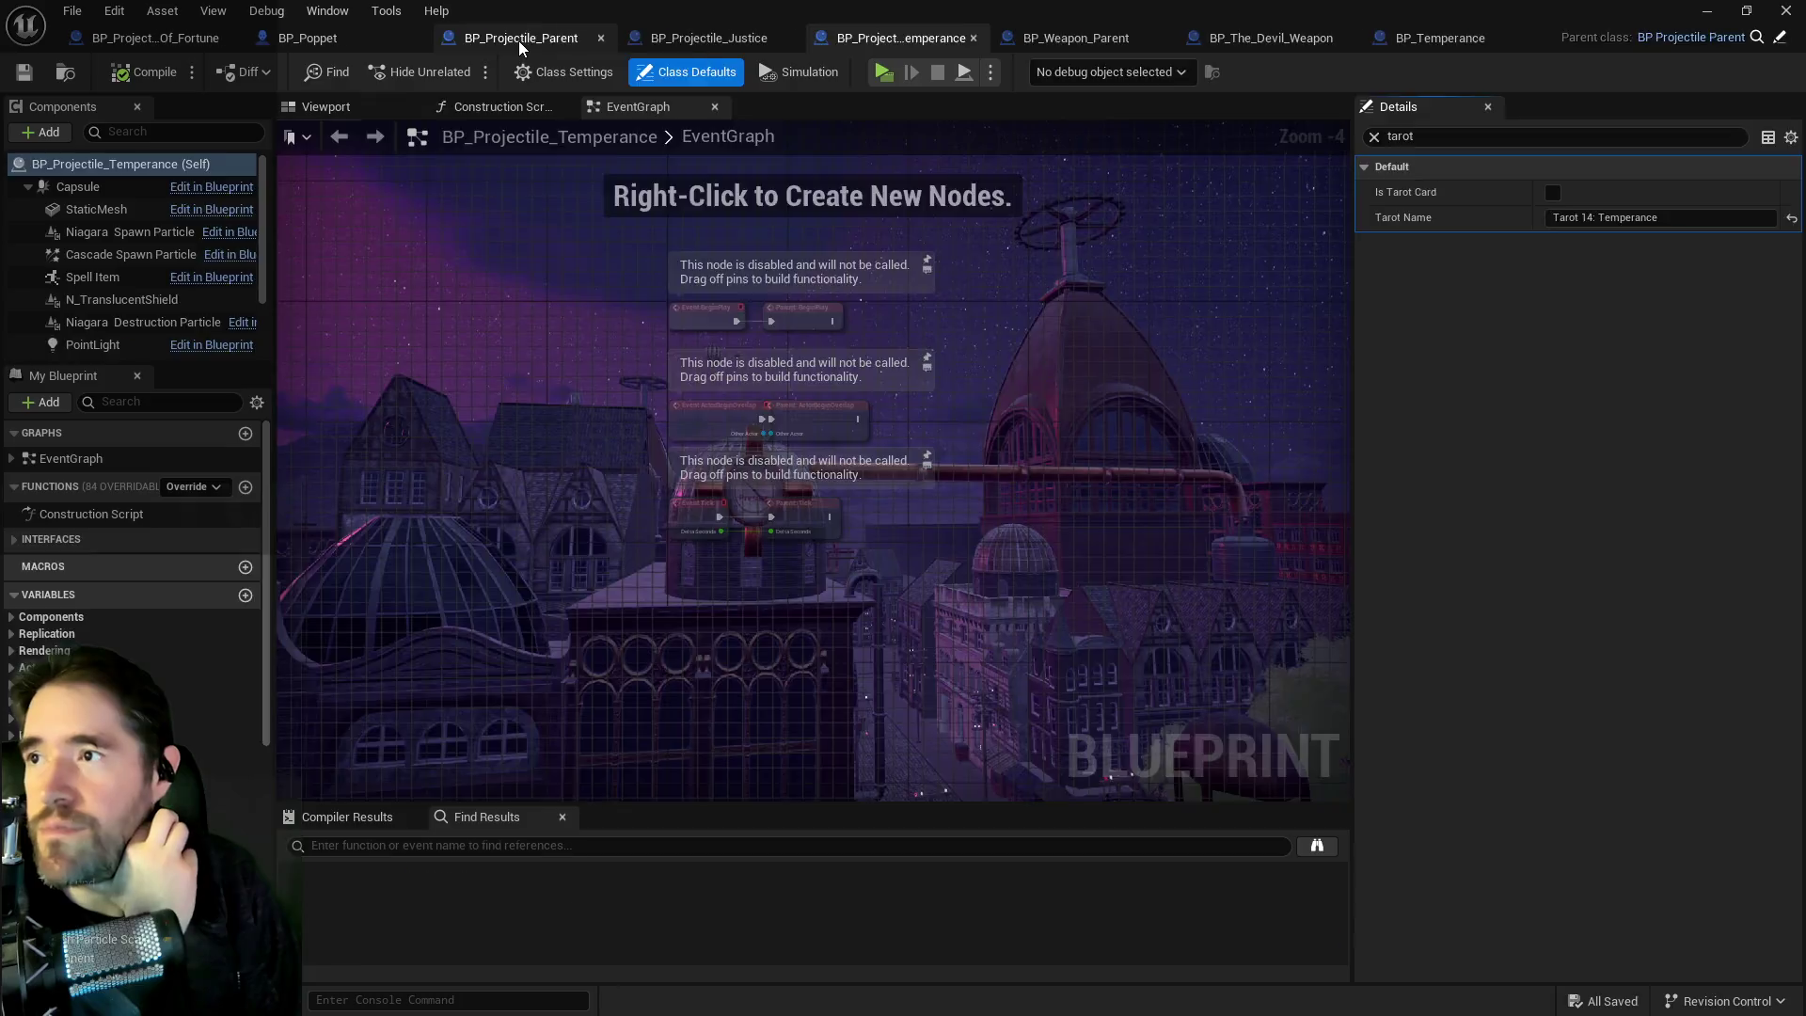
# Frame the Get Gameplay Tags and SET nodes and compare them against the debug output screenshot.
pyautogui.scroll(-2, 703, 393)
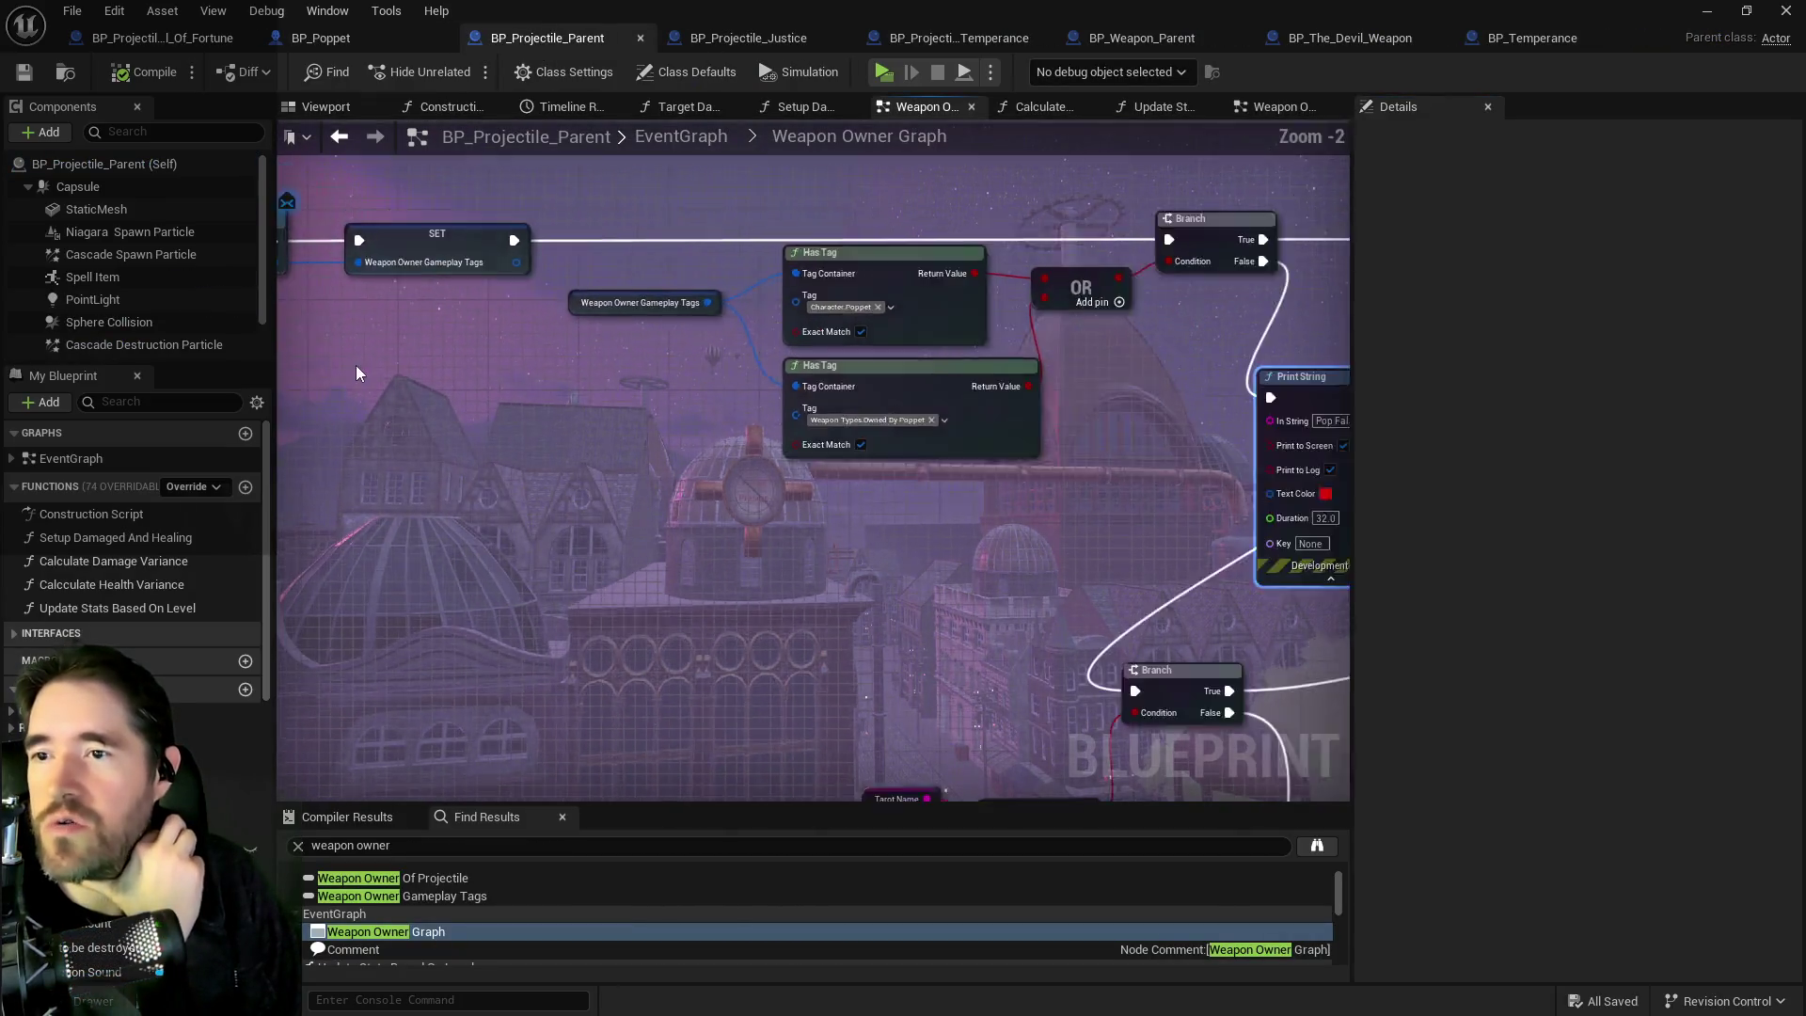
pyautogui.moveTo(1284, 457); pyautogui.dragTo(936, 476)
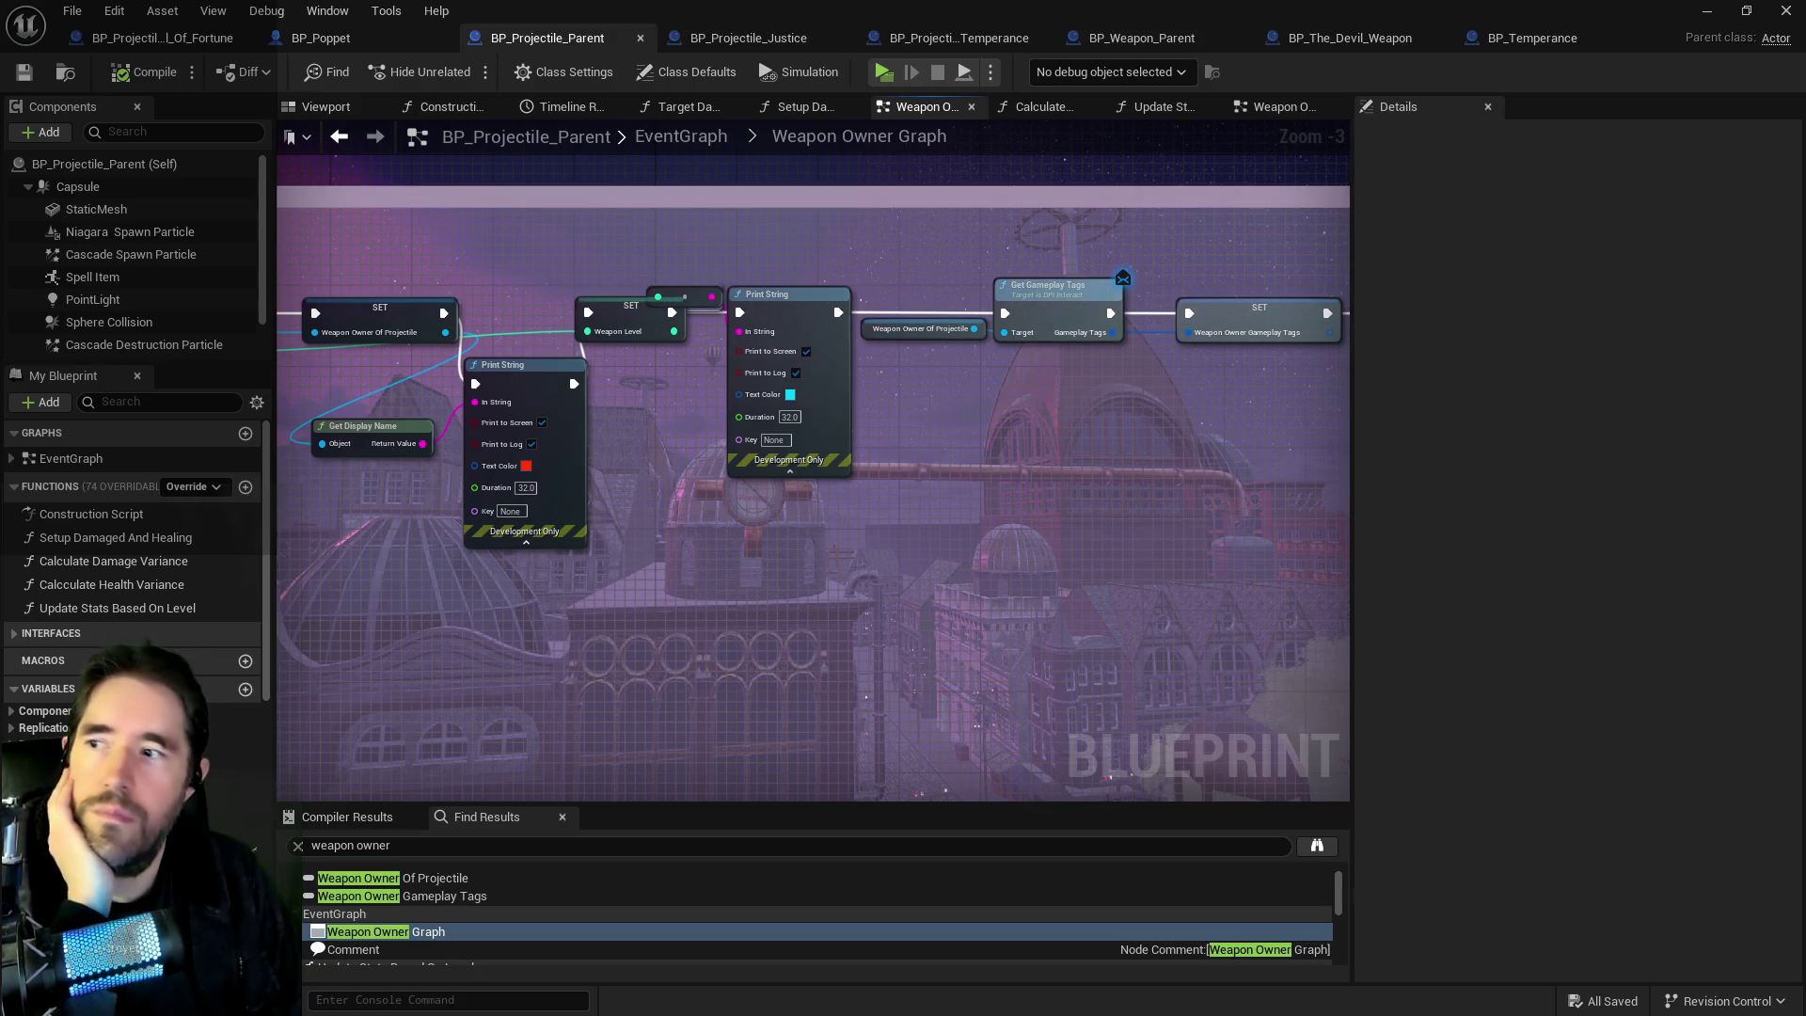
pyautogui.hotkey('alt', 'Tab')
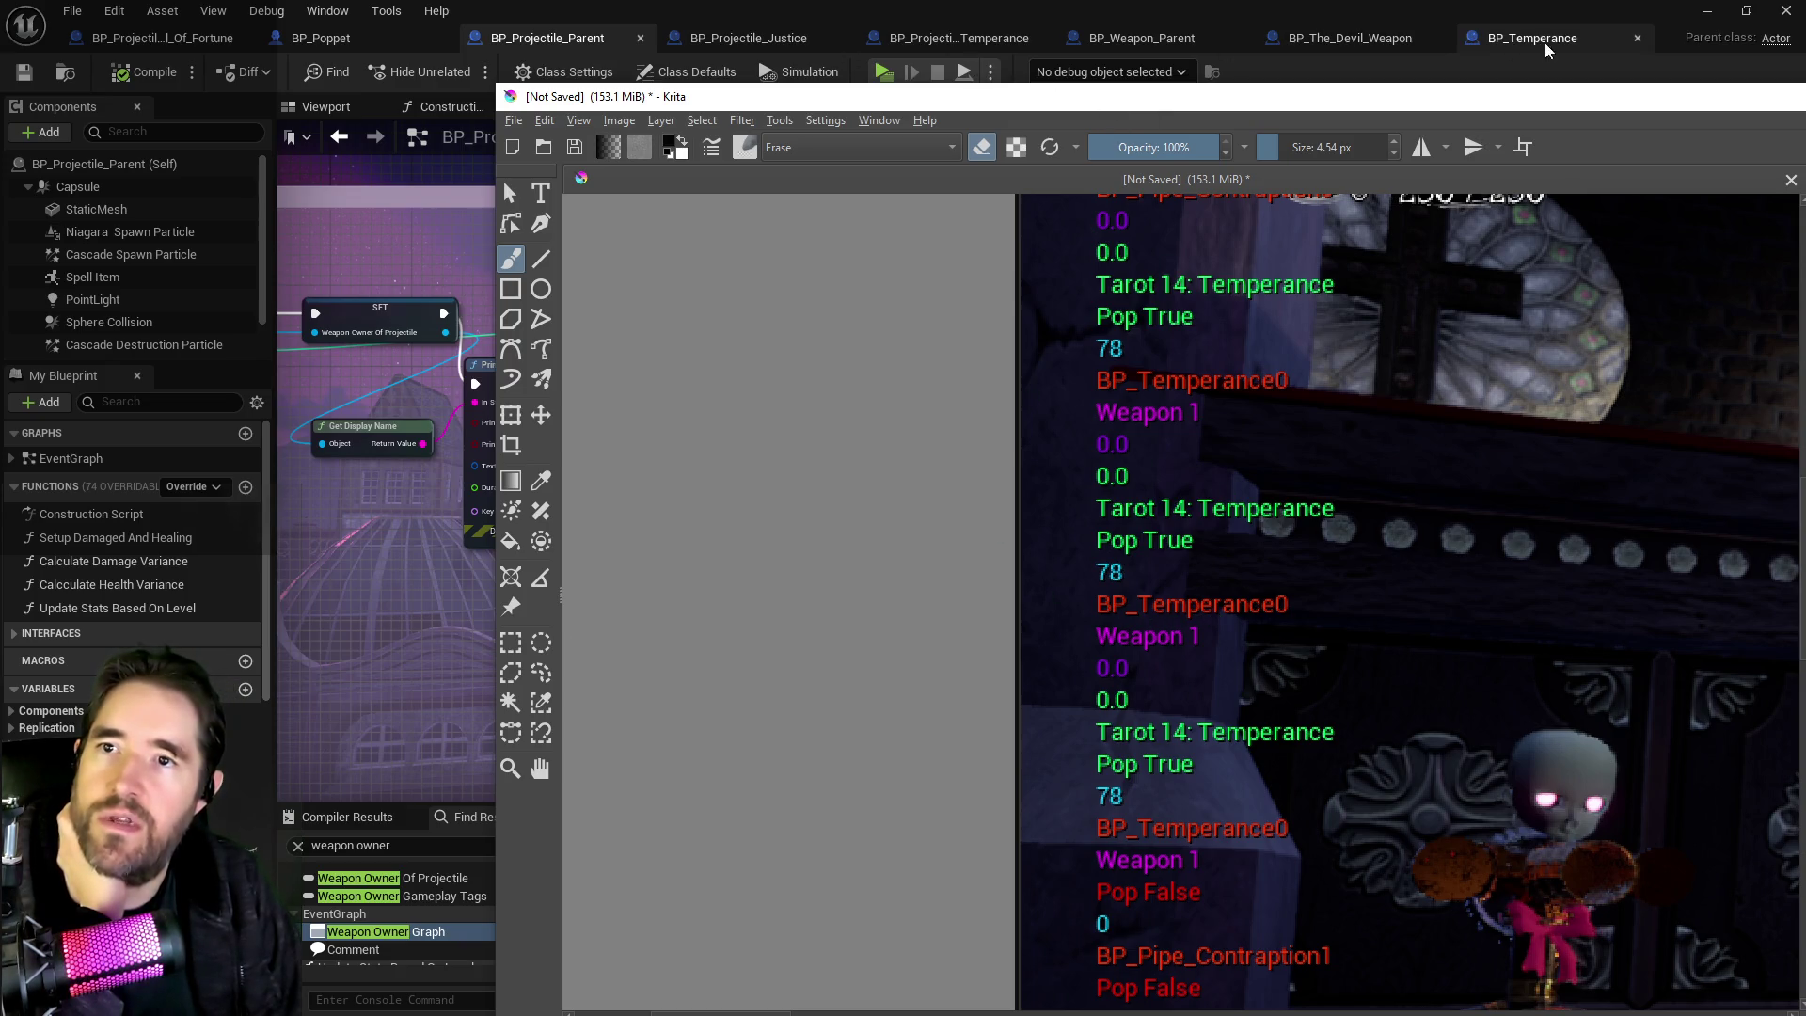
pyautogui.hotkey('alt', 'Tab')
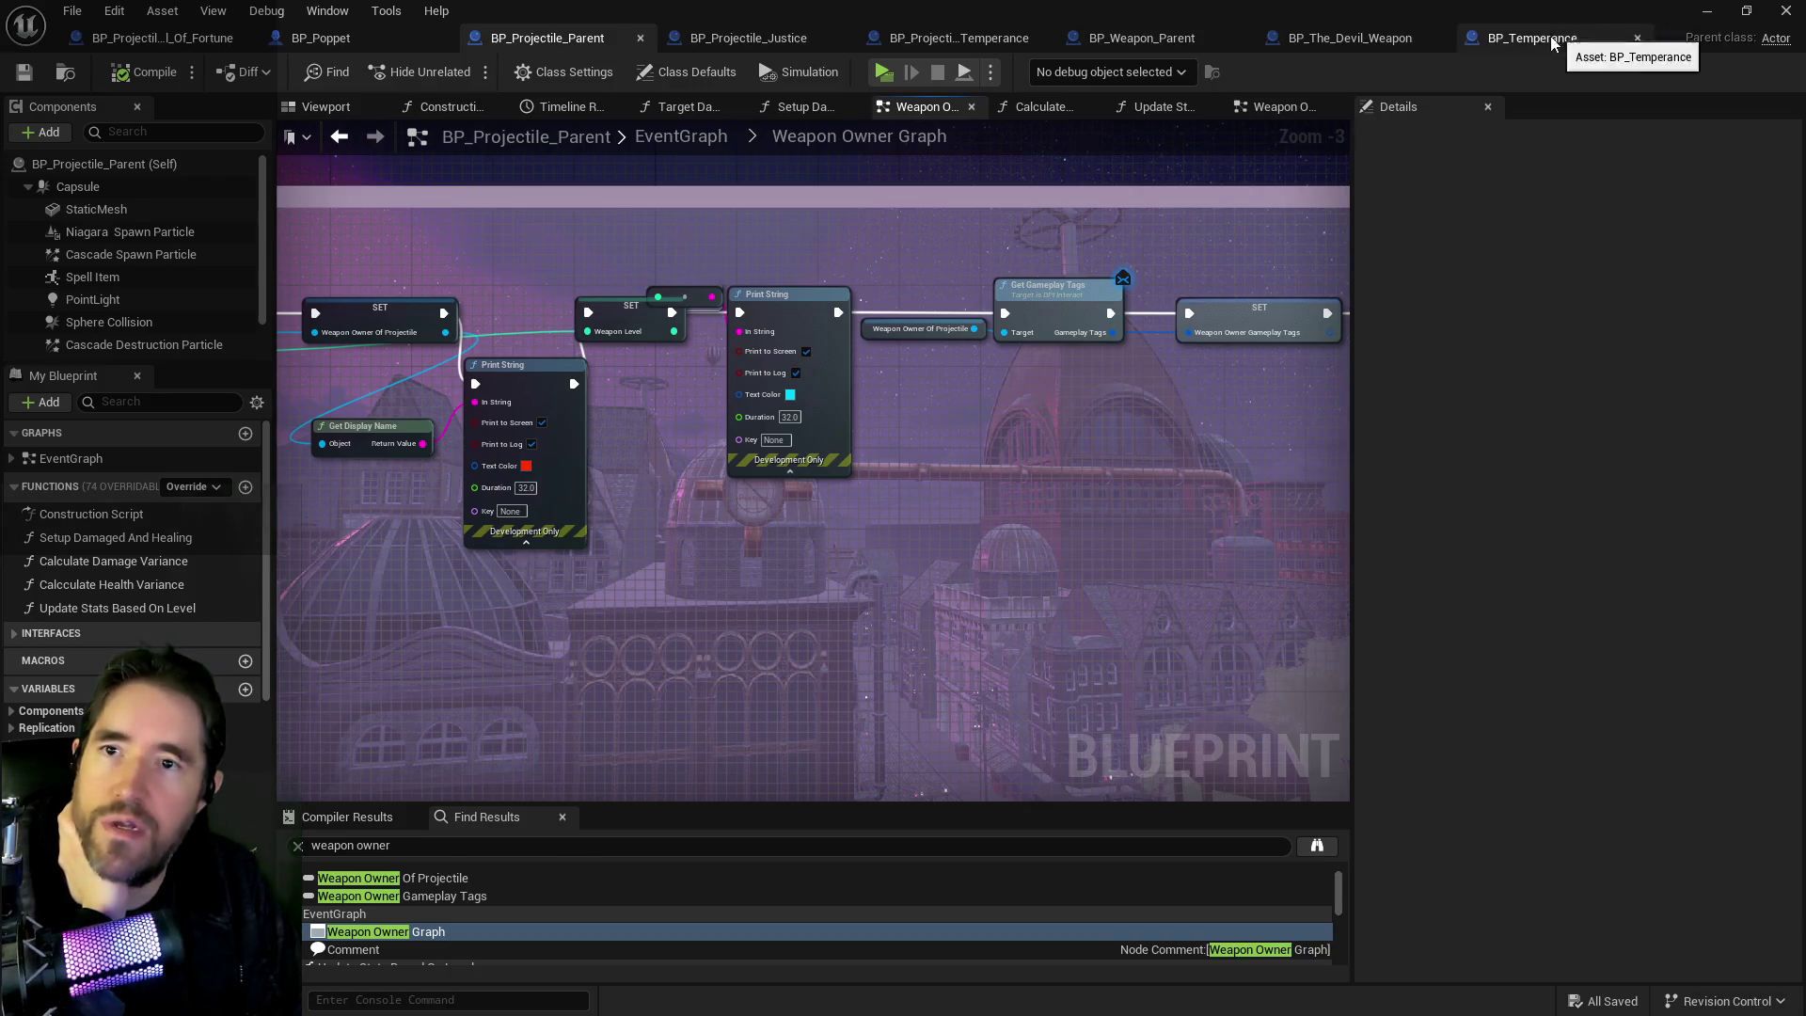
pyautogui.click(1532, 38)
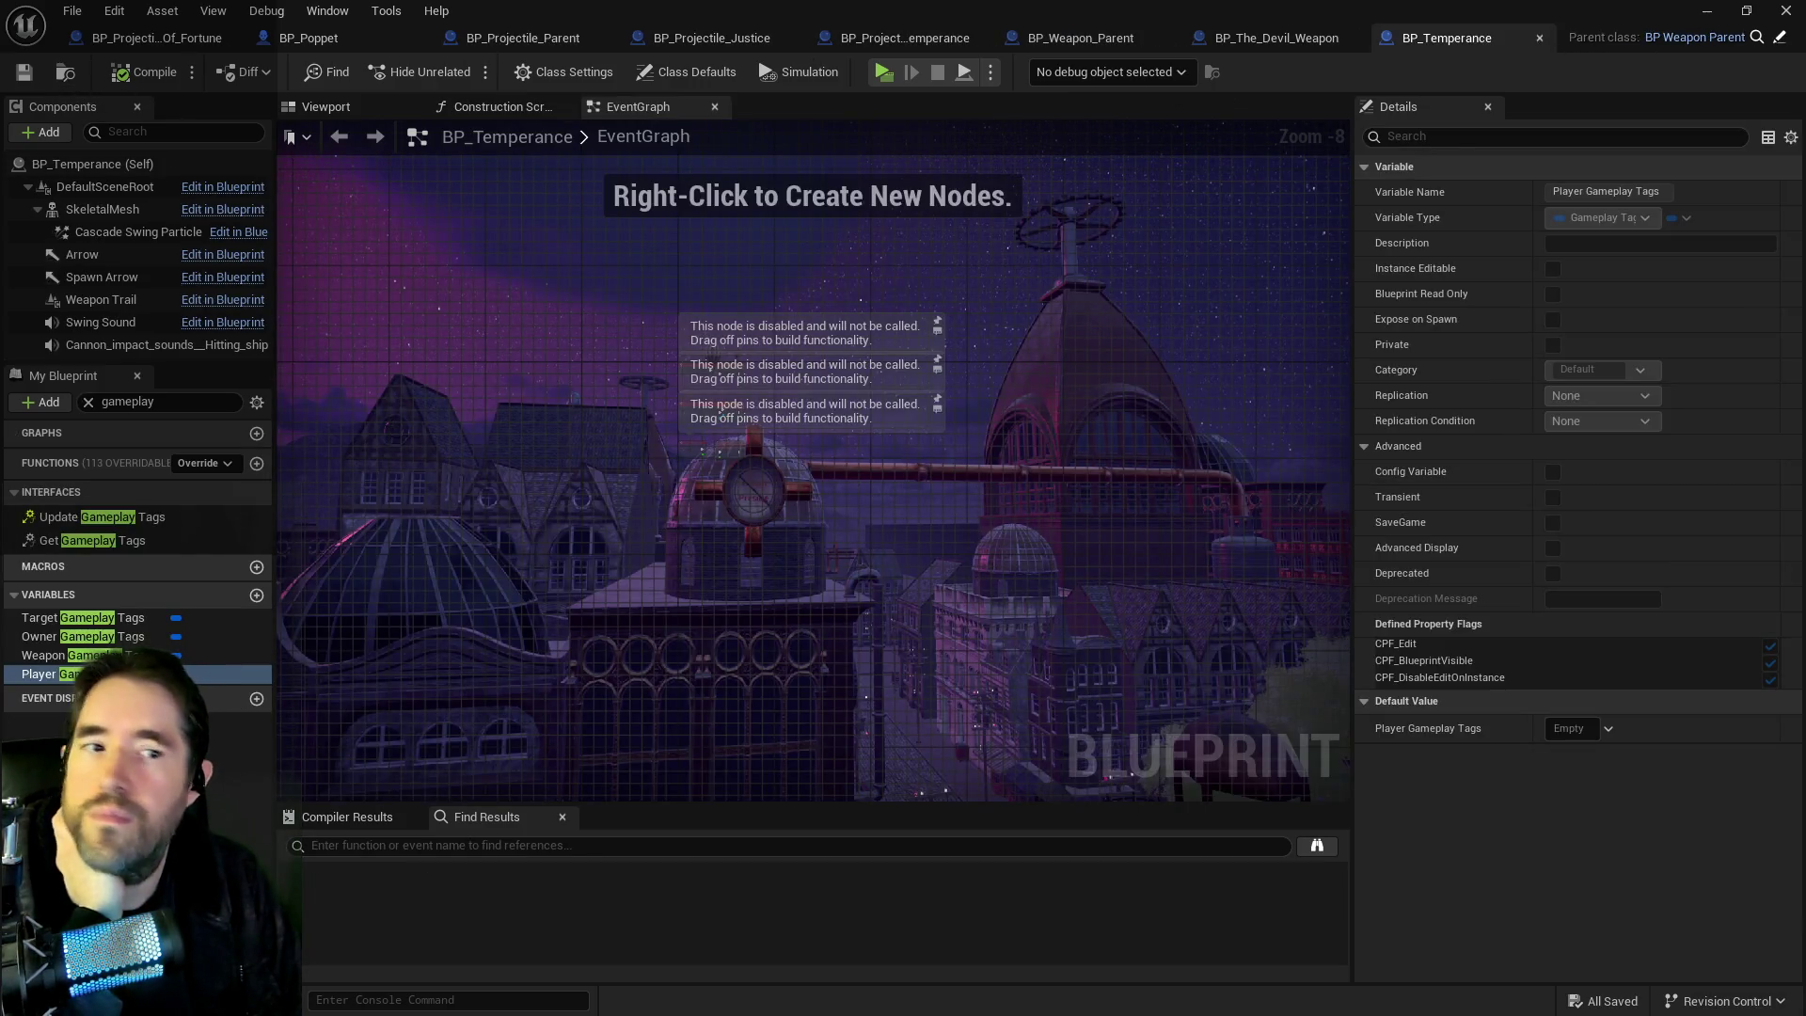
# Locate BP_Temperance in the Content Browser and rename it BP_Temperance_Weapon.
pyautogui.hotkey('ctrl', 'b')
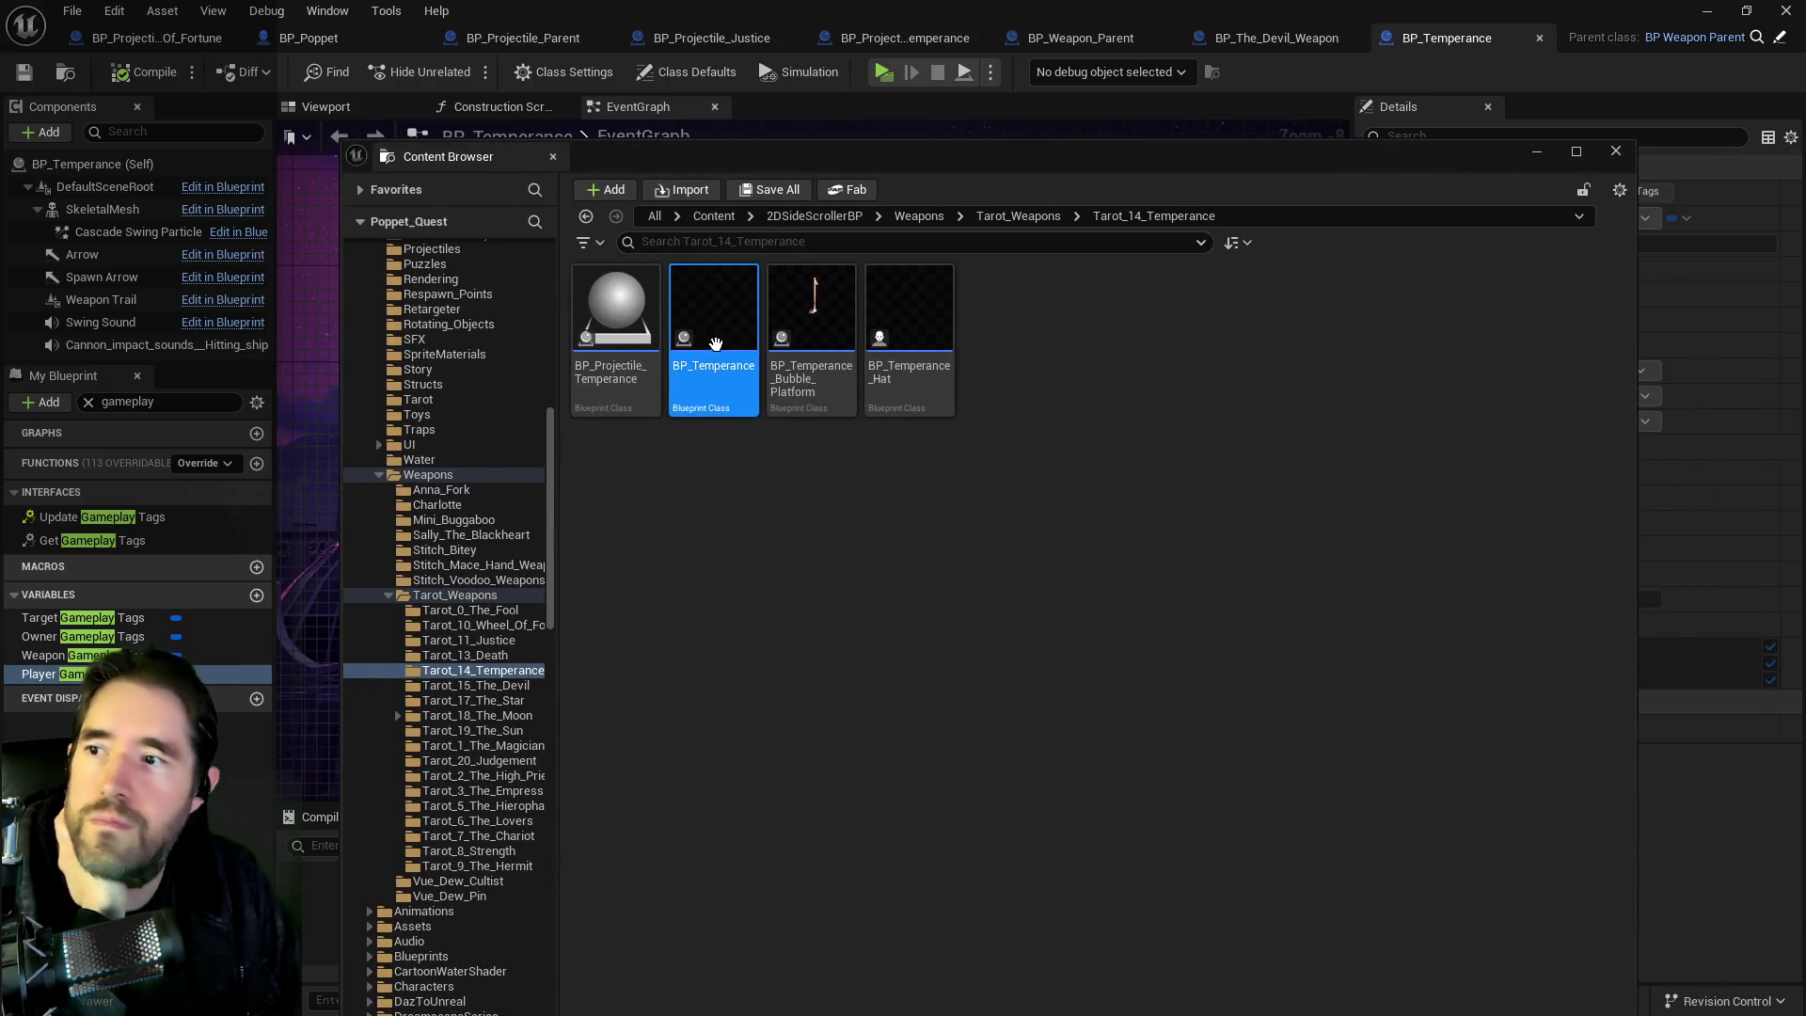
pyautogui.click(741, 370)
pyautogui.write('Temperance')
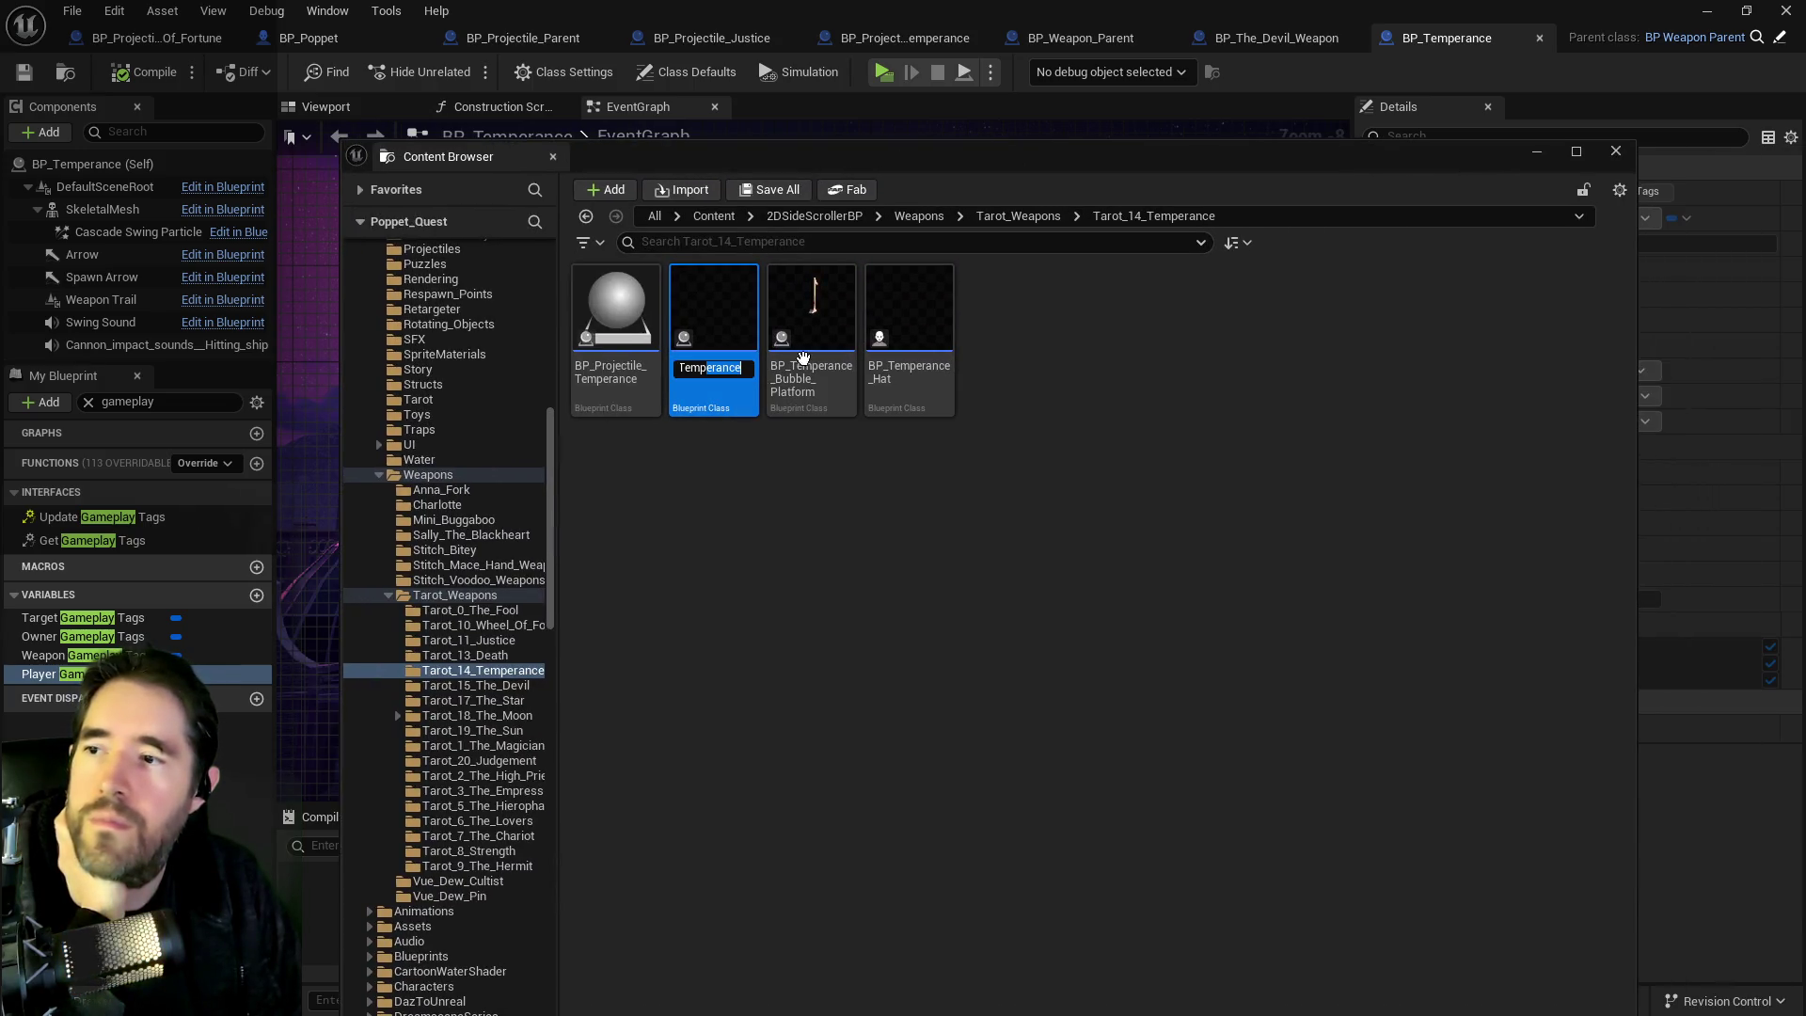
pyautogui.write('_Weapn')
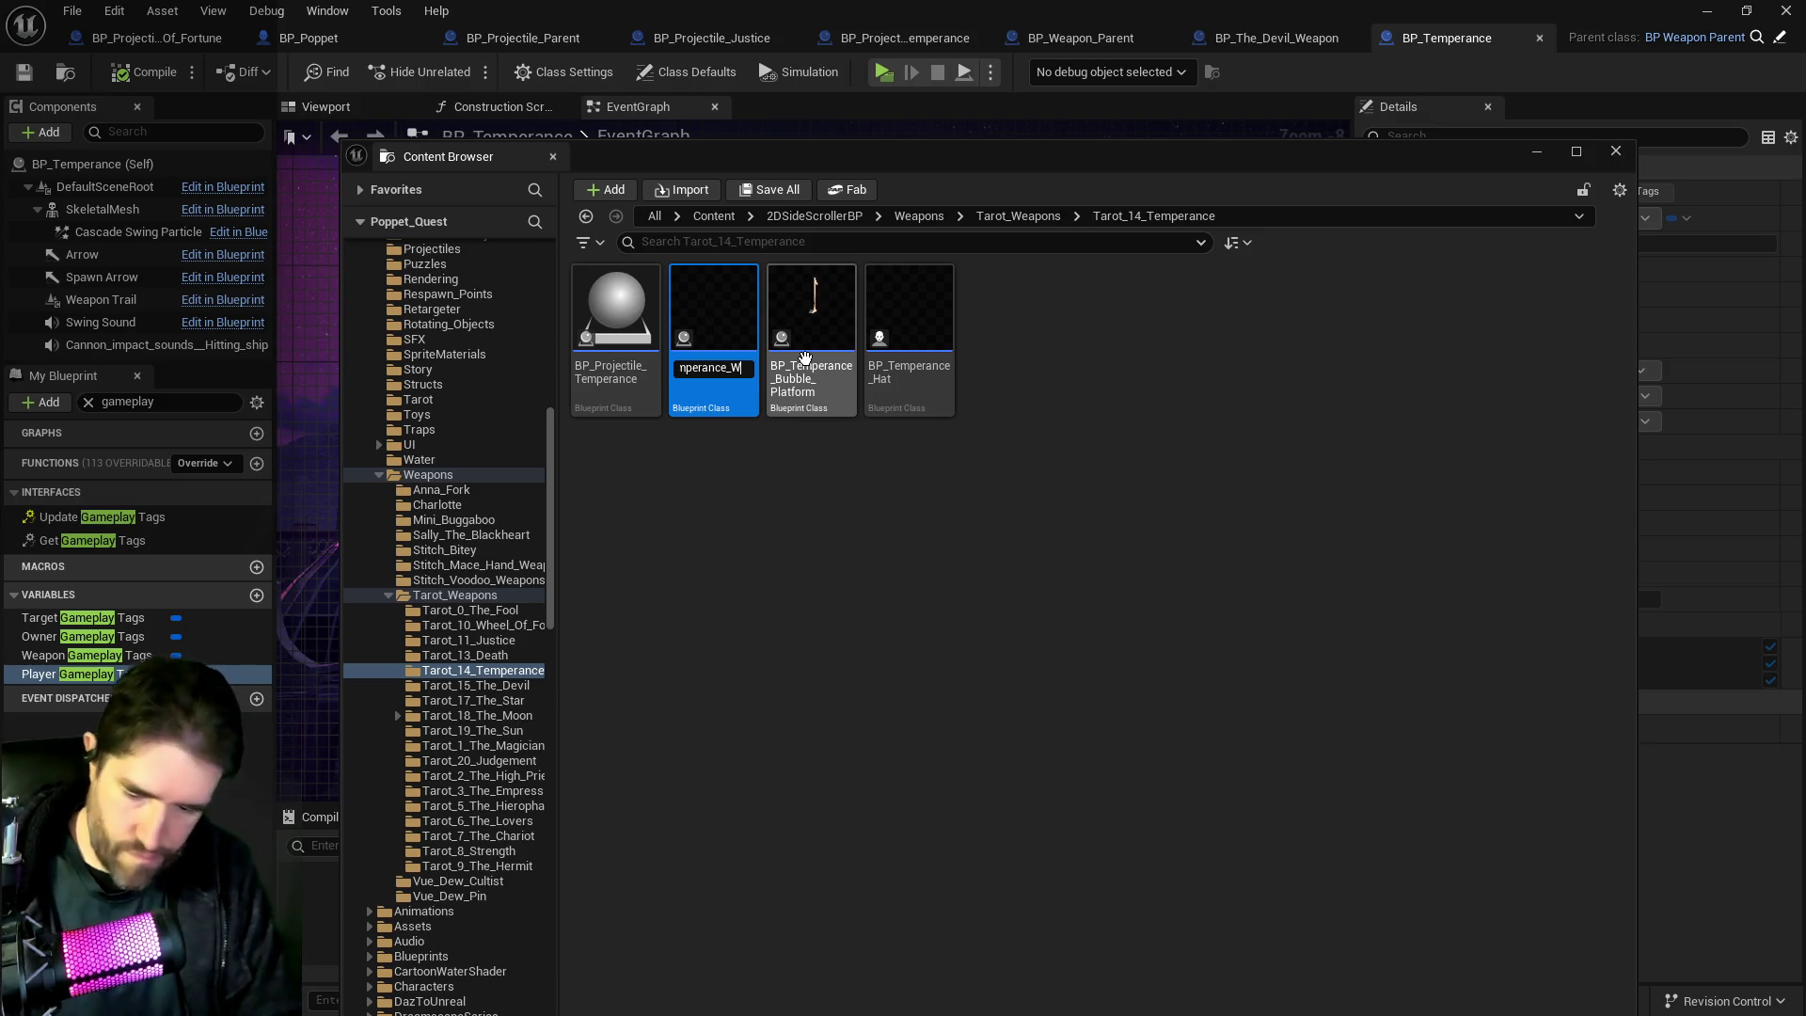
pyautogui.press('BackSpace')
pyautogui.write('on')
pyautogui.press('Return')
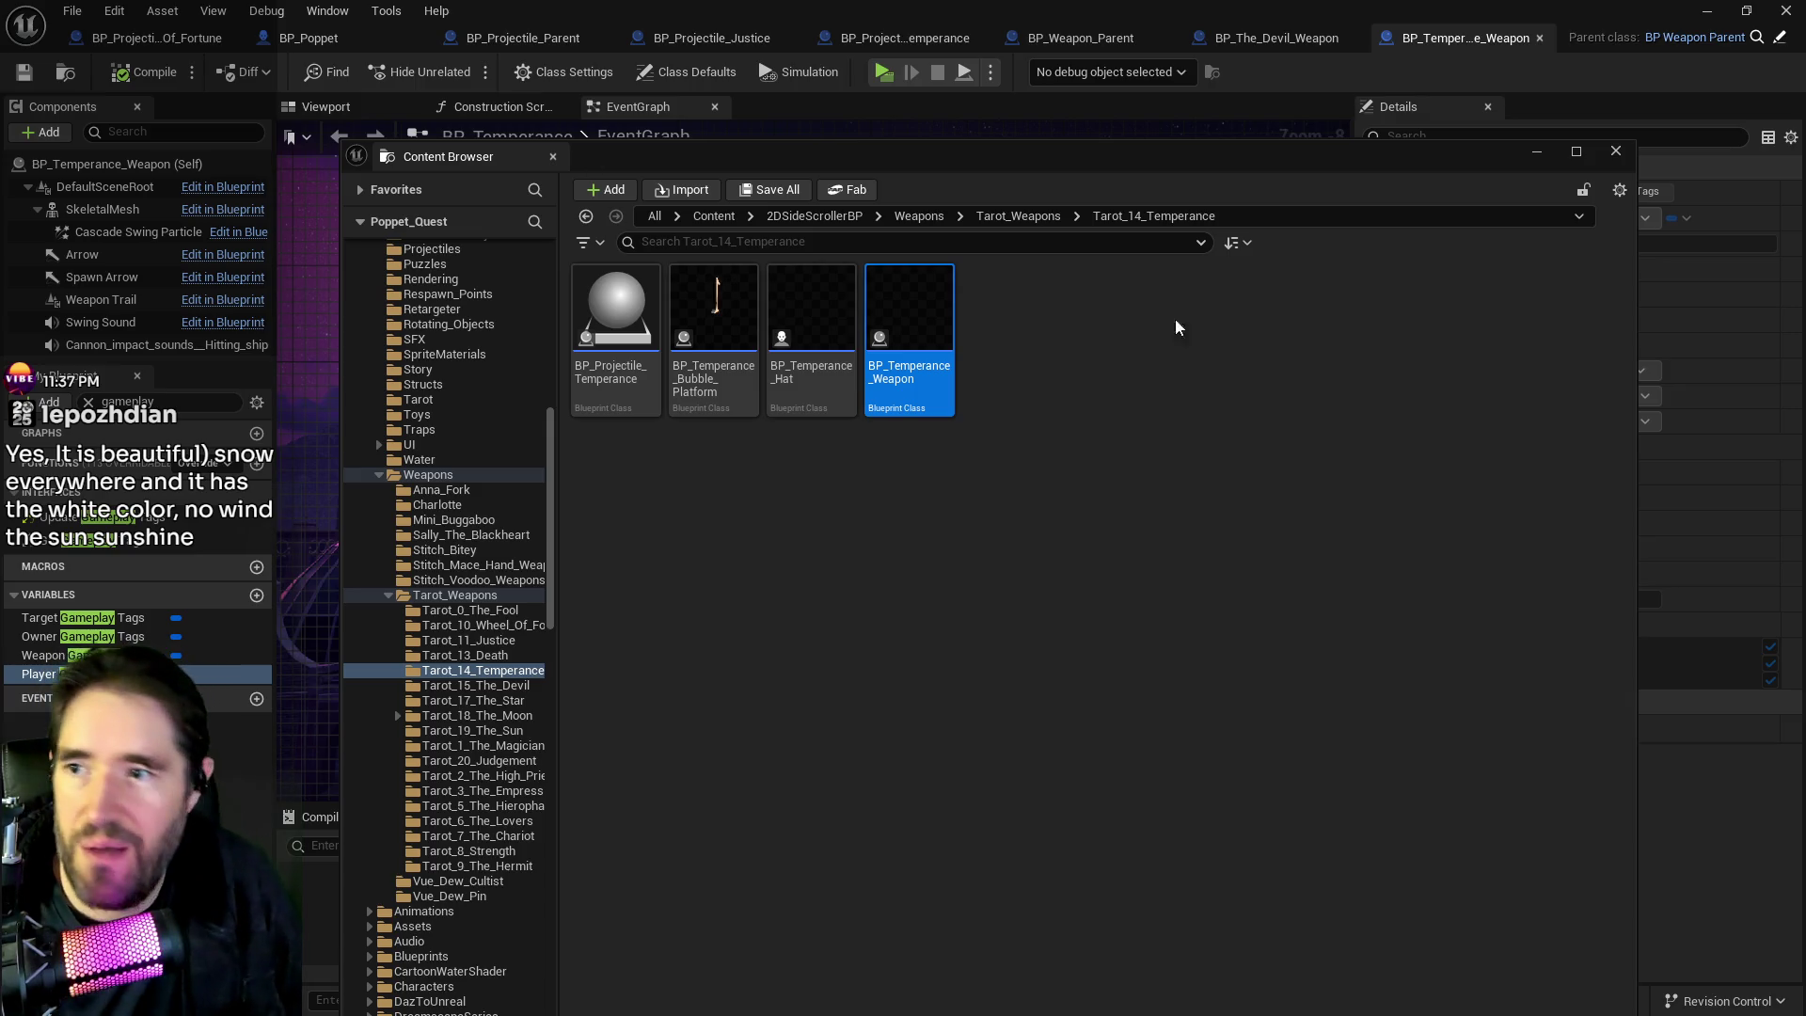
pyautogui.moveTo(1170, 155); pyautogui.dragTo(1804, 160)
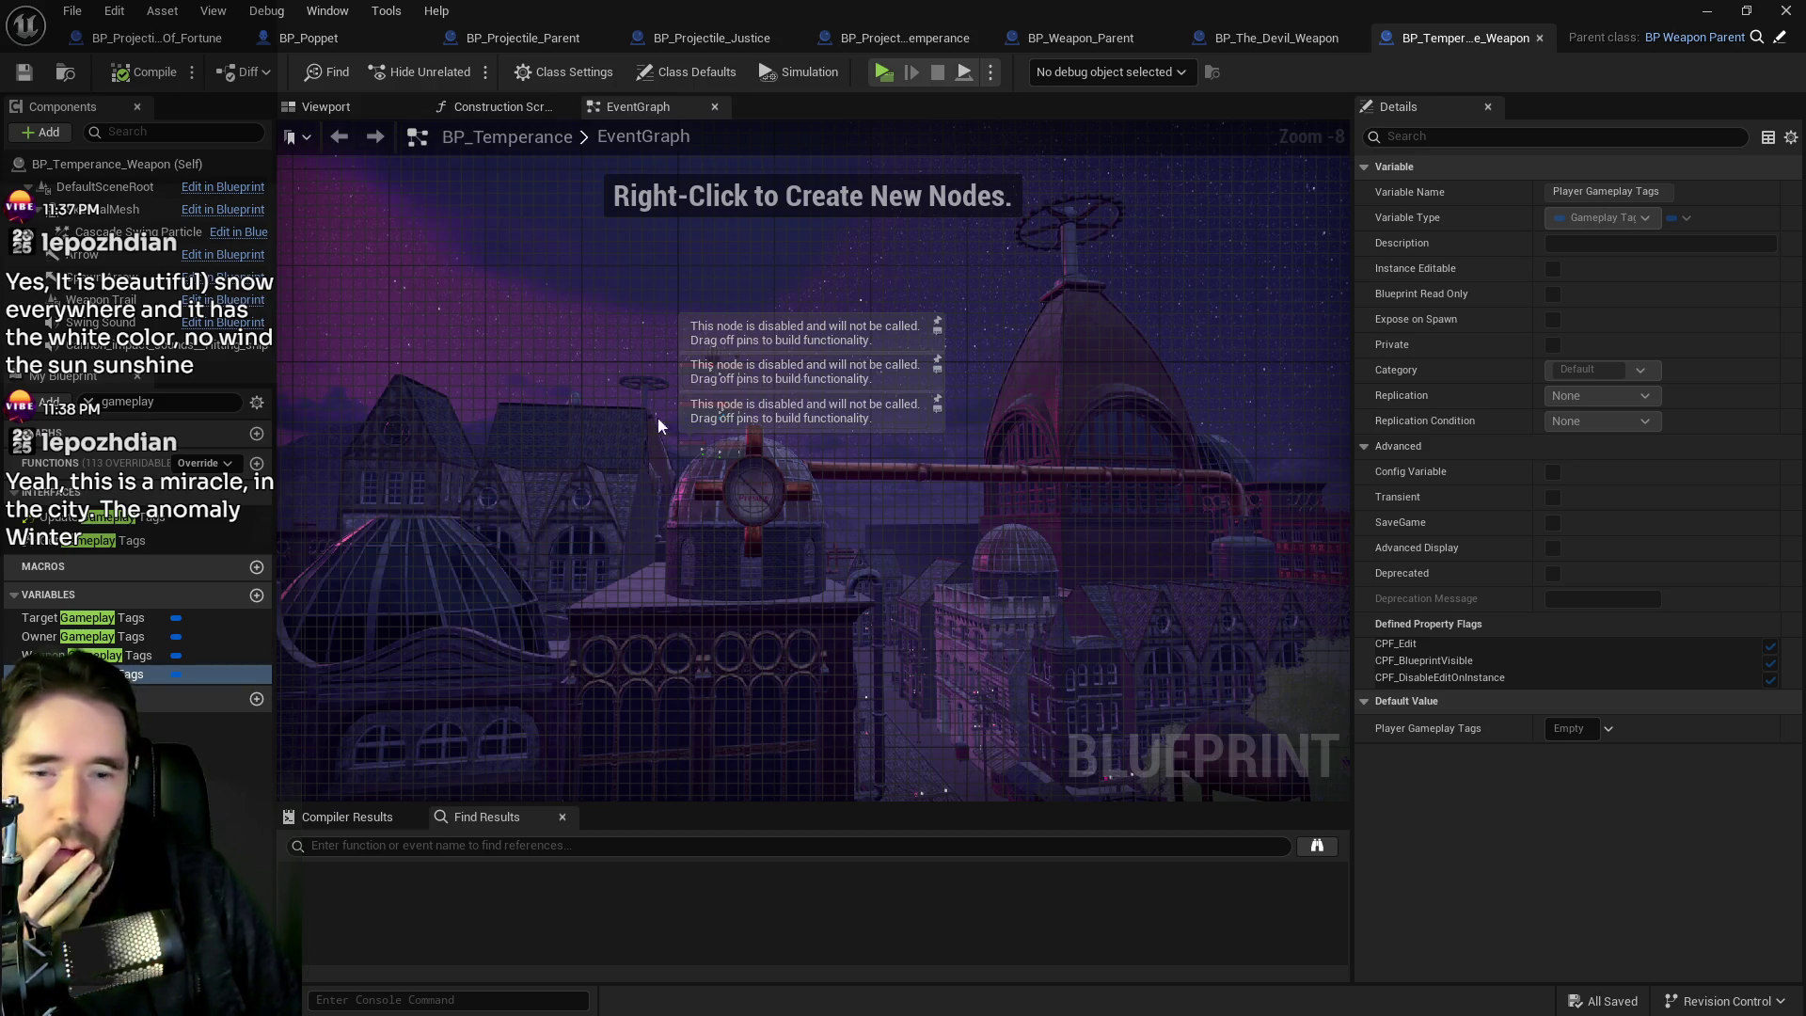
# Reposition the first Print String node and the Map Find node in the Weapon Owner Graph.
pyautogui.click(1063, 37)
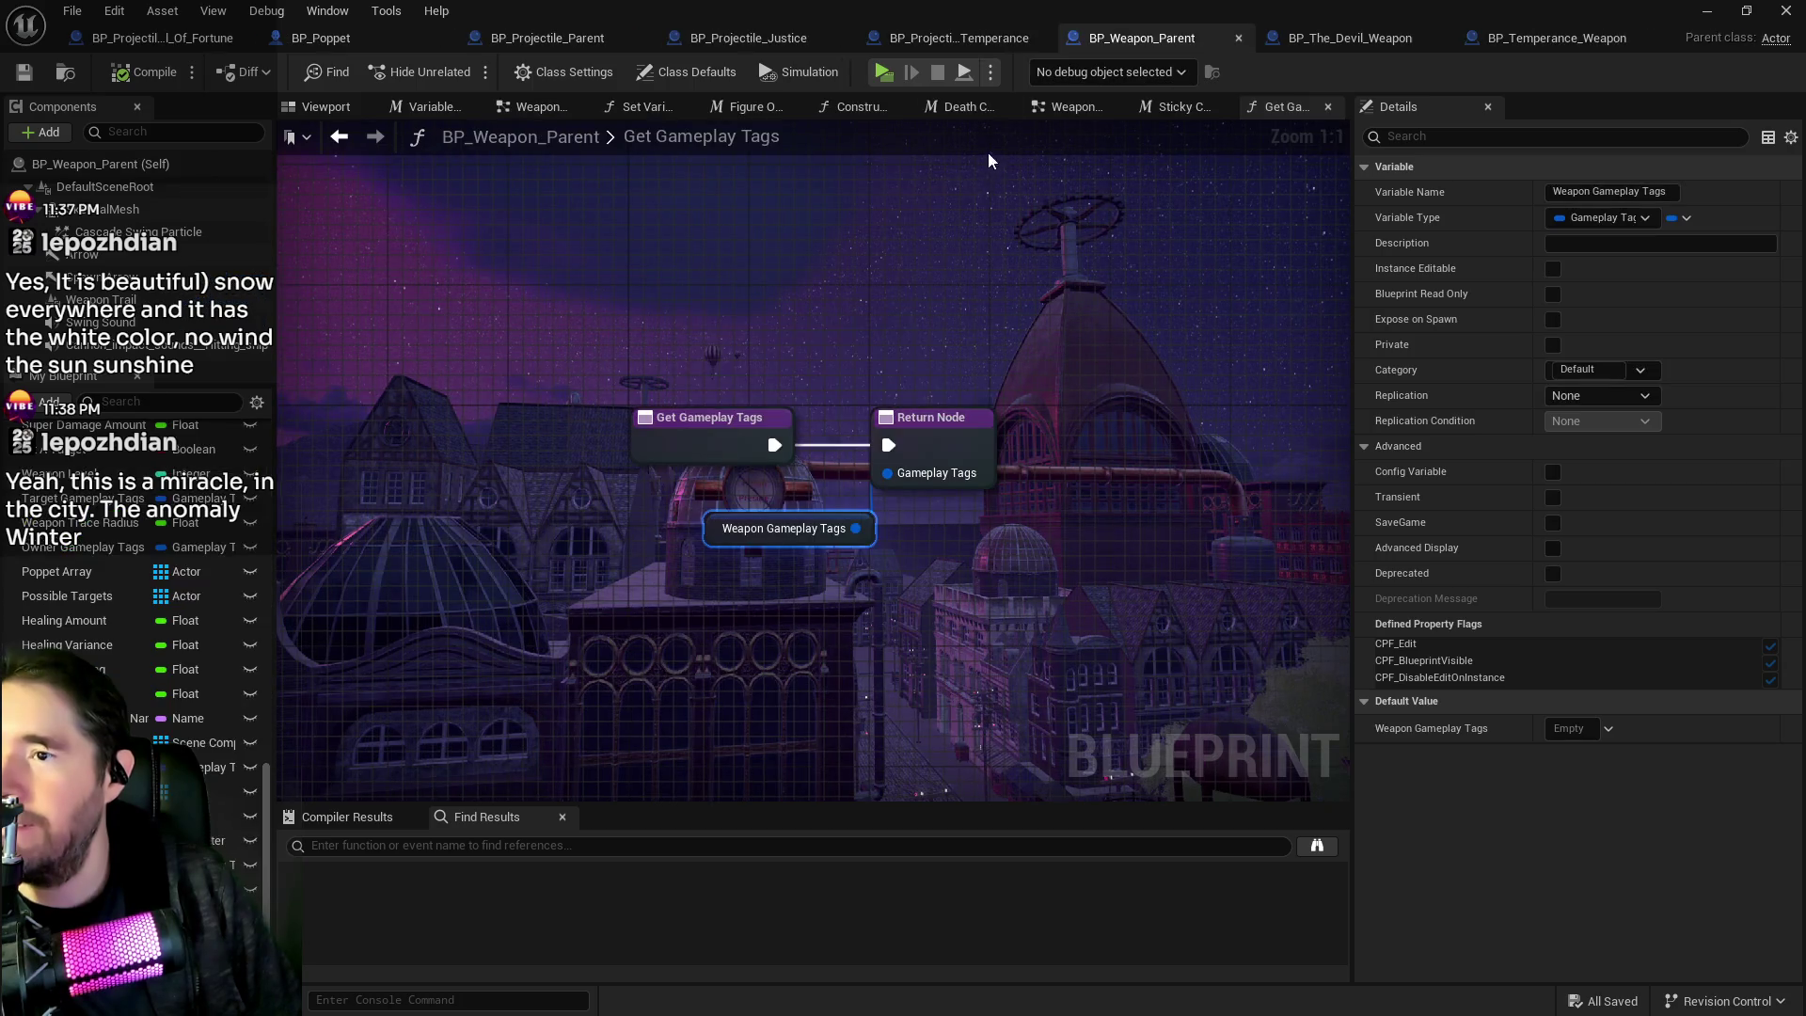
pyautogui.click(523, 38)
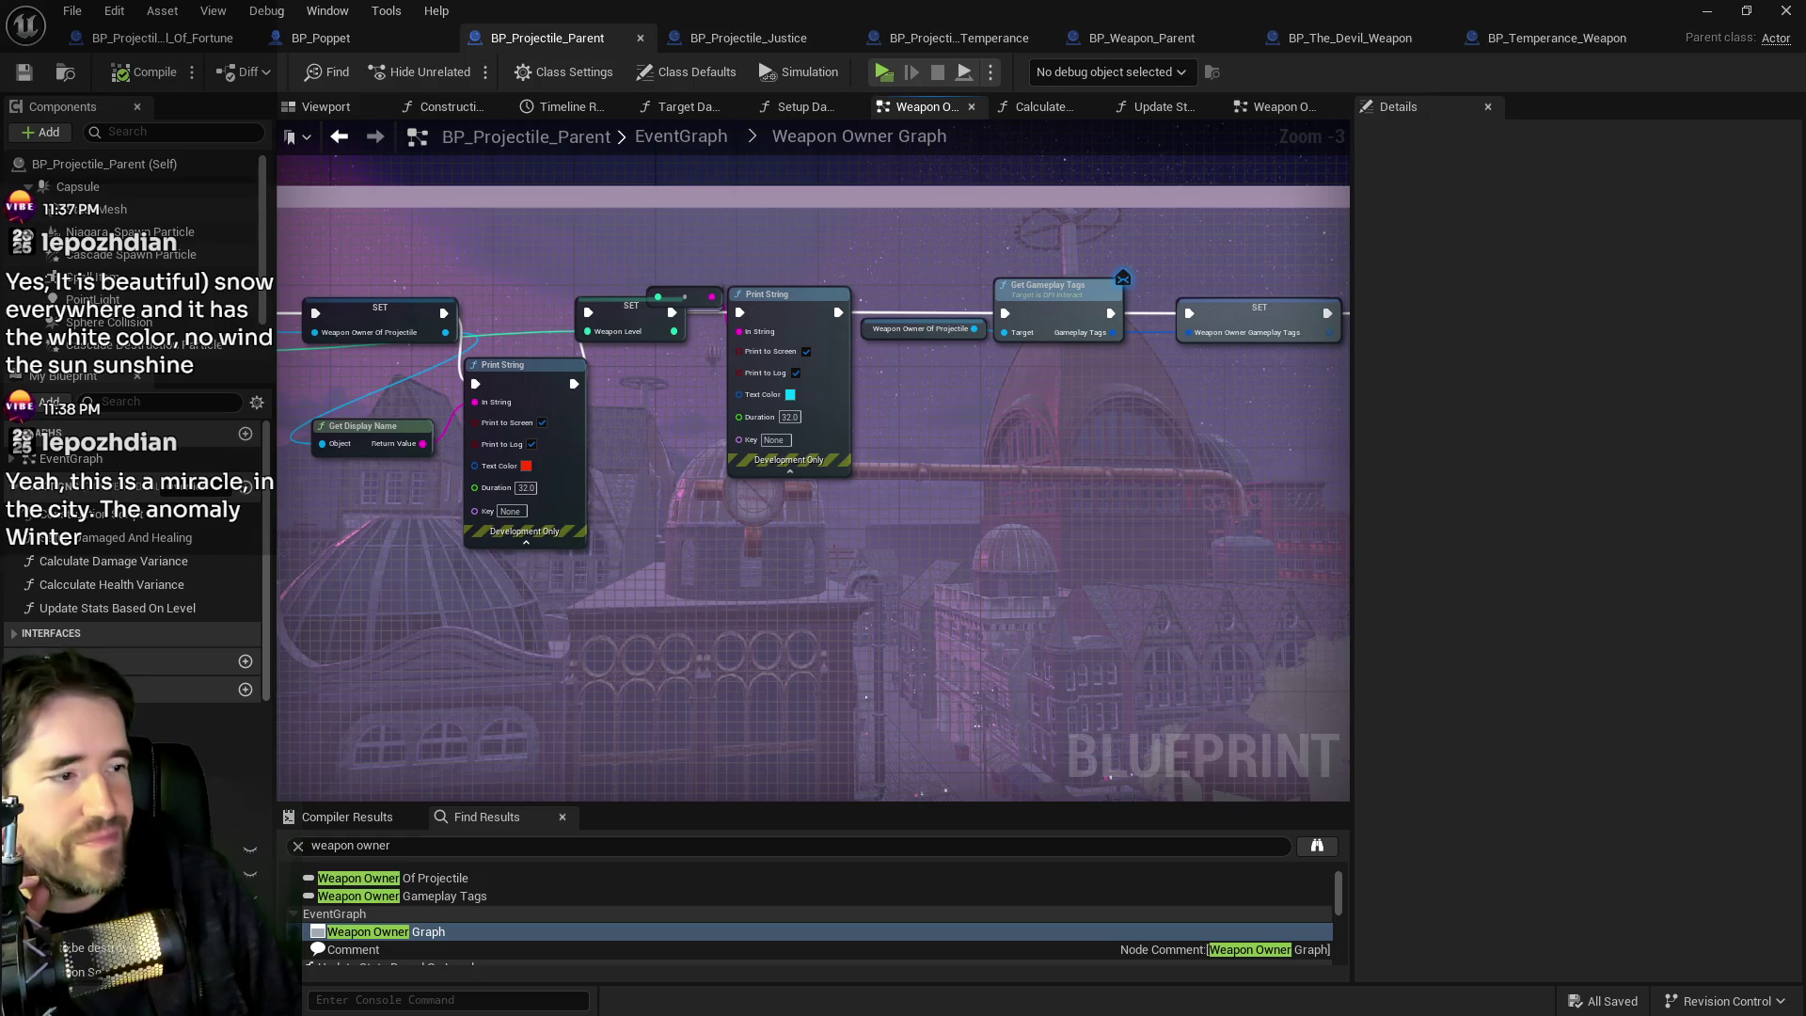
pyautogui.moveTo(1126, 483)
pyautogui.mouseDown()
pyautogui.moveTo(1032, 427)
pyautogui.moveTo(764, 470)
pyautogui.moveTo(226, 472)
pyautogui.mouseUp()
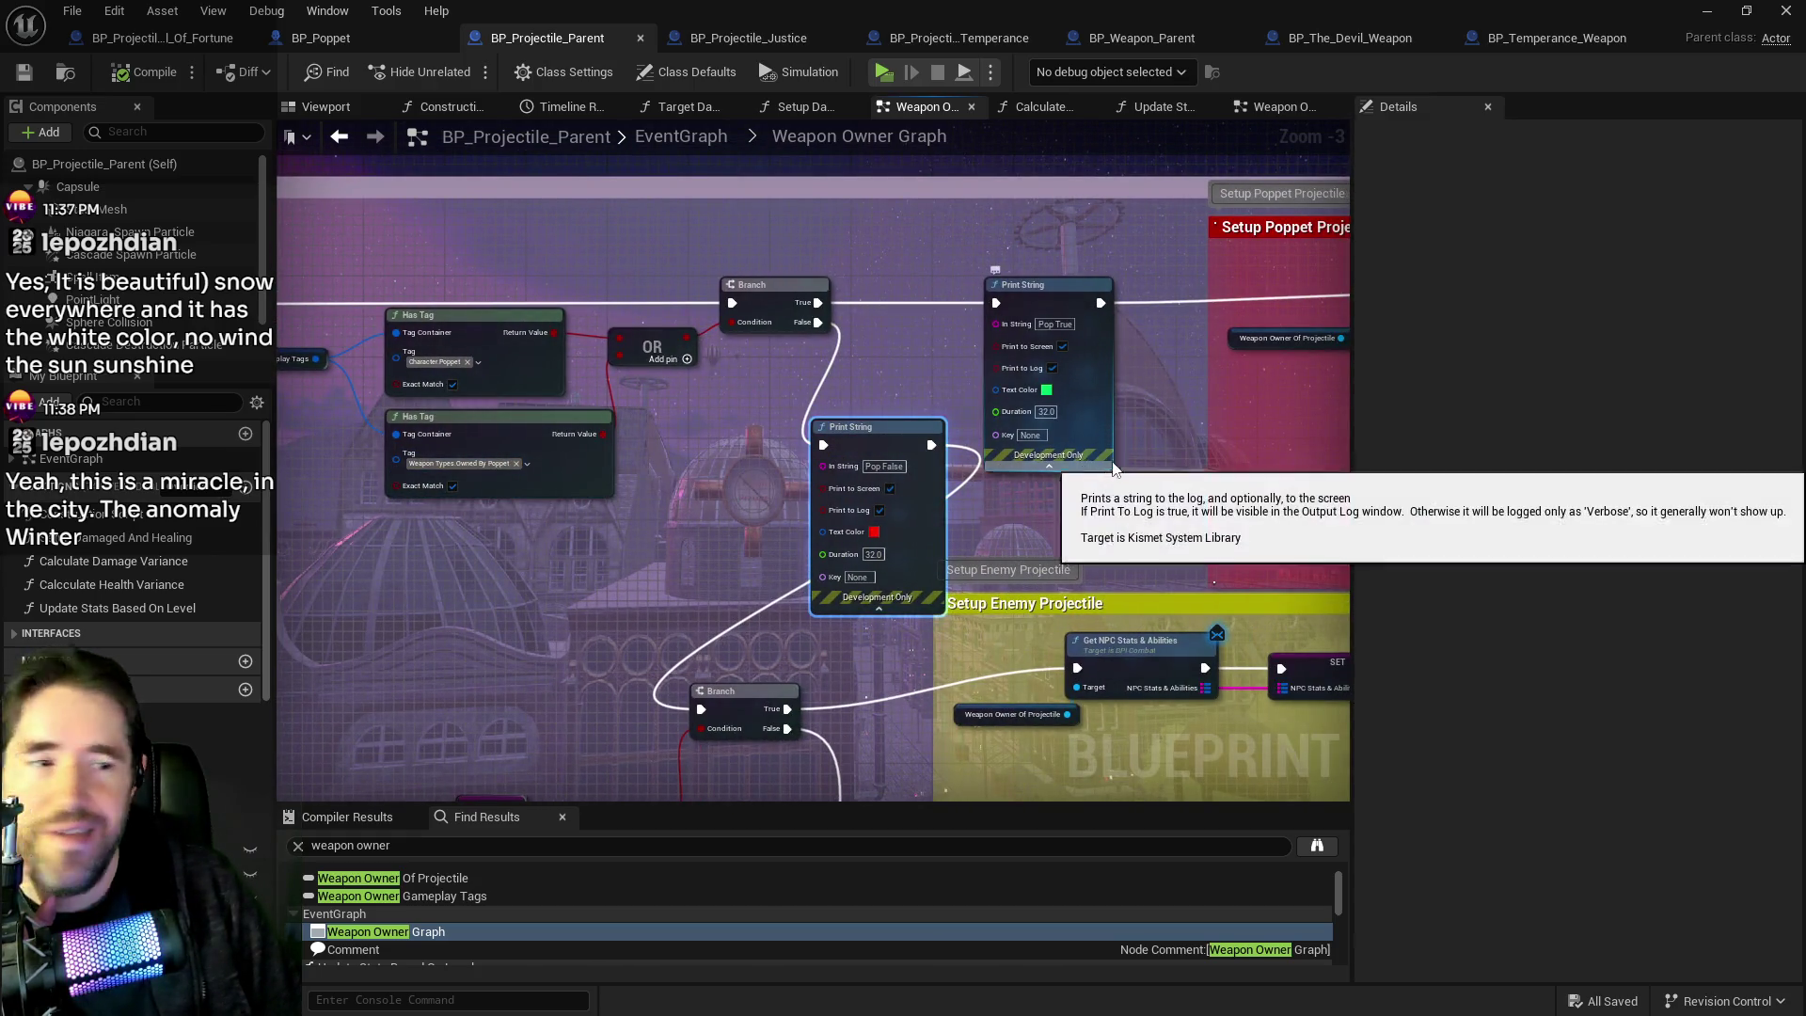
pyautogui.moveTo(1145, 468)
pyautogui.mouseDown()
pyautogui.moveTo(902, 427)
pyautogui.moveTo(979, 415)
pyautogui.moveTo(935, 564)
pyautogui.moveTo(759, 521)
pyautogui.mouseUp()
pyautogui.moveTo(893, 246); pyautogui.dragTo(912, 257)
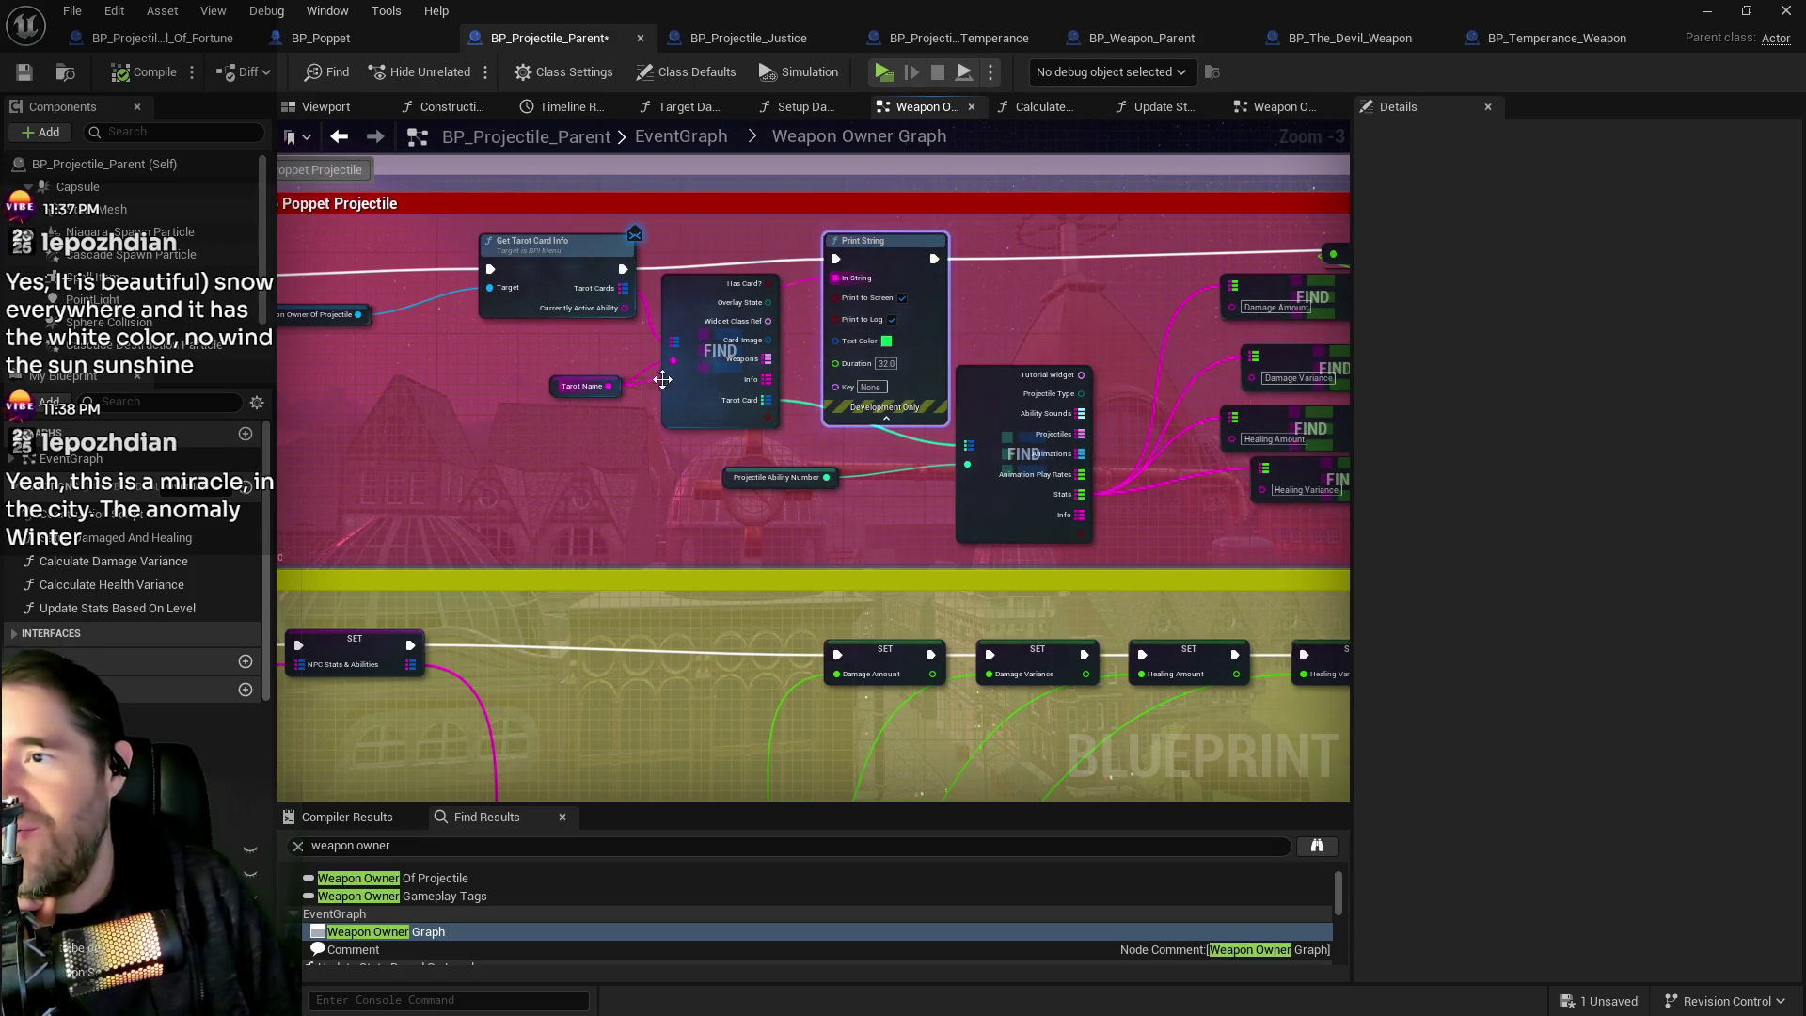
pyautogui.moveTo(693, 403)
pyautogui.mouseDown()
pyautogui.moveTo(671, 475)
pyautogui.moveTo(702, 408)
pyautogui.moveTo(799, 414)
pyautogui.moveTo(668, 423)
pyautogui.mouseUp()
# Nudge the second Print String node into place and save BP_Projectile_Parent.
pyautogui.moveTo(1032, 291); pyautogui.dragTo(459, 308)
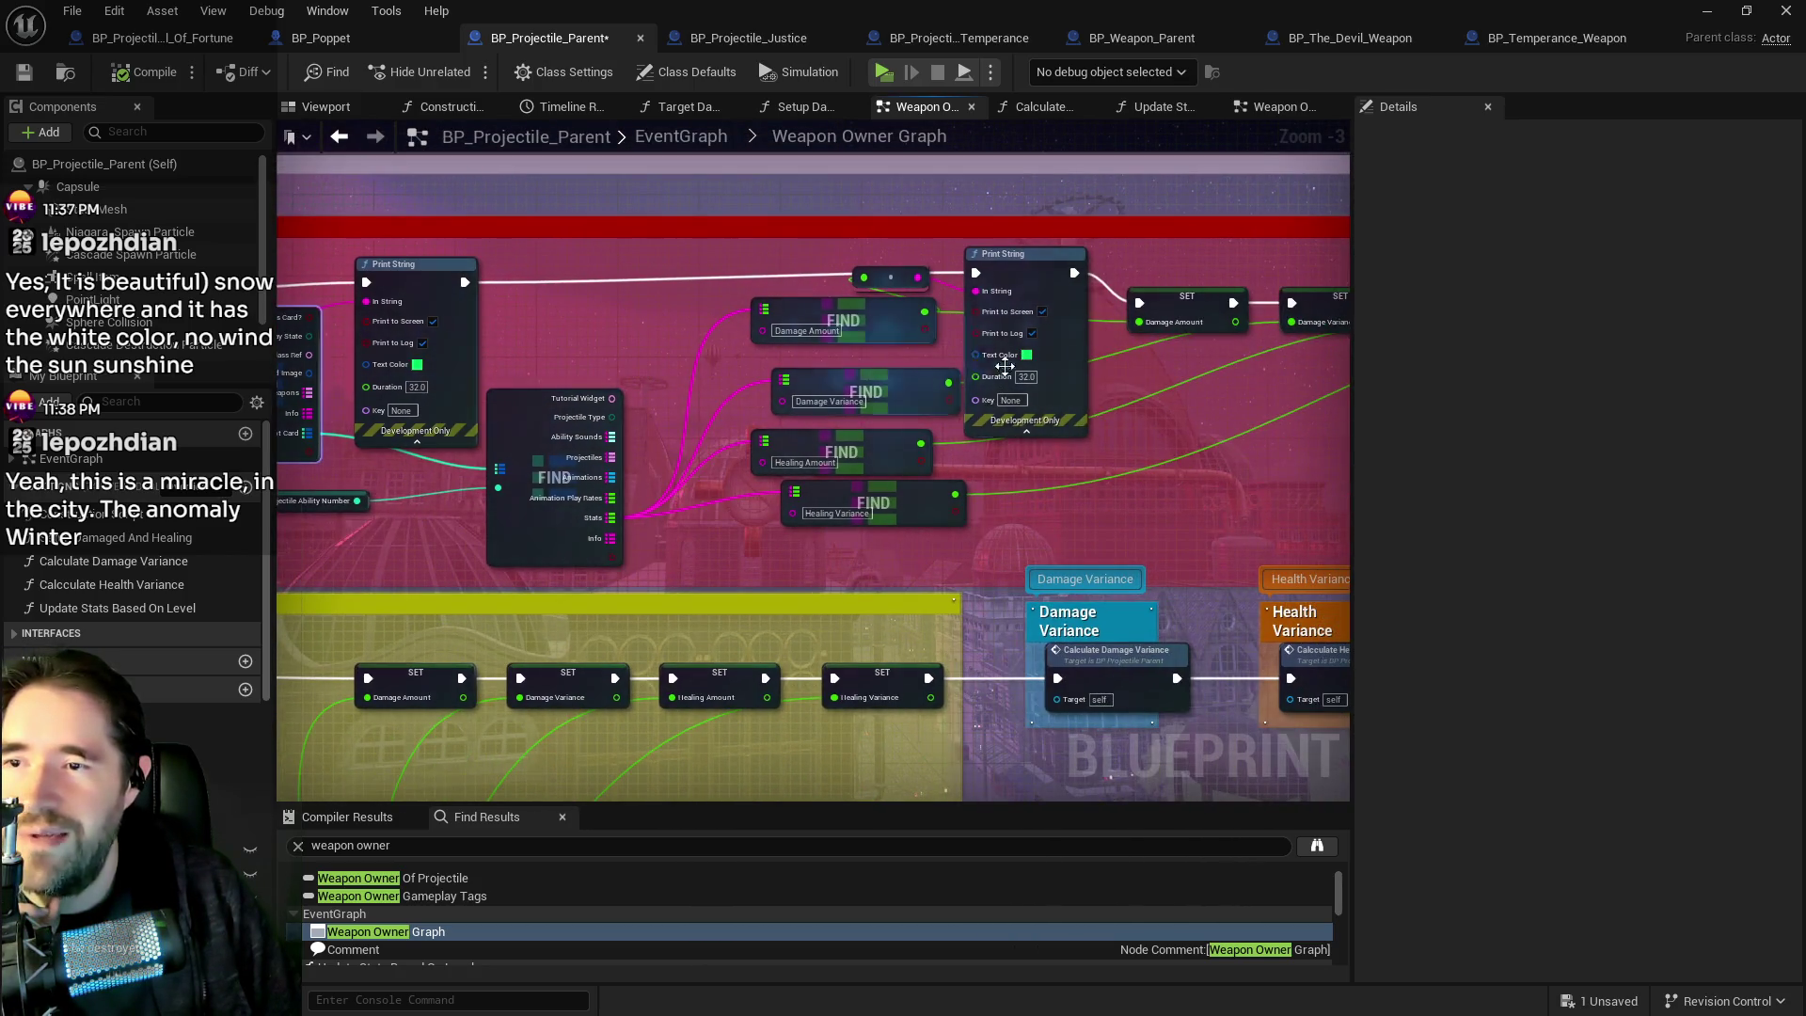
pyautogui.moveTo(1033, 292); pyautogui.dragTo(1063, 281)
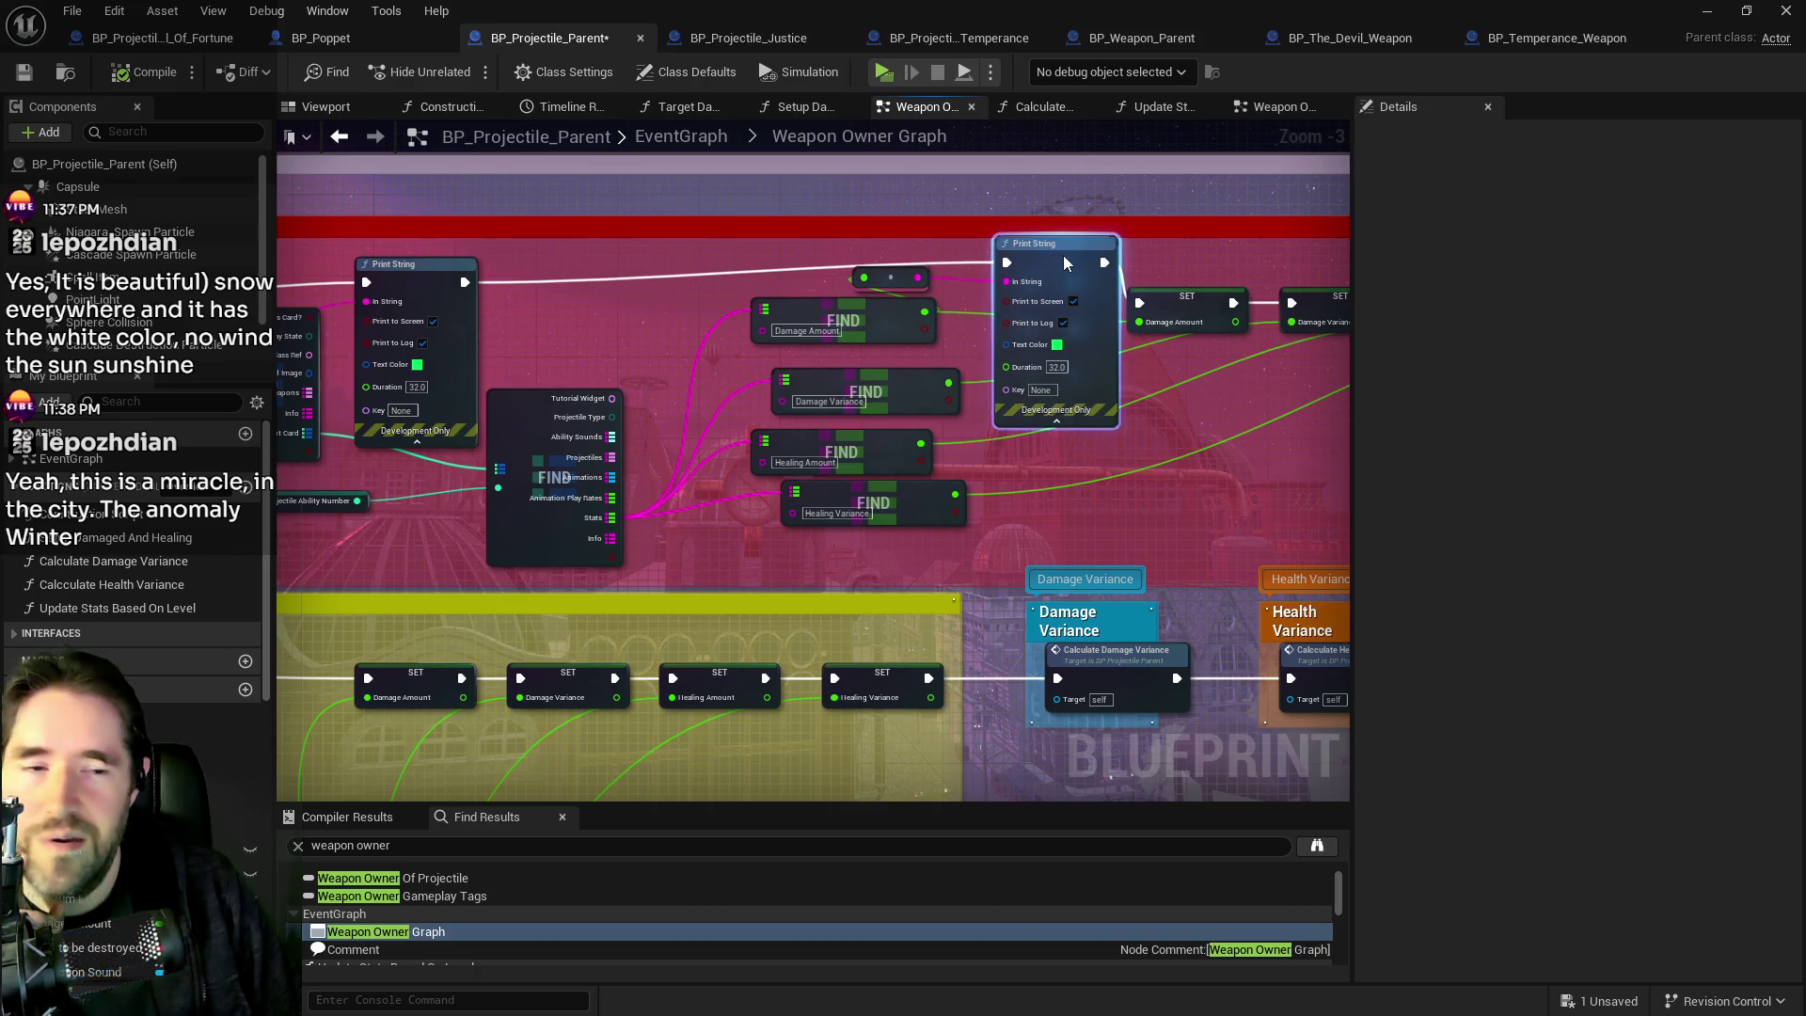
pyautogui.moveTo(281, 508); pyautogui.dragTo(566, 468)
pyautogui.click(566, 467)
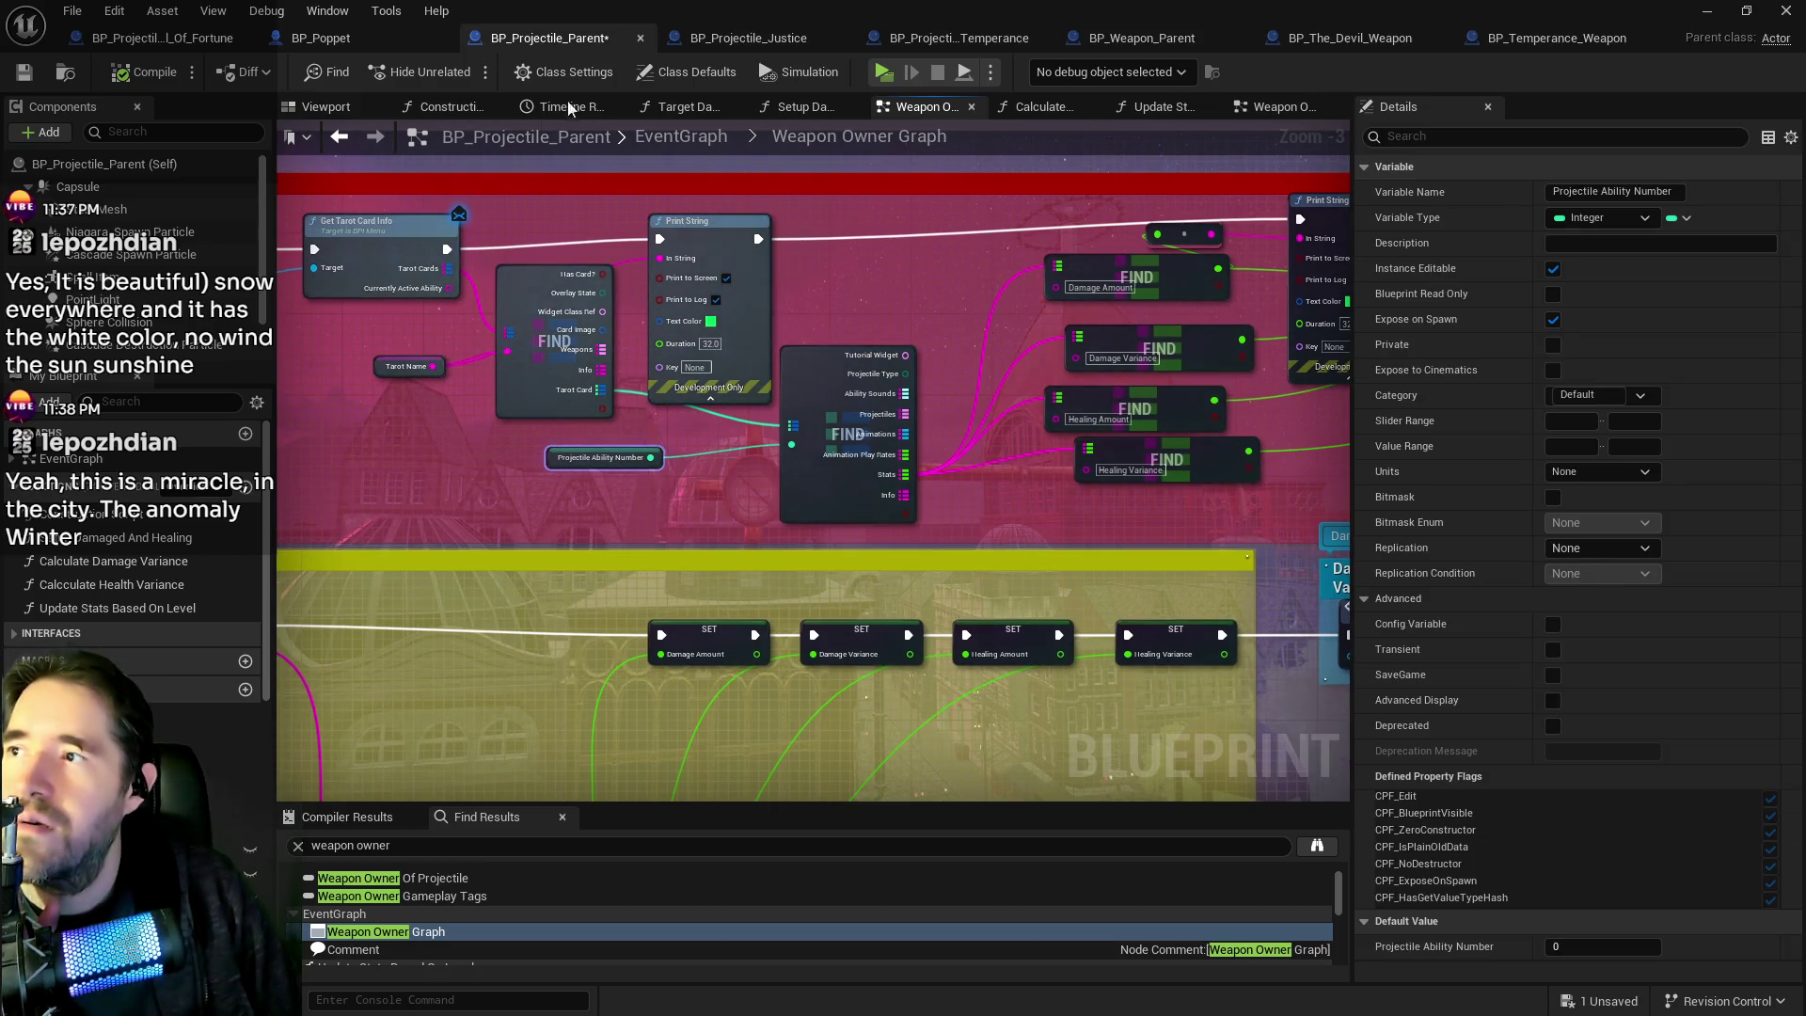
pyautogui.hotkey('ctrl', 's')
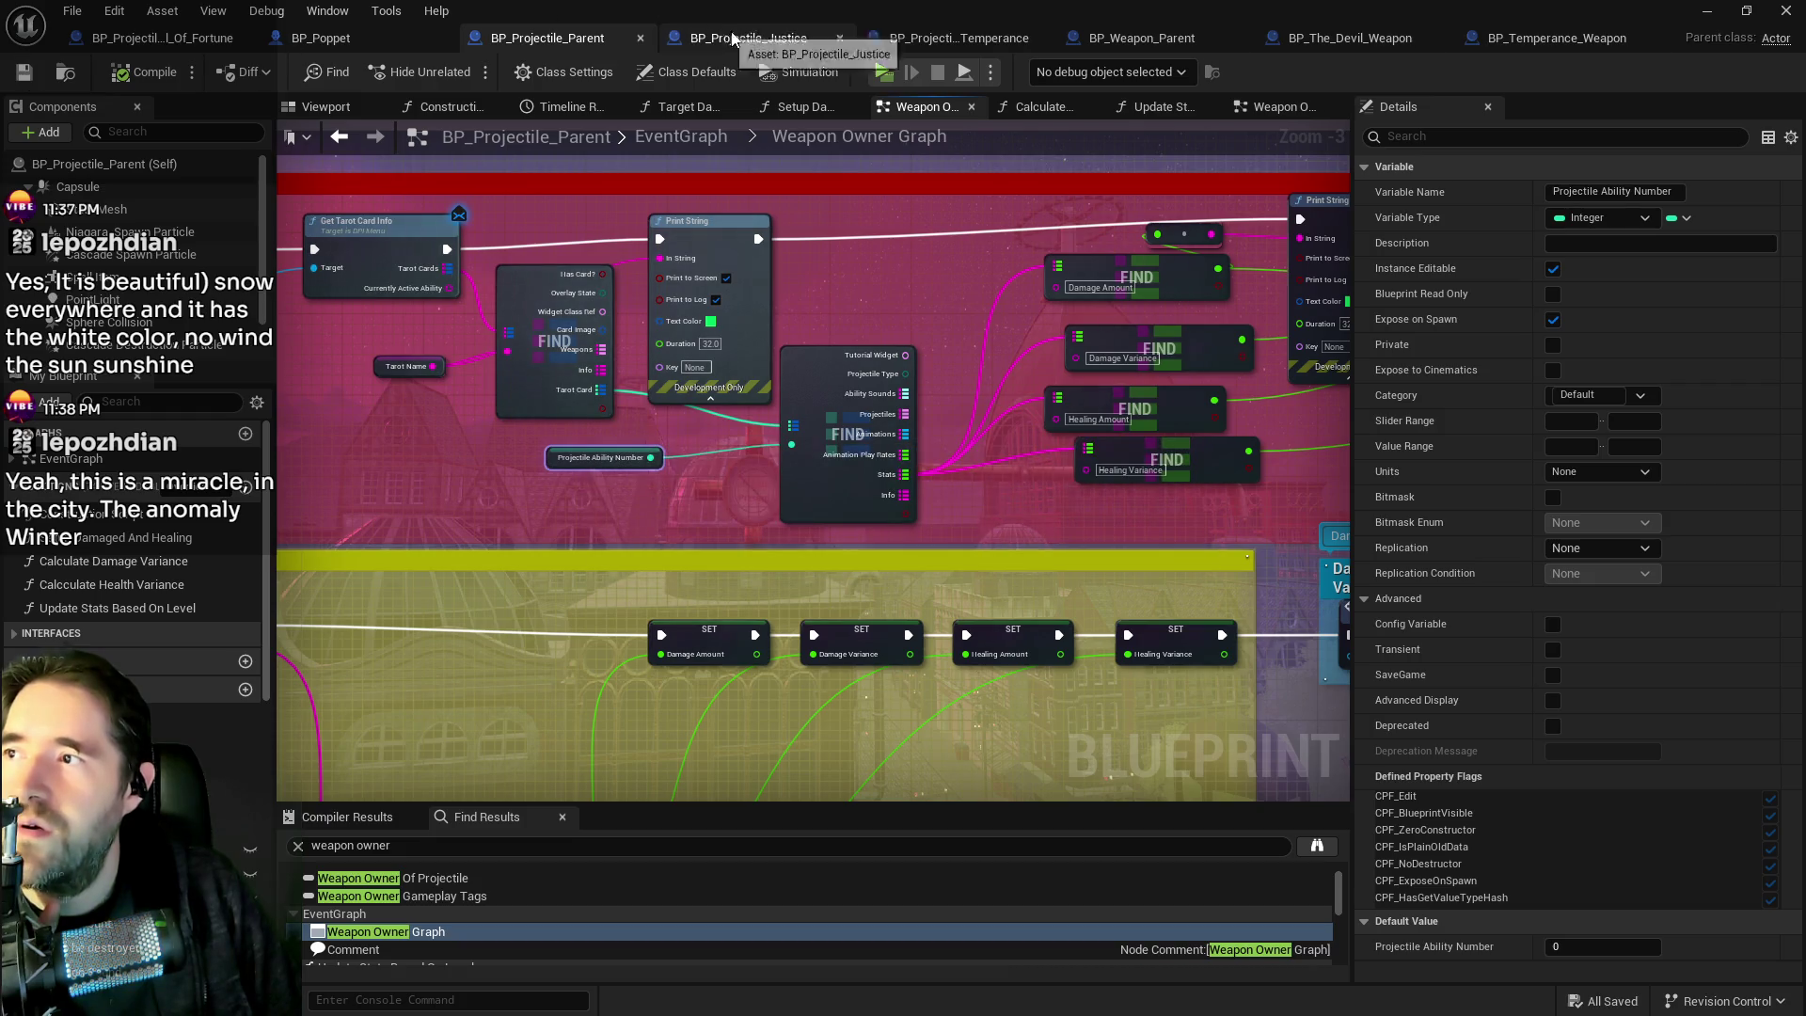
# Search the Temperance projectile's Class Defaults for 'pro' to find its projectile settings.
pyautogui.click(950, 37)
pyautogui.click(1404, 136)
pyautogui.write('tarot')
pyautogui.hotkey('ctrl', 'a')
pyautogui.write('pro')
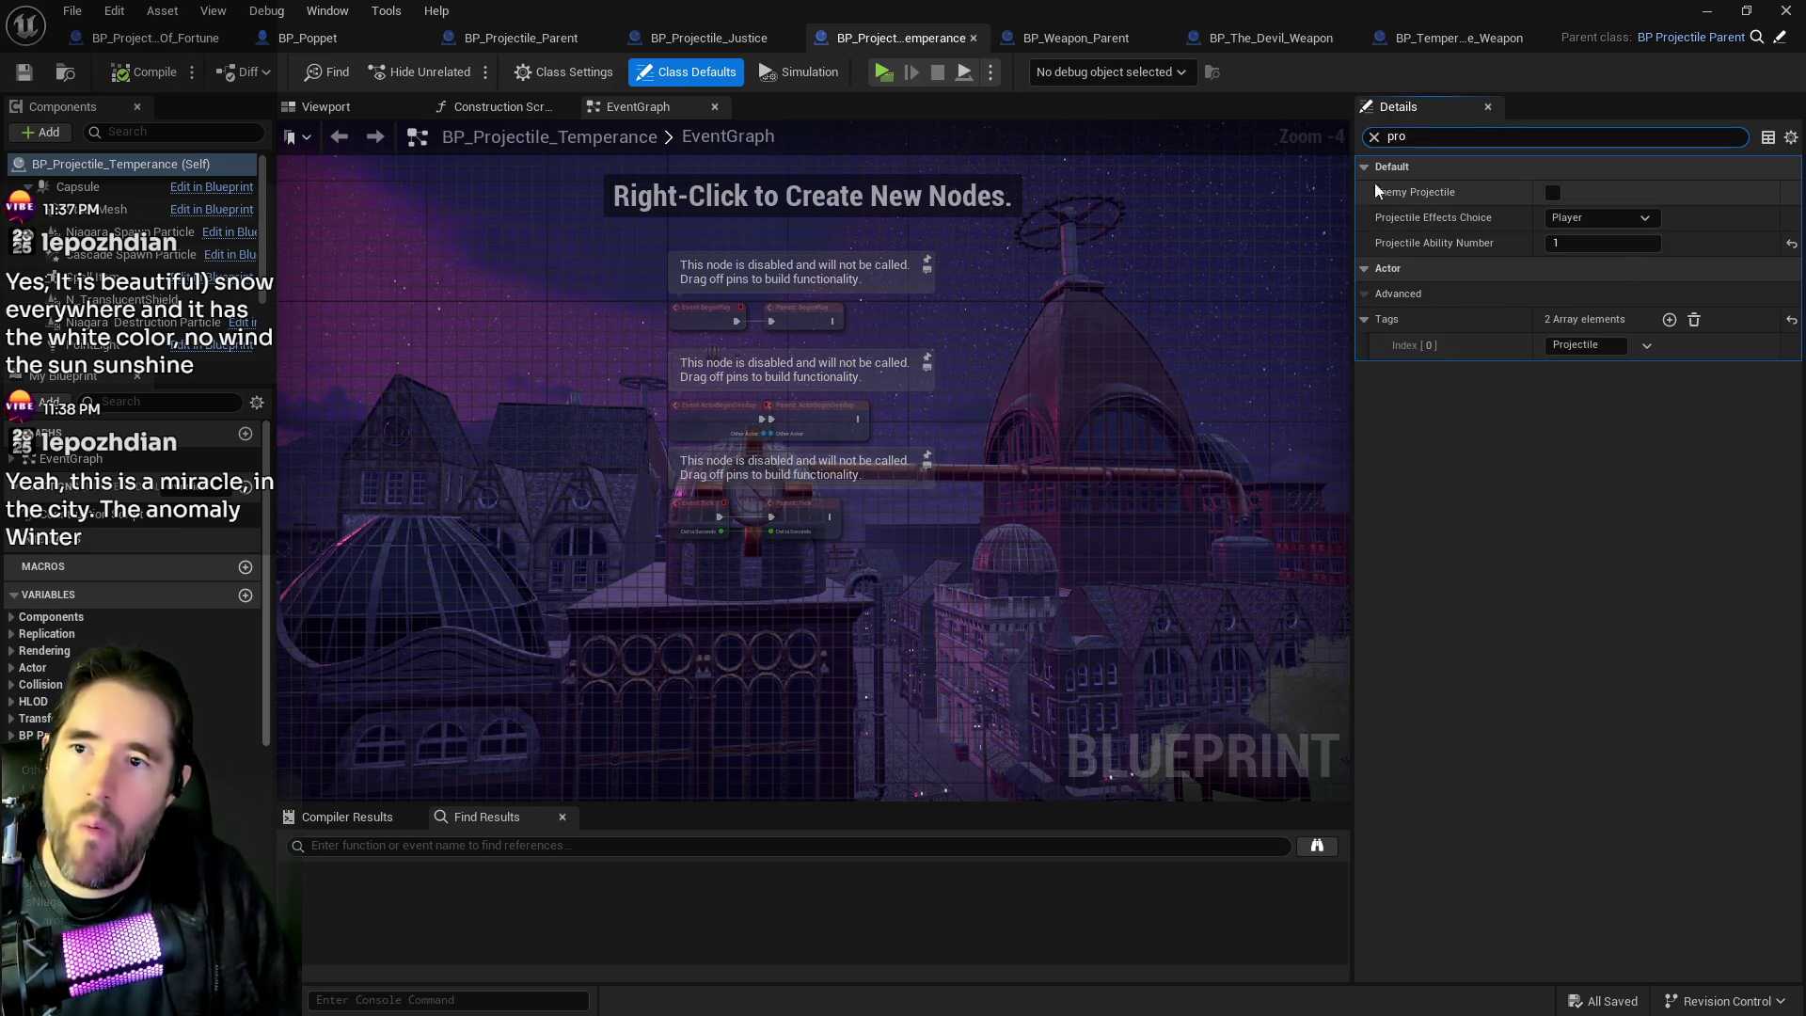
# Set BP_Projectile_The_Devil's Projectile Ability Number to 1 and save it.
pyautogui.click(1269, 38)
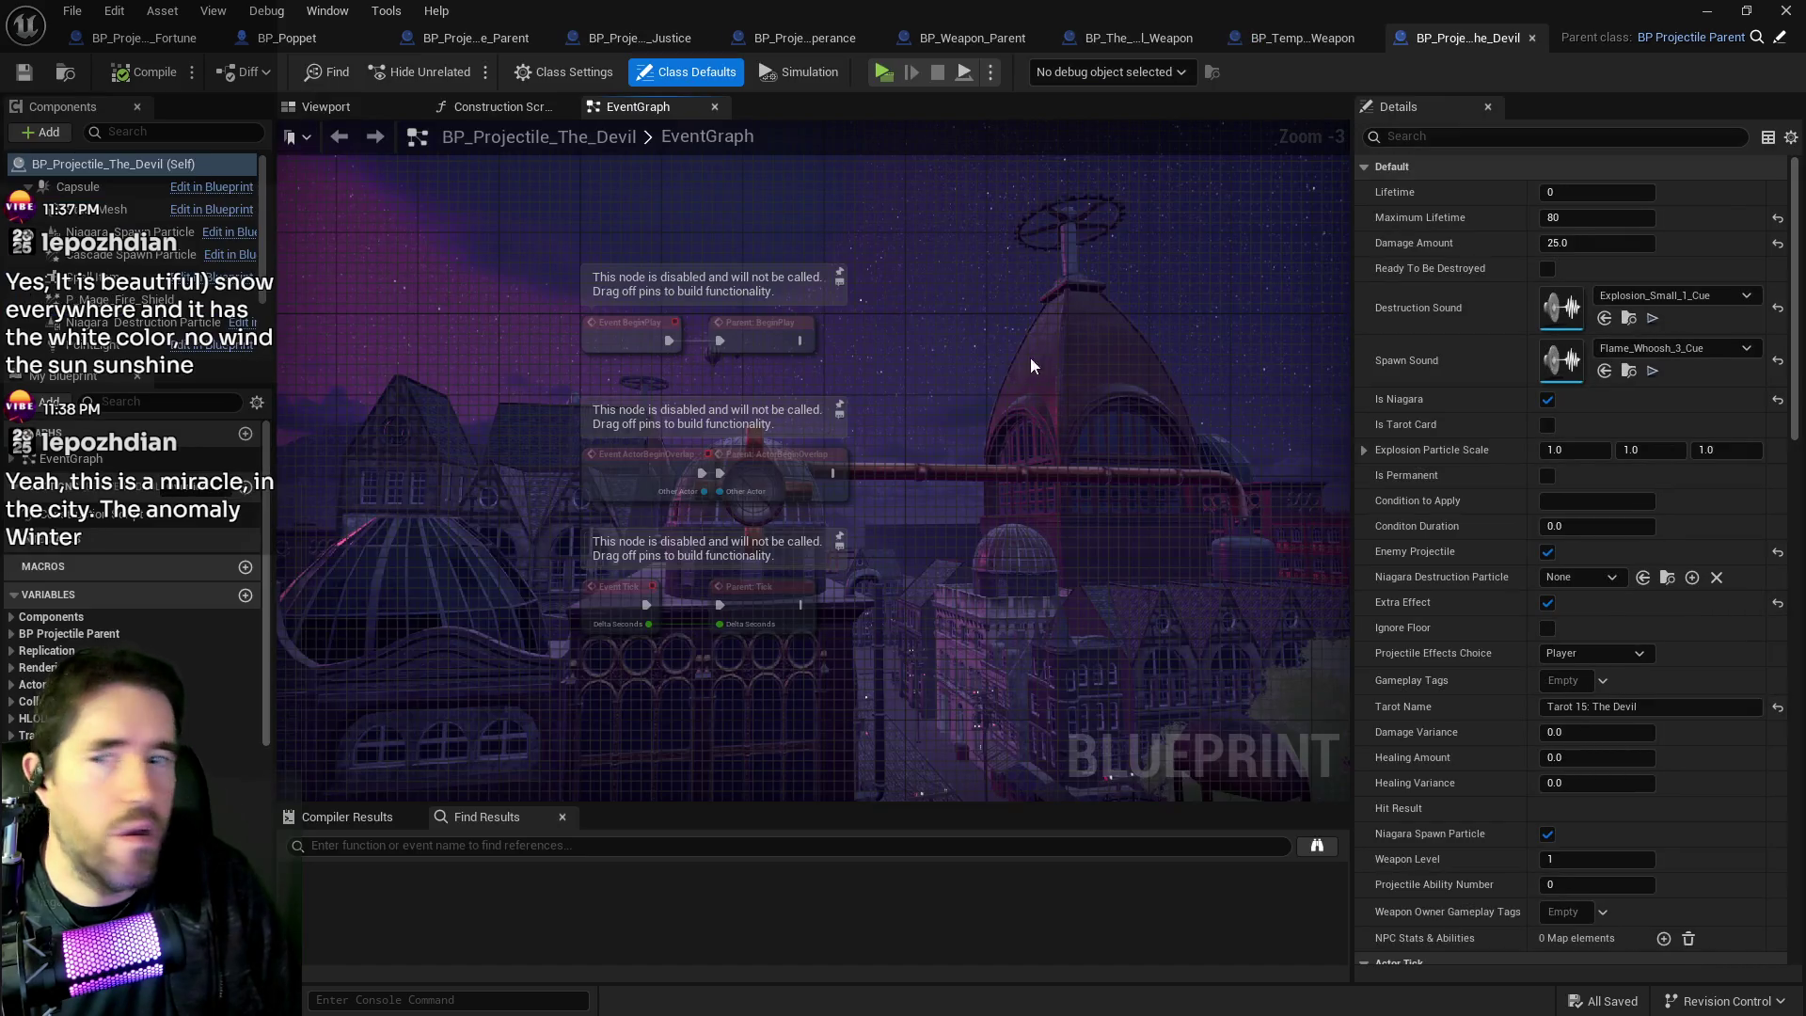
pyautogui.click(1621, 137)
pyautogui.write('pro')
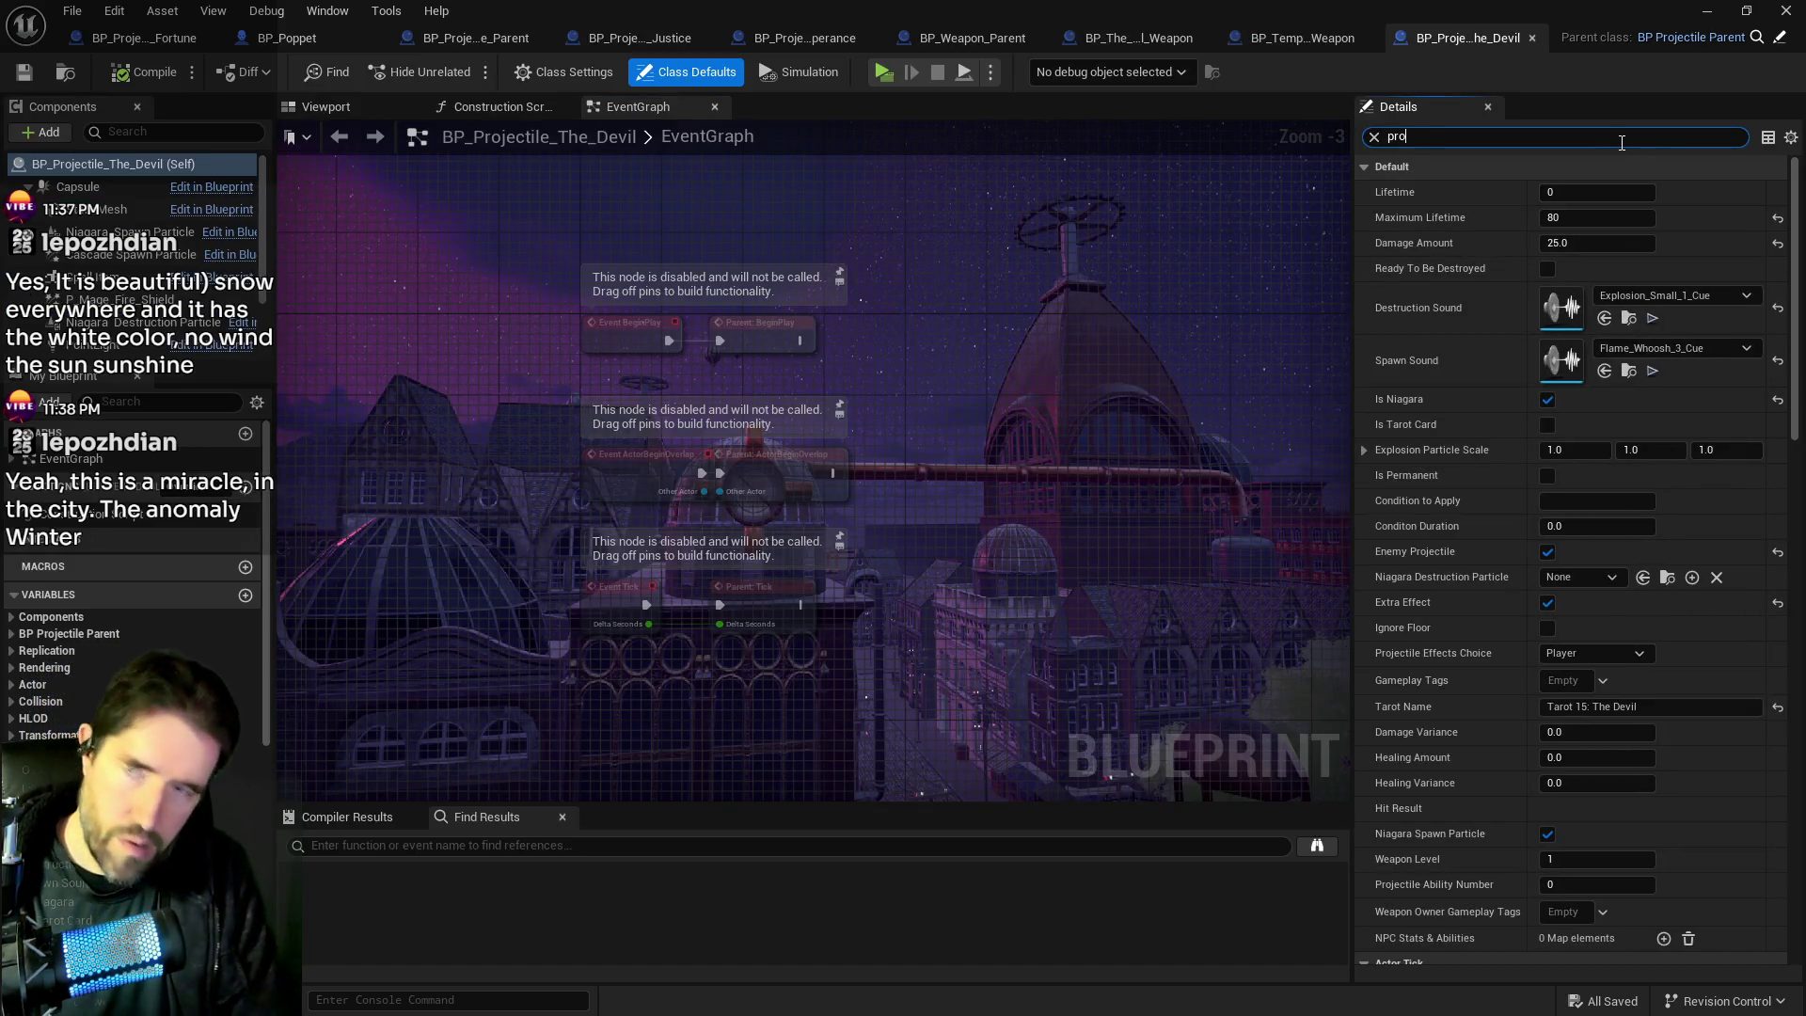
pyautogui.click(1598, 242)
pyautogui.write('1')
pyautogui.press('Return')
pyautogui.click(1432, 135)
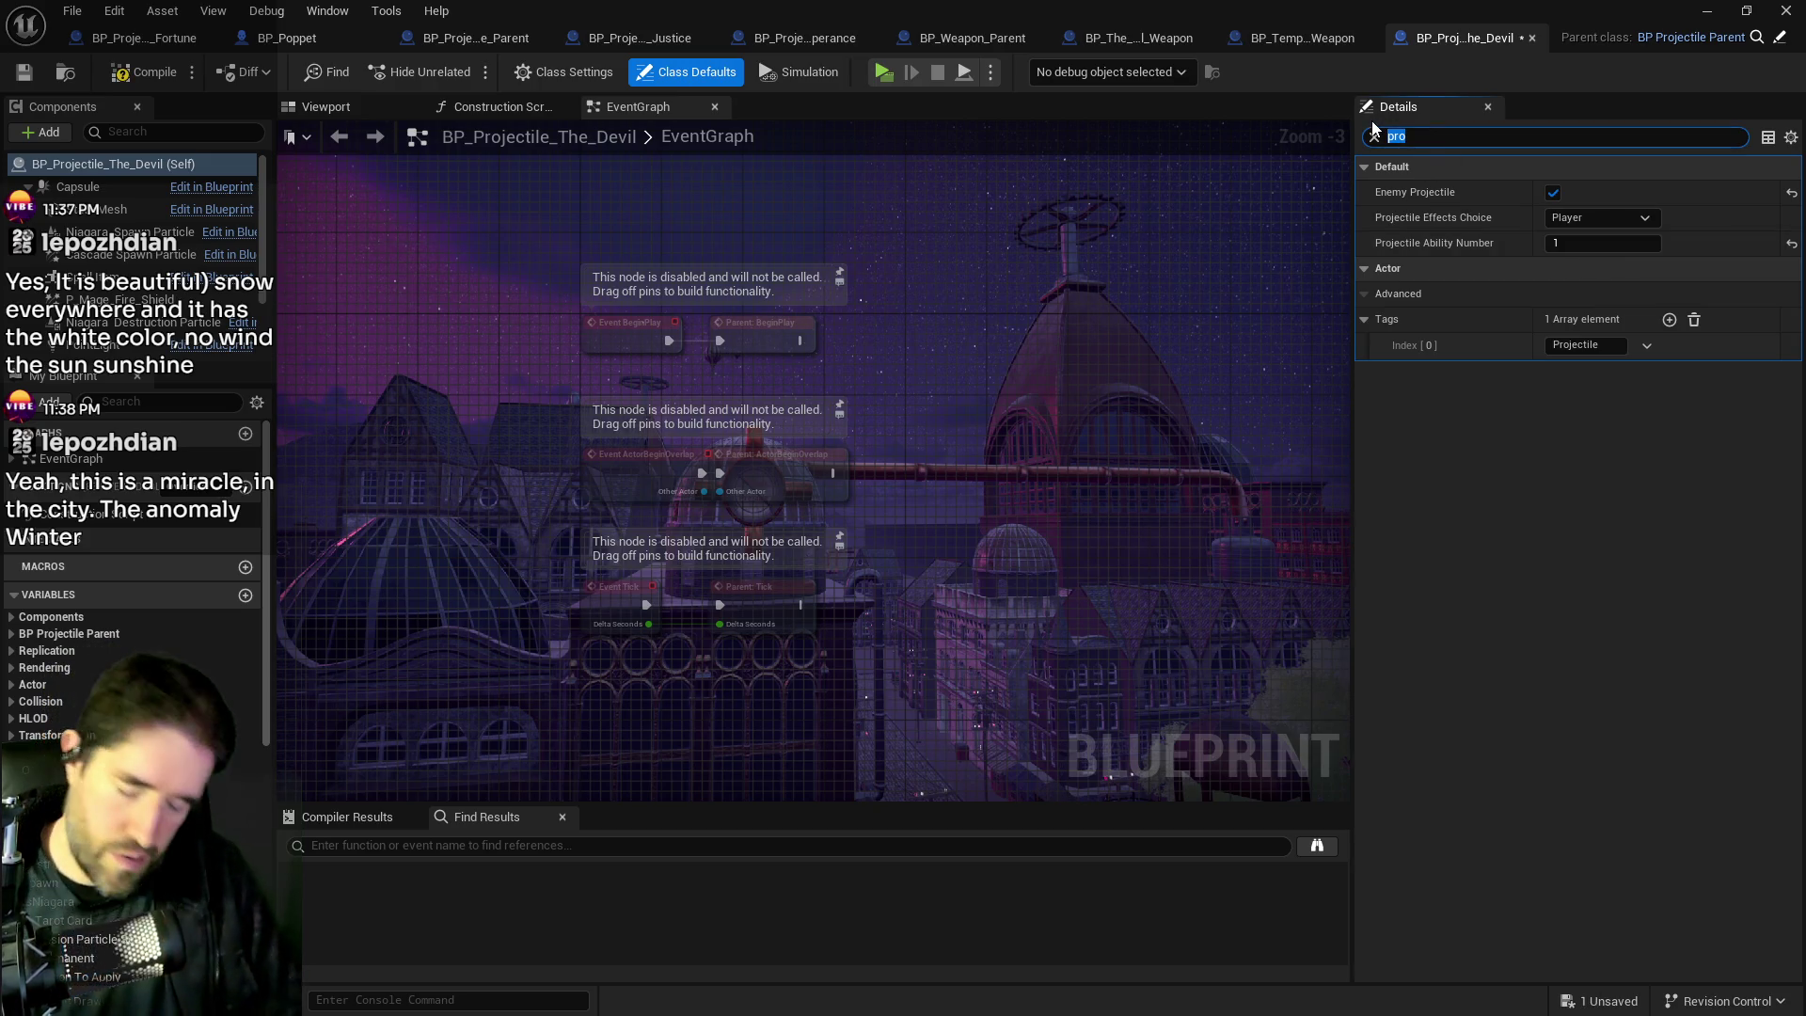
pyautogui.write('tarot')
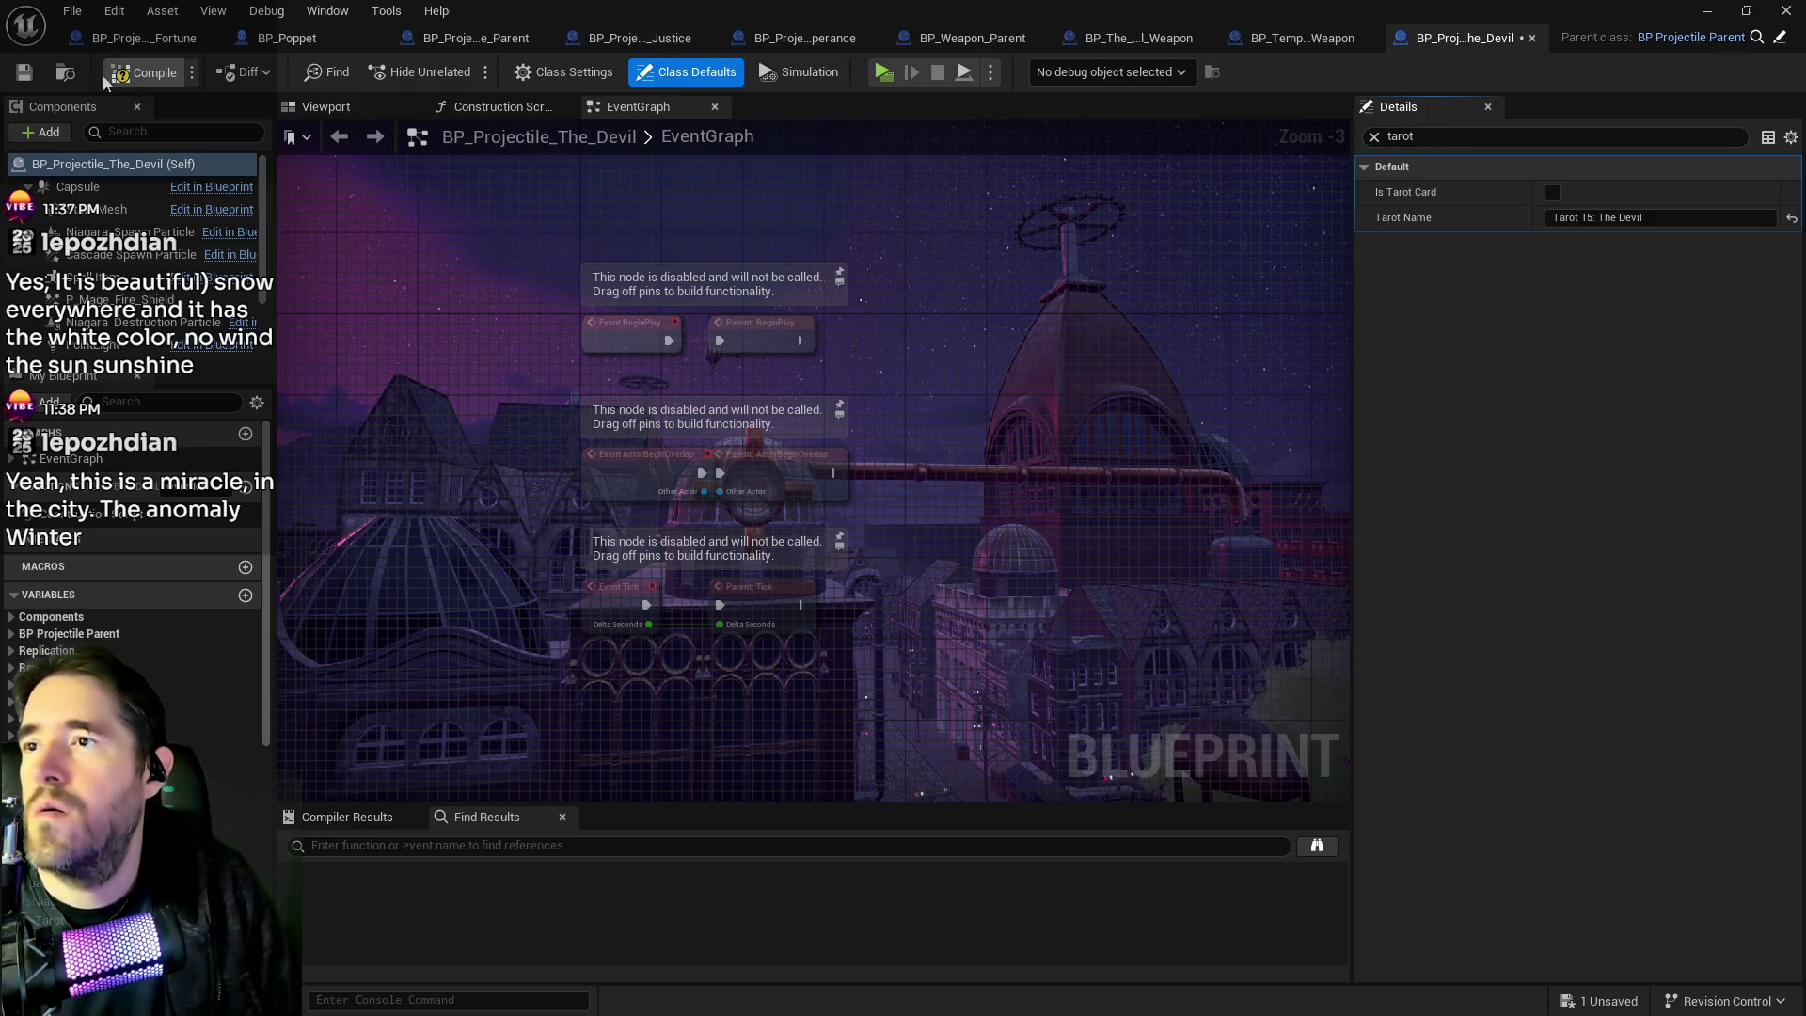
pyautogui.click(24, 71)
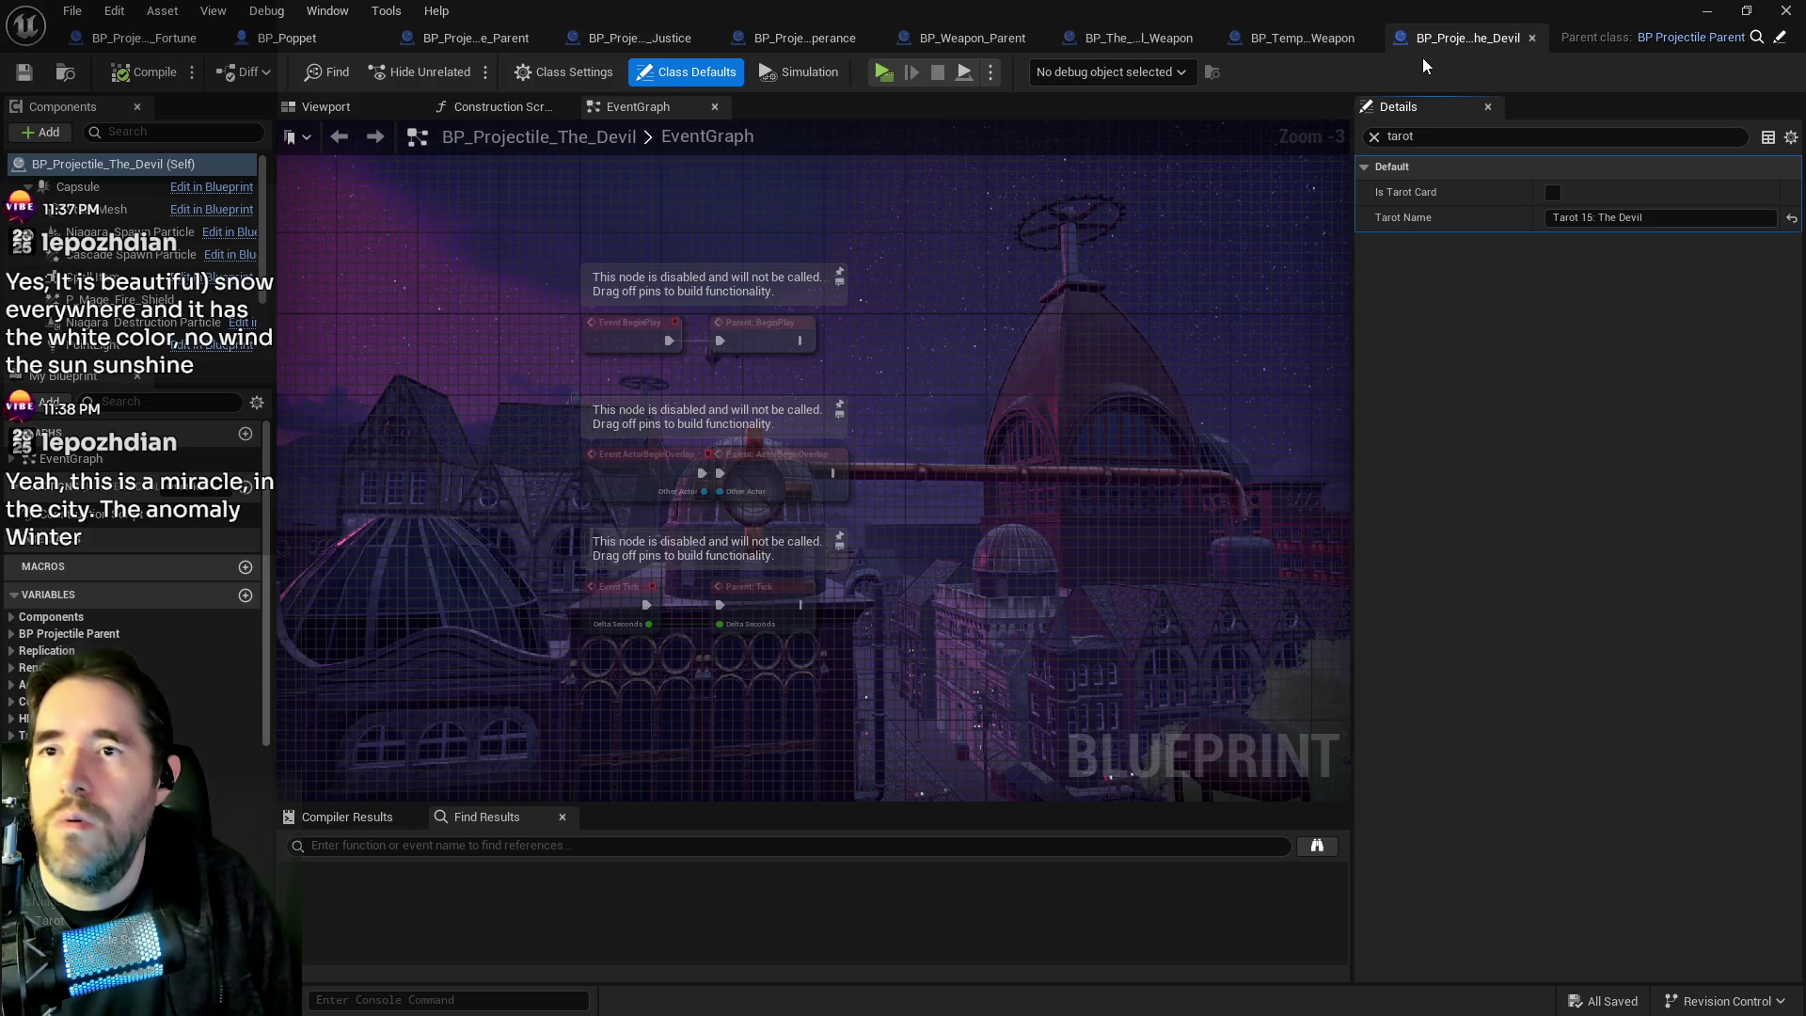
pyautogui.click(1313, 36)
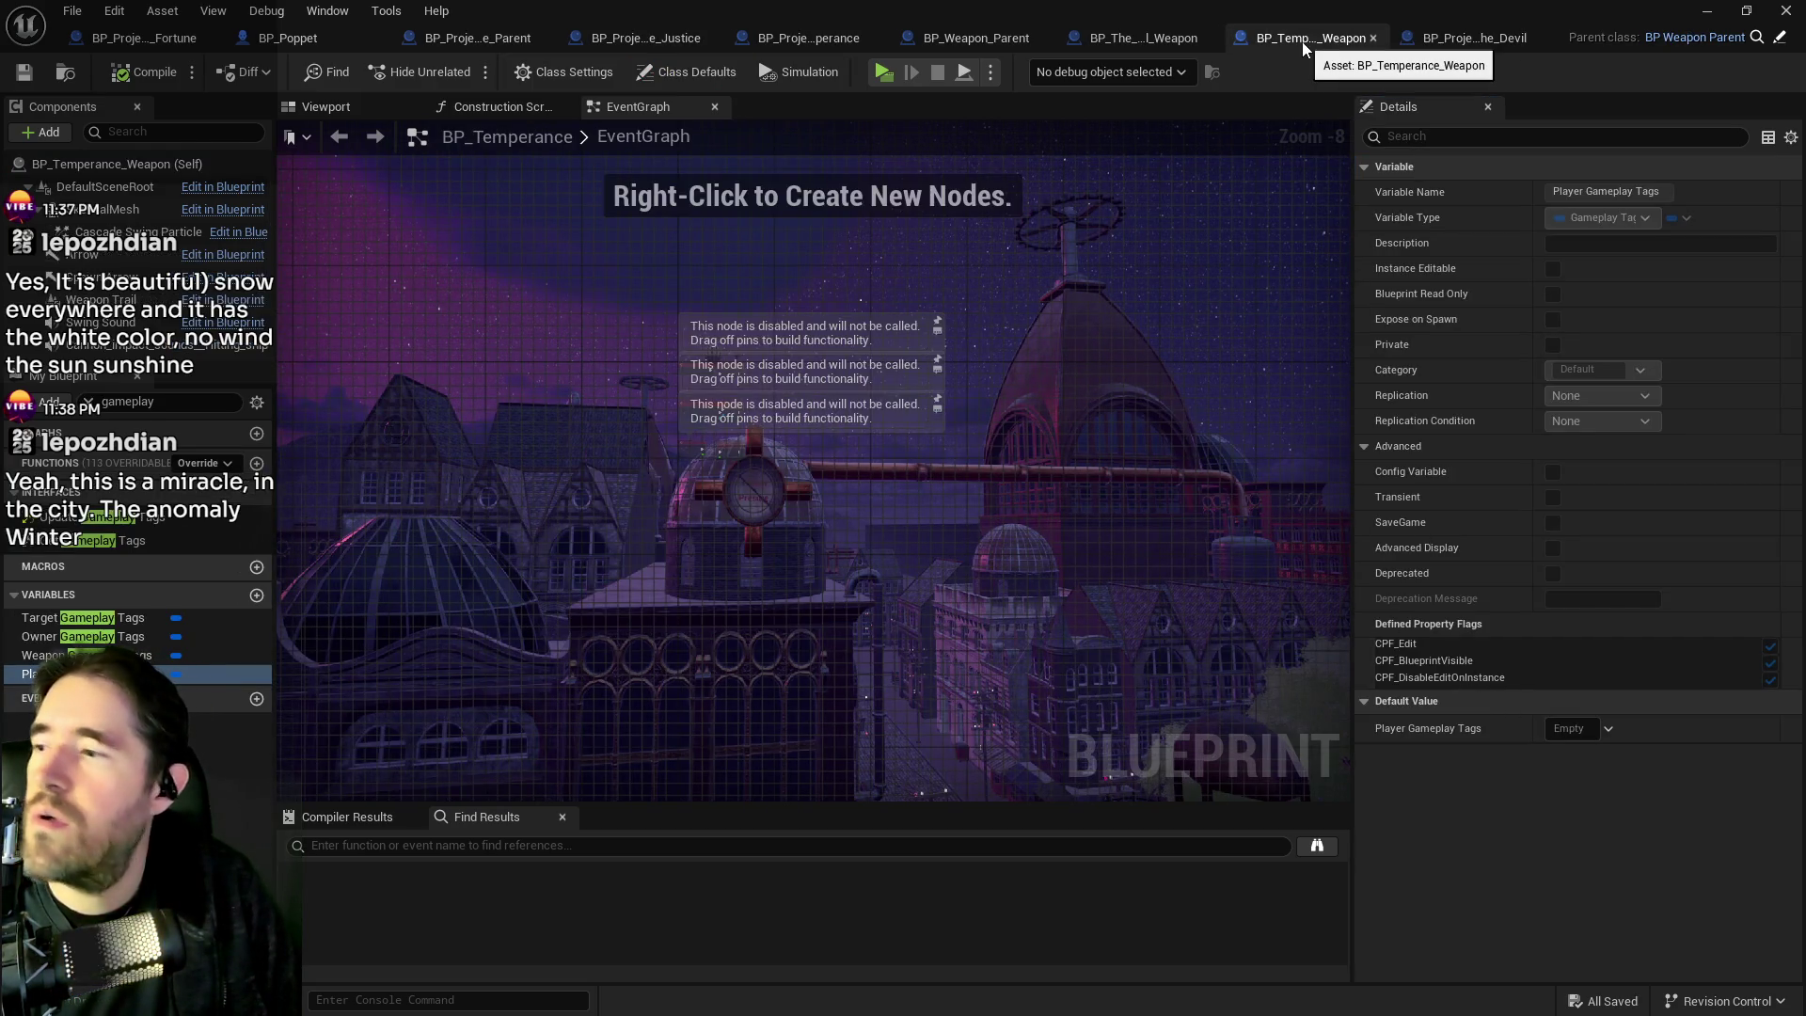
pyautogui.click(66, 652)
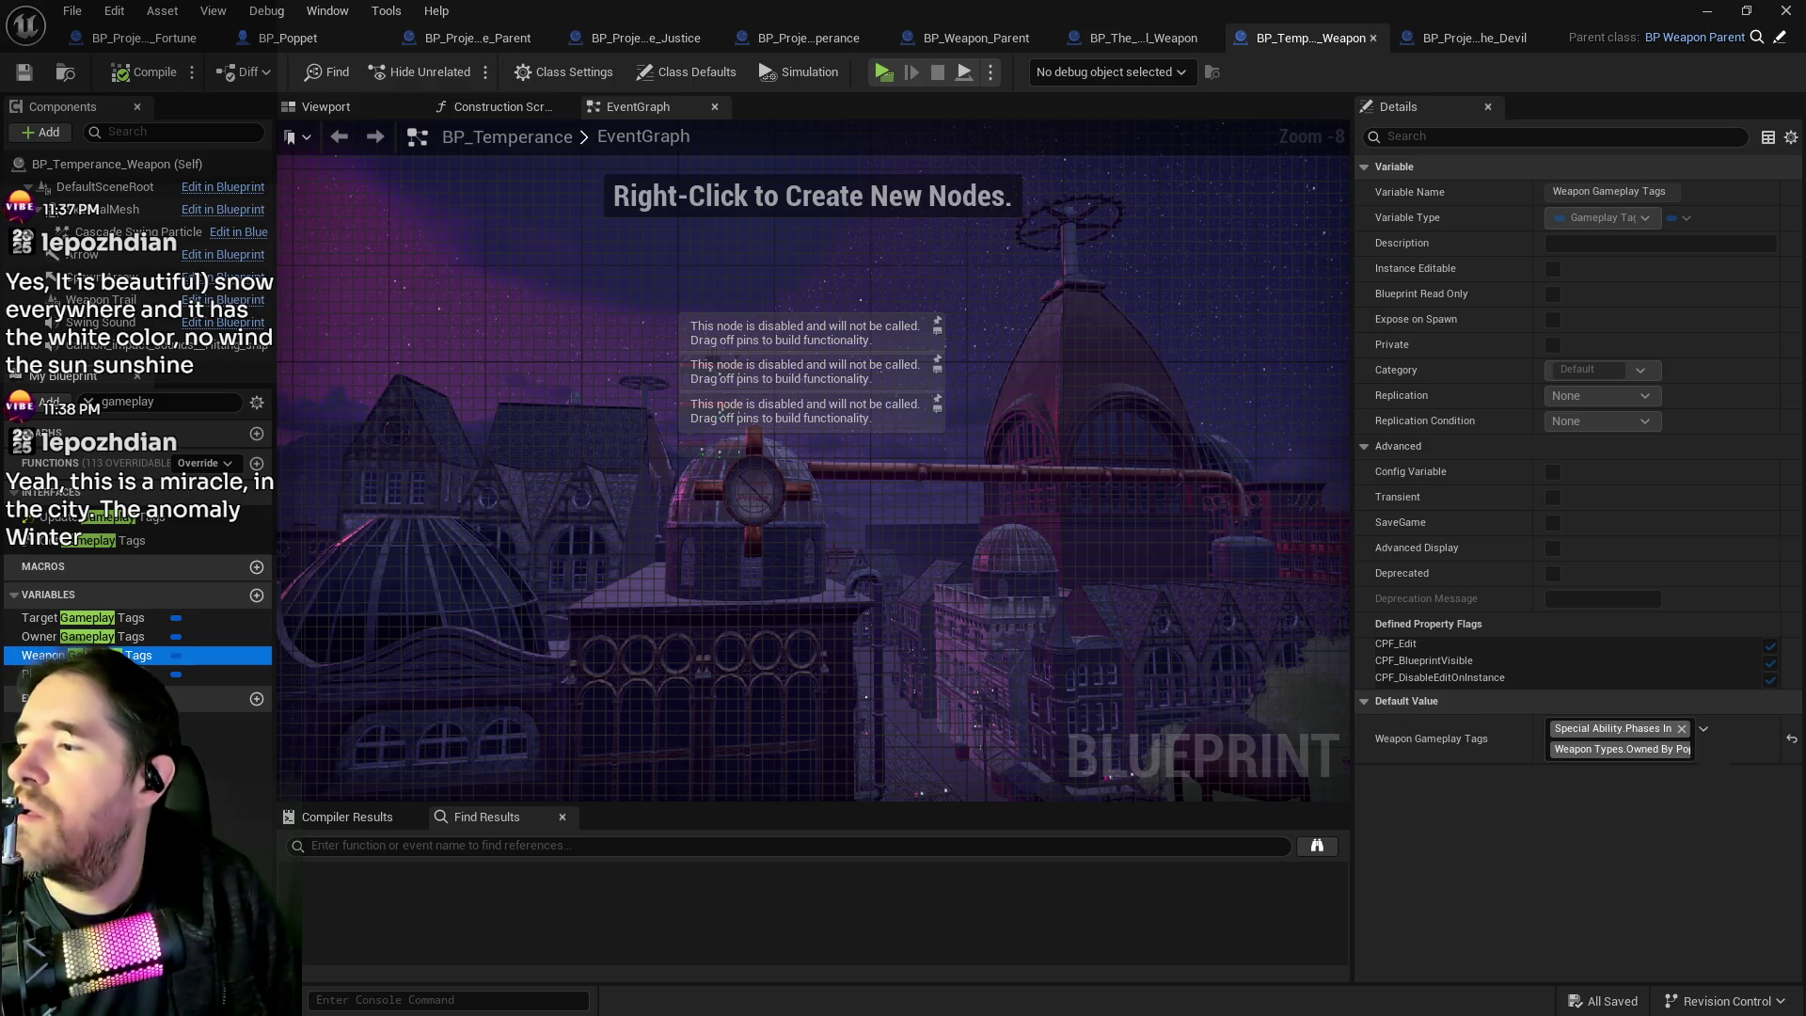
# Inspect the Owner and Weapon Gameplay Tags defaults, then switch to BP_Weapon_Parent's Get Gameplay Tags graph.
pyautogui.click(66, 618)
pyautogui.click(66, 654)
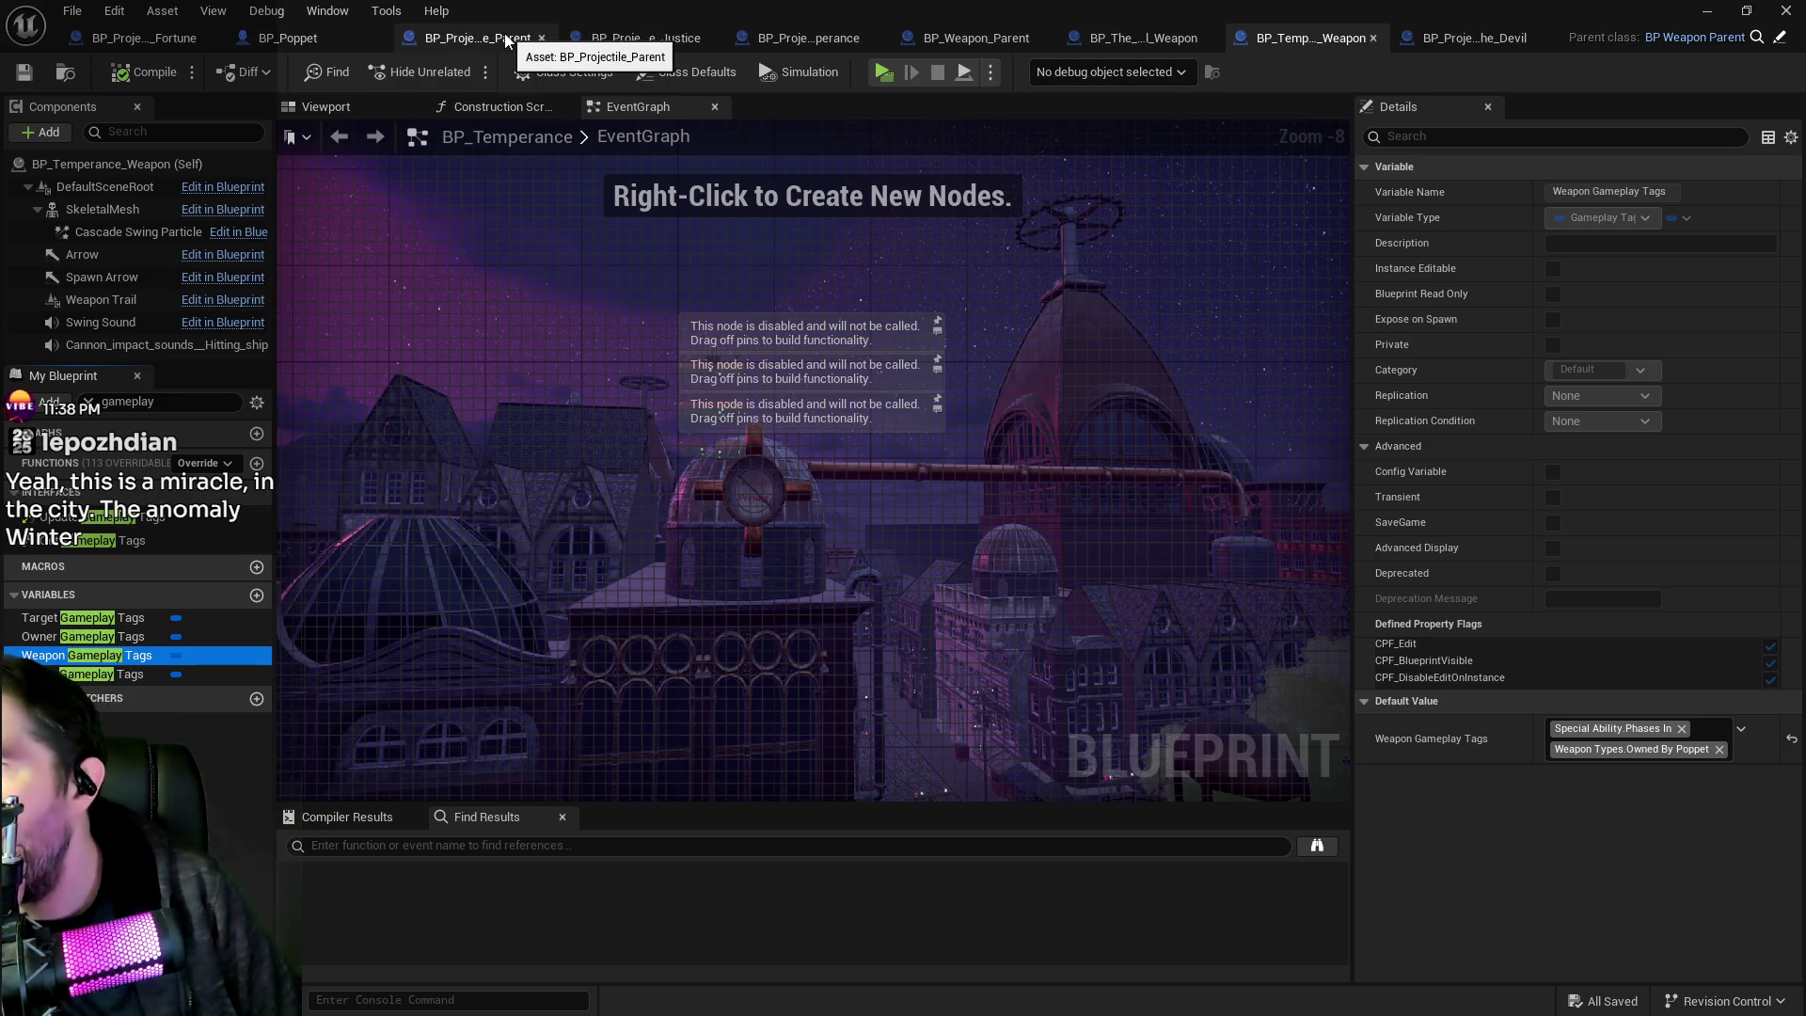
pyautogui.click(957, 35)
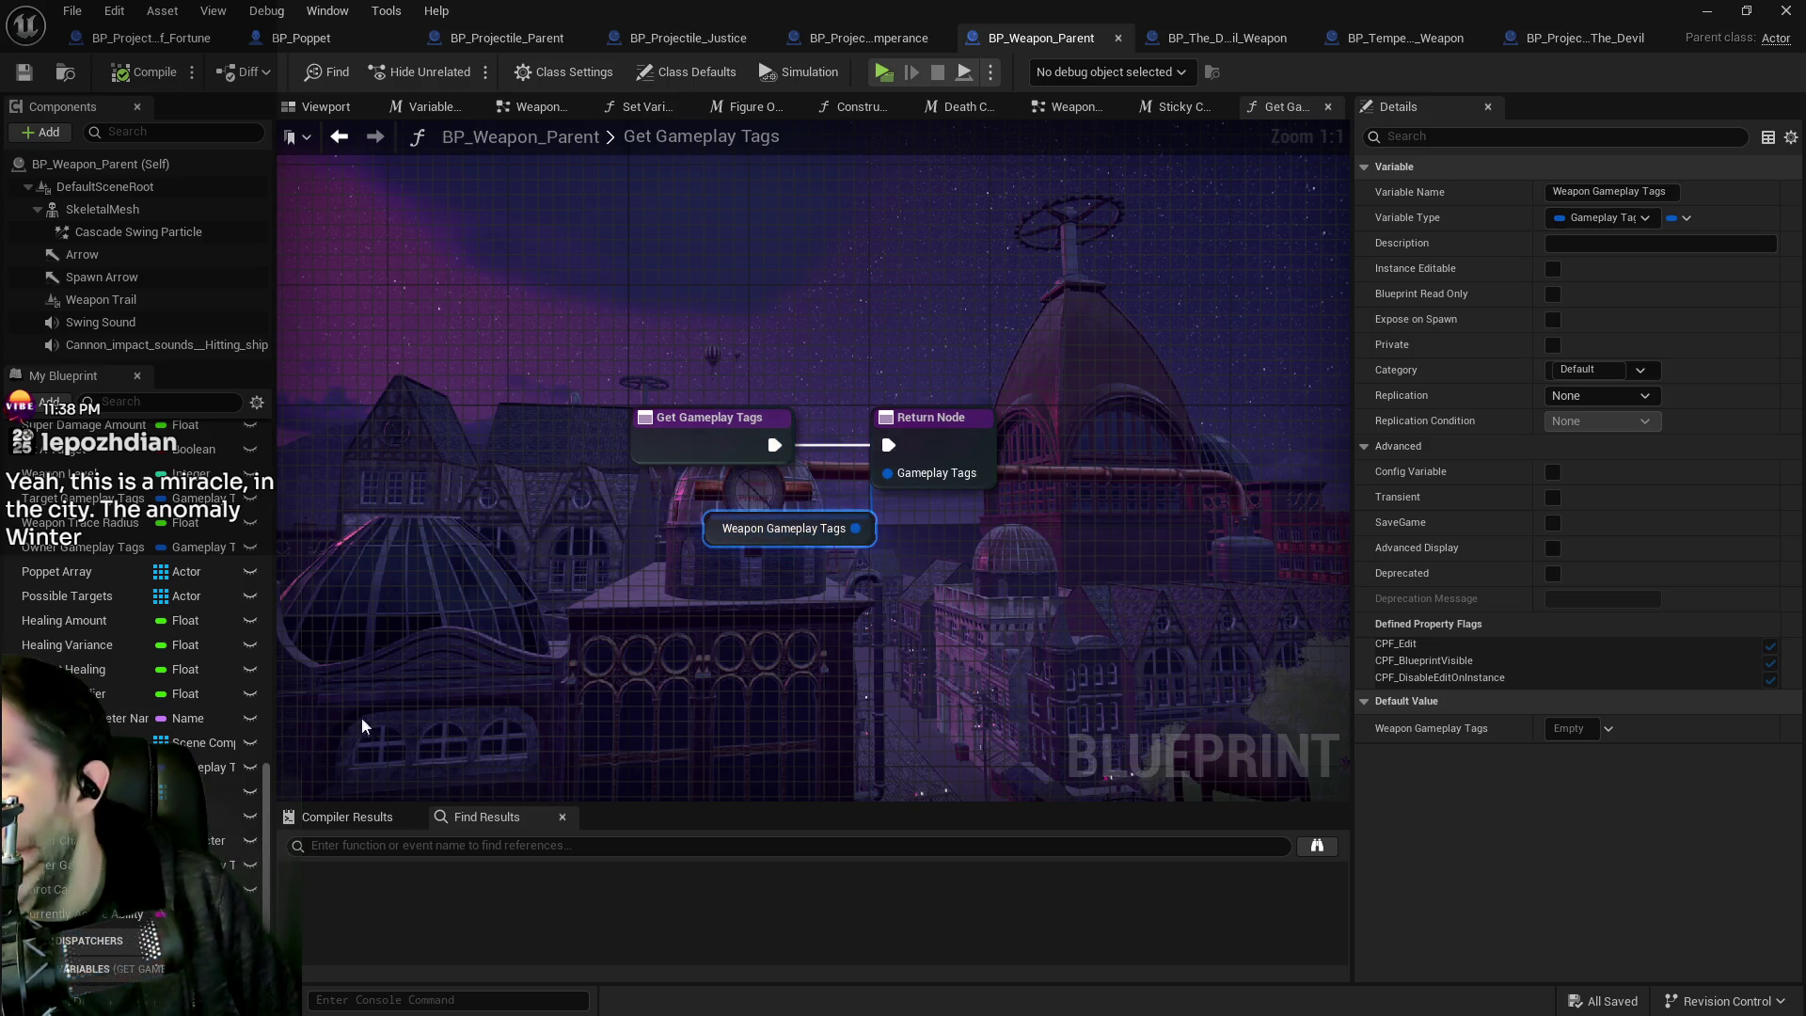
# Search 'get game' in My Blueprint, inspect the matching Get Gameplay Tags entries, and close that graph.
pyautogui.moveTo(846, 565); pyautogui.dragTo(660, 495)
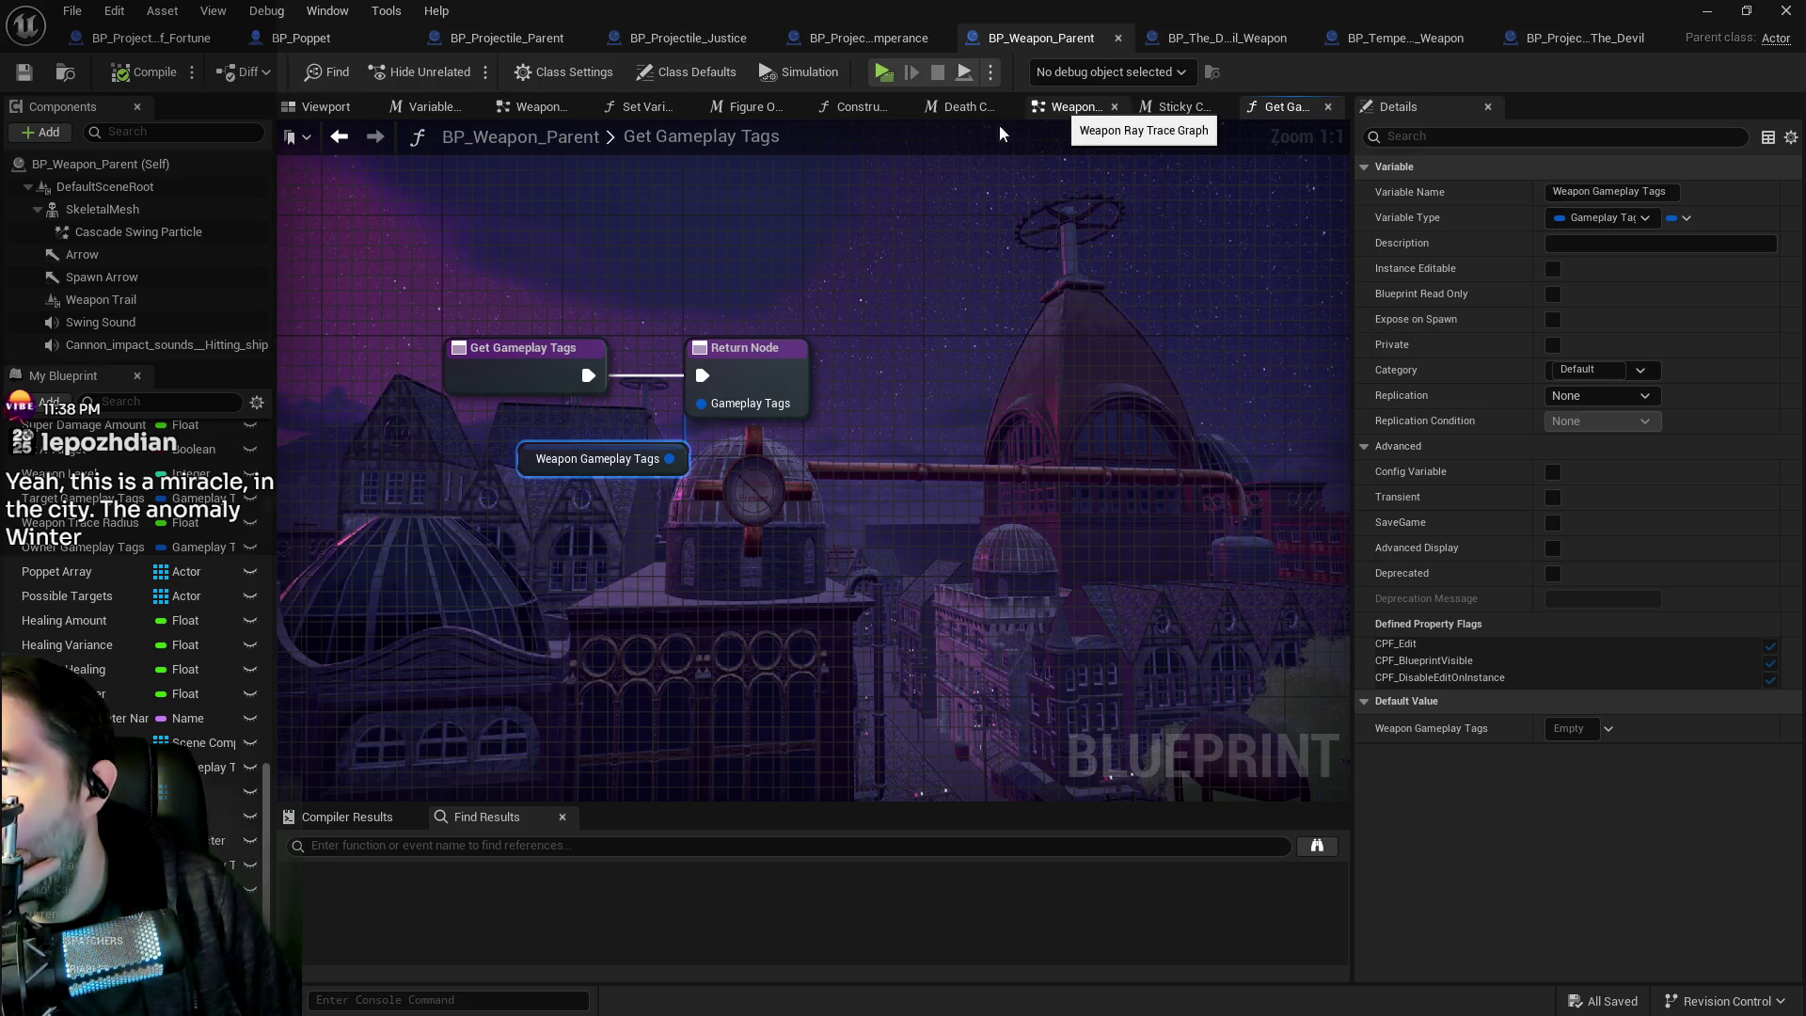
pyautogui.scroll(5, 141, 611)
pyautogui.click(108, 403)
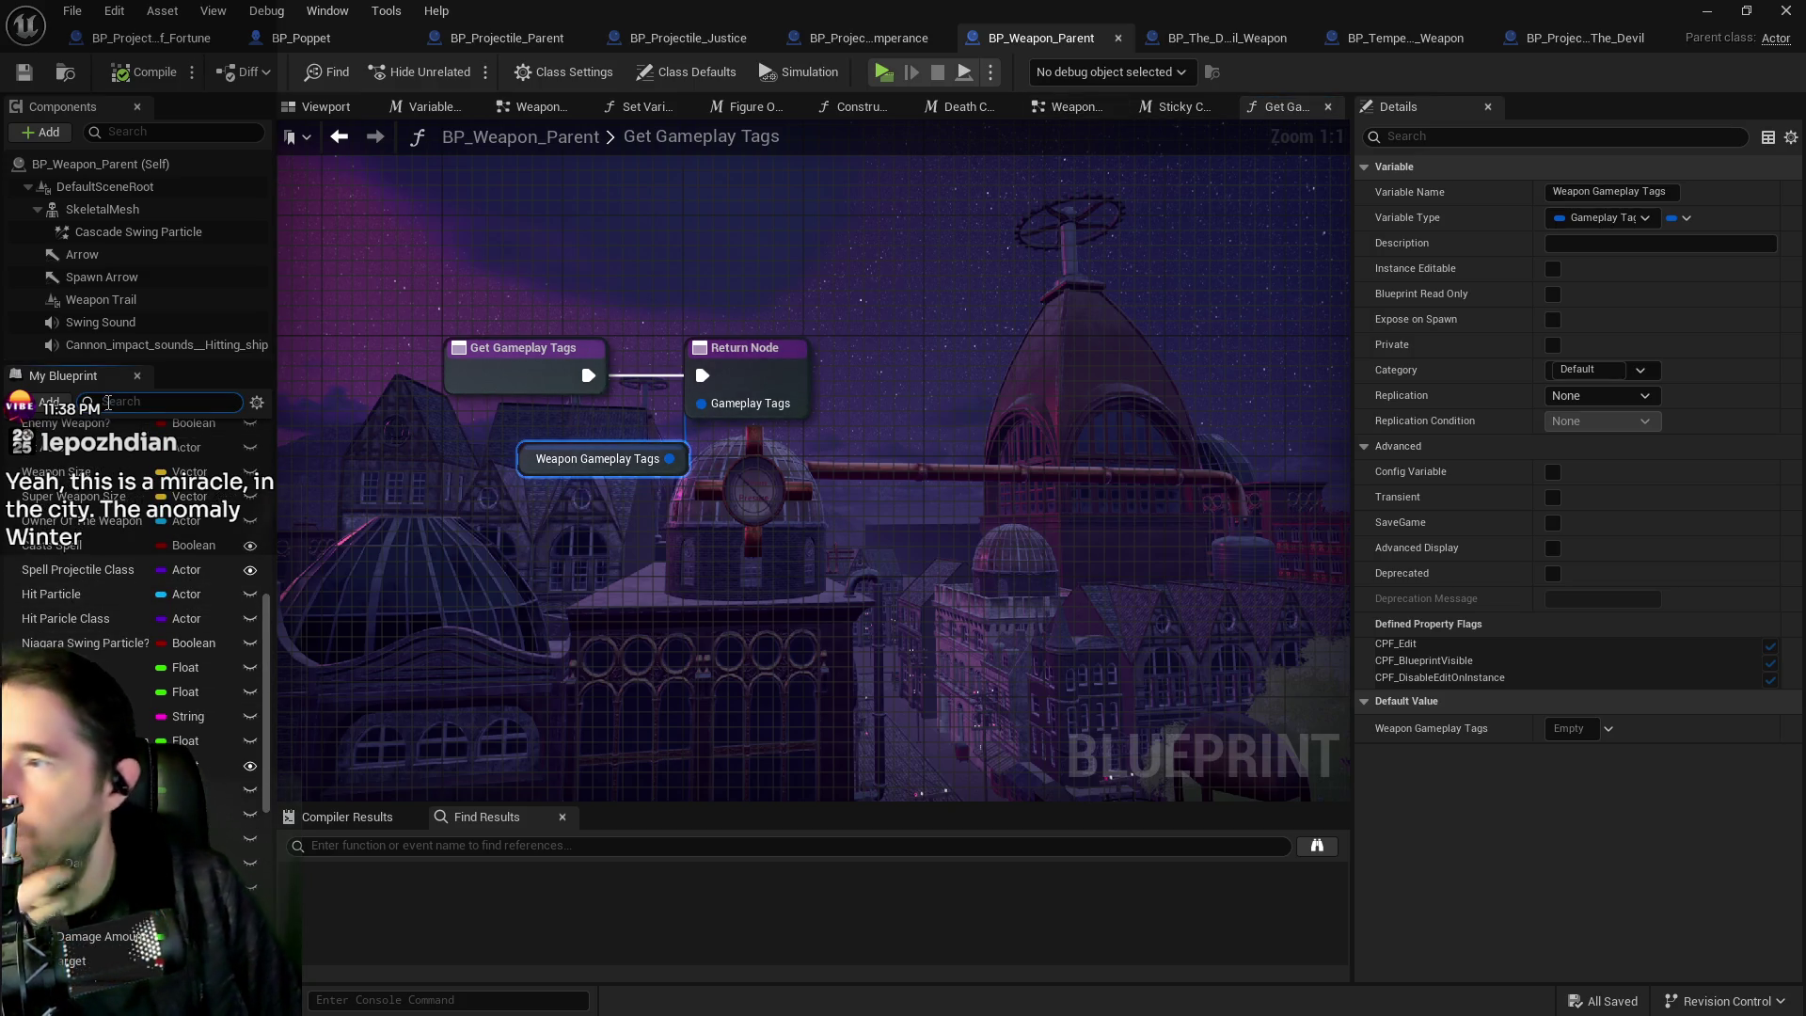
pyautogui.write('get g')
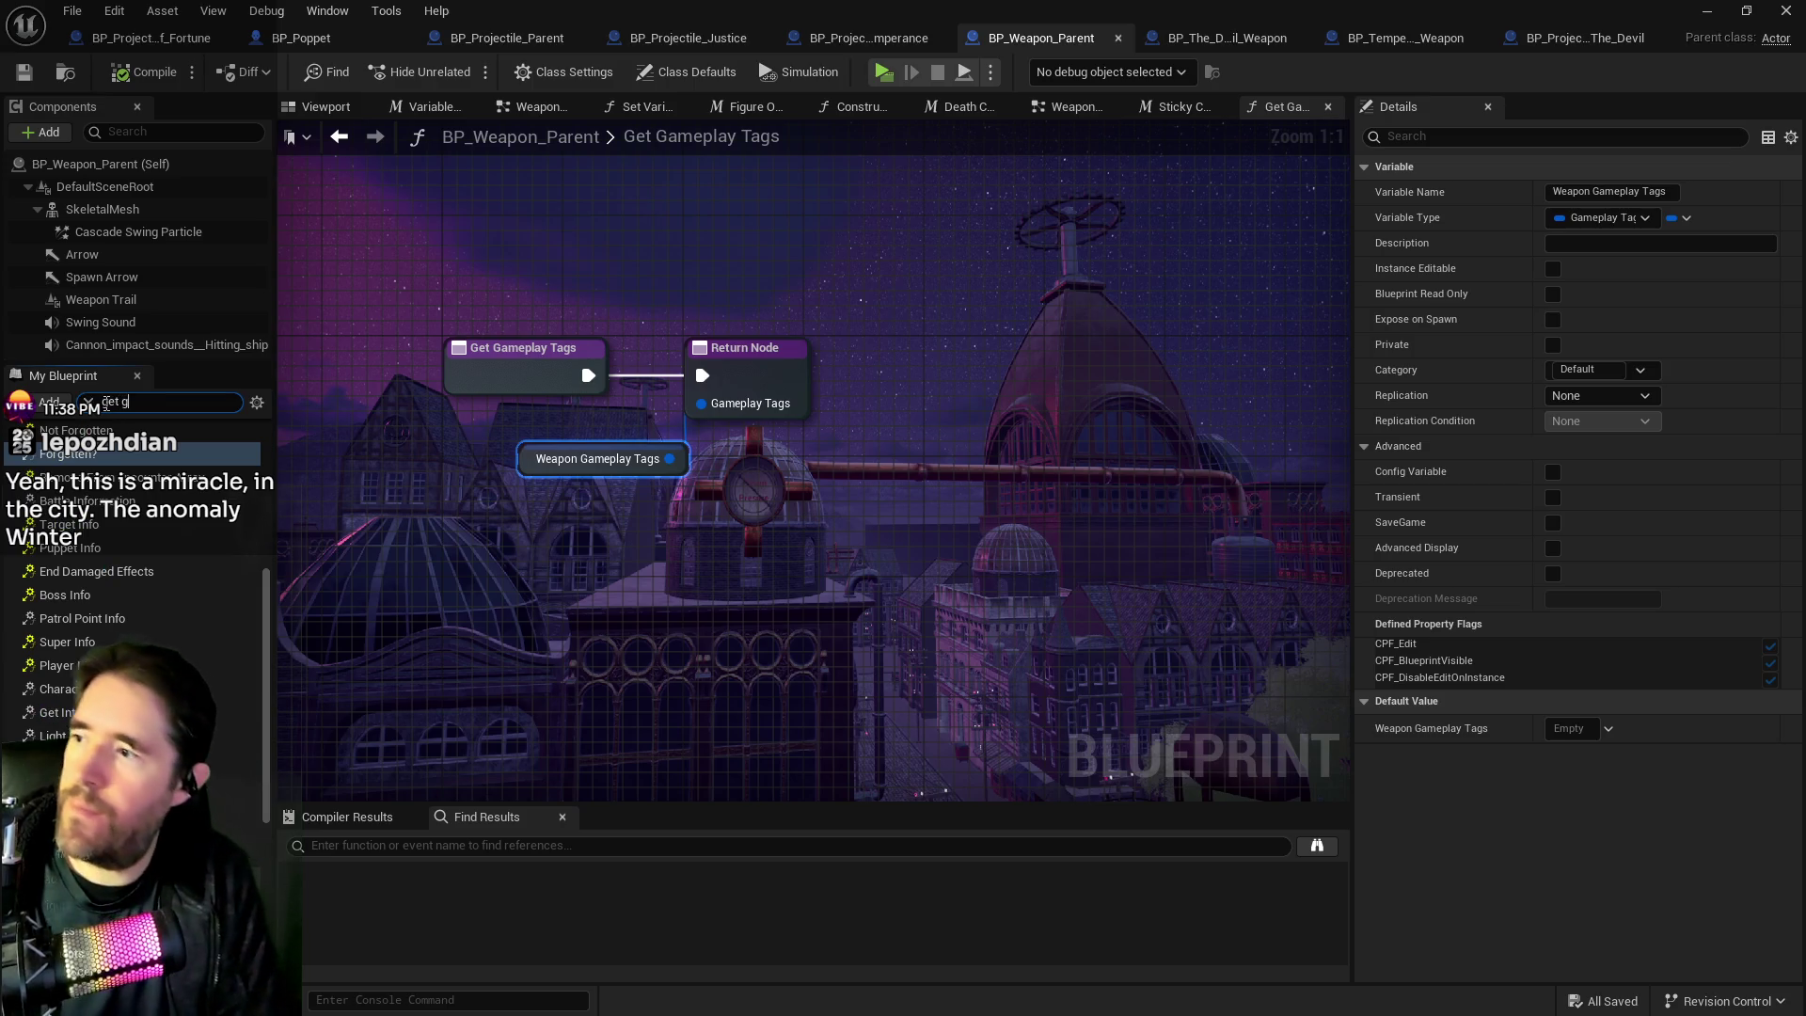
pyautogui.write('ame')
pyautogui.click(122, 598)
pyautogui.click(121, 525)
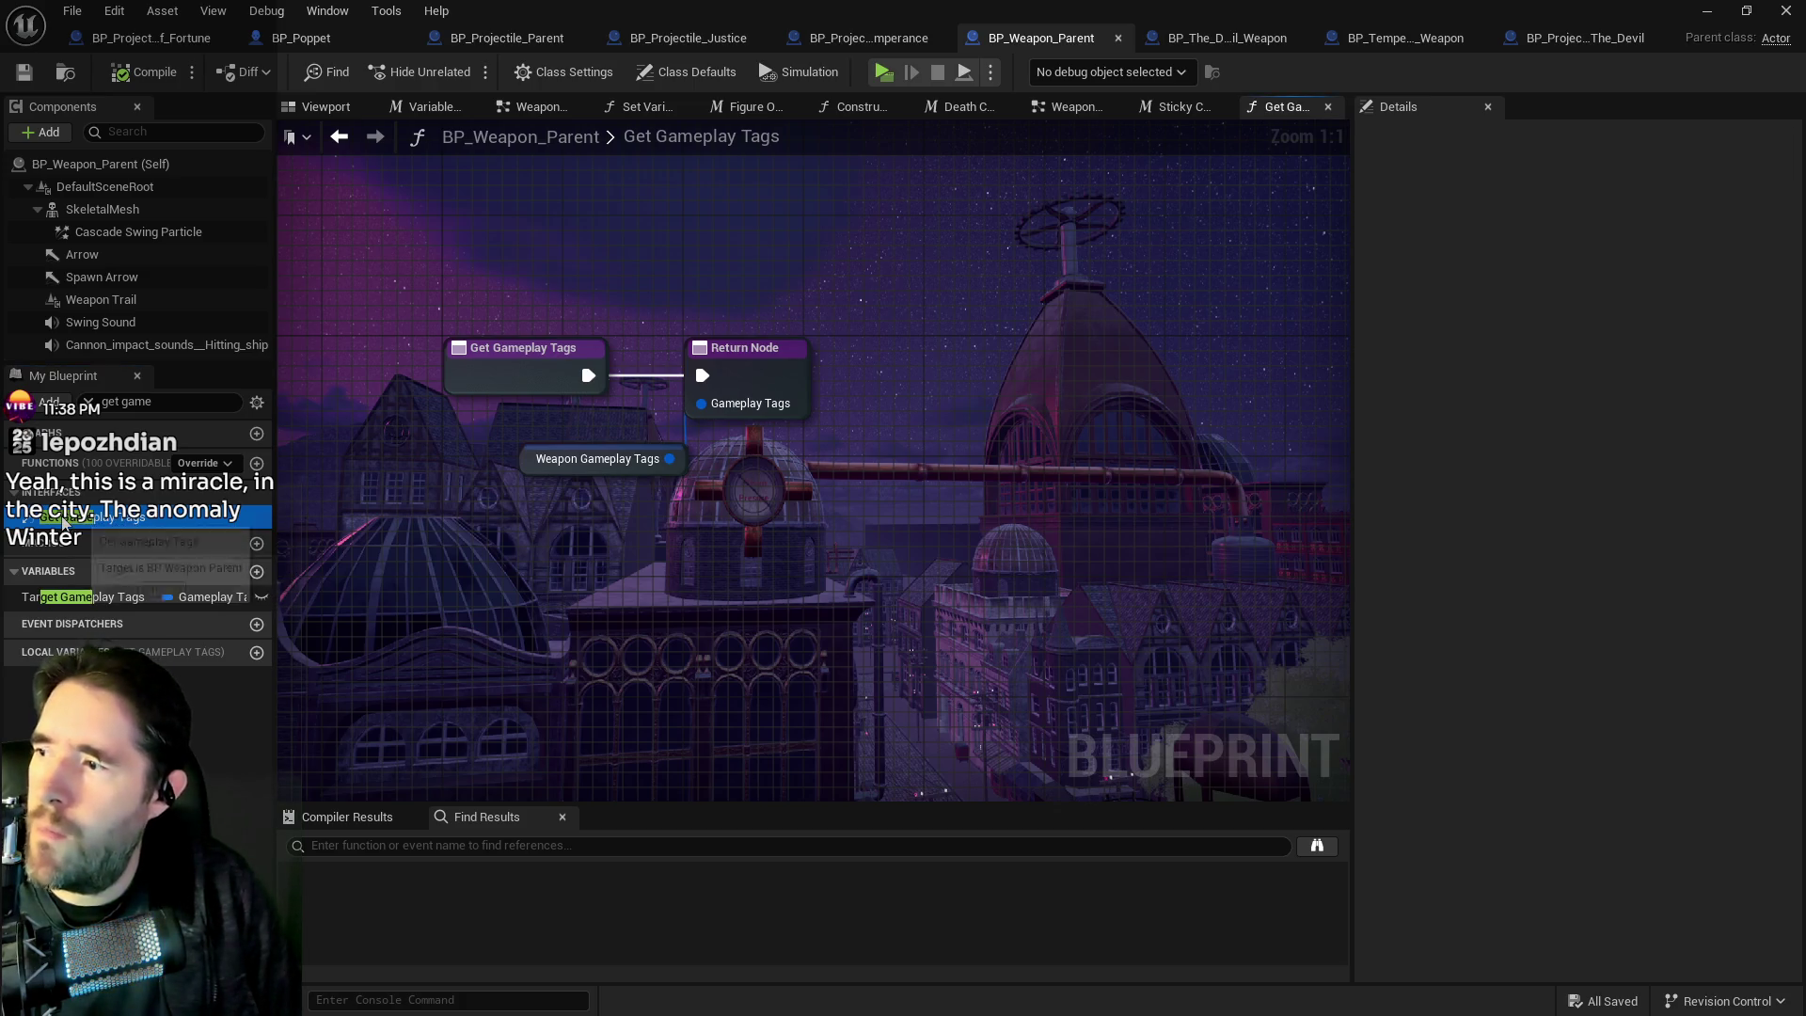
pyautogui.click(1327, 107)
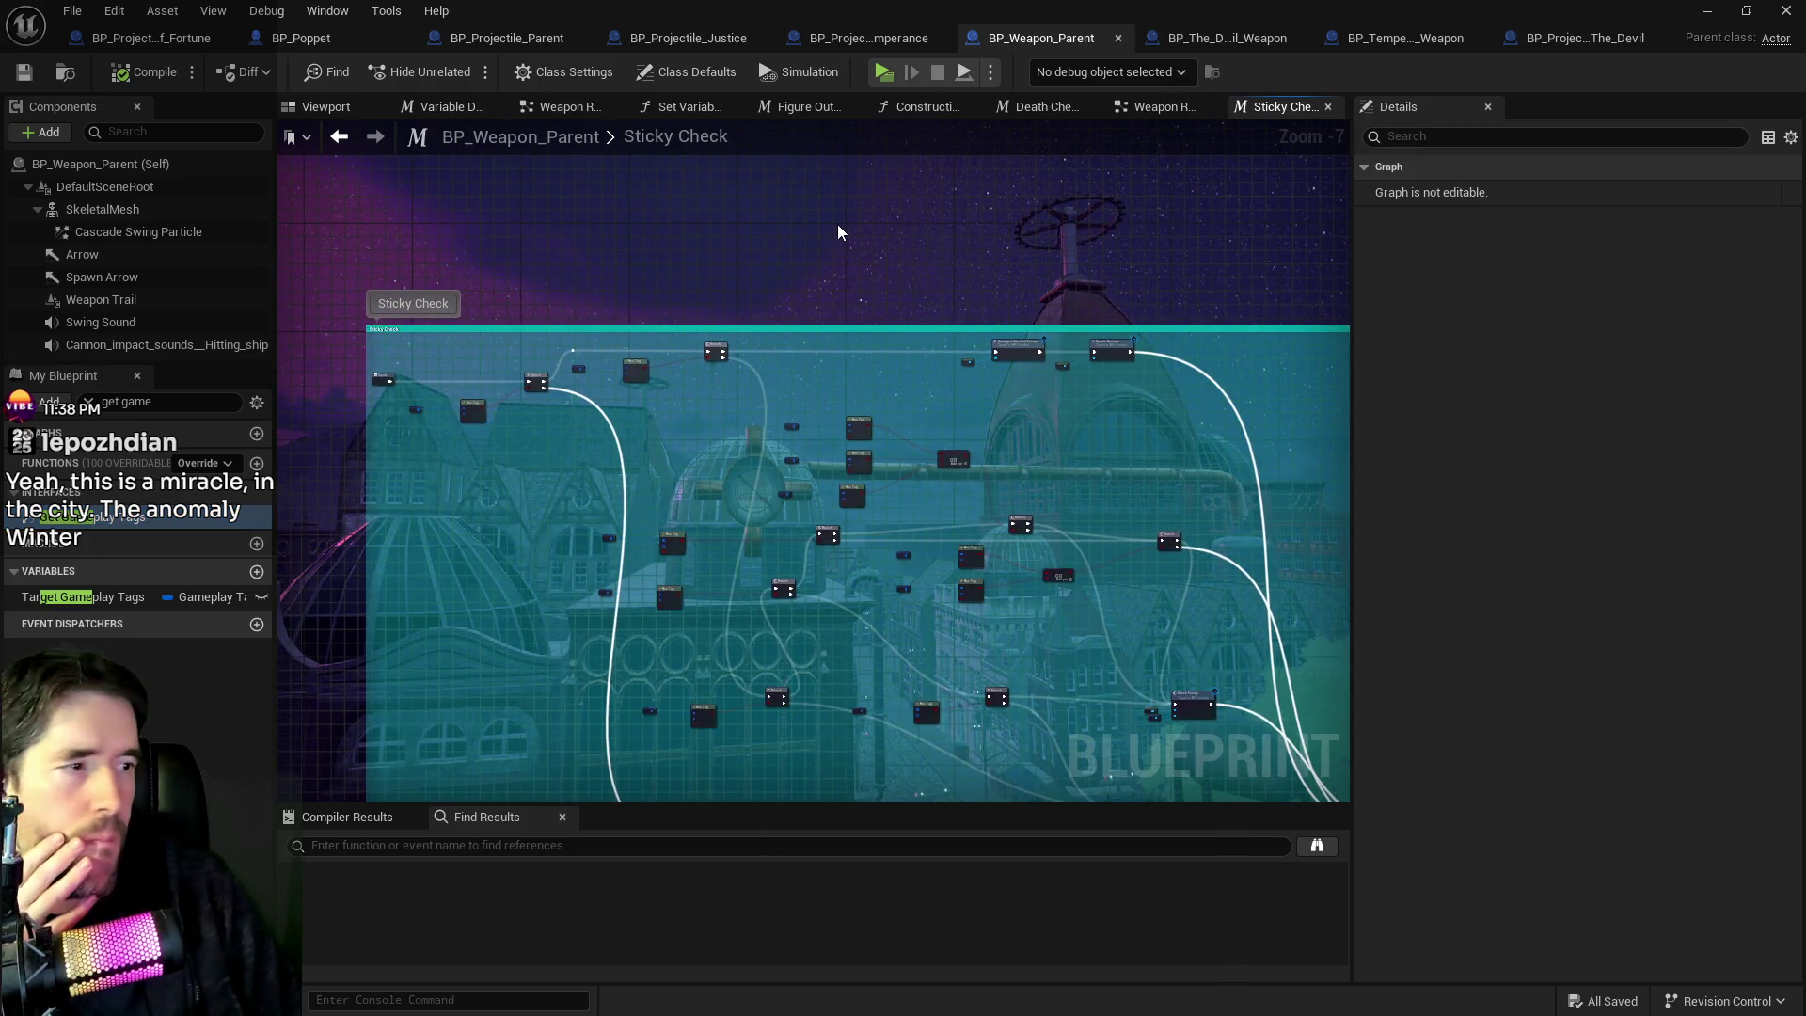
# Move the Weapon Owner call and its input nodes up and left in the Weapon Ray Trace Graph.
pyautogui.click(1162, 107)
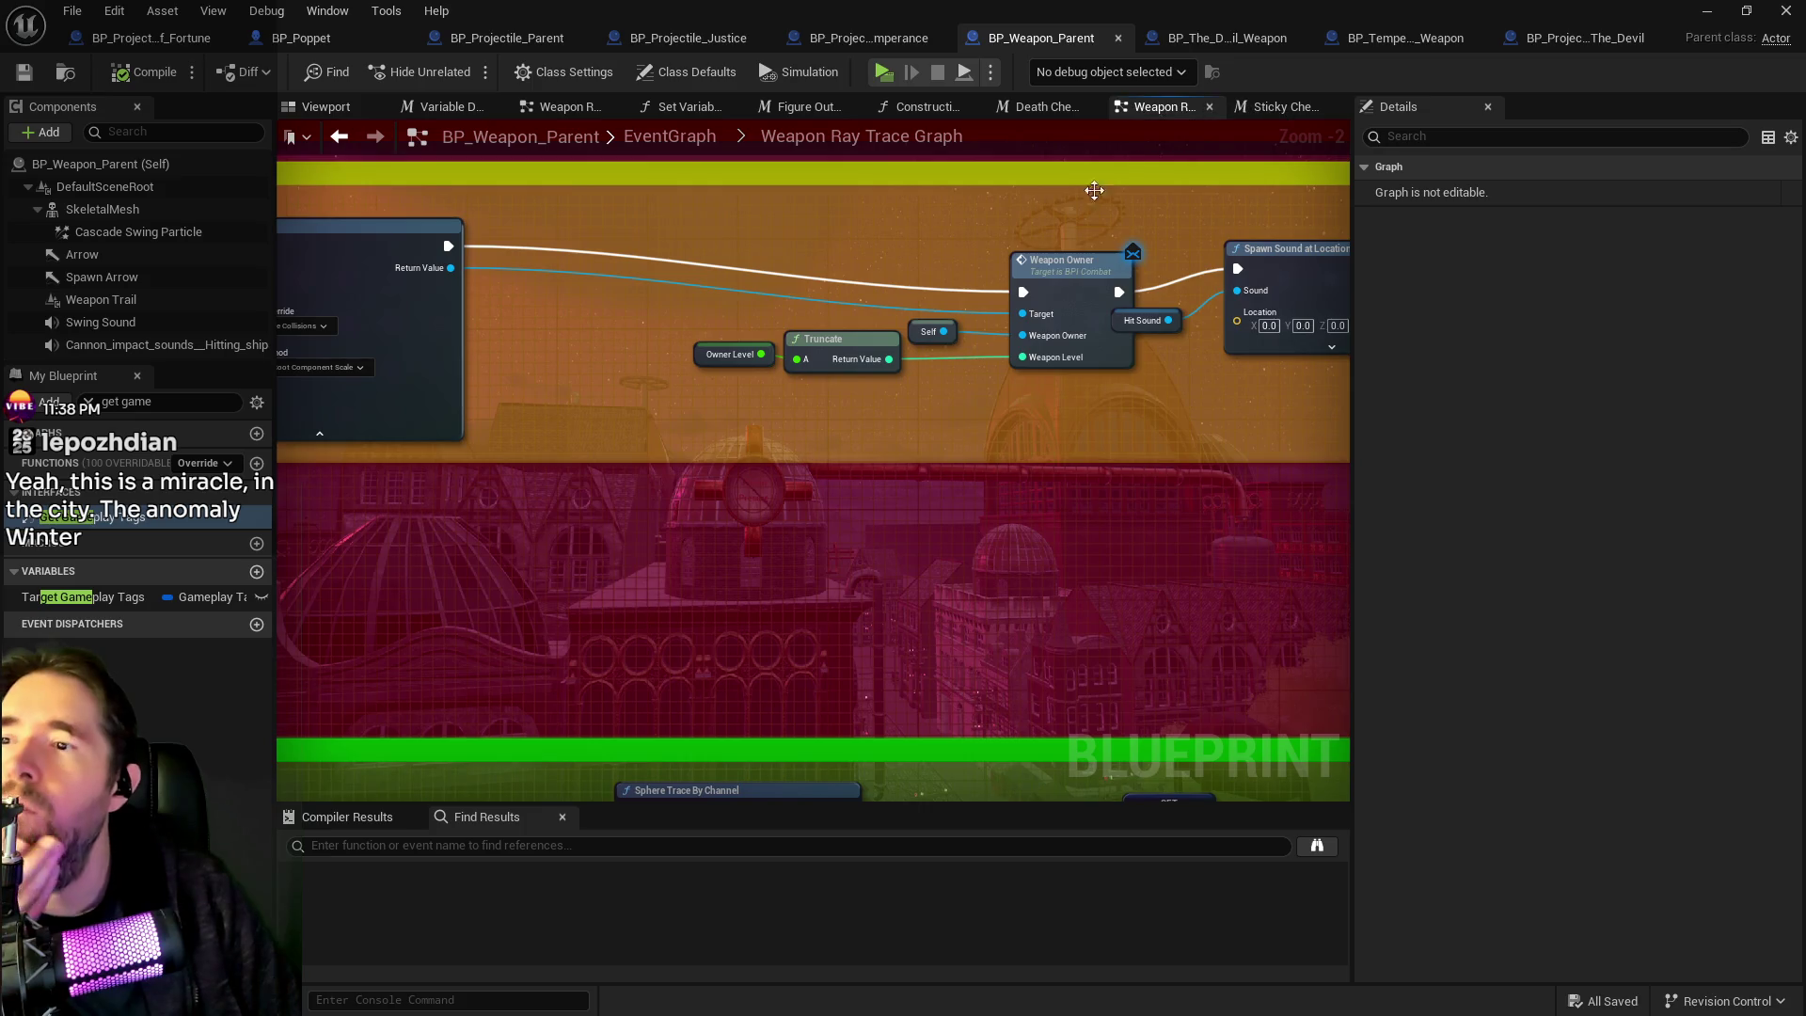
pyautogui.moveTo(692, 274); pyautogui.dragTo(848, 393)
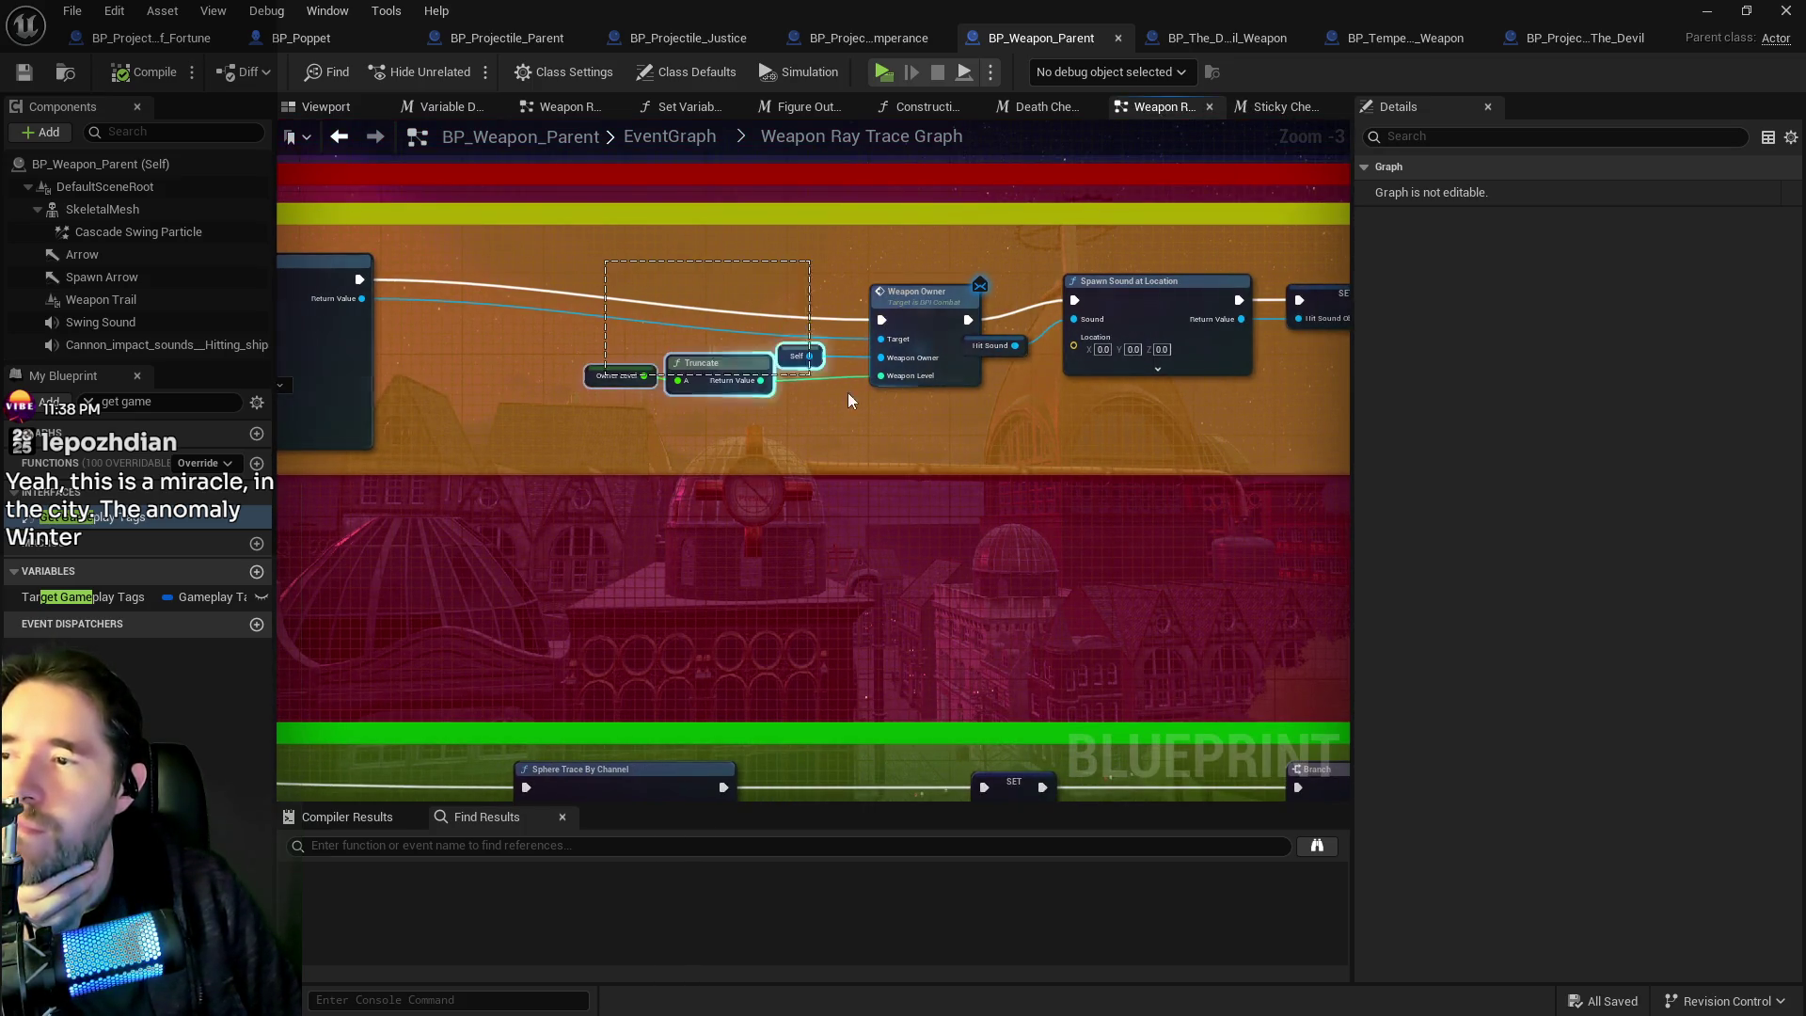
pyautogui.keyDown('ctrl'); pyautogui.click(917, 293); pyautogui.keyUp('ctrl')
pyautogui.moveTo(917, 294)
pyautogui.mouseDown()
pyautogui.moveTo(843, 265)
pyautogui.moveTo(1522, 461)
pyautogui.moveTo(899, 456)
pyautogui.mouseUp()
pyautogui.moveTo(857, 350)
pyautogui.mouseDown()
pyautogui.moveTo(867, 331)
pyautogui.moveTo(867, 346)
pyautogui.mouseUp()
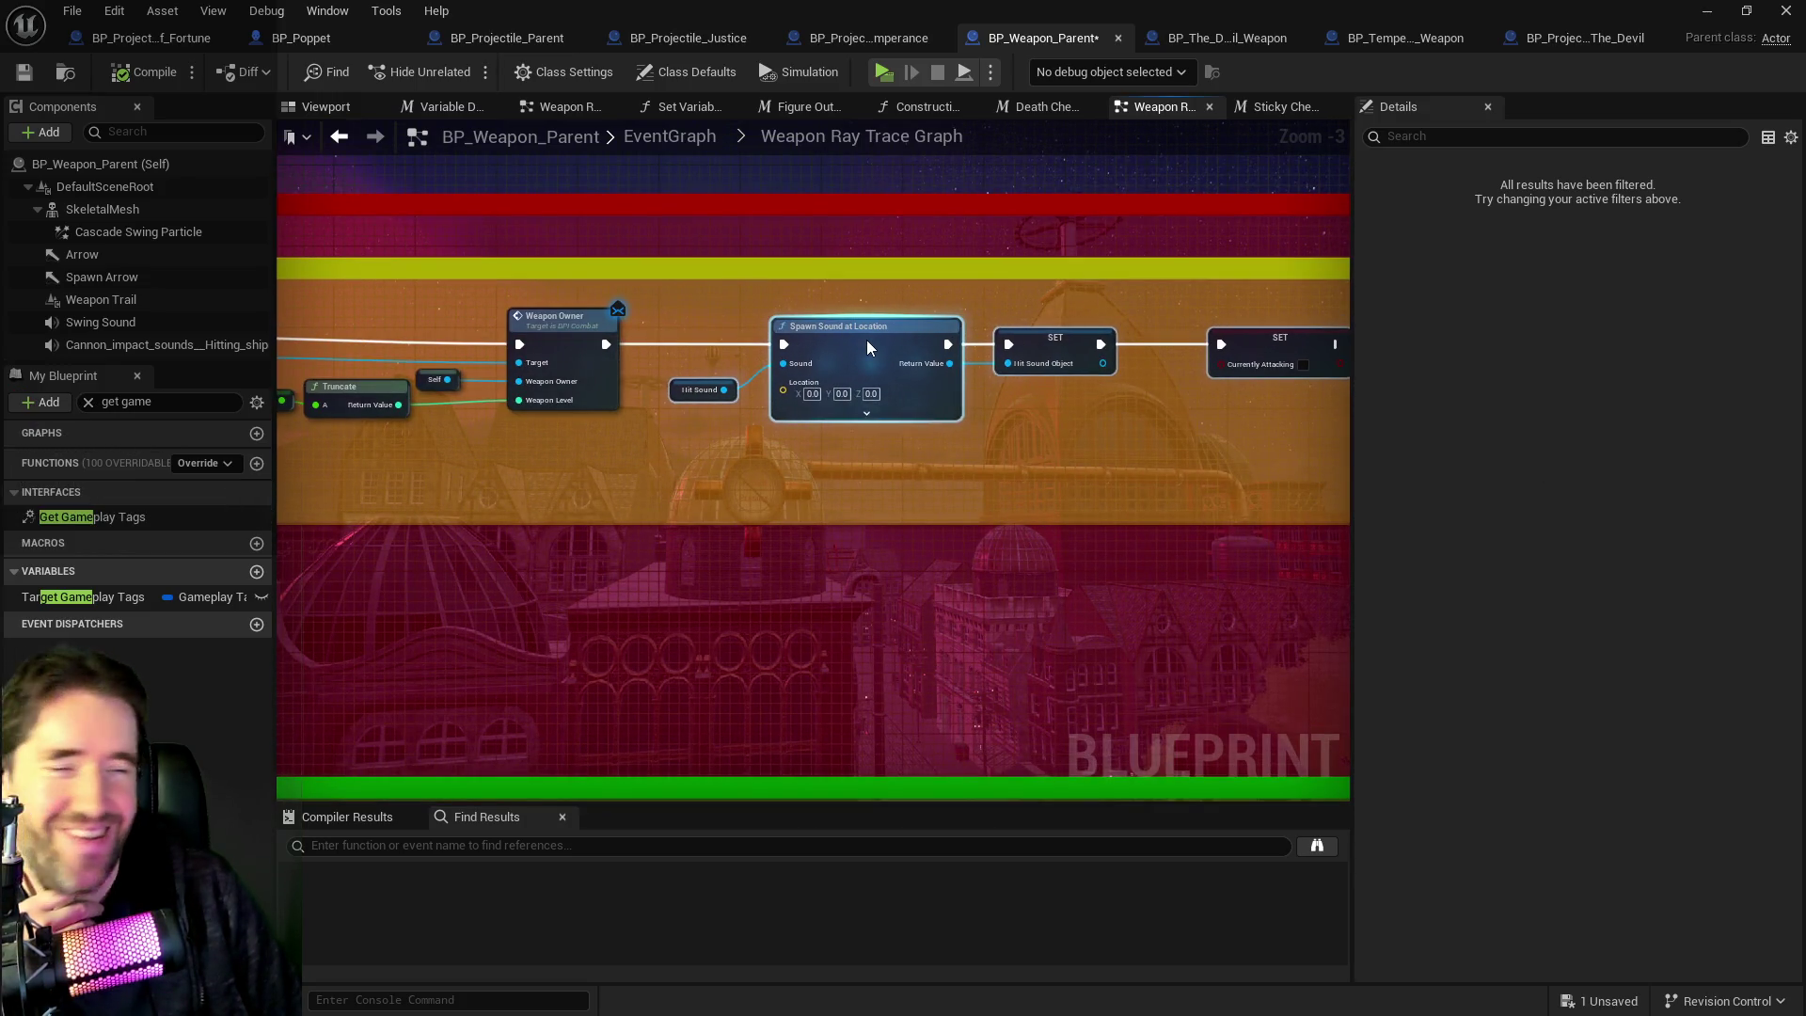
pyautogui.click(633, 472)
# Wire the Branch True pin straight into Spell Cast Location, bypassing the Print String node.
pyautogui.scroll(-3, 634, 472)
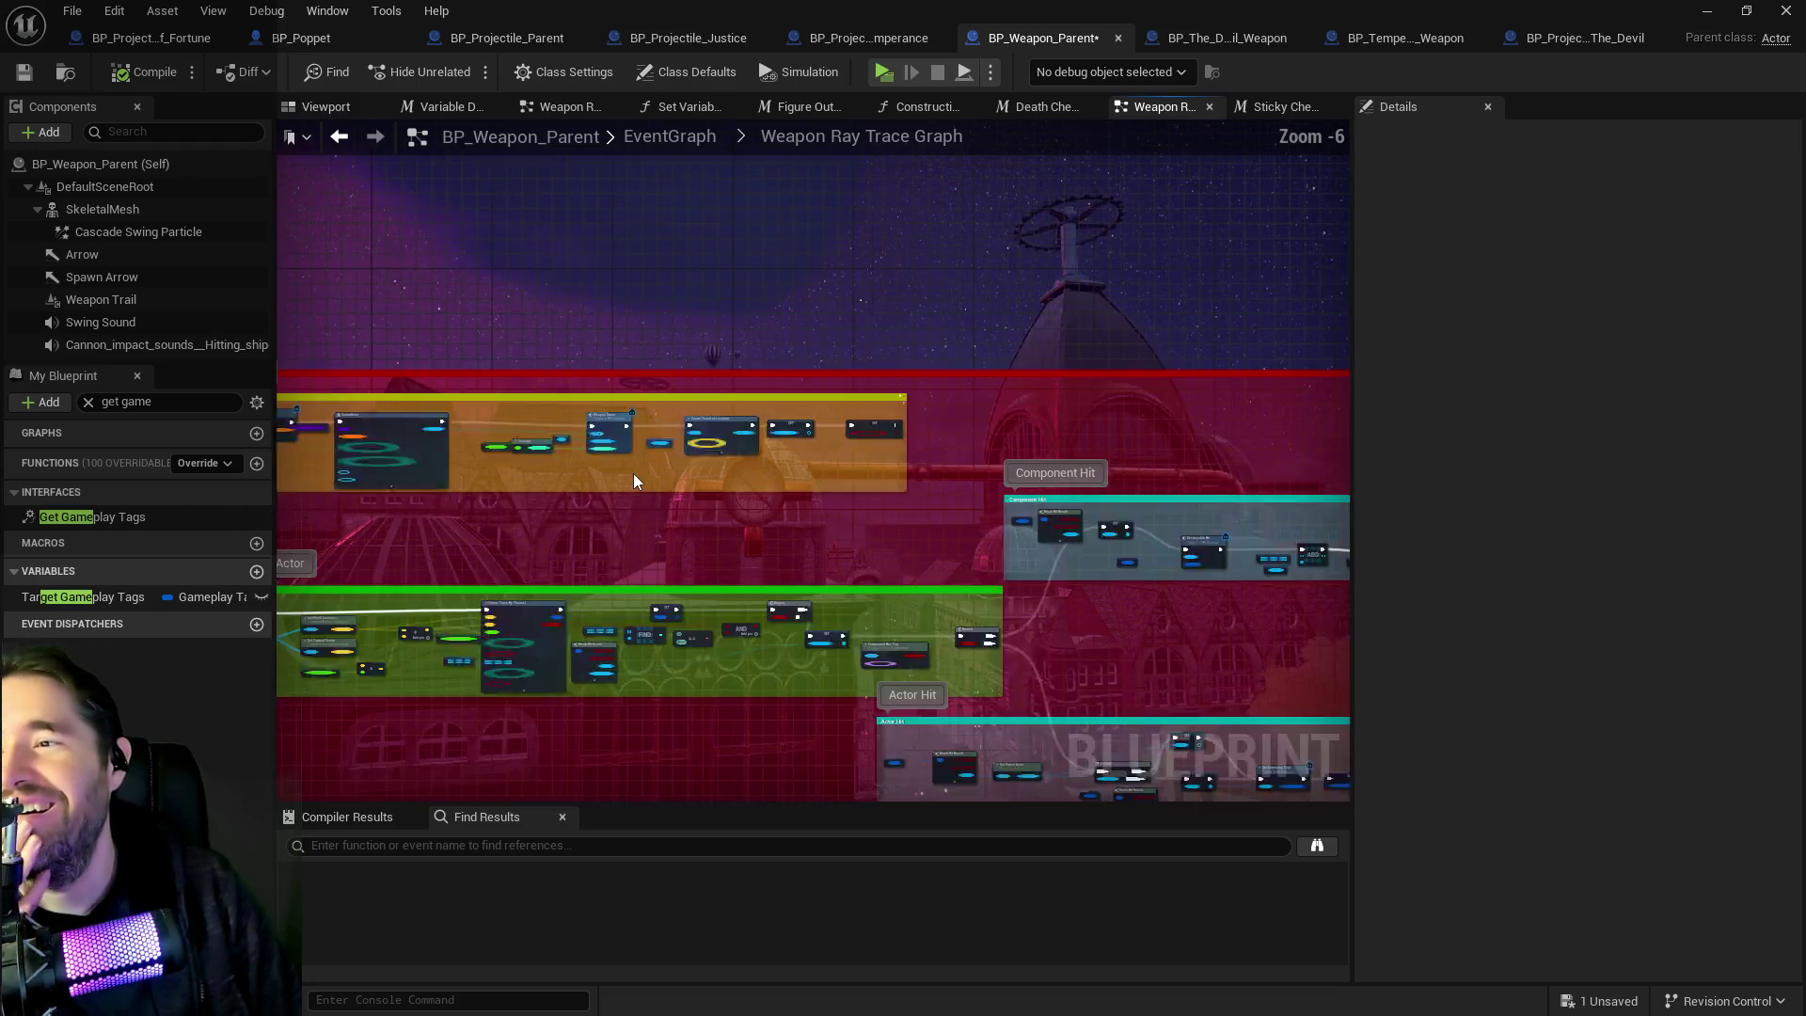
pyautogui.scroll(-2, 789, 462)
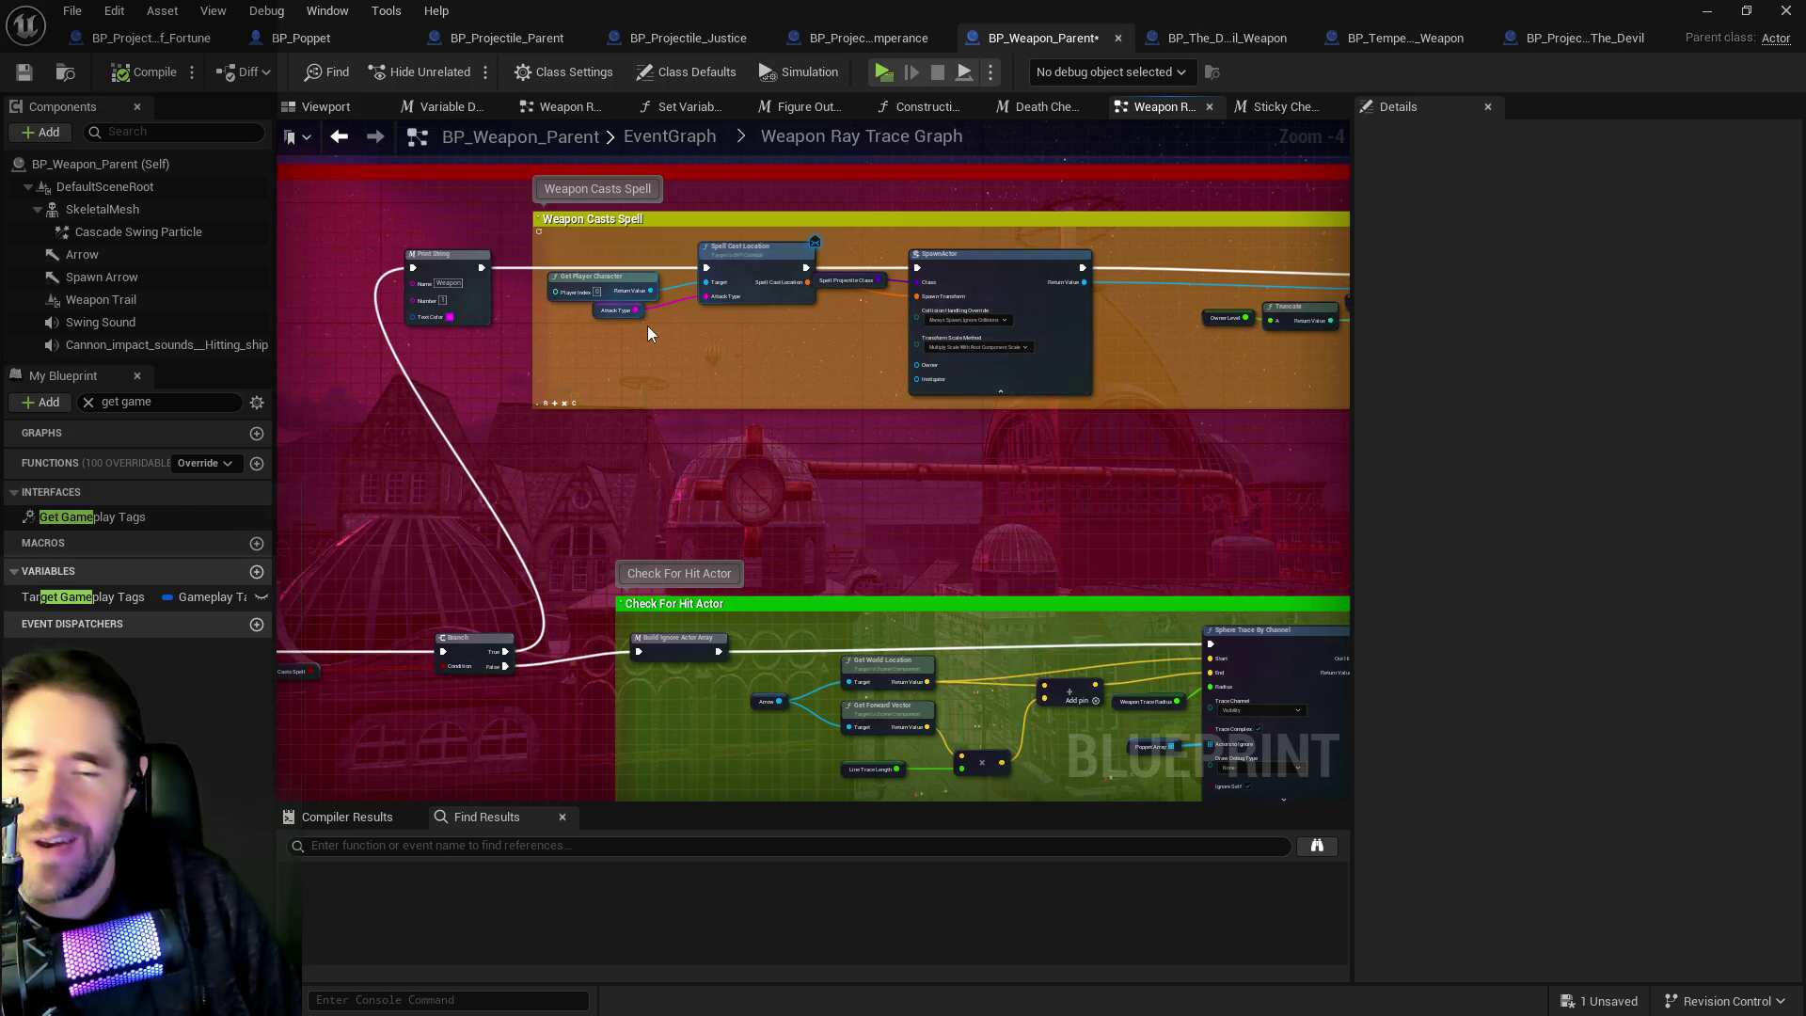
pyautogui.moveTo(612, 343)
pyautogui.mouseDown()
pyautogui.moveTo(922, 237)
pyautogui.moveTo(1313, 230)
pyautogui.mouseUp()
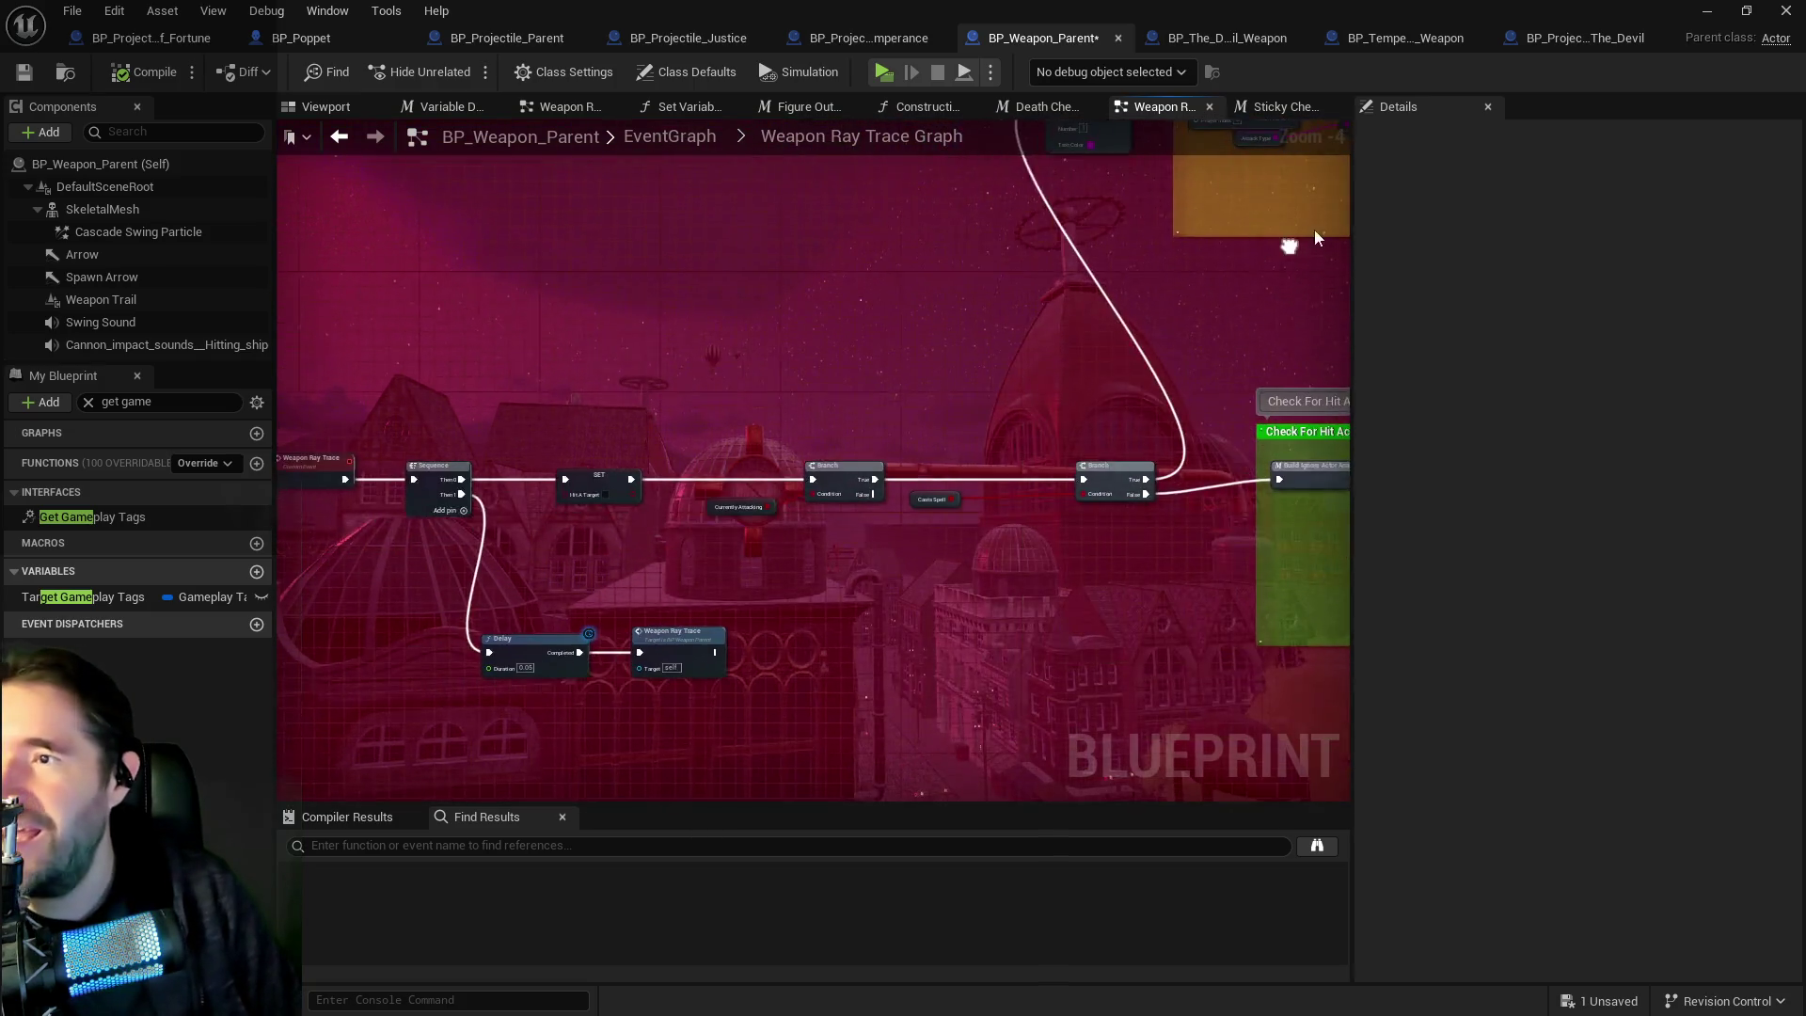
pyautogui.moveTo(1107, 322)
pyautogui.mouseDown()
pyautogui.moveTo(685, 250)
pyautogui.moveTo(504, 483)
pyautogui.moveTo(534, 419)
pyautogui.moveTo(570, 415)
pyautogui.mouseUp()
pyautogui.moveTo(548, 677)
pyautogui.mouseDown()
pyautogui.moveTo(565, 686)
pyautogui.moveTo(743, 296)
pyautogui.mouseUp()
pyautogui.click(508, 300)
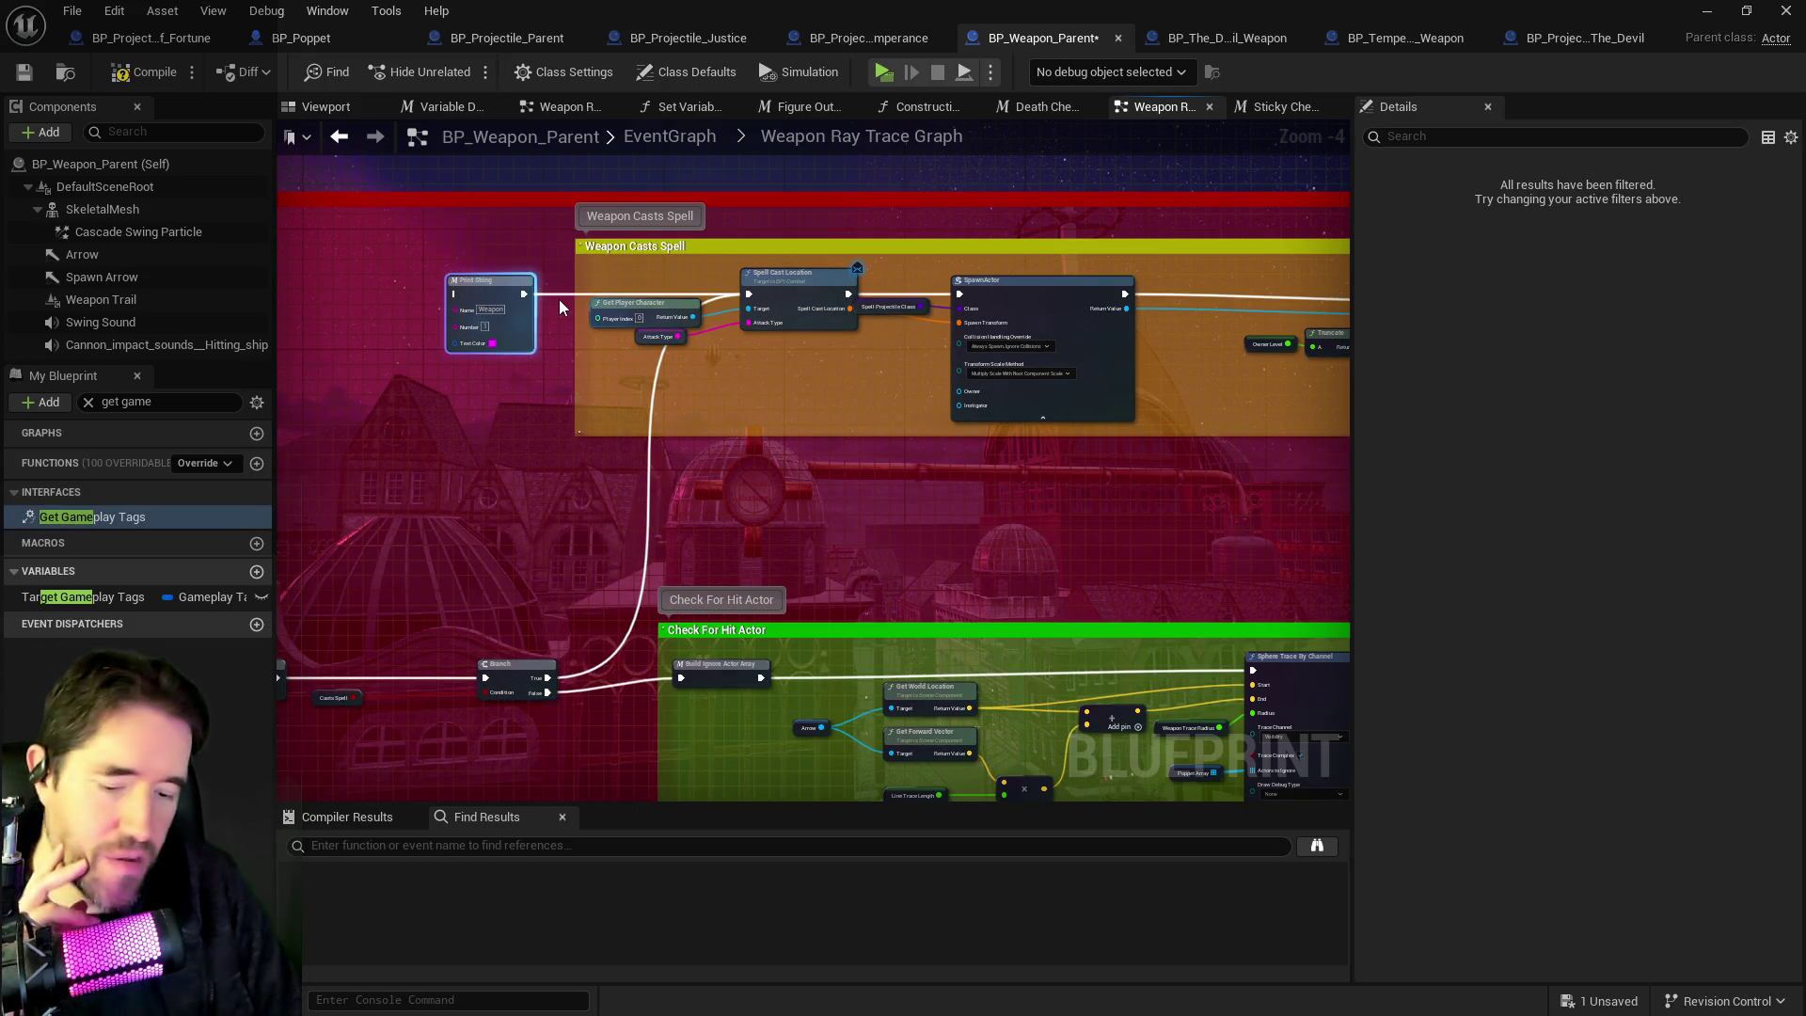
pyautogui.click(559, 307)
pyautogui.moveTo(1079, 479)
pyautogui.mouseDown()
pyautogui.moveTo(864, 401)
pyautogui.moveTo(617, 353)
pyautogui.moveTo(638, 391)
pyautogui.mouseUp()
pyautogui.scroll(1, 764, 387)
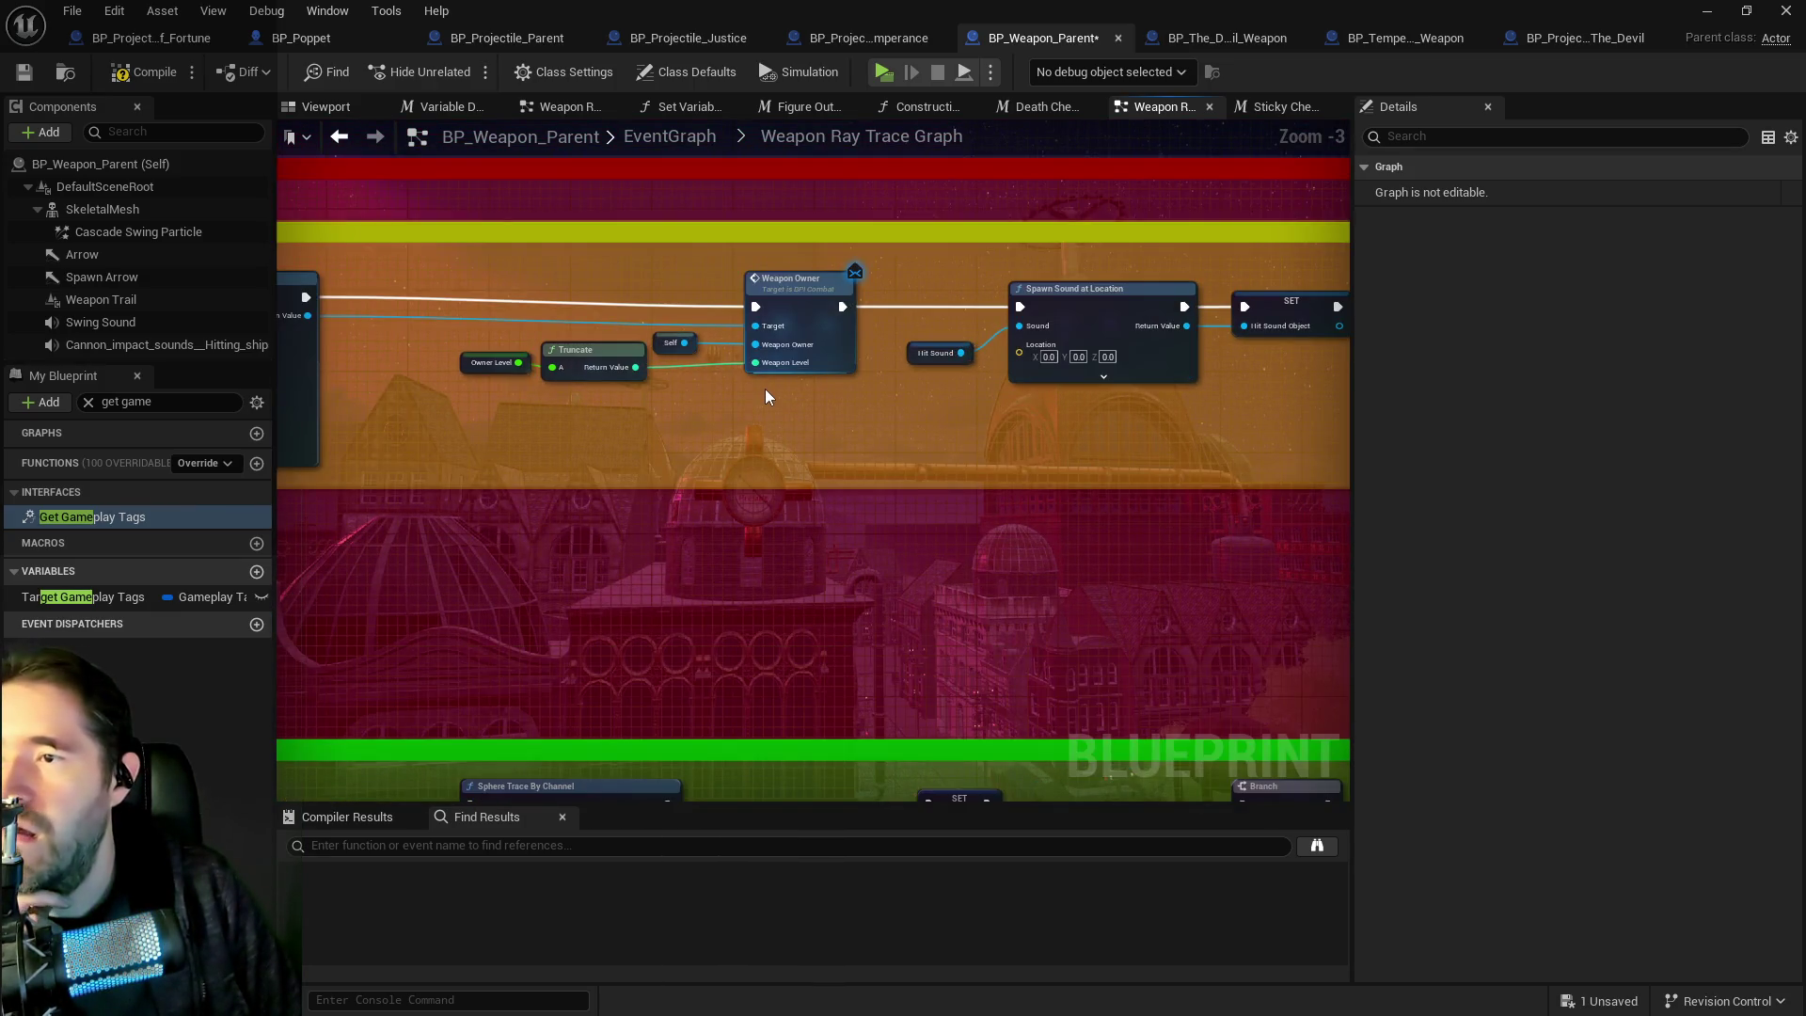
pyautogui.moveTo(489, 370); pyautogui.dragTo(893, 365)
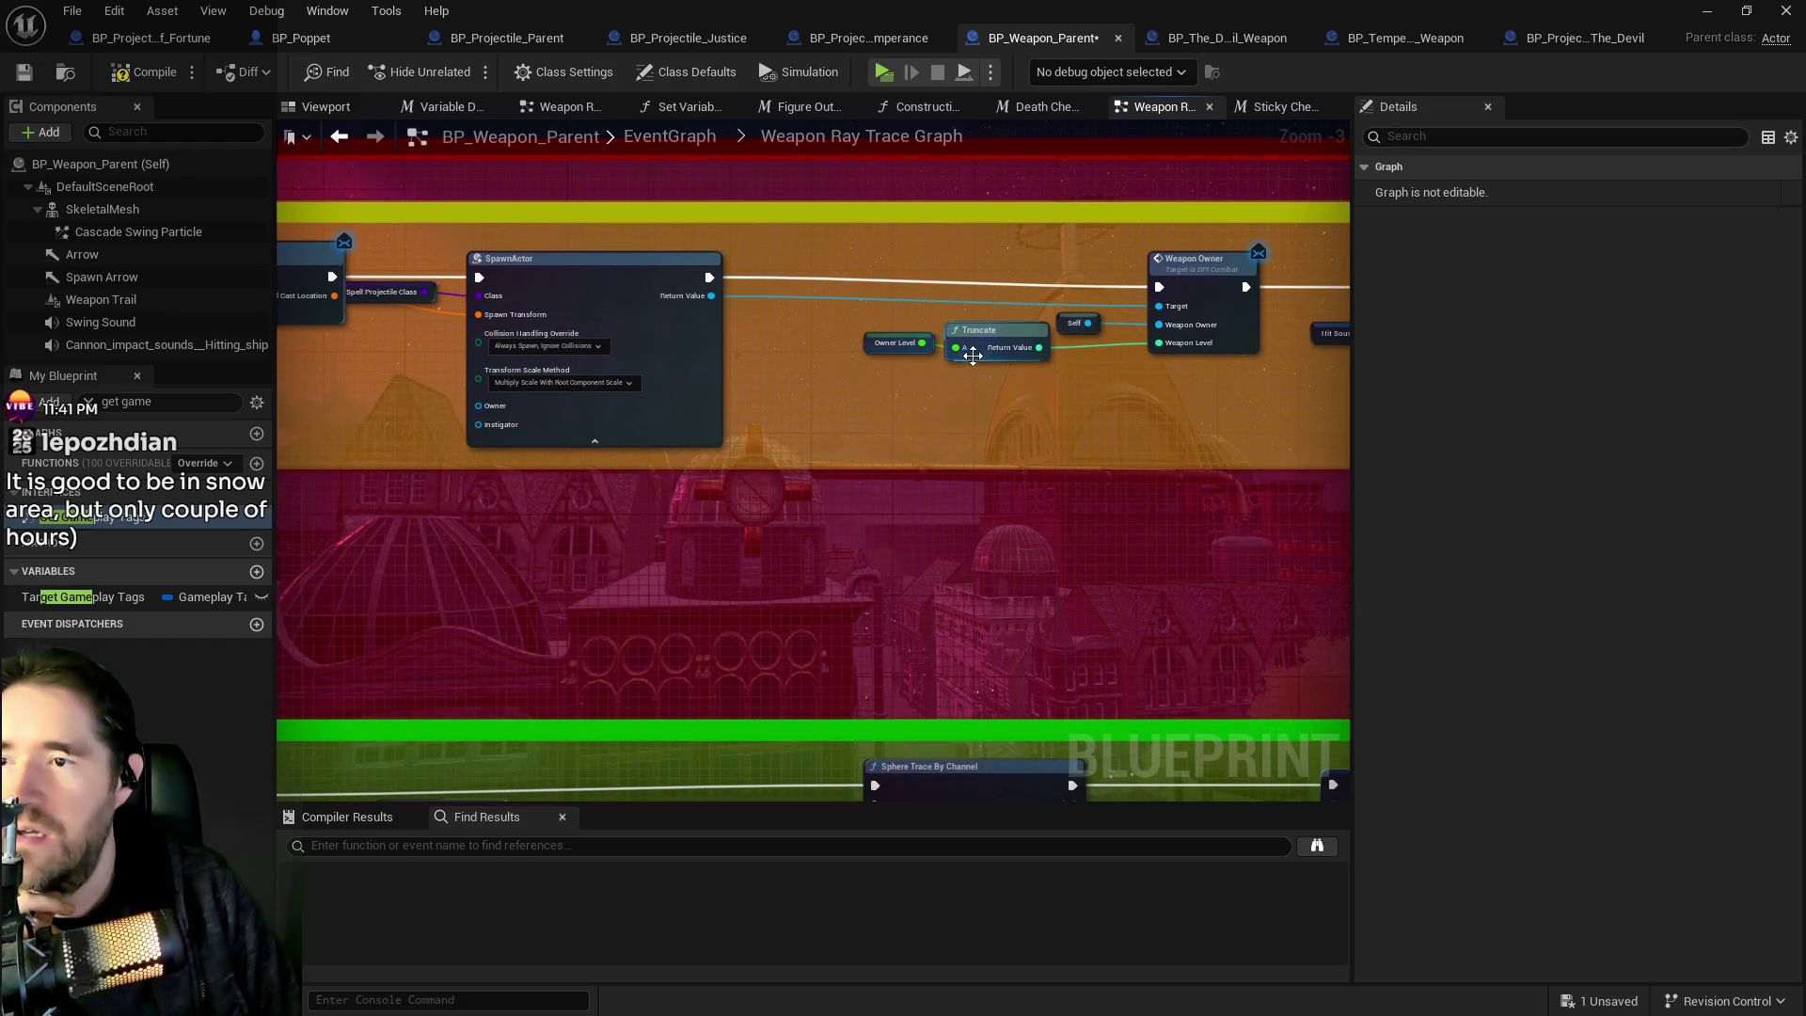
pyautogui.moveTo(973, 370); pyautogui.dragTo(840, 377)
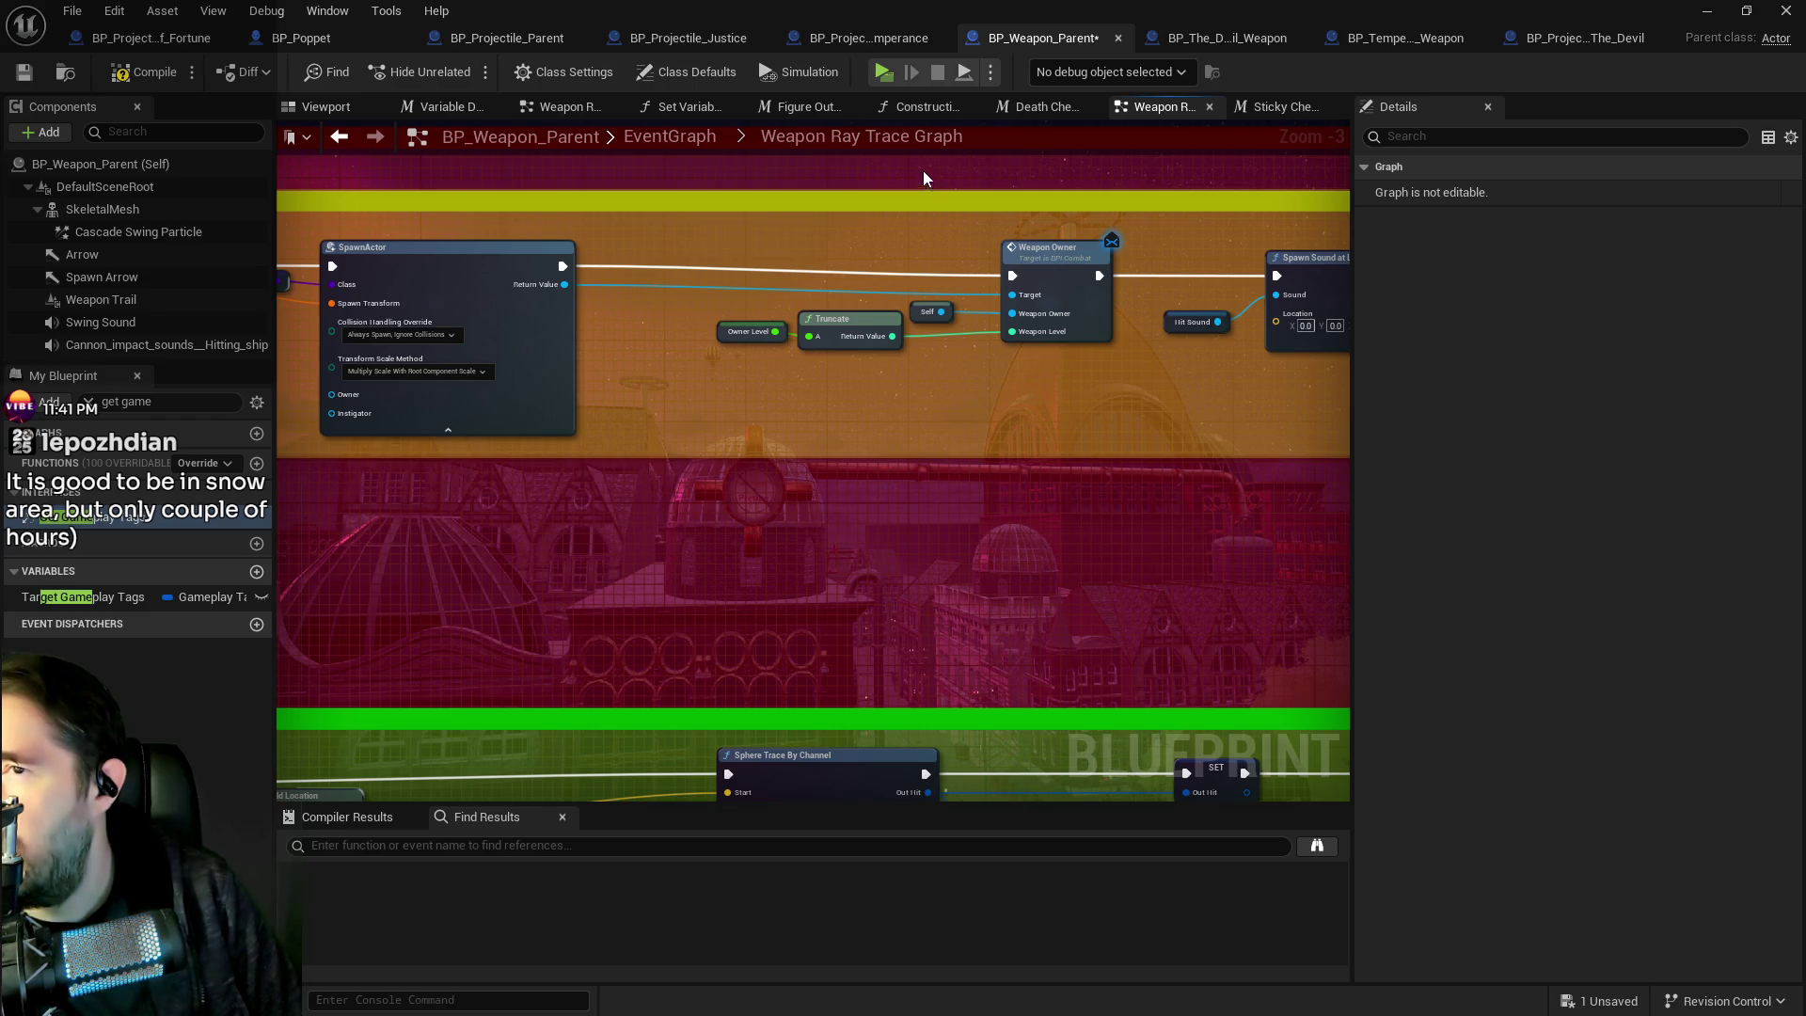
# Open the Weapon Owner function's definition in the BPI_Combat interface.
pyautogui.click(1069, 270)
pyautogui.doubleClick(1033, 293)
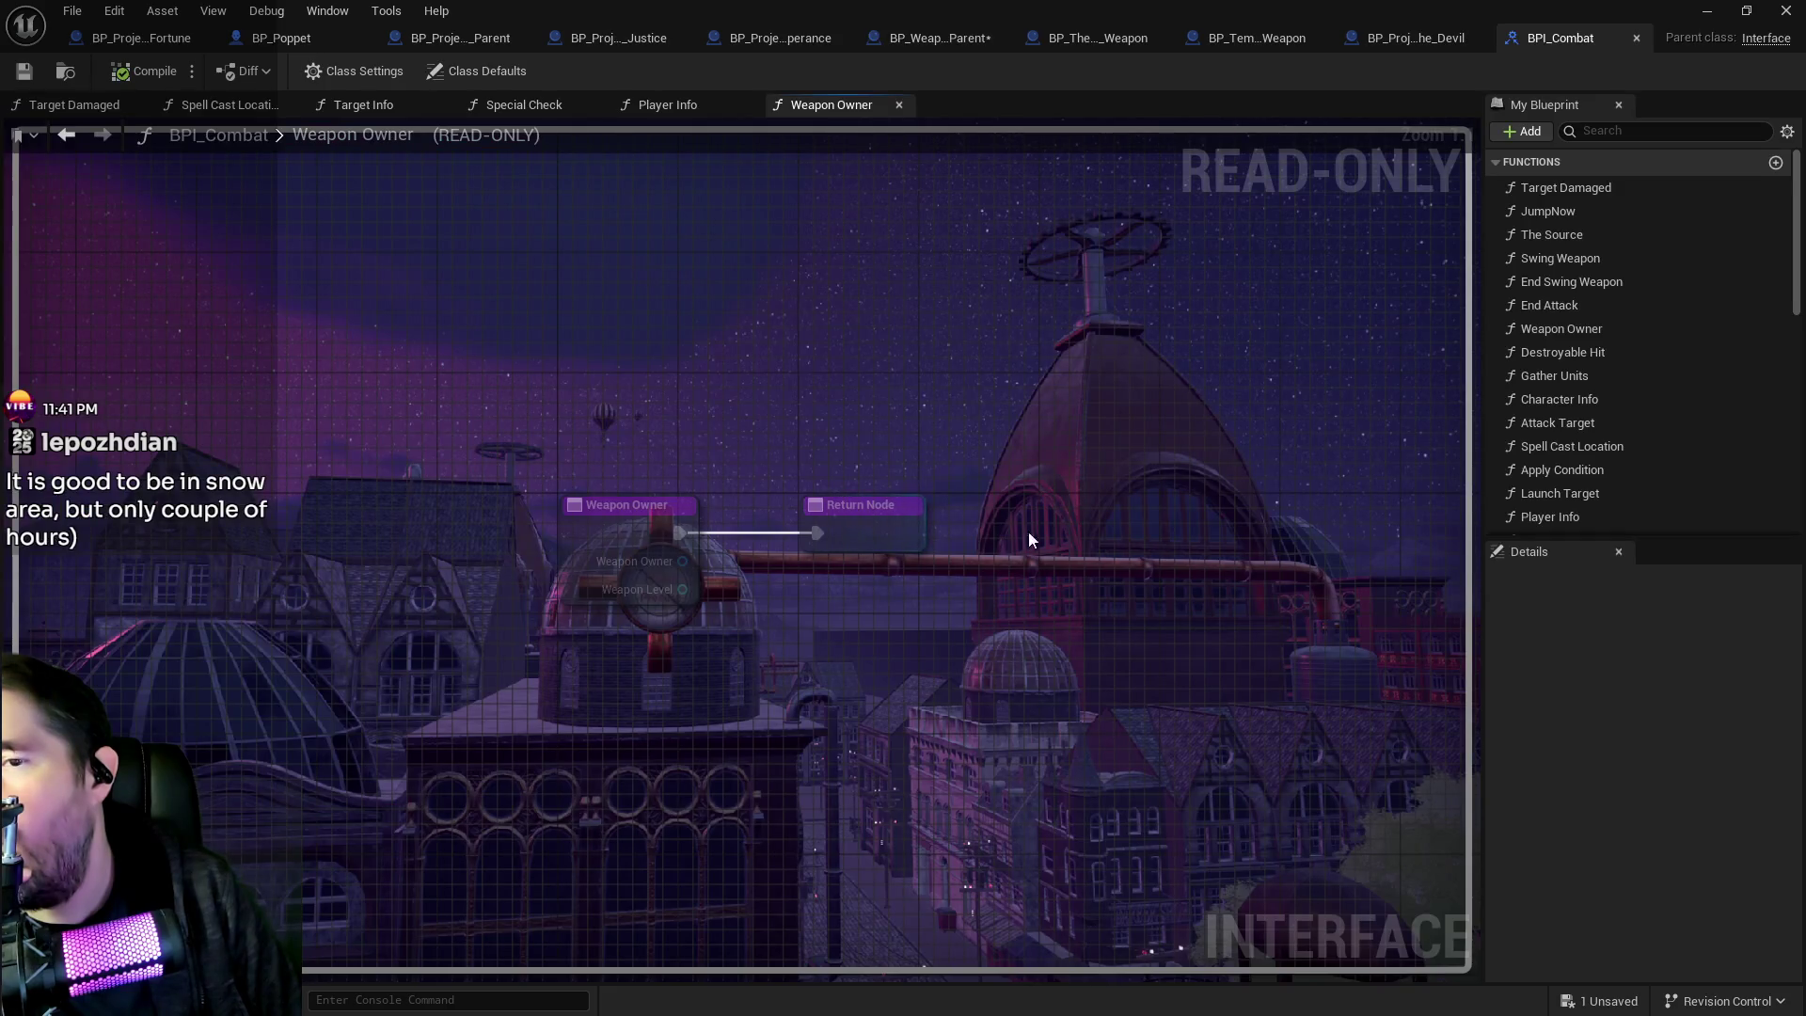
pyautogui.scroll(-1, 1031, 529)
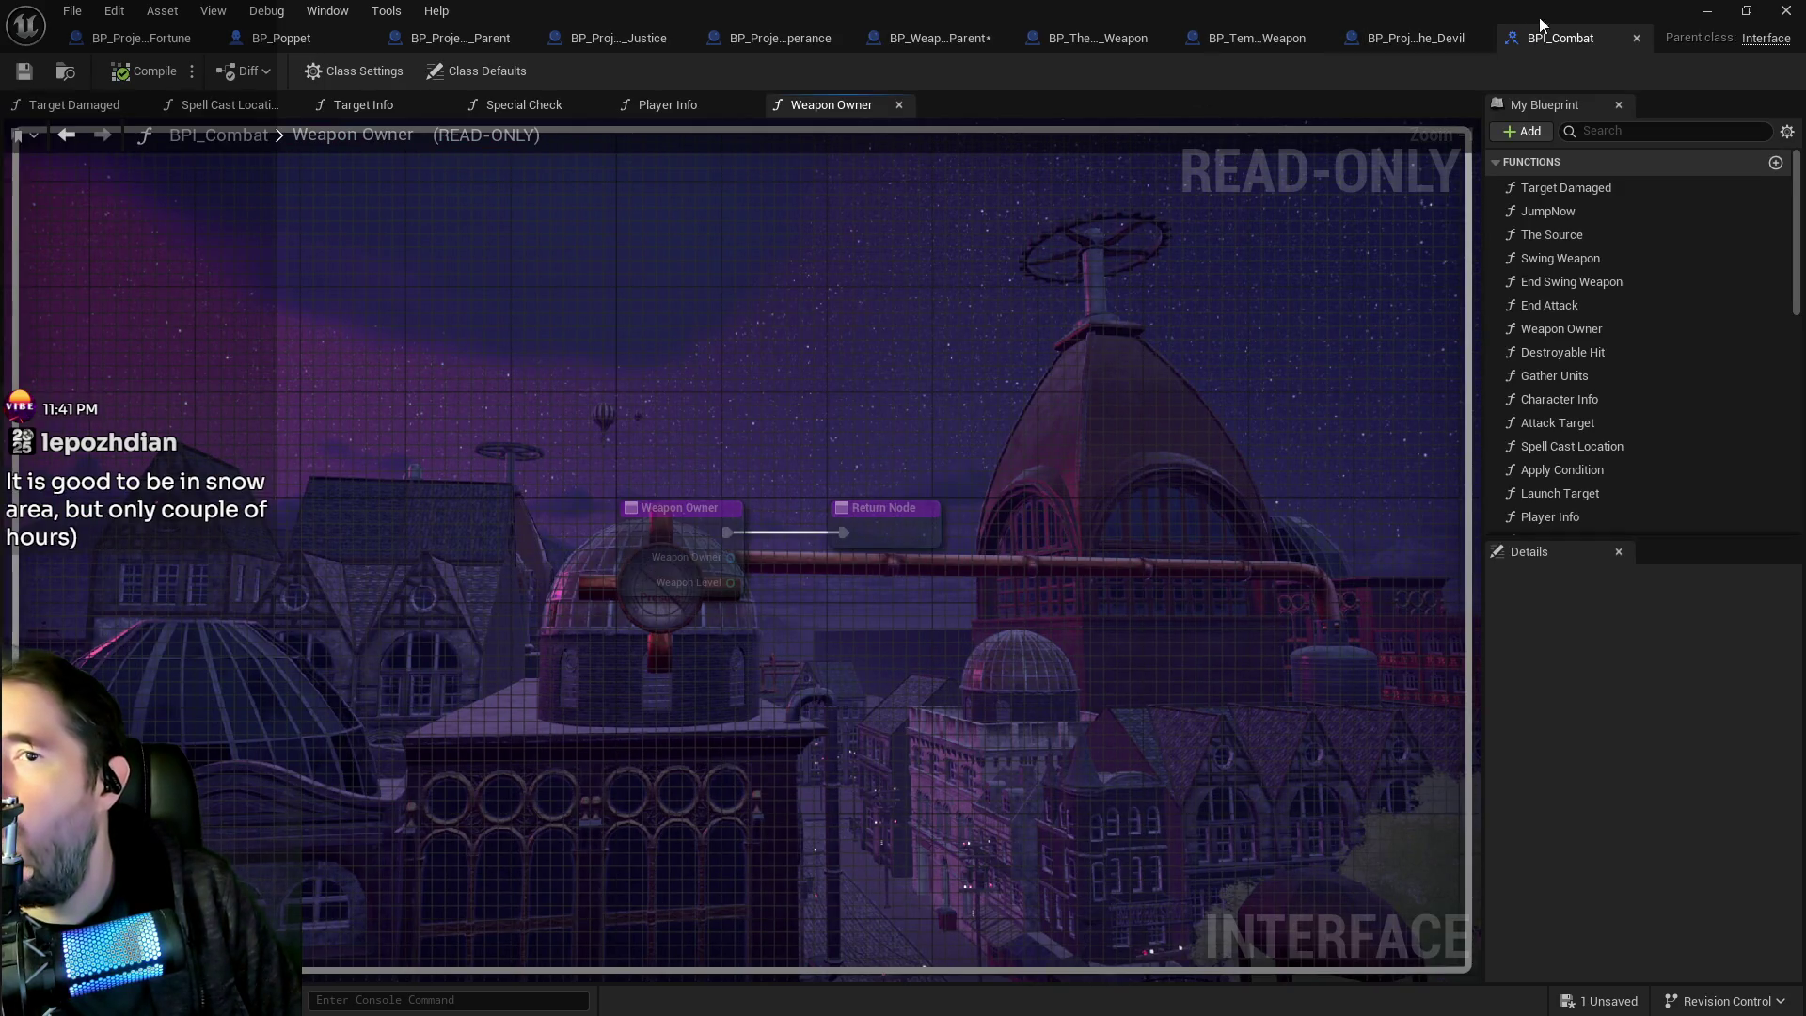
# Back in BP_Weapon_Parent, frame the Weapon Casts Spell section around the Weapon Owner call.
pyautogui.click(961, 40)
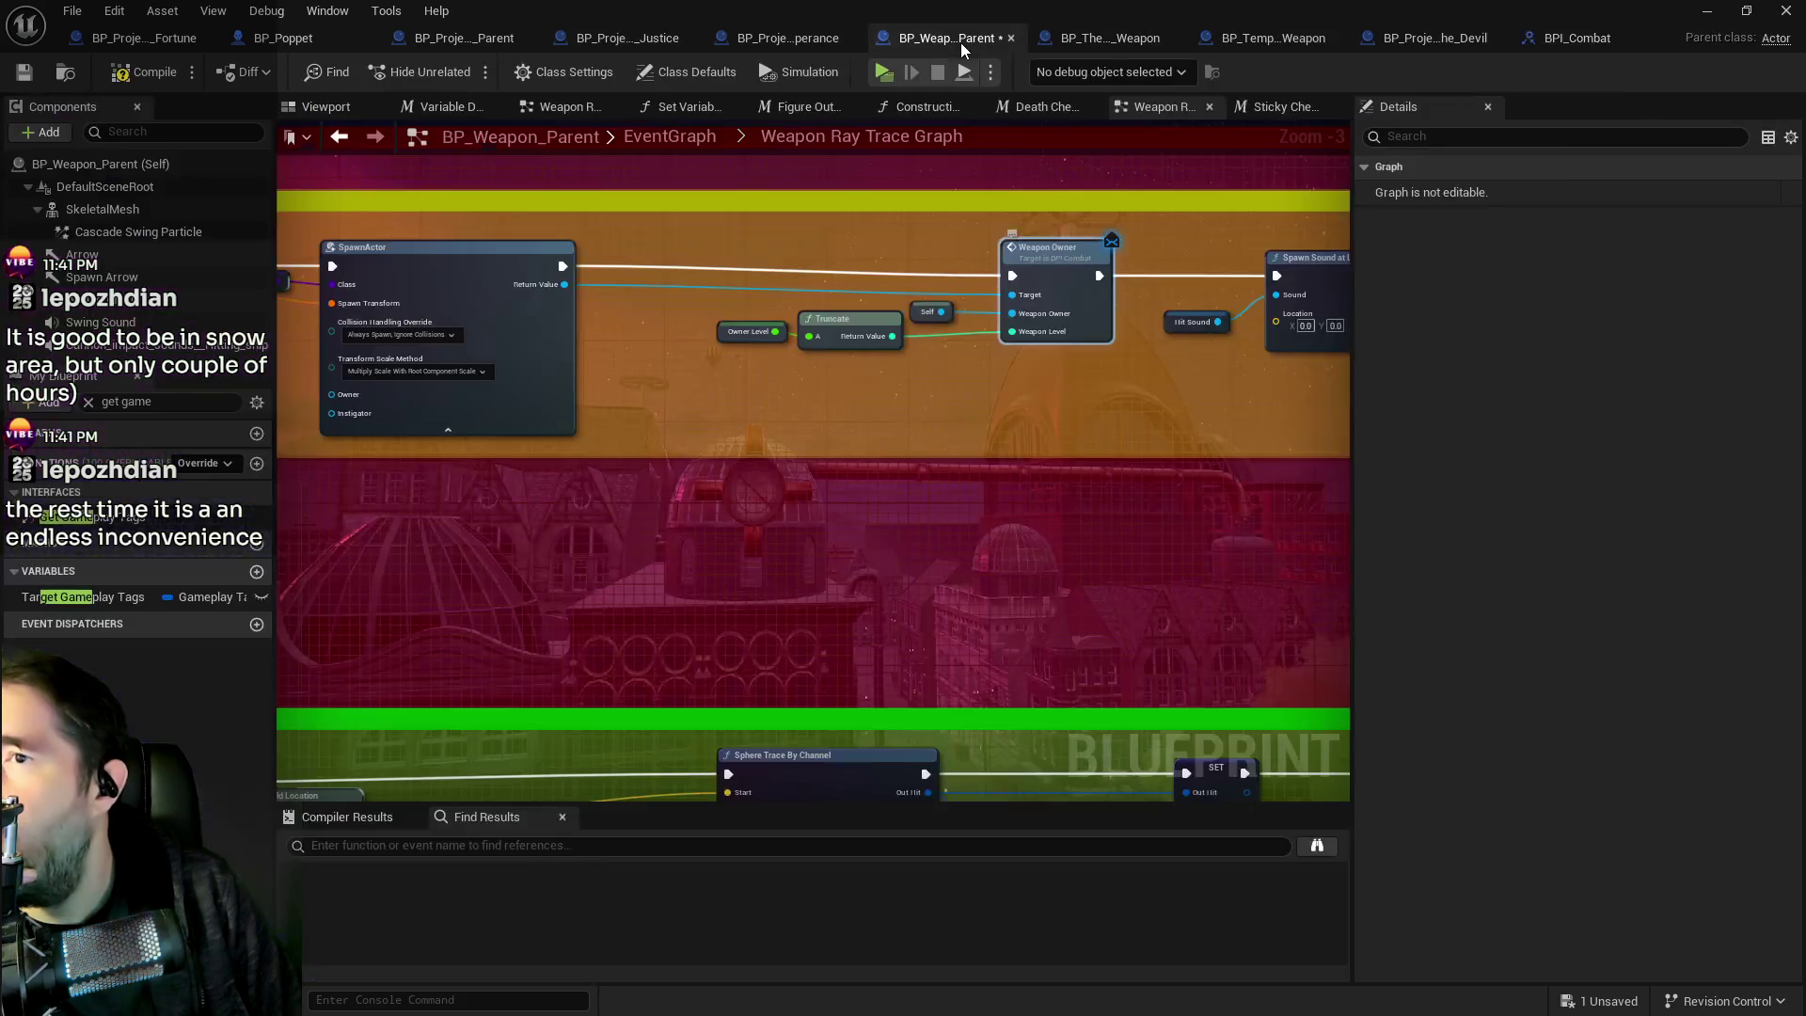
pyautogui.scroll(-1, 752, 400)
pyautogui.scroll(1, 878, 397)
pyautogui.moveTo(878, 396); pyautogui.dragTo(1211, 403)
pyautogui.scroll(-1, 1023, 392)
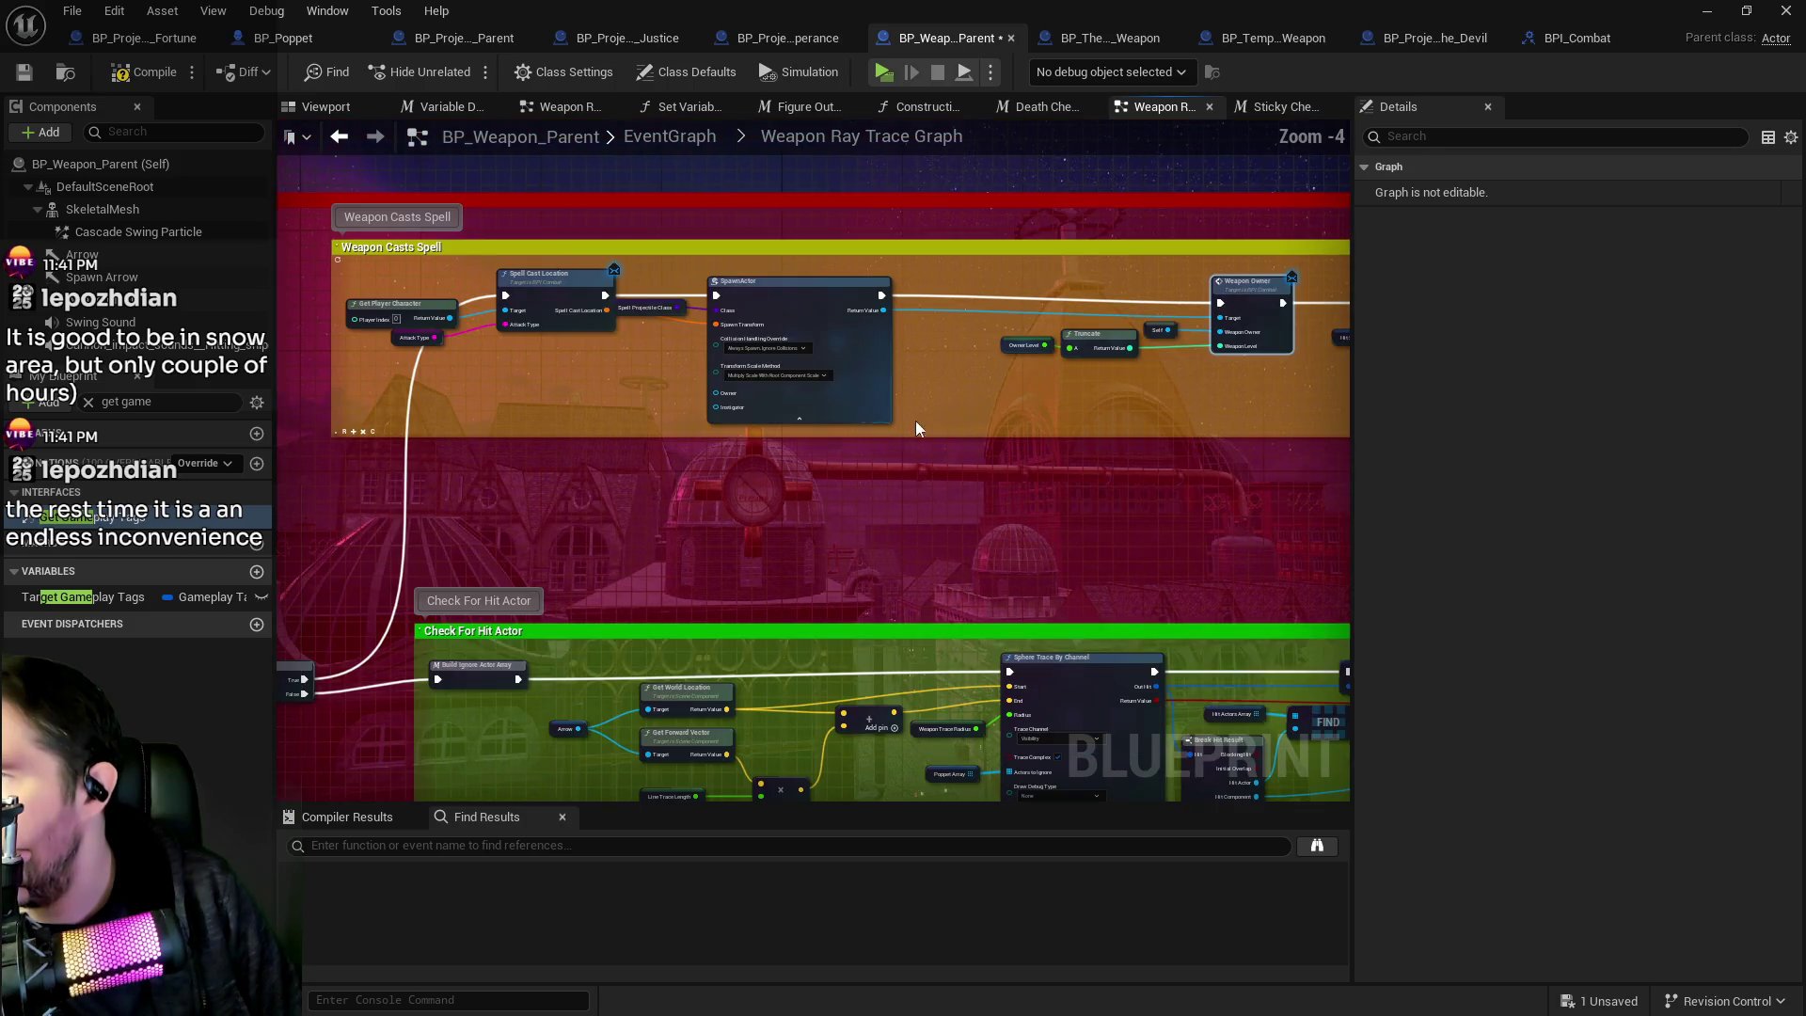
pyautogui.moveTo(1048, 358); pyautogui.dragTo(790, 331)
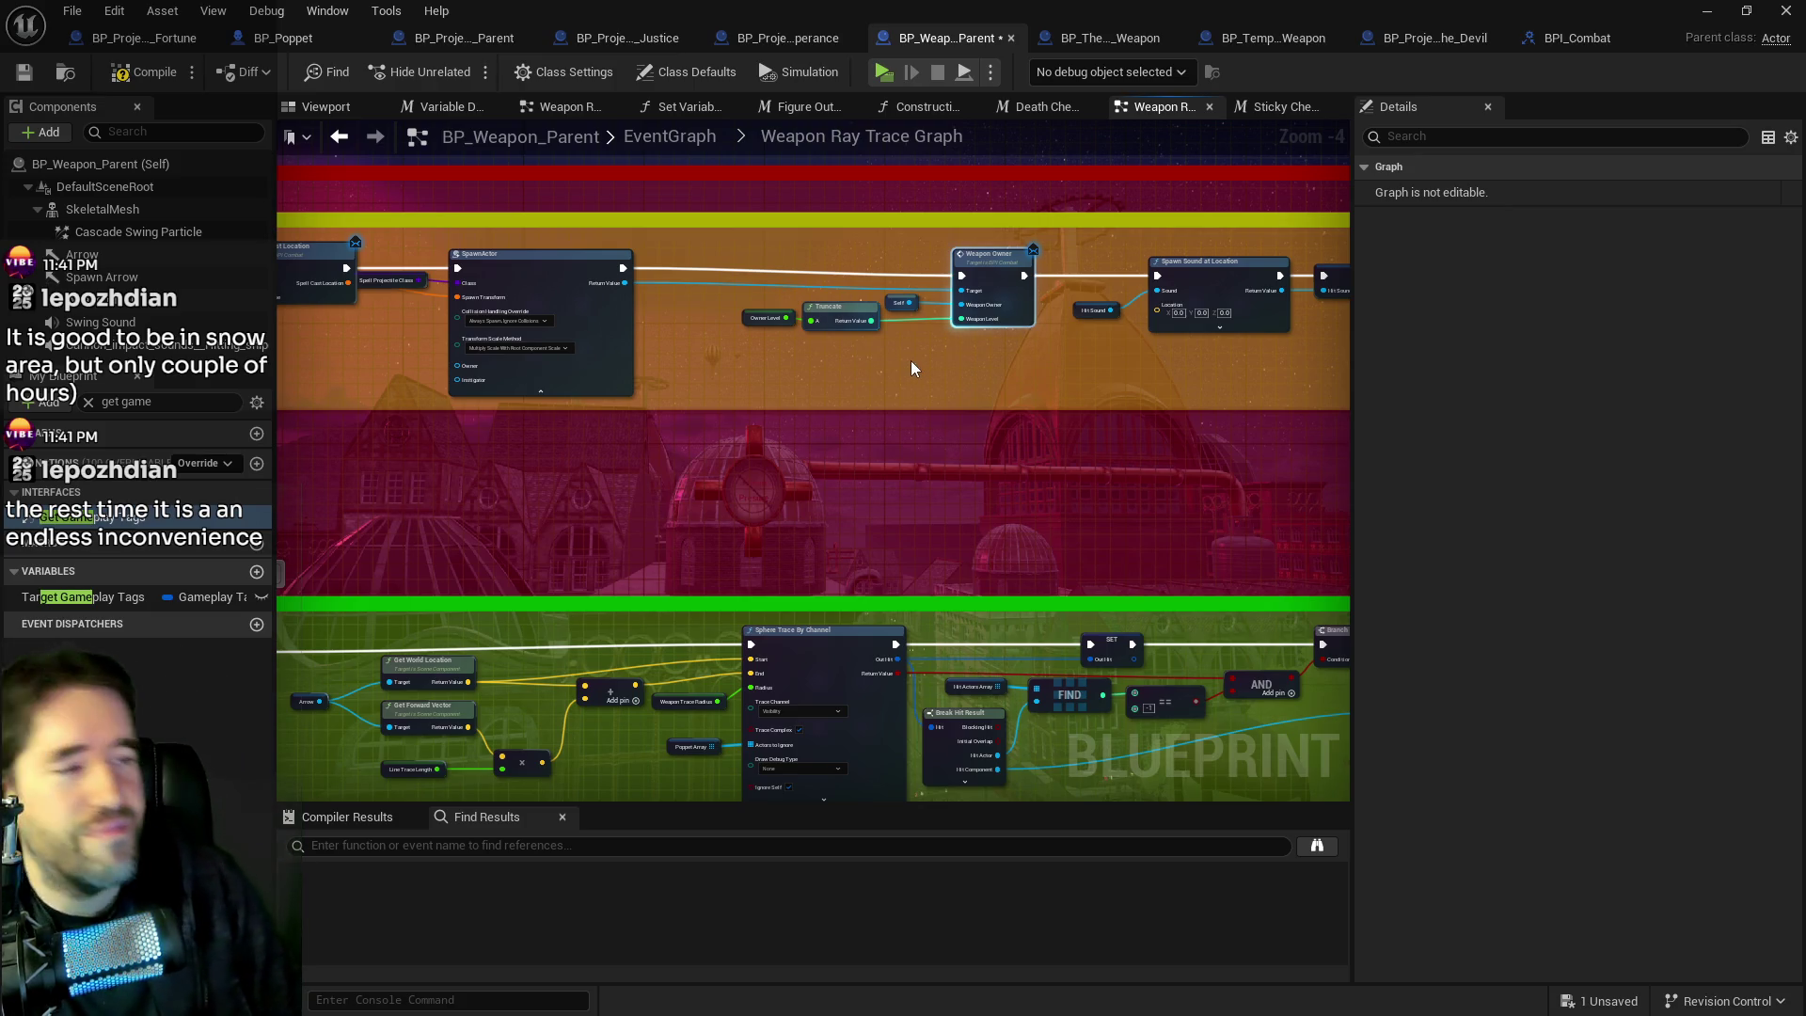
pyautogui.moveTo(1124, 355)
pyautogui.mouseDown()
pyautogui.moveTo(794, 351)
pyautogui.moveTo(1076, 358)
pyautogui.moveTo(959, 346)
pyautogui.mouseUp()
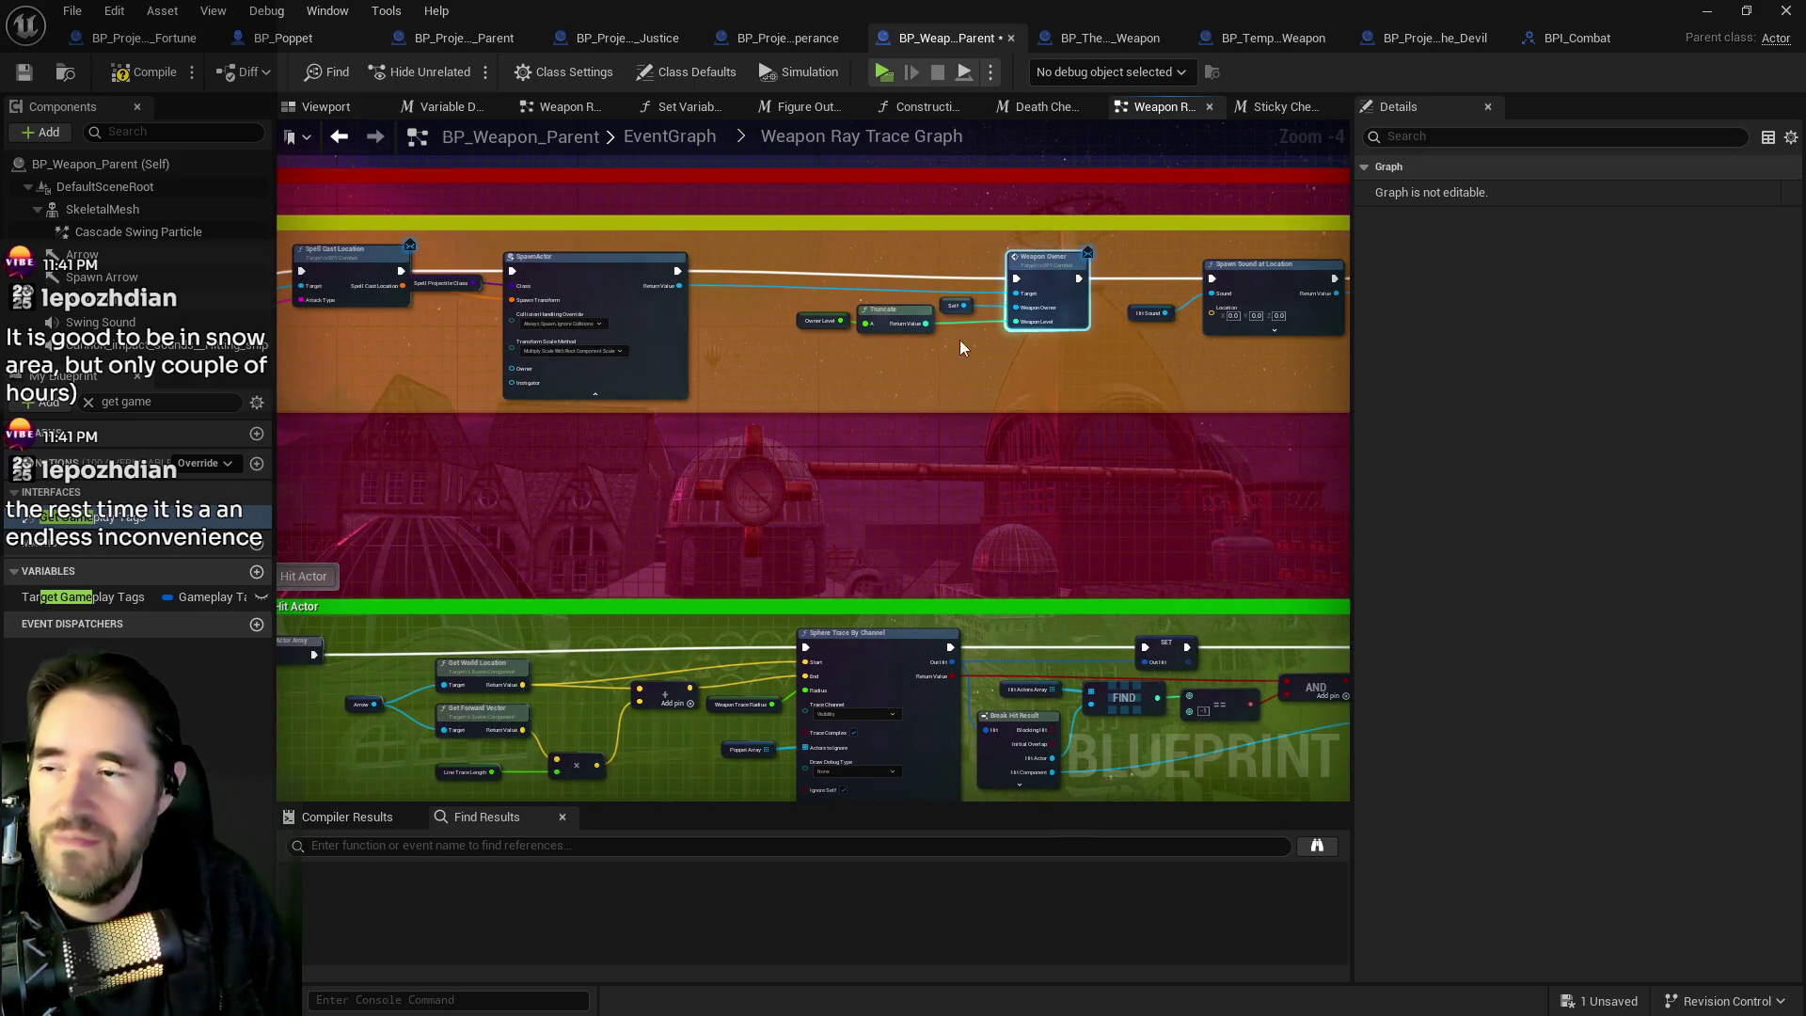
pyautogui.scroll(1, 856, 316)
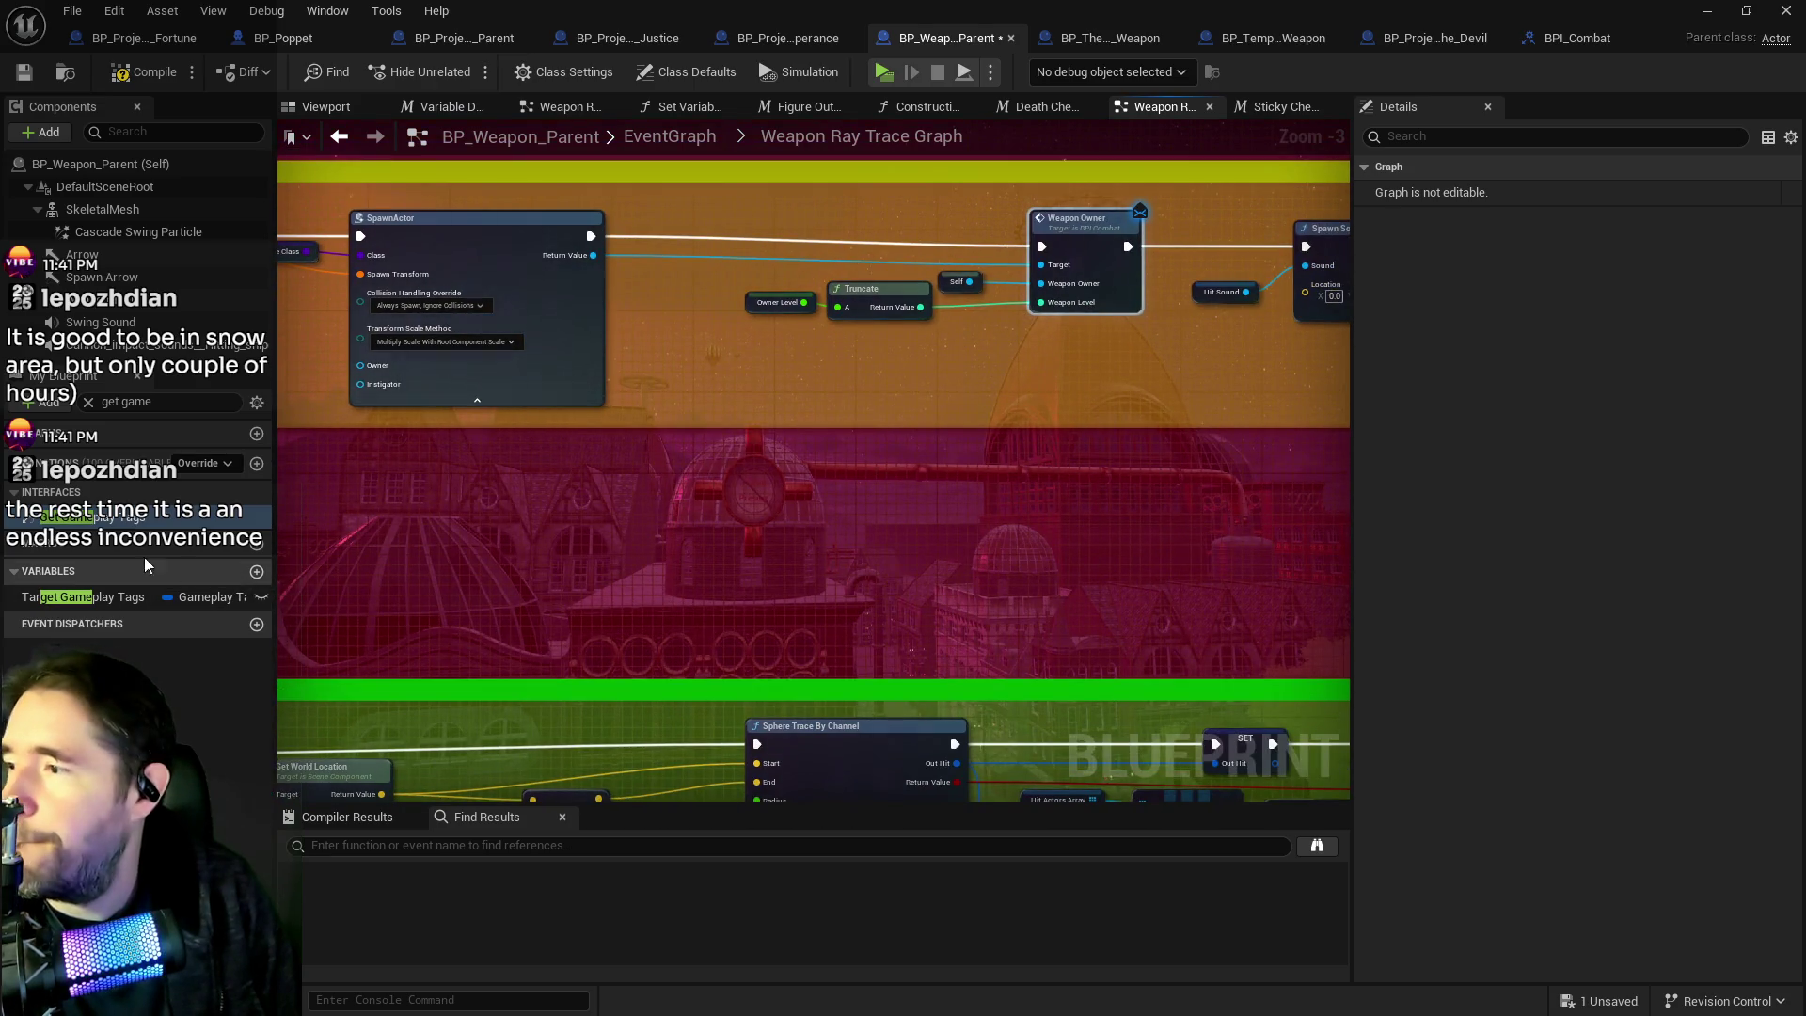
# Search My Blueprint for 'owner' and find all references to Owner Of The Weapon.
pyautogui.tripleClick(132, 401)
pyautogui.write('owner')
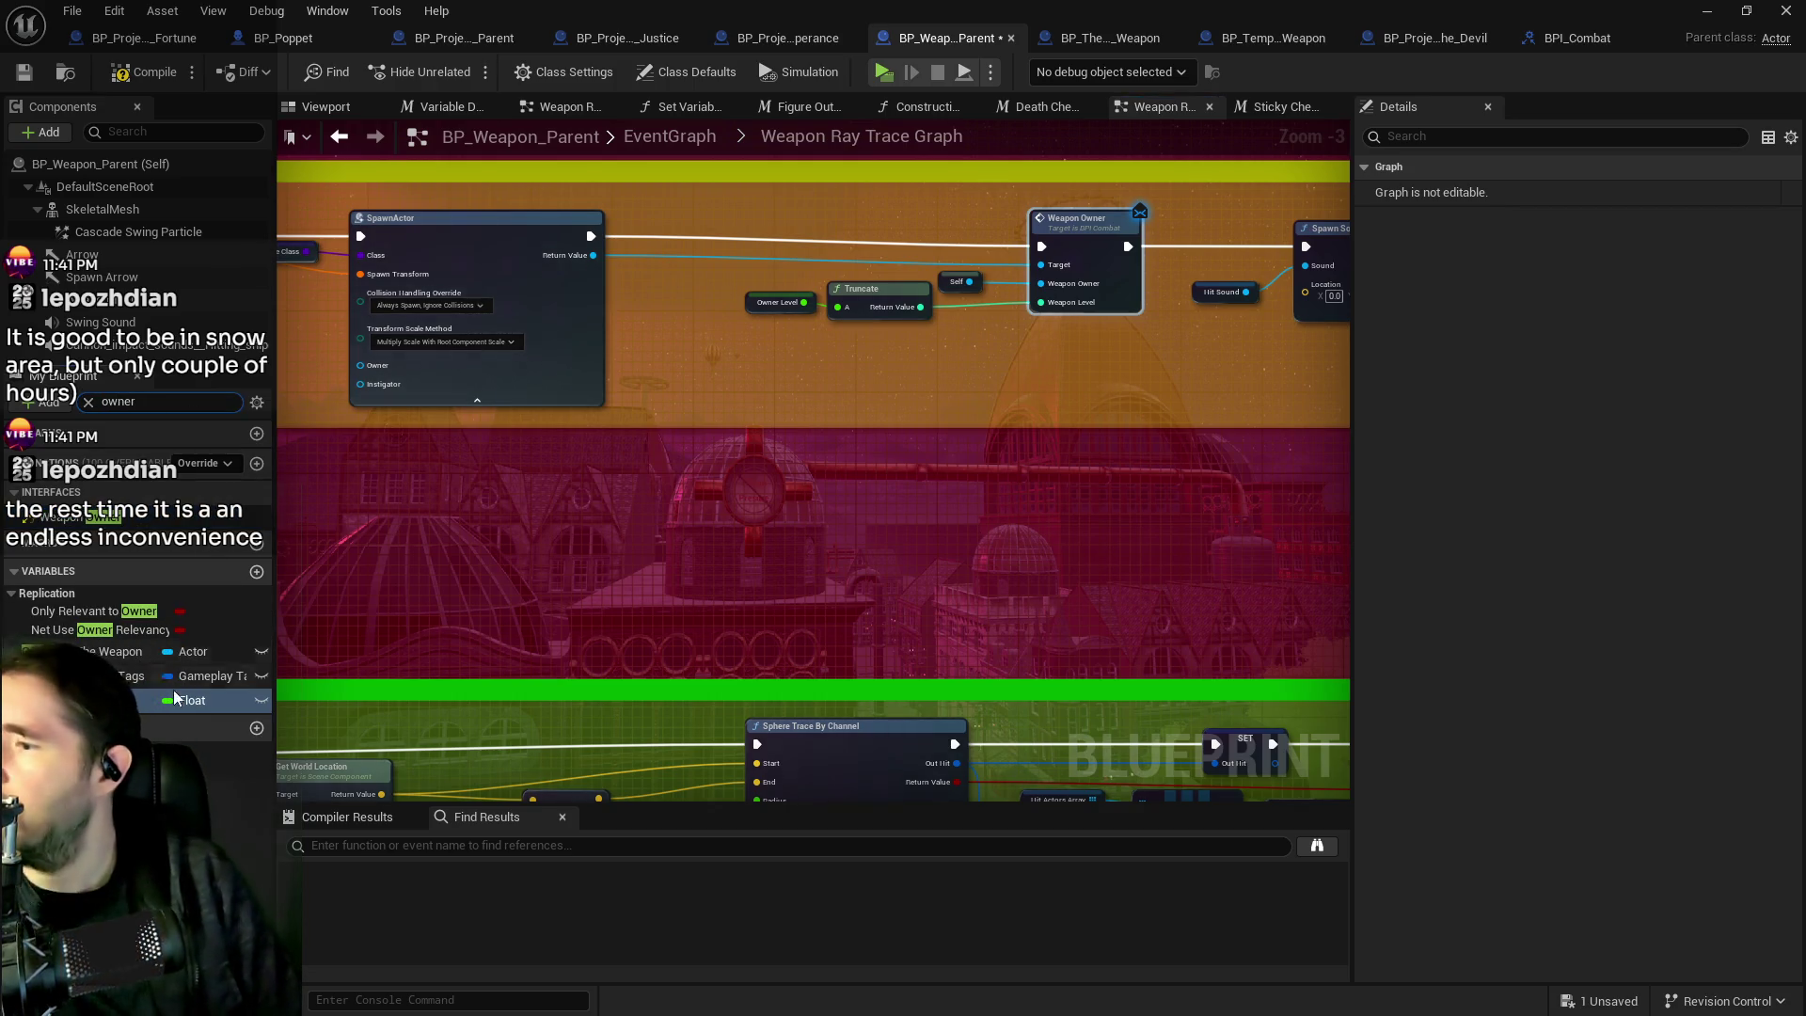
pyautogui.click(56, 654)
pyautogui.rightClick(57, 653)
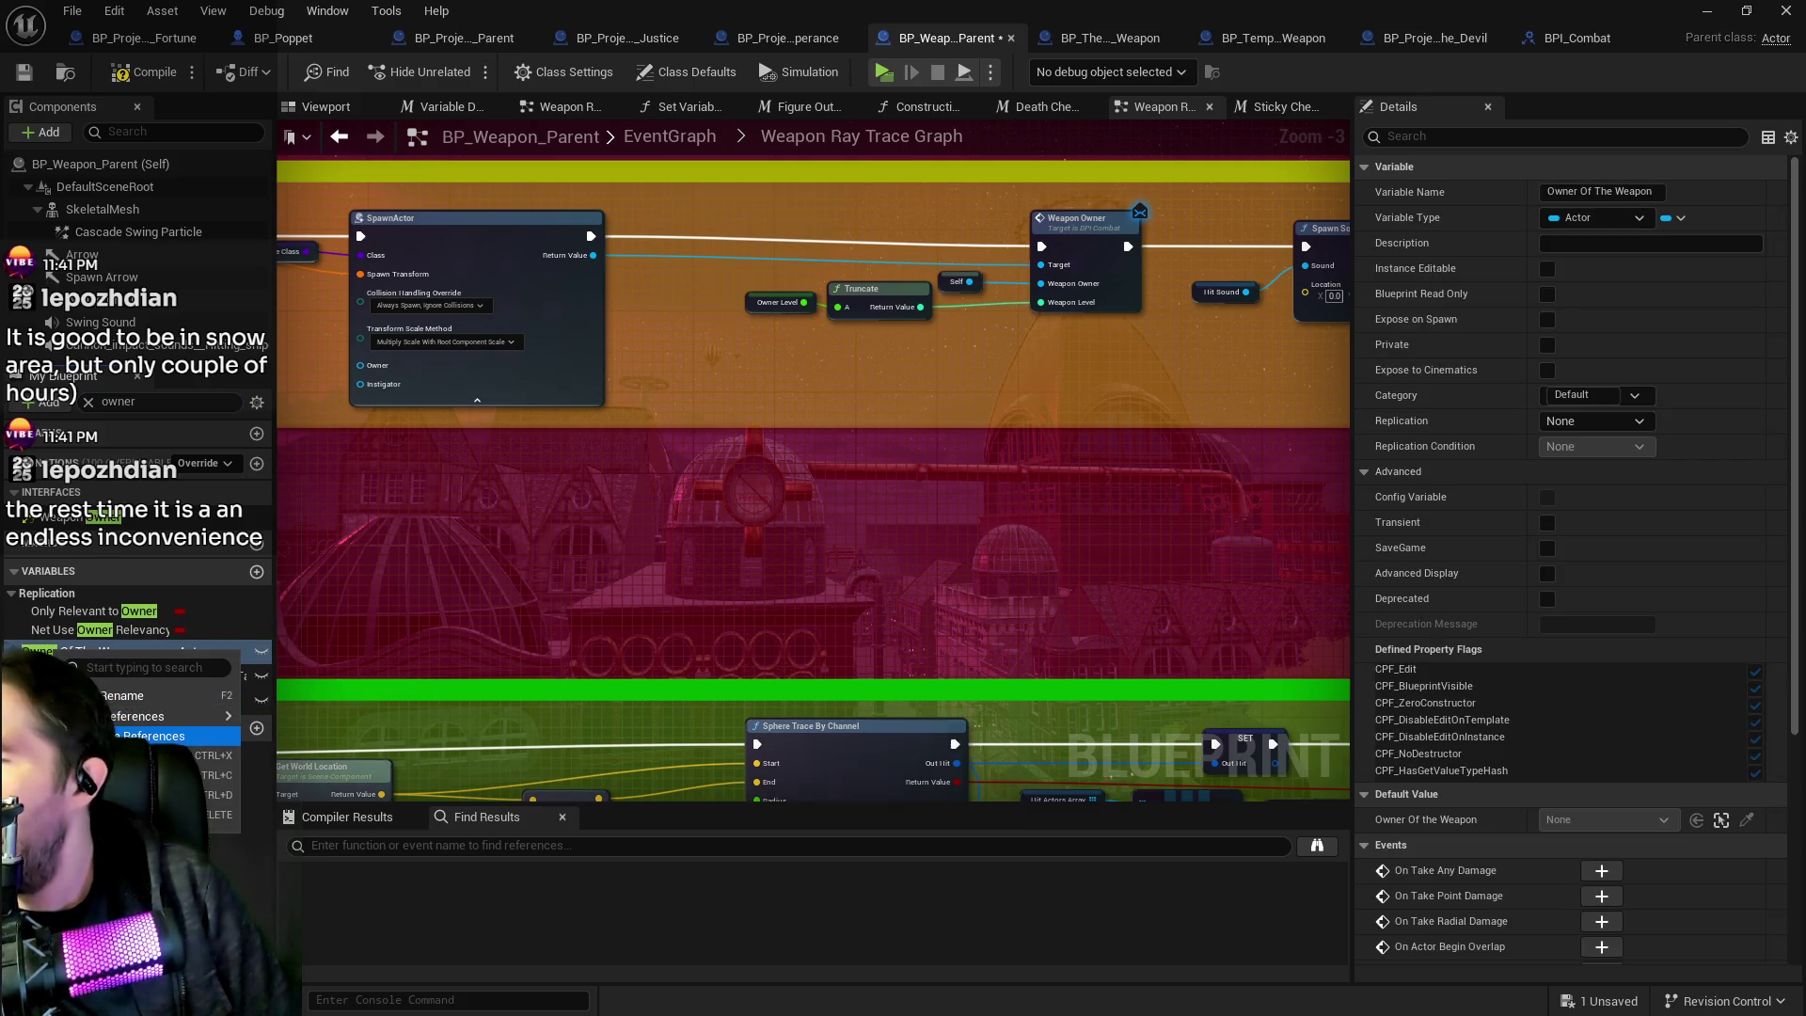
pyautogui.moveTo(151, 735)
pyautogui.click(310, 724)
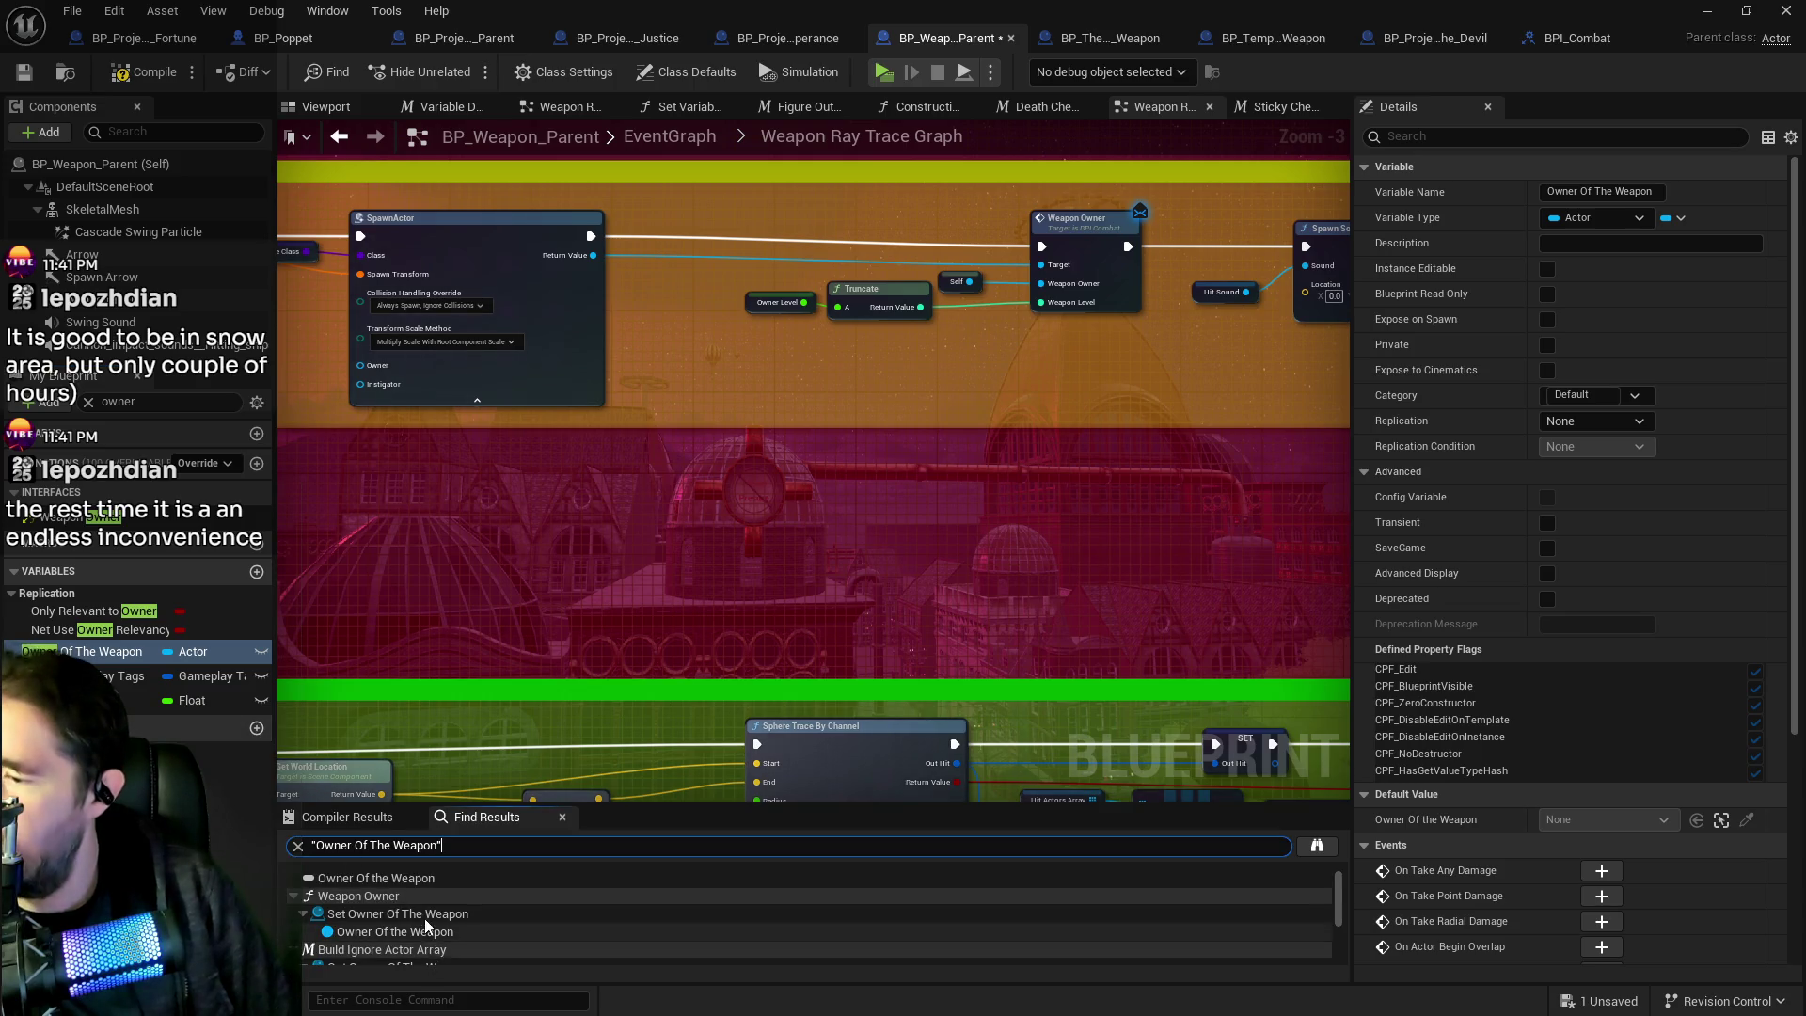
# Check its setter in Weapon Owner and getter in Build Ignore Actor Array, then return to Weapon Ray Trace Graph.
pyautogui.scroll(-1, 409, 889)
pyautogui.click(412, 901)
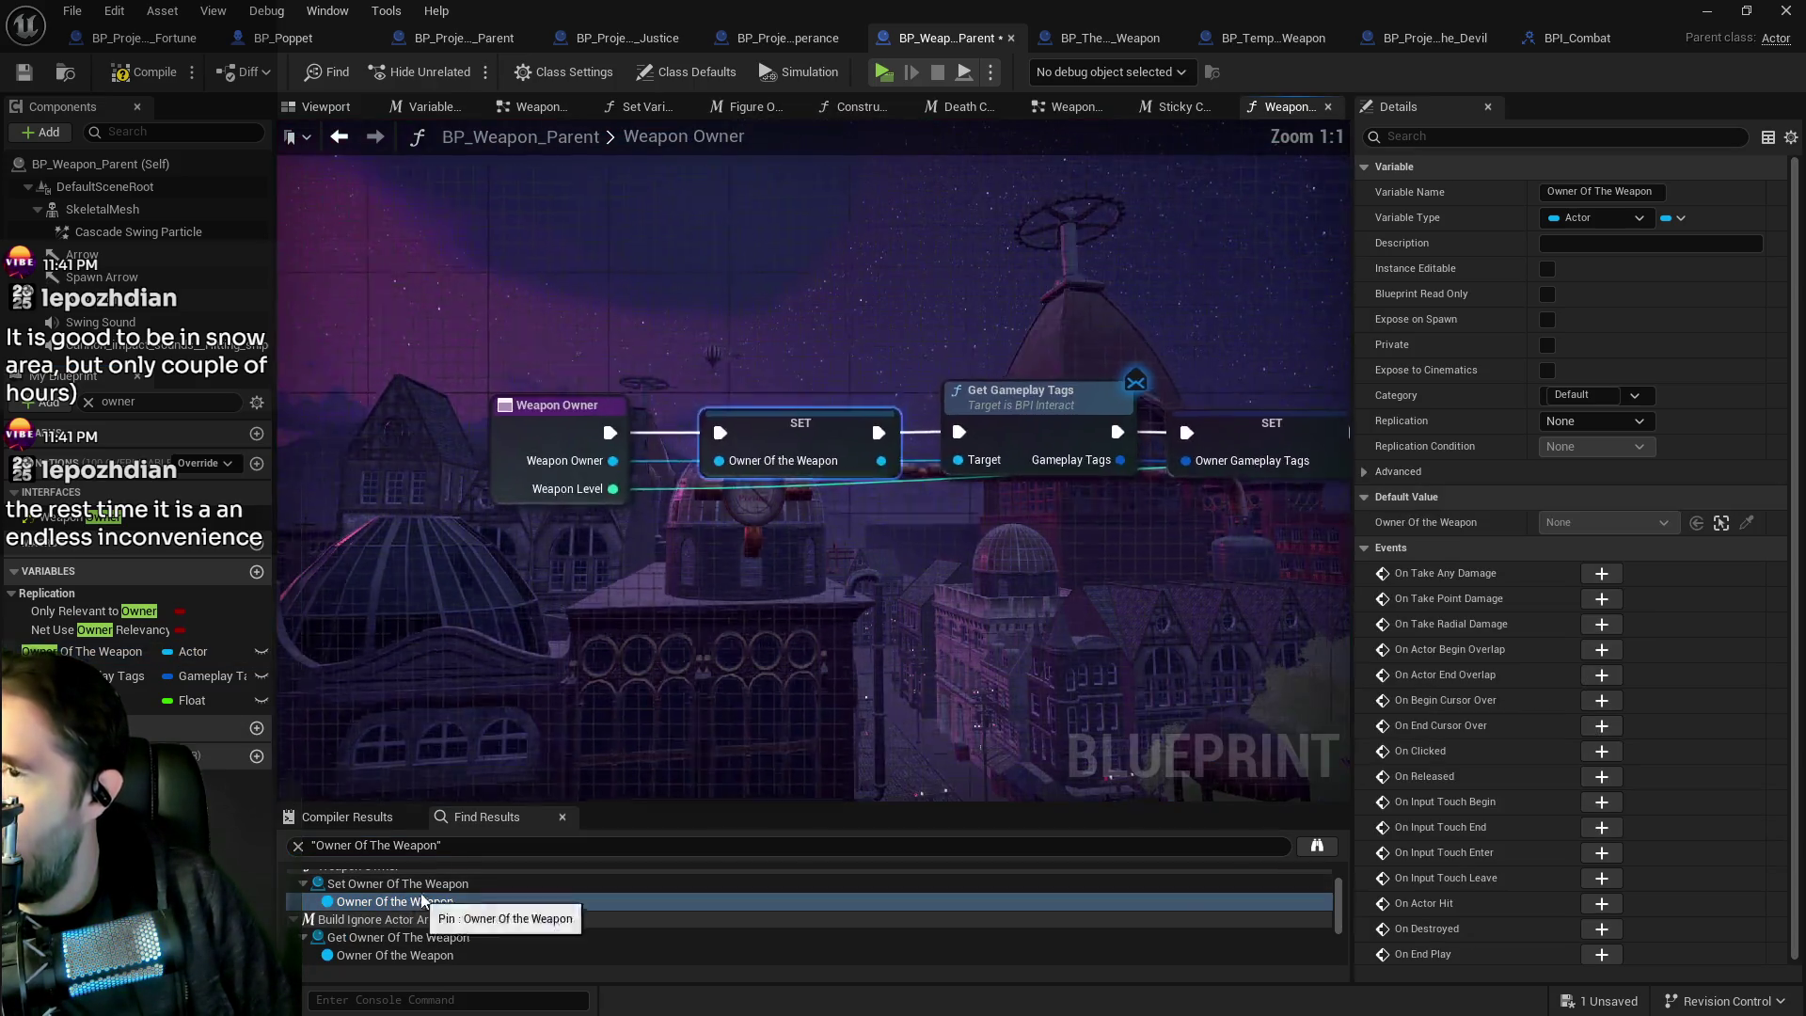
pyautogui.click(439, 955)
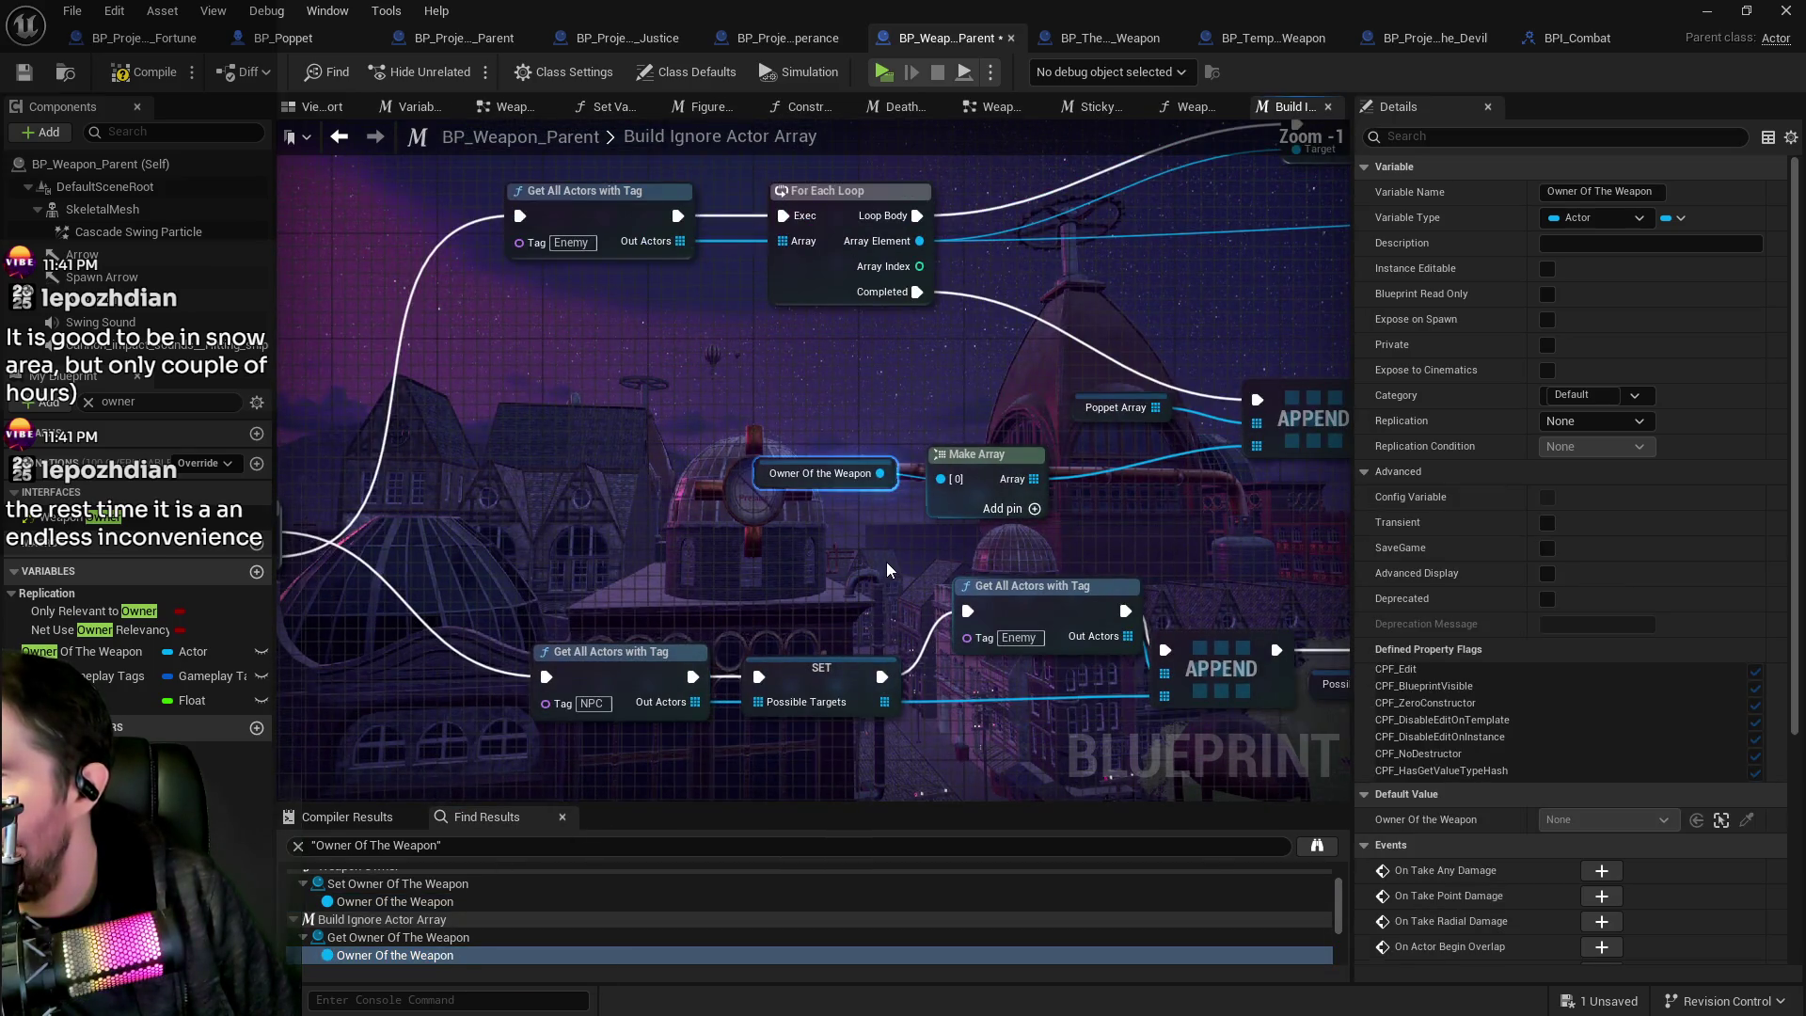
pyautogui.scroll(-1, 883, 555)
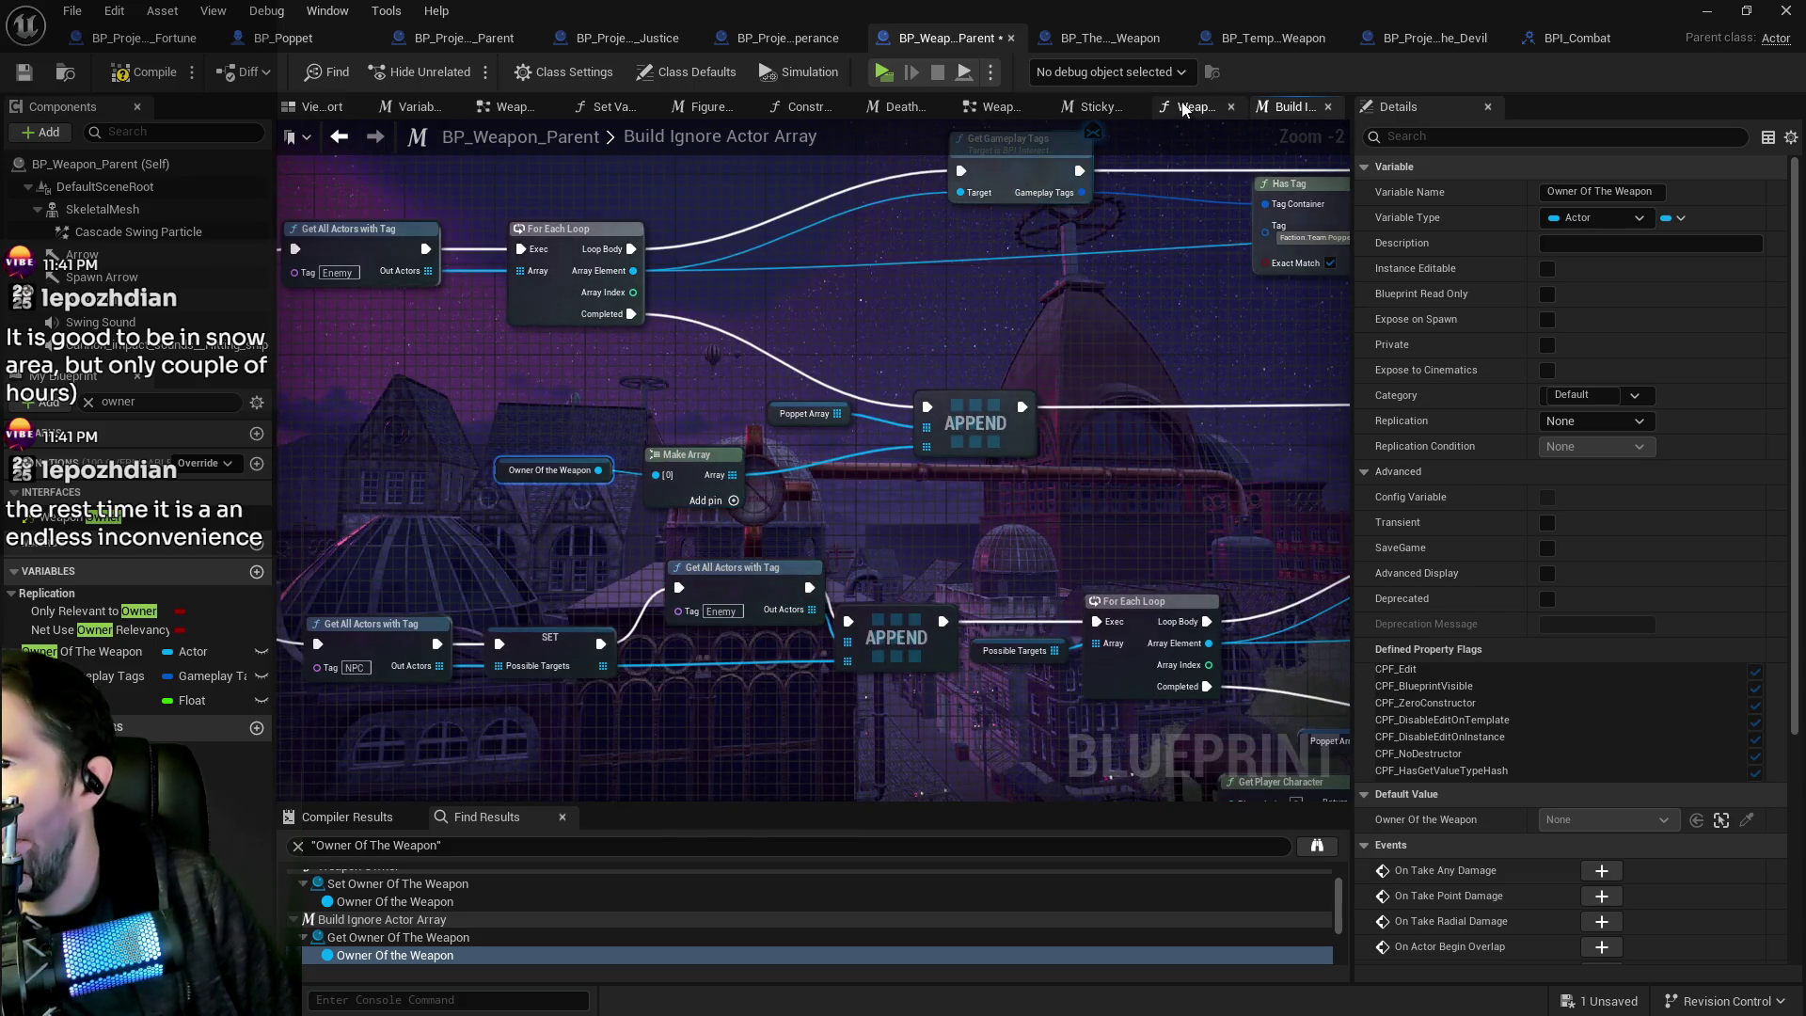
pyautogui.click(1187, 107)
pyautogui.click(1082, 107)
pyautogui.click(987, 106)
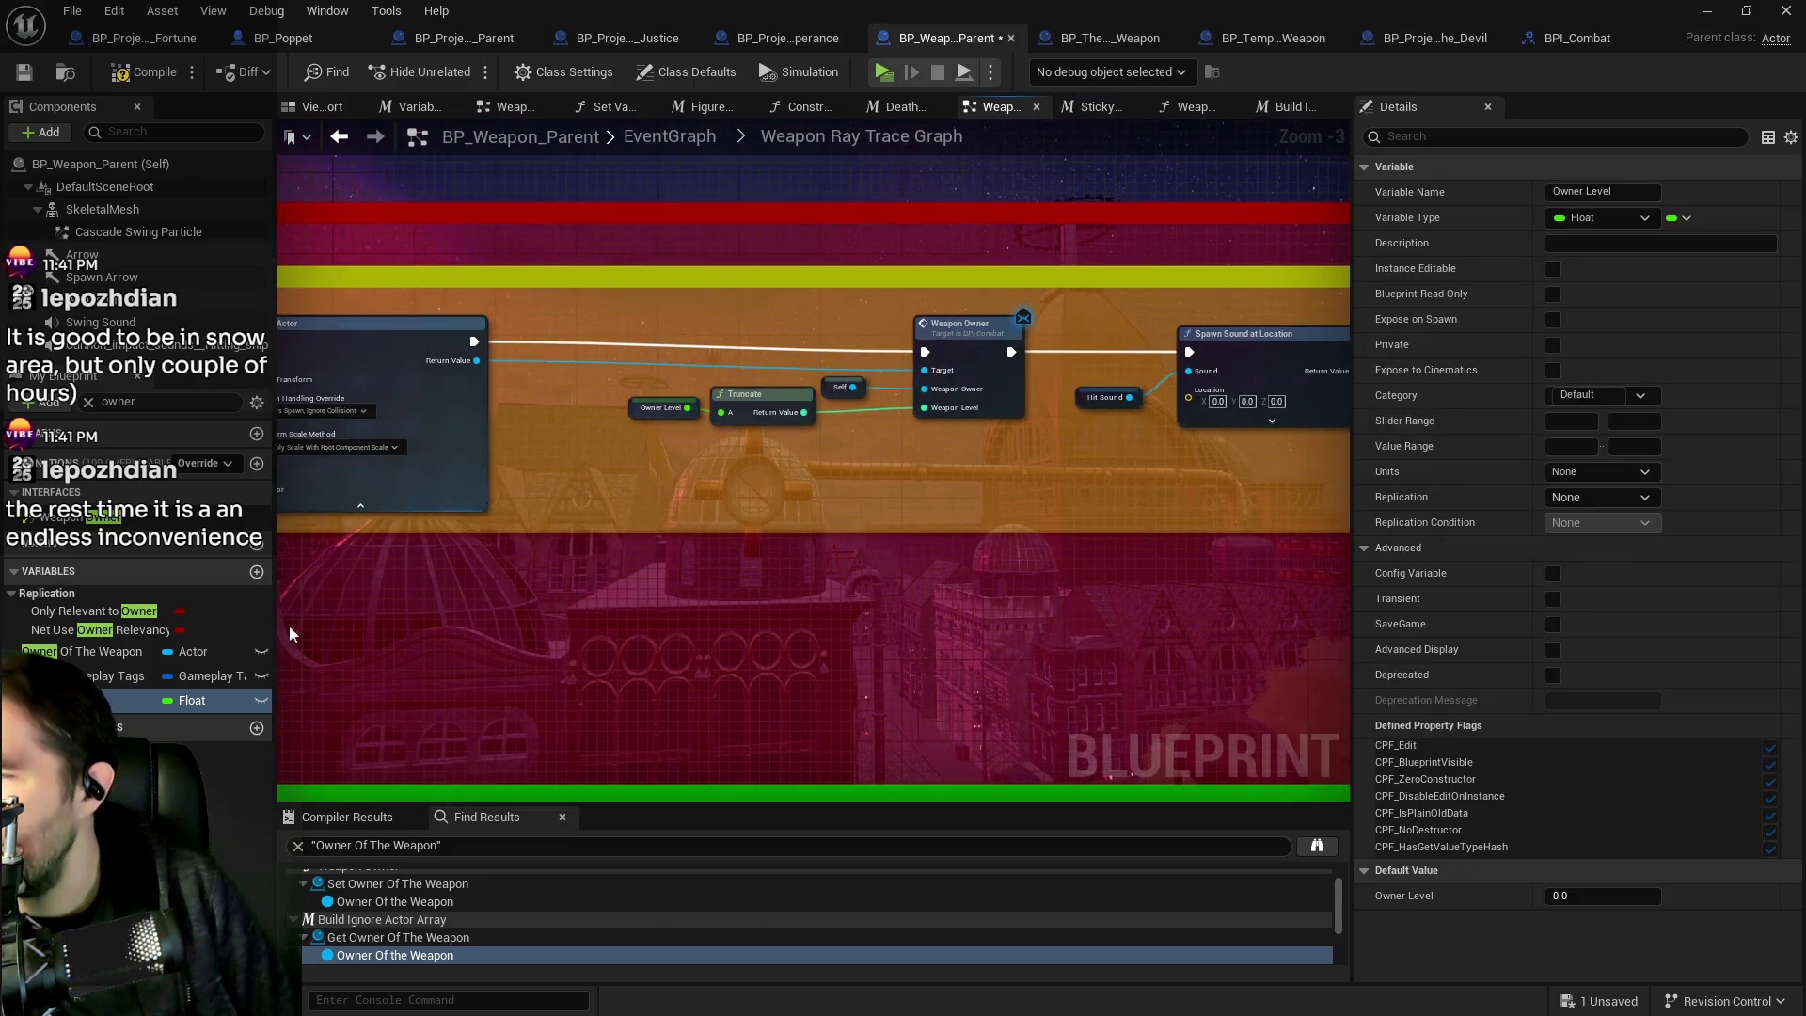
# Wire Self into the Weapon Owner pin of the Weapon Owner interface call.
pyautogui.click(184, 656)
pyautogui.moveTo(184, 663)
pyautogui.mouseDown()
pyautogui.moveTo(828, 523)
pyautogui.moveTo(818, 472)
pyautogui.moveTo(712, 452)
pyautogui.moveTo(925, 388)
pyautogui.mouseUp()
pyautogui.click(799, 491)
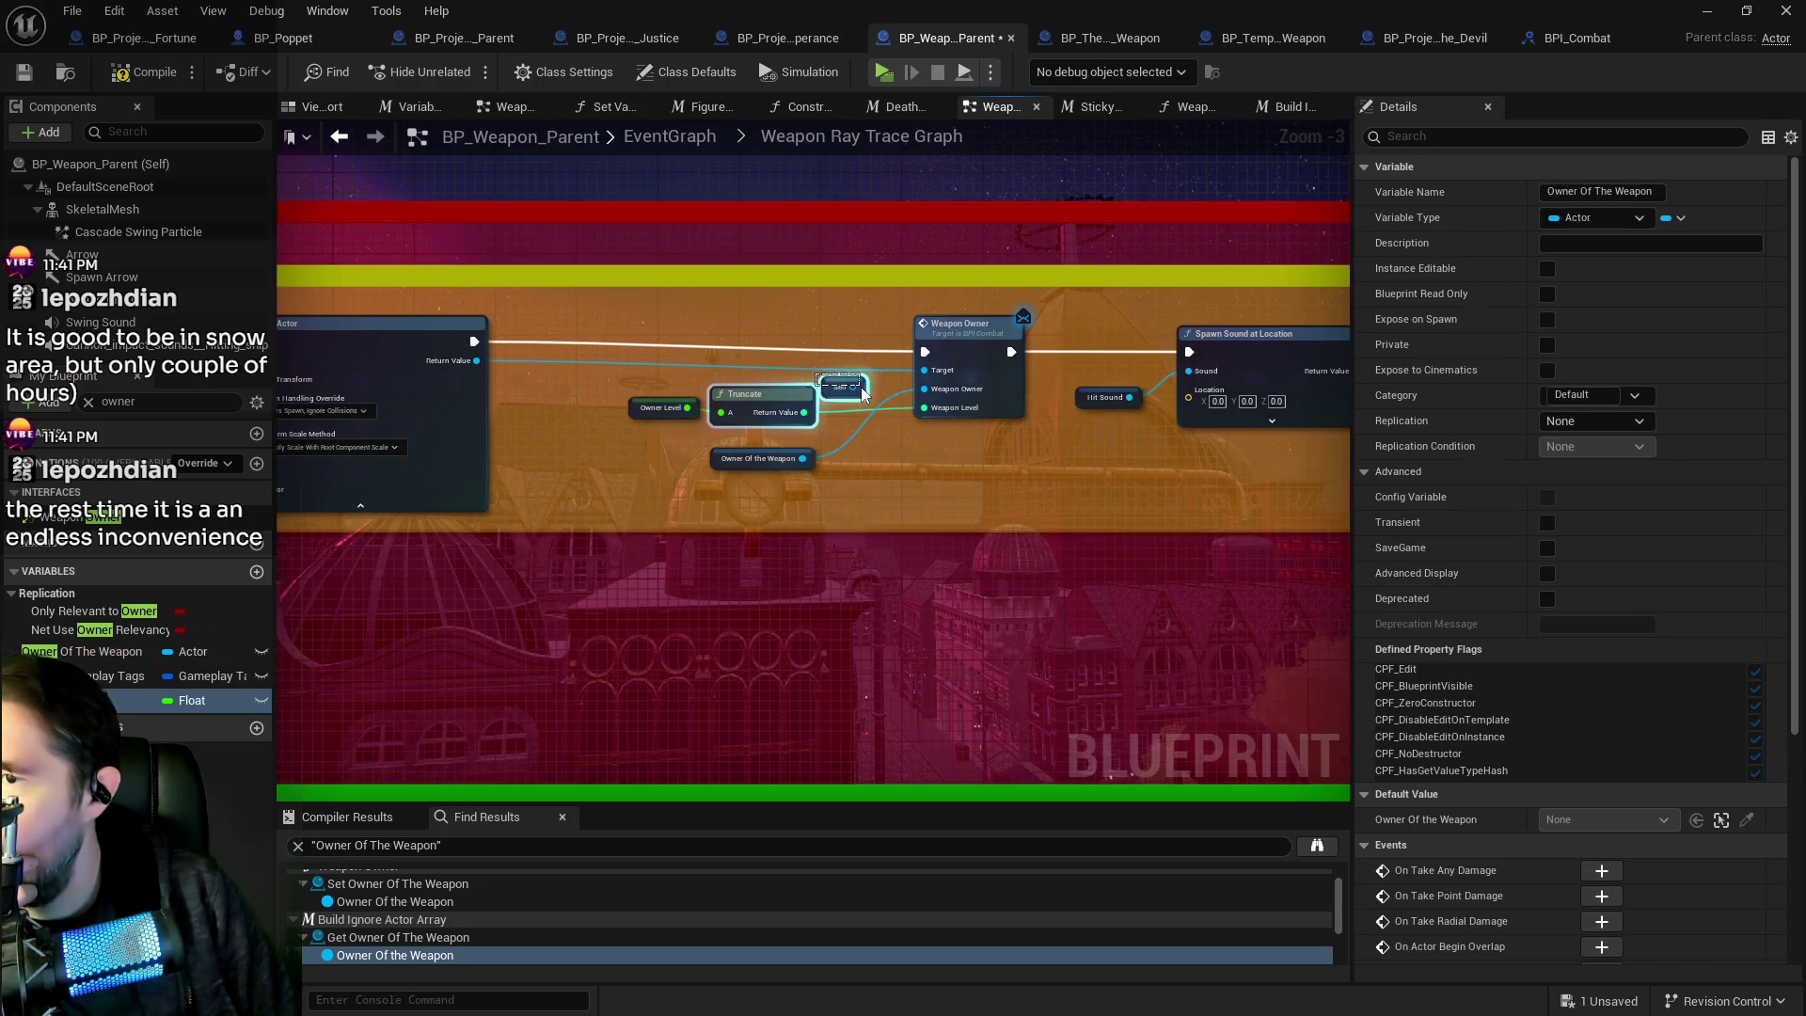
pyautogui.click(846, 387)
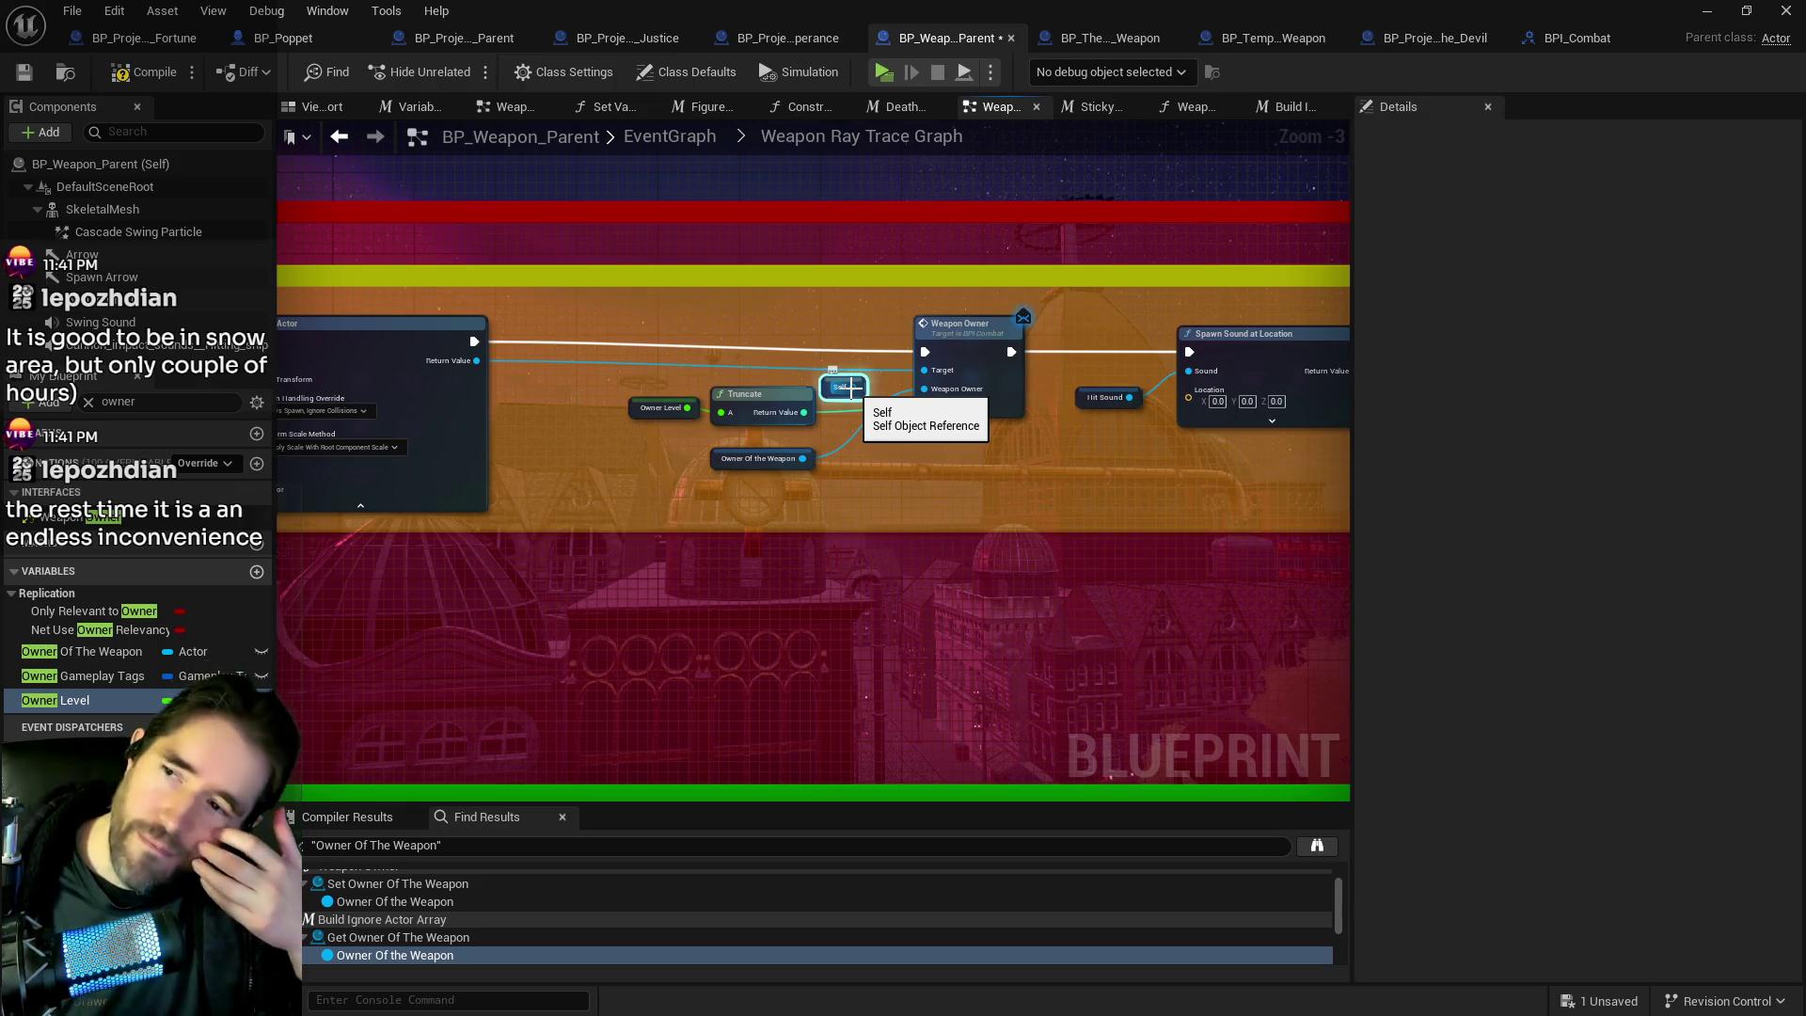
pyautogui.moveTo(856, 386); pyautogui.dragTo(924, 388)
# Delete the unused Owner Of The Weapon getter and save BP_Weapon_Parent.
pyautogui.click(739, 459)
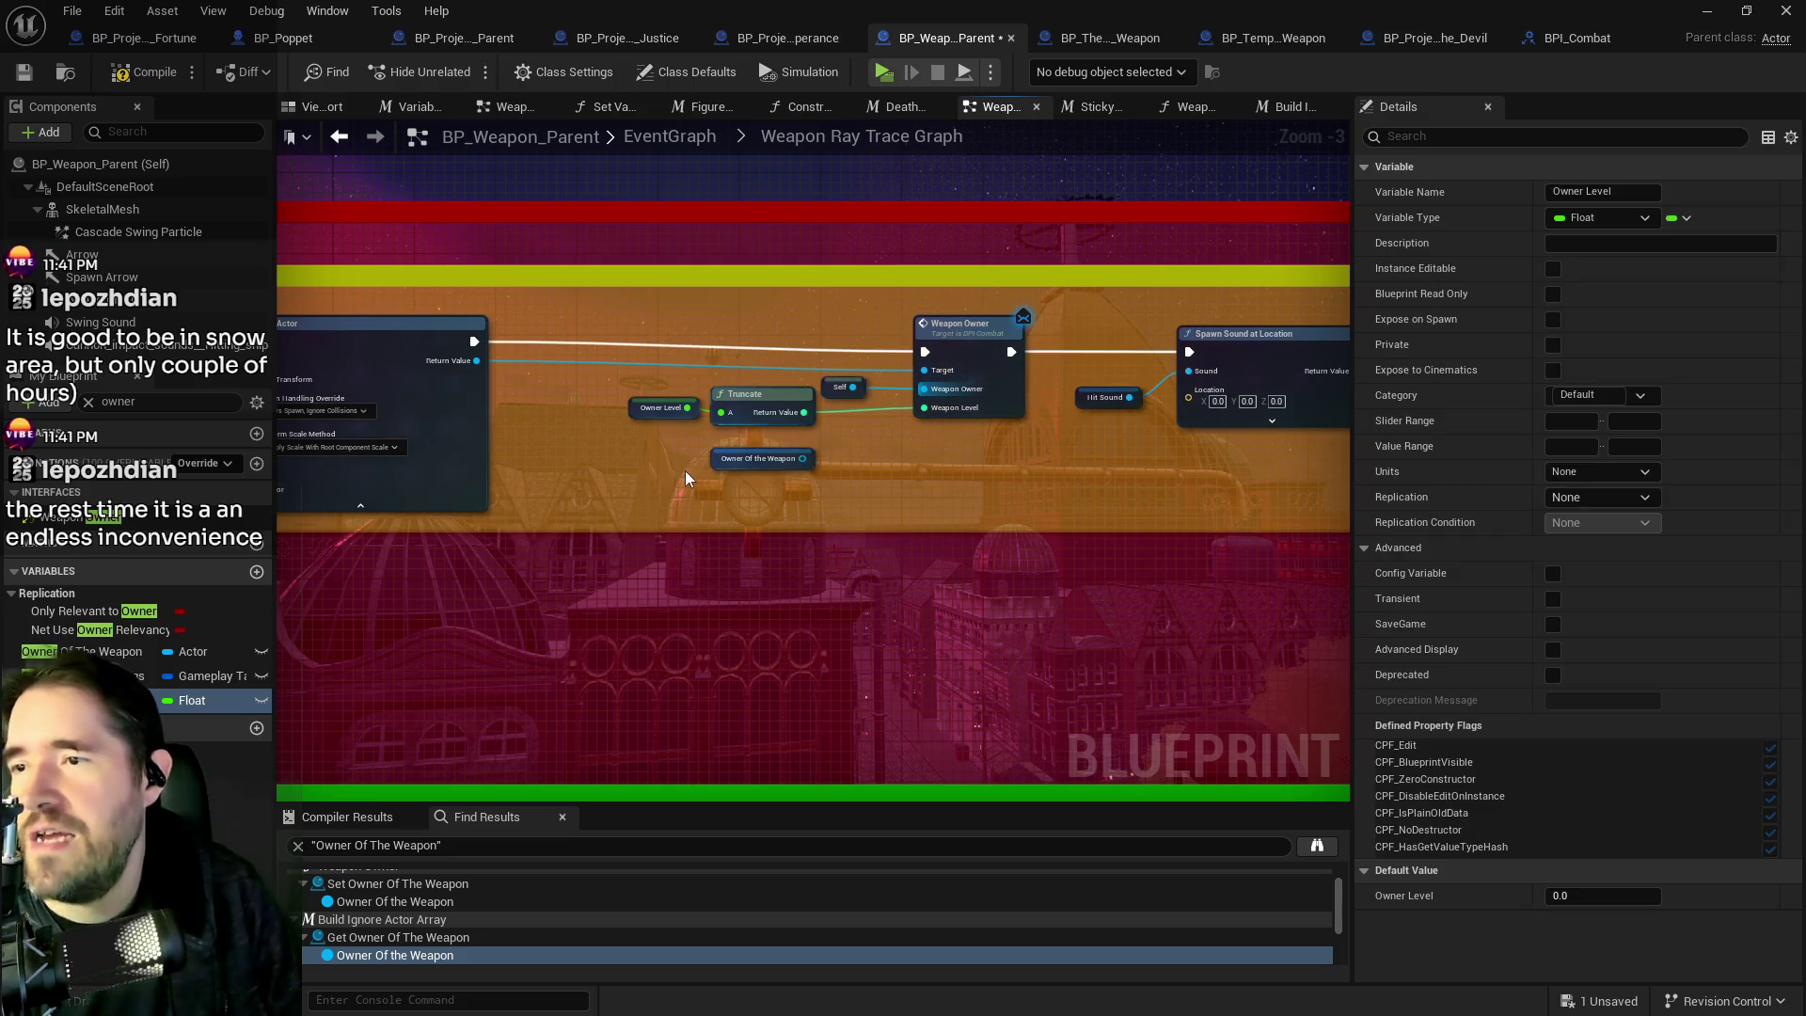
pyautogui.press('Delete')
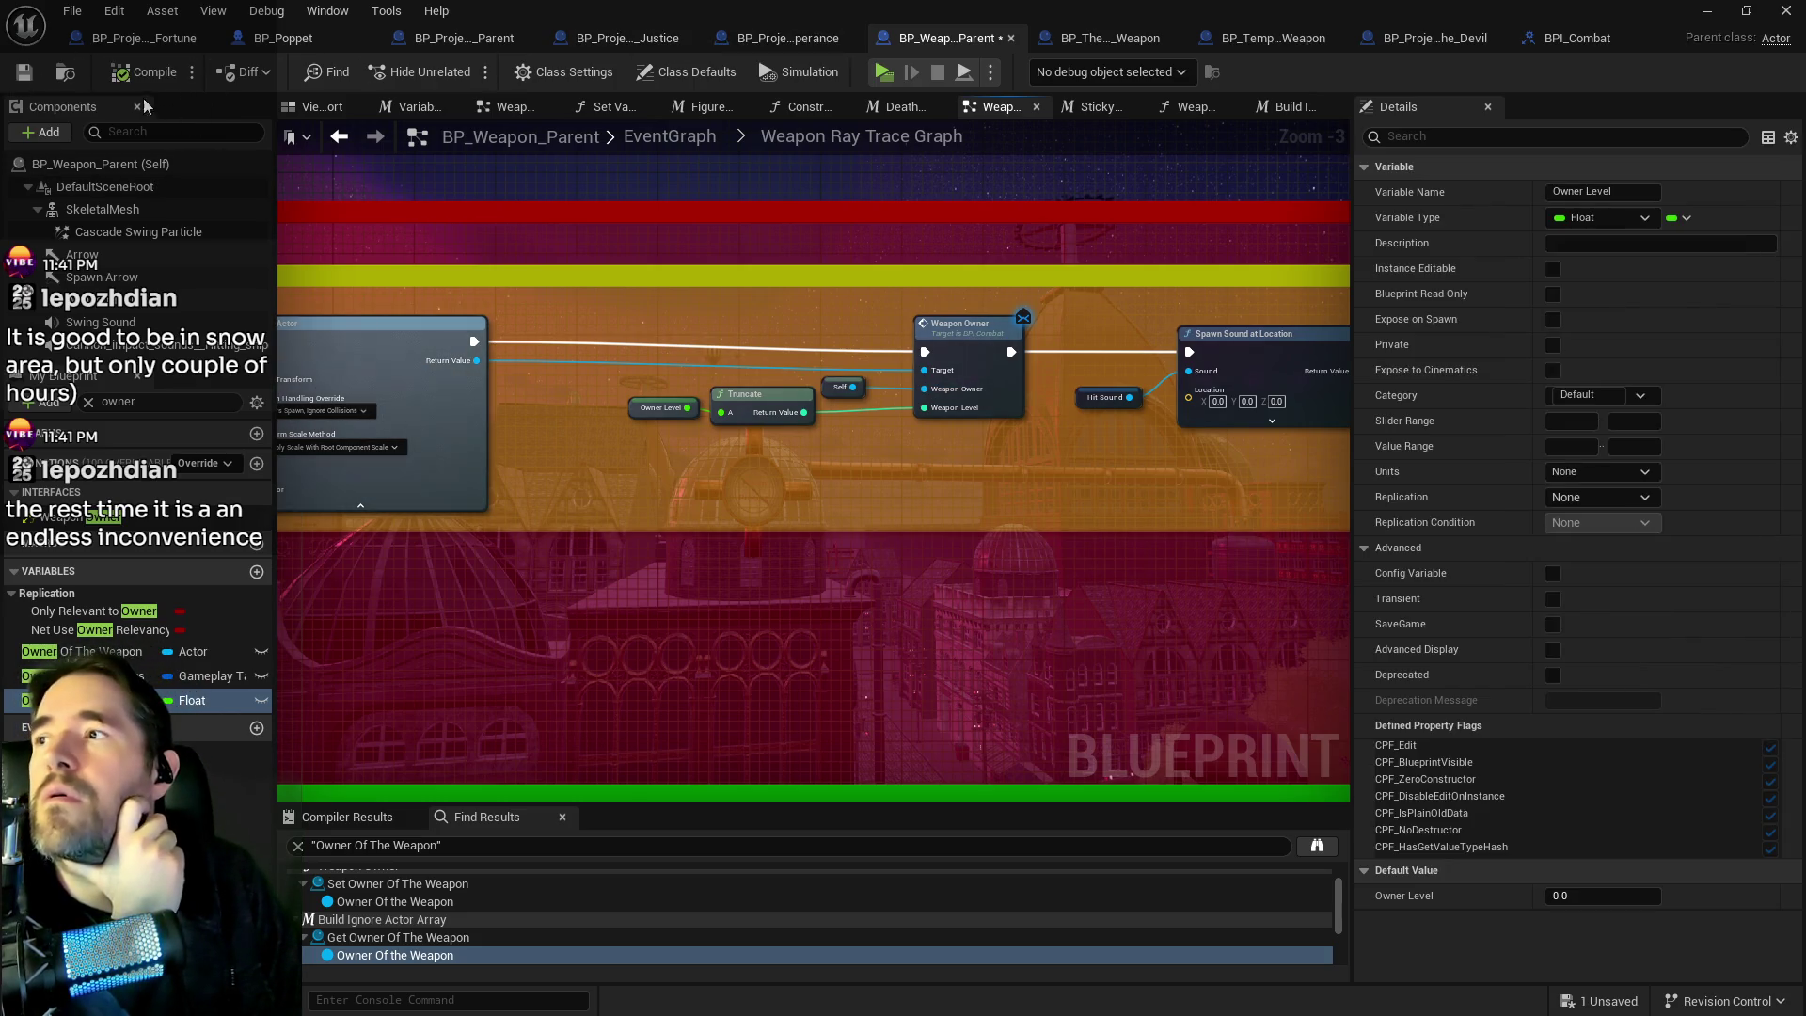
pyautogui.click(20, 73)
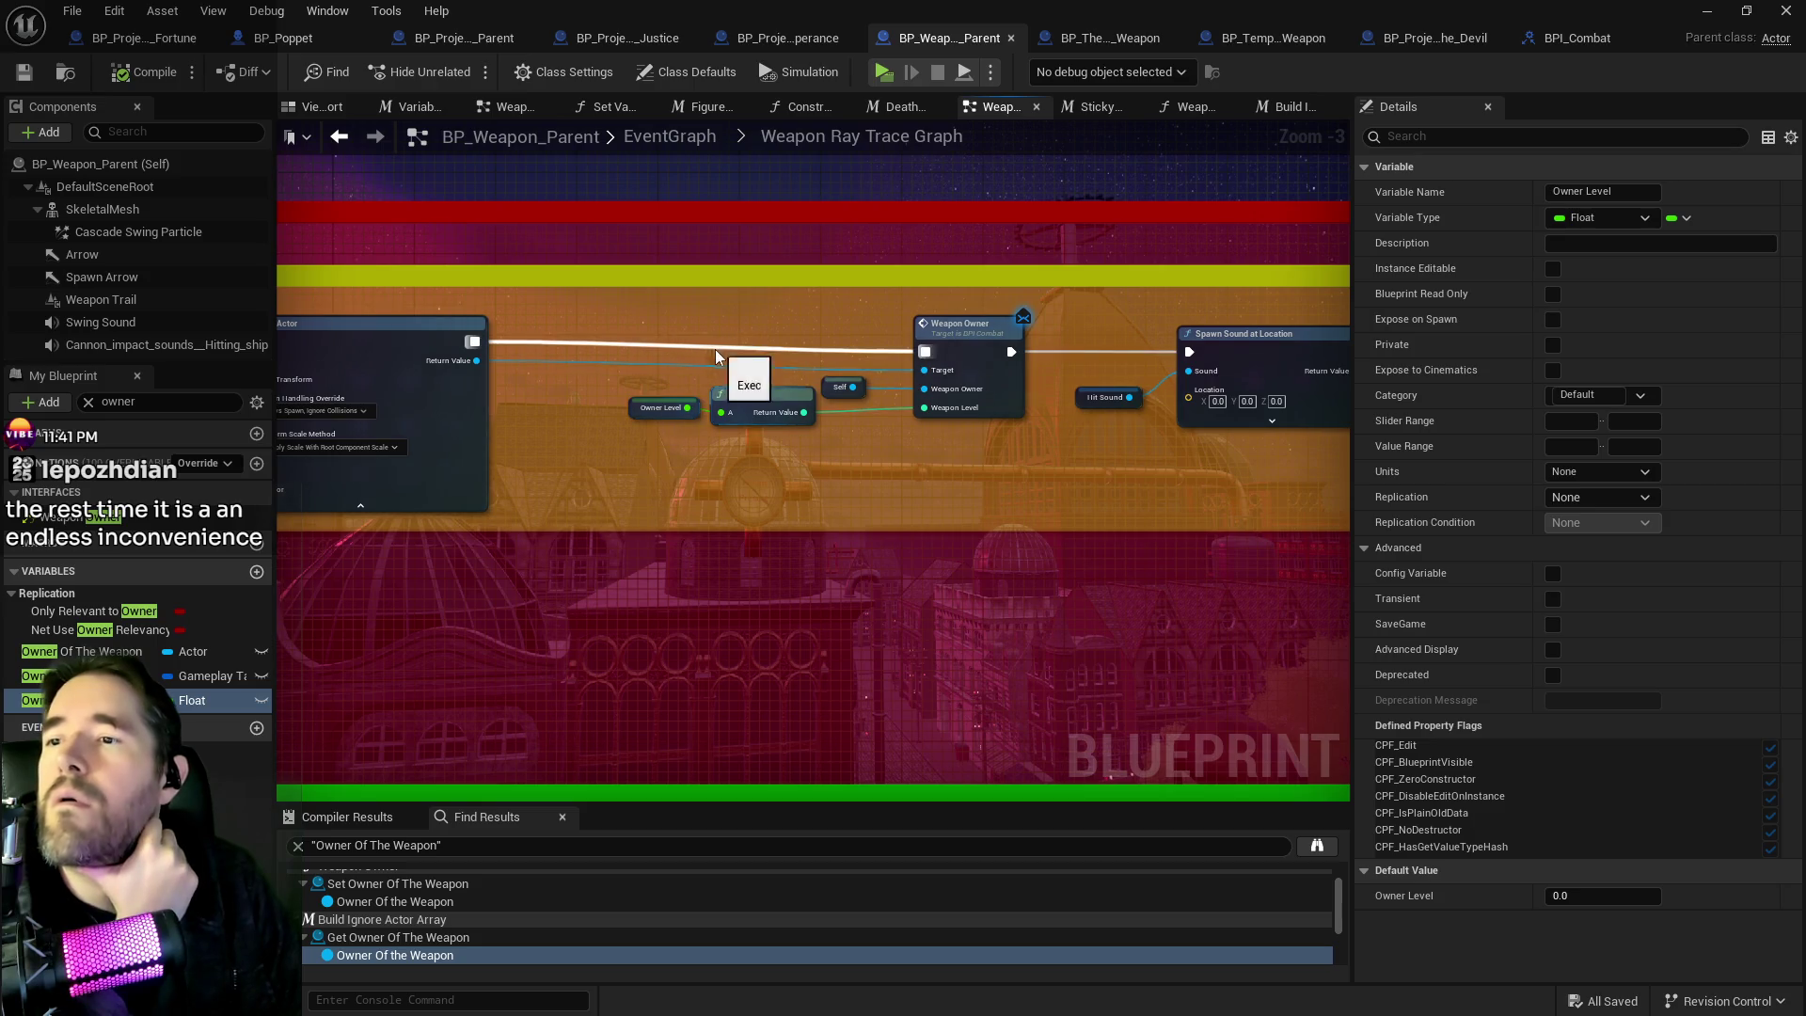
pyautogui.doubleClick(70, 517)
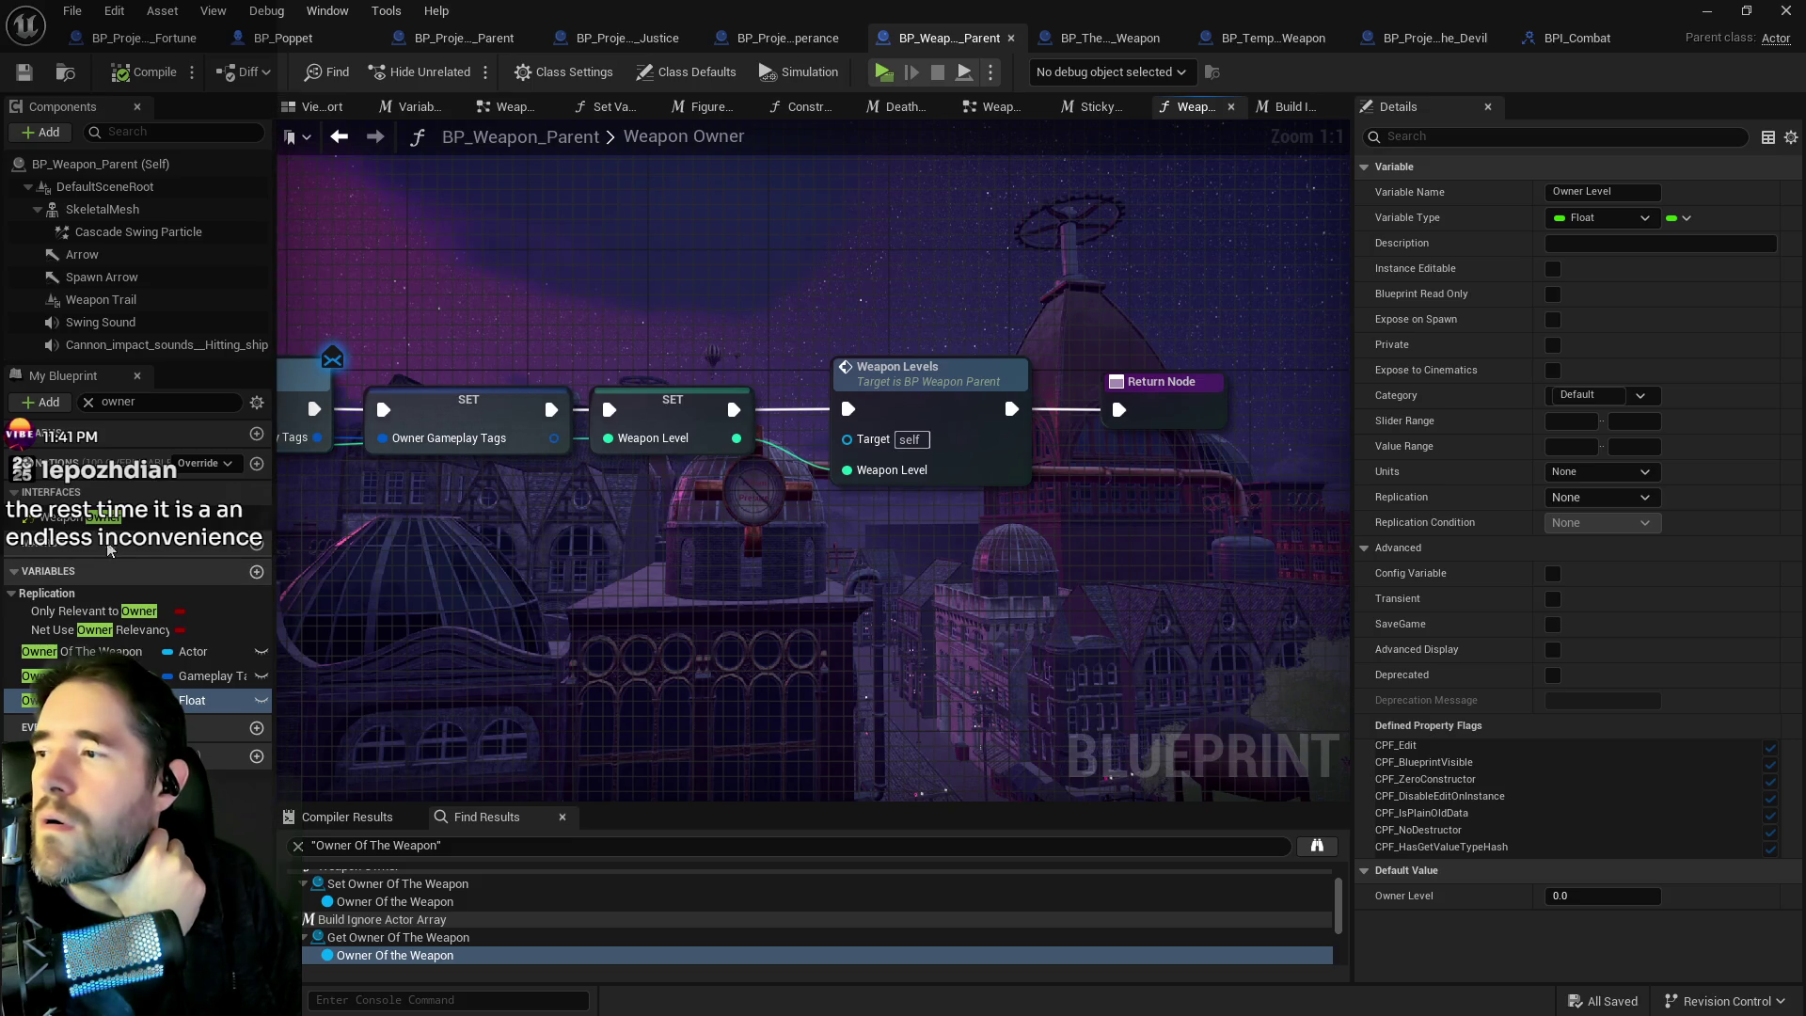
# Review the weapon's Weapon Owner function through SET Weapon Level, then view BP_Projectile_Parent's Print String nodes.
pyautogui.click(234, 557)
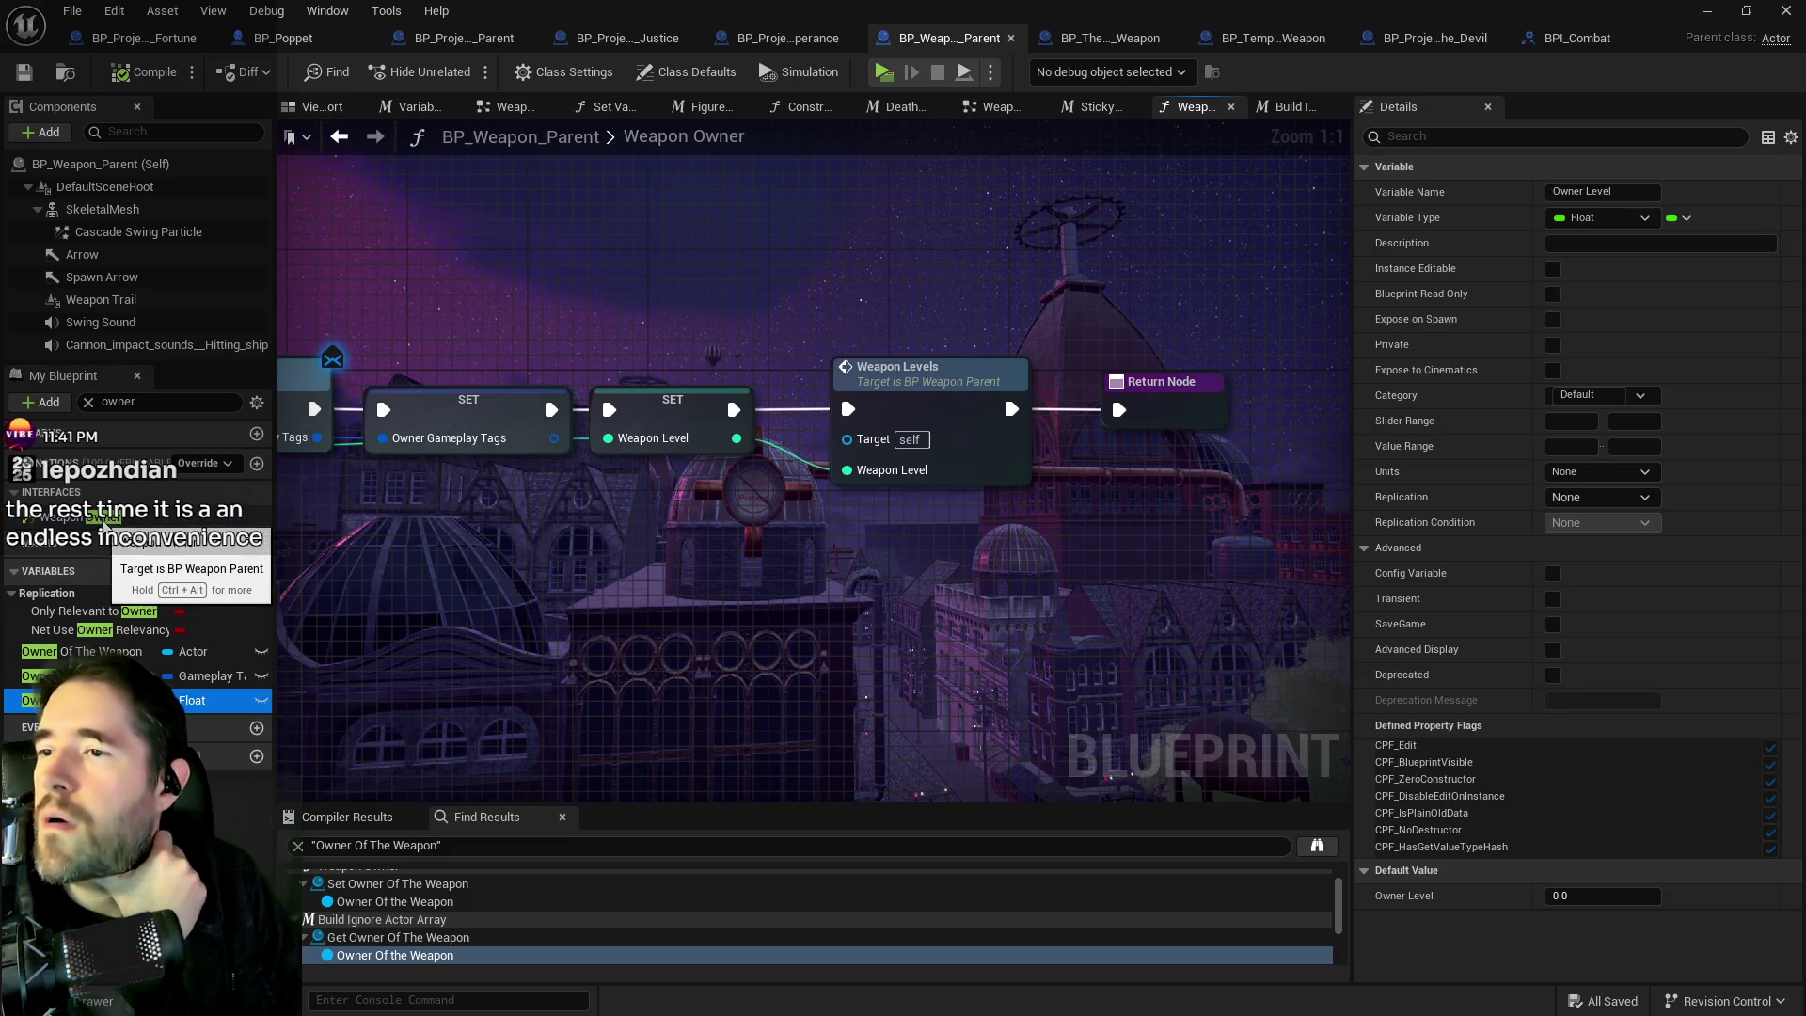
pyautogui.moveTo(562, 550); pyautogui.dragTo(1254, 513)
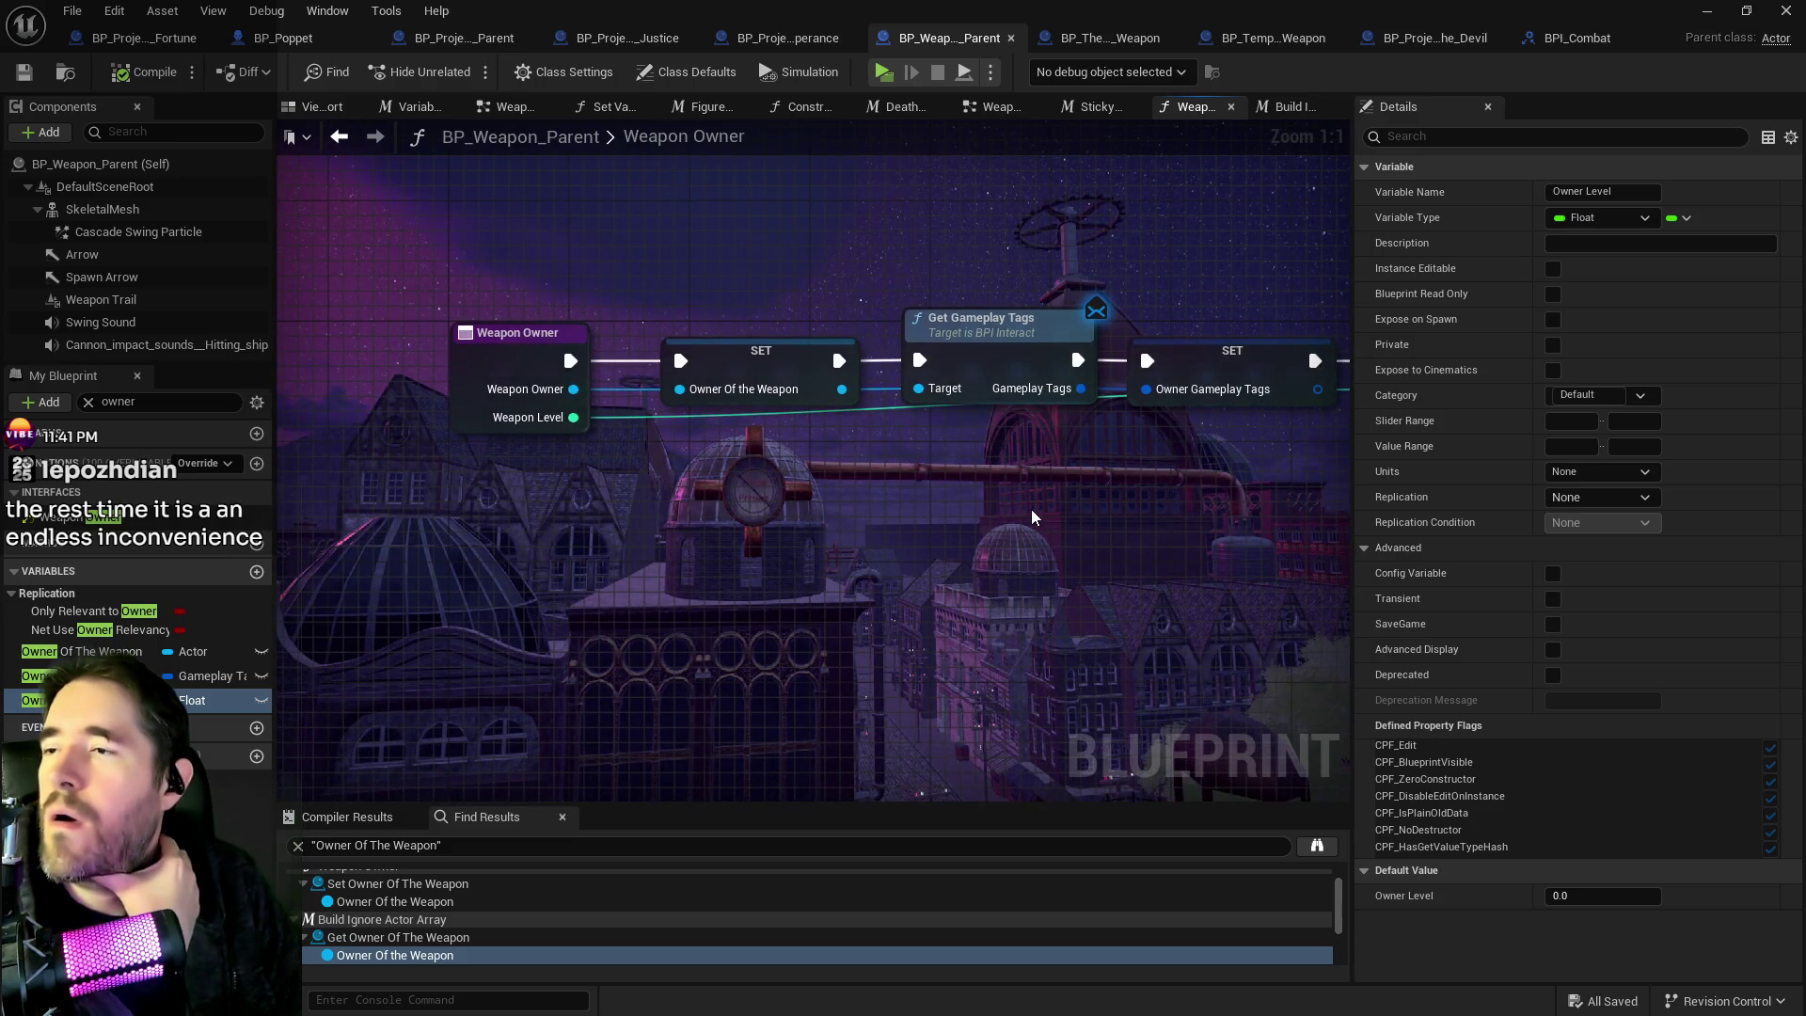
pyautogui.moveTo(1032, 516)
pyautogui.mouseDown()
pyautogui.moveTo(289, 523)
pyautogui.moveTo(1385, 488)
pyautogui.mouseUp()
pyautogui.click(642, 344)
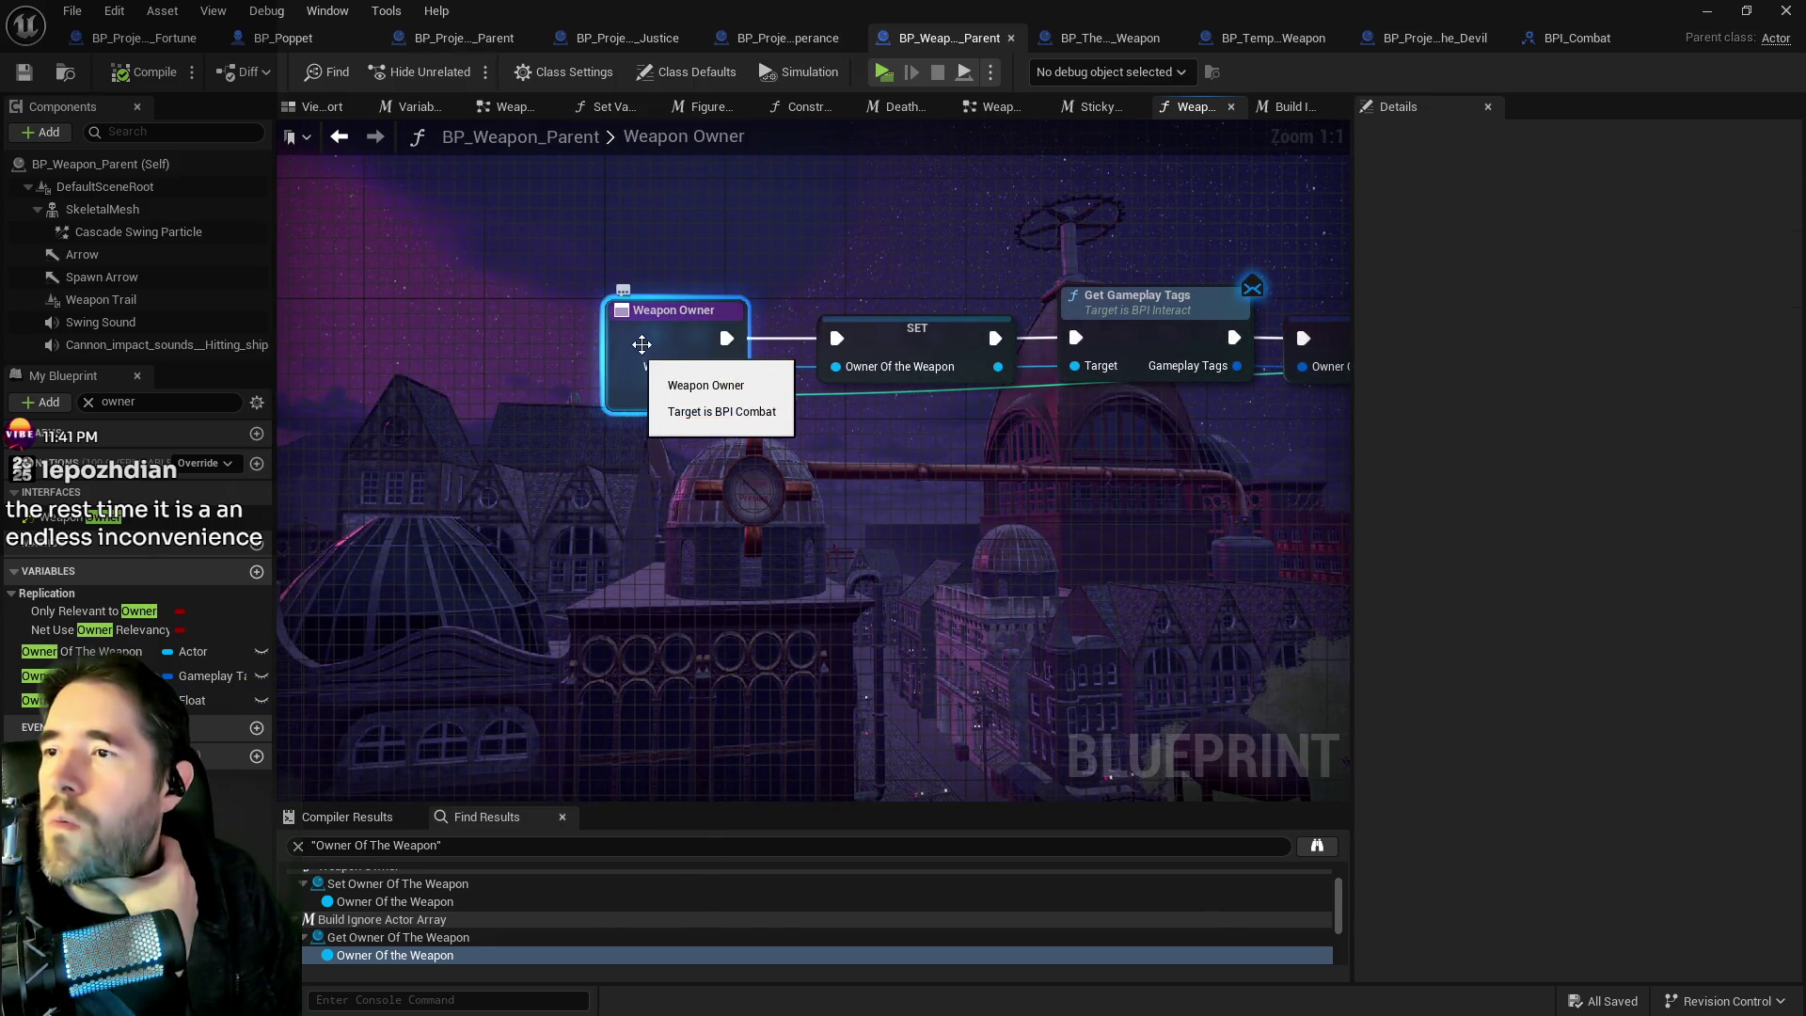
pyautogui.moveTo(1265, 357)
pyautogui.mouseDown()
pyautogui.moveTo(809, 329)
pyautogui.moveTo(569, 433)
pyautogui.mouseUp()
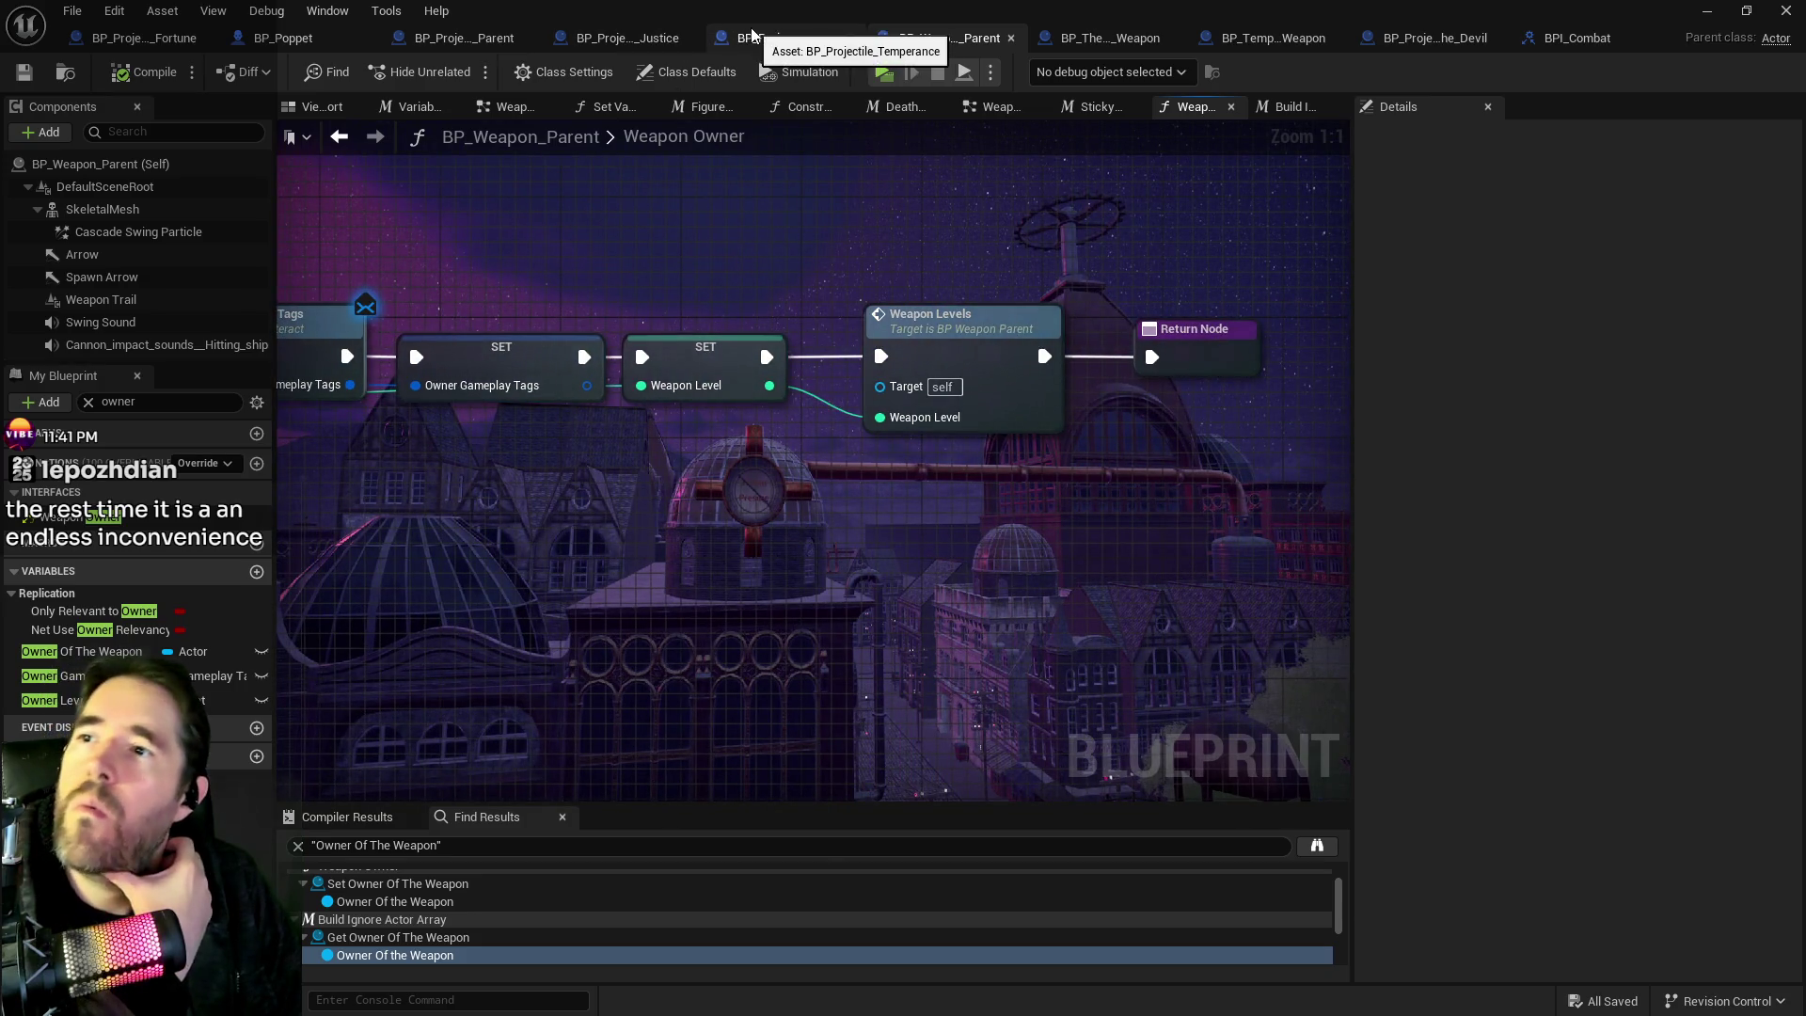
pyautogui.click(465, 38)
pyautogui.moveTo(1177, 411)
pyautogui.mouseDown()
pyautogui.moveTo(874, 407)
pyautogui.moveTo(1109, 484)
pyautogui.moveTo(1082, 413)
pyautogui.moveTo(658, 471)
pyautogui.mouseUp()
pyautogui.moveTo(372, 297); pyautogui.dragTo(731, 323)
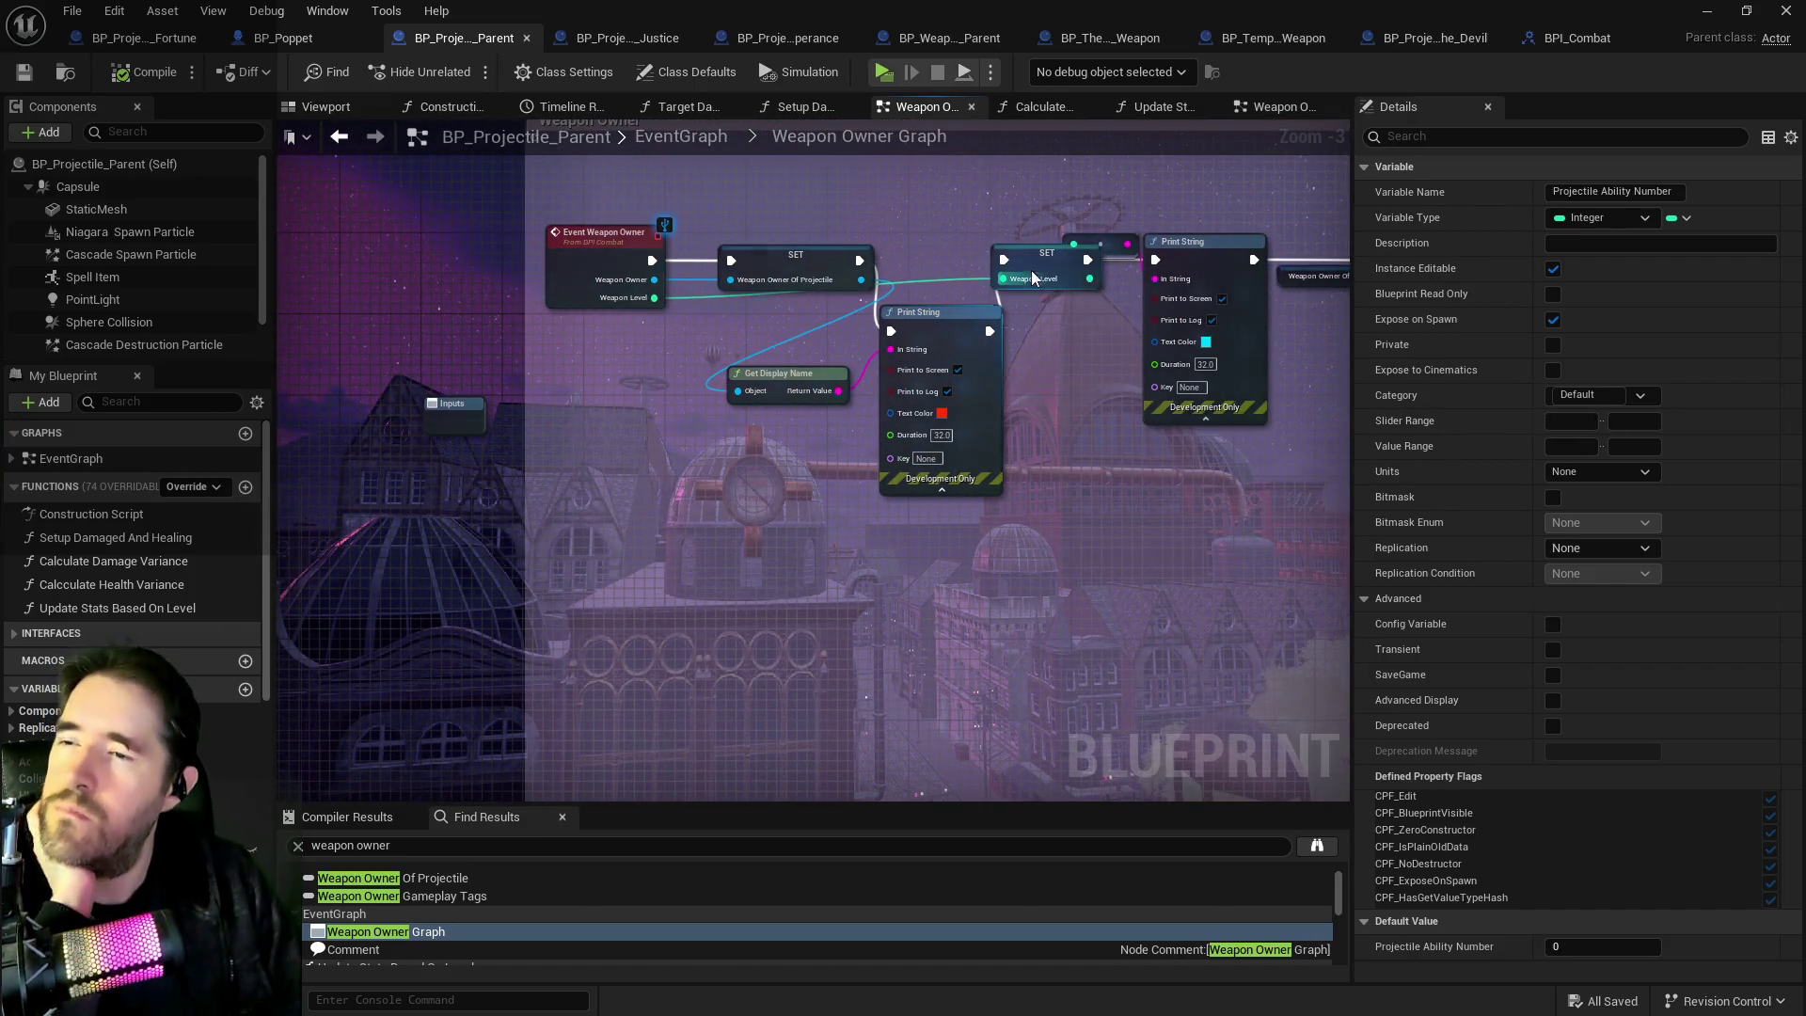
pyautogui.moveTo(1036, 277); pyautogui.dragTo(75, 267)
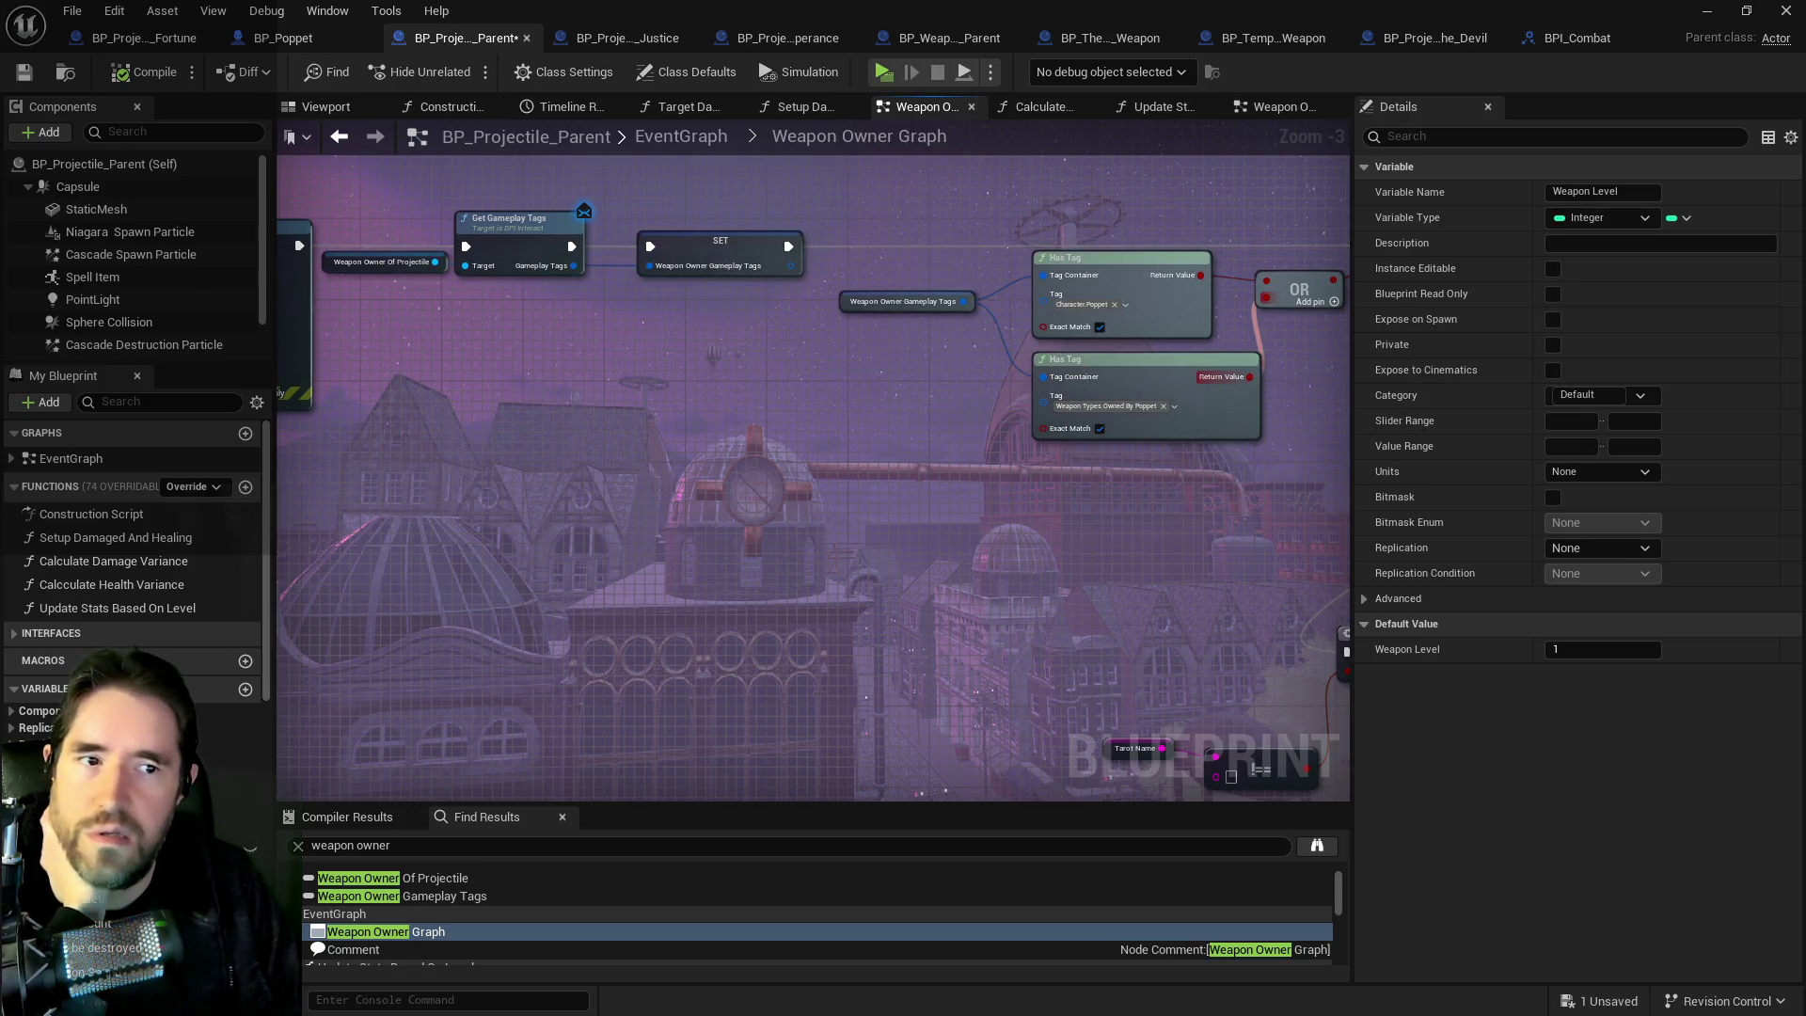
pyautogui.hotkey('alt', 'Tab')
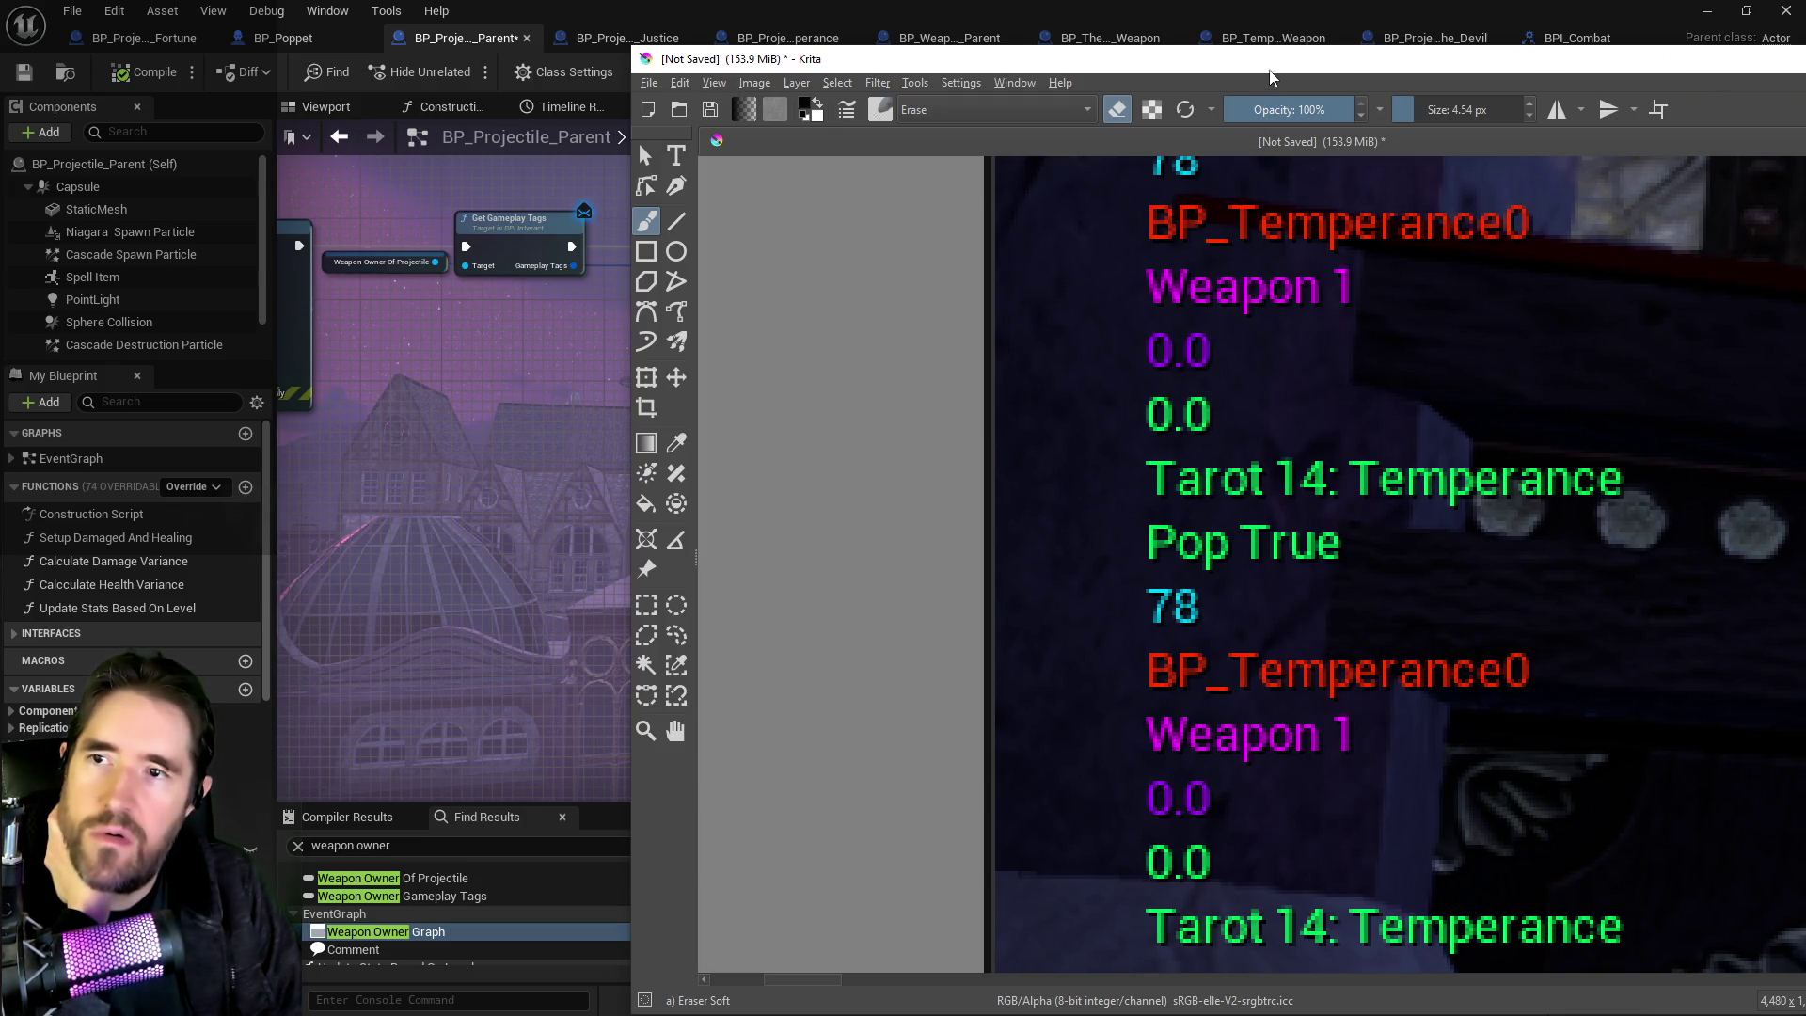
pyautogui.hotkey('alt', 'Tab')
pyautogui.moveTo(1160, 658)
pyautogui.mouseDown()
pyautogui.moveTo(964, 544)
pyautogui.moveTo(747, 541)
pyautogui.moveTo(1377, 538)
pyautogui.mouseUp()
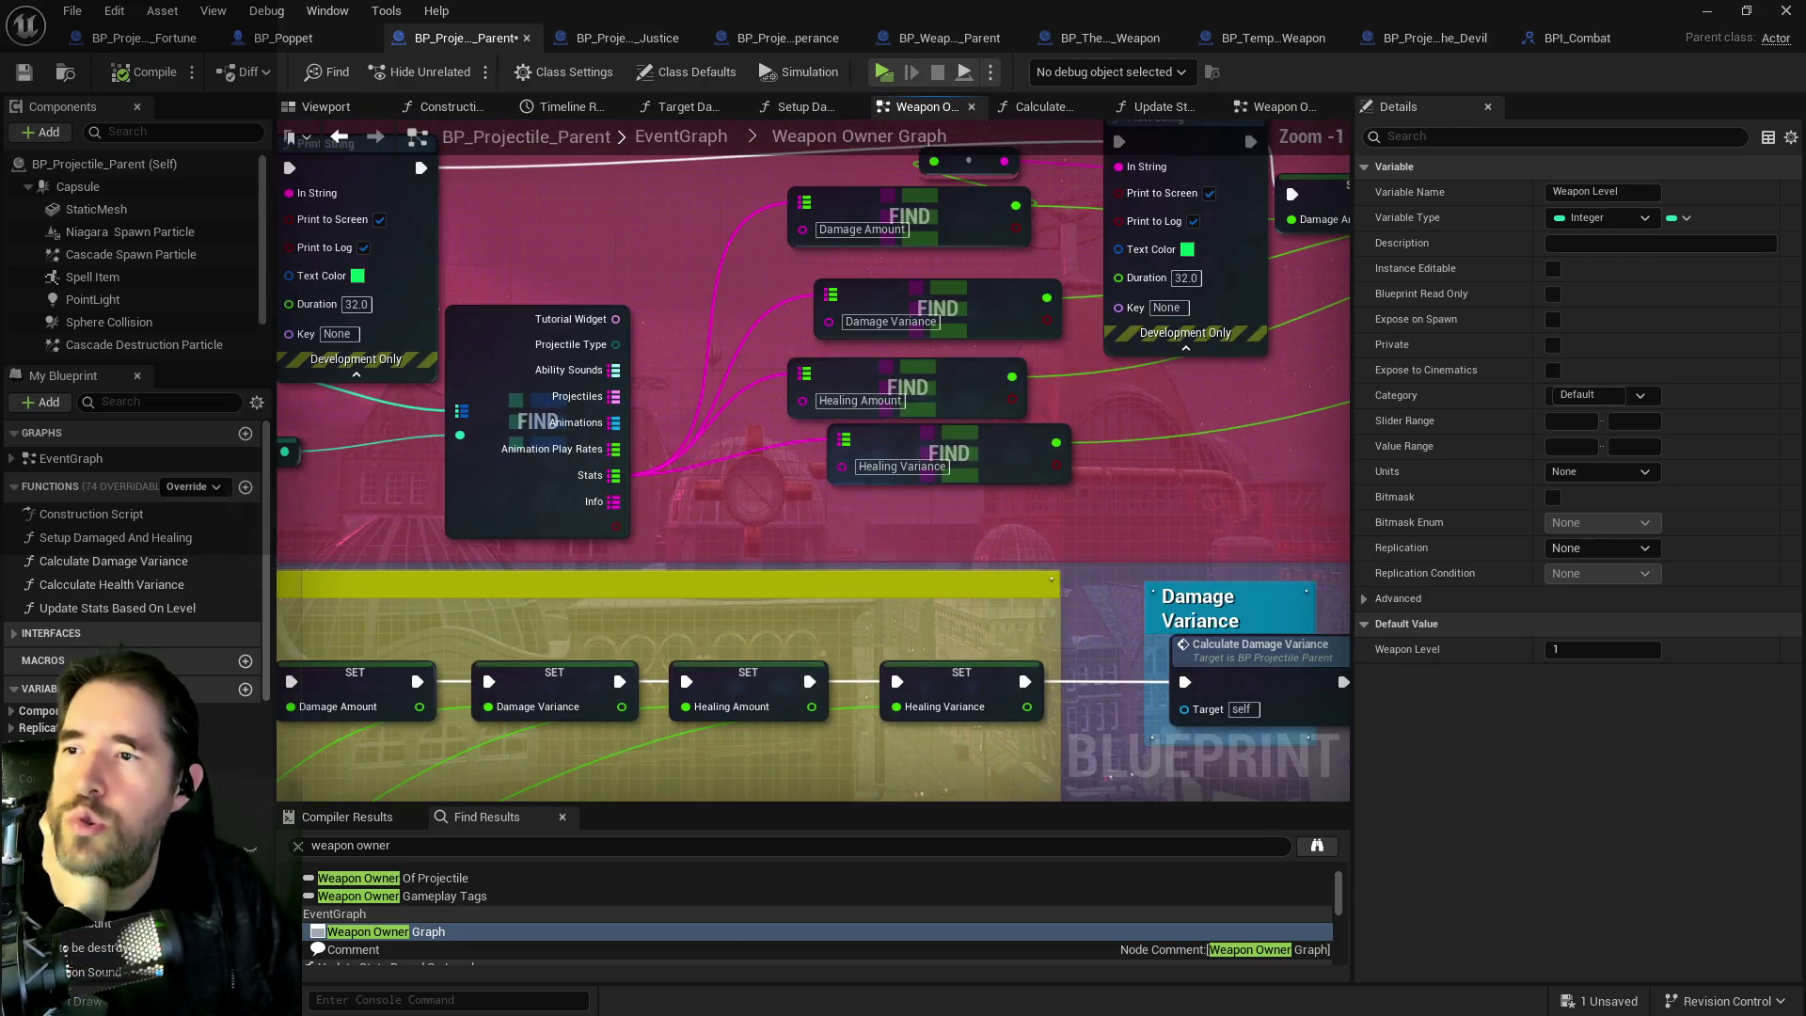
pyautogui.scroll(2, 825, 527)
pyautogui.moveTo(1004, 417); pyautogui.dragTo(1268, 336)
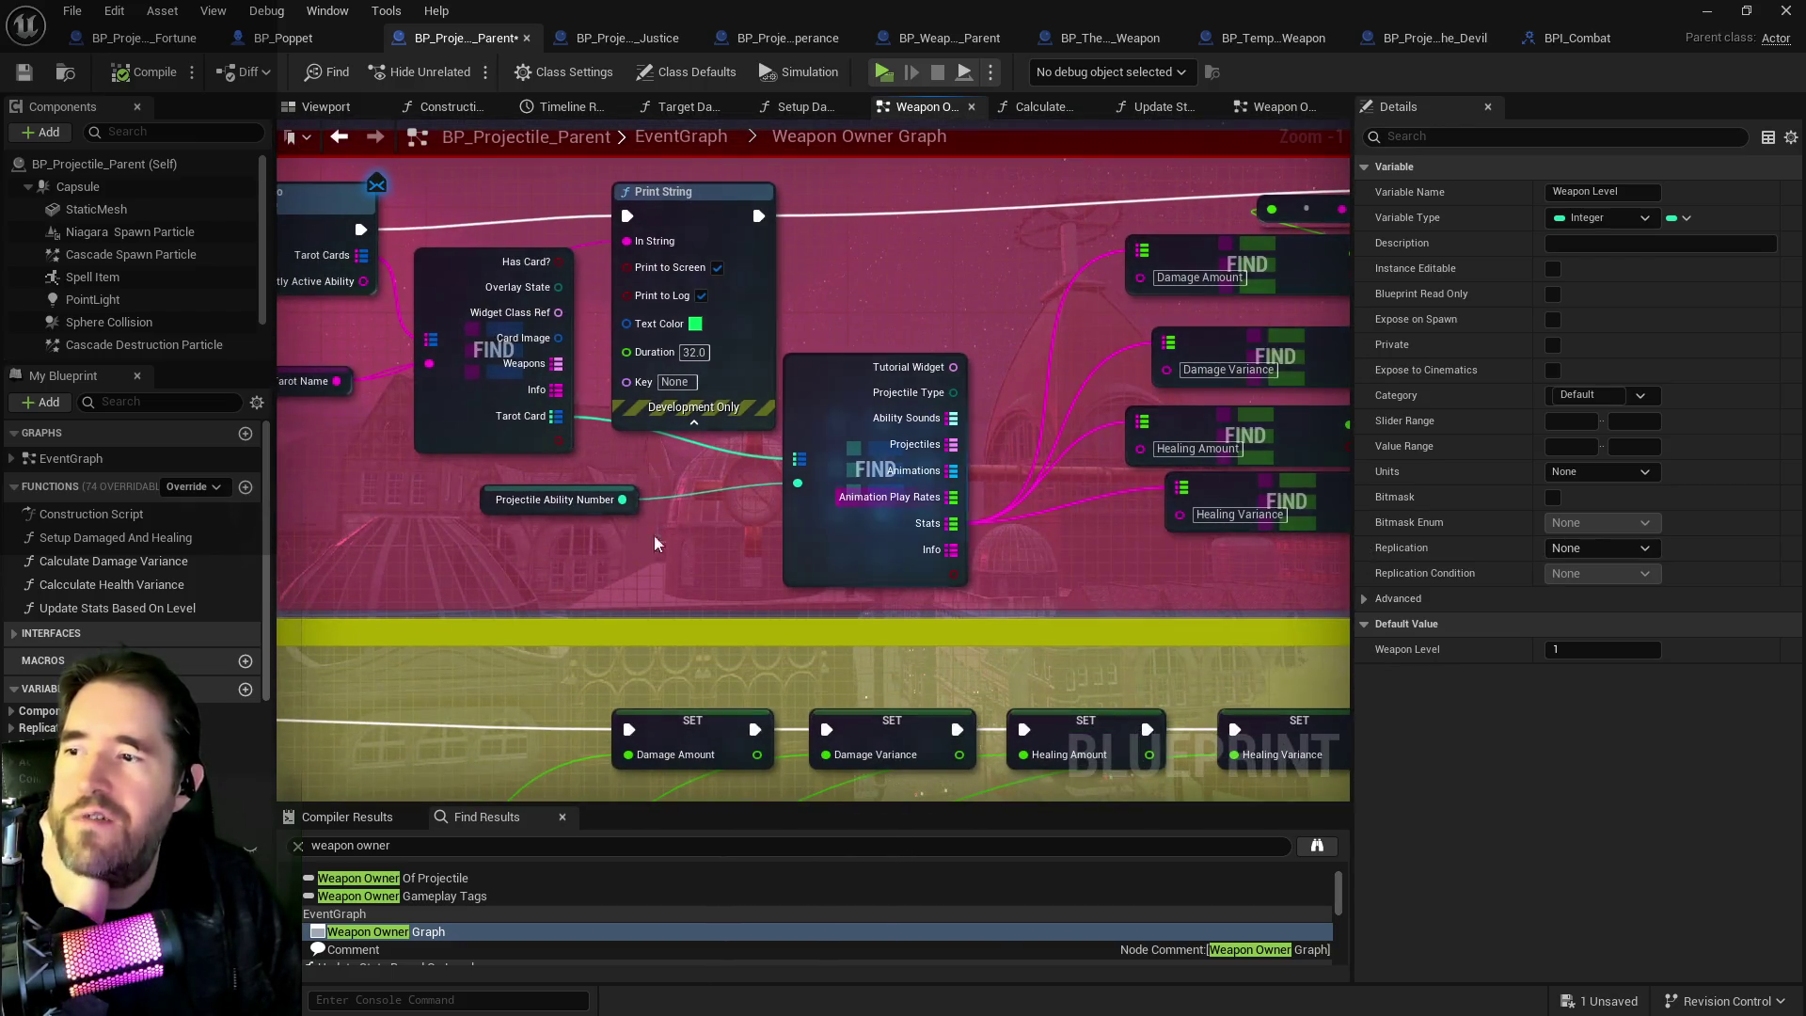
pyautogui.click(487, 505)
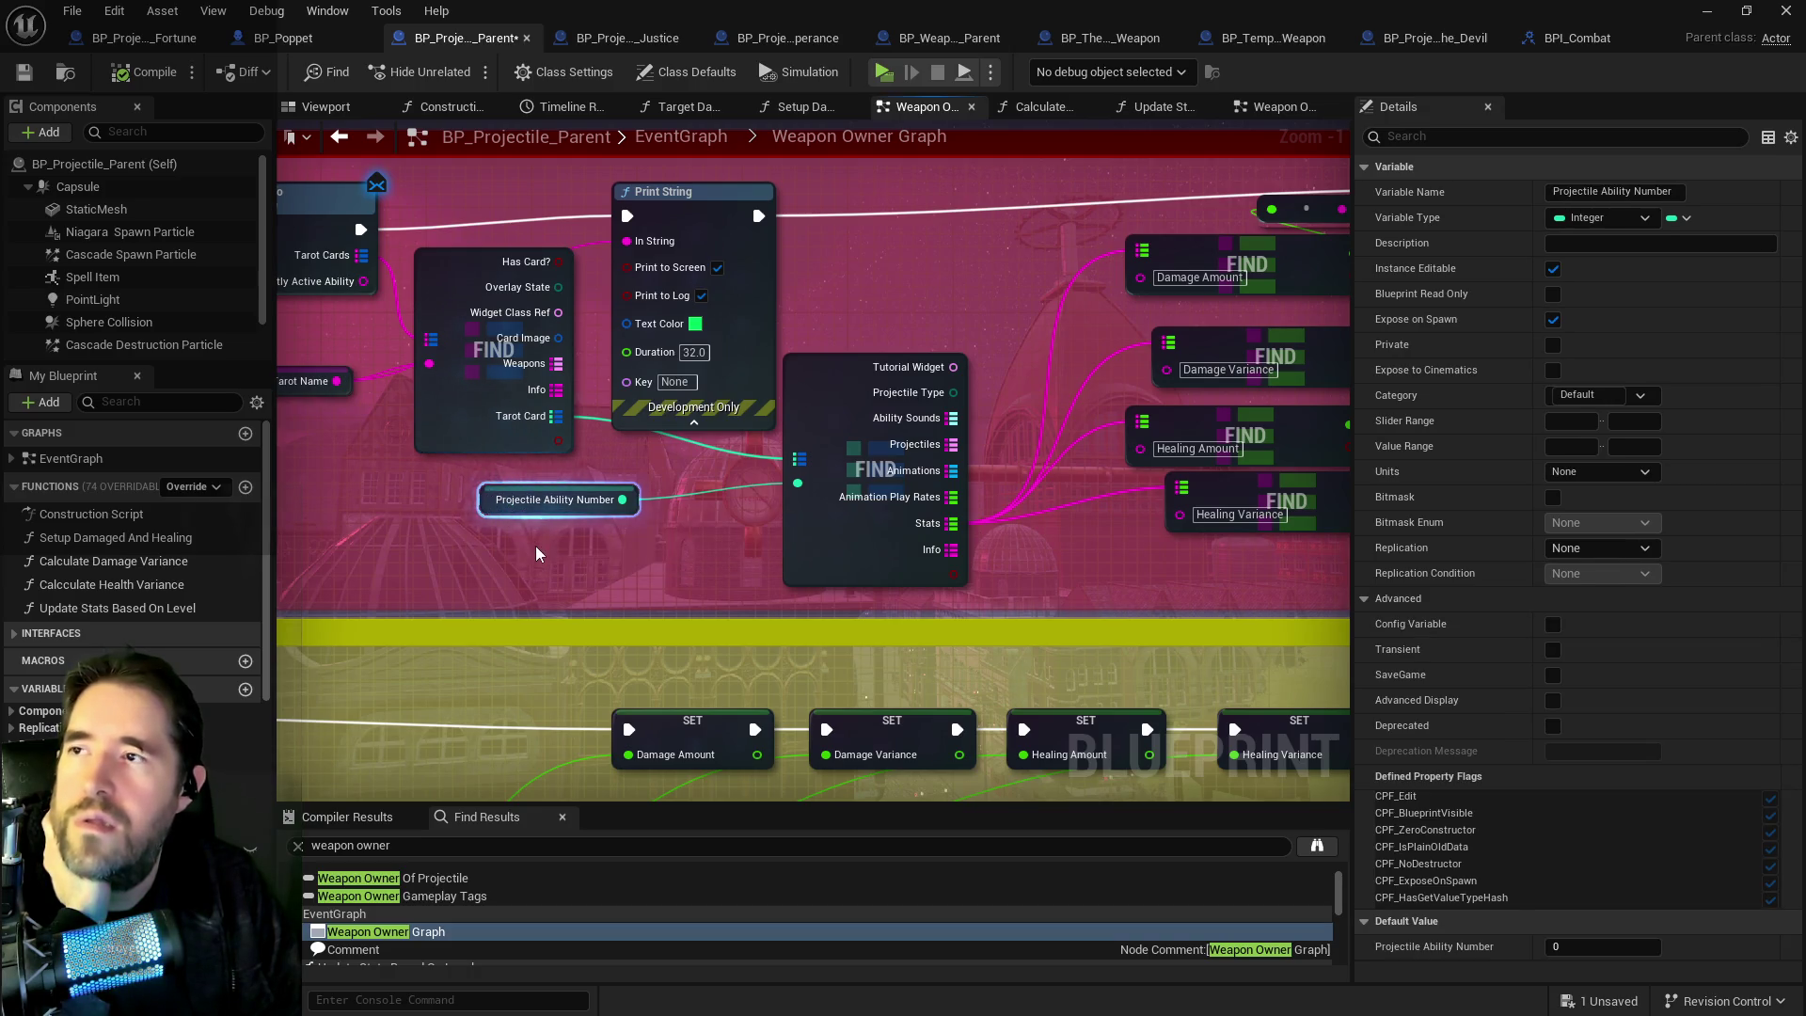
pyautogui.moveTo(1008, 536)
pyautogui.mouseDown()
pyautogui.moveTo(866, 476)
pyautogui.moveTo(714, 484)
pyautogui.mouseUp()
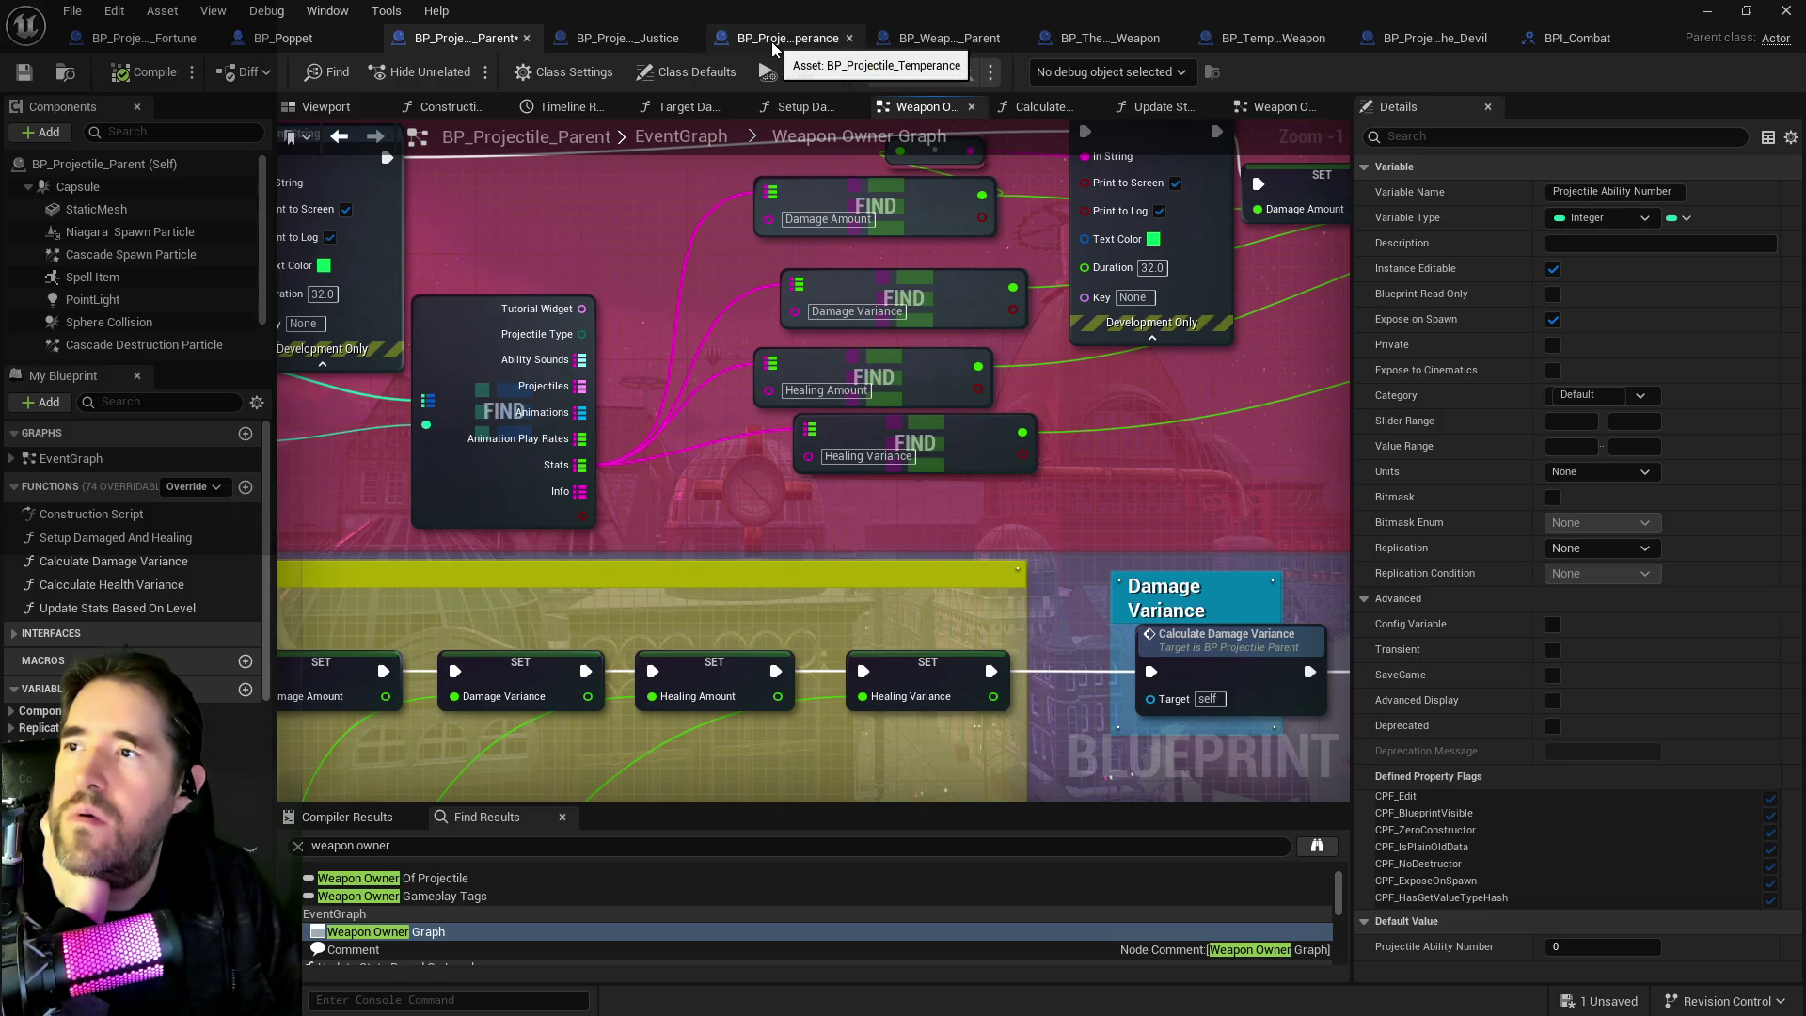
pyautogui.click(814, 49)
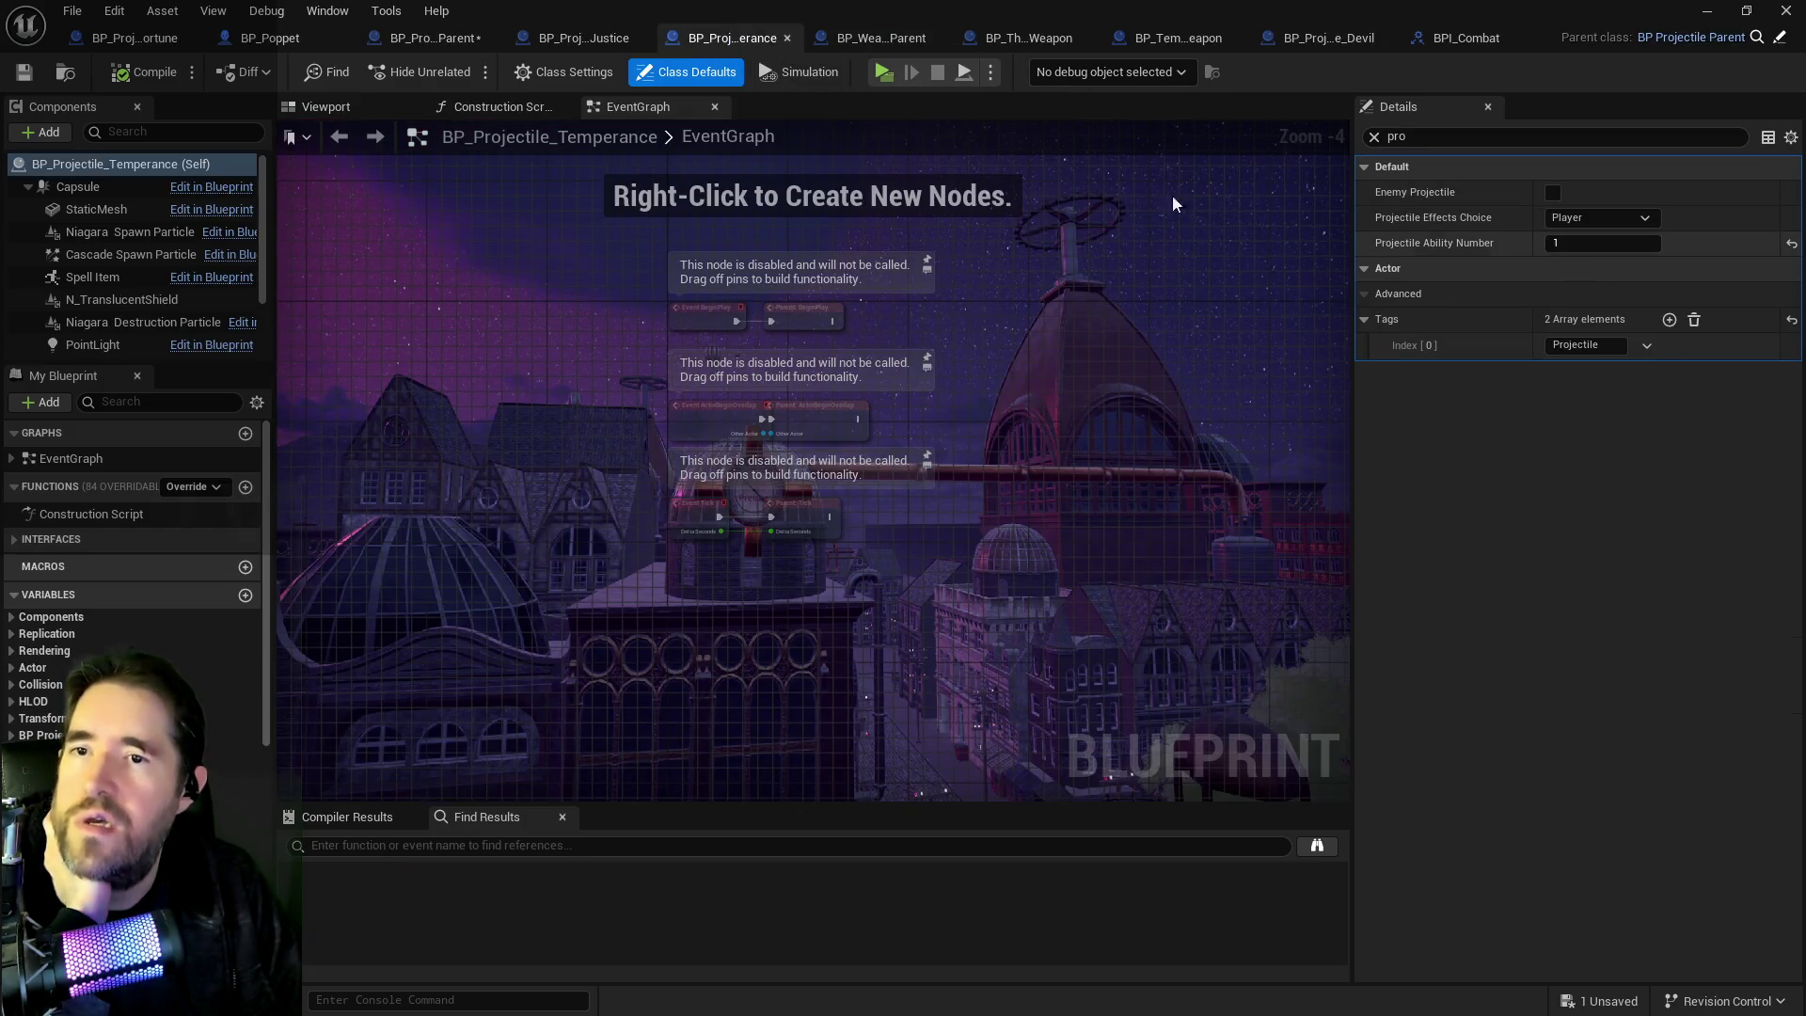
pyautogui.click(485, 34)
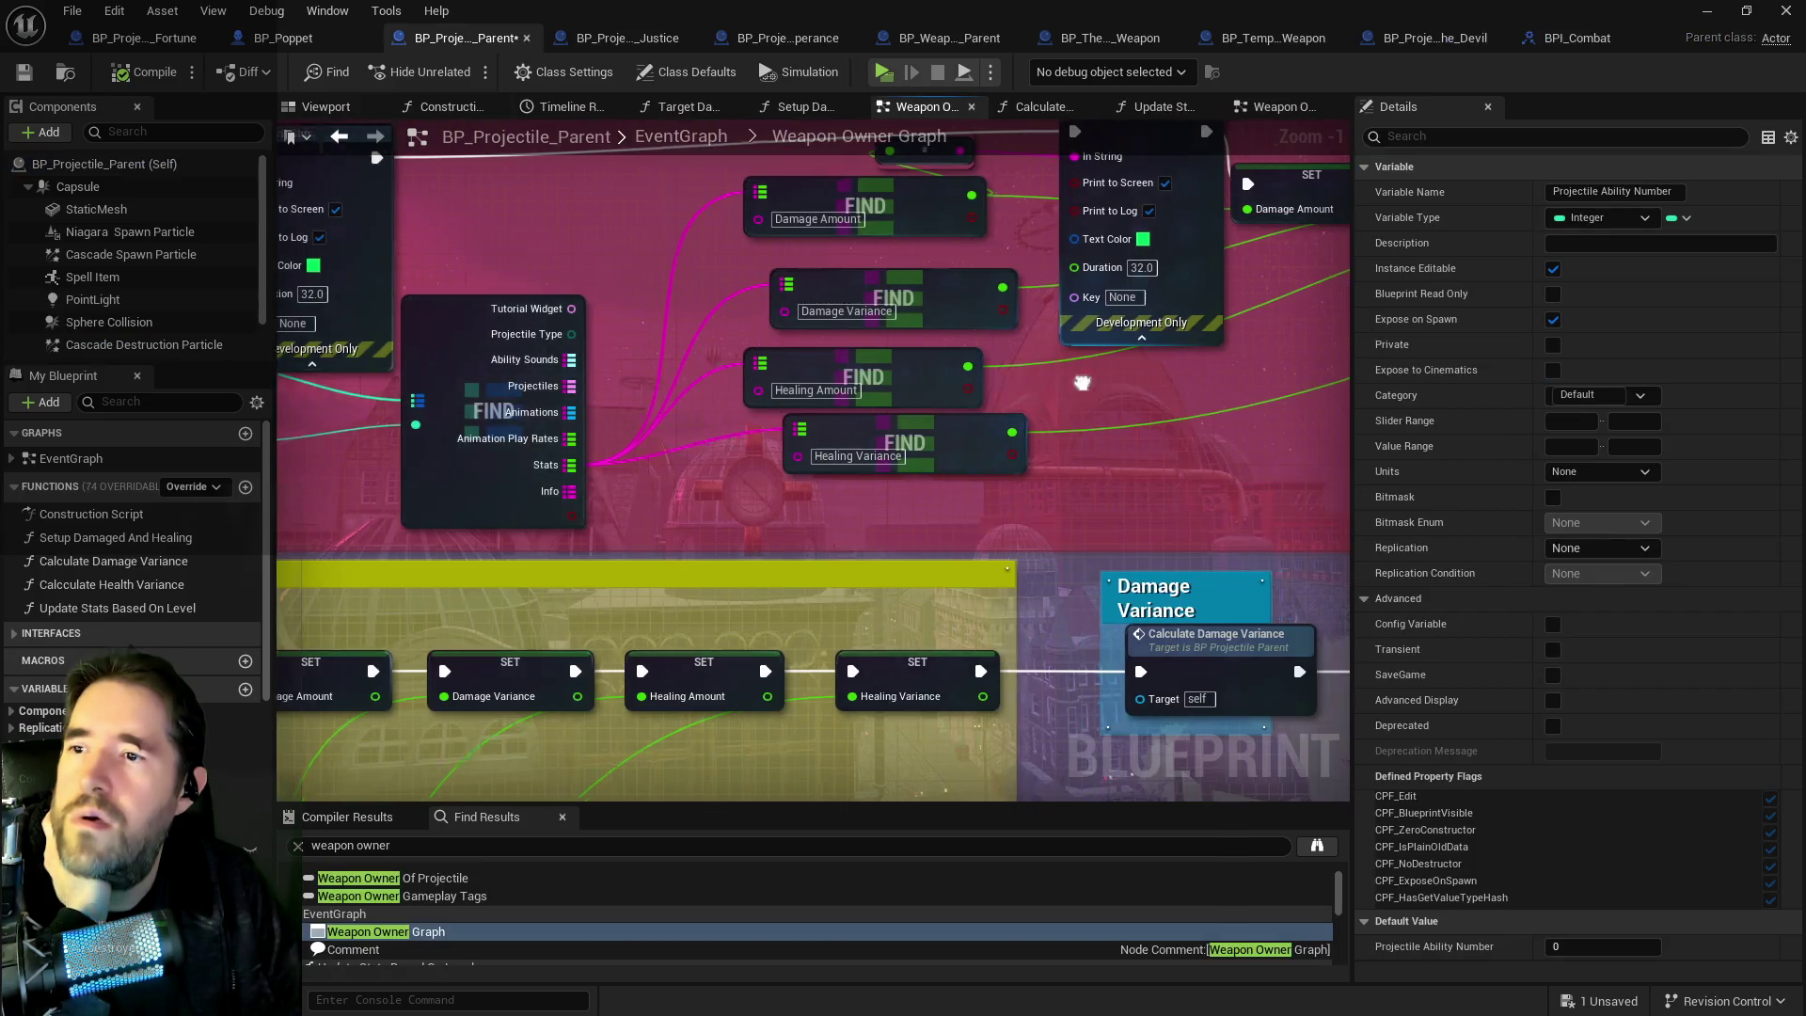
pyautogui.click(600, 313)
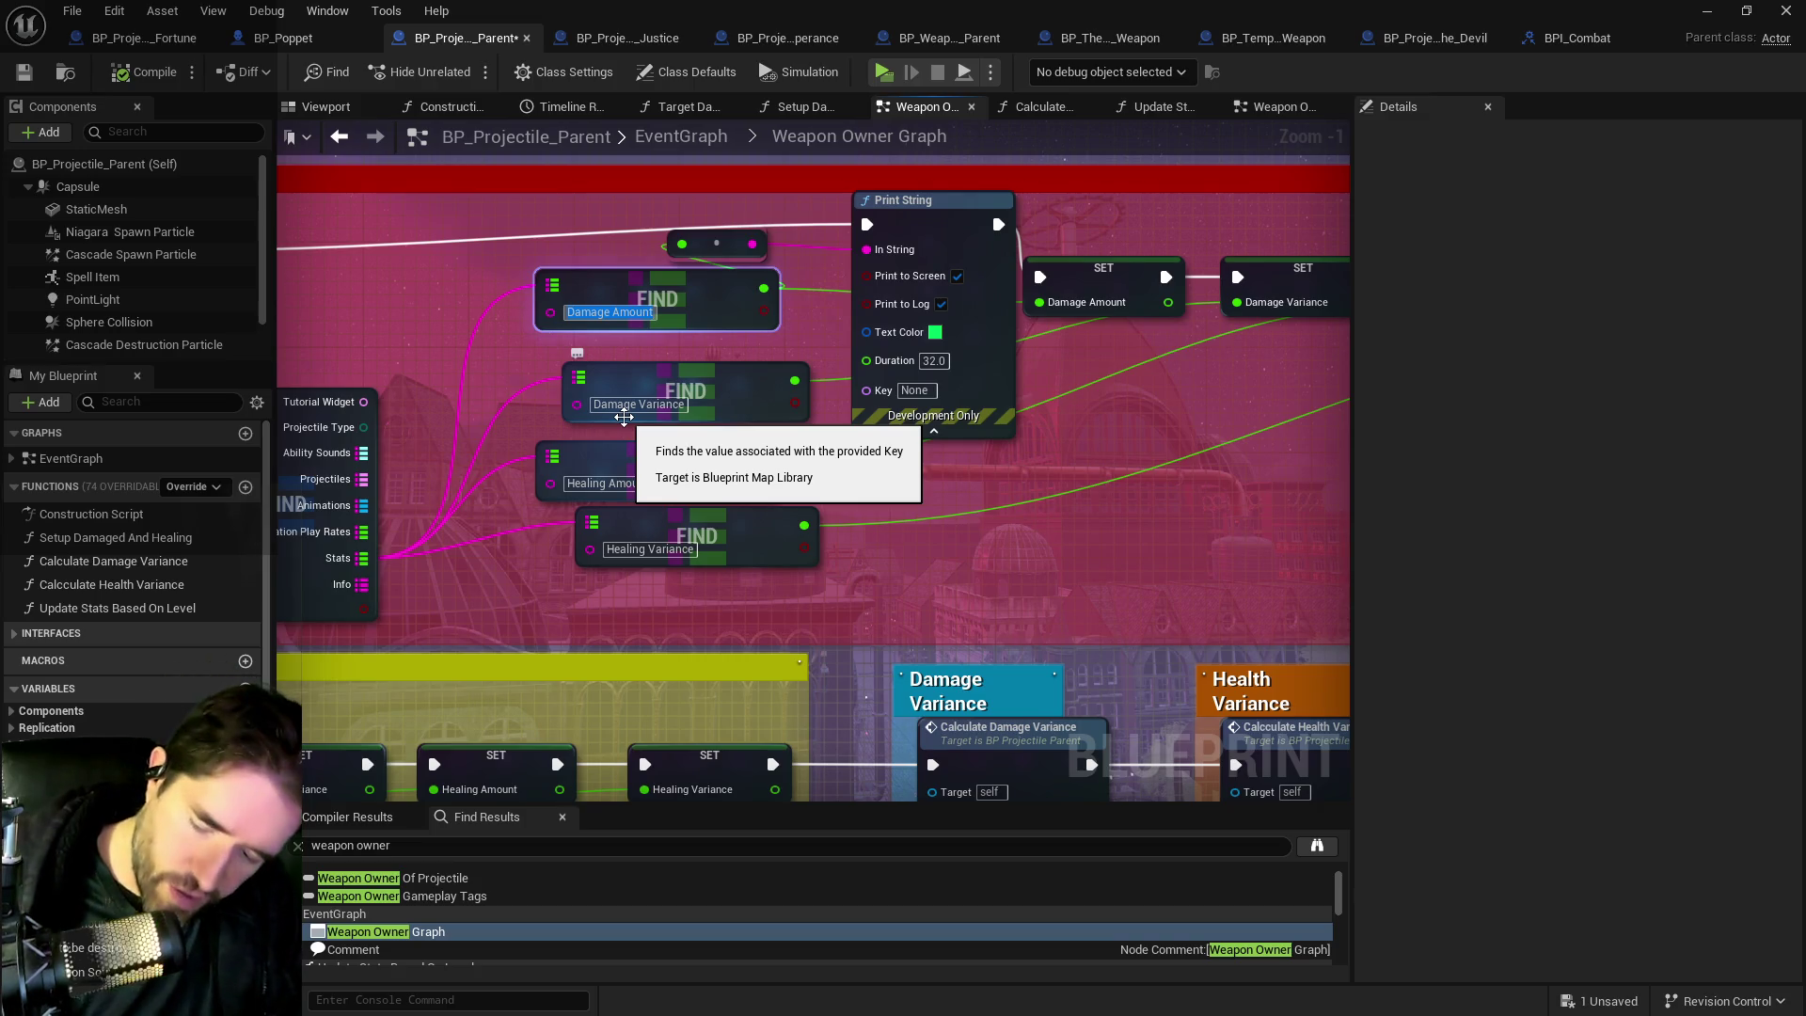
pyautogui.moveTo(476, 438); pyautogui.dragTo(1147, 482)
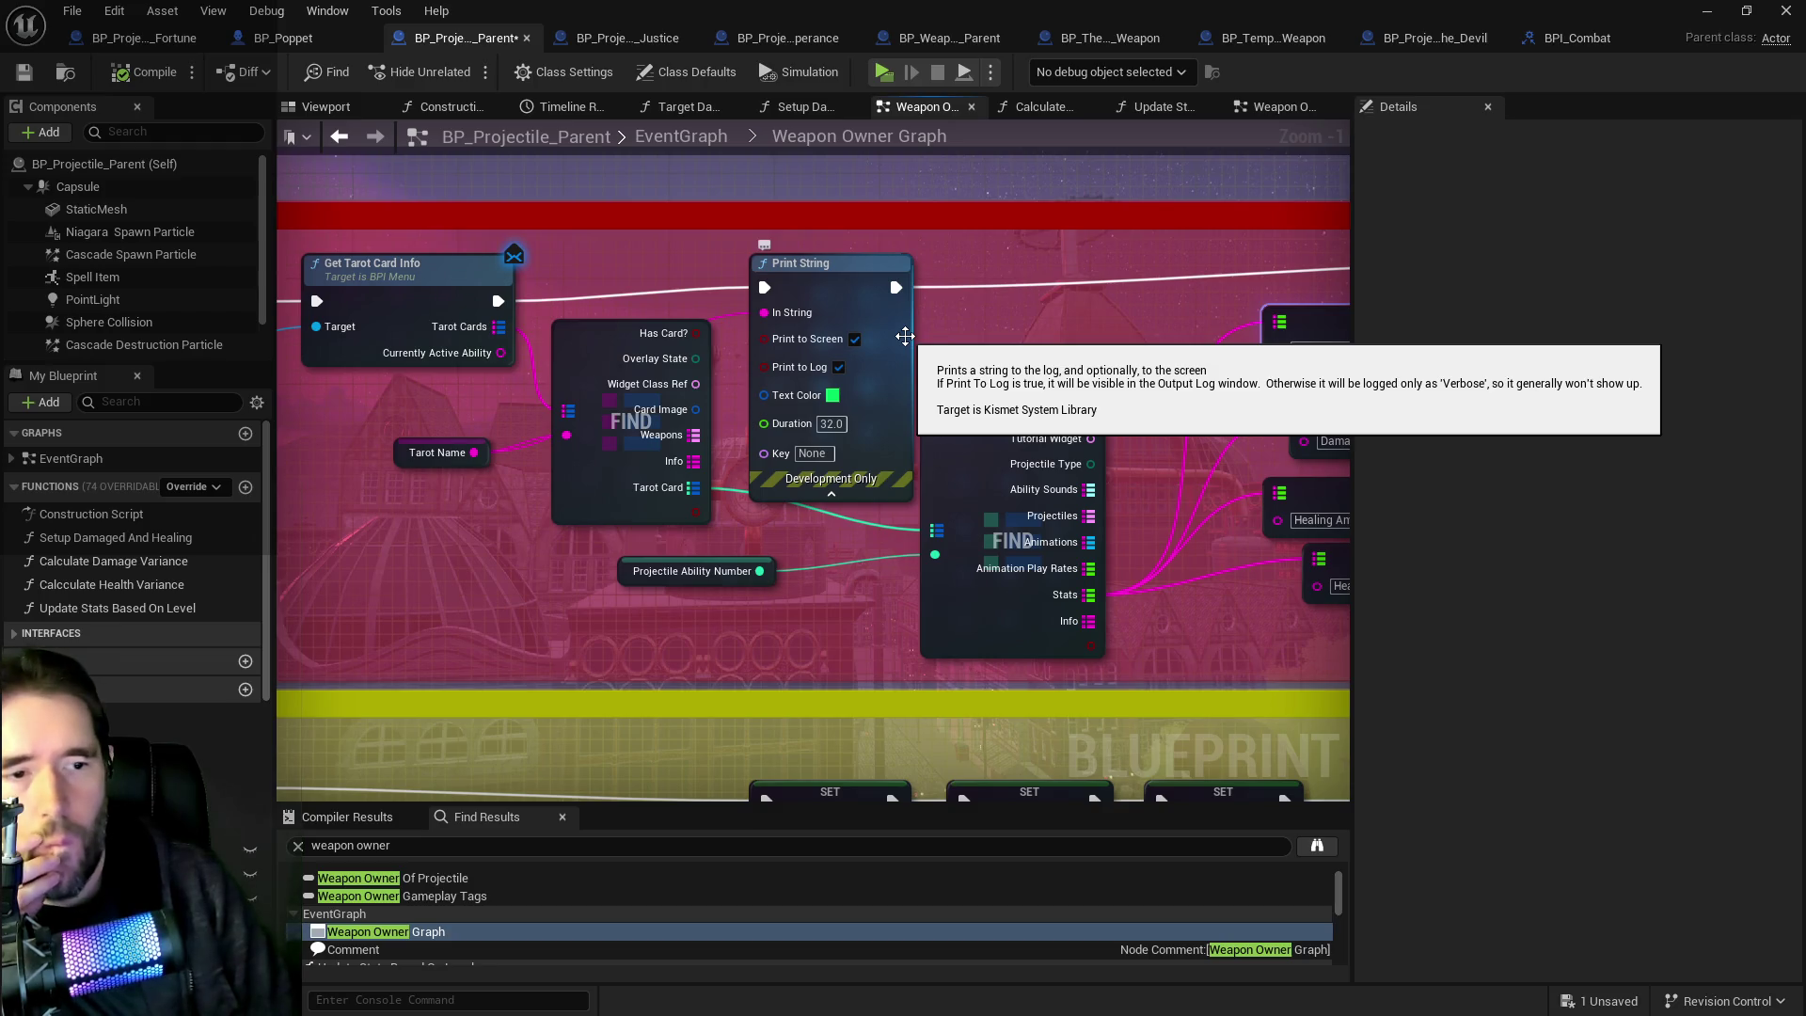
pyautogui.moveTo(905, 336)
pyautogui.mouseDown()
pyautogui.moveTo(749, 337)
pyautogui.moveTo(760, 367)
pyautogui.mouseUp()
pyautogui.click(615, 286)
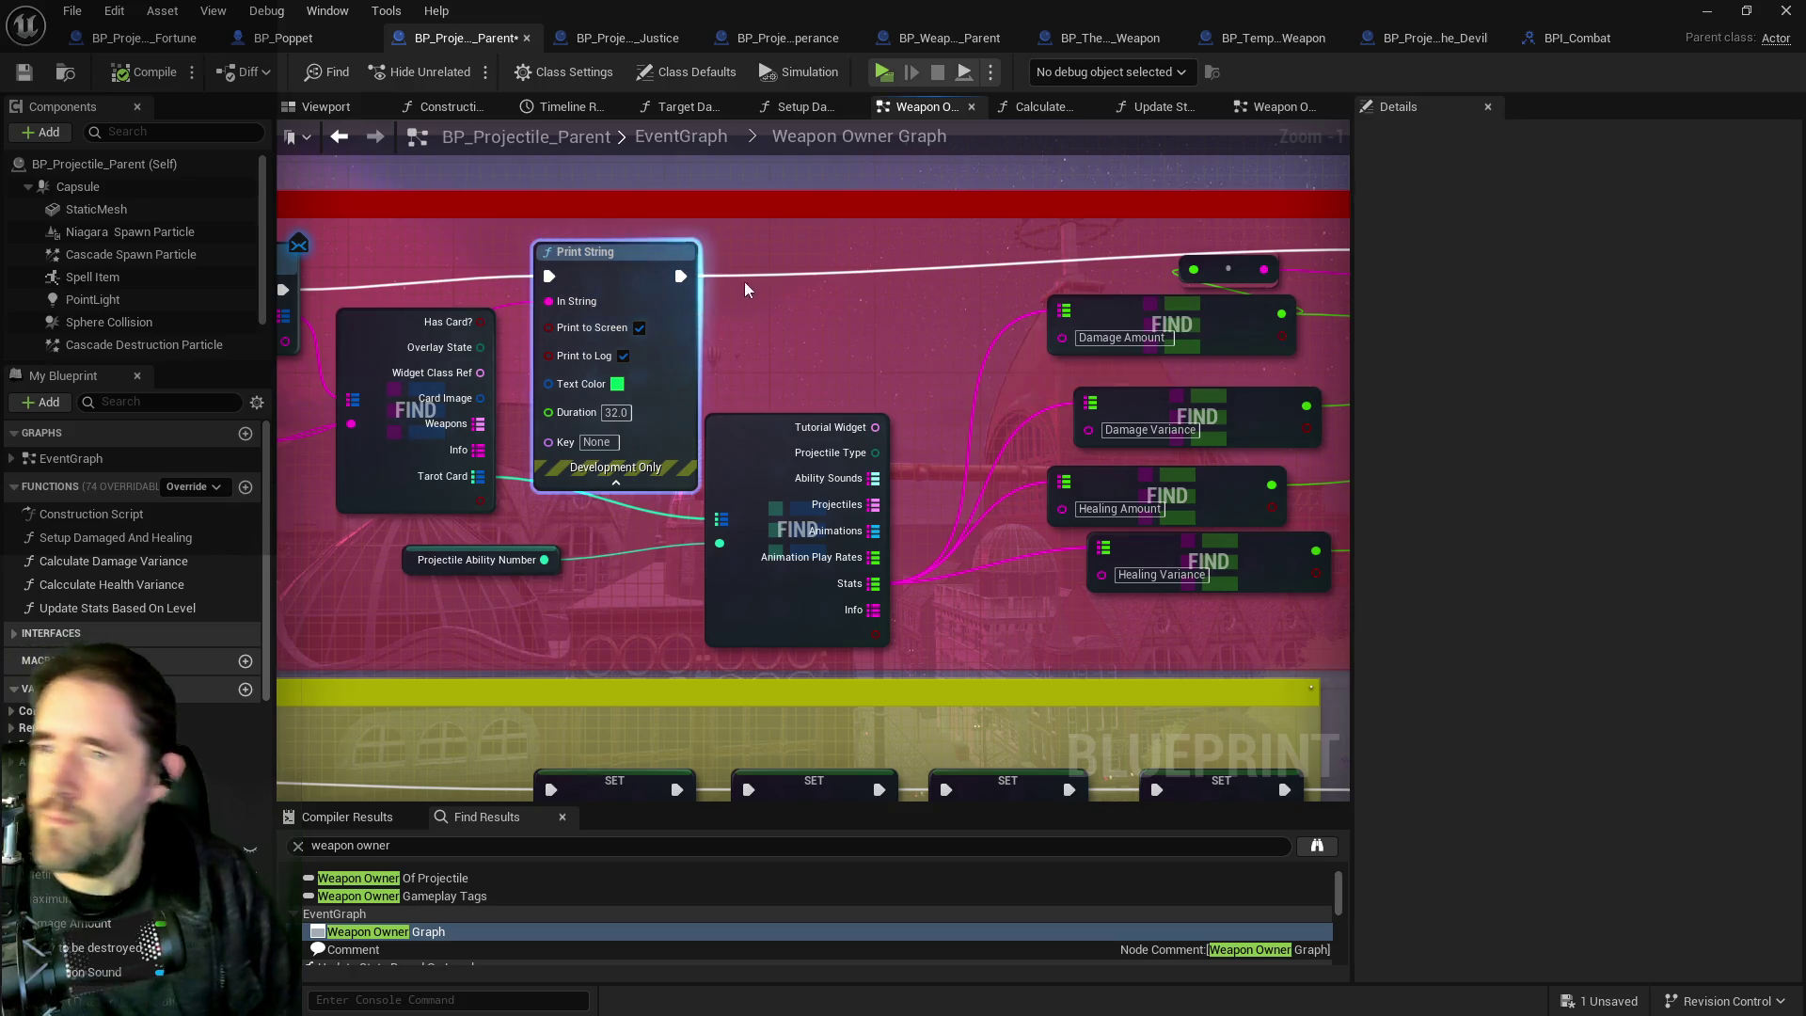
# Add a pink Print String, chained after the first one, that prints Projectile Ability Number.
pyautogui.hotkey('ctrl', 'd')
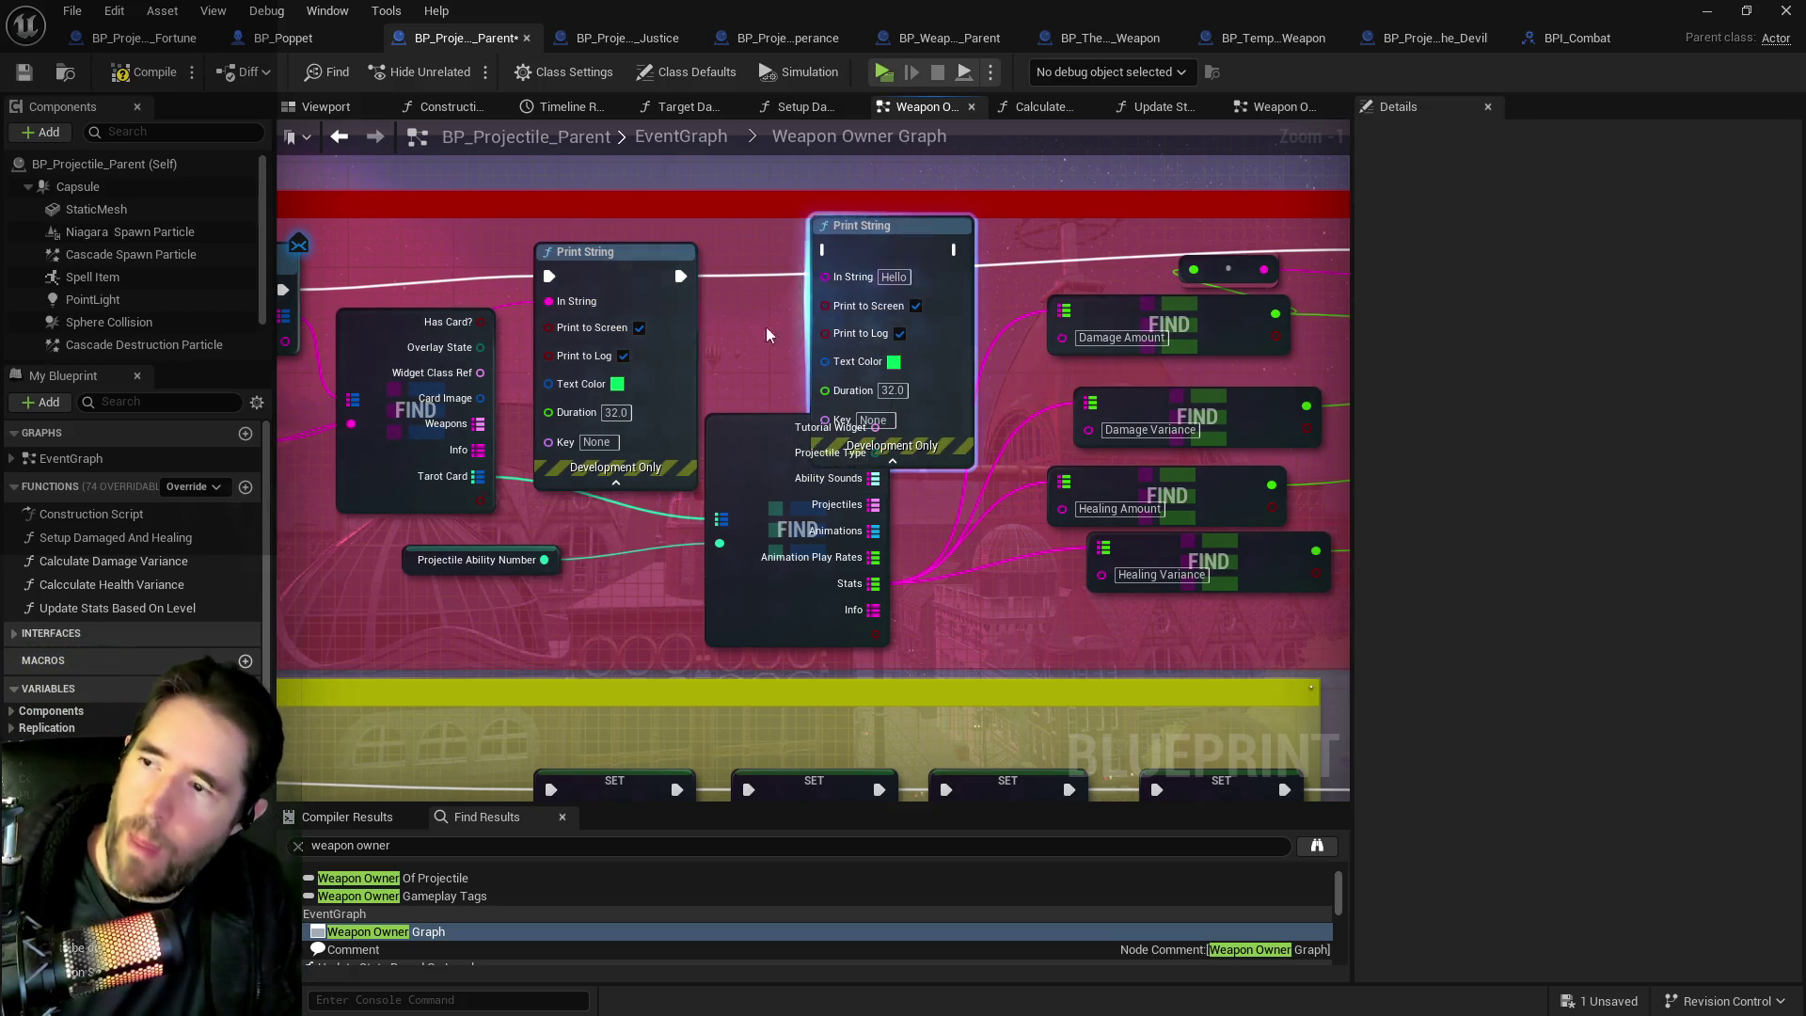
pyautogui.moveTo(543, 560)
pyautogui.mouseDown()
pyautogui.moveTo(668, 511)
pyautogui.moveTo(826, 276)
pyautogui.mouseUp()
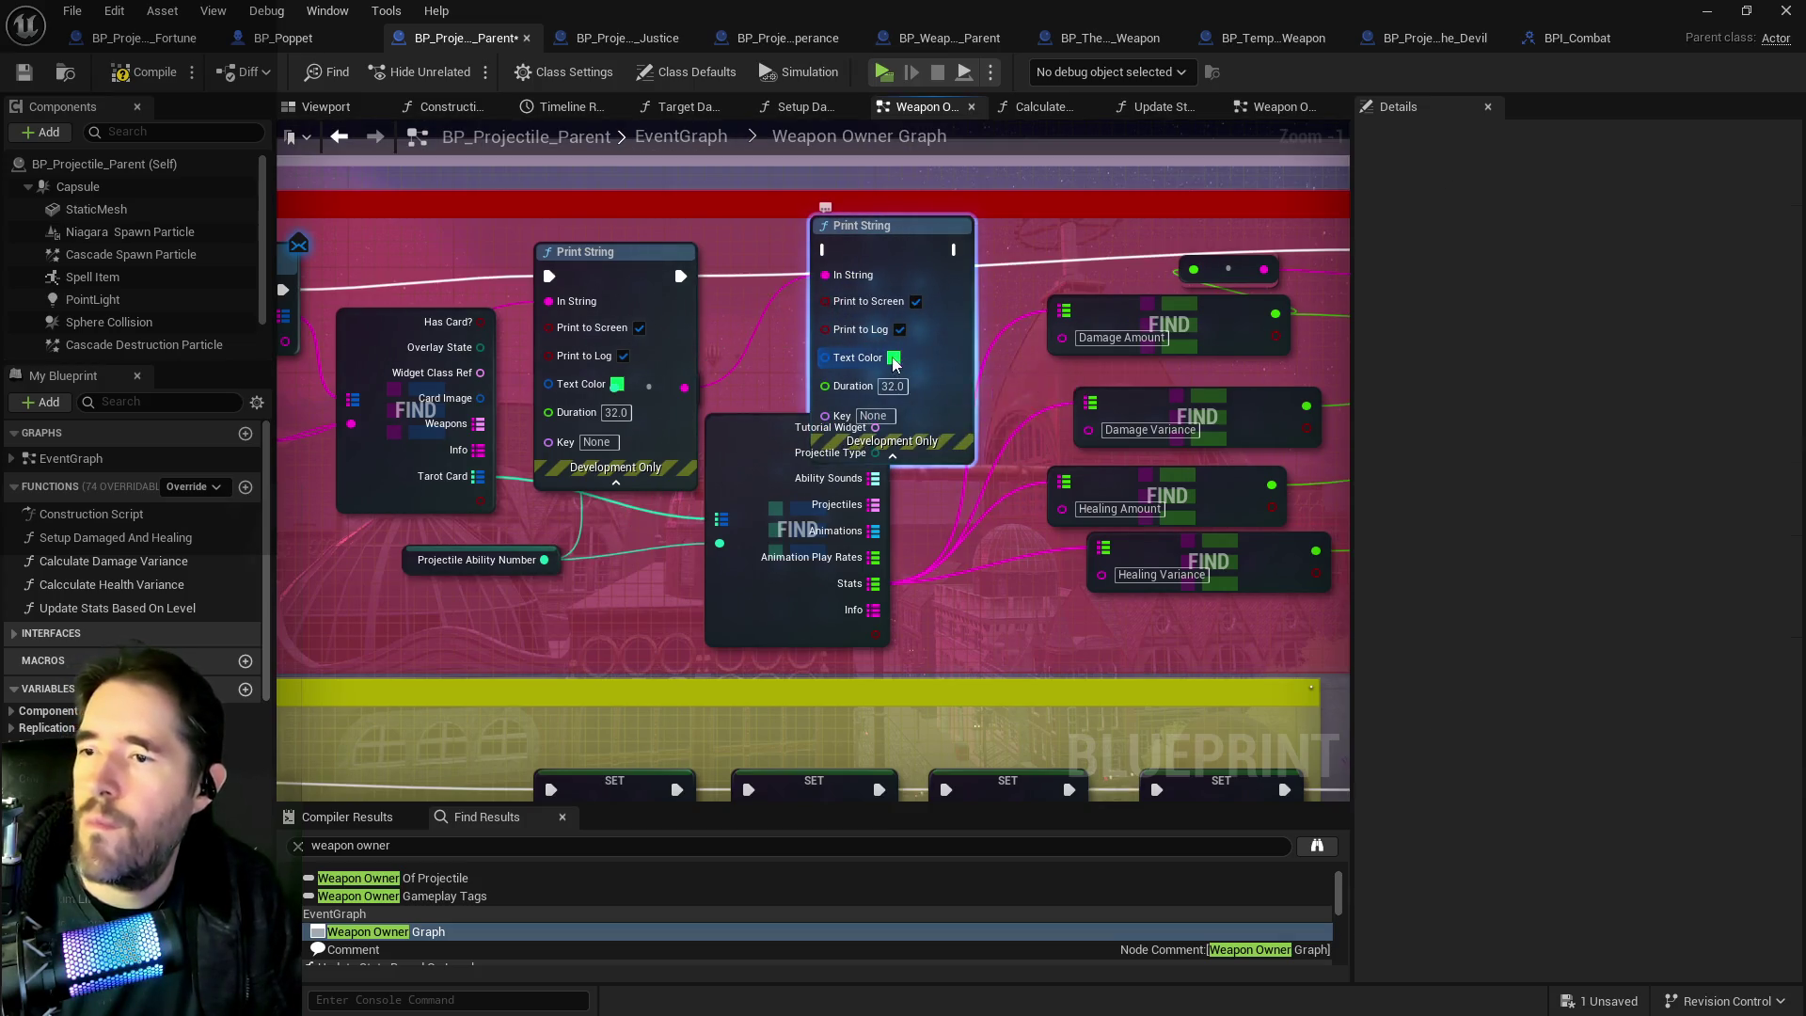
pyautogui.click(894, 358)
pyautogui.moveTo(1007, 519); pyautogui.dragTo(1045, 494)
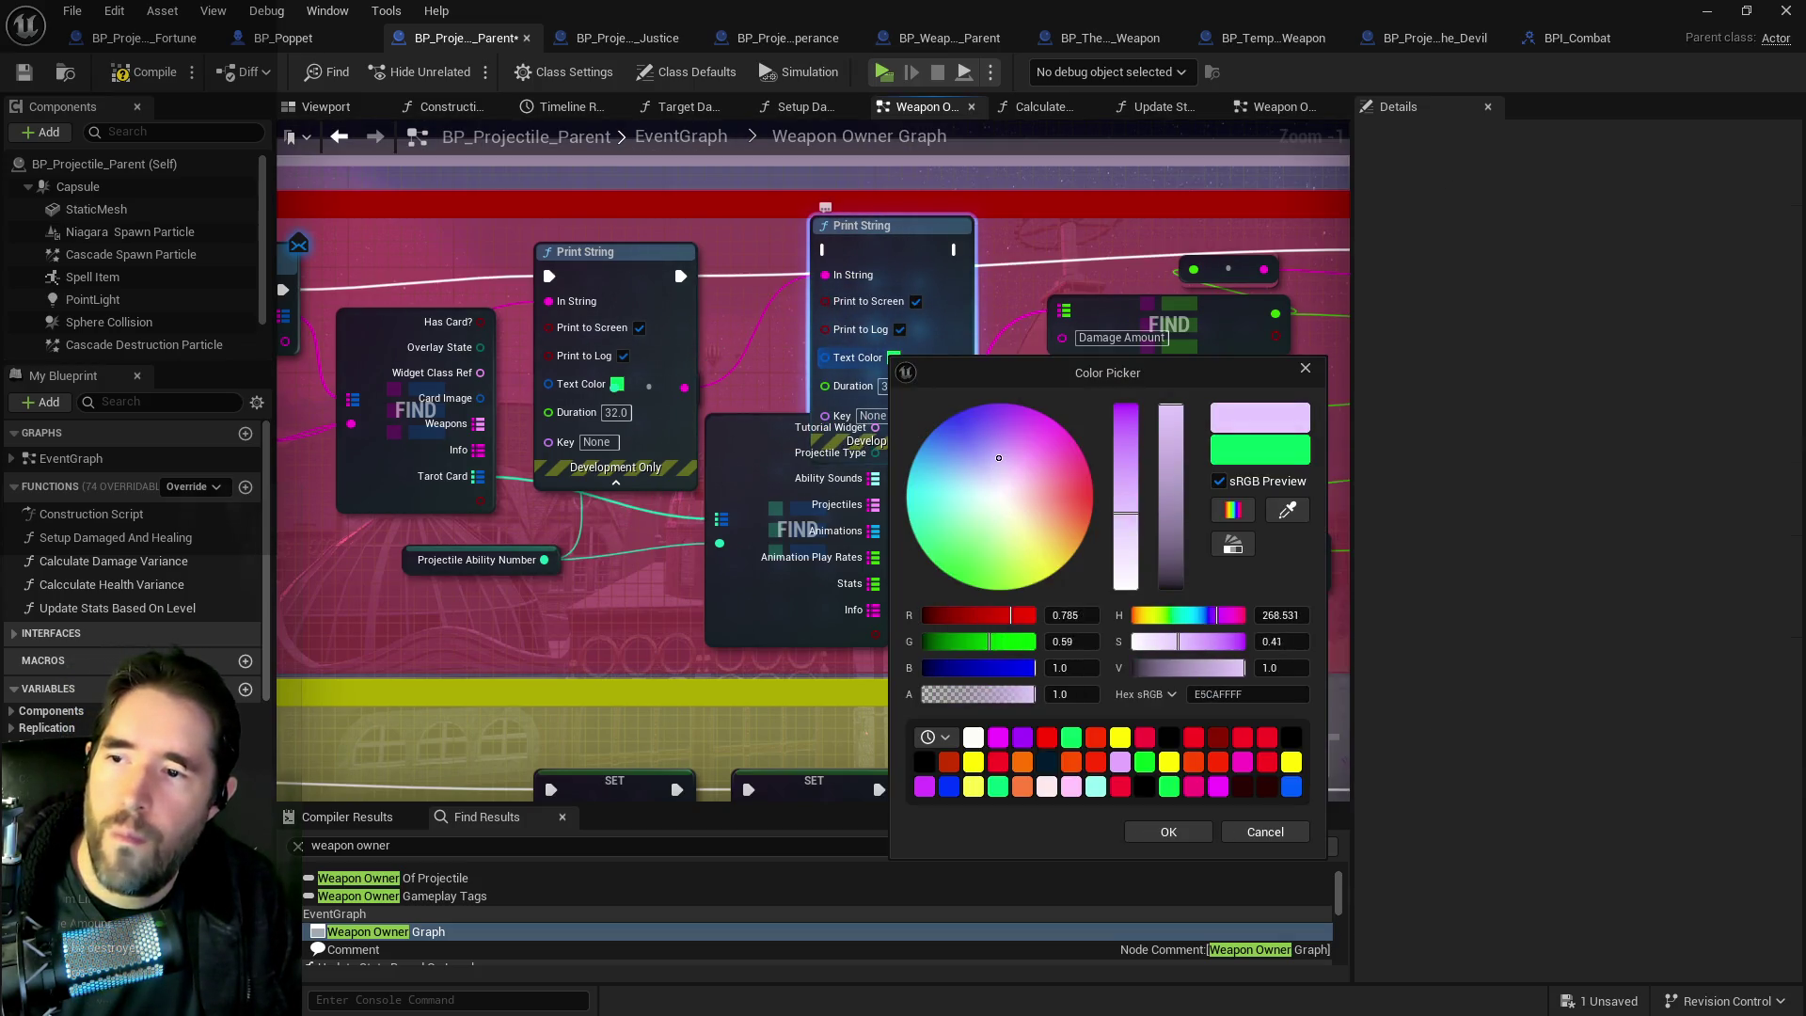
pyautogui.click(1168, 832)
pyautogui.moveTo(680, 275)
pyautogui.mouseDown()
pyautogui.moveTo(825, 251)
pyautogui.moveTo(616, 257)
pyautogui.moveTo(1006, 247)
pyautogui.mouseUp()
# Set the text colour of the Print String beside the SET nodes to yellow.
pyautogui.moveTo(668, 304)
pyautogui.mouseDown()
pyautogui.moveTo(782, 292)
pyautogui.moveTo(602, 327)
pyautogui.mouseUp()
pyautogui.moveTo(748, 337); pyautogui.dragTo(721, 348)
pyautogui.click(1002, 379)
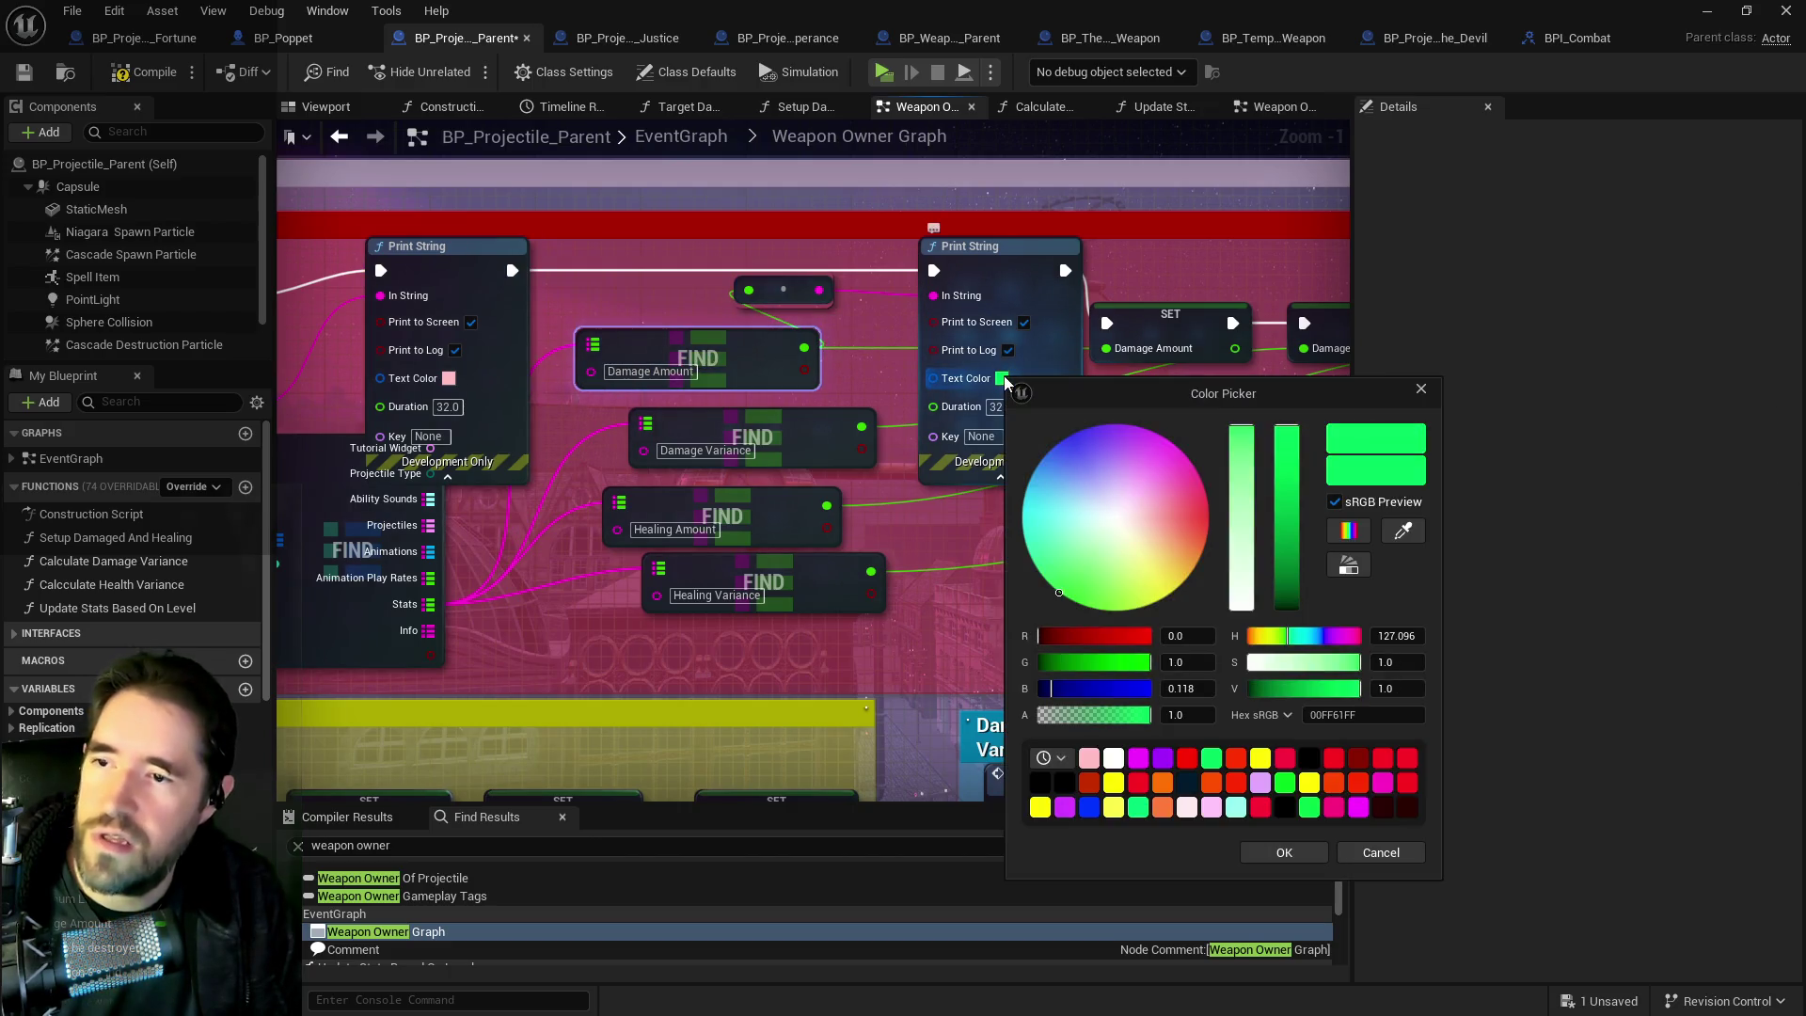
pyautogui.moveTo(1178, 585); pyautogui.dragTo(1174, 583)
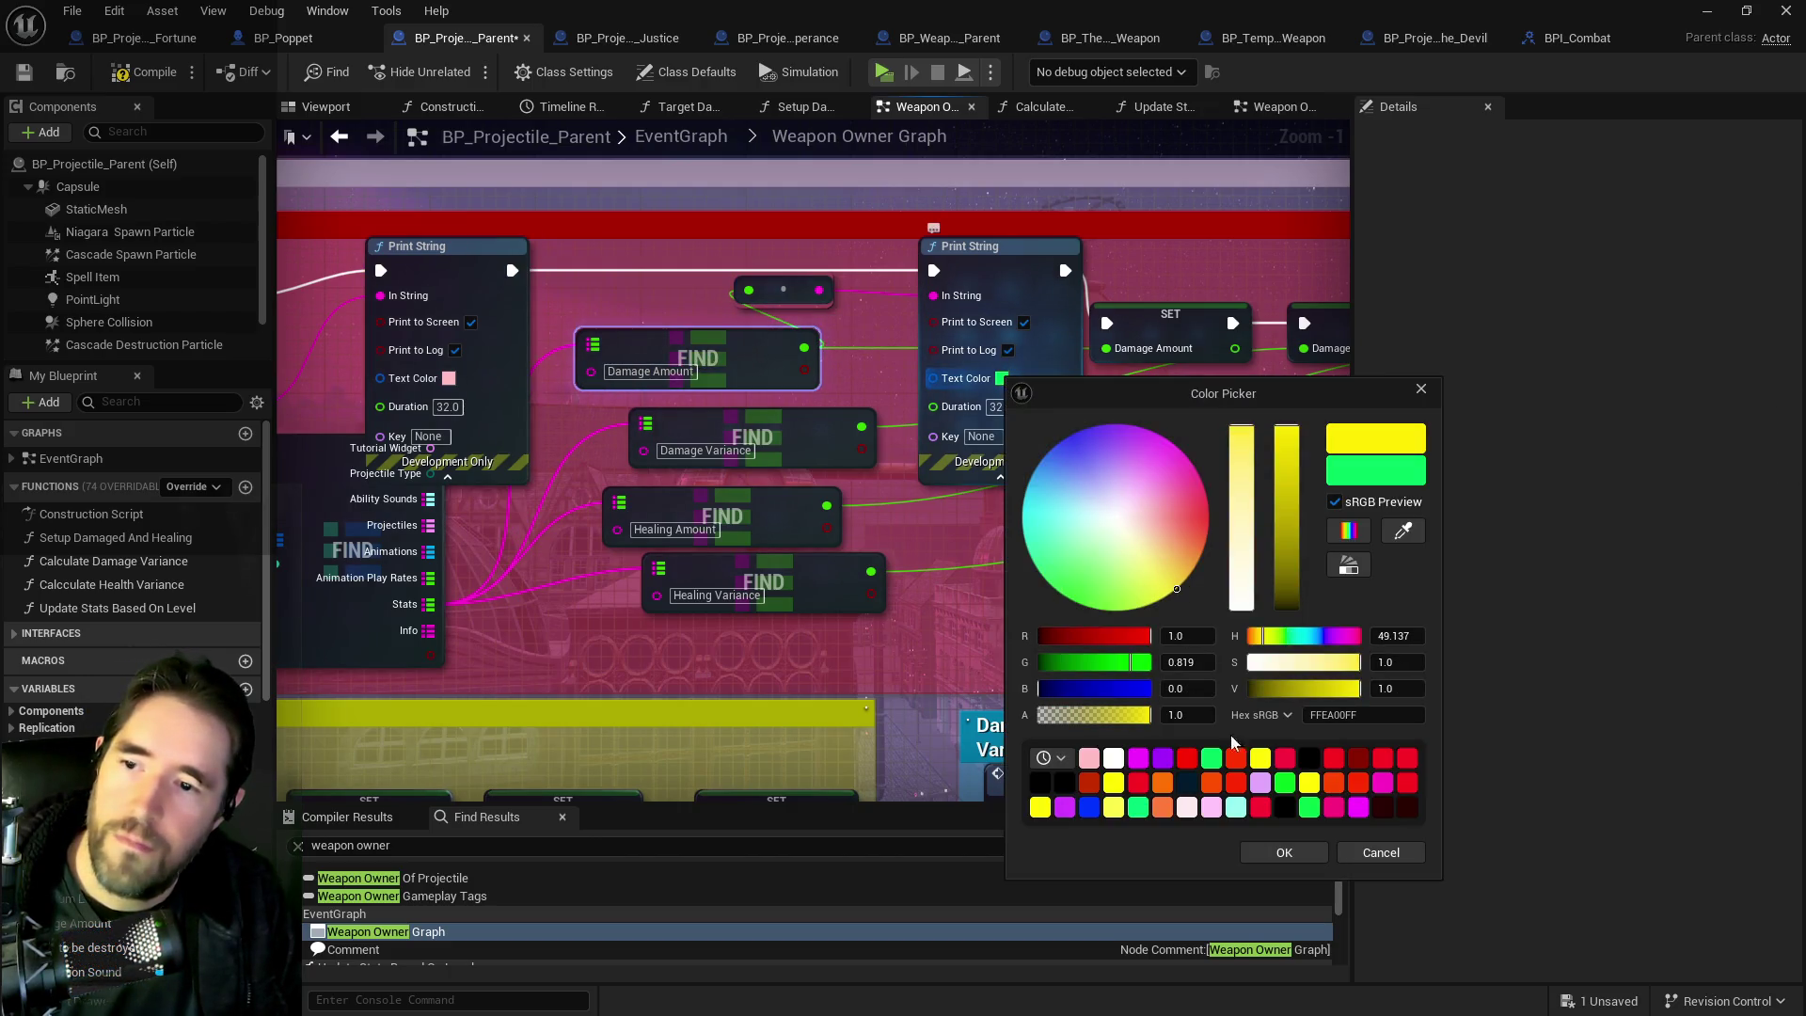
pyautogui.click(1280, 852)
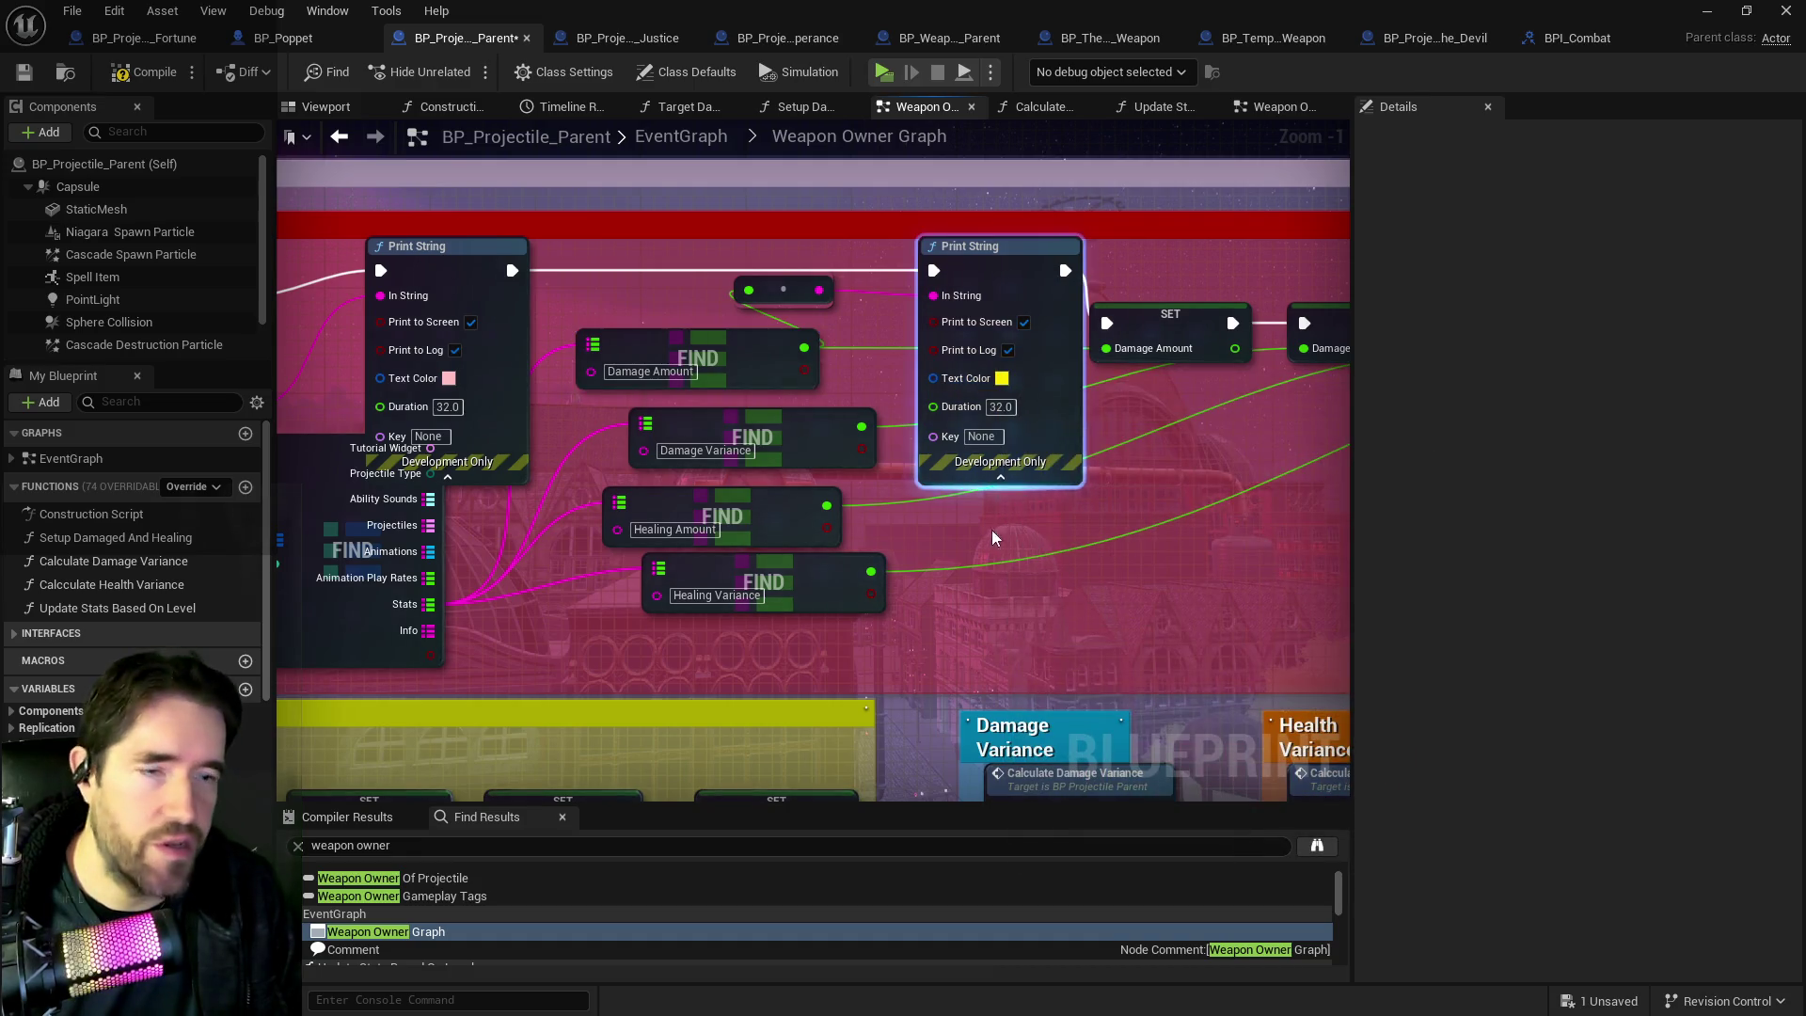
# Look over the debug-print section and Get Tarot Card Info nodes, then save BP_Projectile_Parent.
pyautogui.scroll(-1, 873, 447)
pyautogui.moveTo(591, 477)
pyautogui.mouseDown()
pyautogui.moveTo(282, 442)
pyautogui.moveTo(927, 427)
pyautogui.moveTo(1264, 446)
pyautogui.mouseUp()
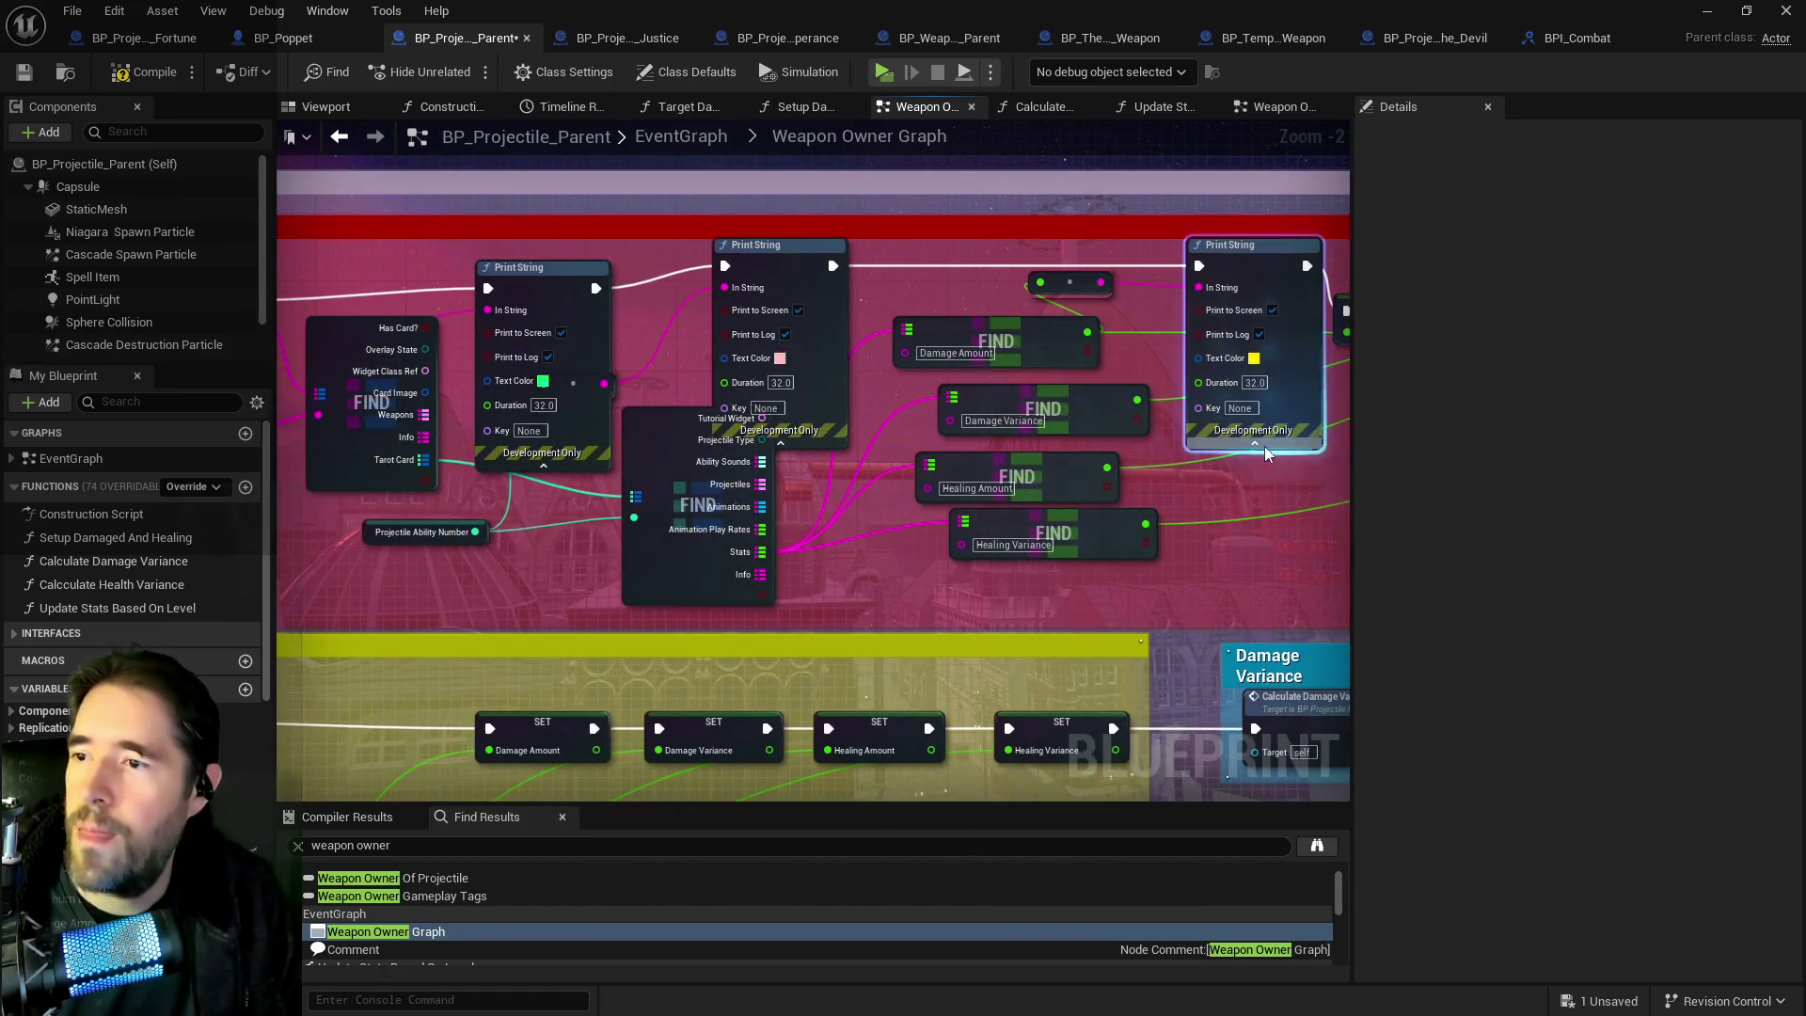
pyautogui.scroll(1, 950, 375)
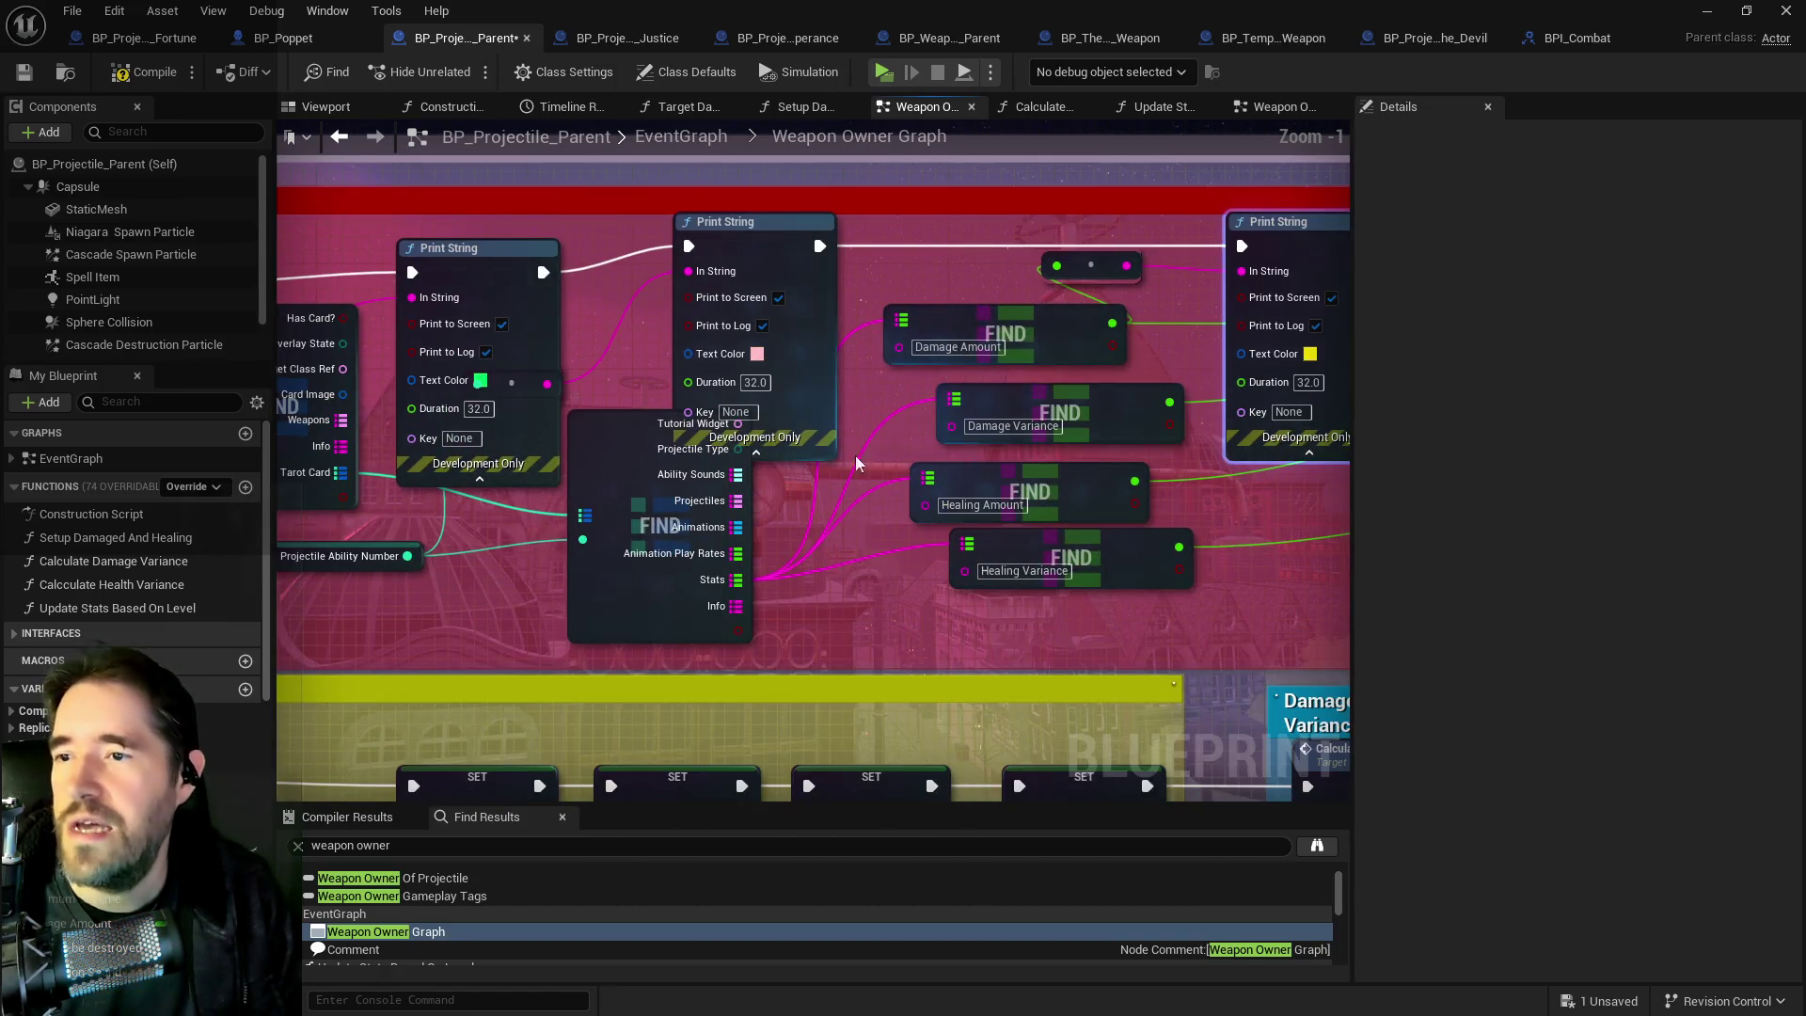
pyautogui.moveTo(591, 442); pyautogui.dragTo(914, 436)
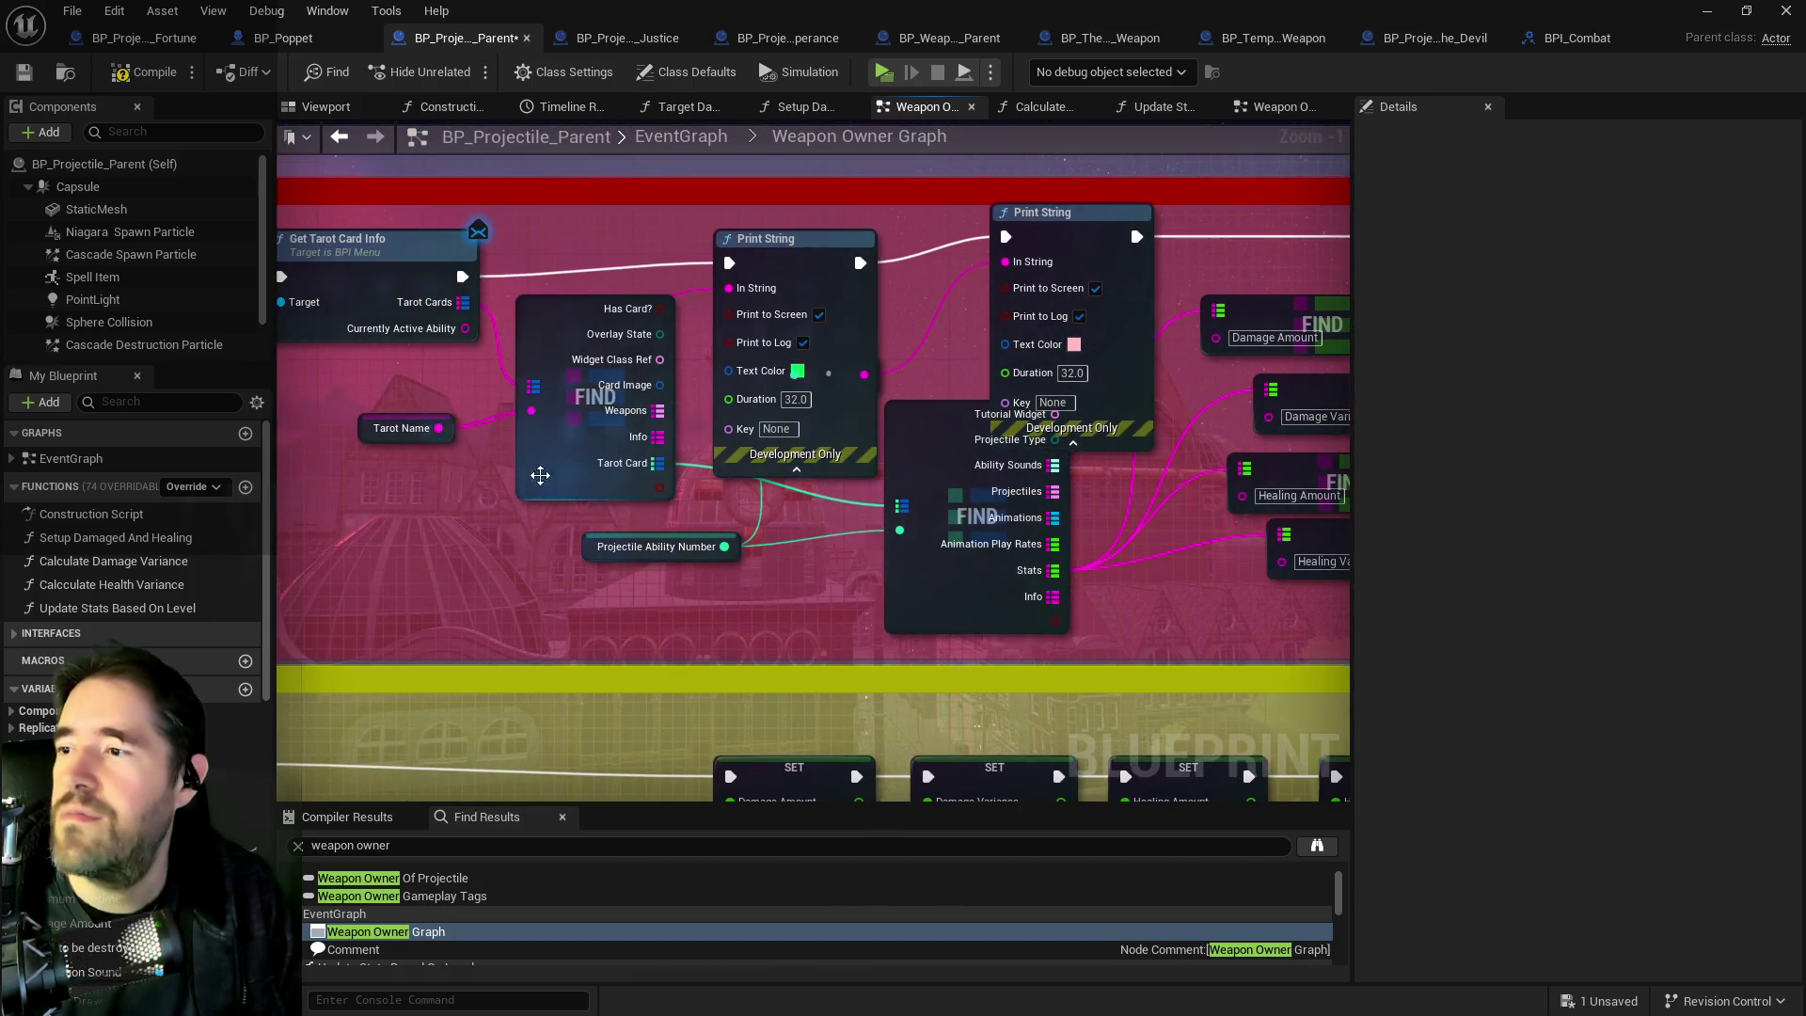
pyautogui.moveTo(344, 356); pyautogui.dragTo(468, 358)
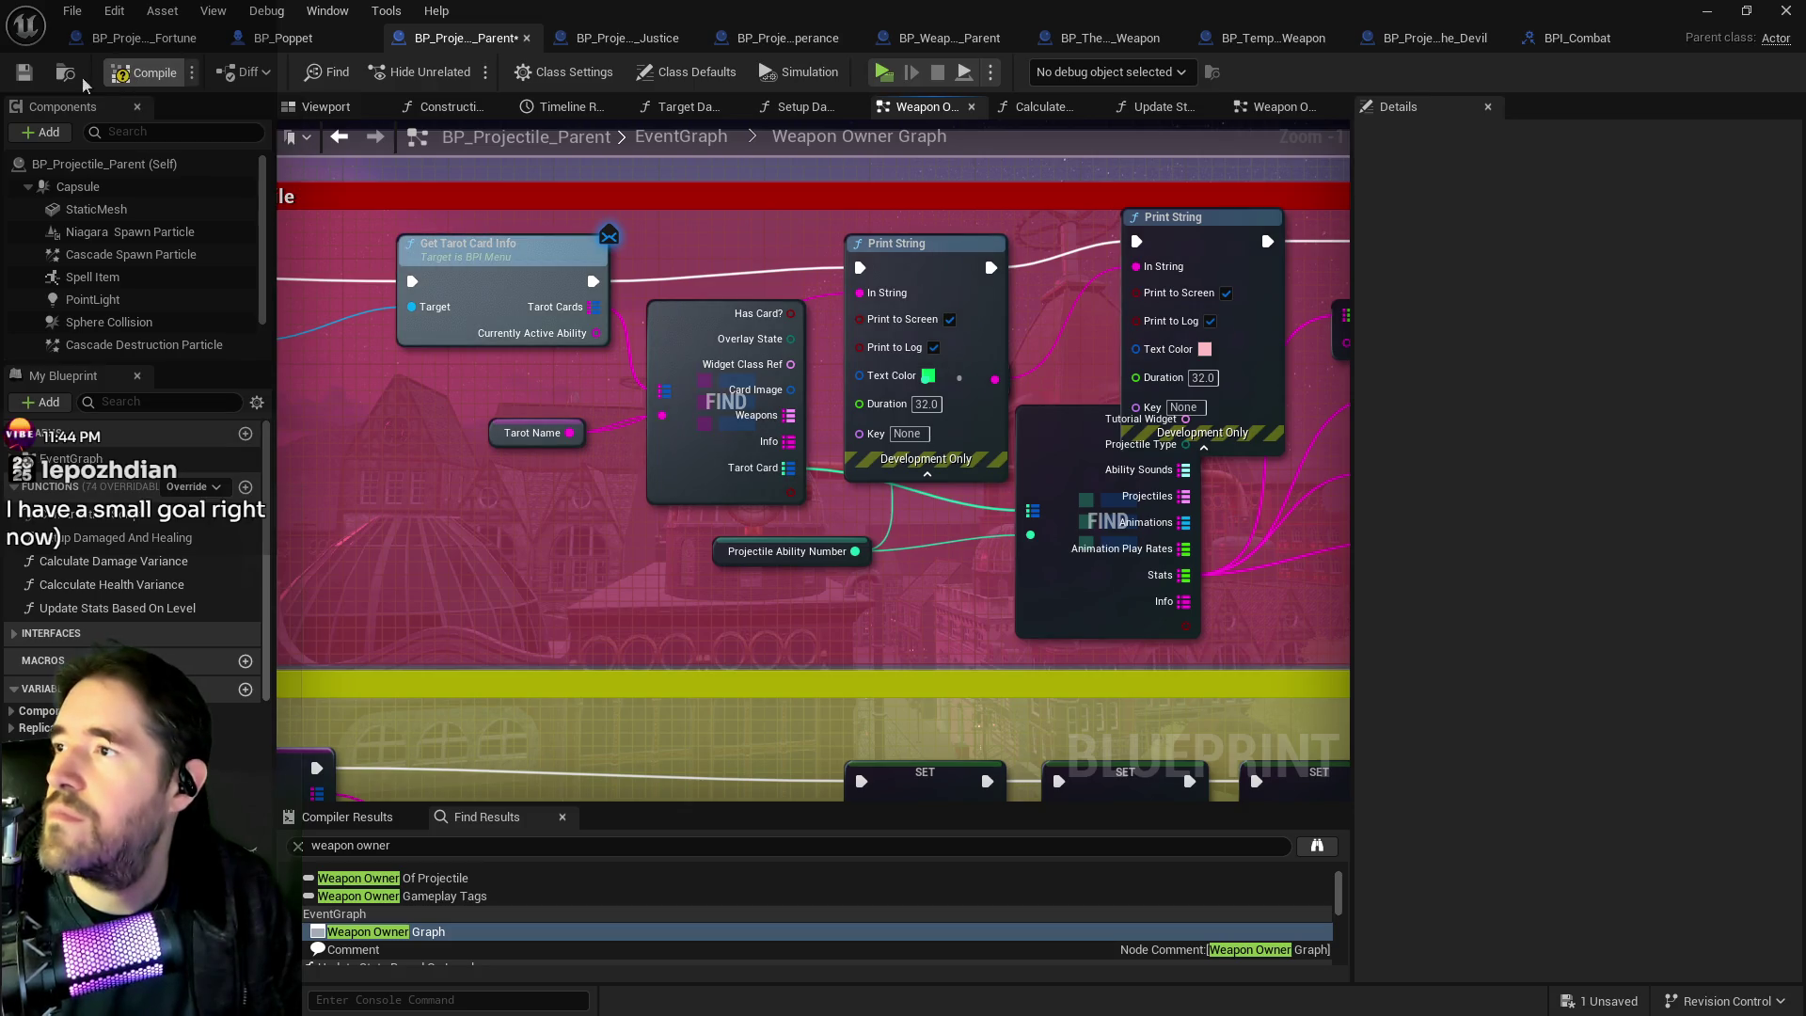
pyautogui.click(23, 72)
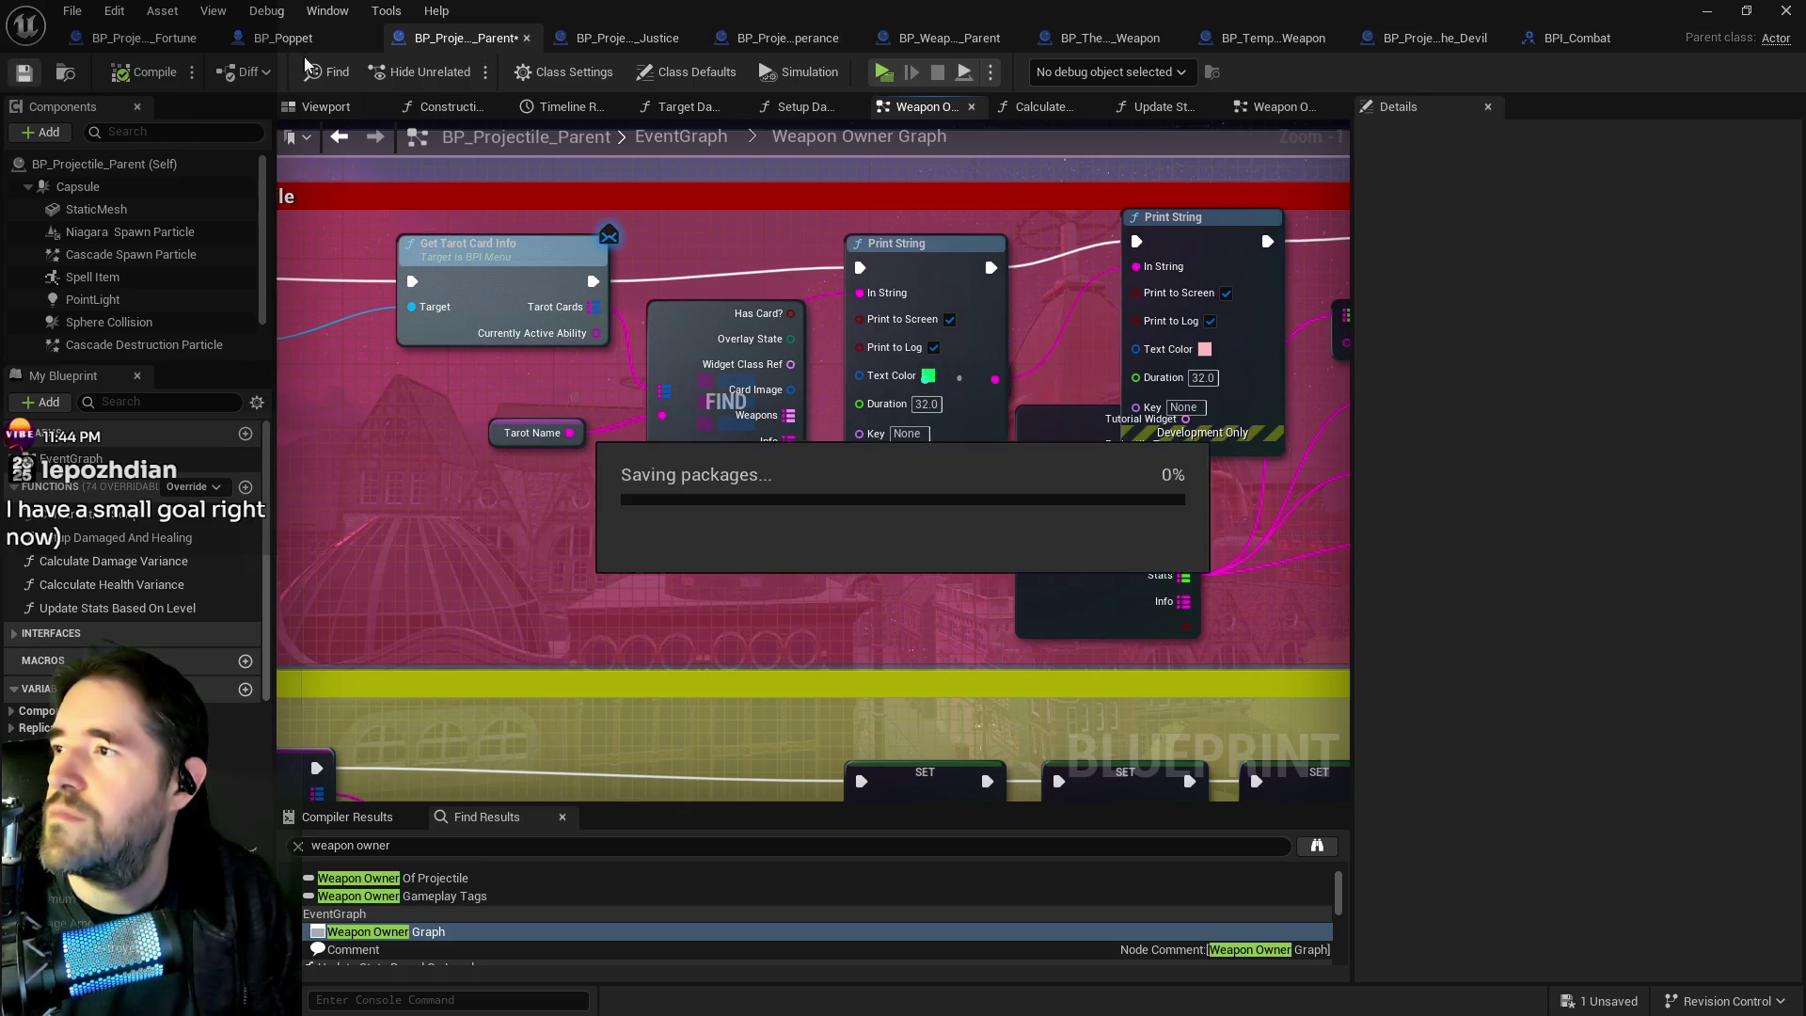
pyautogui.click(291, 38)
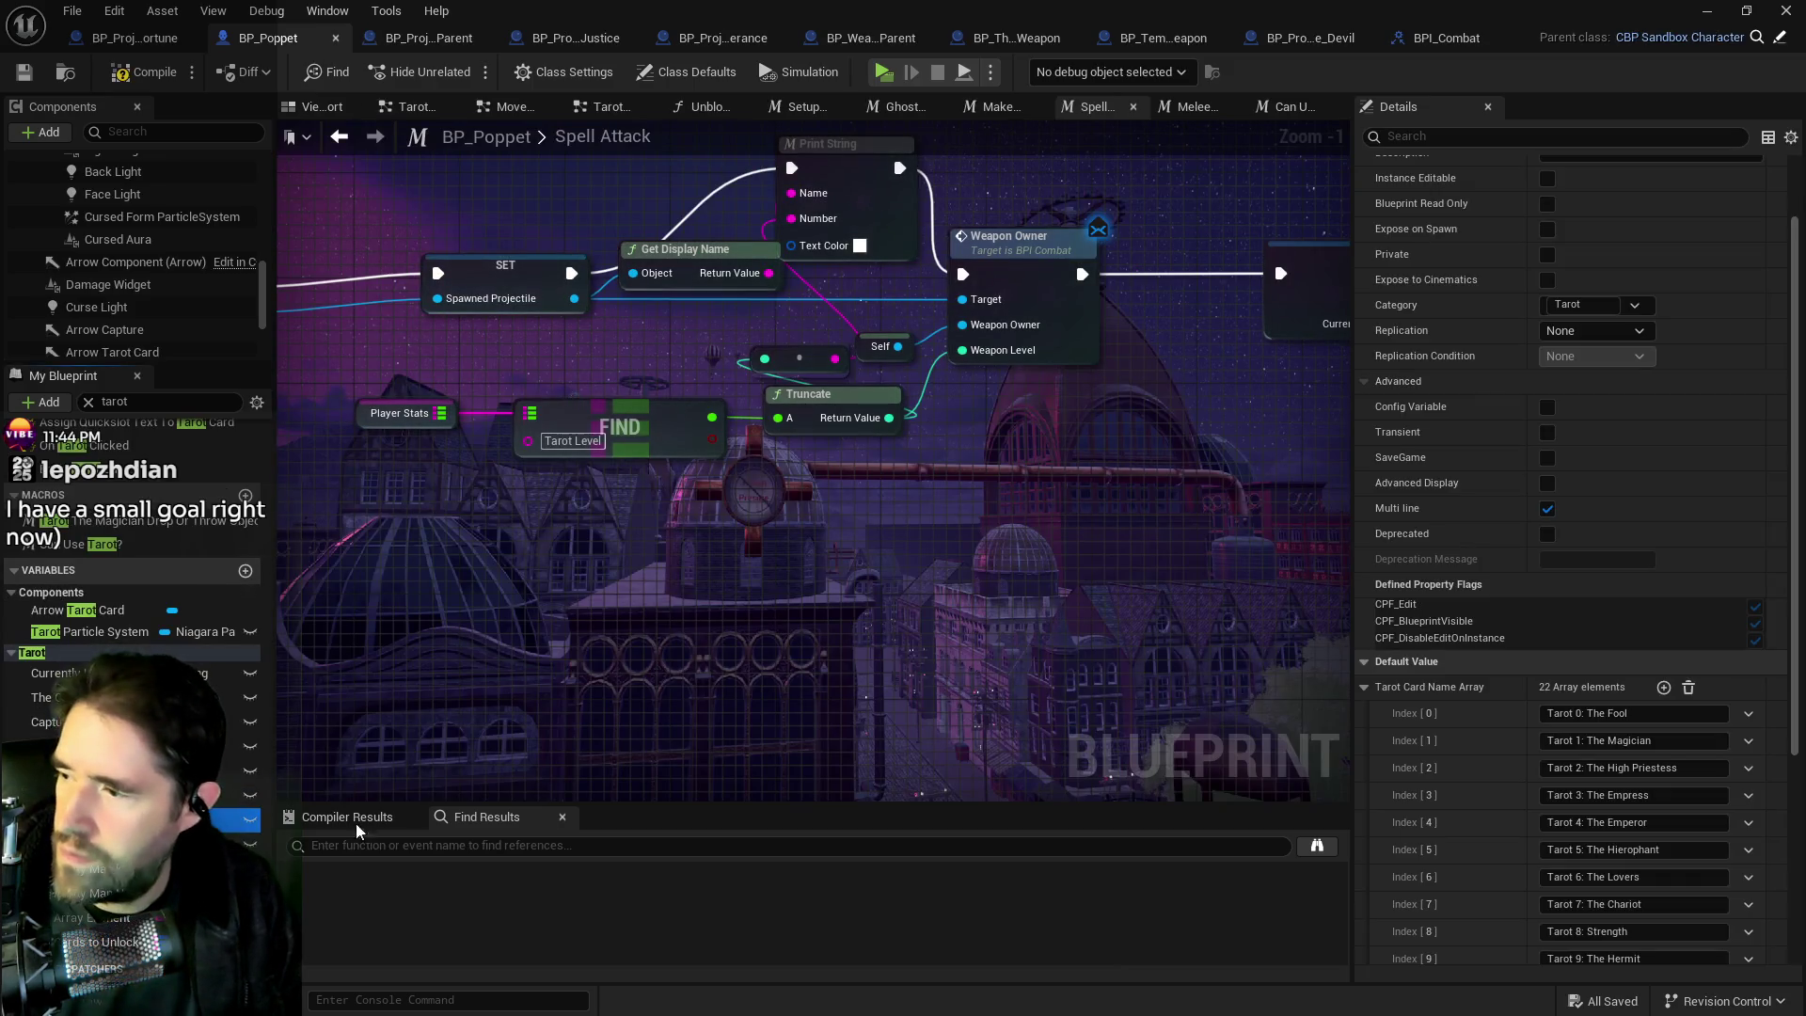
# Expand Tarot 14: Temperance > Tarot Card > 1 > Stats, showing Card Cost -10.0 and Damage Amount 15.0.
pyautogui.scroll(-2, 1492, 809)
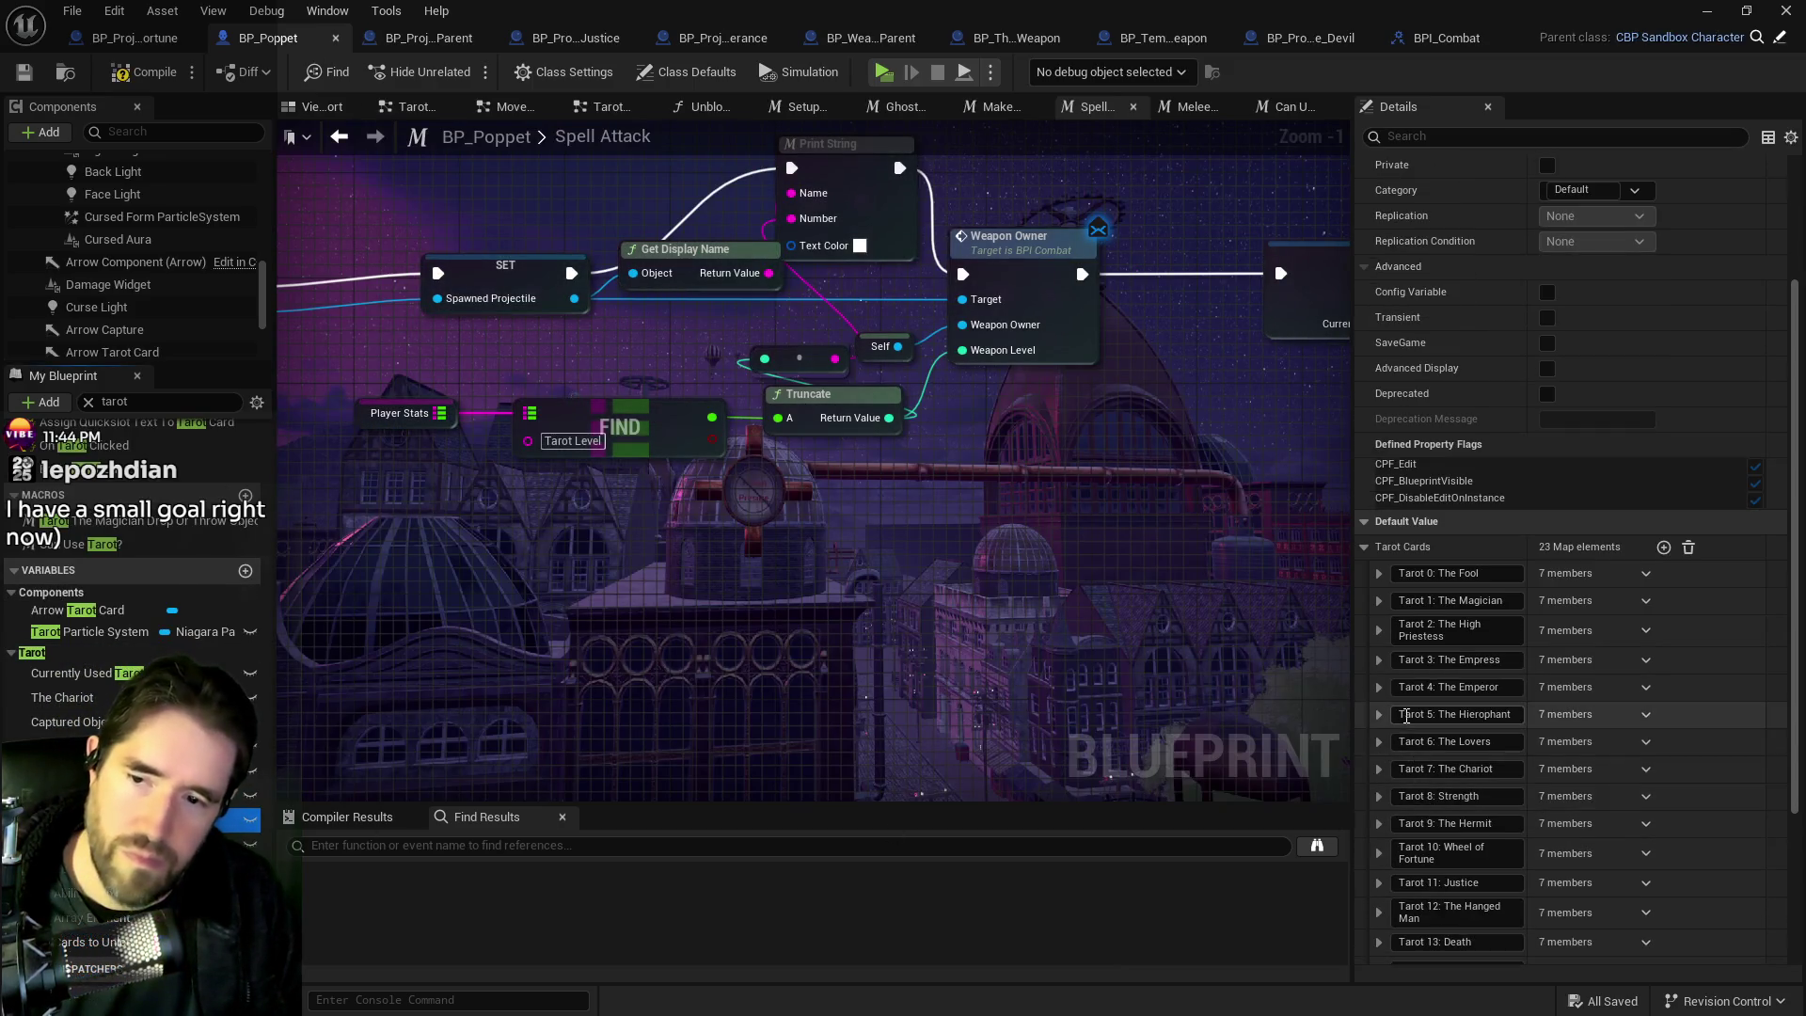
pyautogui.scroll(-5, 1393, 773)
pyautogui.click(1380, 760)
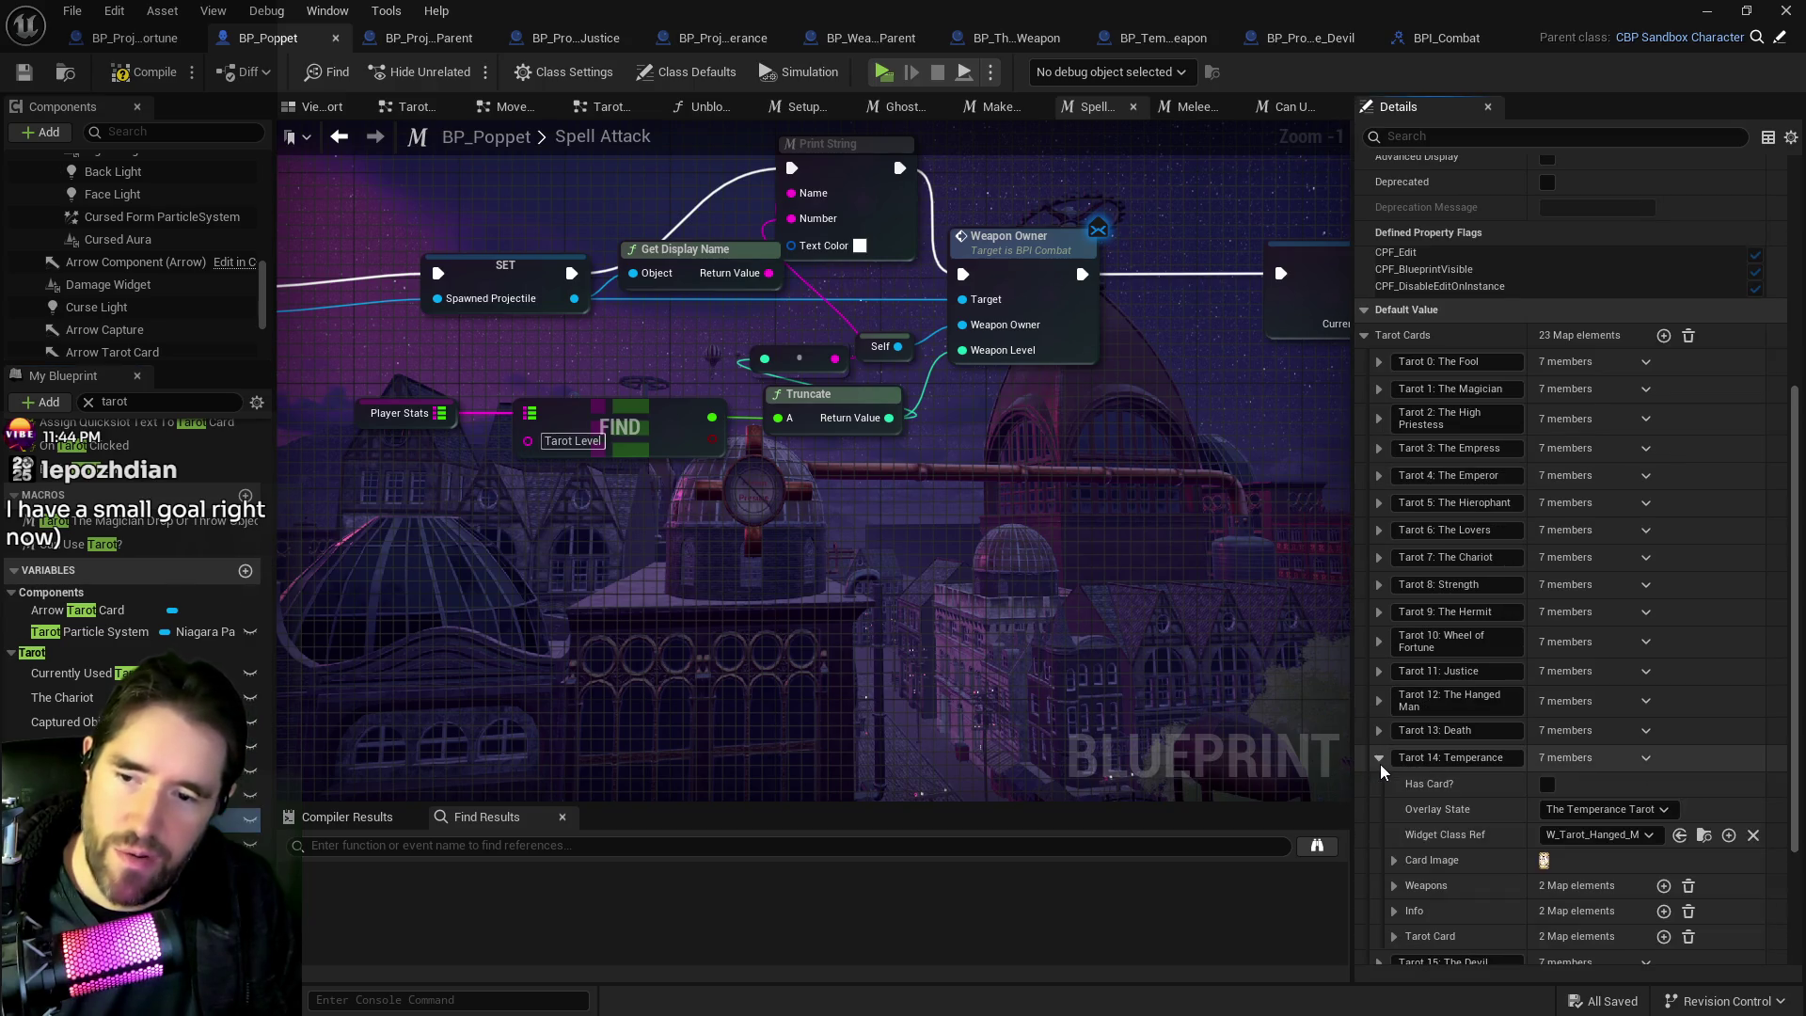
pyautogui.scroll(-3, 1382, 800)
pyautogui.click(1392, 810)
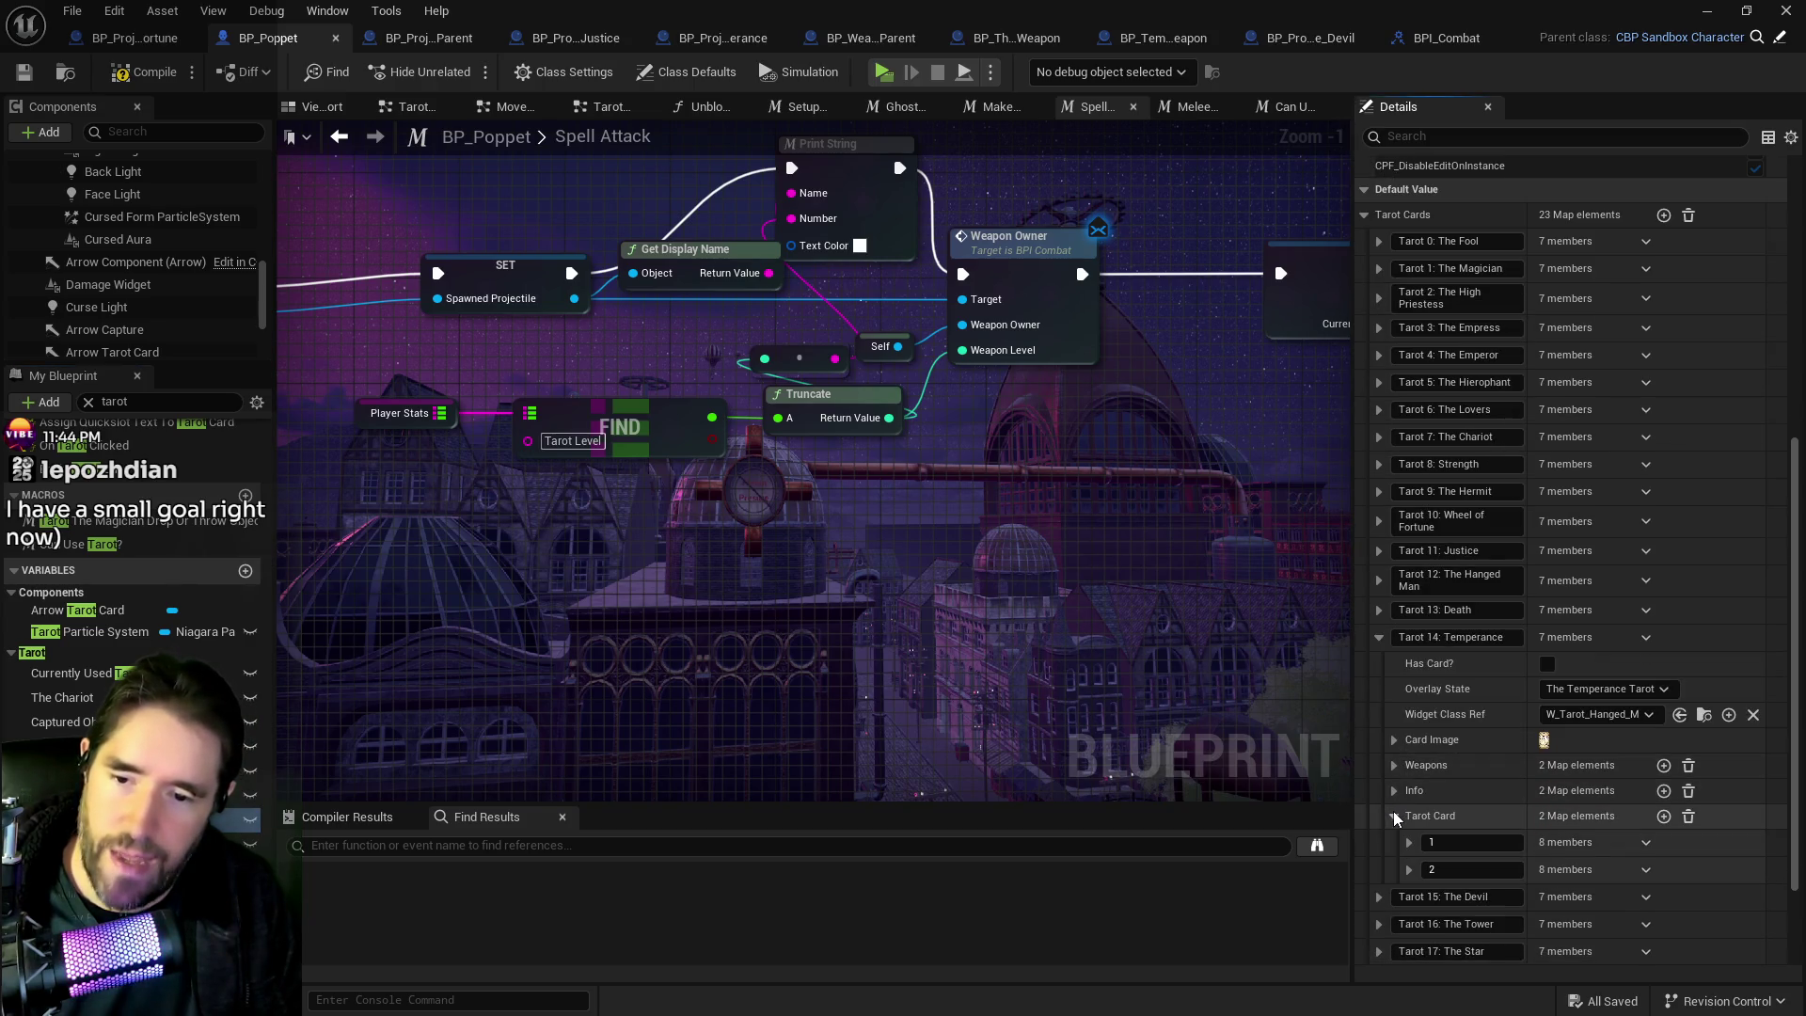
pyautogui.click(1408, 839)
pyautogui.scroll(-5, 1407, 837)
pyautogui.click(1422, 808)
pyautogui.scroll(-2, 1429, 808)
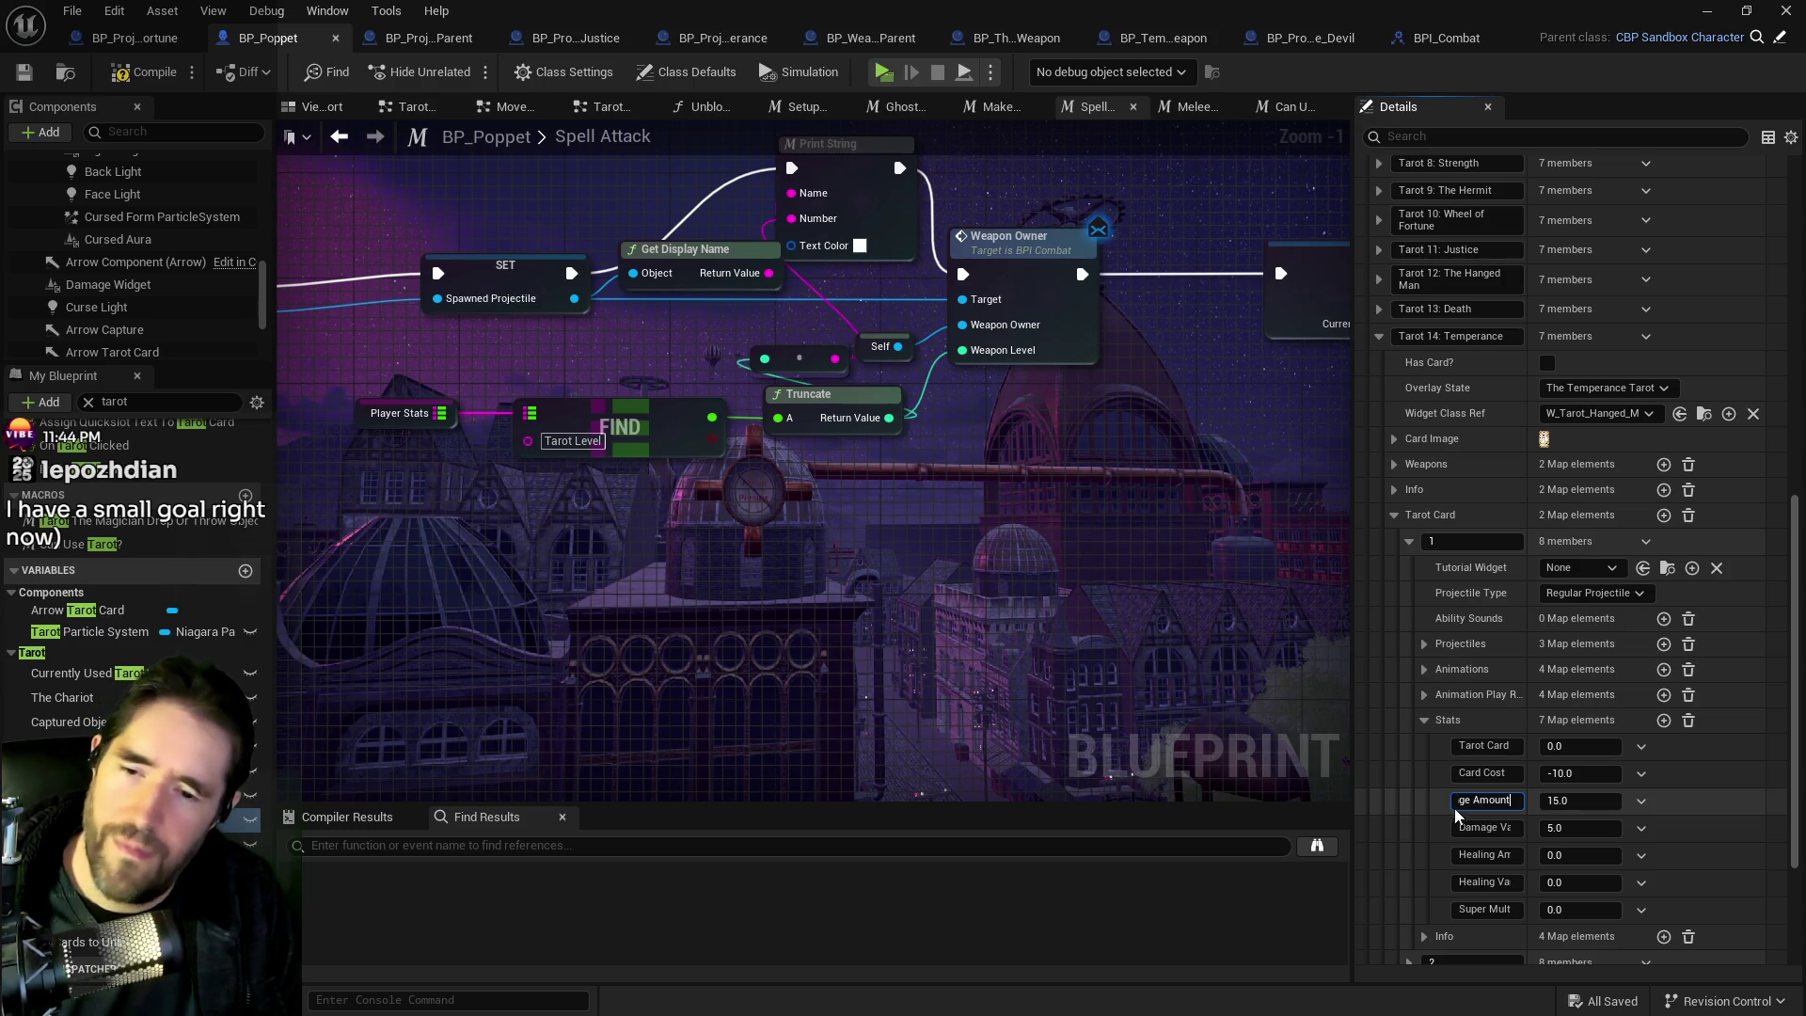
pyautogui.moveTo(1473, 800); pyautogui.dragTo(1541, 801)
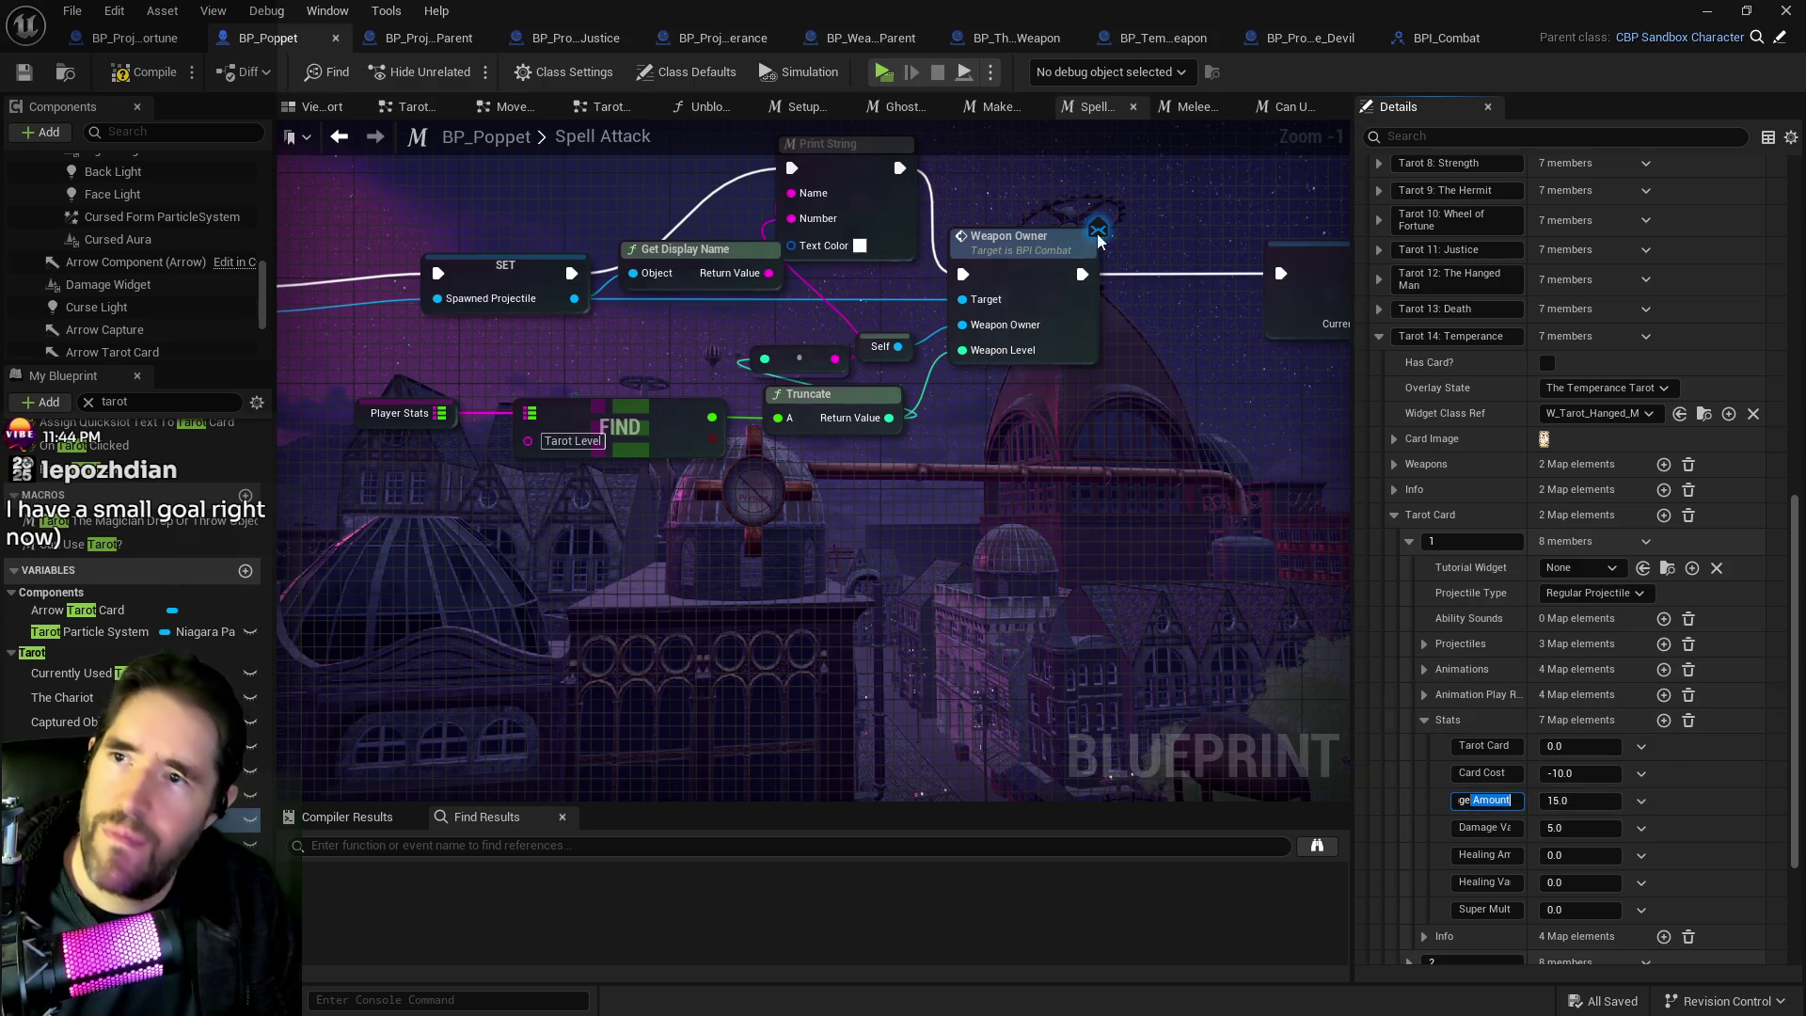
pyautogui.click(860, 37)
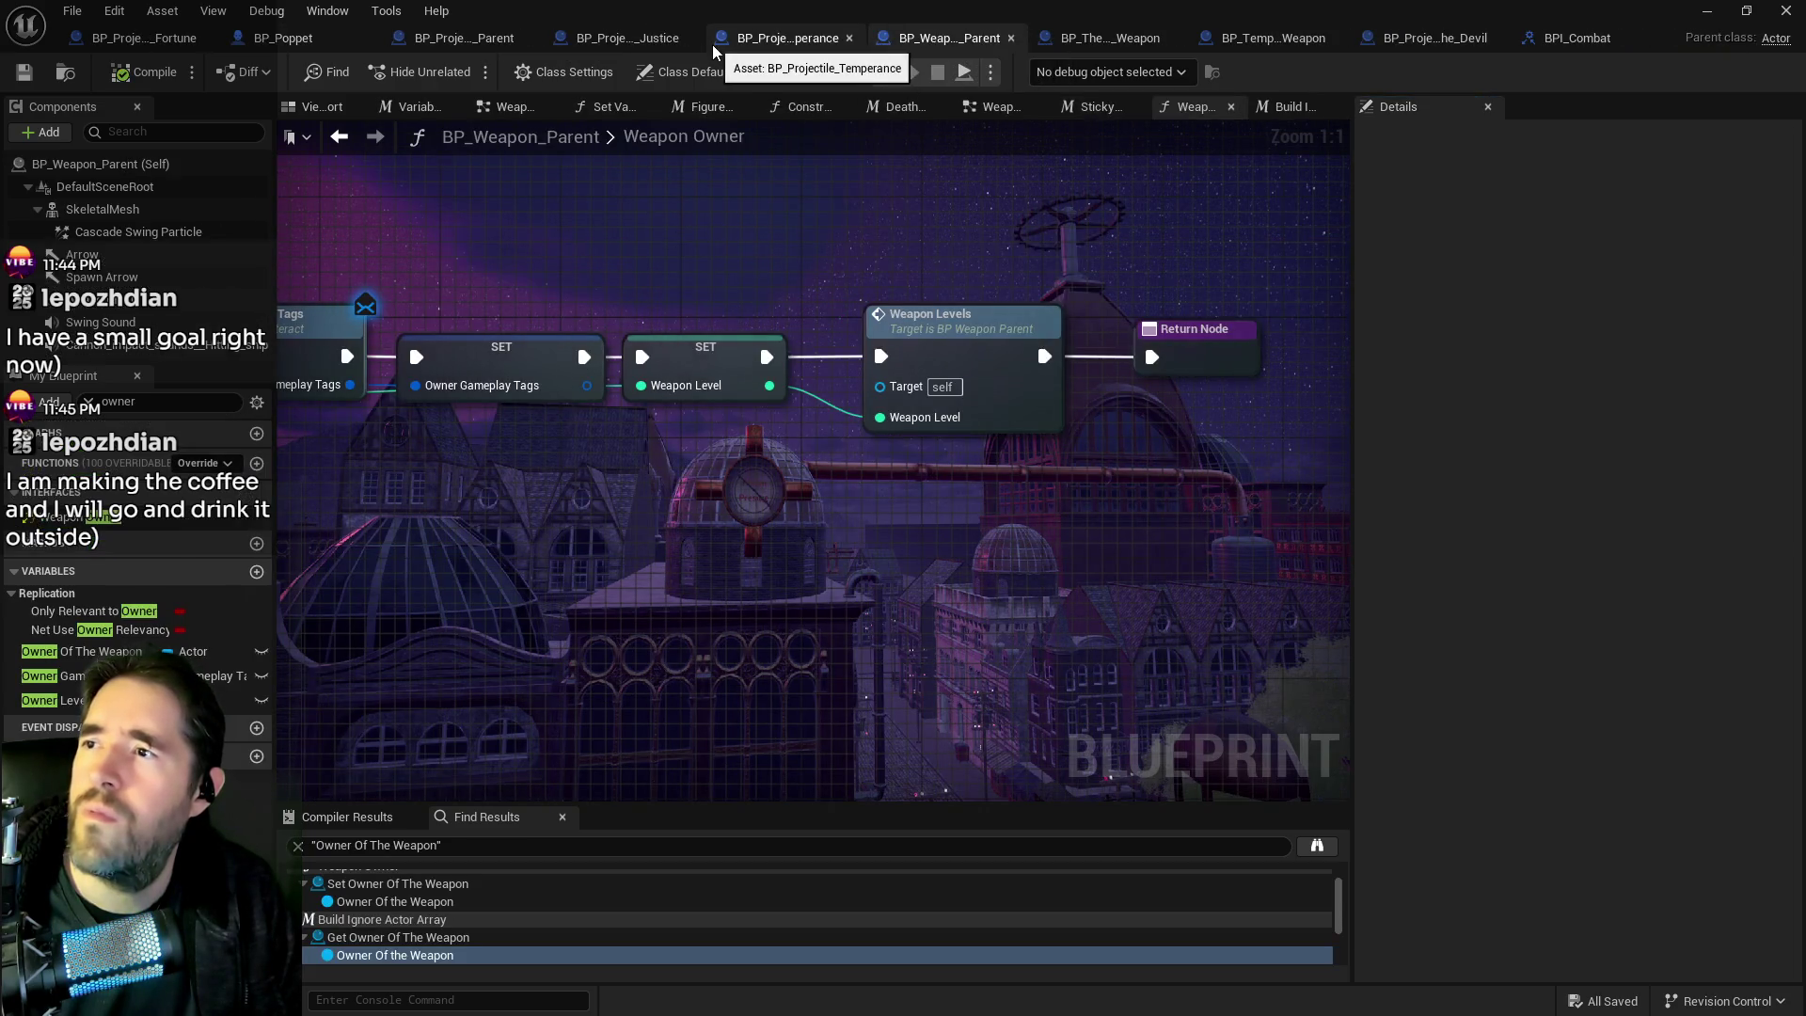
# In BP_Projectile_Parent's Weapon Owner Graph, nudge the yellow Print String node upward and recentre the debug prints.
pyautogui.click(470, 37)
pyautogui.moveTo(919, 243)
pyautogui.mouseDown()
pyautogui.moveTo(973, 188)
pyautogui.moveTo(879, 217)
pyautogui.mouseUp()
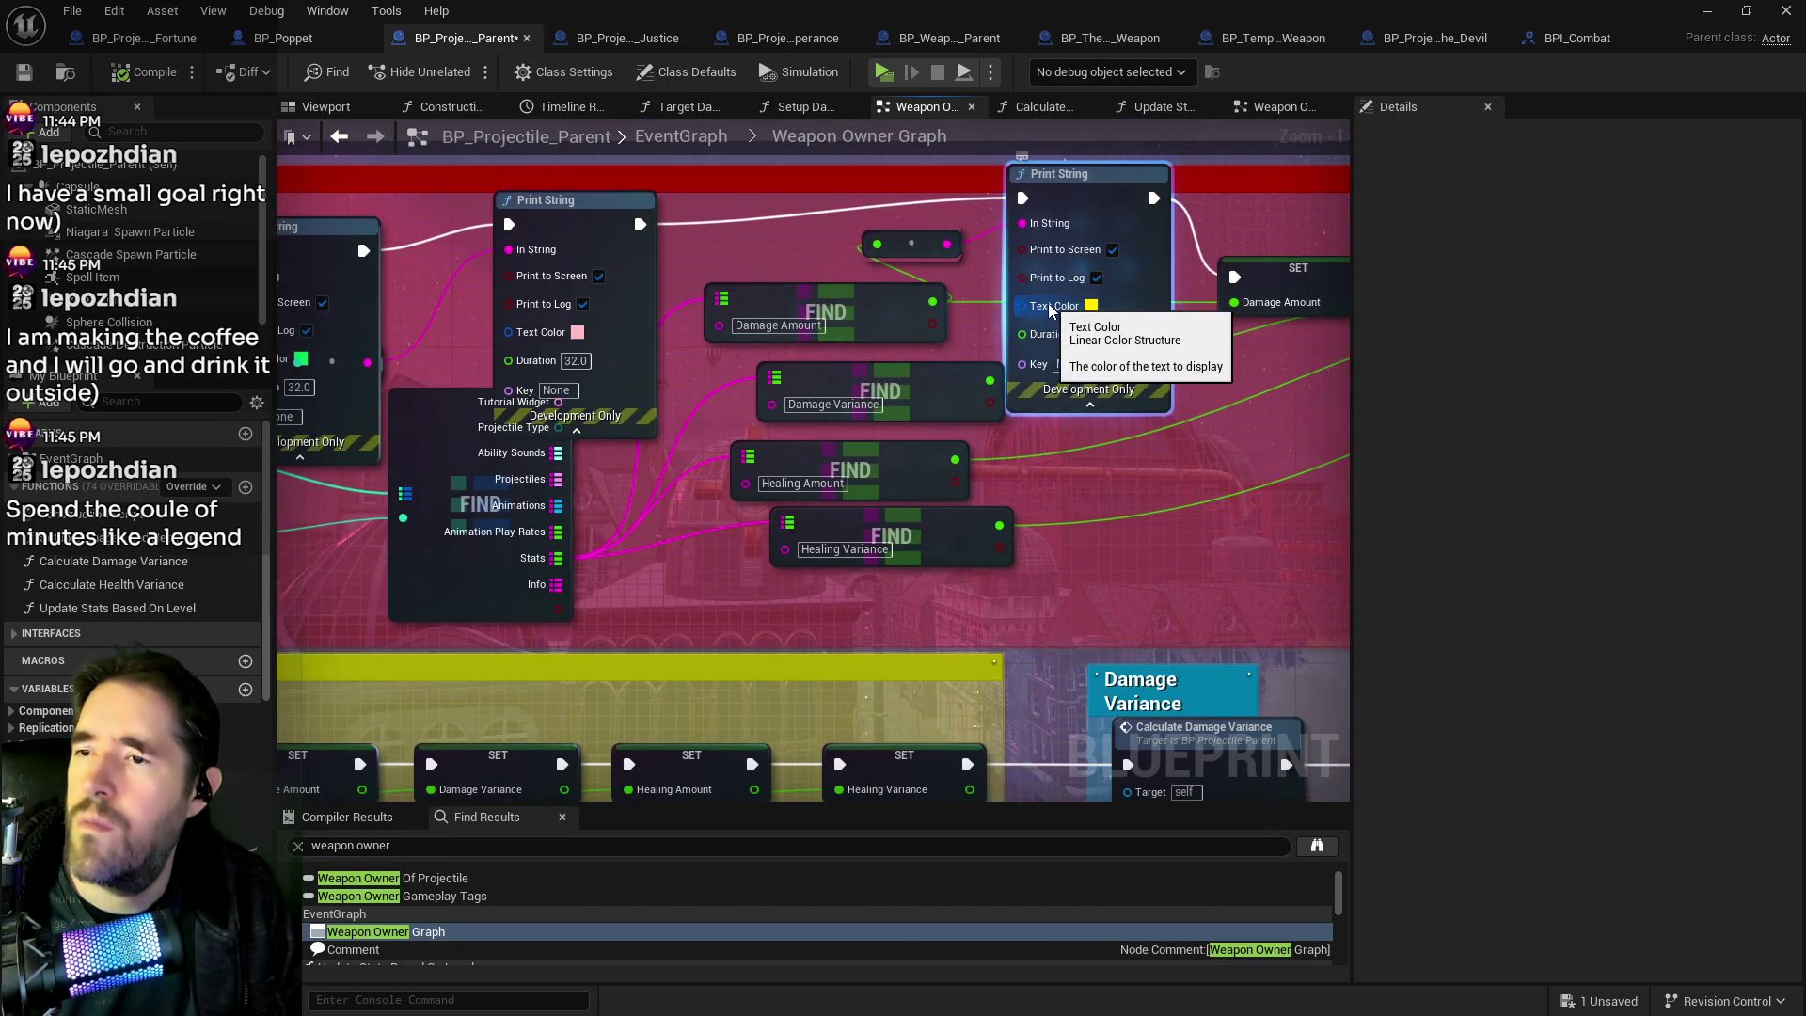
pyautogui.moveTo(1063, 311); pyautogui.dragTo(927, 384)
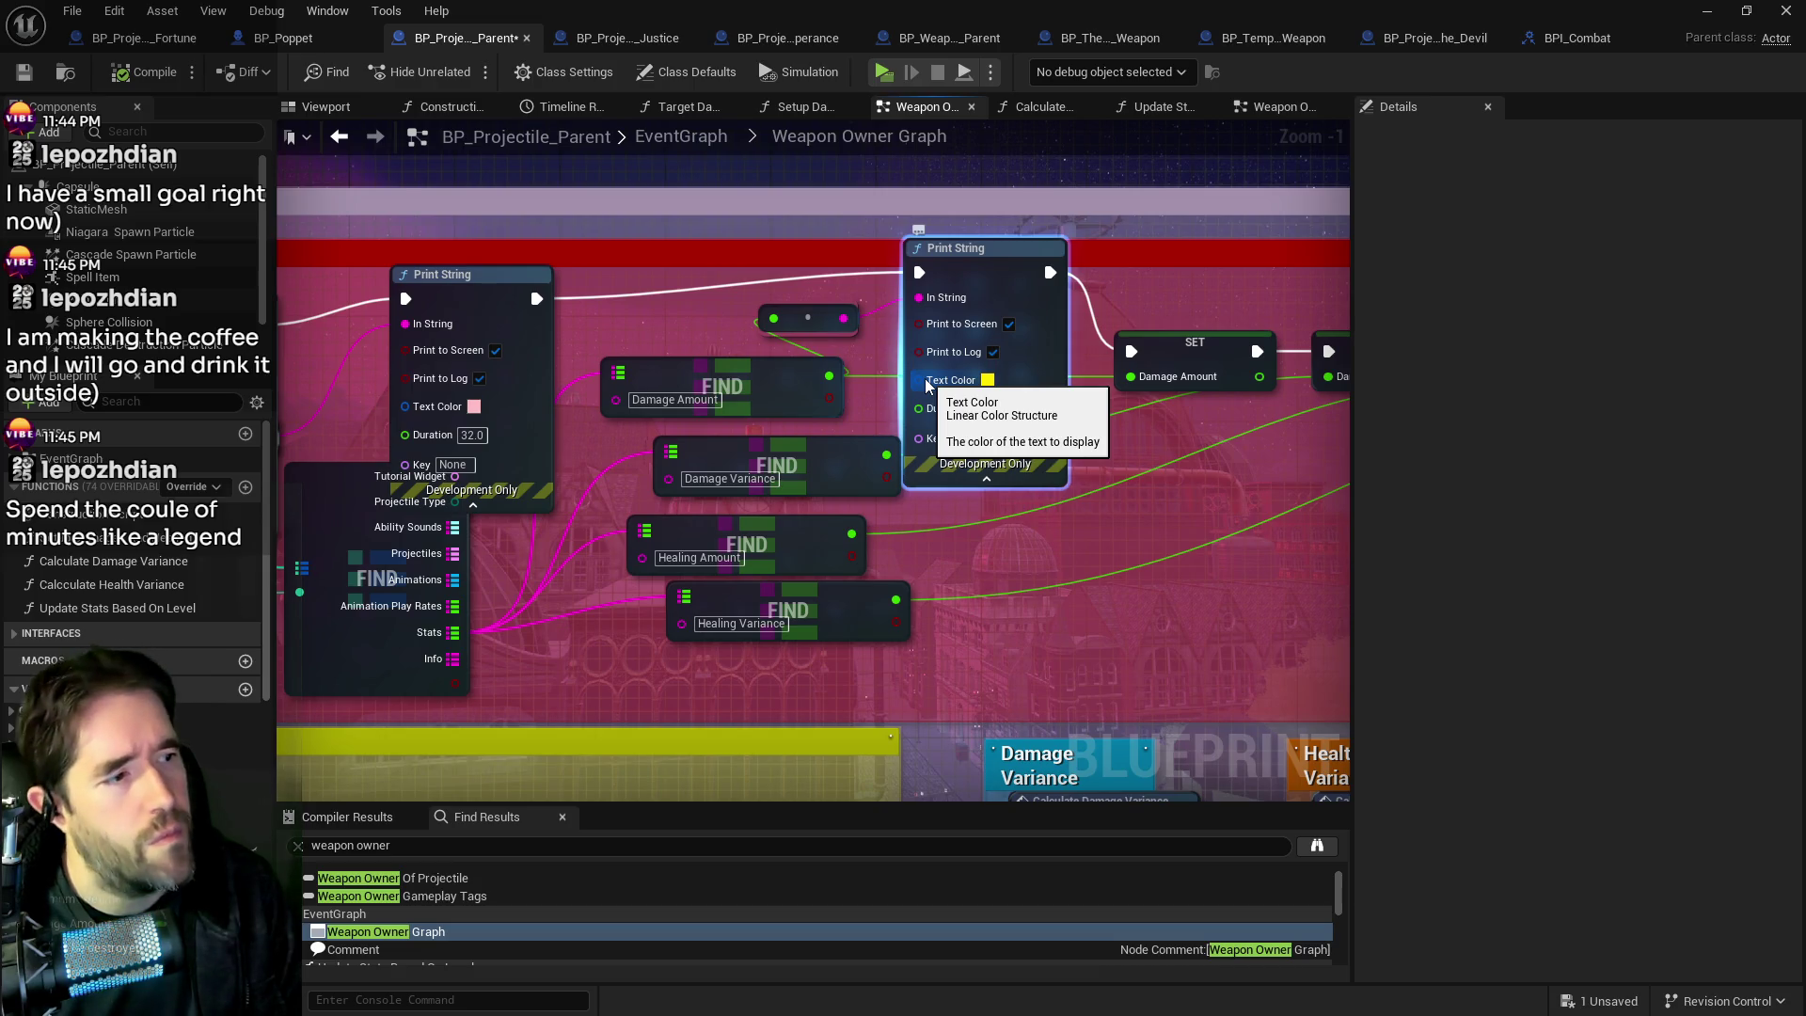
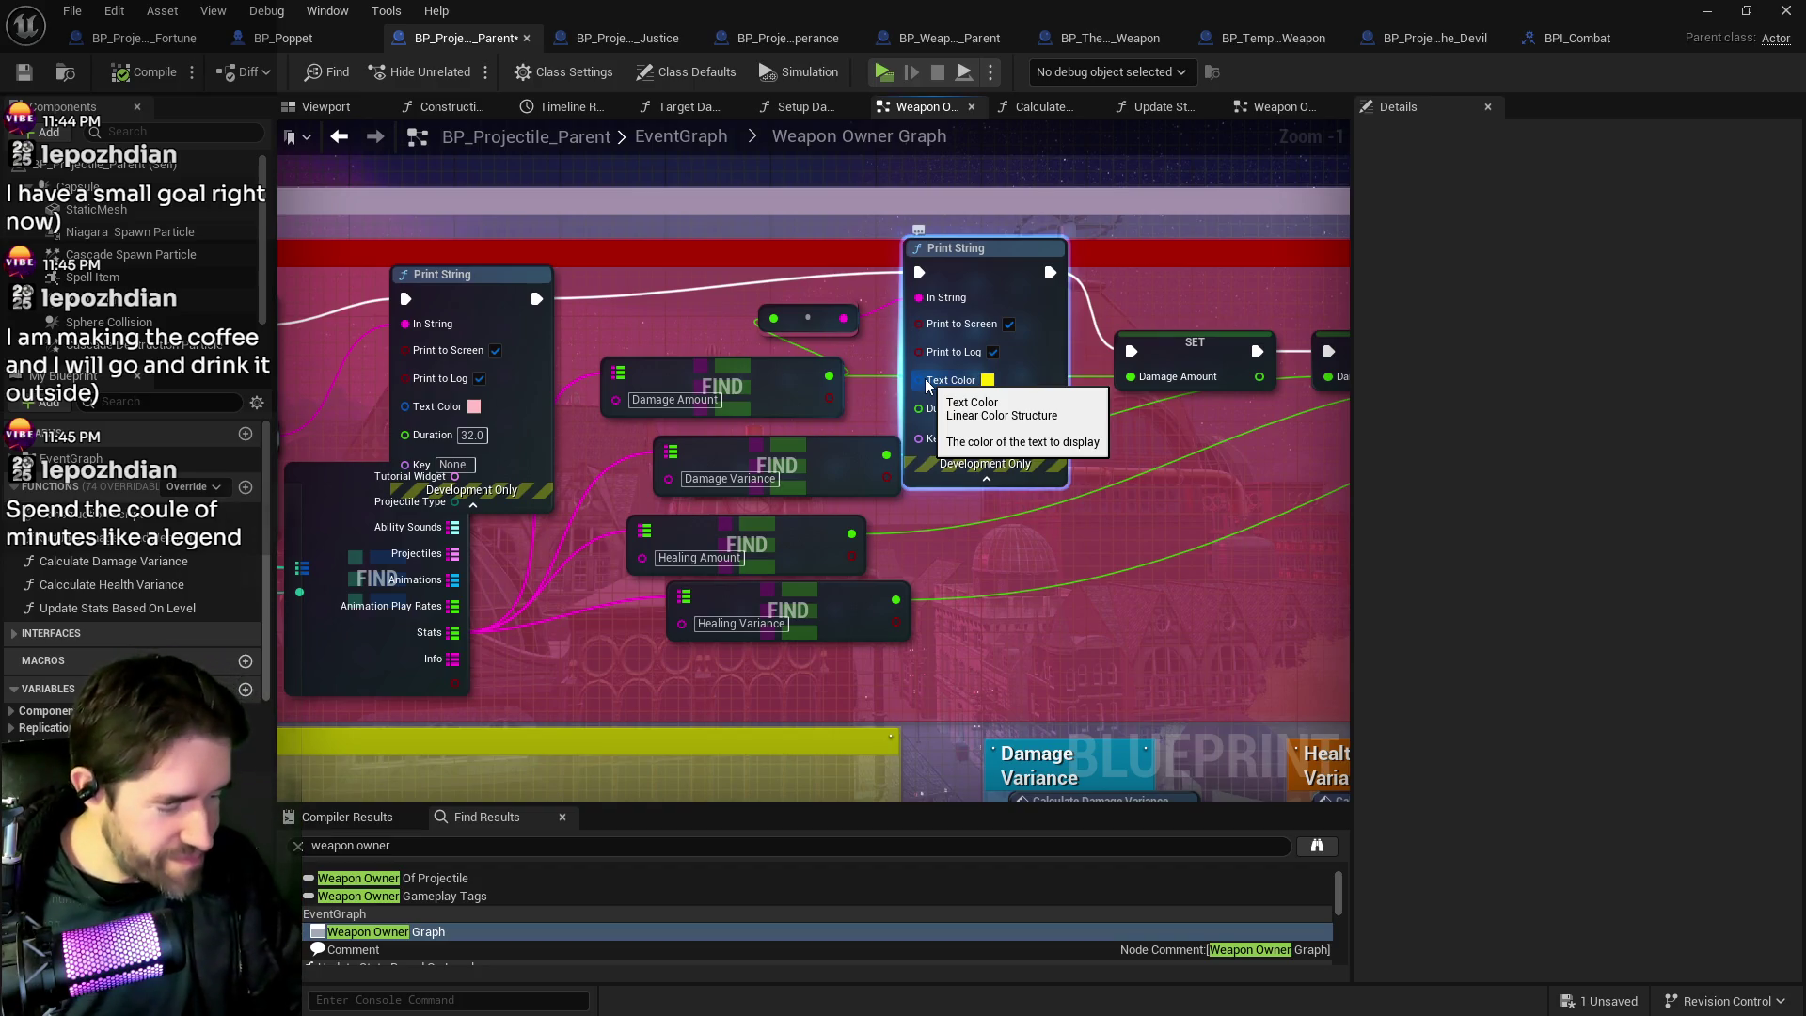
# Tidy the Weapon Owner Graph: move the left Print String up and the Tarot Card break node left.
pyautogui.moveTo(424, 276)
pyautogui.mouseDown()
pyautogui.moveTo(724, 256)
pyautogui.moveTo(803, 284)
pyautogui.mouseUp()
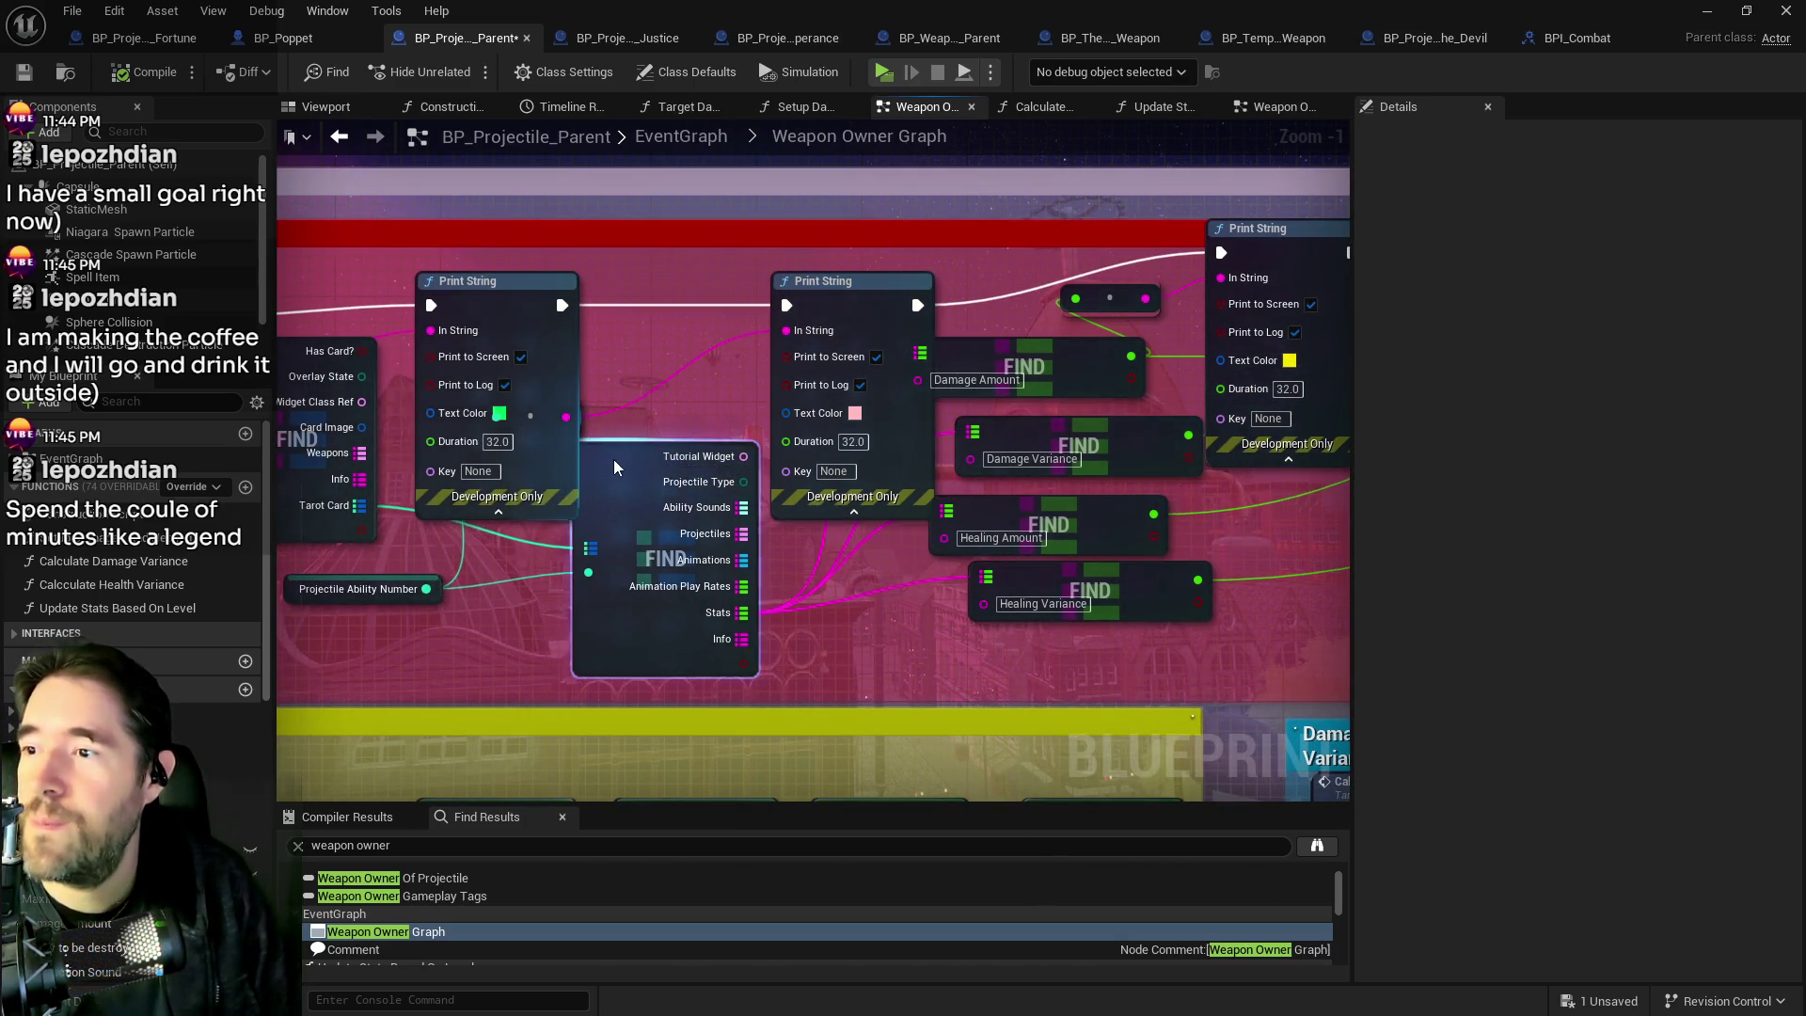
pyautogui.moveTo(613, 459); pyautogui.dragTo(587, 459)
pyautogui.moveTo(527, 281)
pyautogui.mouseDown()
pyautogui.moveTo(511, 250)
pyautogui.moveTo(450, 239)
pyautogui.moveTo(501, 228)
pyautogui.mouseUp()
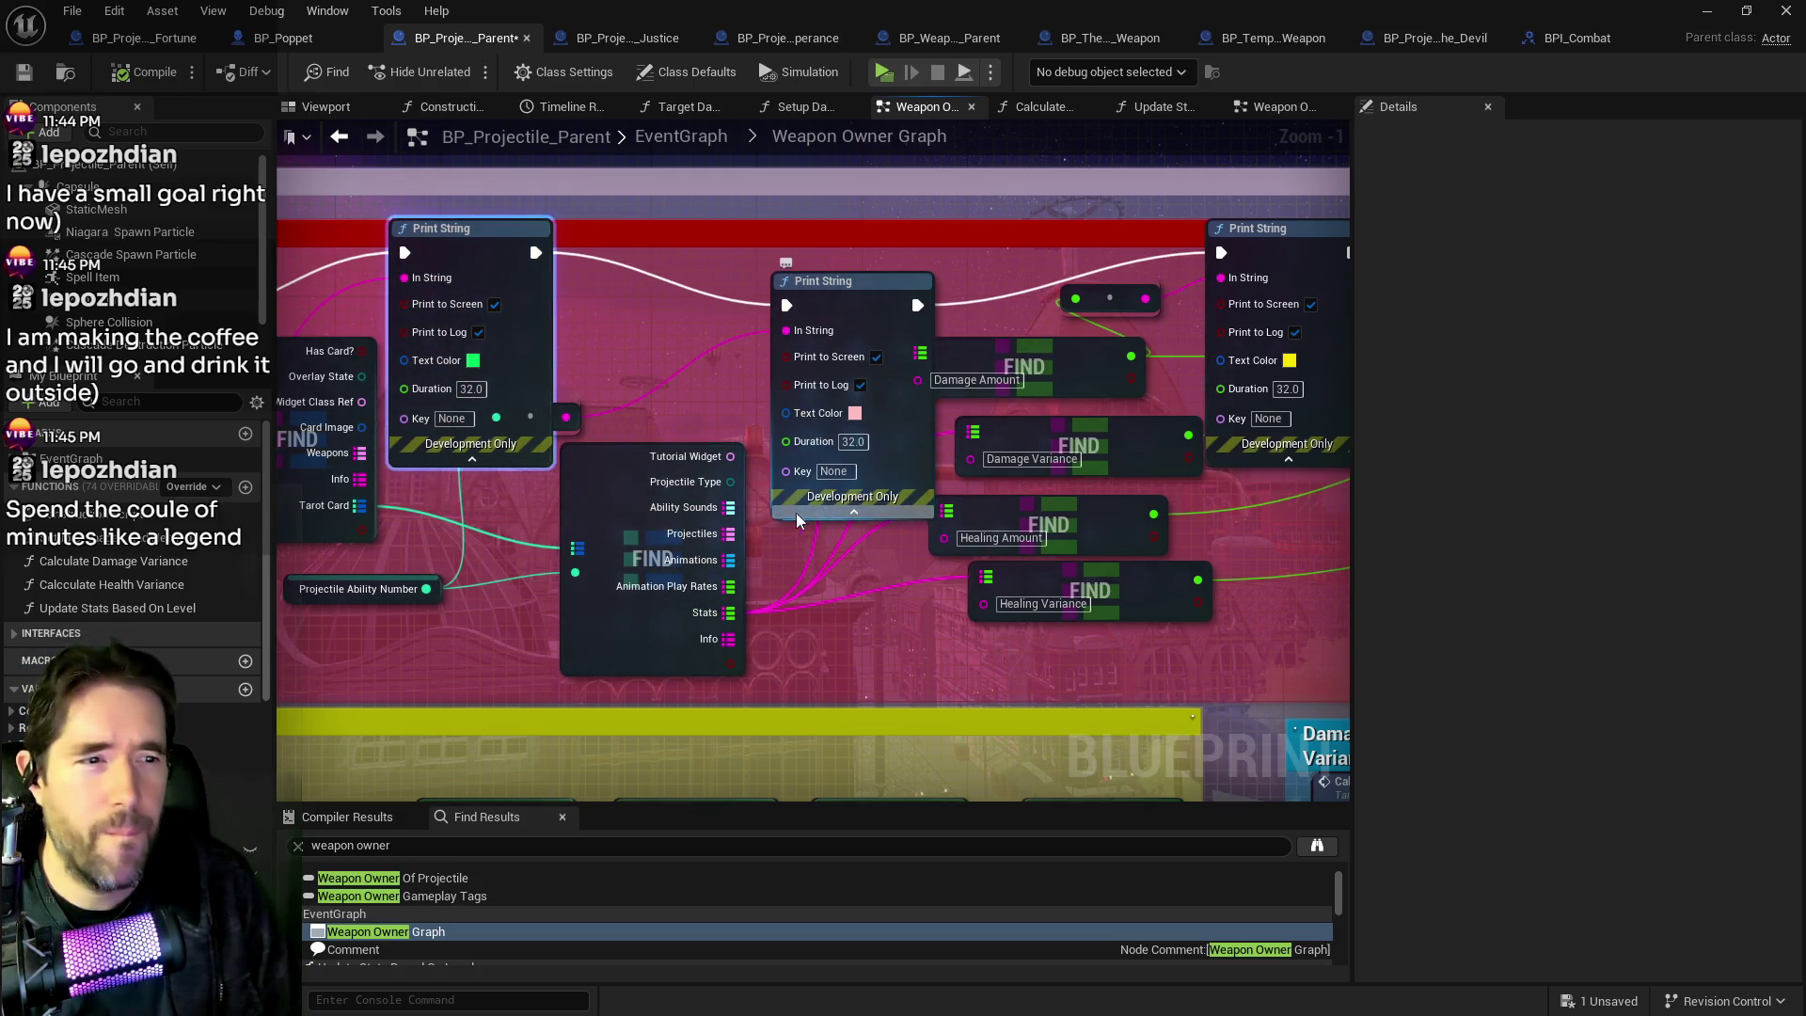
pyautogui.moveTo(748, 432)
pyautogui.mouseDown()
pyautogui.moveTo(1133, 432)
pyautogui.moveTo(746, 459)
pyautogui.mouseUp()
# Duplicate a Print String node, wire a value into it, and give it yellow text.
pyautogui.click(869, 329)
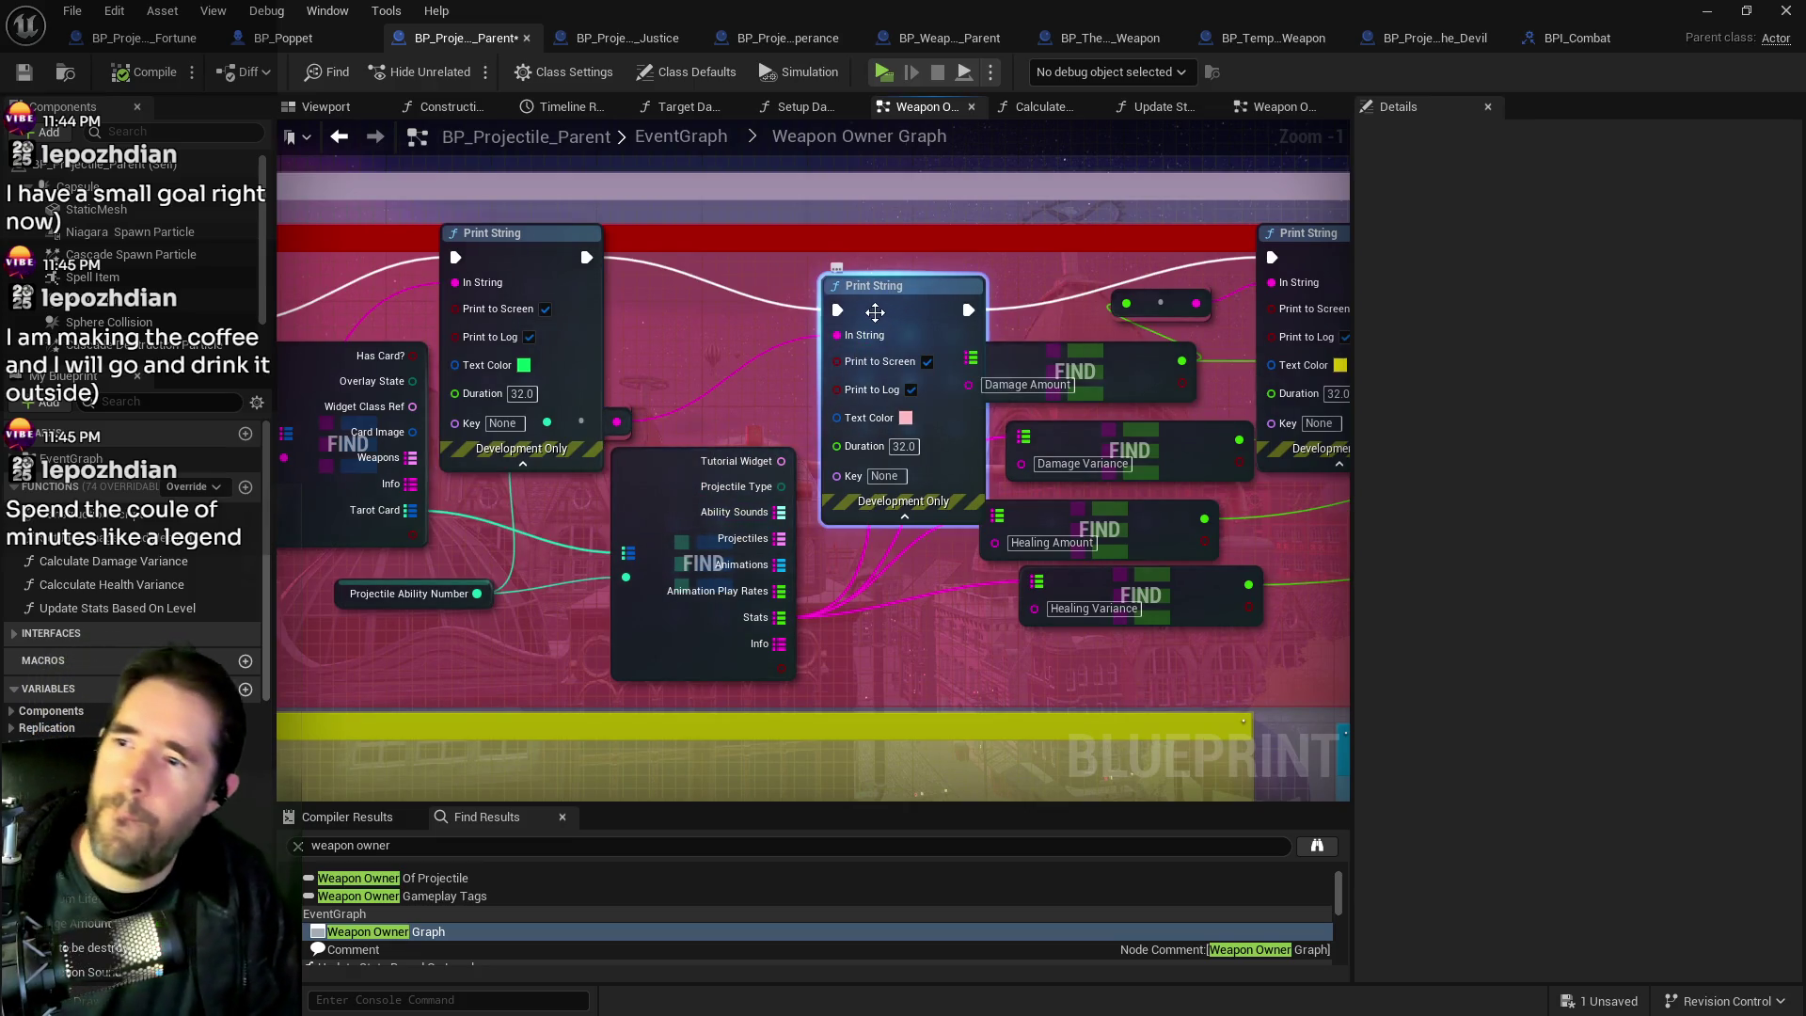
pyautogui.hotkey('ctrl', 'c')
pyautogui.hotkey('ctrl', 'v')
pyautogui.moveTo(774, 669)
pyautogui.mouseDown()
pyautogui.moveTo(656, 308)
pyautogui.moveTo(634, 320)
pyautogui.moveTo(670, 375)
pyautogui.moveTo(664, 286)
pyautogui.mouseUp()
pyautogui.click(735, 367)
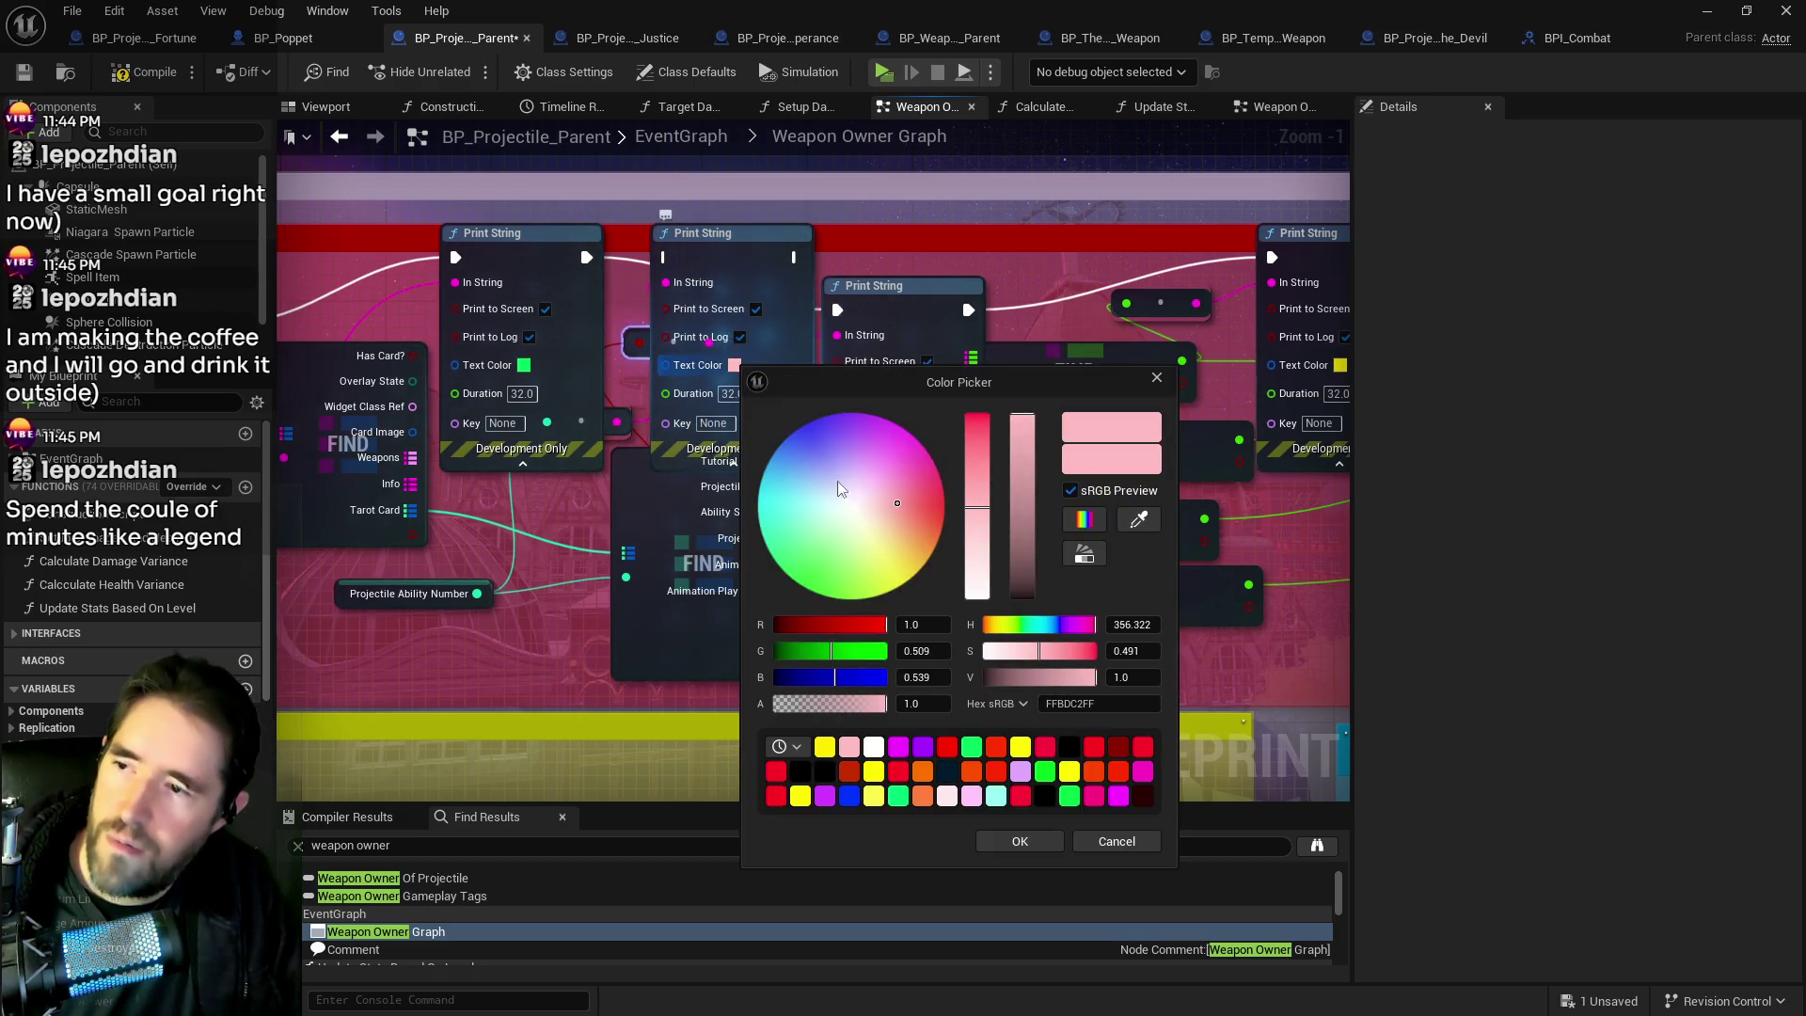
pyautogui.moveTo(901, 557); pyautogui.dragTo(940, 577)
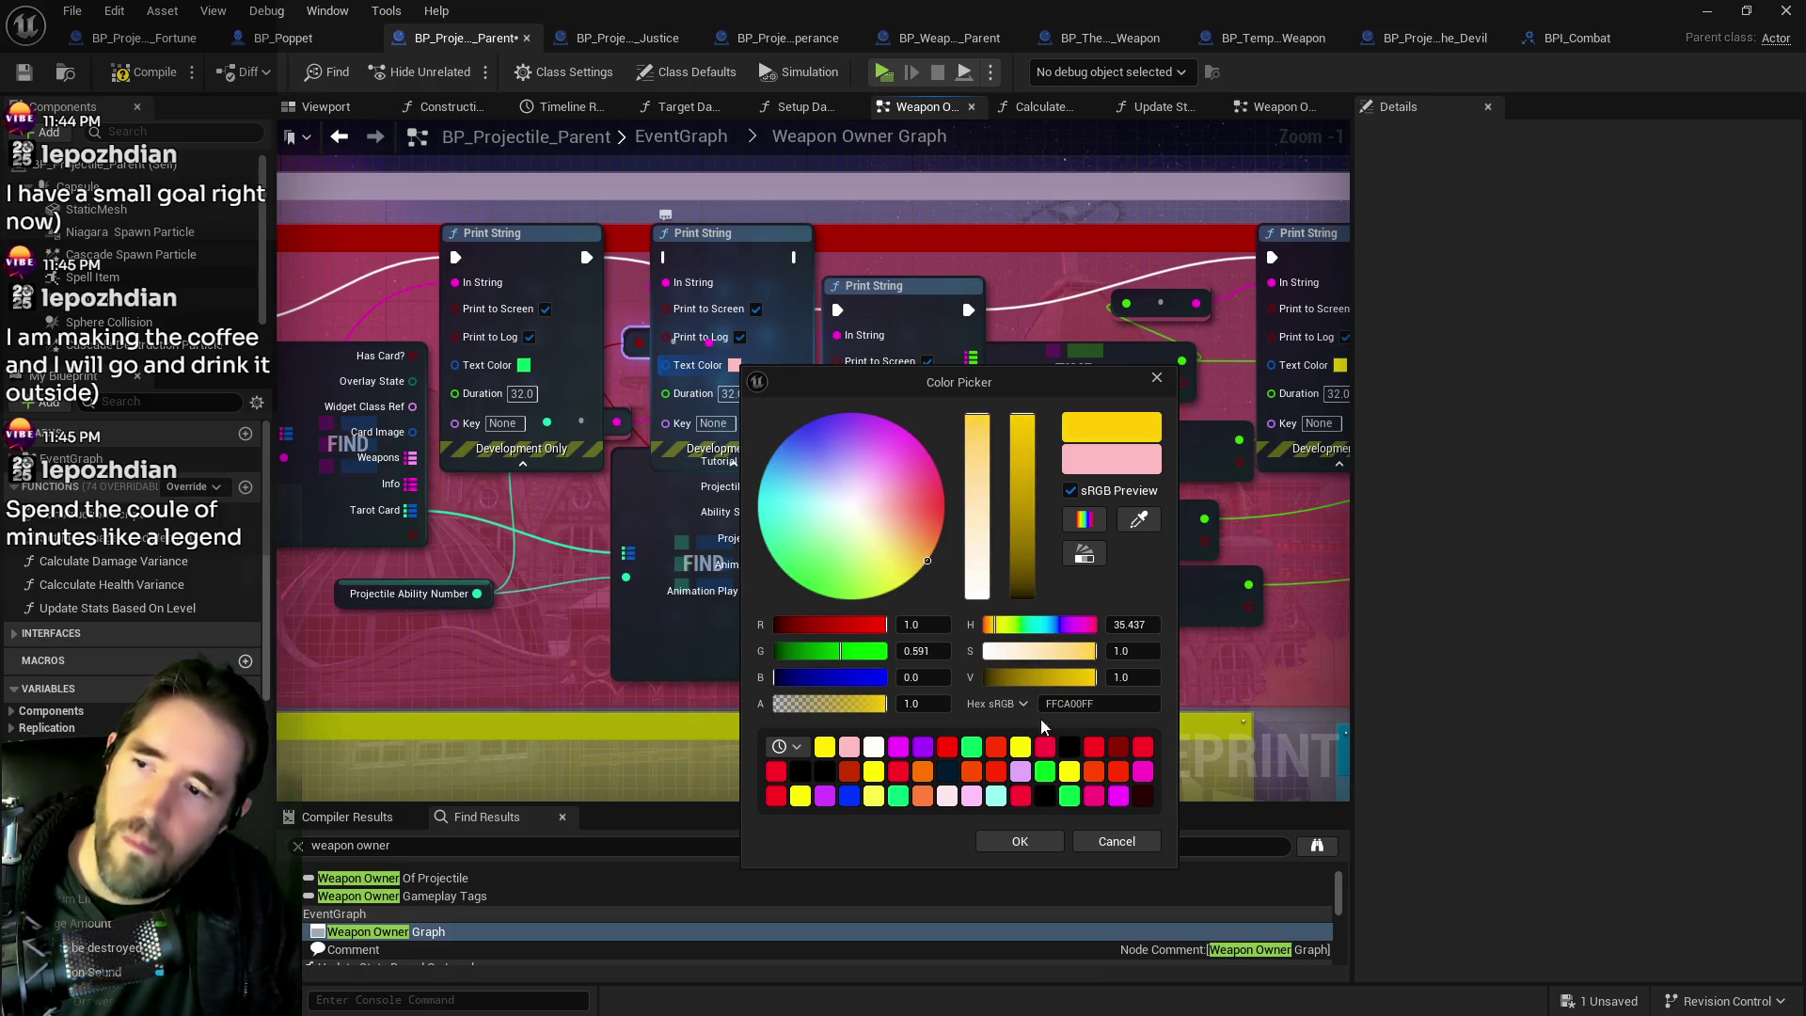
pyautogui.click(989, 845)
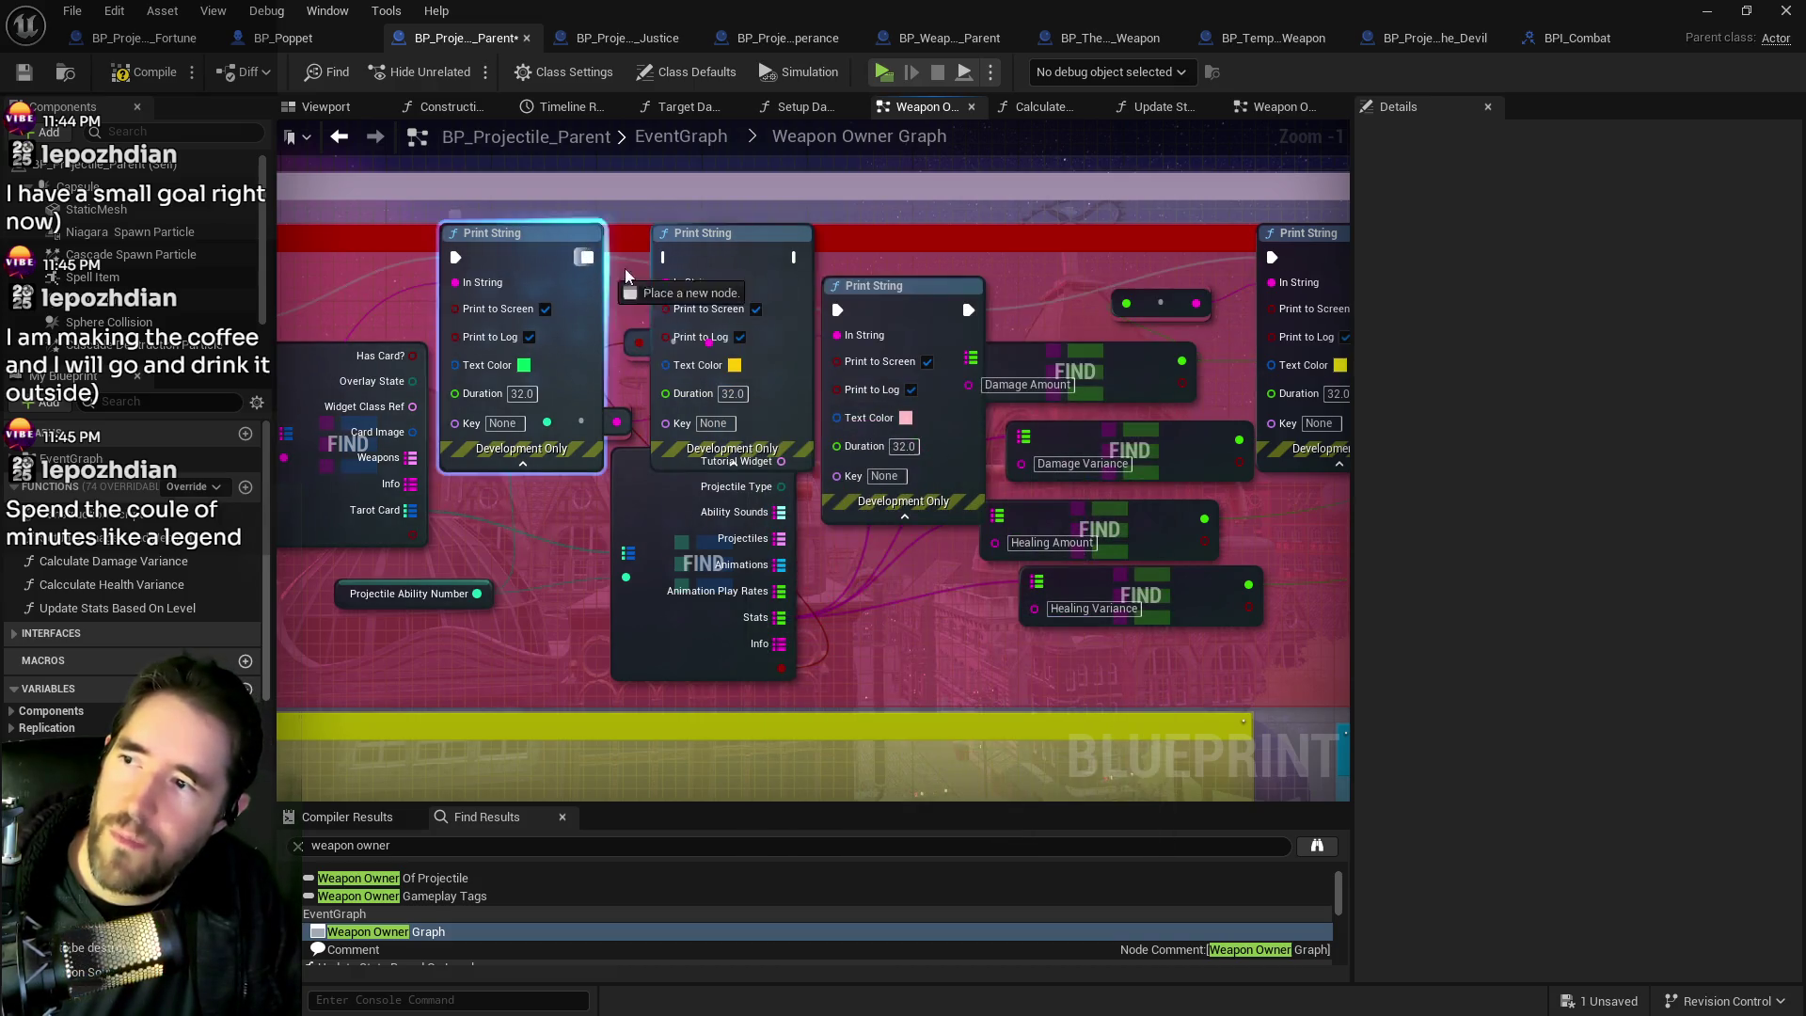
# Save the projectile Blueprint and compile it.
pyautogui.click(785, 261)
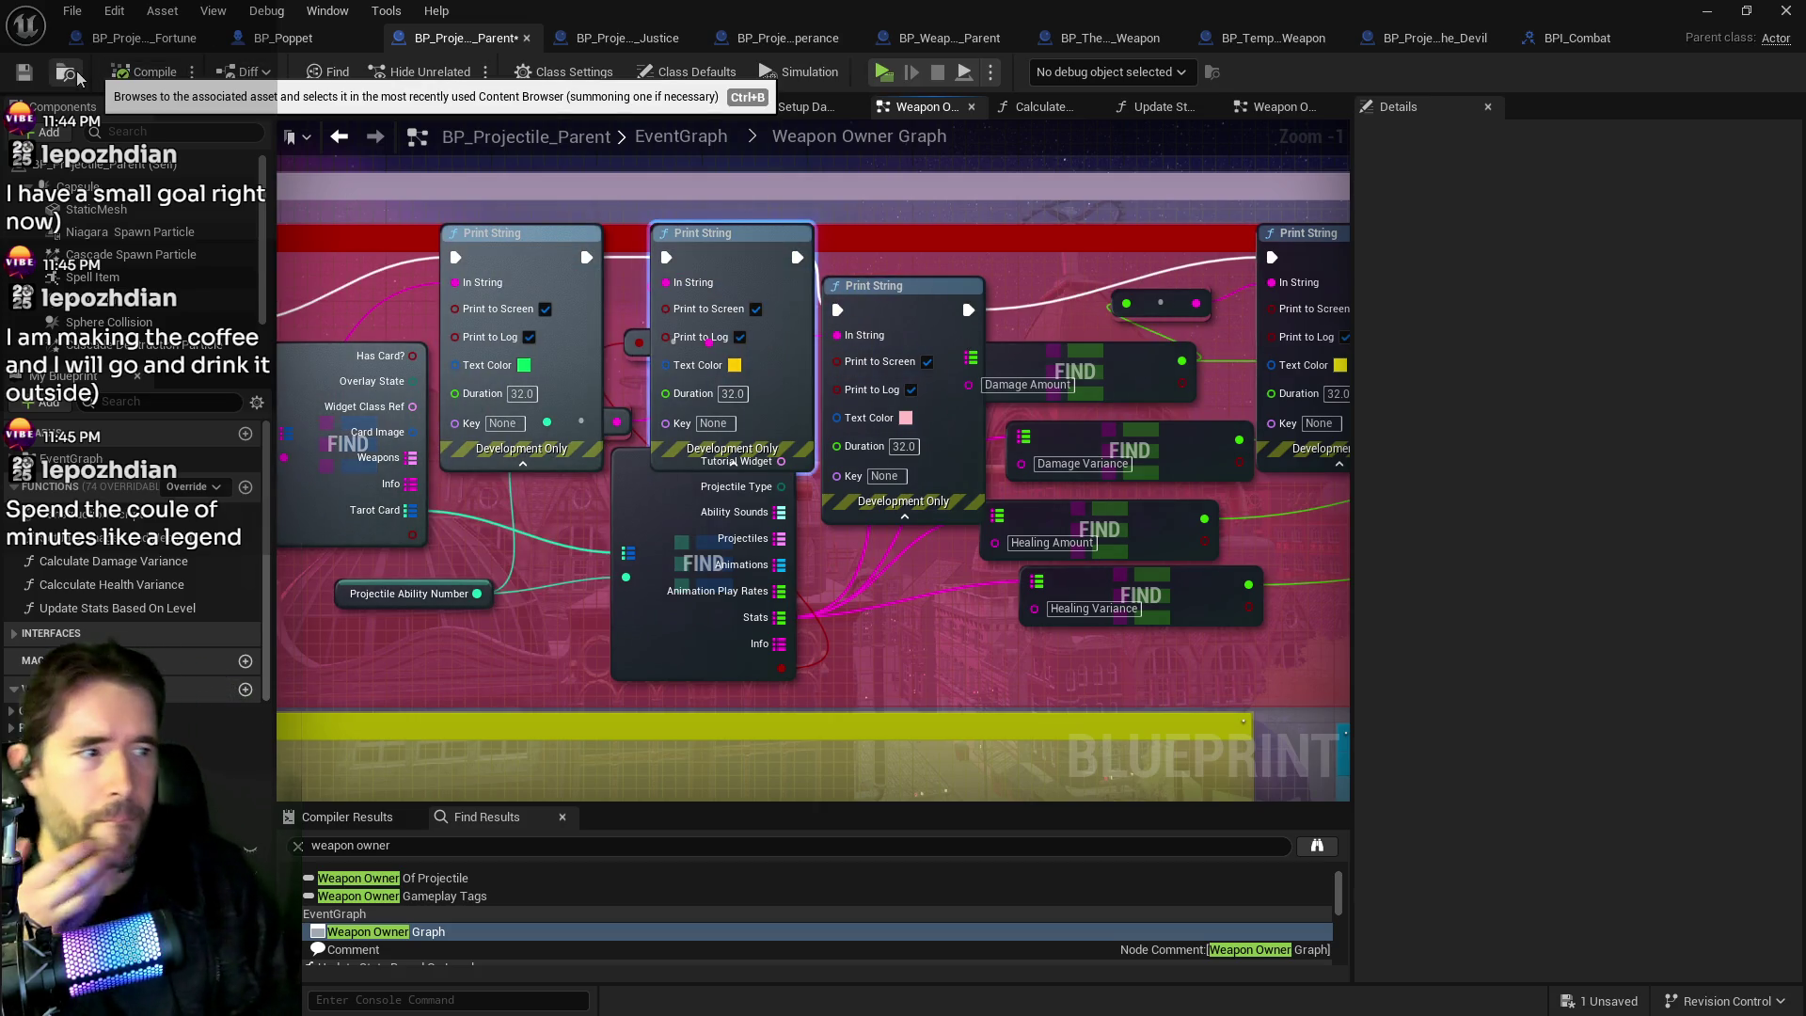
pyautogui.hotkey('ctrl', 's')
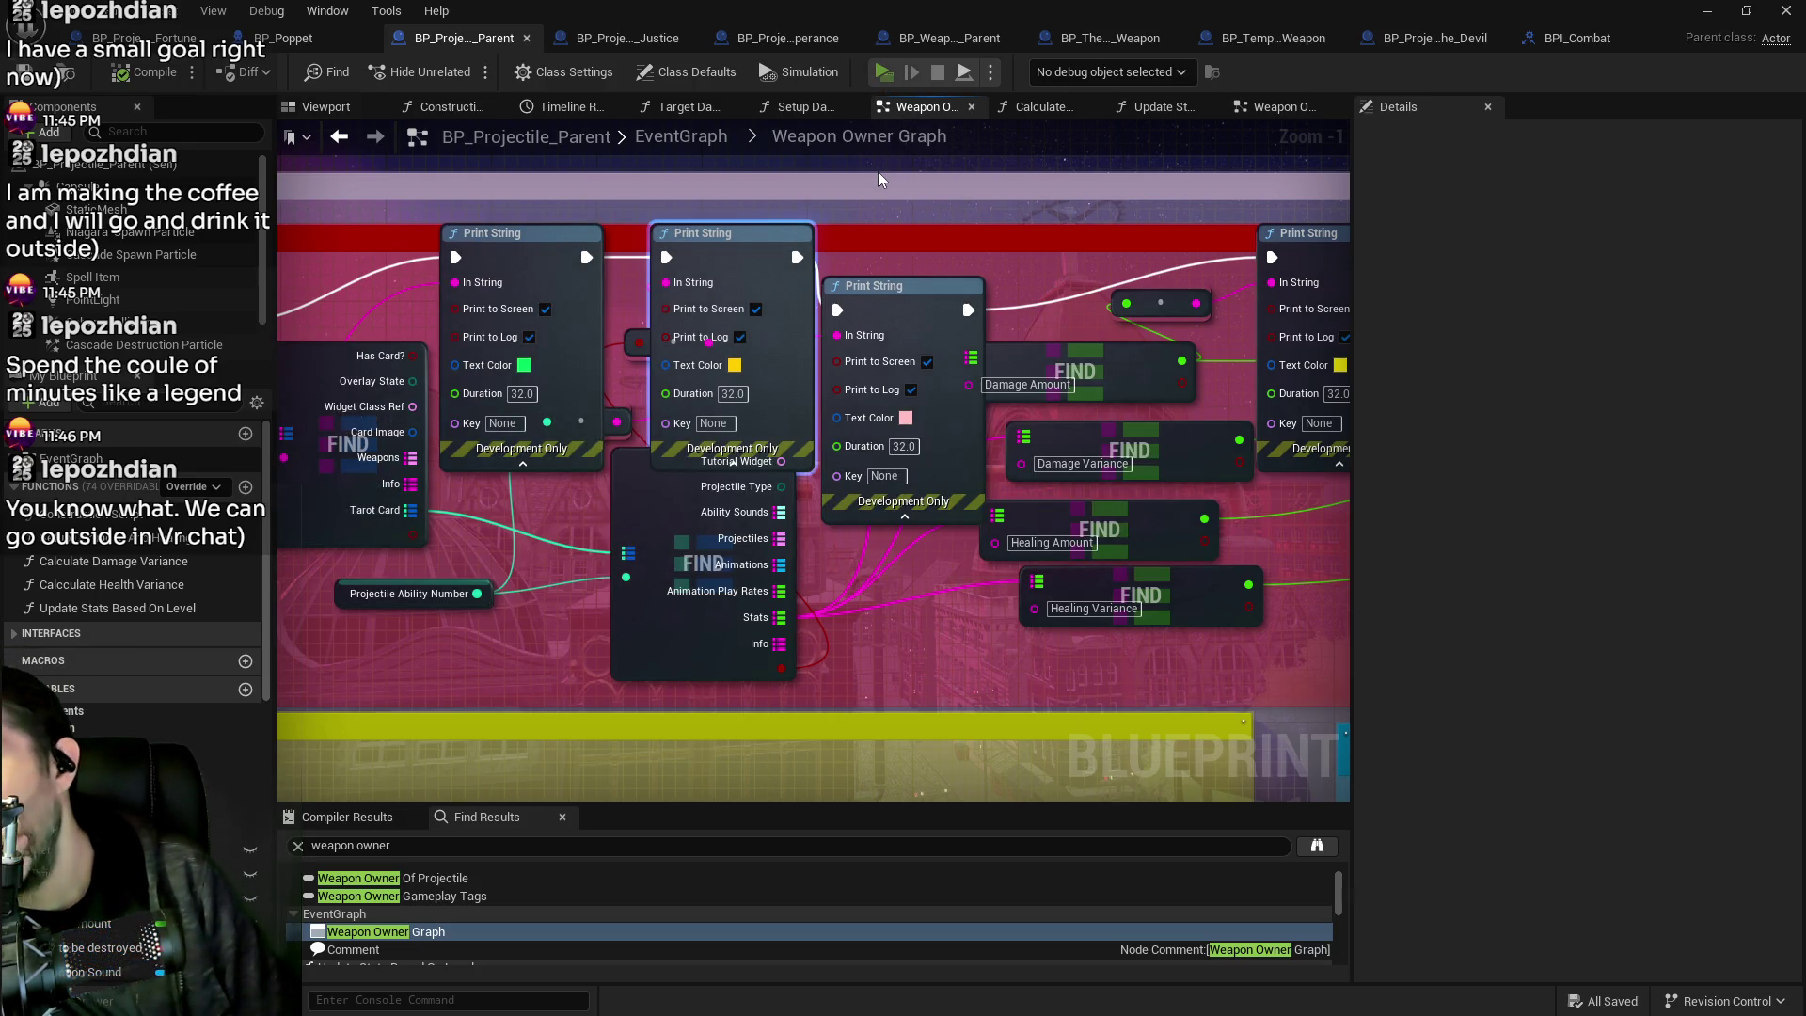
pyautogui.press('F7')
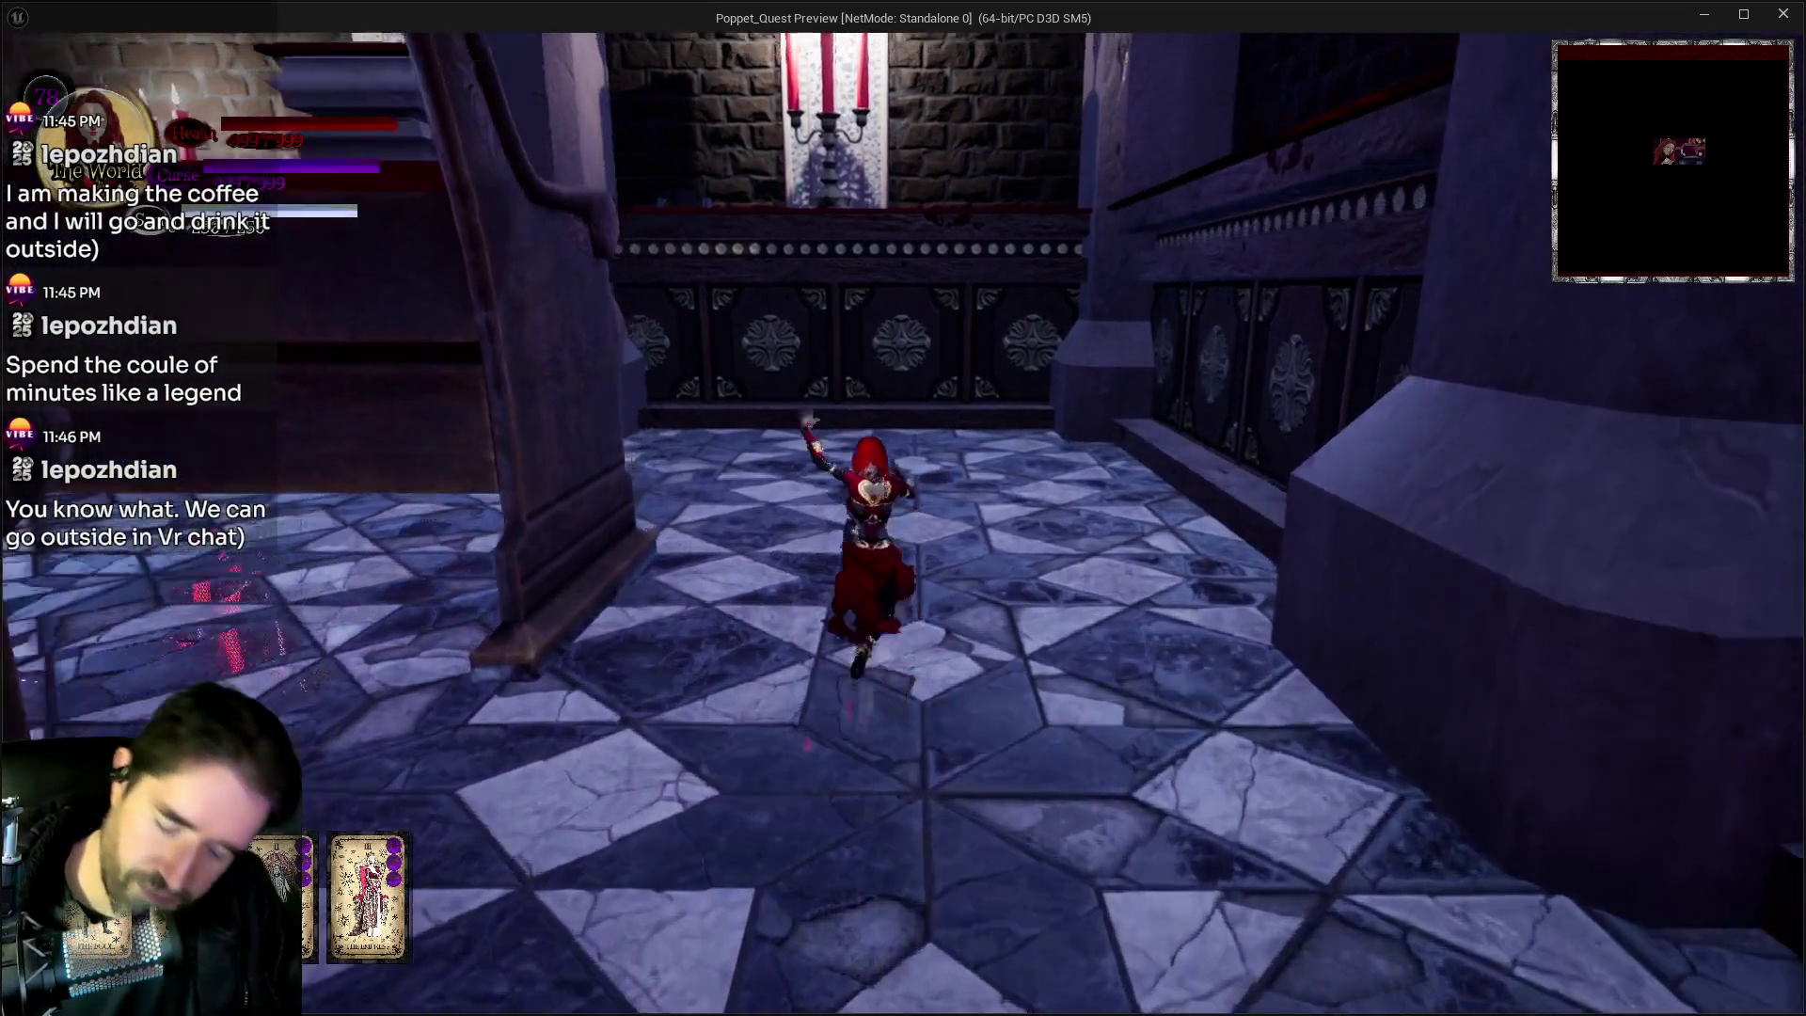
pyautogui.press('Tab')
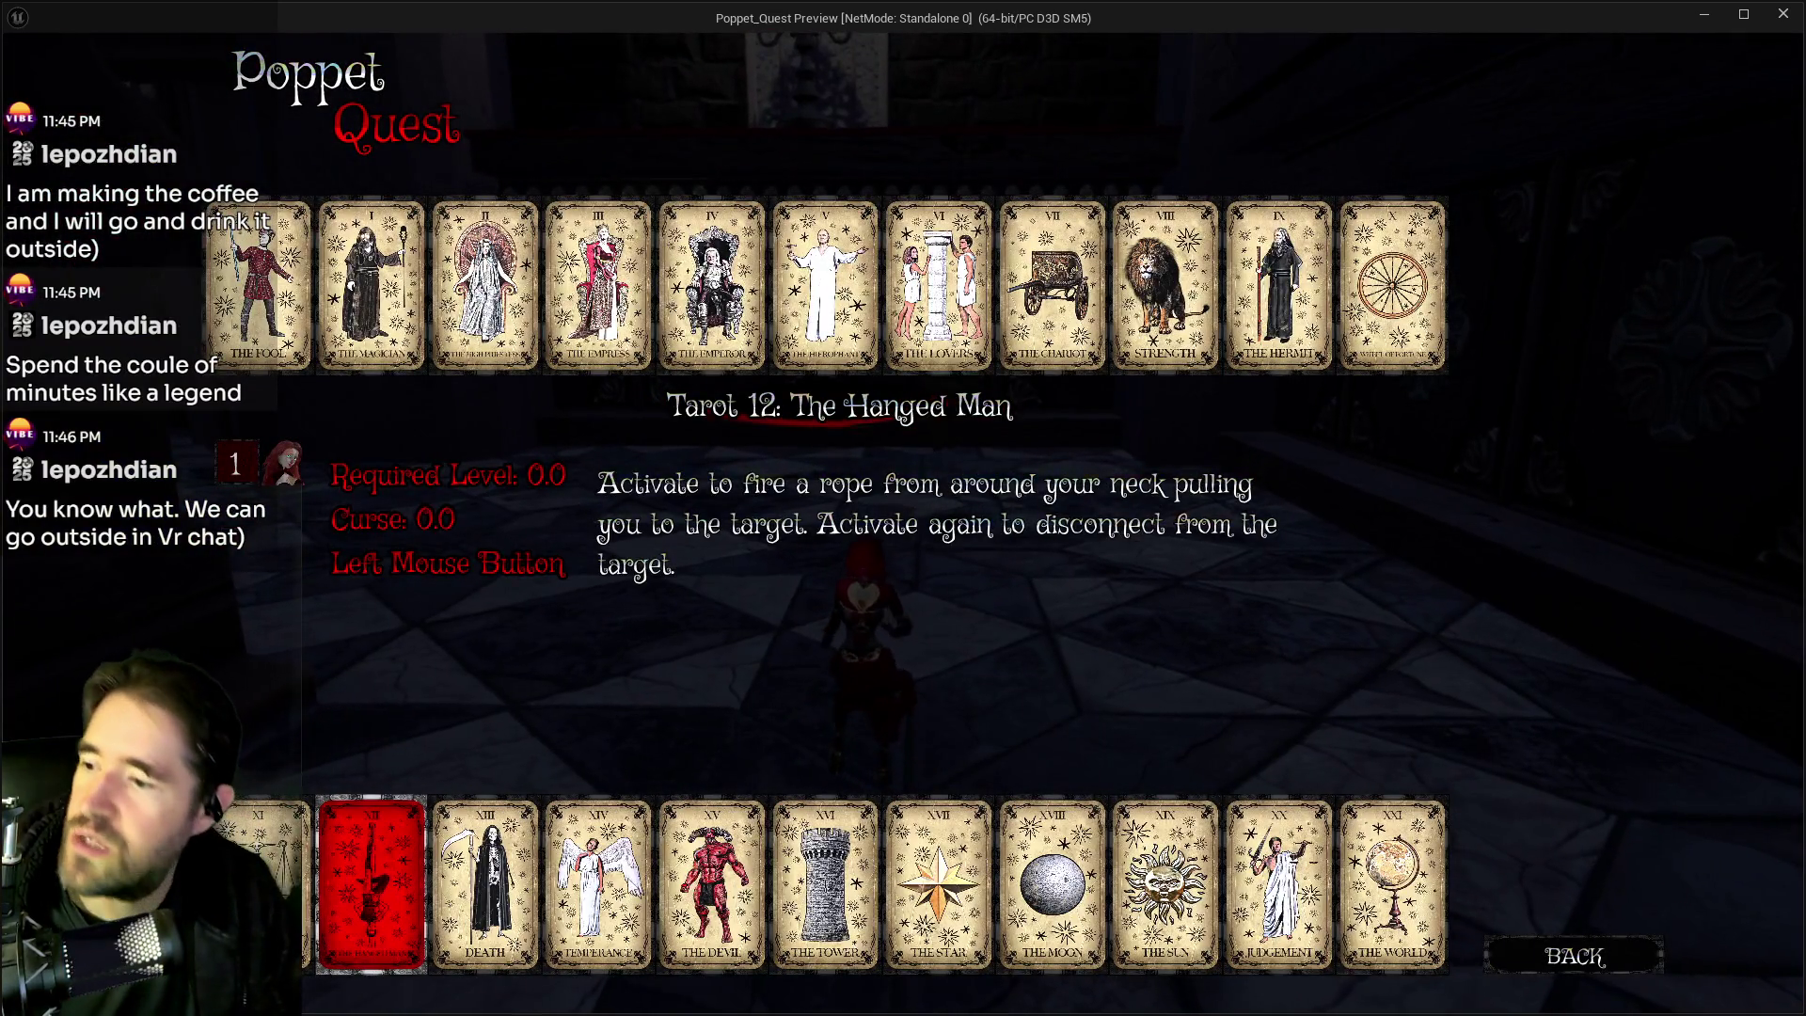
pyautogui.click(630, 877)
pyautogui.press('w')
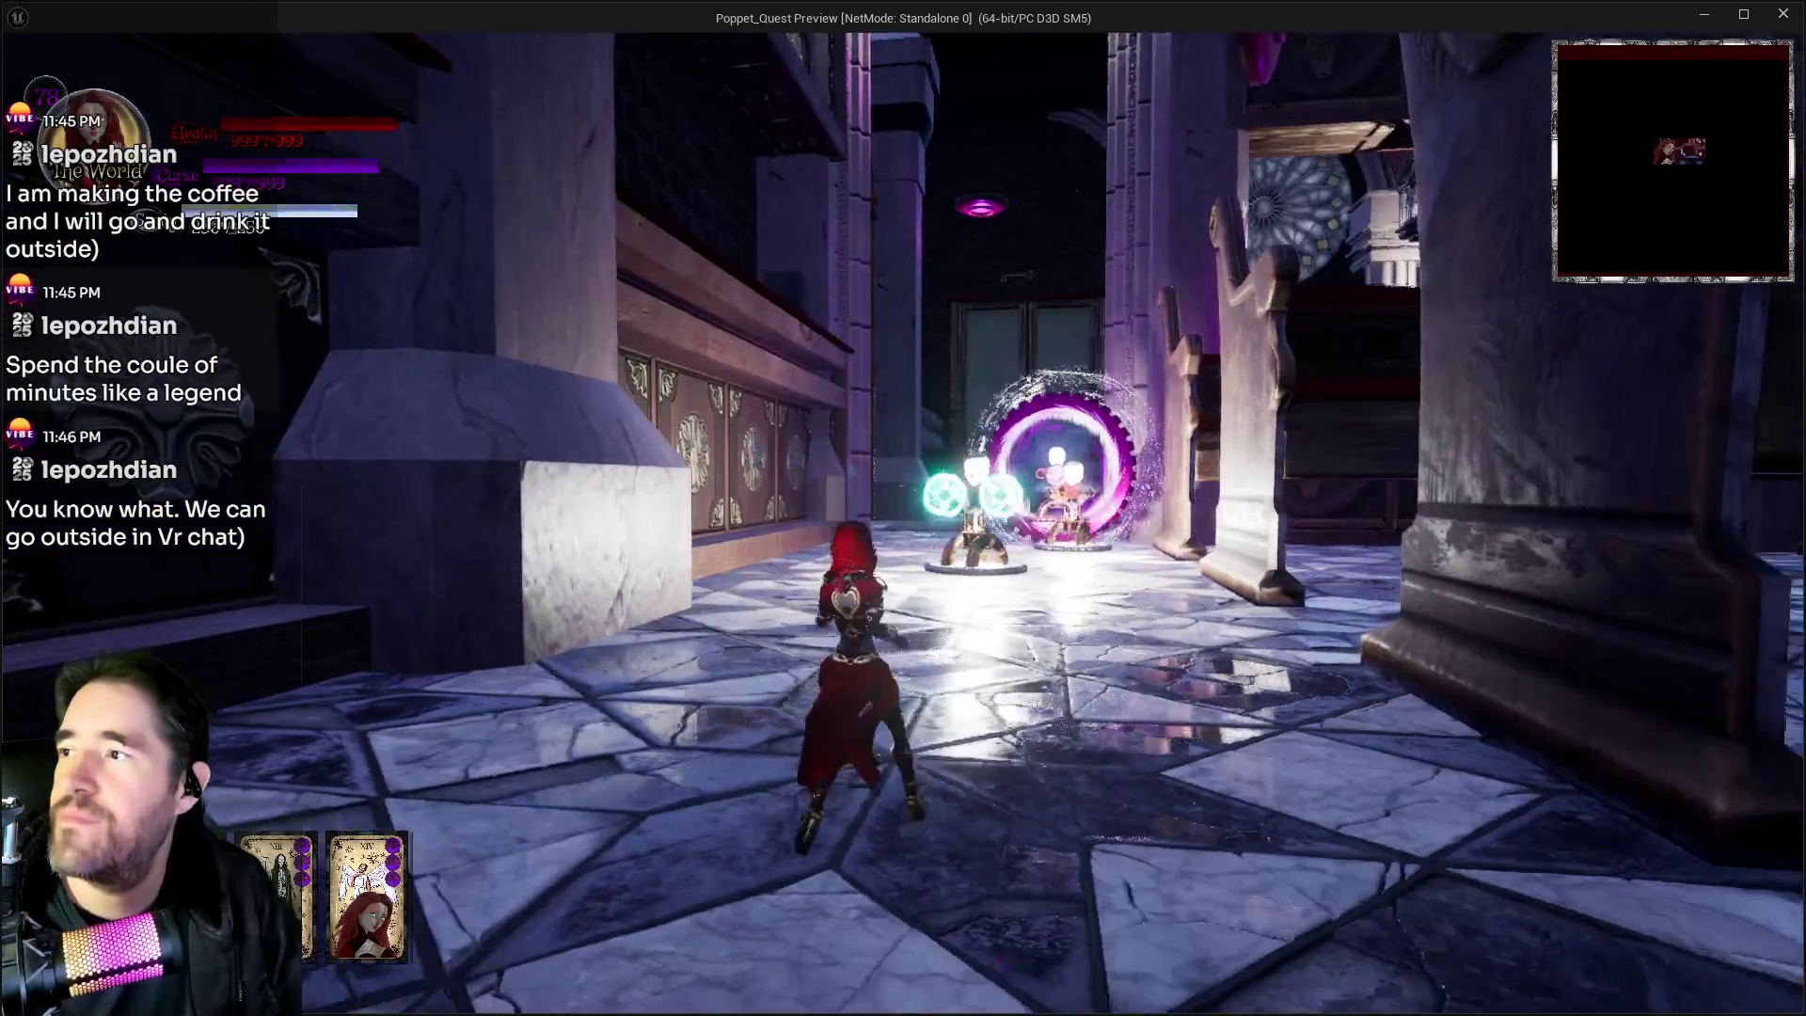
pyautogui.press('w')
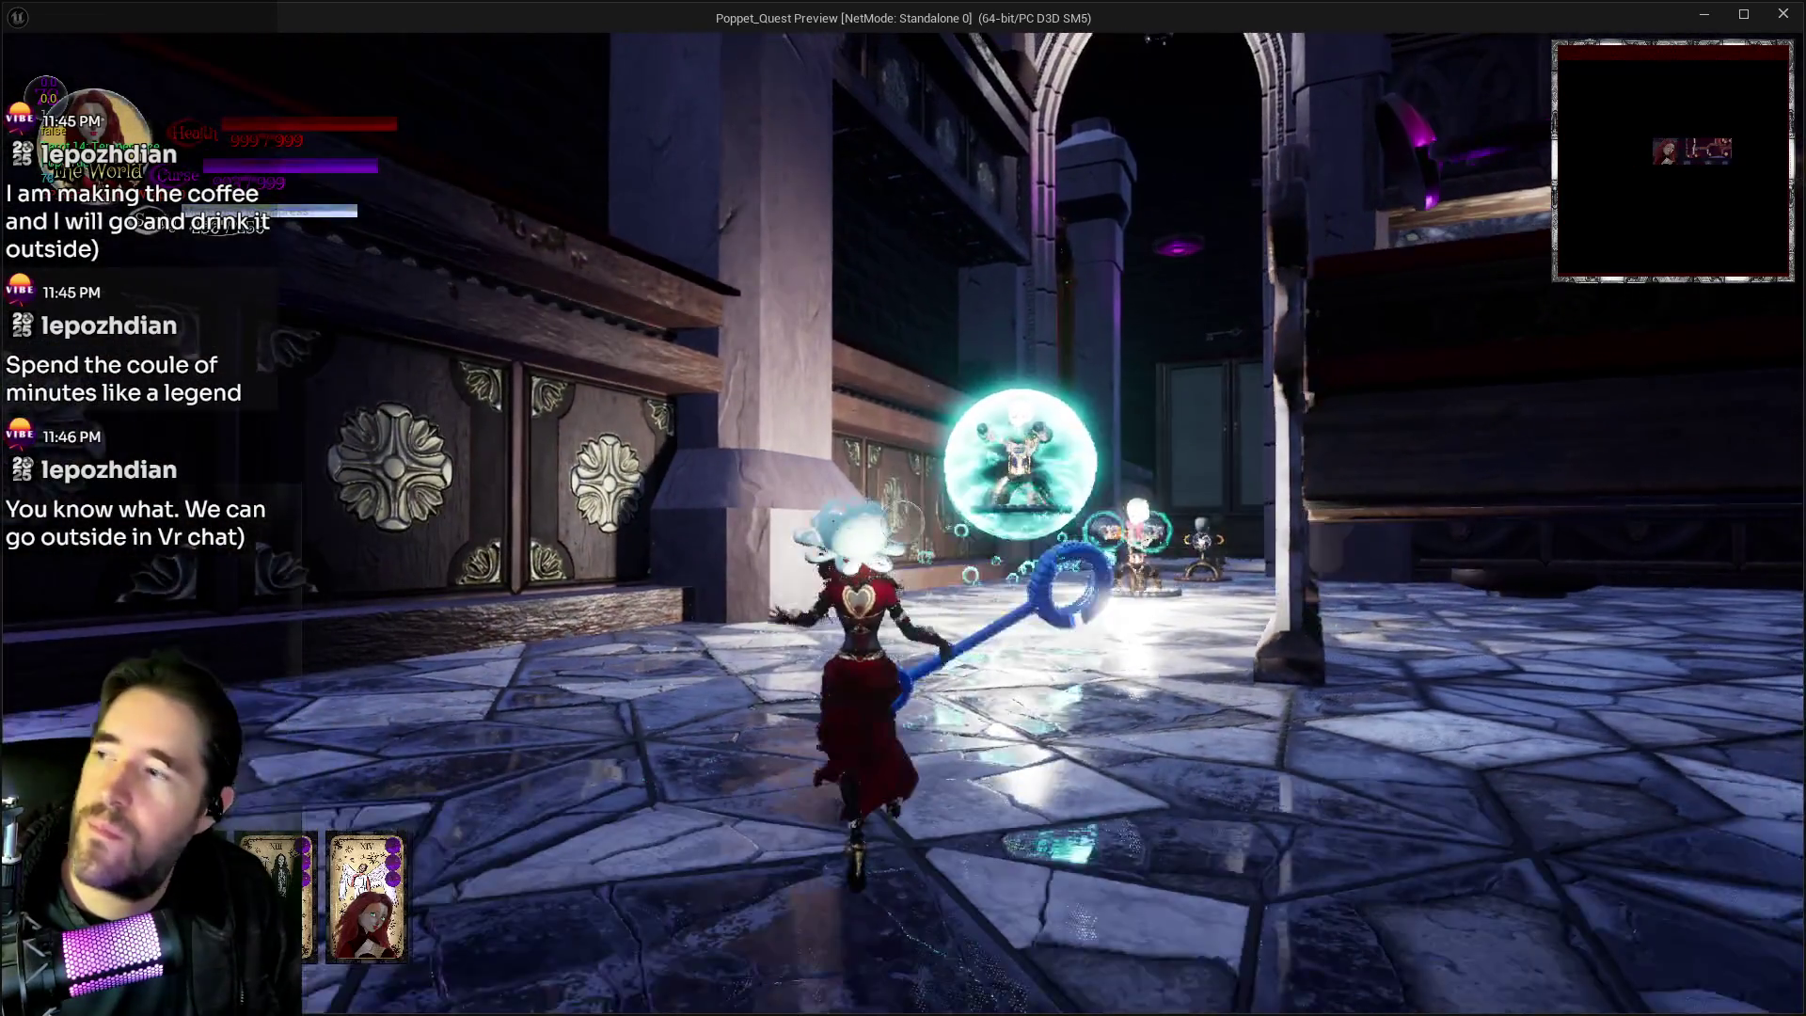
pyautogui.press('w')
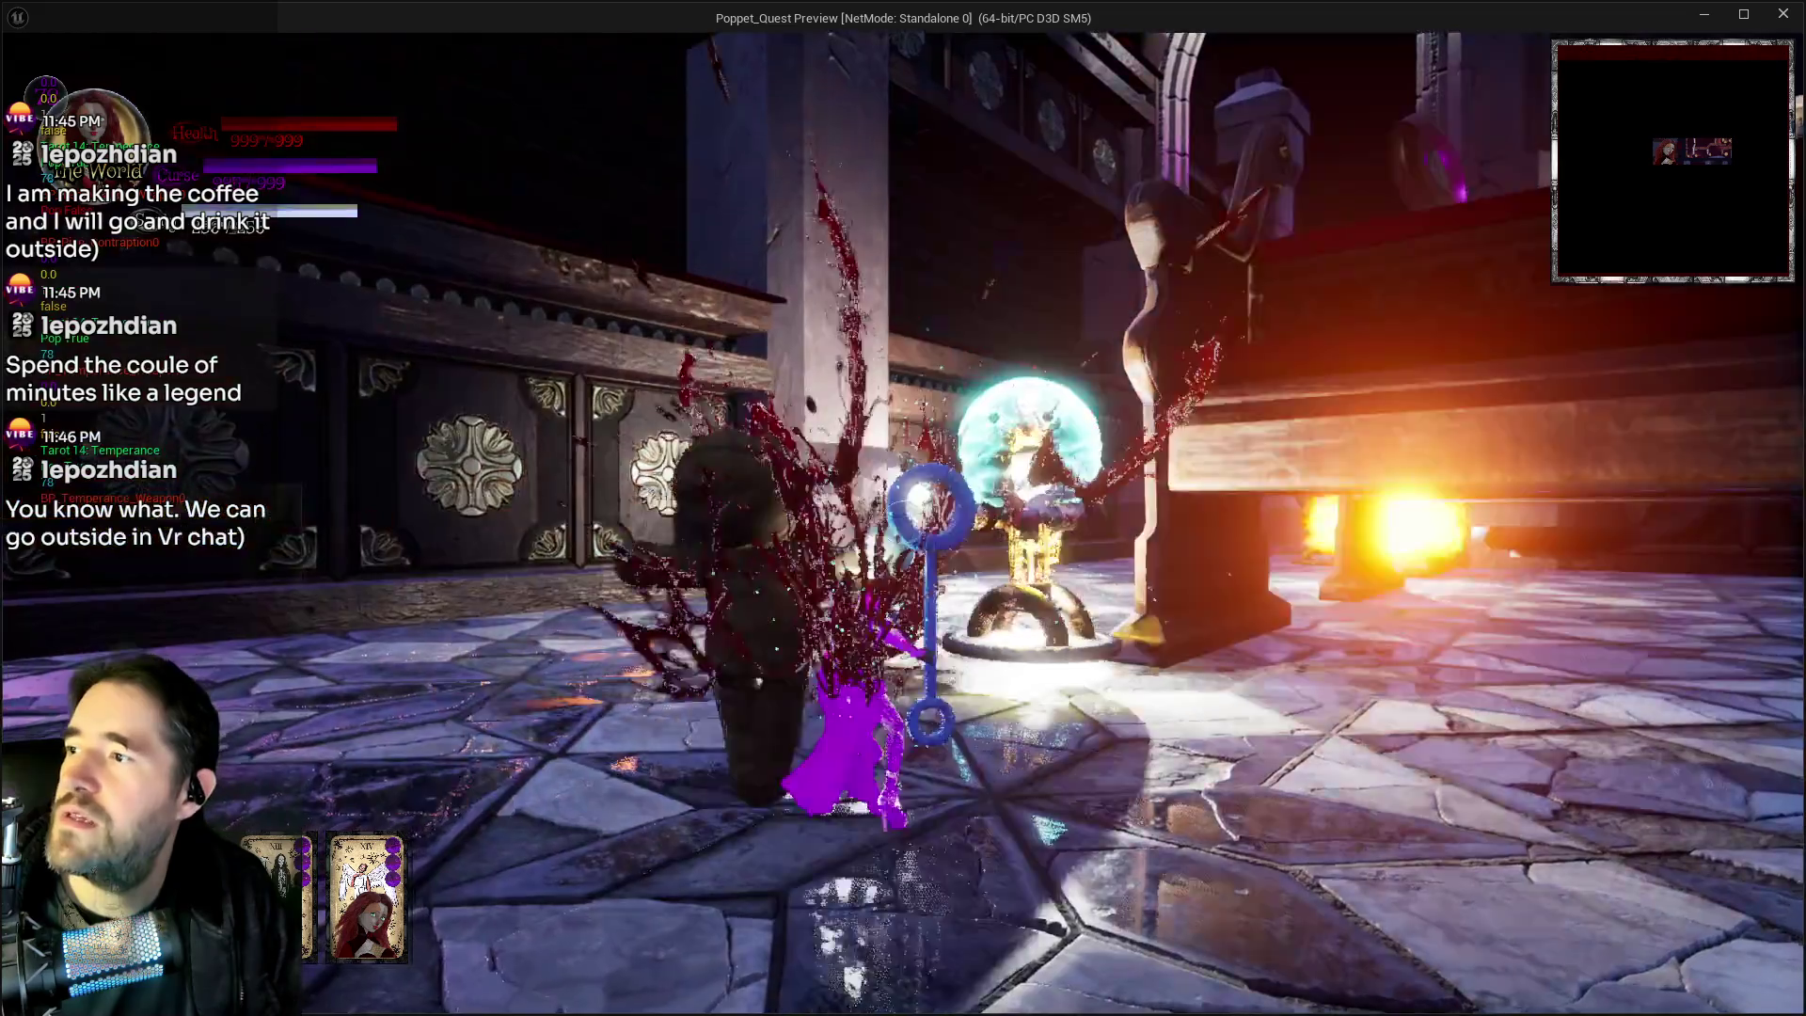
pyautogui.click(902, 508)
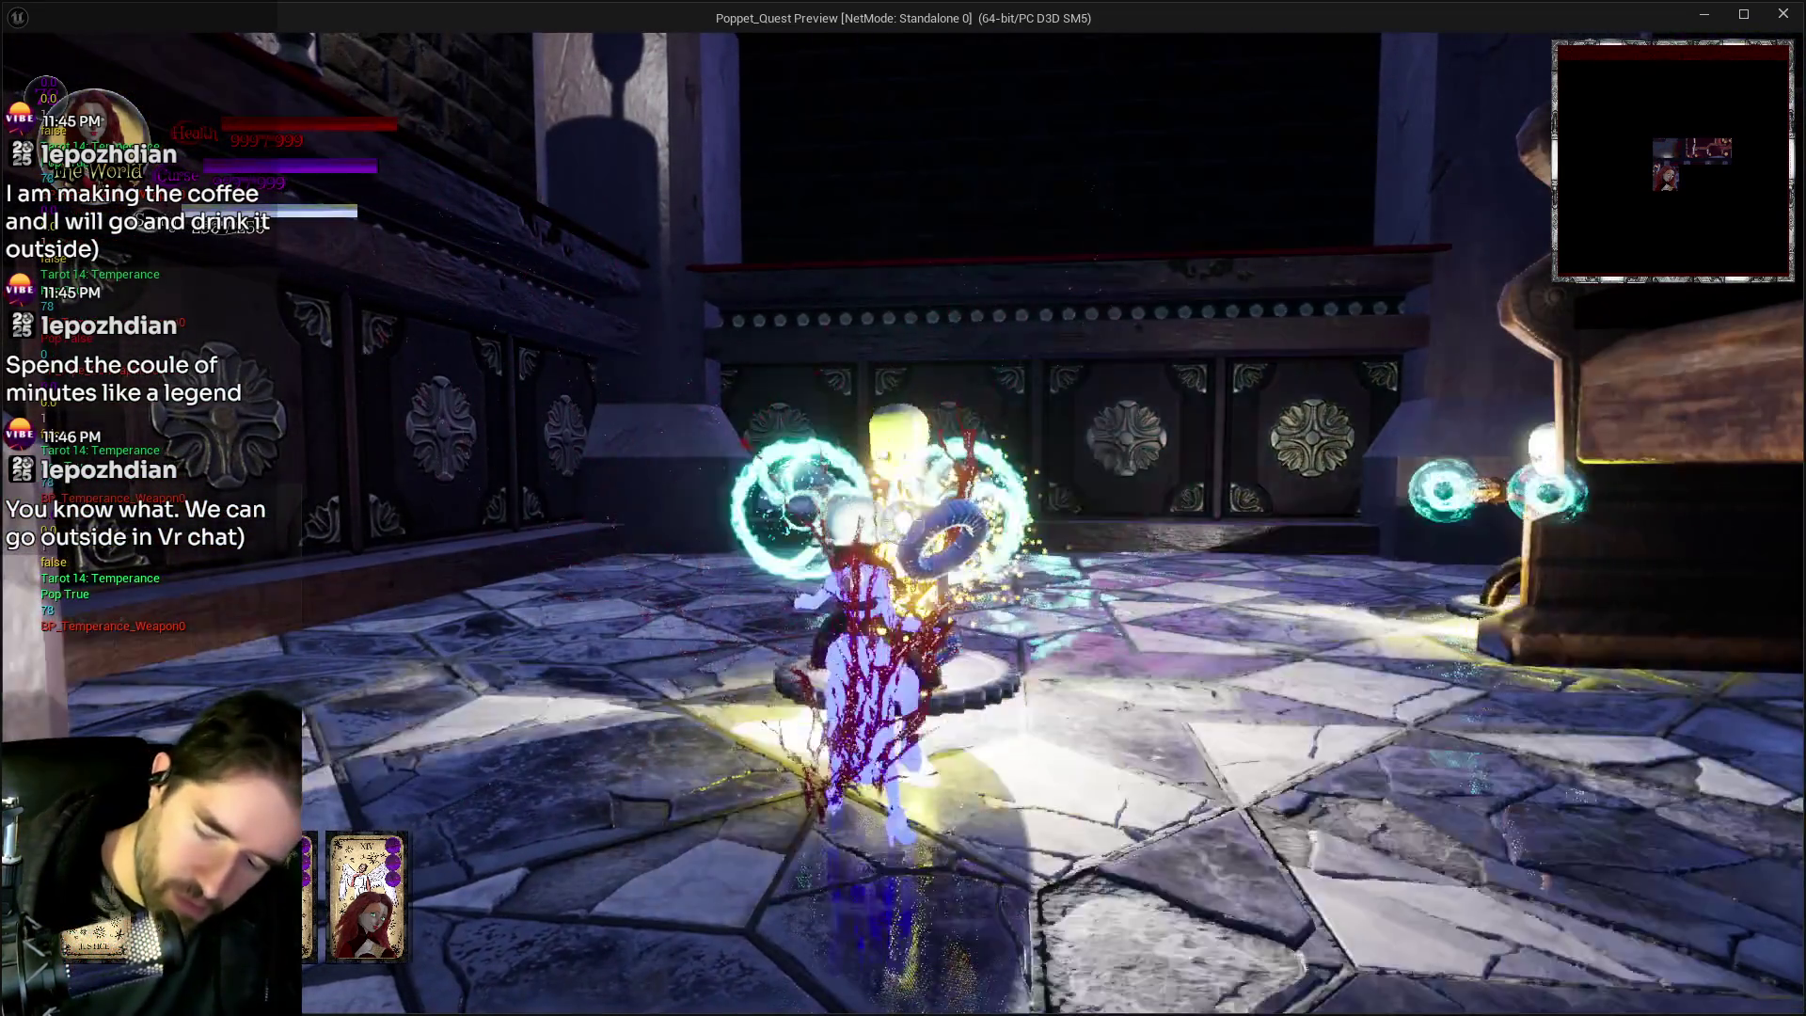
pyautogui.press('Escape')
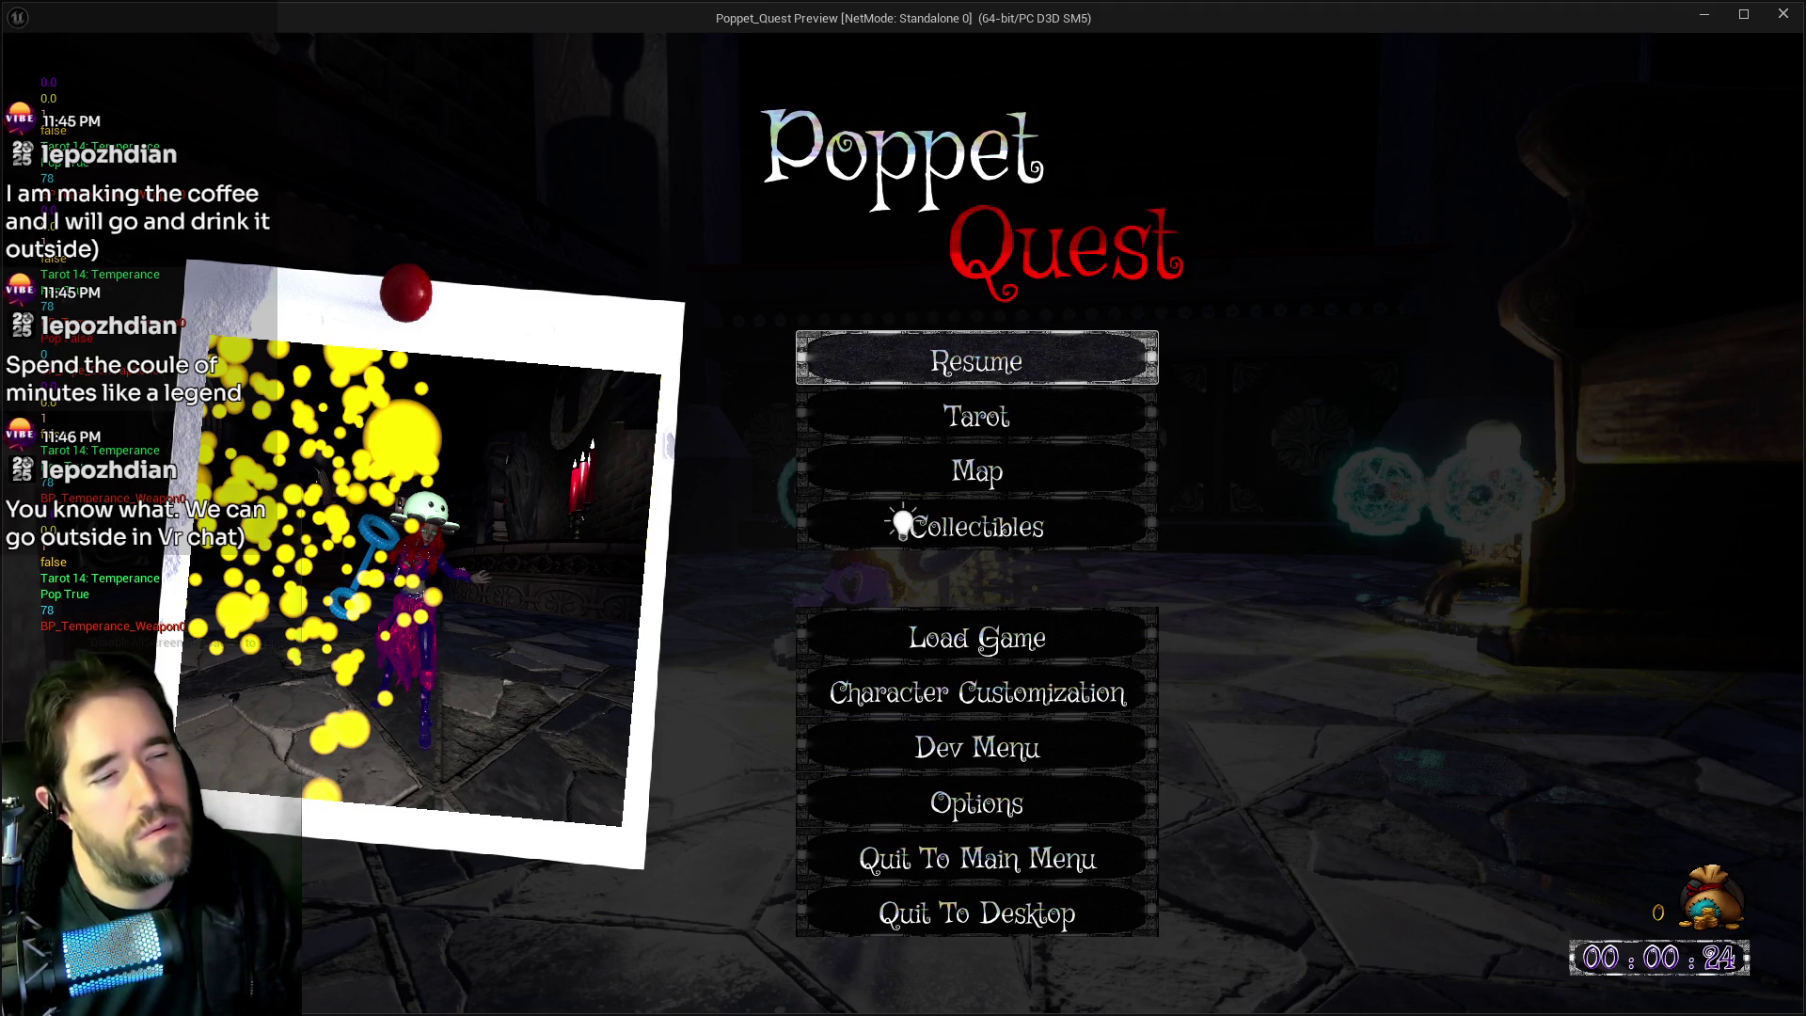
pyautogui.click(1766, 17)
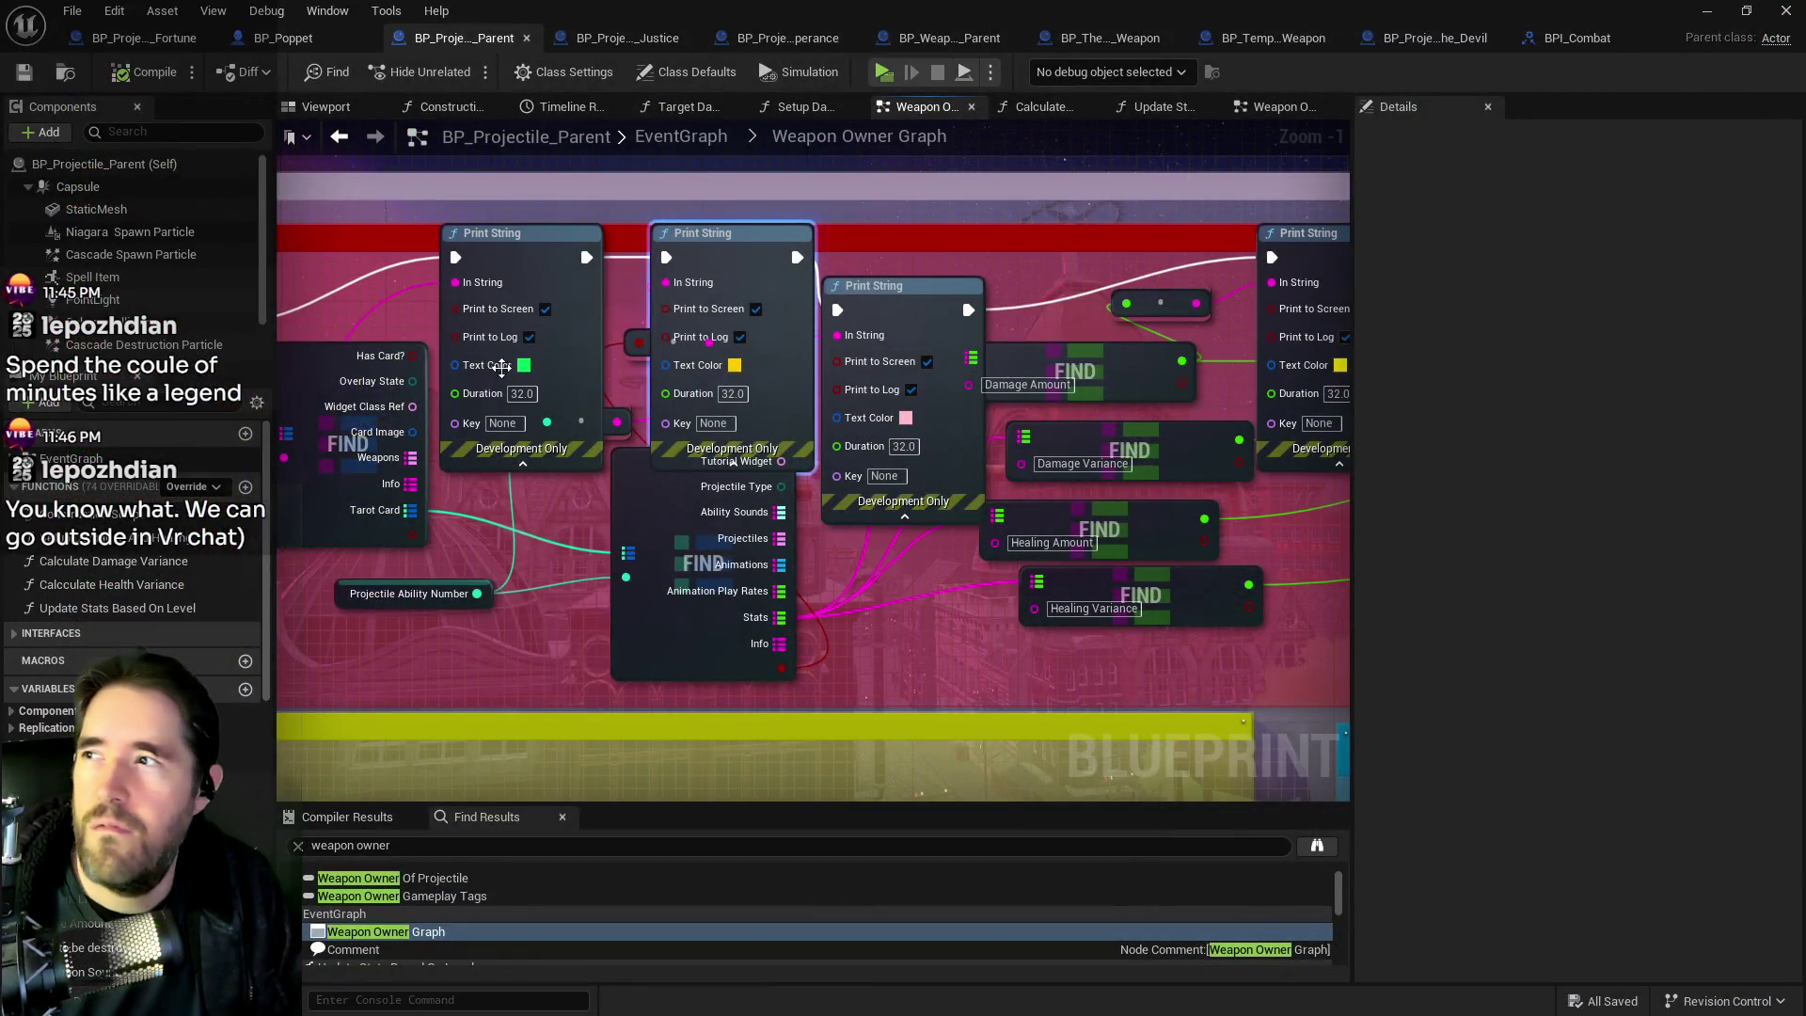
# Review the Wheel of Fortune, BP_Poppet and Temperance Blueprints, searching Details for 'tarot'.
pyautogui.click(99, 44)
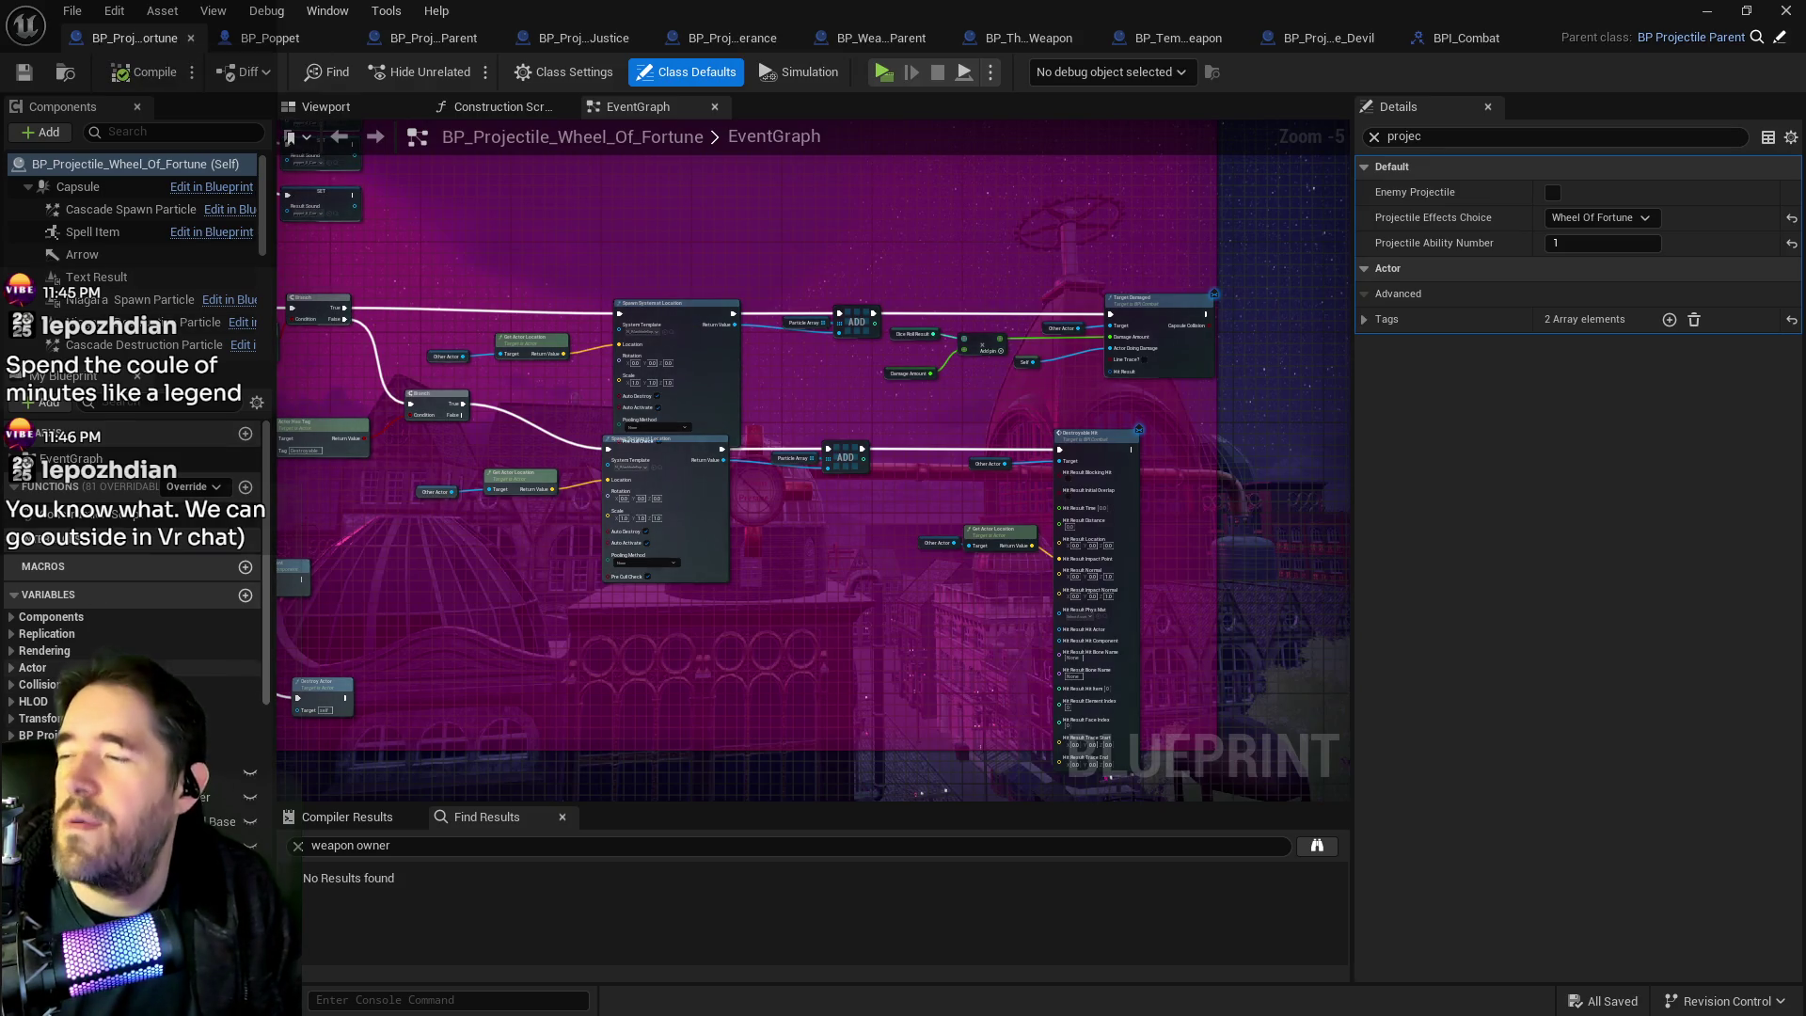
pyautogui.scroll(-3, 132, 612)
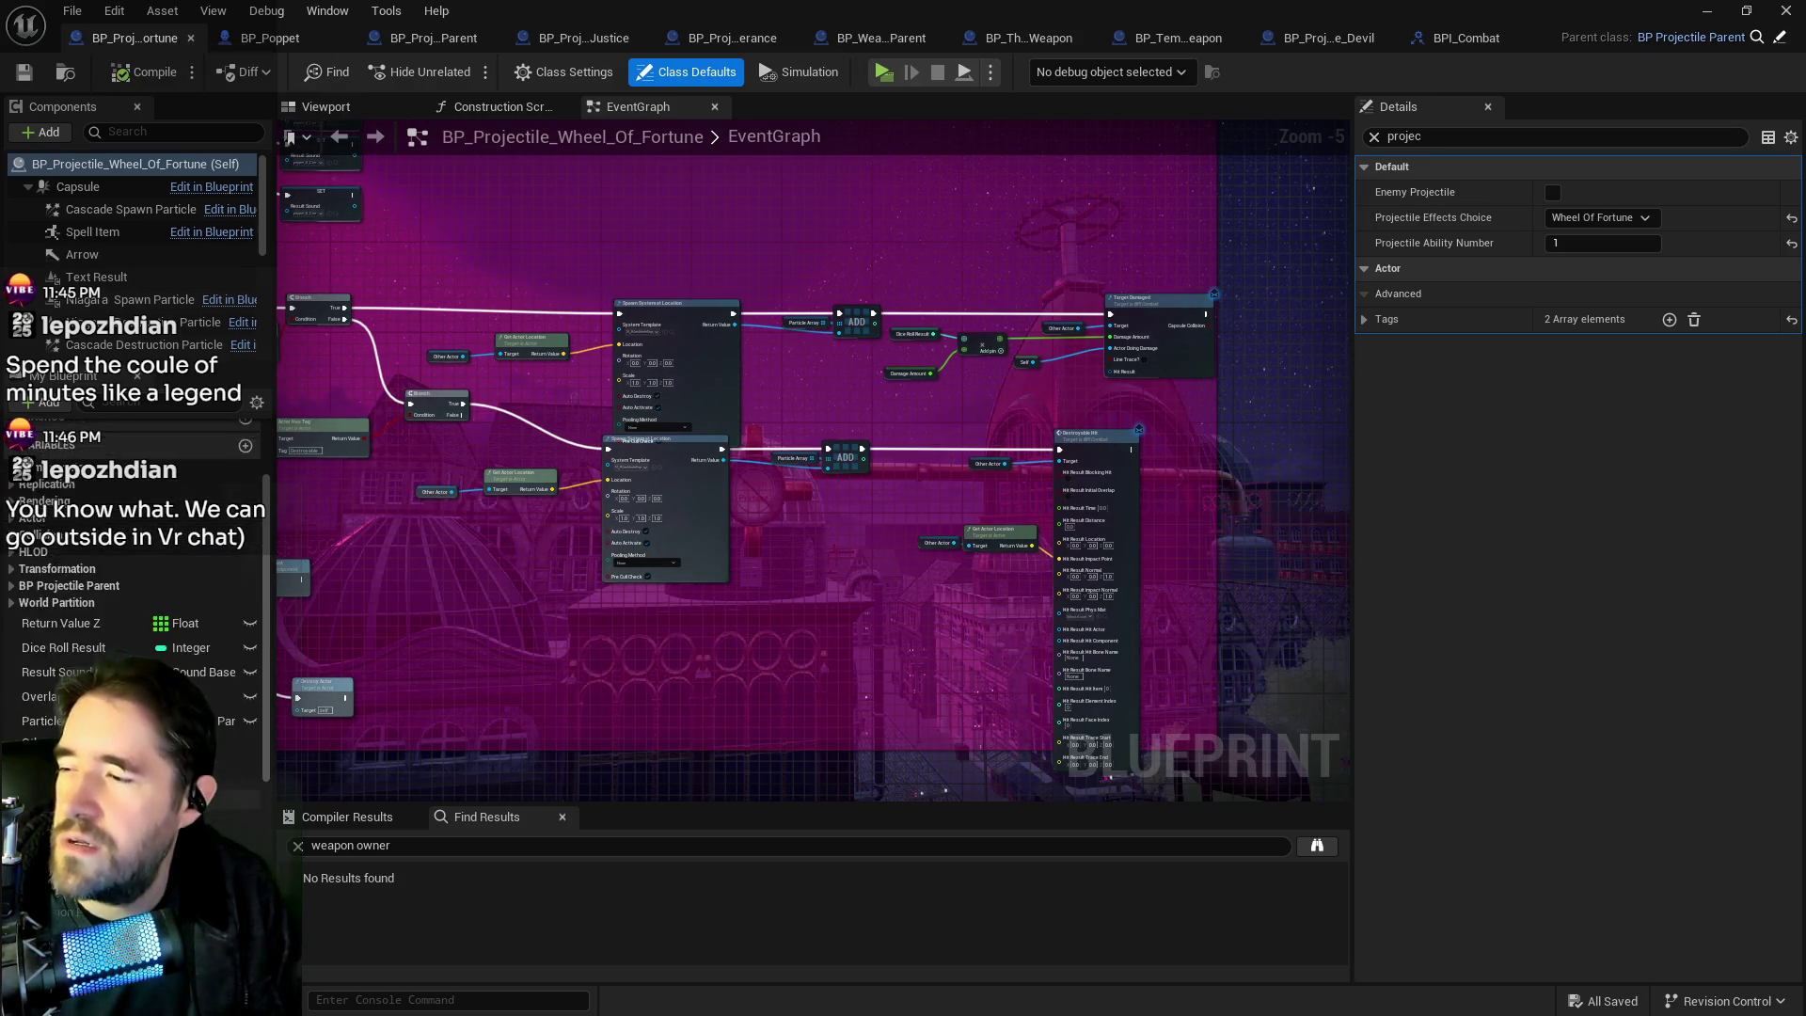
pyautogui.click(299, 40)
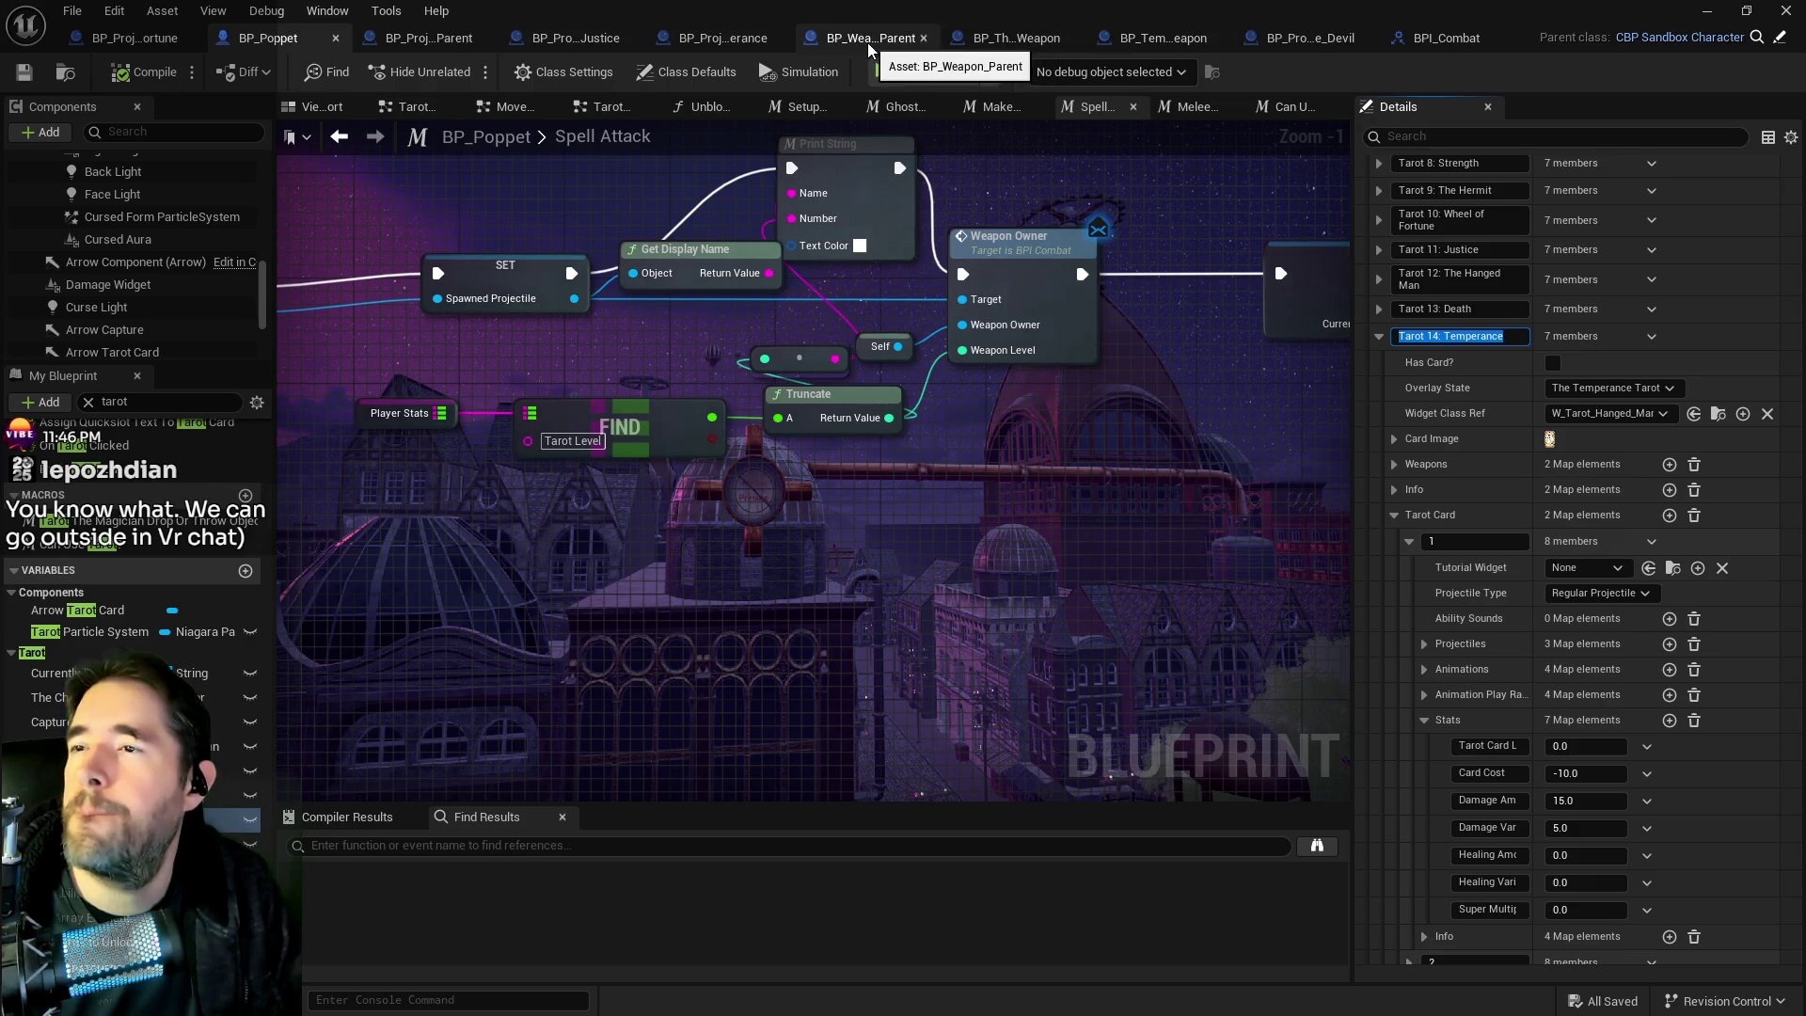
pyautogui.click(691, 37)
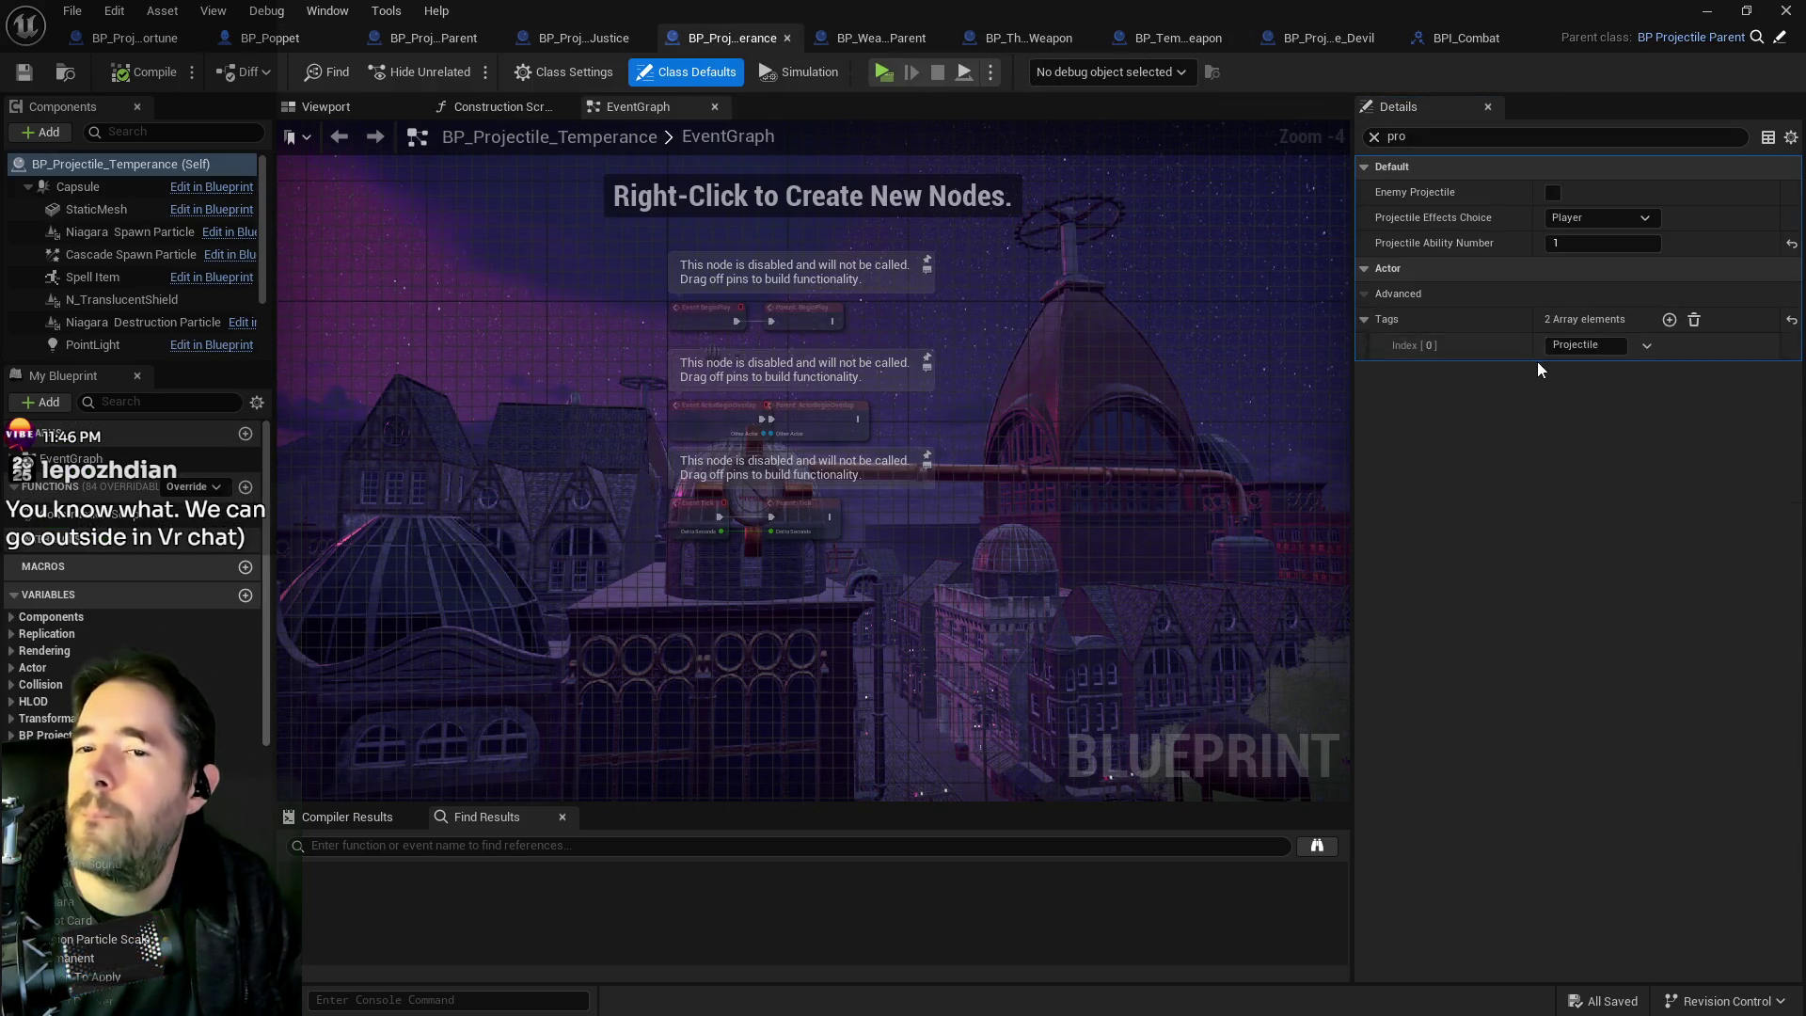
pyautogui.write('tarot')
pyautogui.hotkey('ctrl', 'a')
pyautogui.click(1499, 203)
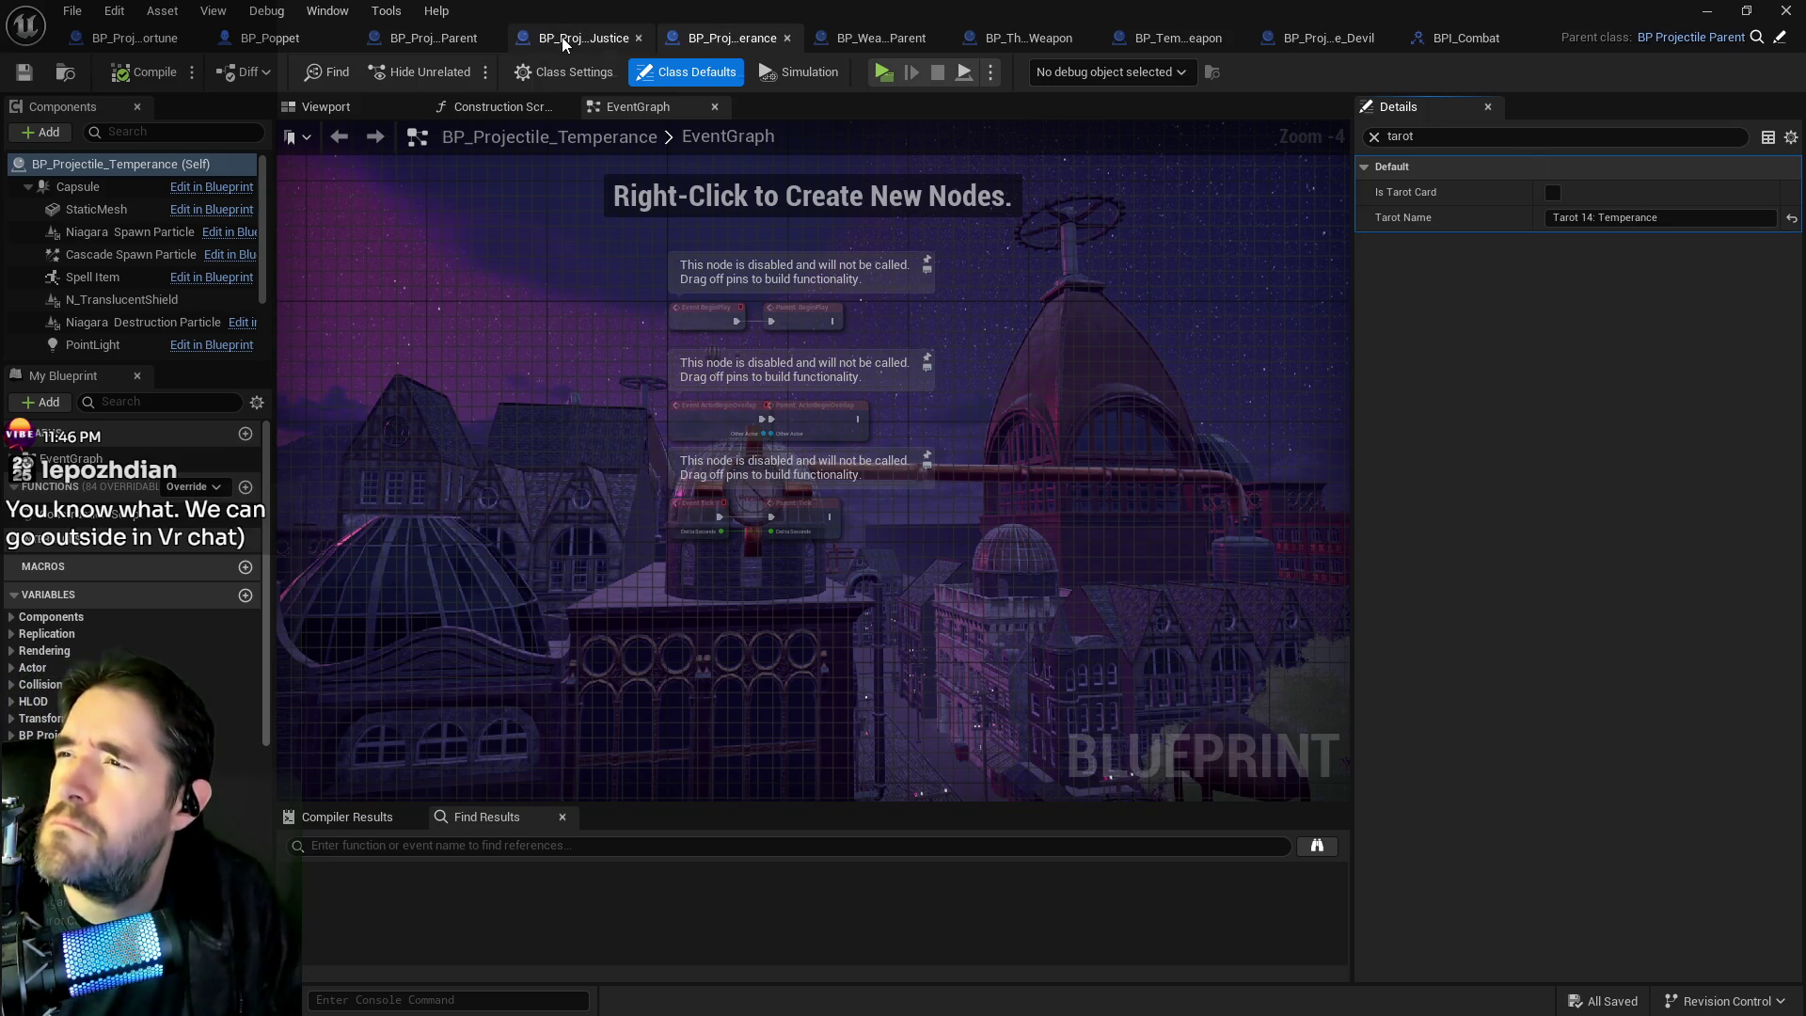
# In BP_Projectile_Parent, move the yellow-text Print String up and the Tarot Card break node down.
pyautogui.click(444, 38)
pyautogui.moveTo(750, 237); pyautogui.dragTo(816, 173)
pyautogui.moveTo(664, 502)
pyautogui.mouseDown()
pyautogui.moveTo(624, 628)
pyautogui.moveTo(571, 584)
pyautogui.moveTo(596, 529)
pyautogui.moveTo(708, 520)
pyautogui.mouseUp()
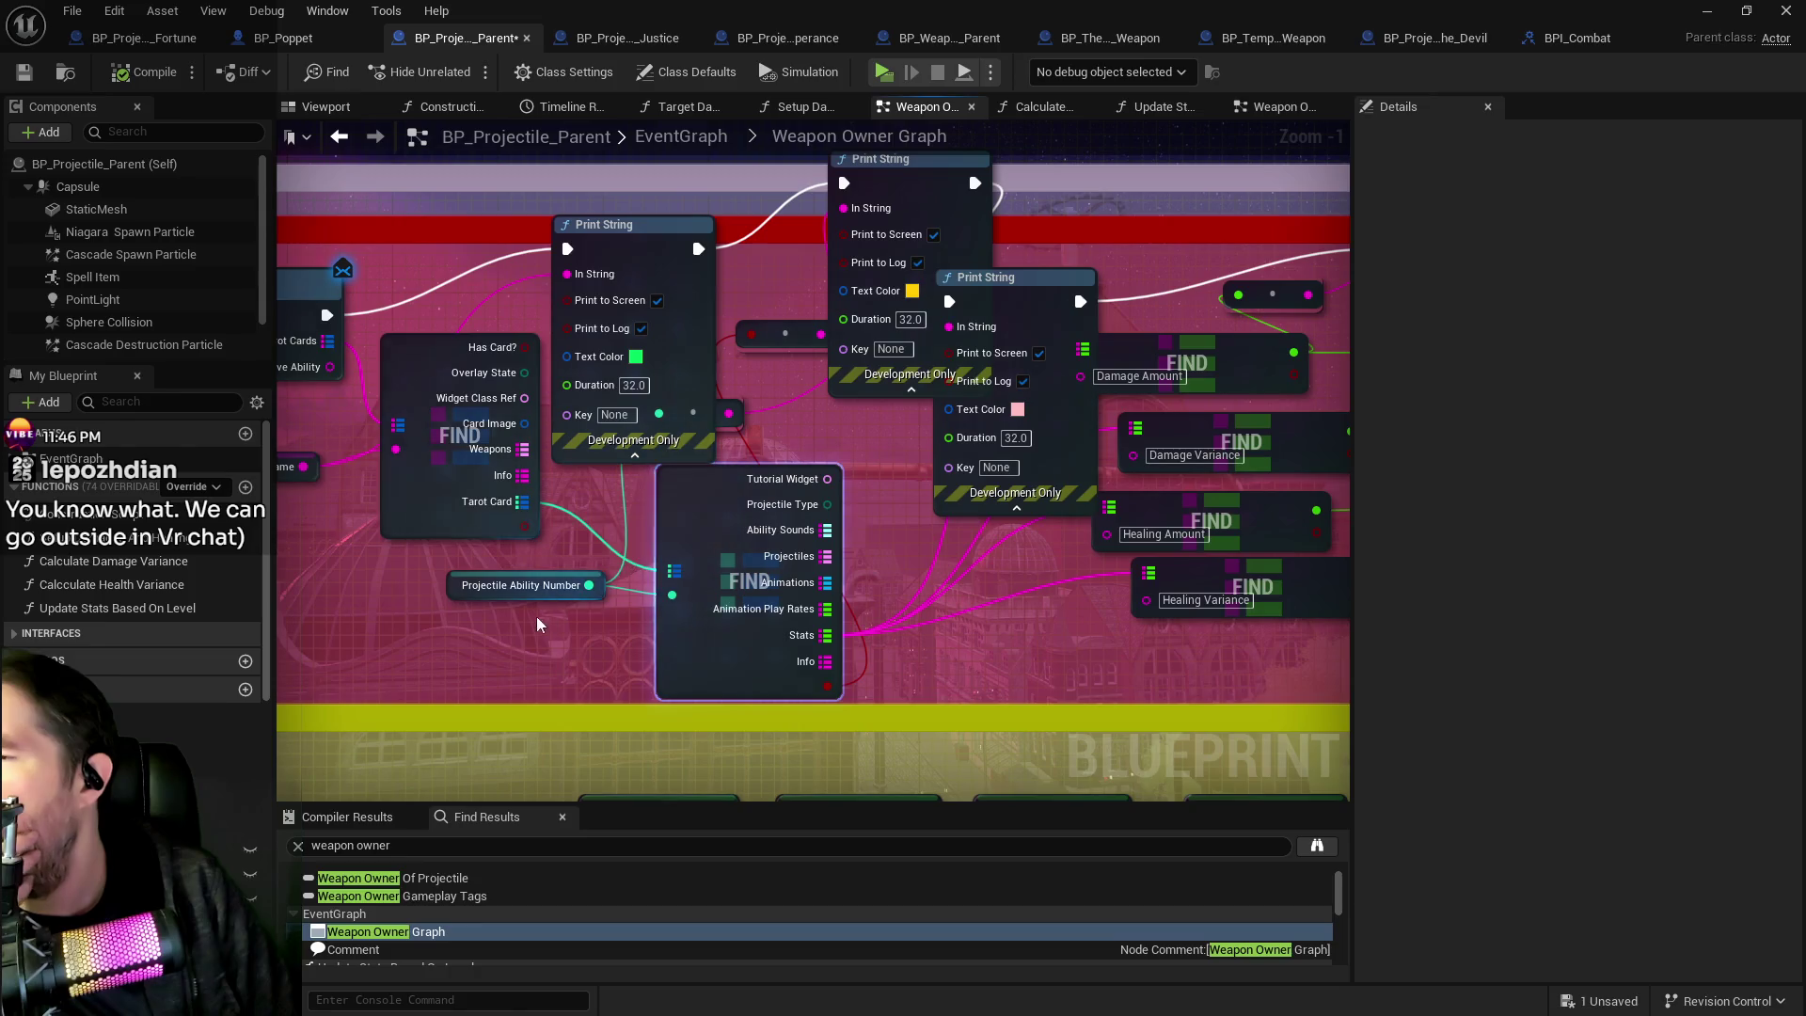
# Reposition the Projectile Ability Number and Has Card? break nodes lower in the graph.
pyautogui.moveTo(457, 590)
pyautogui.mouseDown()
pyautogui.moveTo(417, 667)
pyautogui.moveTo(649, 581)
pyautogui.moveTo(787, 562)
pyautogui.mouseUp()
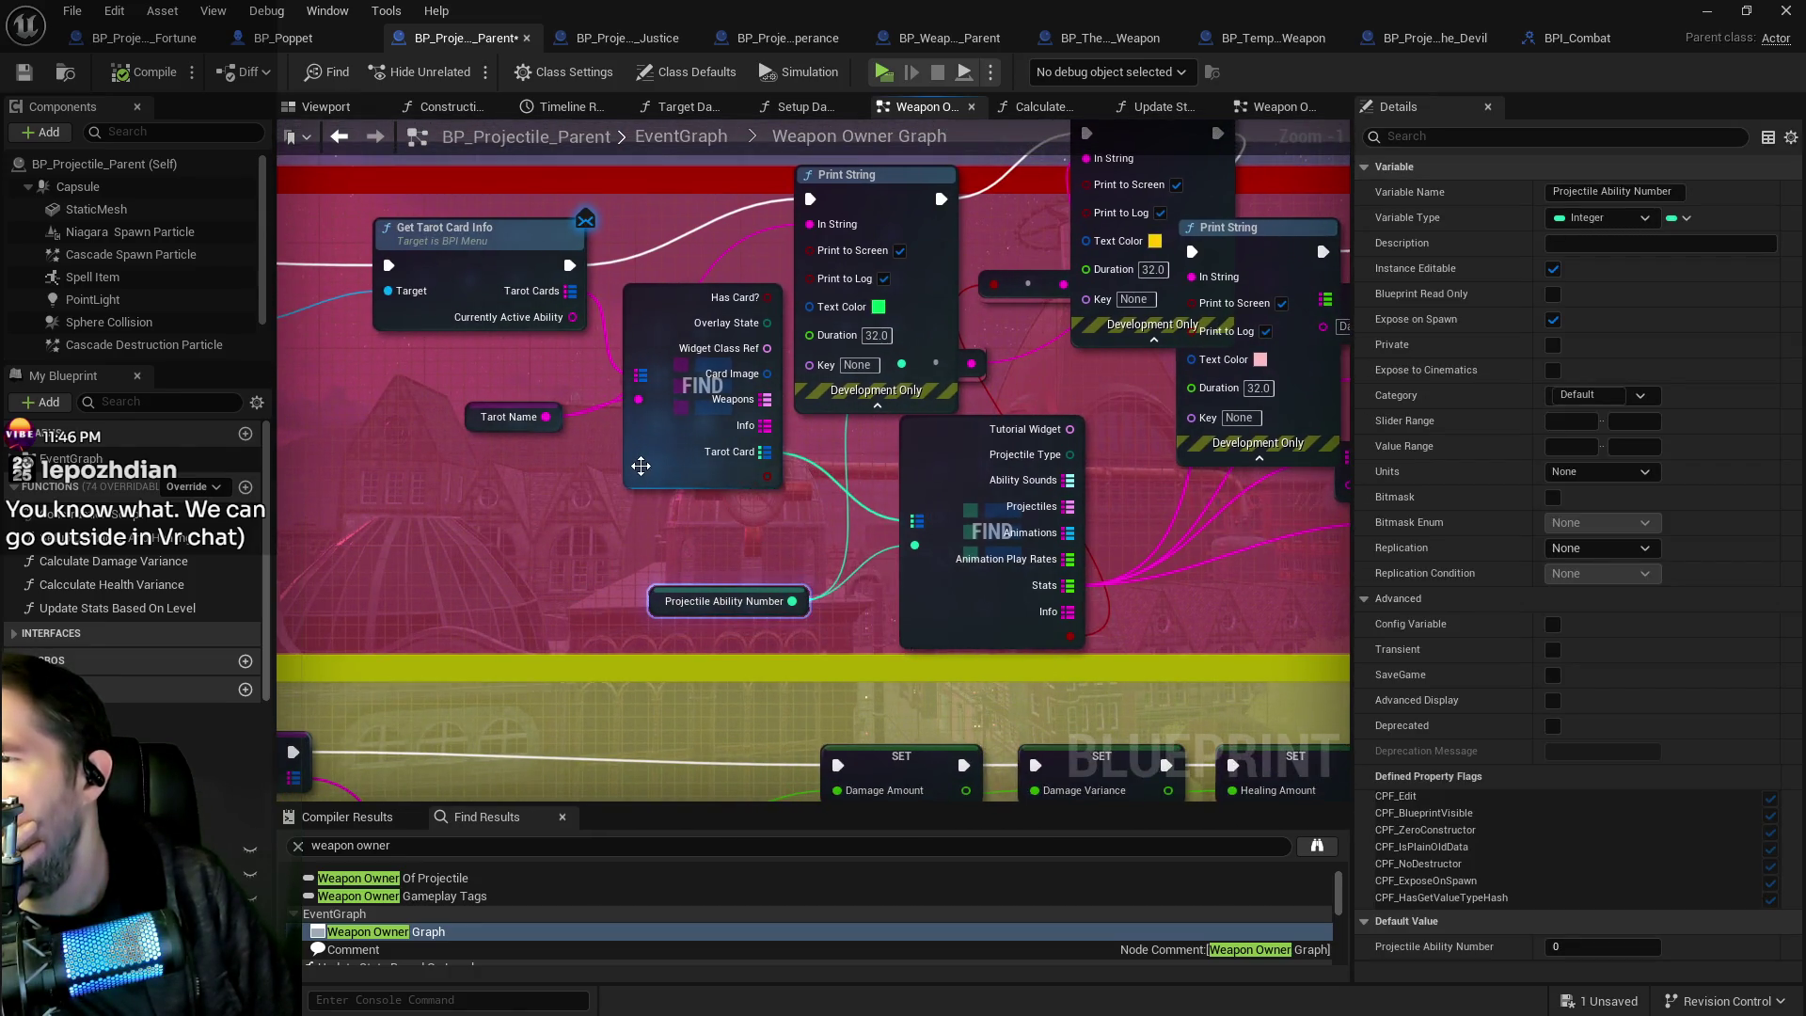
pyautogui.click(602, 524)
pyautogui.moveTo(602, 524); pyautogui.dragTo(629, 532)
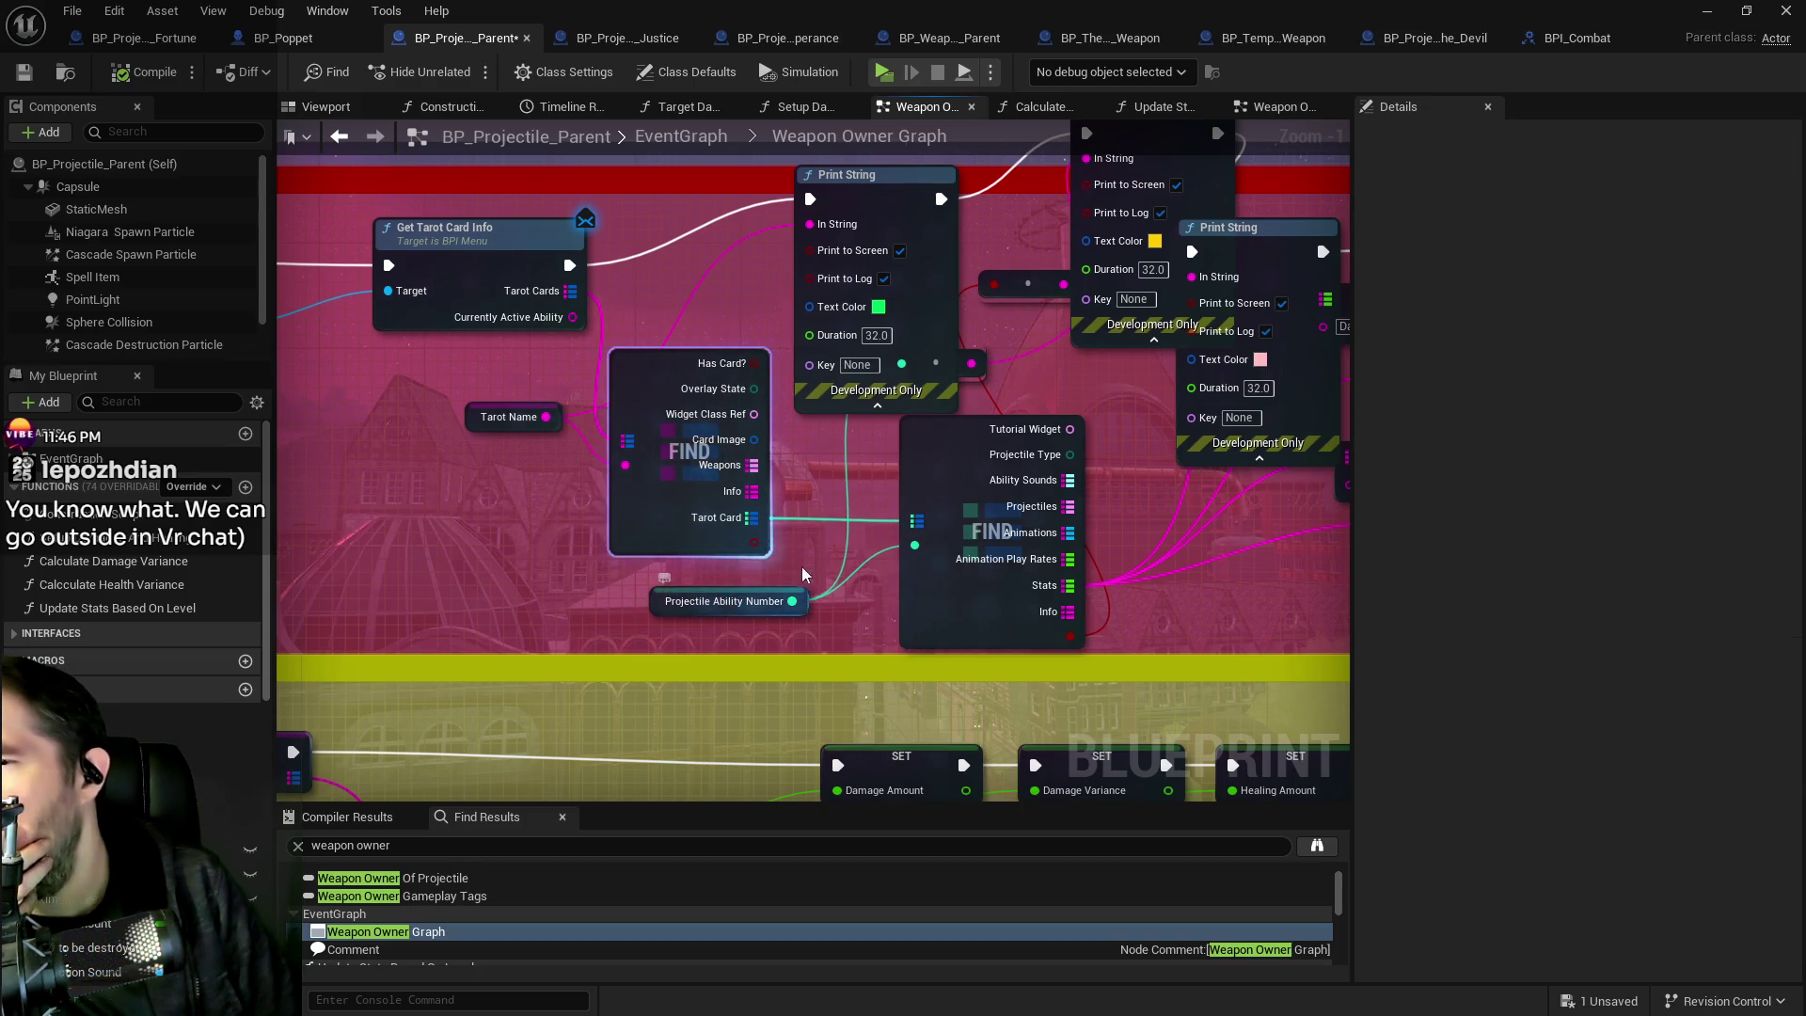
pyautogui.moveTo(815, 532); pyautogui.dragTo(697, 656)
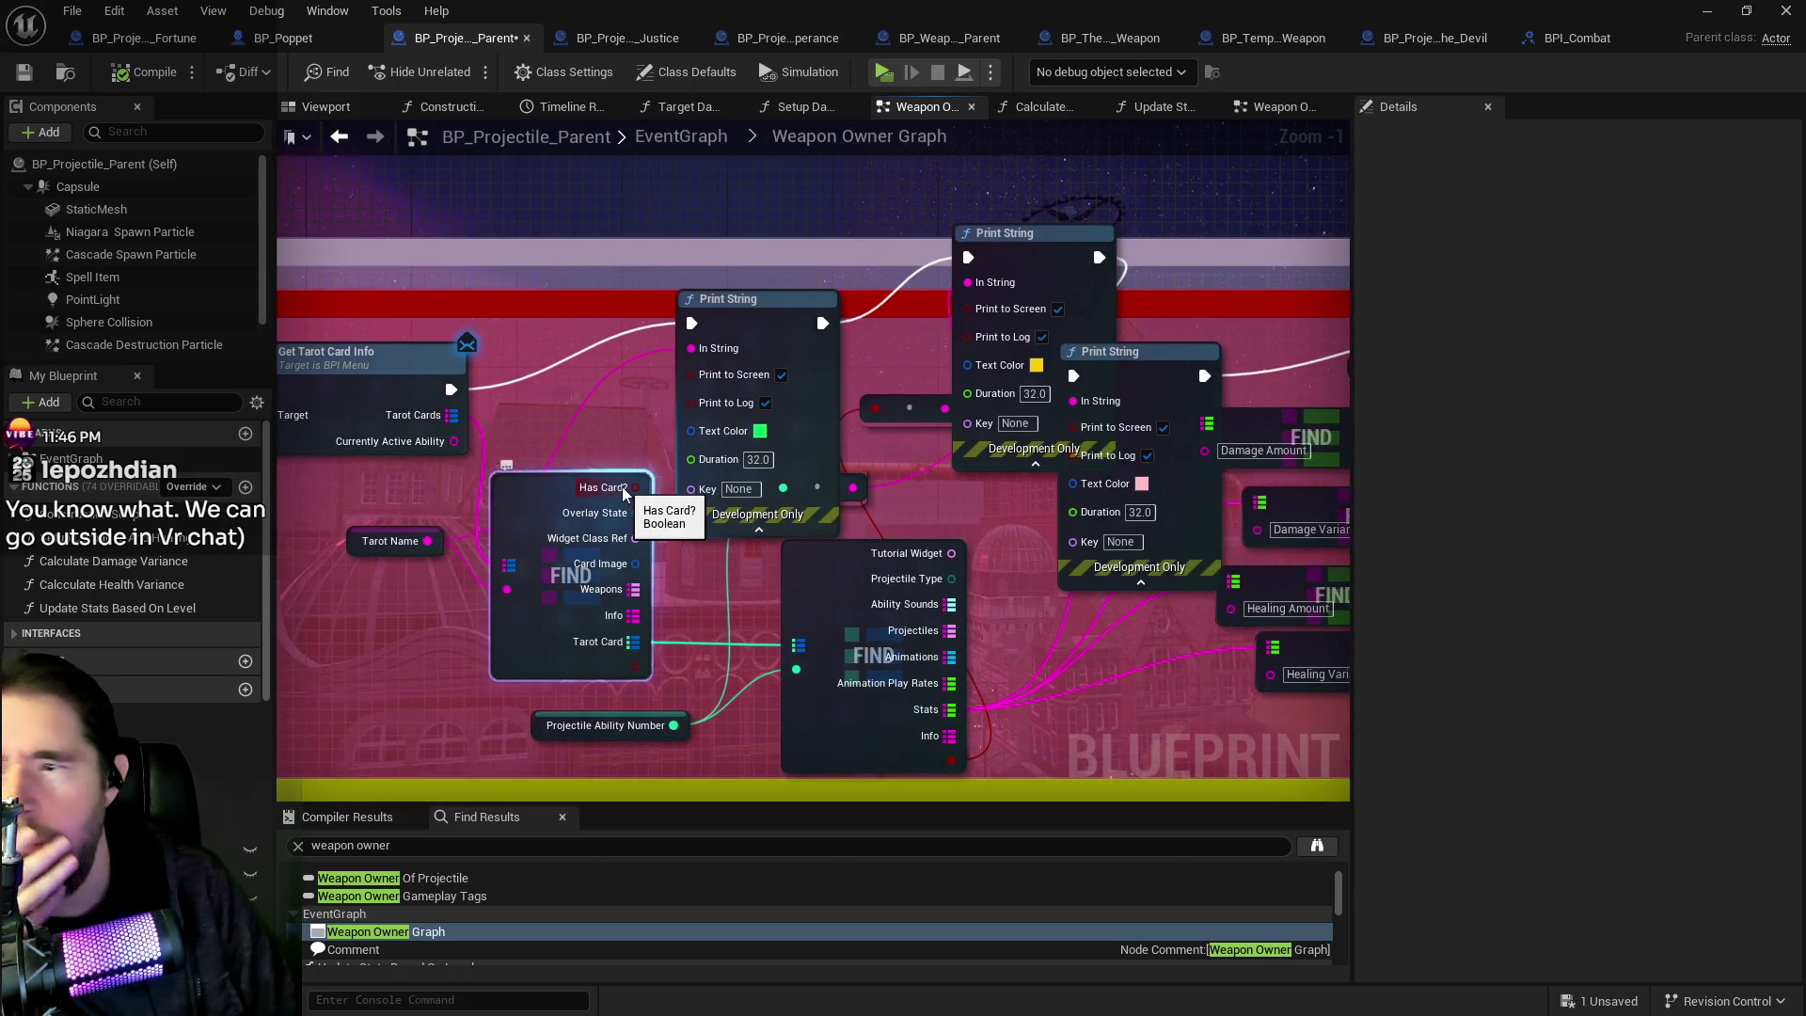
# Duplicate the yellow-text Print String and set the text colour to yellow-green.
pyautogui.click(1011, 235)
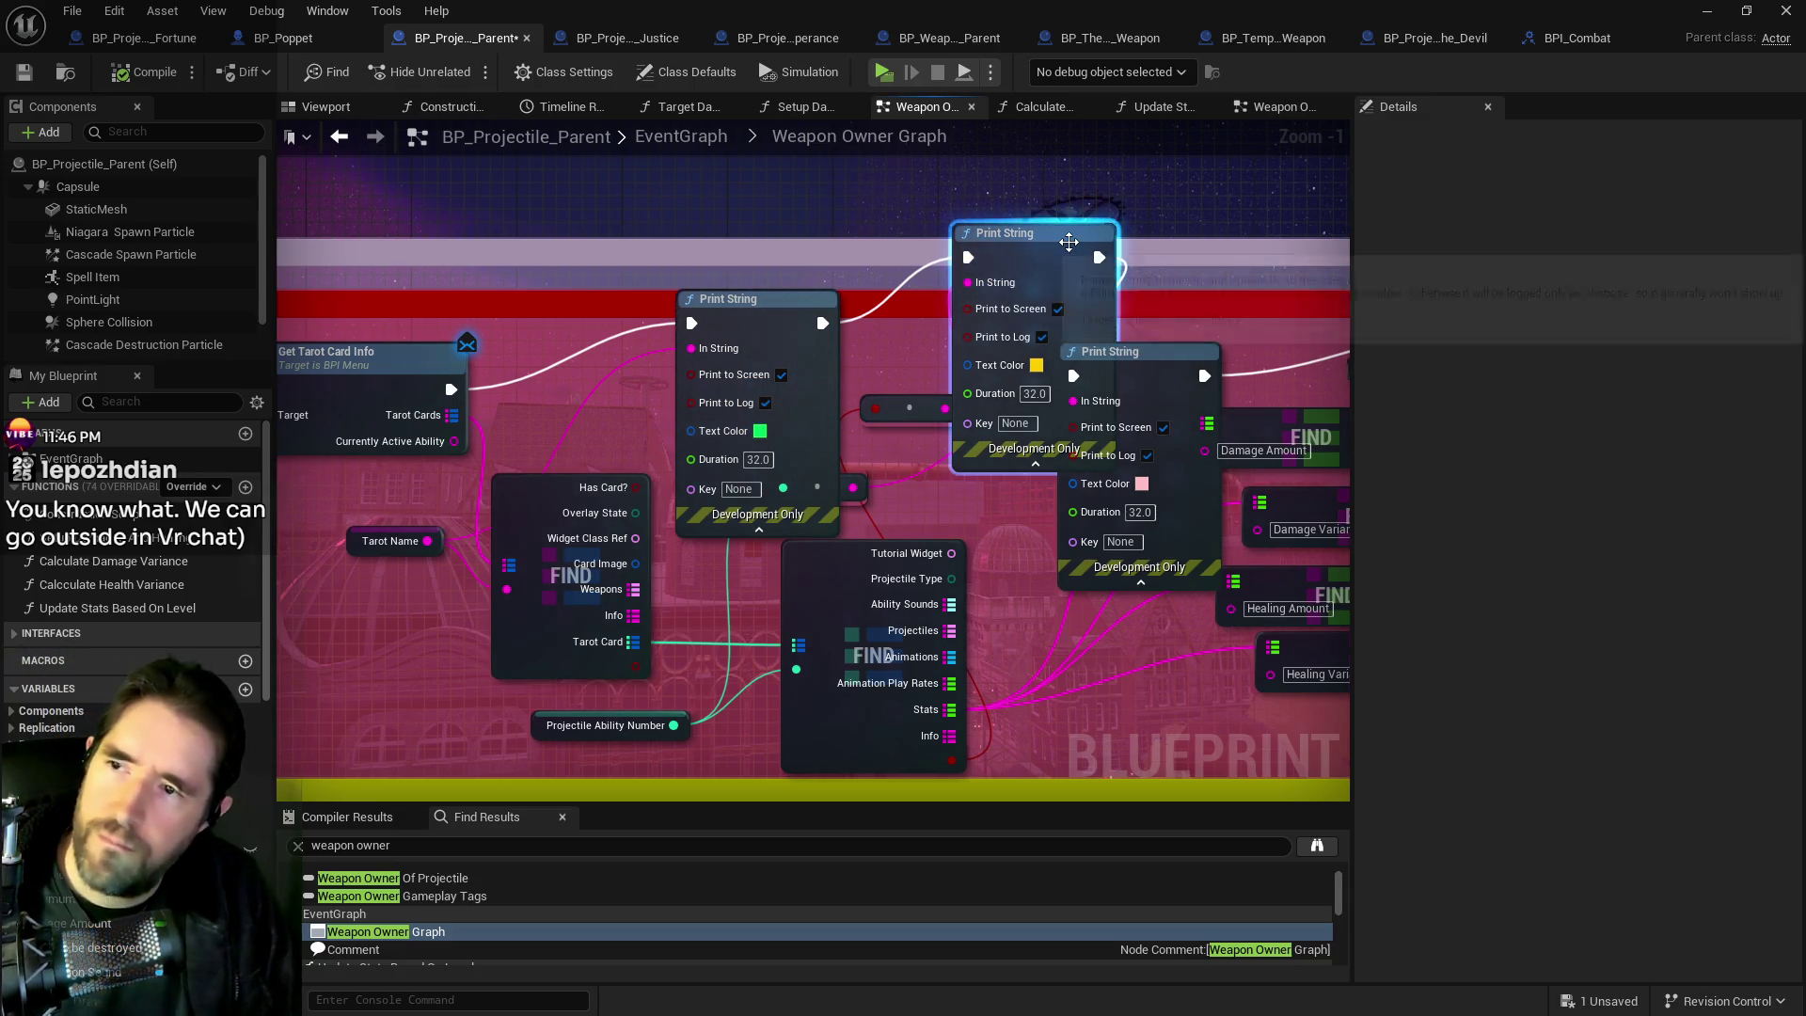
pyautogui.hotkey('ctrl', 'd')
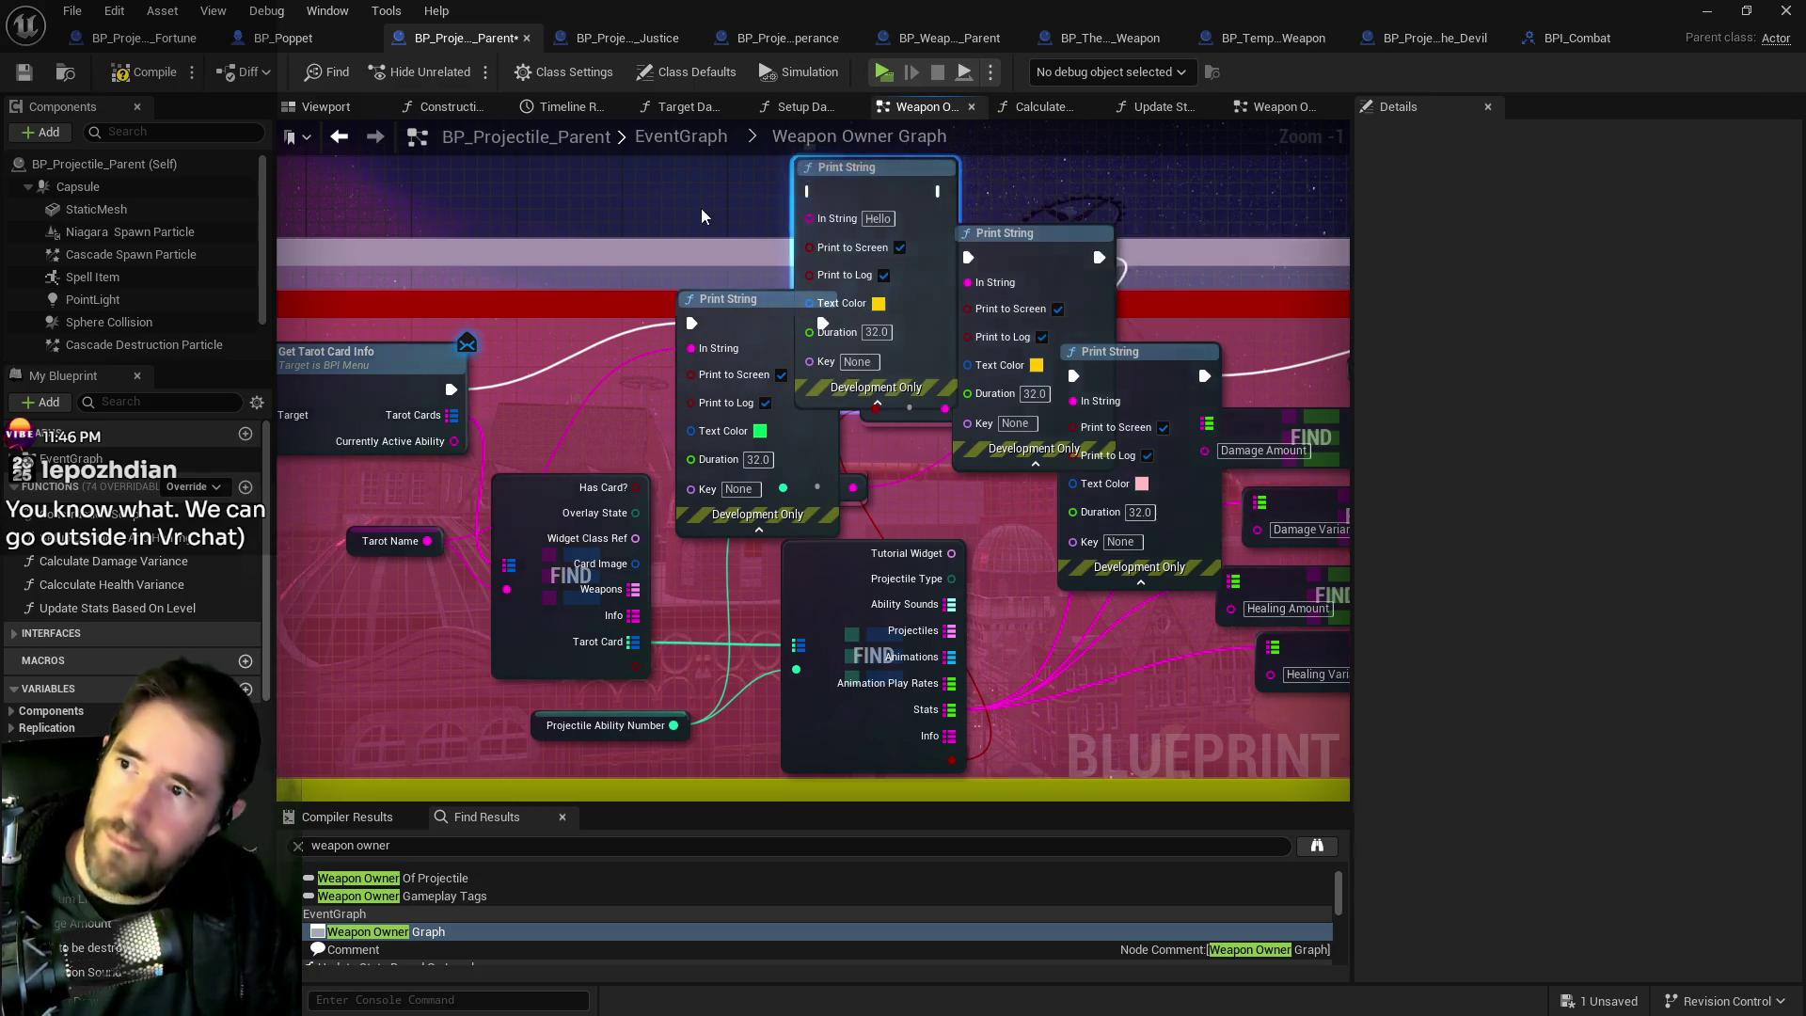
pyautogui.click(900, 418)
pyautogui.moveTo(1047, 578)
pyautogui.mouseDown()
pyautogui.moveTo(1102, 583)
pyautogui.moveTo(1105, 546)
pyautogui.mouseUp()
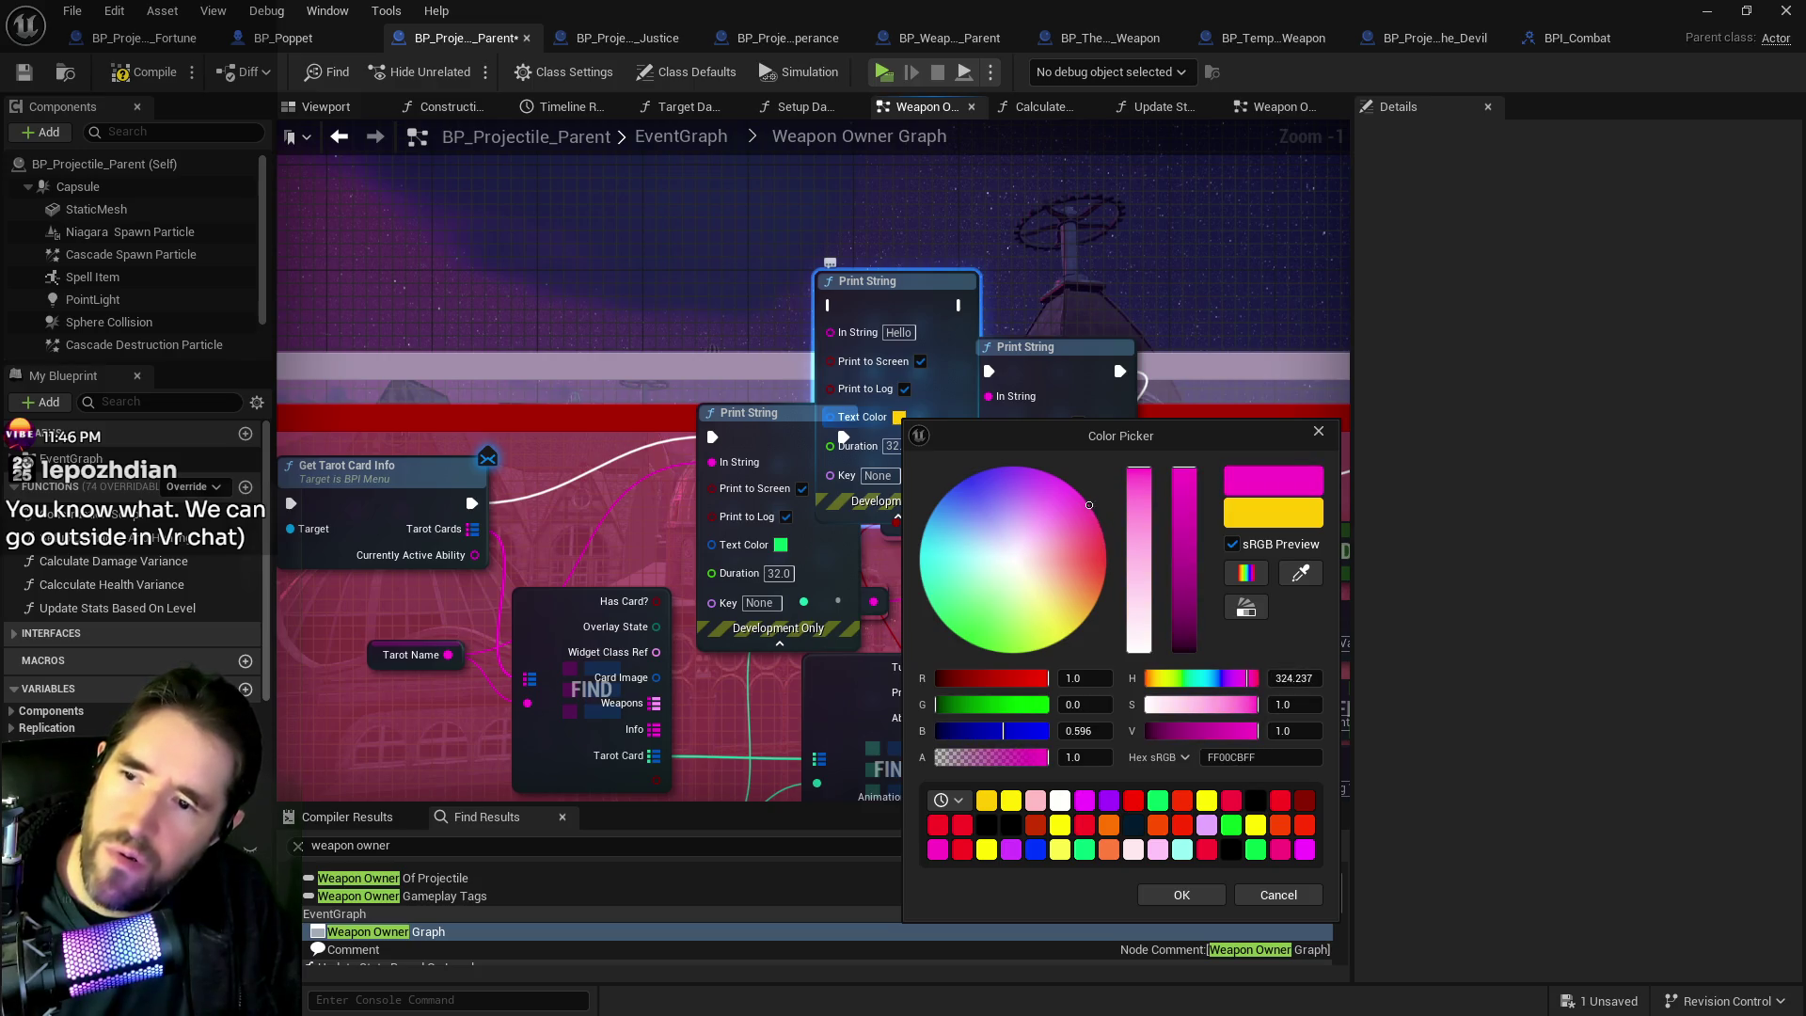
pyautogui.click(1207, 901)
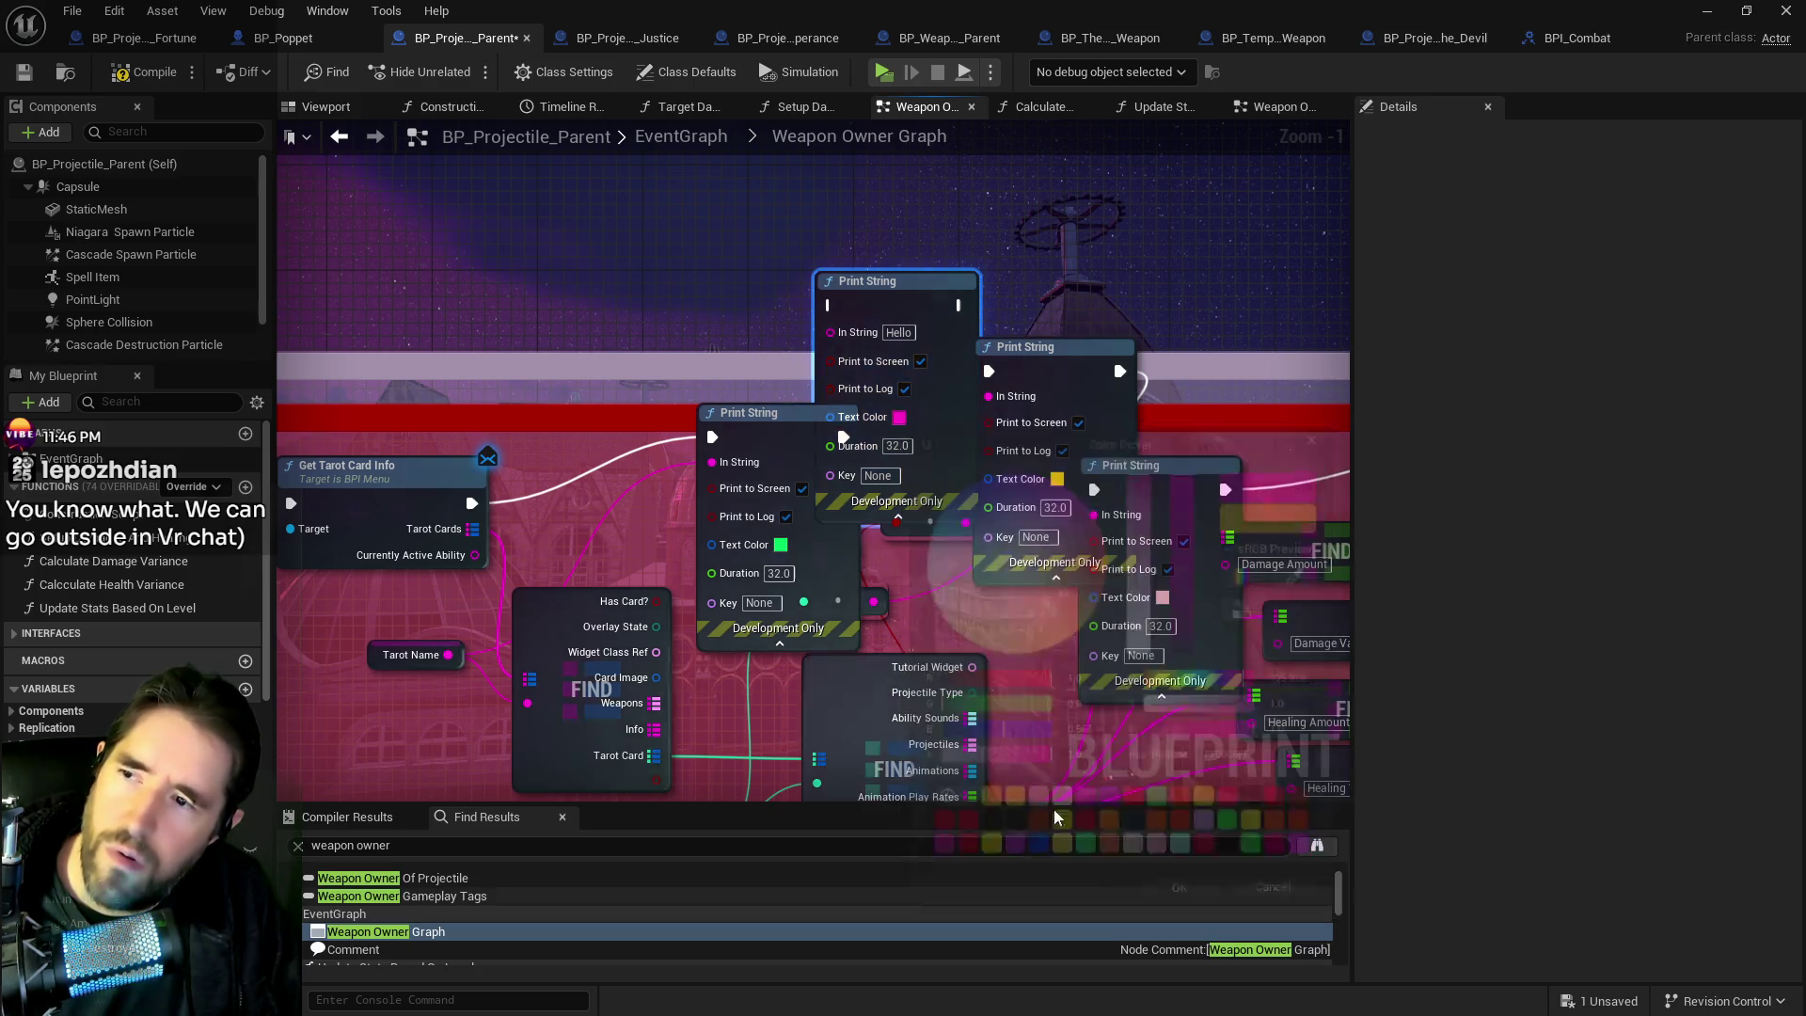
pyautogui.moveTo(764, 430); pyautogui.dragTo(673, 369)
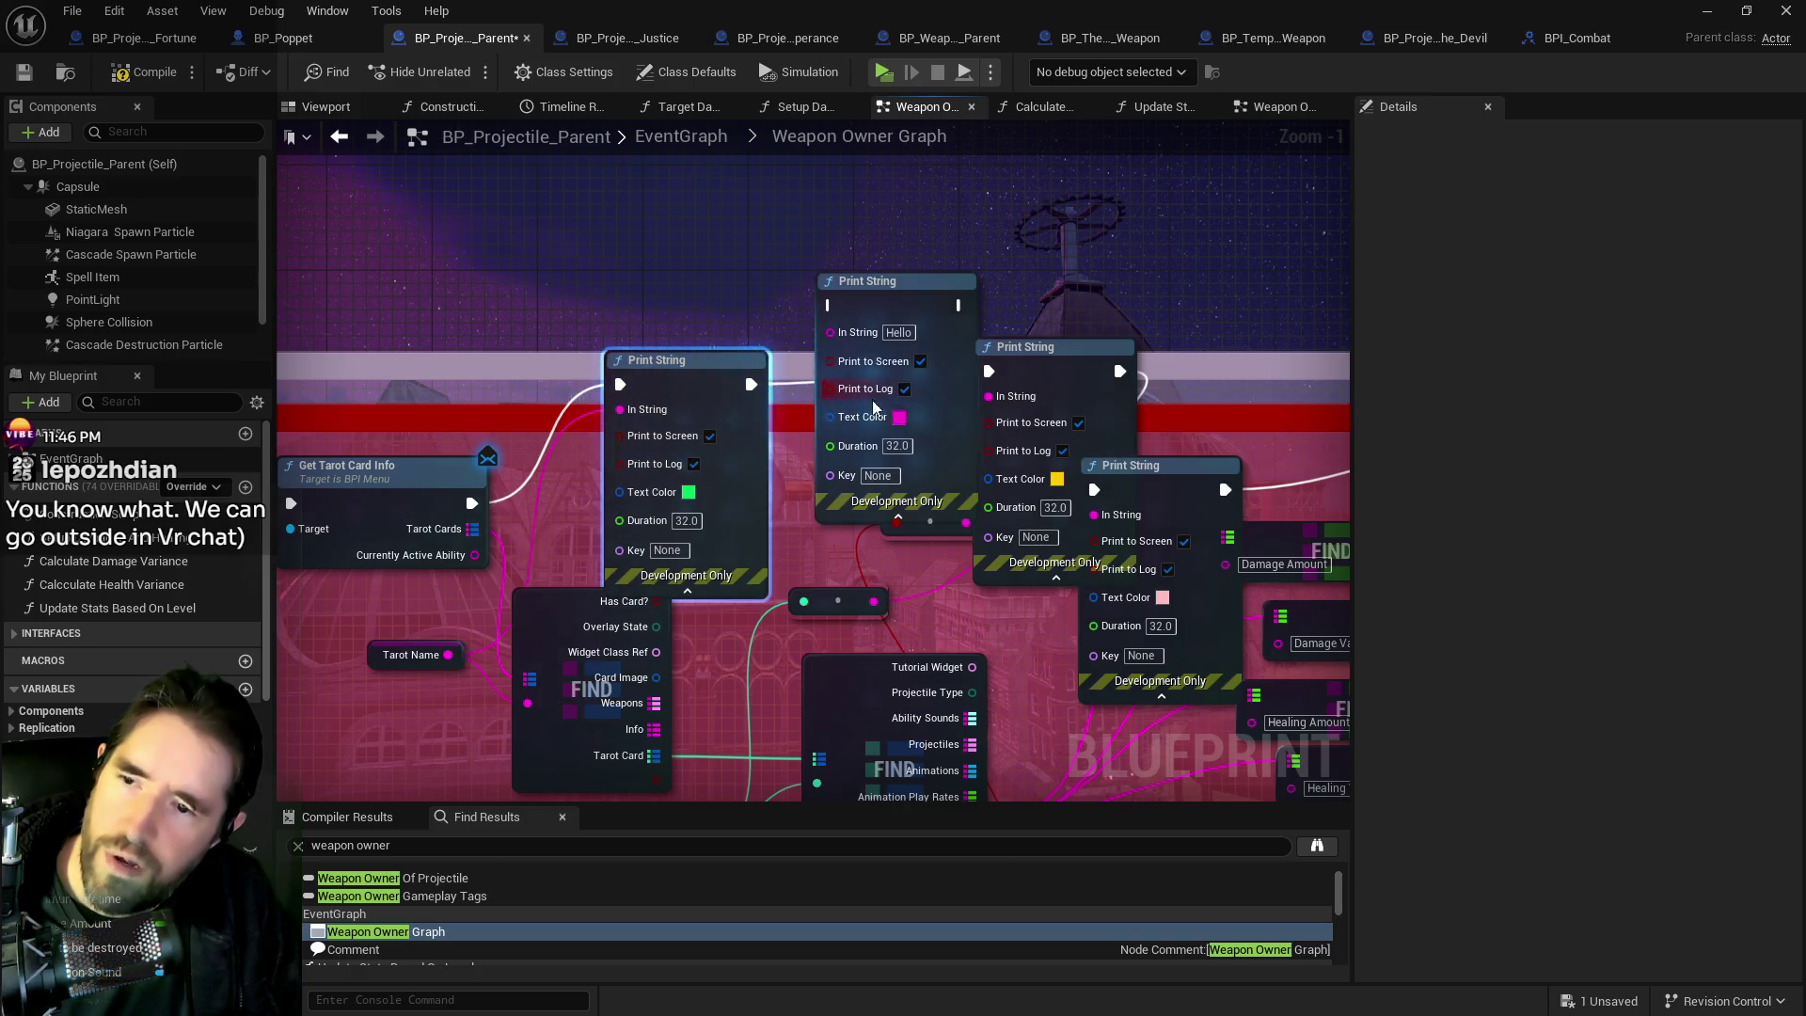
pyautogui.click(899, 416)
pyautogui.moveTo(991, 611); pyautogui.dragTo(1014, 673)
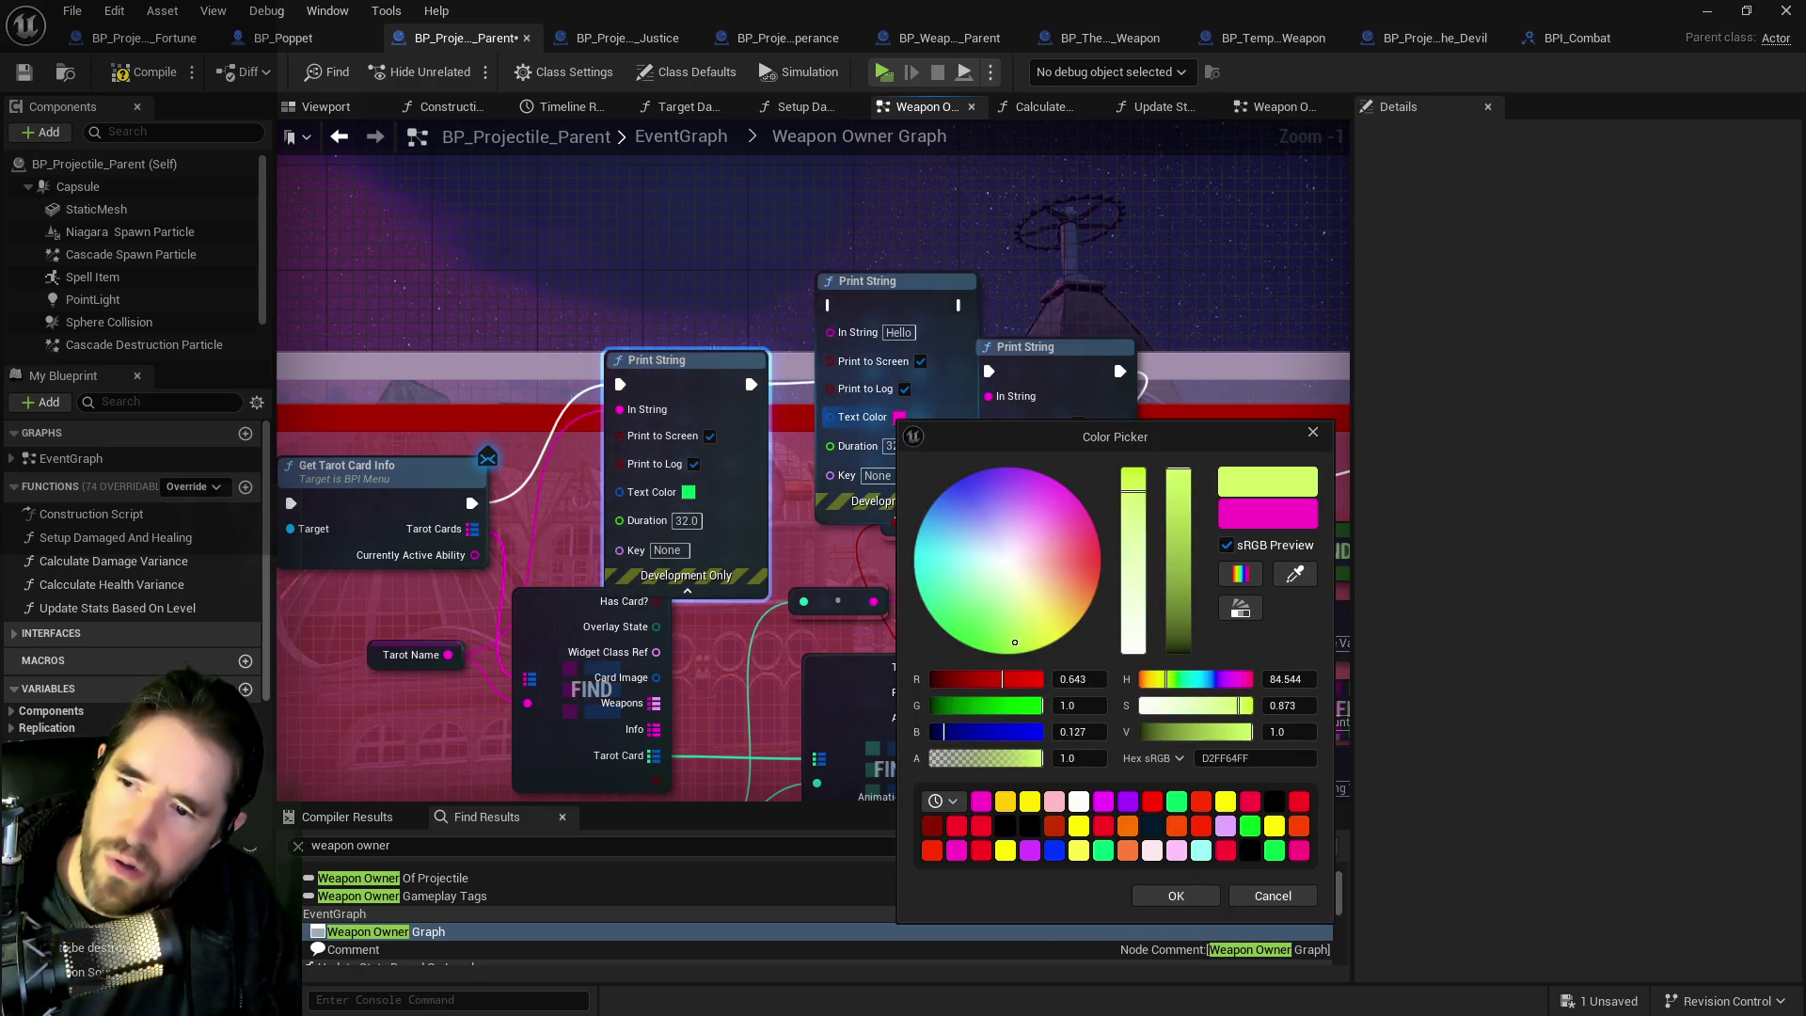
pyautogui.click(1185, 899)
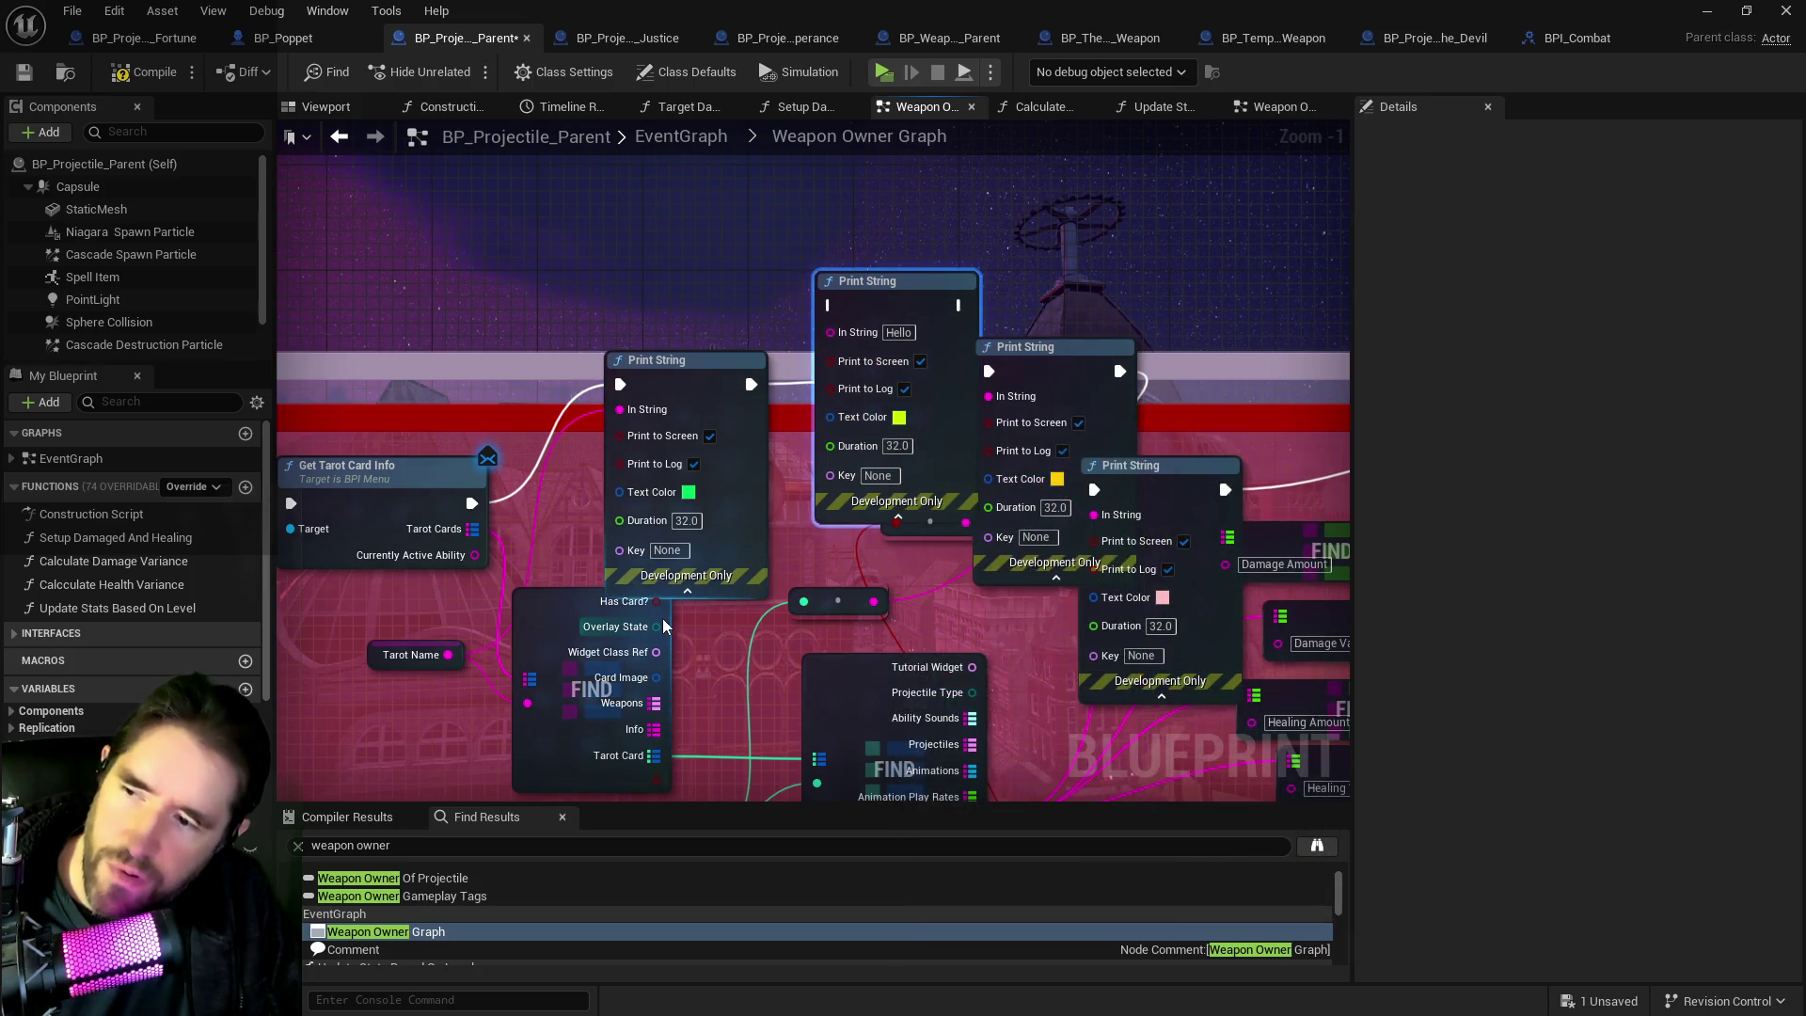
# Chain the middle Print String's execution into the top Print String and save.
pyautogui.click(649, 700)
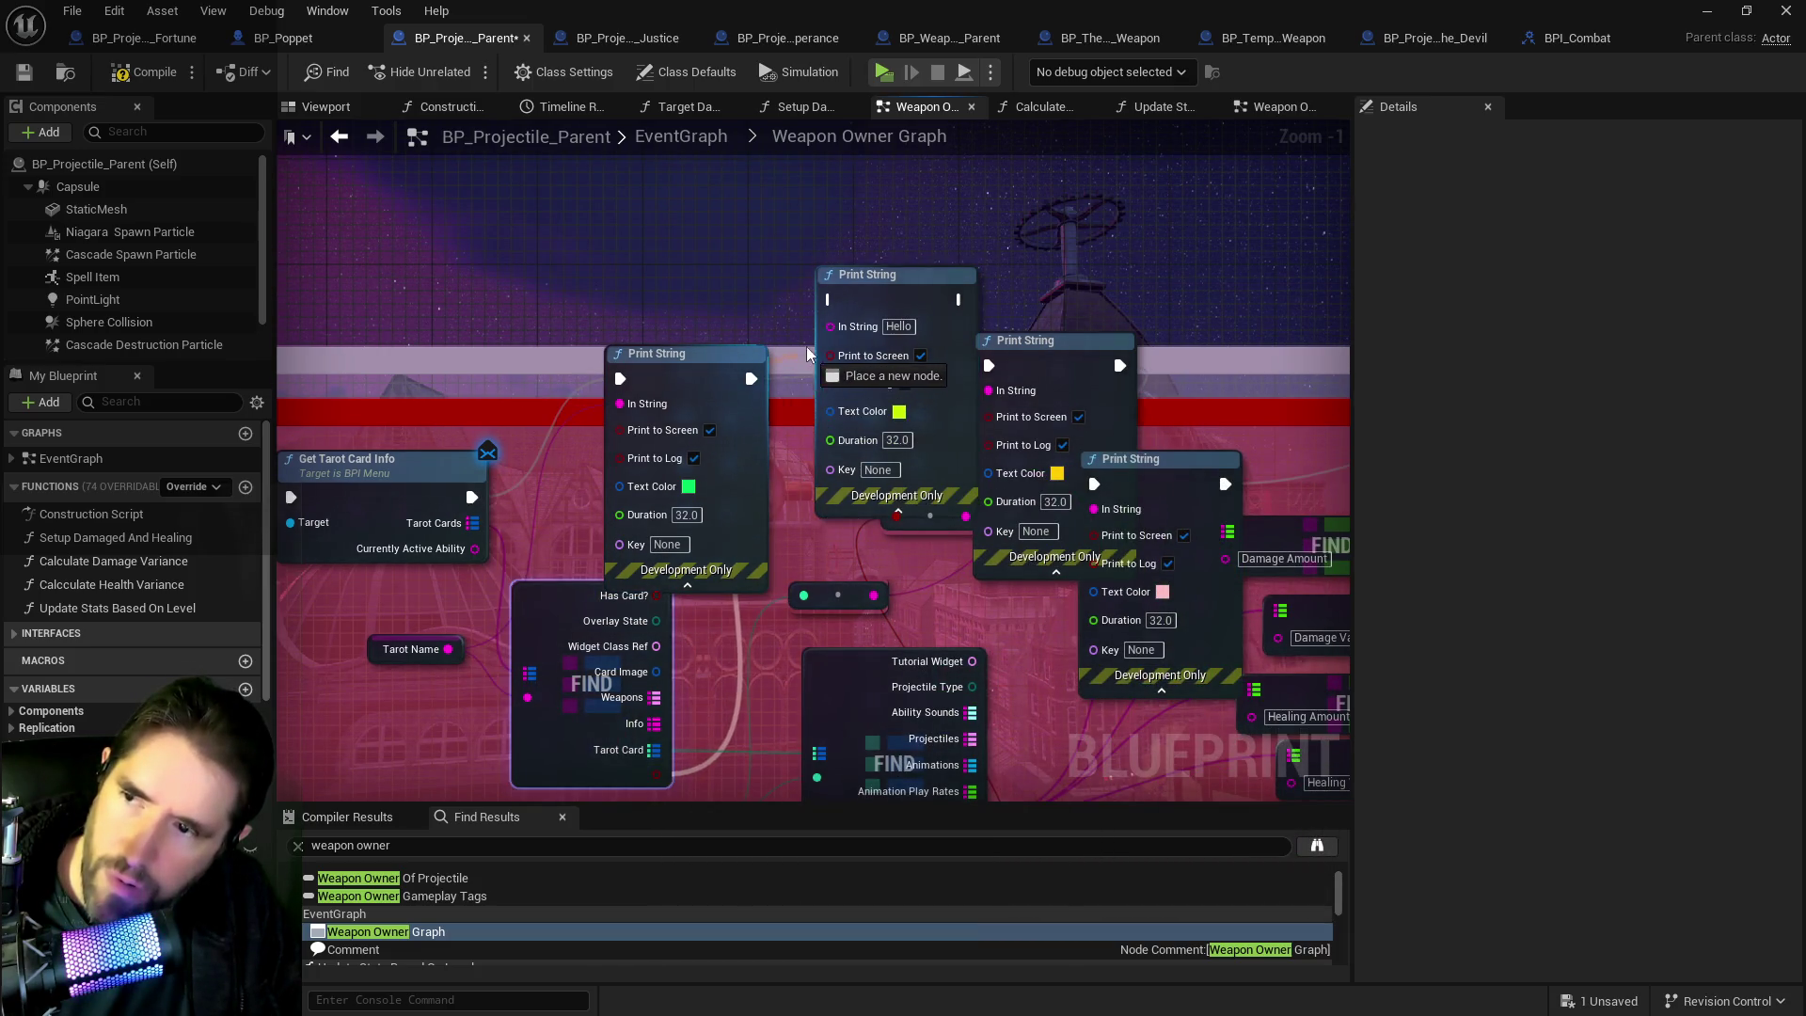
pyautogui.moveTo(750, 378)
pyautogui.mouseDown()
pyautogui.moveTo(828, 300)
pyautogui.moveTo(1063, 331)
pyautogui.moveTo(893, 274)
pyautogui.mouseUp()
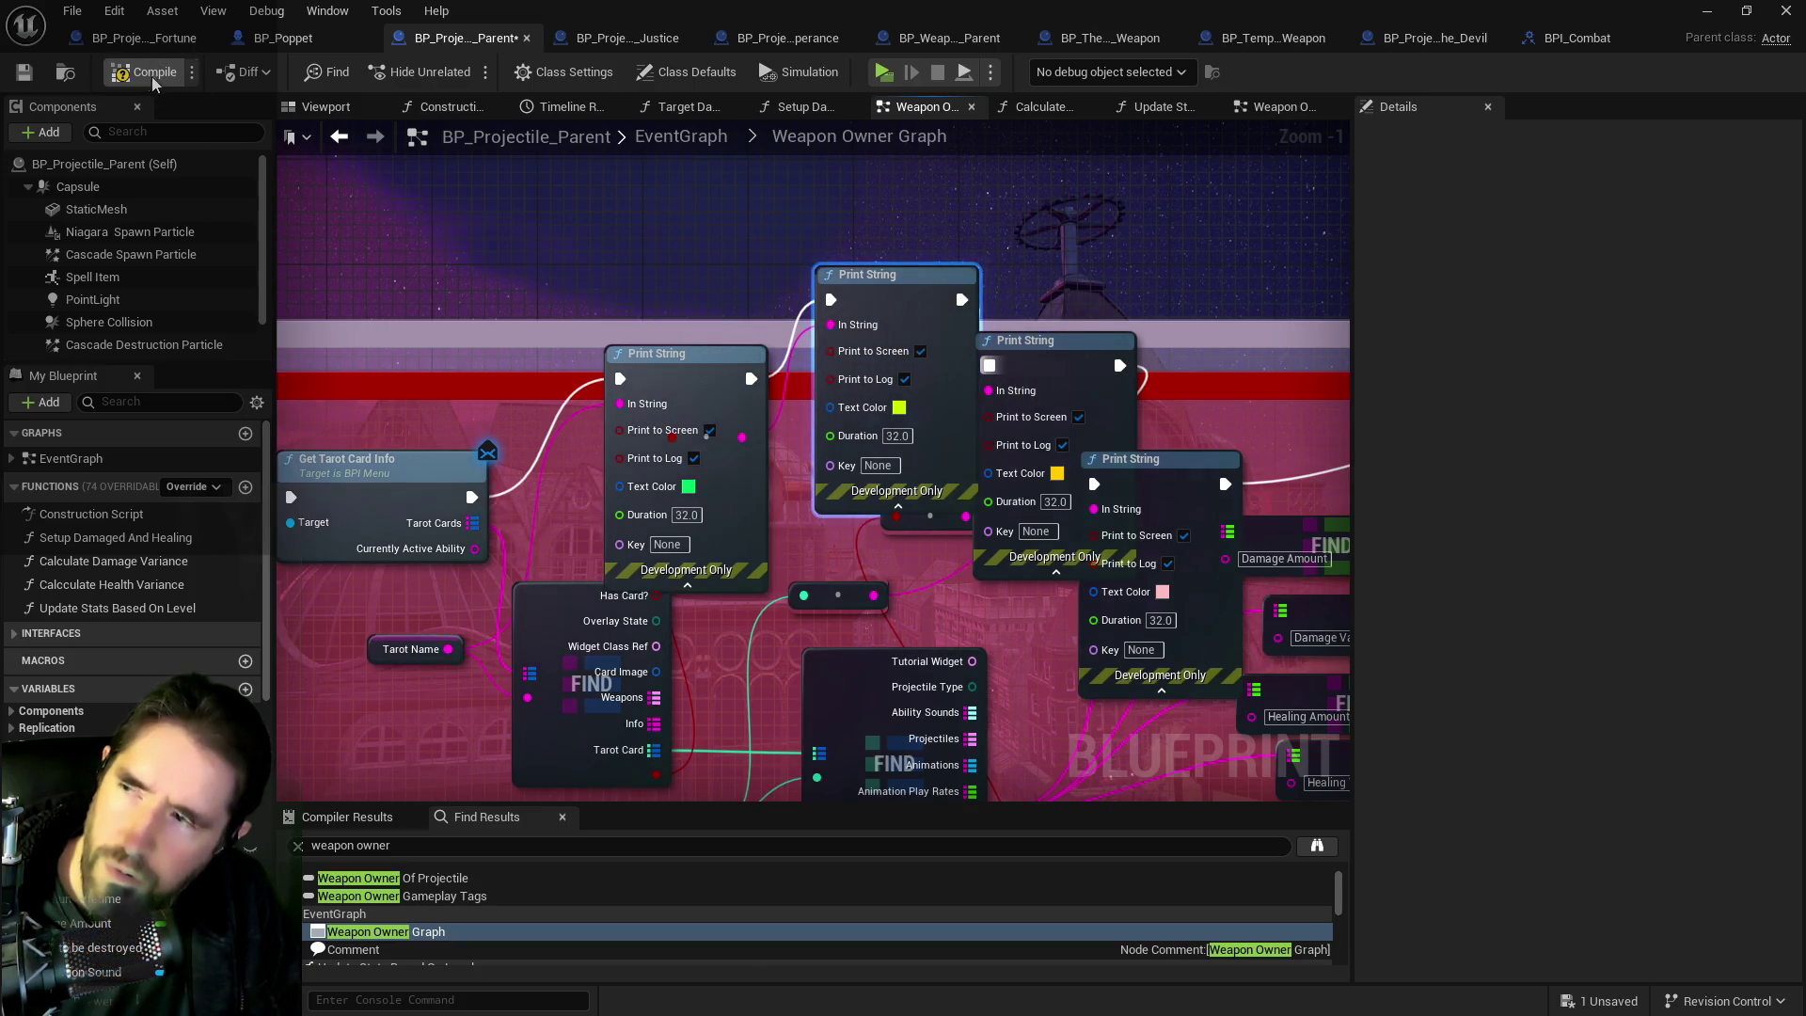
pyautogui.hotkey('ctrl', 's')
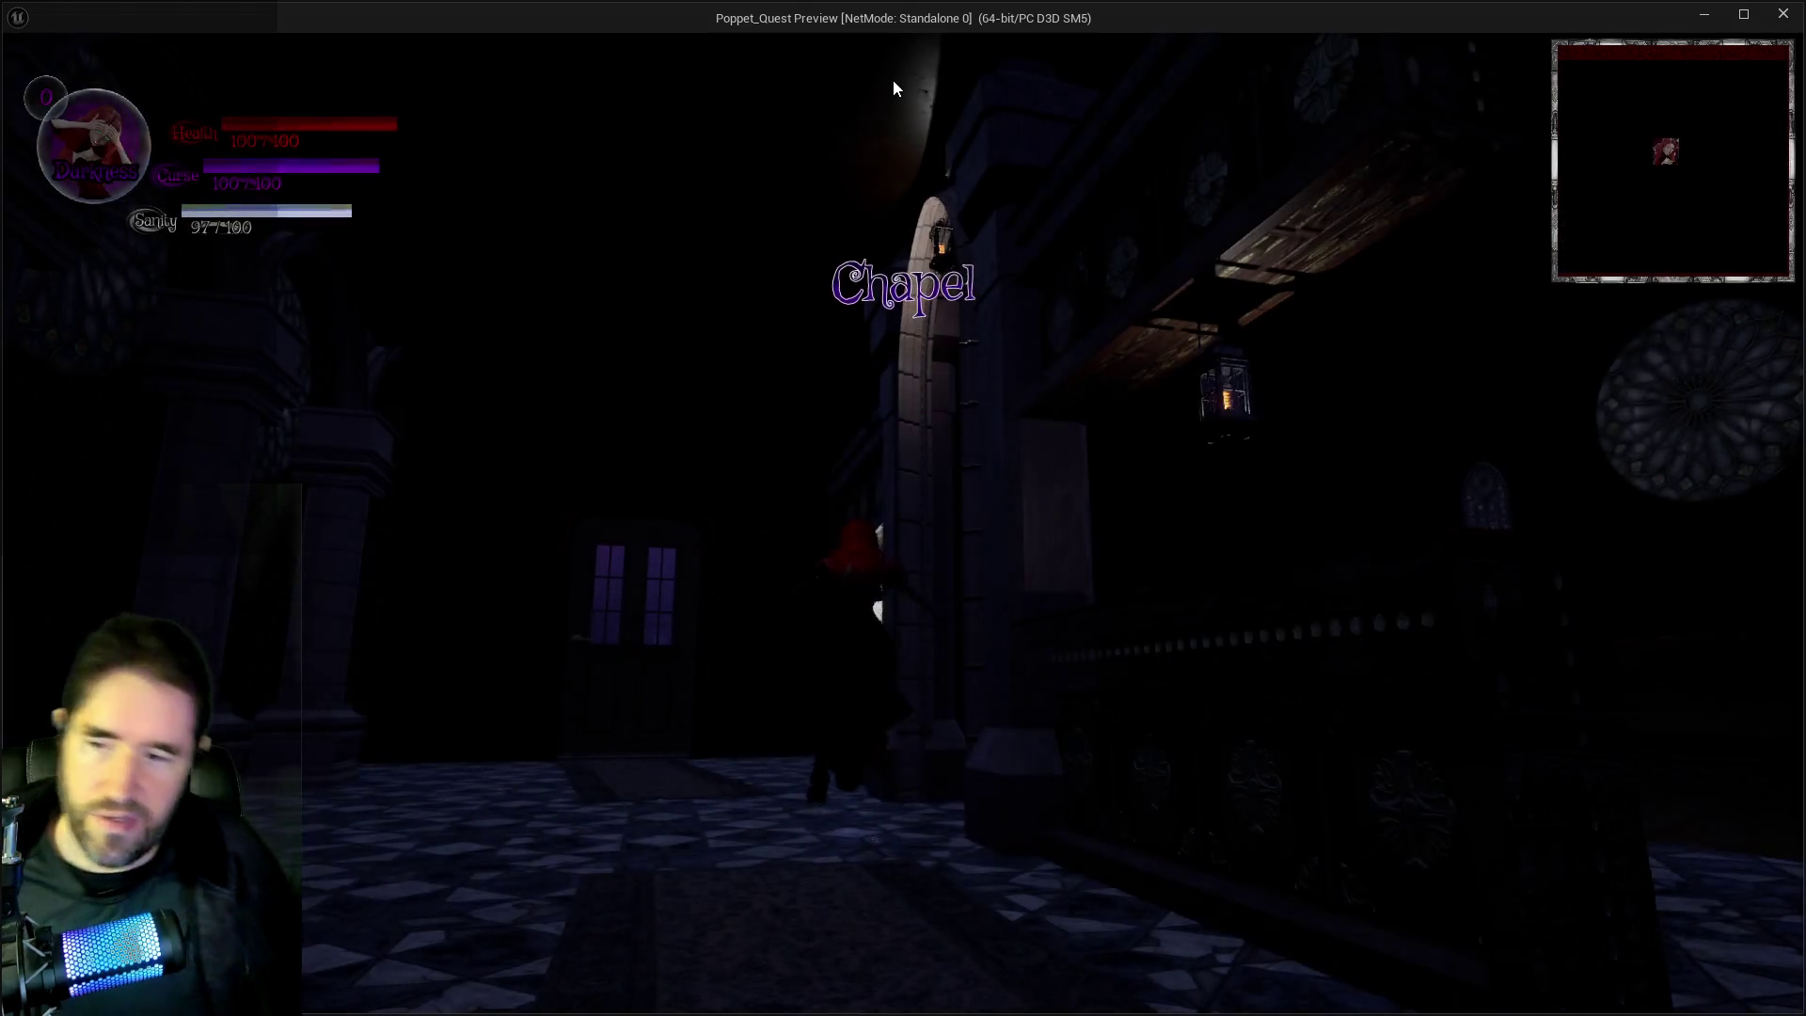
# In the play test, walk forward and equip the Temperance tarot card from the card menu.
pyautogui.press('w')
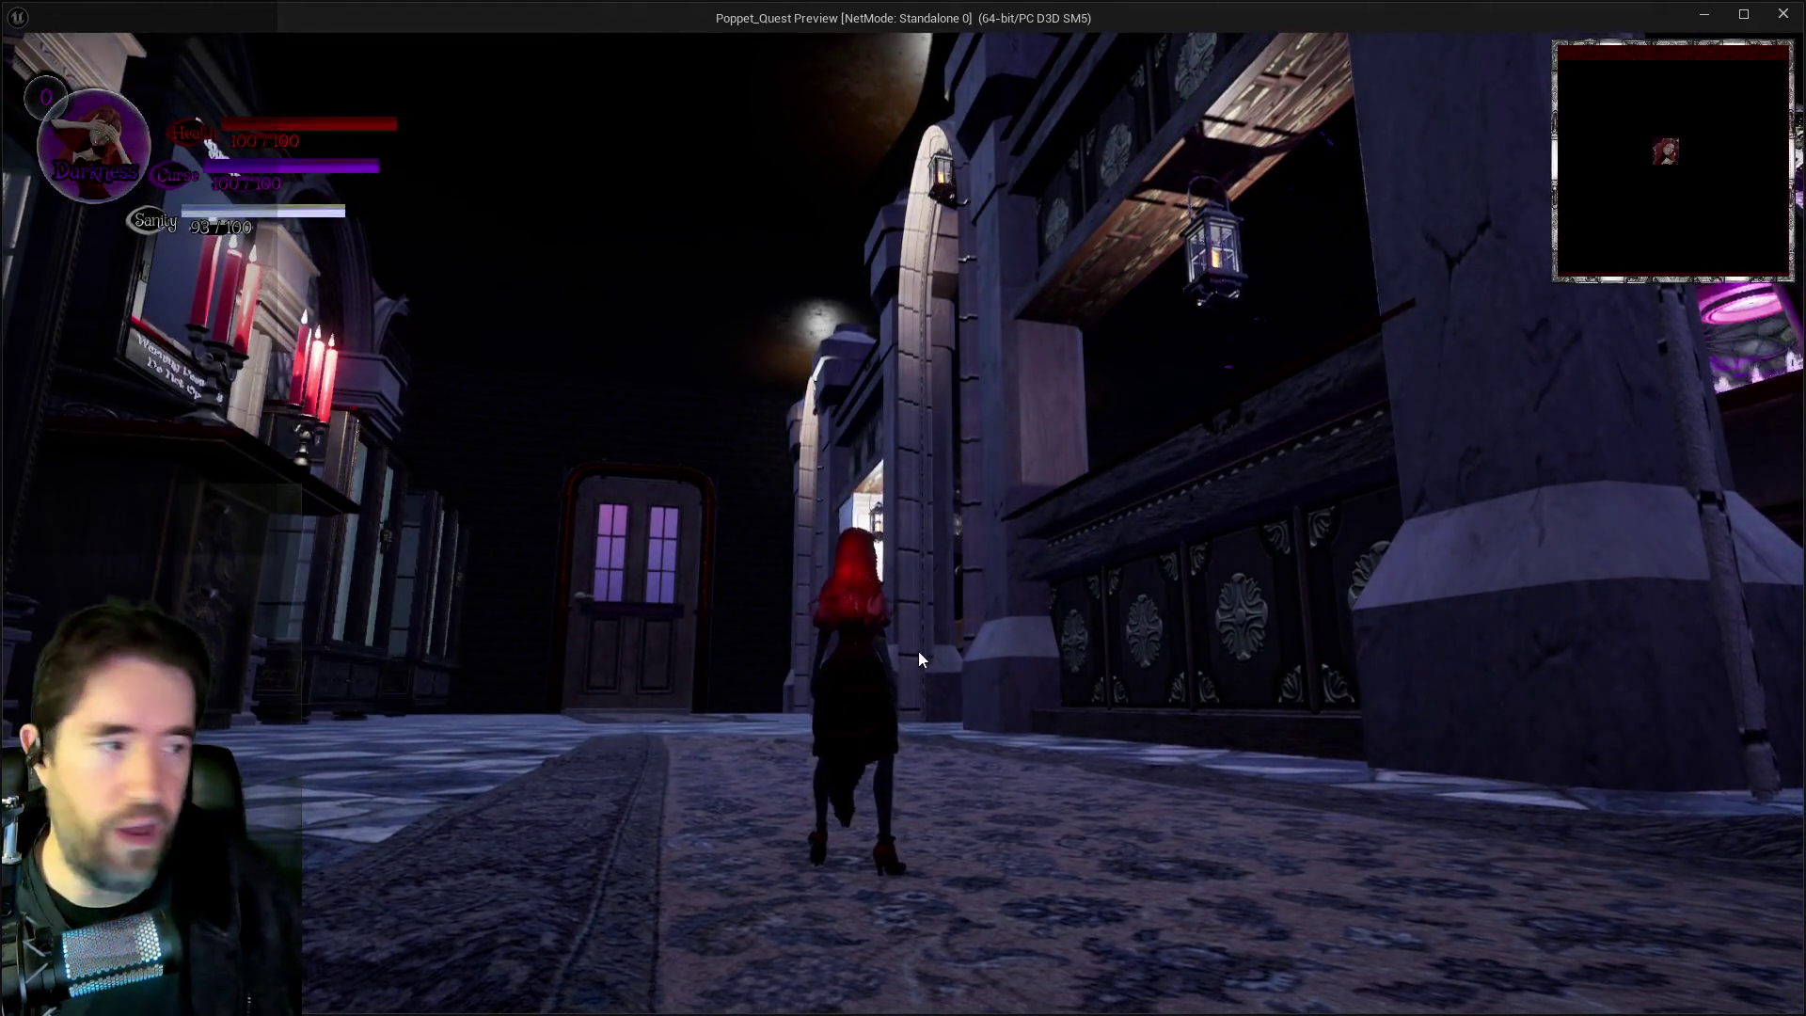
pyautogui.press('Tab')
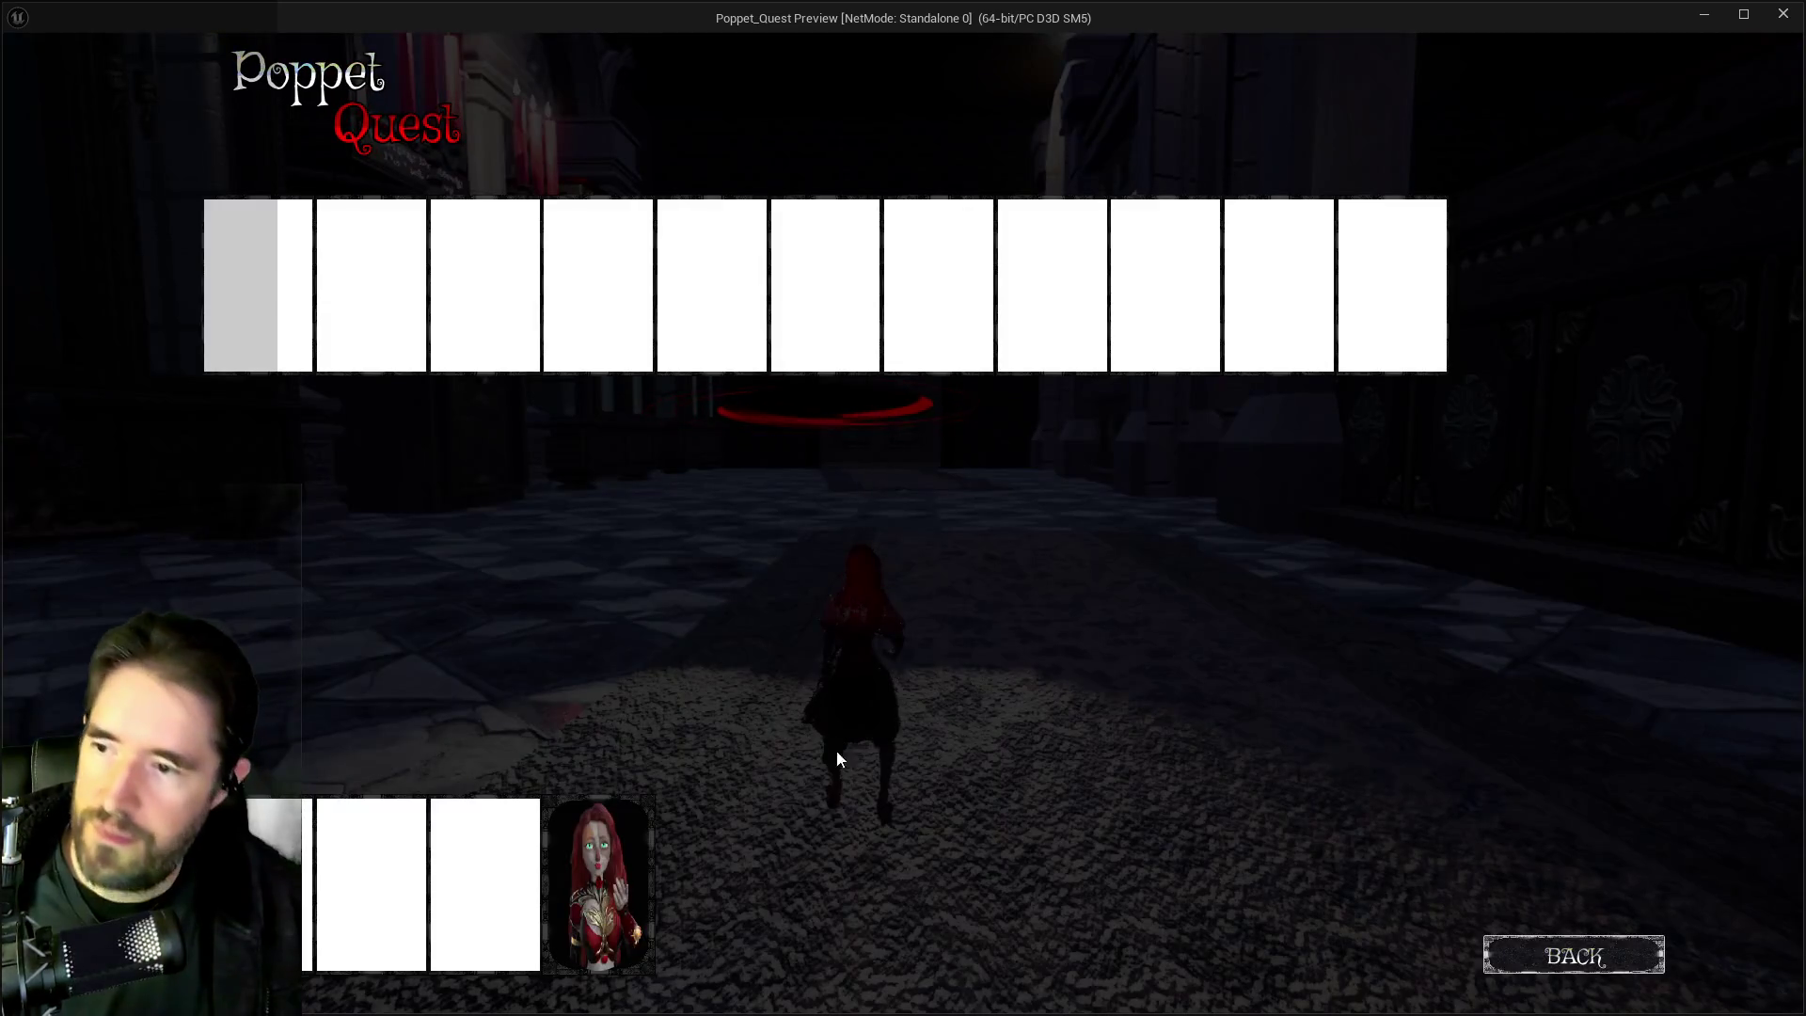
pyautogui.click(646, 855)
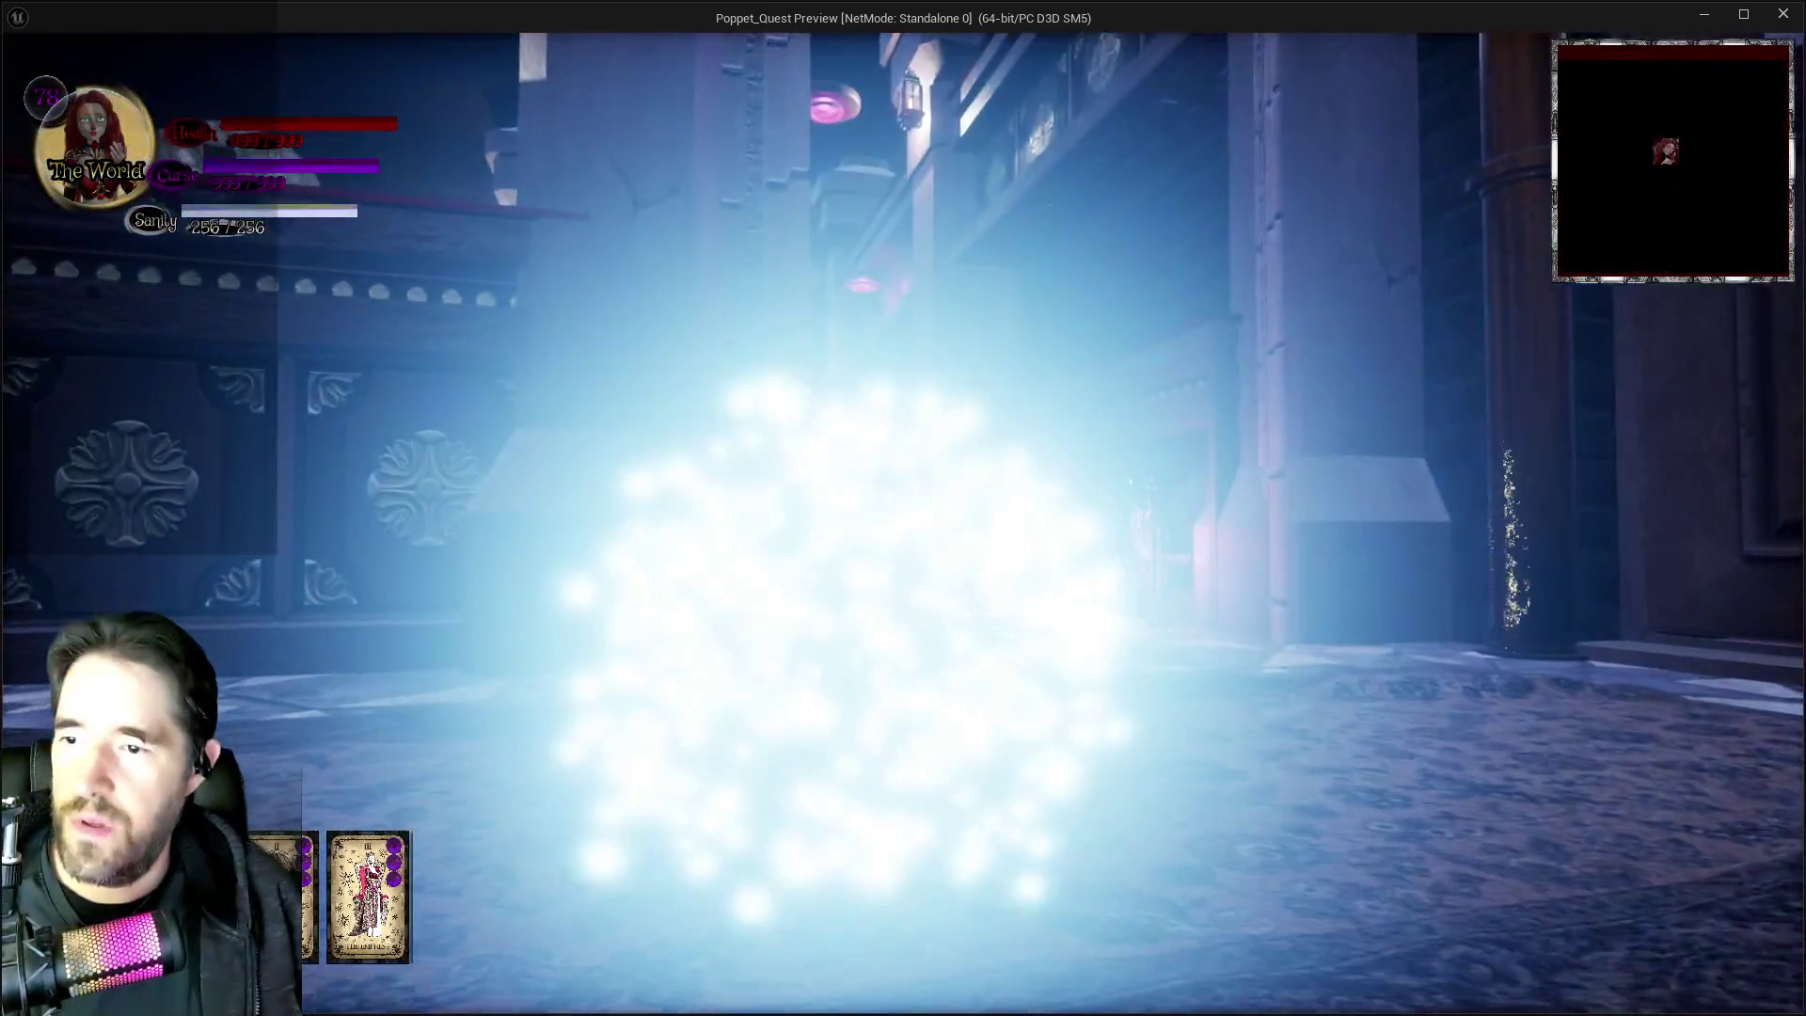
pyautogui.press('Tab')
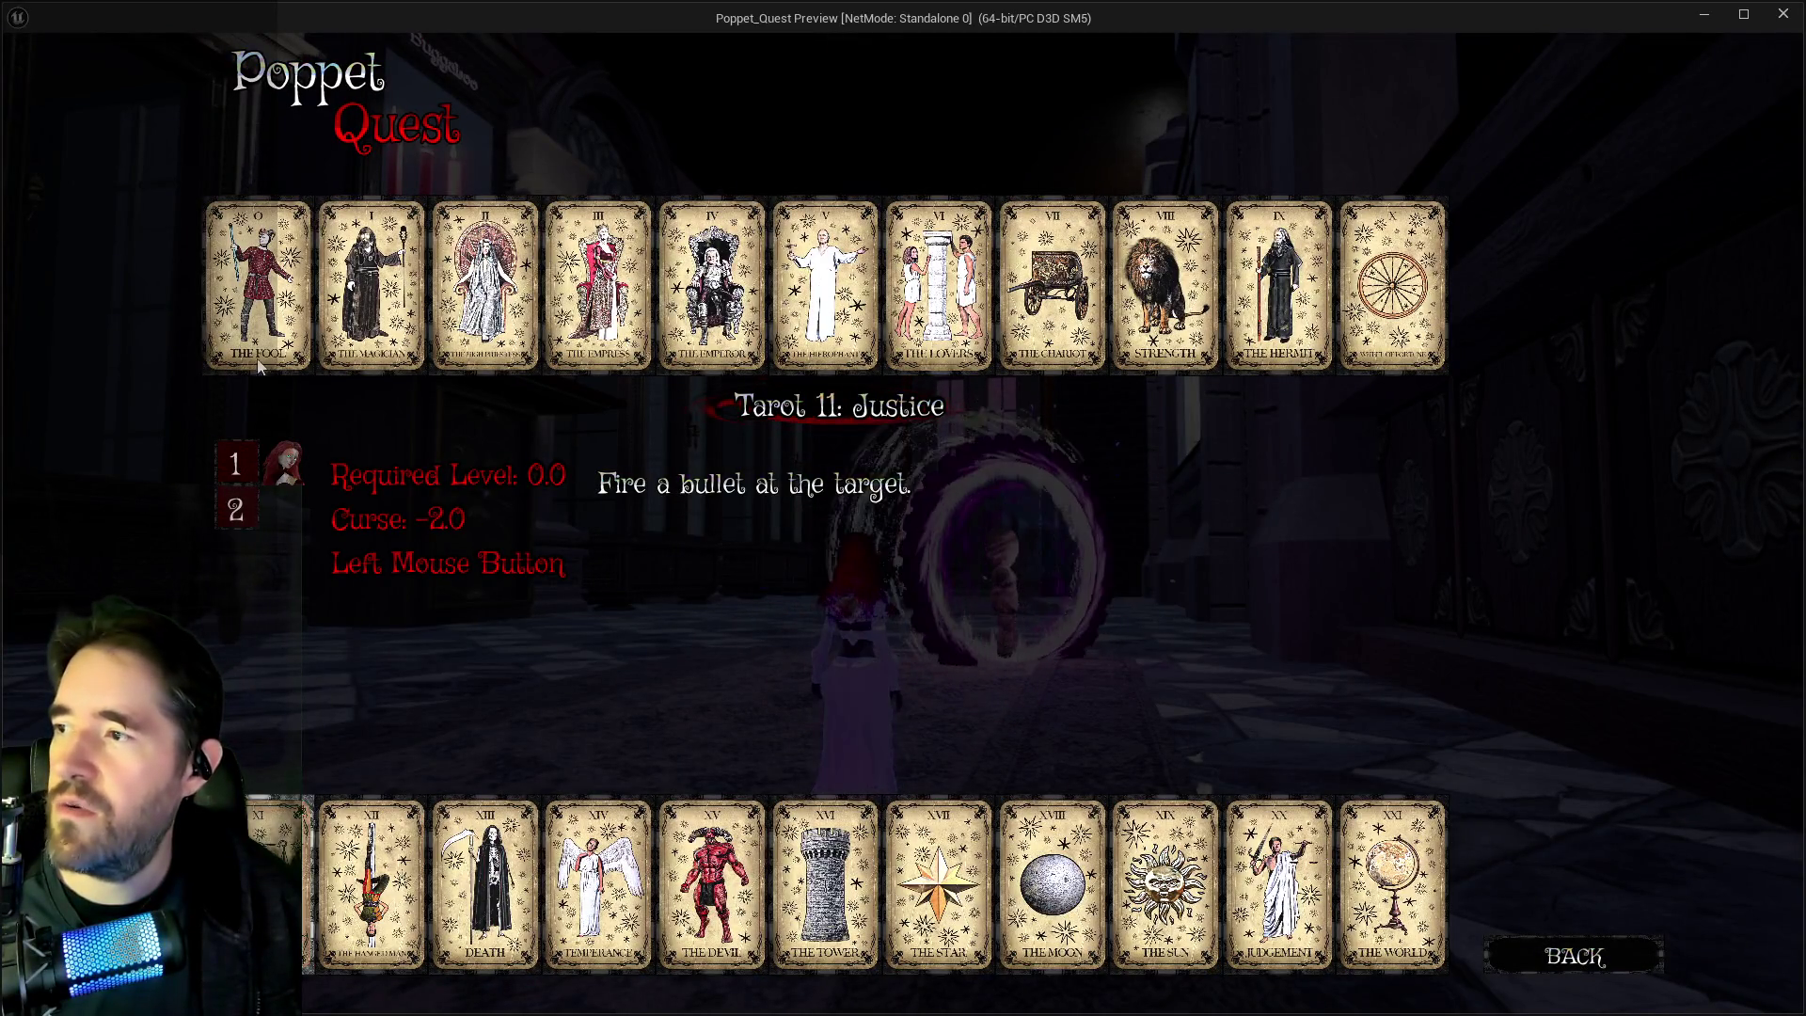
pyautogui.click(485, 884)
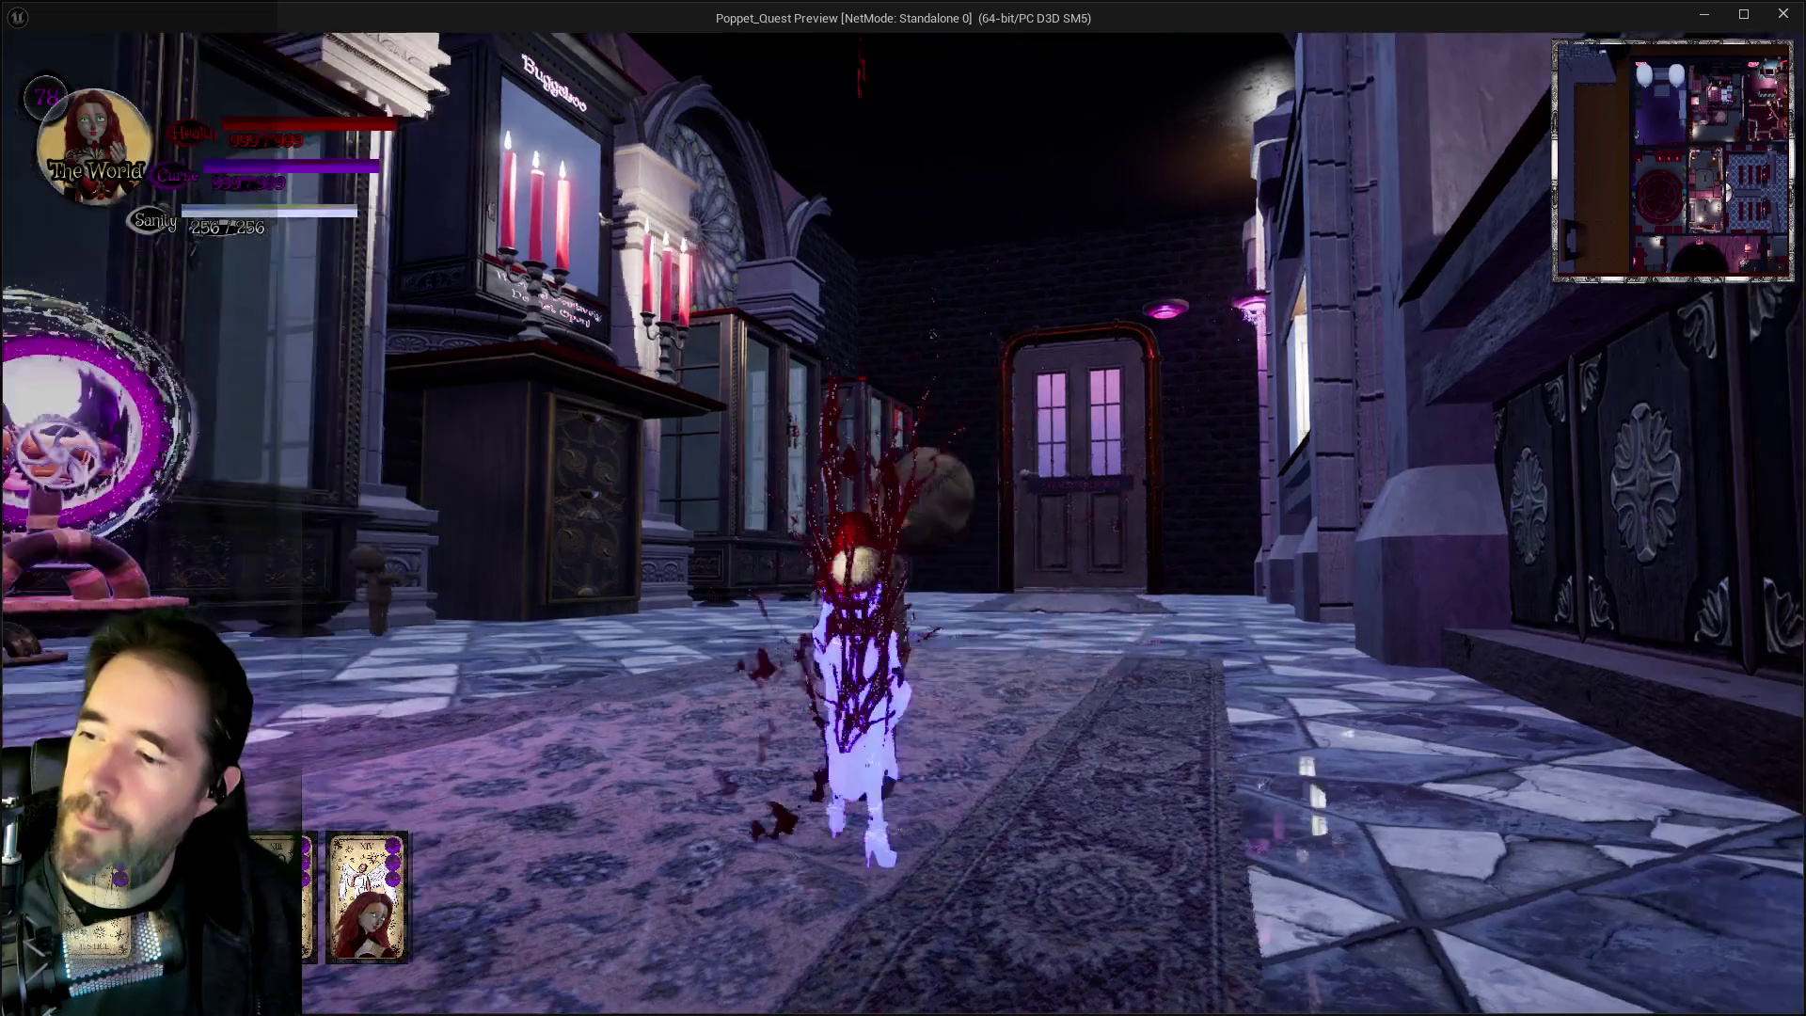
# Trap two turret enemies in bubbles with Temperance's attack, then pause and close the preview.
pyautogui.press('w')
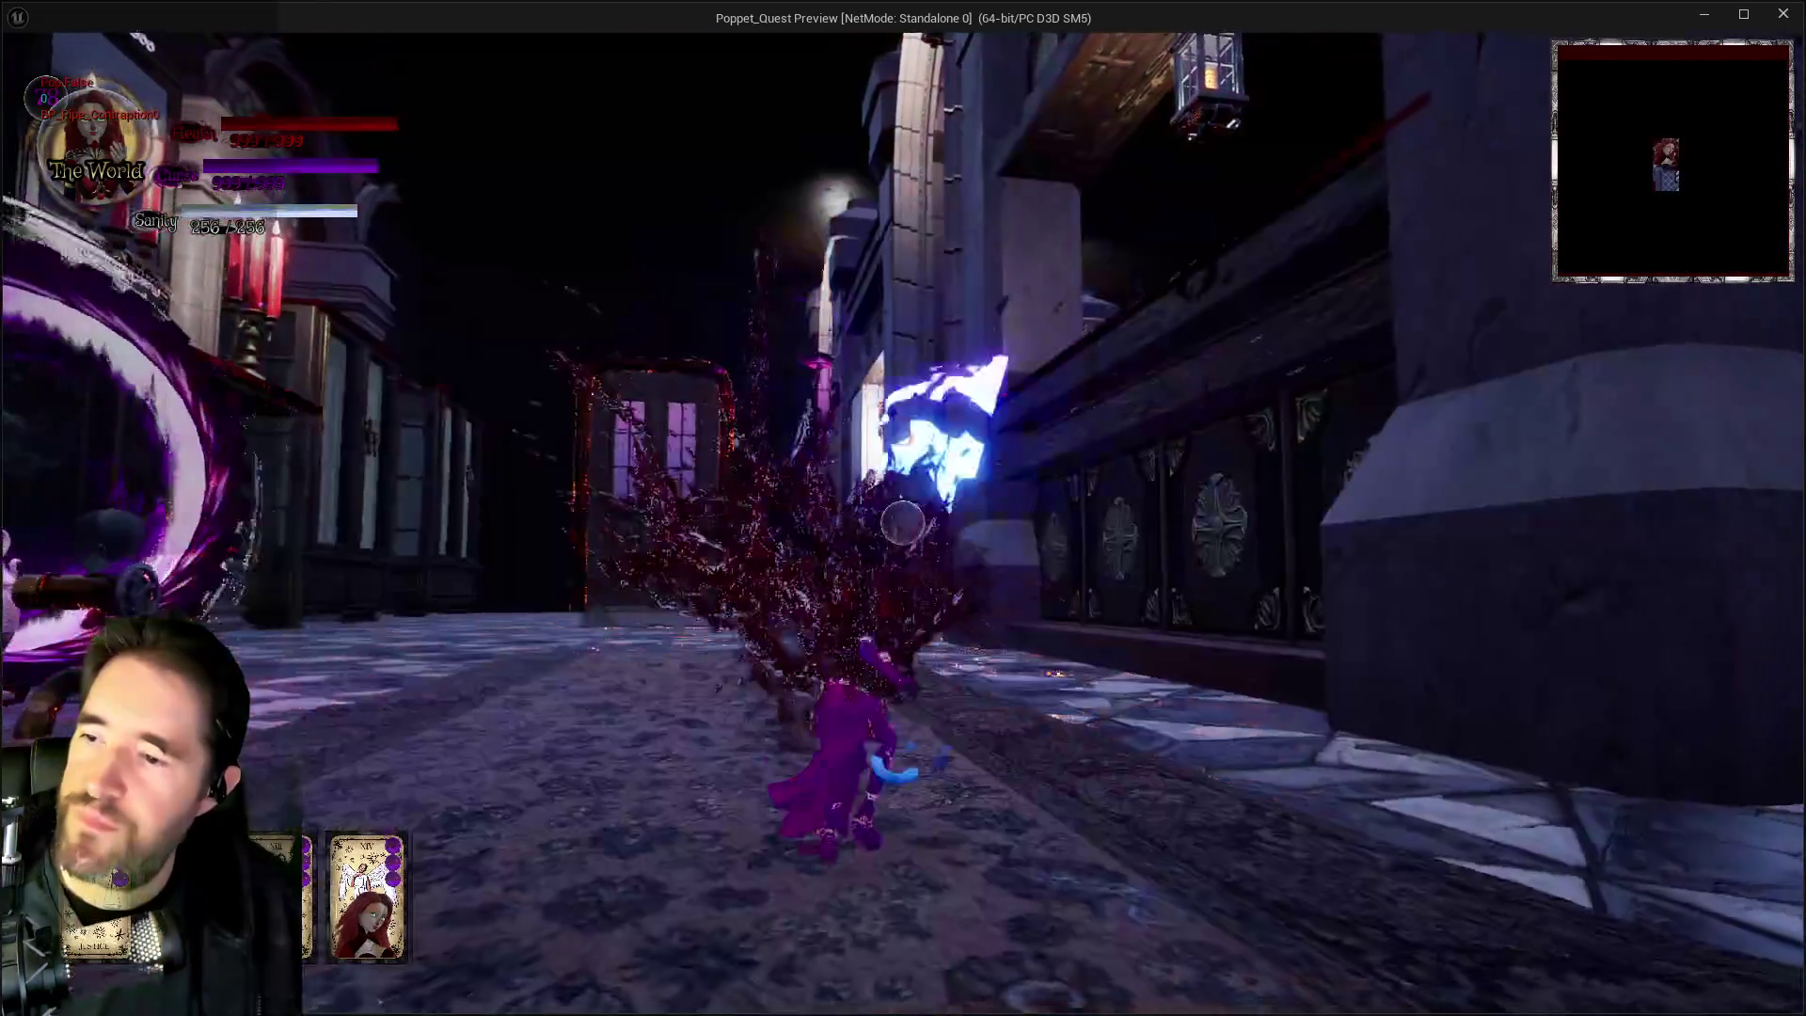
pyautogui.press('w')
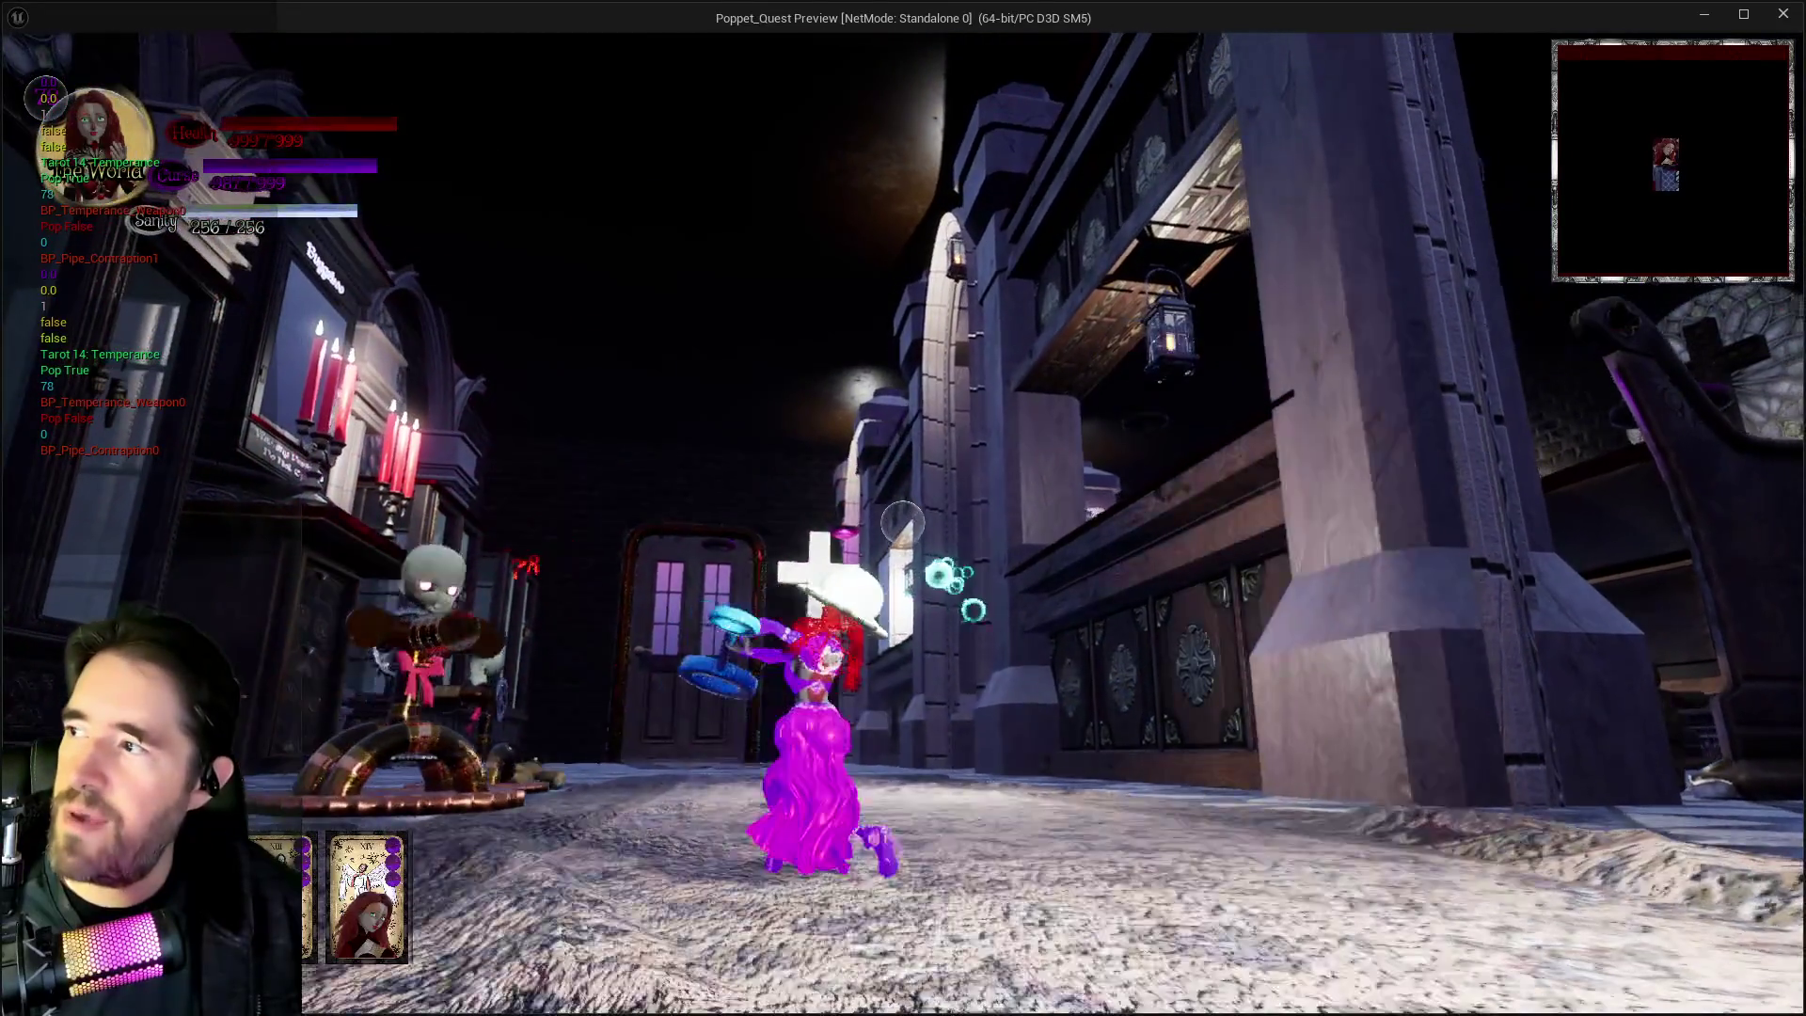
pyautogui.click(902, 523)
pyautogui.press('w')
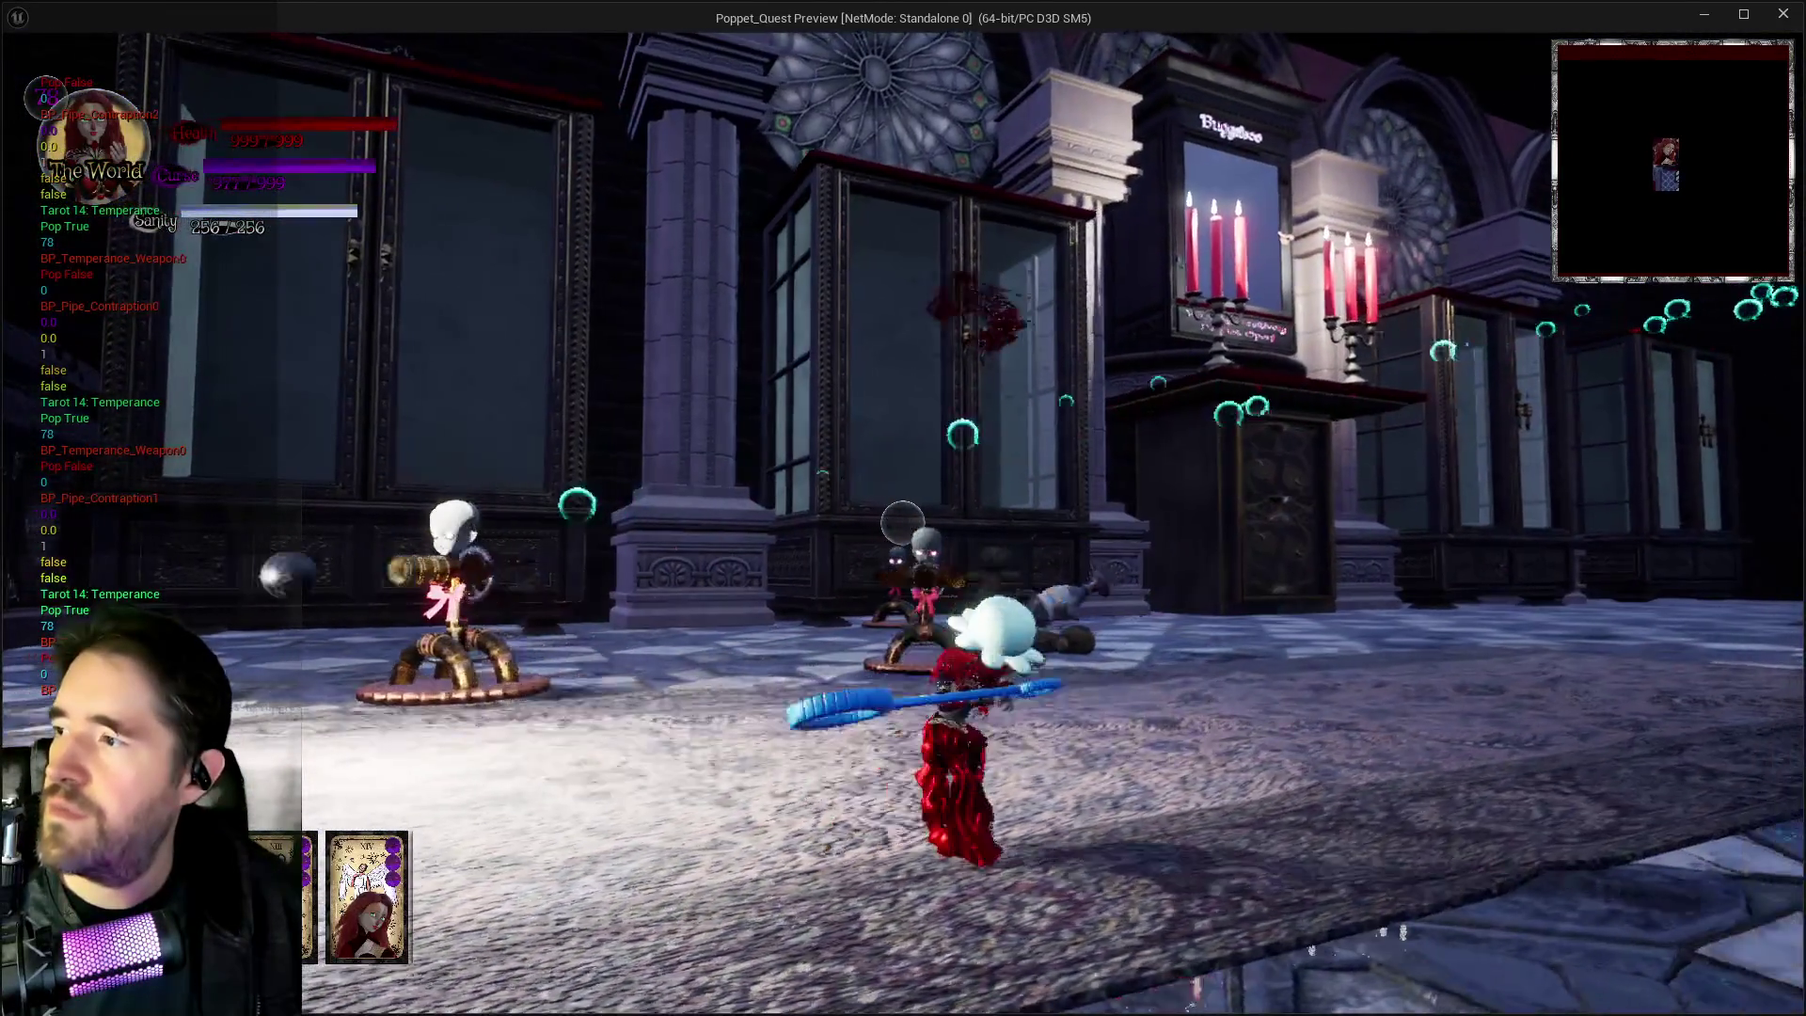
pyautogui.click(902, 522)
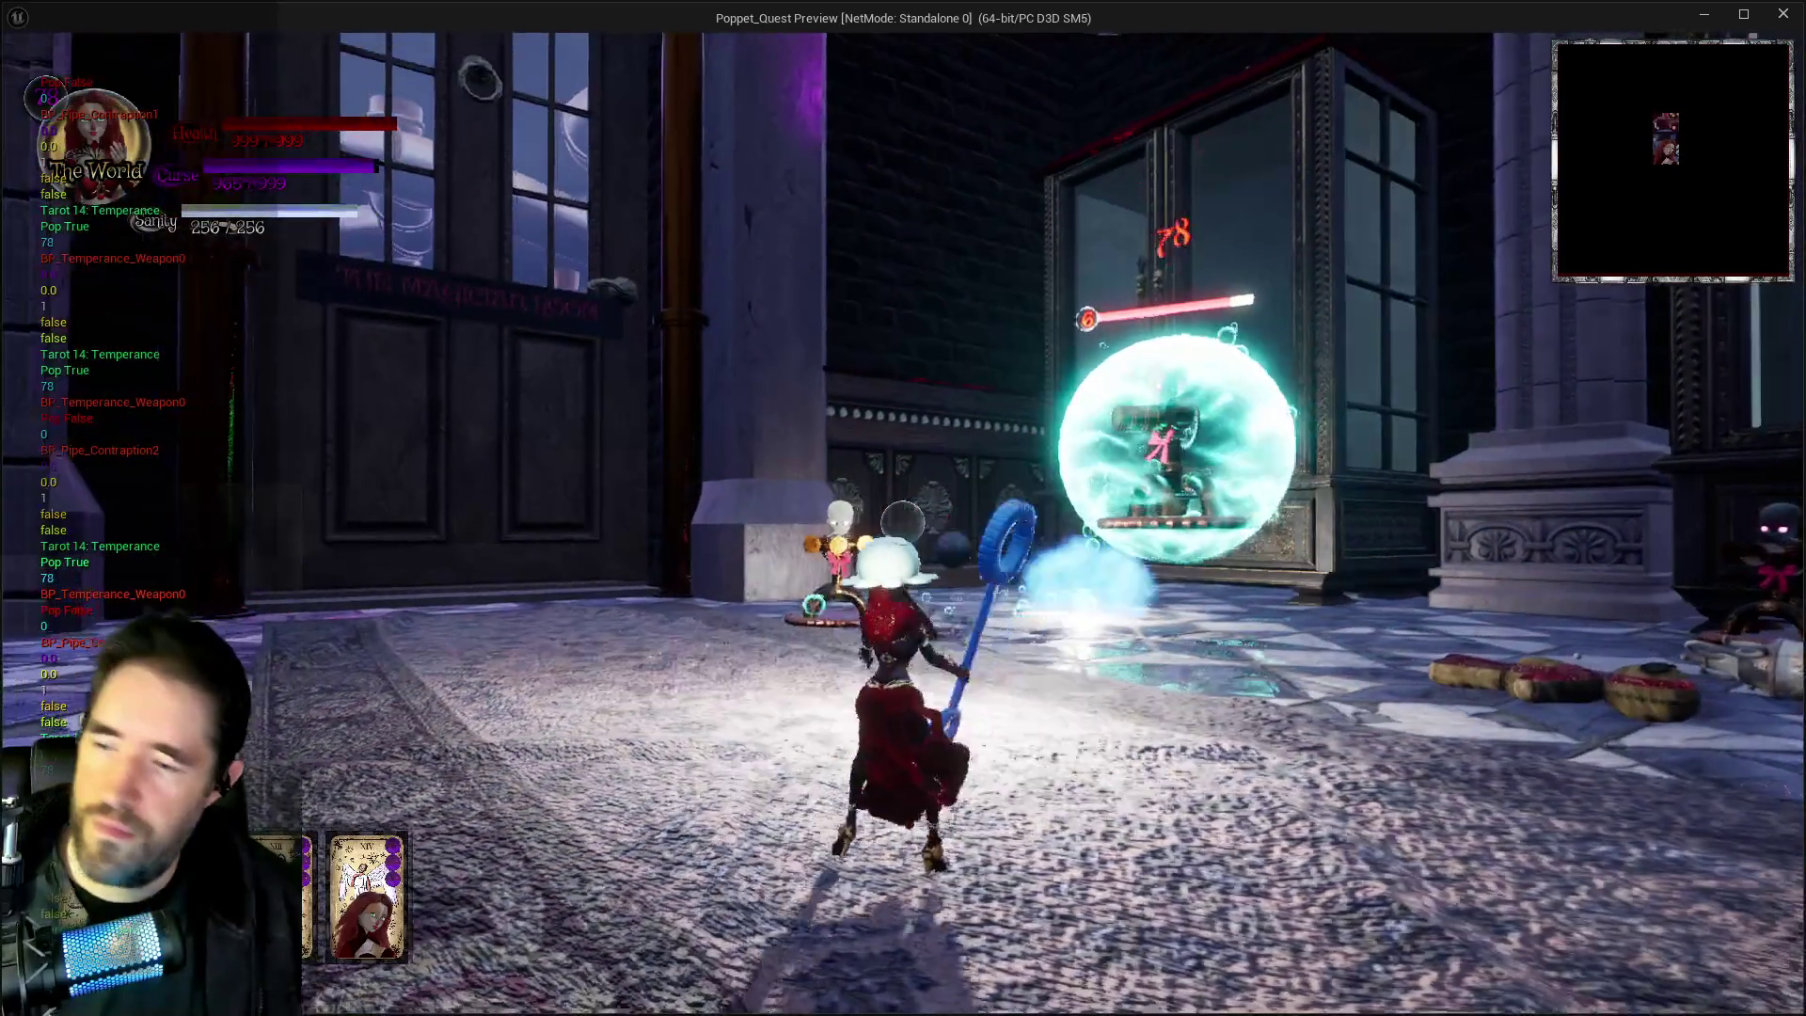
pyautogui.click(902, 523)
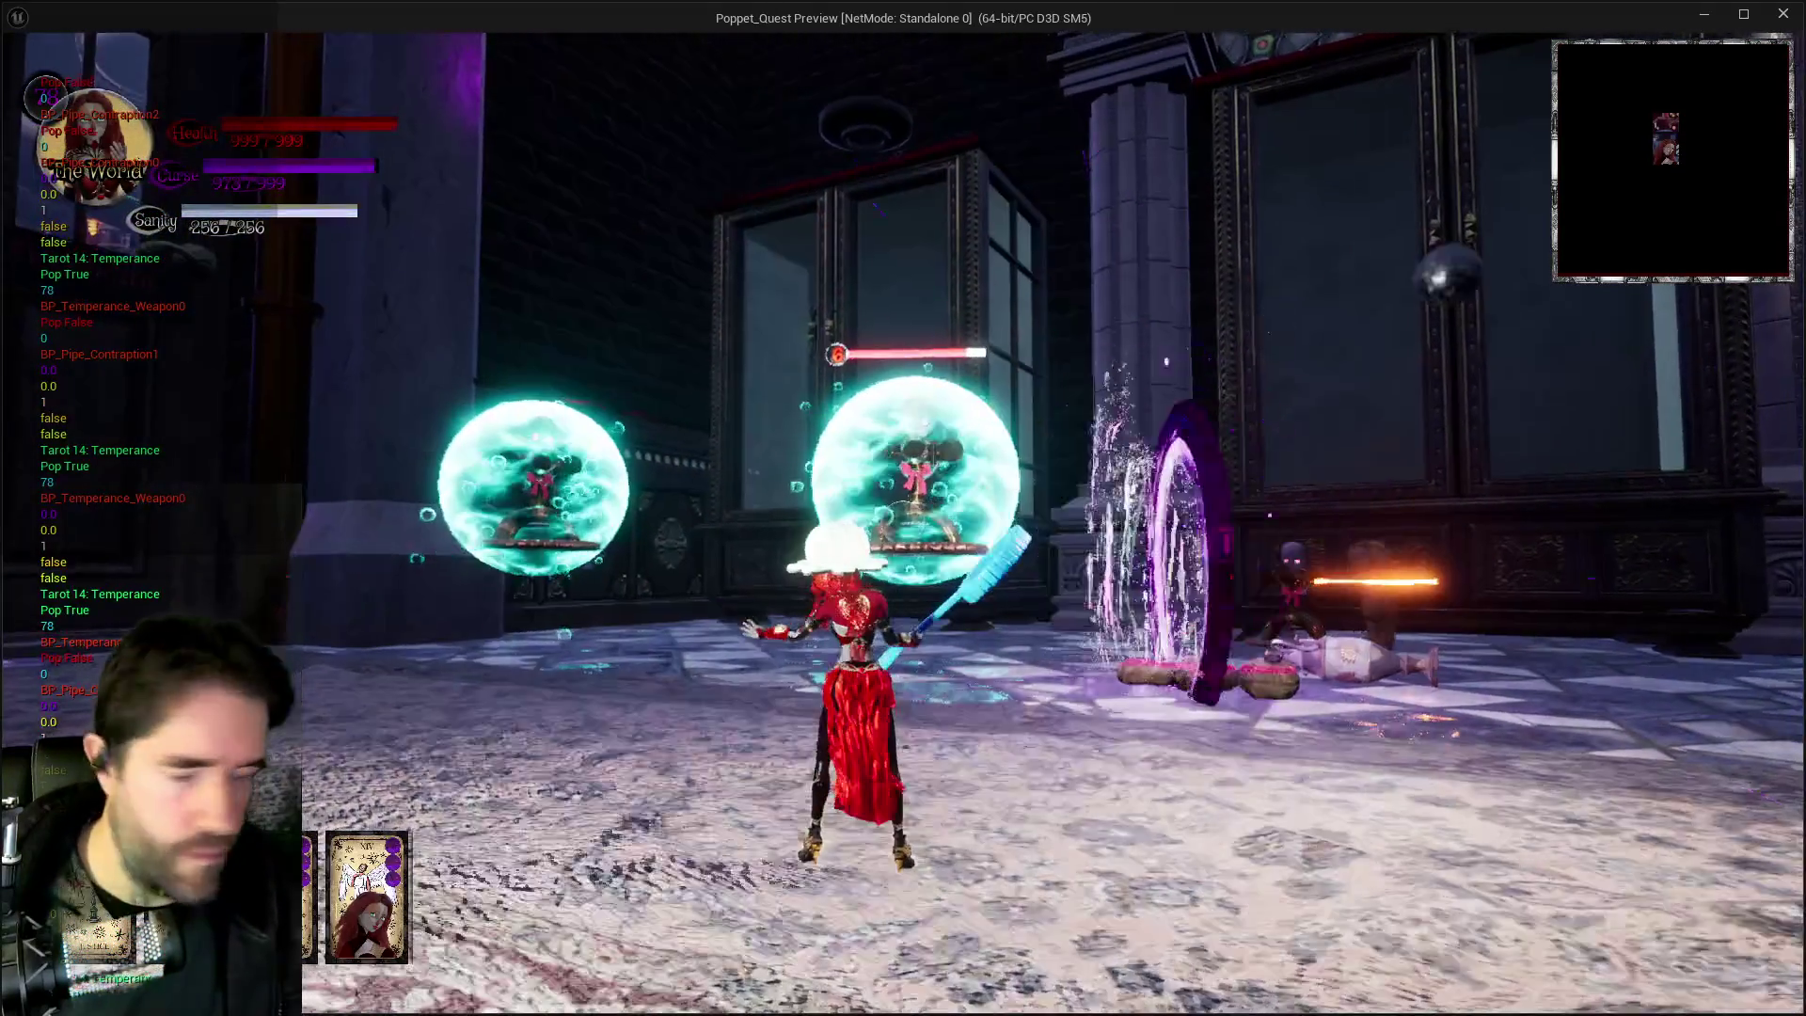
pyautogui.press('Escape')
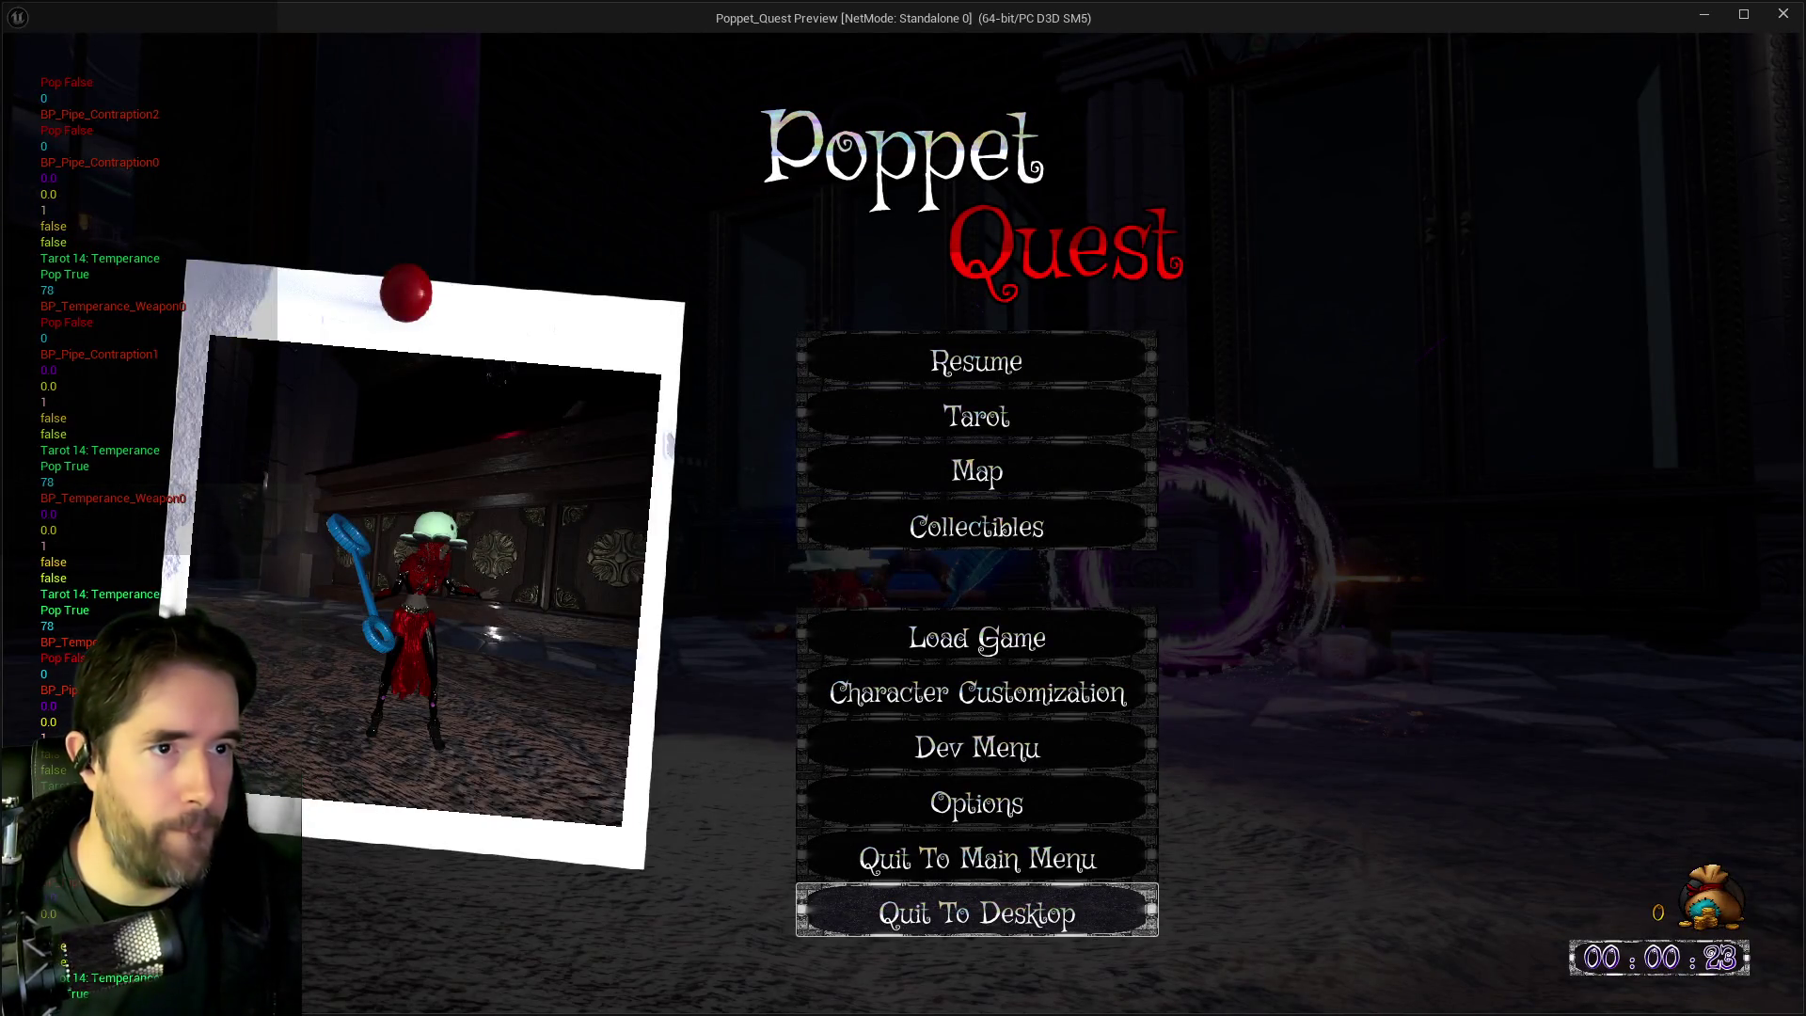
pyautogui.click(1783, 16)
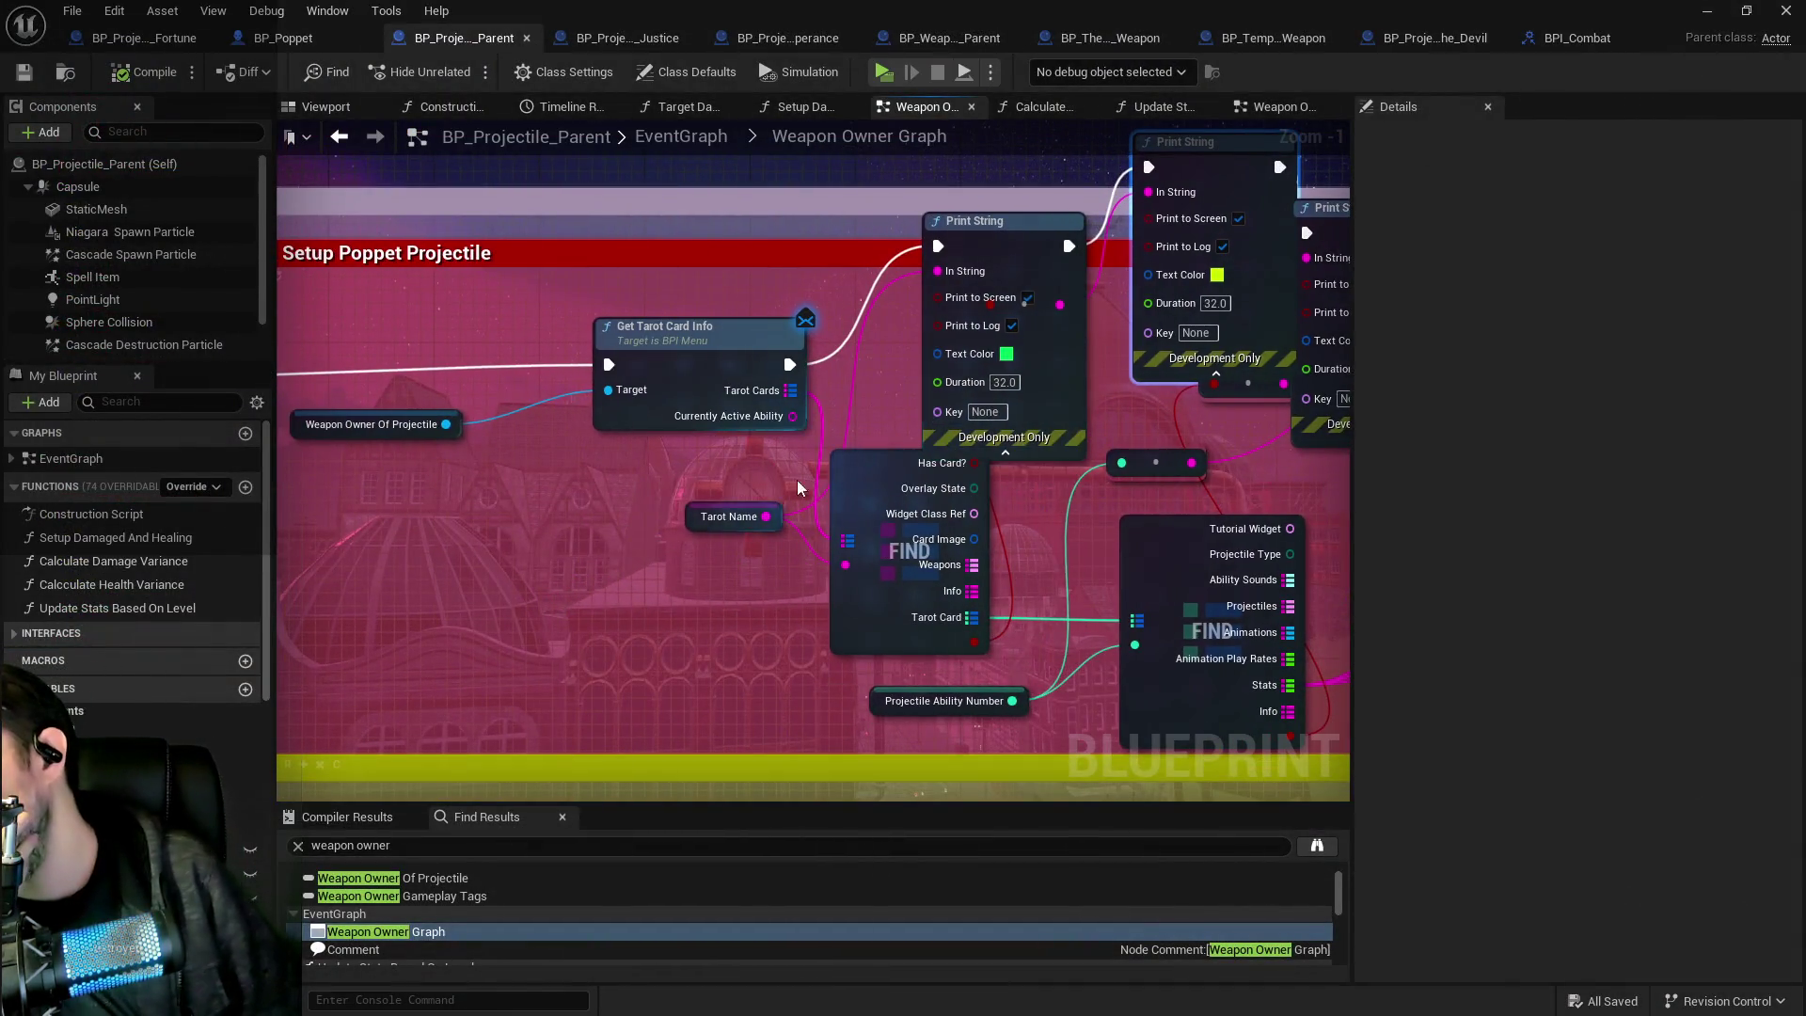
pyautogui.click(375, 432)
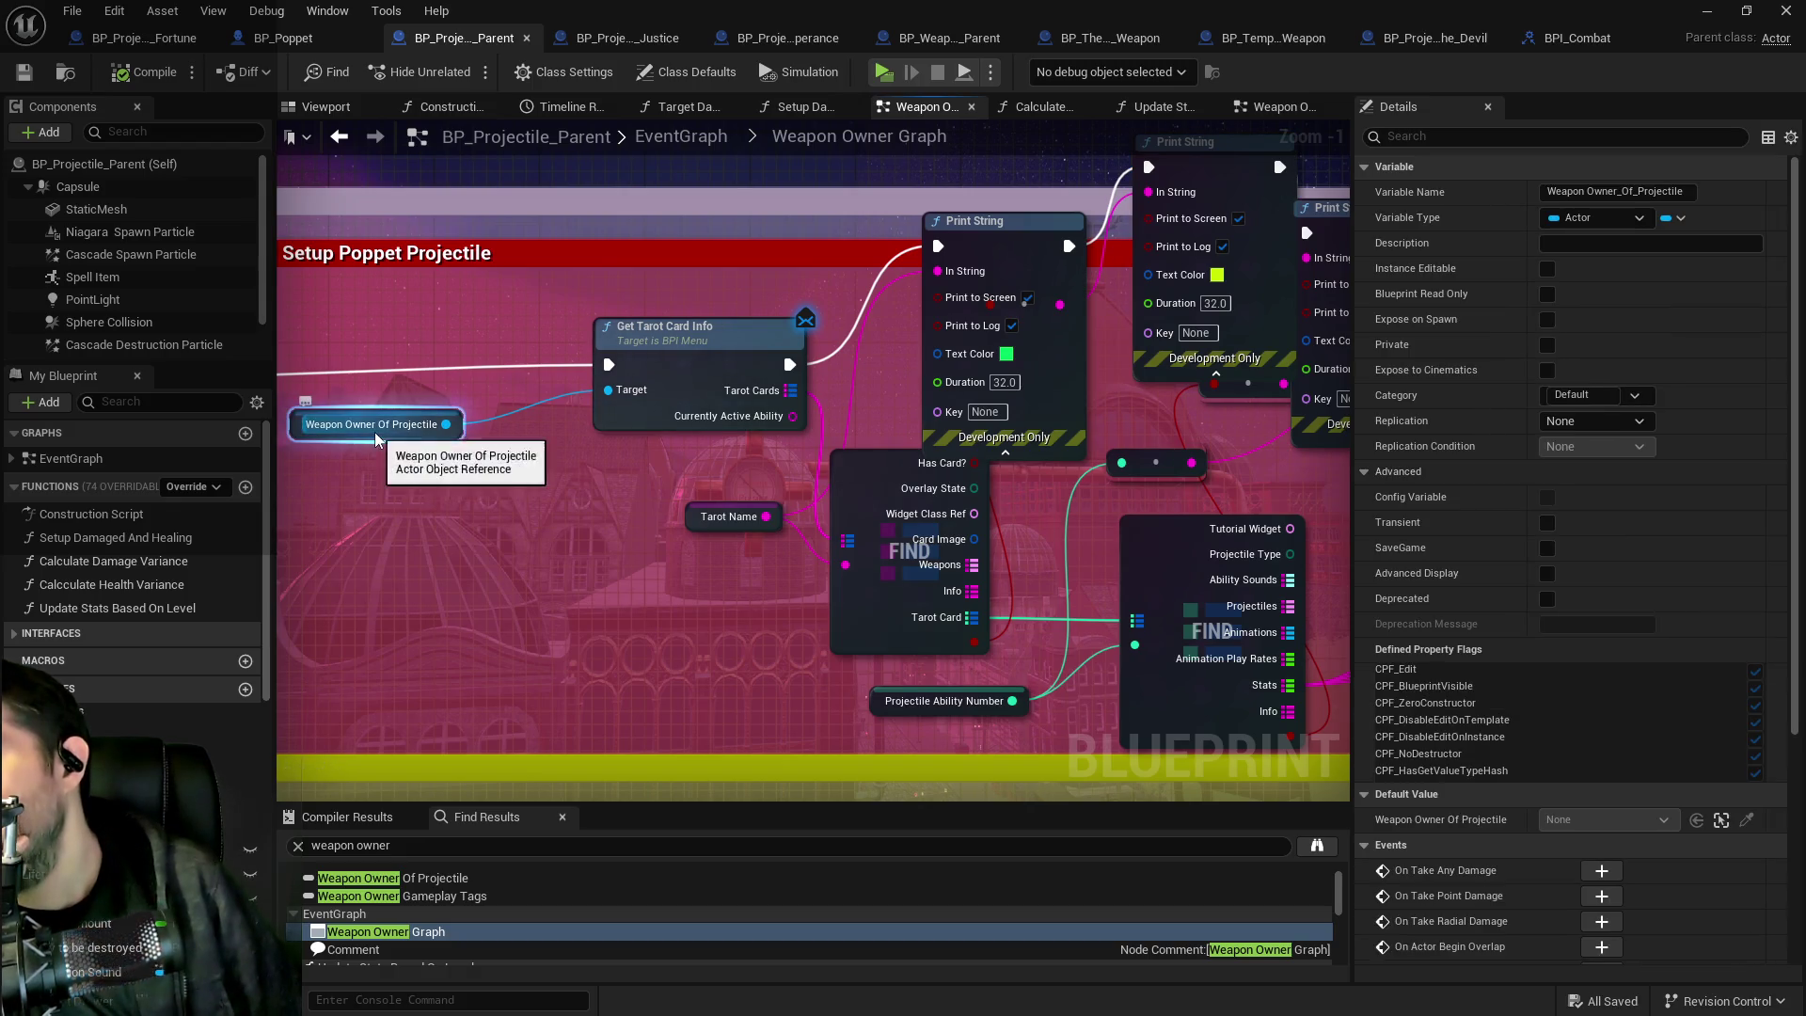
pyautogui.moveTo(617, 519)
pyautogui.mouseDown()
pyautogui.moveTo(549, 477)
pyautogui.moveTo(1244, 478)
pyautogui.mouseUp()
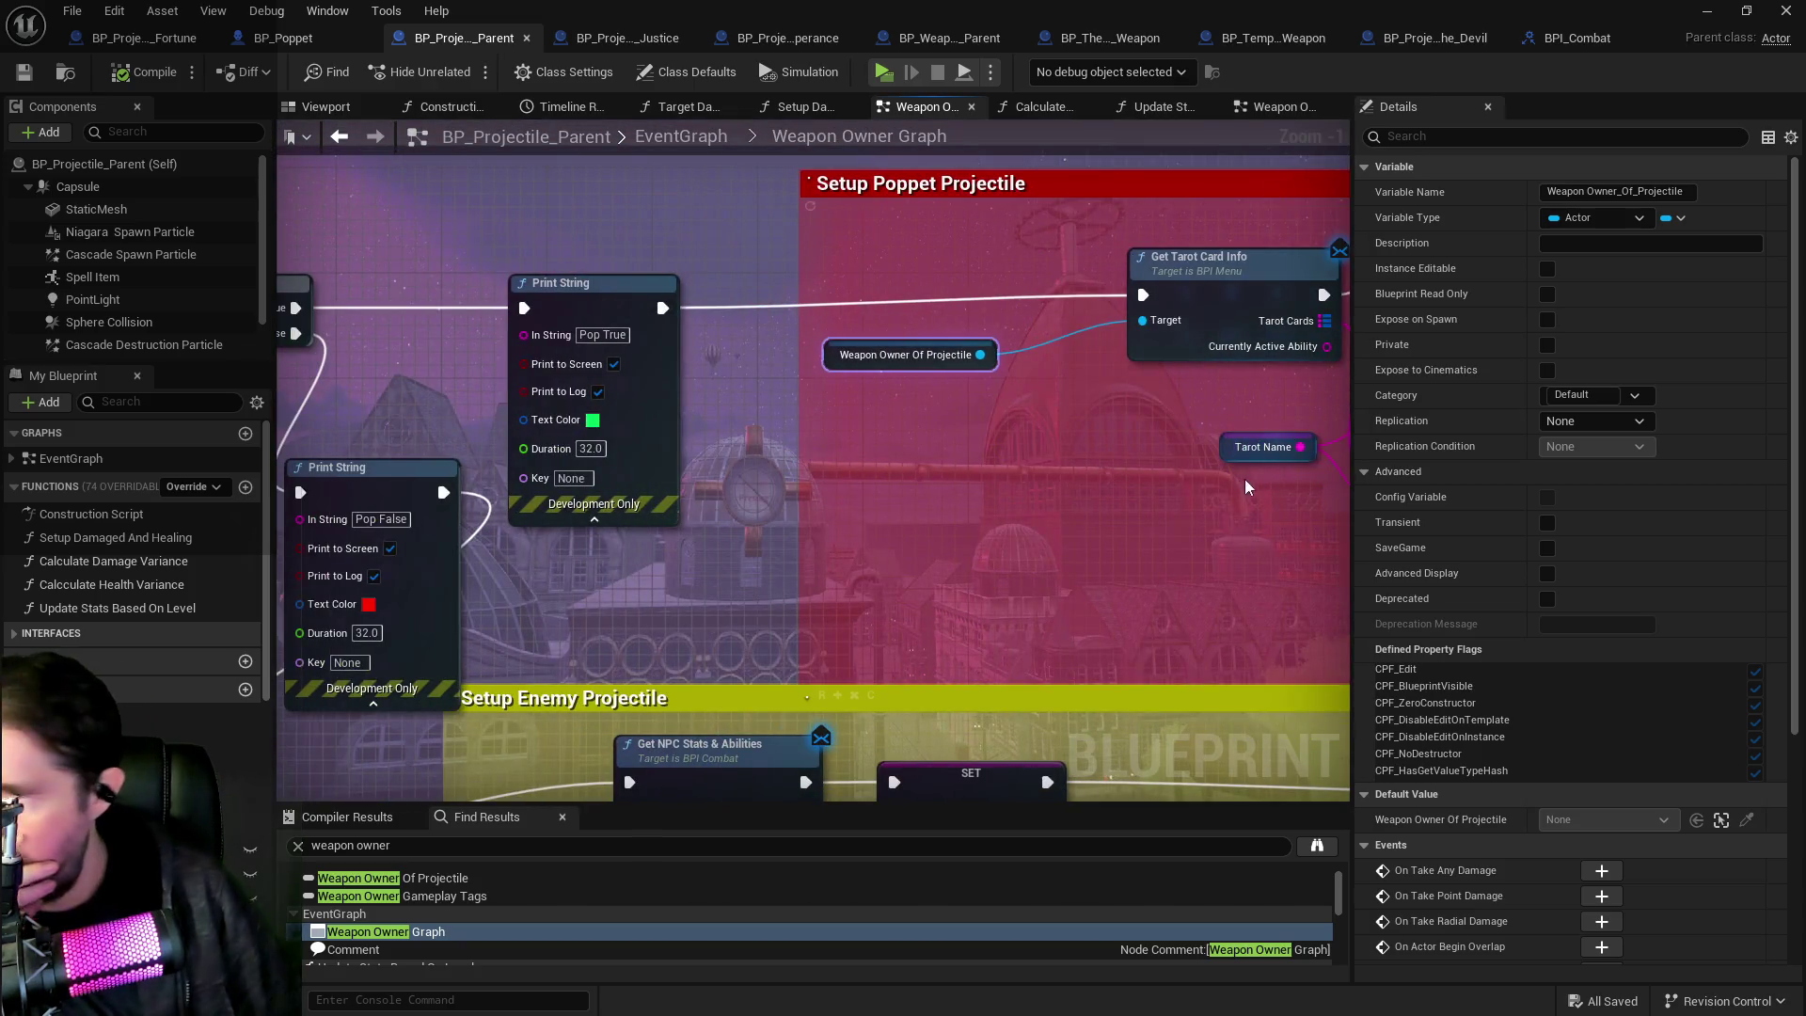
pyautogui.scroll(-2, 1244, 478)
pyautogui.moveTo(933, 498); pyautogui.dragTo(1250, 442)
pyautogui.scroll(-2, 640, 488)
pyautogui.moveTo(640, 488); pyautogui.dragTo(806, 439)
pyautogui.scroll(5, 878, 400)
pyautogui.moveTo(1172, 361)
pyautogui.mouseDown()
pyautogui.moveTo(820, 365)
pyautogui.moveTo(709, 400)
pyautogui.mouseUp()
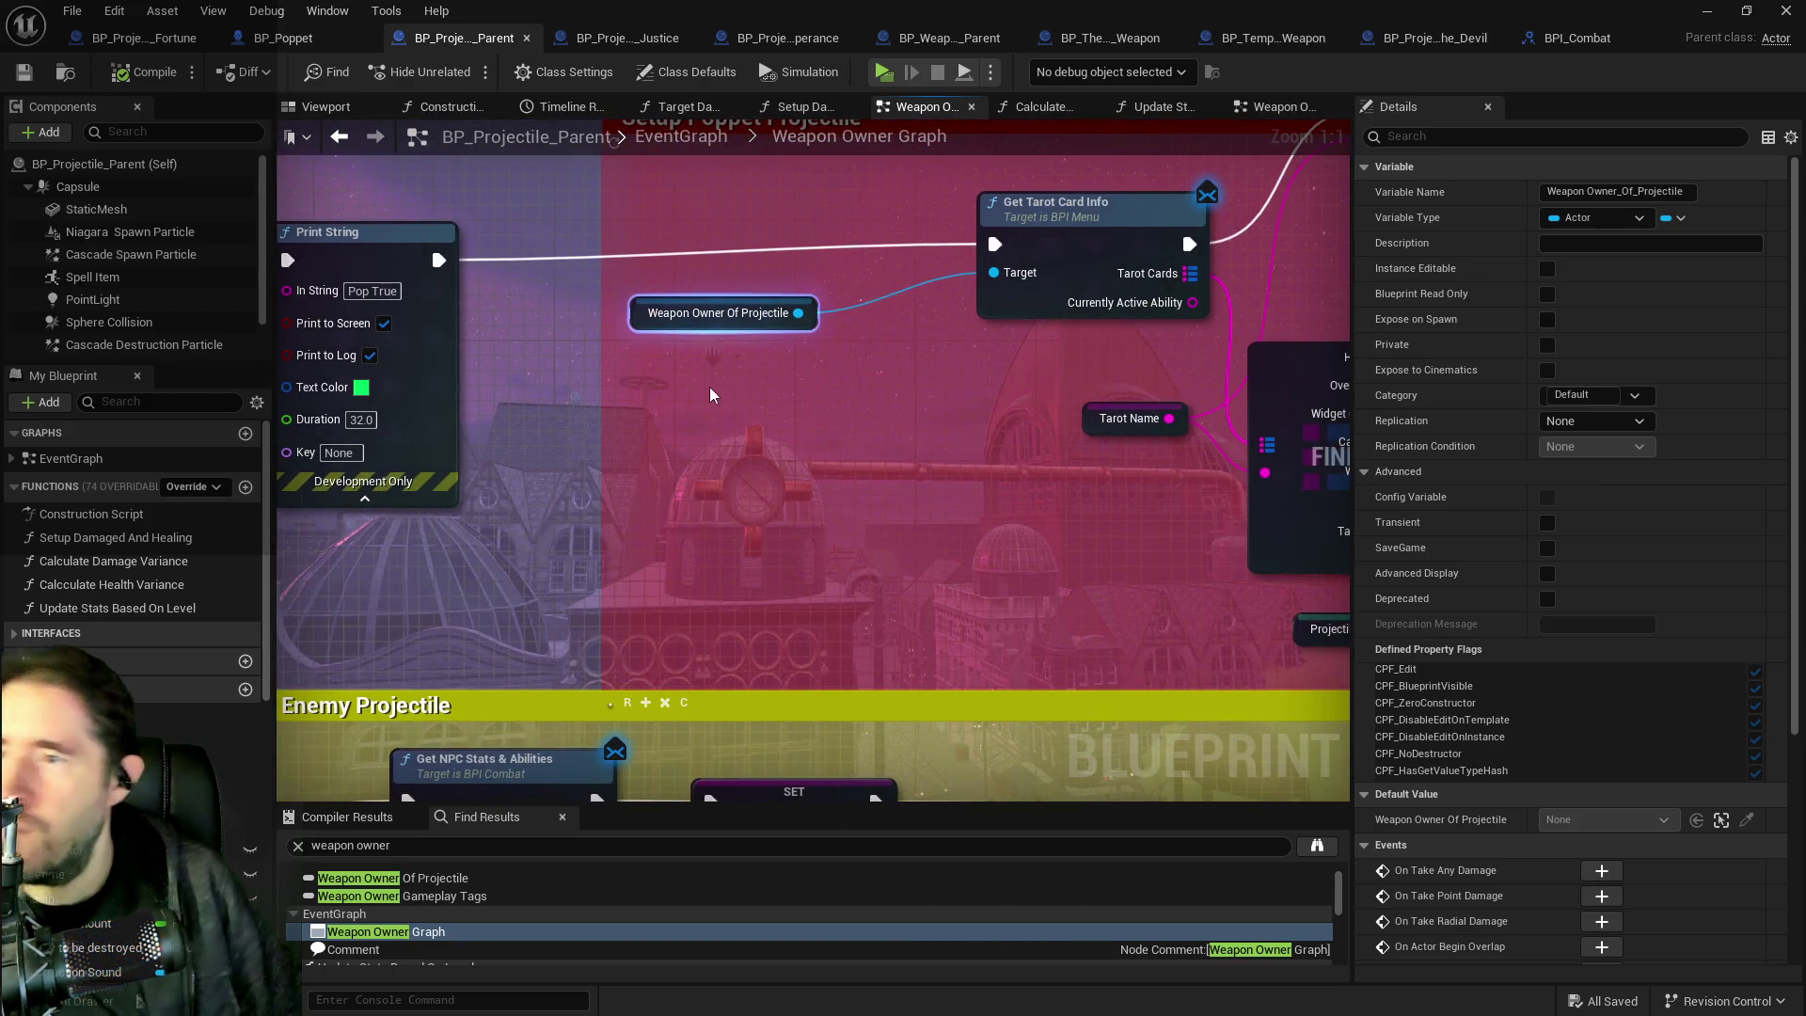
pyautogui.rightClick(709, 387)
pyautogui.write('get player char')
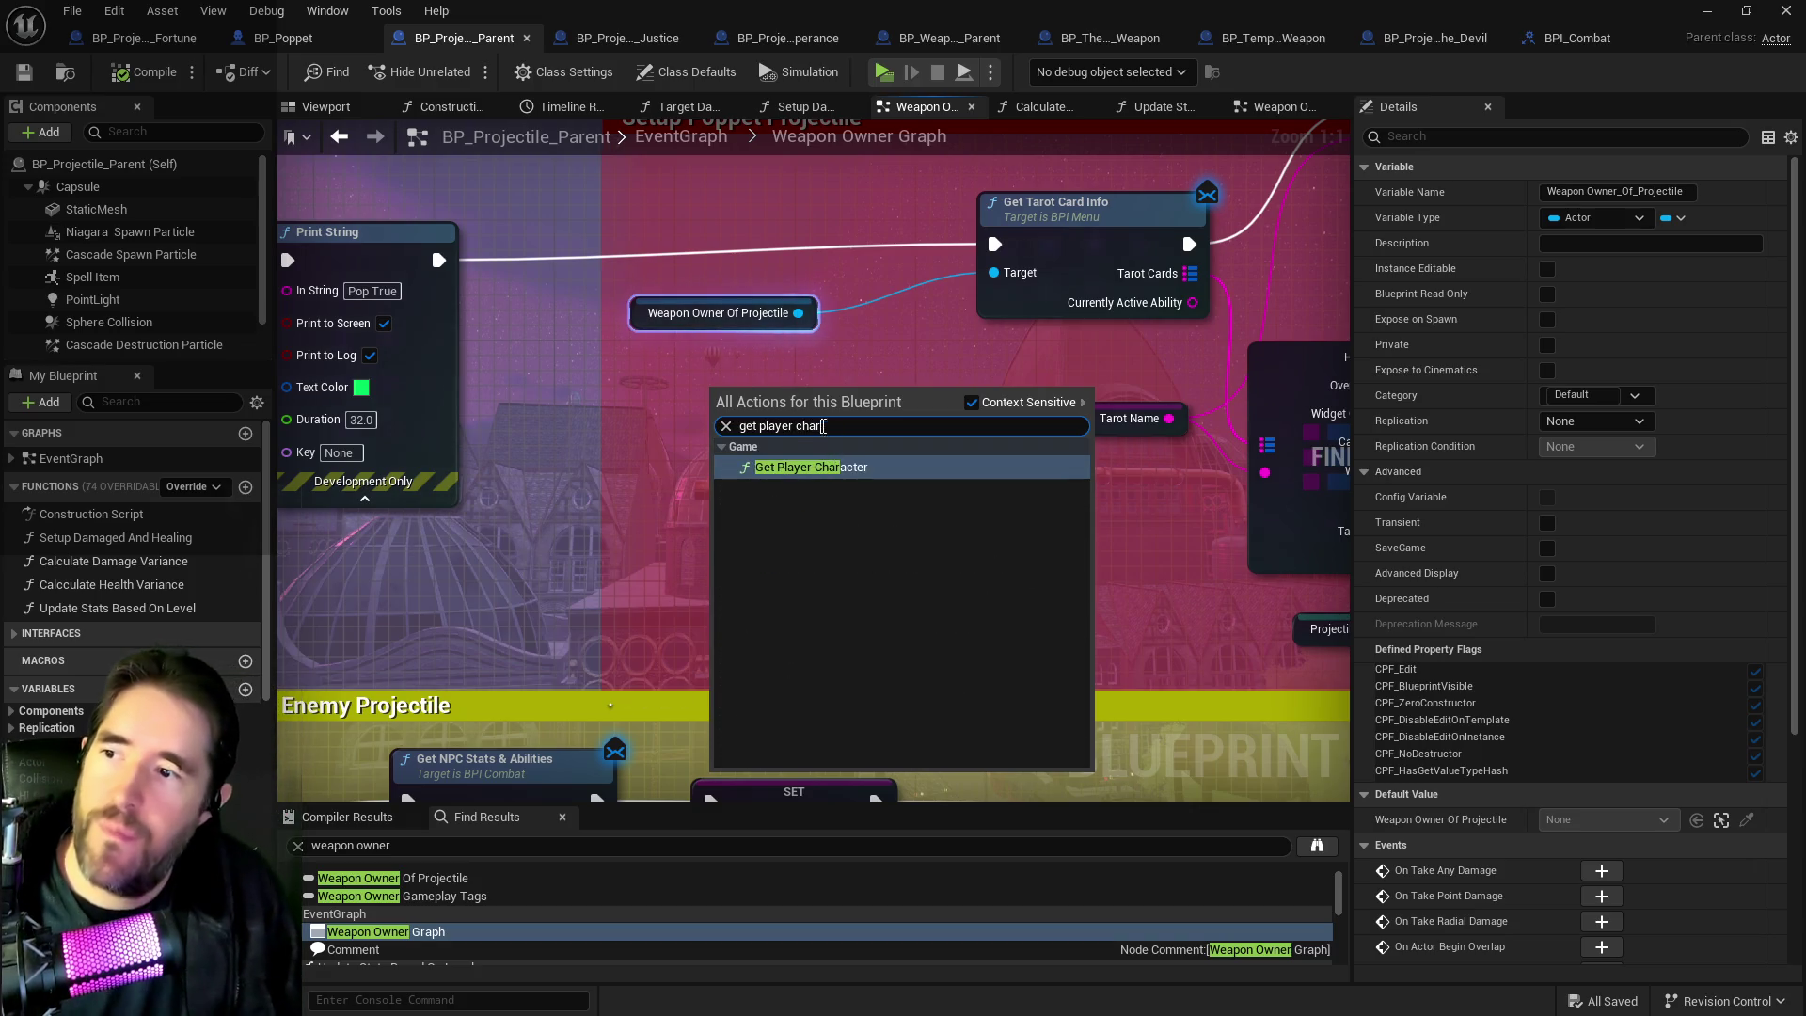
pyautogui.click(381, 544)
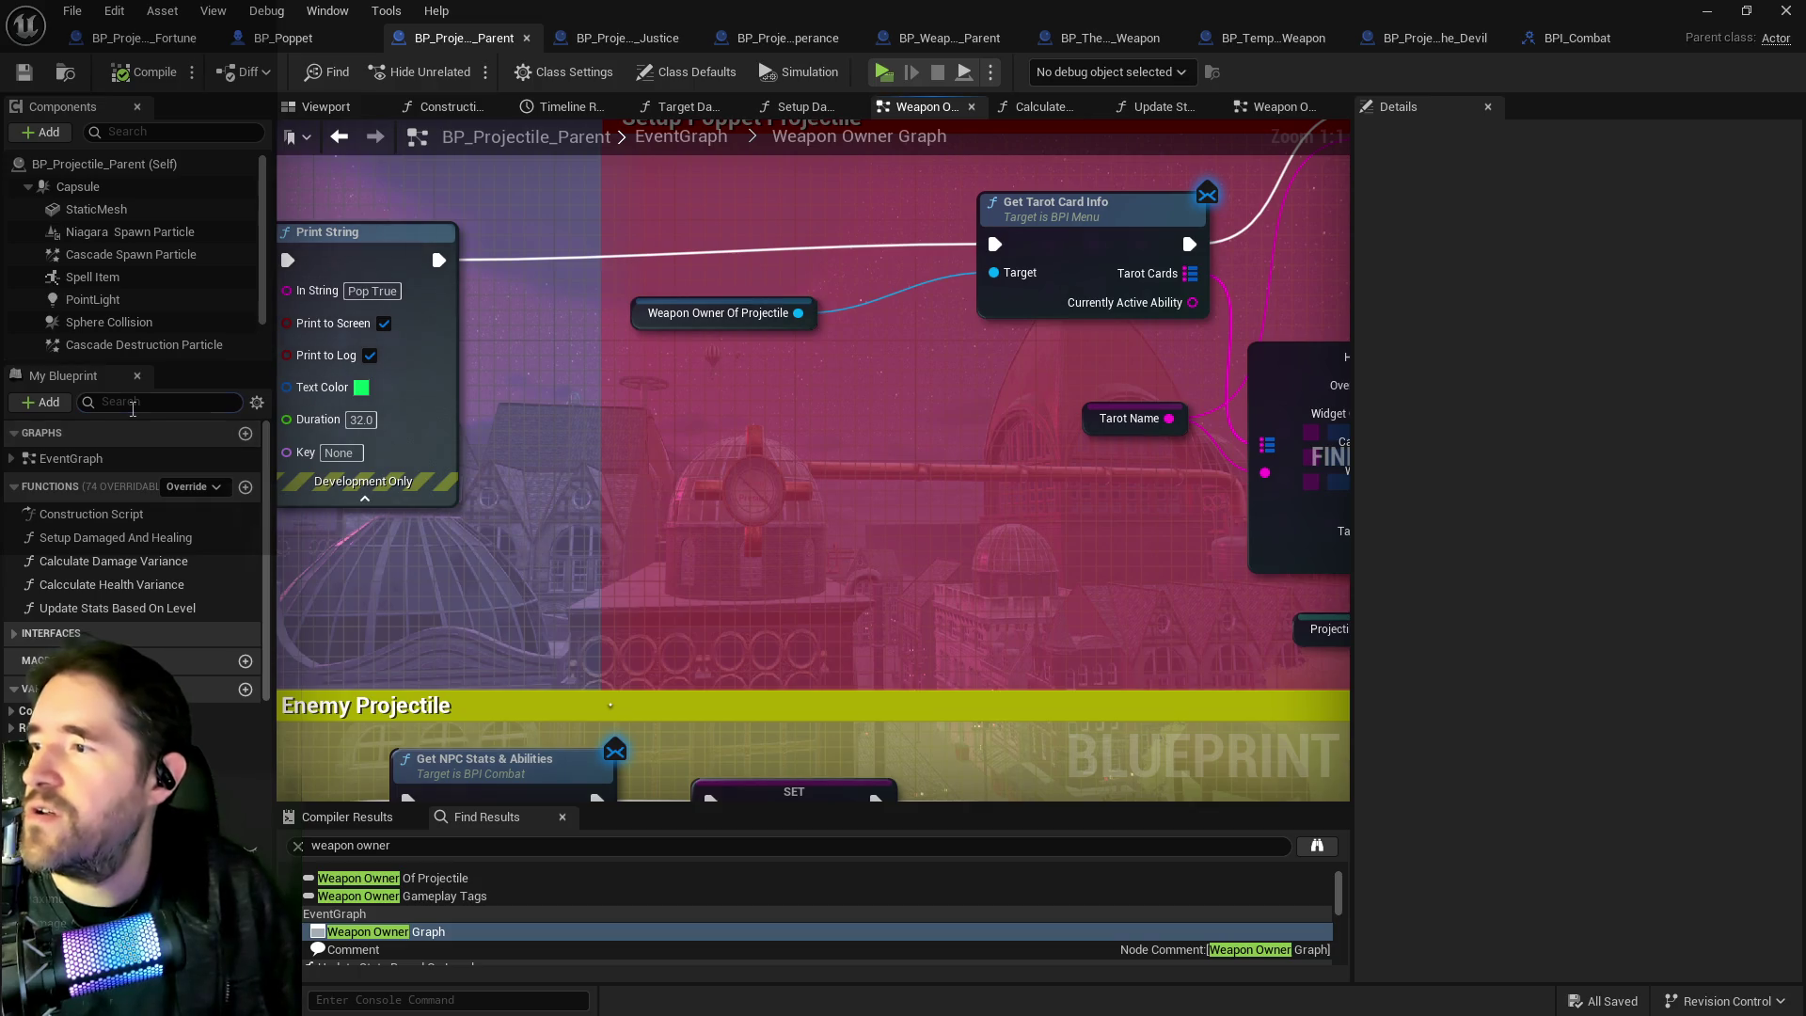
pyautogui.click(164, 401)
pyautogui.write('player char')
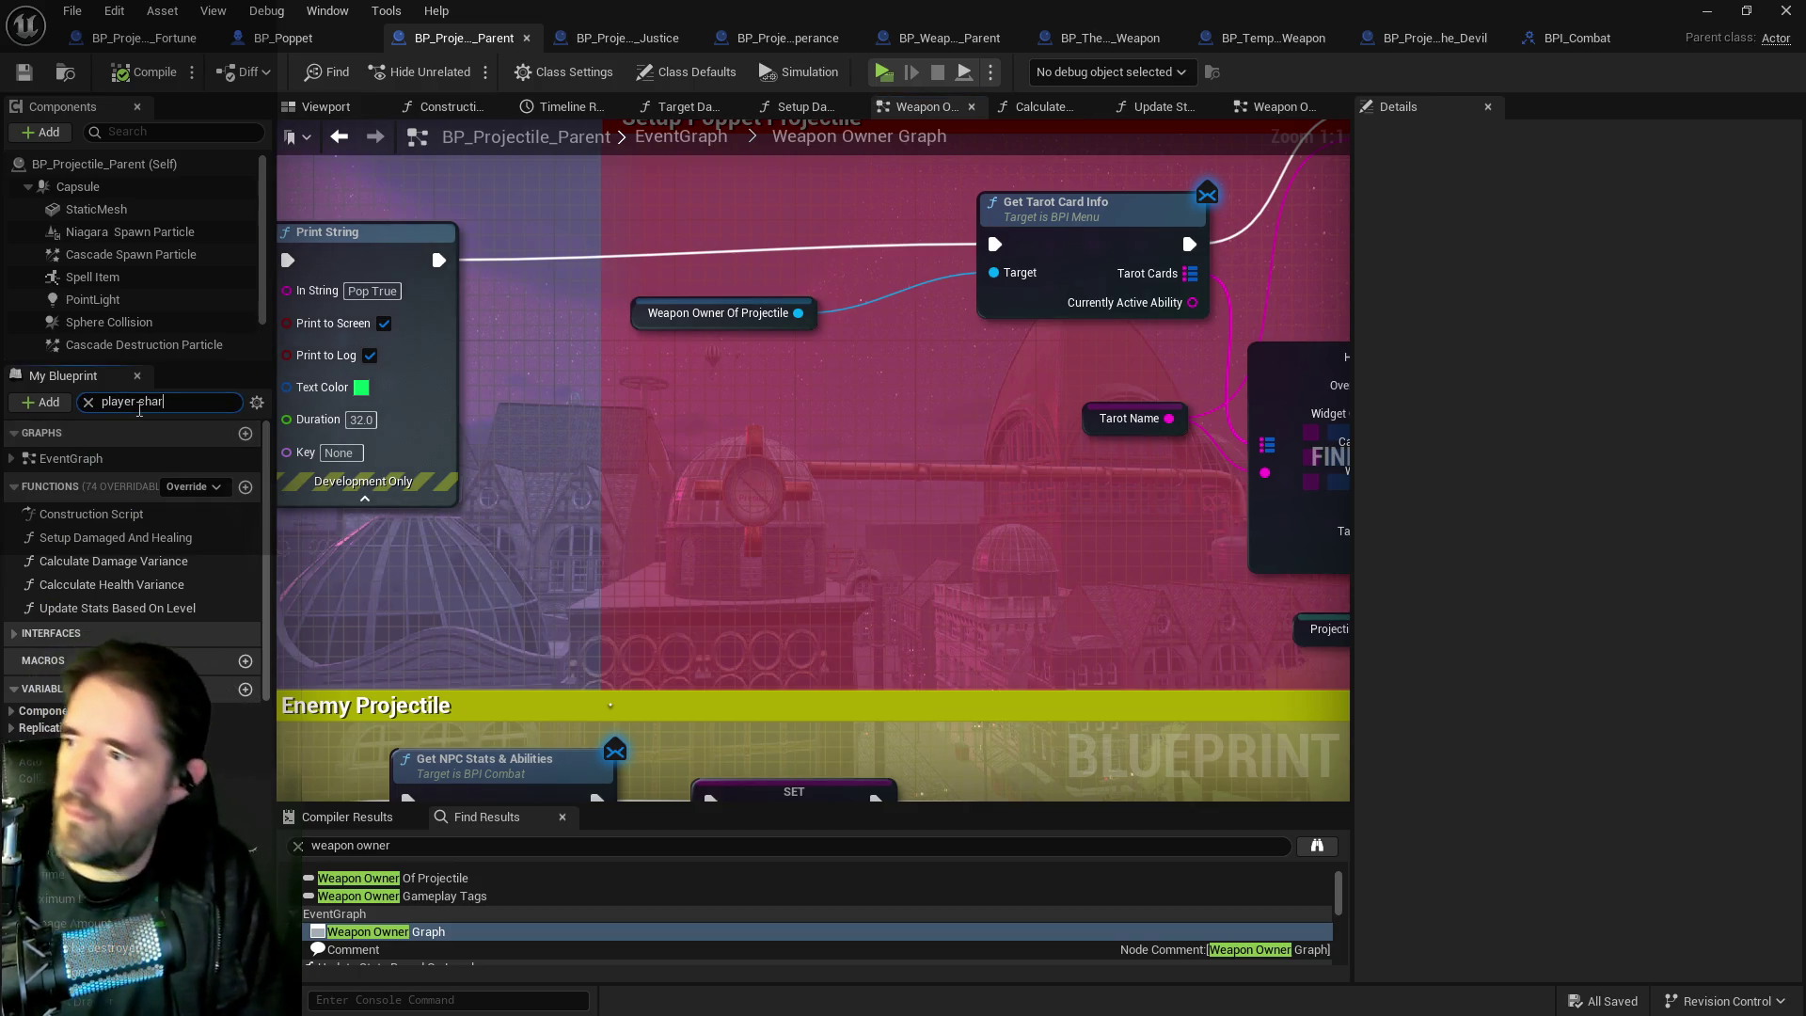
pyautogui.scroll(-7, 619, 421)
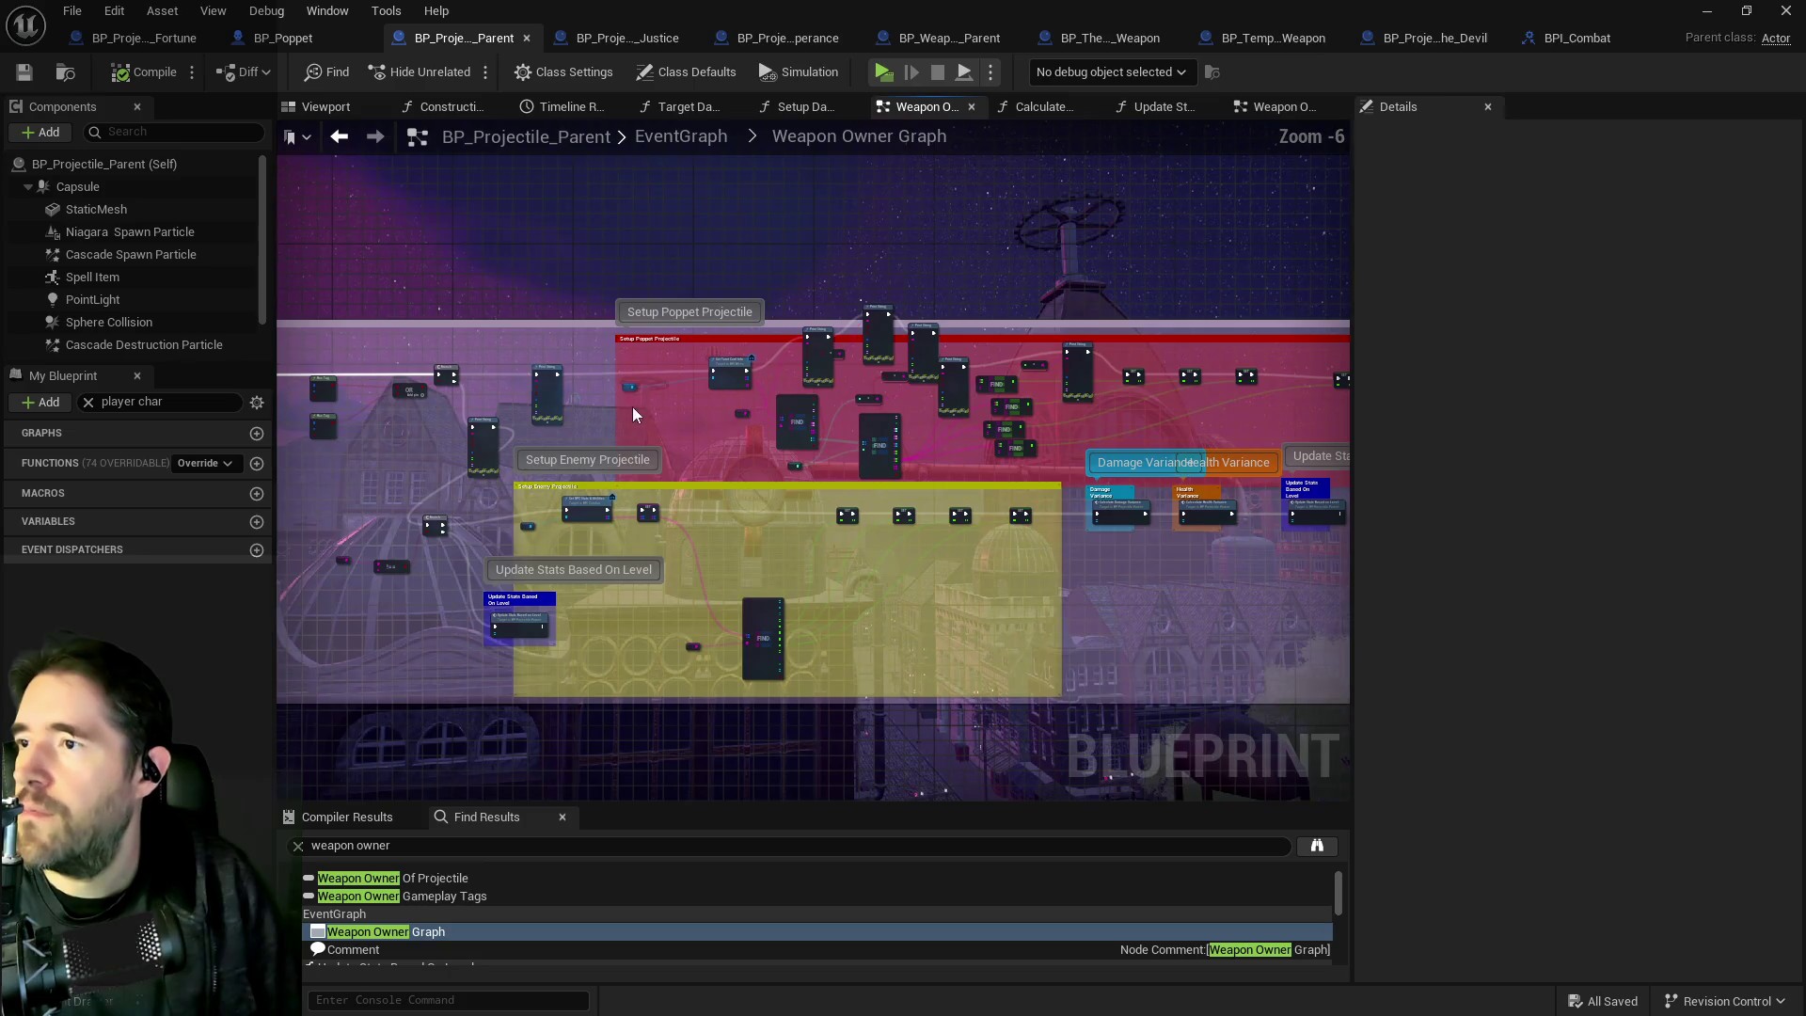
pyautogui.moveTo(1110, 483)
pyautogui.mouseDown()
pyautogui.moveTo(1250, 483)
pyautogui.moveTo(1118, 483)
pyautogui.moveTo(773, 367)
pyautogui.mouseUp()
pyautogui.scroll(4, 778, 357)
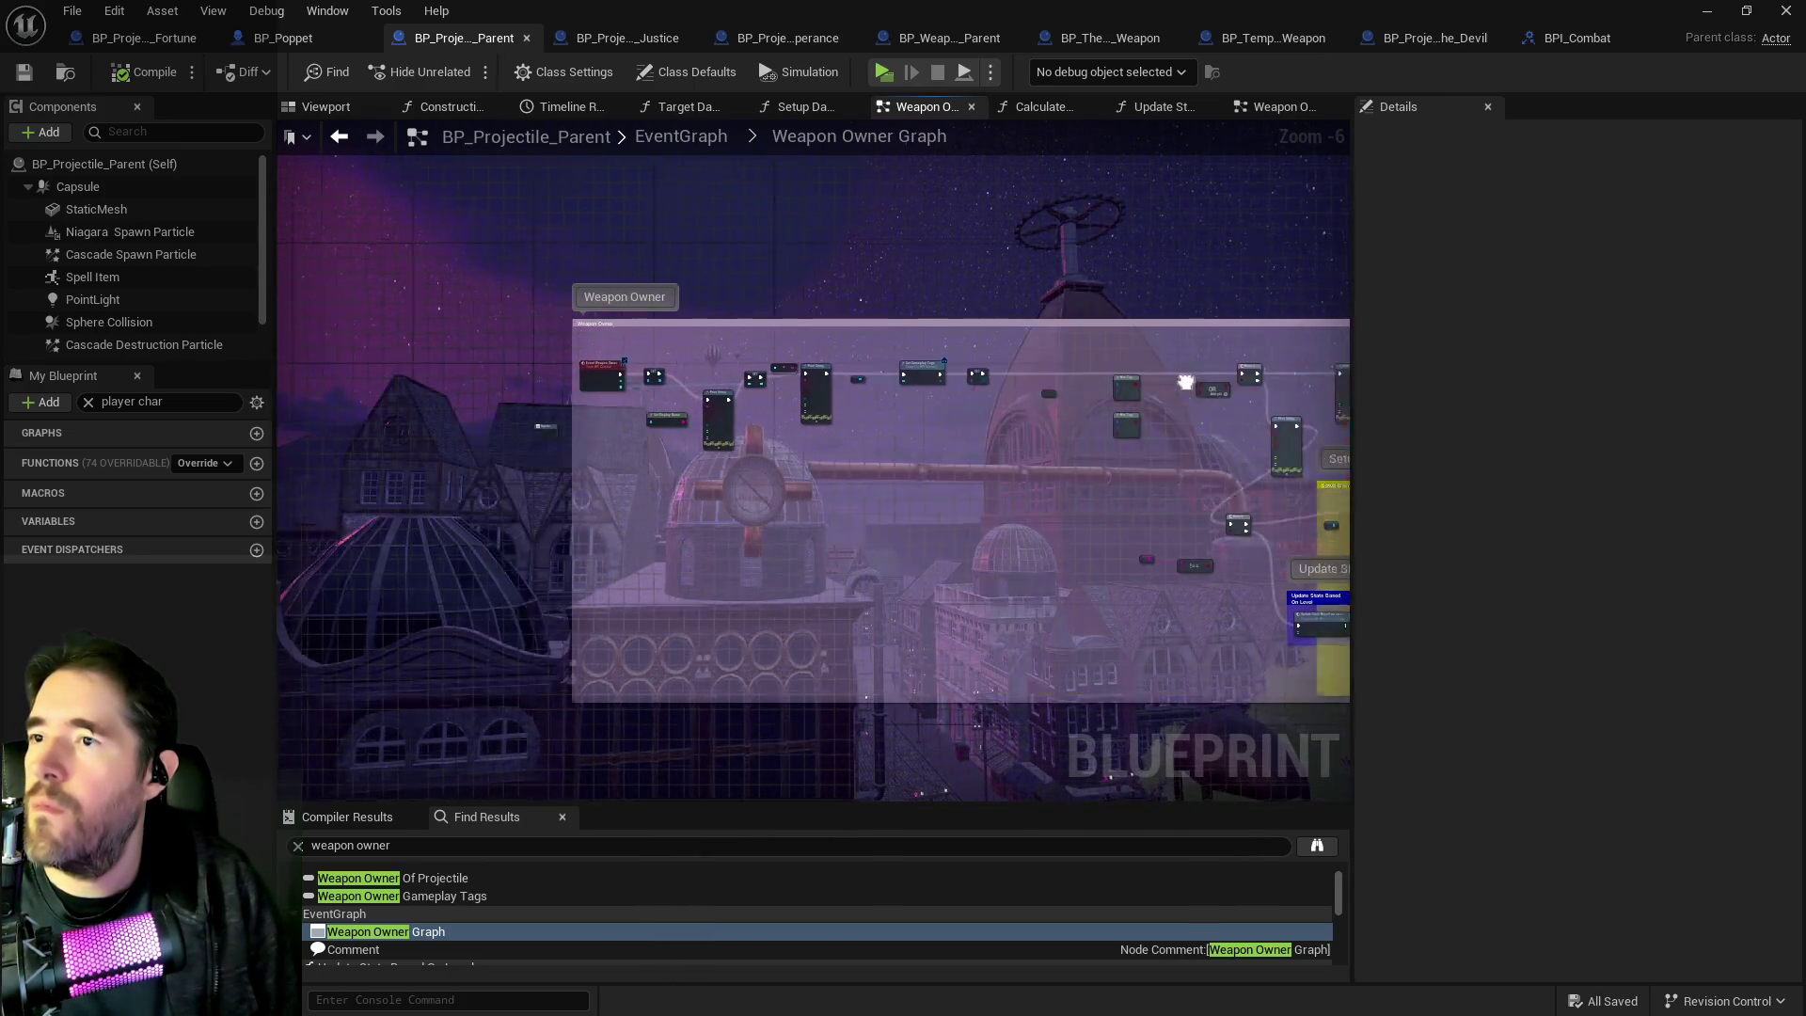
pyautogui.moveTo(1036, 541)
pyautogui.mouseDown()
pyautogui.moveTo(1067, 443)
pyautogui.moveTo(789, 381)
pyautogui.mouseUp()
pyautogui.rightClick(922, 404)
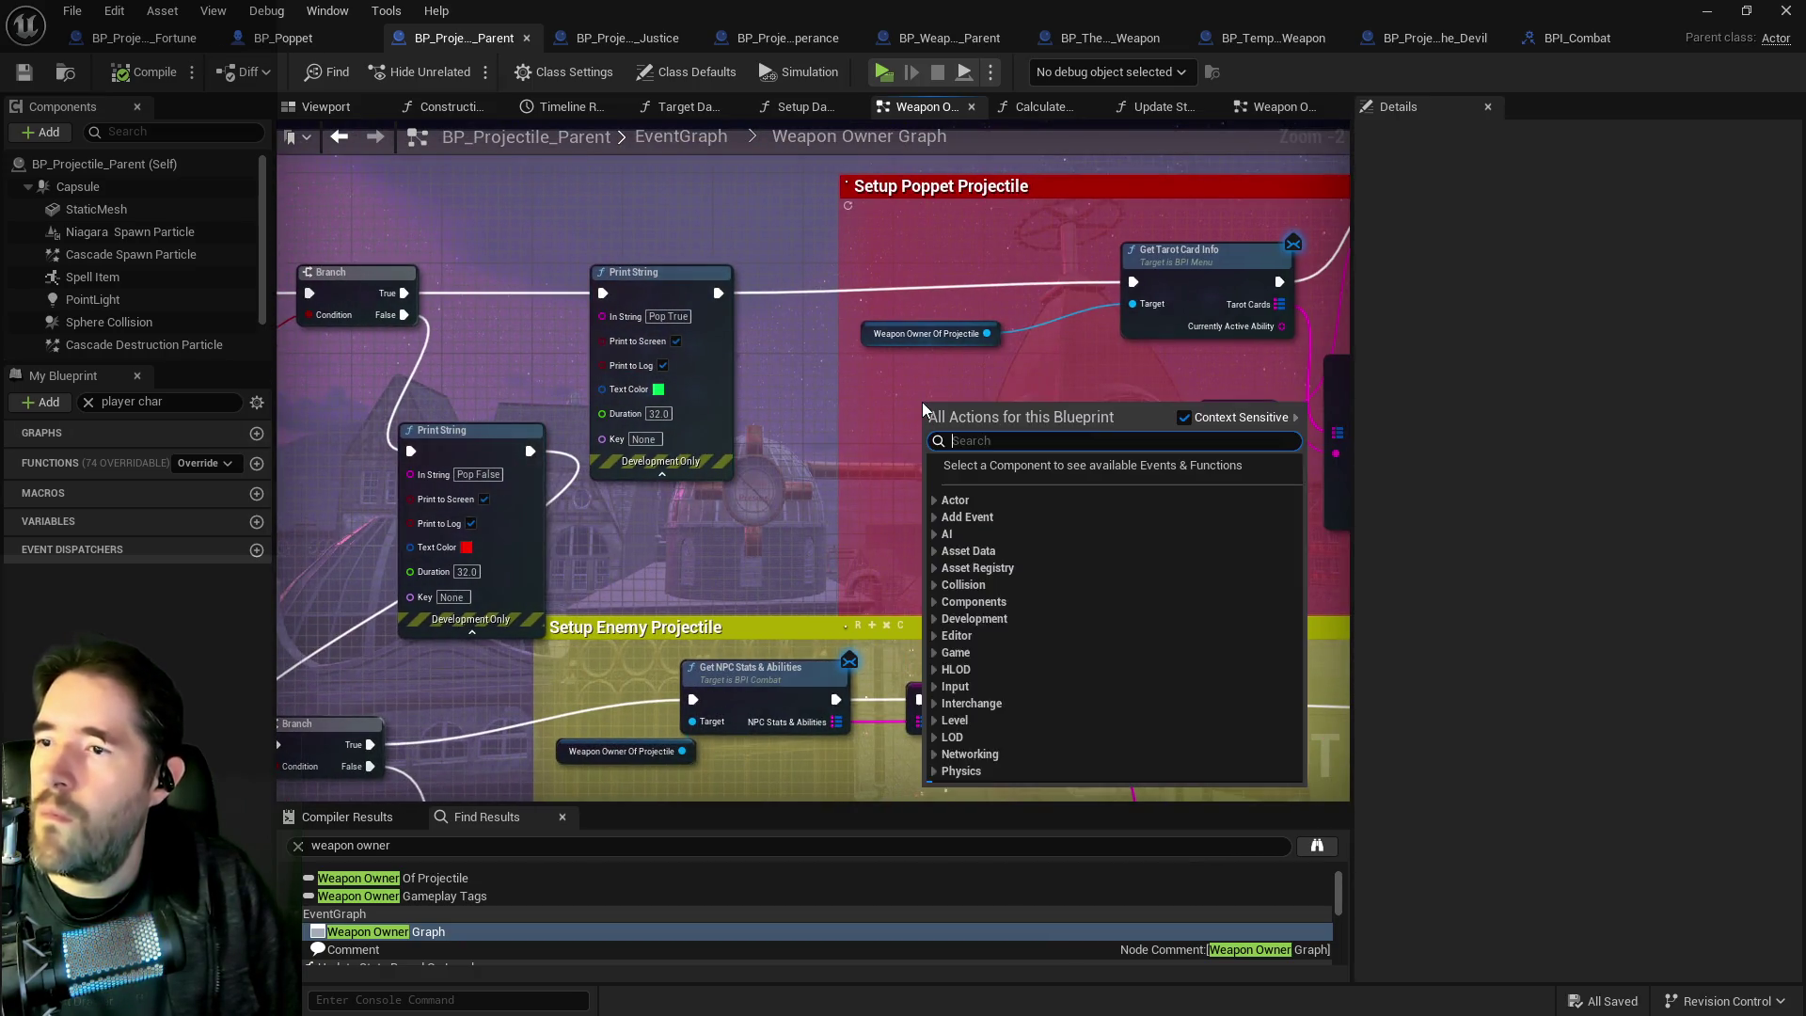
# Replace Weapon Owner Of Projectile with a Get Player Character node feeding Get Tarot Card Info's Target.
pyautogui.write('get')
pyautogui.press('BackSpace')
pyautogui.press('BackSpace')
pyautogui.press('BackSpace')
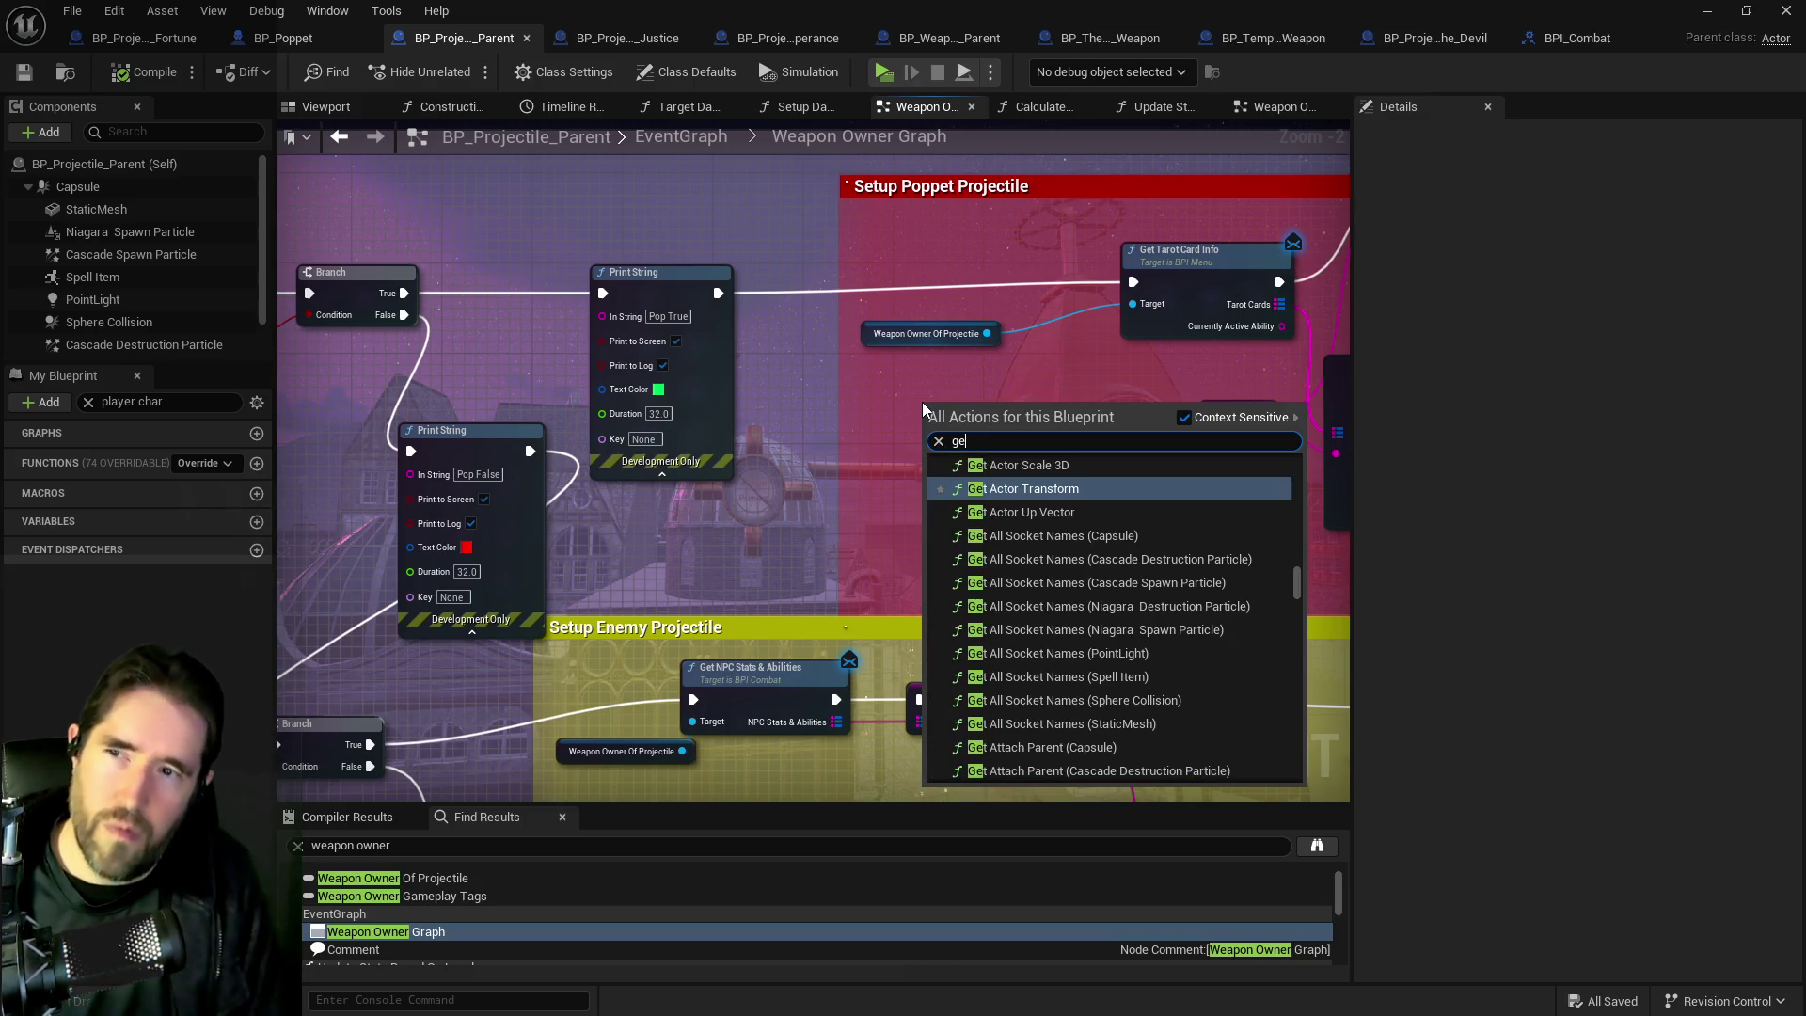
pyautogui.write('get player char')
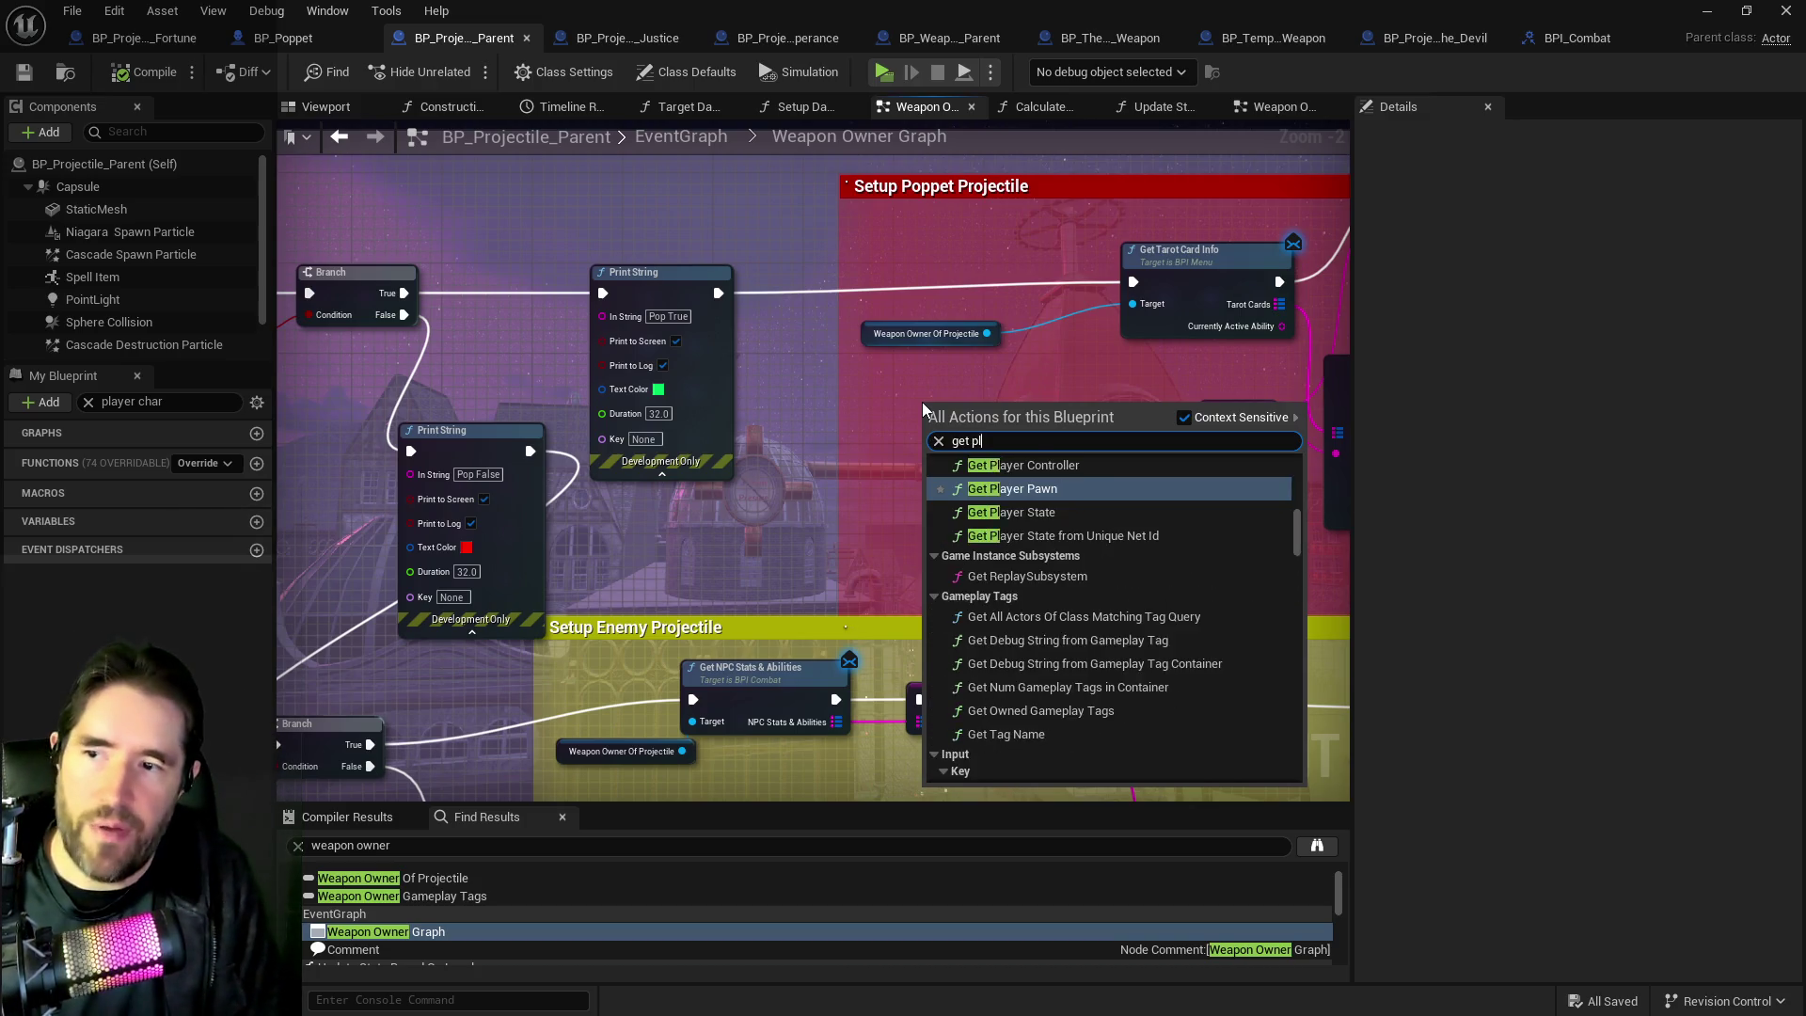
pyautogui.click(1019, 482)
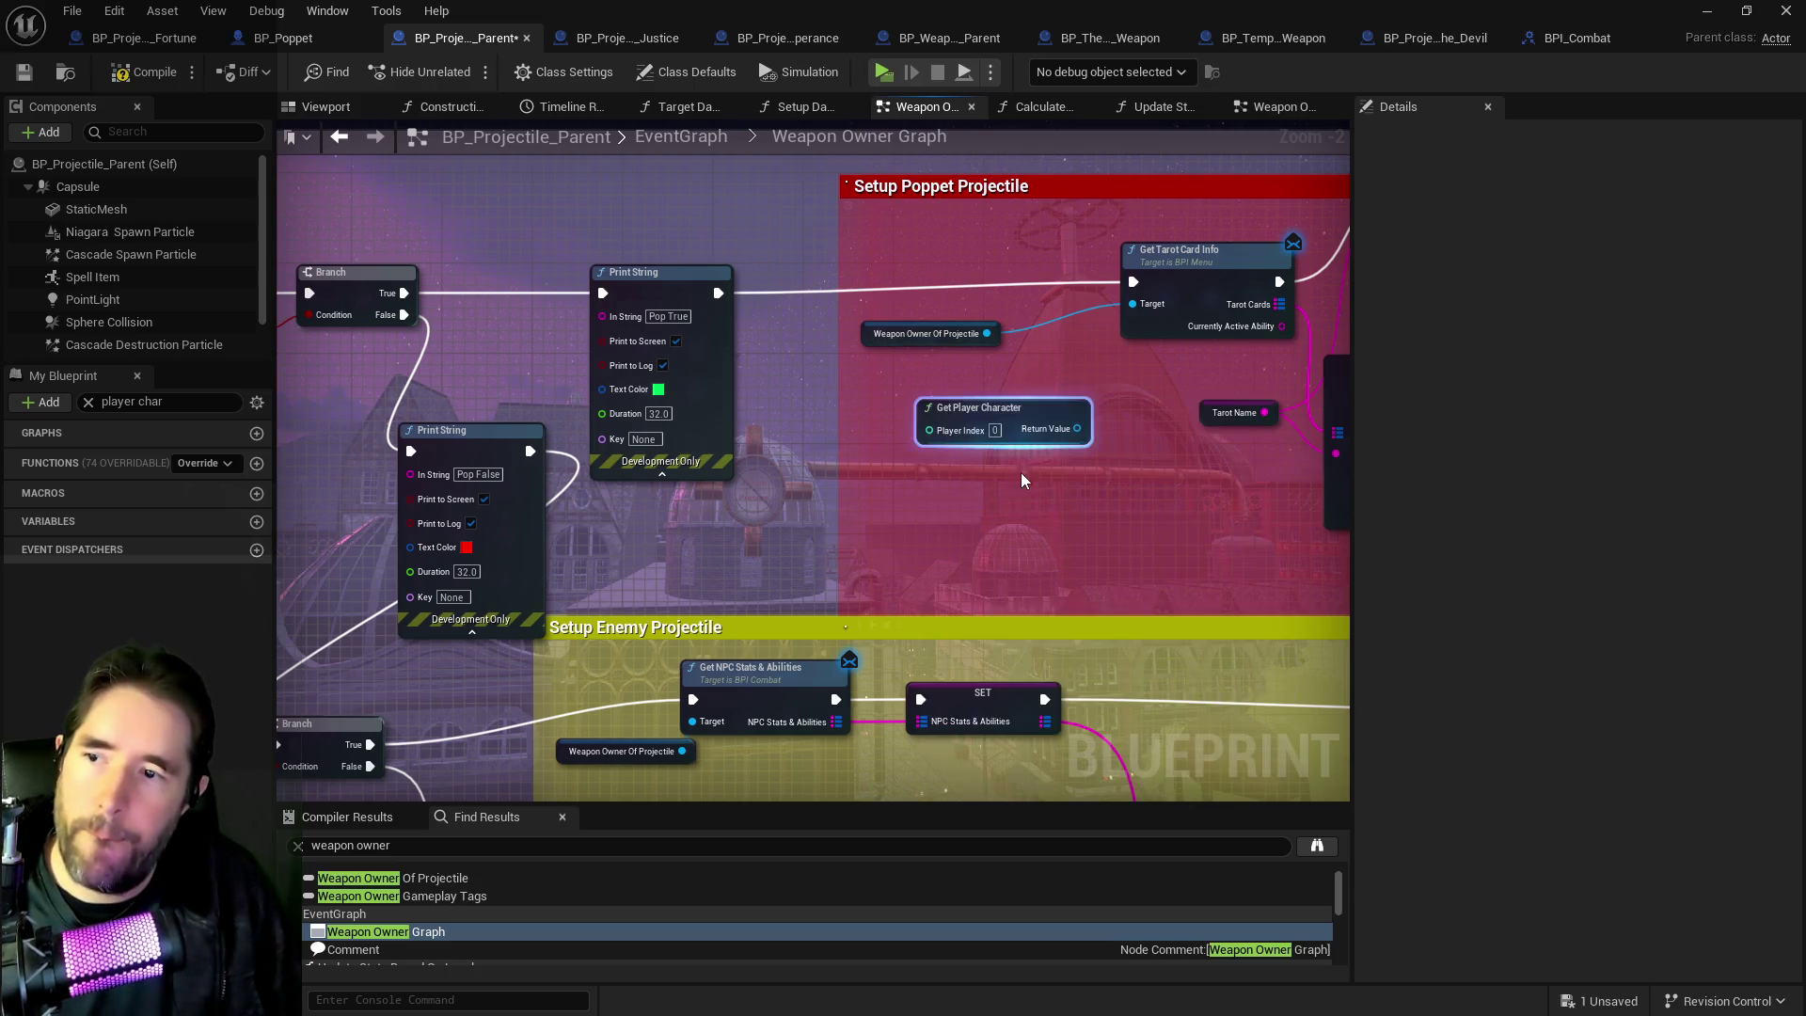
pyautogui.scroll(3, 1025, 442)
pyautogui.moveTo(1086, 428); pyautogui.dragTo(1162, 260)
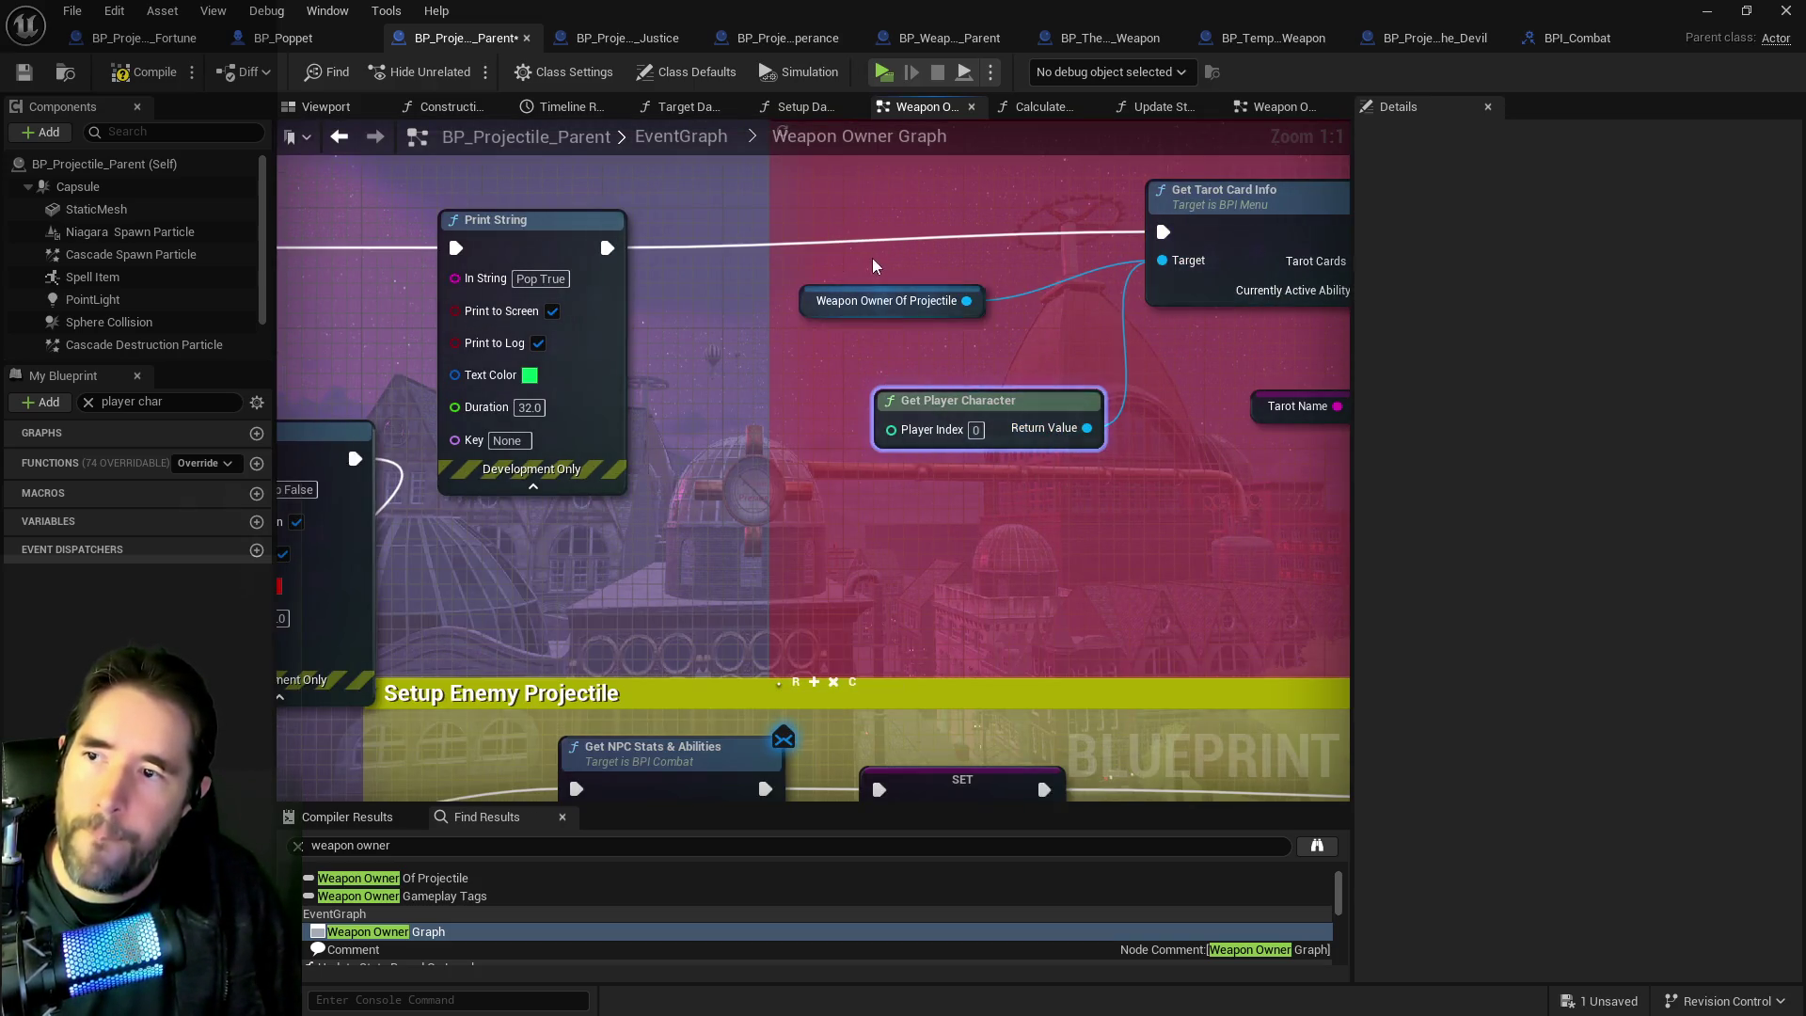
pyautogui.click(884, 301)
pyautogui.press('Delete')
pyautogui.moveTo(892, 446); pyautogui.dragTo(846, 340)
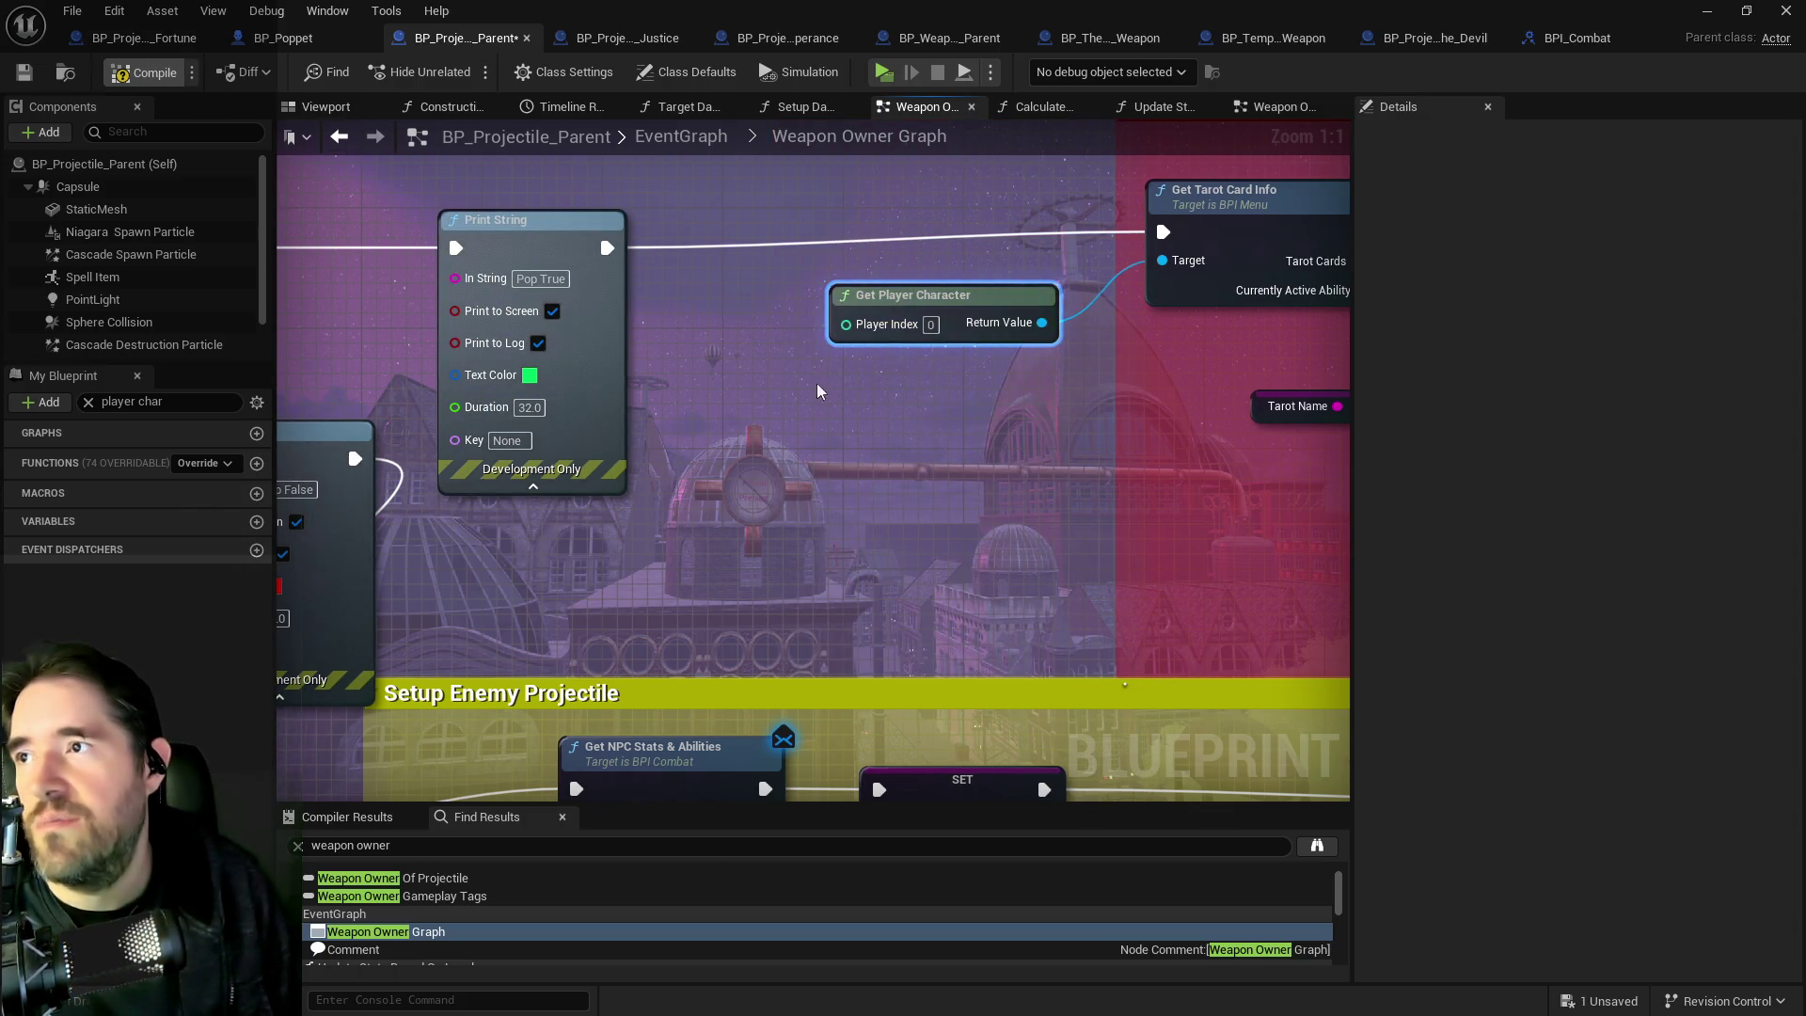
# Save the projectile Blueprint and launch a play-test.
pyautogui.hotkey('ctrl', 's')
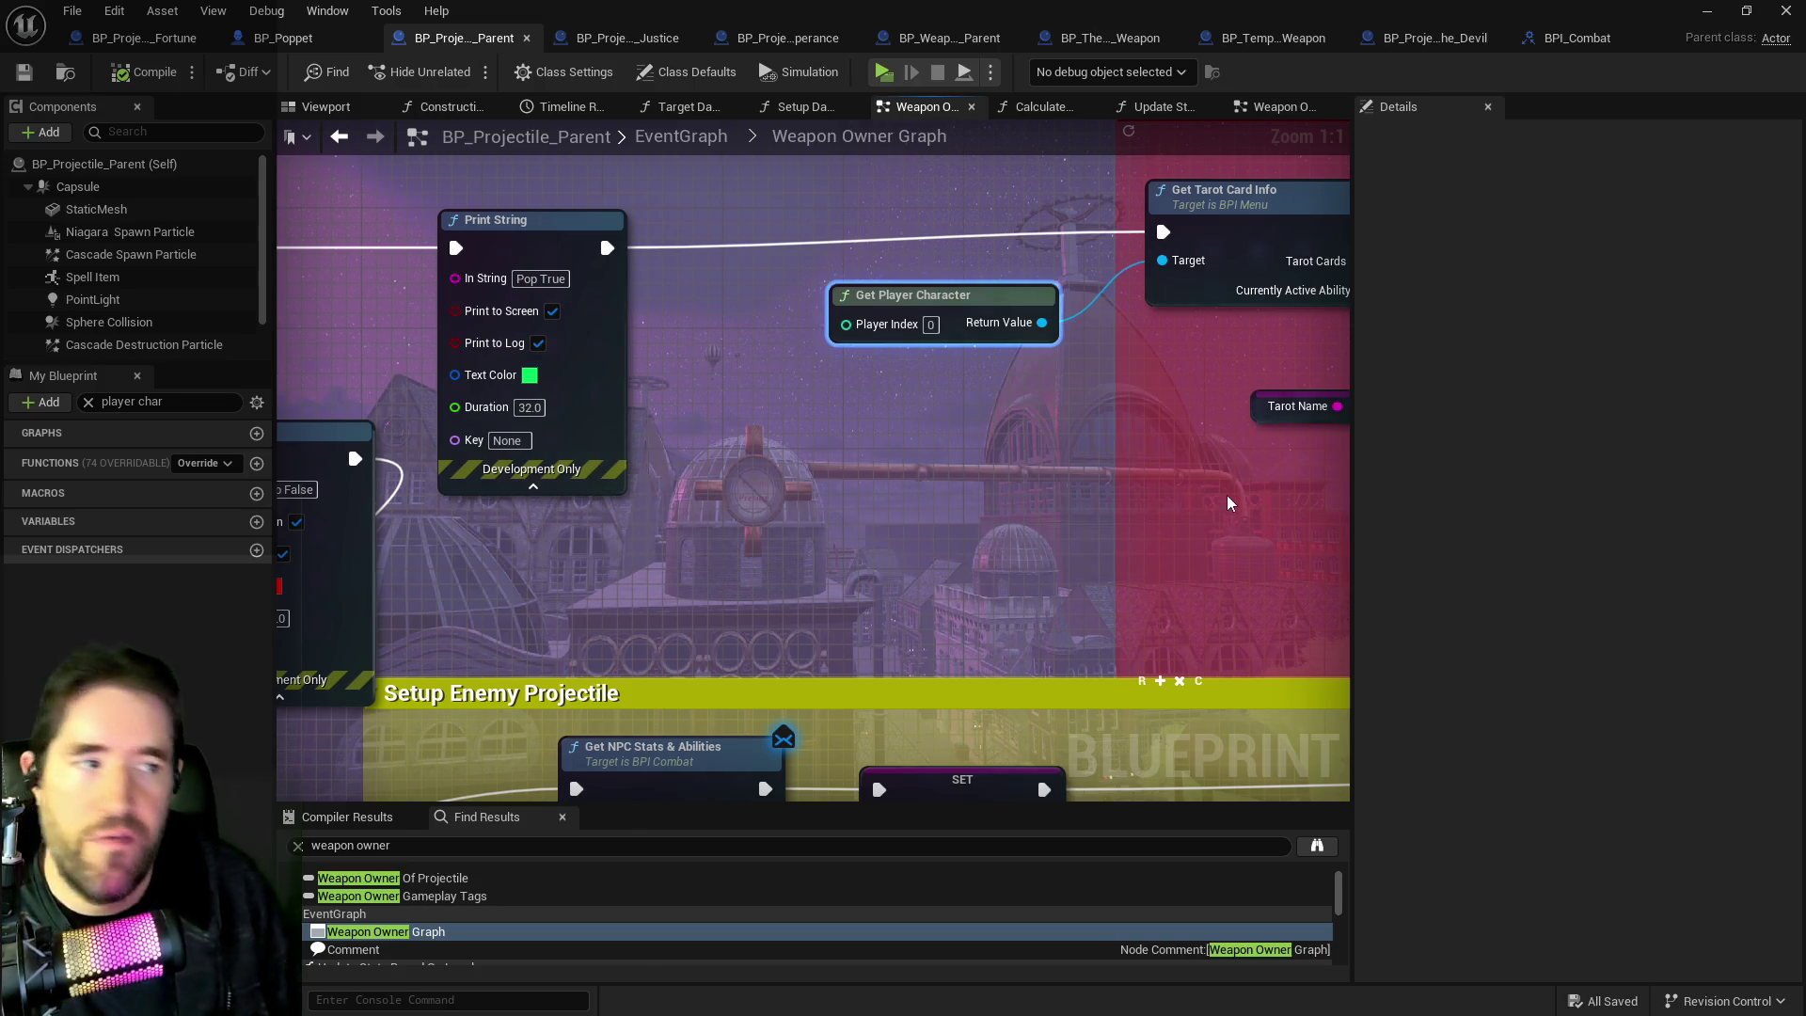
pyautogui.scroll(-5, 957, 254)
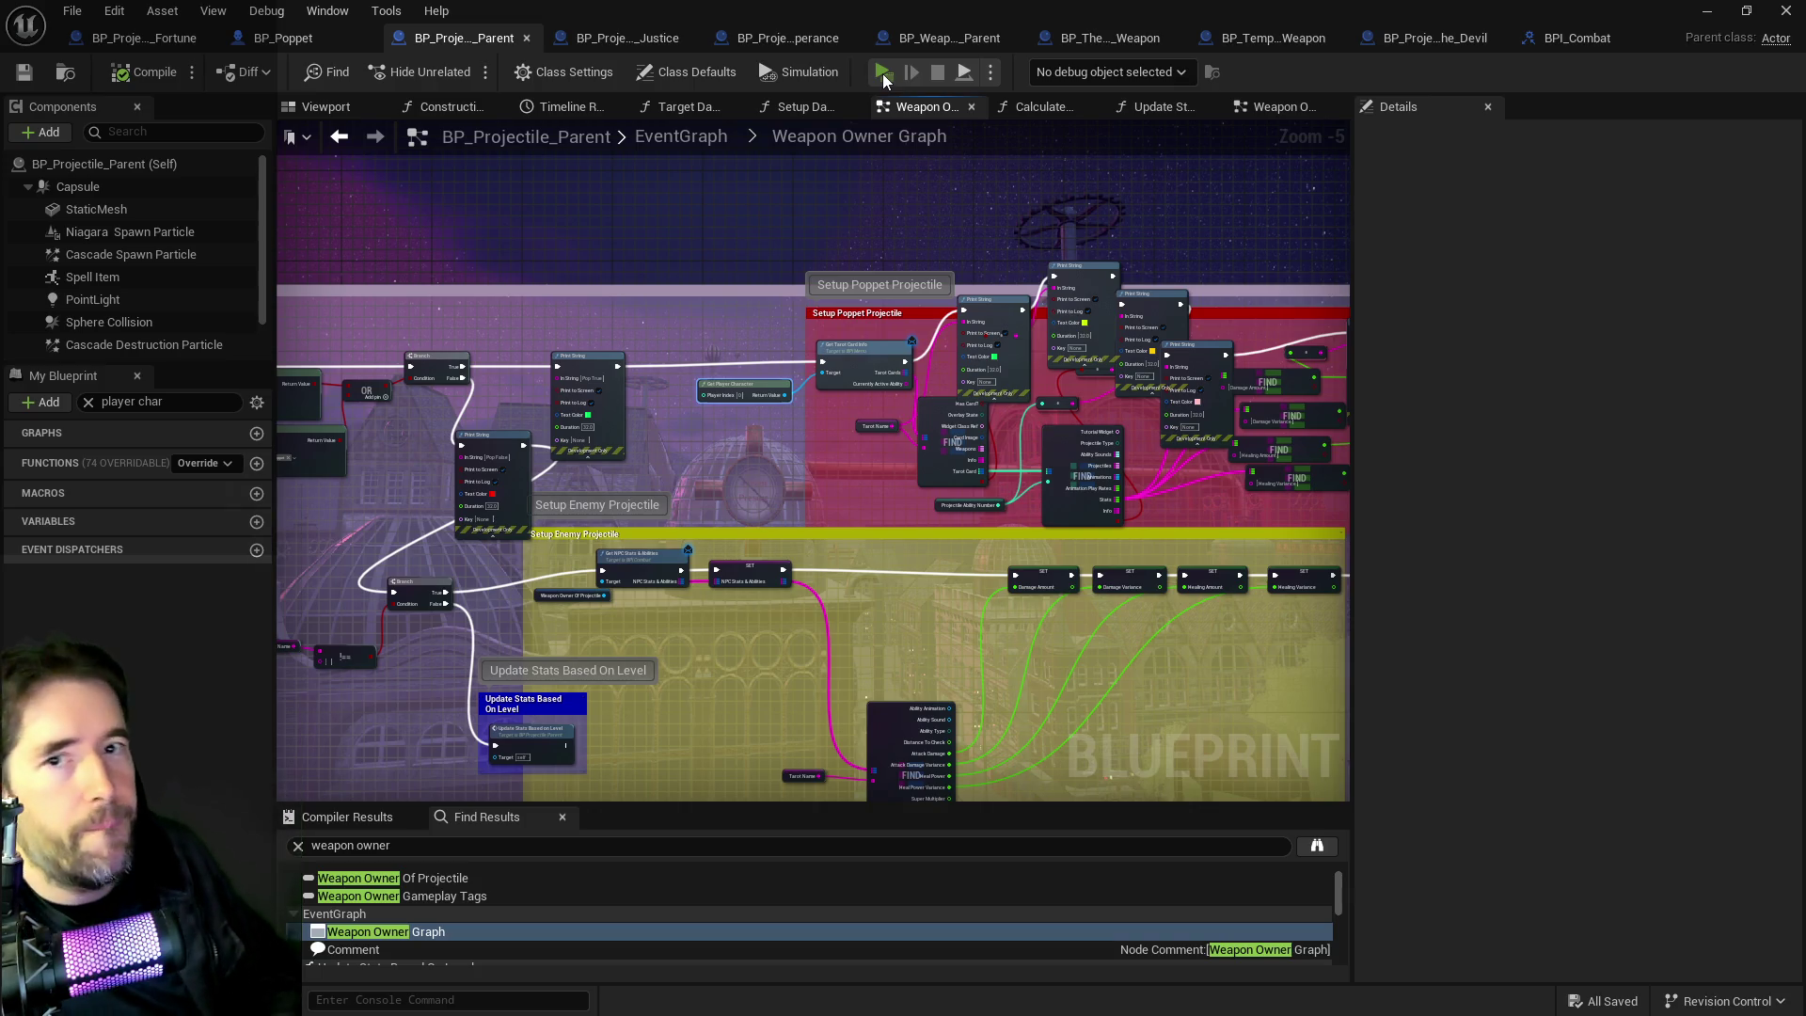
pyautogui.click(882, 73)
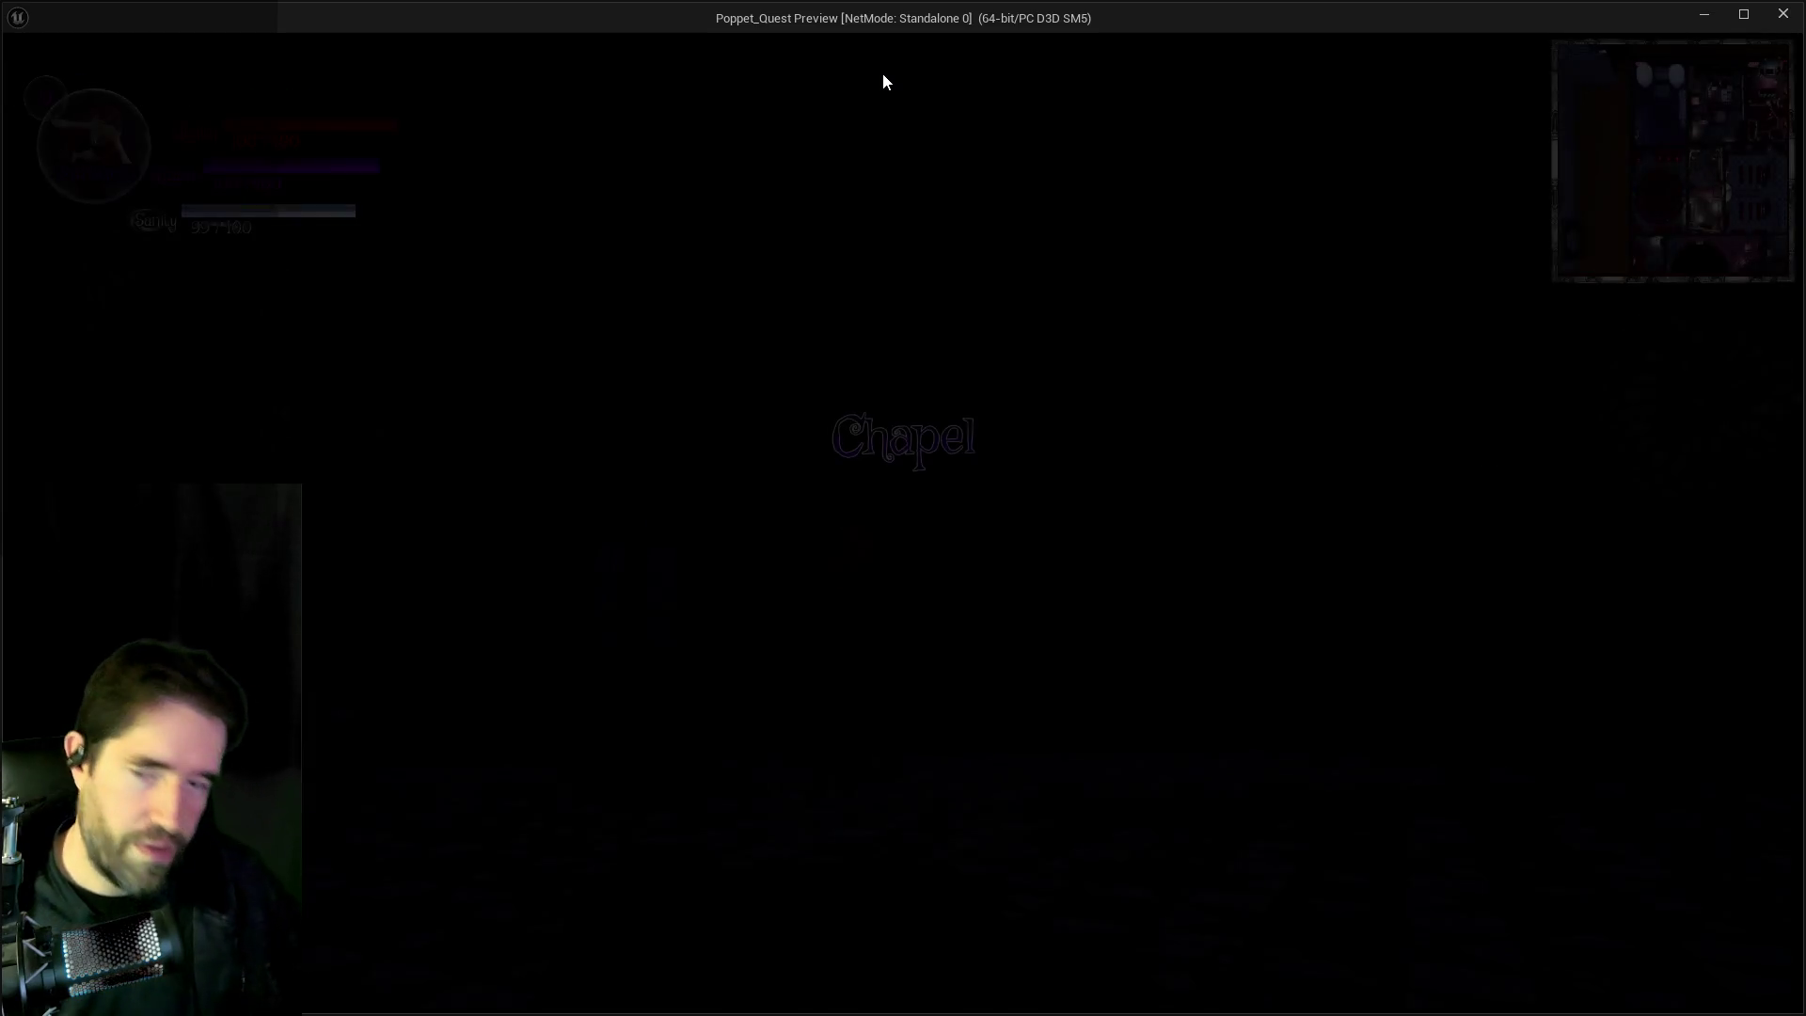
pyautogui.click(867, 184)
pyautogui.press('w')
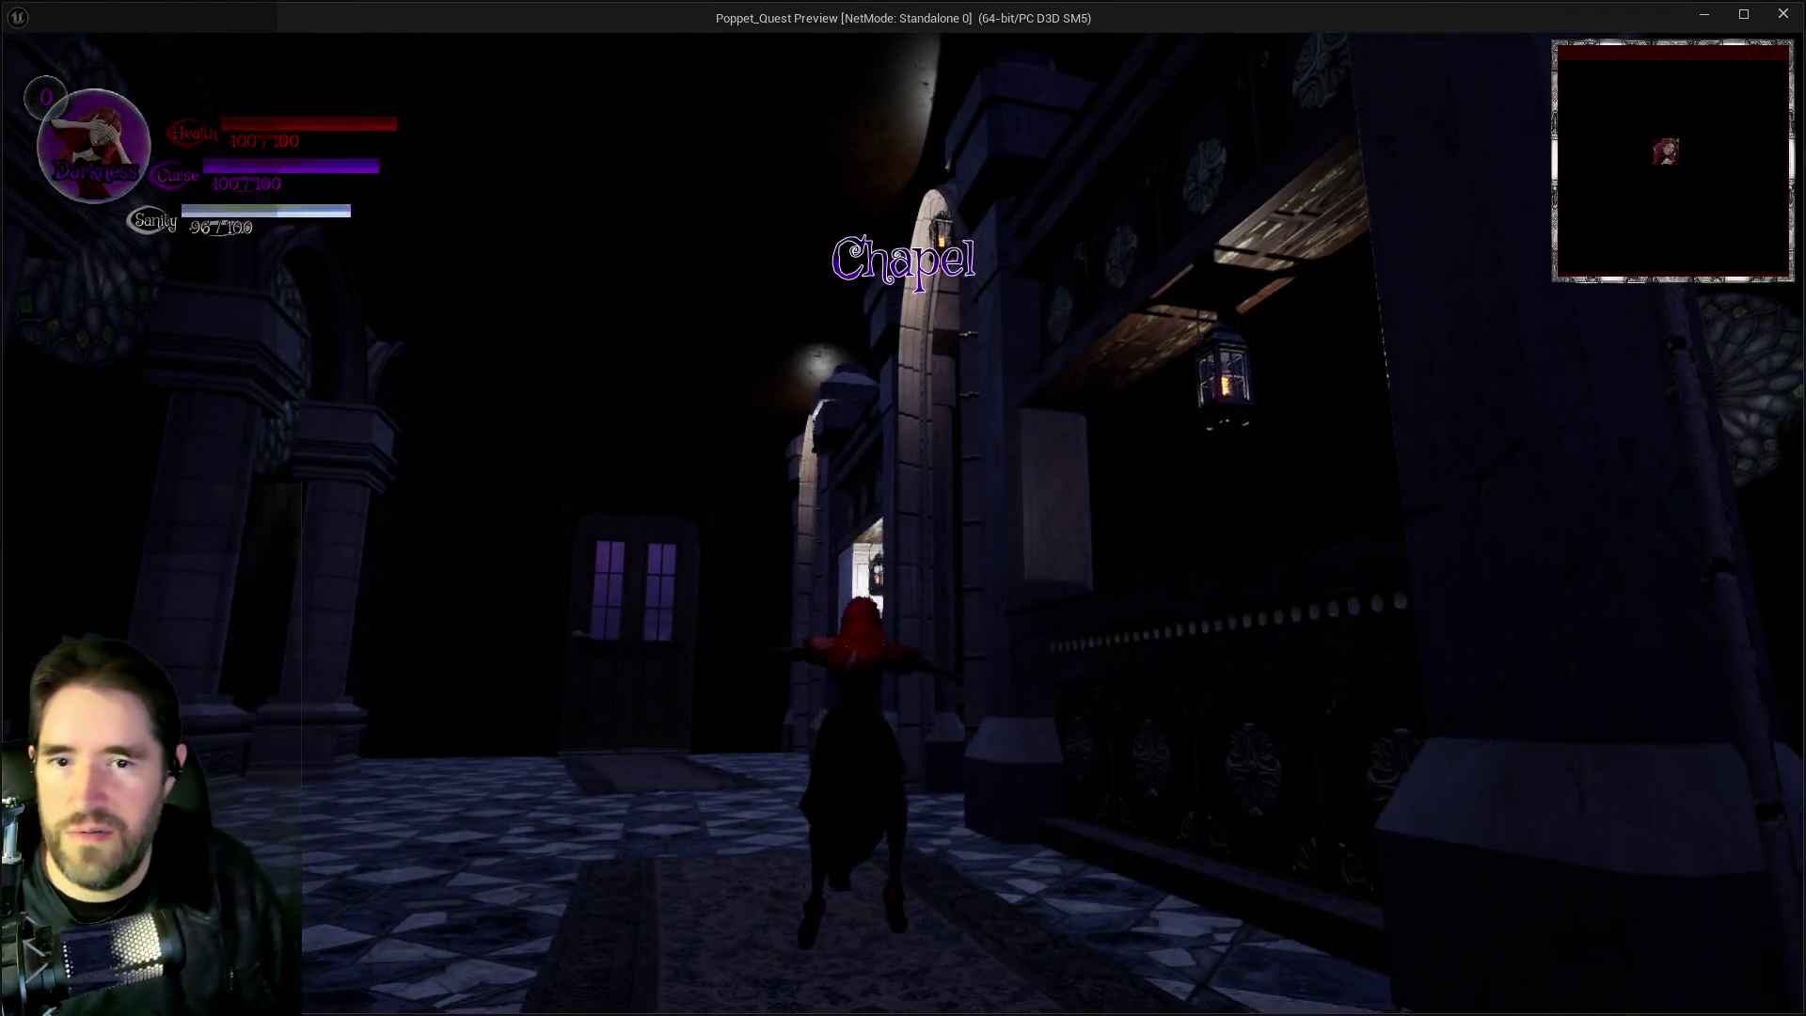
pyautogui.press('w')
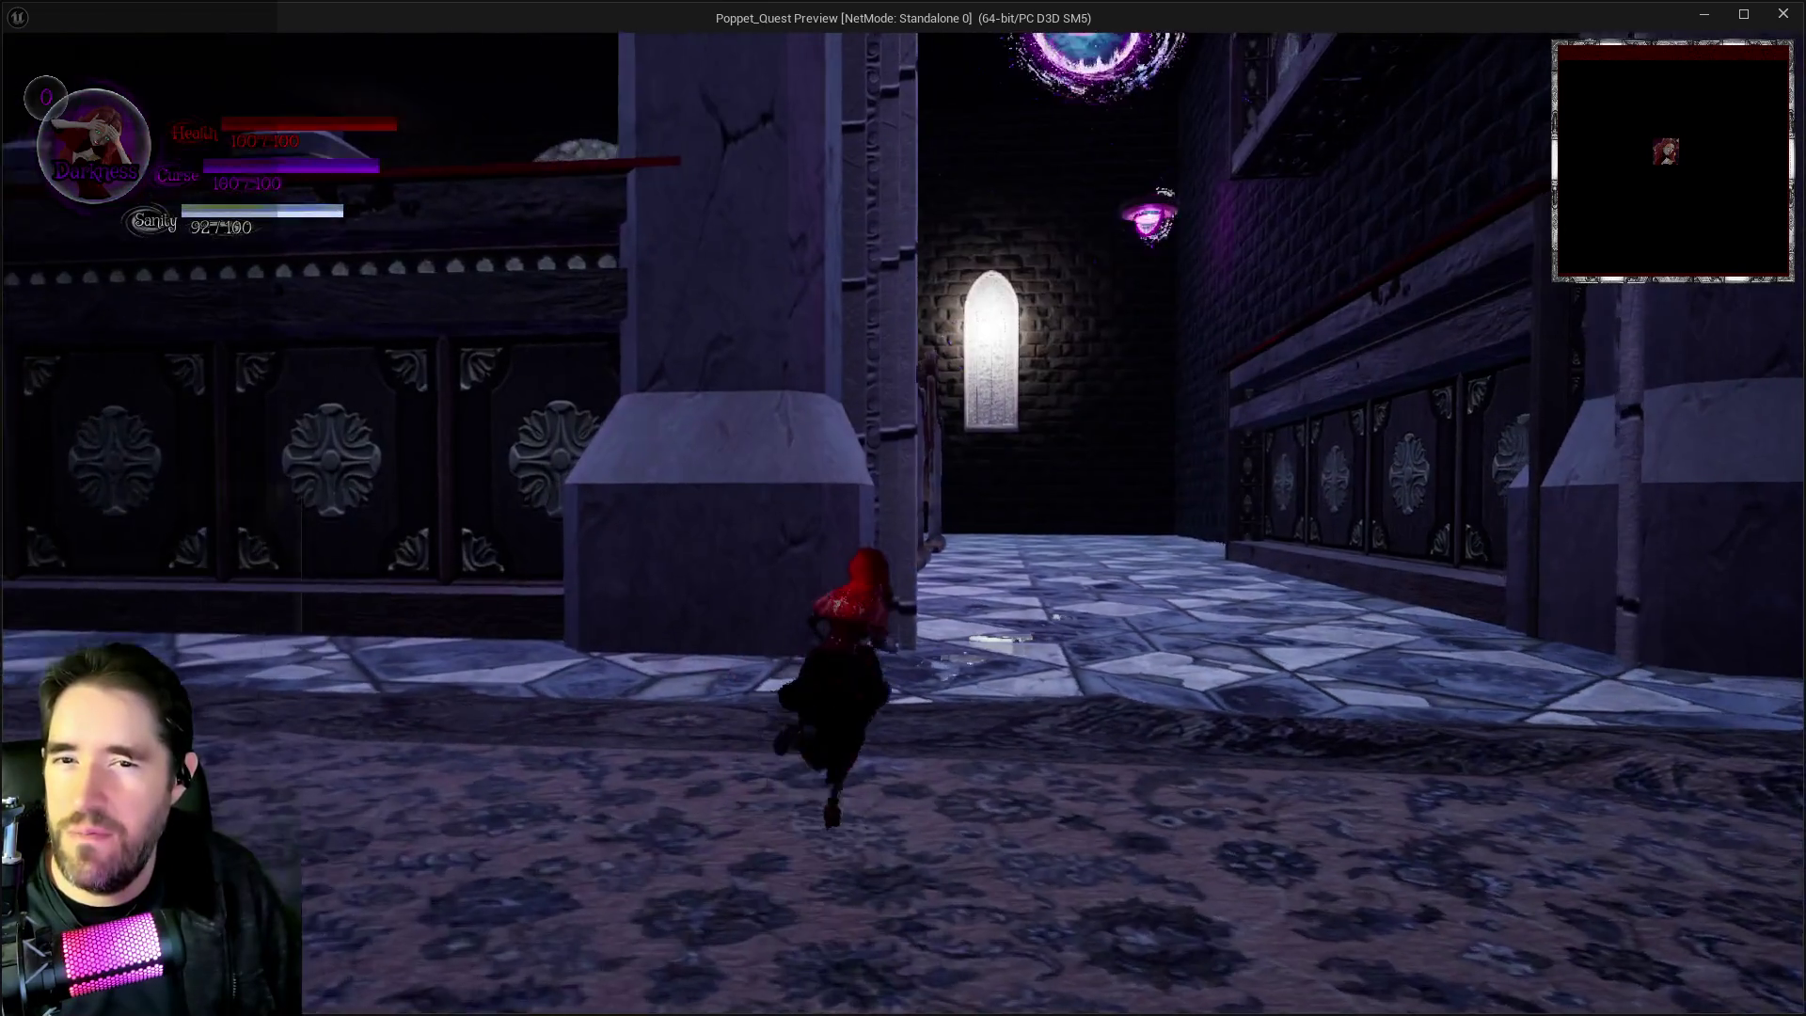
pyautogui.press('Escape')
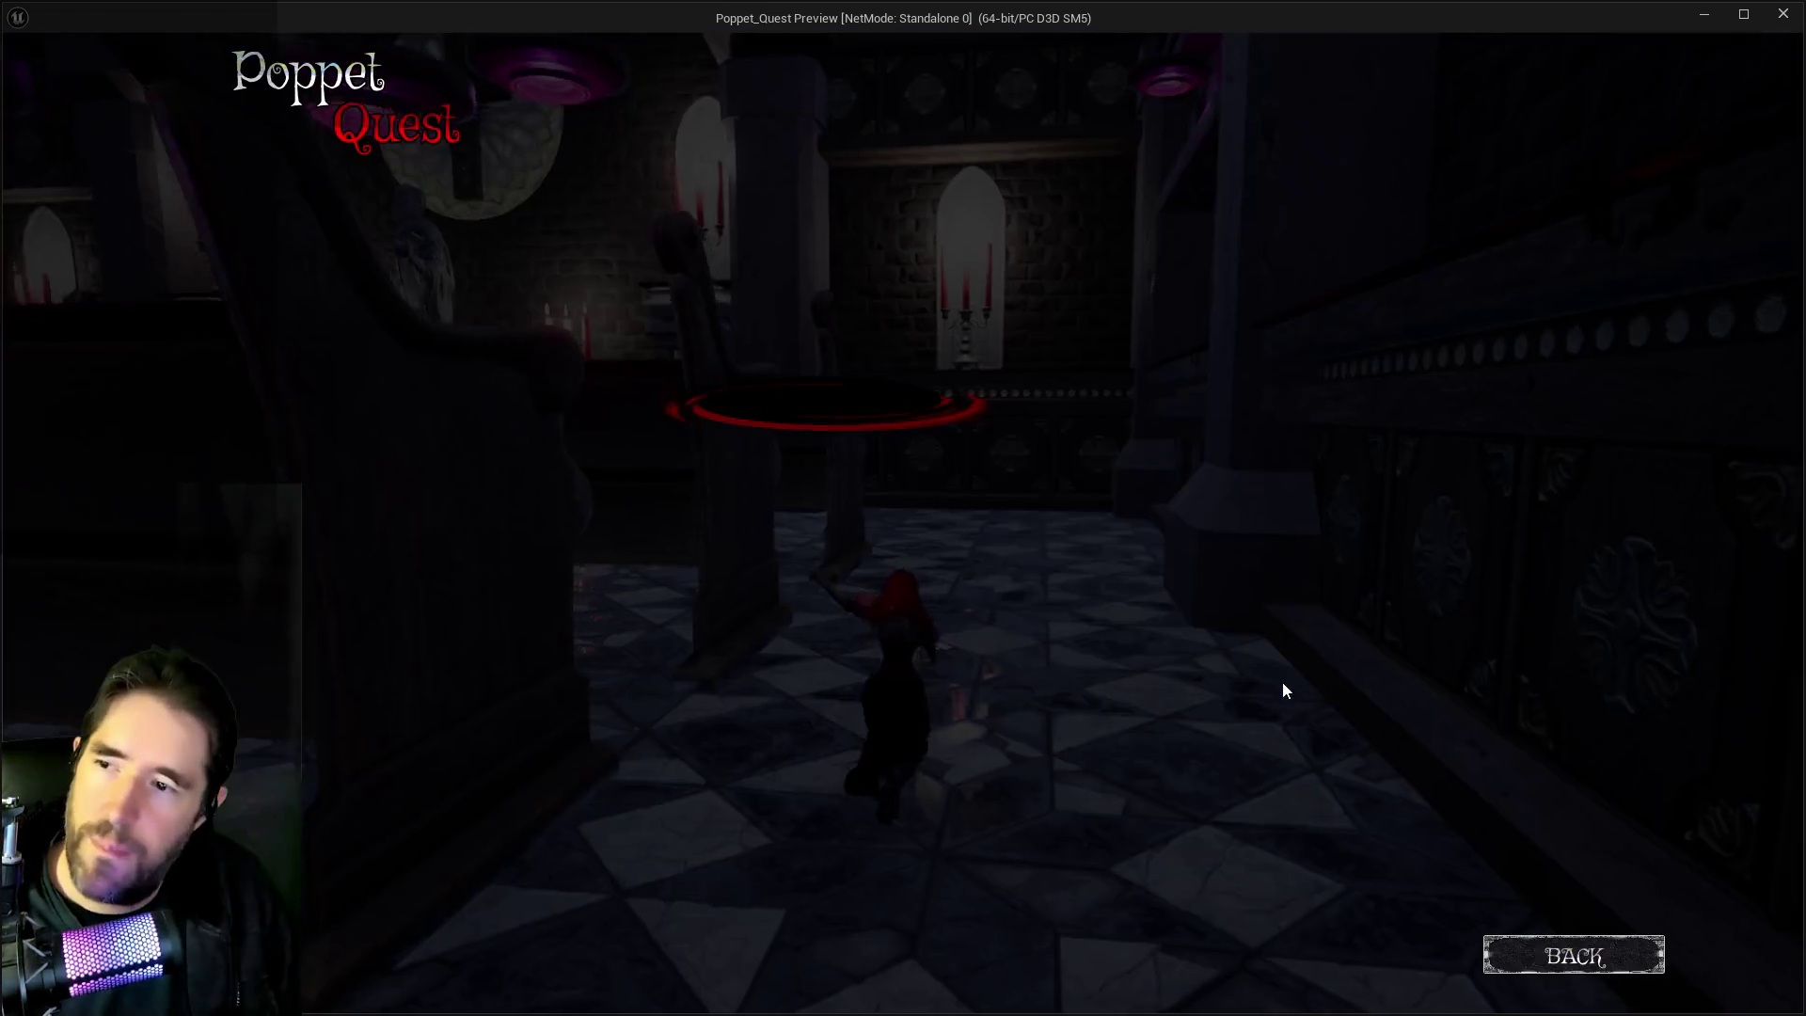
pyautogui.click(1575, 956)
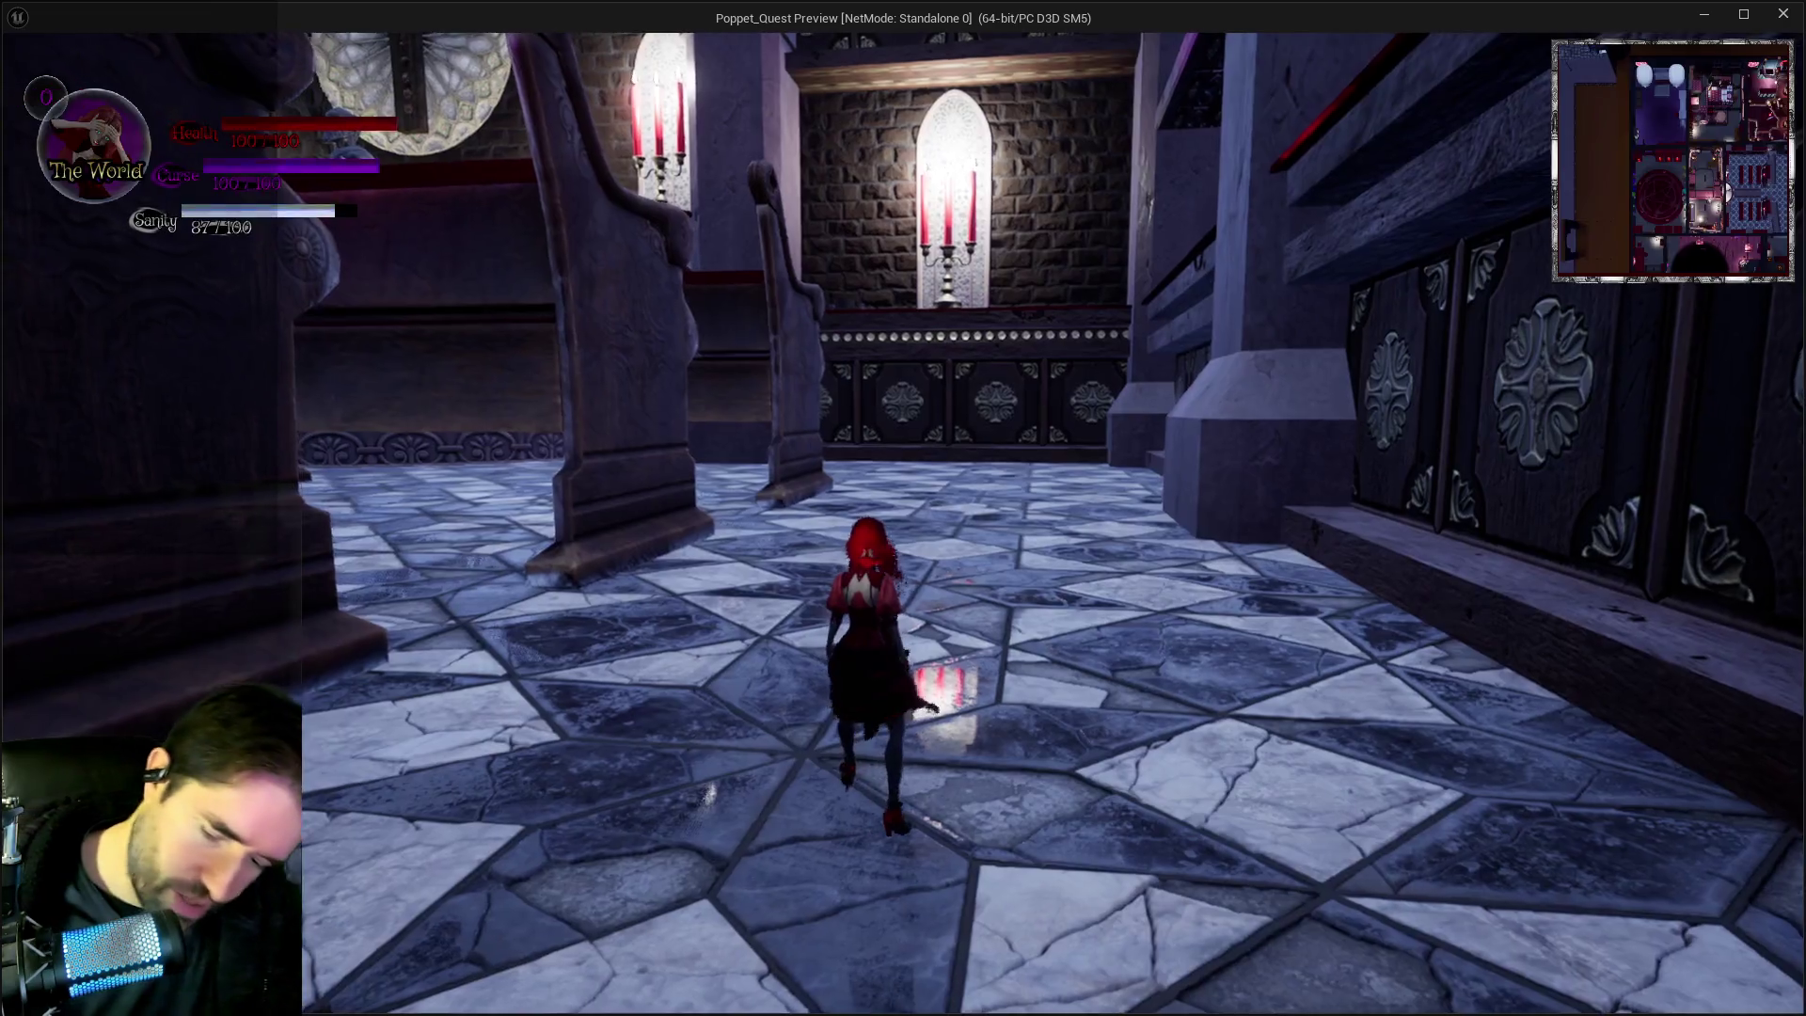
pyautogui.press('w')
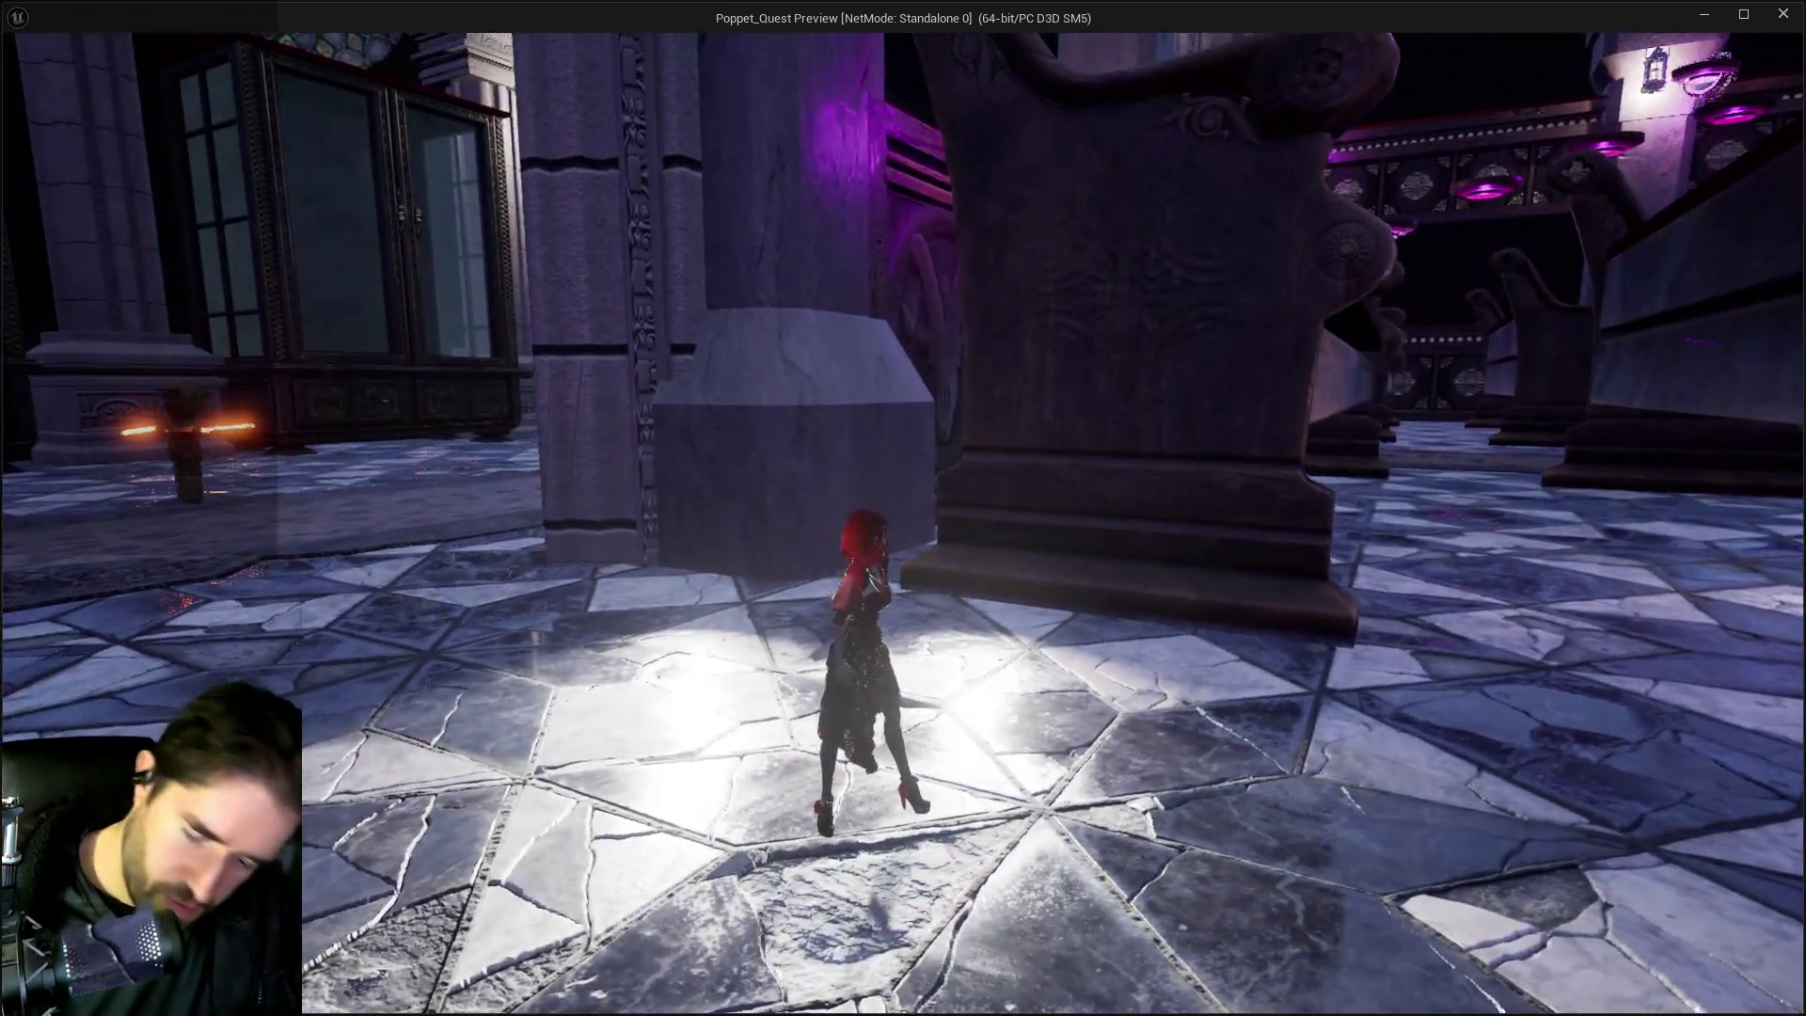
pyautogui.press('Escape')
pyautogui.click(570, 941)
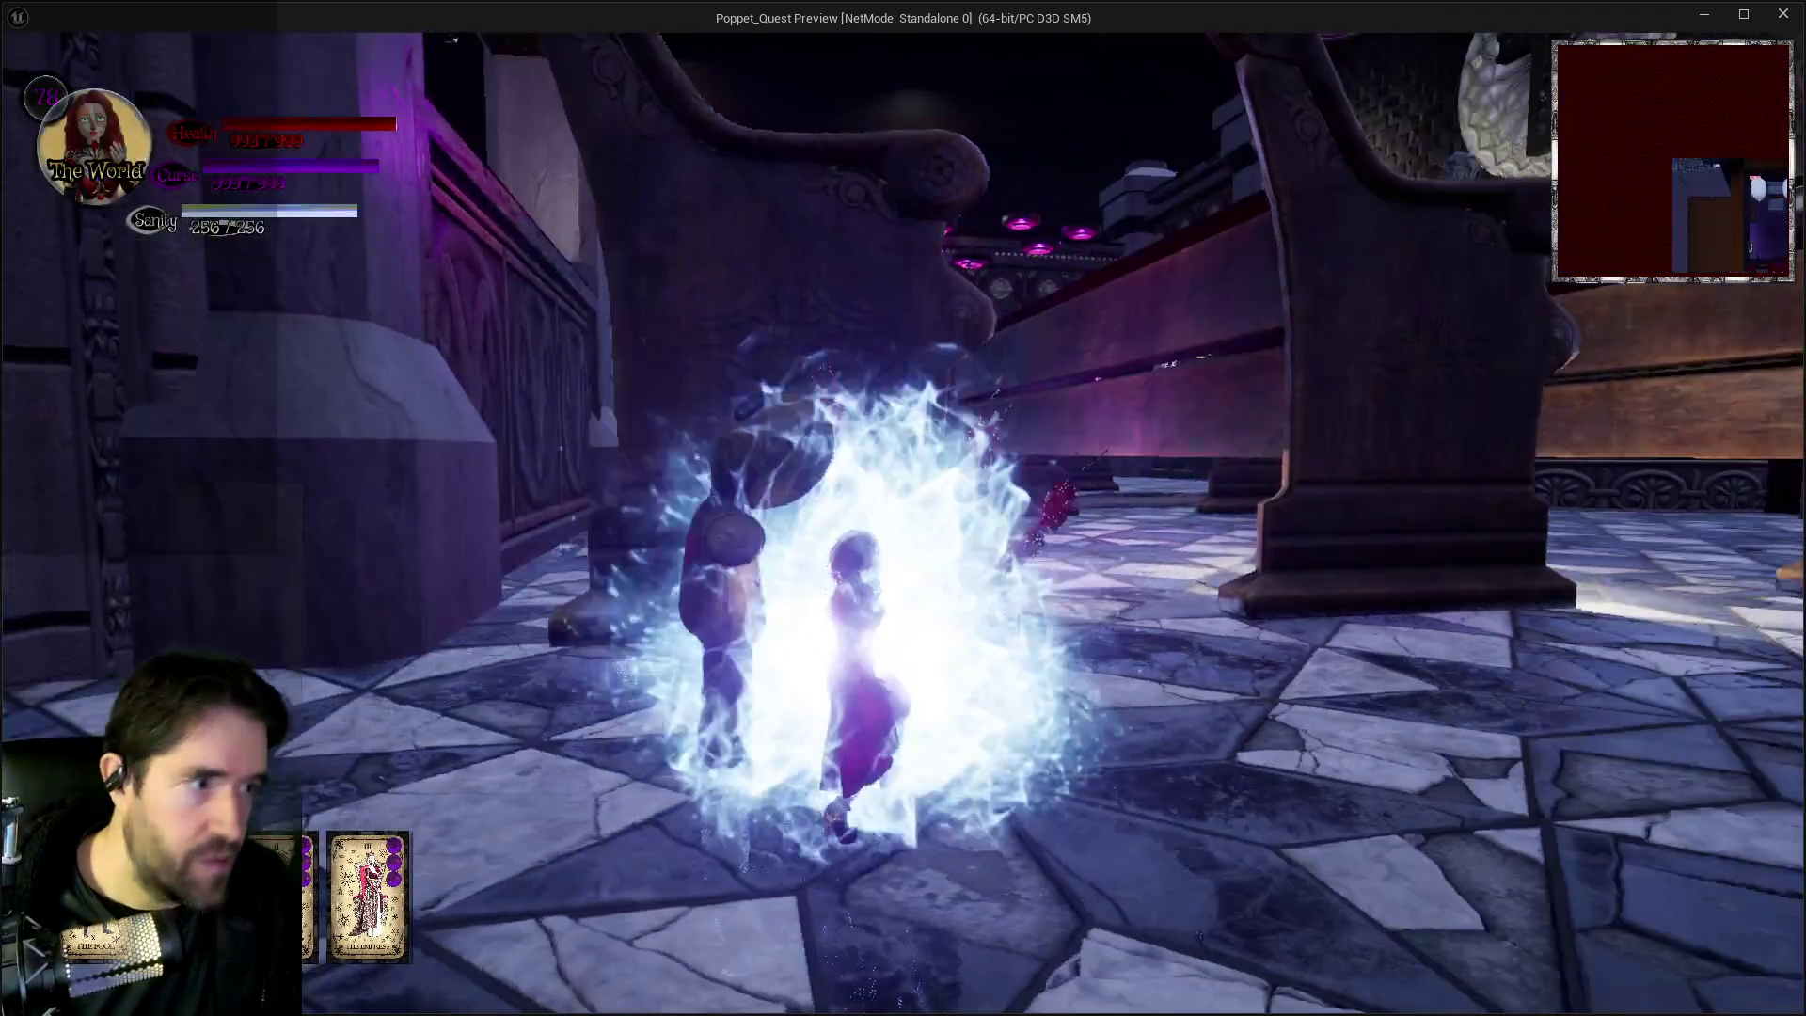
pyautogui.press('w')
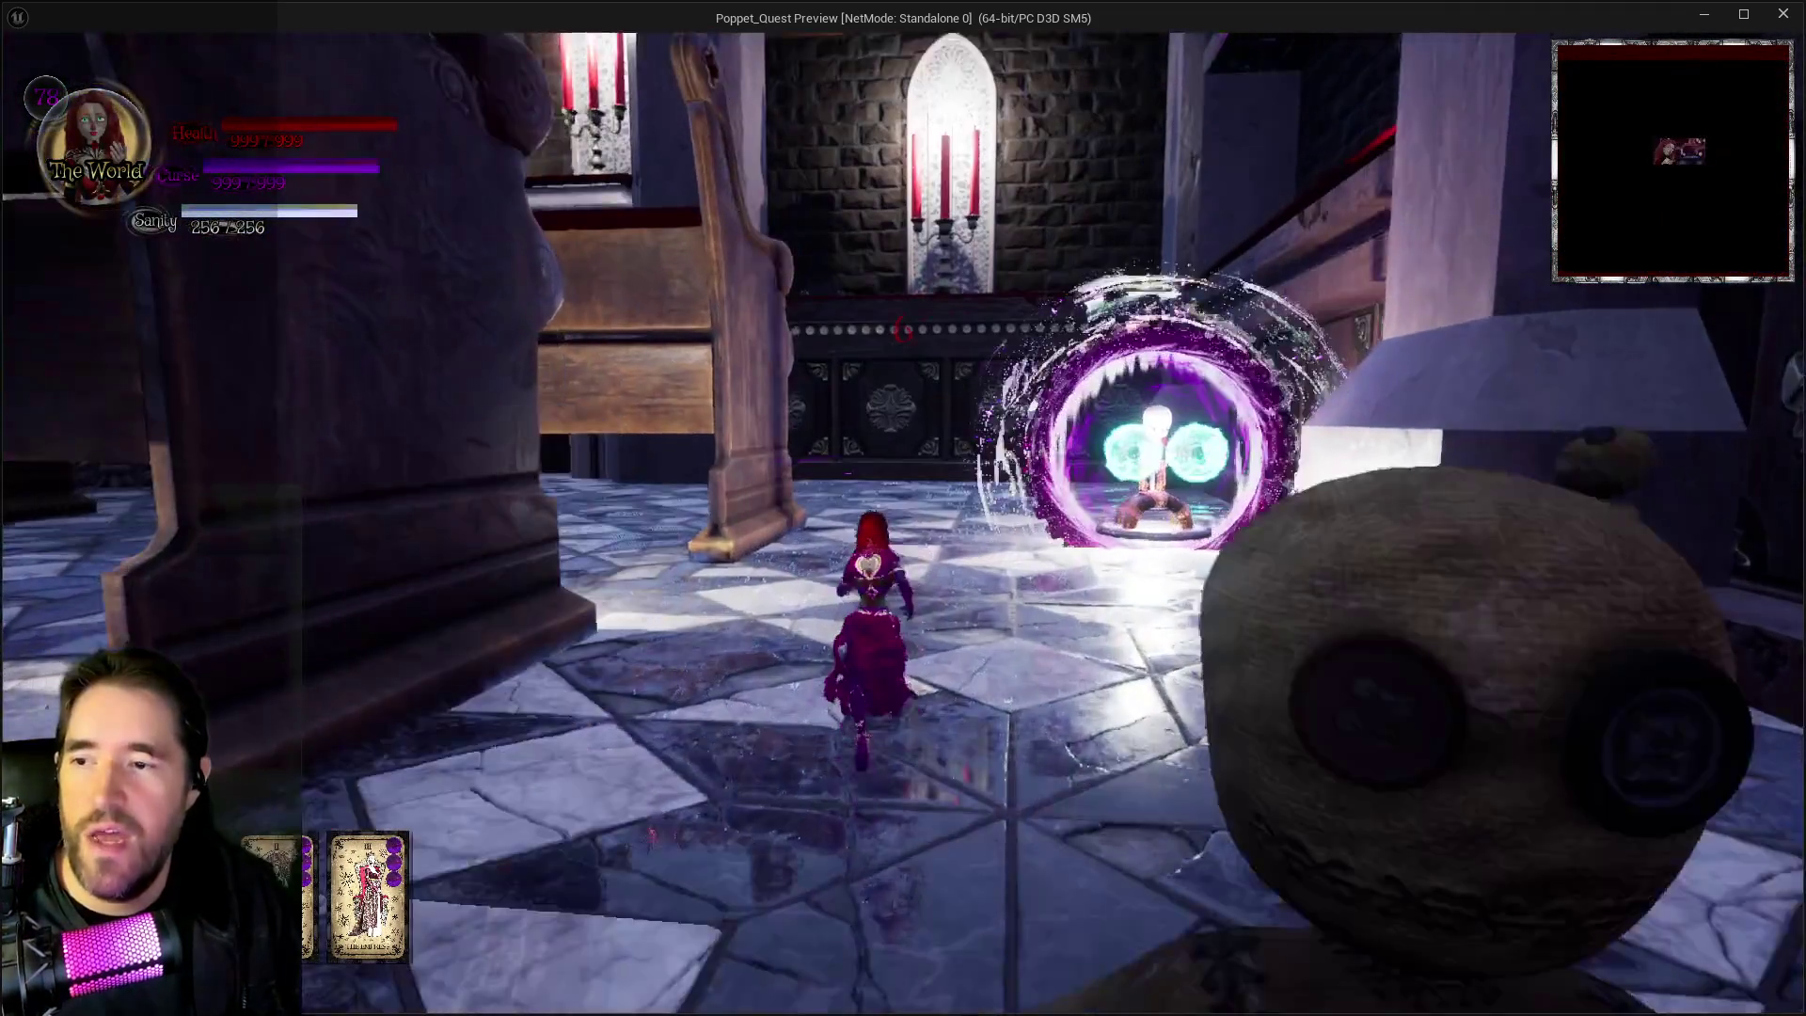
pyautogui.press('w')
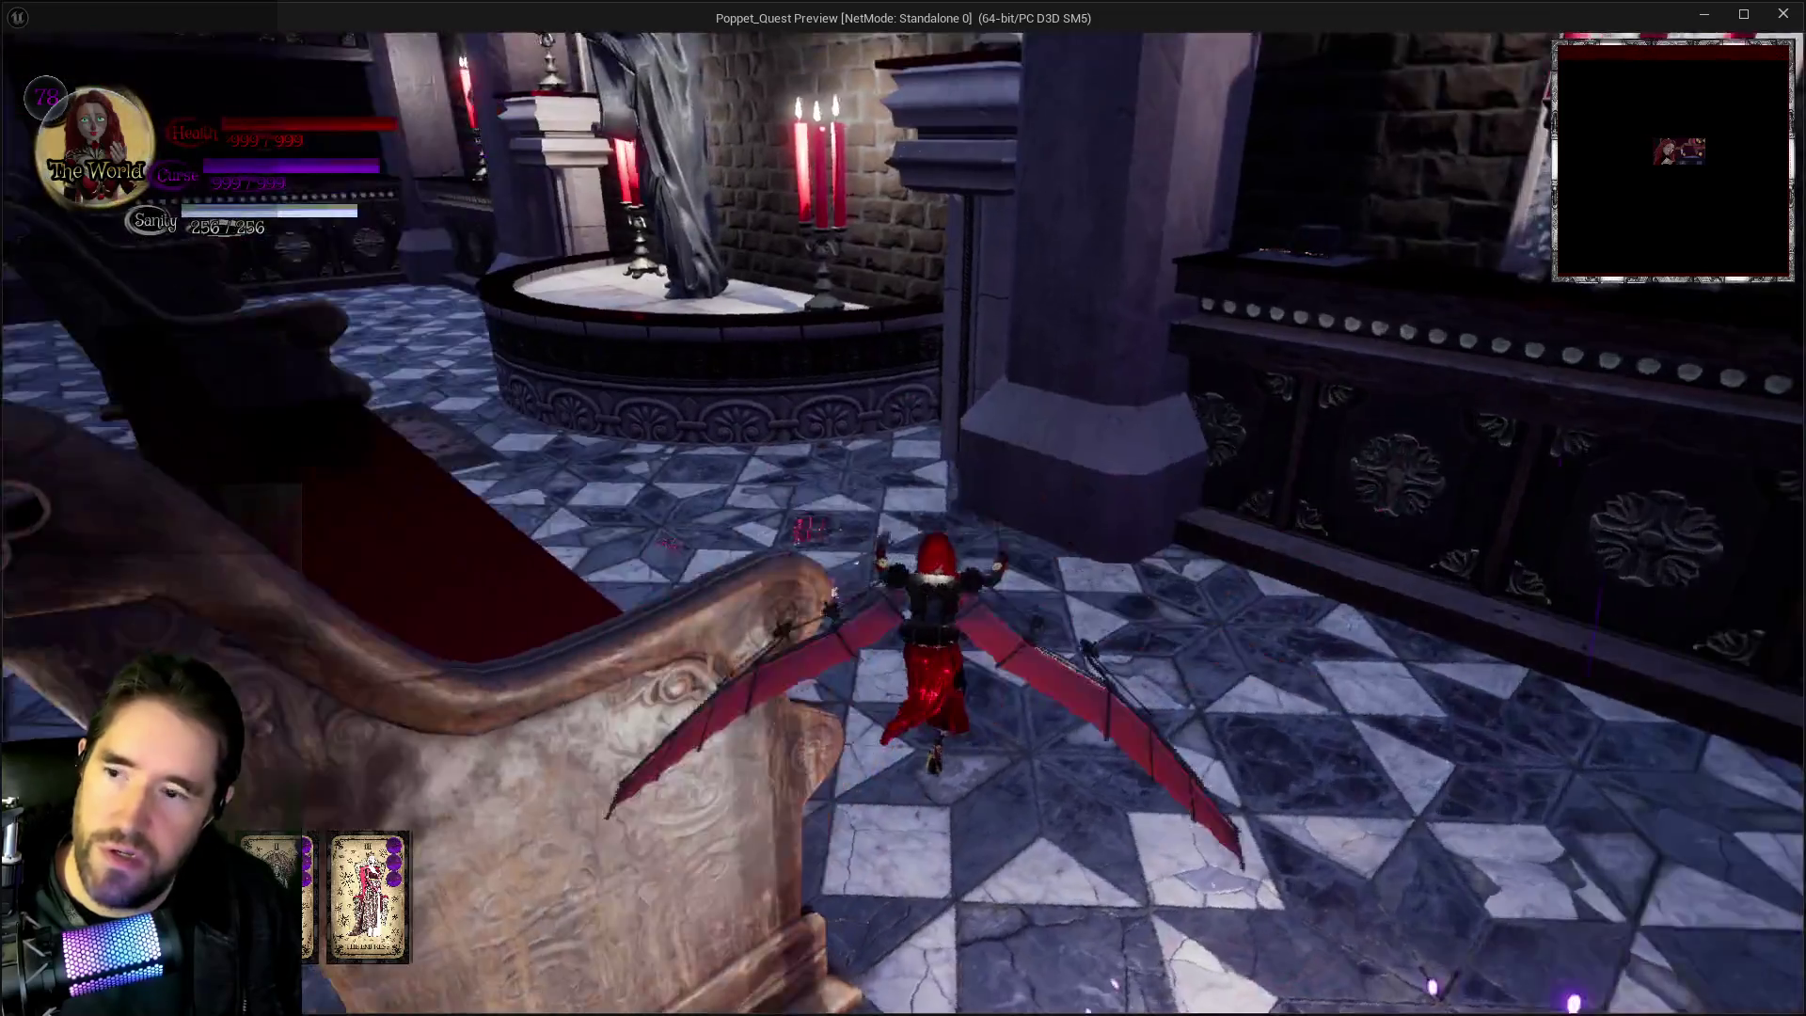
pyautogui.press('Tab')
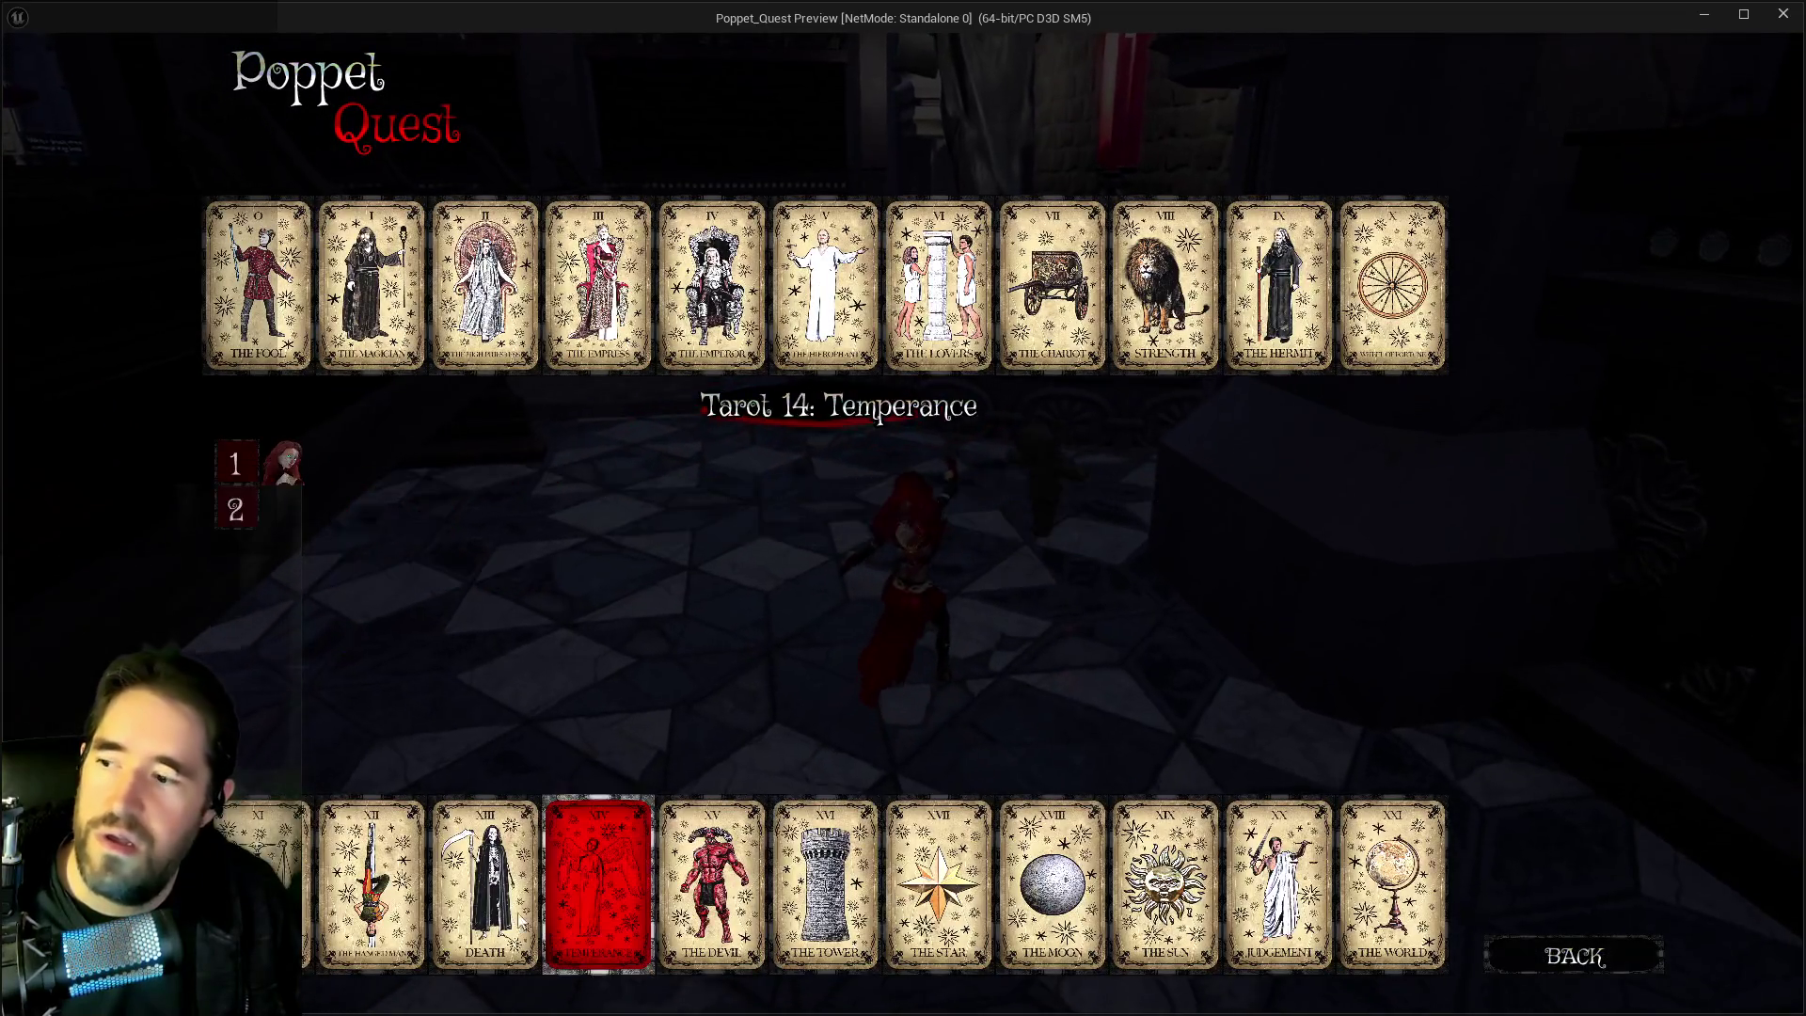
pyautogui.click(486, 884)
pyautogui.click(598, 884)
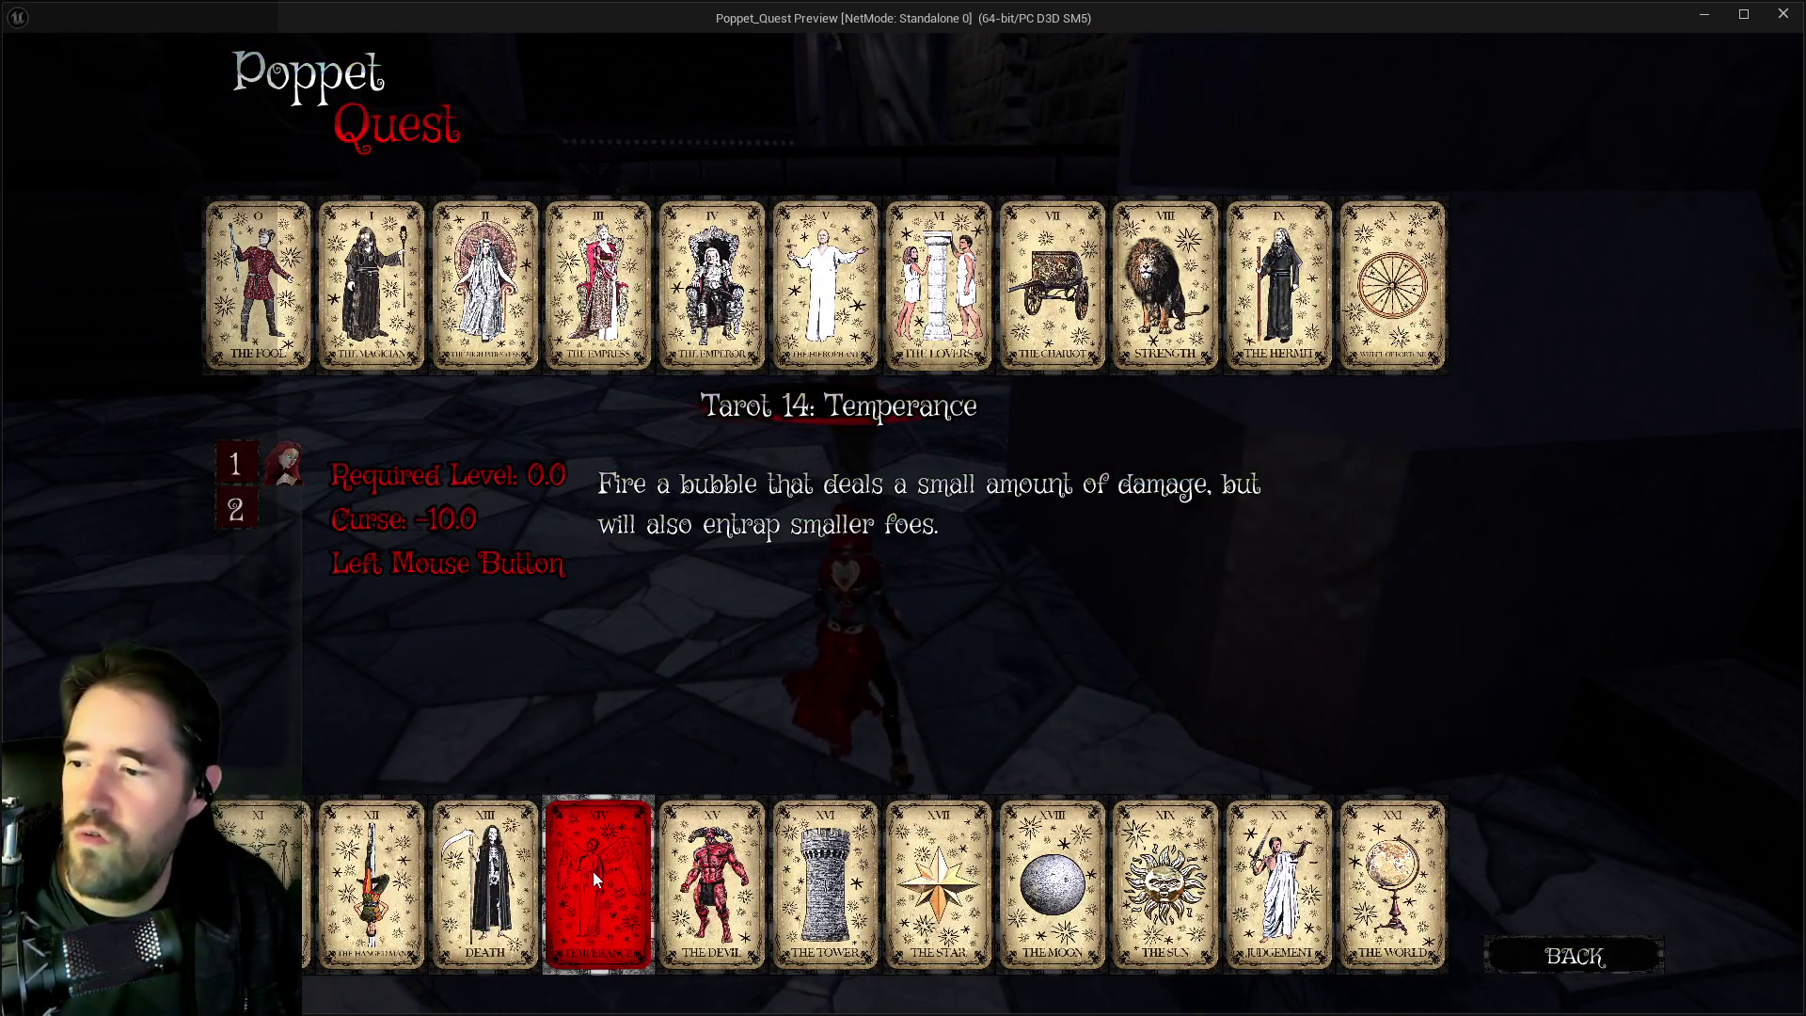
pyautogui.press('Tab')
pyautogui.press('w')
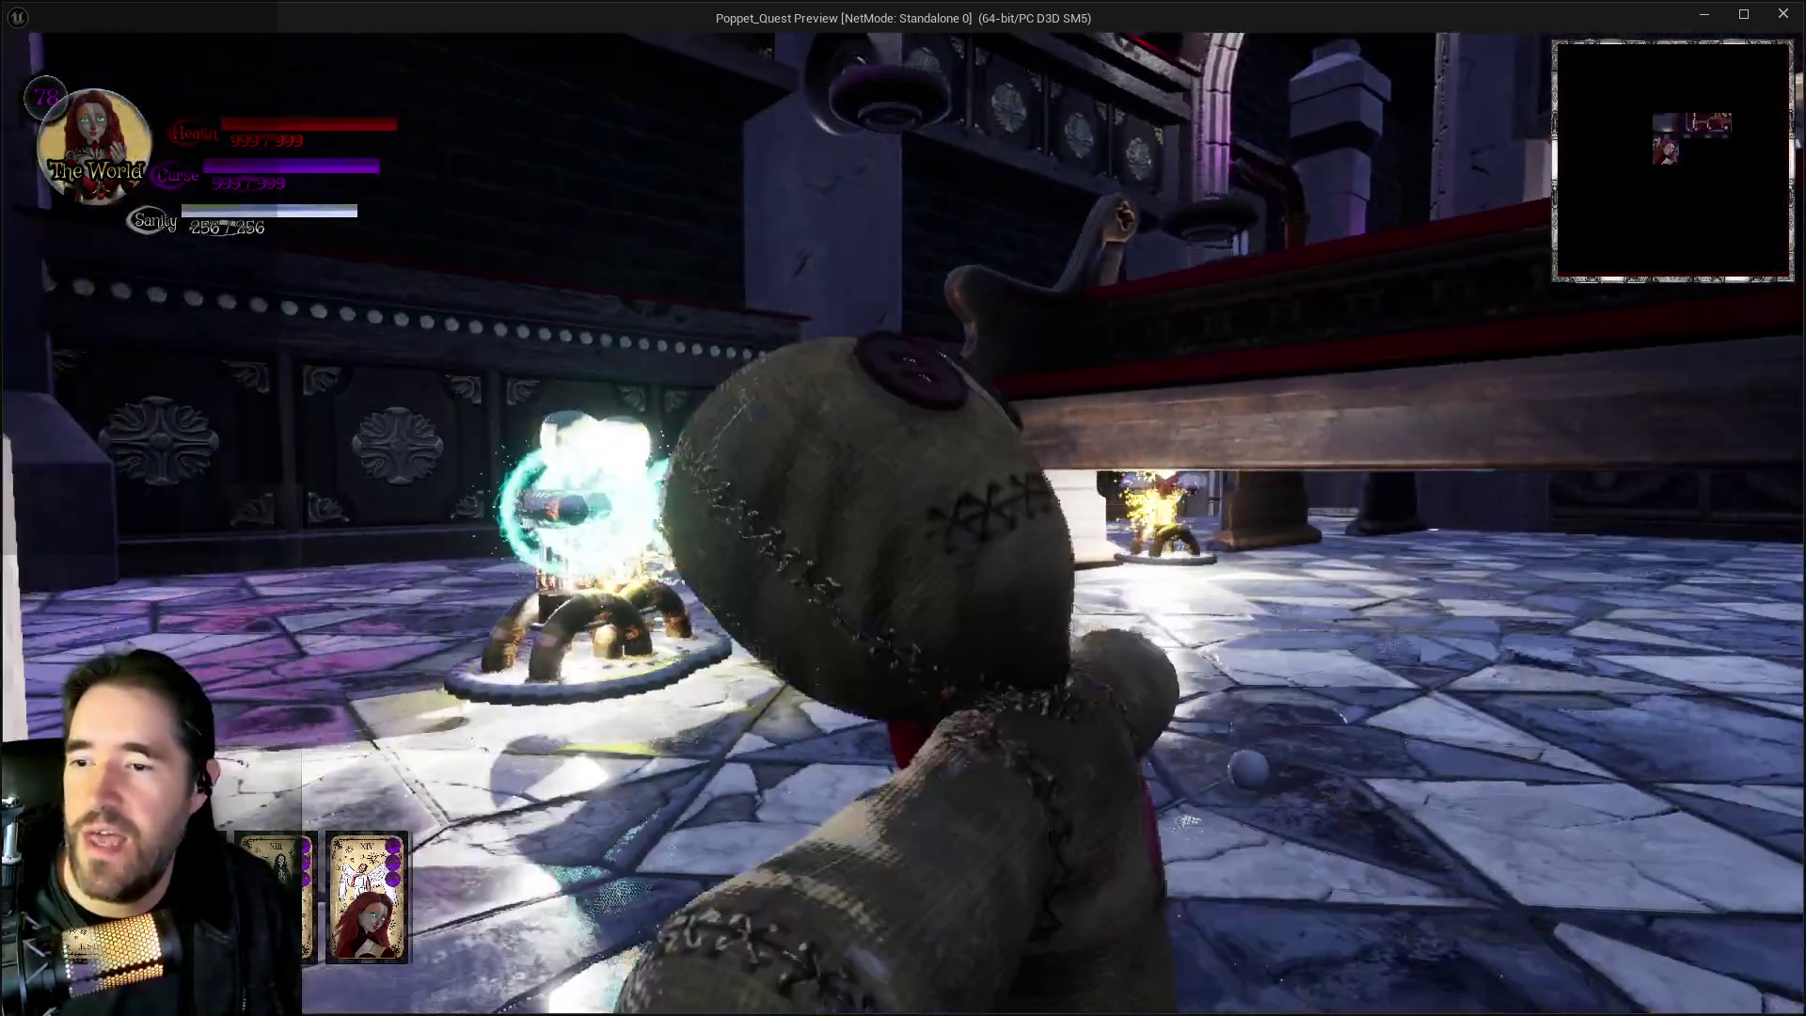
pyautogui.press('e')
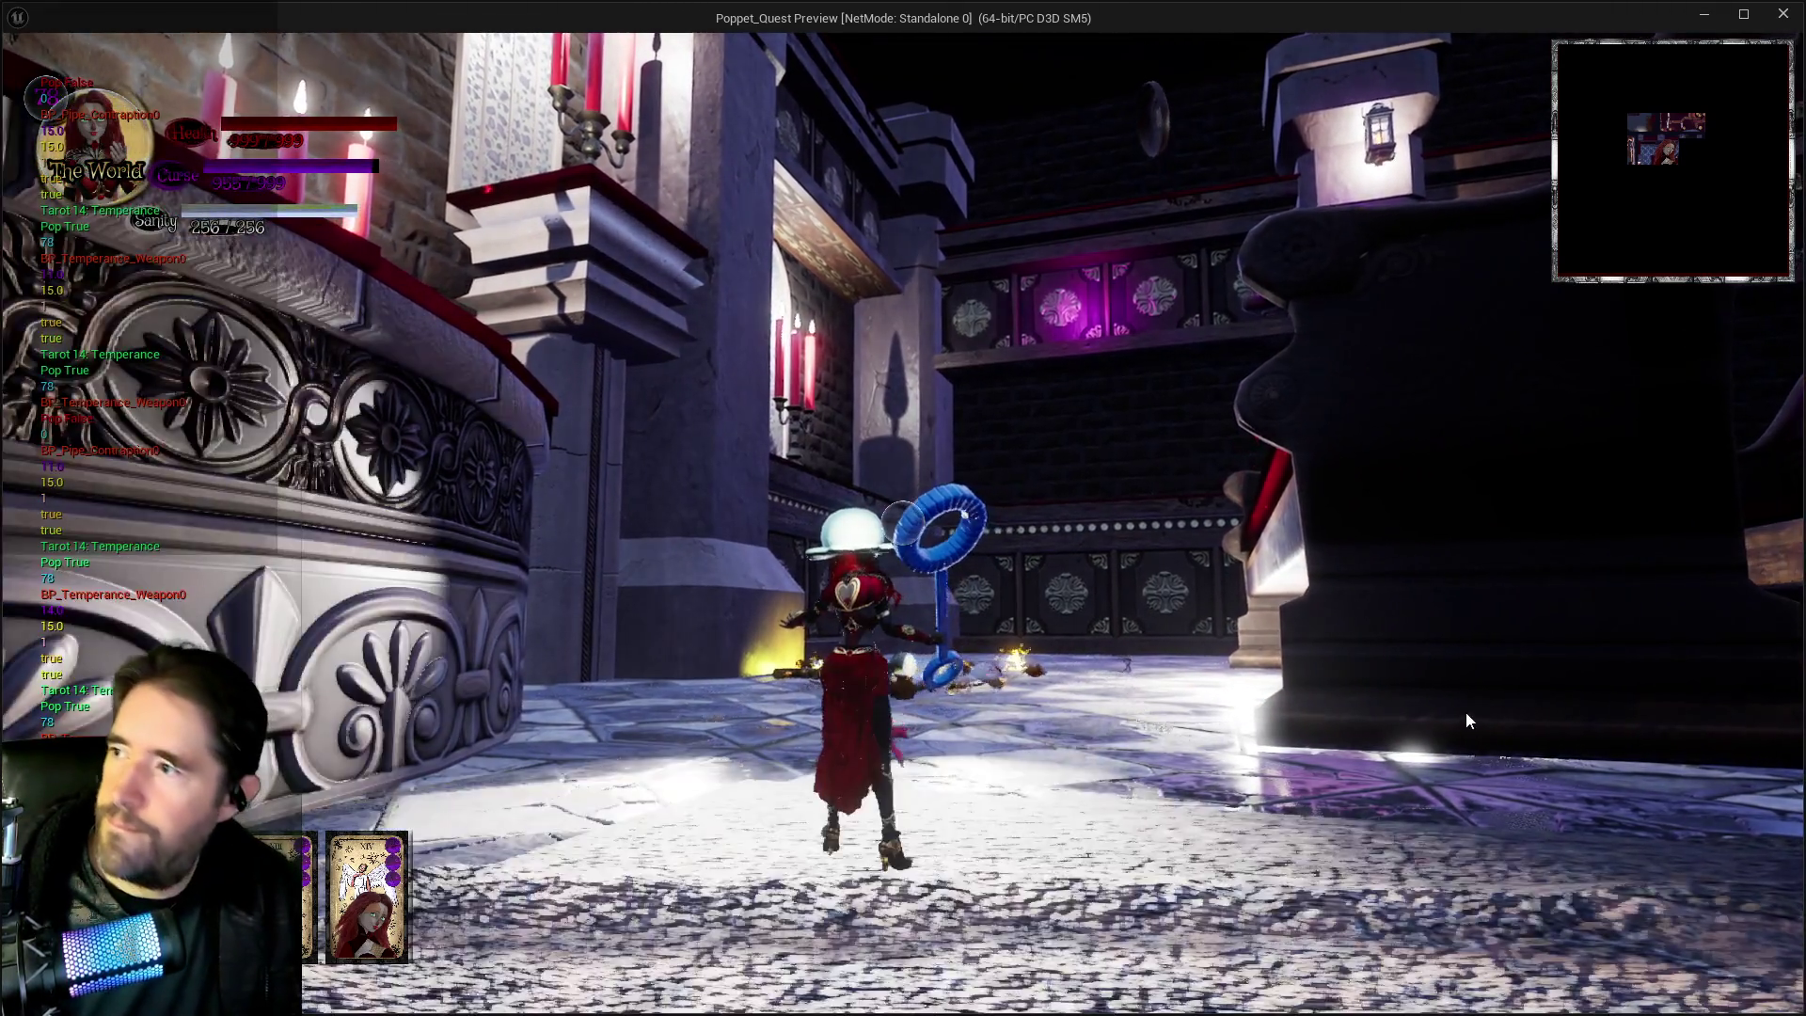
pyautogui.press('Escape')
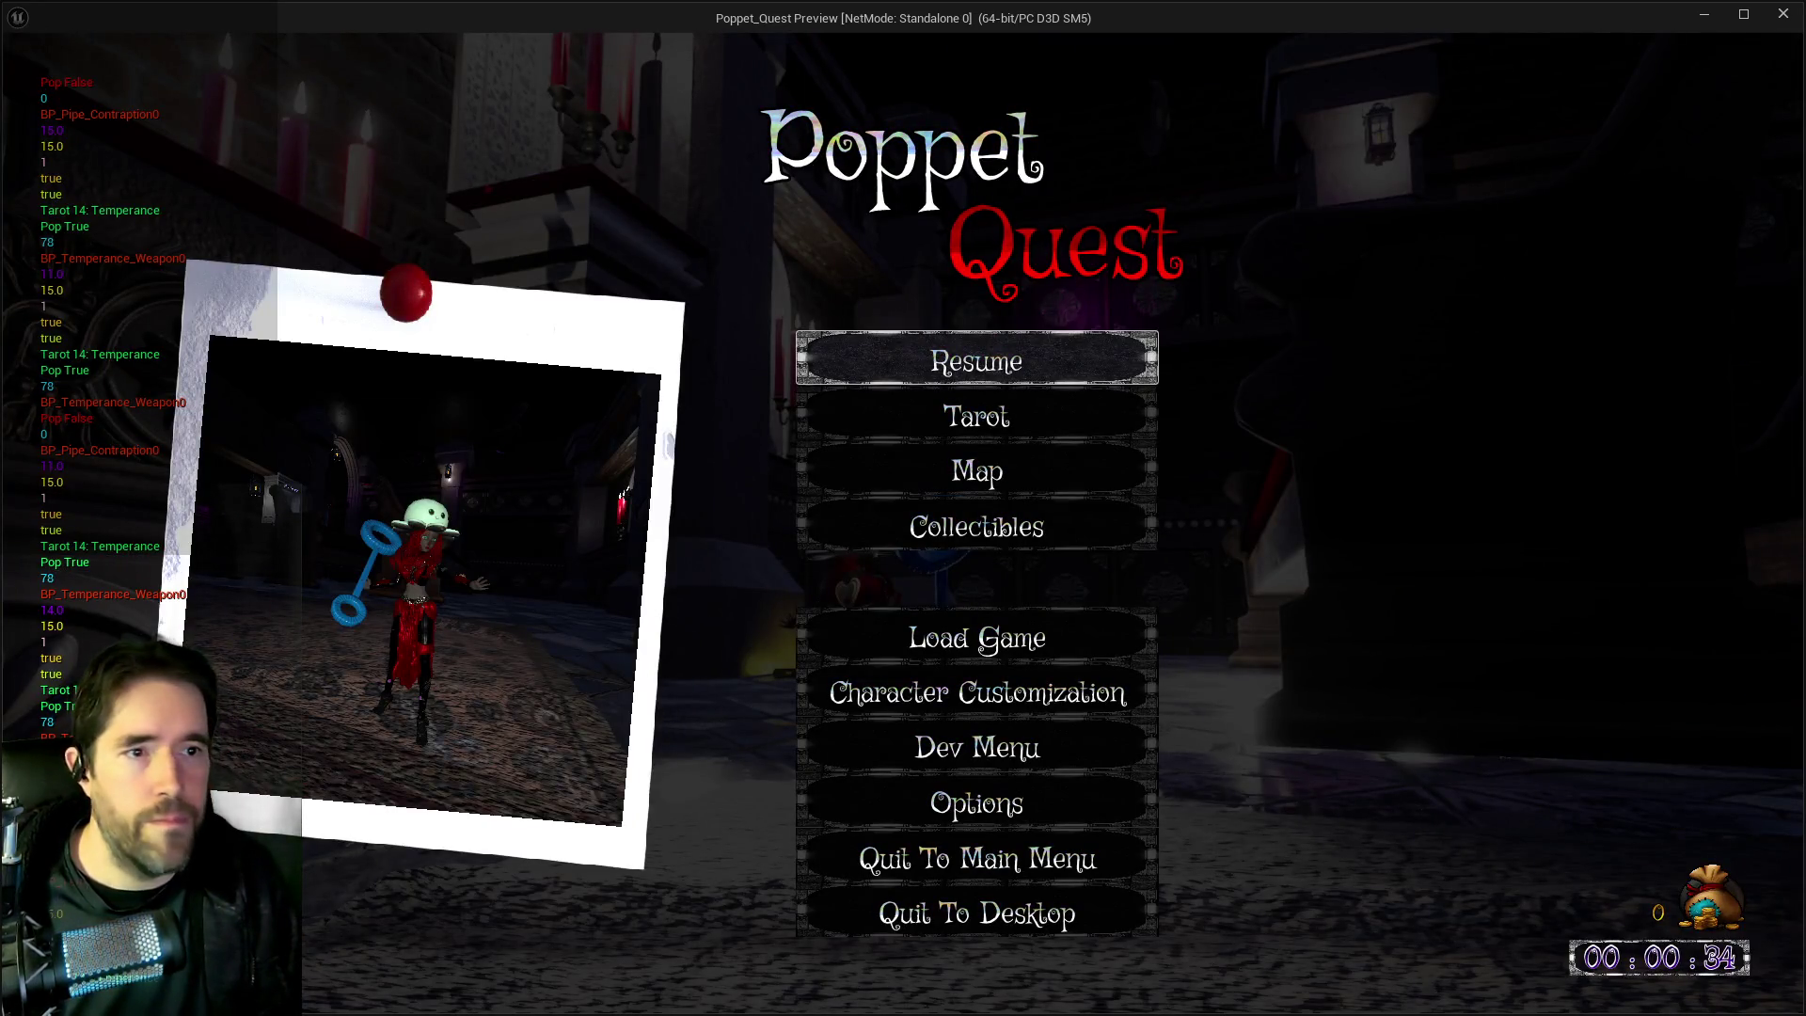
pyautogui.click(1076, 364)
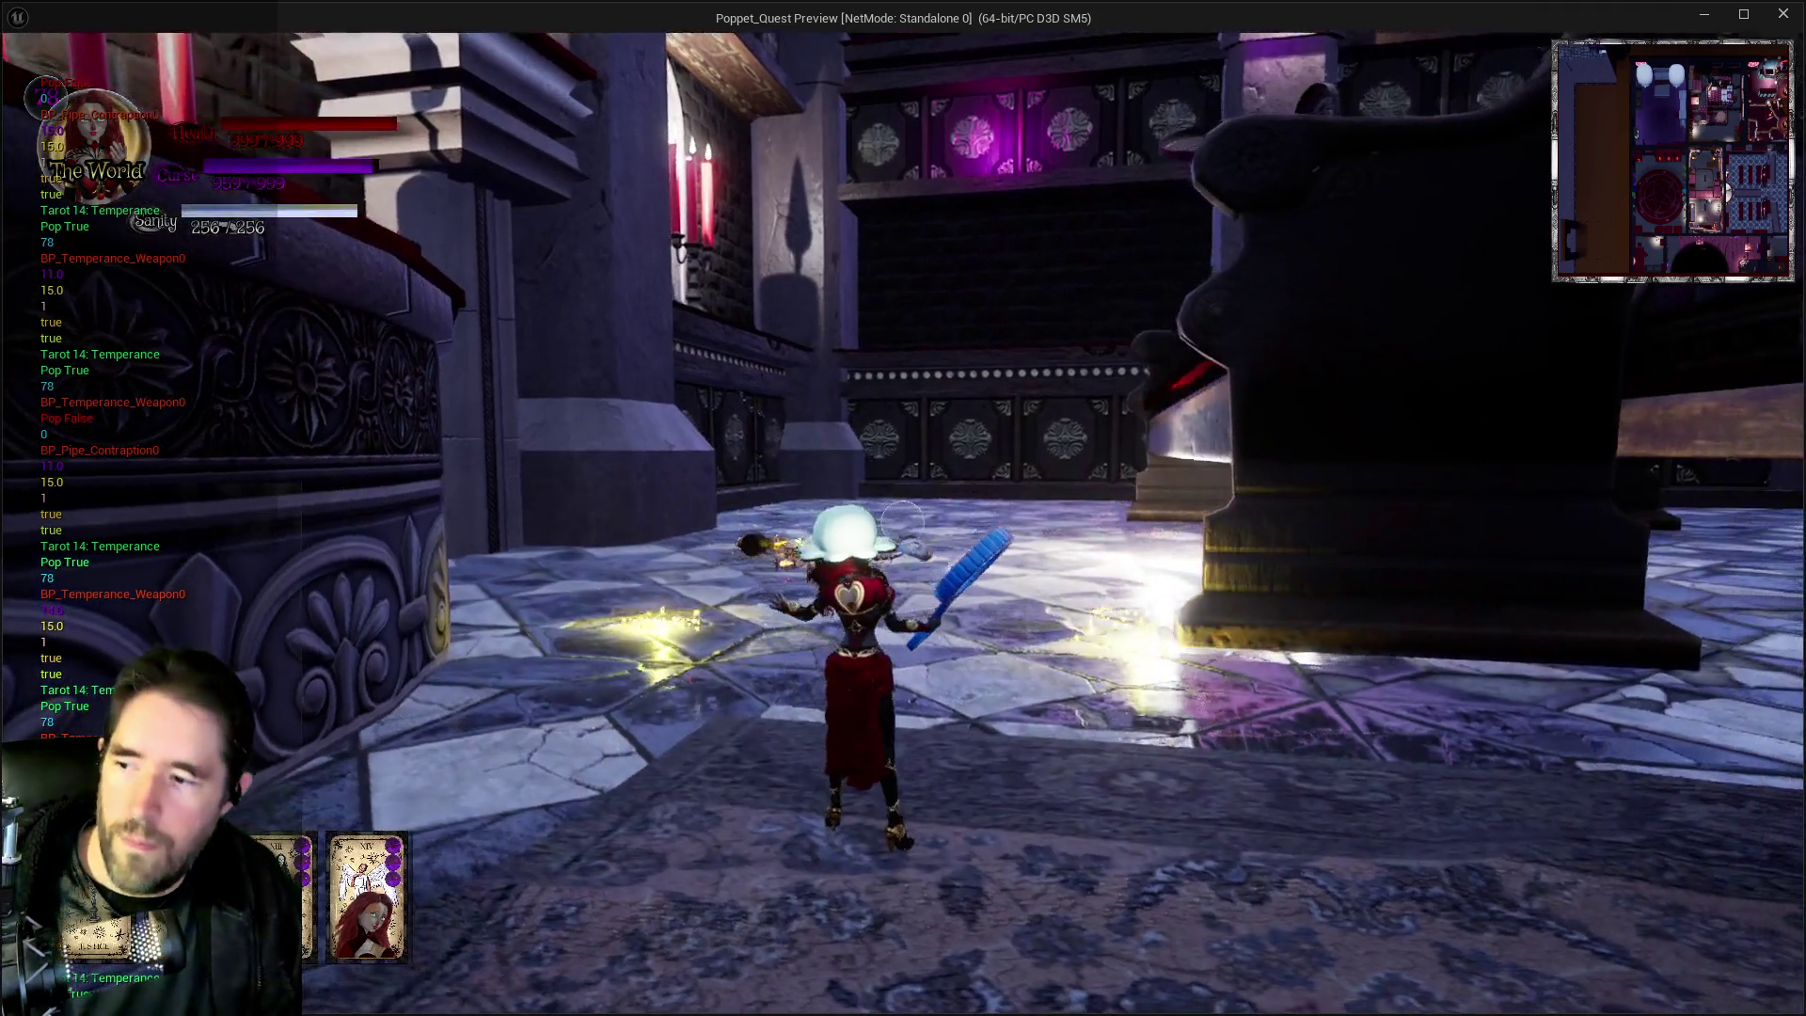
pyautogui.press('Tab')
pyautogui.press('Tab')
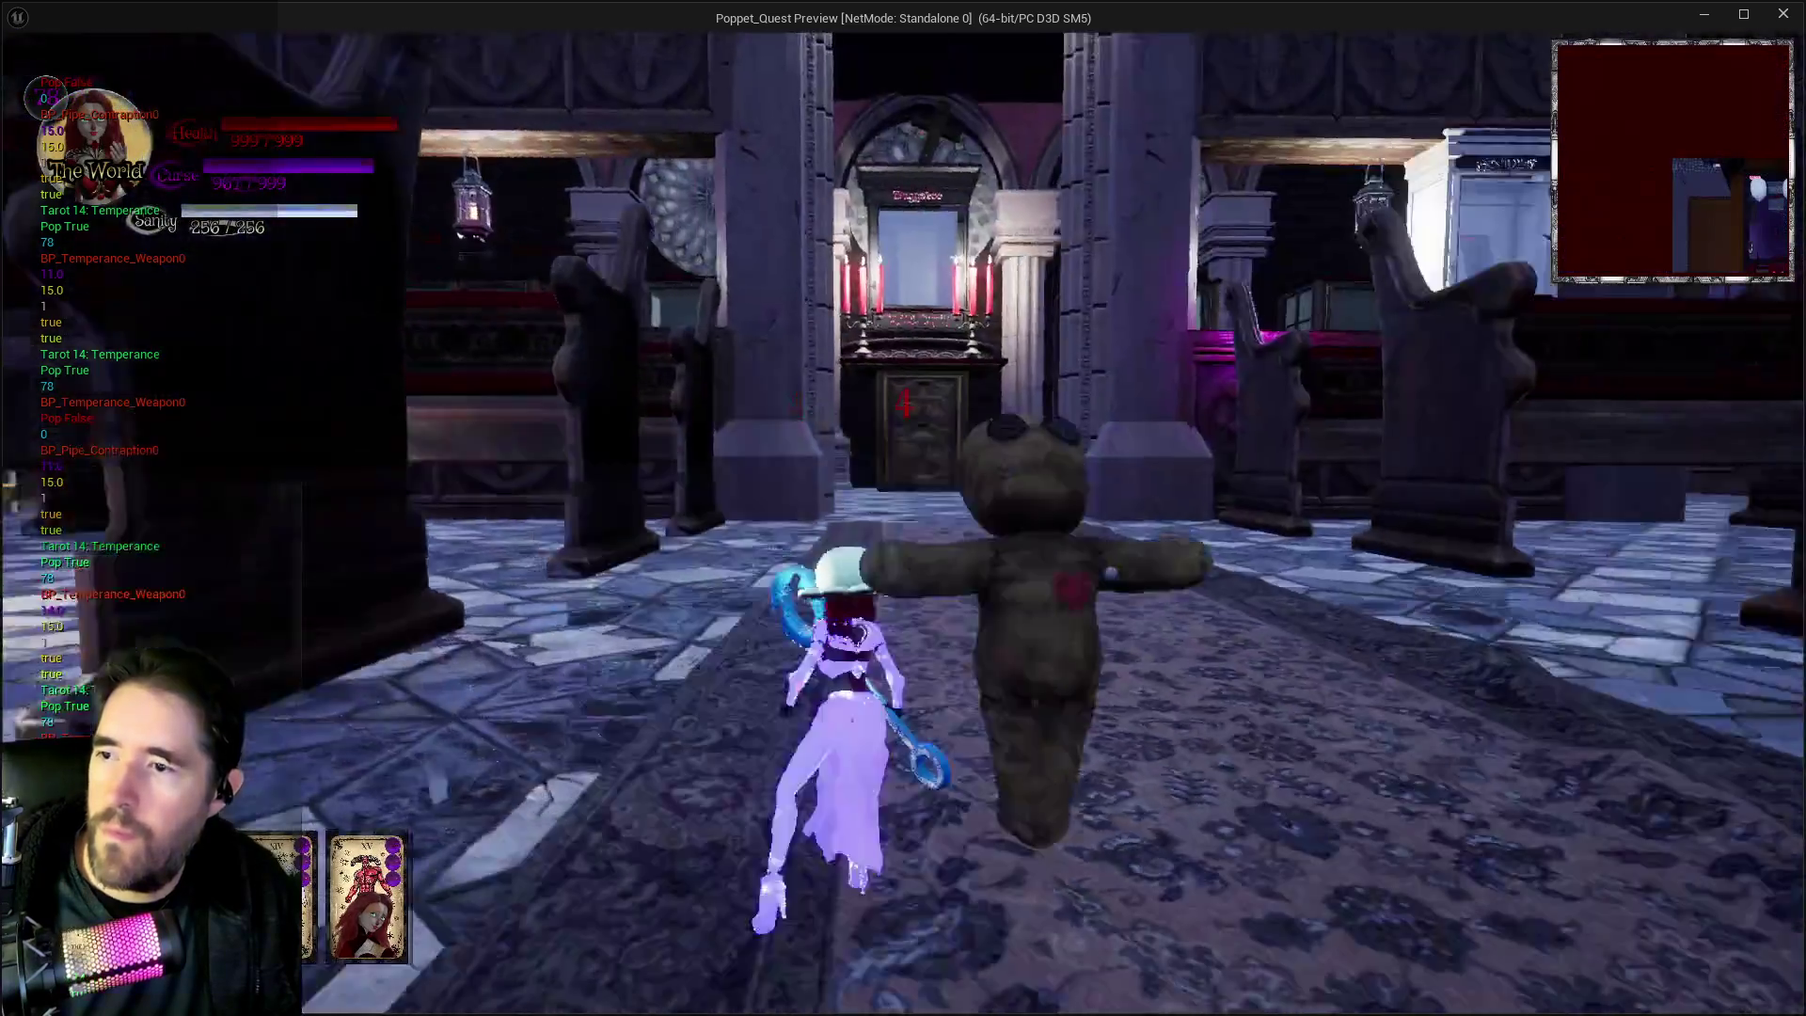
pyautogui.press('w')
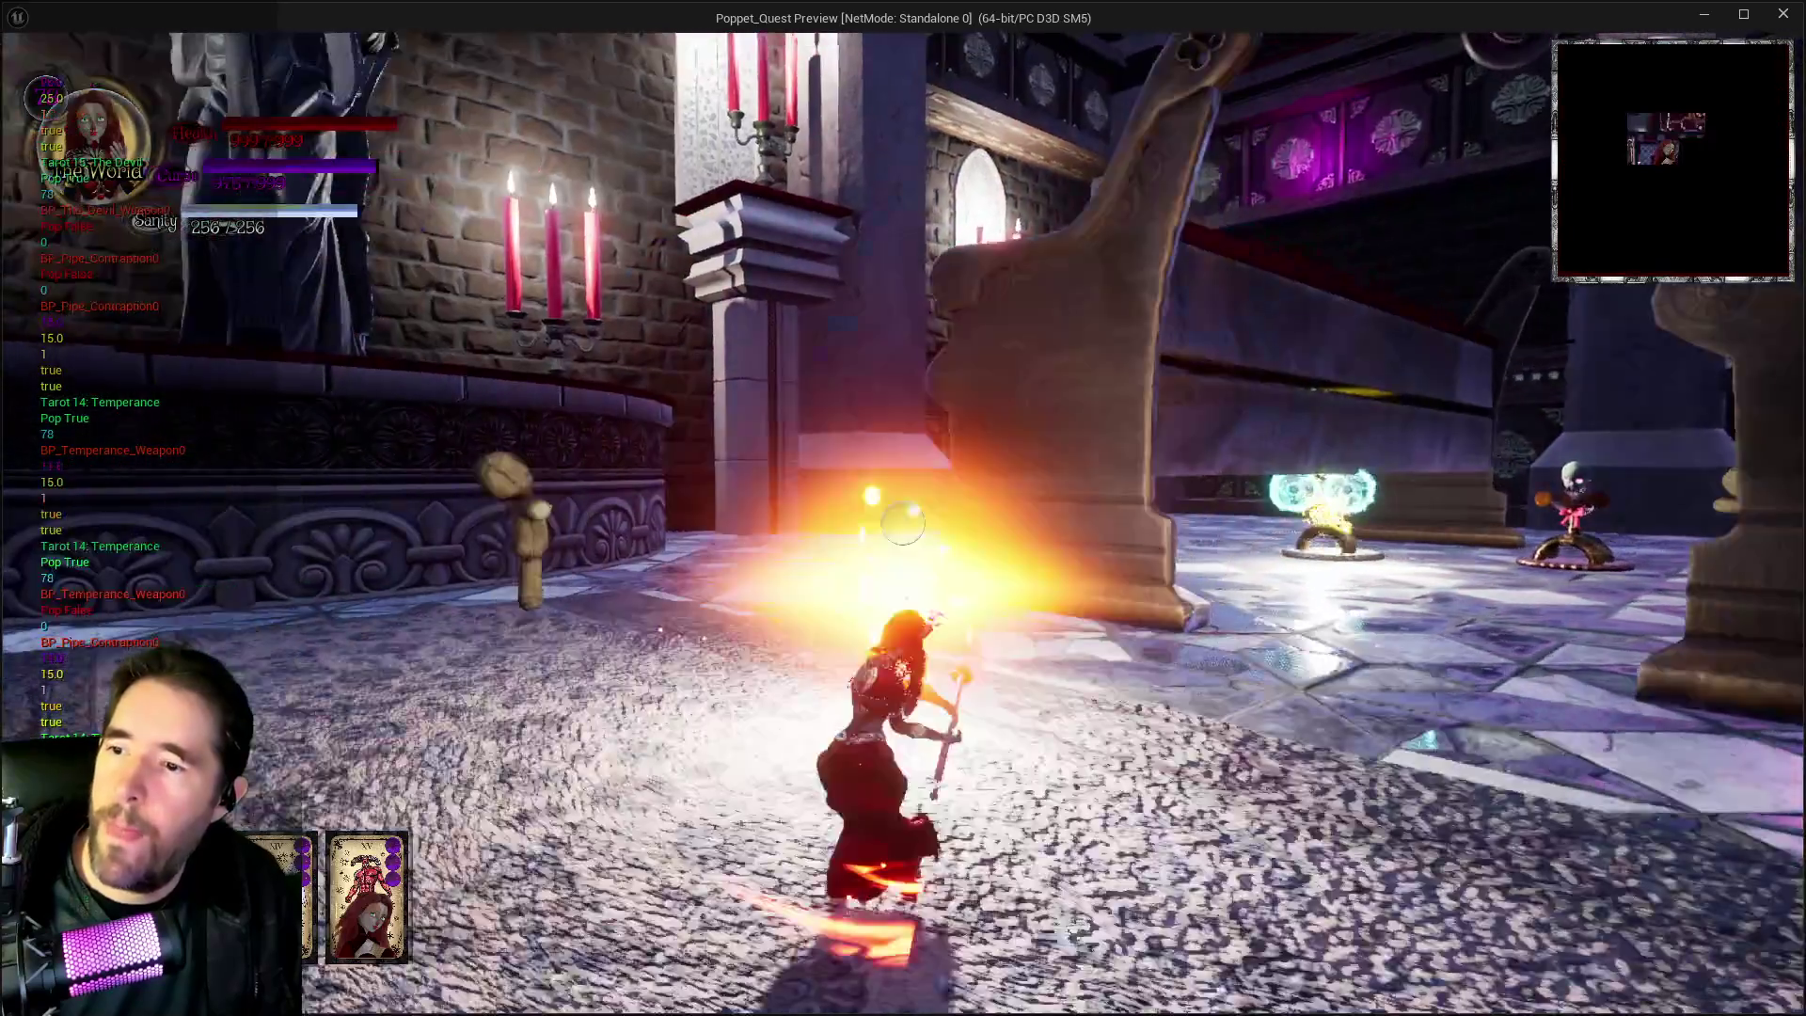
pyautogui.press('w')
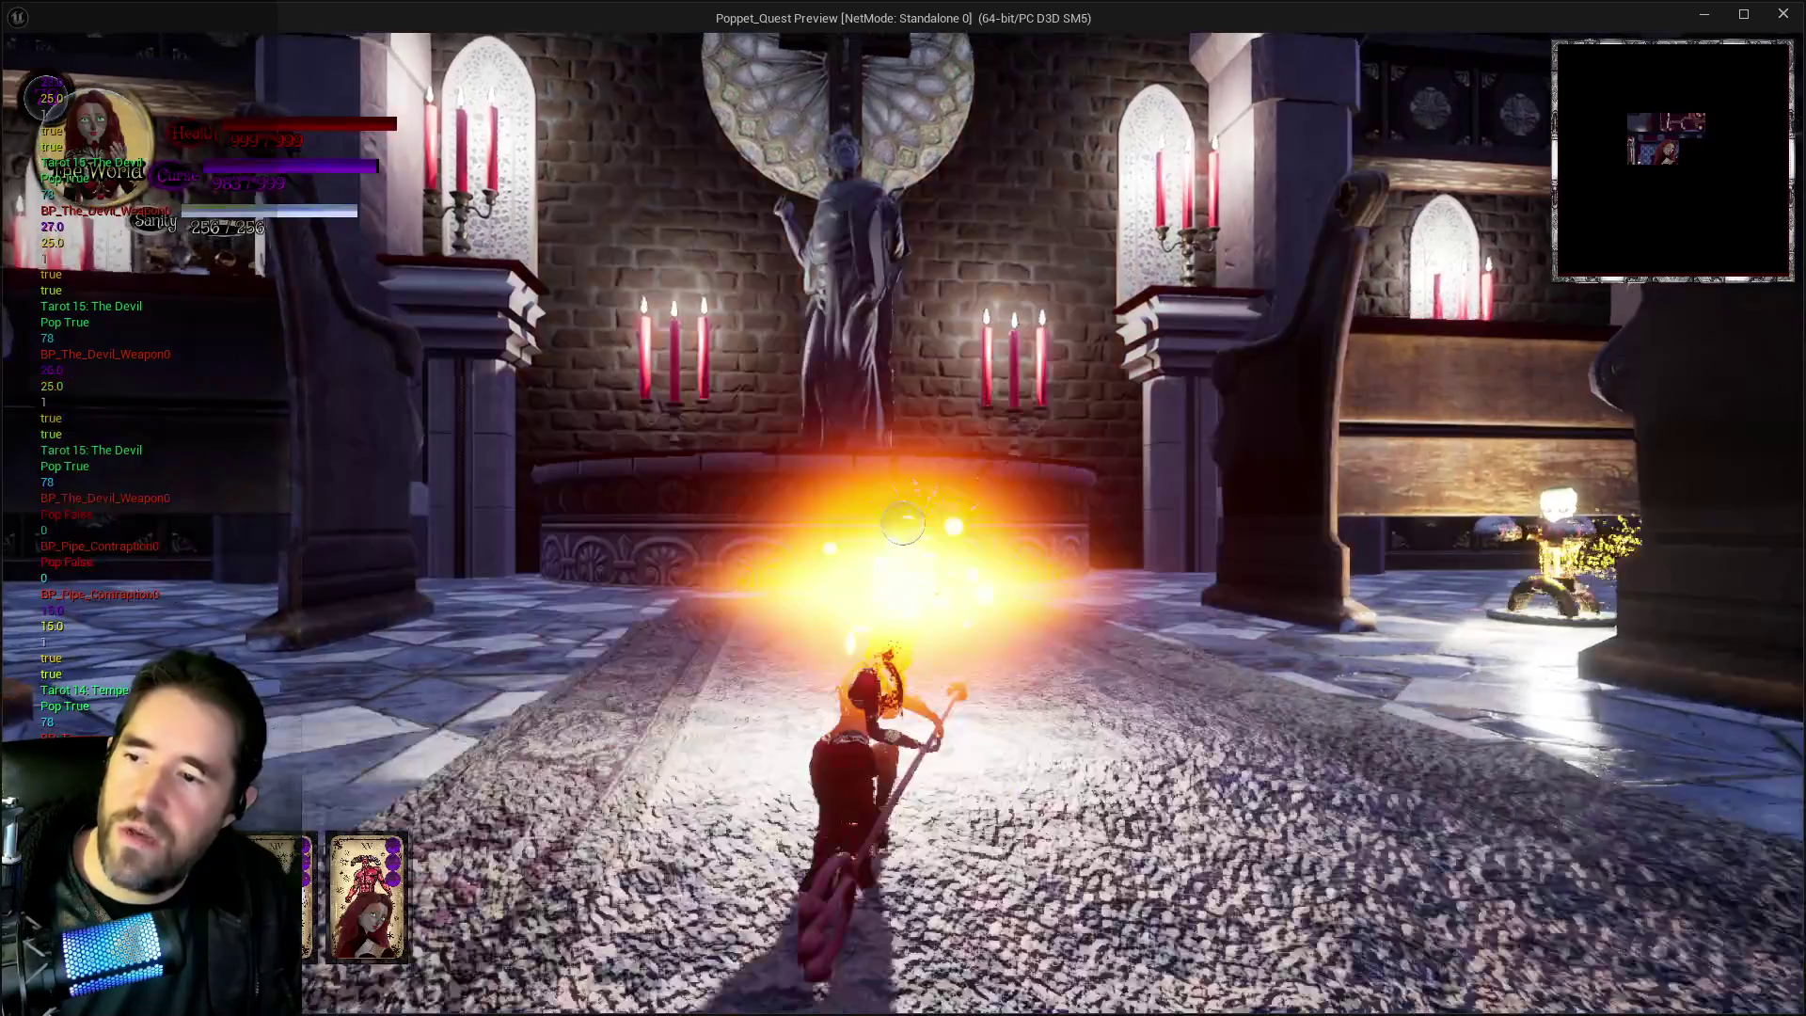
pyautogui.press('w')
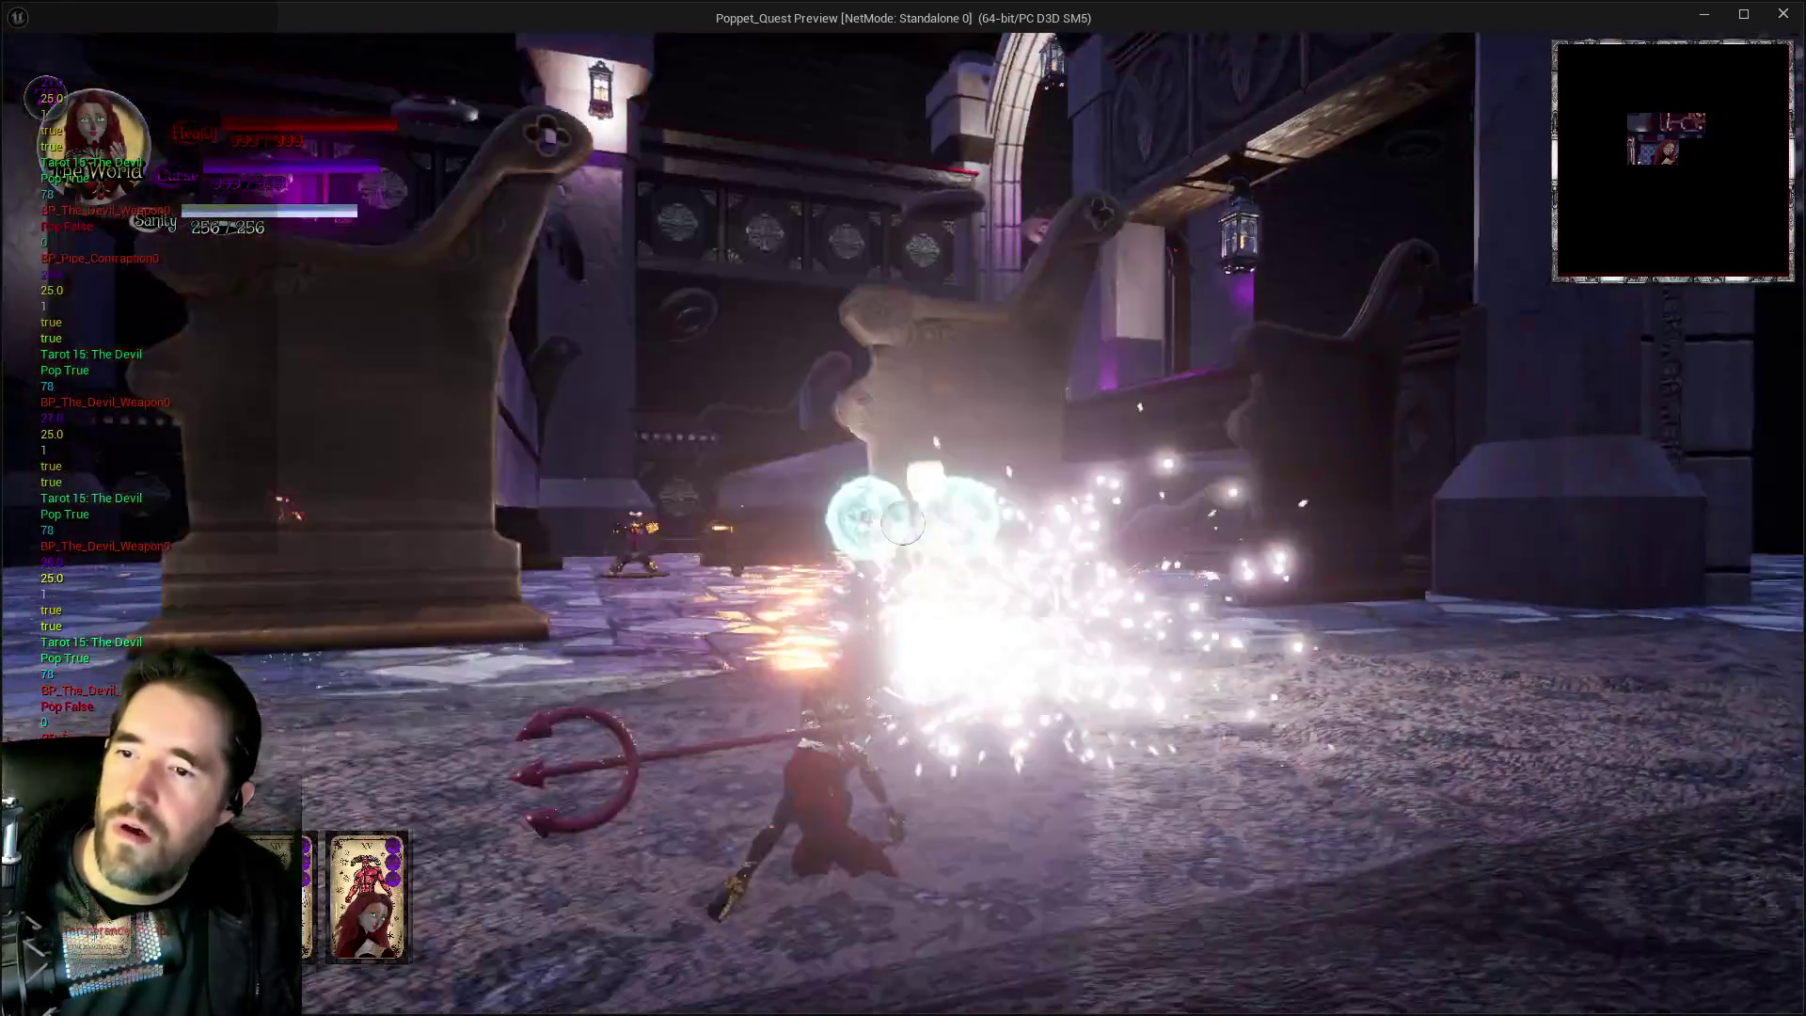
pyautogui.press('w')
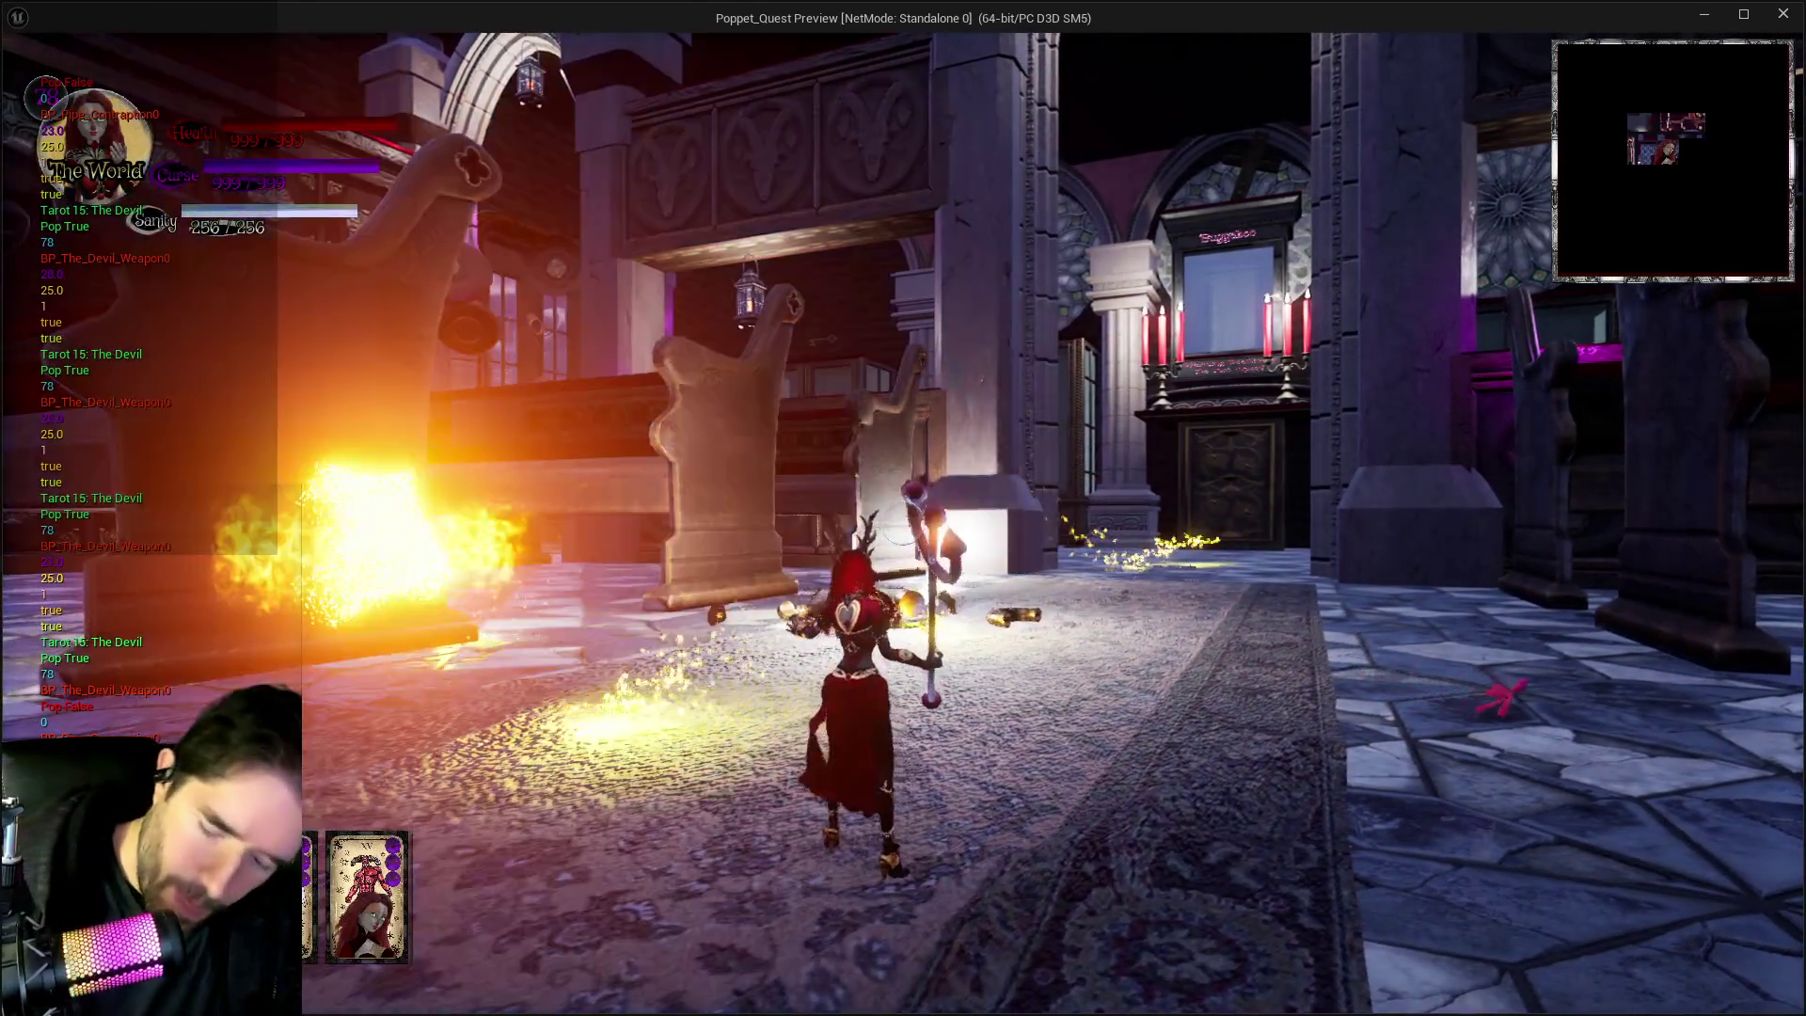
pyautogui.press('Escape')
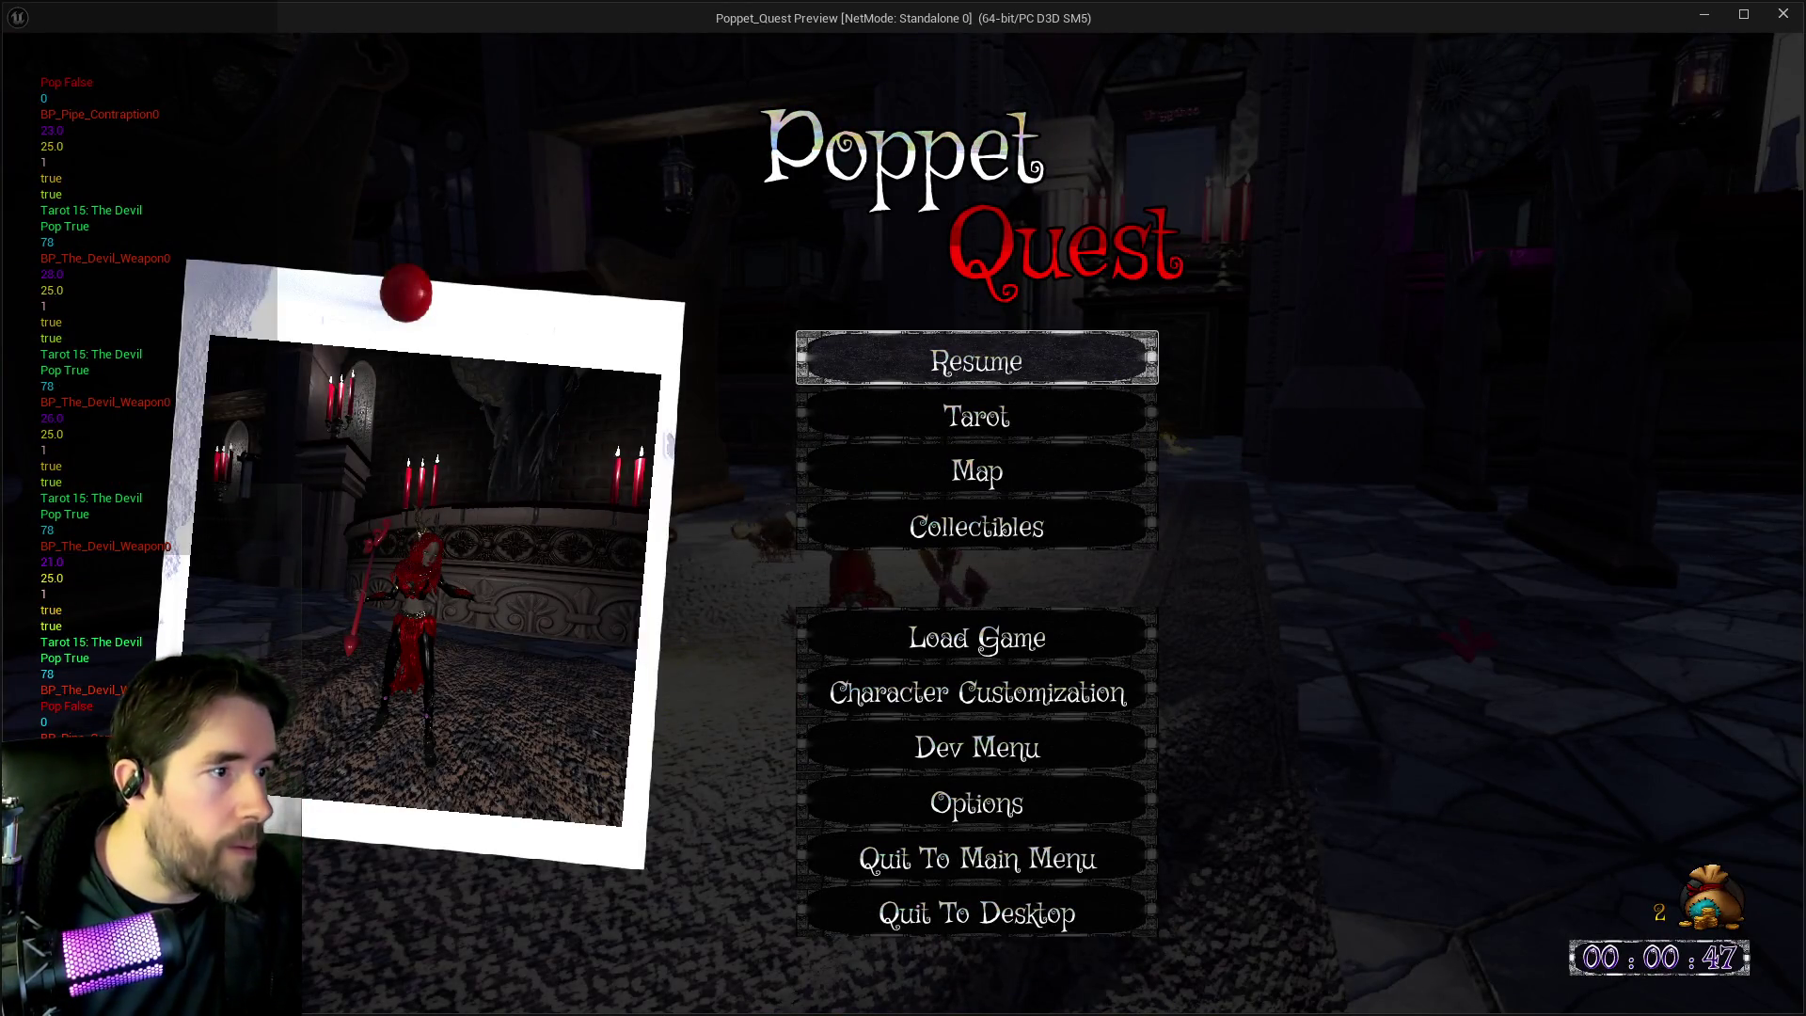
pyautogui.click(1784, 20)
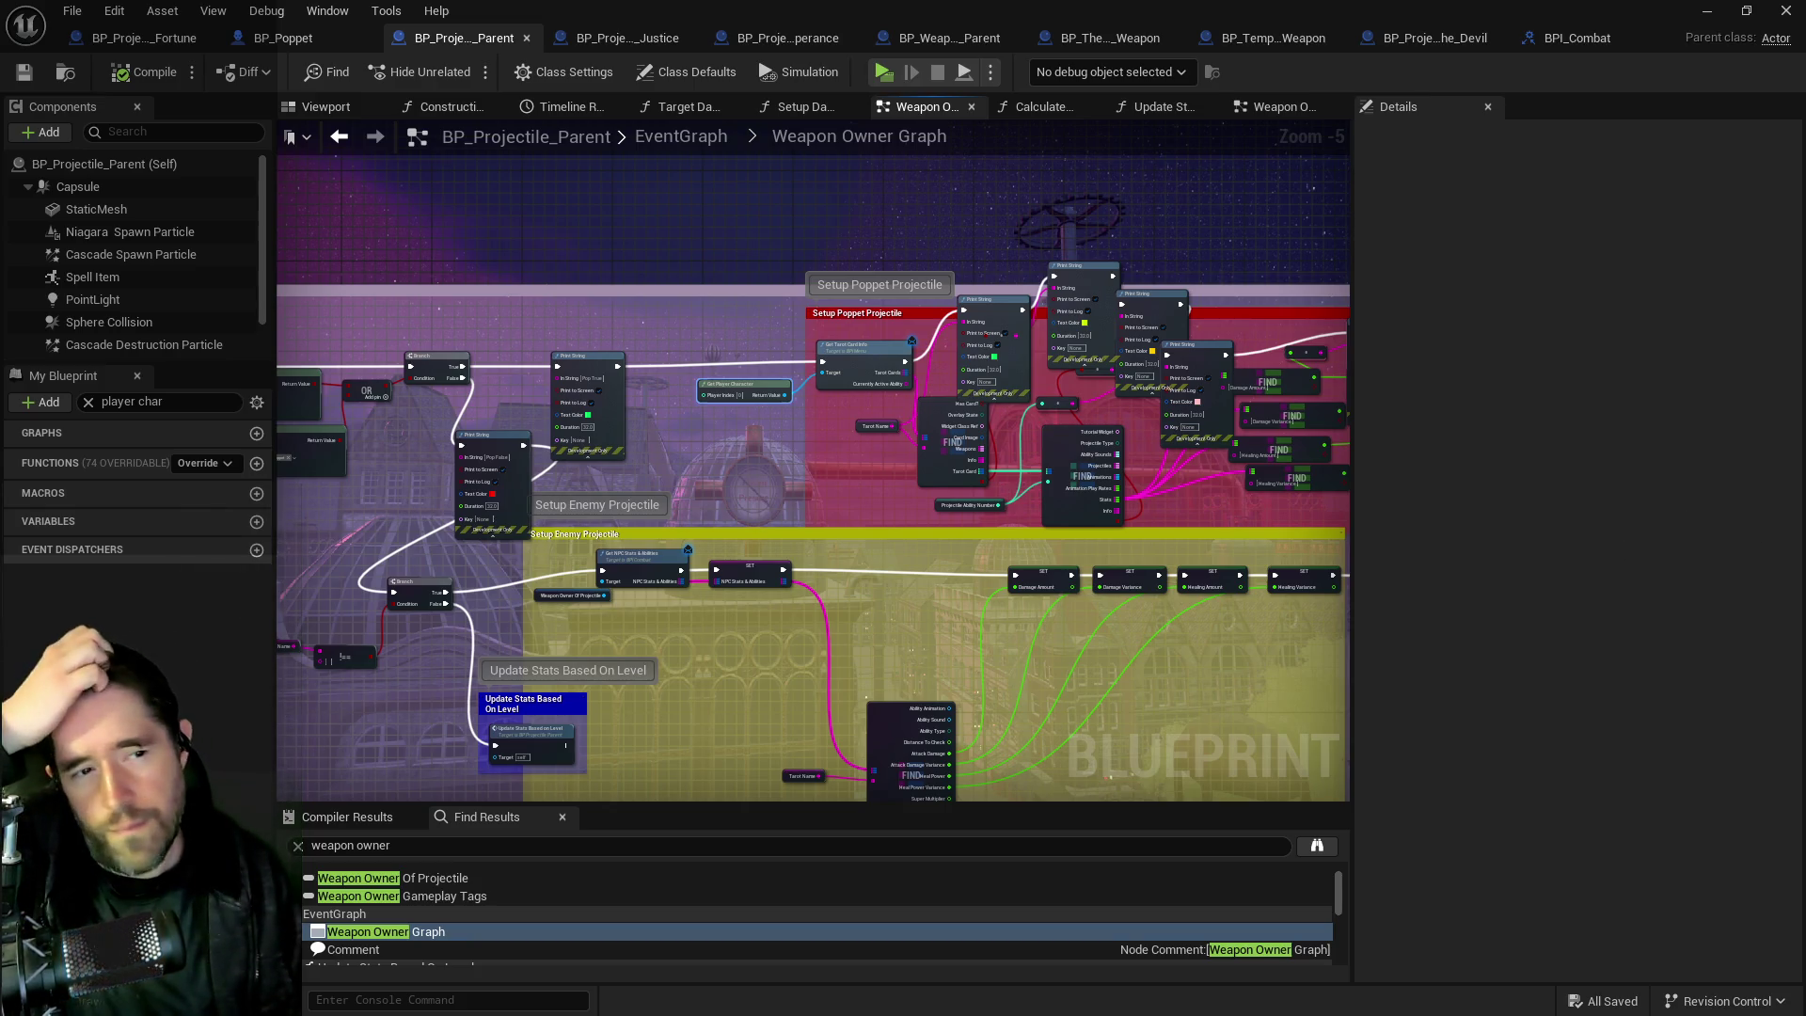
# Bring up Krita's debug-text capture and move its window to the screen's right edge.
pyautogui.hotkey('alt', 'Tab')
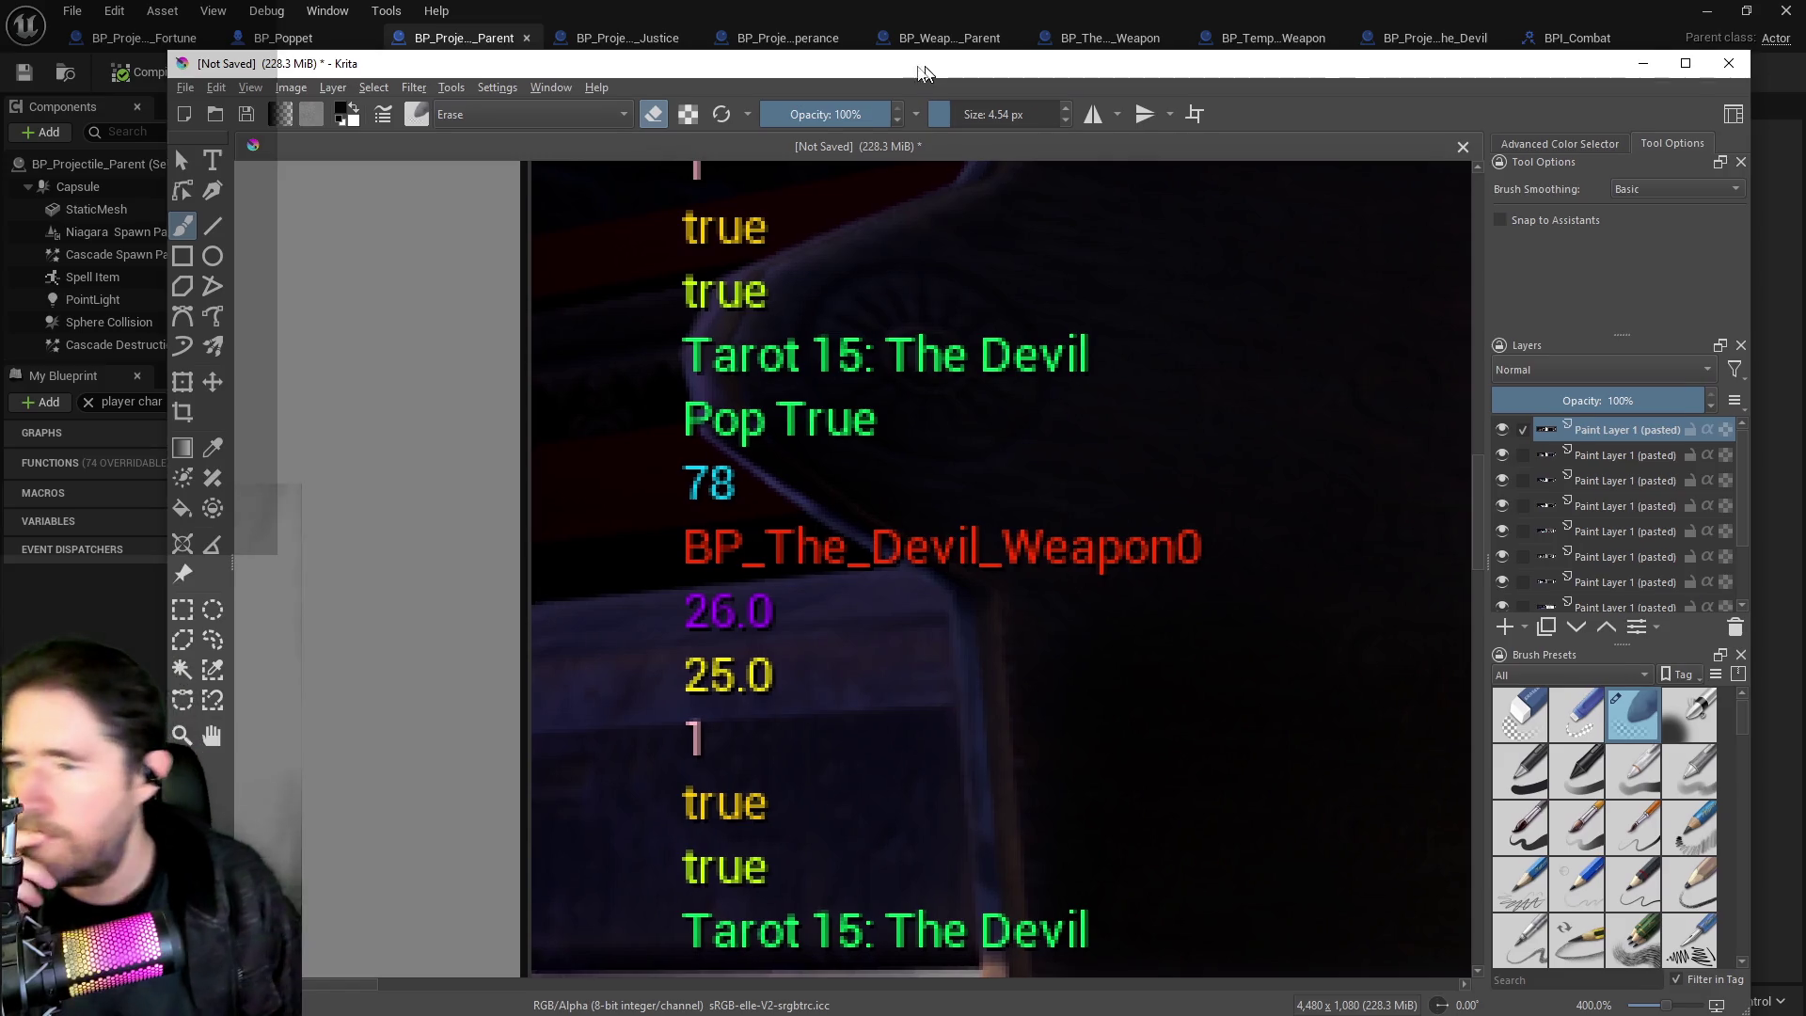
pyautogui.moveTo(924, 72); pyautogui.dragTo(867, 57)
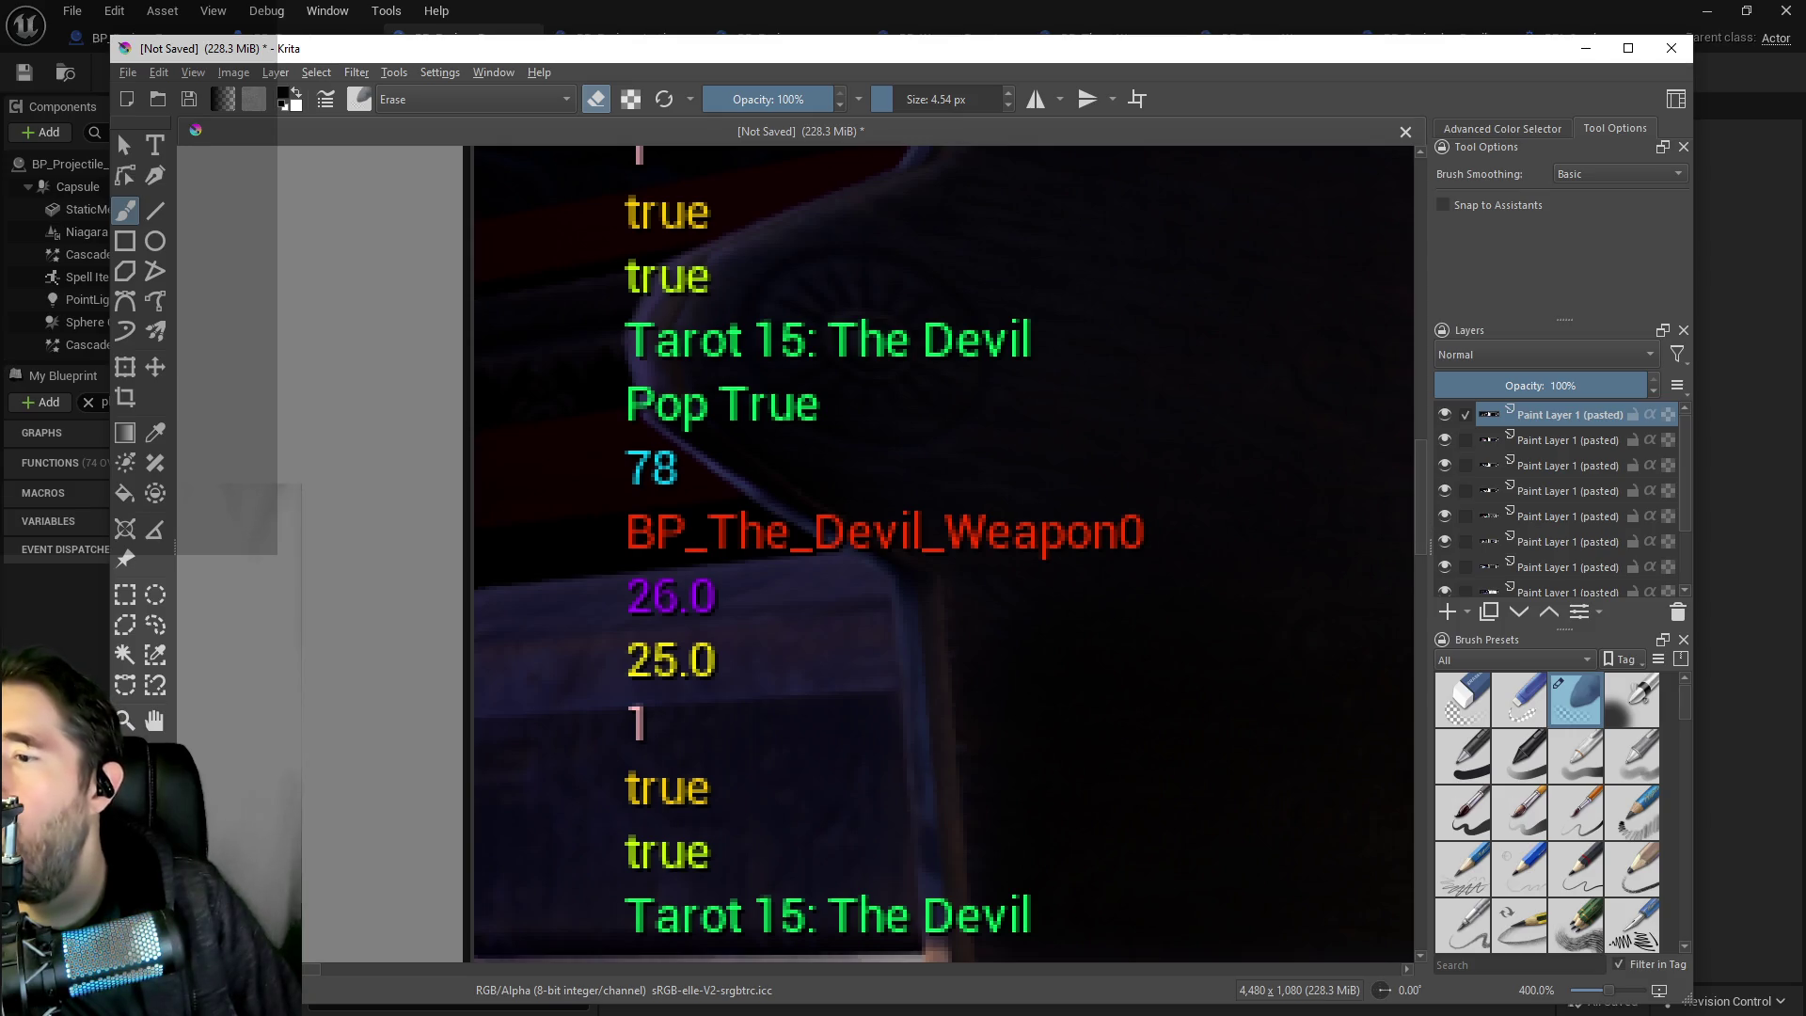
pyautogui.moveTo(124, 172); pyautogui.dragTo(1556, 205)
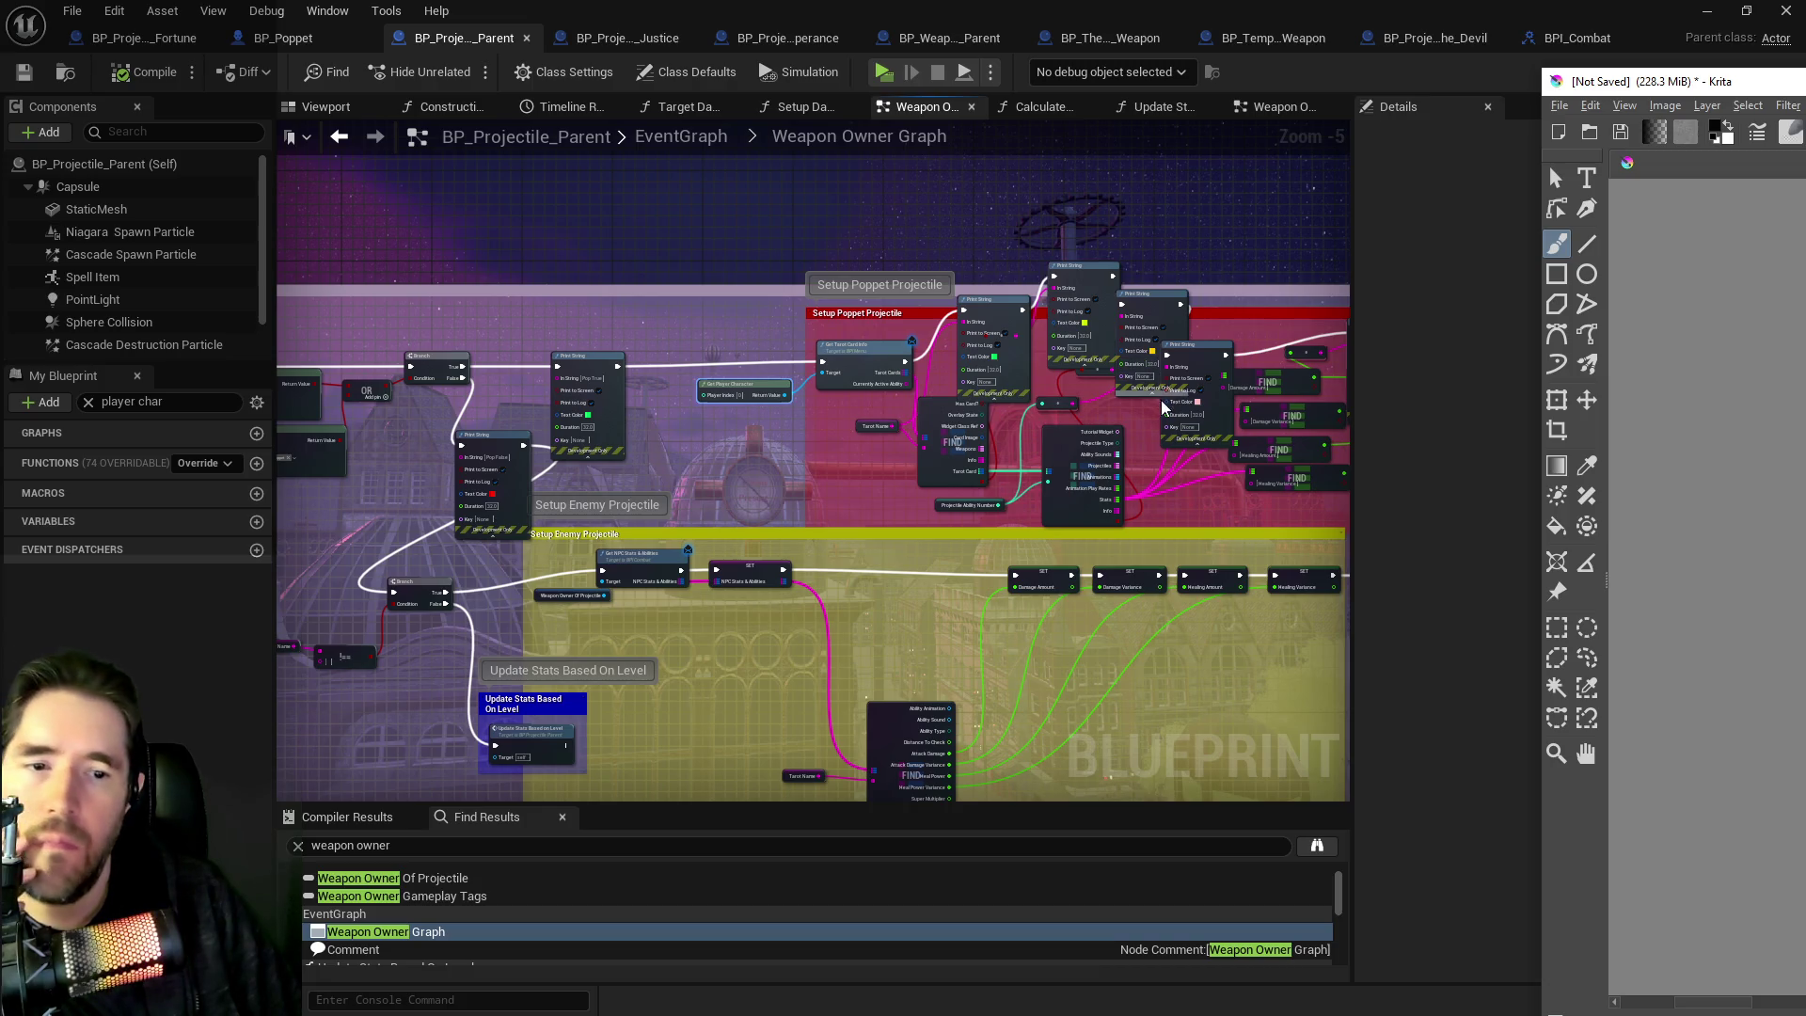
pyautogui.scroll(2, 1162, 435)
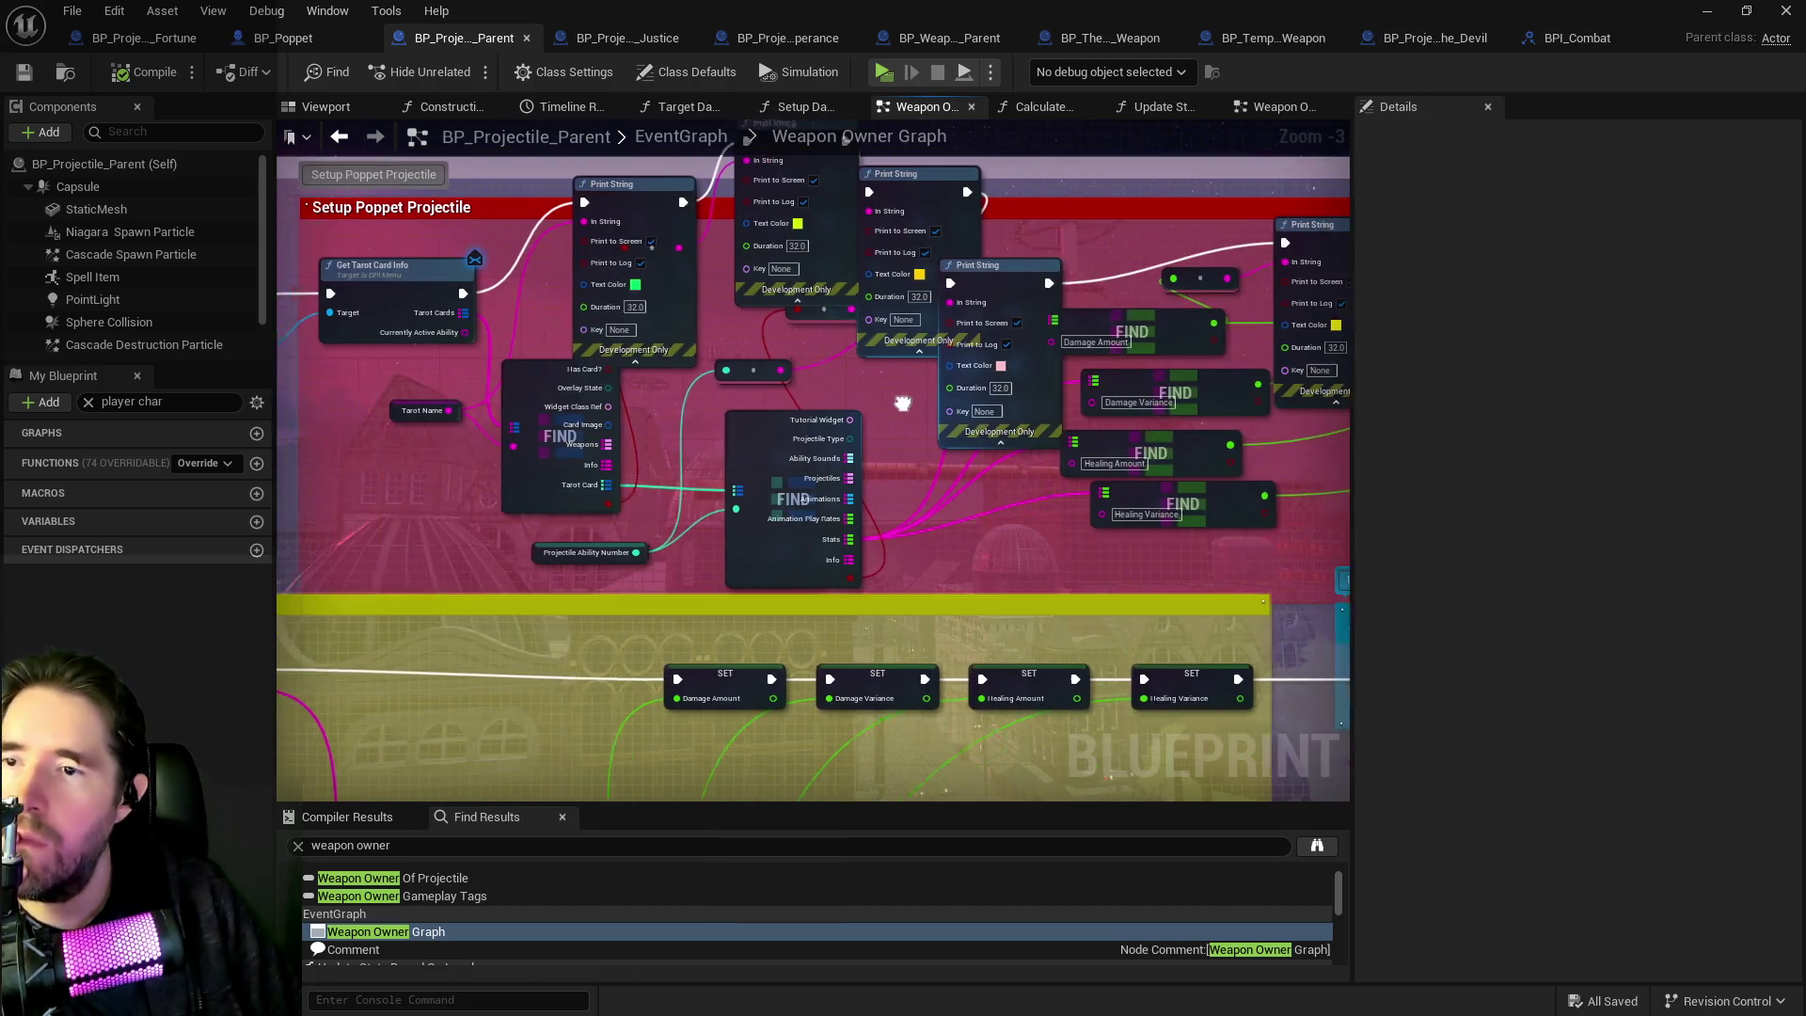
# Rearrange the Print String nodes while checking the Krita capture.
pyautogui.moveTo(1016, 269)
pyautogui.mouseDown()
pyautogui.moveTo(1126, 226)
pyautogui.moveTo(1091, 237)
pyautogui.mouseUp()
pyautogui.hotkey('alt', 'Tab')
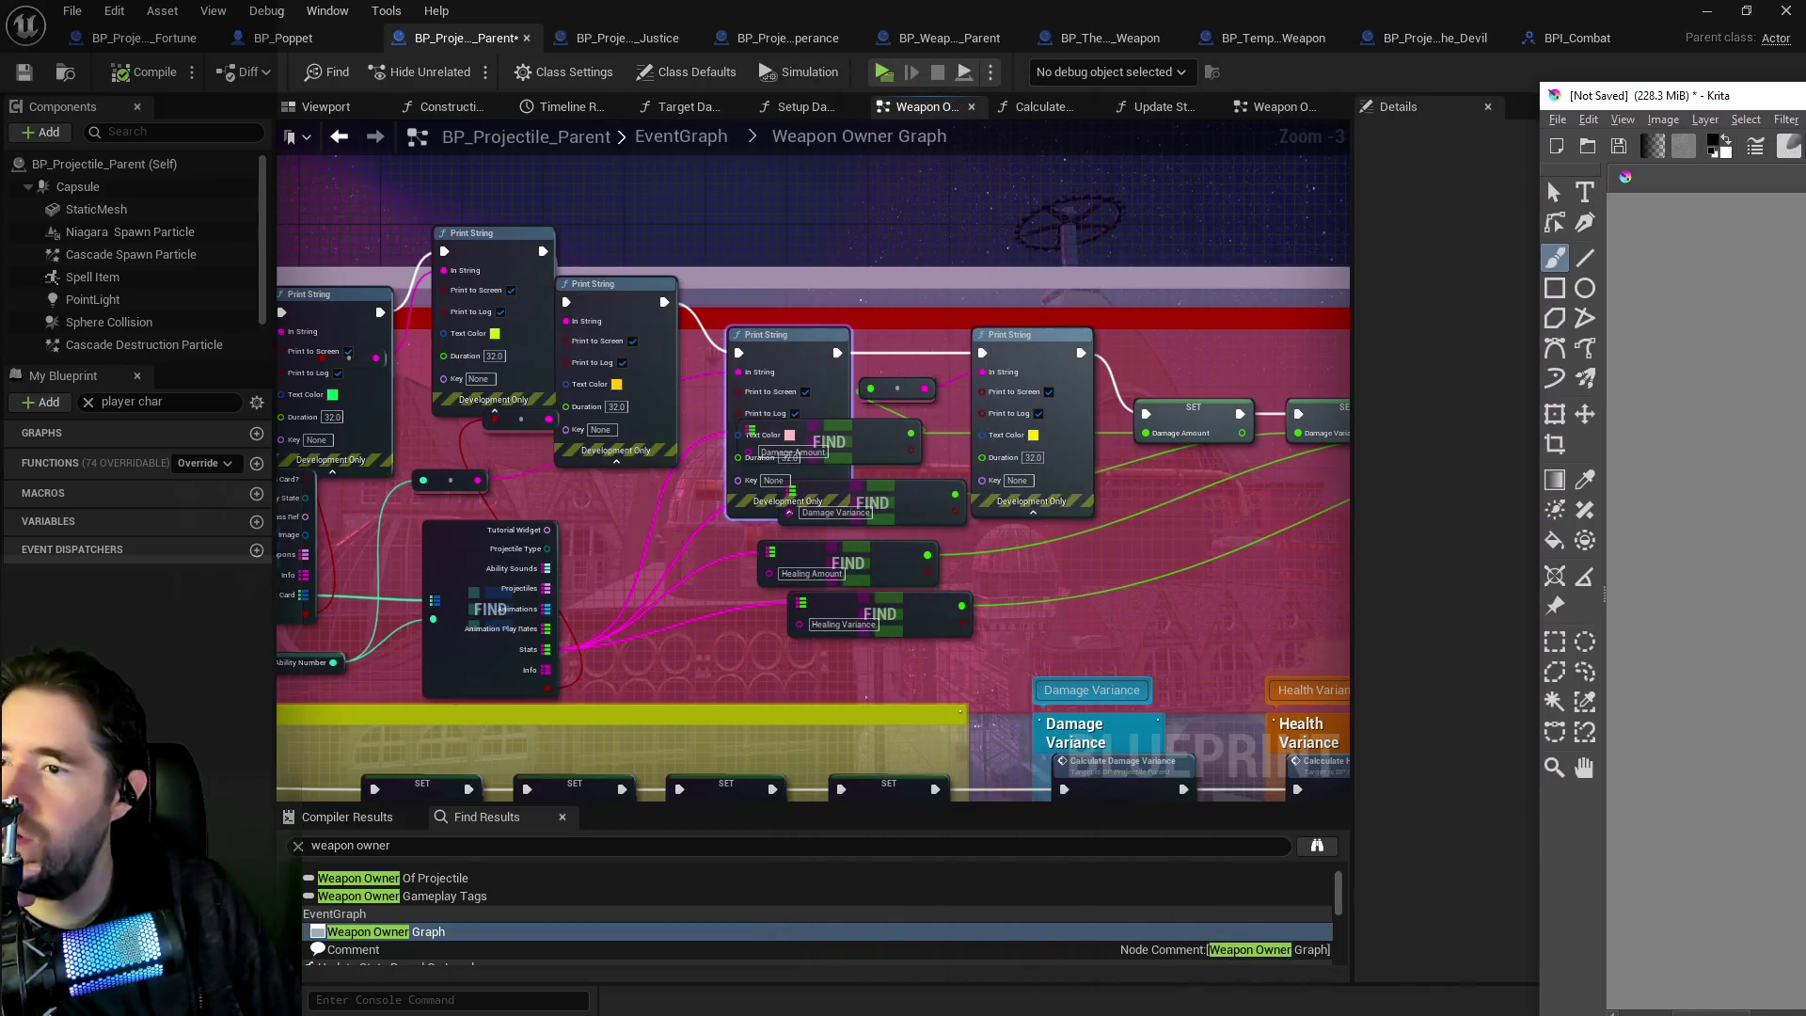
pyautogui.moveTo(1082, 527)
pyautogui.mouseDown()
pyautogui.moveTo(865, 497)
pyautogui.moveTo(1523, 439)
pyautogui.mouseUp()
pyautogui.moveTo(903, 299)
pyautogui.mouseDown()
pyautogui.moveTo(948, 270)
pyautogui.moveTo(911, 279)
pyautogui.moveTo(997, 395)
pyautogui.moveTo(919, 482)
pyautogui.moveTo(754, 457)
pyautogui.mouseUp()
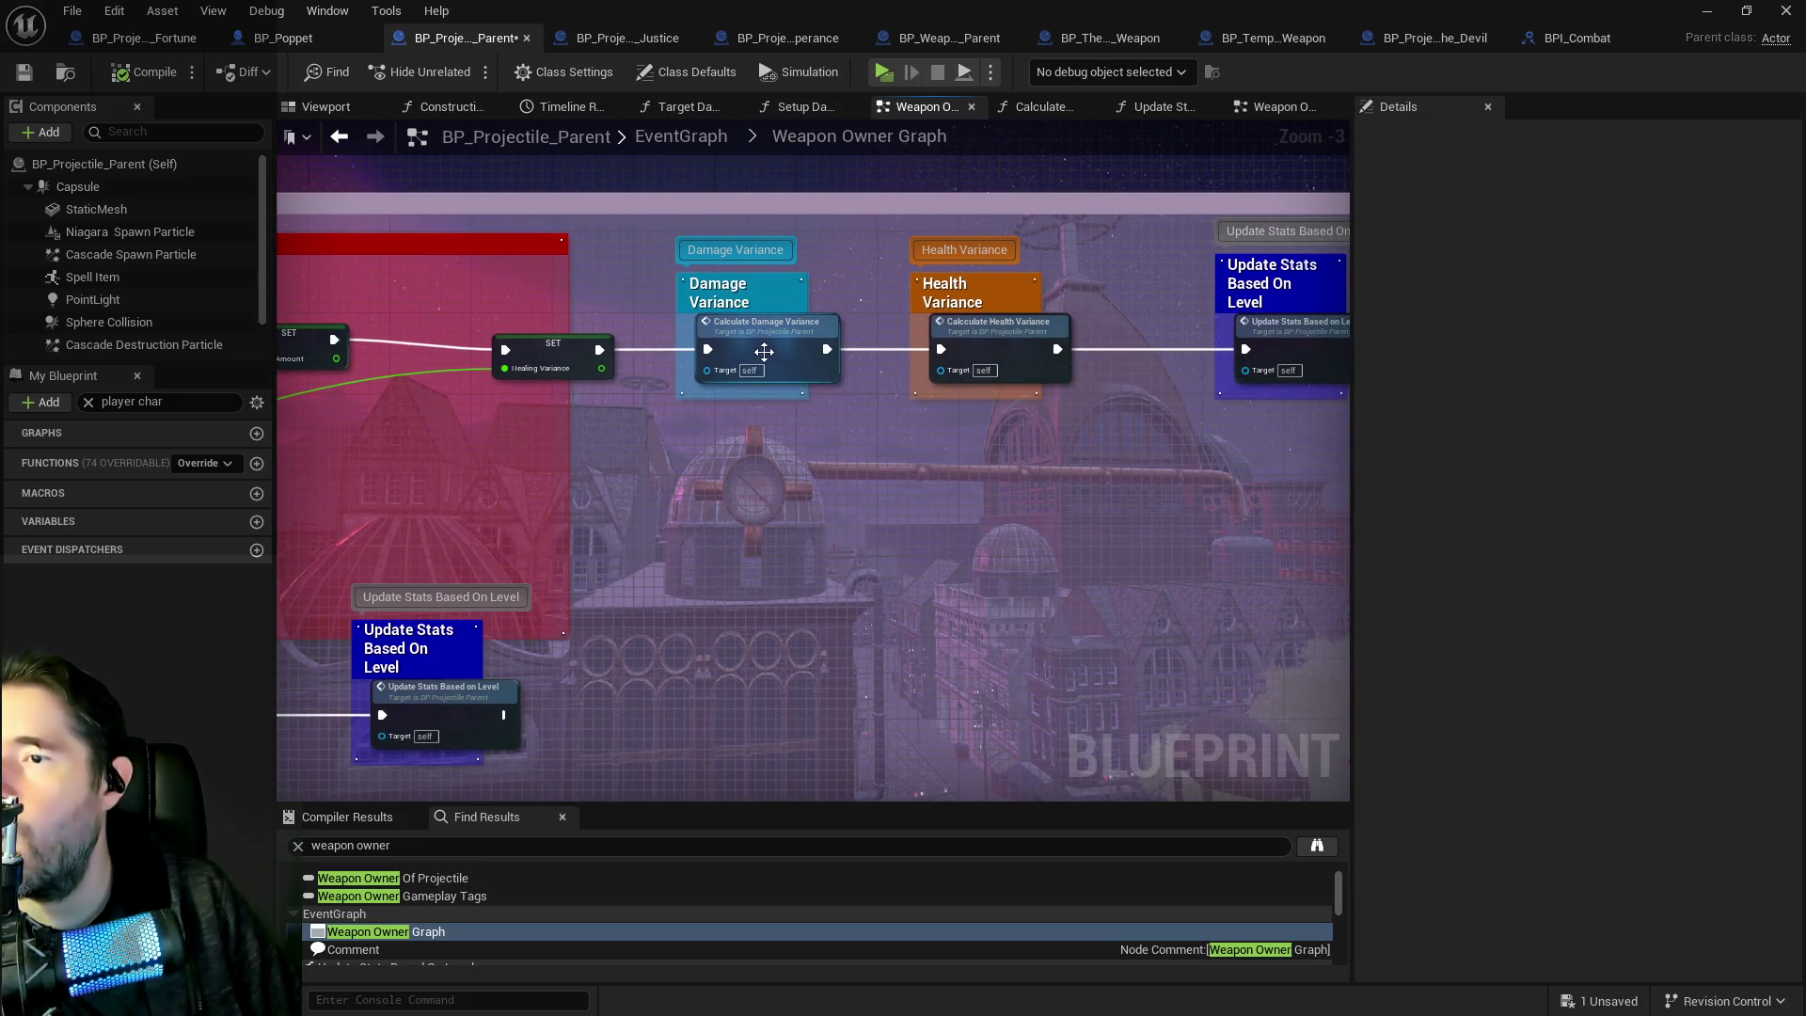
# Rename Calculate Health Variance to Calculate Damage Variance and open its function graph.
pyautogui.click(995, 336)
pyautogui.click(179, 402)
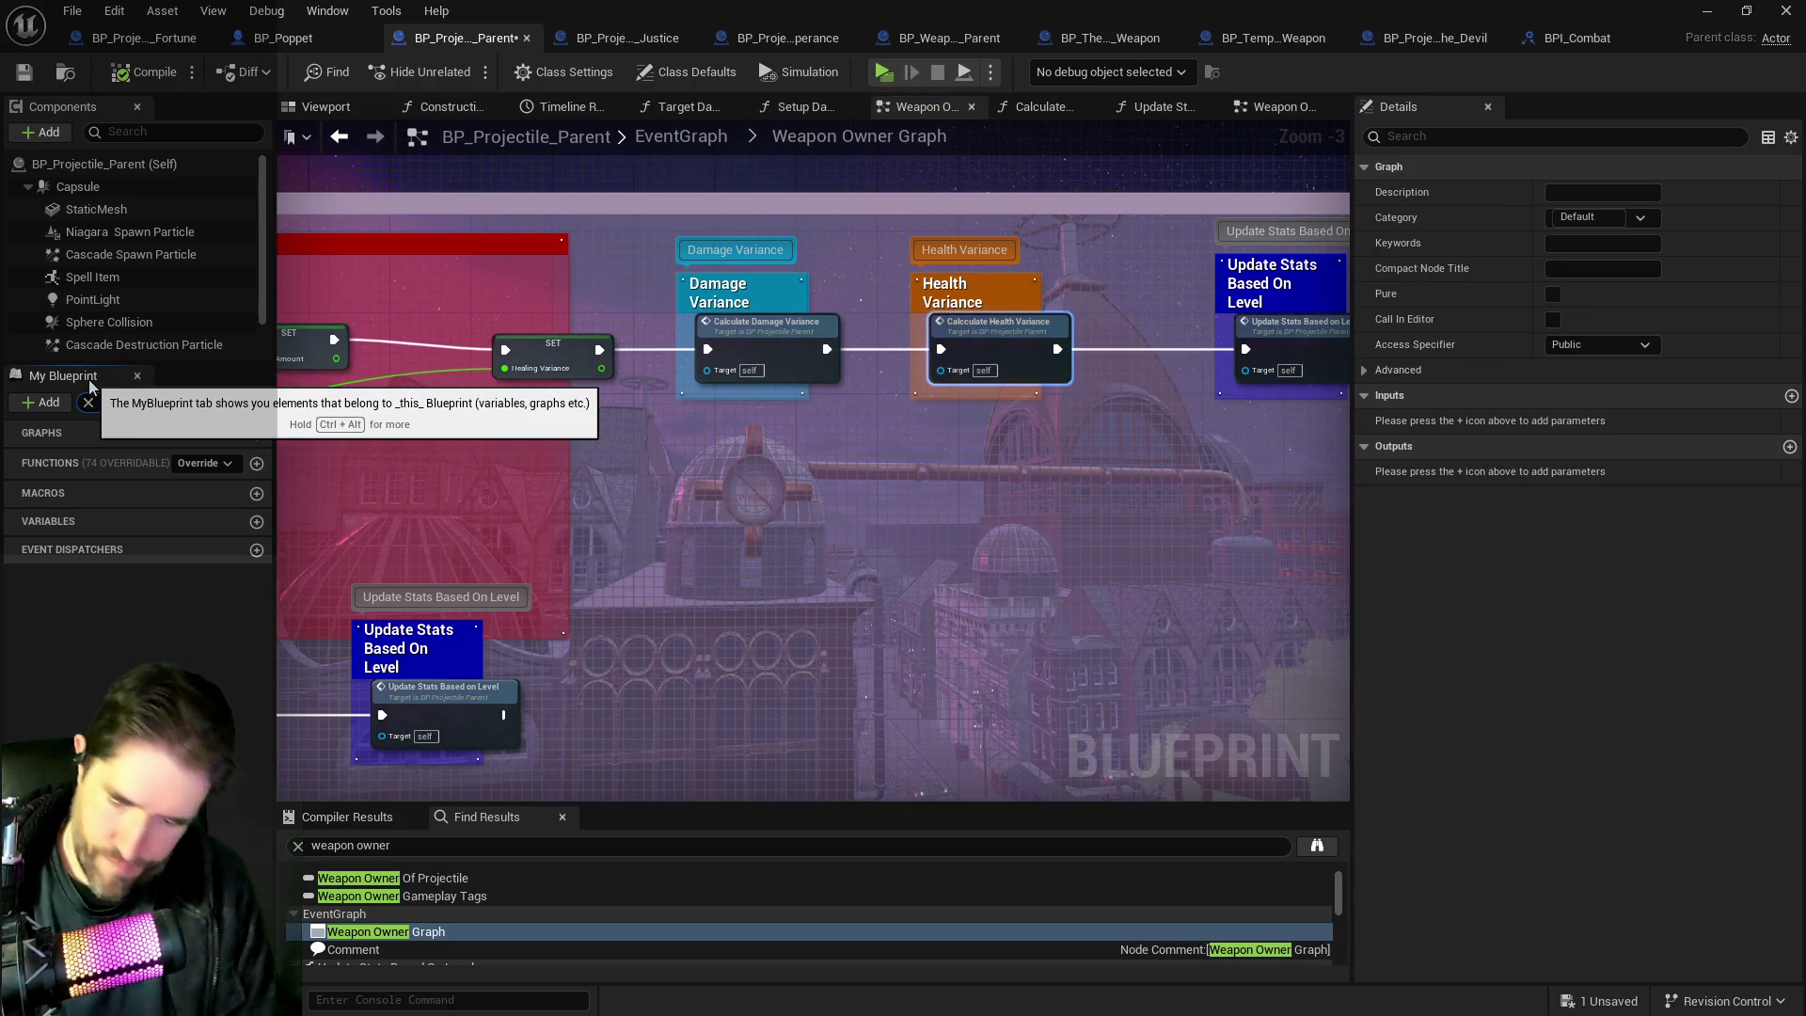
pyautogui.write('calc')
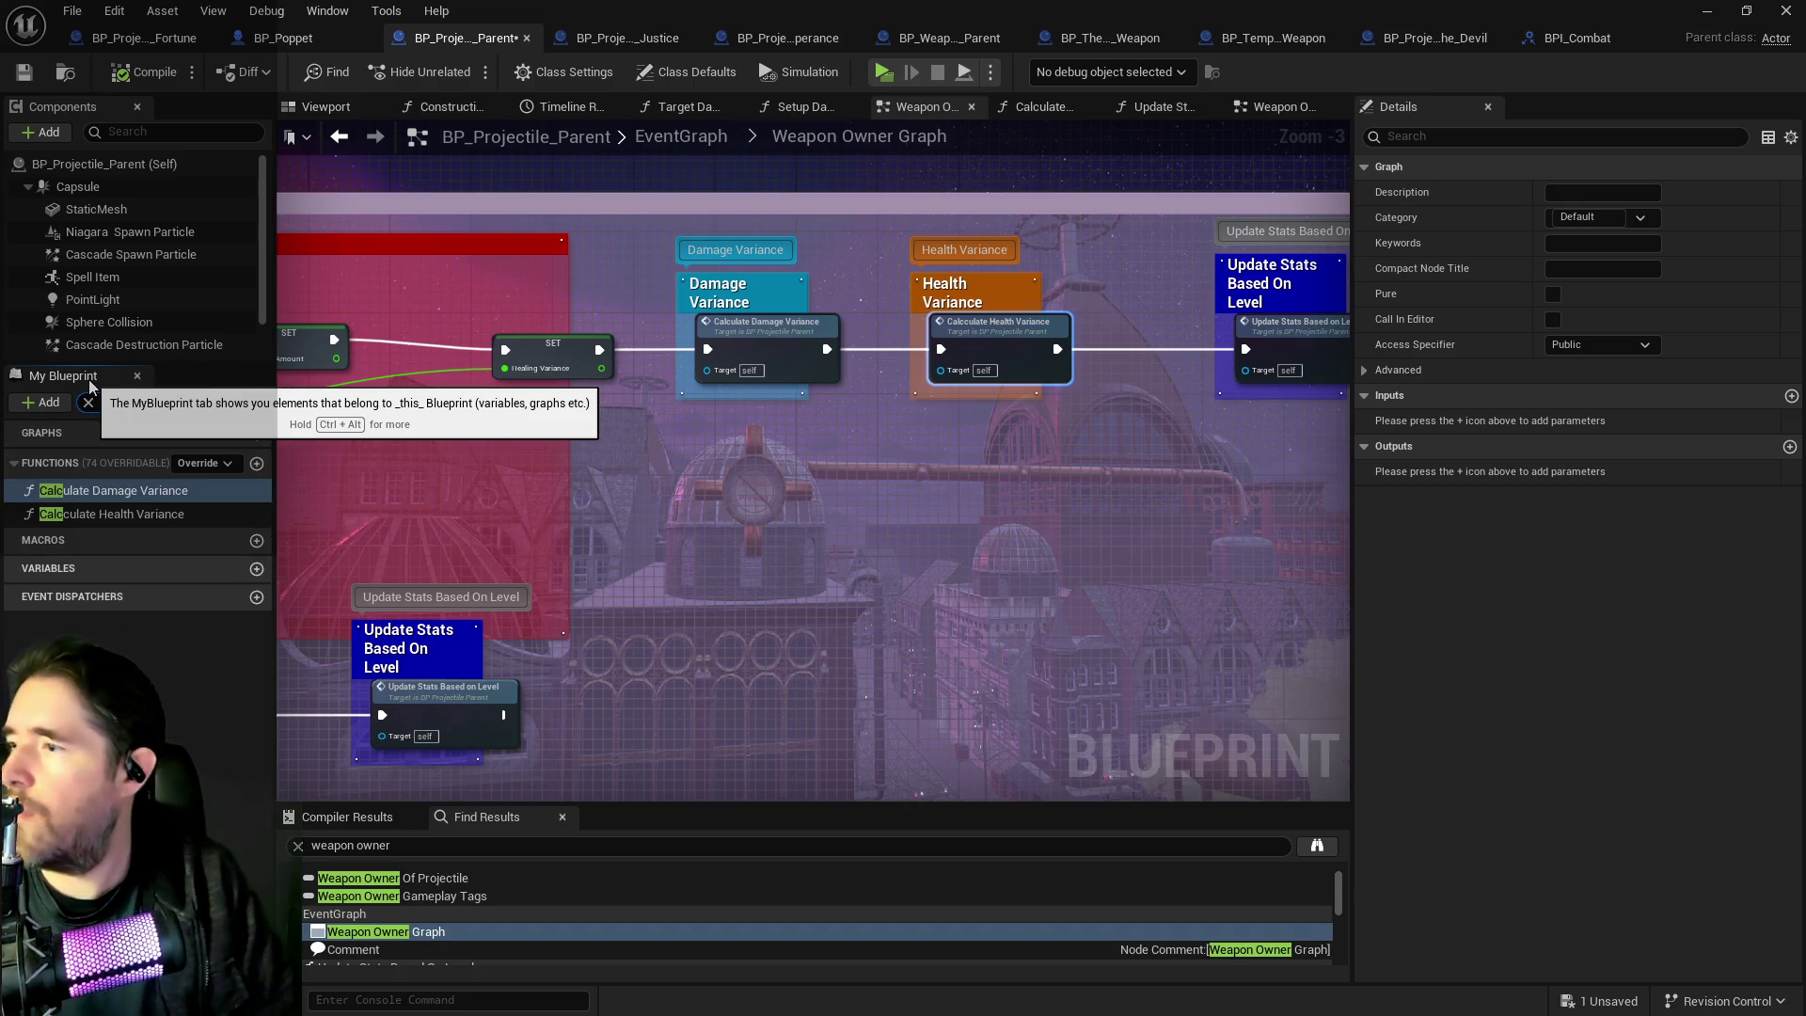
pyautogui.click(77, 514)
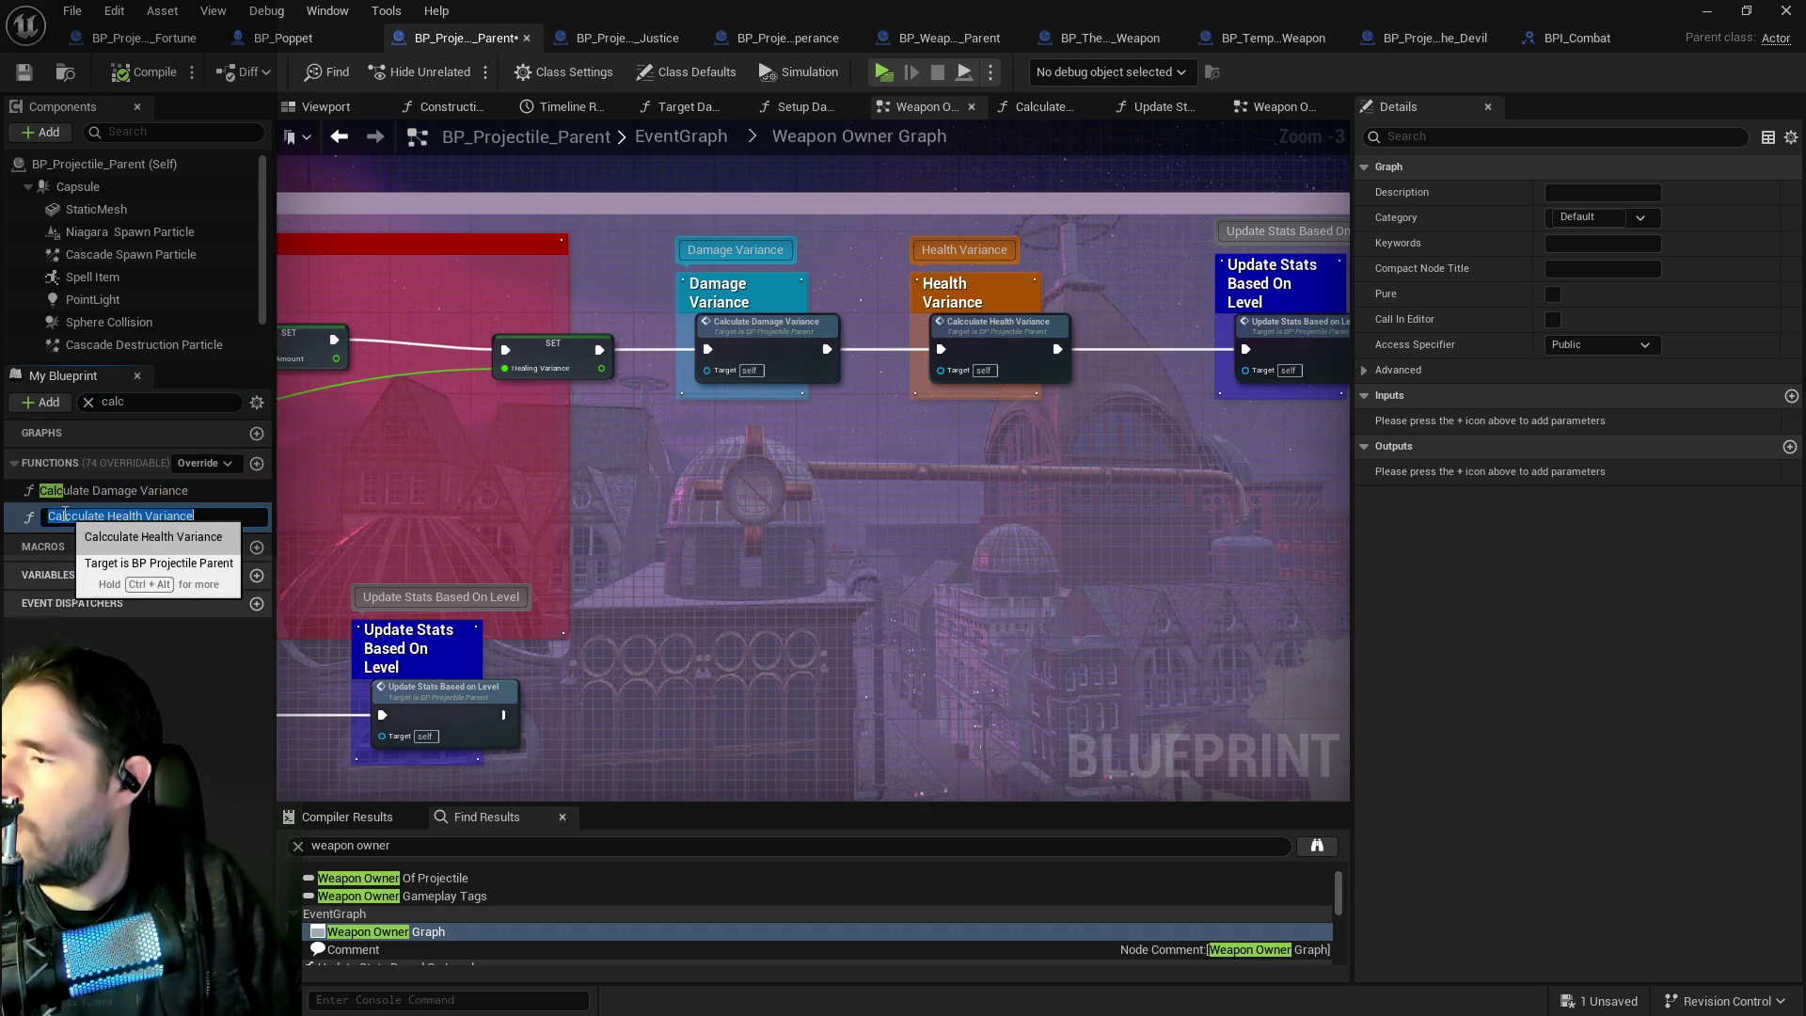
pyautogui.click(74, 515)
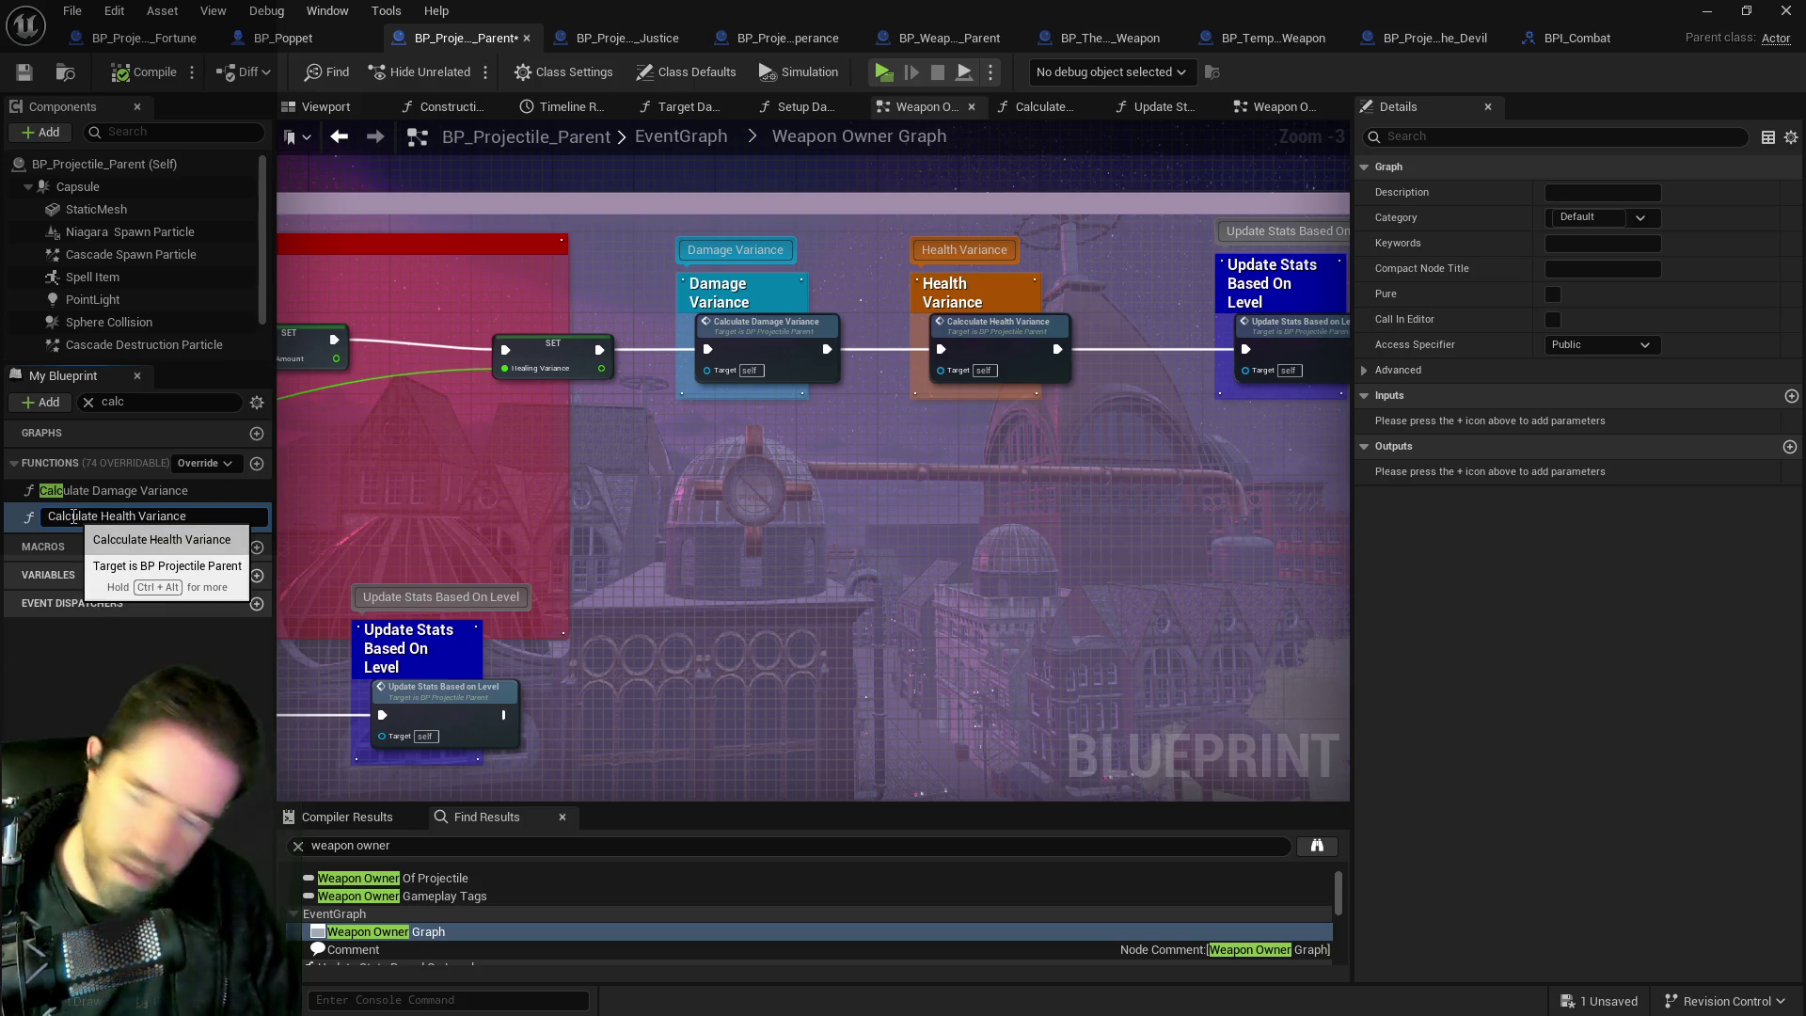
pyautogui.press('Return')
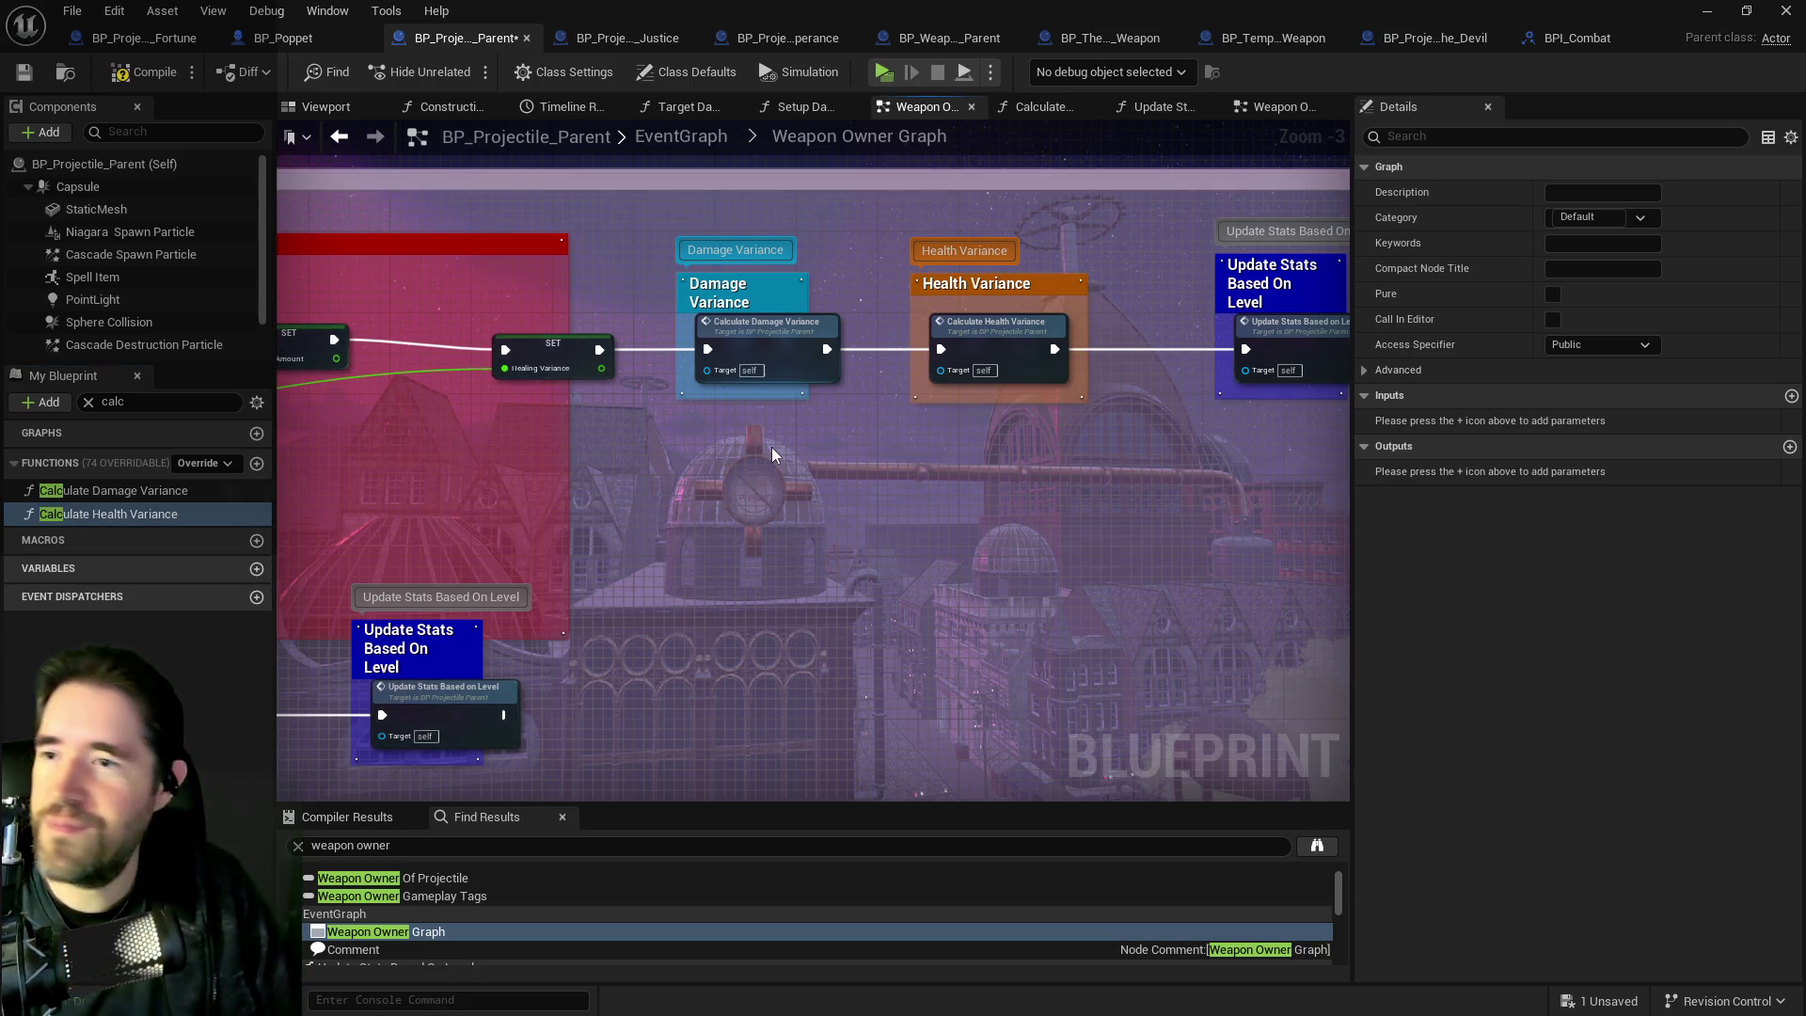
pyautogui.scroll(1, 833, 435)
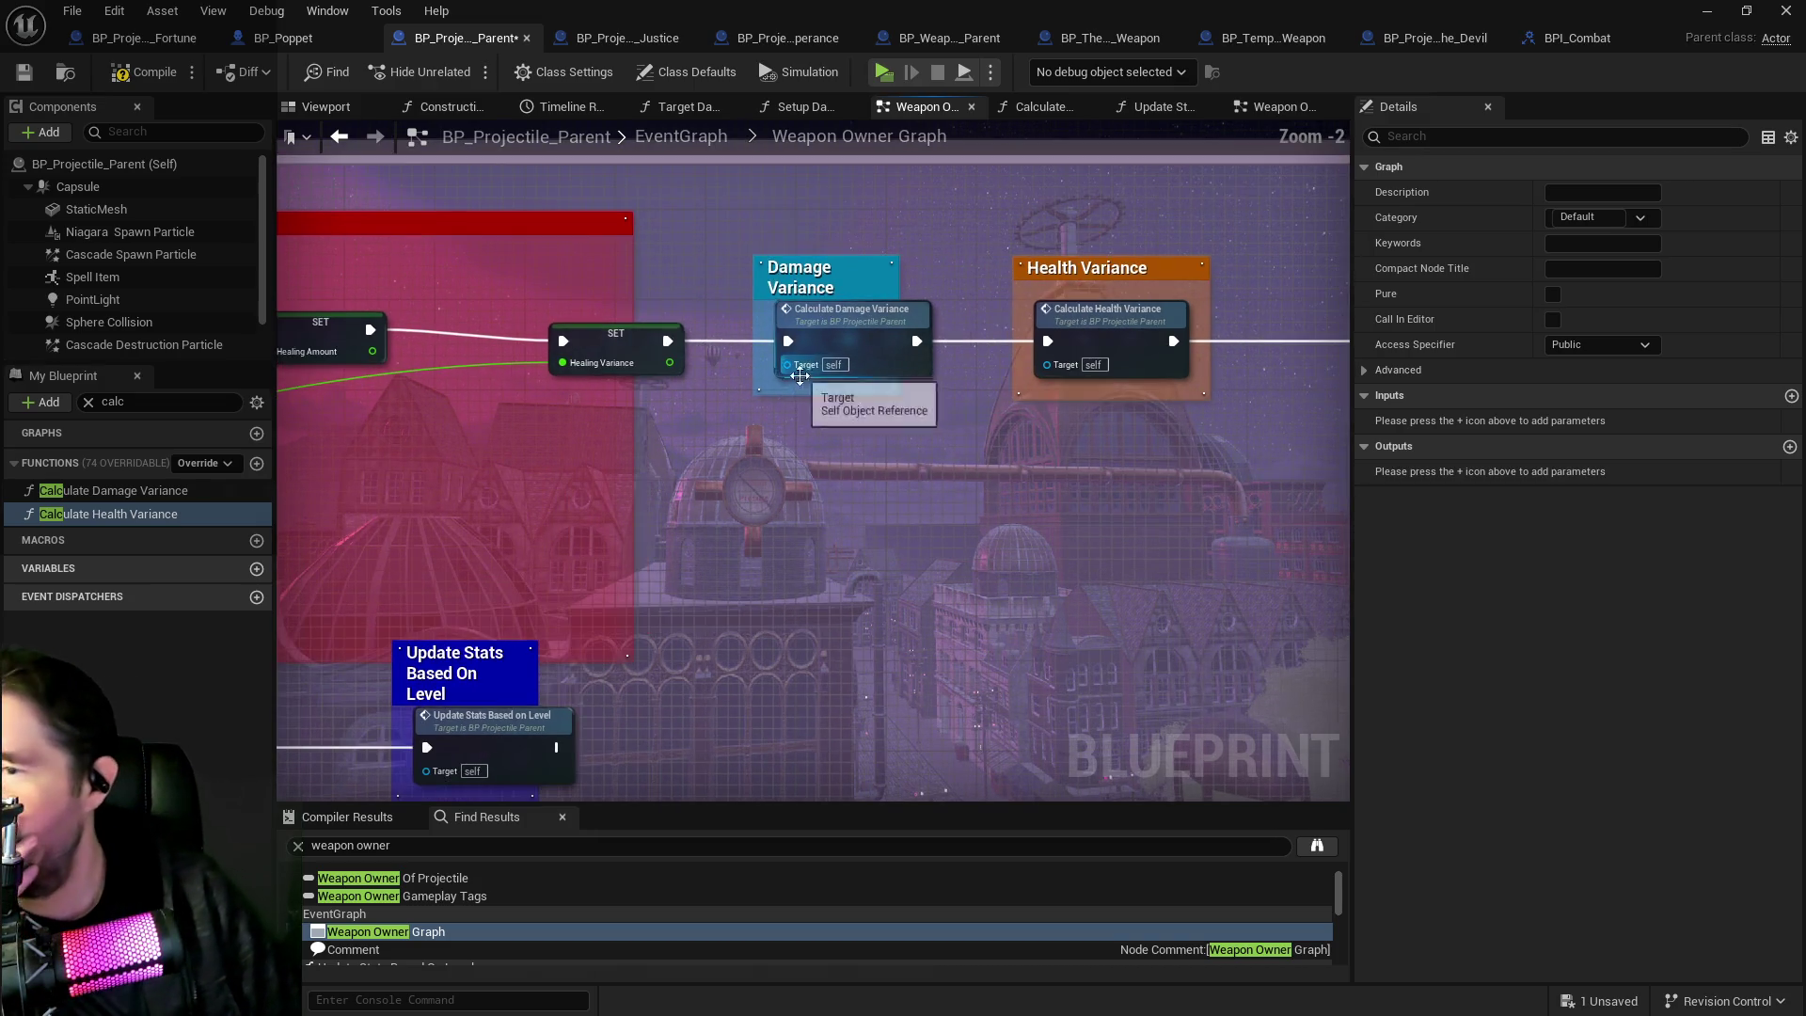
pyautogui.doubleClick(850, 337)
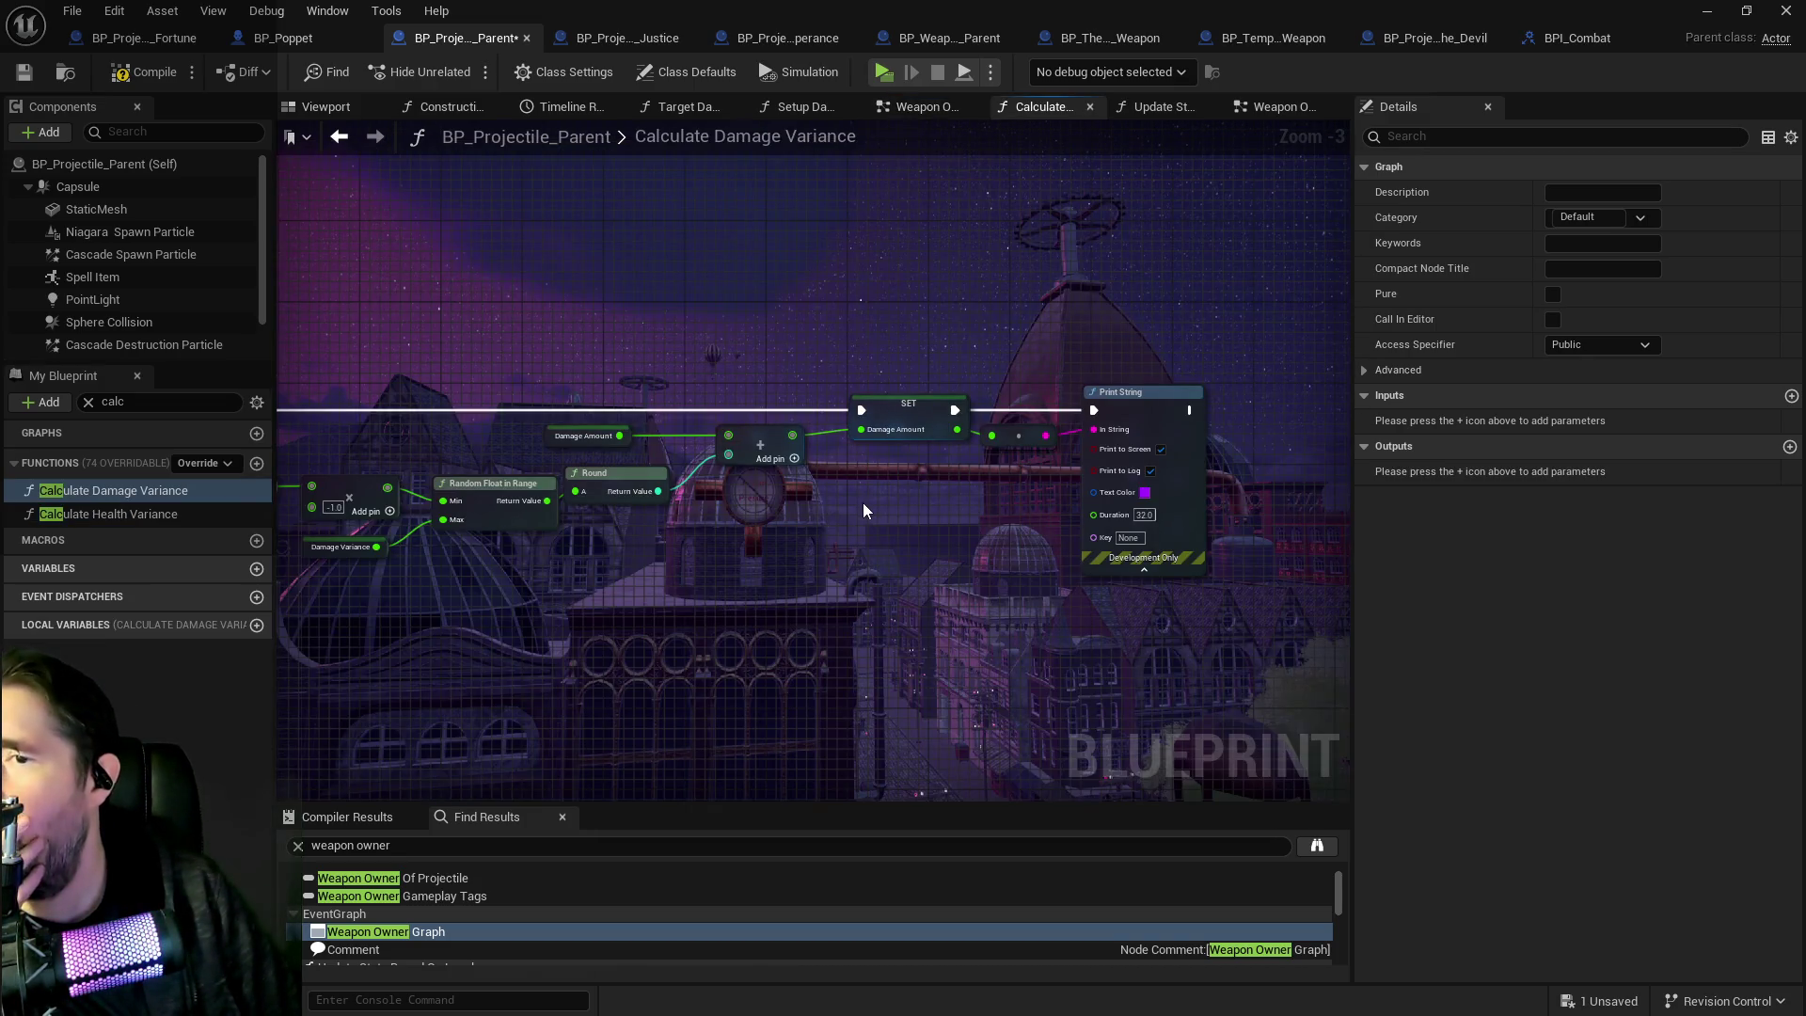
pyautogui.moveTo(862, 502)
pyautogui.mouseDown()
pyautogui.moveTo(1166, 476)
pyautogui.moveTo(805, 454)
pyautogui.mouseUp()
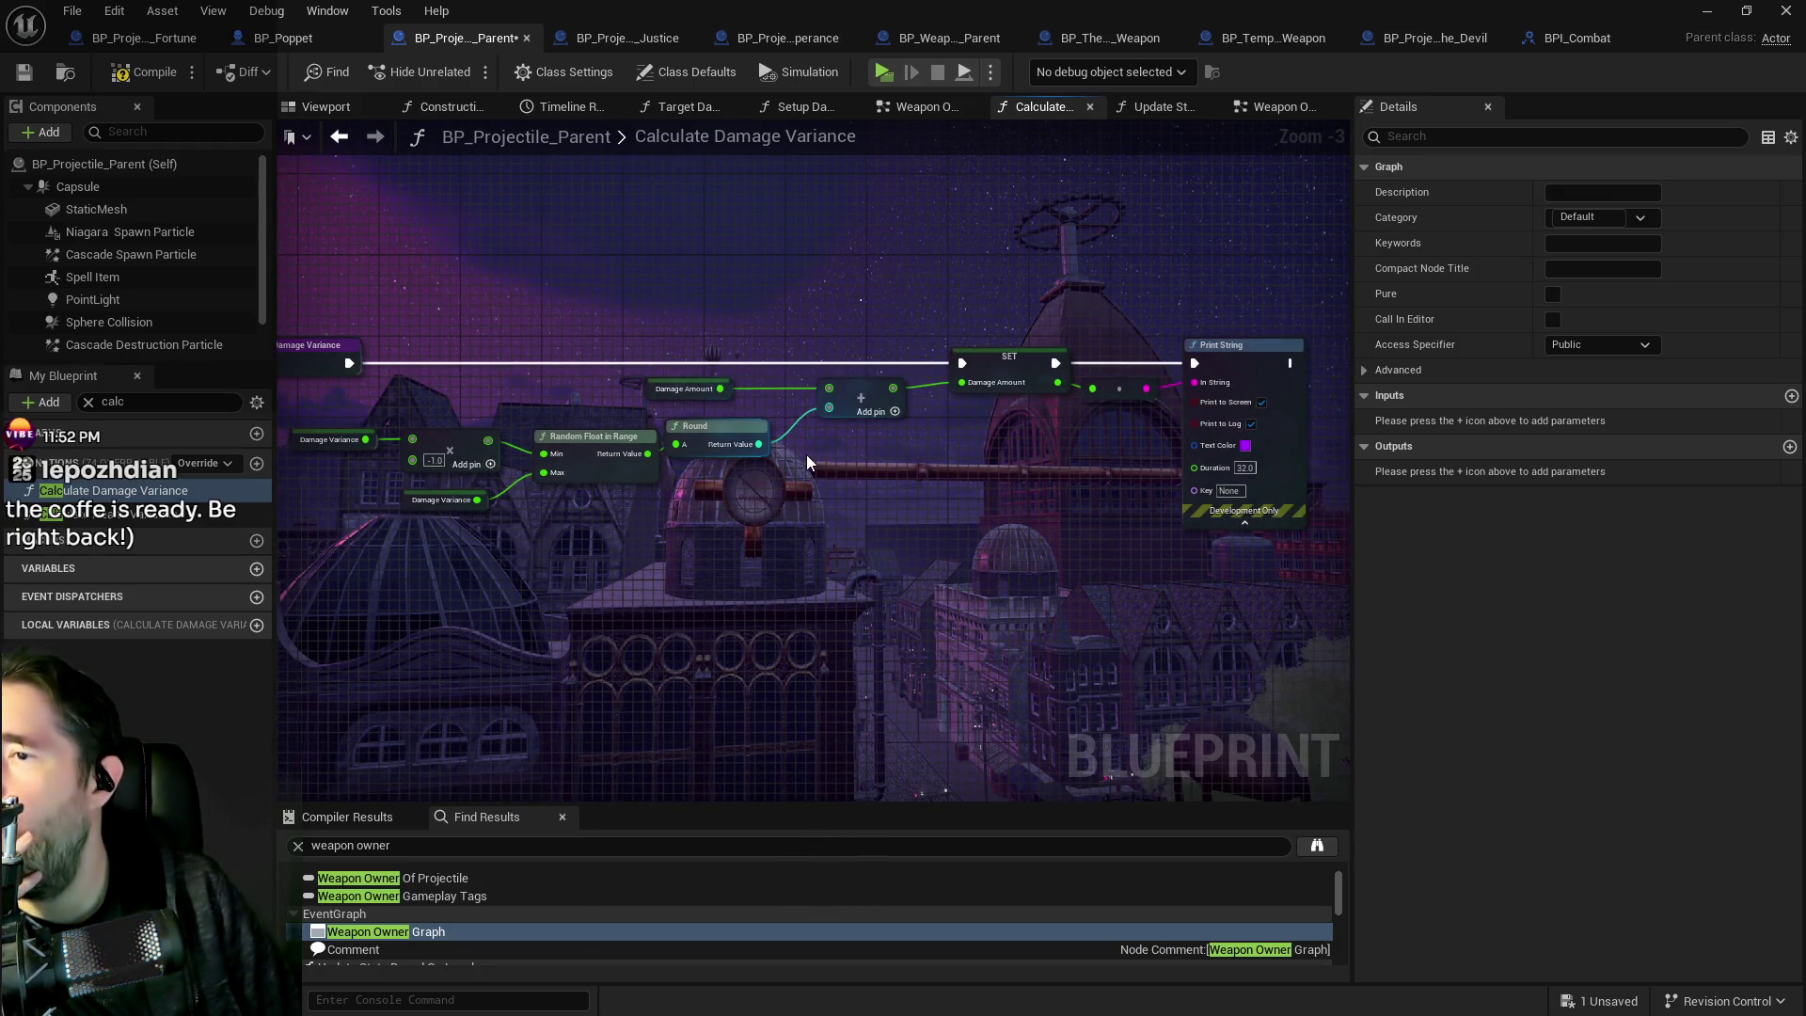
pyautogui.scroll(2, 791, 453)
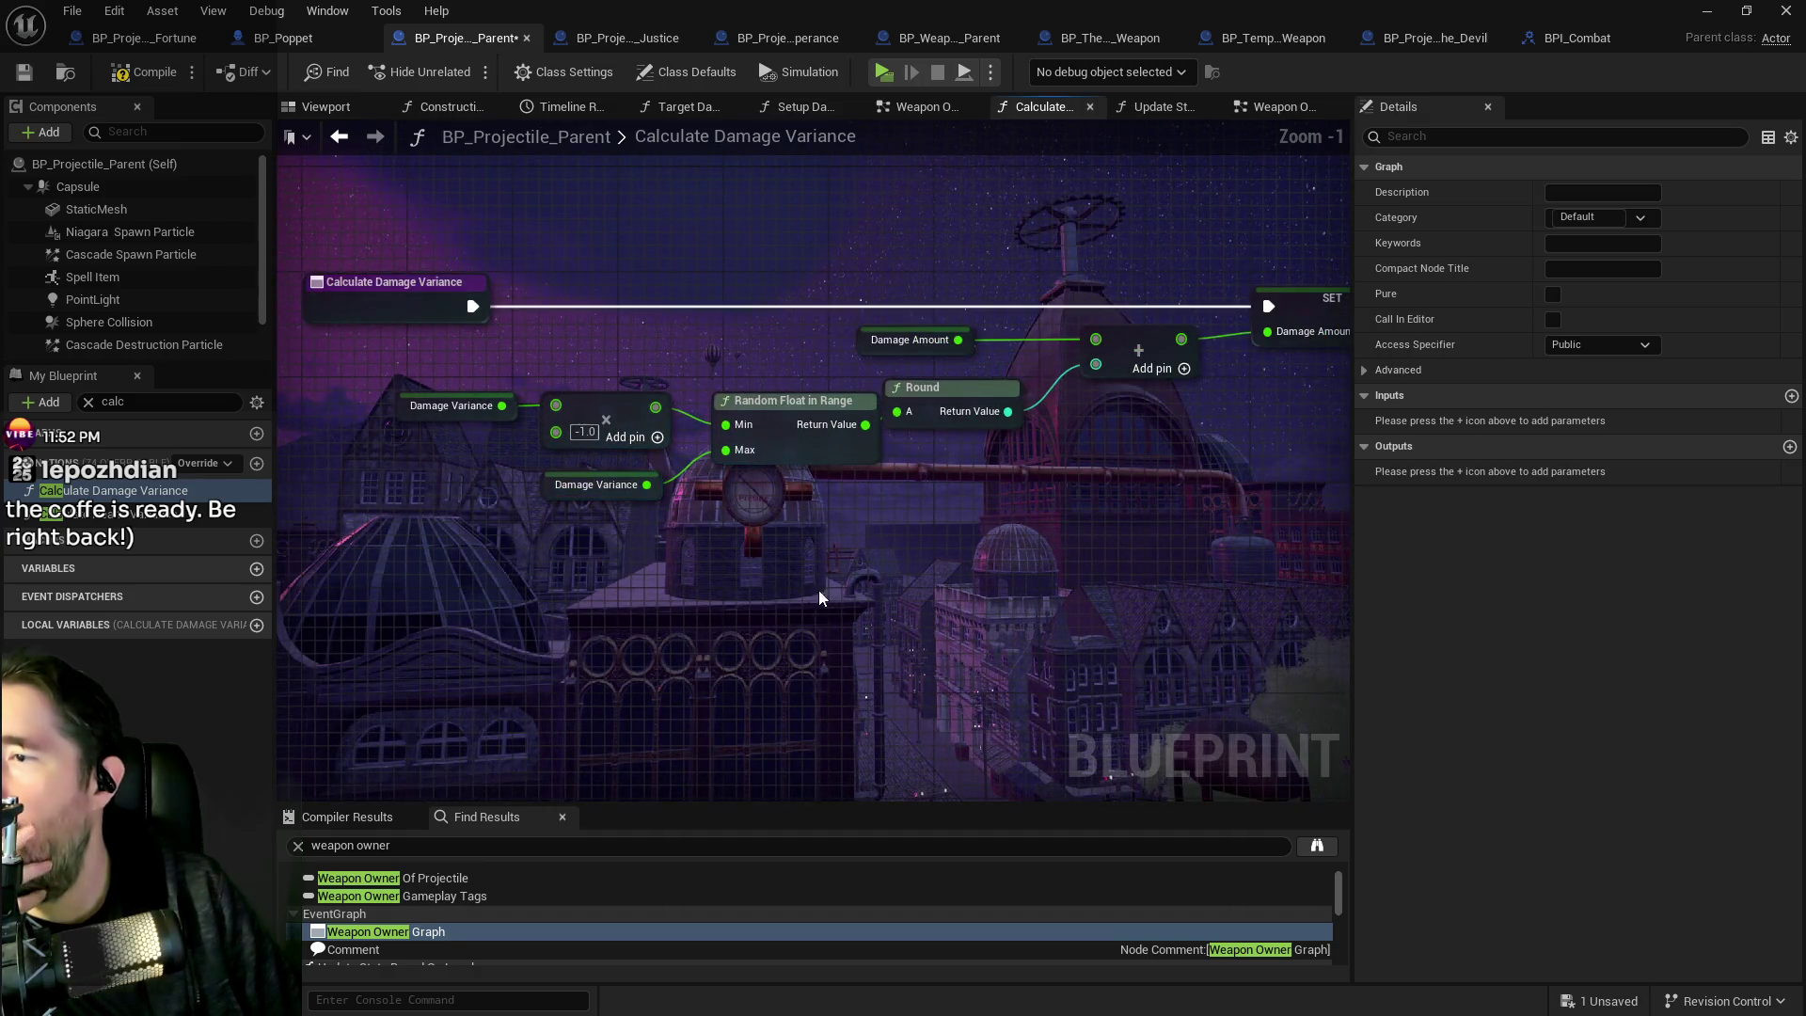
pyautogui.moveTo(1011, 588); pyautogui.dragTo(760, 541)
pyautogui.moveTo(1007, 510)
pyautogui.mouseDown()
pyautogui.moveTo(715, 498)
pyautogui.moveTo(1149, 393)
pyautogui.moveTo(747, 416)
pyautogui.mouseUp()
pyautogui.scroll(-2, 714, 499)
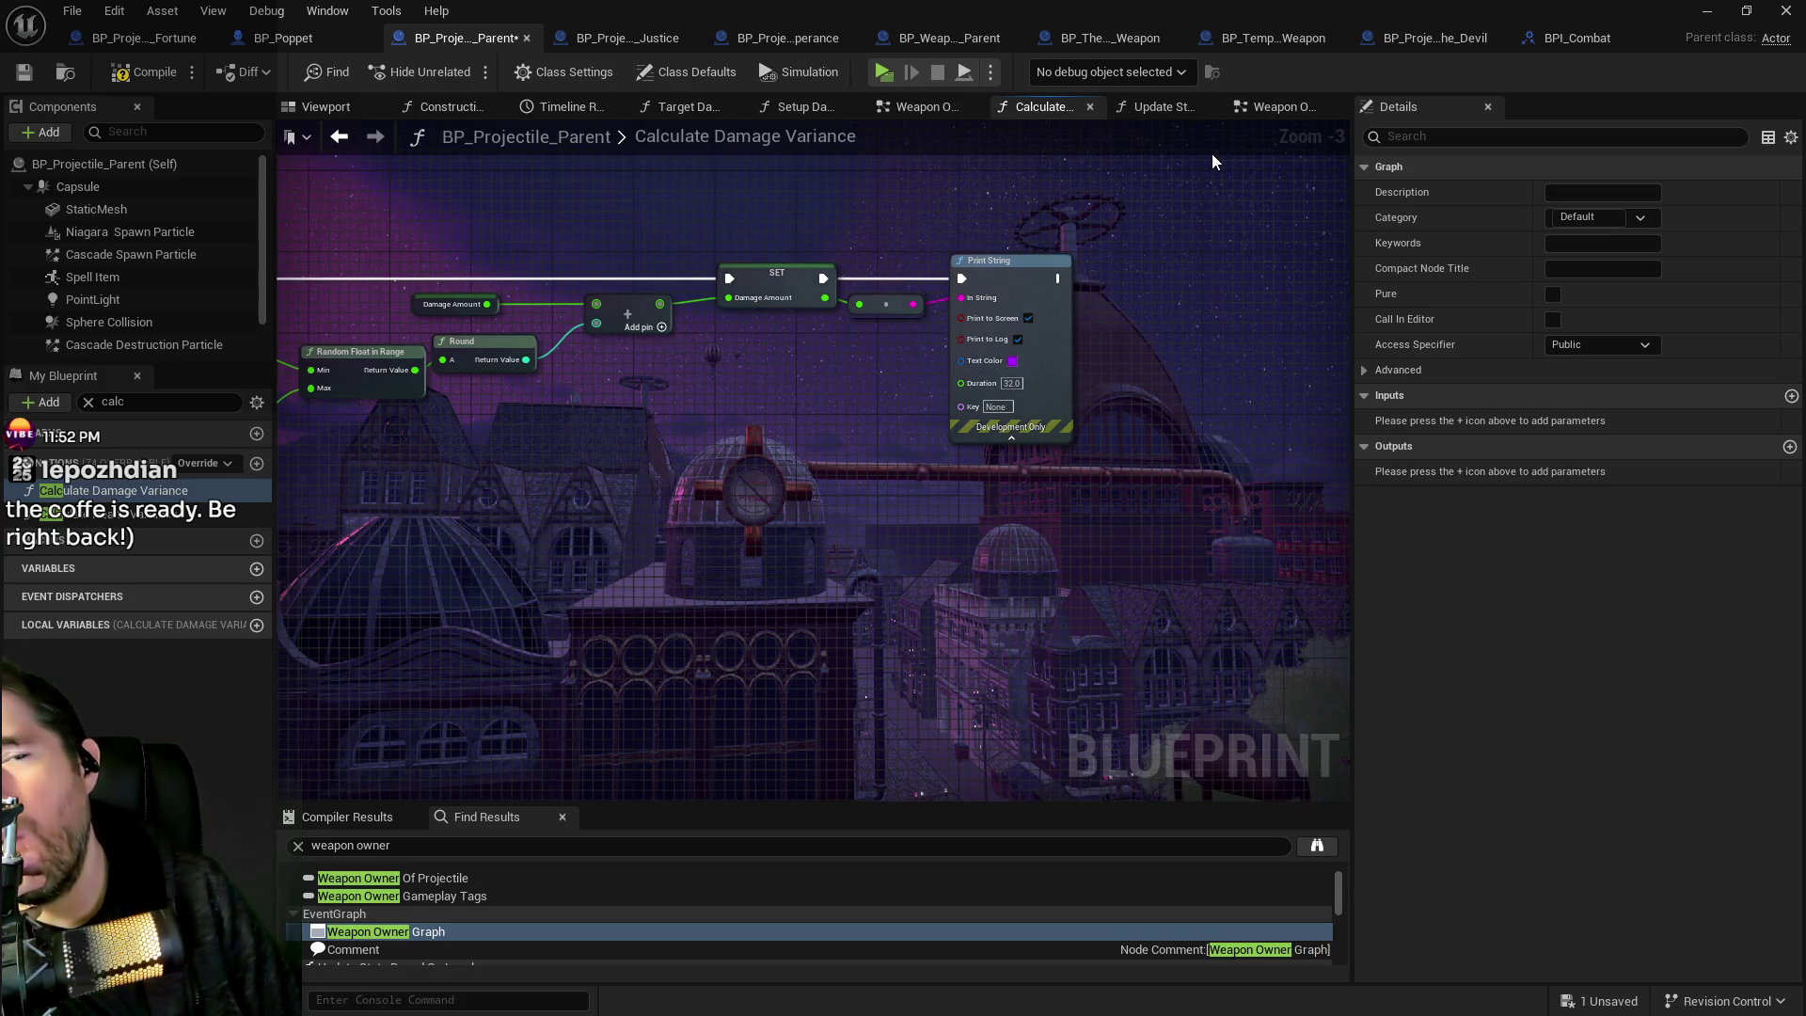
pyautogui.moveTo(725, 335); pyautogui.dragTo(988, 308)
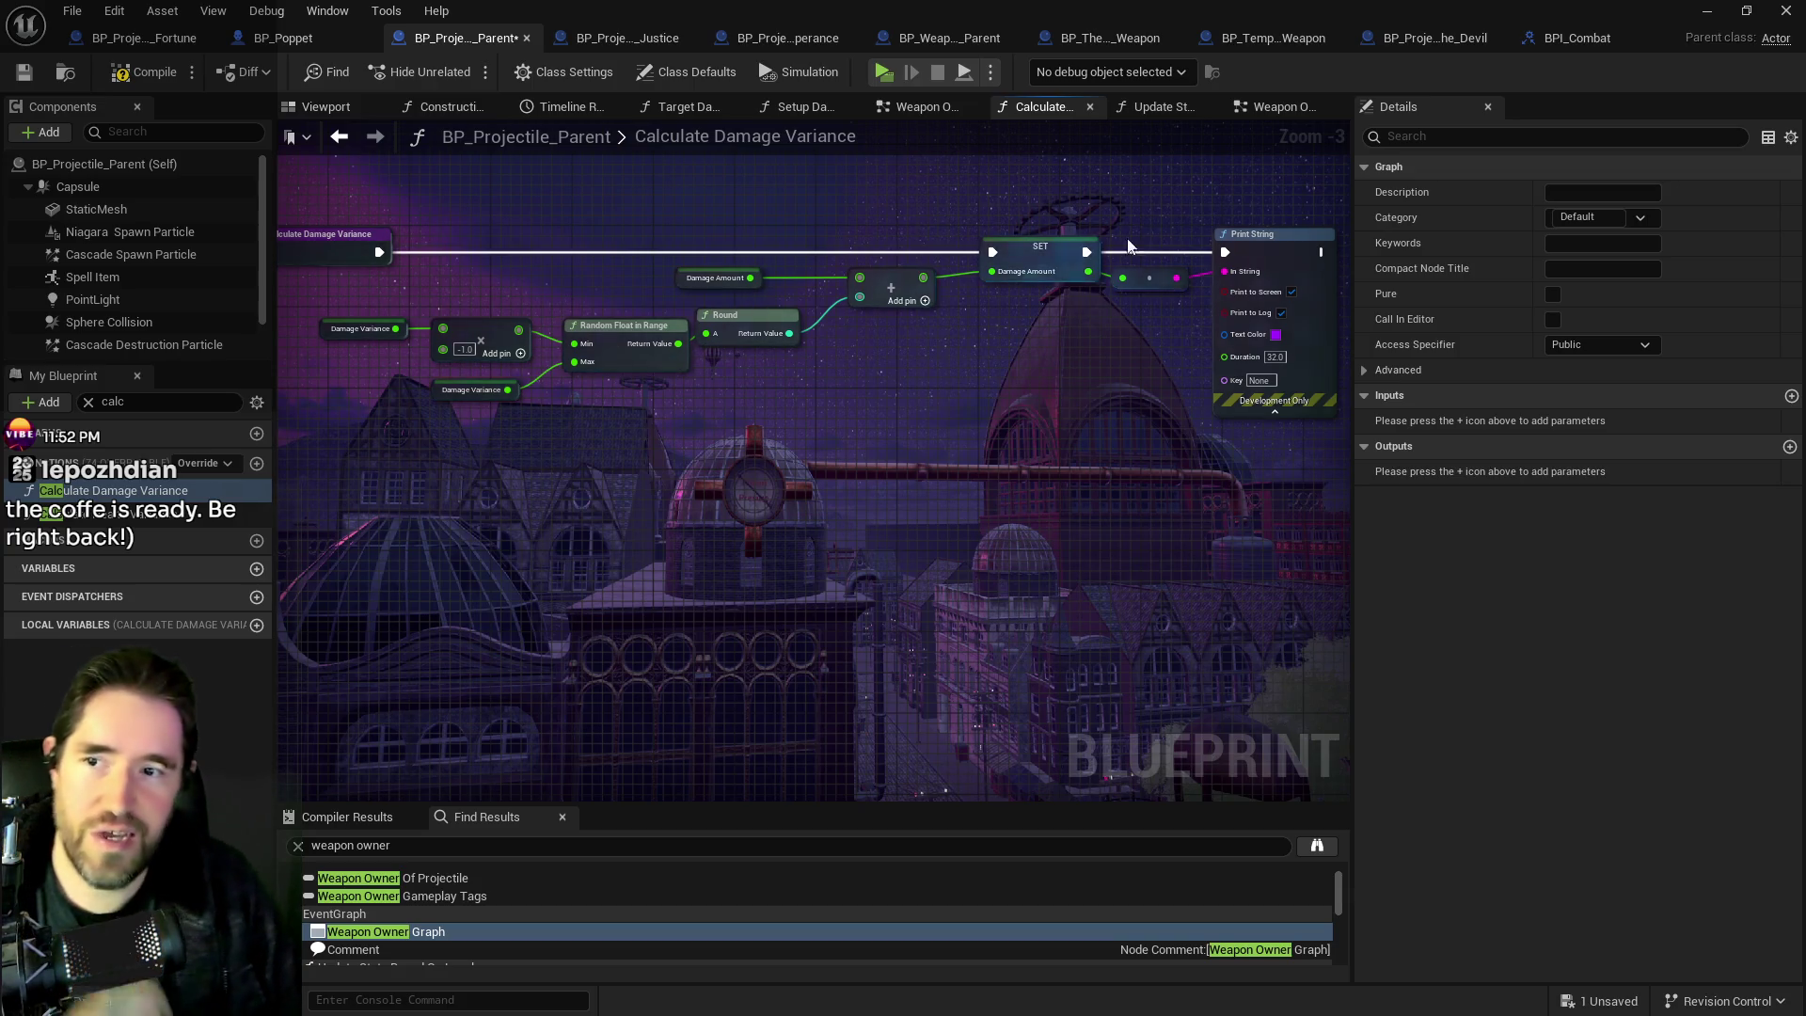
pyautogui.click(1271, 109)
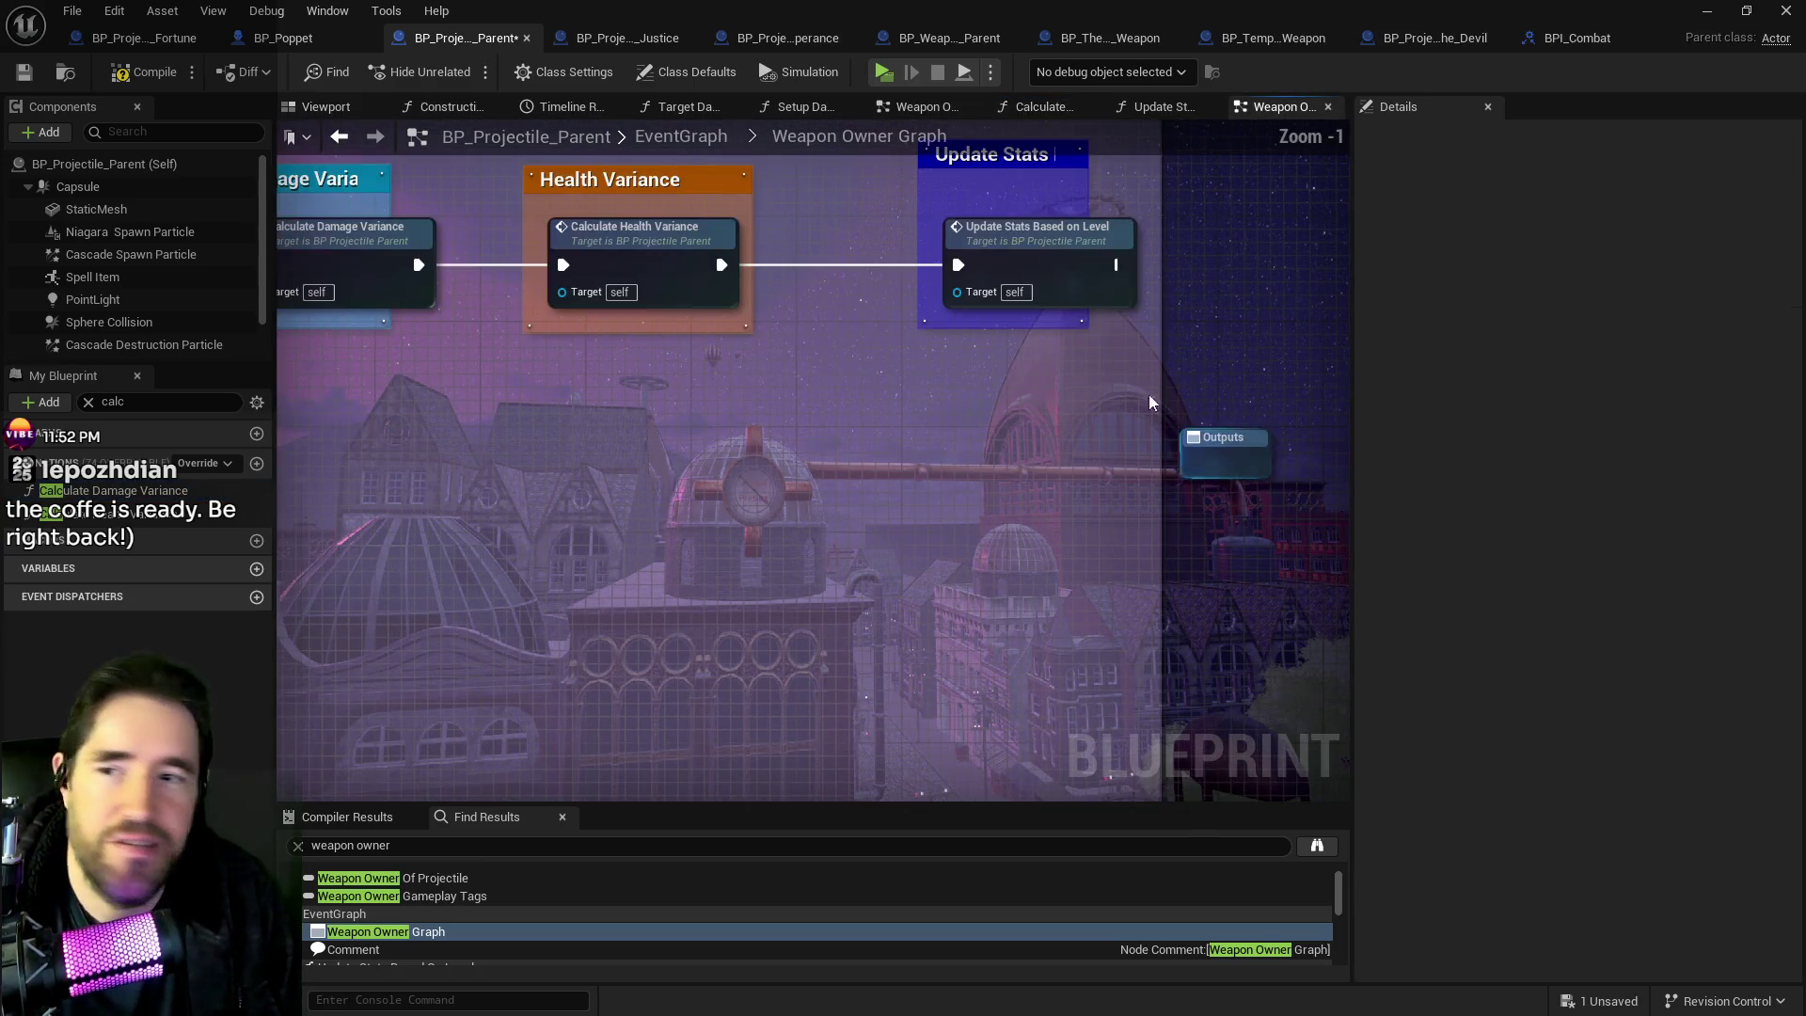
pyautogui.scroll(2, 1140, 604)
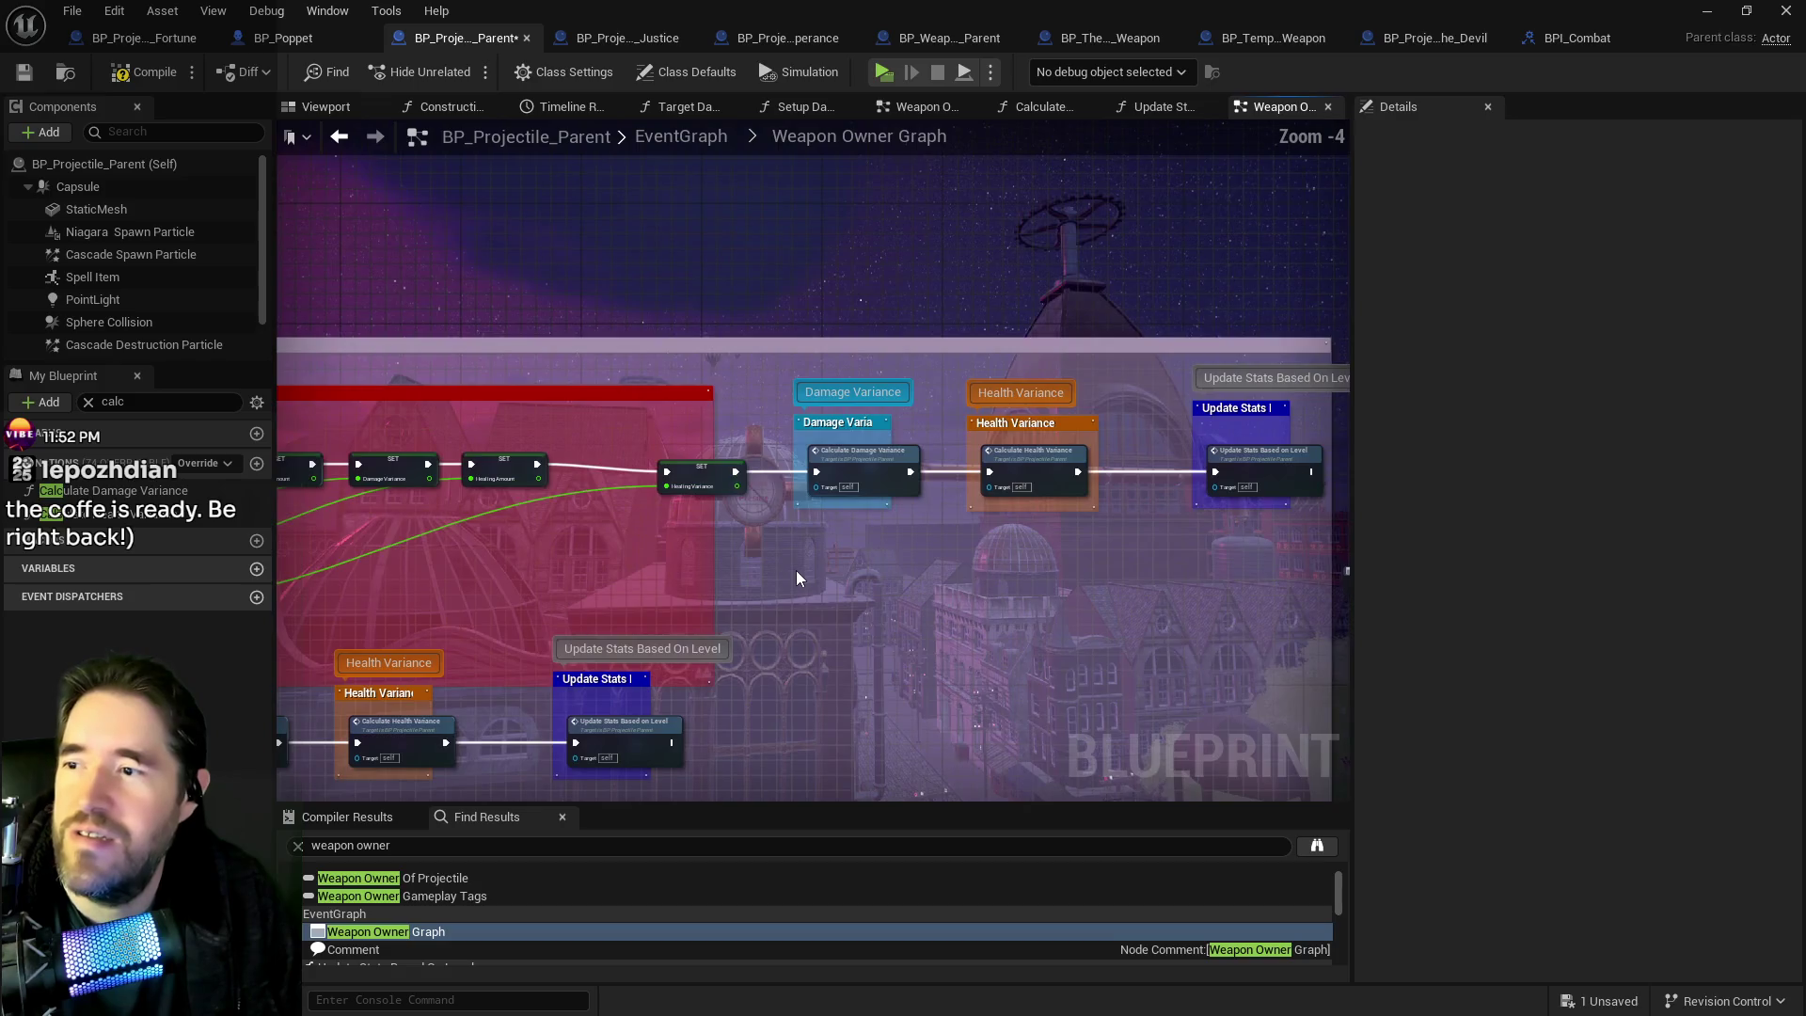
pyautogui.scroll(-3, 905, 469)
pyautogui.scroll(2, 1040, 491)
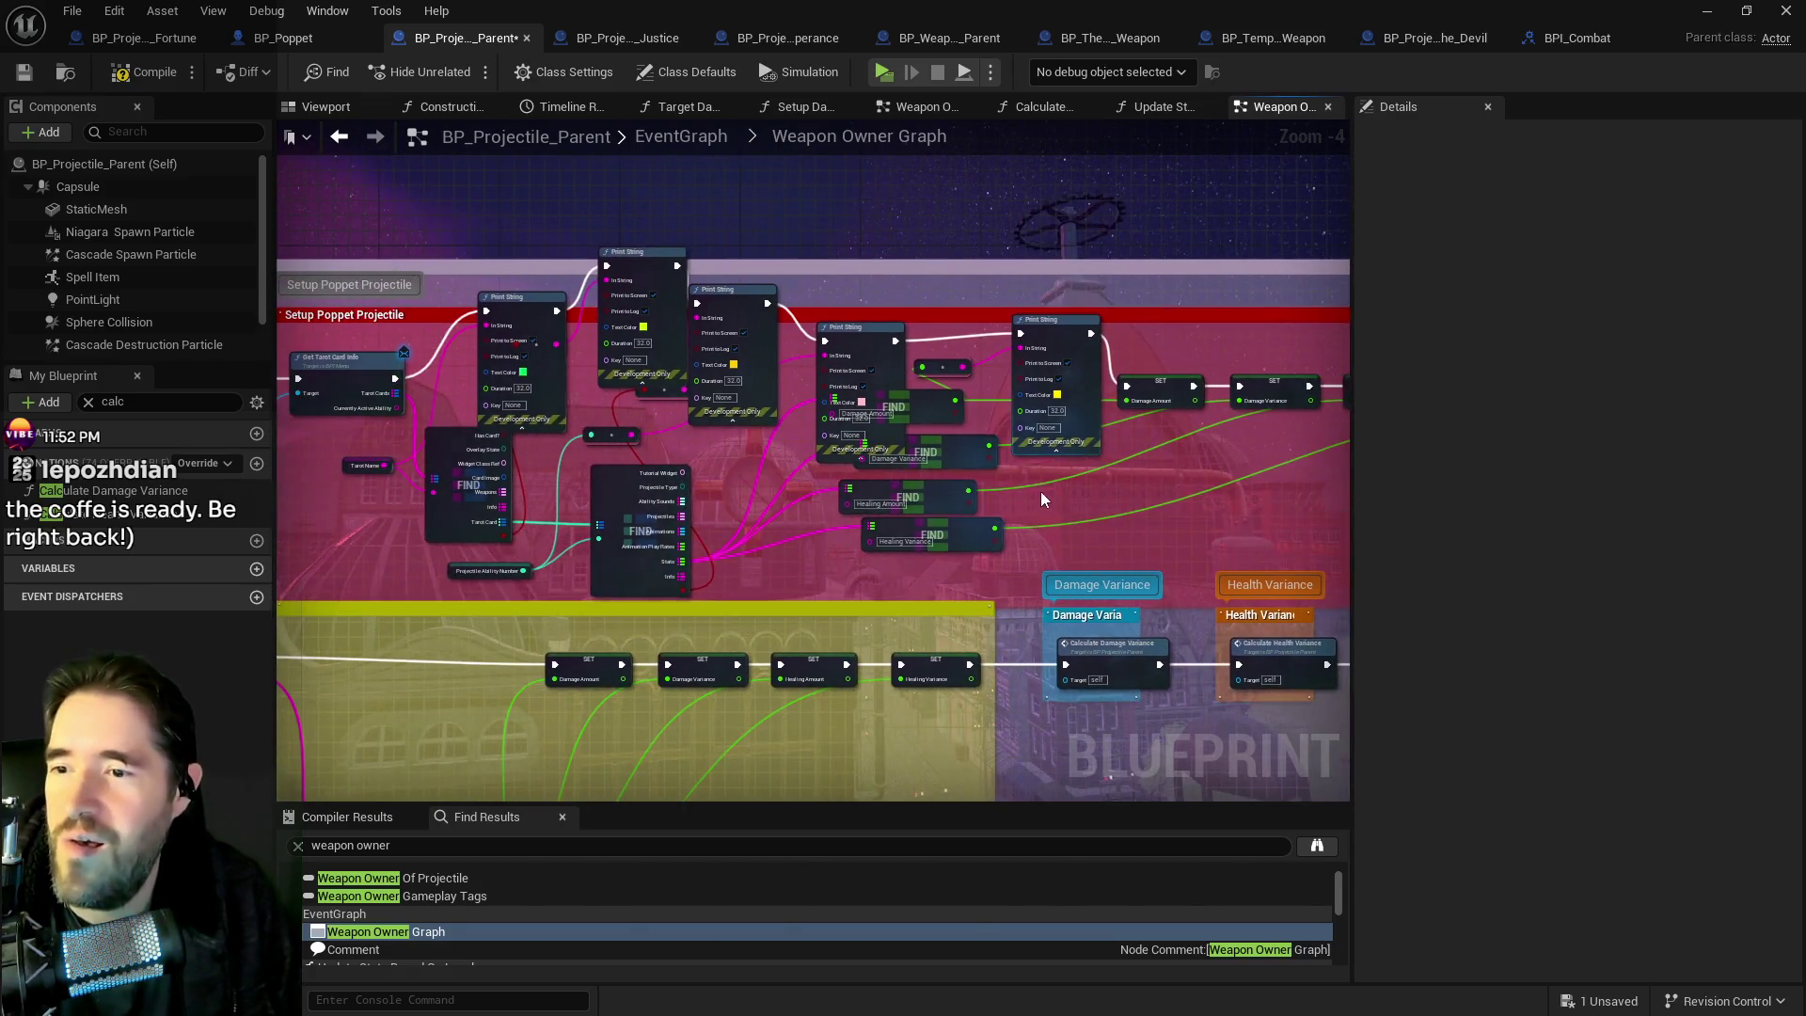
pyautogui.moveTo(941, 578)
pyautogui.mouseDown()
pyautogui.moveTo(1123, 558)
pyautogui.moveTo(953, 600)
pyautogui.moveTo(1362, 489)
pyautogui.mouseUp()
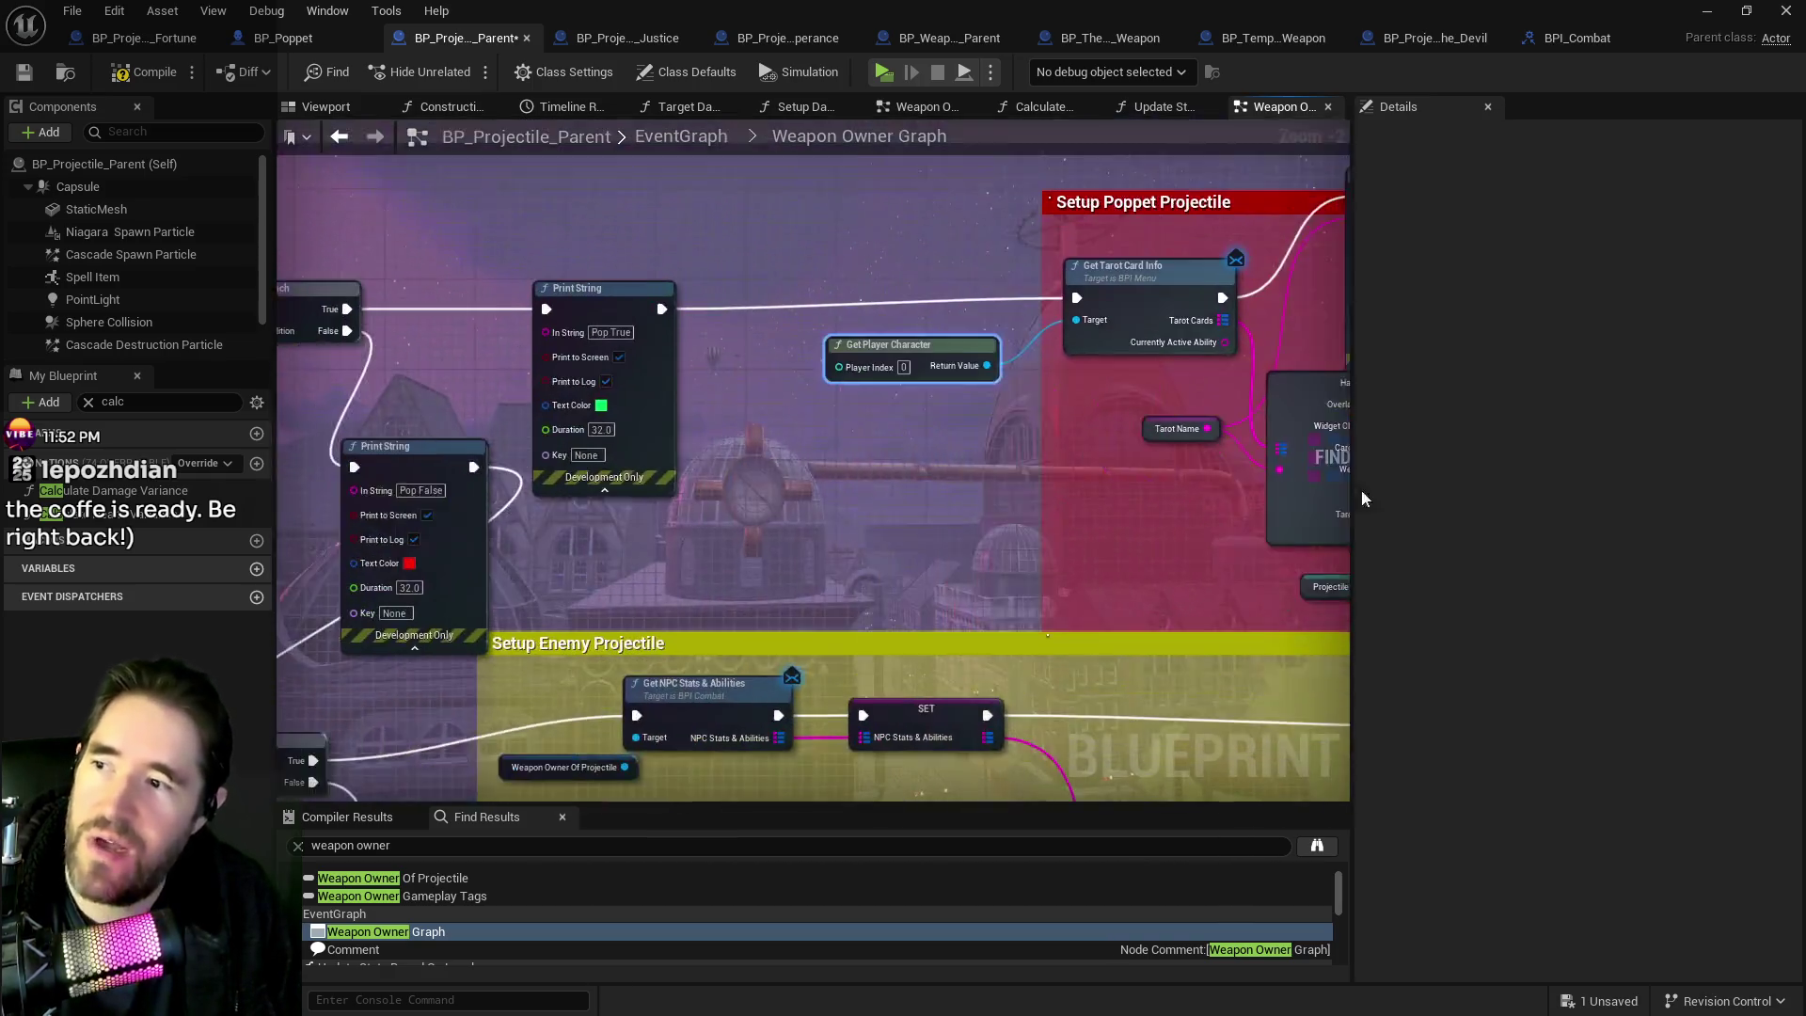
pyautogui.scroll(-2, 769, 505)
pyautogui.moveTo(1086, 457); pyautogui.dragTo(677, 448)
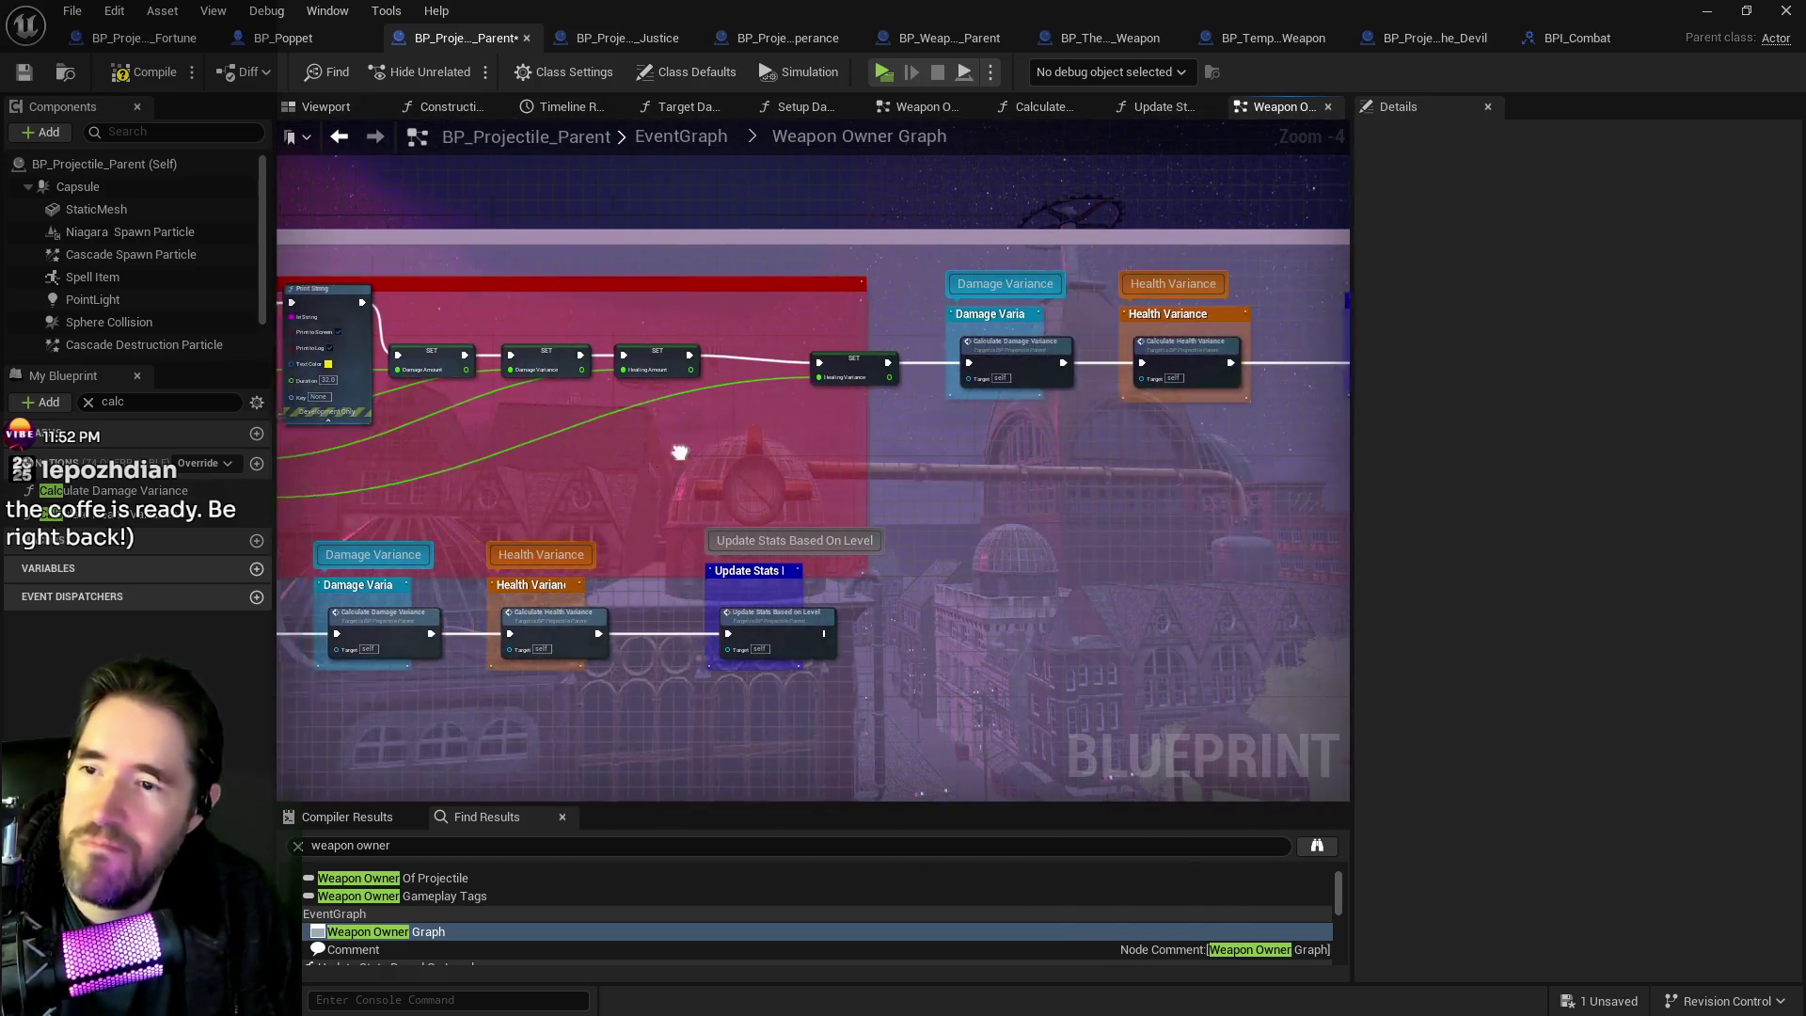
pyautogui.scroll(1, 1068, 415)
pyautogui.moveTo(1089, 422)
pyautogui.mouseDown()
pyautogui.moveTo(807, 411)
pyautogui.moveTo(888, 398)
pyautogui.mouseUp()
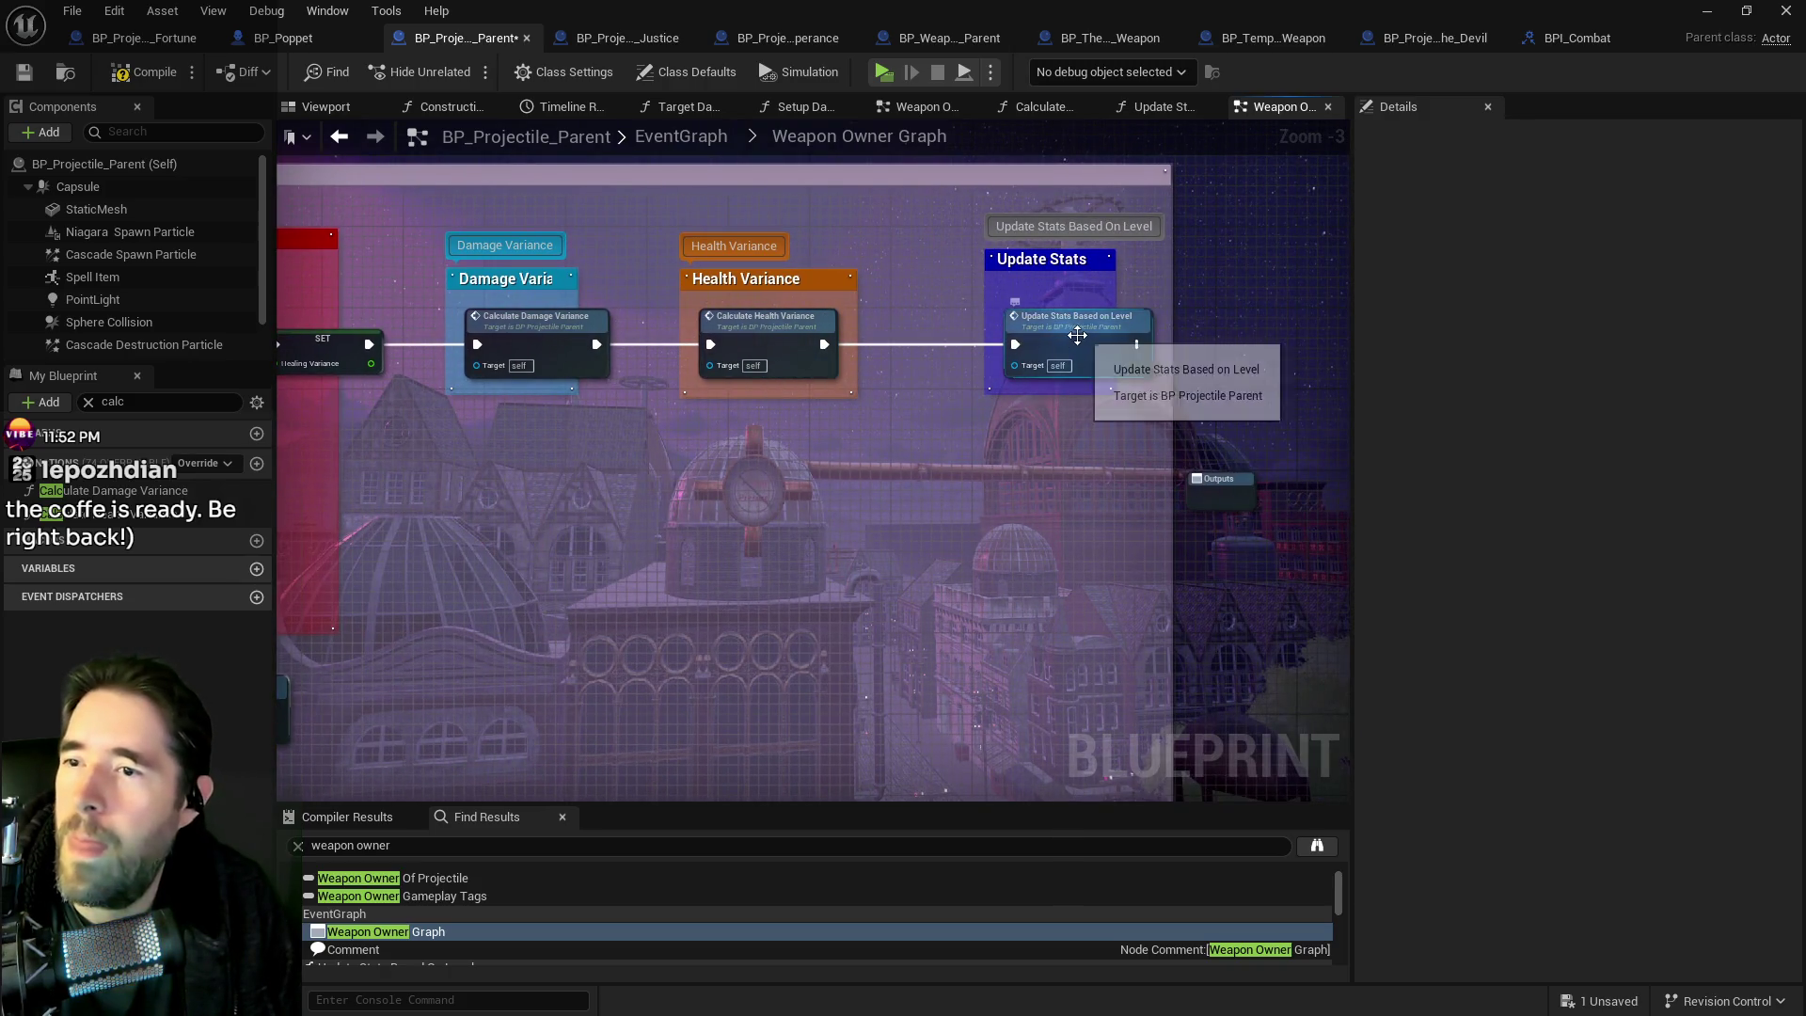
# Open Update Stats Based On Level and bring its entry, Branch and Has Tag nodes into view.
pyautogui.doubleClick(1078, 341)
pyautogui.scroll(2, 1014, 430)
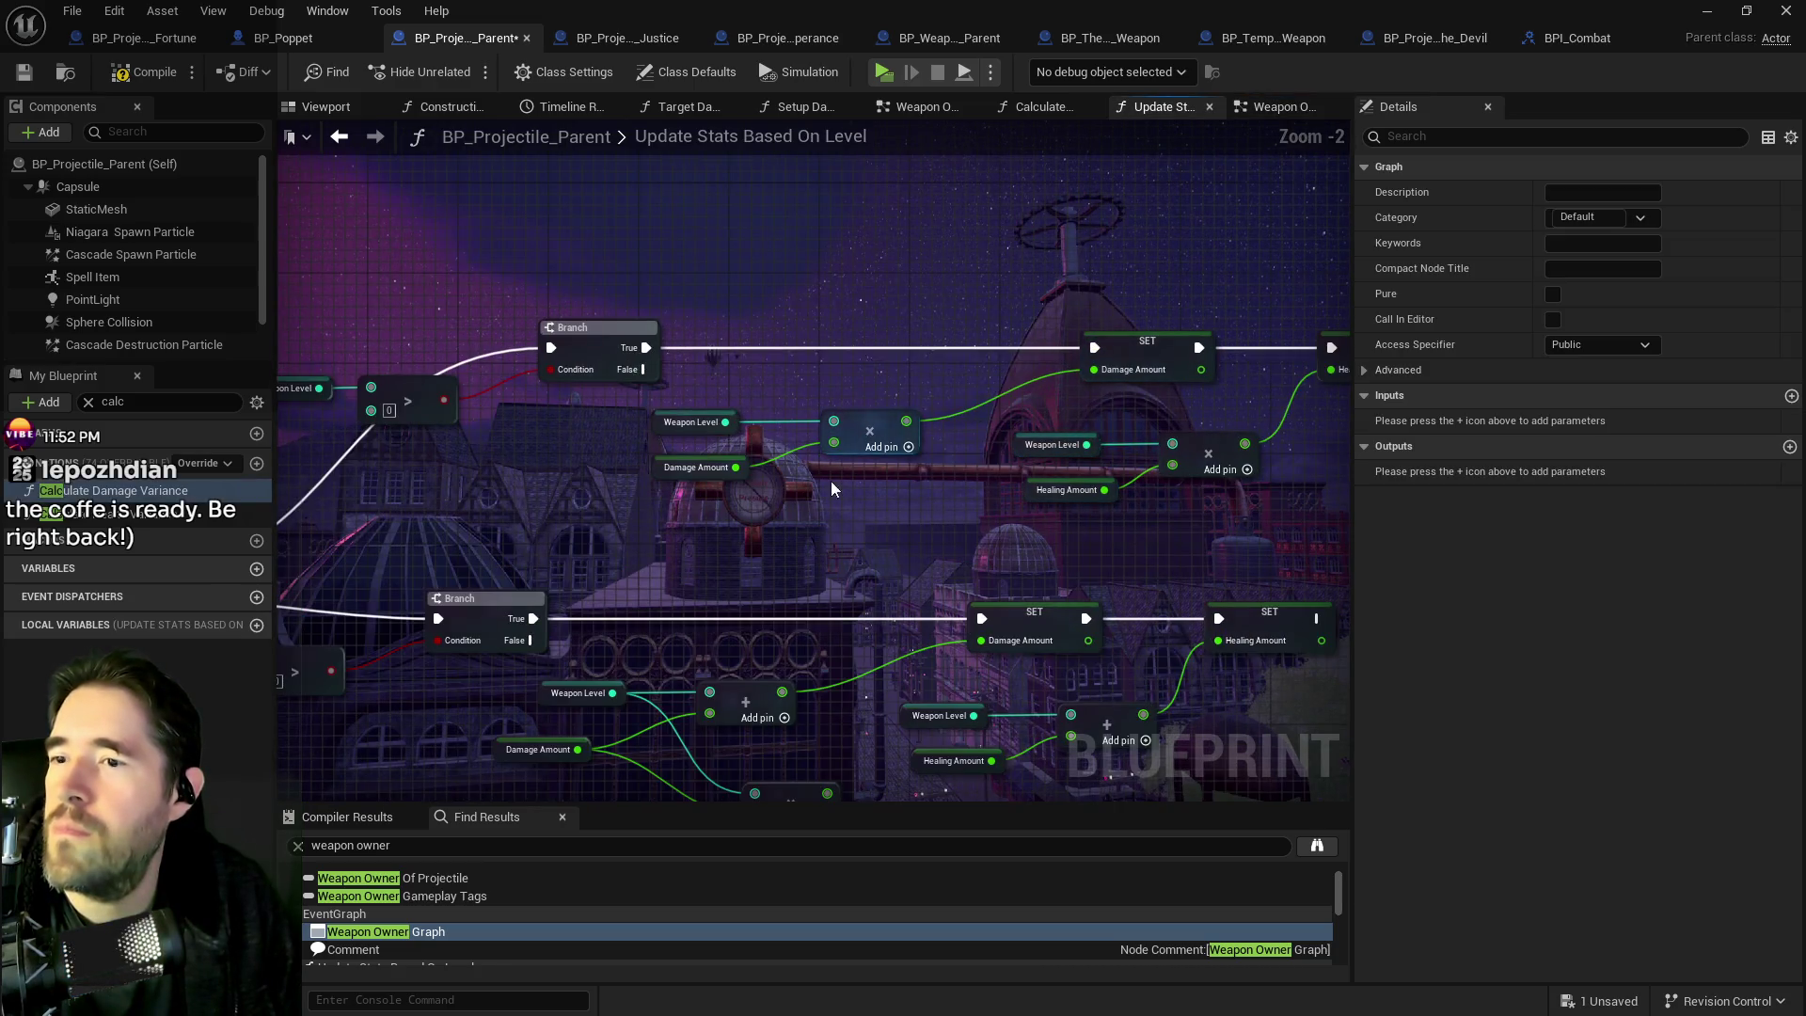
pyautogui.click(677, 423)
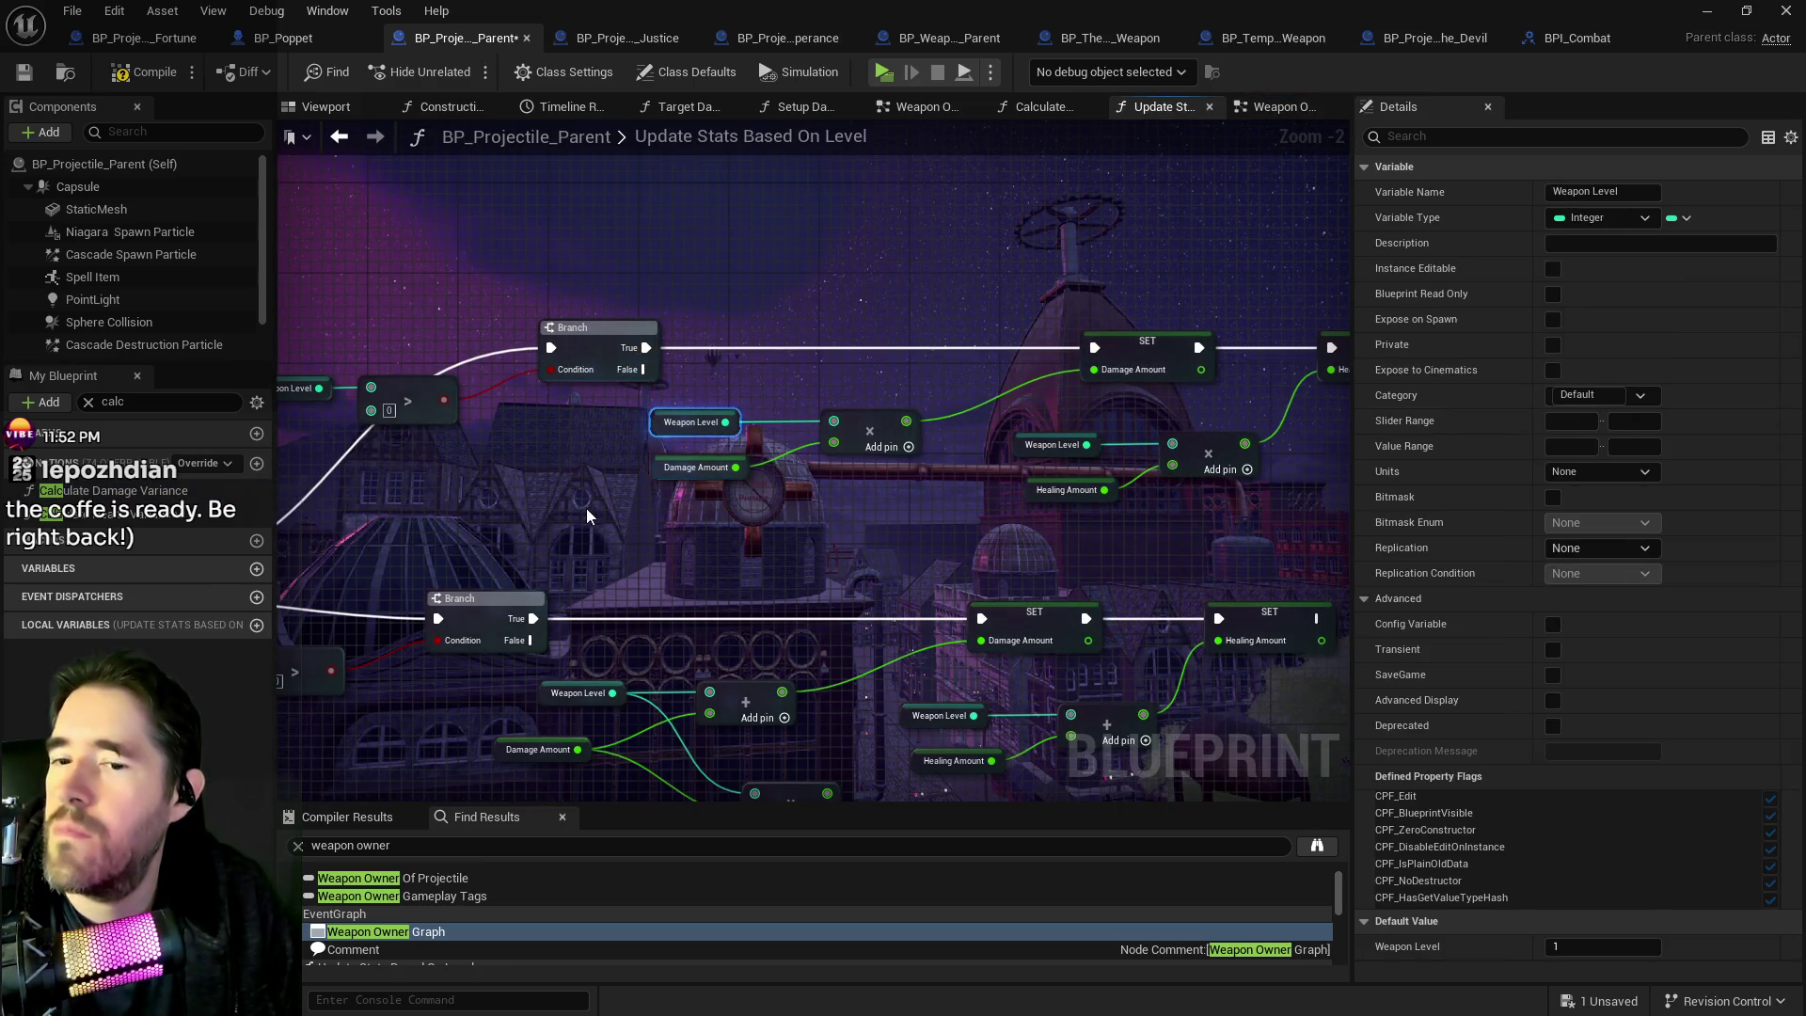
pyautogui.scroll(-1, 585, 508)
pyautogui.moveTo(591, 518)
pyautogui.mouseDown()
pyautogui.moveTo(1220, 477)
pyautogui.moveTo(1185, 452)
pyautogui.moveTo(761, 434)
pyautogui.mouseUp()
pyautogui.moveTo(396, 517); pyautogui.dragTo(991, 403)
pyautogui.moveTo(522, 553); pyautogui.dragTo(865, 496)
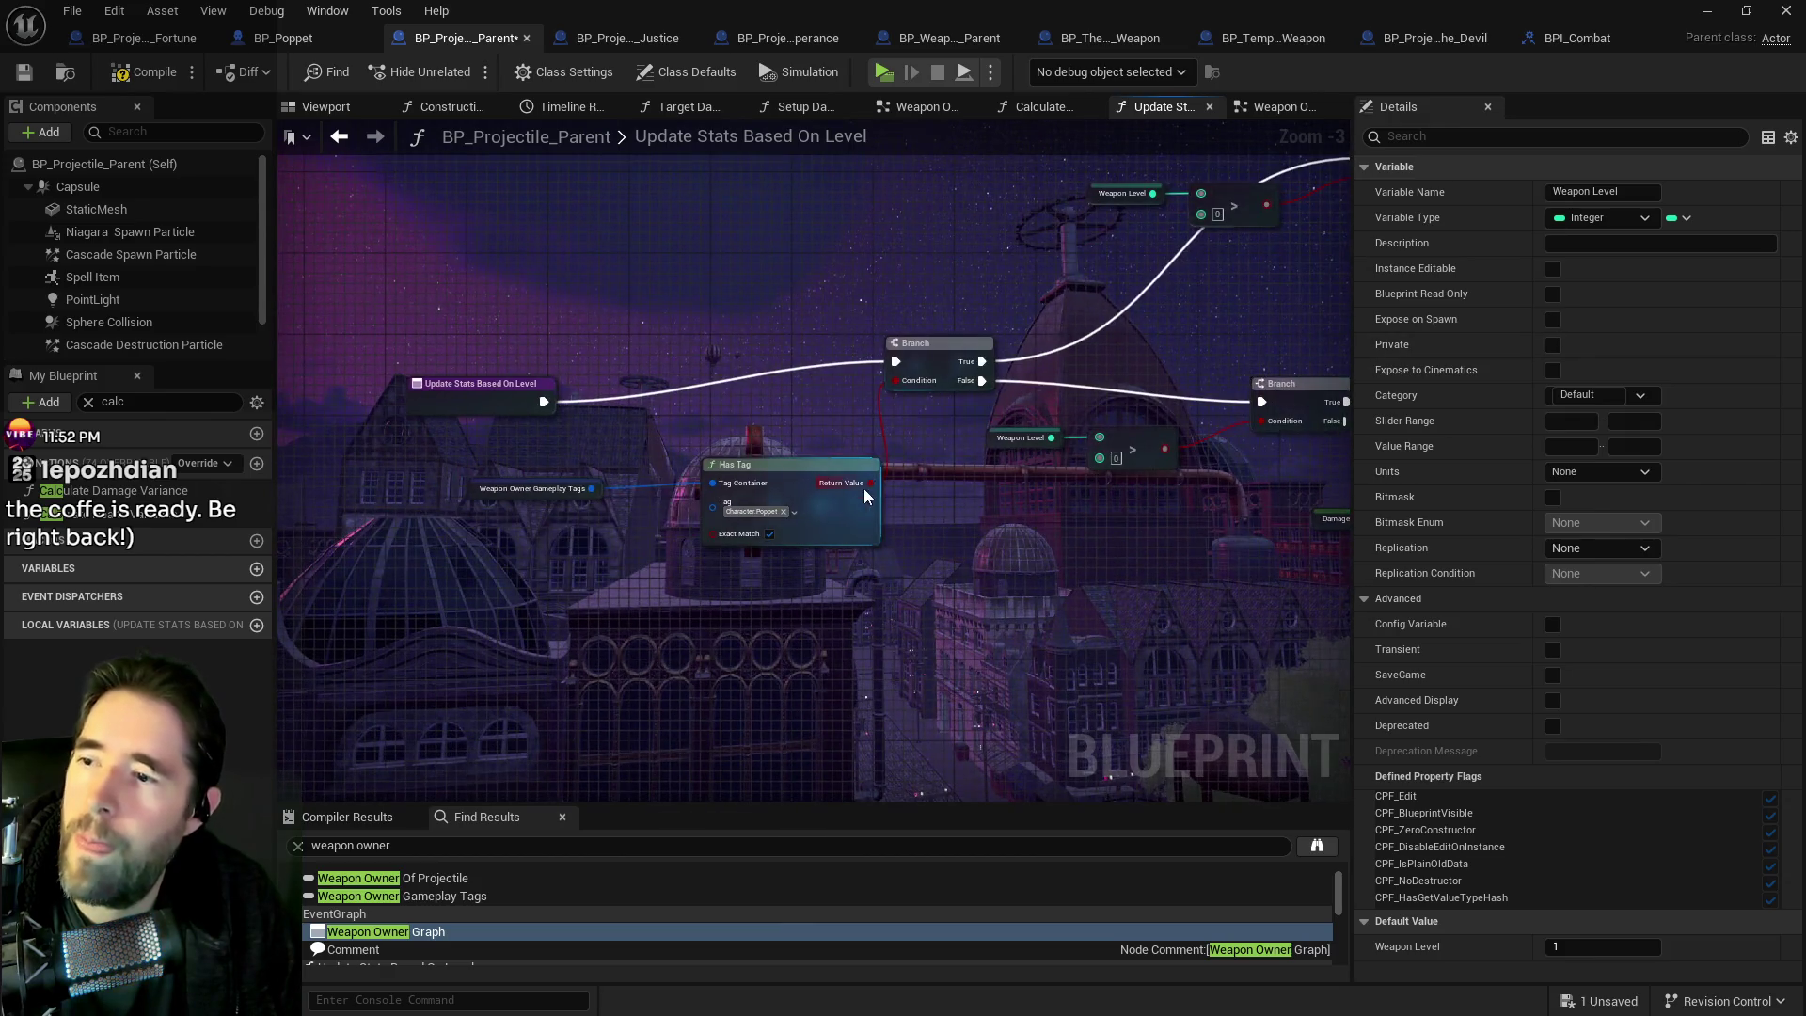
pyautogui.moveTo(868, 413); pyautogui.dragTo(1018, 440)
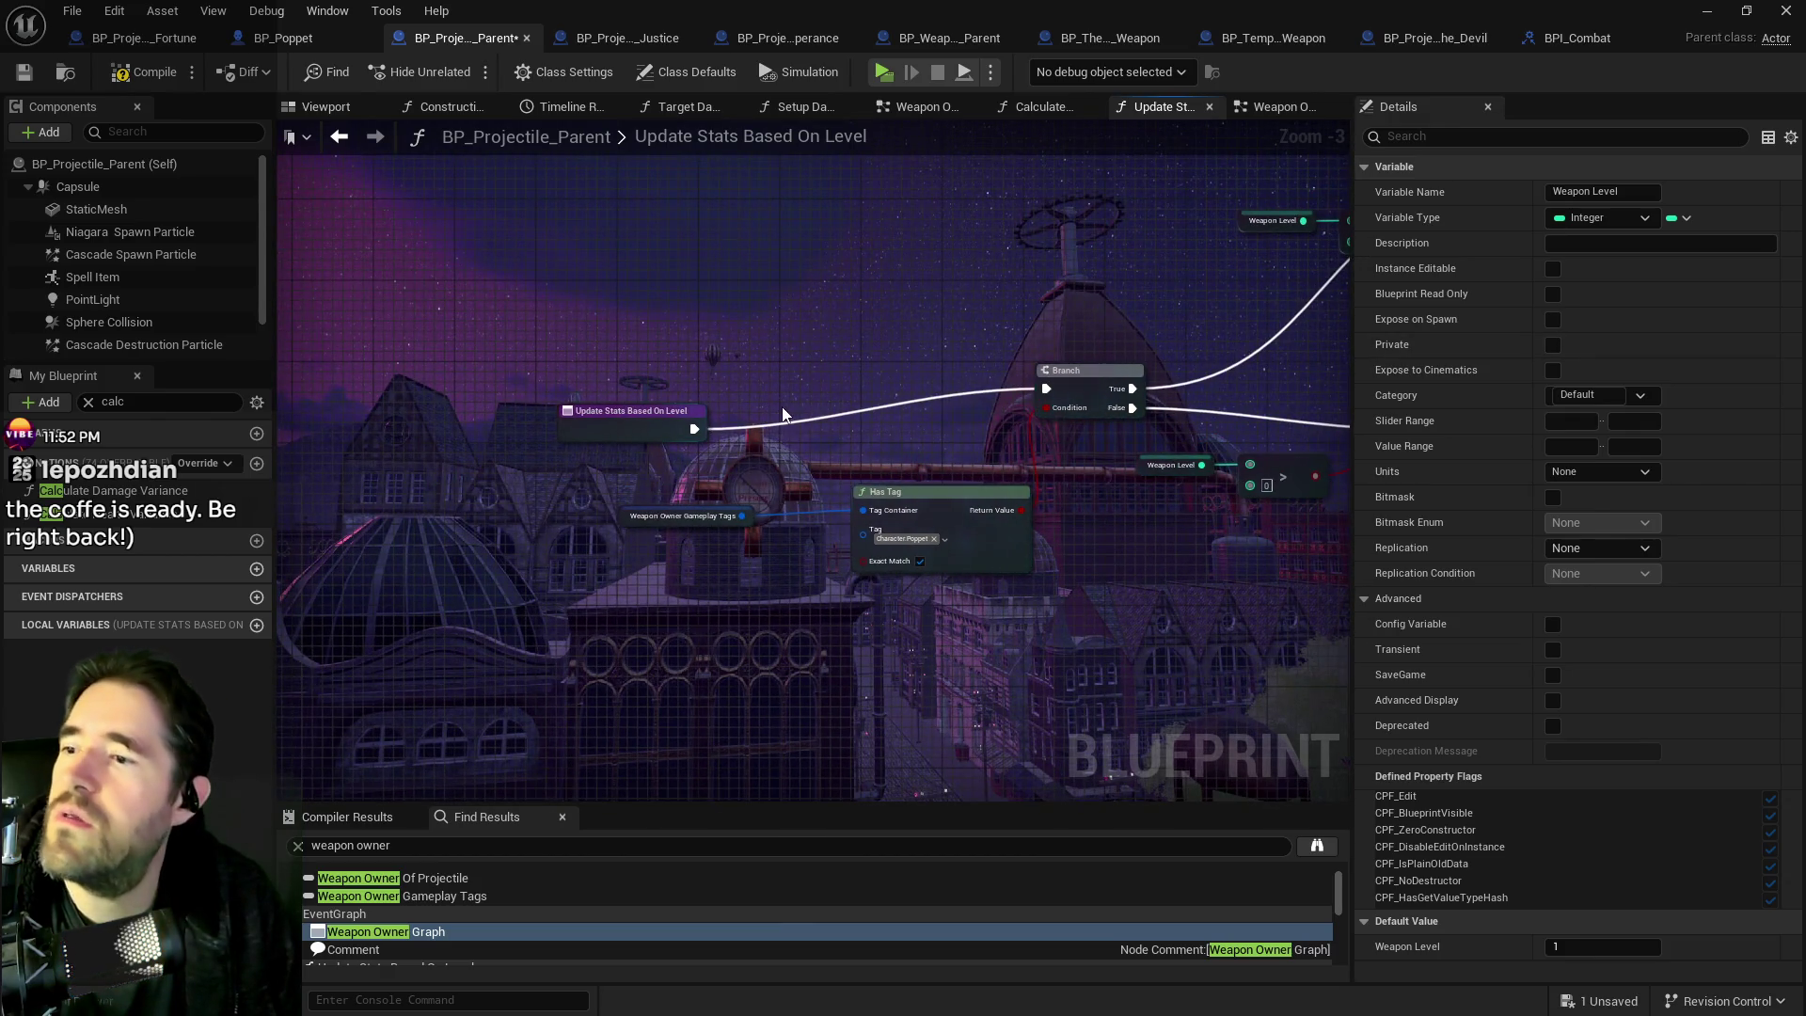
pyautogui.scroll(2, 752, 489)
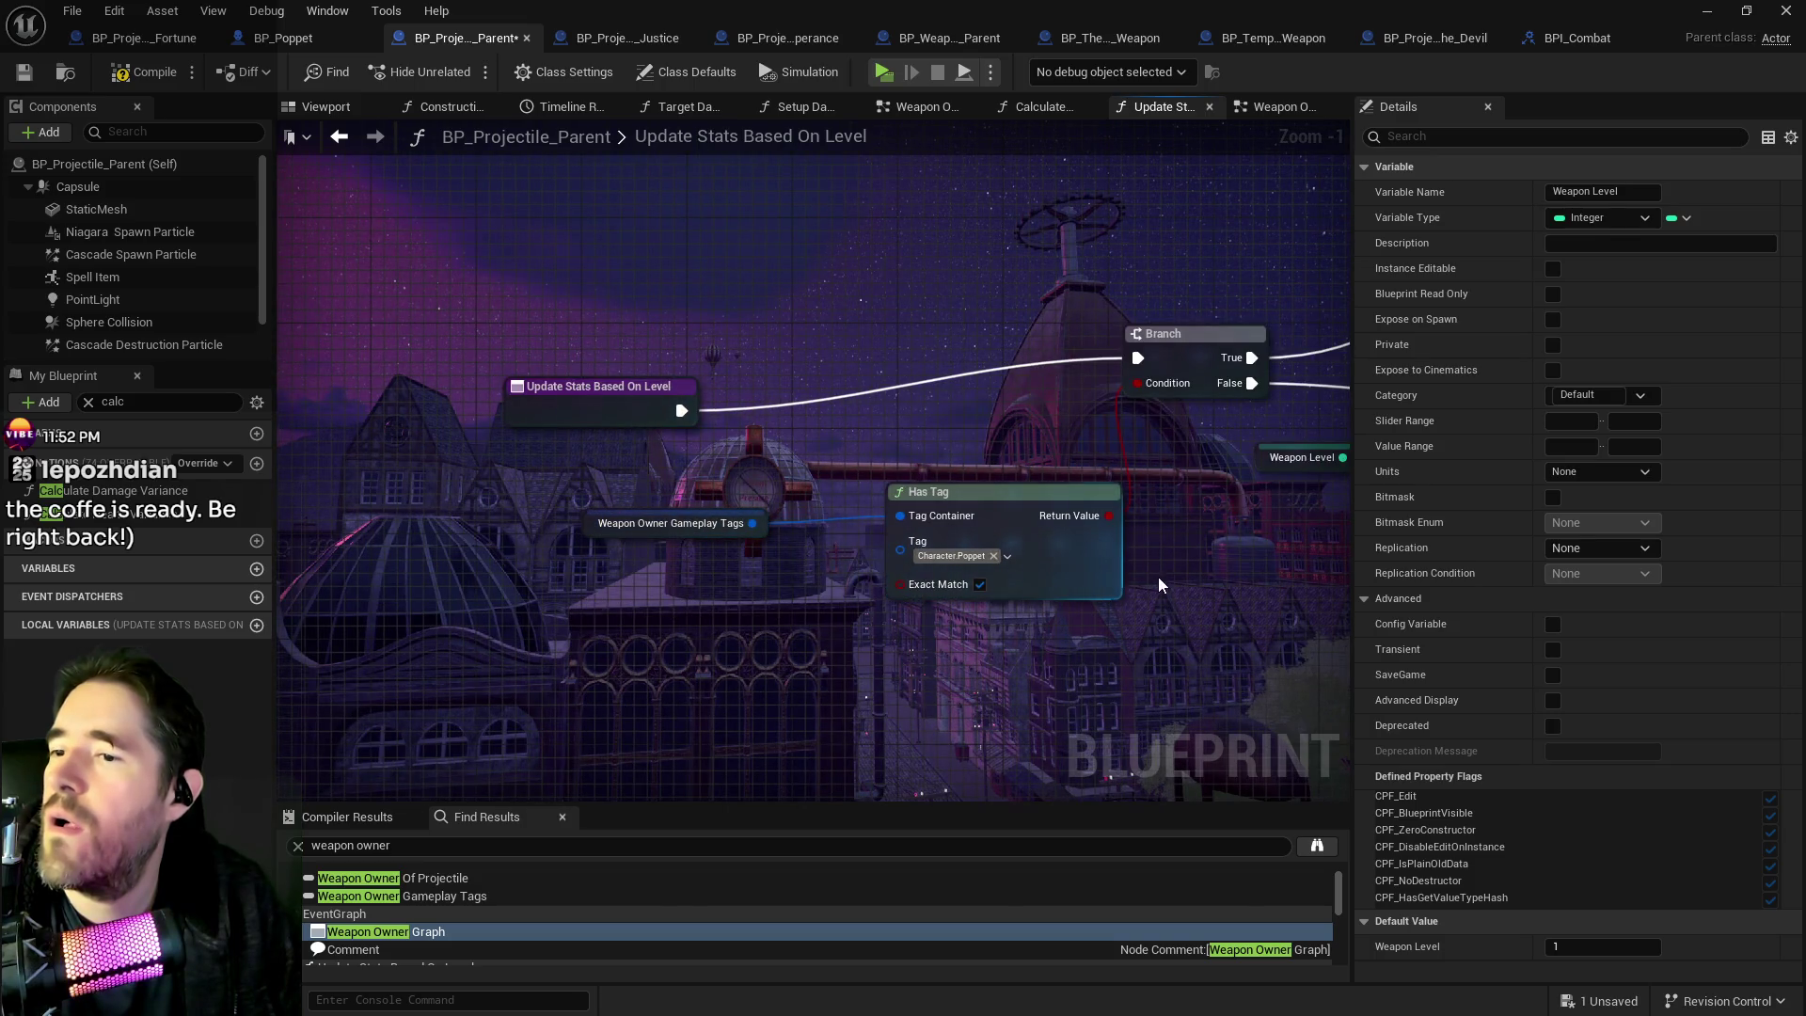
# Duplicate the Has Tag node below the original, open its tag choices, and return to the Weapon Owner Graph.
pyautogui.moveTo(1159, 584); pyautogui.dragTo(1037, 525)
pyautogui.moveTo(861, 555)
pyautogui.mouseDown()
pyautogui.moveTo(628, 454)
pyautogui.moveTo(715, 489)
pyautogui.mouseUp()
pyautogui.hotkey('ctrl', 'c')
pyautogui.hotkey('ctrl', 'v')
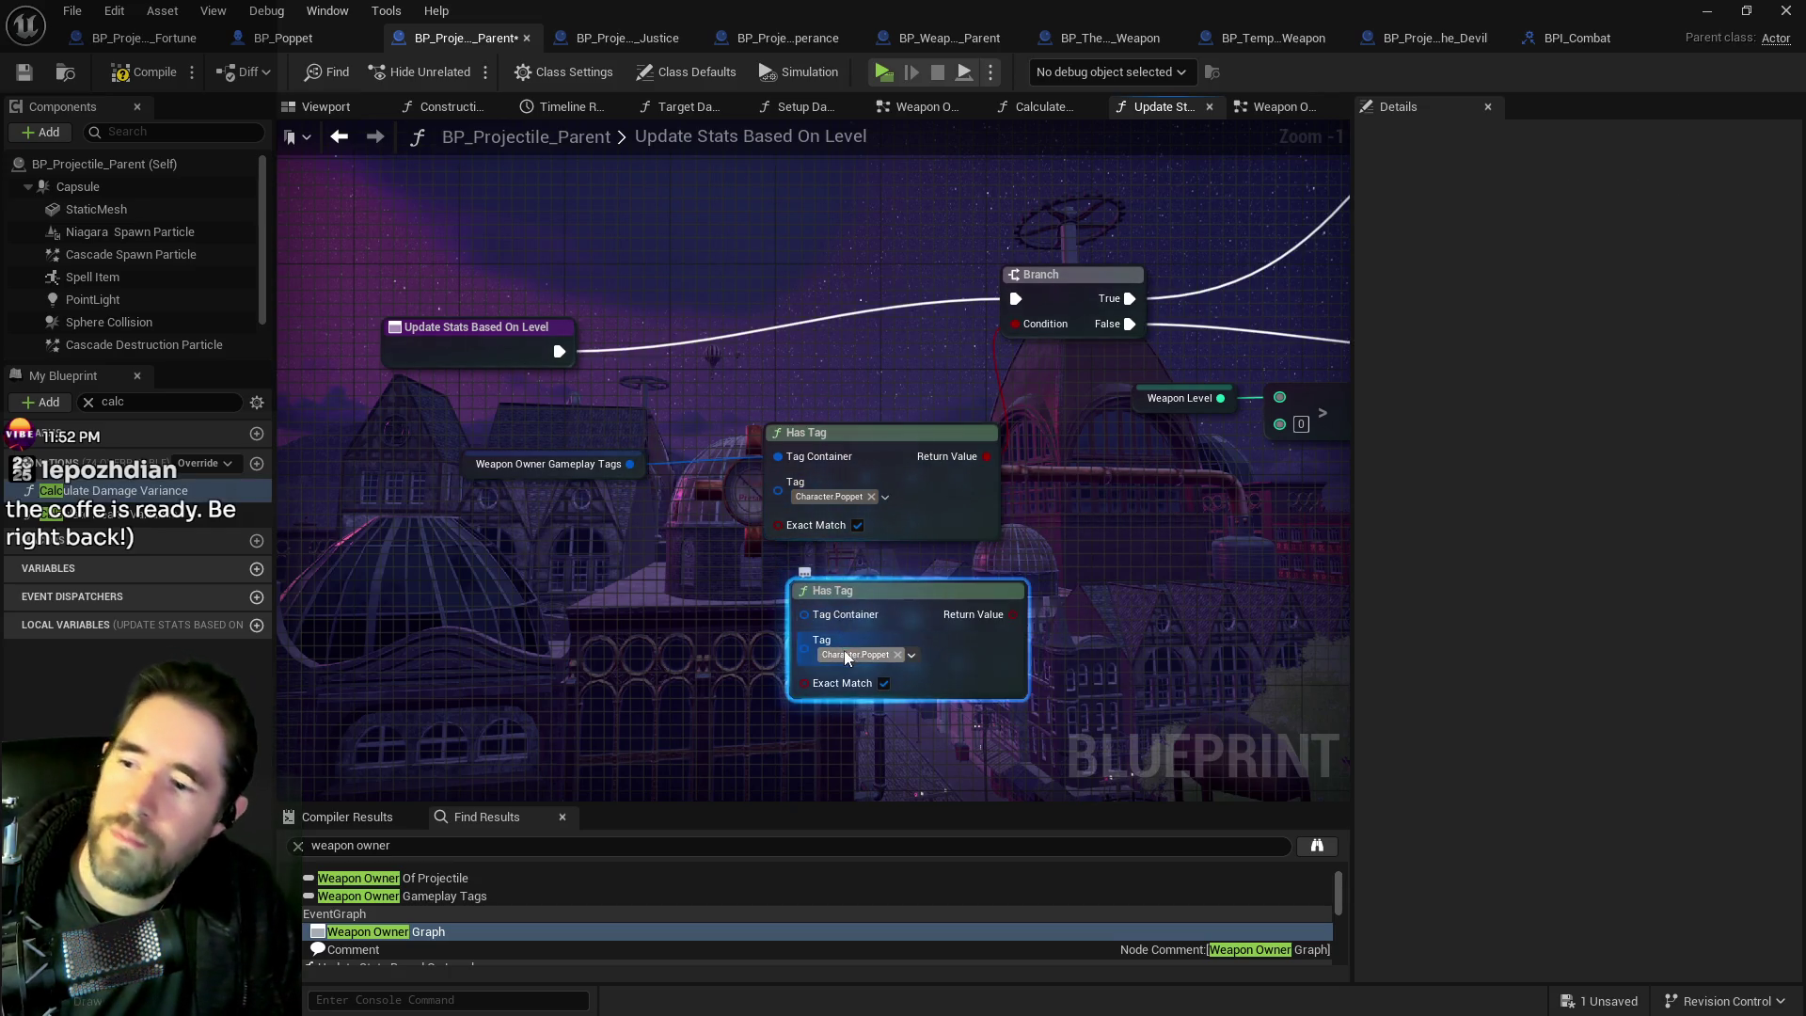
pyautogui.click(845, 656)
pyautogui.write('own')
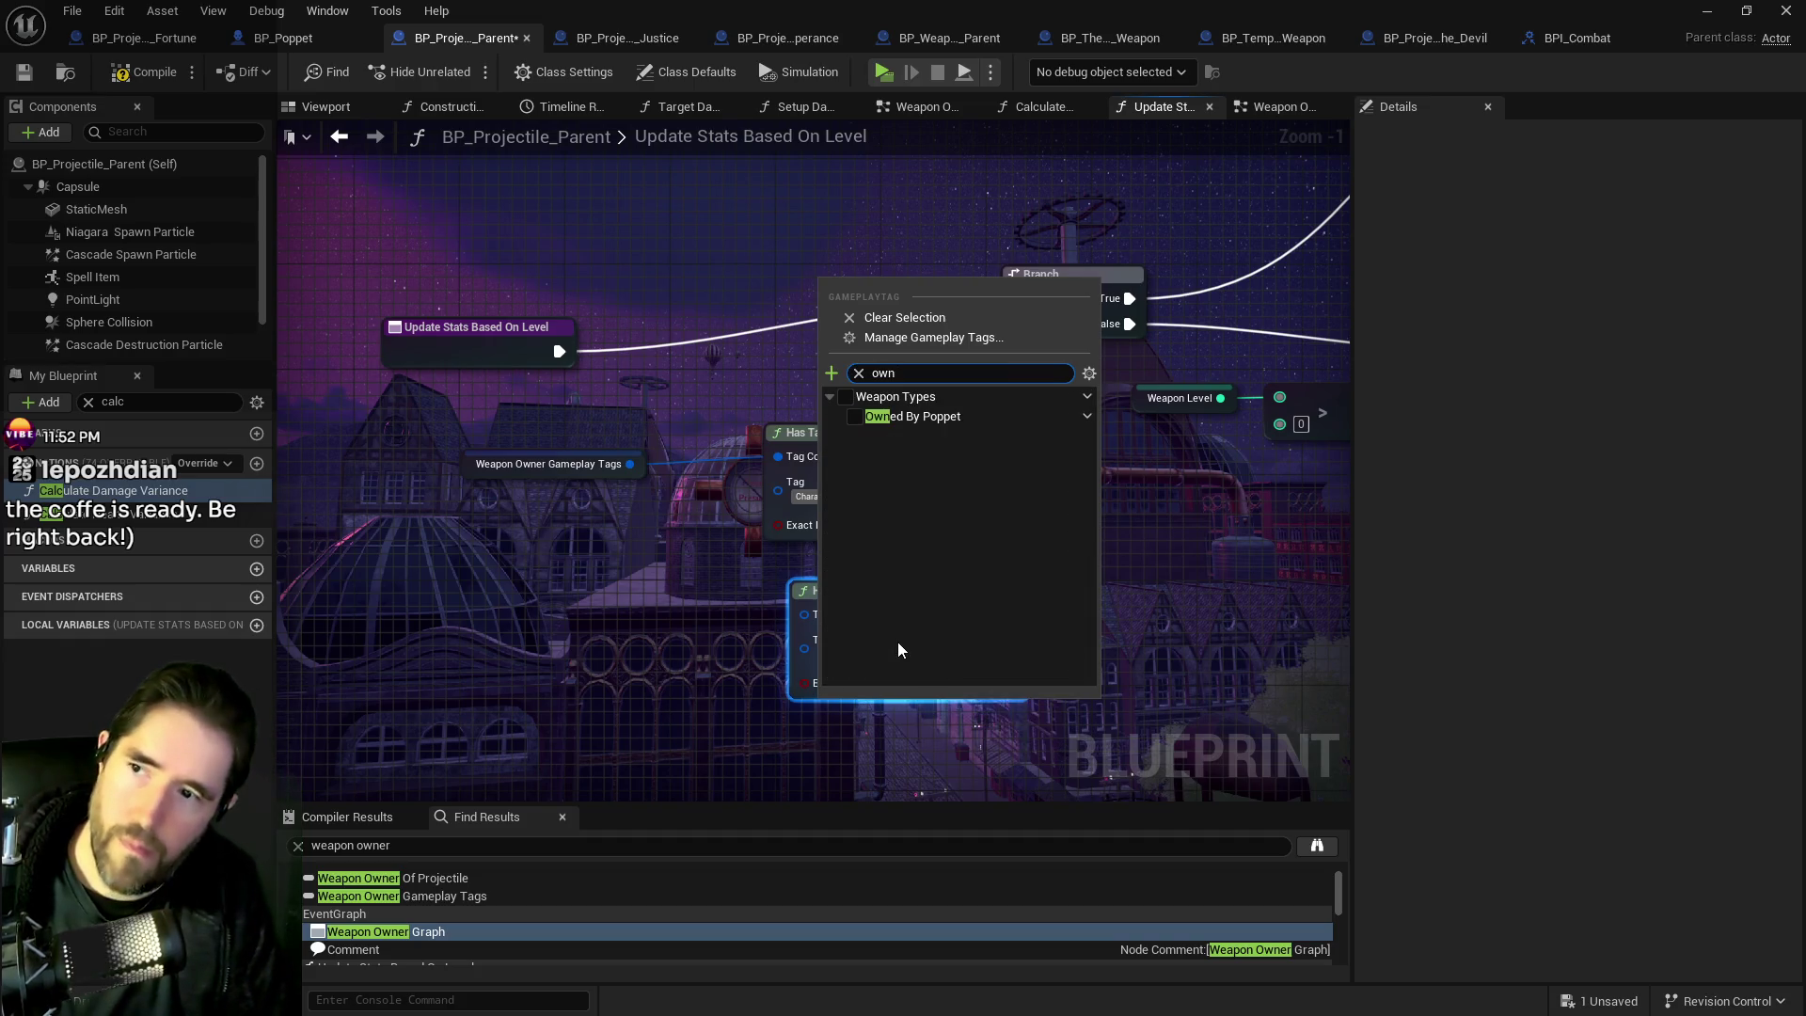
pyautogui.click(920, 106)
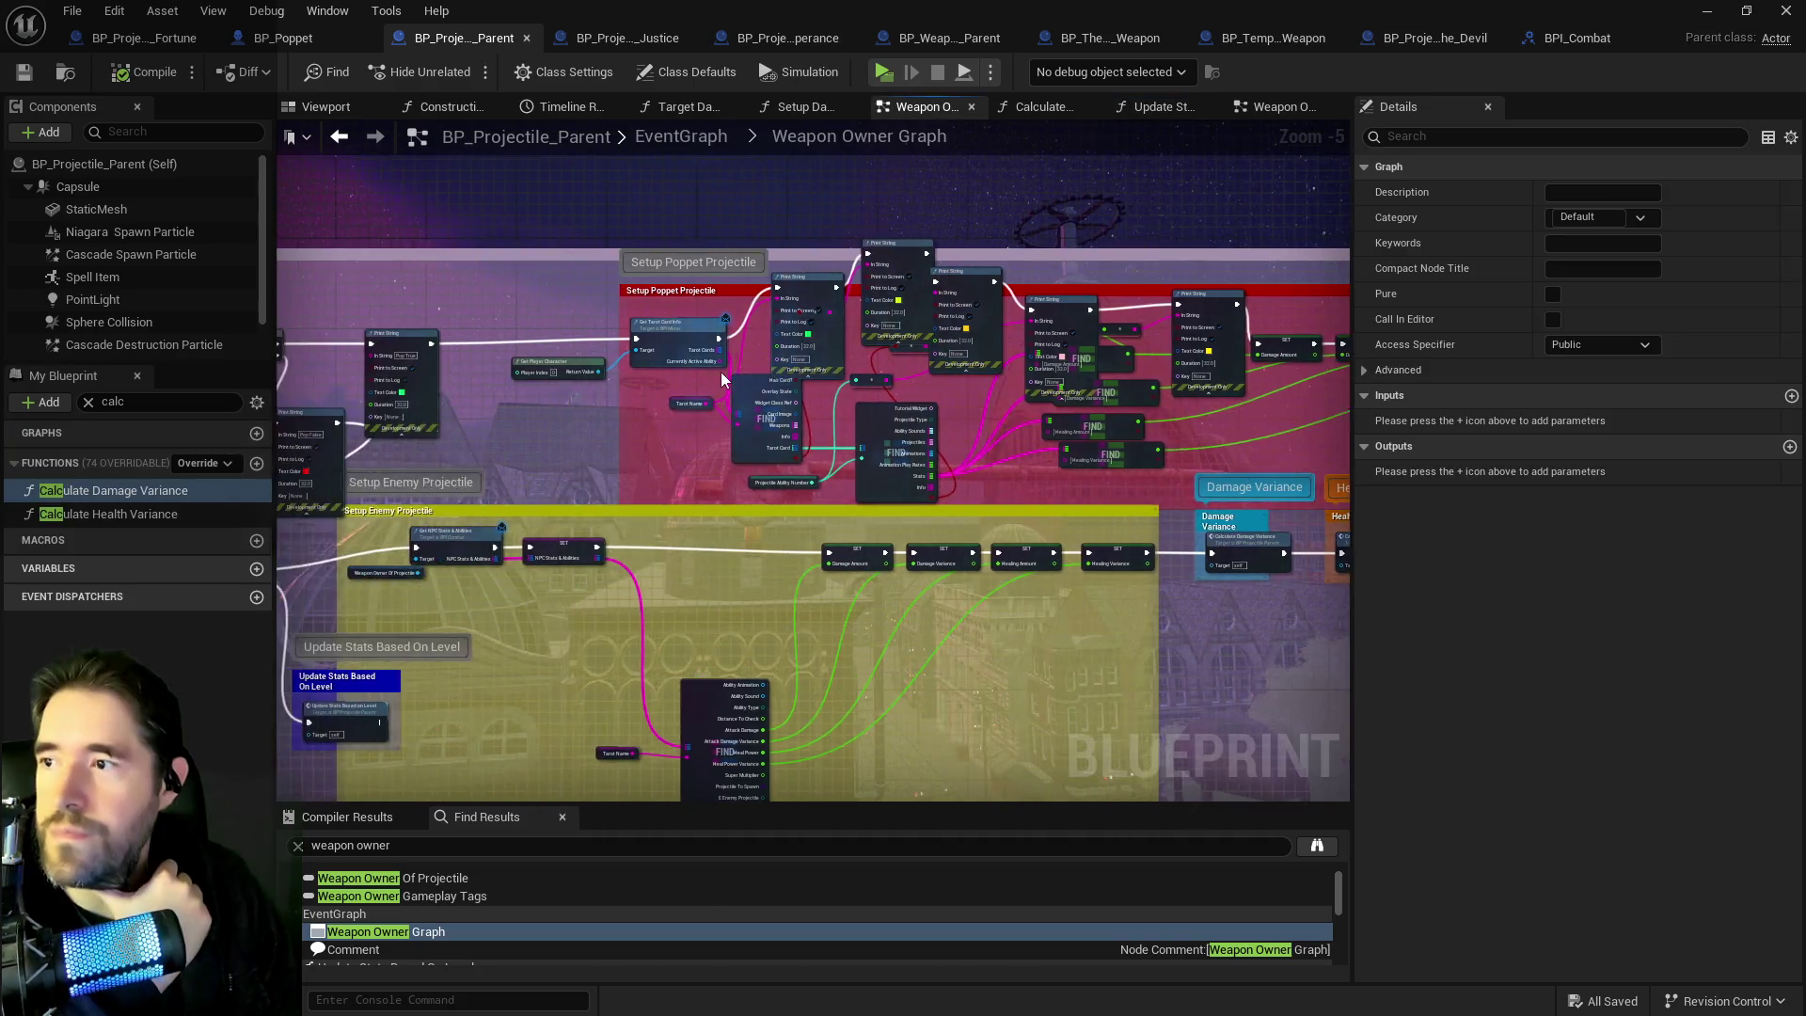
# Delete the debug Print String and reroute nodes near Setup Poppet Projectile.
pyautogui.scroll(1, 1259, 444)
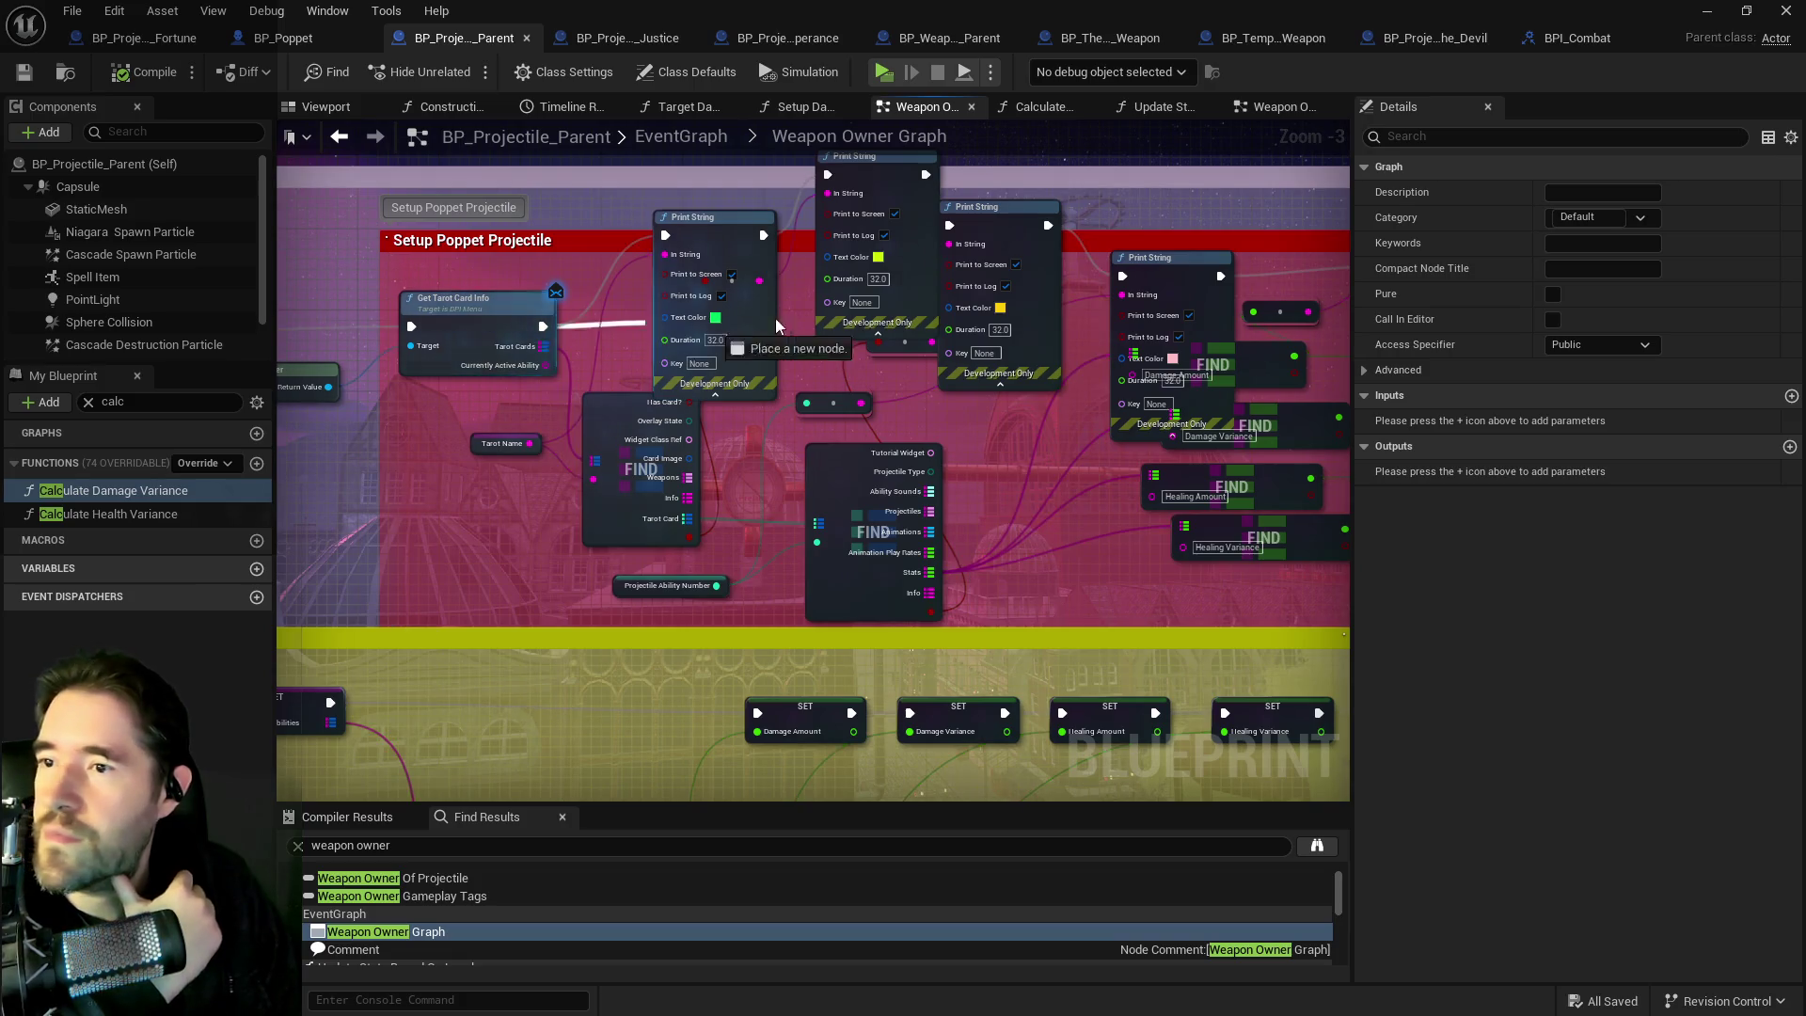
pyautogui.moveTo(1516, 314); pyautogui.dragTo(936, 338)
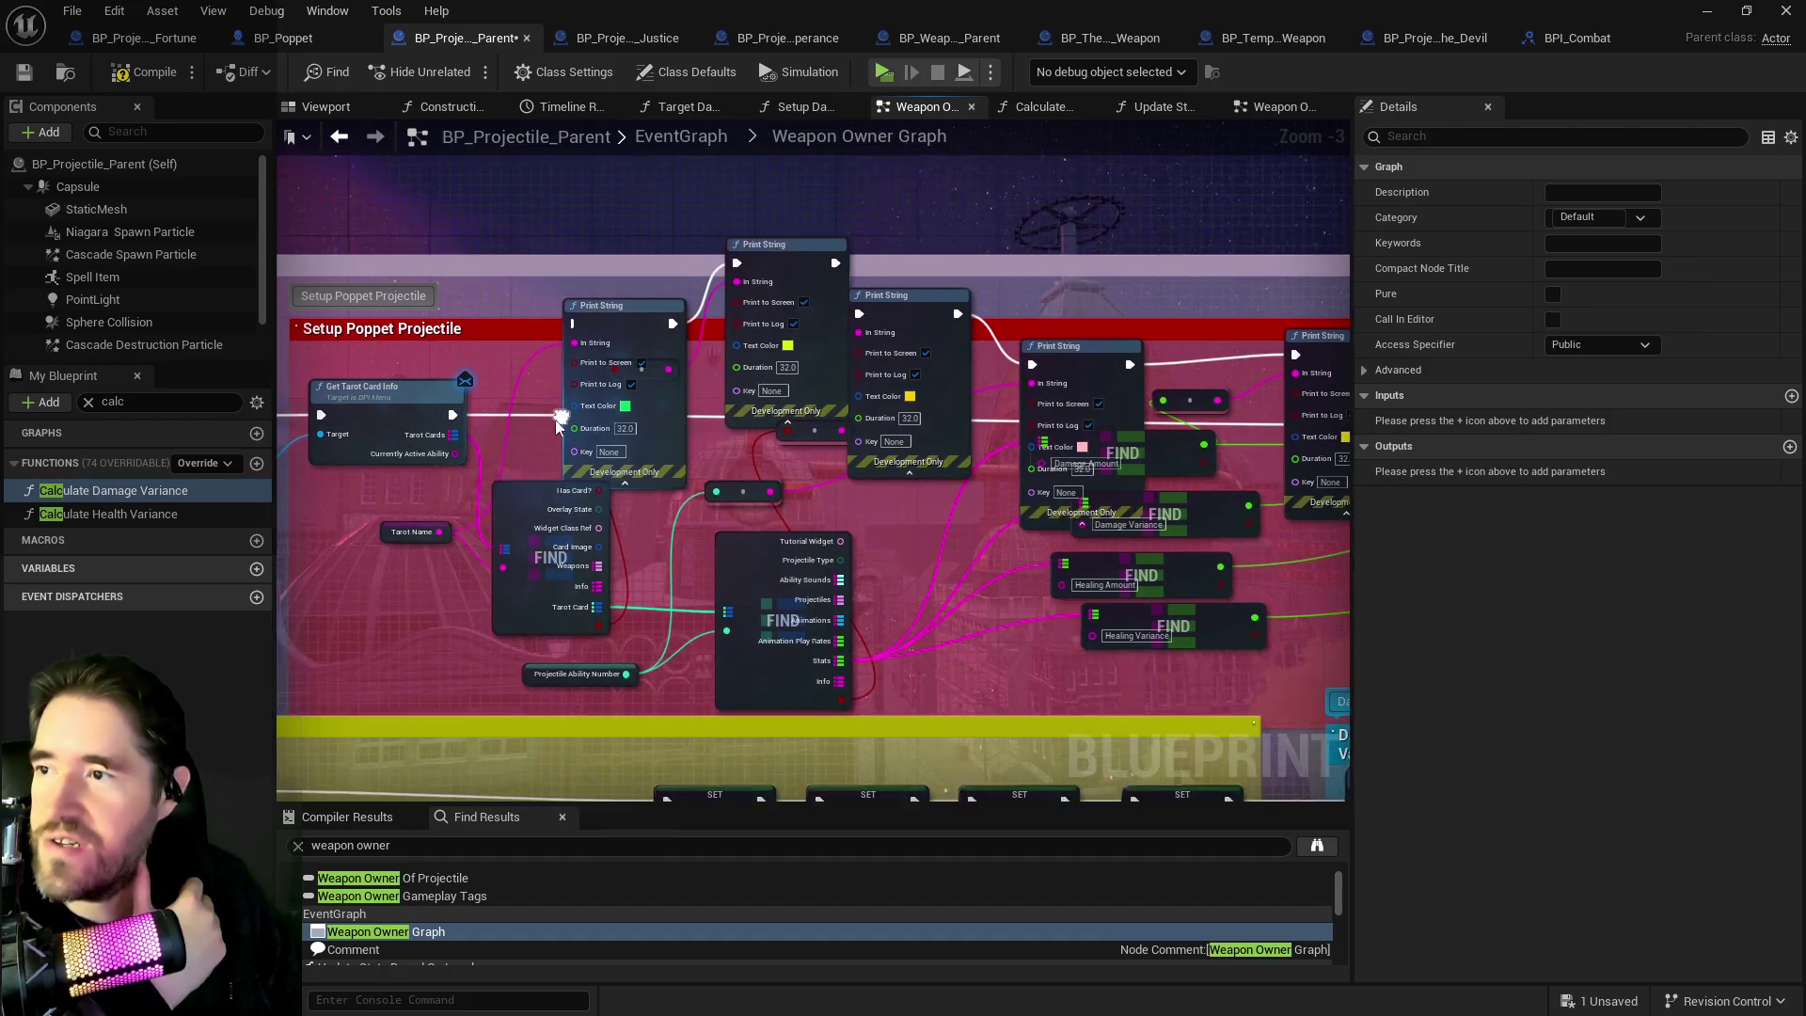
pyautogui.moveTo(544, 364); pyautogui.dragTo(973, 475)
pyautogui.press('Delete')
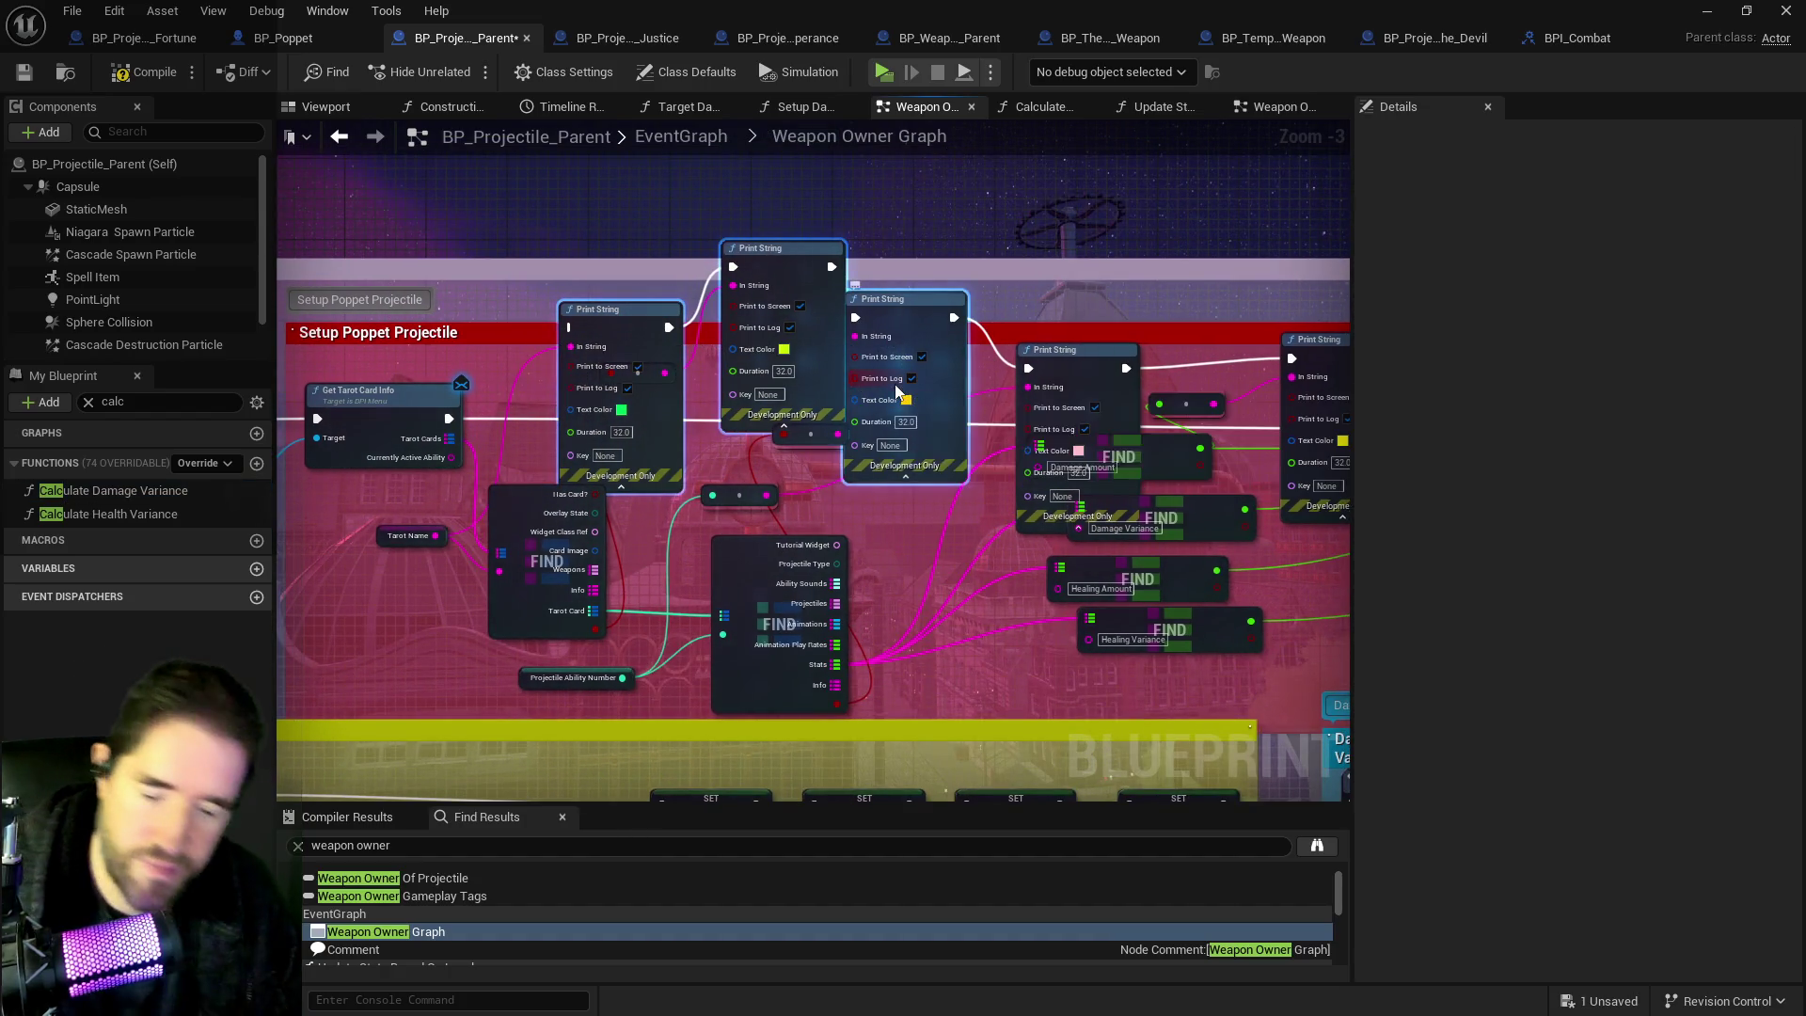
pyautogui.press('Delete')
pyautogui.click(1056, 371)
pyautogui.press('Delete')
pyautogui.moveTo(1060, 382); pyautogui.dragTo(852, 442)
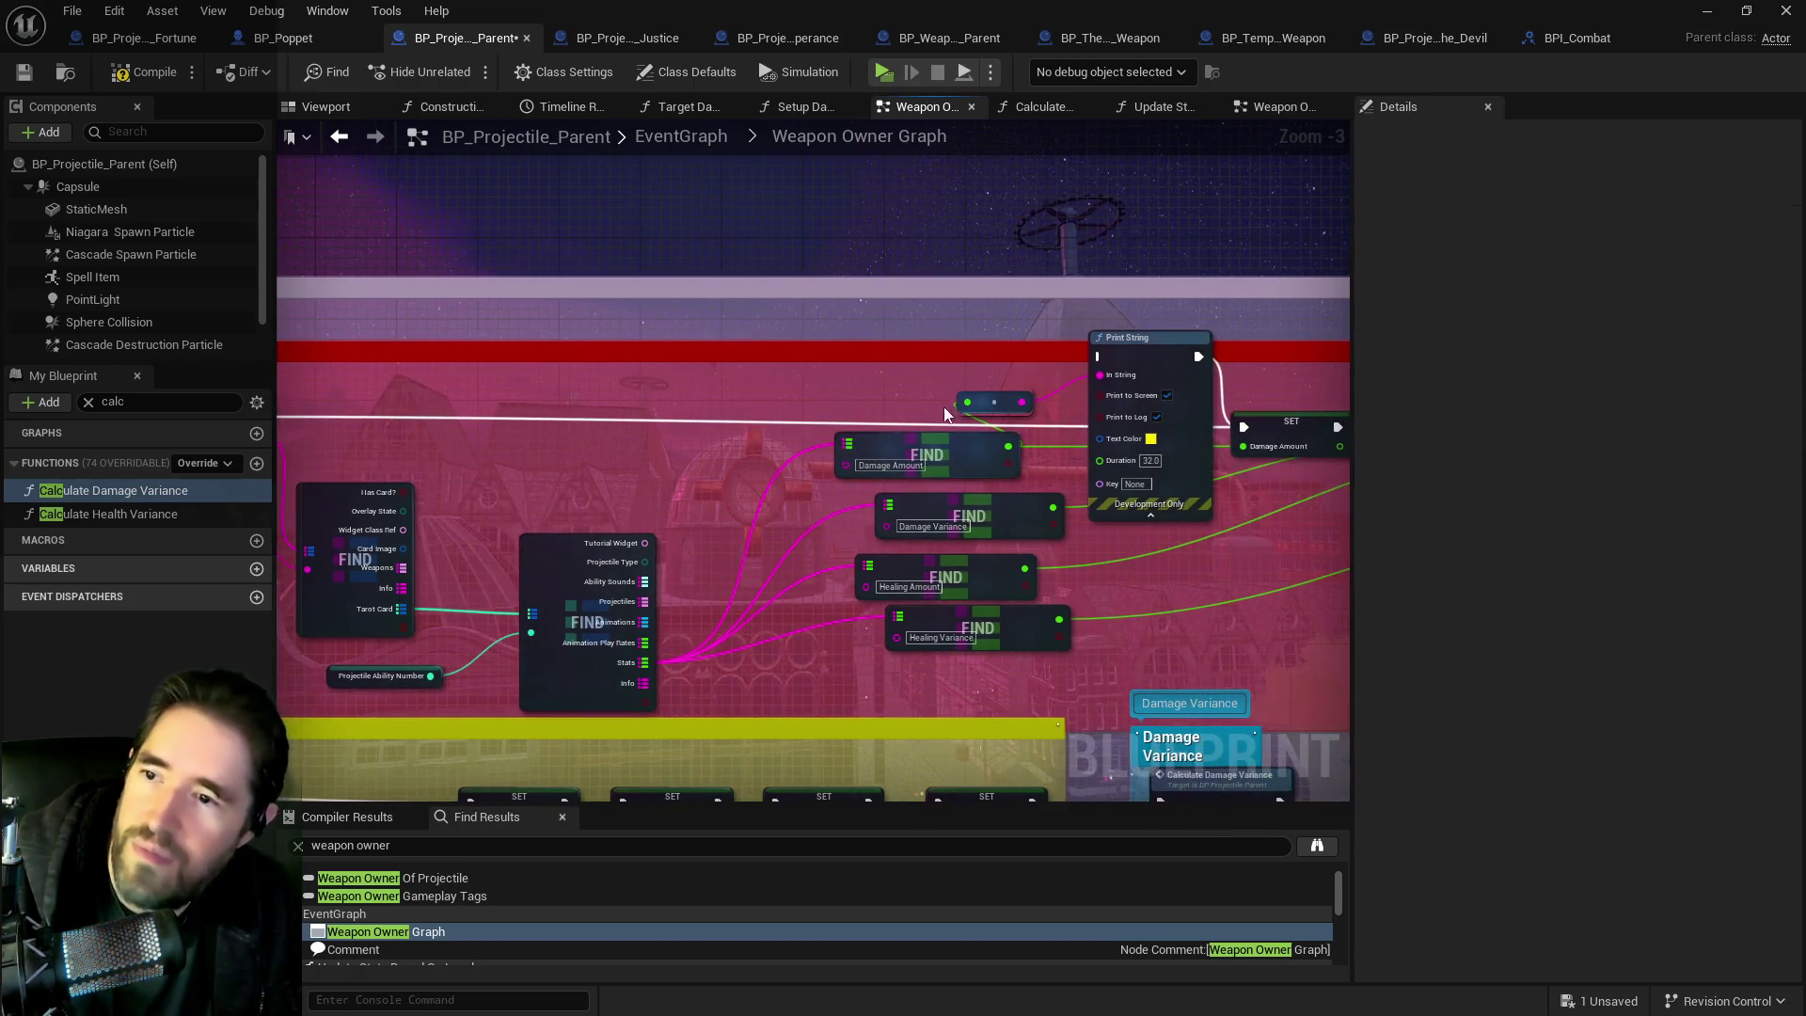
pyautogui.moveTo(976, 359); pyautogui.dragTo(1094, 399)
pyautogui.hotkey('ctrl', 'z')
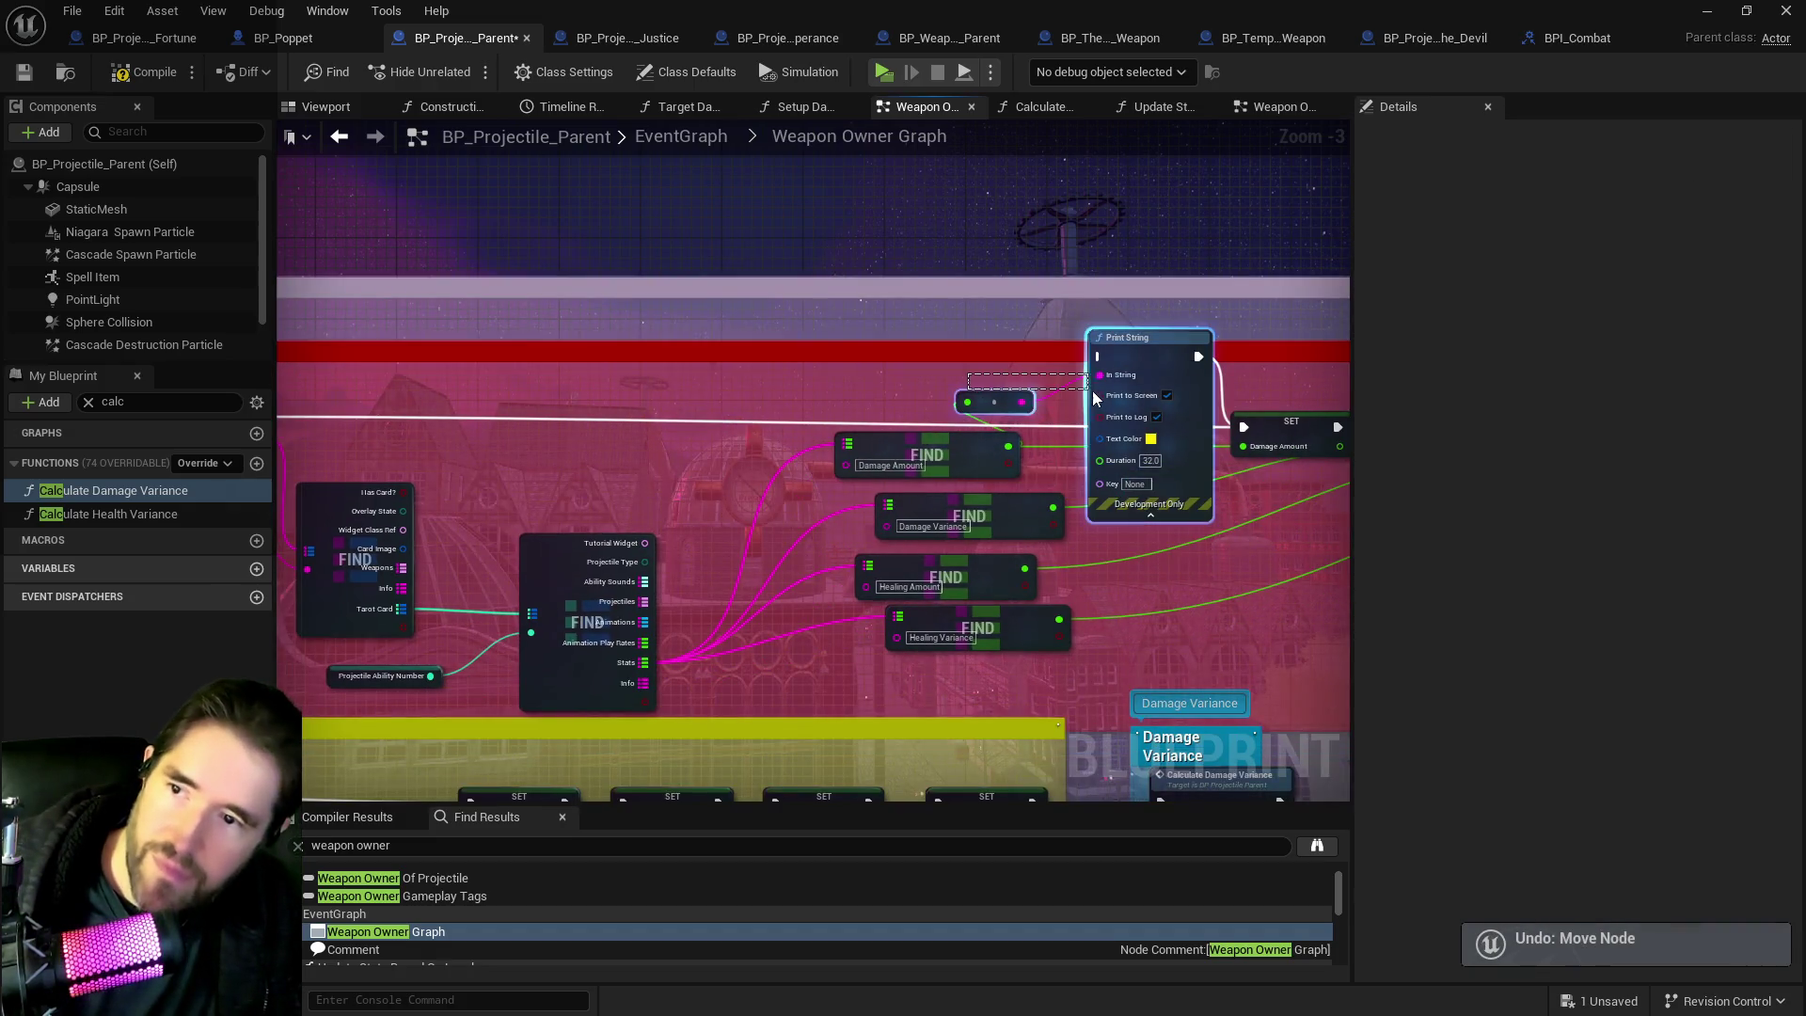
pyautogui.click(1072, 475)
# Wire Branch True to Get Tarot Card Info and False to the lower Branch, removing the Pop True print.
pyautogui.scroll(-2, 989, 488)
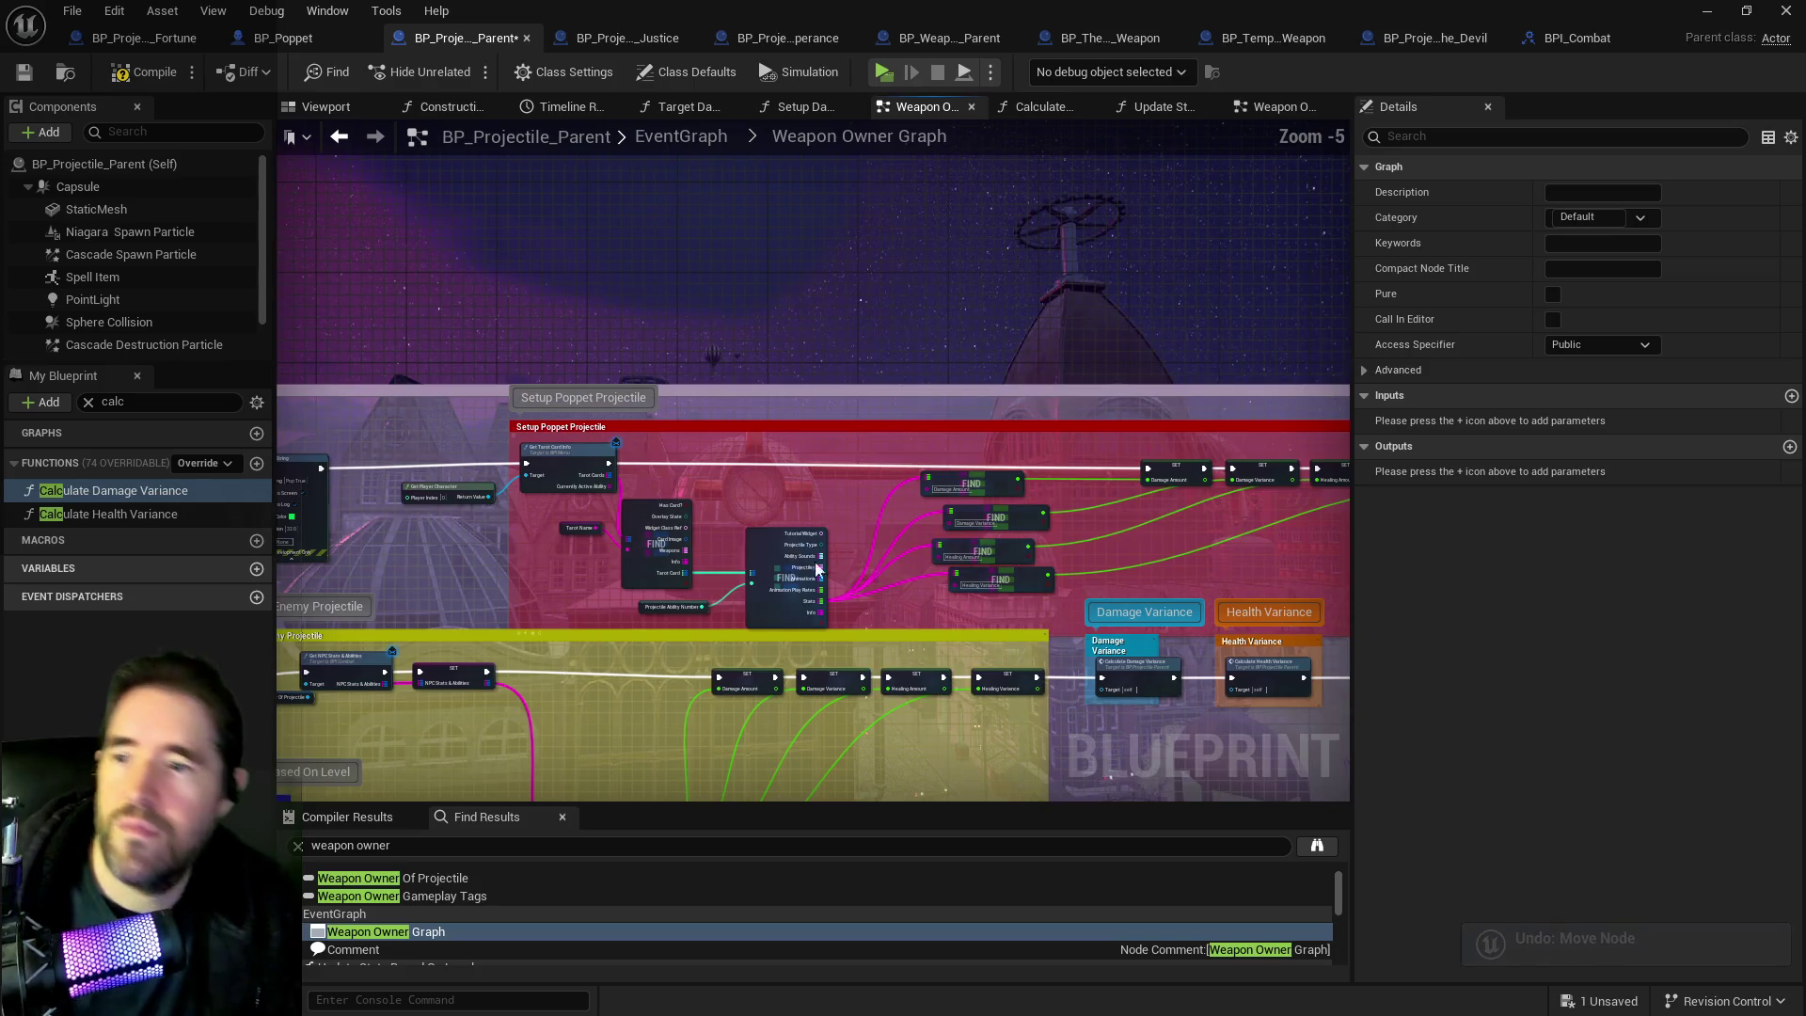
pyautogui.moveTo(782, 510); pyautogui.dragTo(1046, 423)
pyautogui.scroll(2, 1045, 423)
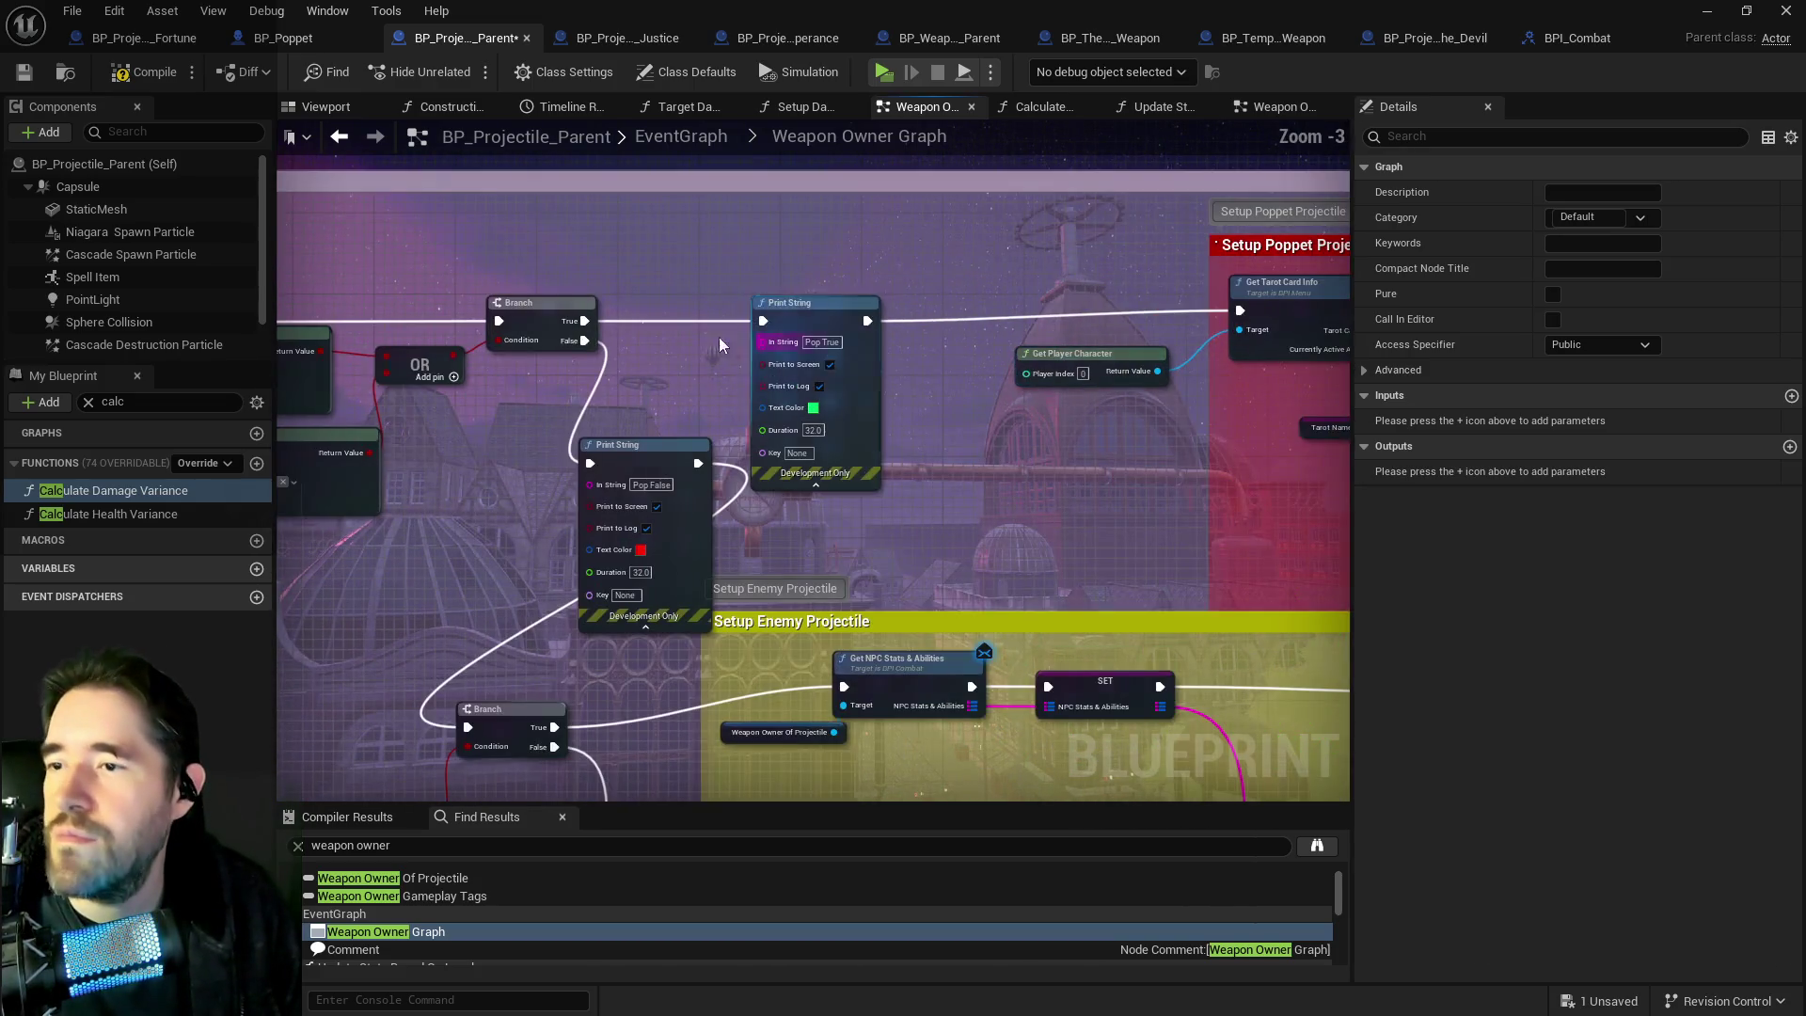
pyautogui.moveTo(585, 323); pyautogui.dragTo(1239, 310)
pyautogui.click(829, 296)
pyautogui.press('Delete')
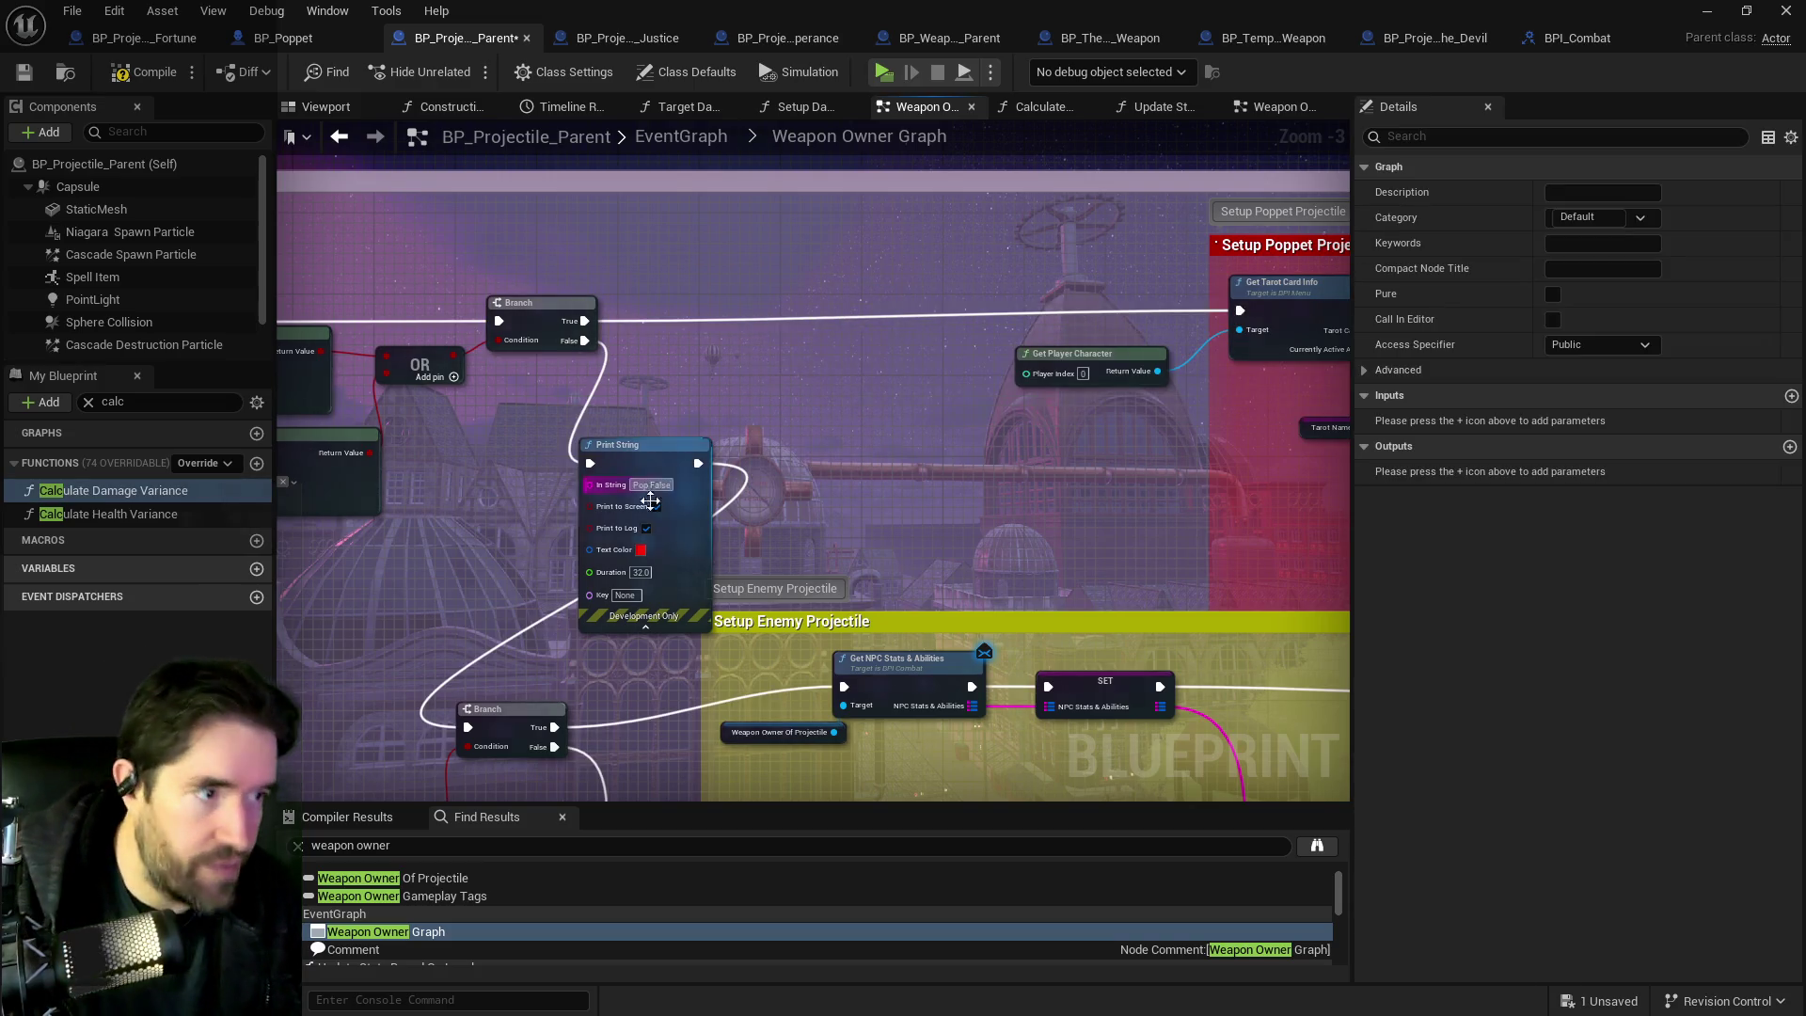
pyautogui.moveTo(648, 418); pyautogui.dragTo(850, 342)
pyautogui.moveTo(788, 266); pyautogui.dragTo(670, 651)
pyautogui.click(903, 413)
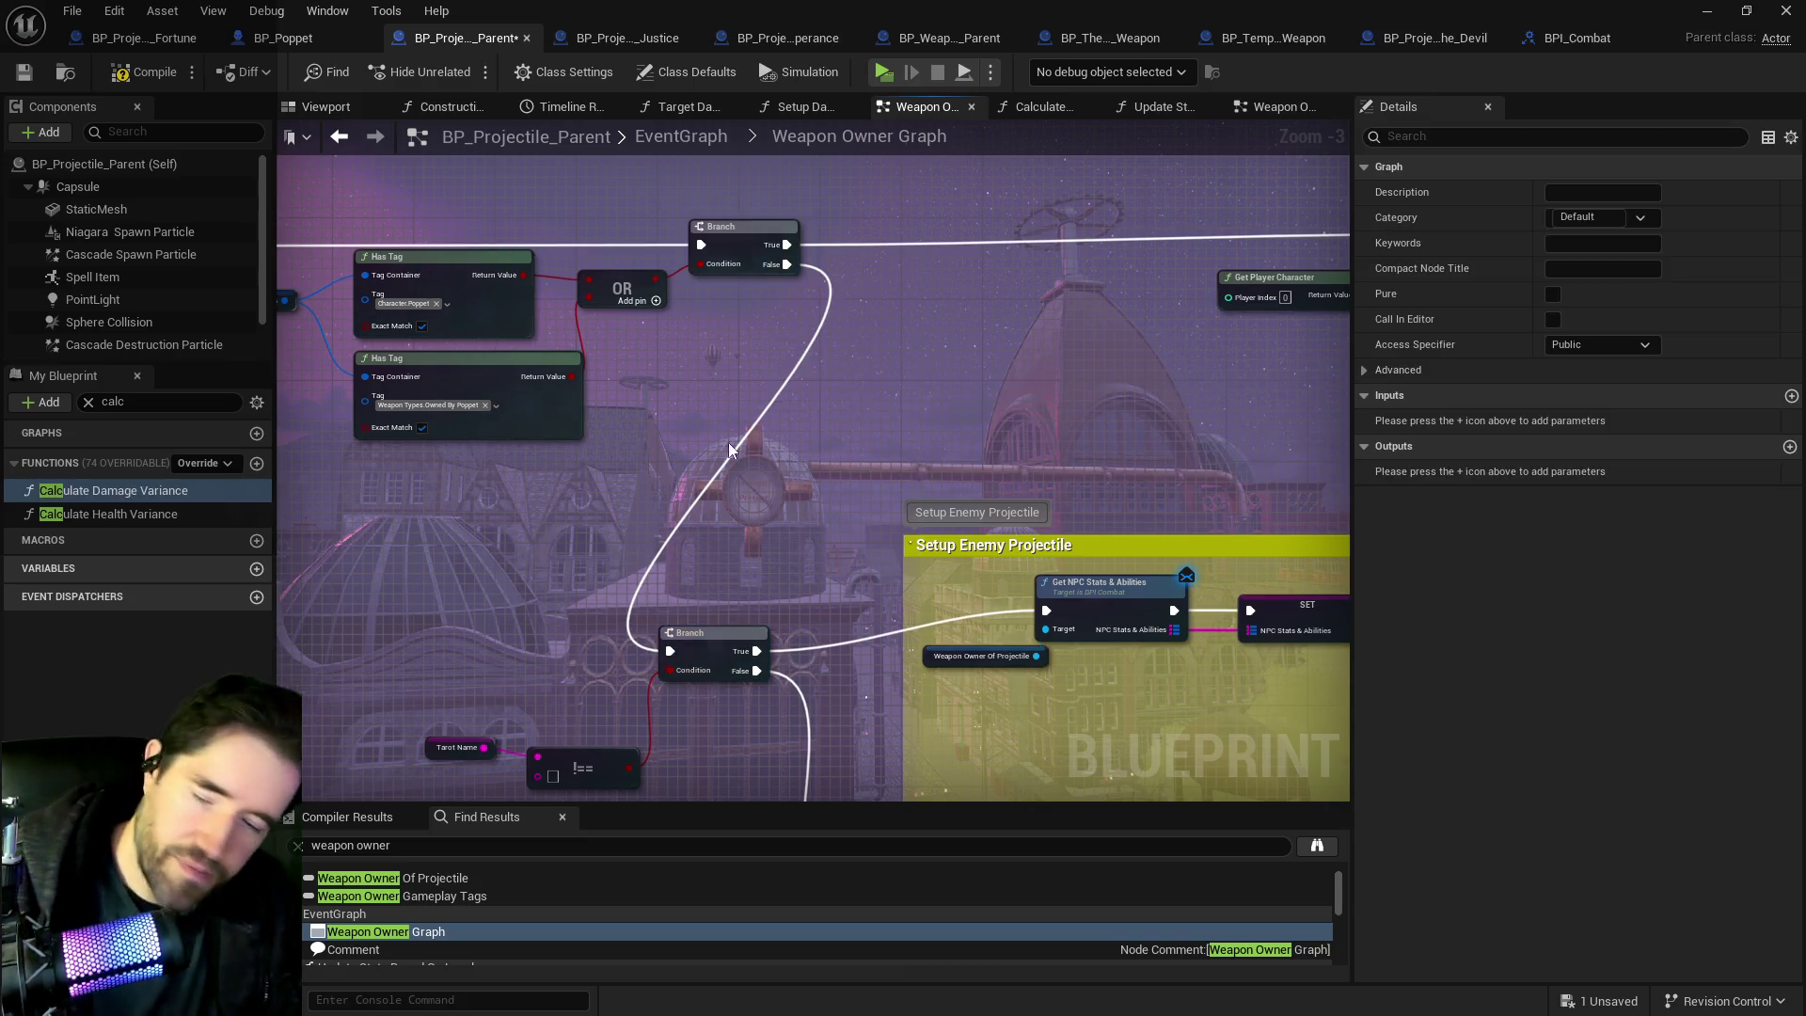
# Remove the cyan Print String and wire SET Weapon Owner Of Projectile straight to SET Weapon Level.
pyautogui.scroll(-3, 900, 417)
pyautogui.scroll(7, 900, 416)
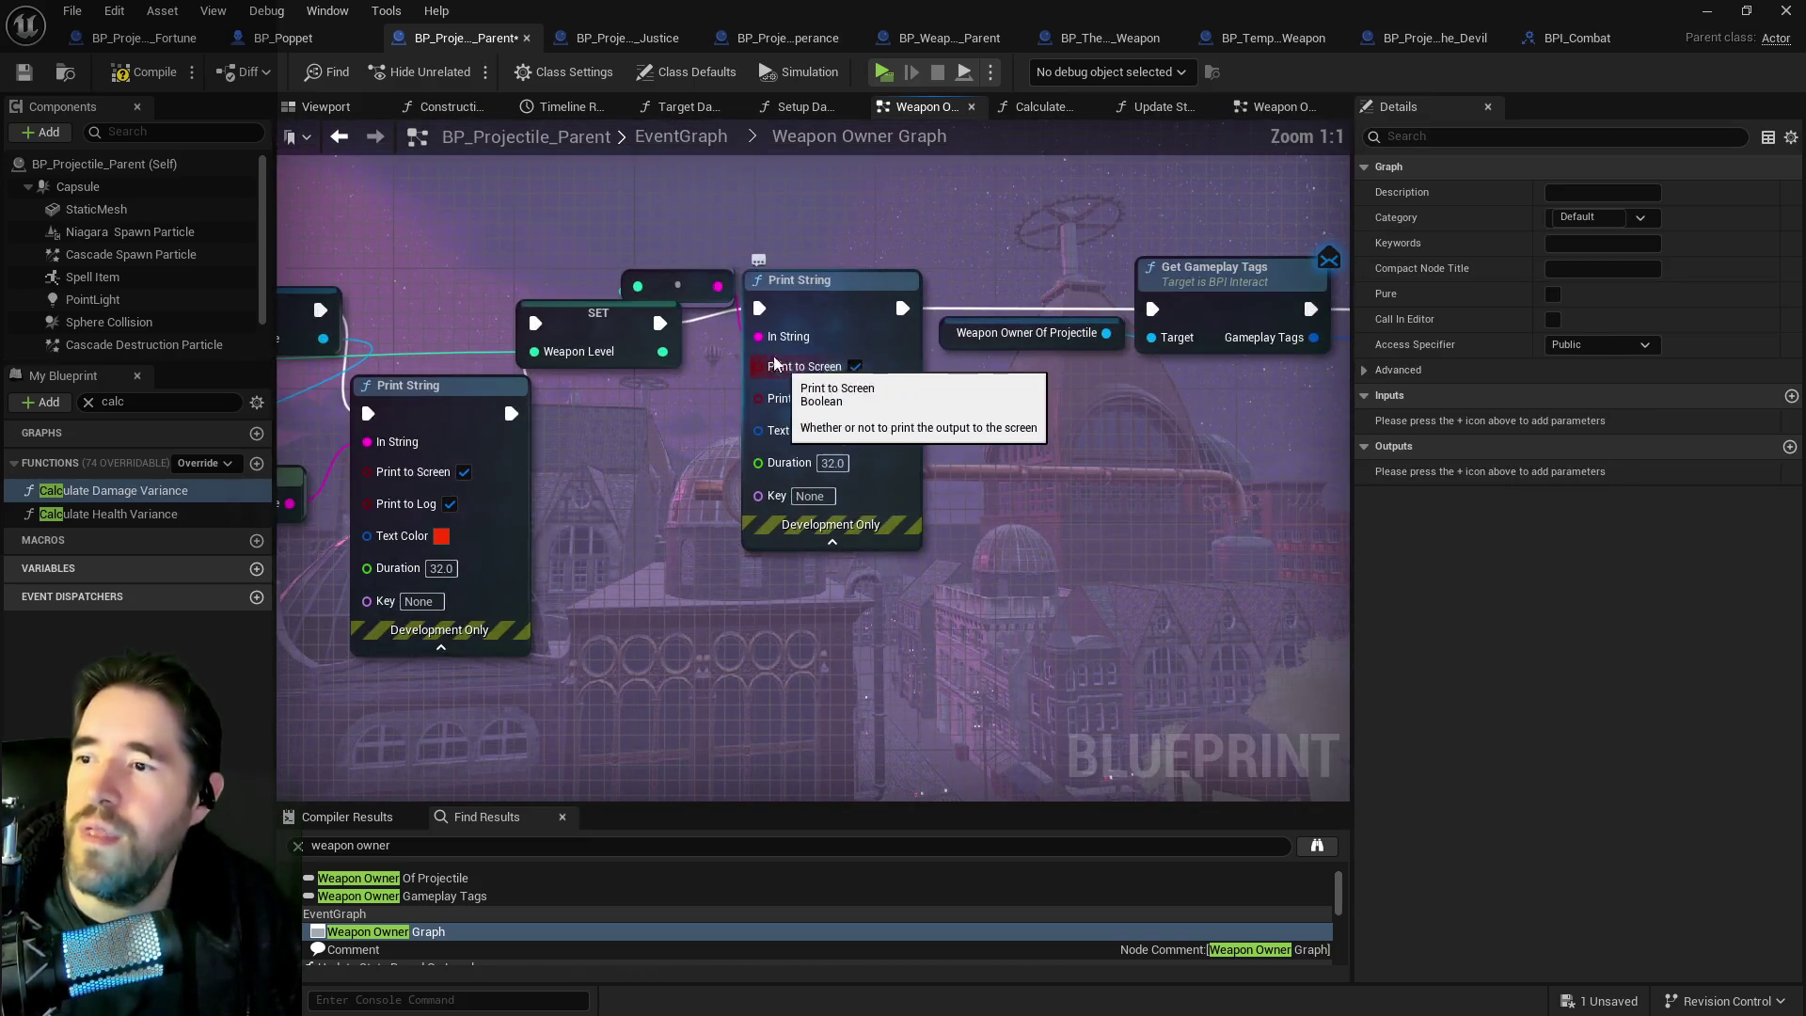
pyautogui.moveTo(659, 322)
pyautogui.mouseDown()
pyautogui.moveTo(786, 327)
pyautogui.moveTo(760, 310)
pyautogui.mouseUp()
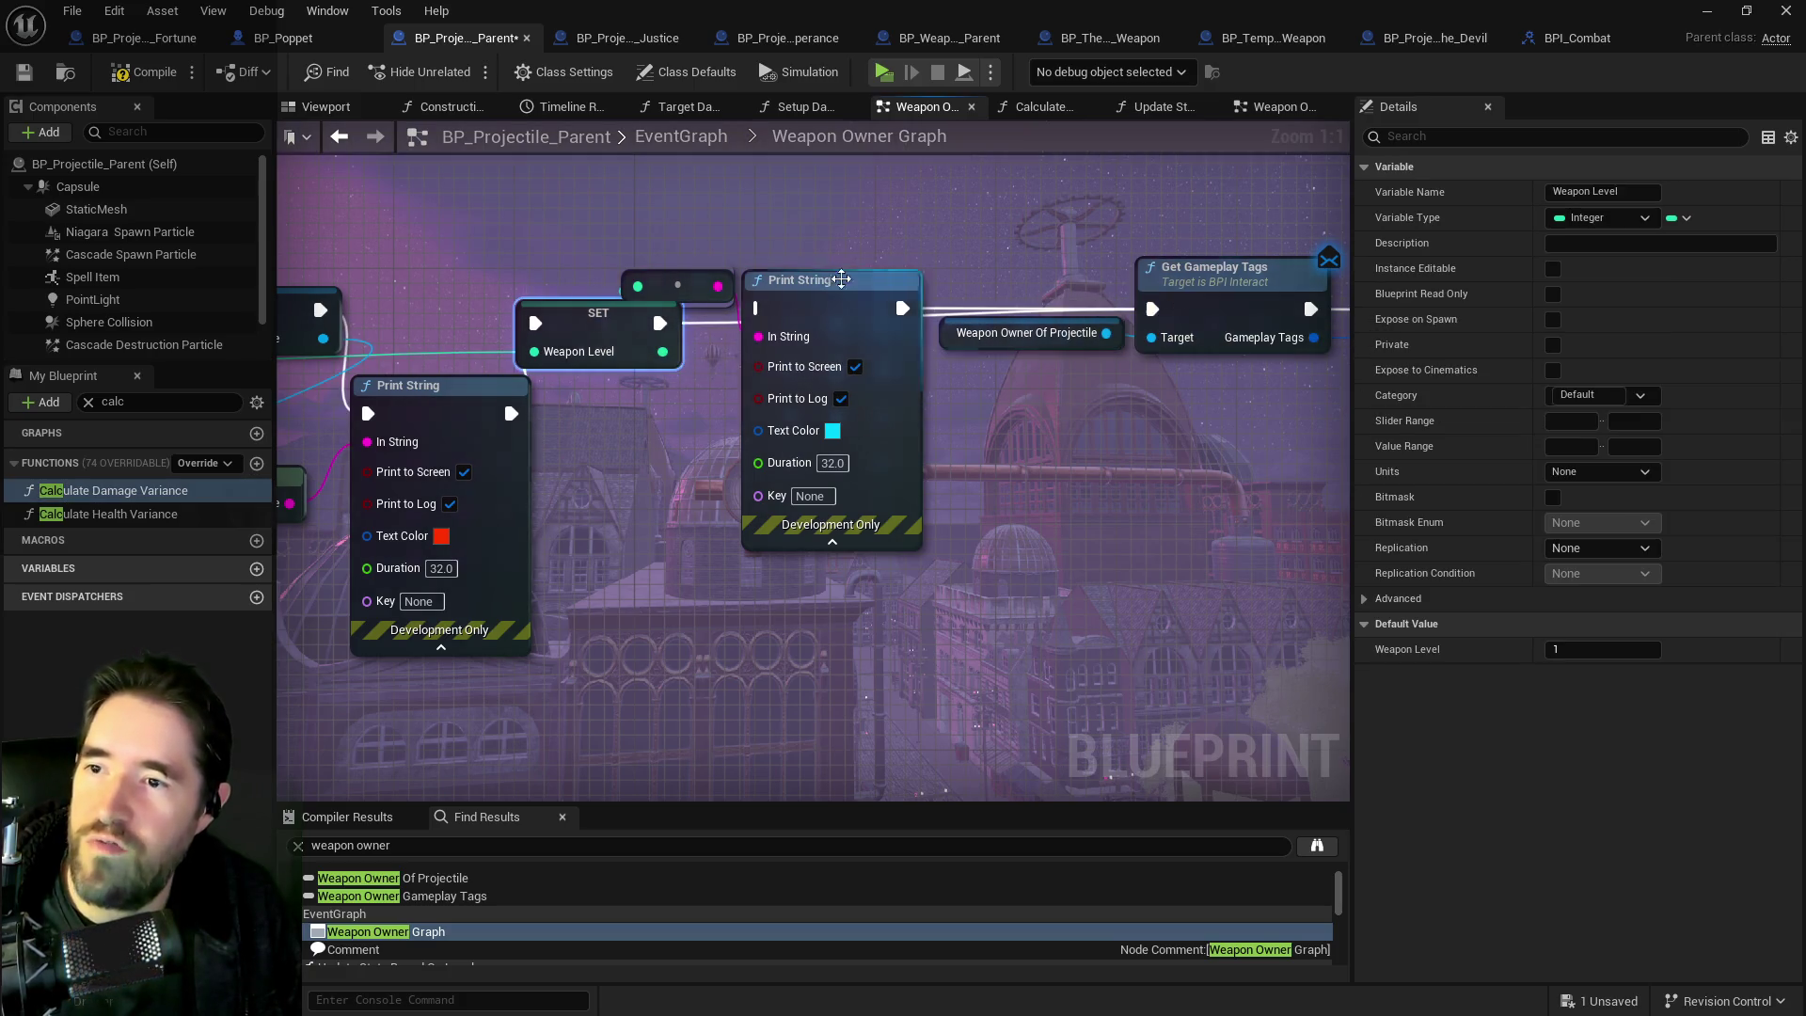
pyautogui.click(789, 286)
pyautogui.press('Delete')
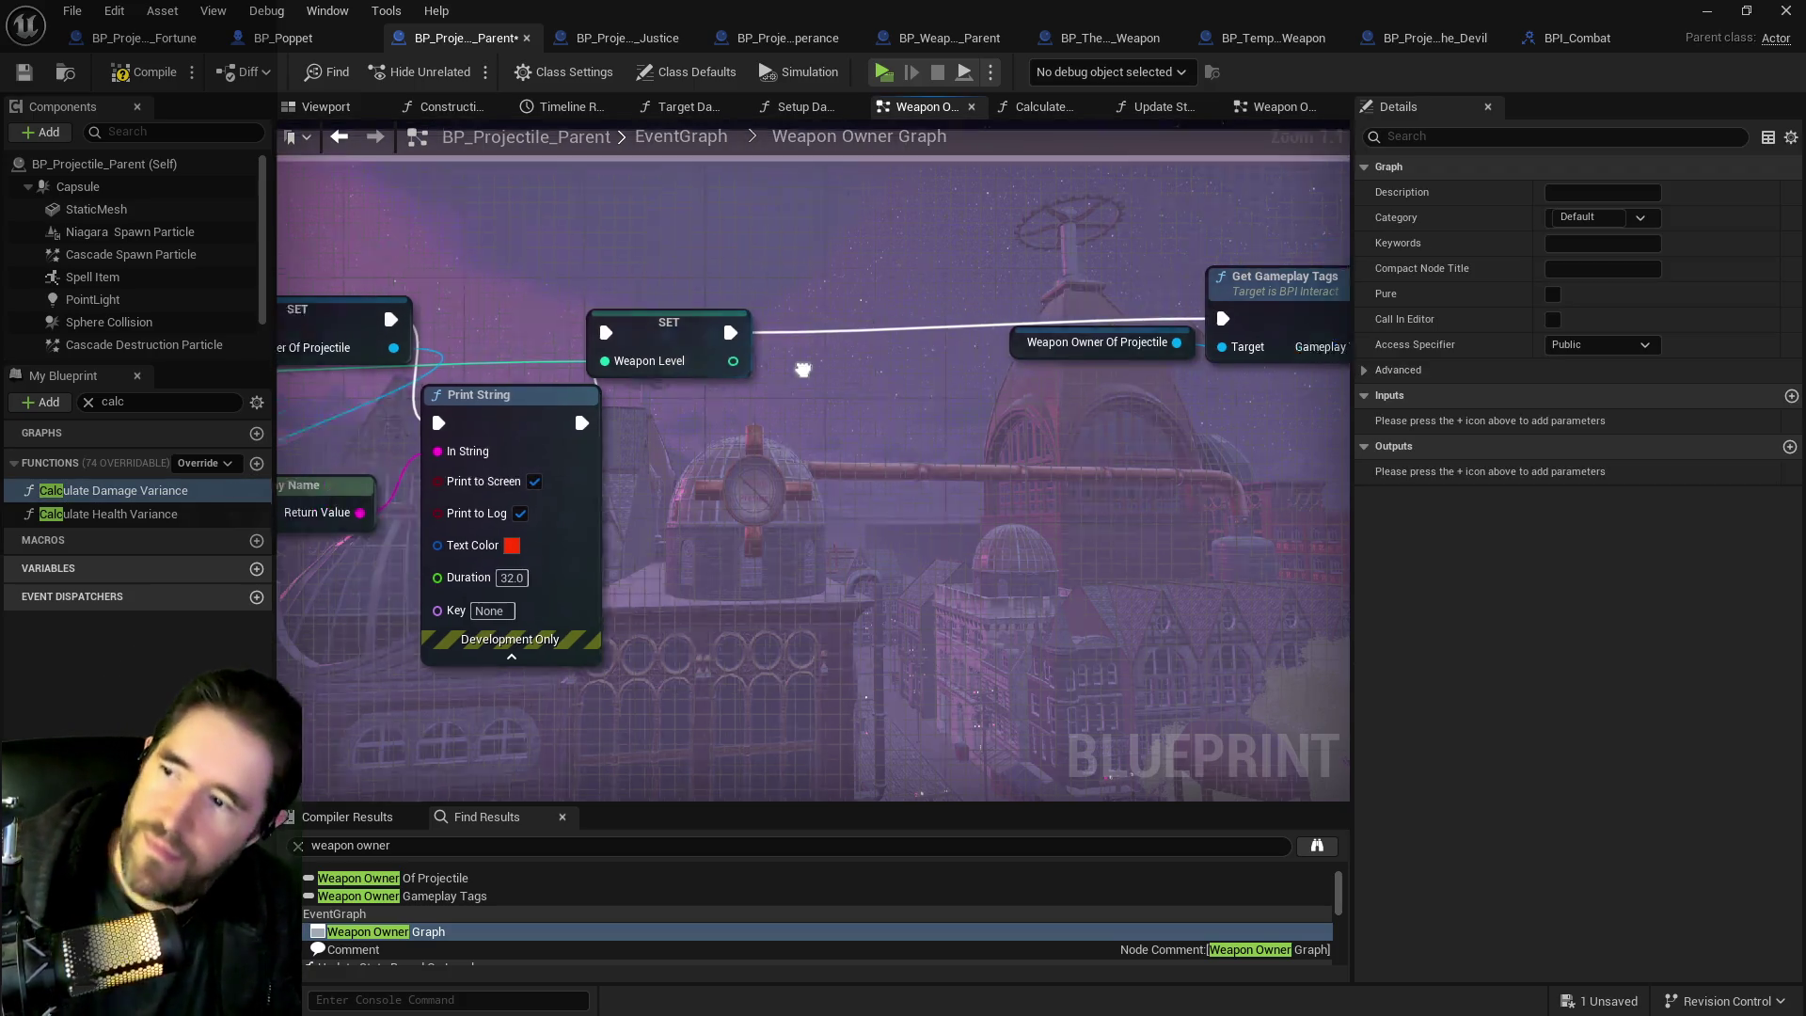
pyautogui.moveTo(960, 322); pyautogui.dragTo(1088, 322)
pyautogui.click(584, 322)
pyautogui.moveTo(677, 333)
pyautogui.mouseDown()
pyautogui.moveTo(799, 357)
pyautogui.moveTo(1013, 346)
pyautogui.mouseUp()
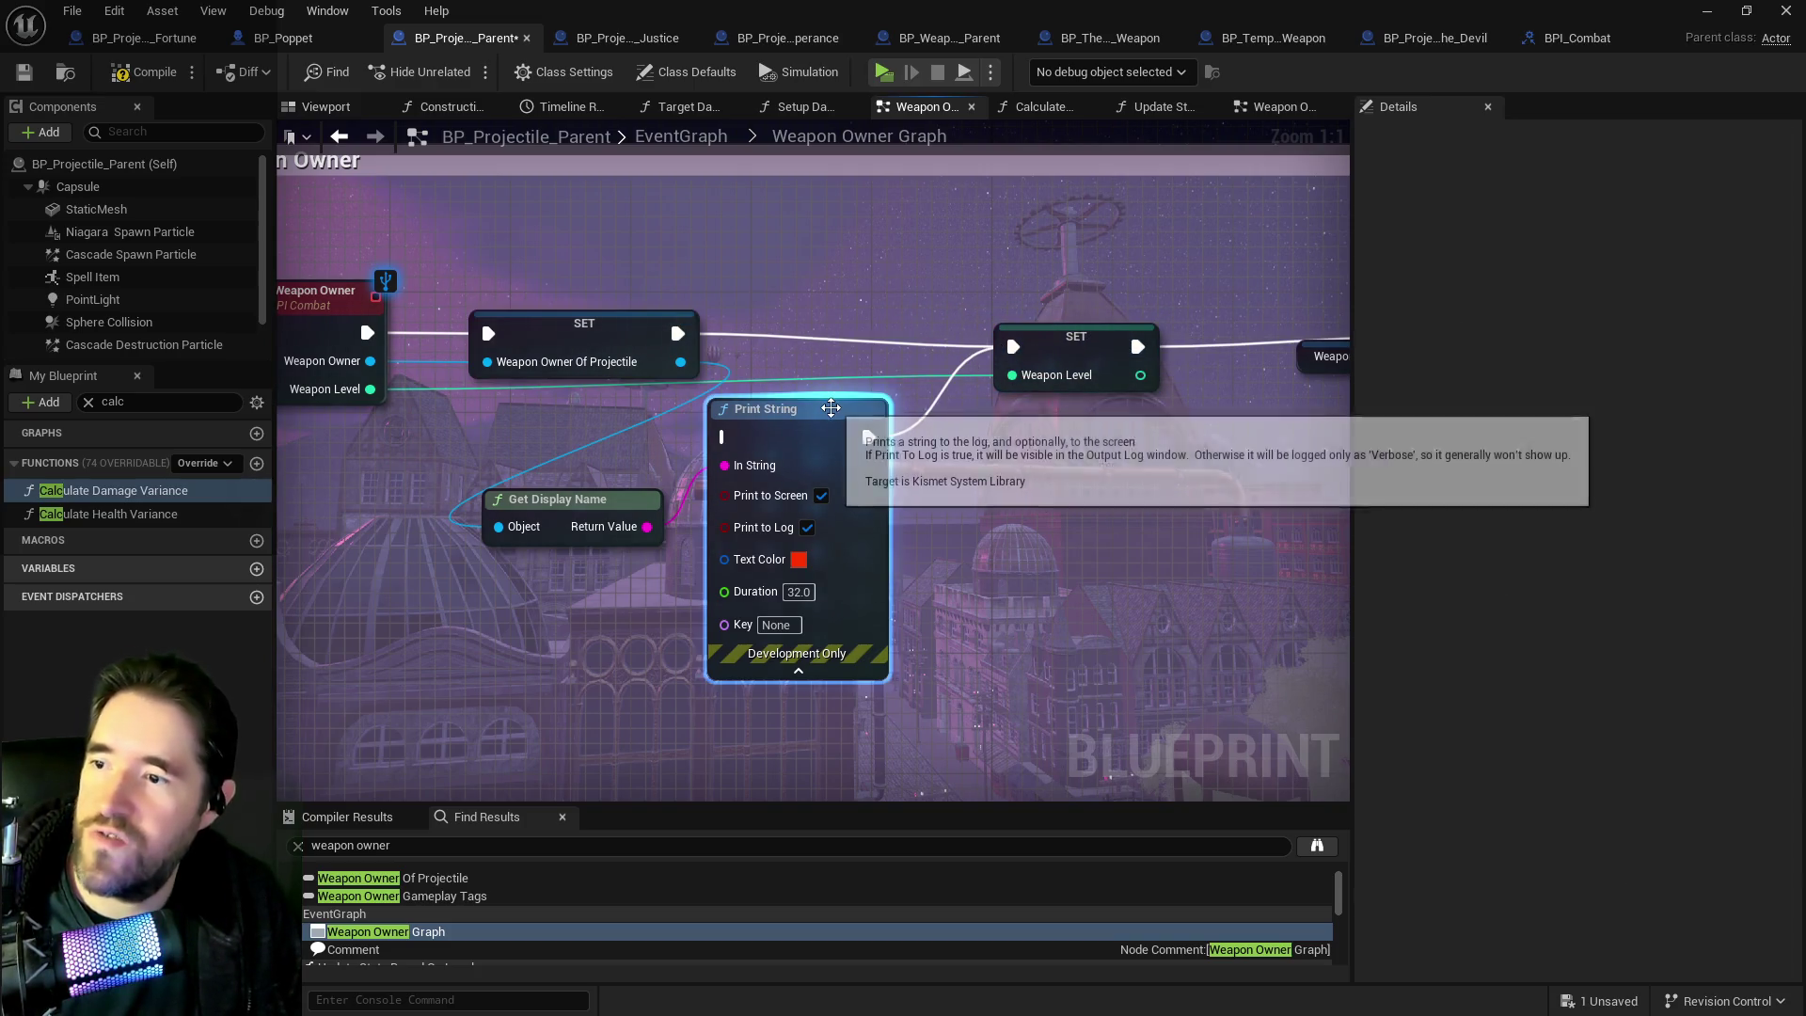
# Delete the leftover Print String and Get Display Name nodes and line up SET Weapon Level.
pyautogui.click(807, 410)
pyautogui.press('Delete')
pyautogui.moveTo(498, 455); pyautogui.dragTo(556, 511)
pyautogui.press('Delete')
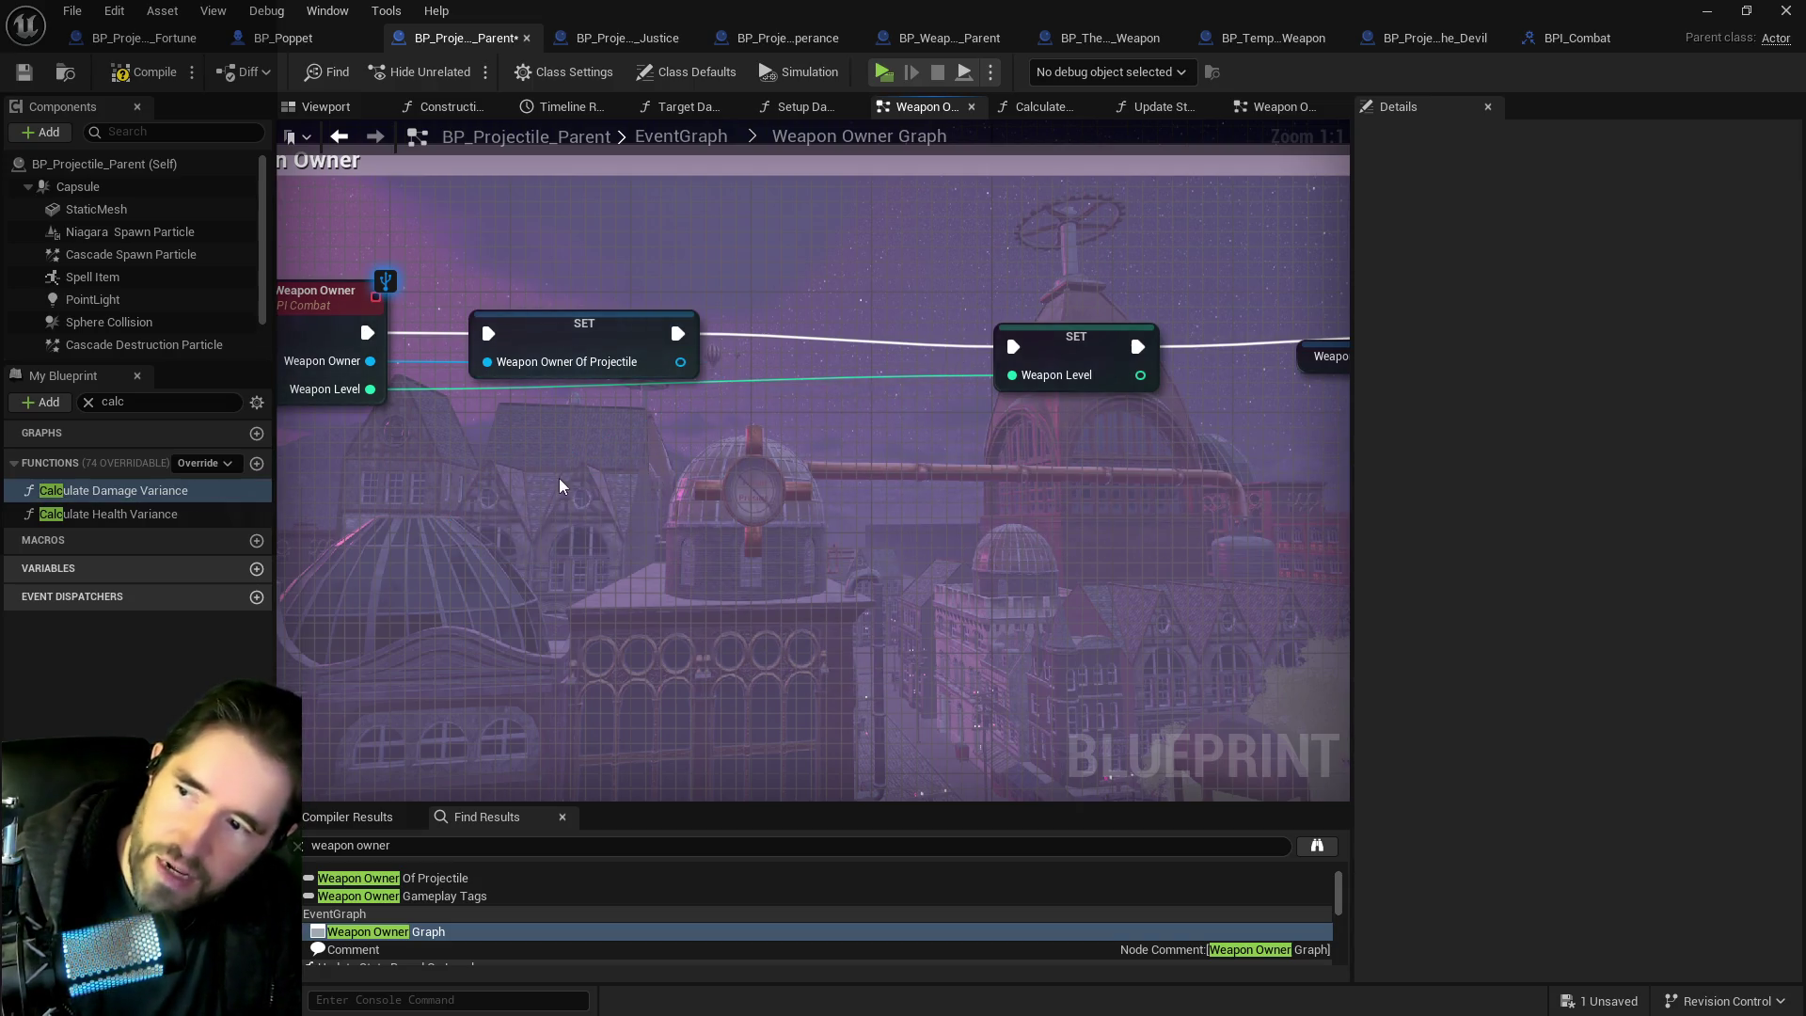
pyautogui.moveTo(1084, 358)
pyautogui.mouseDown()
pyautogui.moveTo(1083, 343)
pyautogui.moveTo(775, 311)
pyautogui.mouseUp()
# Compile and save the projectile Blueprint.
pyautogui.scroll(-1, 1110, 331)
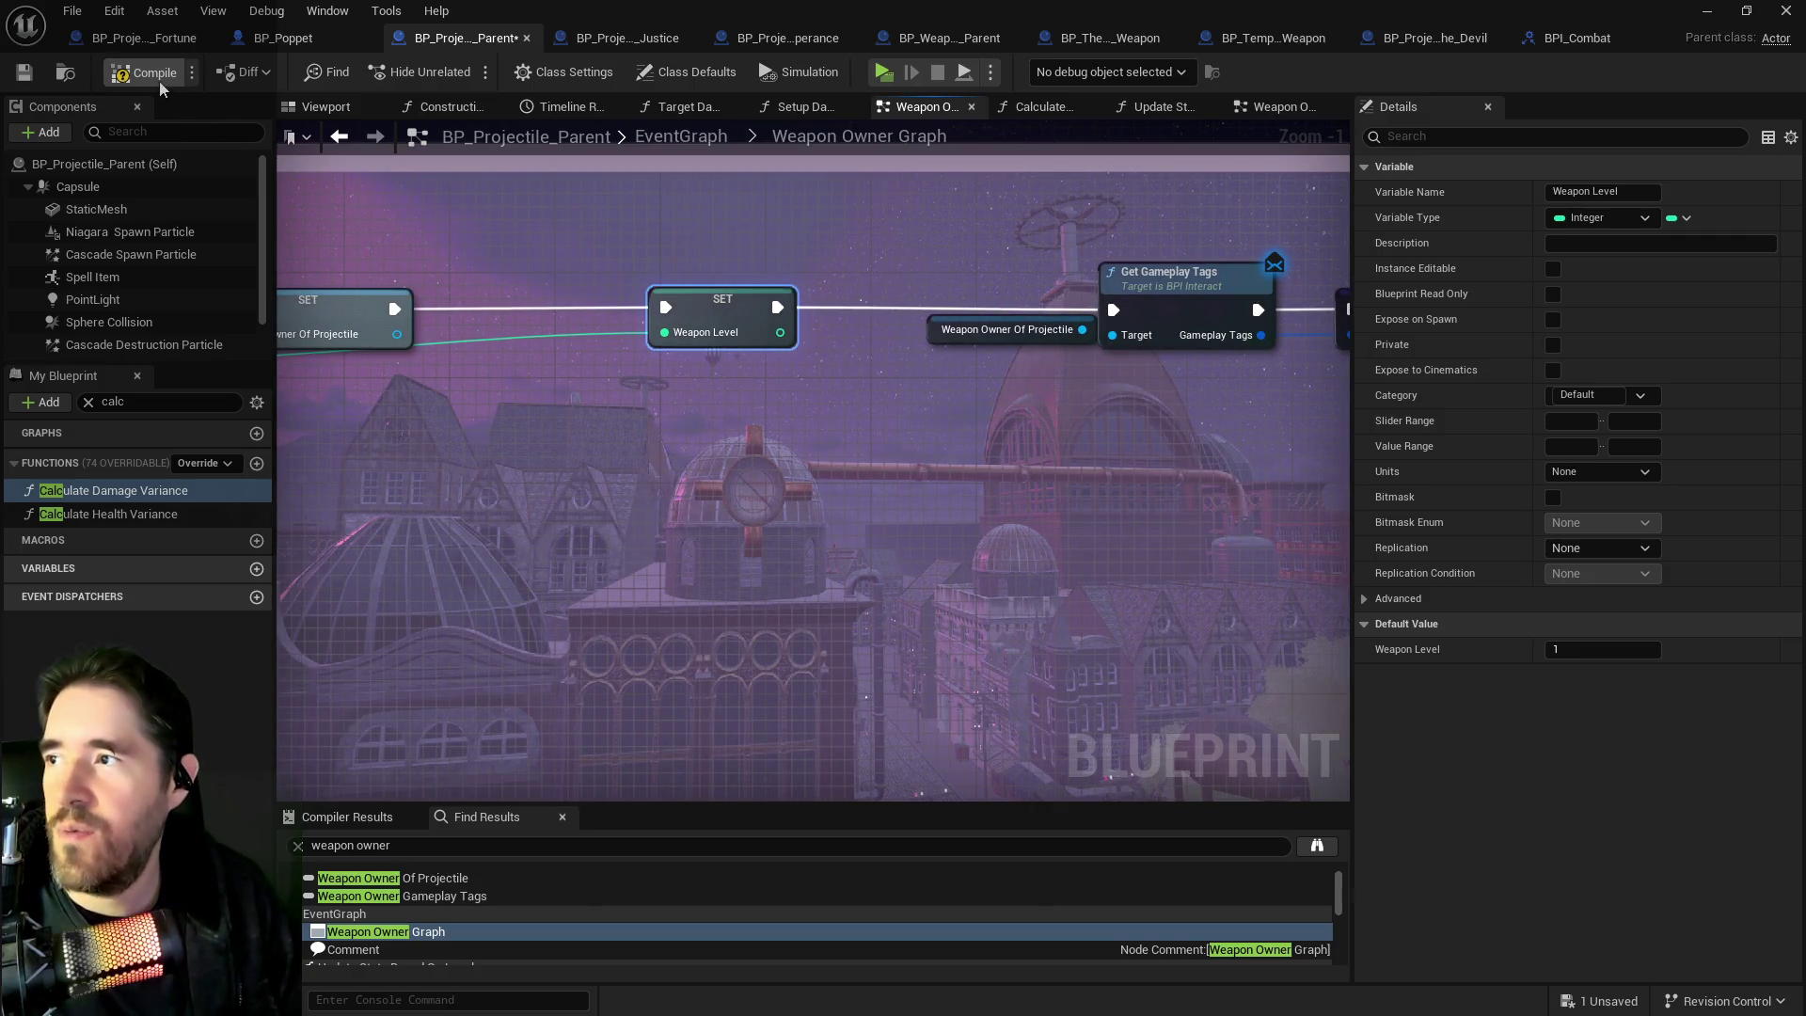
pyautogui.click(555, 217)
pyautogui.hotkey('ctrl', 's')
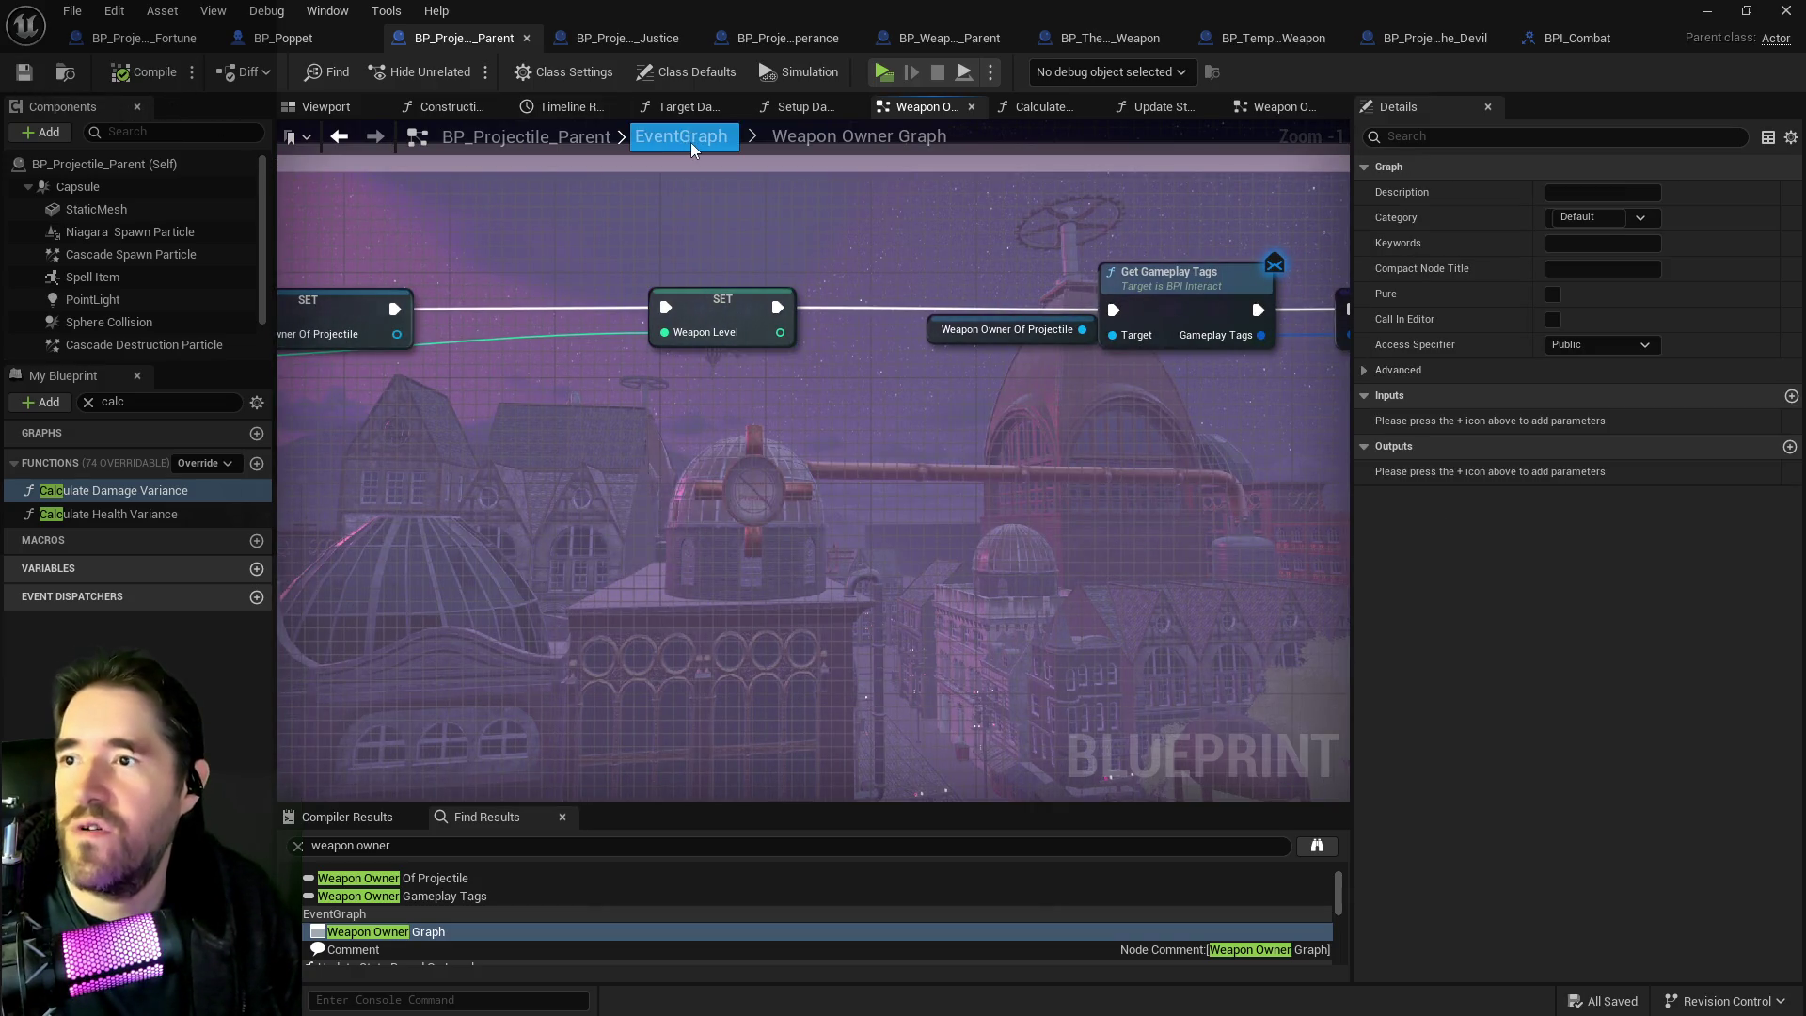
# Go back up to the full EventGraph and move over to the BP_Weapon_Parent blueprint.
pyautogui.scroll(-4, 959, 471)
pyautogui.moveTo(805, 415); pyautogui.dragTo(648, 351)
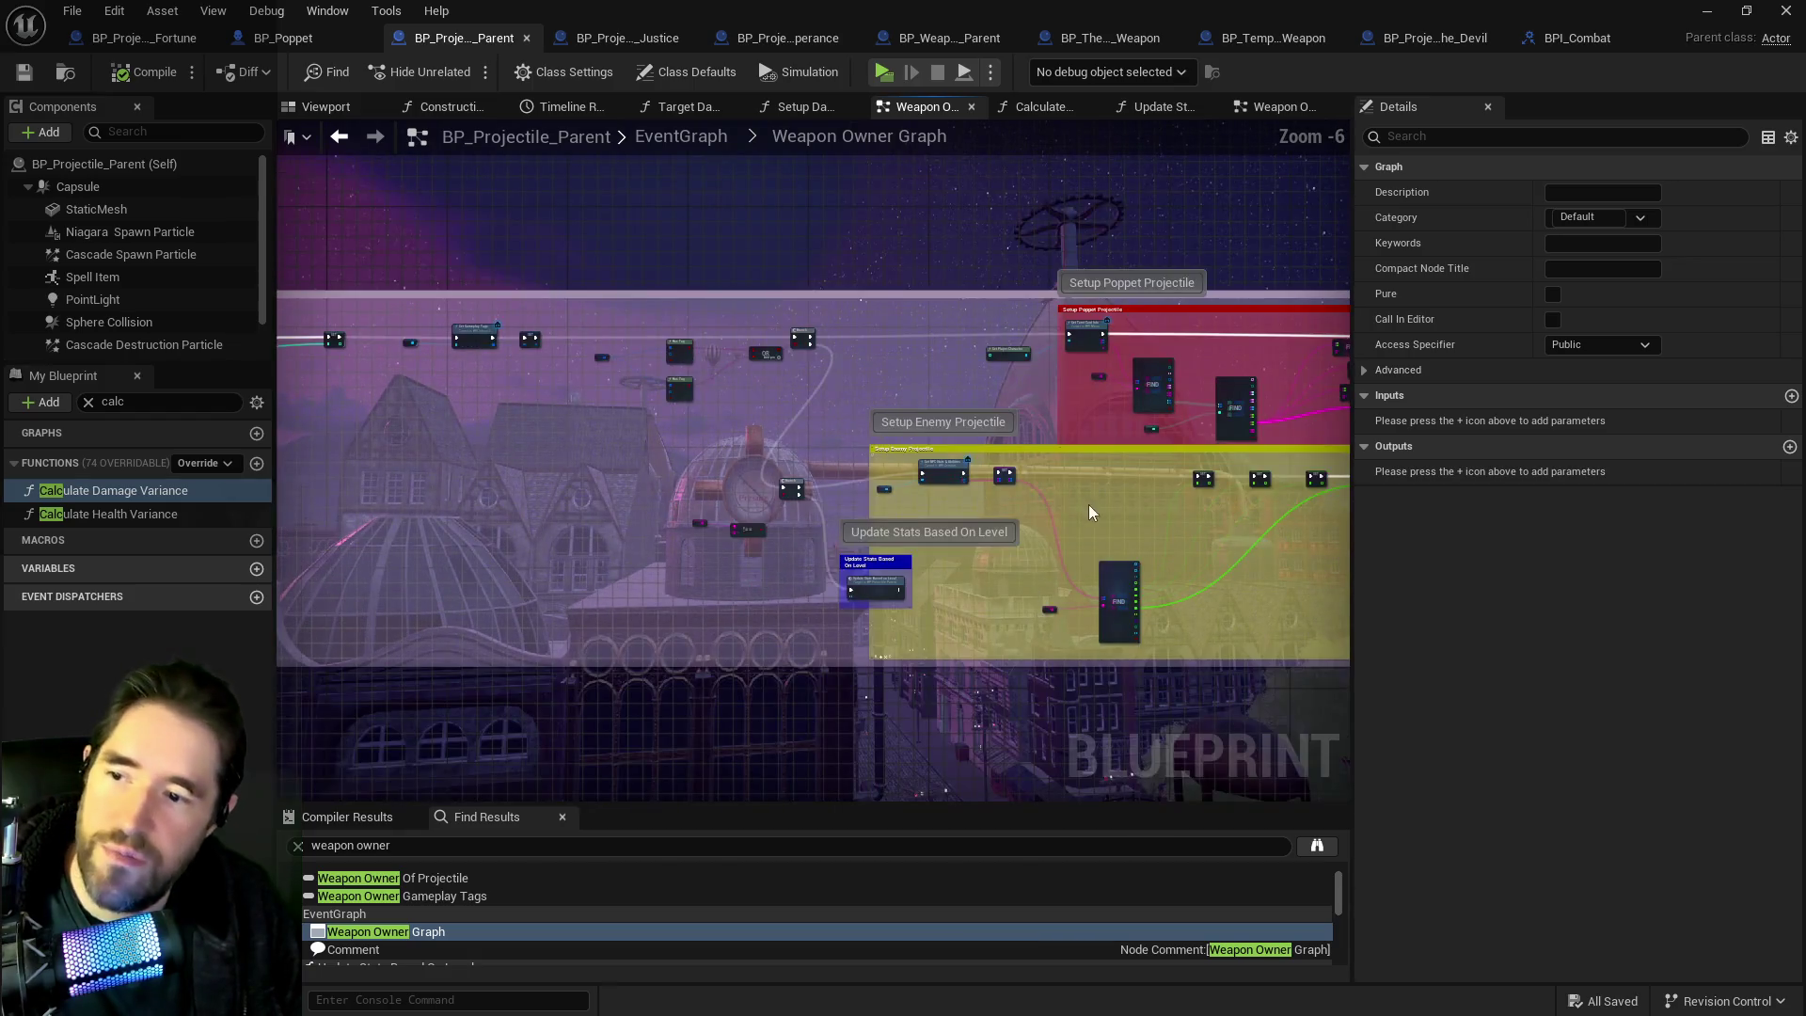
pyautogui.scroll(1, 805, 415)
pyautogui.click(696, 139)
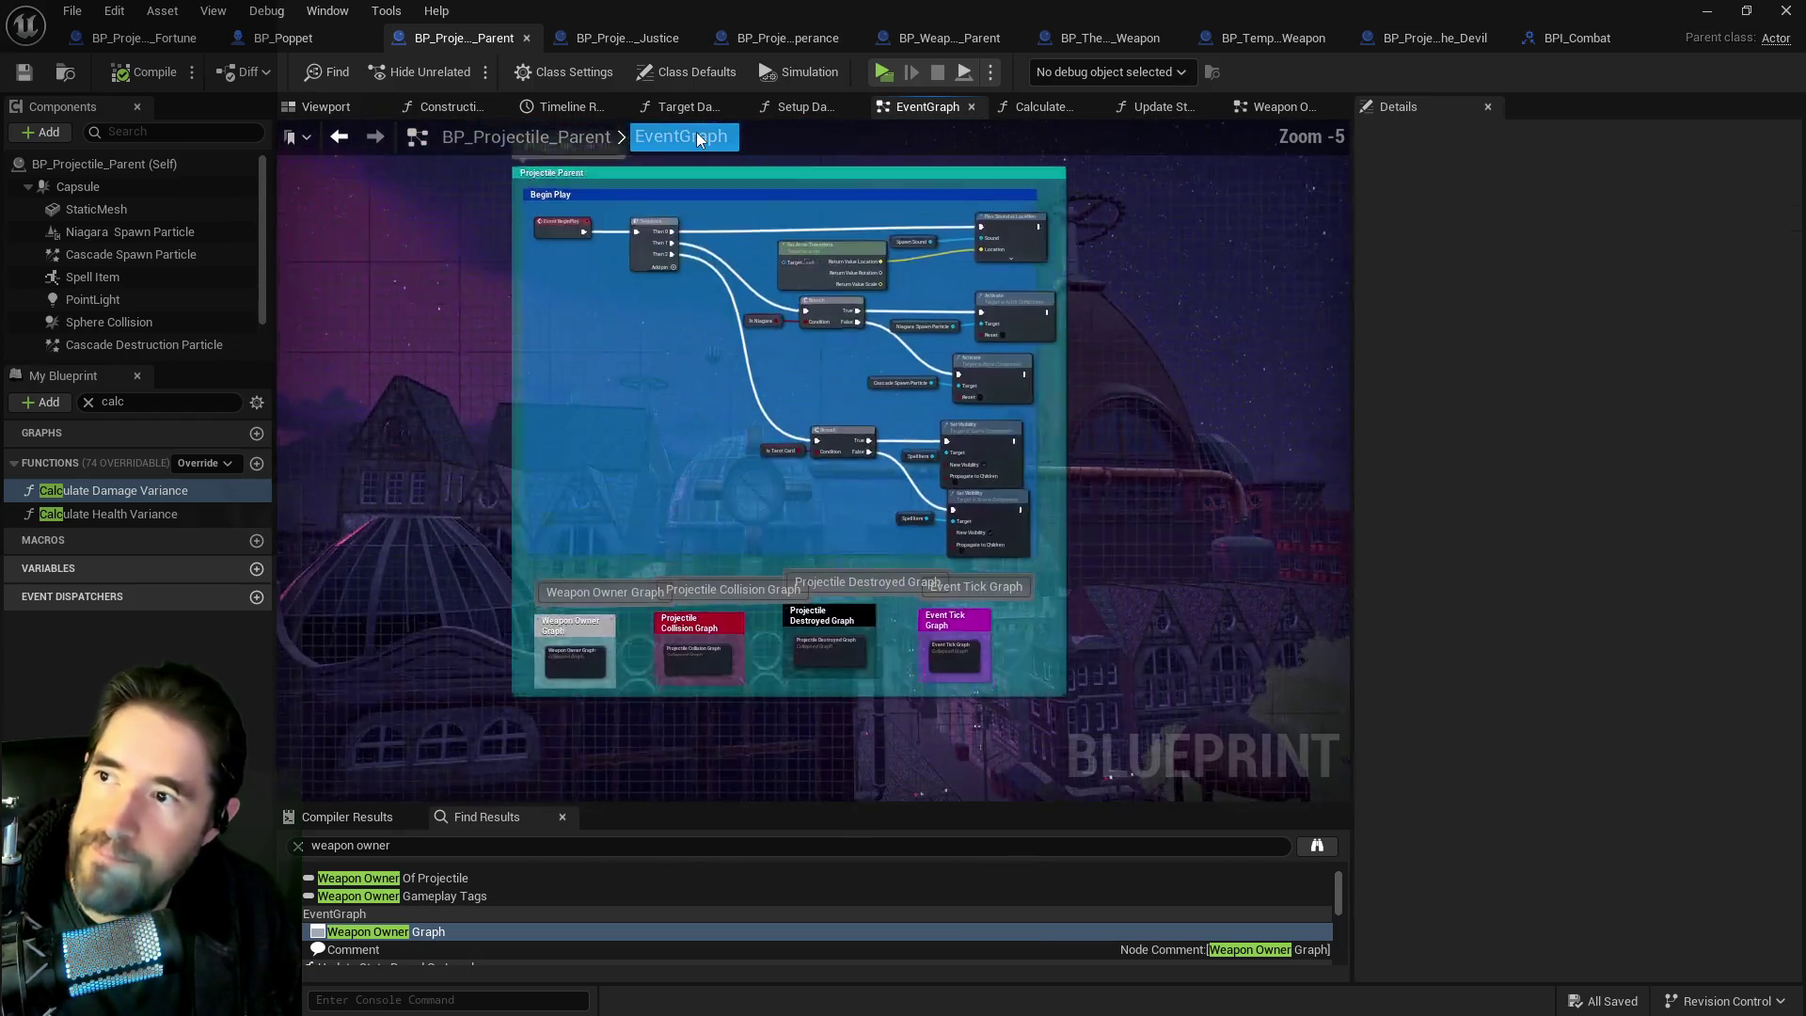
pyautogui.click(596, 37)
pyautogui.click(846, 36)
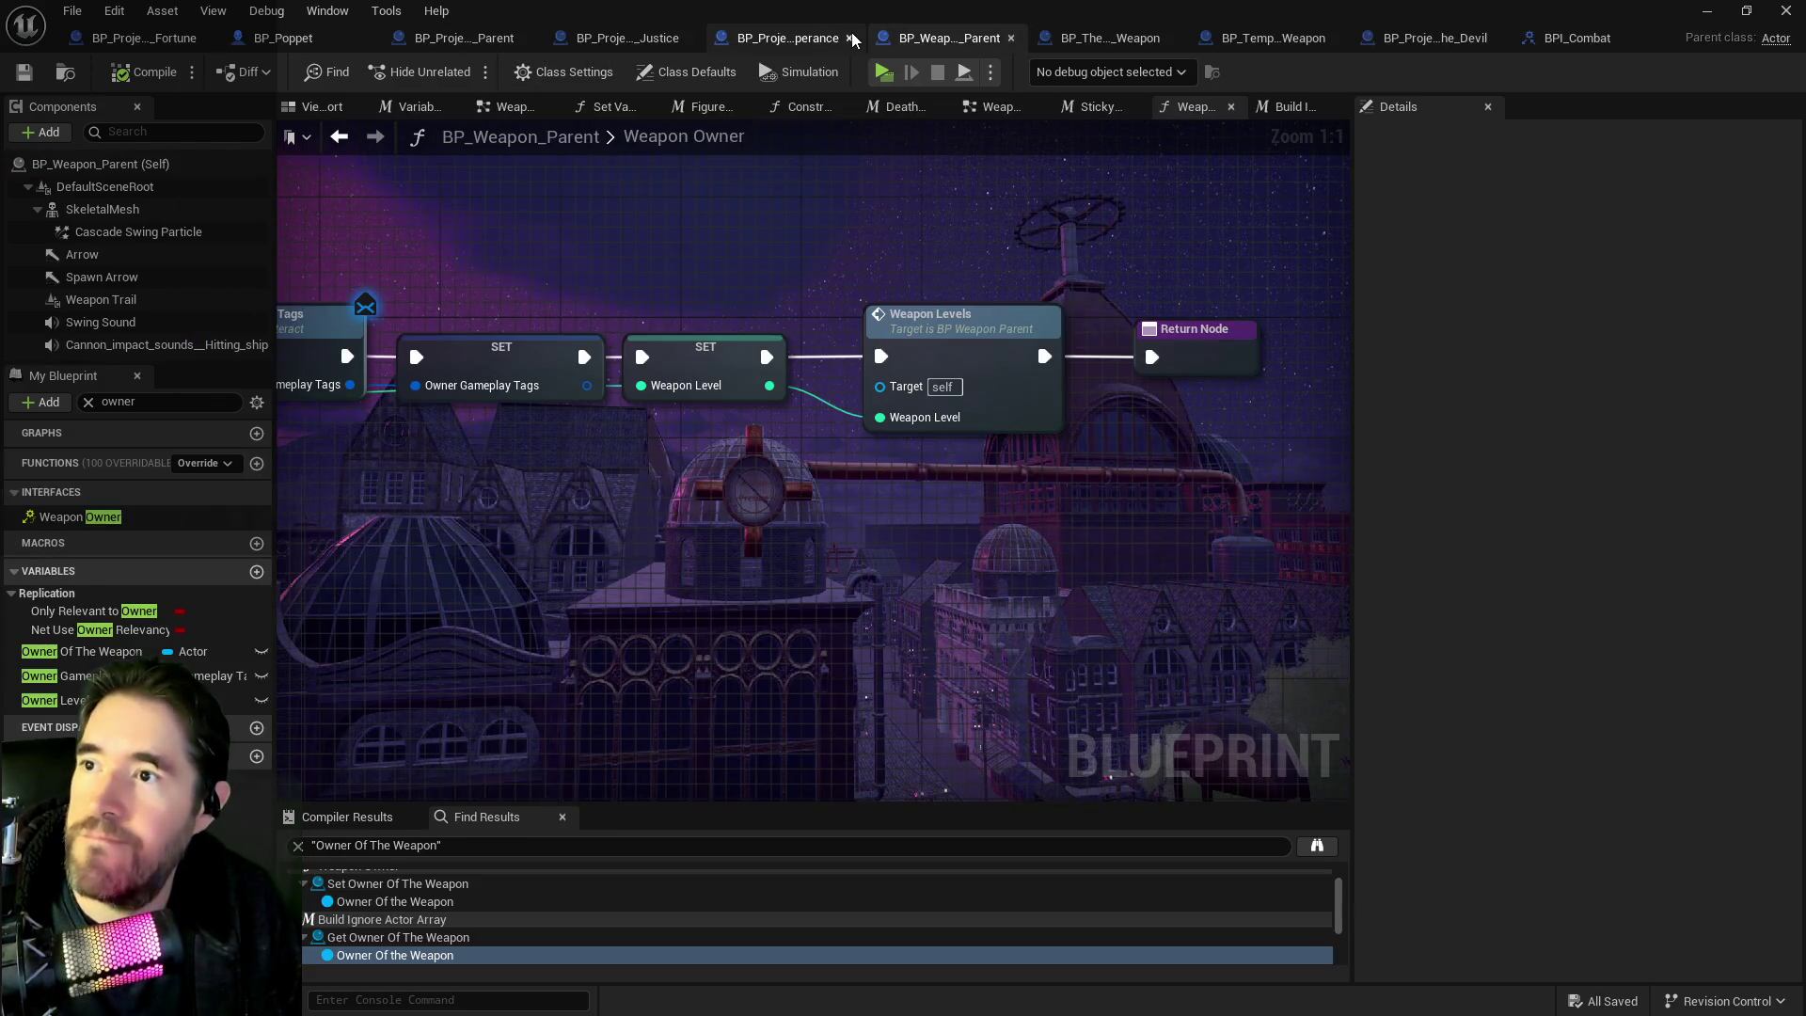
# Review BP_Weapon_Parent's Sticky Check, Death Check, Construction Script, Figure Out The Target and Weapon Owner graphs.
pyautogui.click(1091, 107)
pyautogui.click(994, 111)
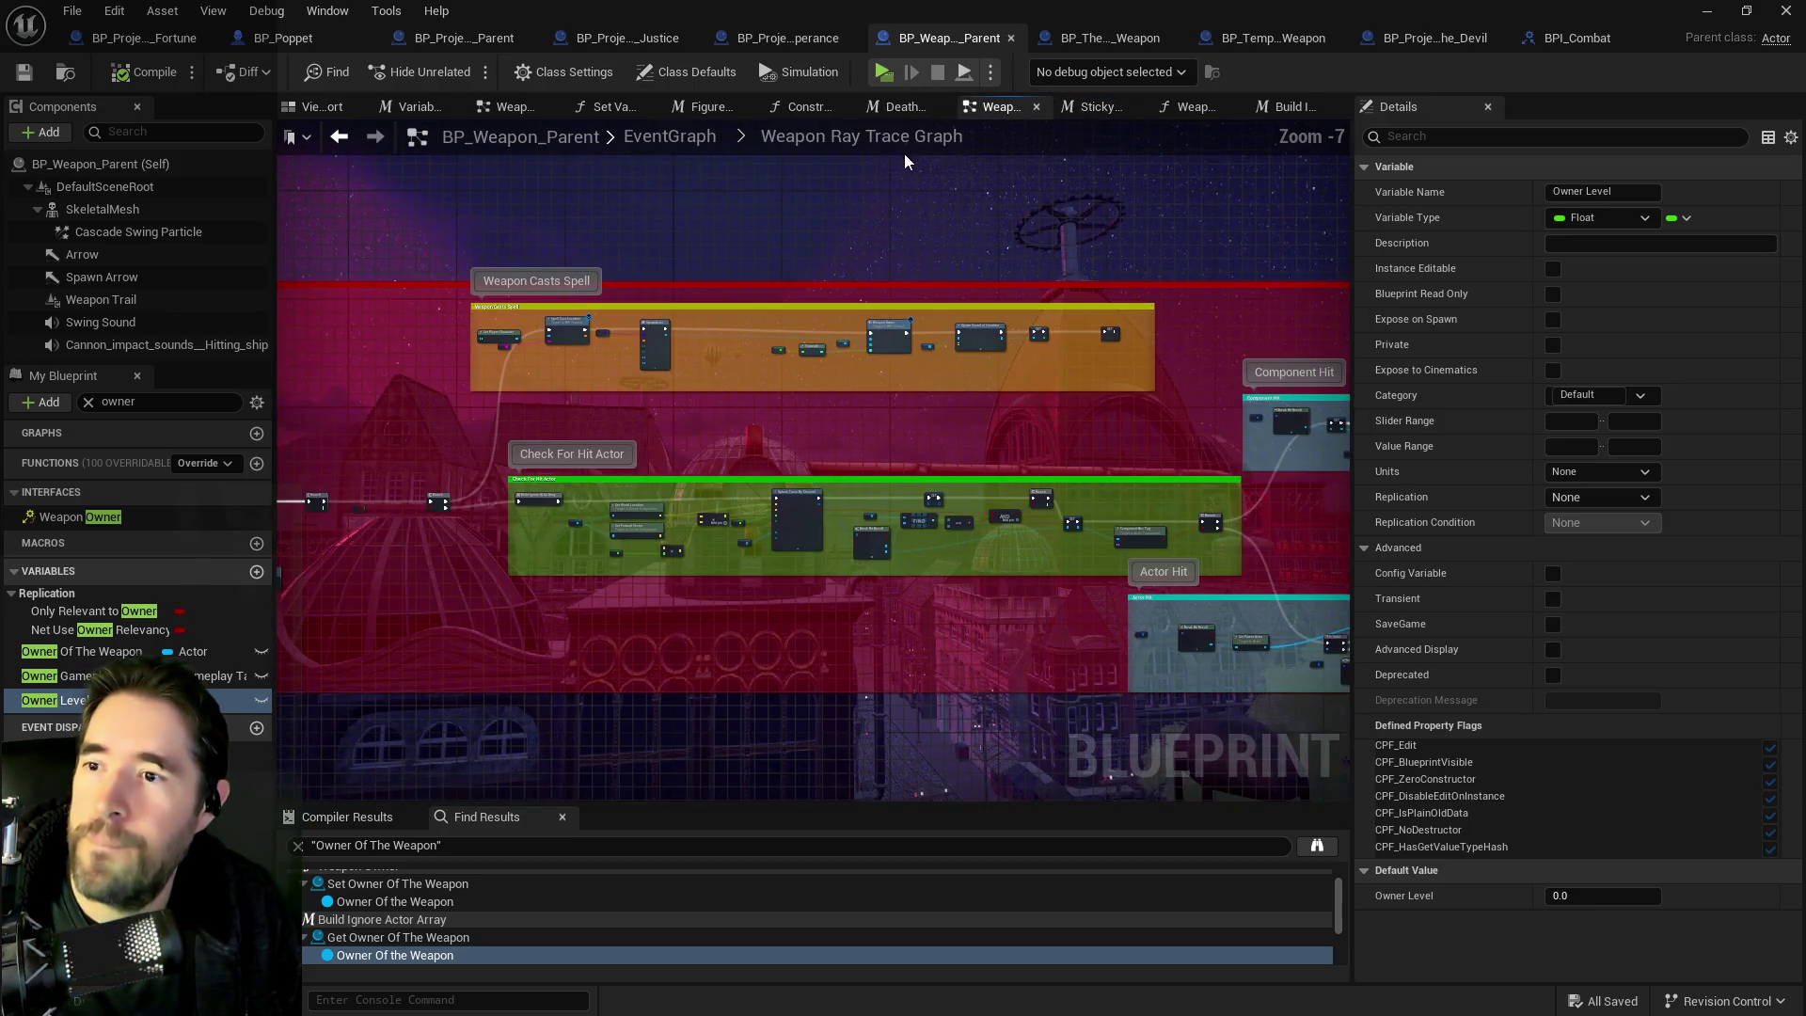
pyautogui.click(892, 109)
pyautogui.click(816, 110)
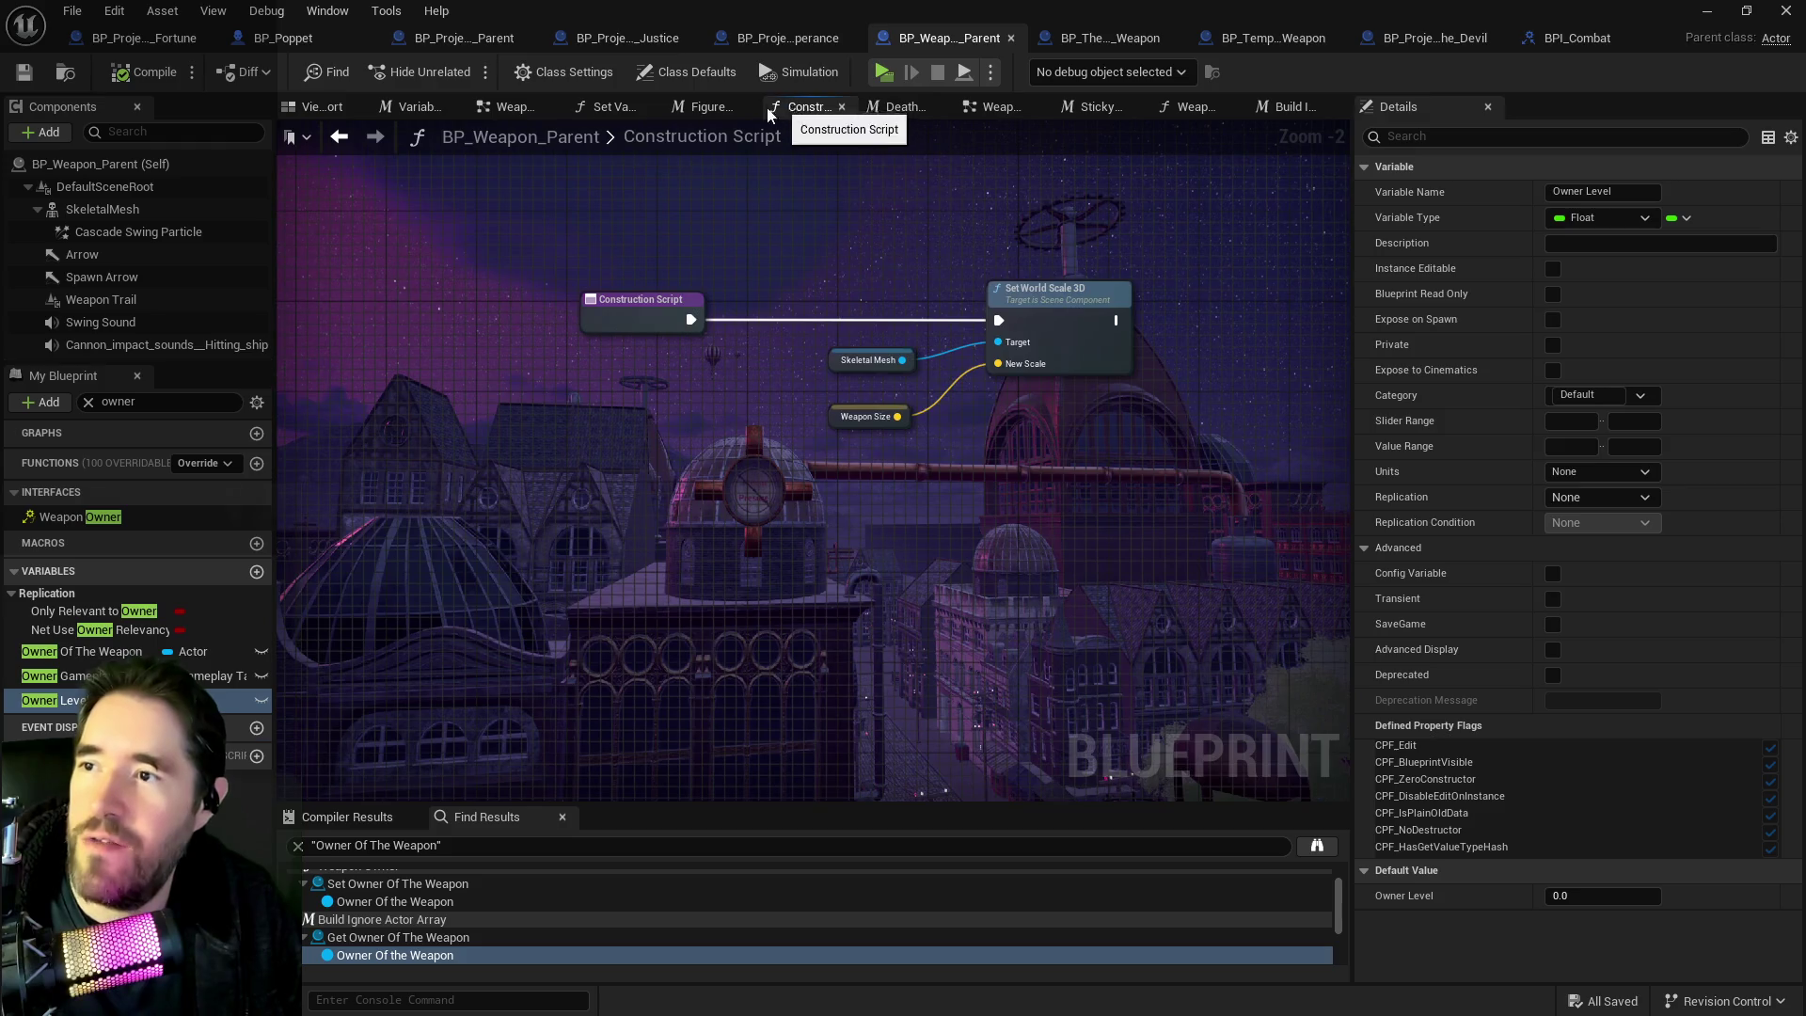
pyautogui.click(694, 109)
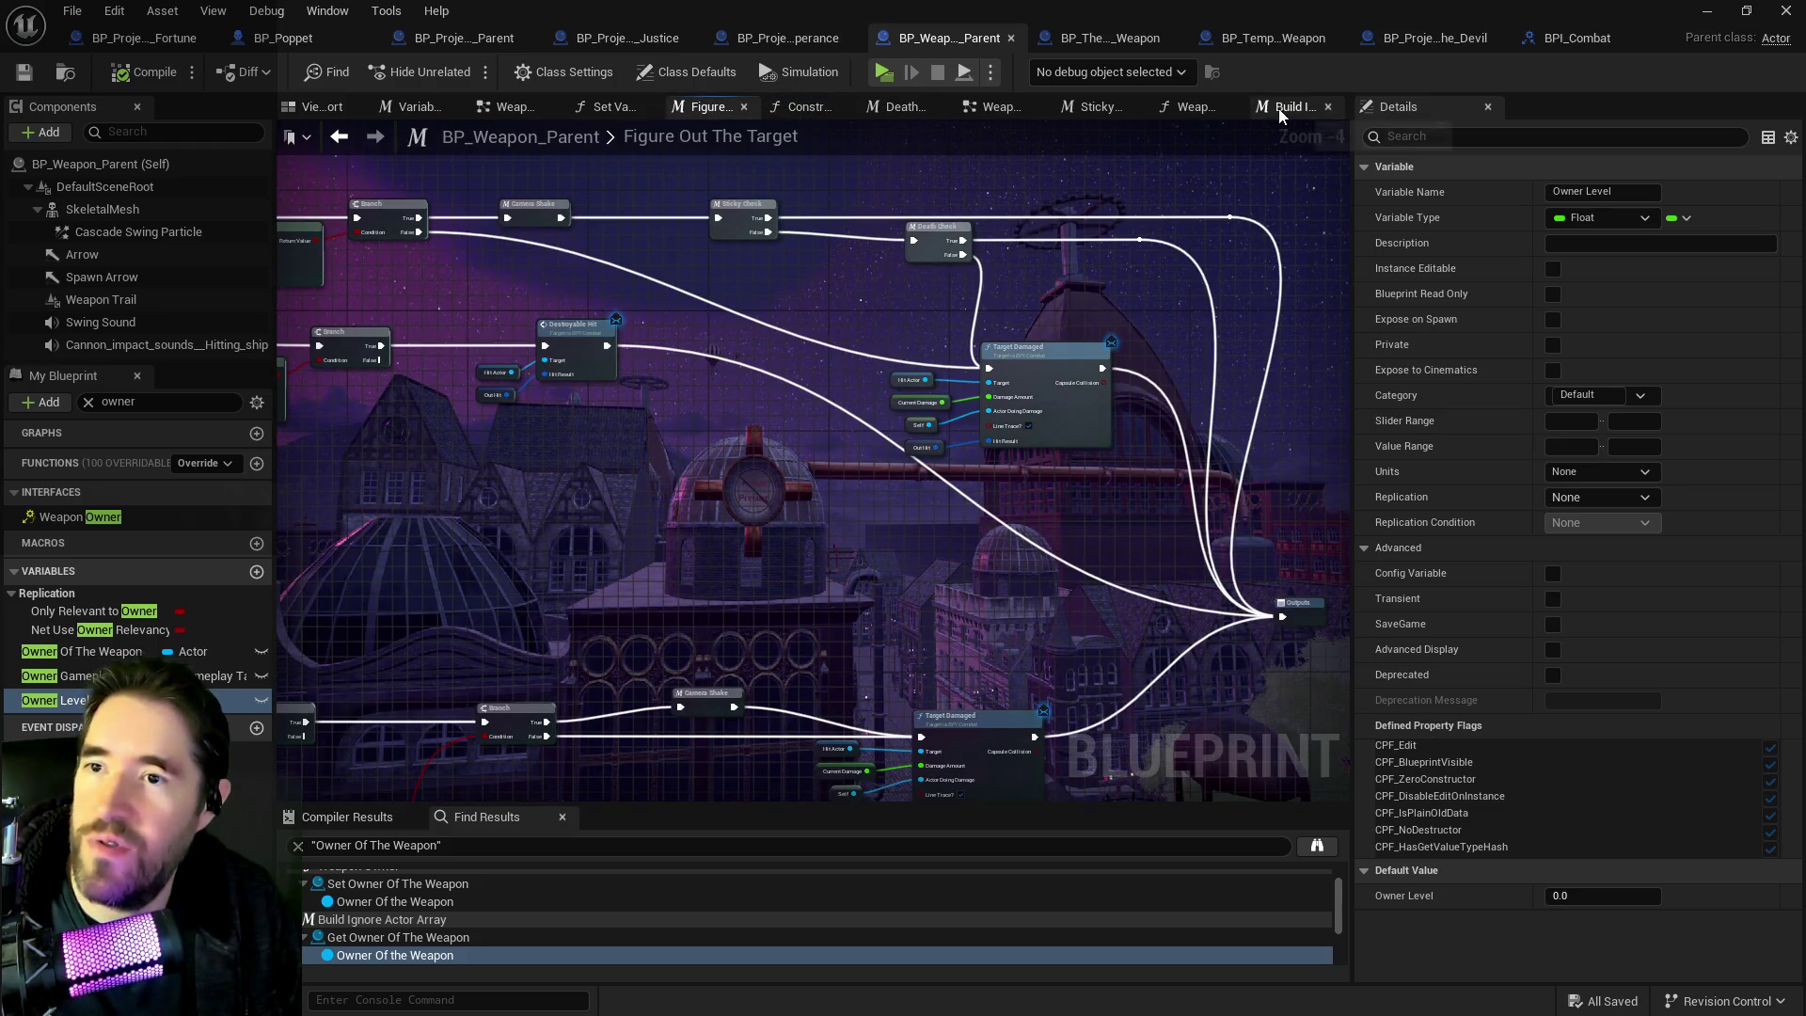
pyautogui.click(1206, 108)
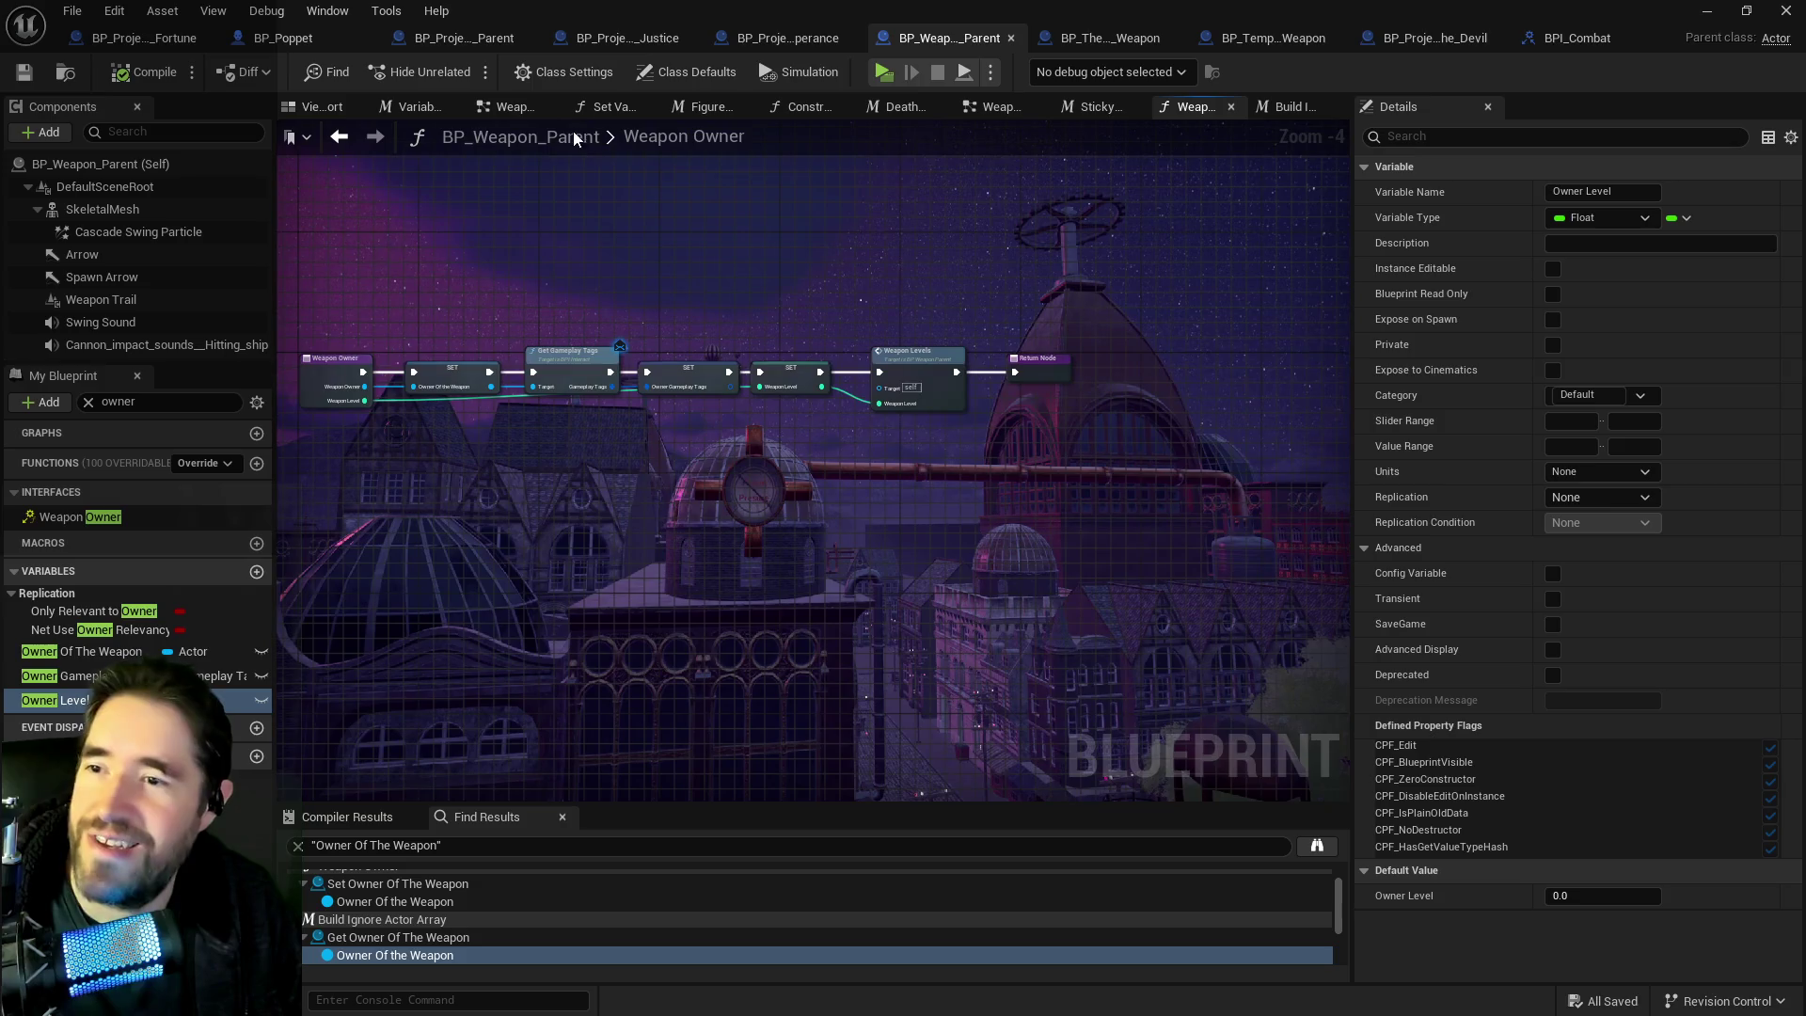
pyautogui.click(508, 107)
pyautogui.moveTo(882, 515)
pyautogui.mouseDown()
pyautogui.moveTo(959, 709)
pyautogui.moveTo(934, 559)
pyautogui.moveTo(1228, 493)
pyautogui.mouseUp()
pyautogui.click(291, 42)
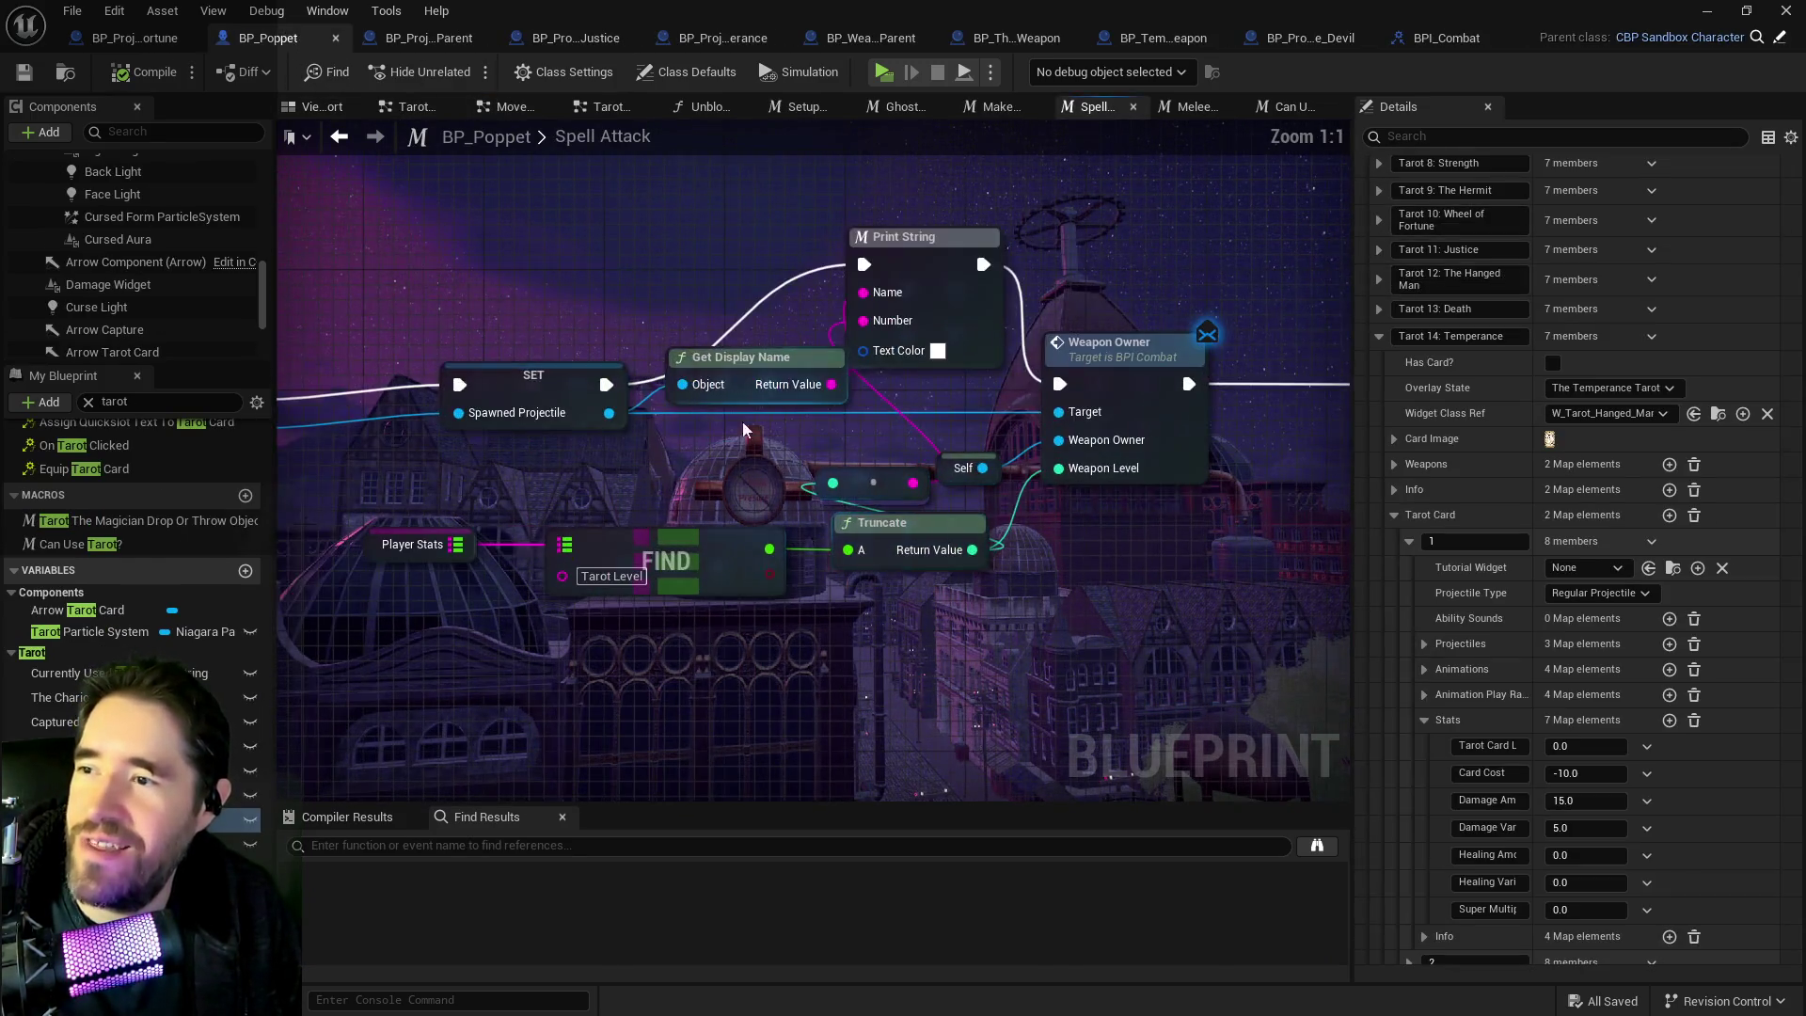
# Wire SET into Weapon Owner, delete Print String, Get Display Name and Tarot Card Name Array, then save.
pyautogui.moveTo(606, 384); pyautogui.dragTo(1060, 383)
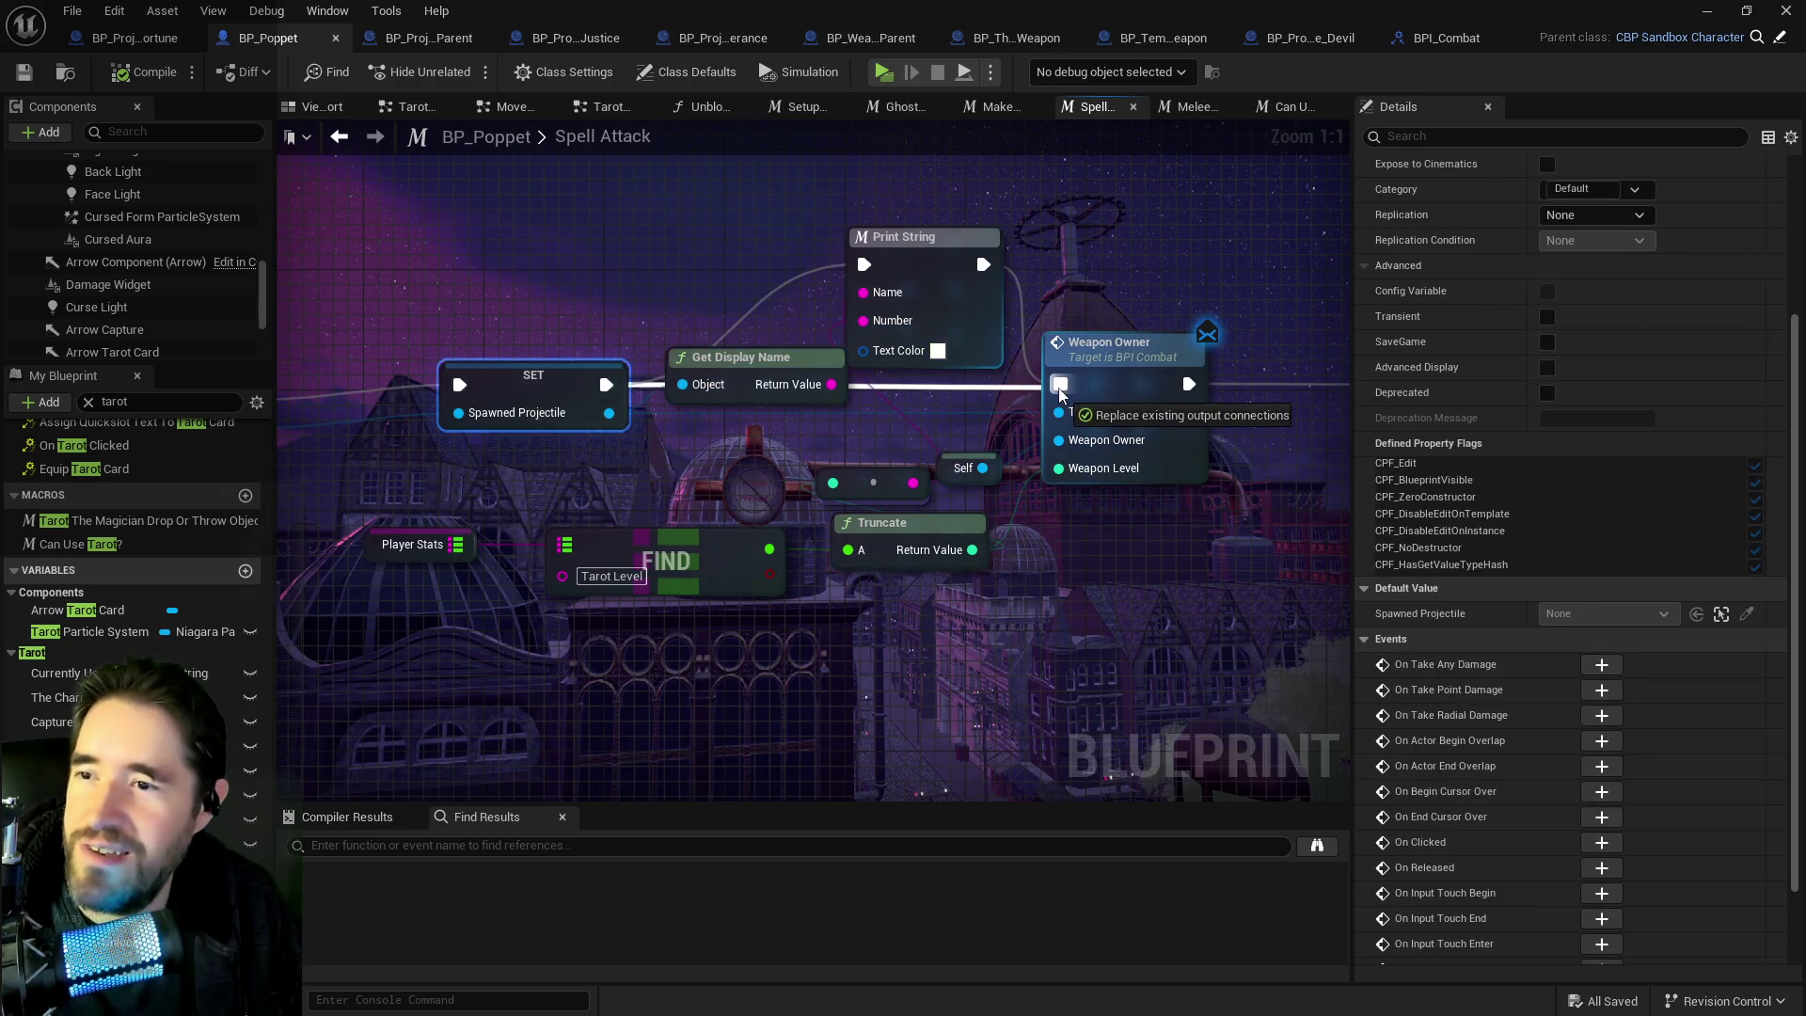
pyautogui.moveTo(827, 221); pyautogui.dragTo(897, 370)
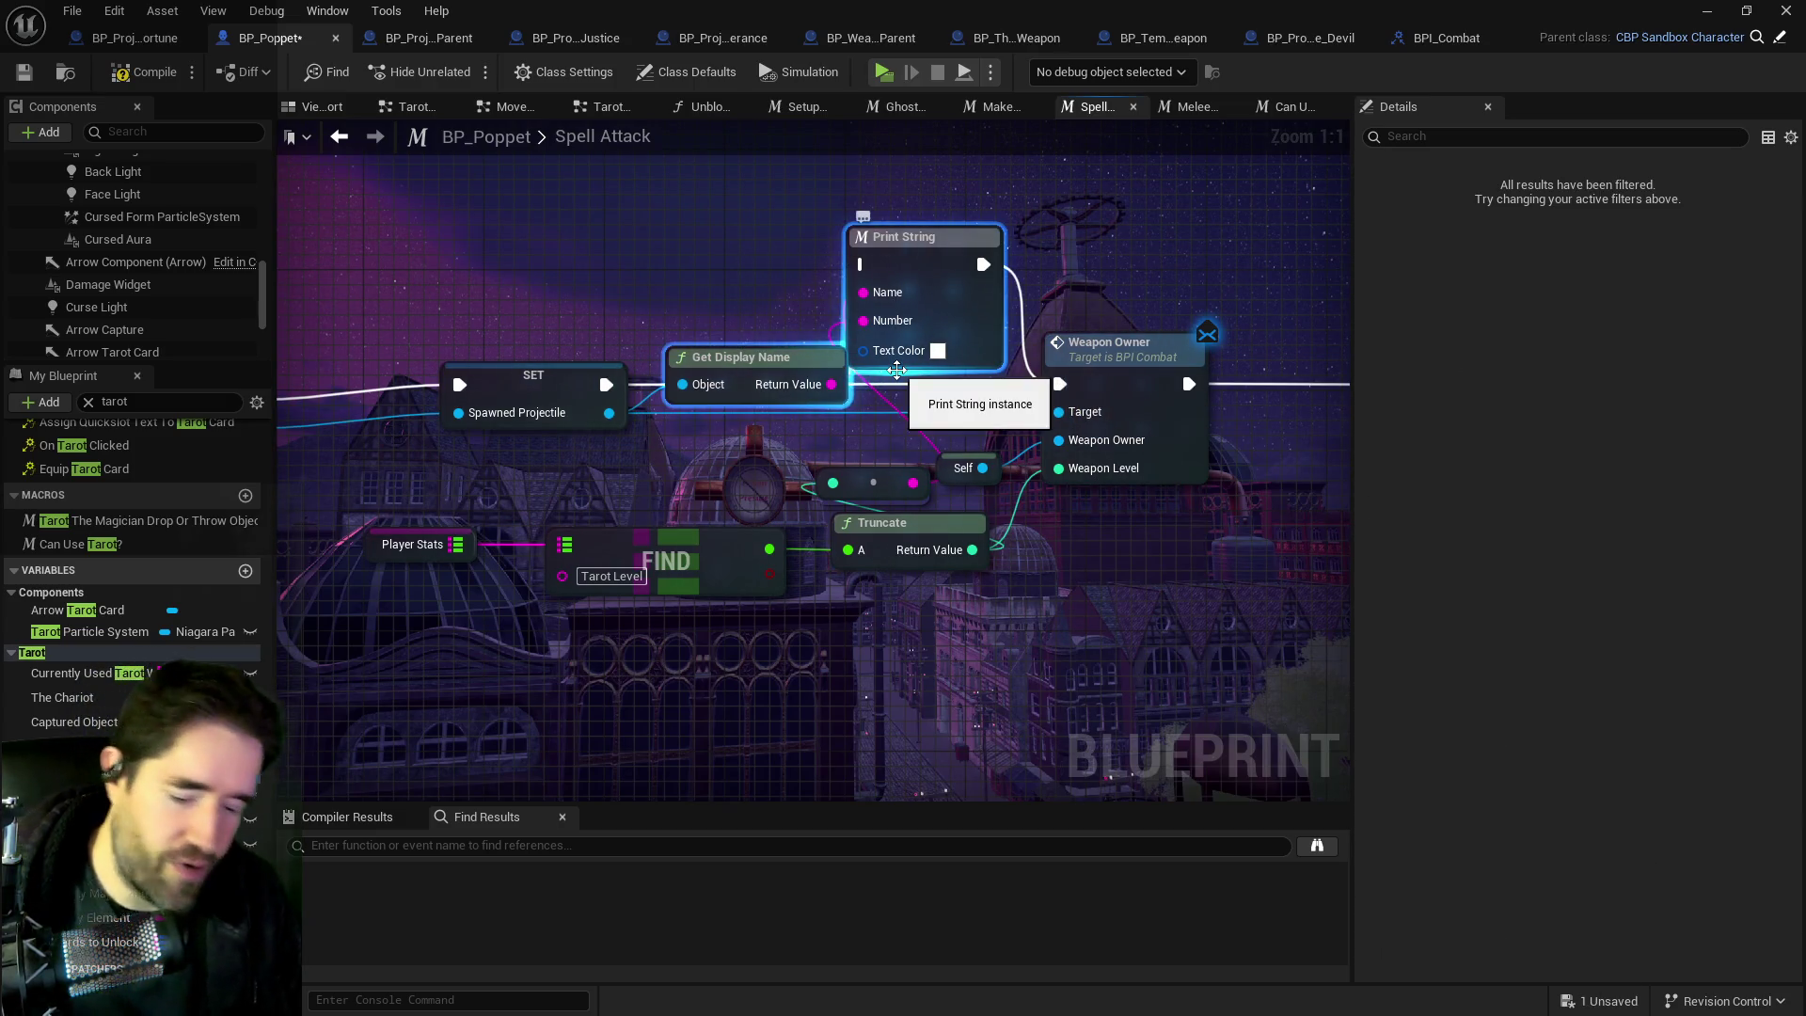
pyautogui.press('Delete')
pyautogui.moveTo(835, 447); pyautogui.dragTo(856, 481)
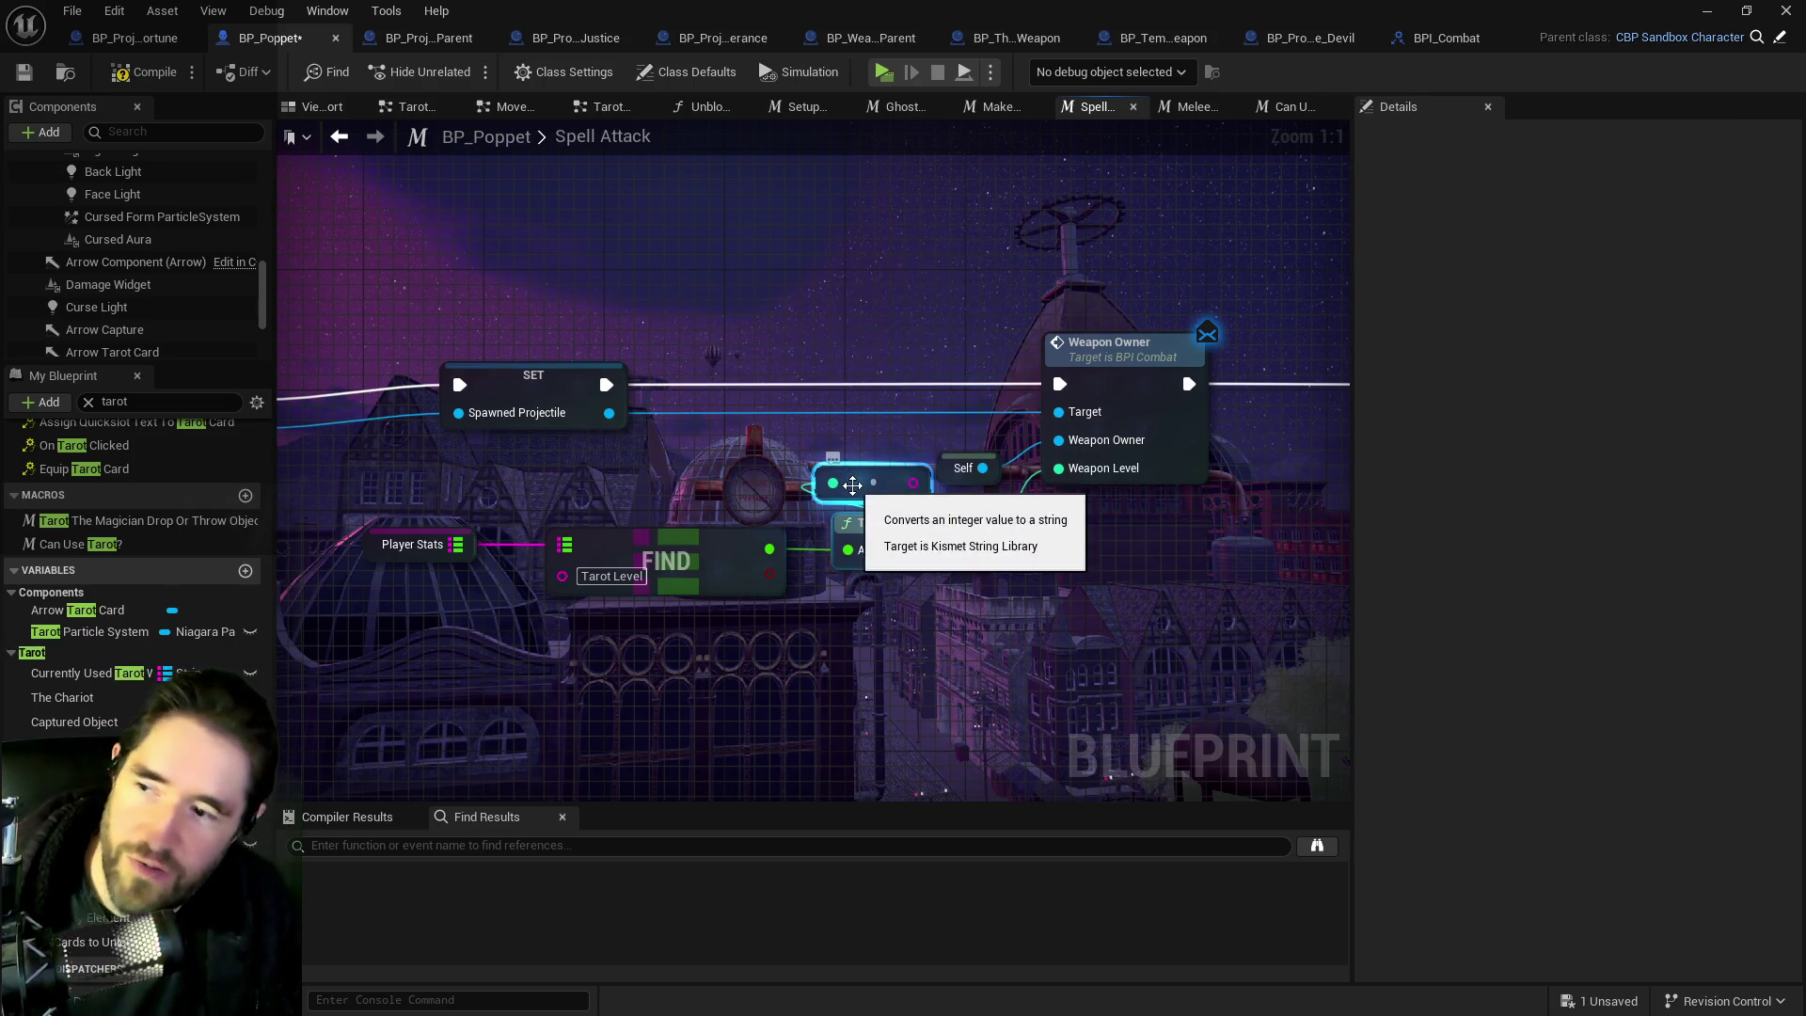
pyautogui.press('Delete')
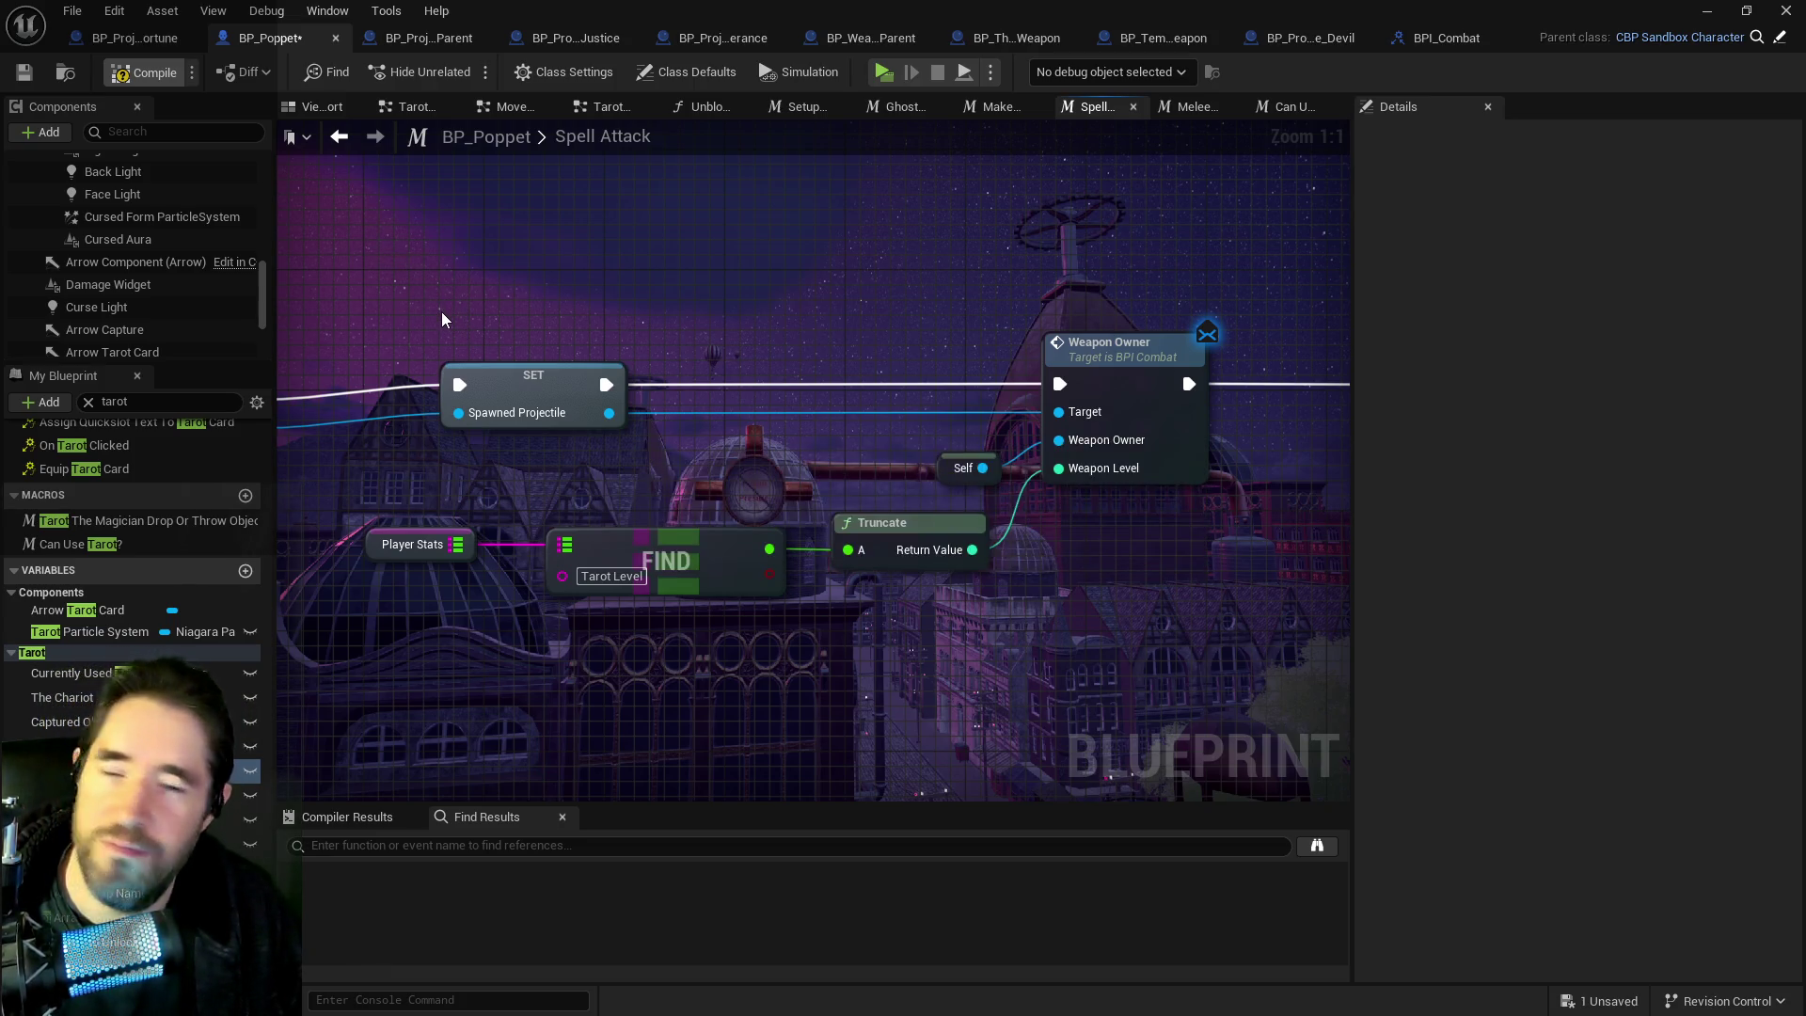
pyautogui.hotkey('ctrl', 's')
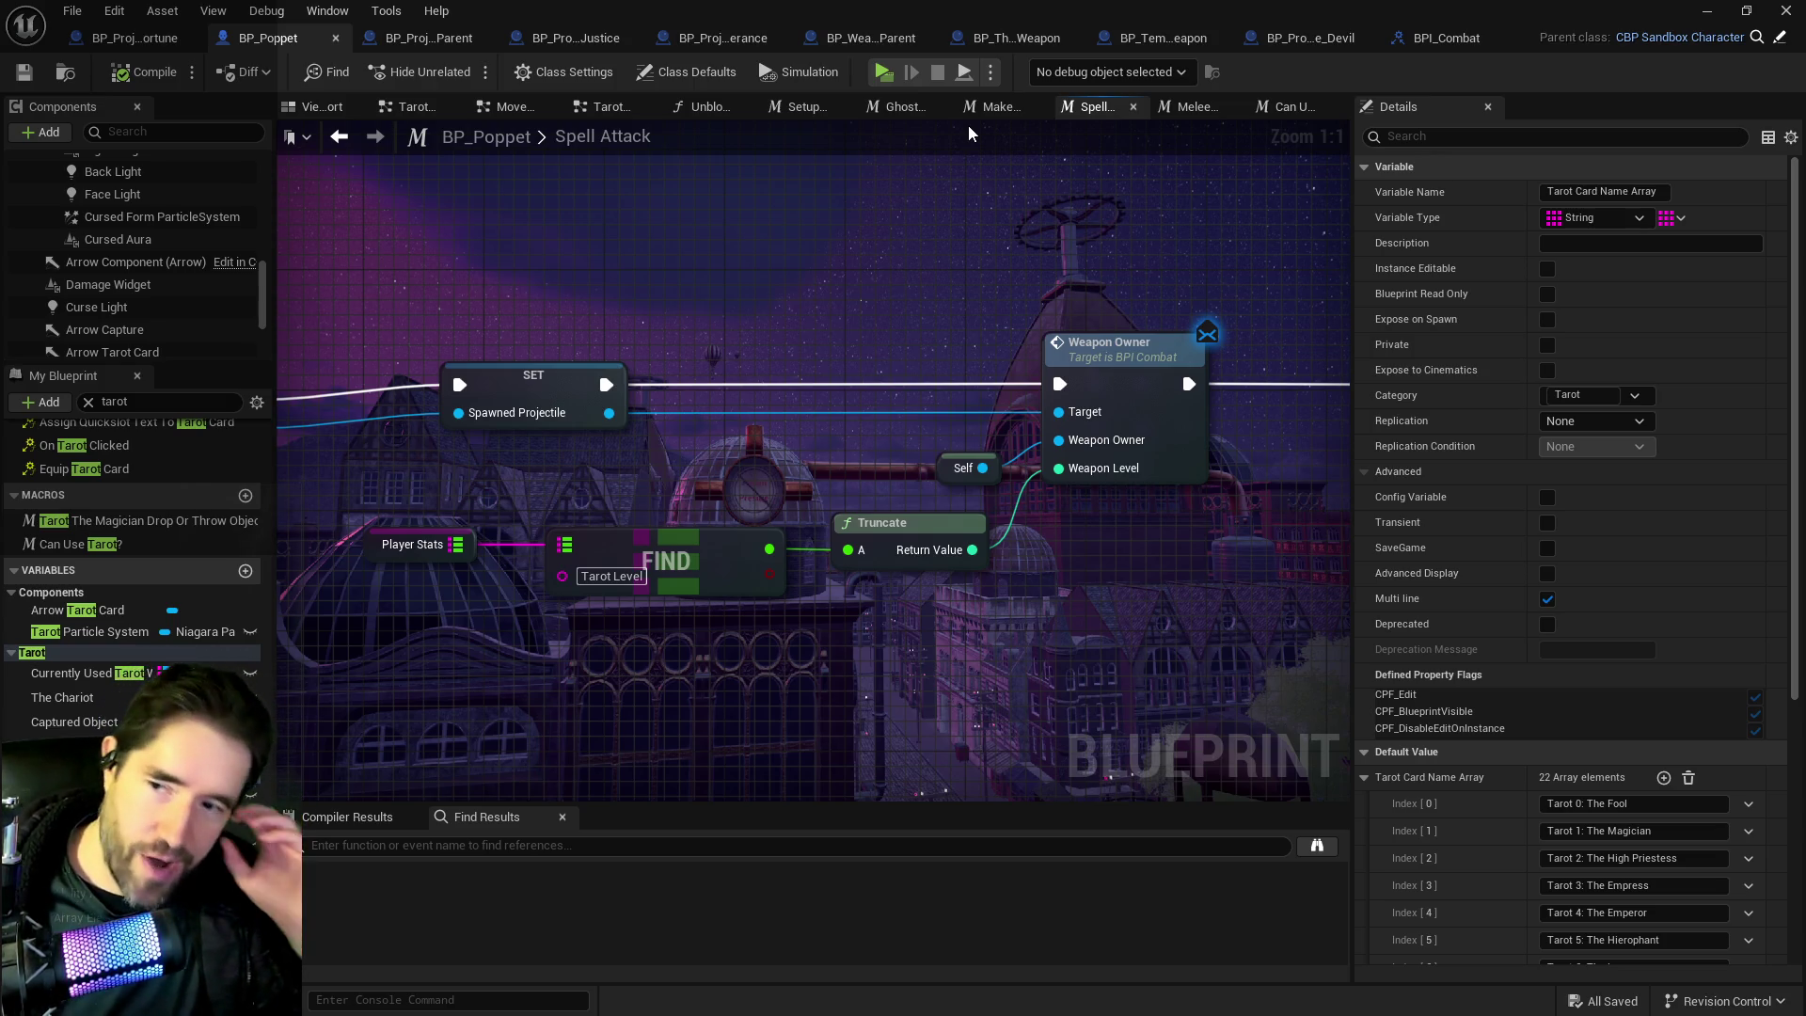
pyautogui.moveTo(866, 9); pyautogui.dragTo(1173, 105)
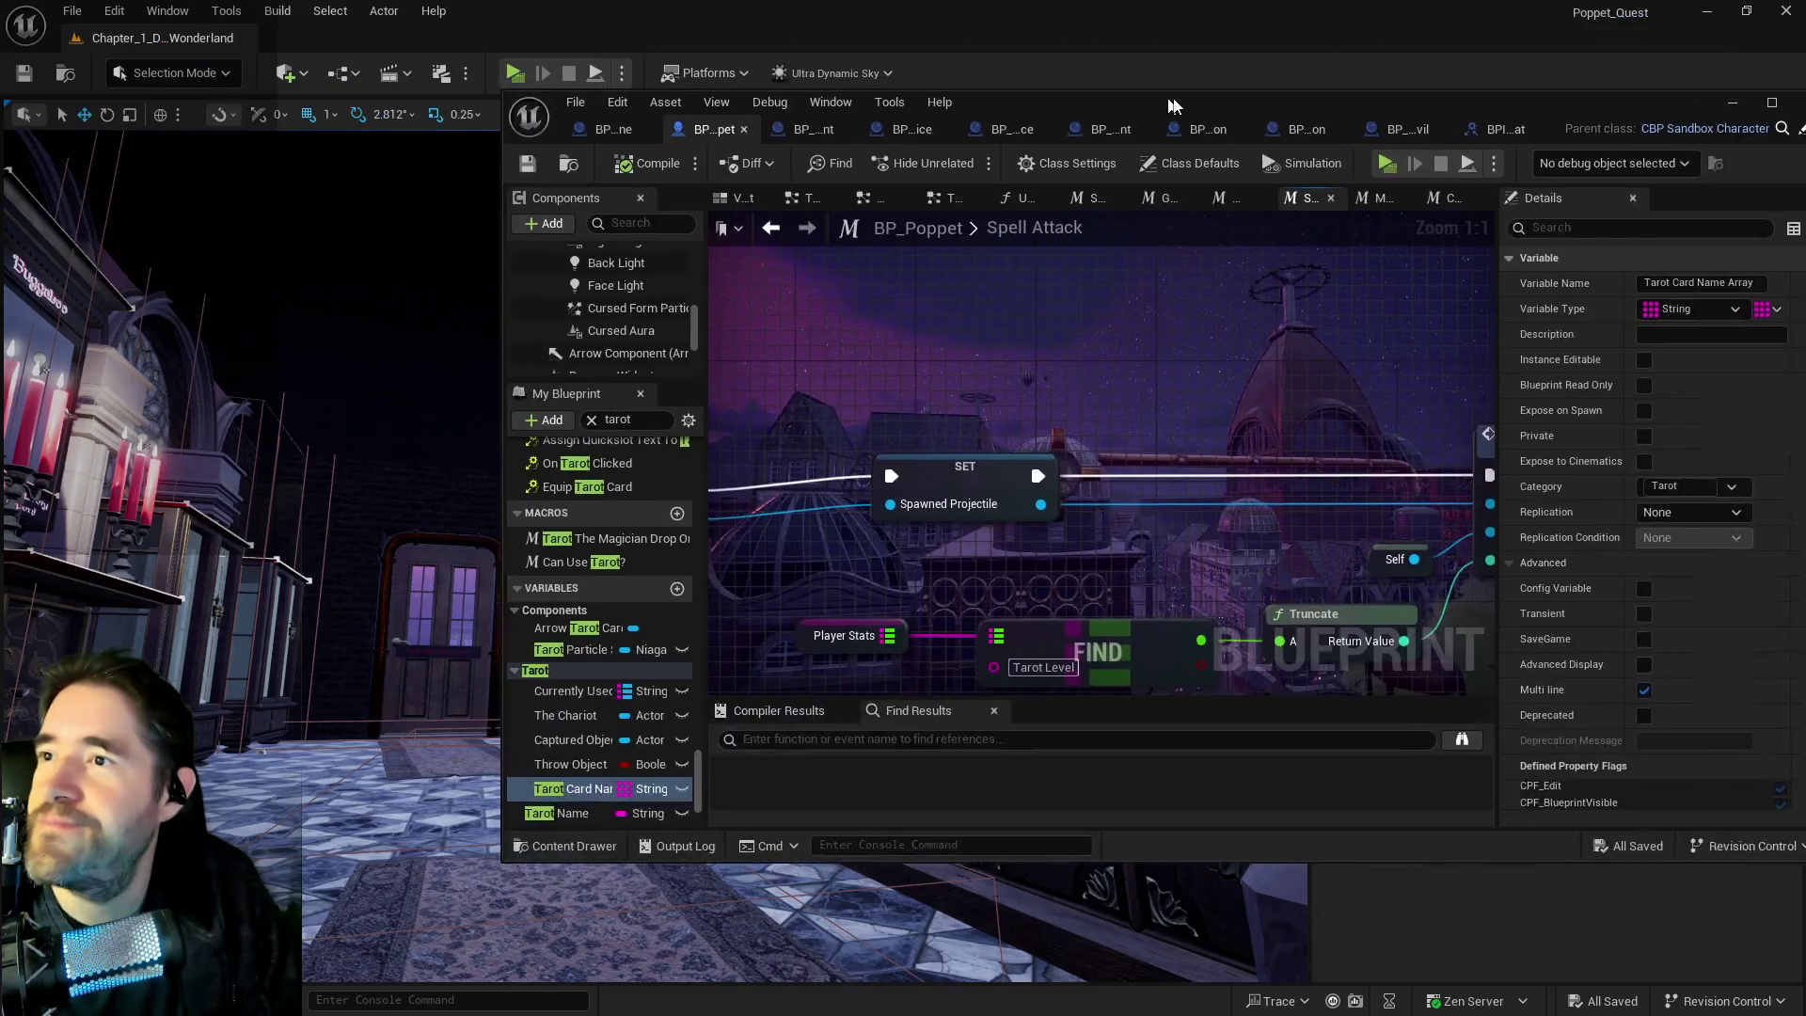
# Switch the character to Light mode, run into the tiled corridor and cast a fire blast.
pyautogui.click(489, 113)
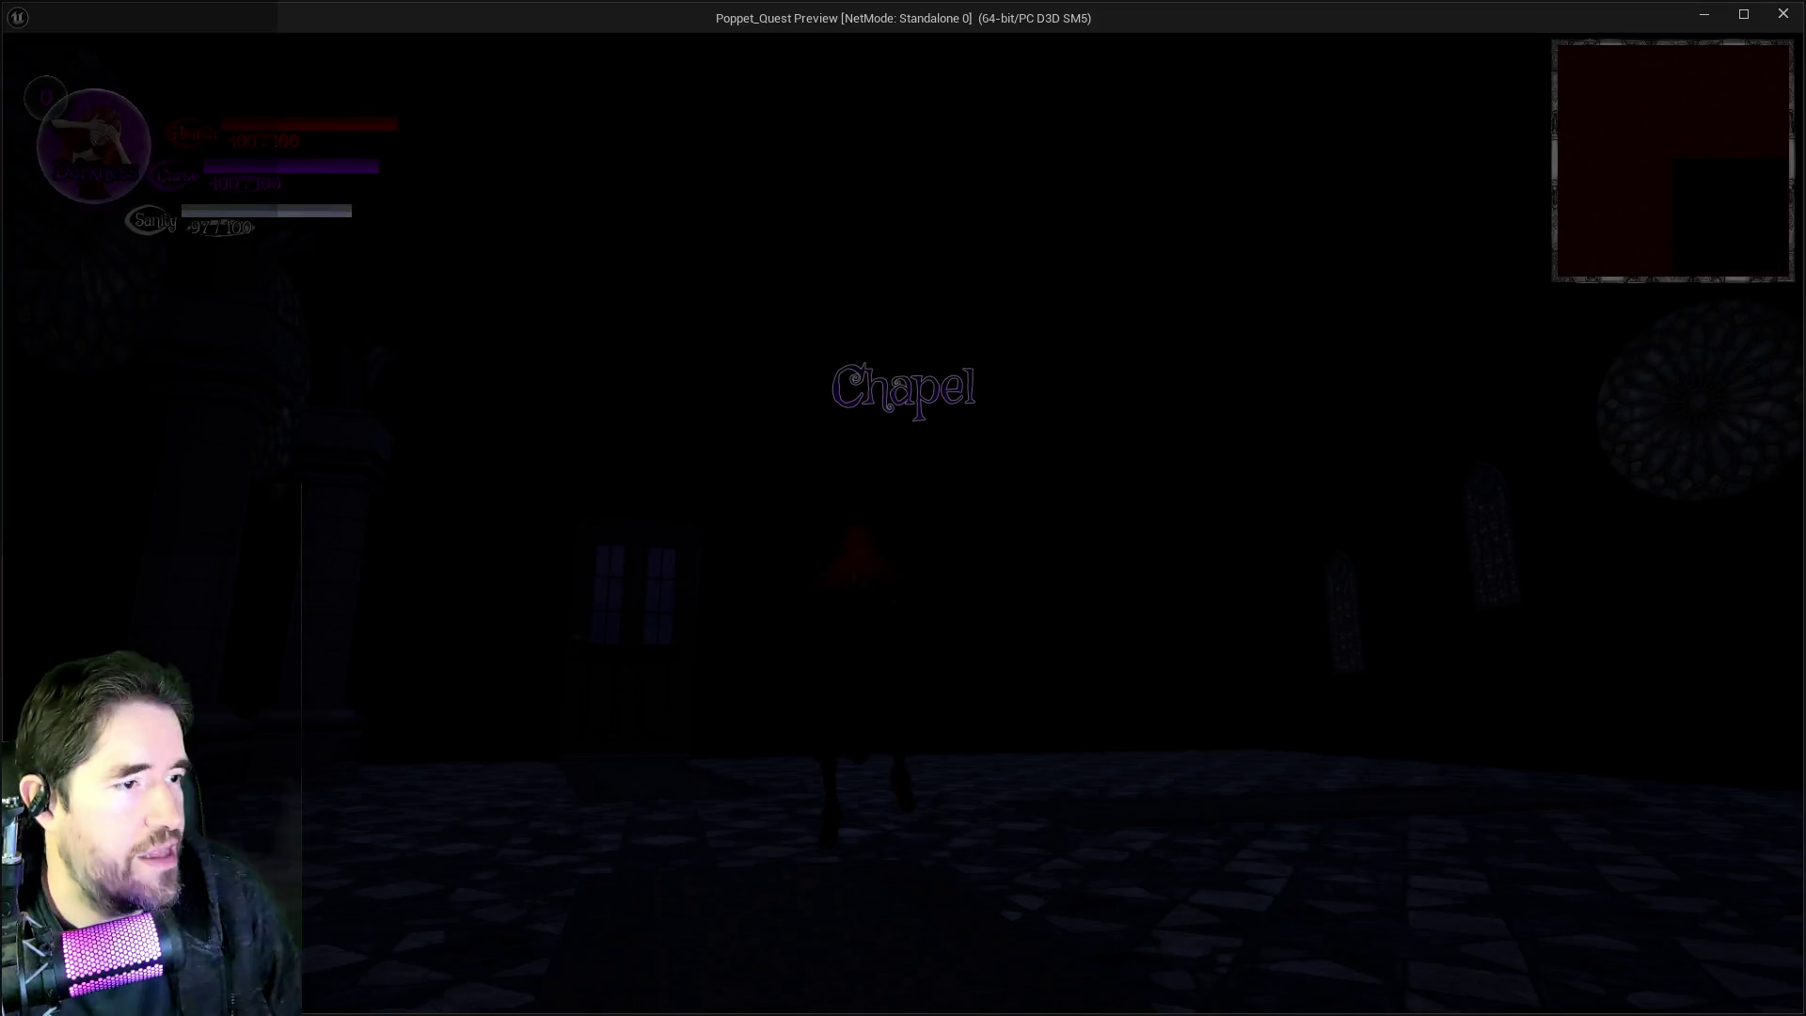
pyautogui.press('w')
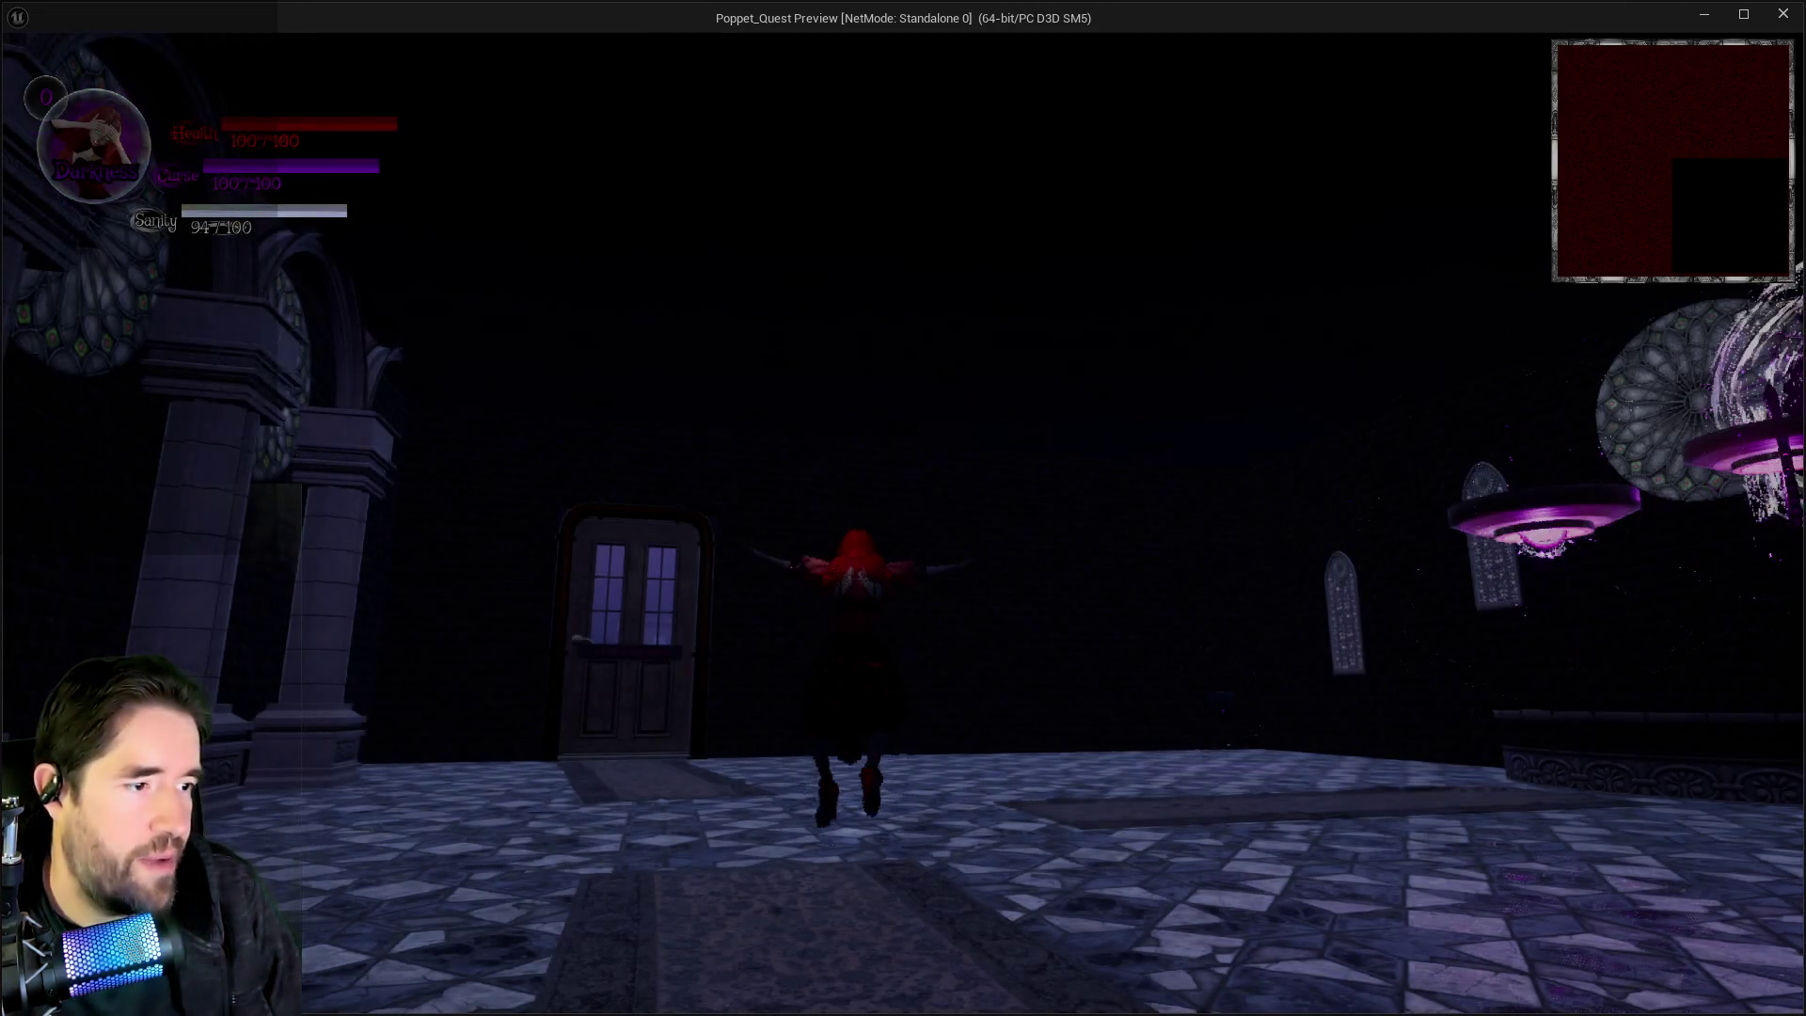
pyautogui.press('w')
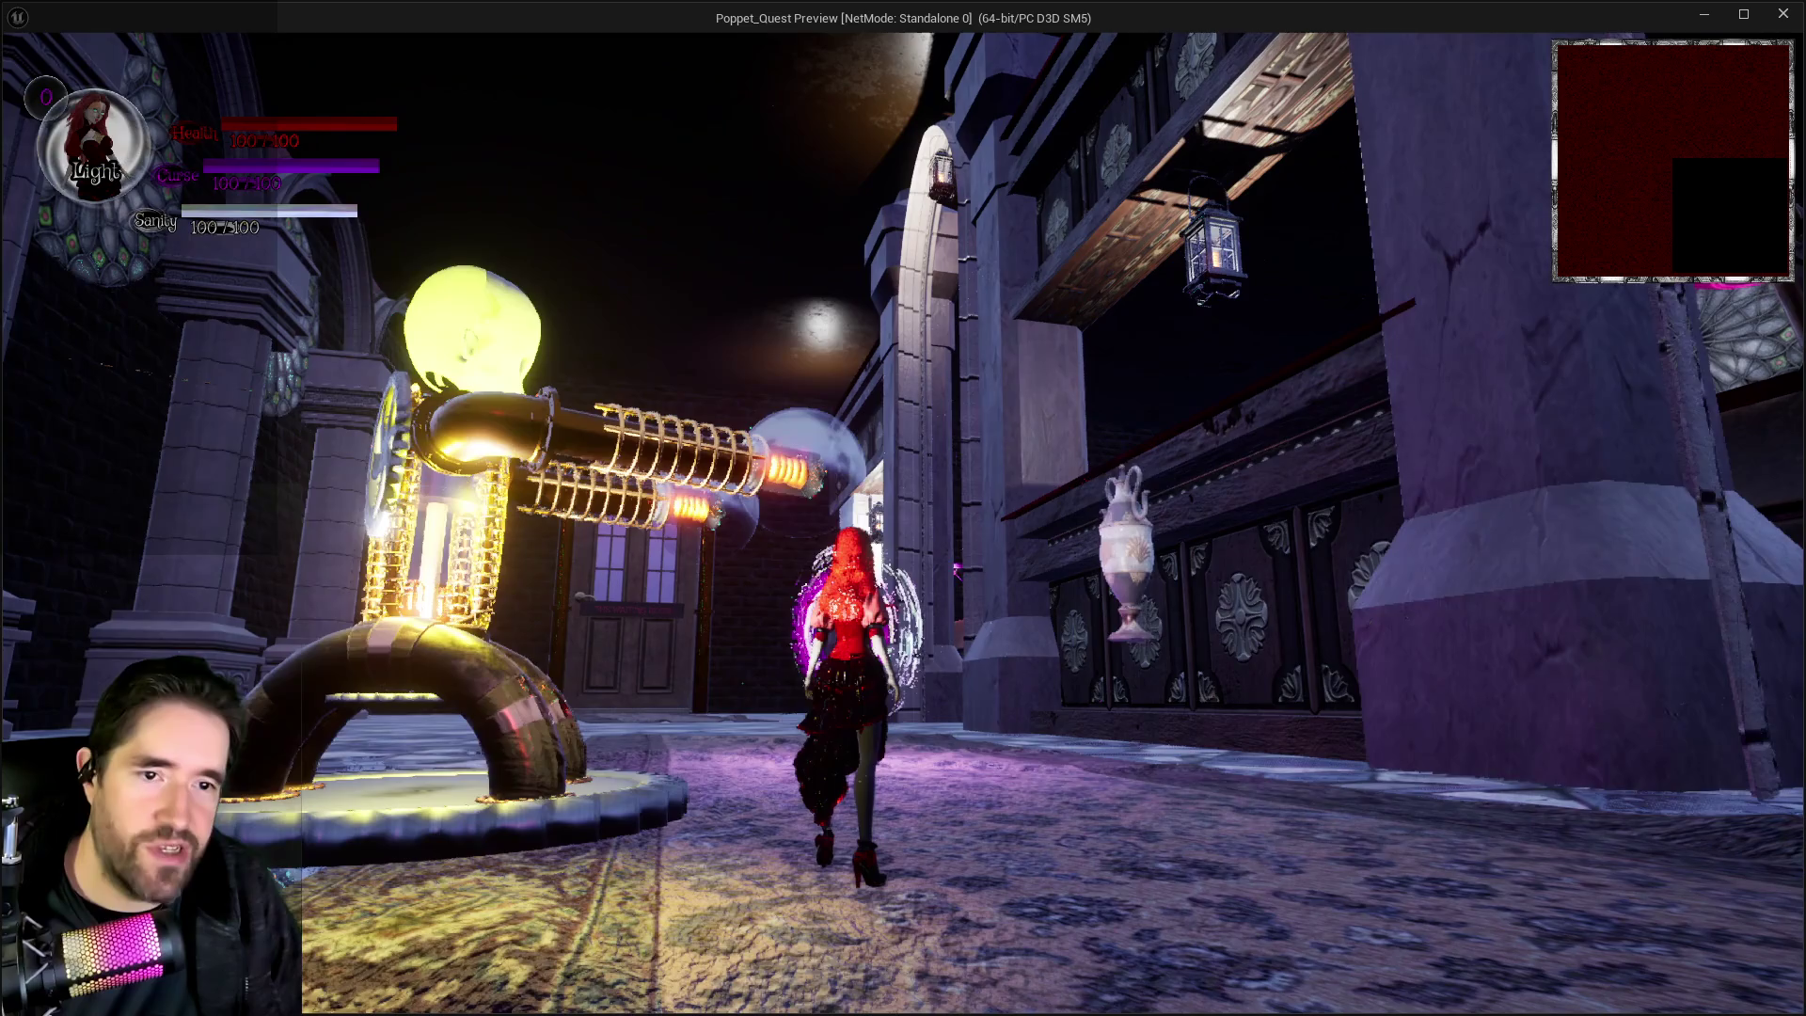
pyautogui.press('w')
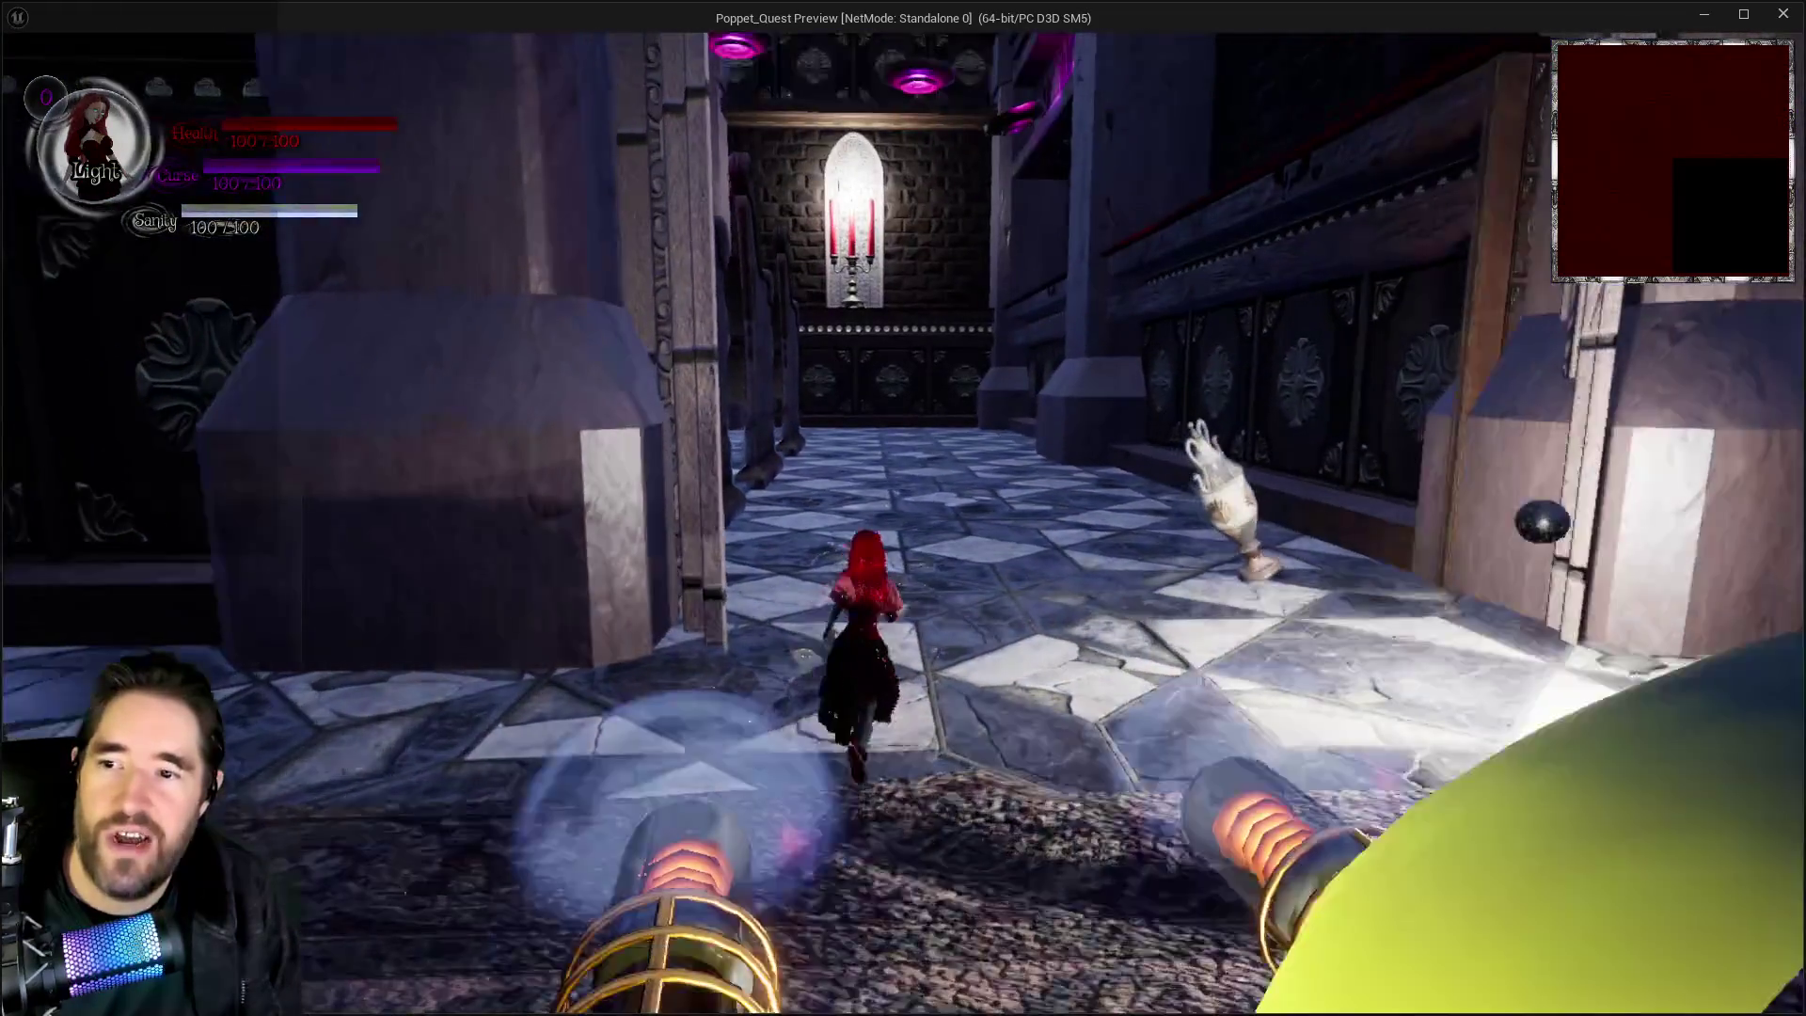
pyautogui.click(903, 507)
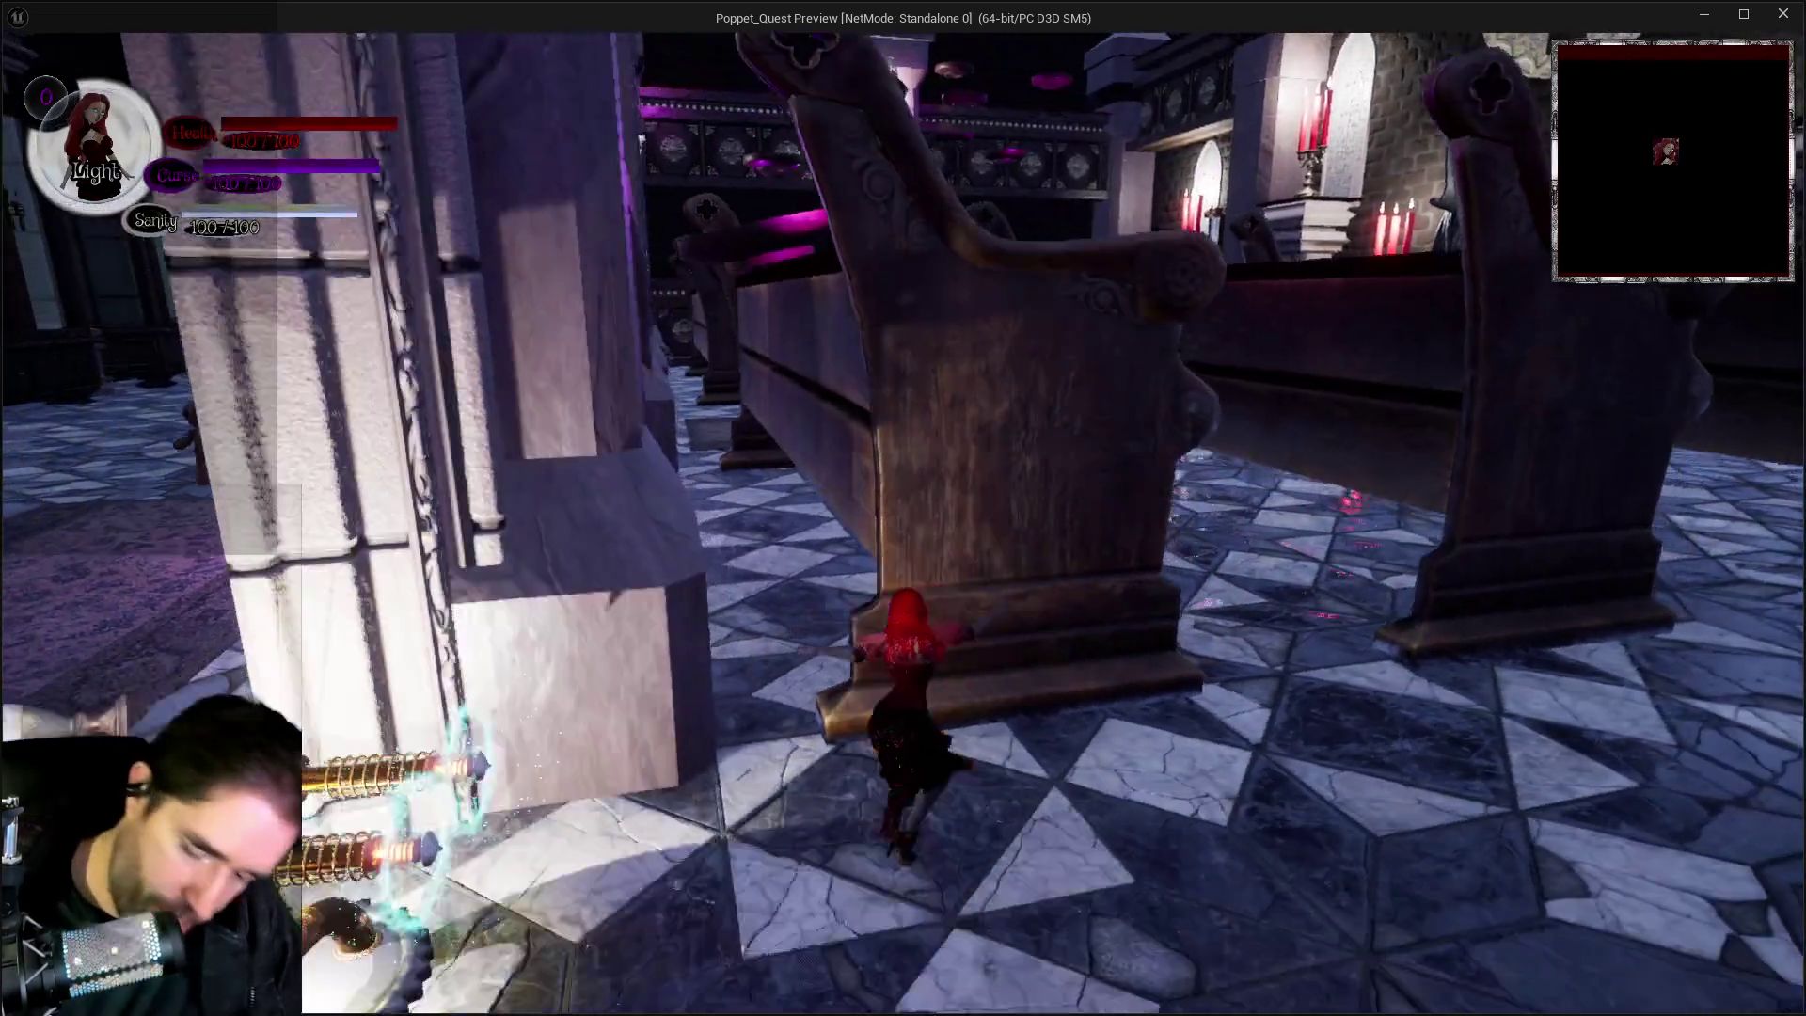
# Use cards from the tarot overlay, equip the Devil card and fire blasts at the enemies.
pyautogui.press('i')
pyautogui.click(628, 828)
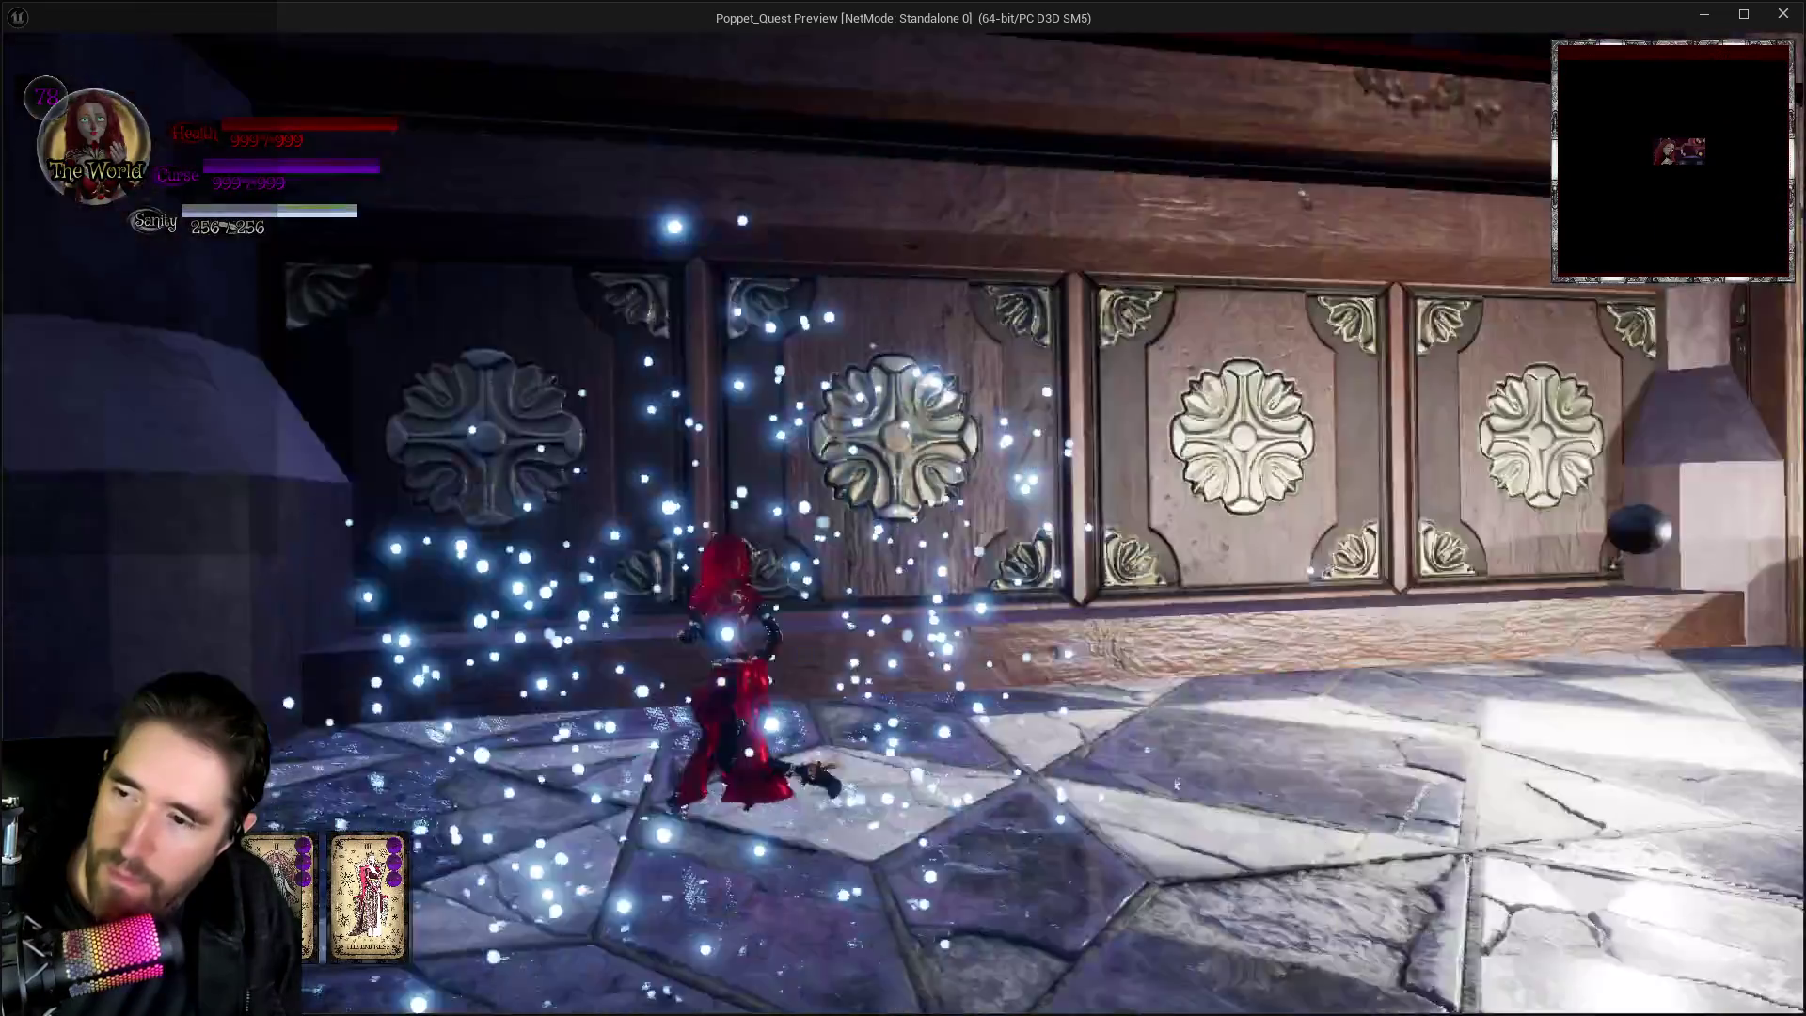
pyautogui.click(902, 508)
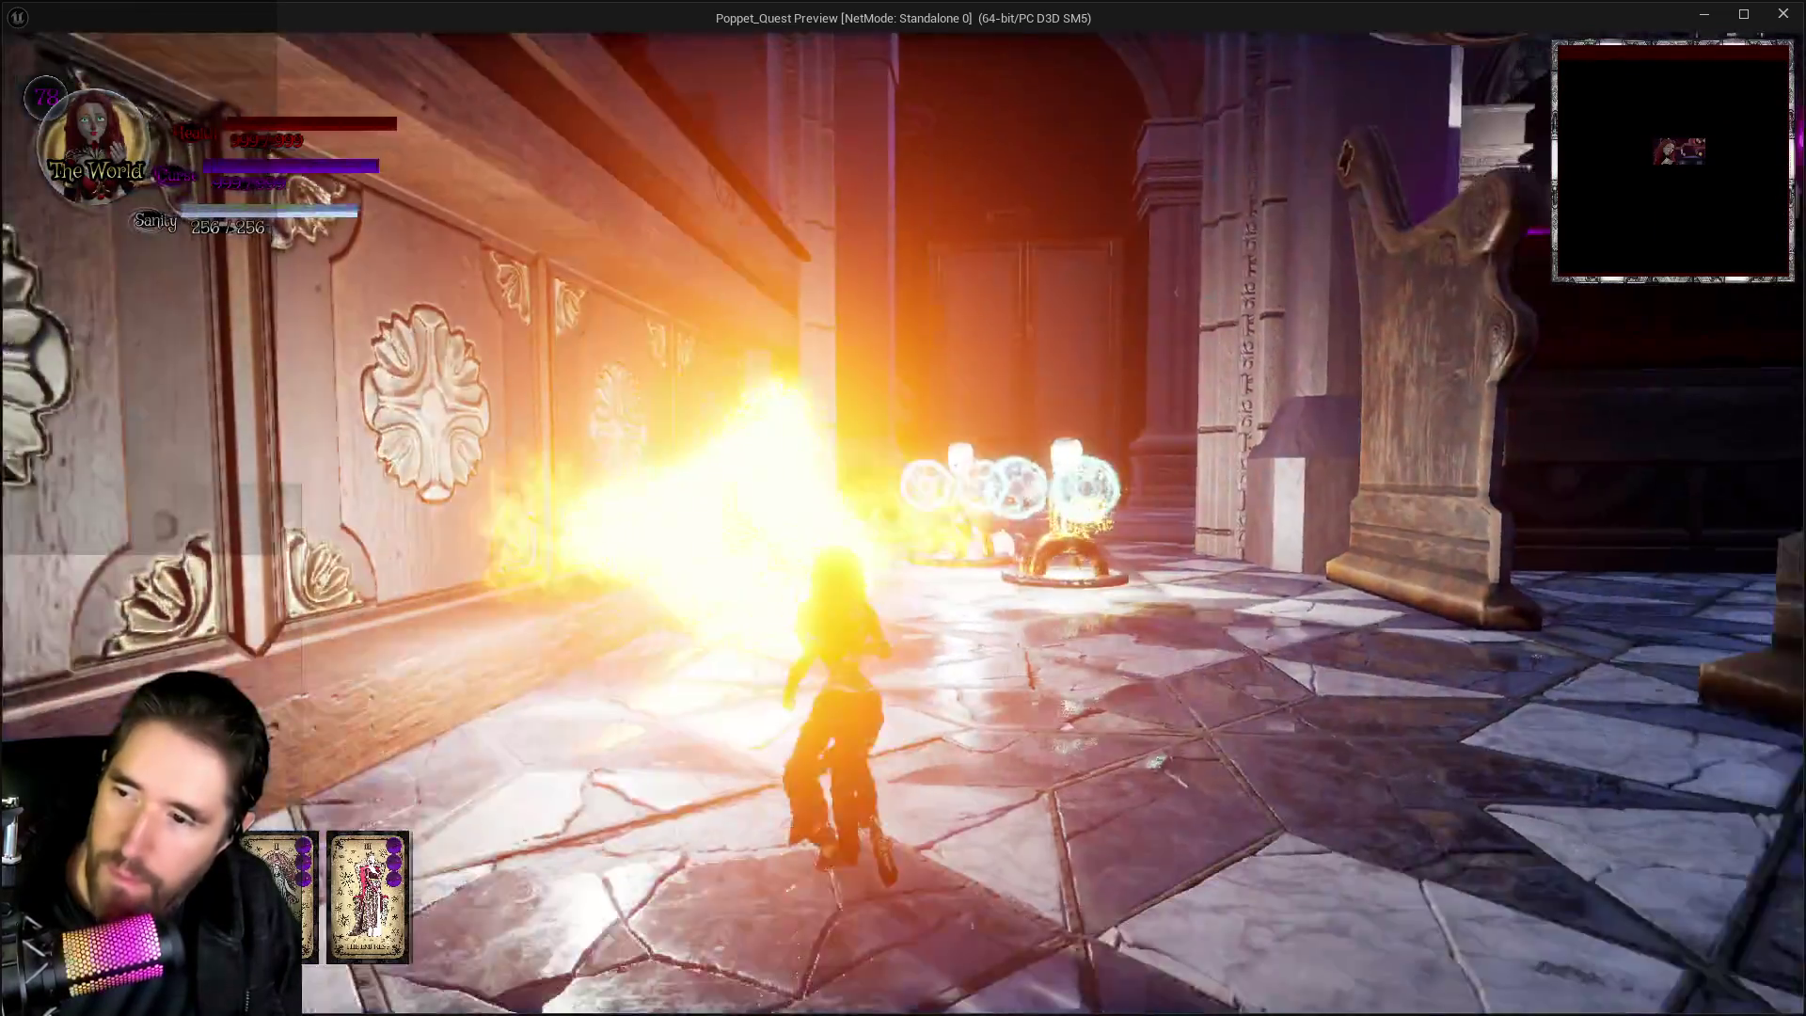
pyautogui.press('i')
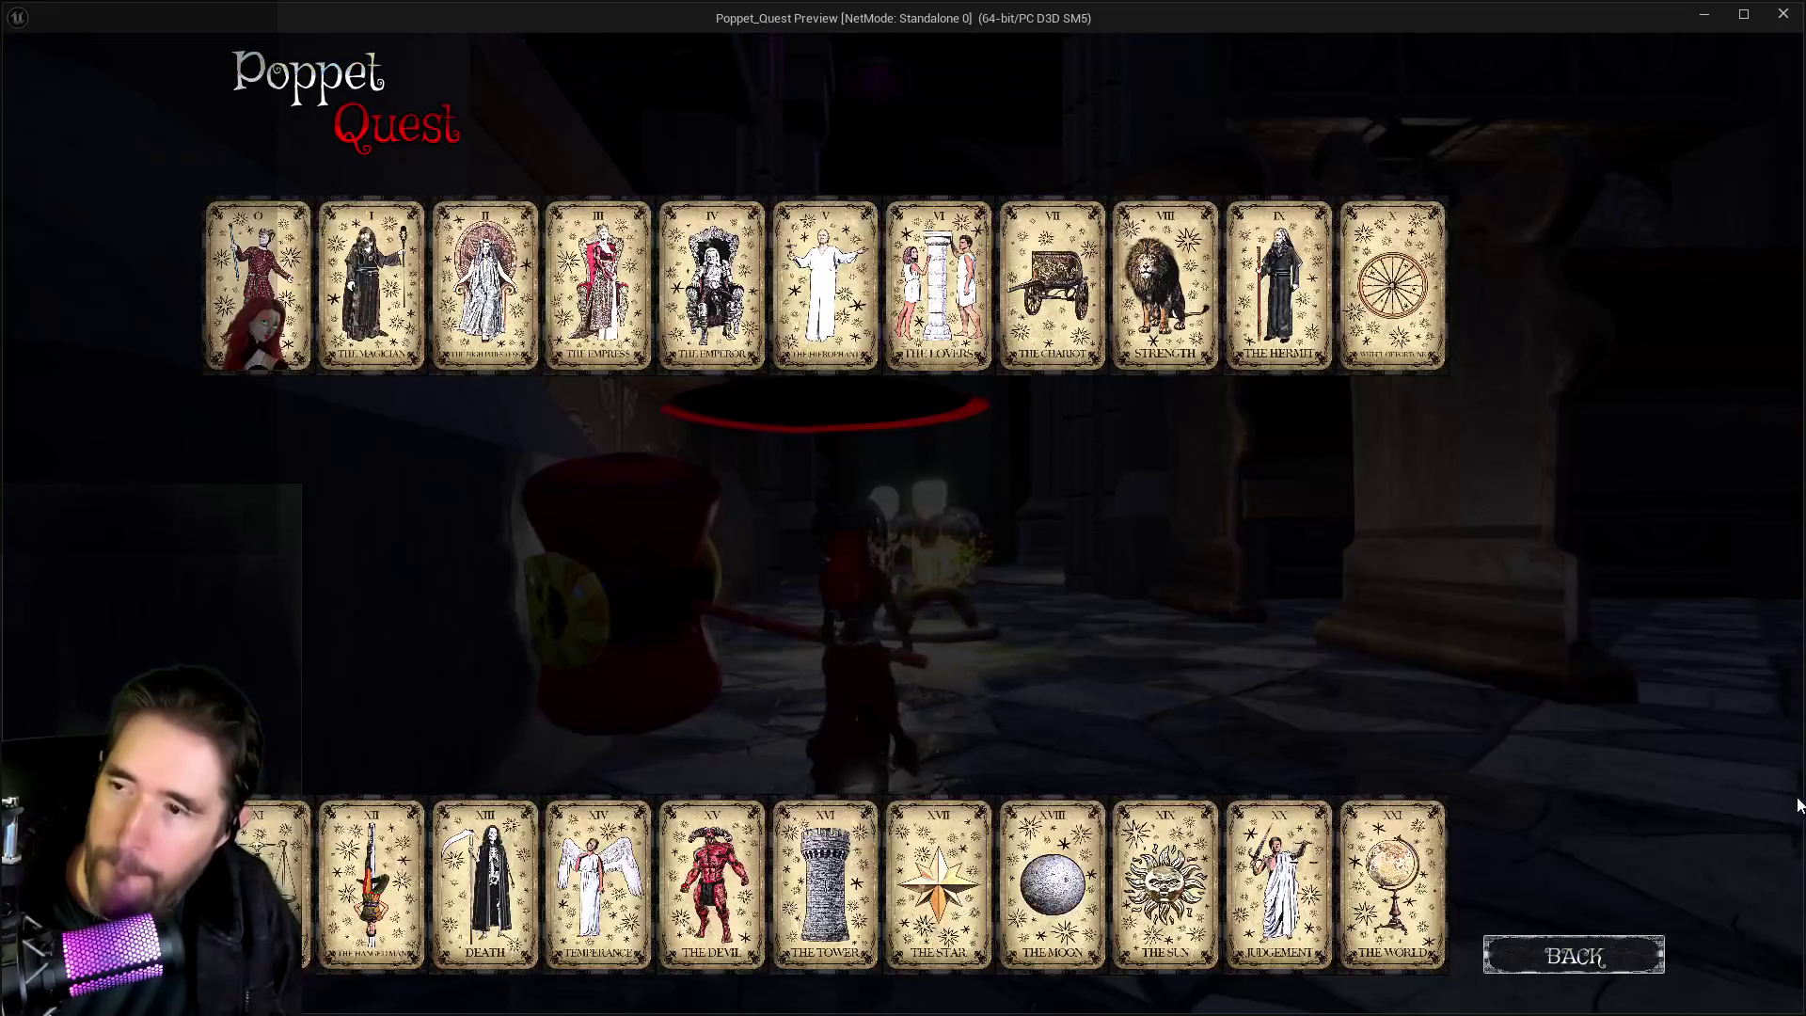
pyautogui.click(742, 924)
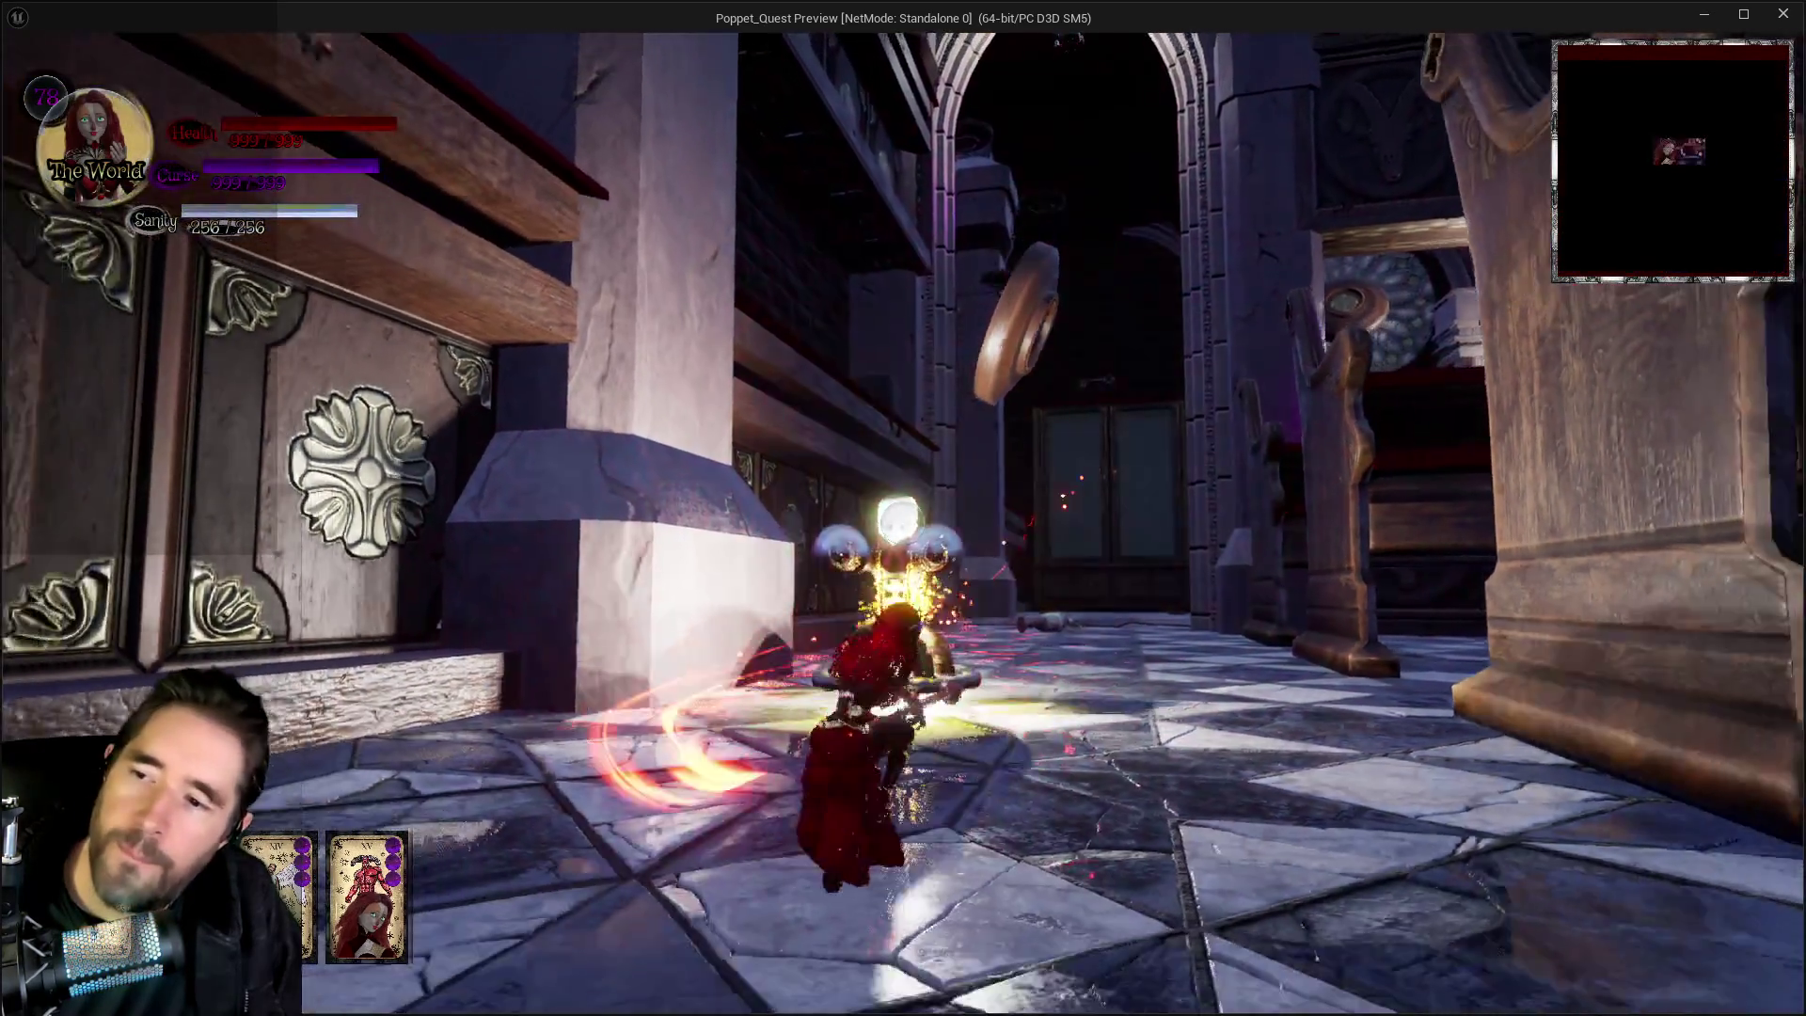
pyautogui.click(903, 508)
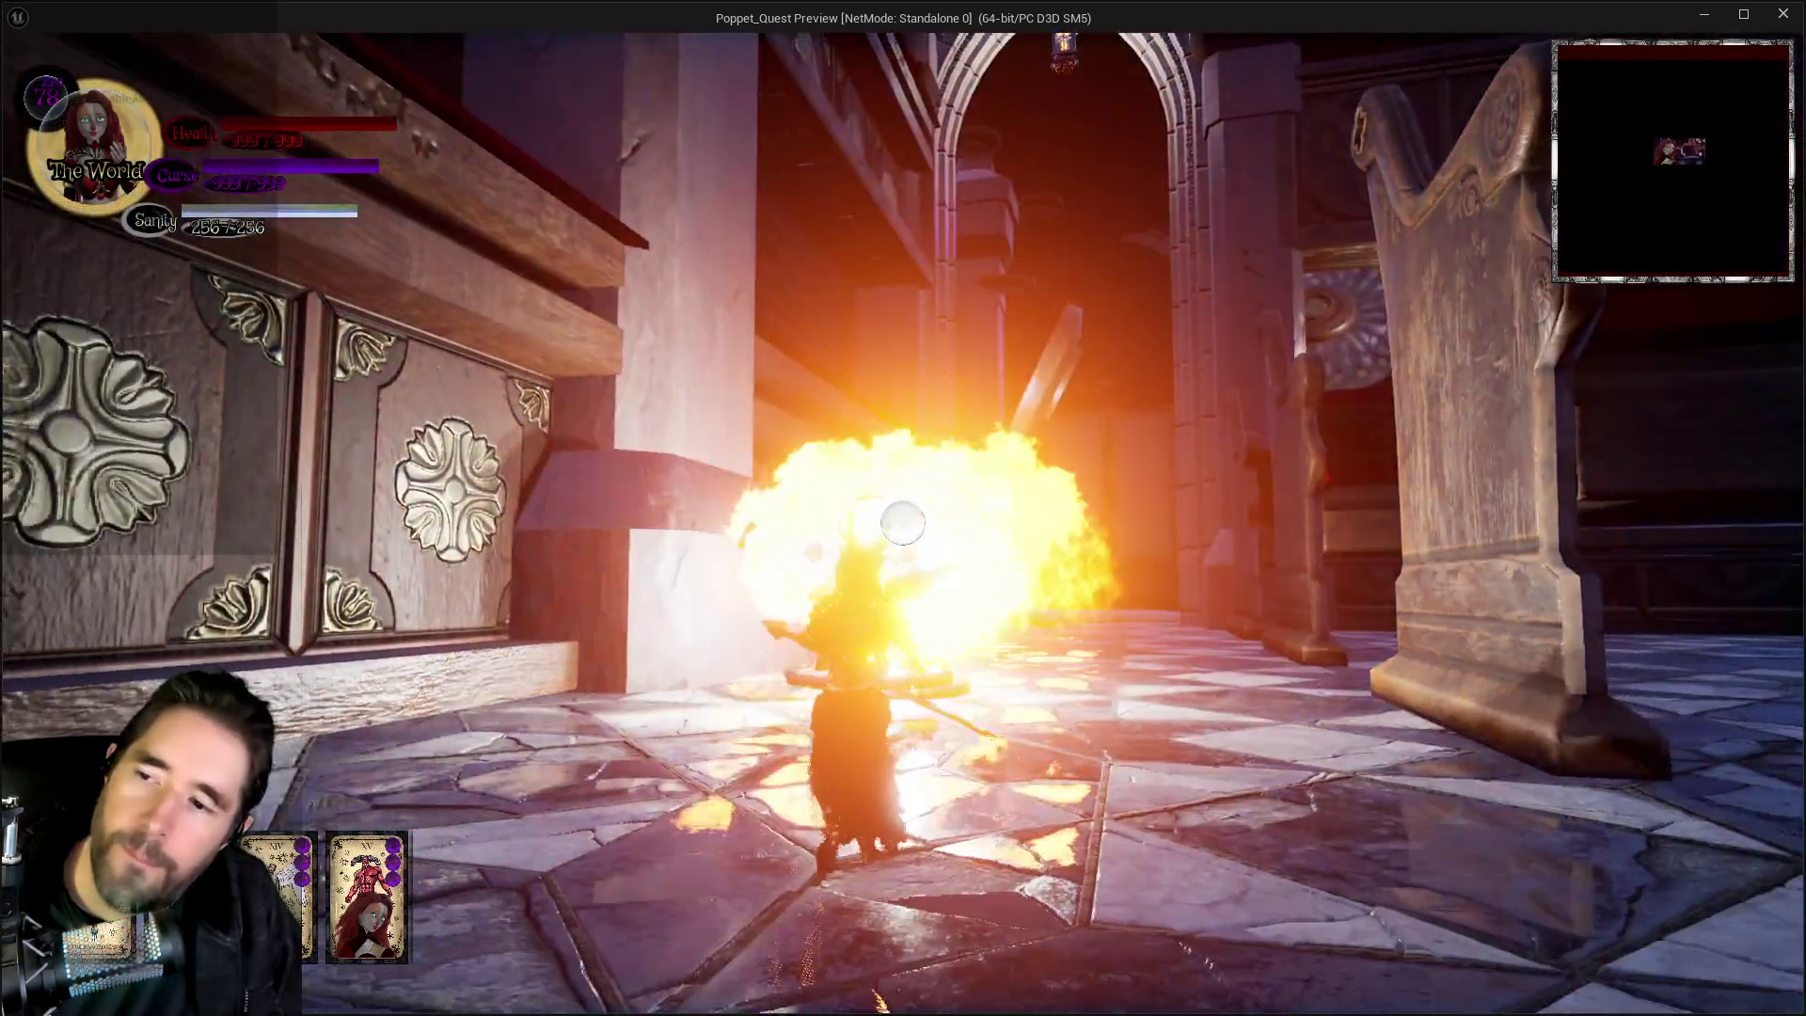
pyautogui.click(903, 508)
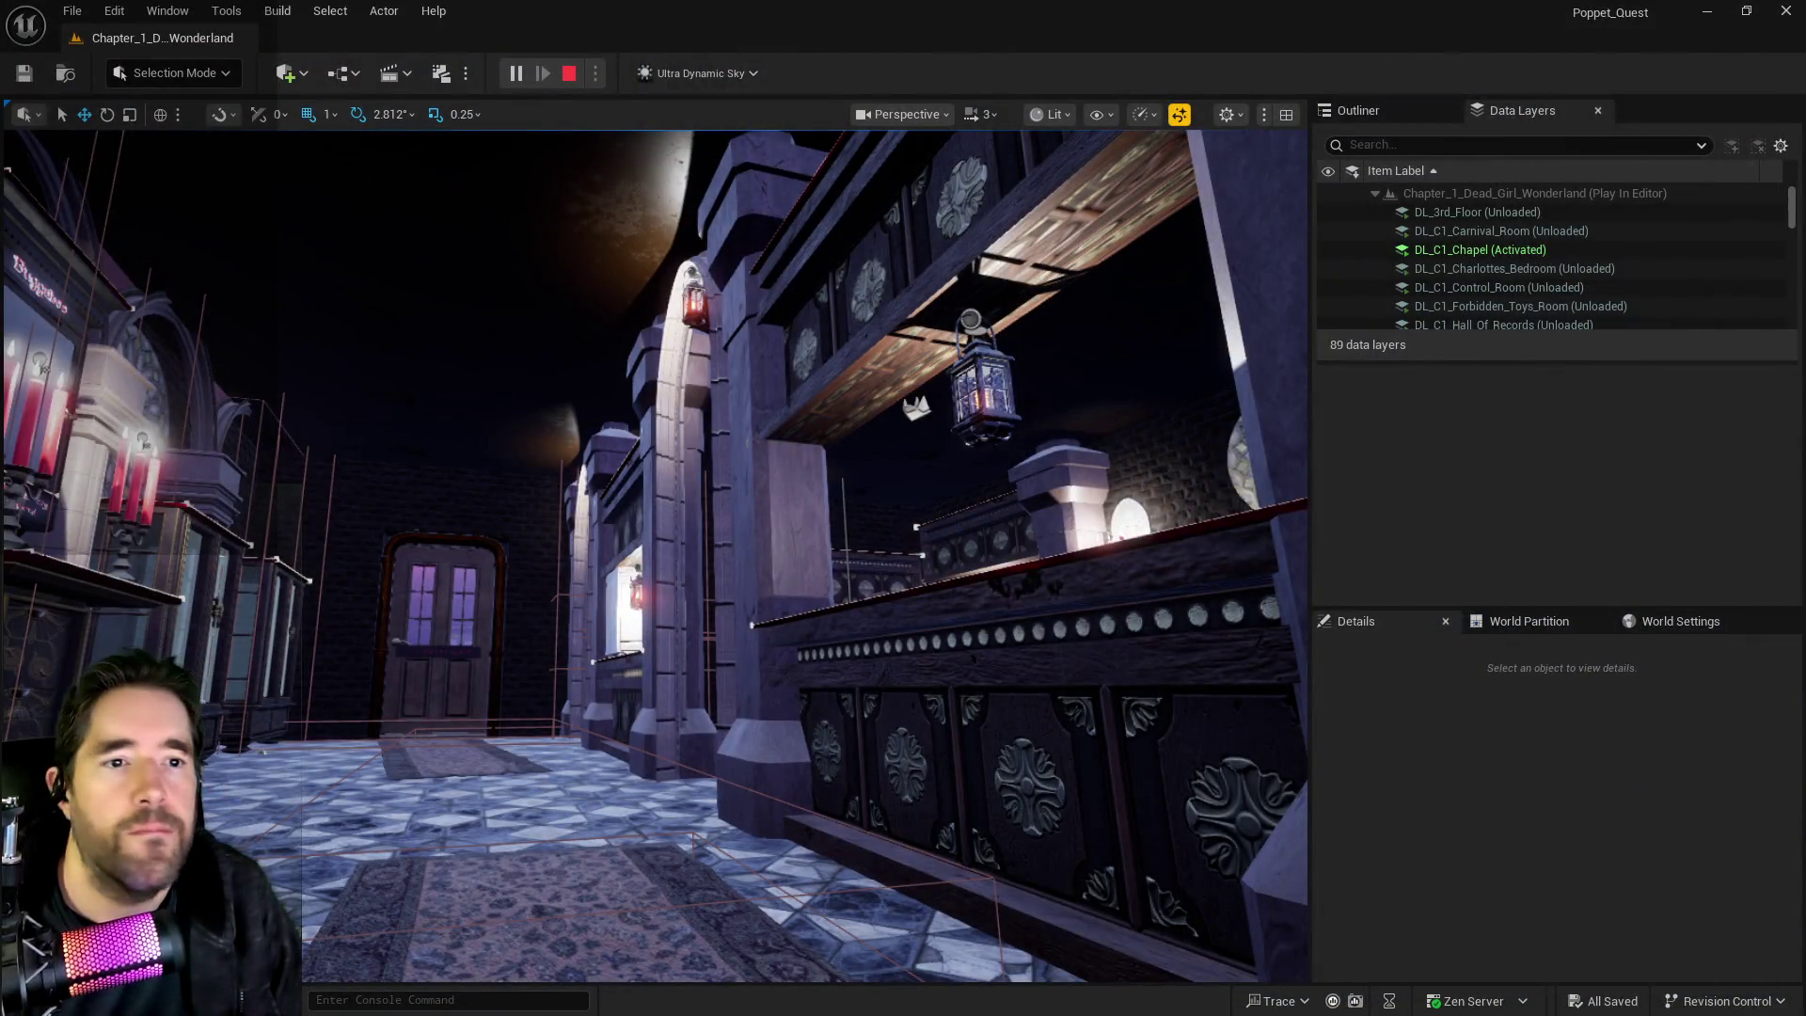
# Stop the play session and maximize the Blueprint editor on the Make An Attack macro.
pyautogui.press('Escape')
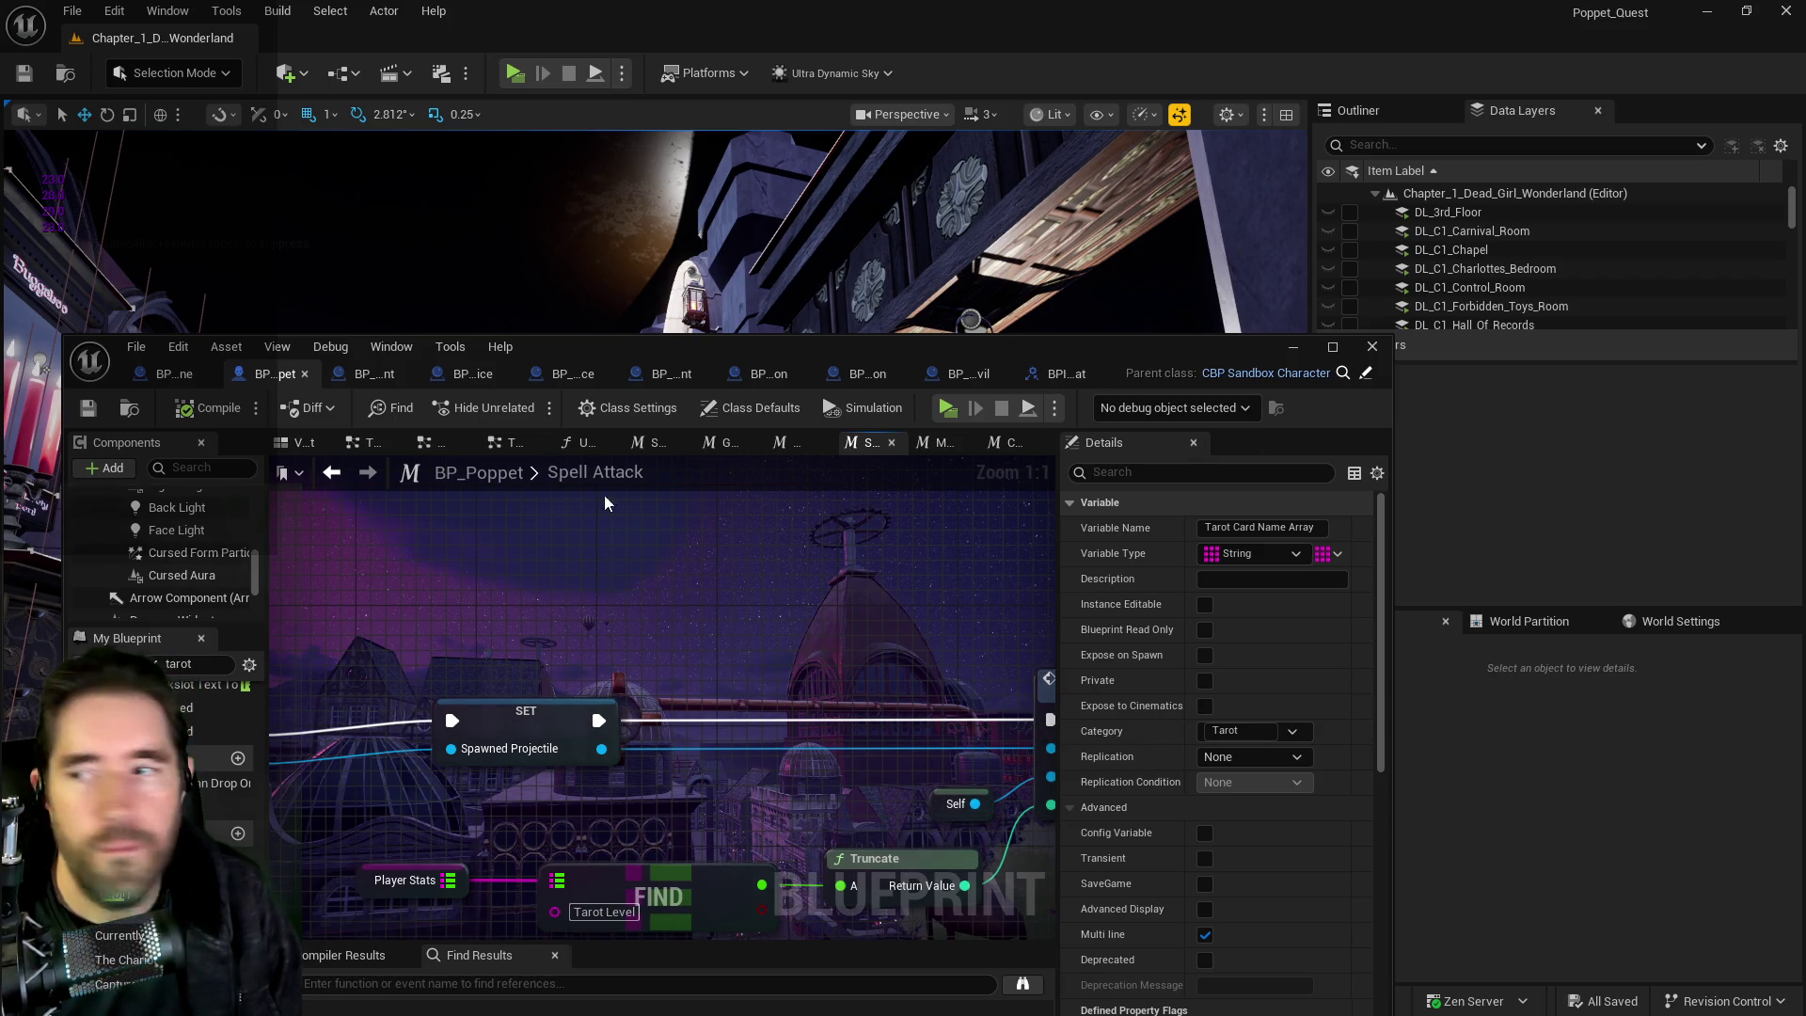
pyautogui.doubleClick(1012, 344)
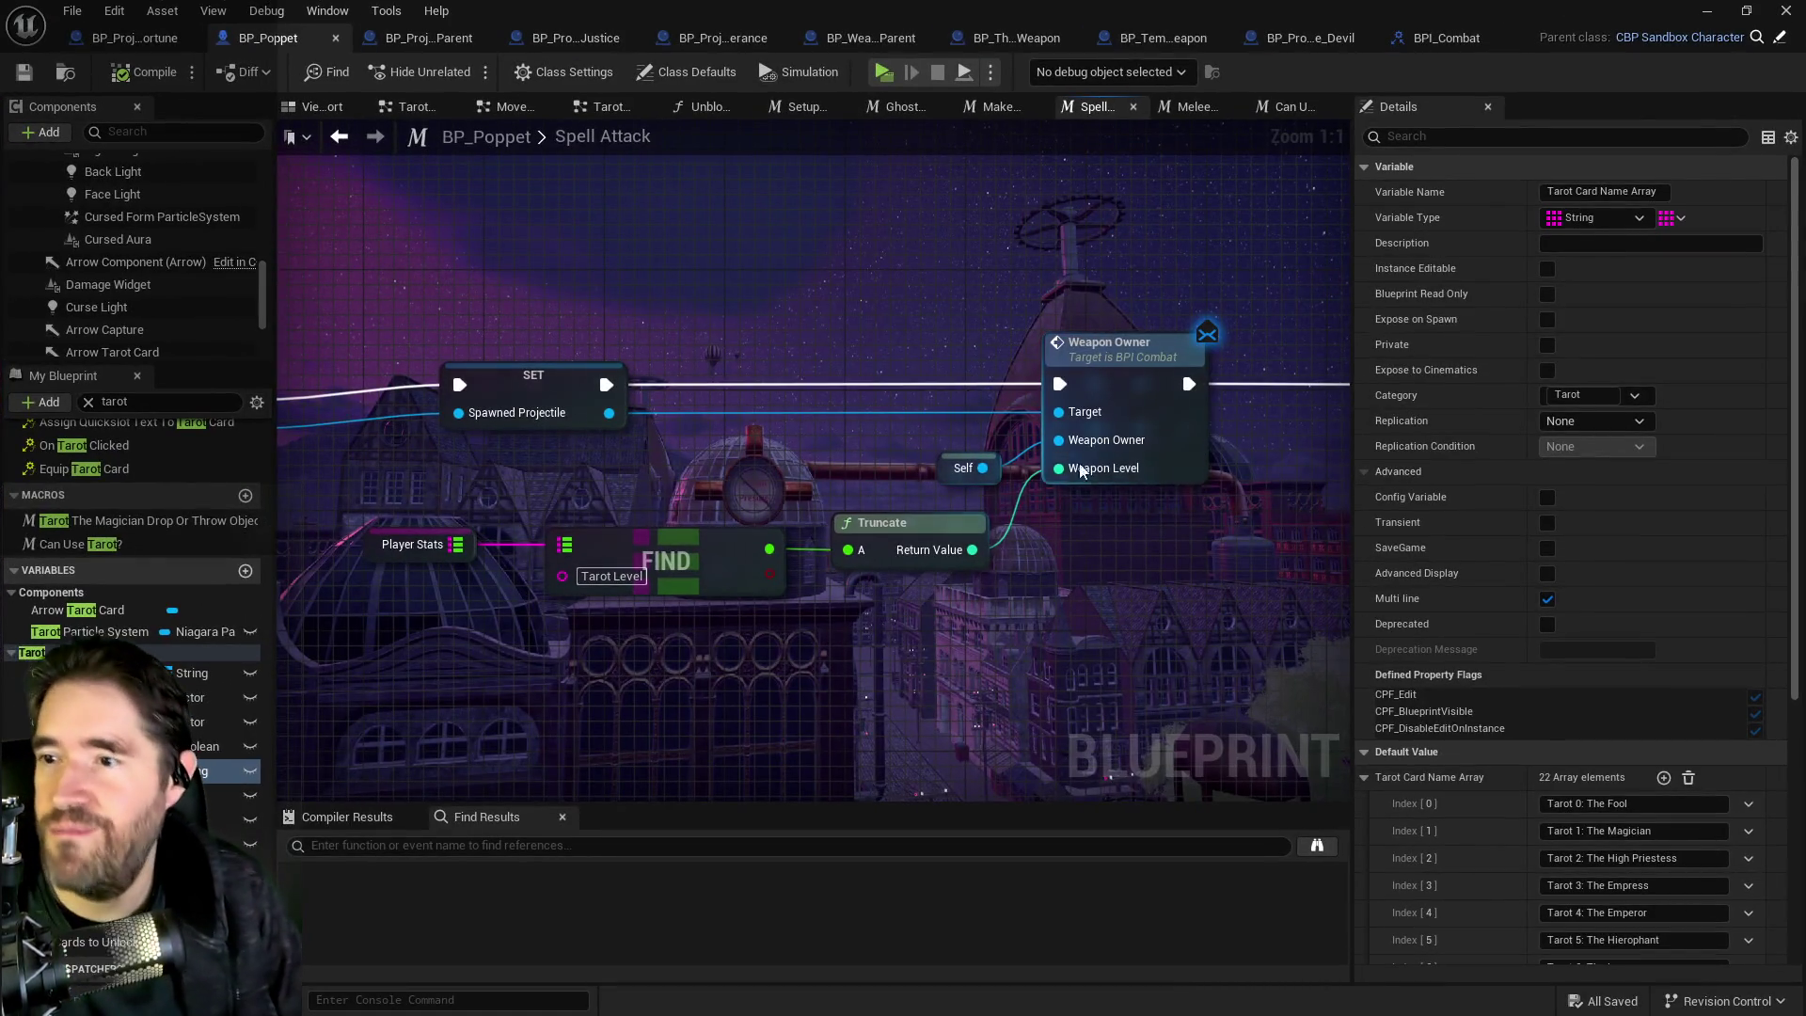
pyautogui.scroll(-4, 974, 370)
pyautogui.scroll(-3, 967, 482)
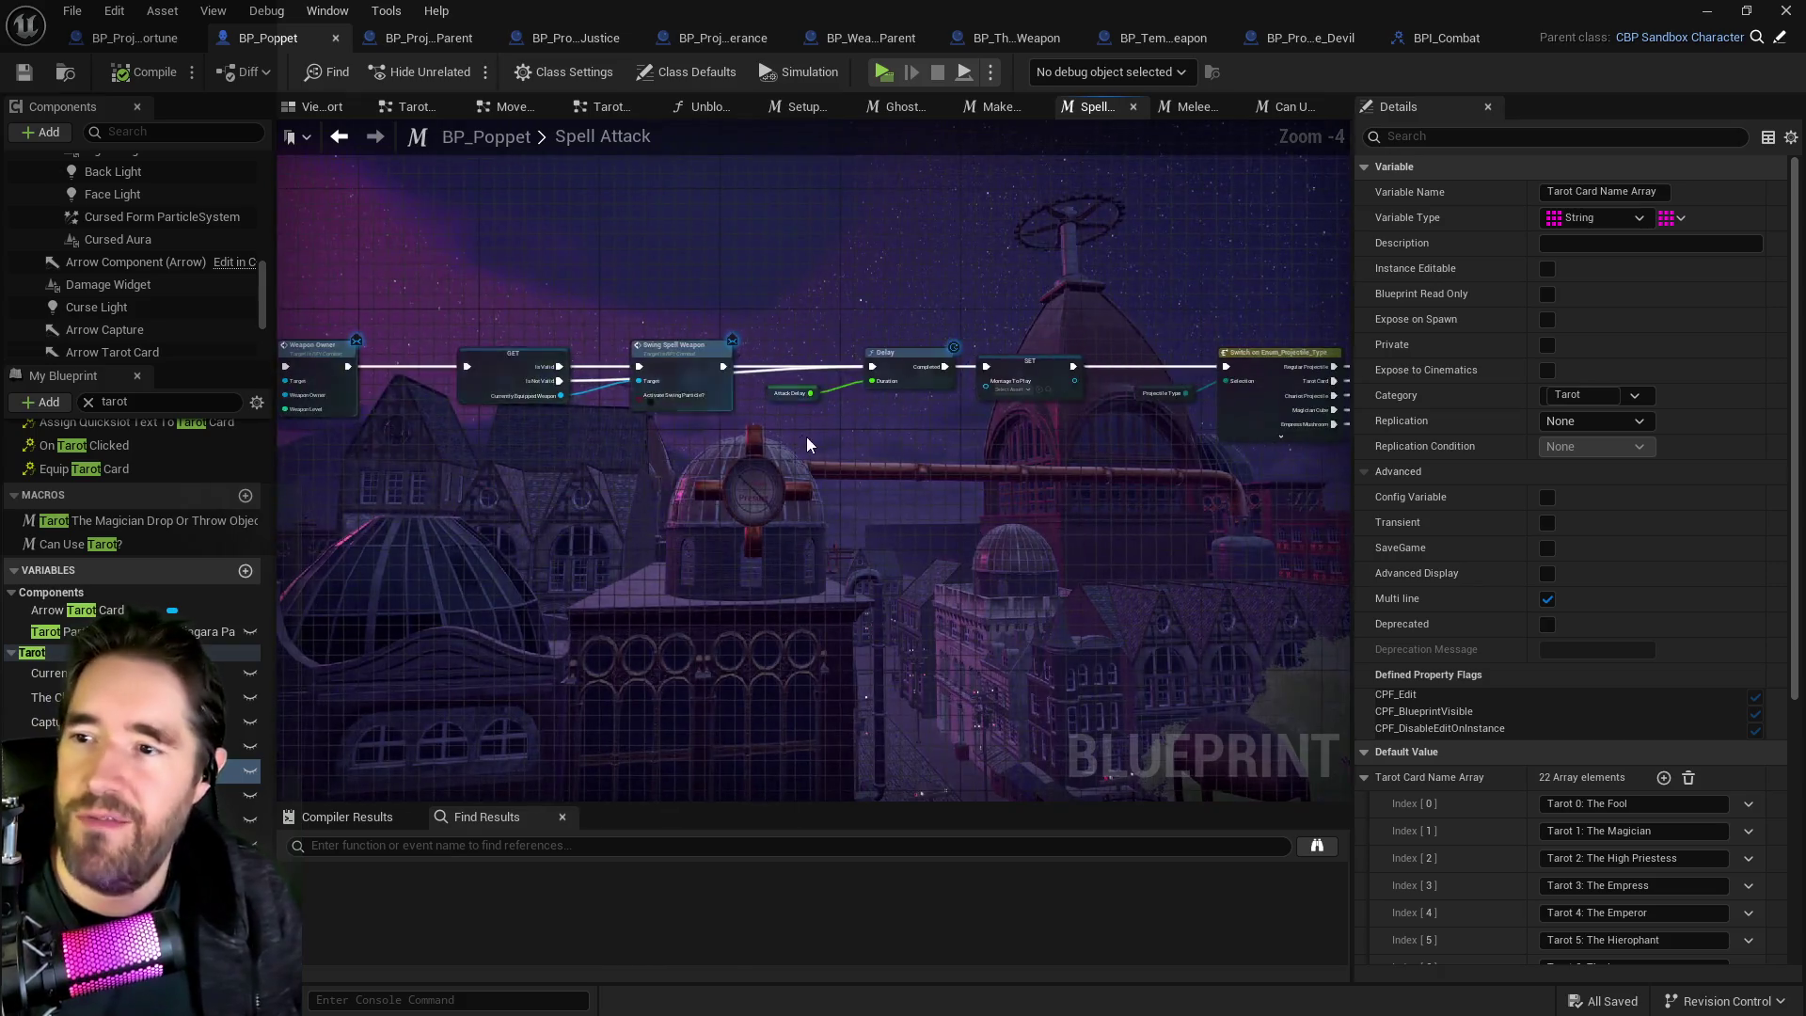
pyautogui.click(995, 111)
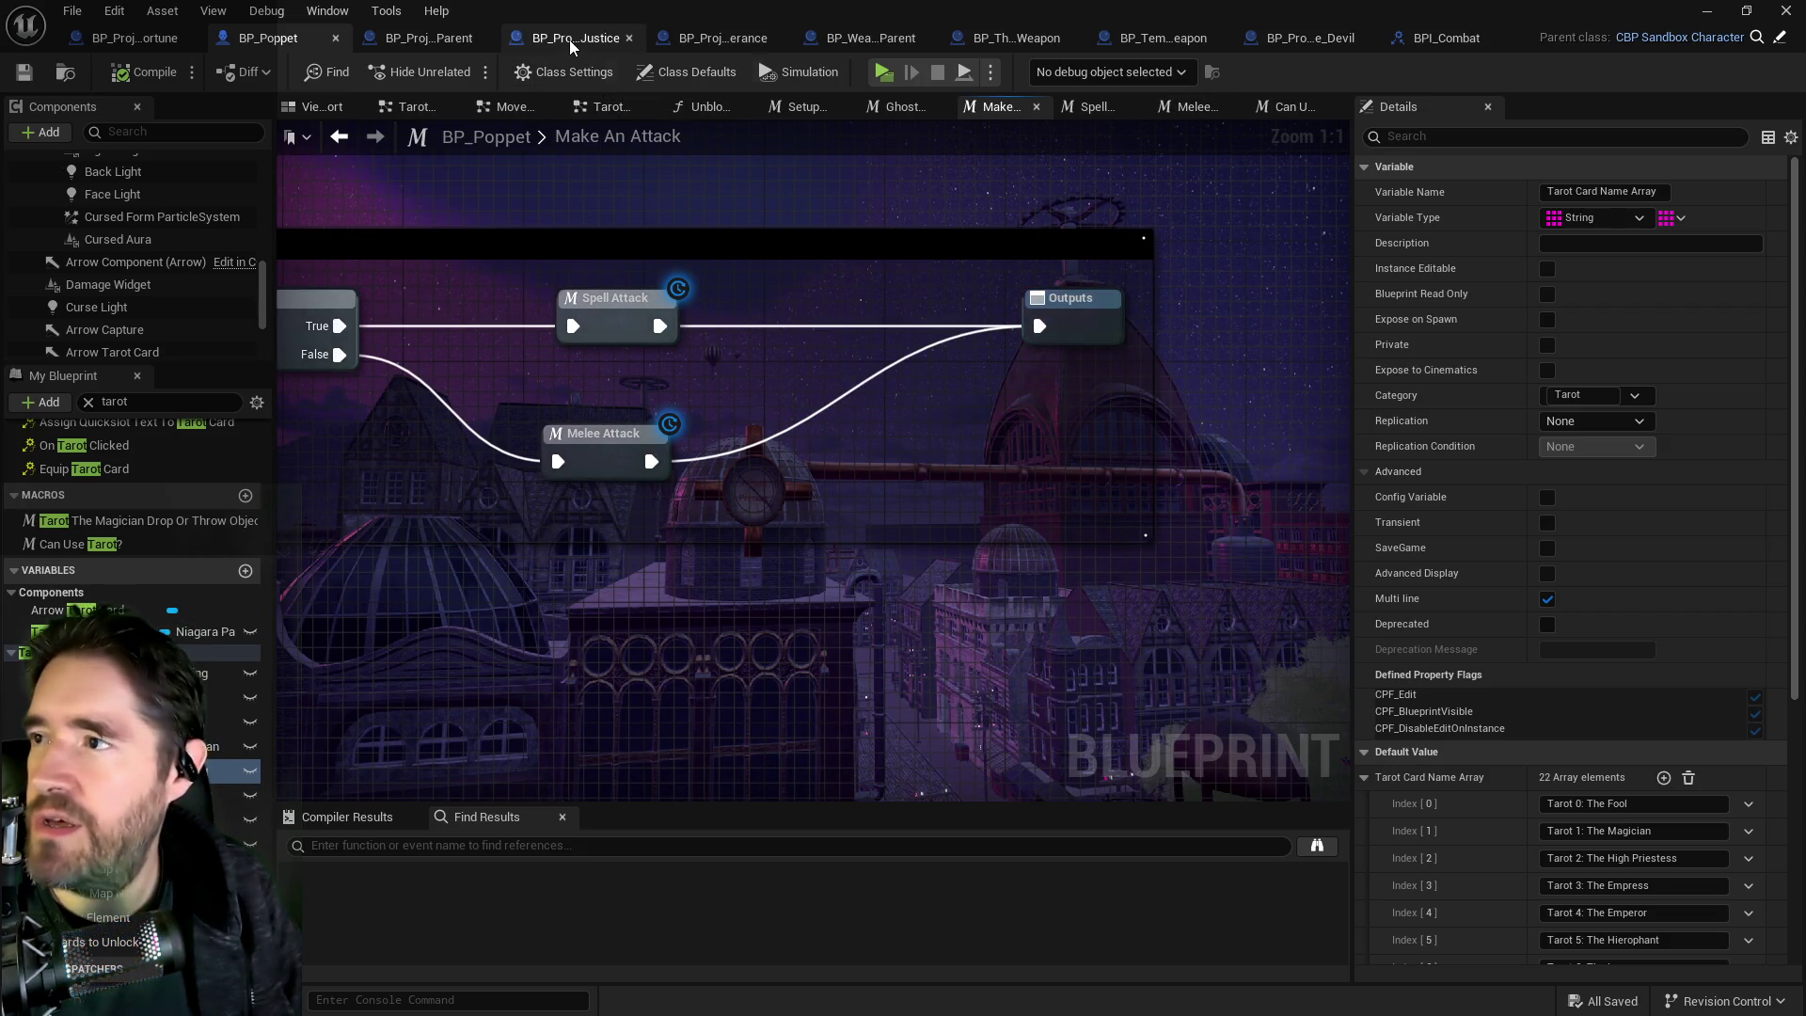
# Delete the Print String node from BP_Projectile_Parent's Calculate Damage Variance function and save.
pyautogui.click(455, 42)
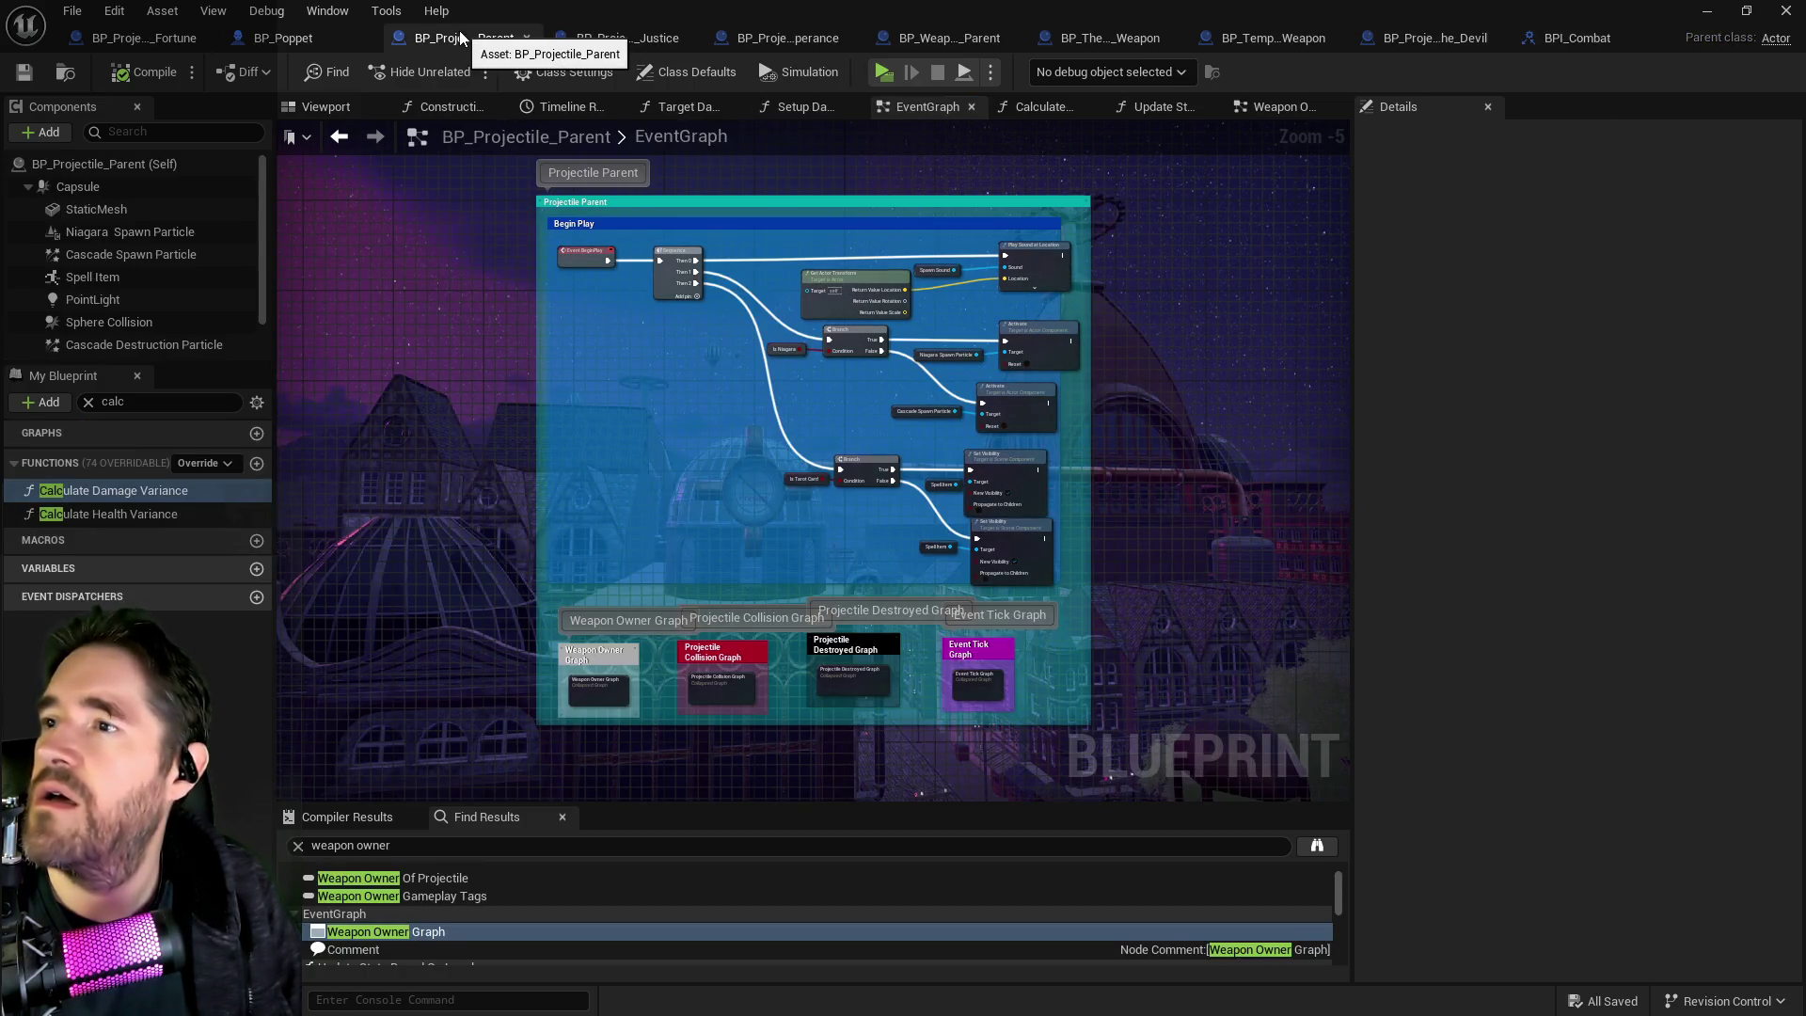
pyautogui.click(1037, 111)
pyautogui.moveTo(909, 180)
pyautogui.mouseDown()
pyautogui.moveTo(918, 235)
pyautogui.moveTo(1034, 334)
pyautogui.mouseUp()
pyautogui.press('Delete')
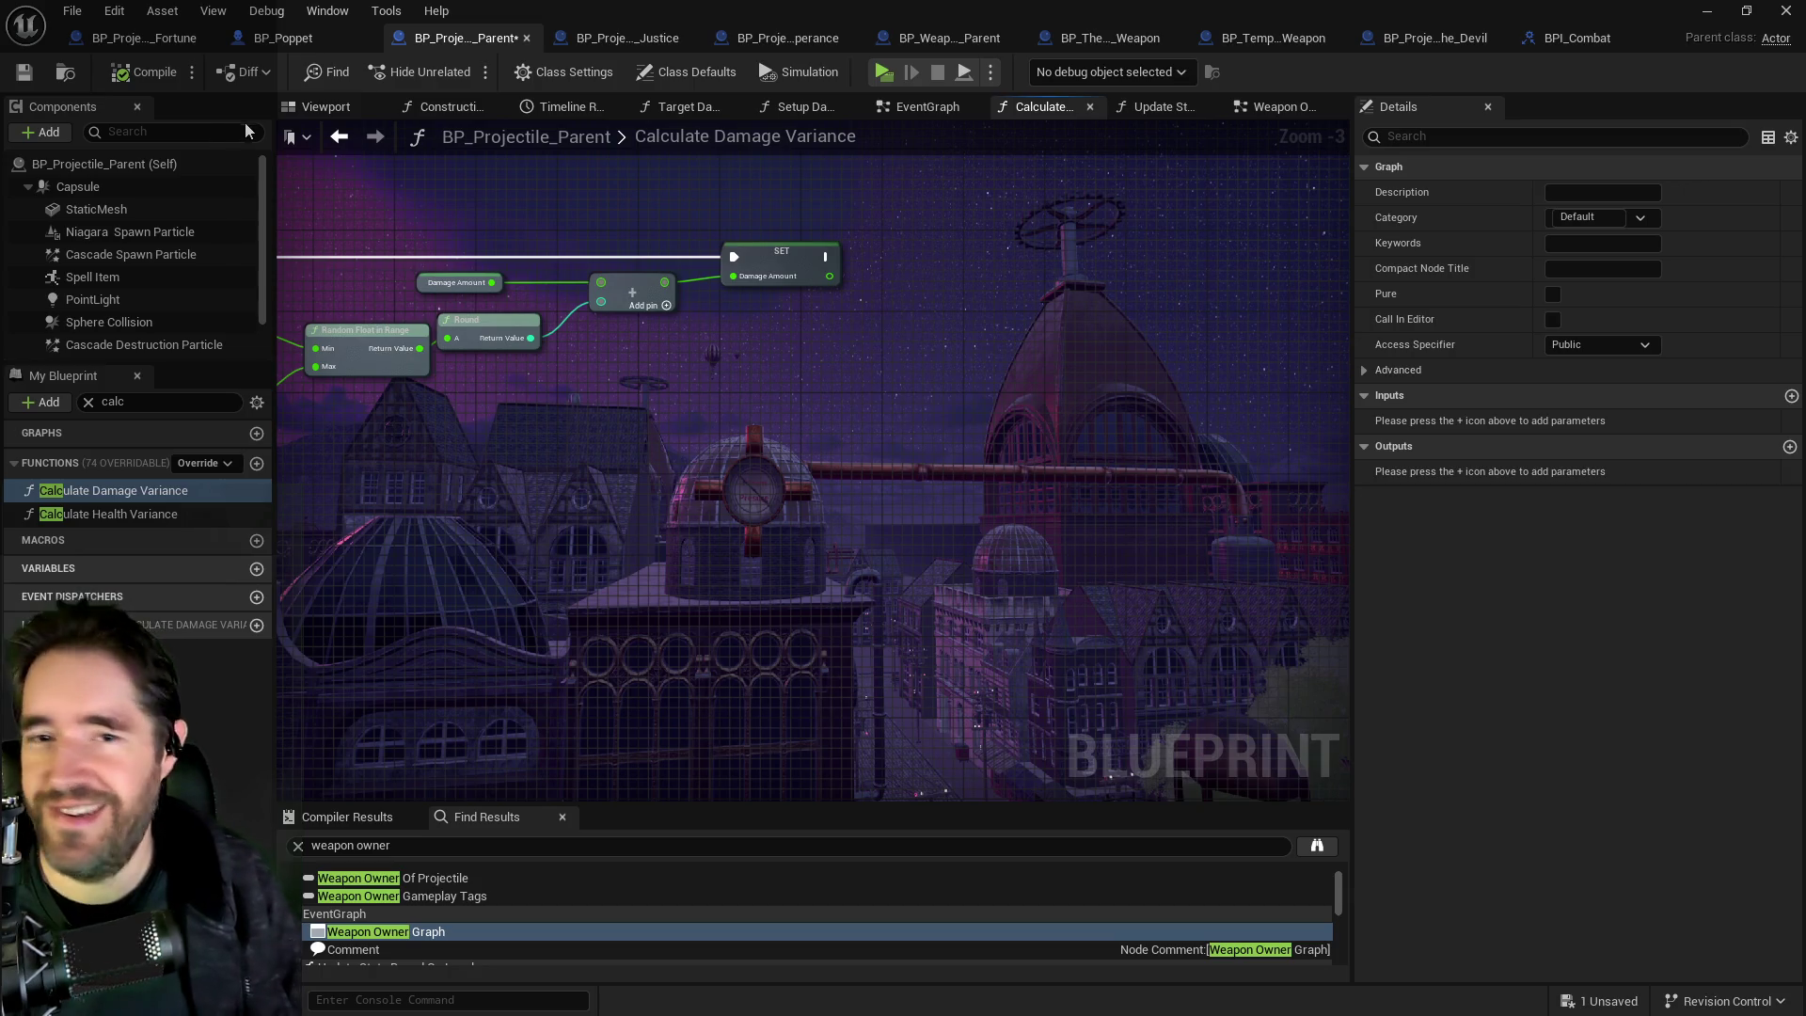
pyautogui.hotkey('ctrl', 's')
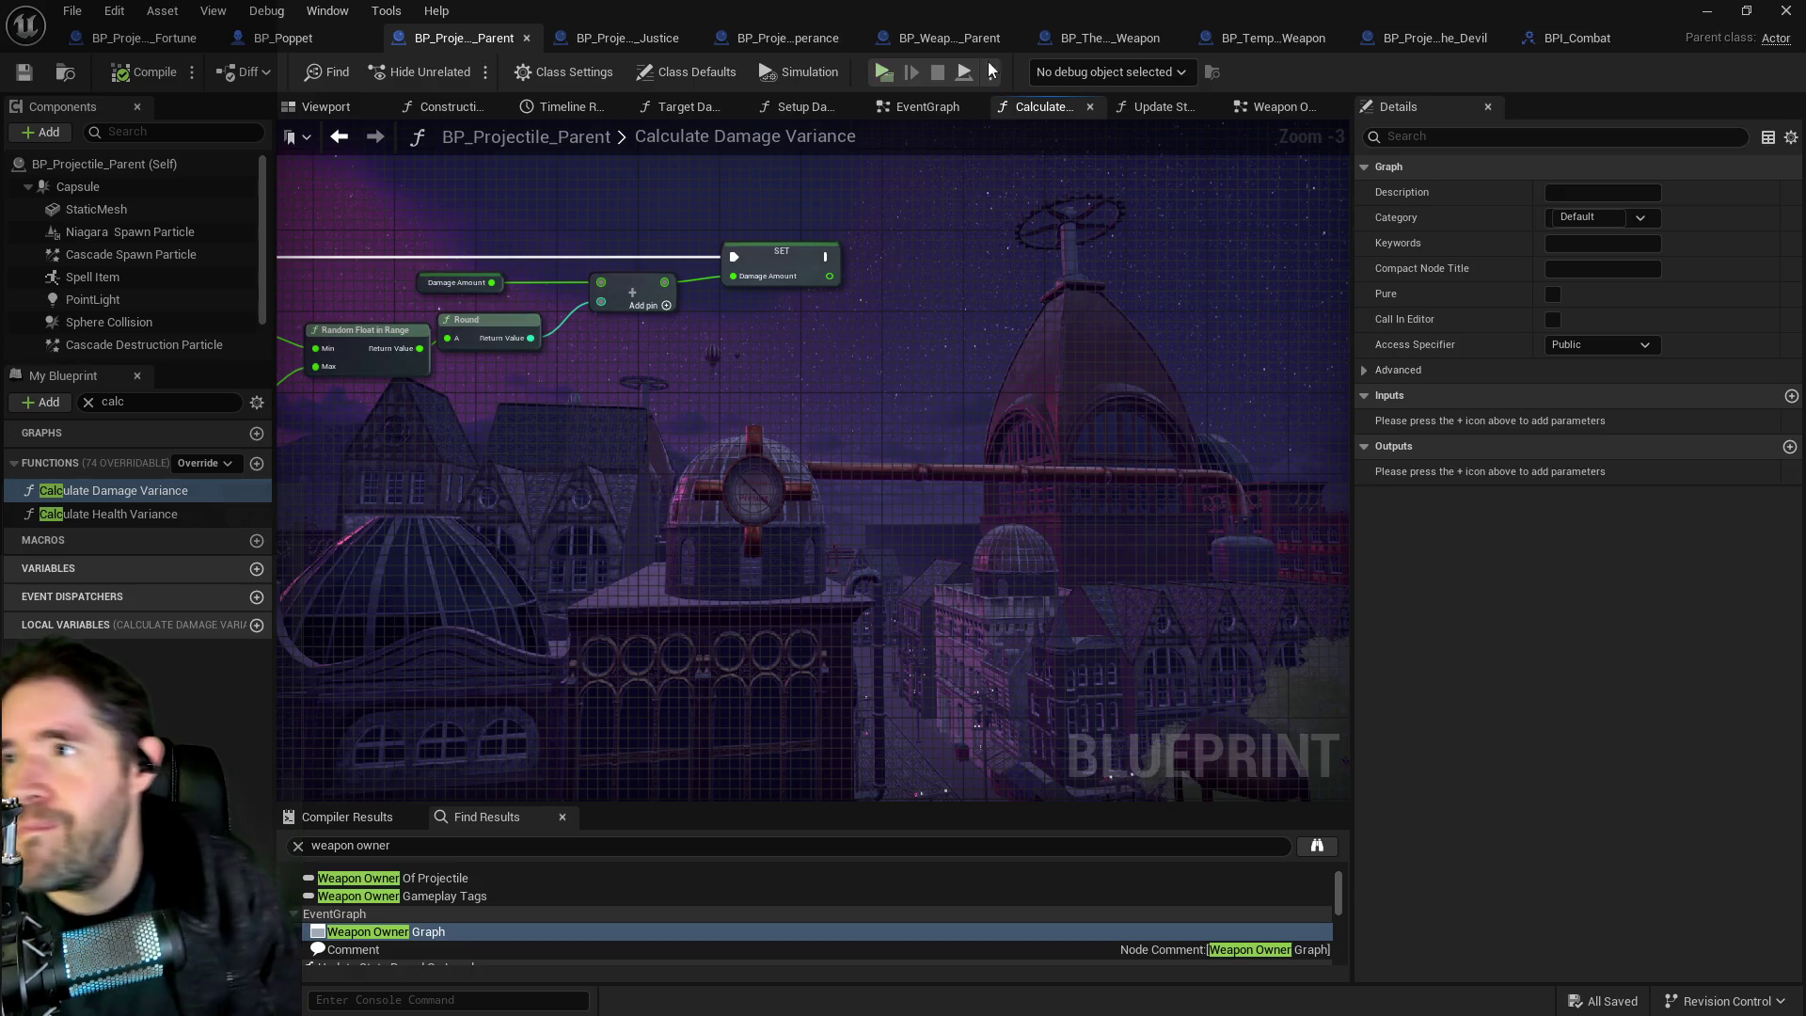
pyautogui.click(1706, 10)
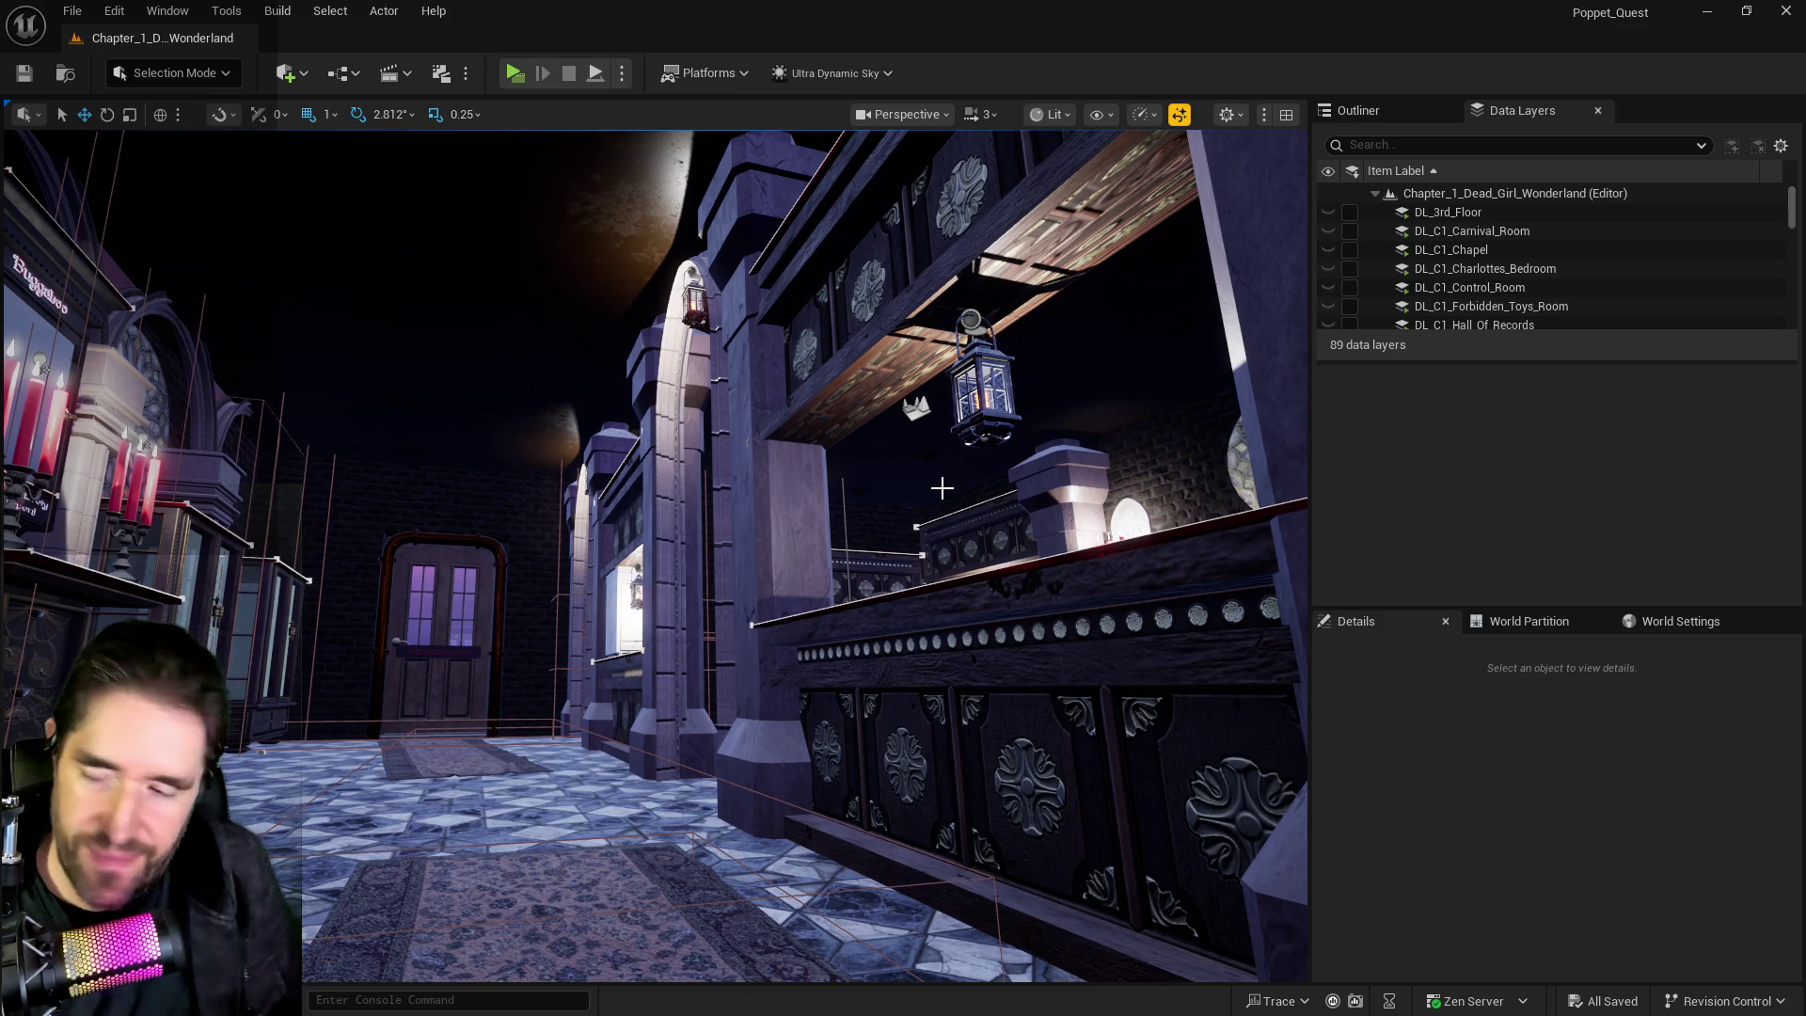
# Fly the camera into the room with the arched pillars, then switch to the PQ Scratch Board doc.
pyautogui.moveTo(959, 519)
pyautogui.mouseDown()
pyautogui.moveTo(846, 513)
pyautogui.moveTo(860, 517)
pyautogui.mouseUp()
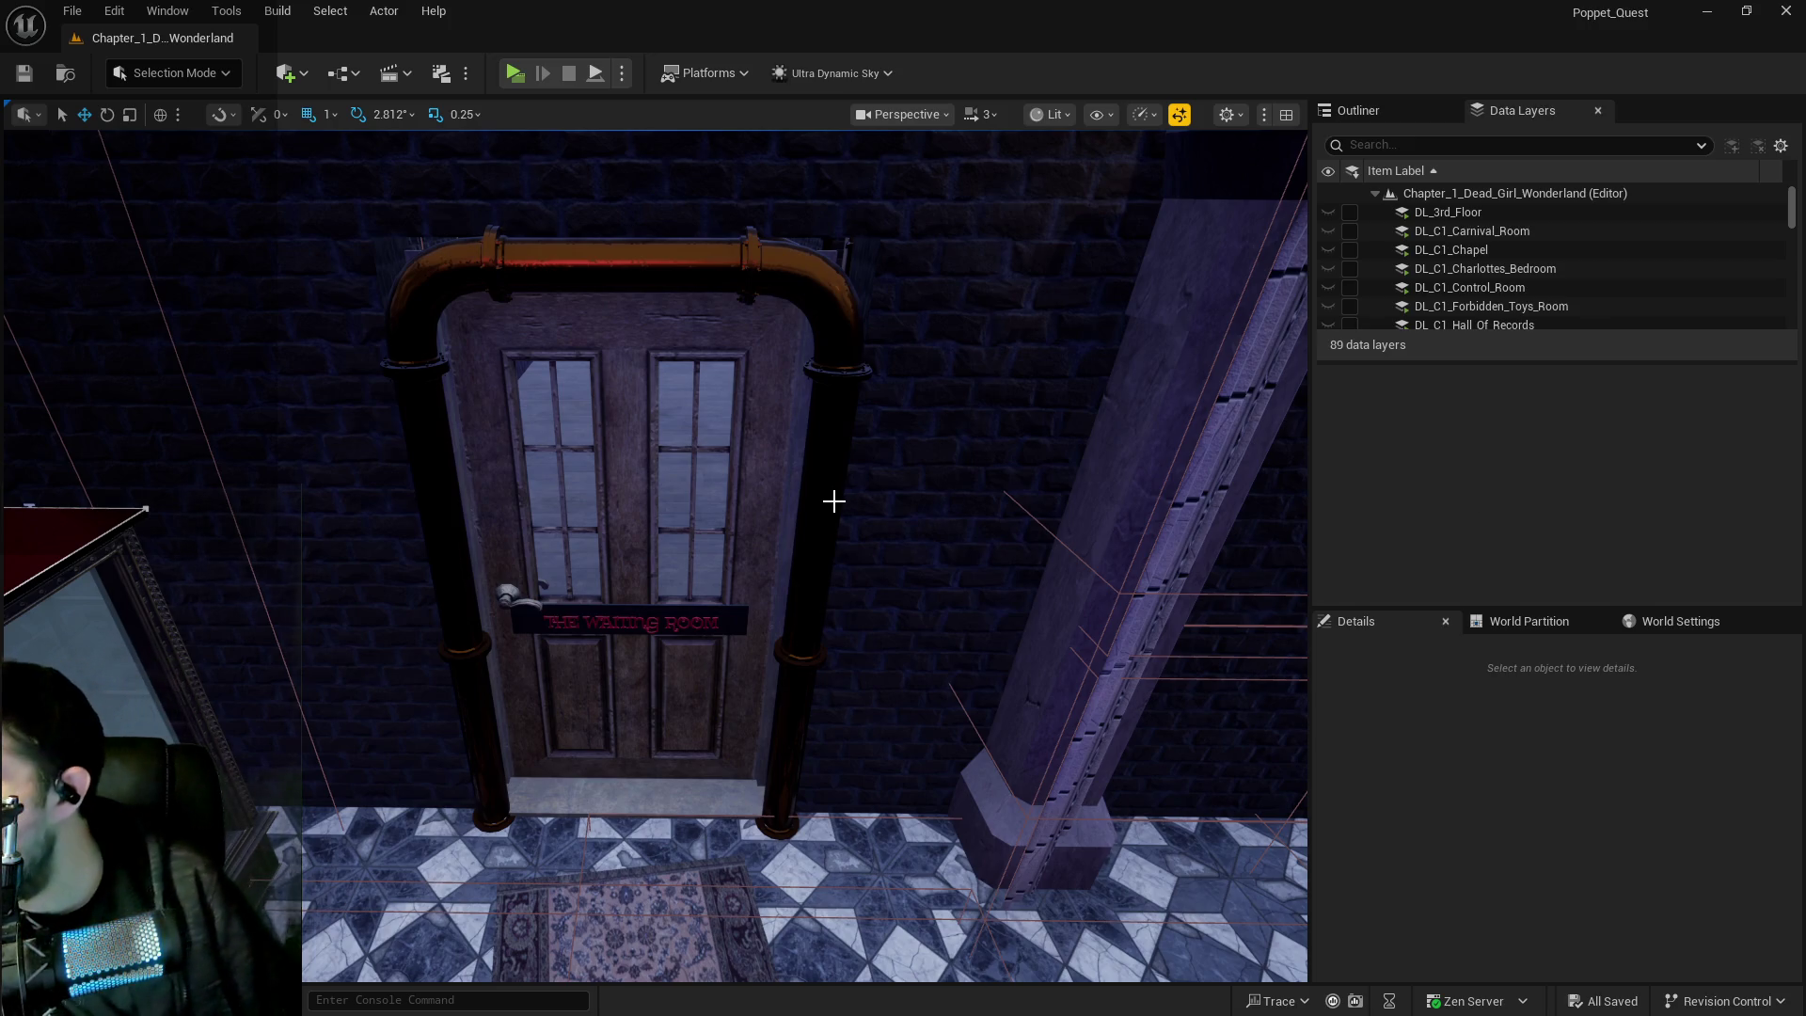
pyautogui.moveTo(972, 479); pyautogui.dragTo(1034, 475)
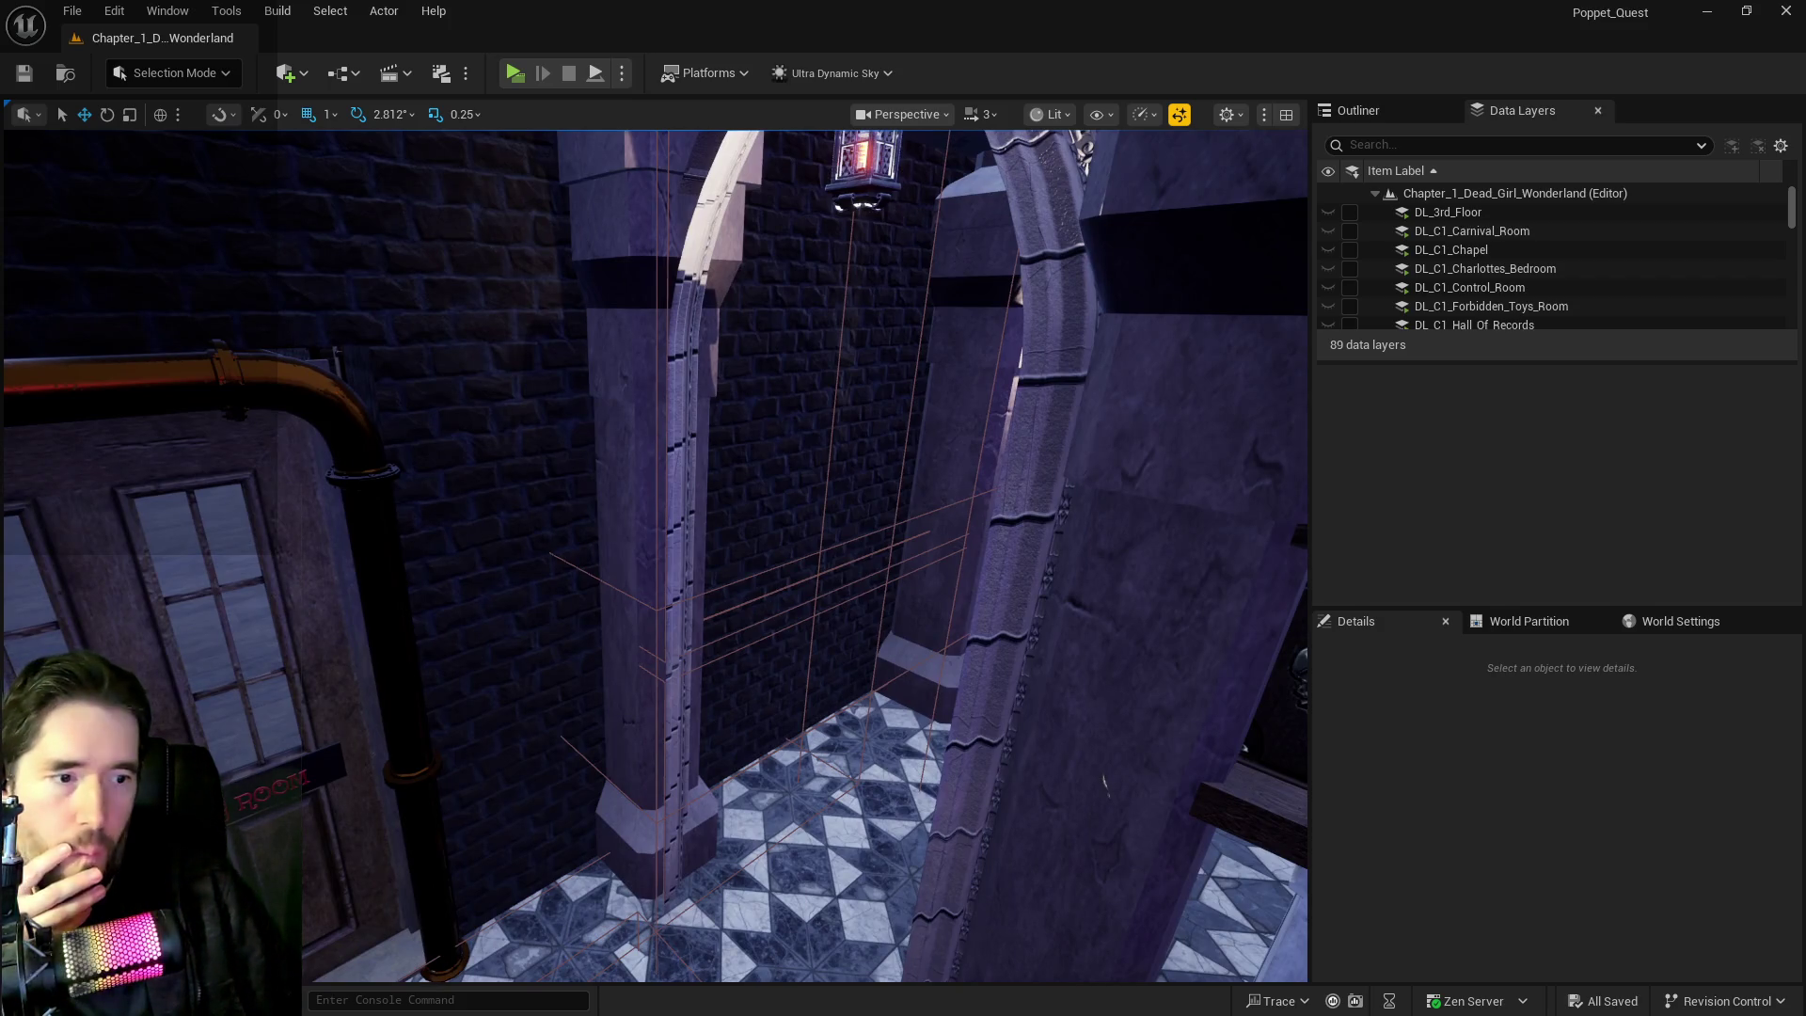
pyautogui.hotkey('alt', 'Tab')
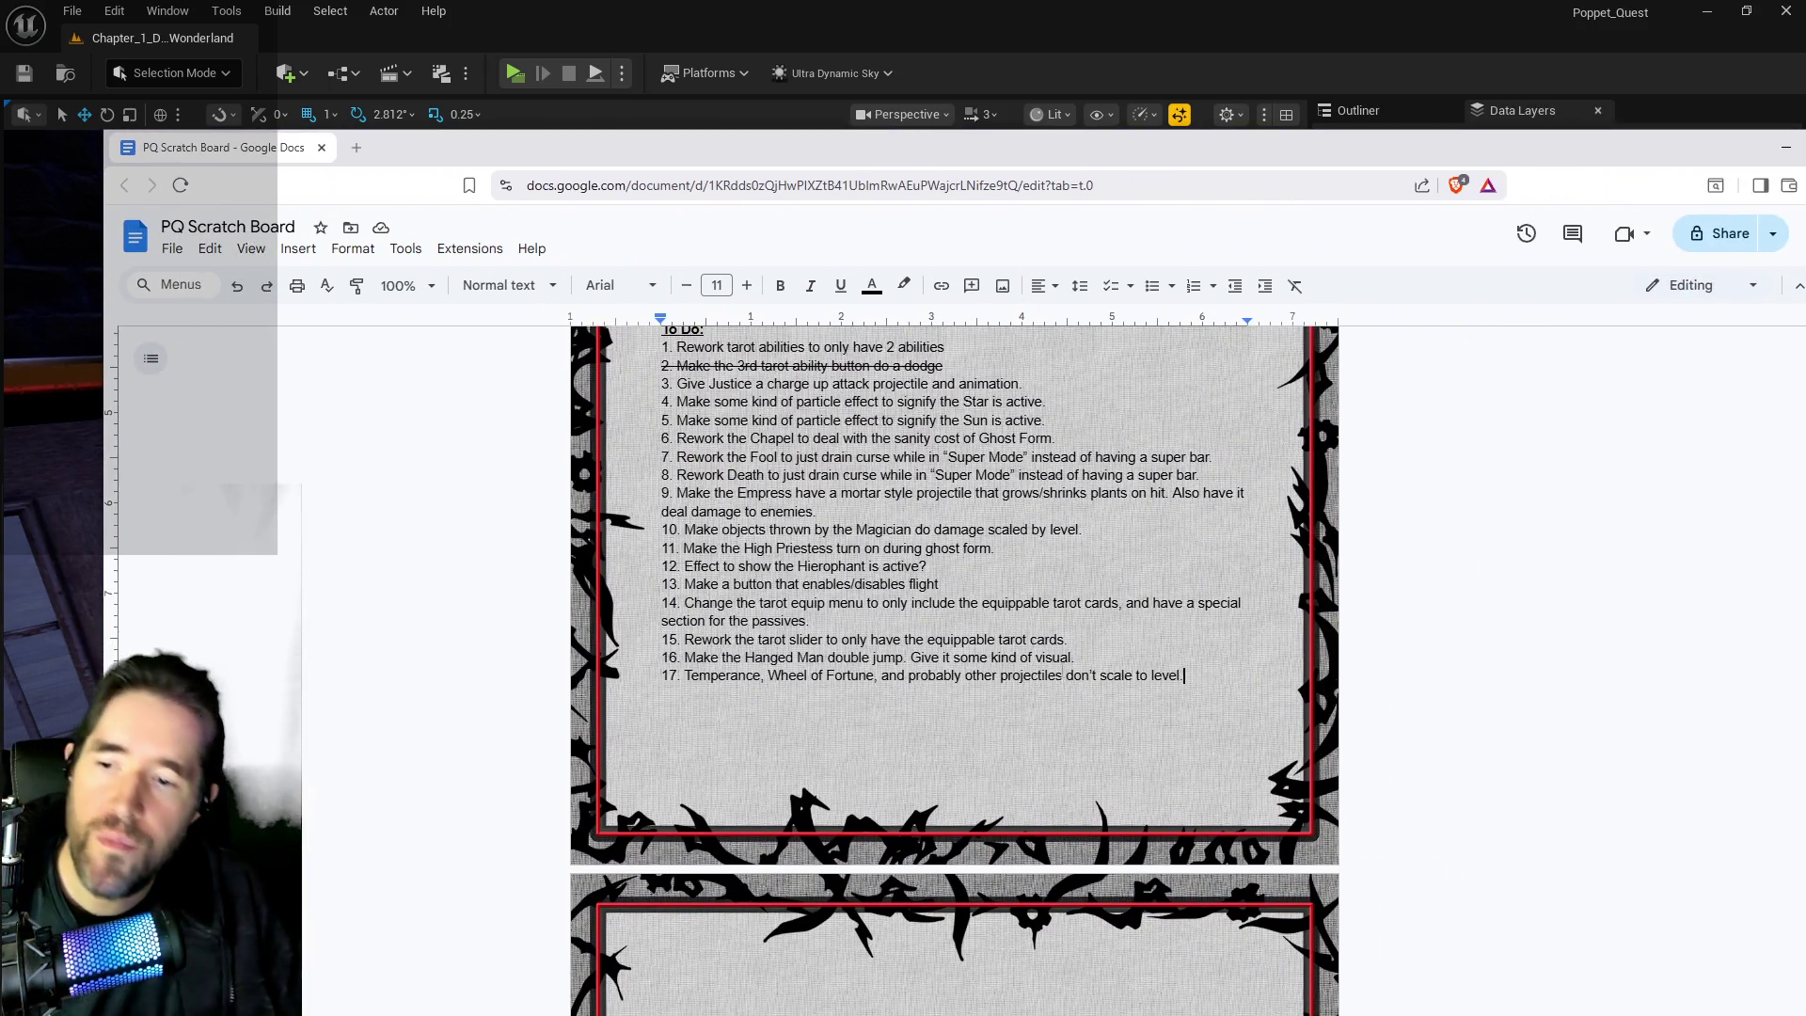
# Delete the text of to-do item 17 and item 13's flight toggle note.
pyautogui.press('Return')
pyautogui.hotkey('shift', 'Left')
pyautogui.moveTo(1185, 675); pyautogui.dragTo(625, 669)
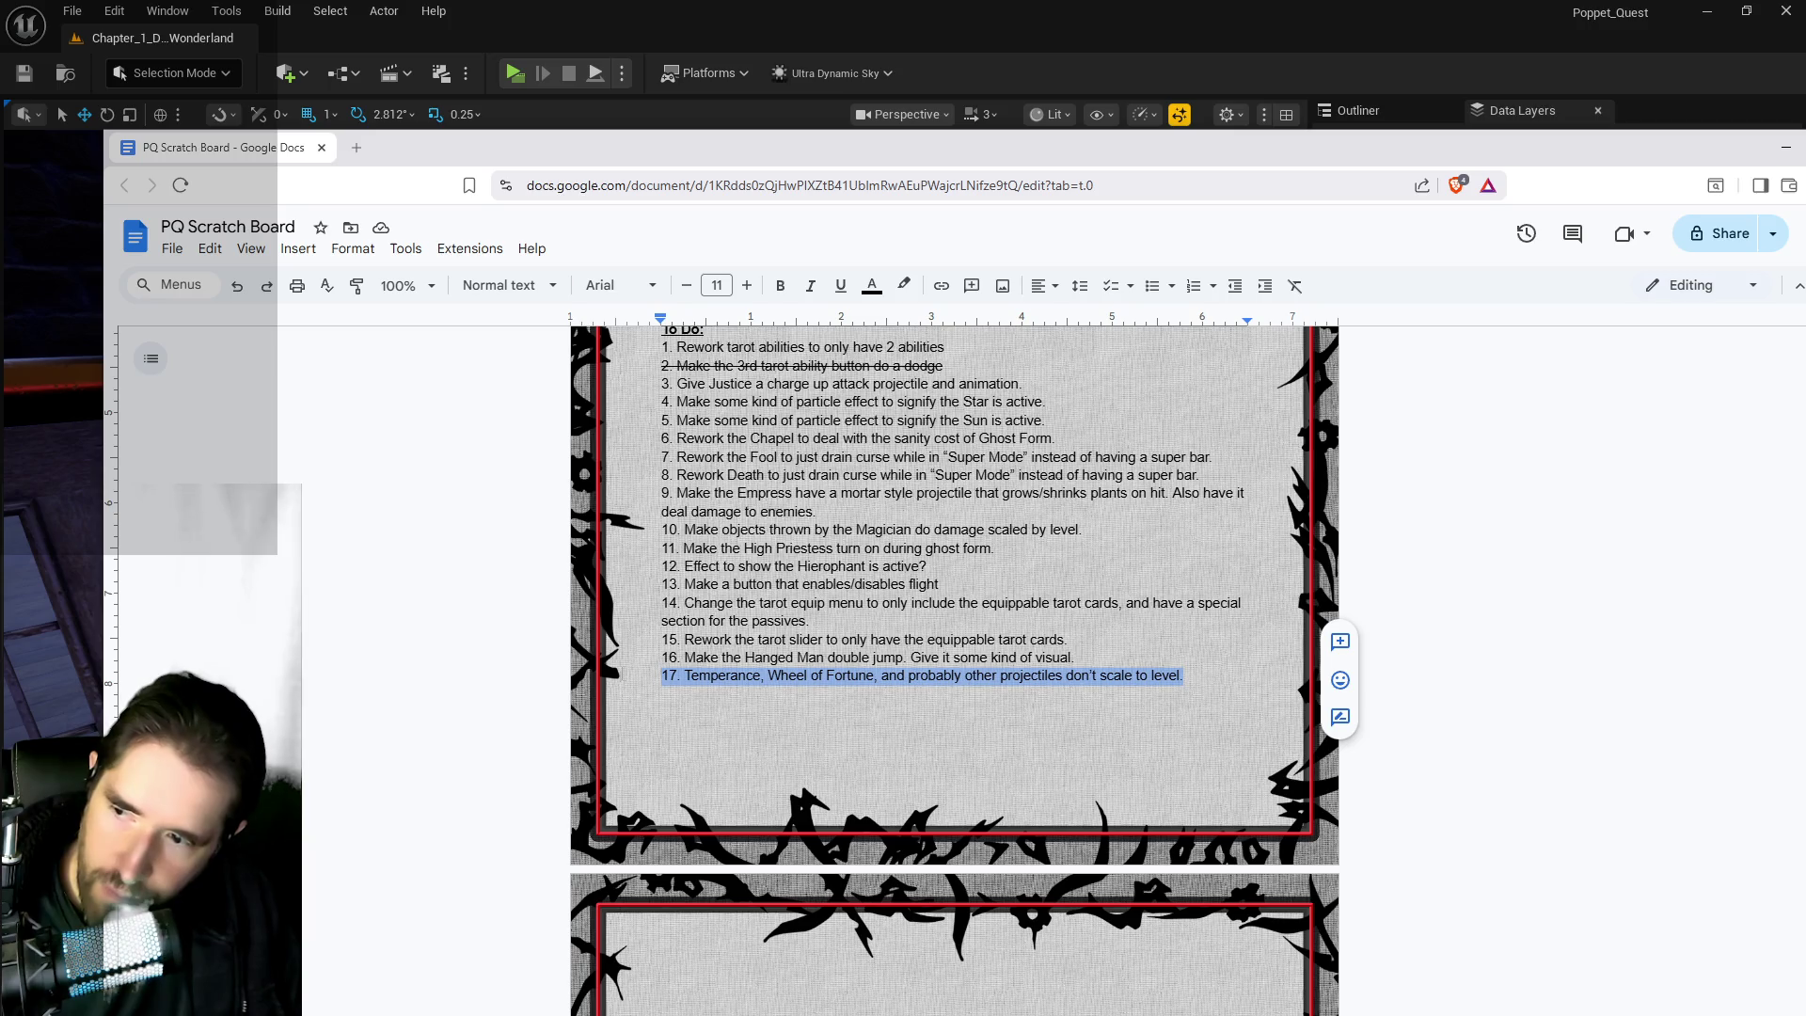
pyautogui.press('BackSpace')
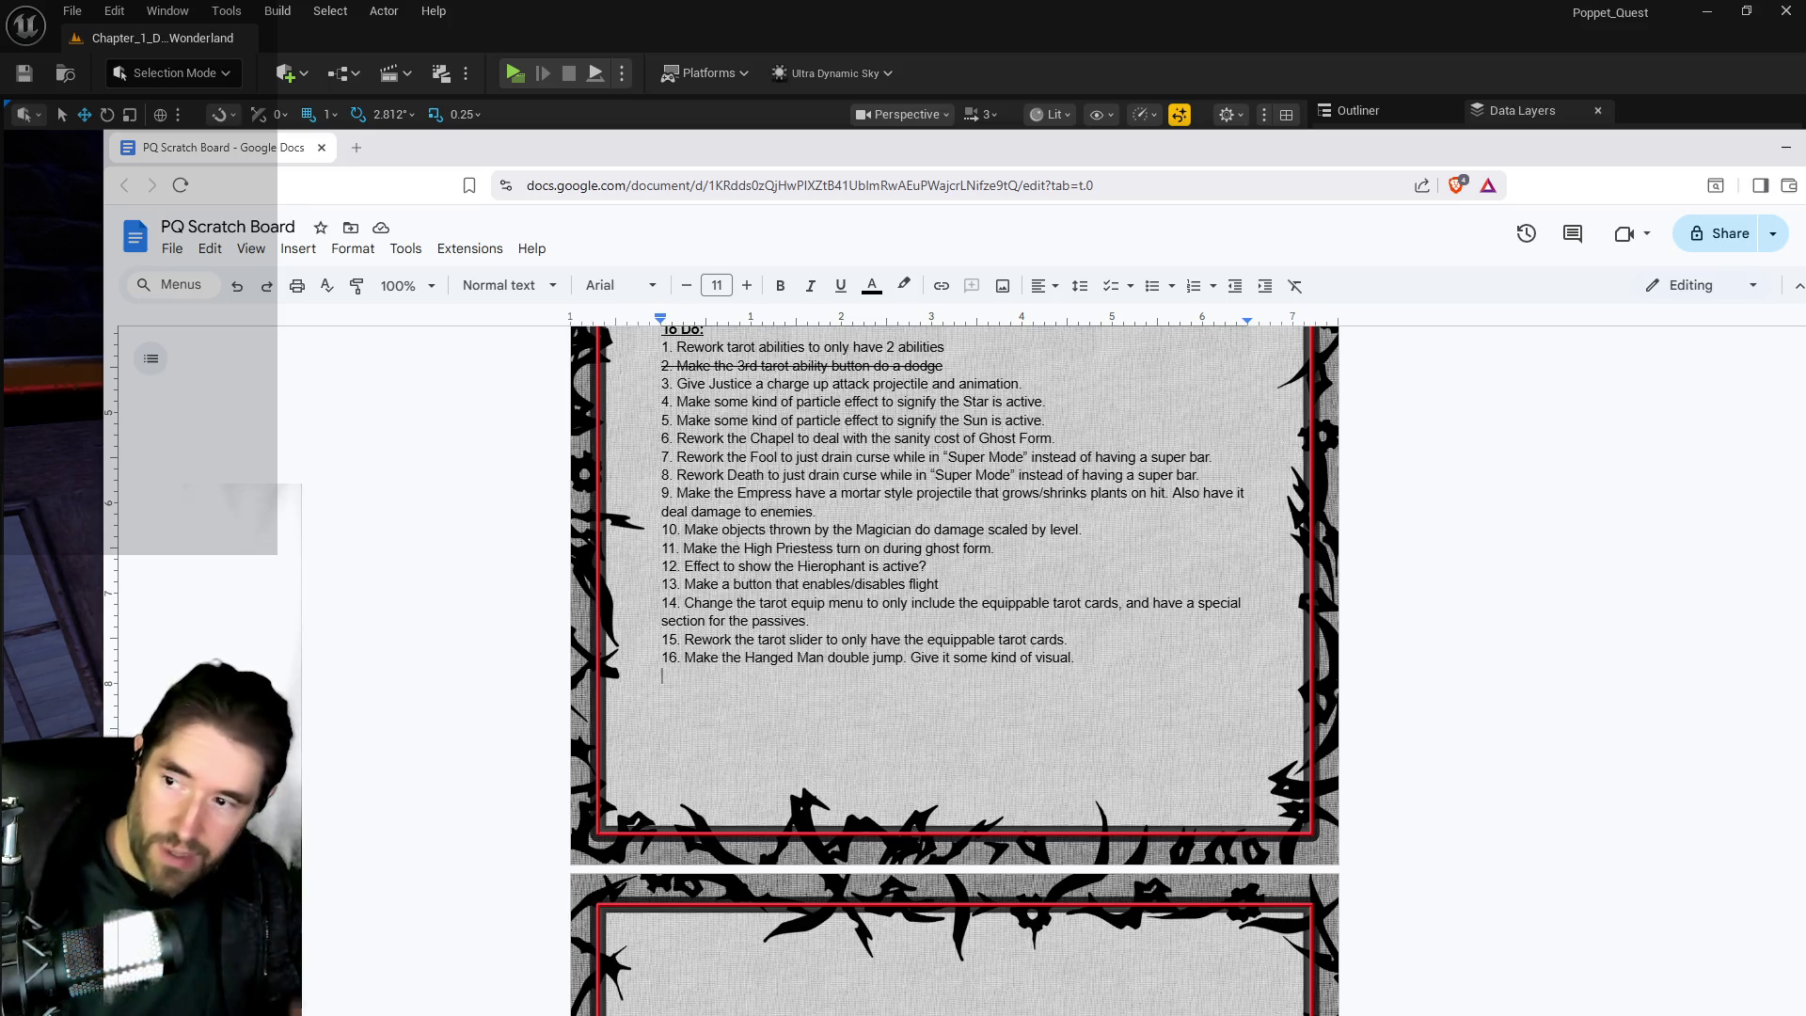
pyautogui.moveTo(938, 584); pyautogui.dragTo(684, 584)
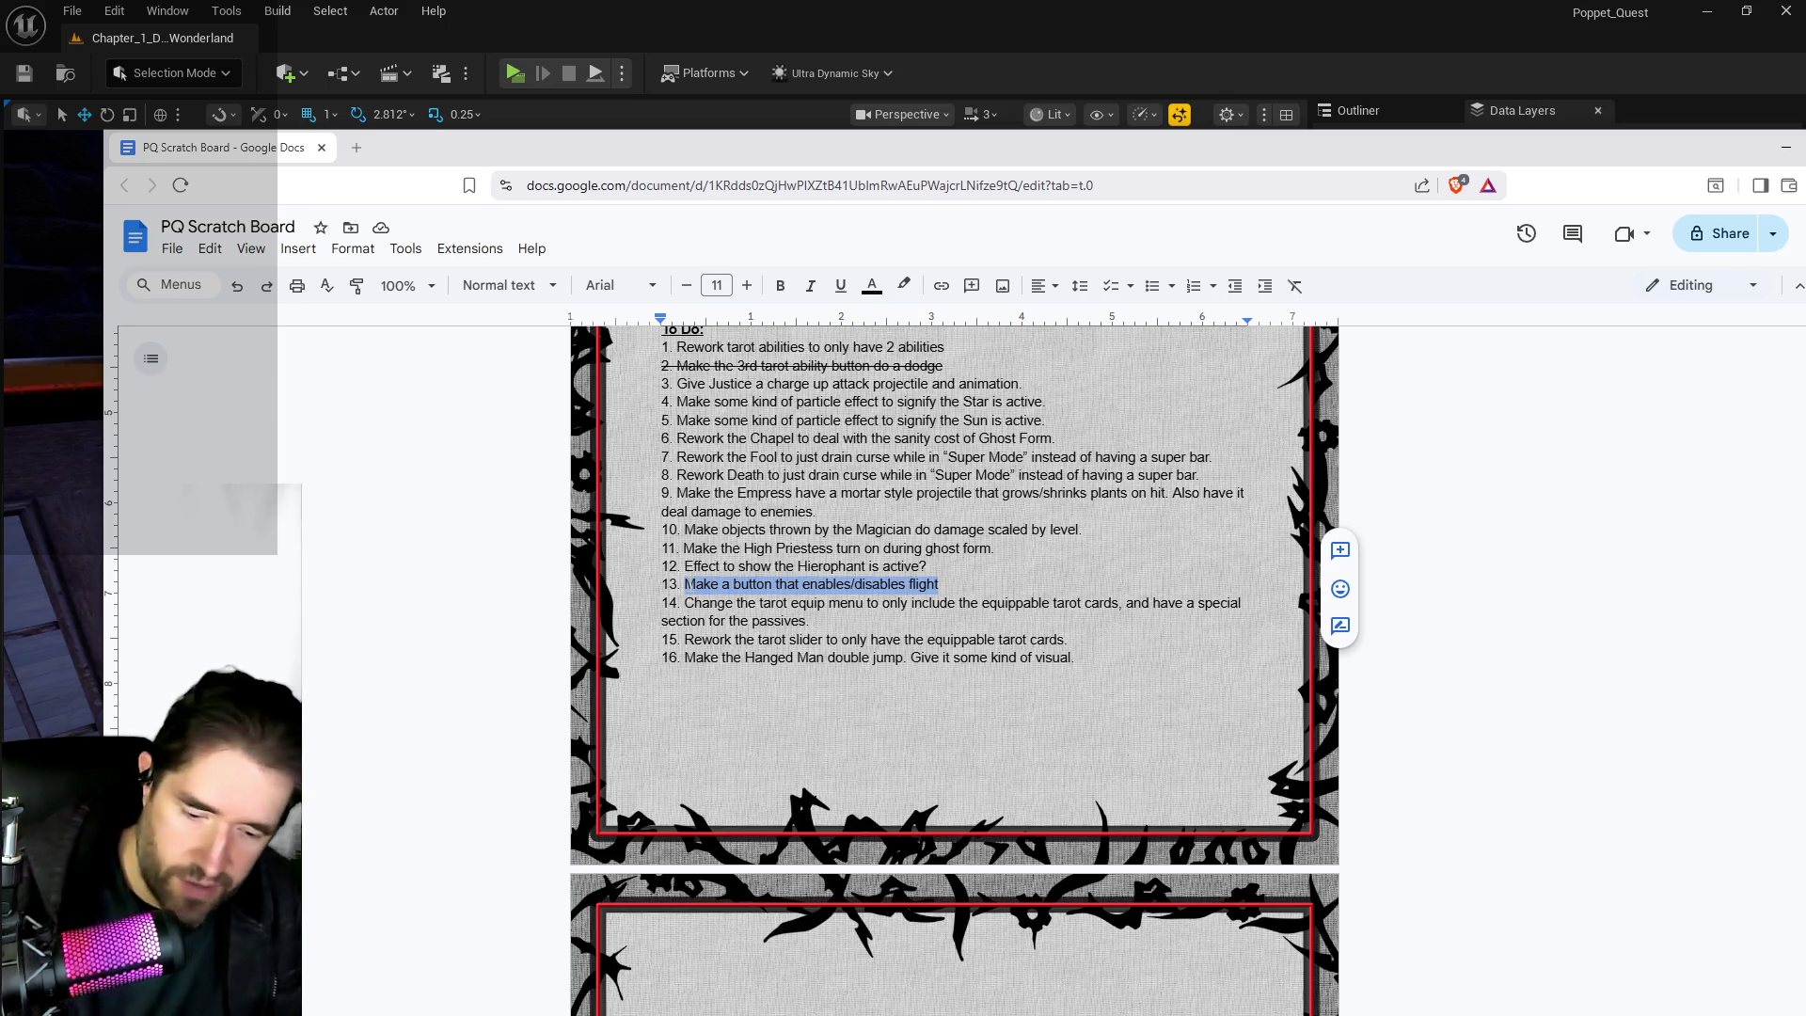
pyautogui.press('BackSpace')
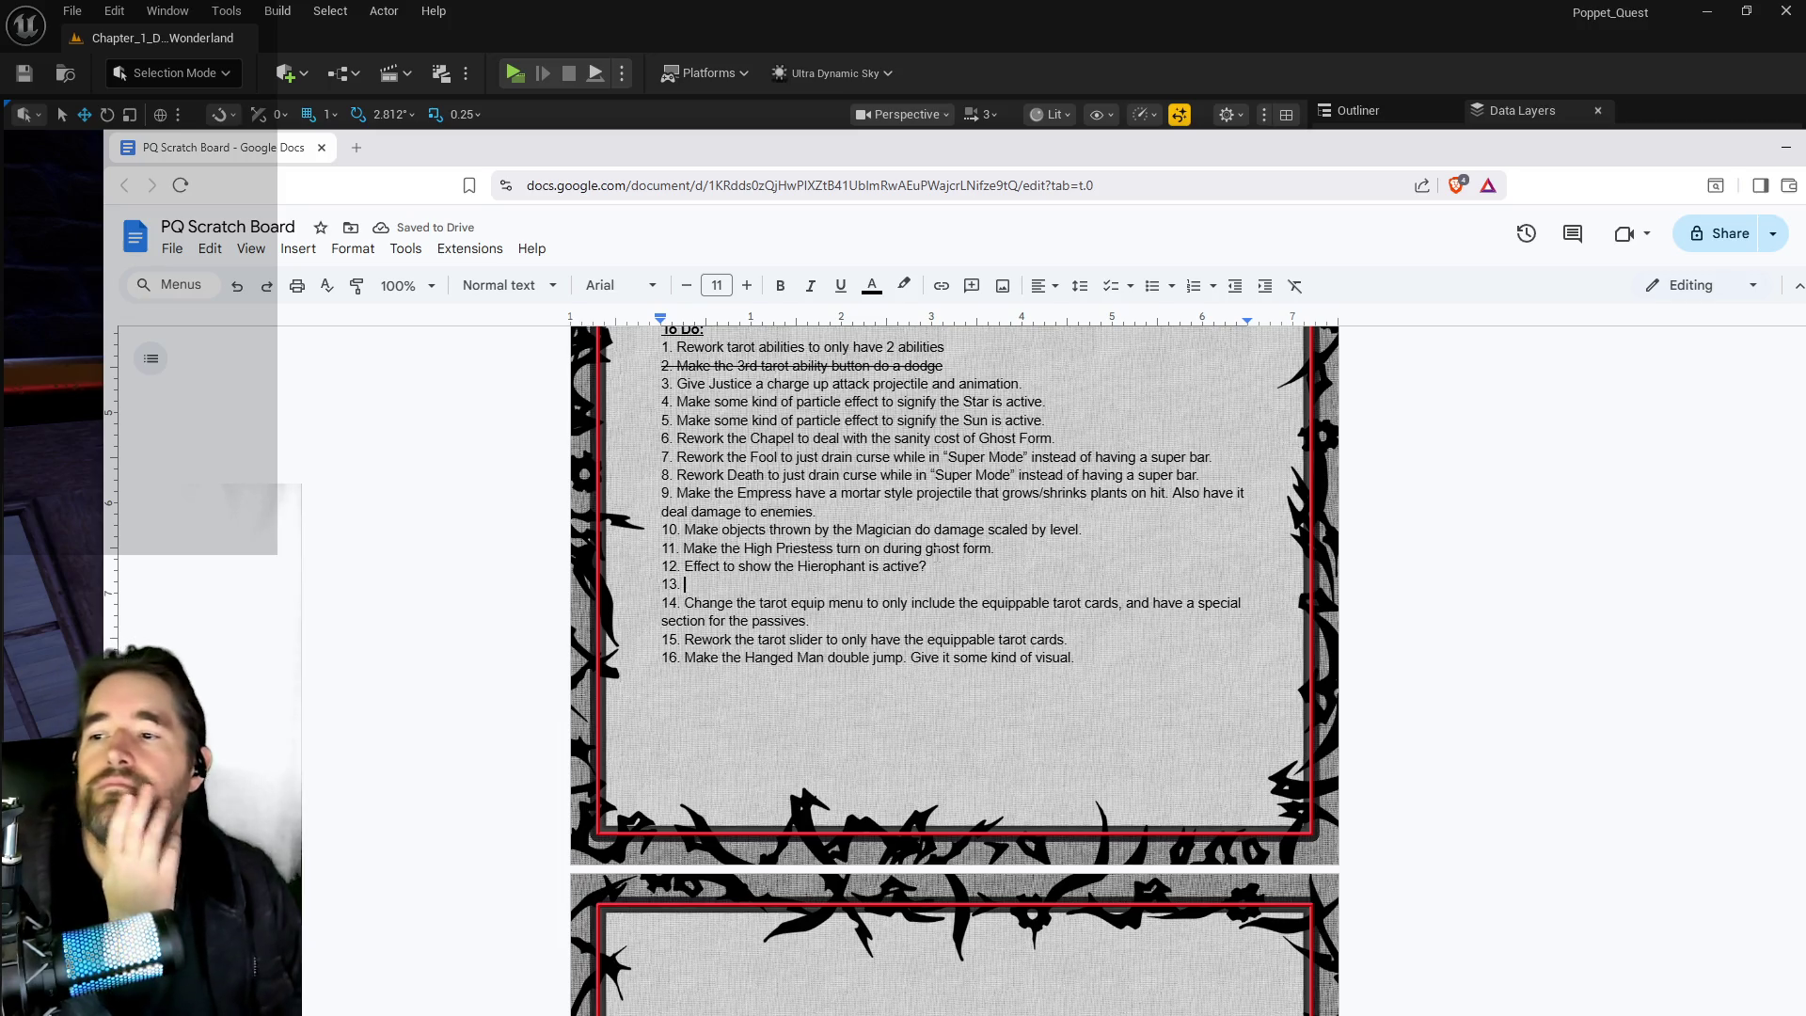
# Delete item 11's High Priestess text, then select items 7 and 8 about the Fool and Death.
pyautogui.moveTo(995, 548); pyautogui.dragTo(684, 548)
pyautogui.press('BackSpace')
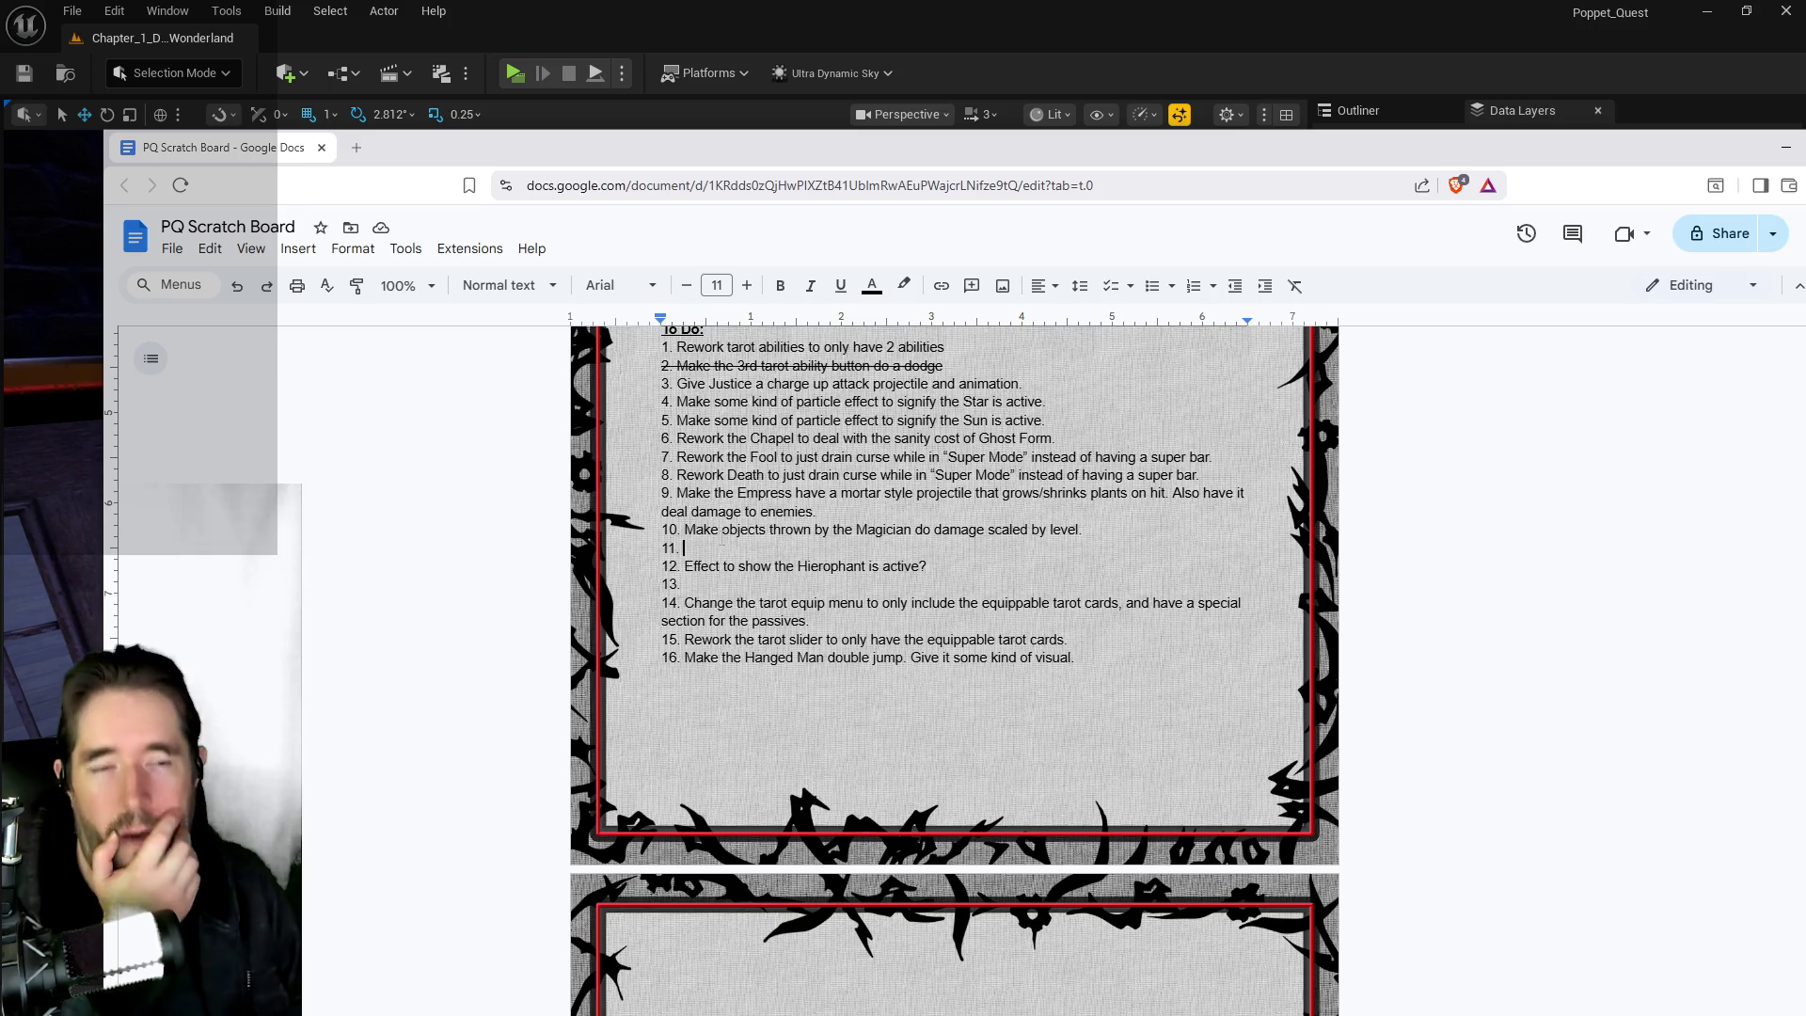
pyautogui.moveTo(703, 529)
pyautogui.mouseDown()
pyautogui.moveTo(858, 531)
pyautogui.moveTo(684, 550)
pyautogui.moveTo(1021, 531)
pyautogui.mouseUp()
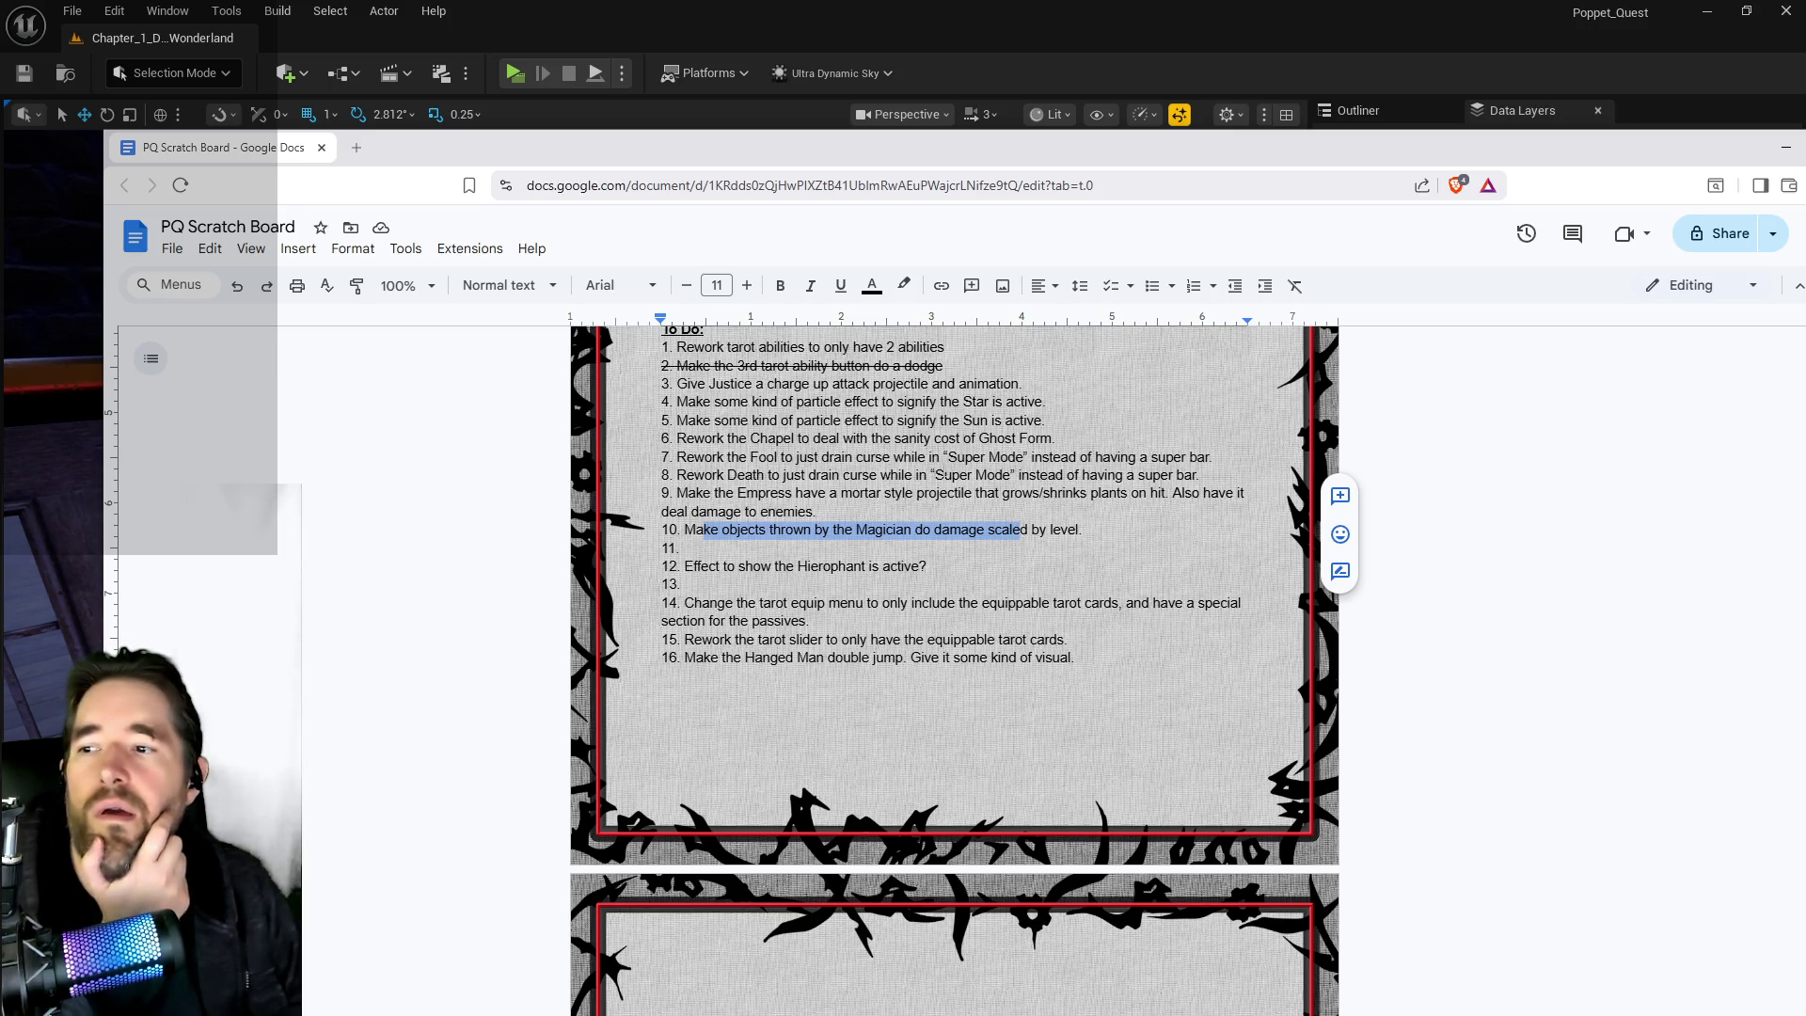
pyautogui.moveTo(1199, 475)
pyautogui.mouseDown()
pyautogui.moveTo(700, 457)
pyautogui.moveTo(688, 474)
pyautogui.moveTo(687, 457)
pyautogui.mouseUp()
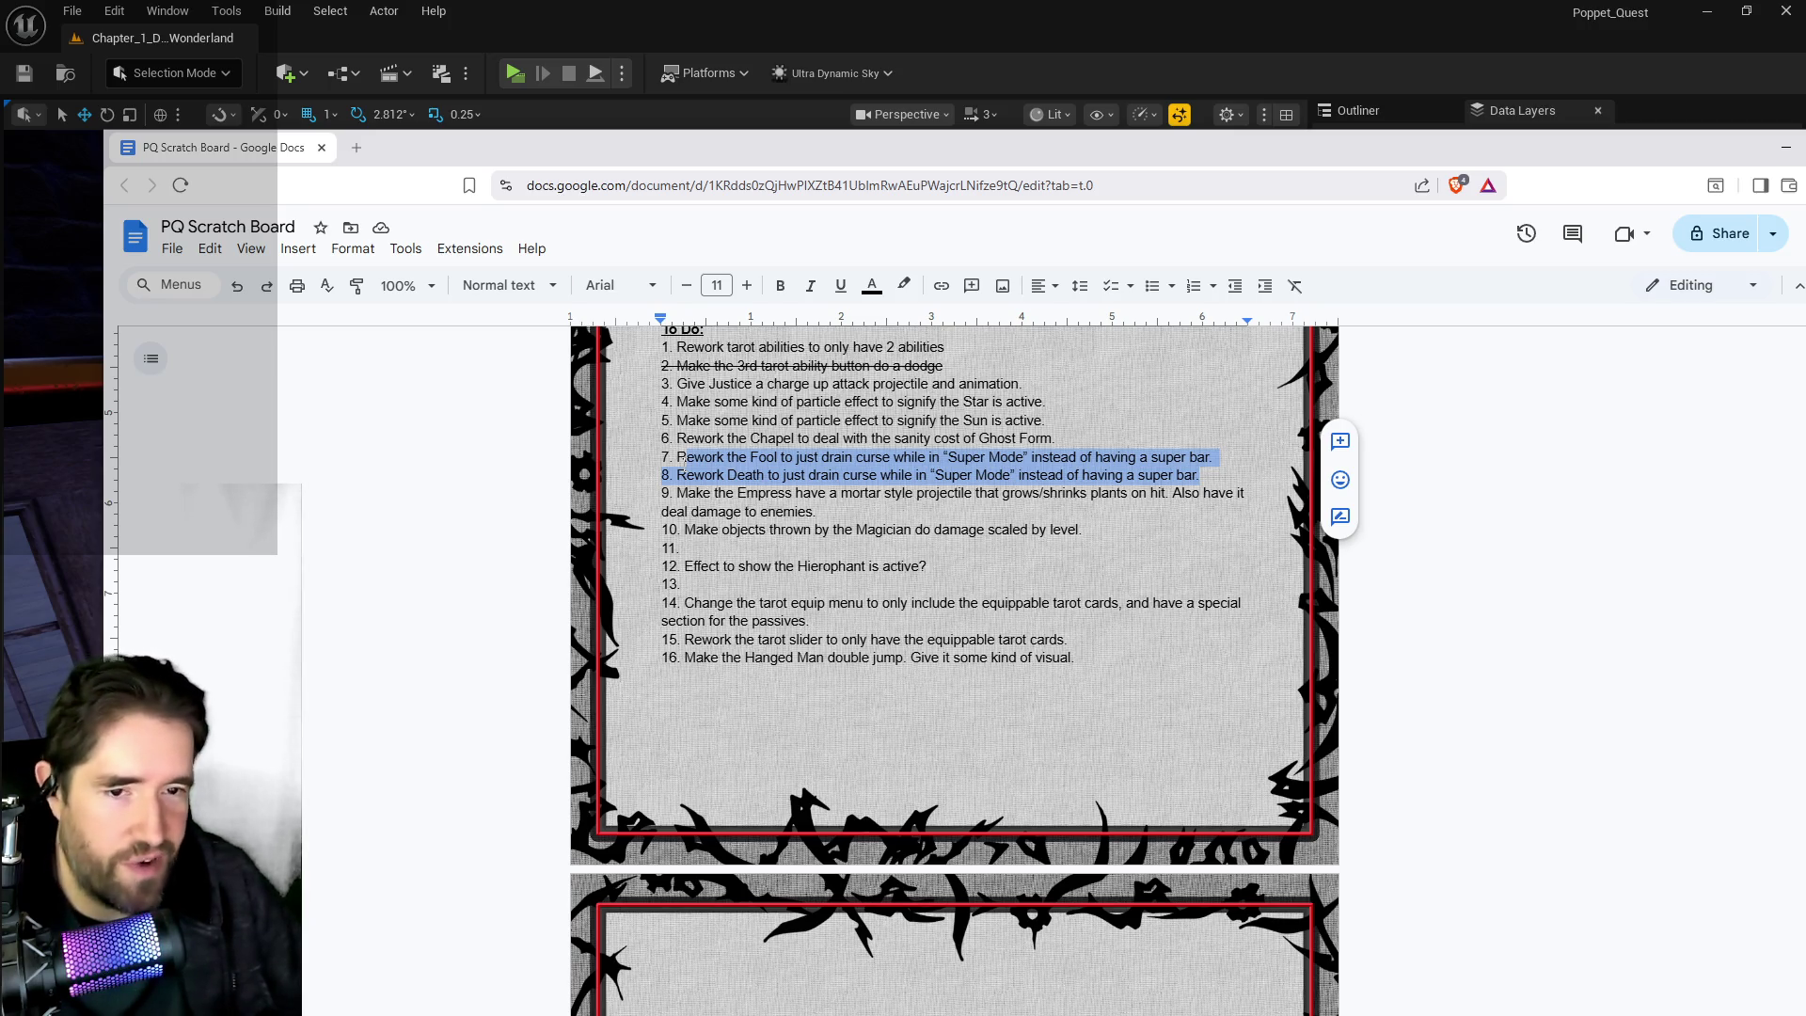
# Delete the text of item 8 (Death rework) and item 7 (Fool rework) from the list.
pyautogui.hotkey('alt', 'Tab')
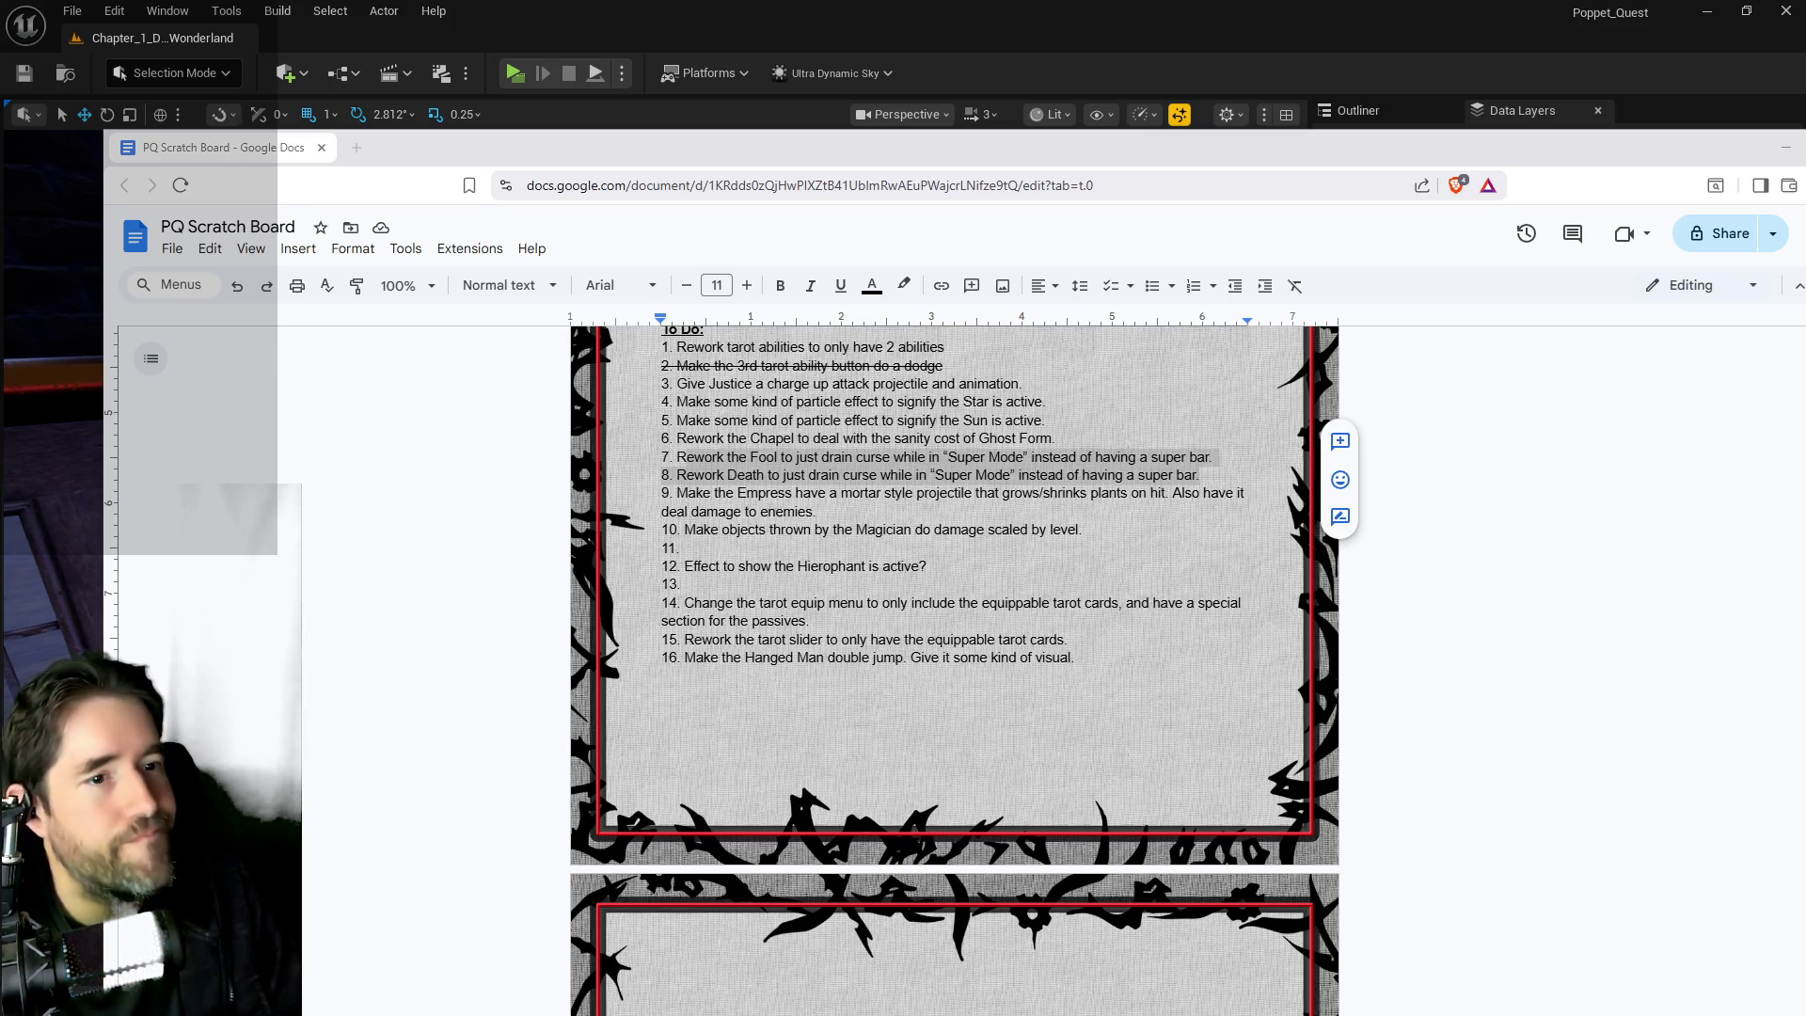
pyautogui.moveTo(686, 457); pyautogui.dragTo(1200, 475)
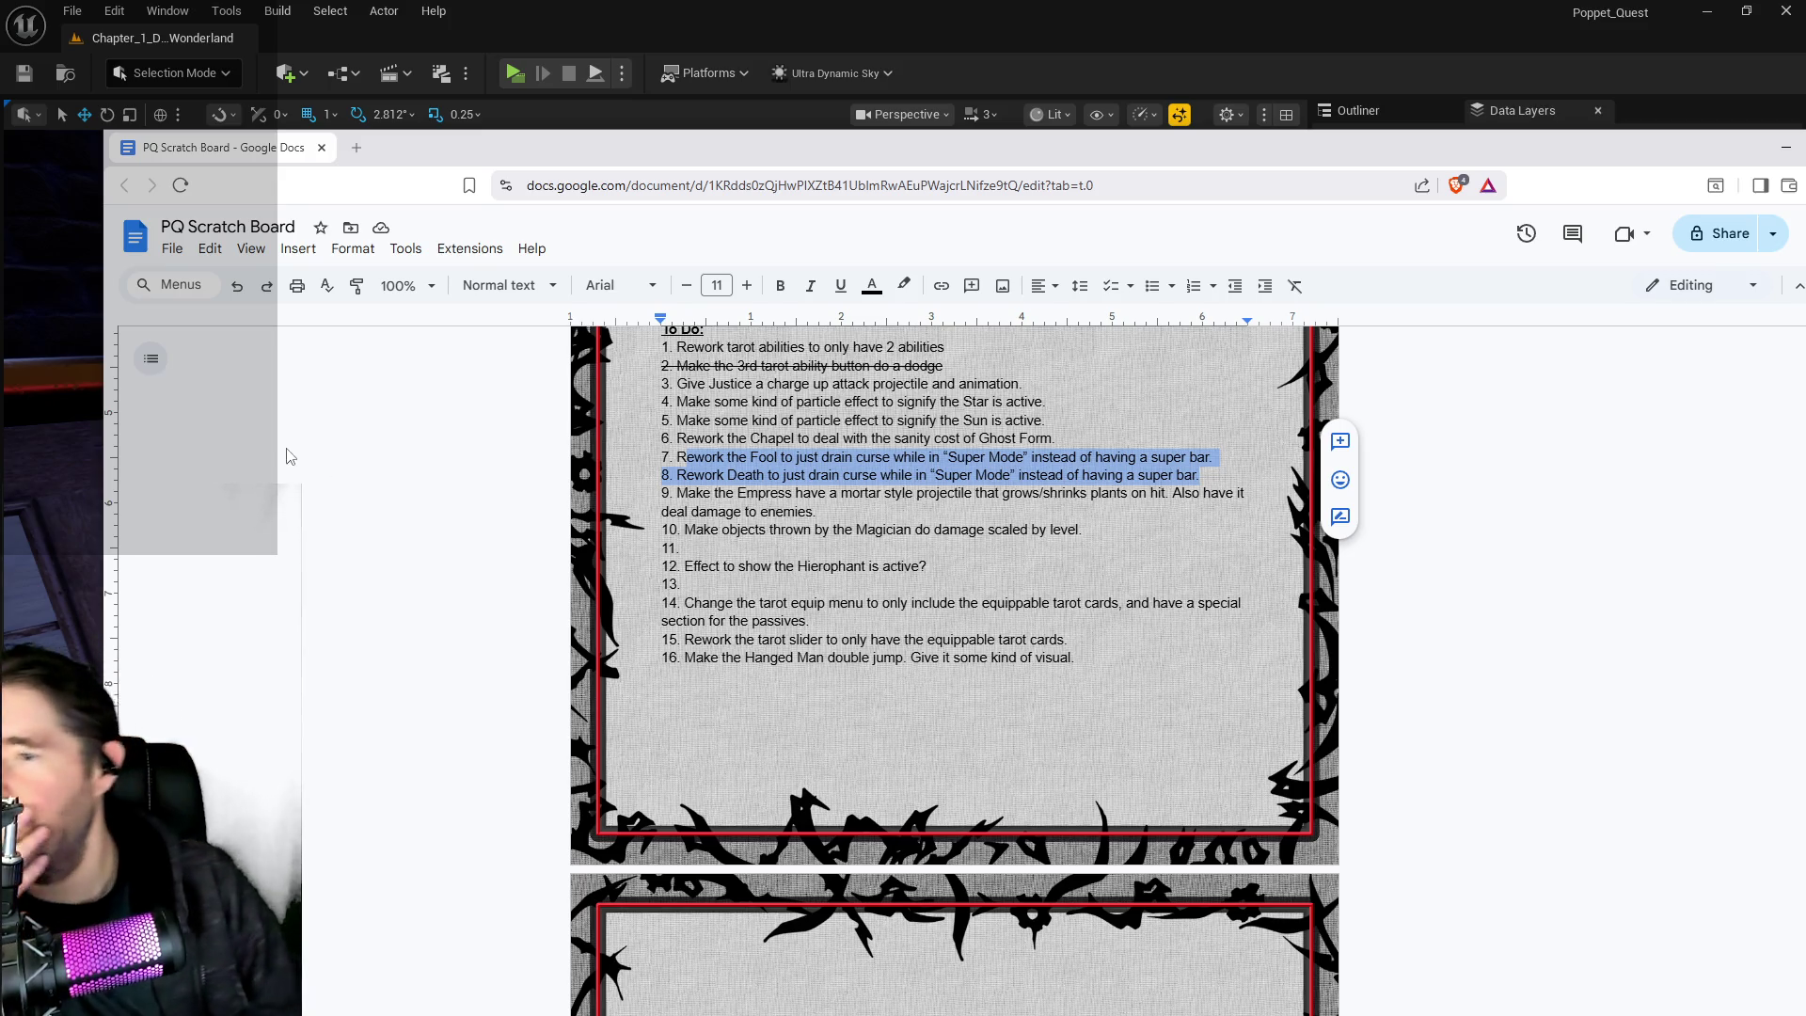
pyautogui.click(1165, 476)
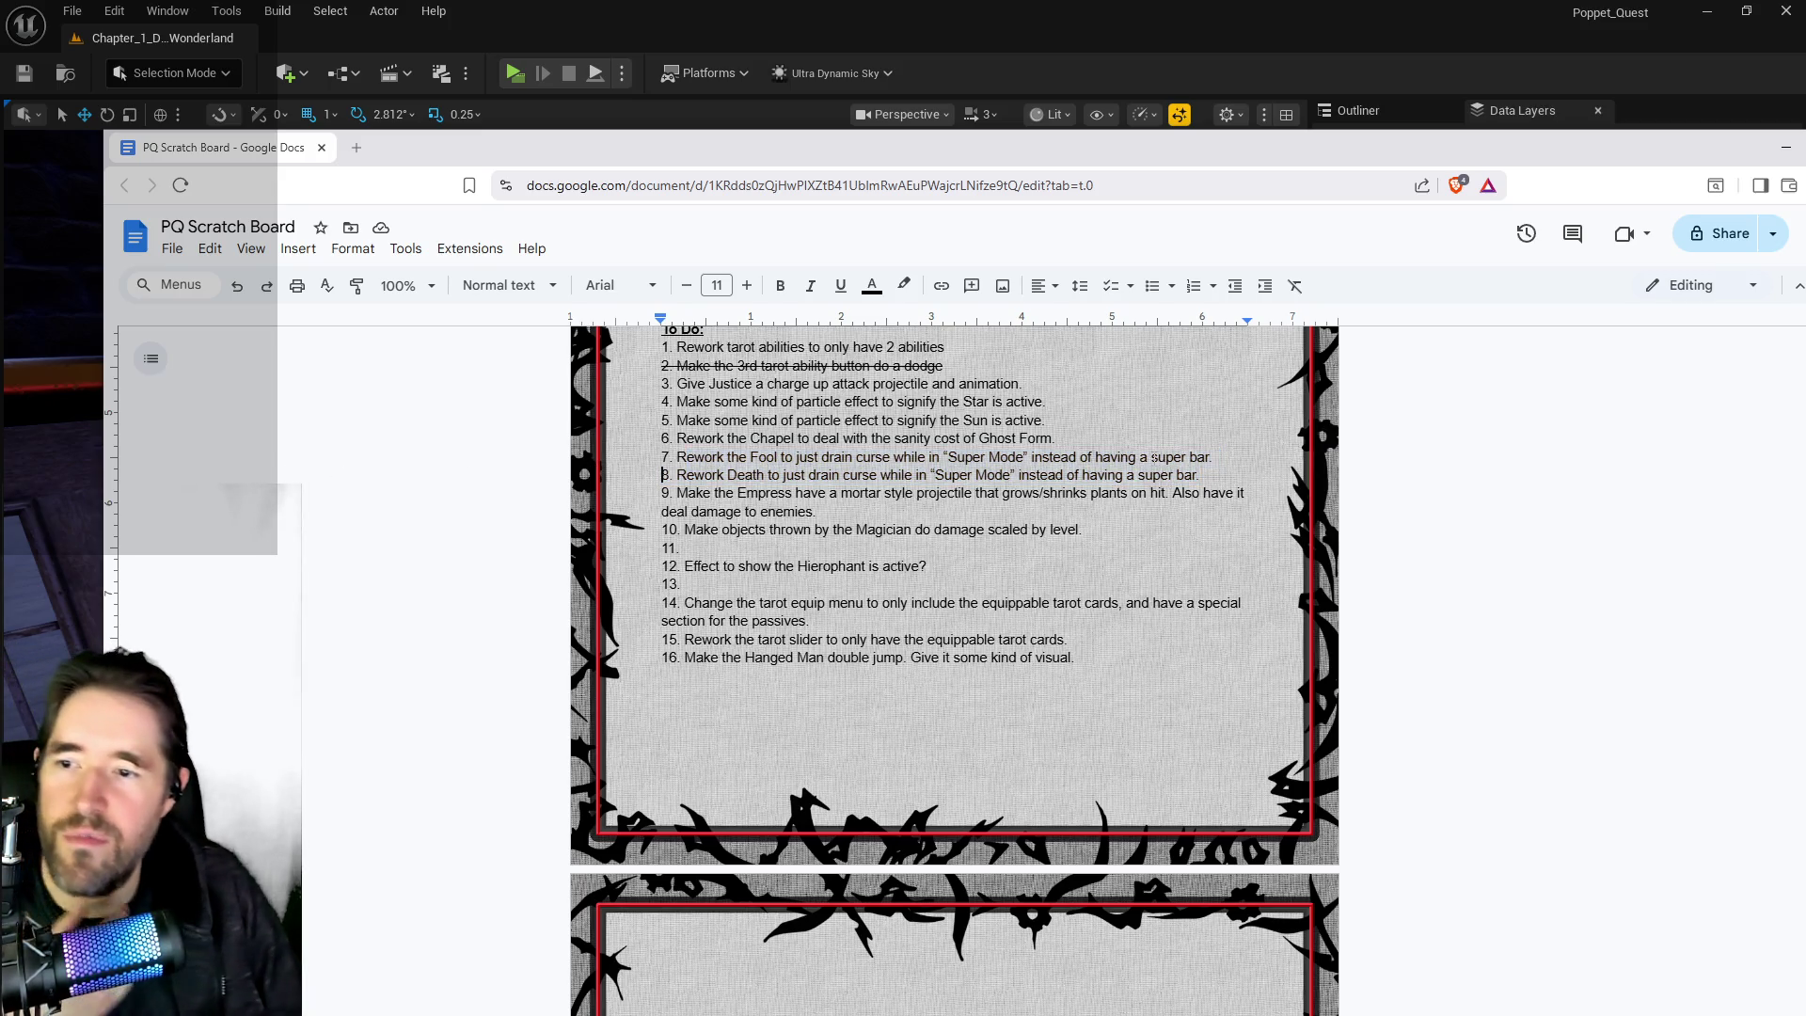
pyautogui.moveTo(1200, 475)
pyautogui.mouseDown()
pyautogui.moveTo(821, 494)
pyautogui.moveTo(676, 474)
pyautogui.mouseUp()
pyautogui.press('BackSpace')
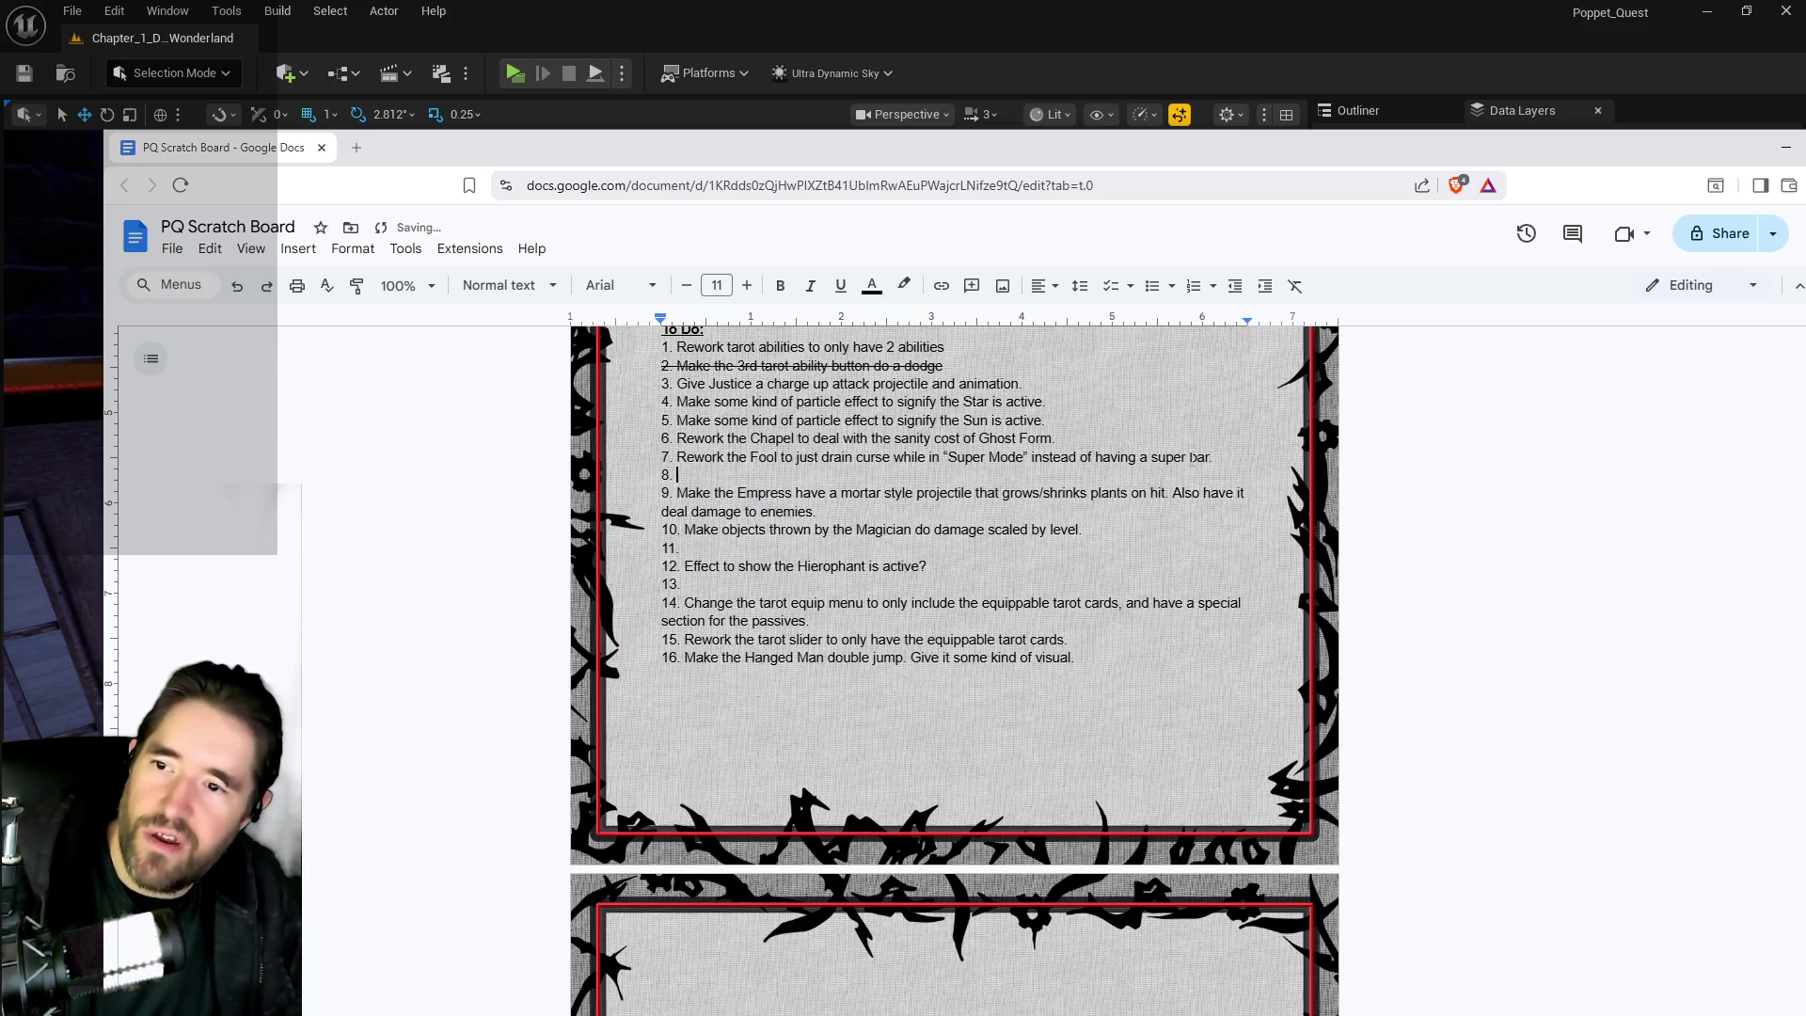
pyautogui.moveTo(1213, 457)
pyautogui.mouseDown()
pyautogui.moveTo(766, 458)
pyautogui.moveTo(697, 439)
pyautogui.moveTo(676, 458)
pyautogui.mouseUp()
pyautogui.press('BackSpace')
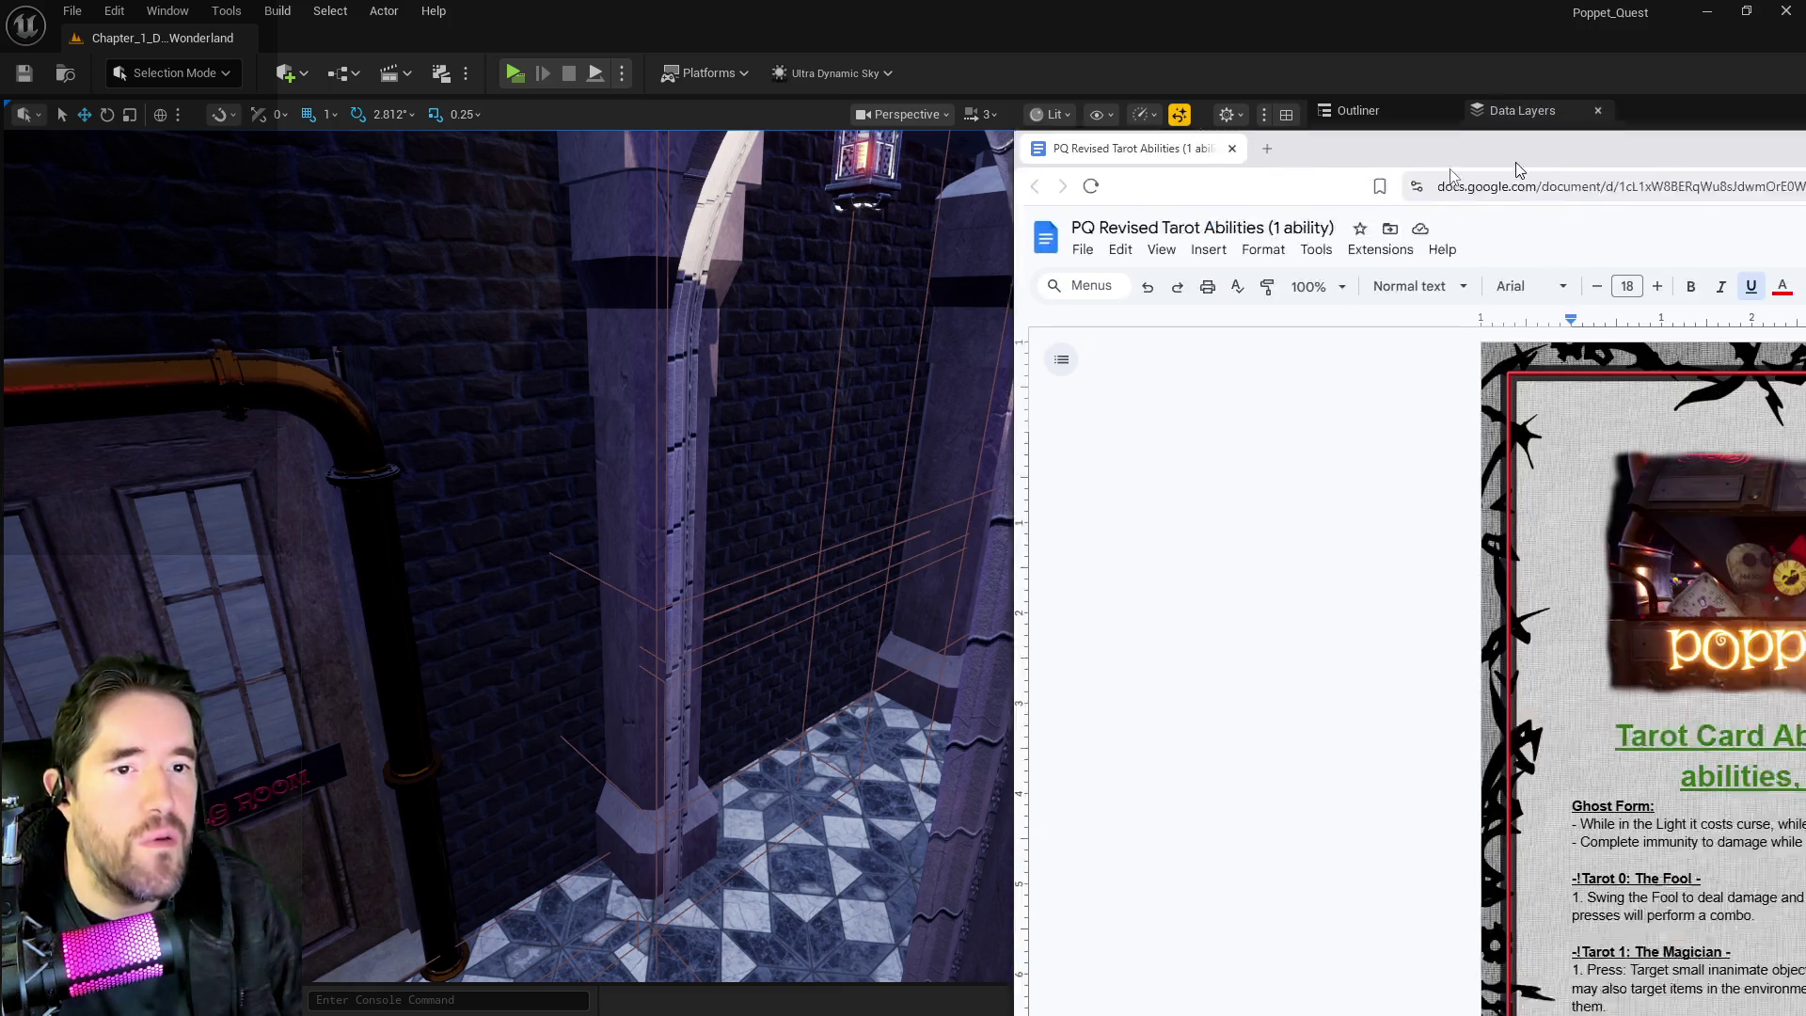
pyautogui.scroll(-6, 712, 306)
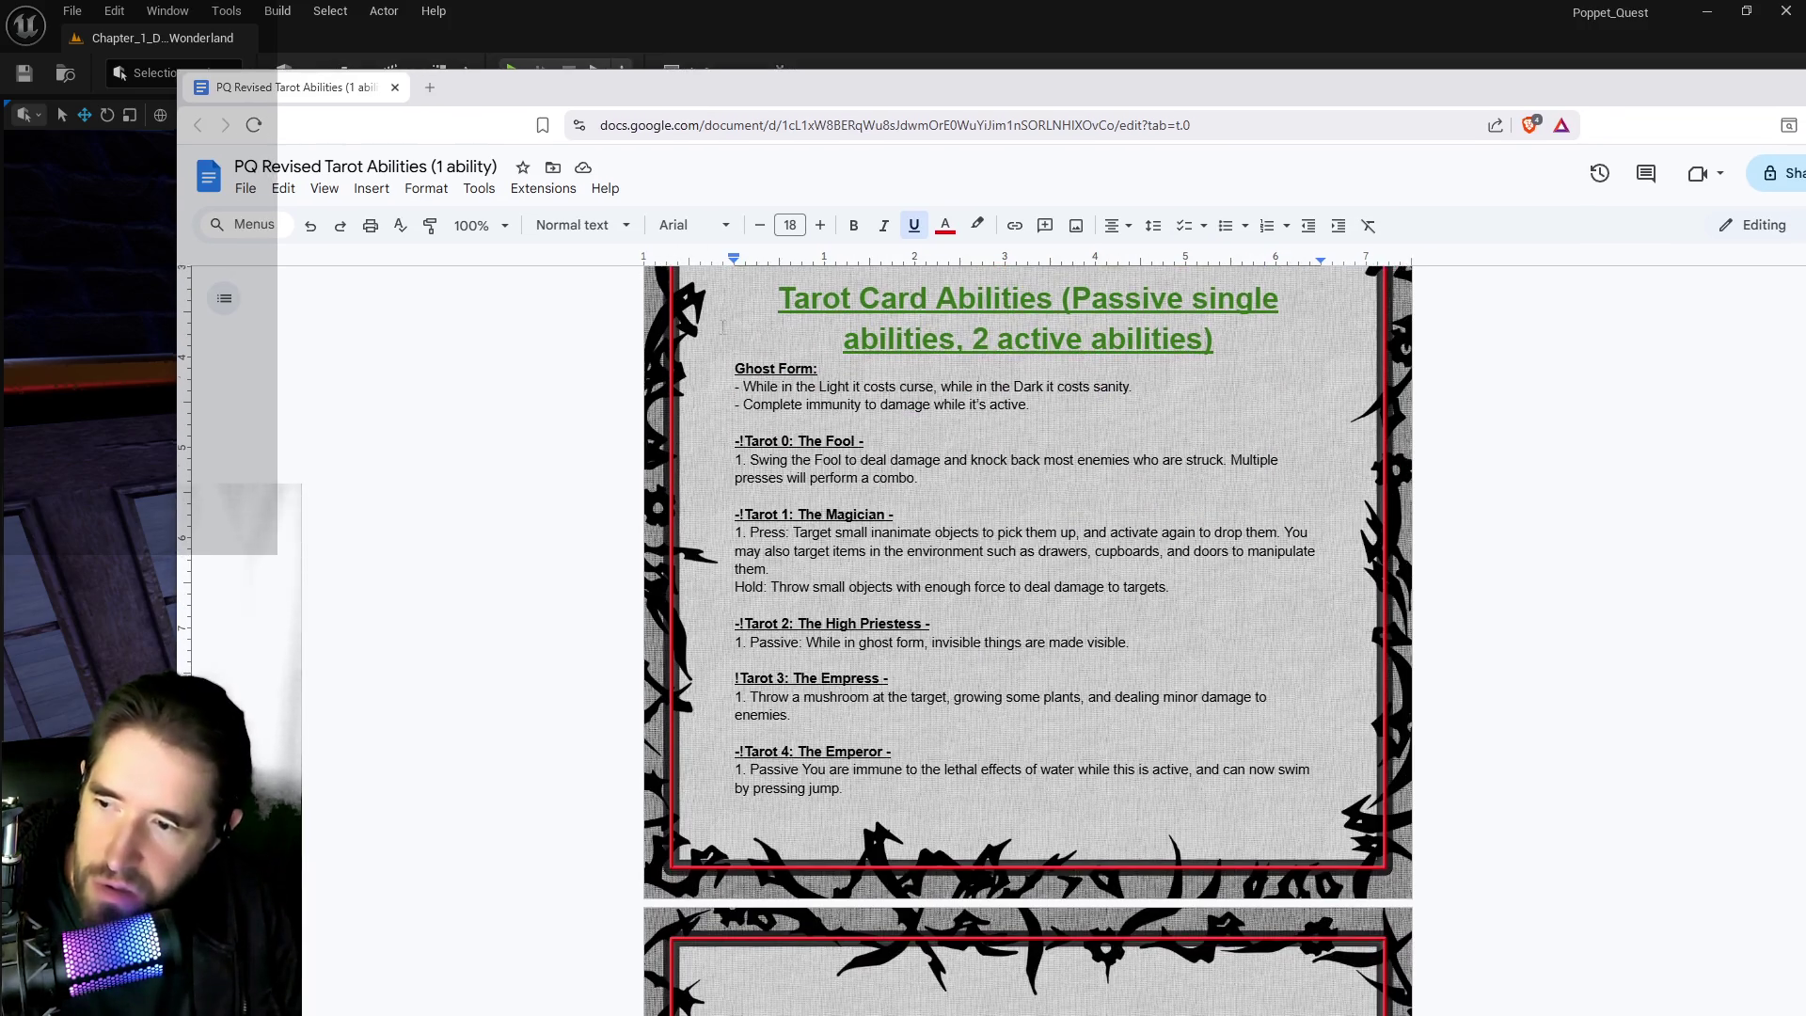
pyautogui.scroll(-1, 899, 449)
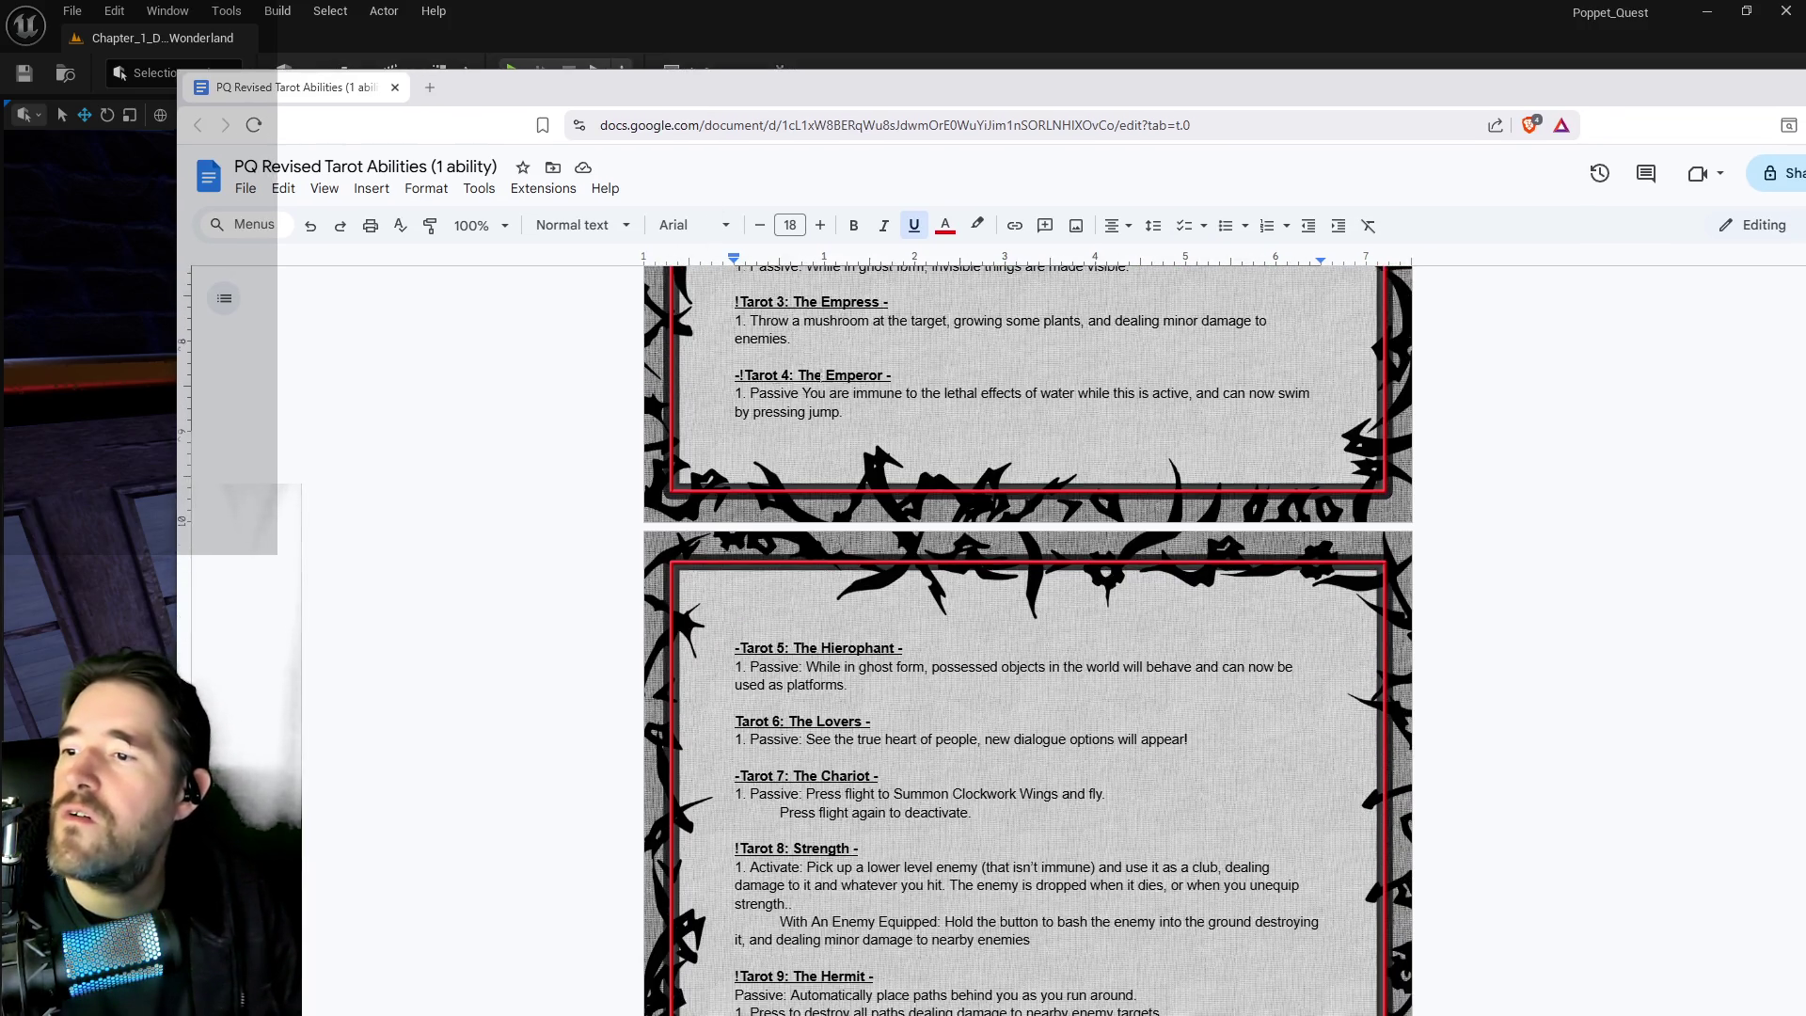
pyautogui.scroll(-3, 846, 414)
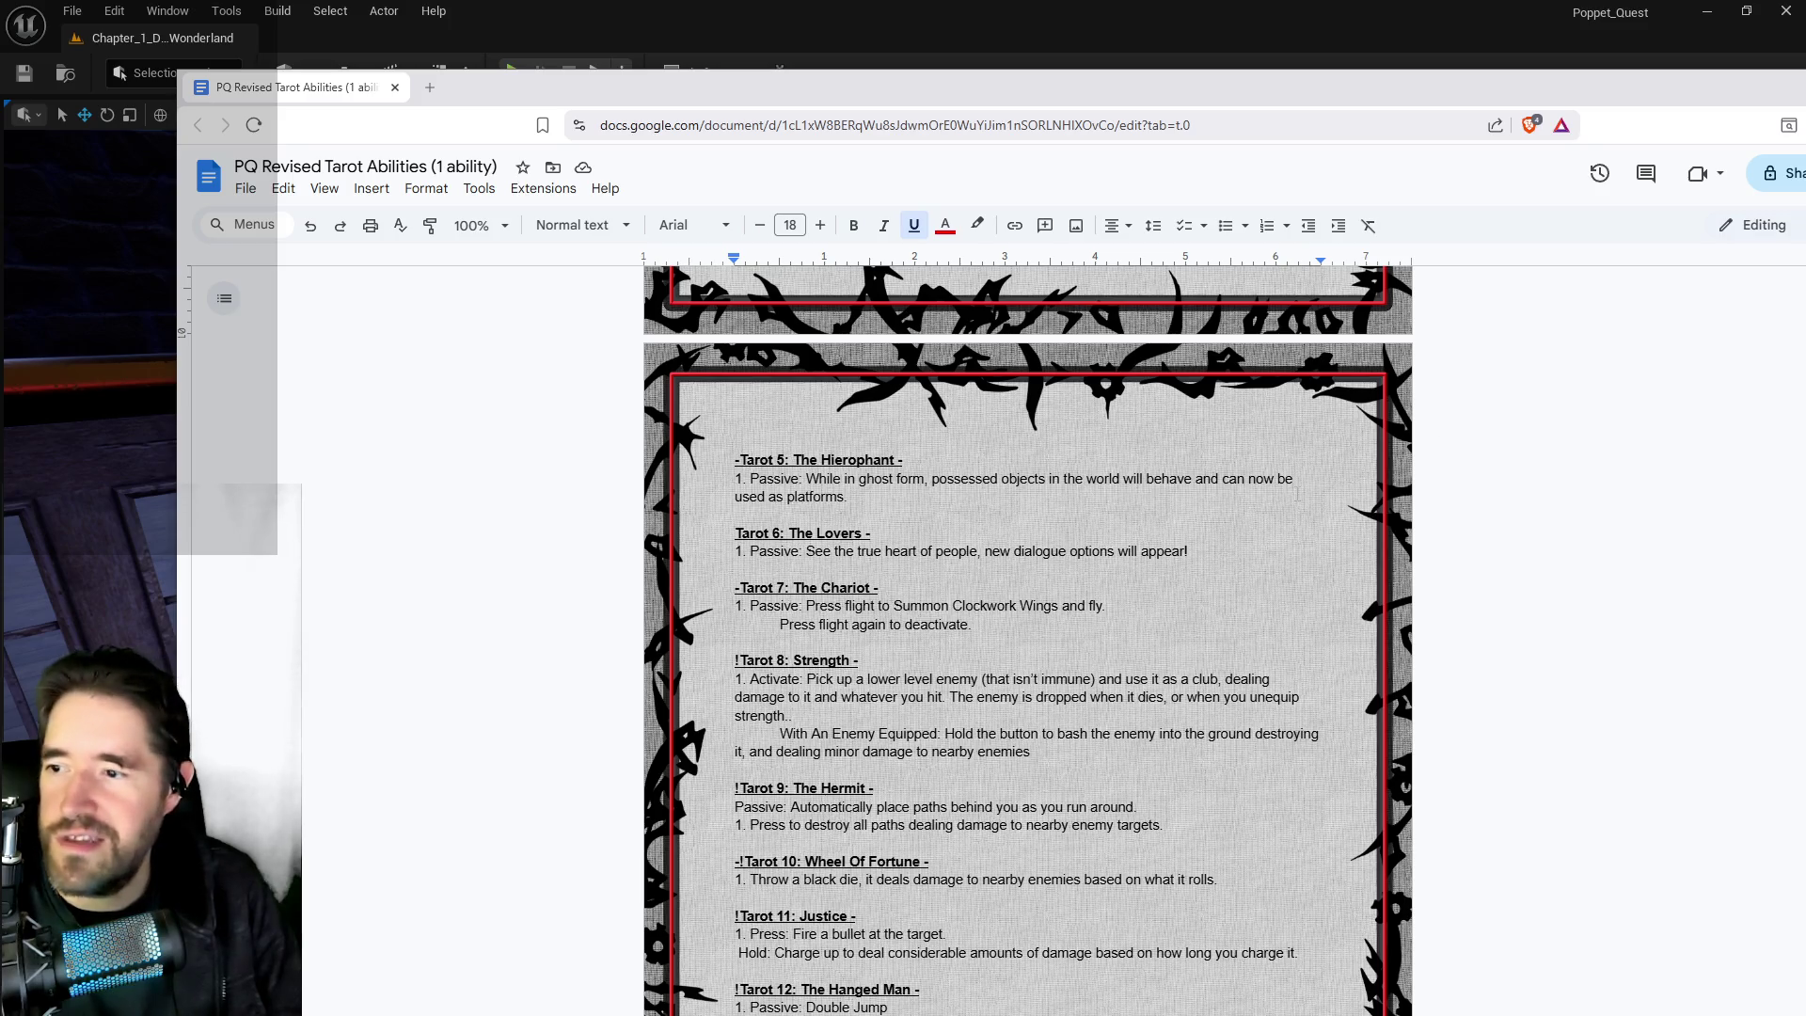
pyautogui.scroll(-3, 871, 508)
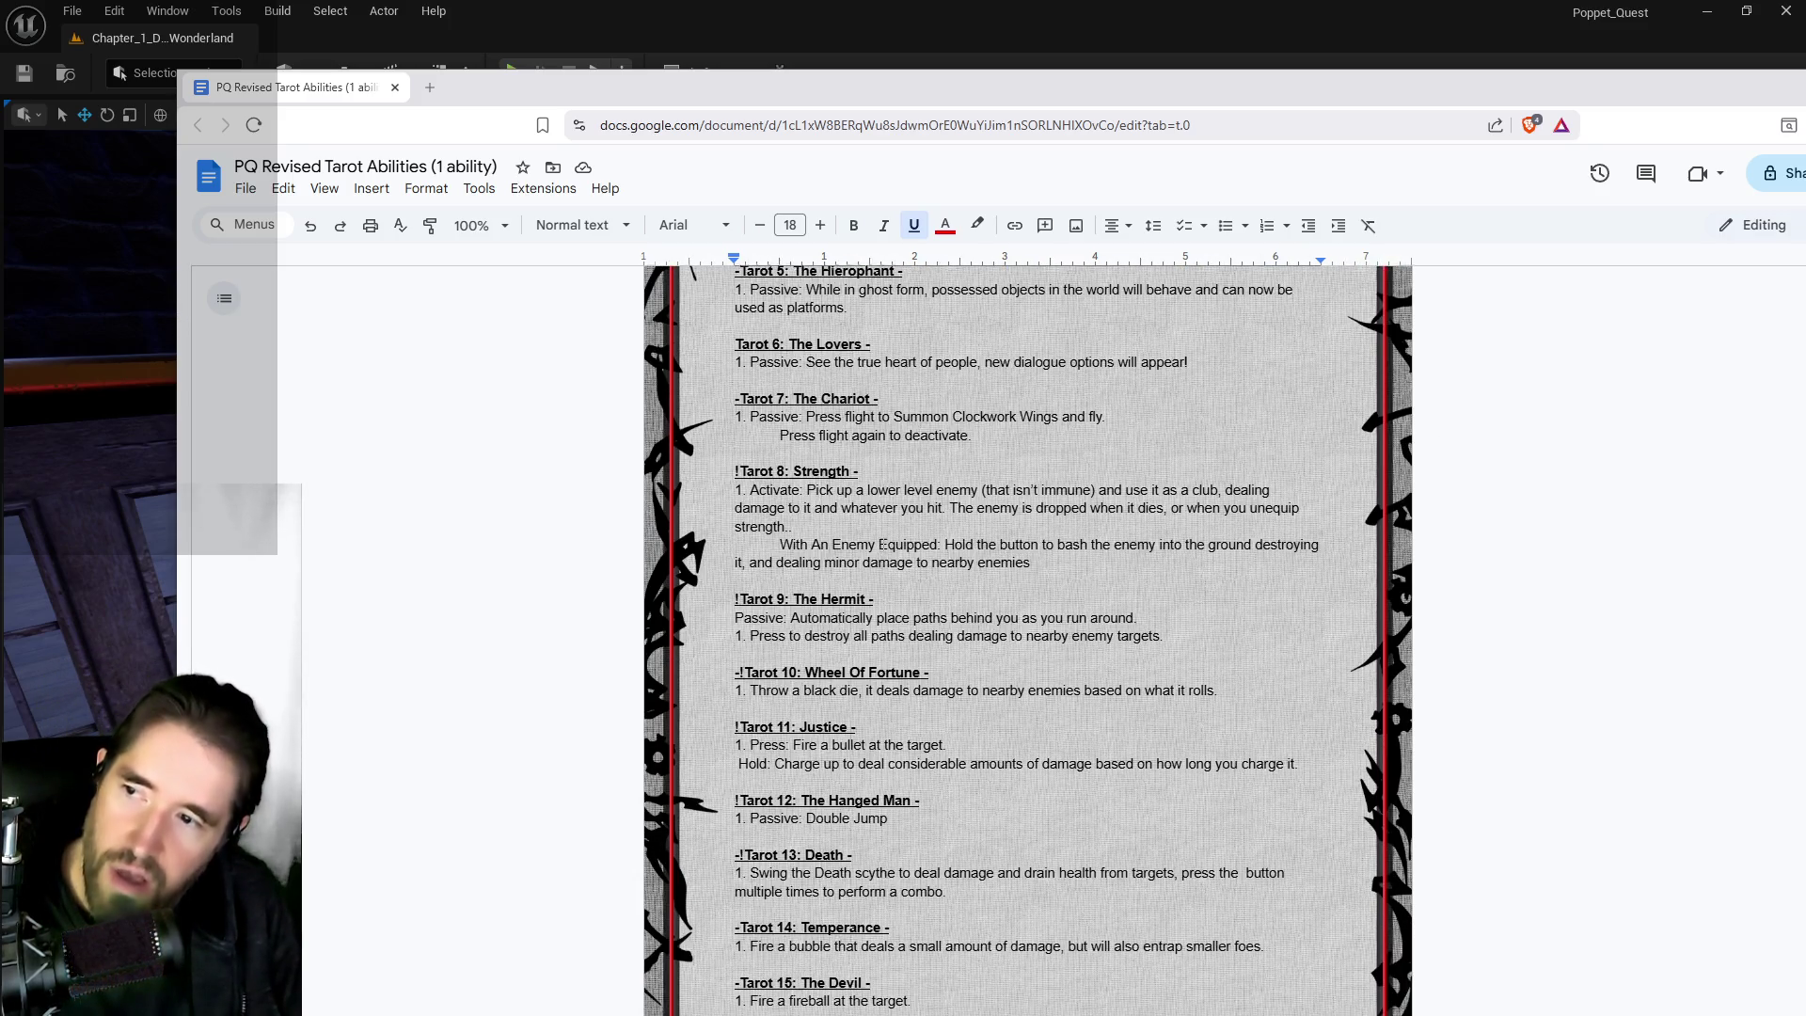
pyautogui.scroll(-2, 1028, 640)
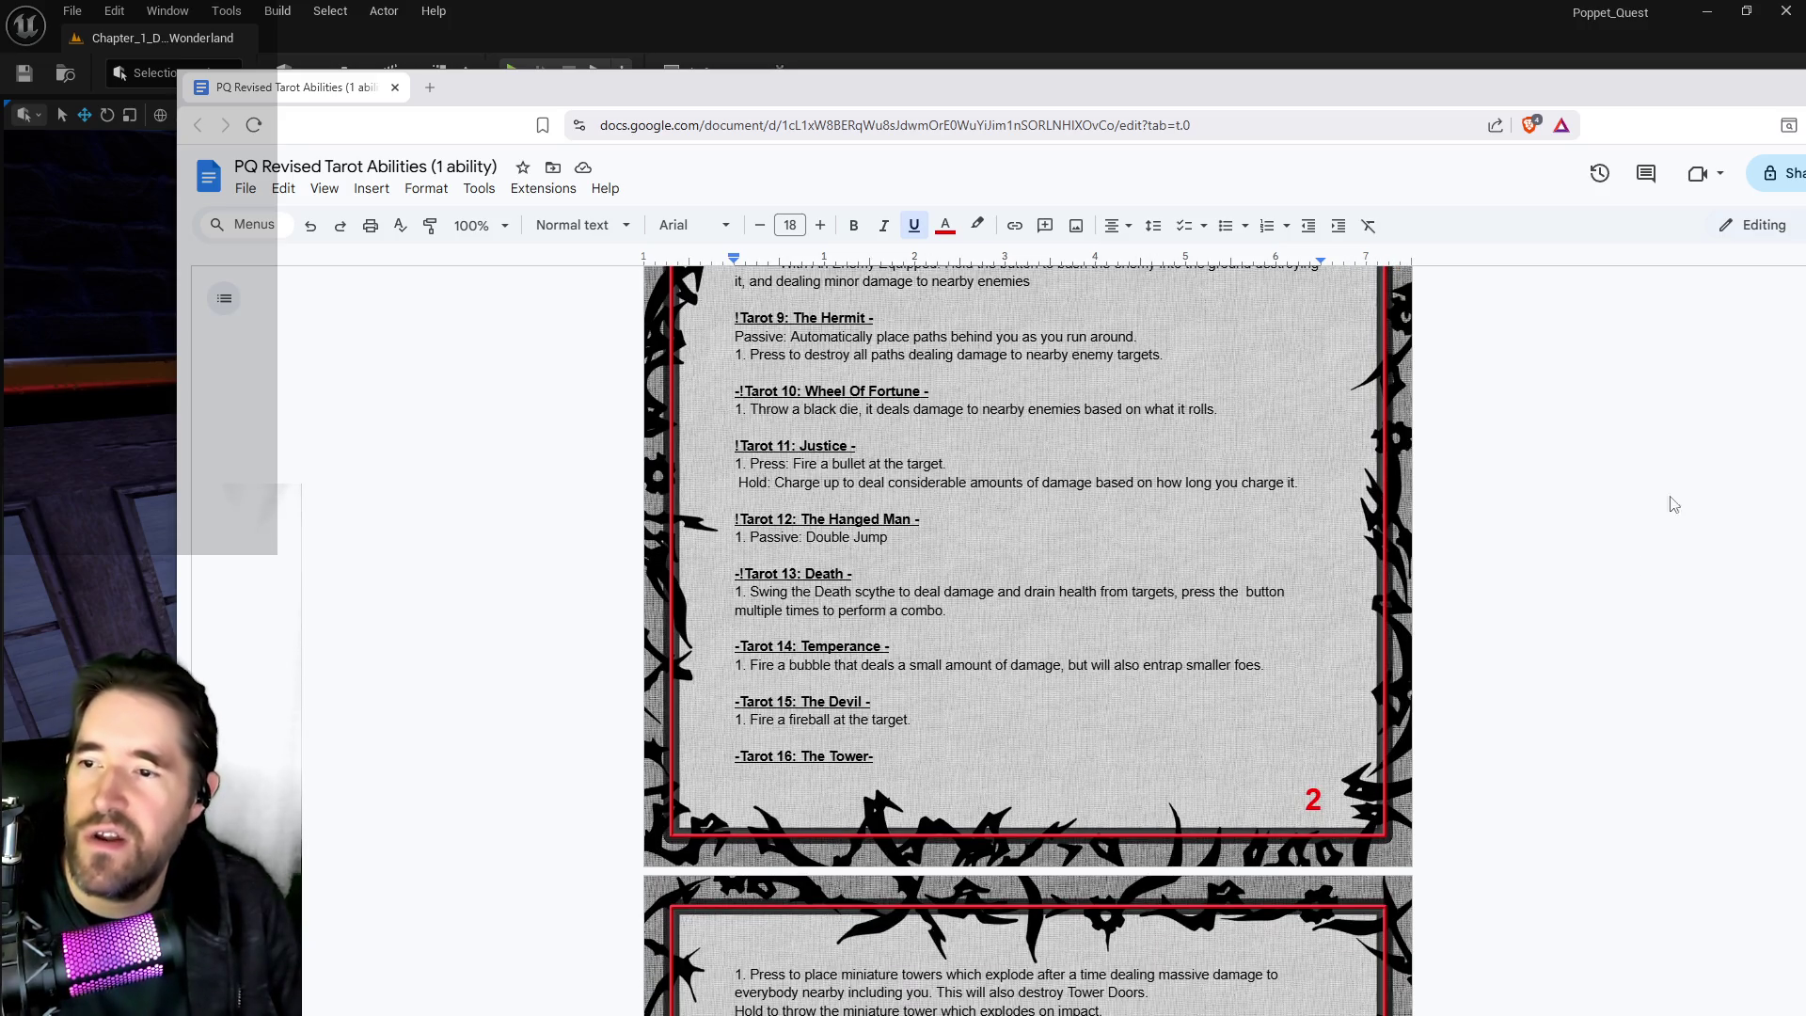
pyautogui.scroll(-1, 1670, 503)
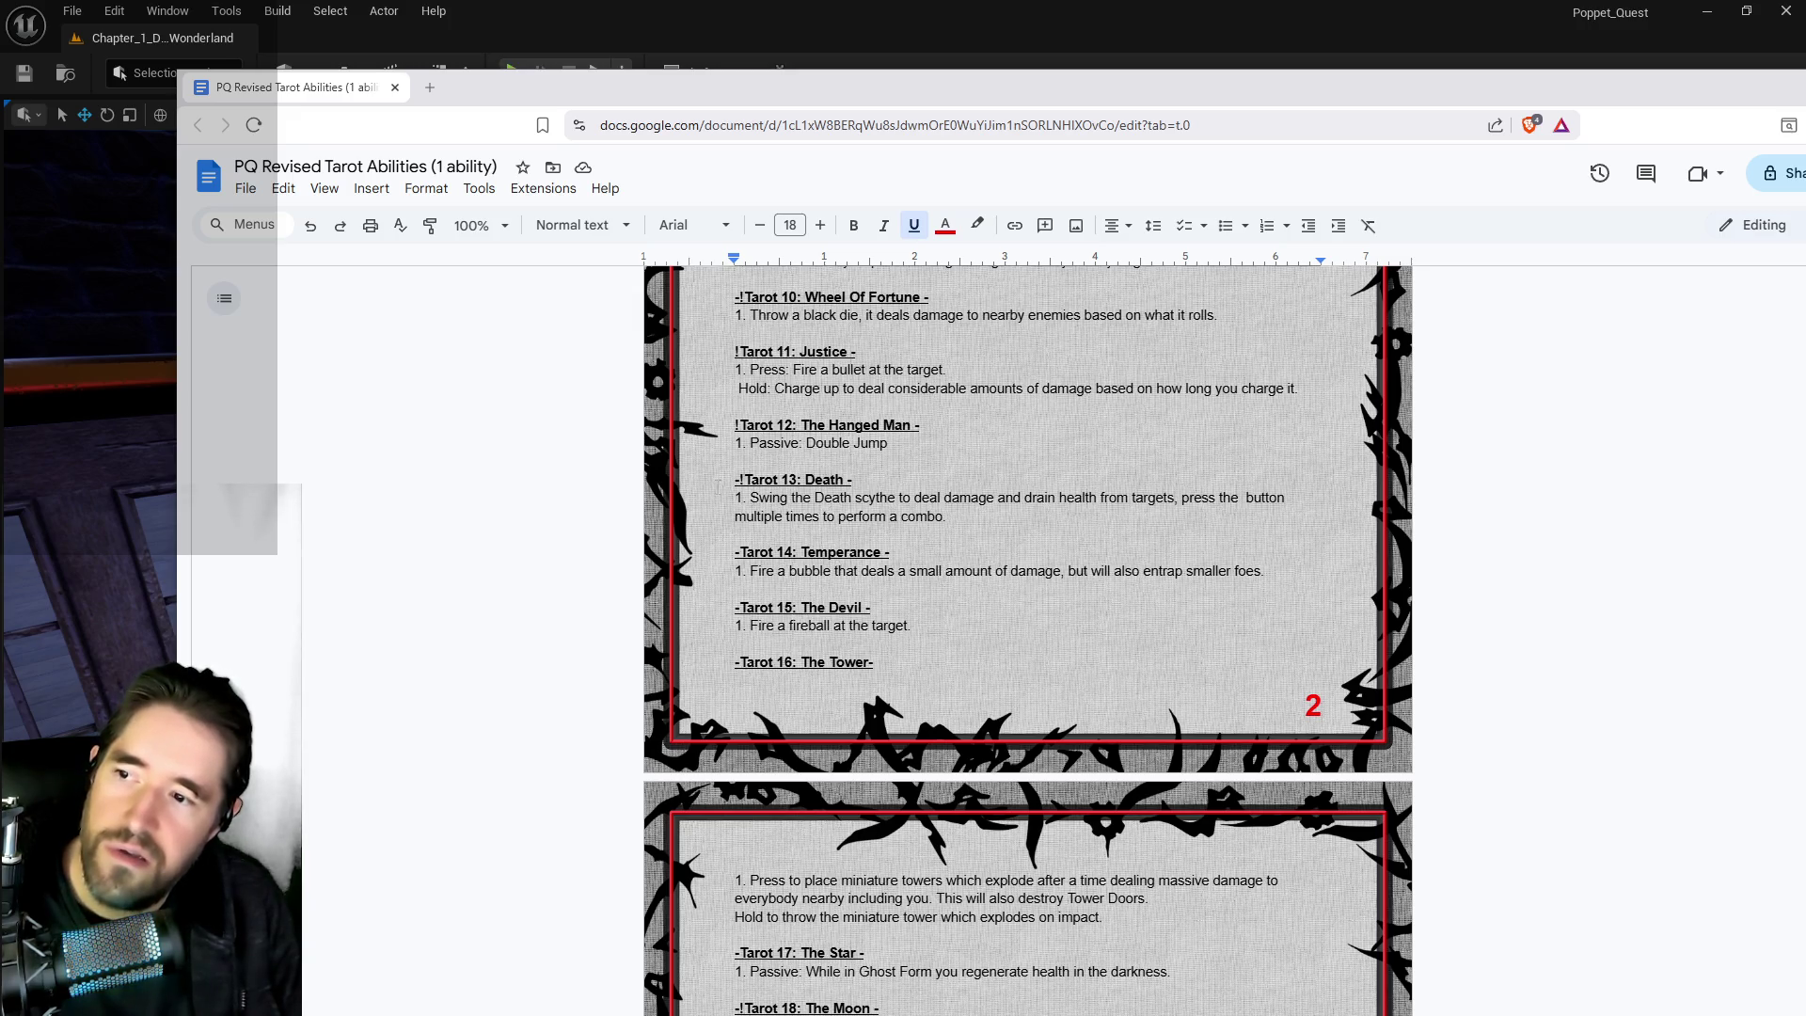
pyautogui.scroll(-3, 944, 348)
pyautogui.scroll(1, 893, 423)
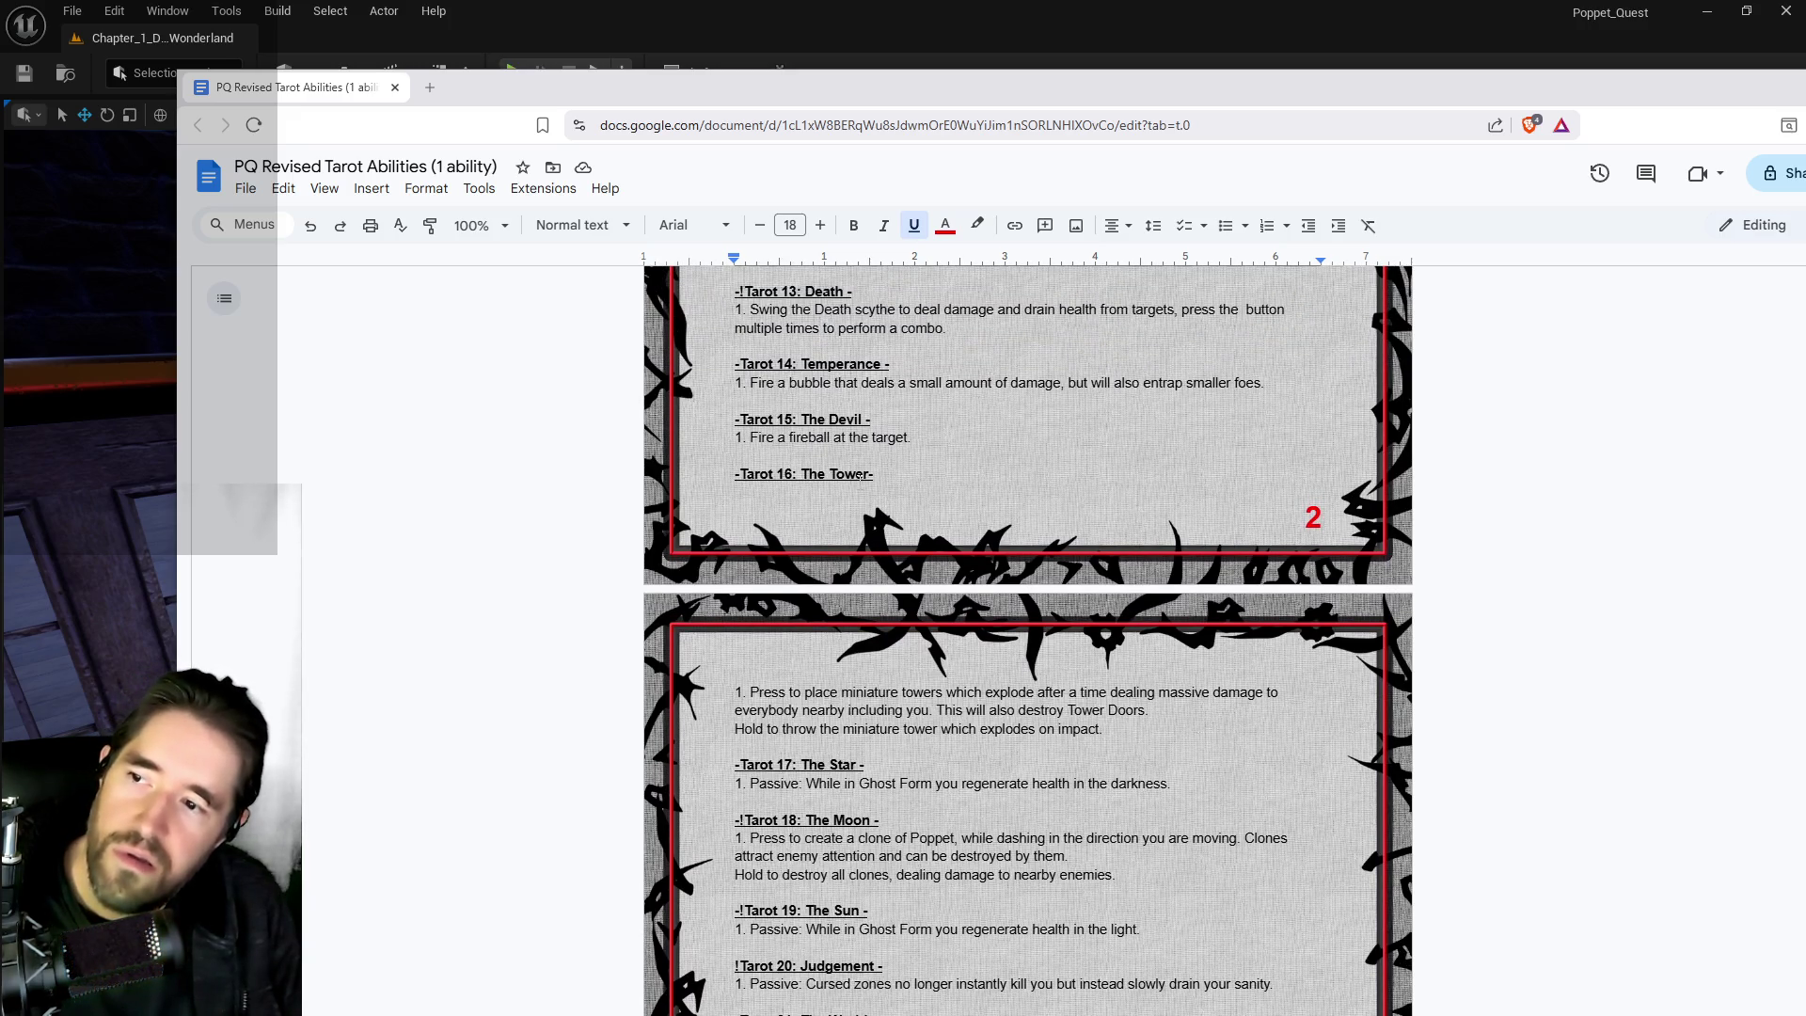
pyautogui.scroll(-1, 898, 642)
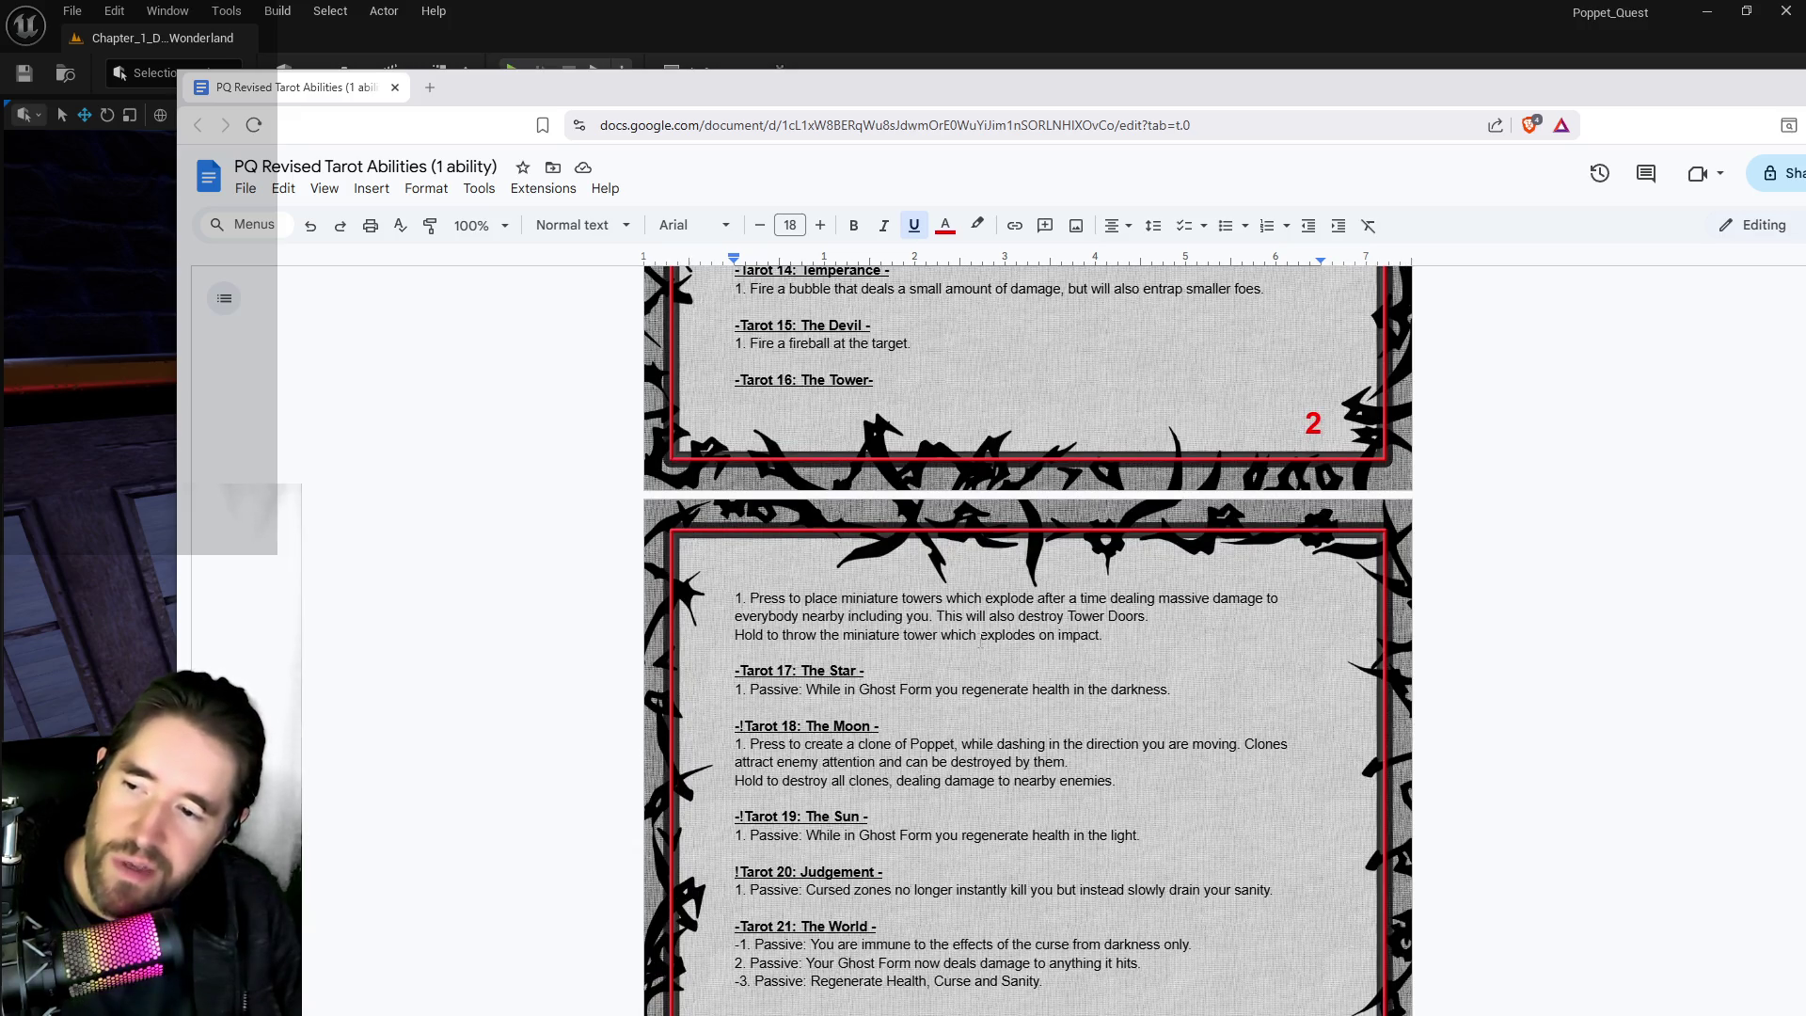
pyautogui.scroll(2, 980, 642)
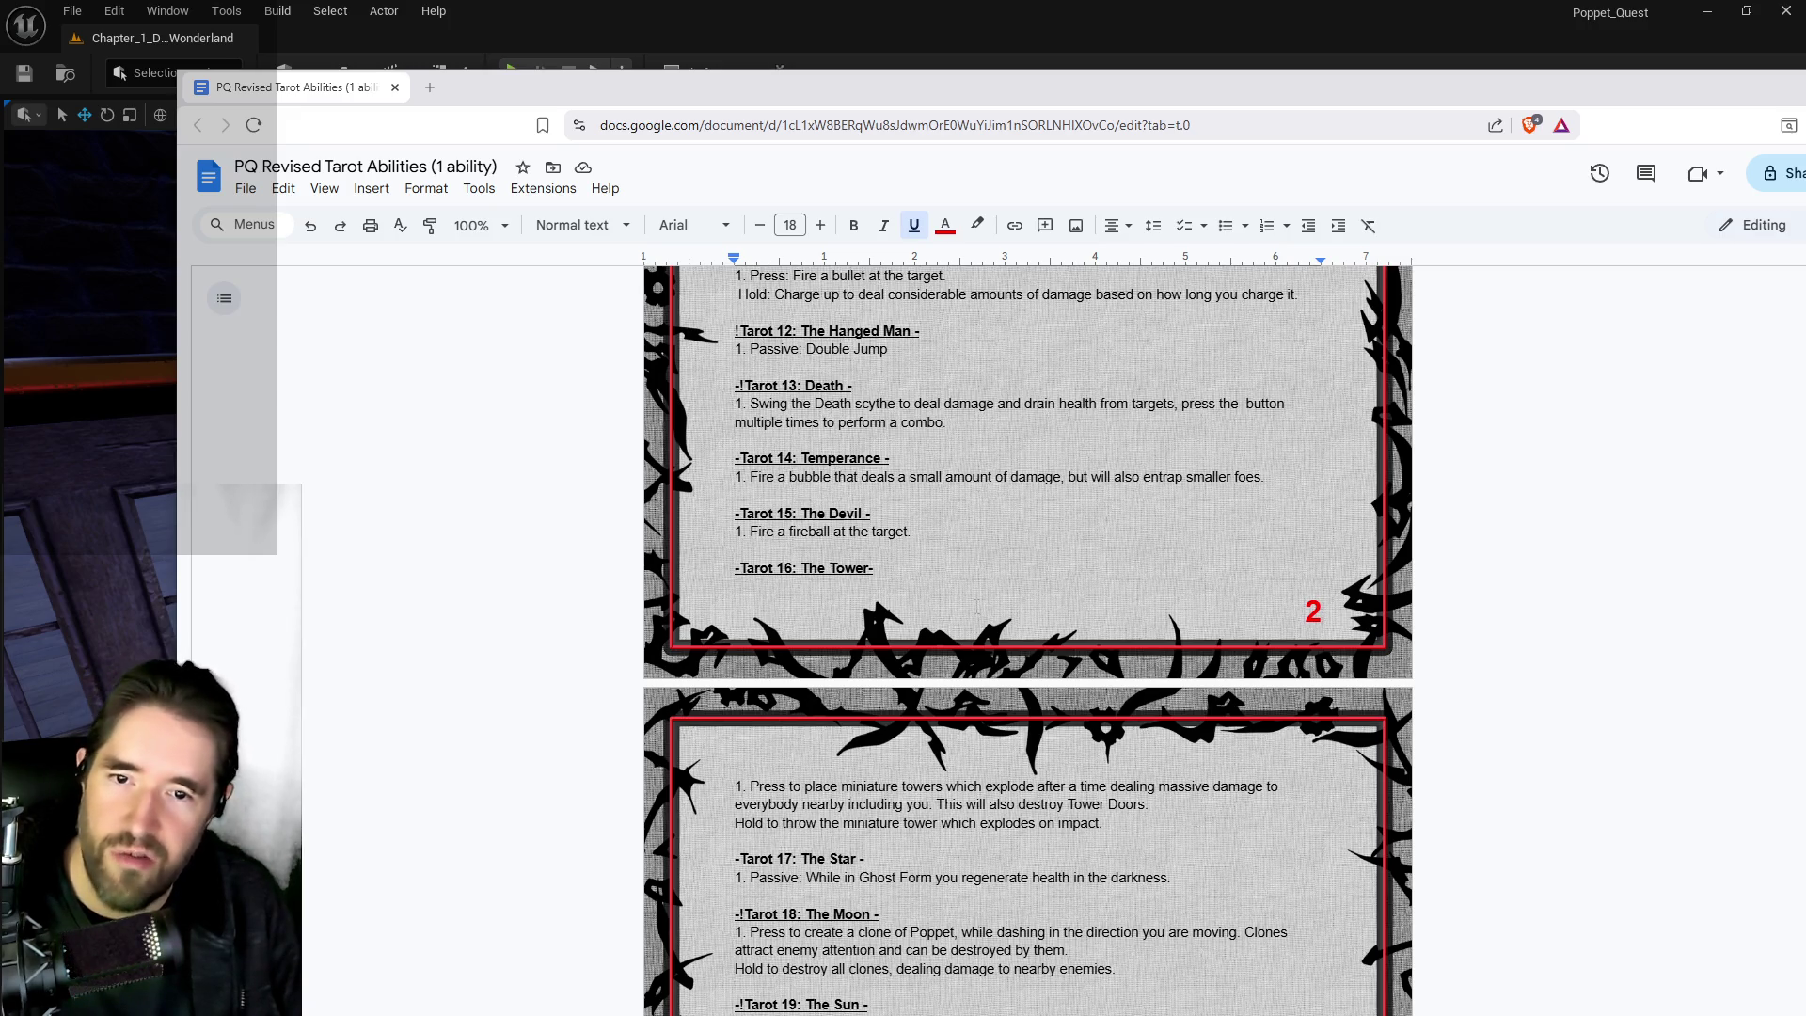
pyautogui.scroll(-3, 976, 607)
pyautogui.scroll(3, 977, 606)
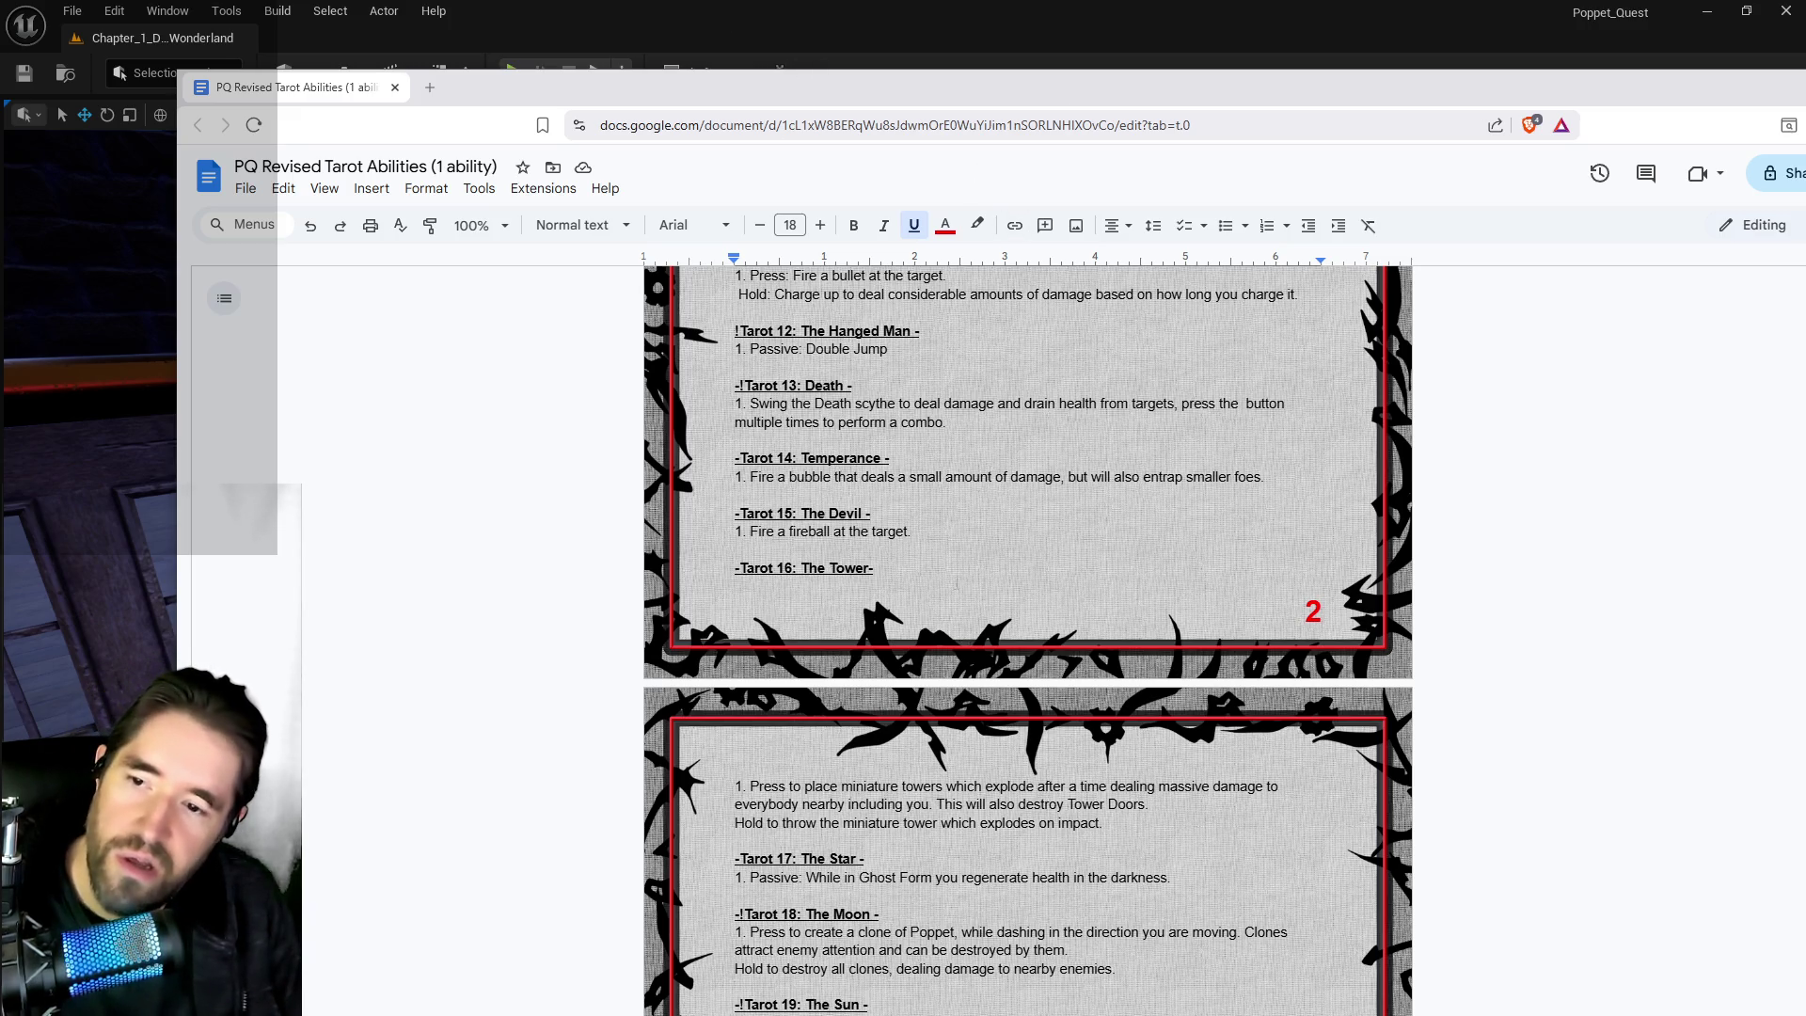
pyautogui.scroll(4, 901, 568)
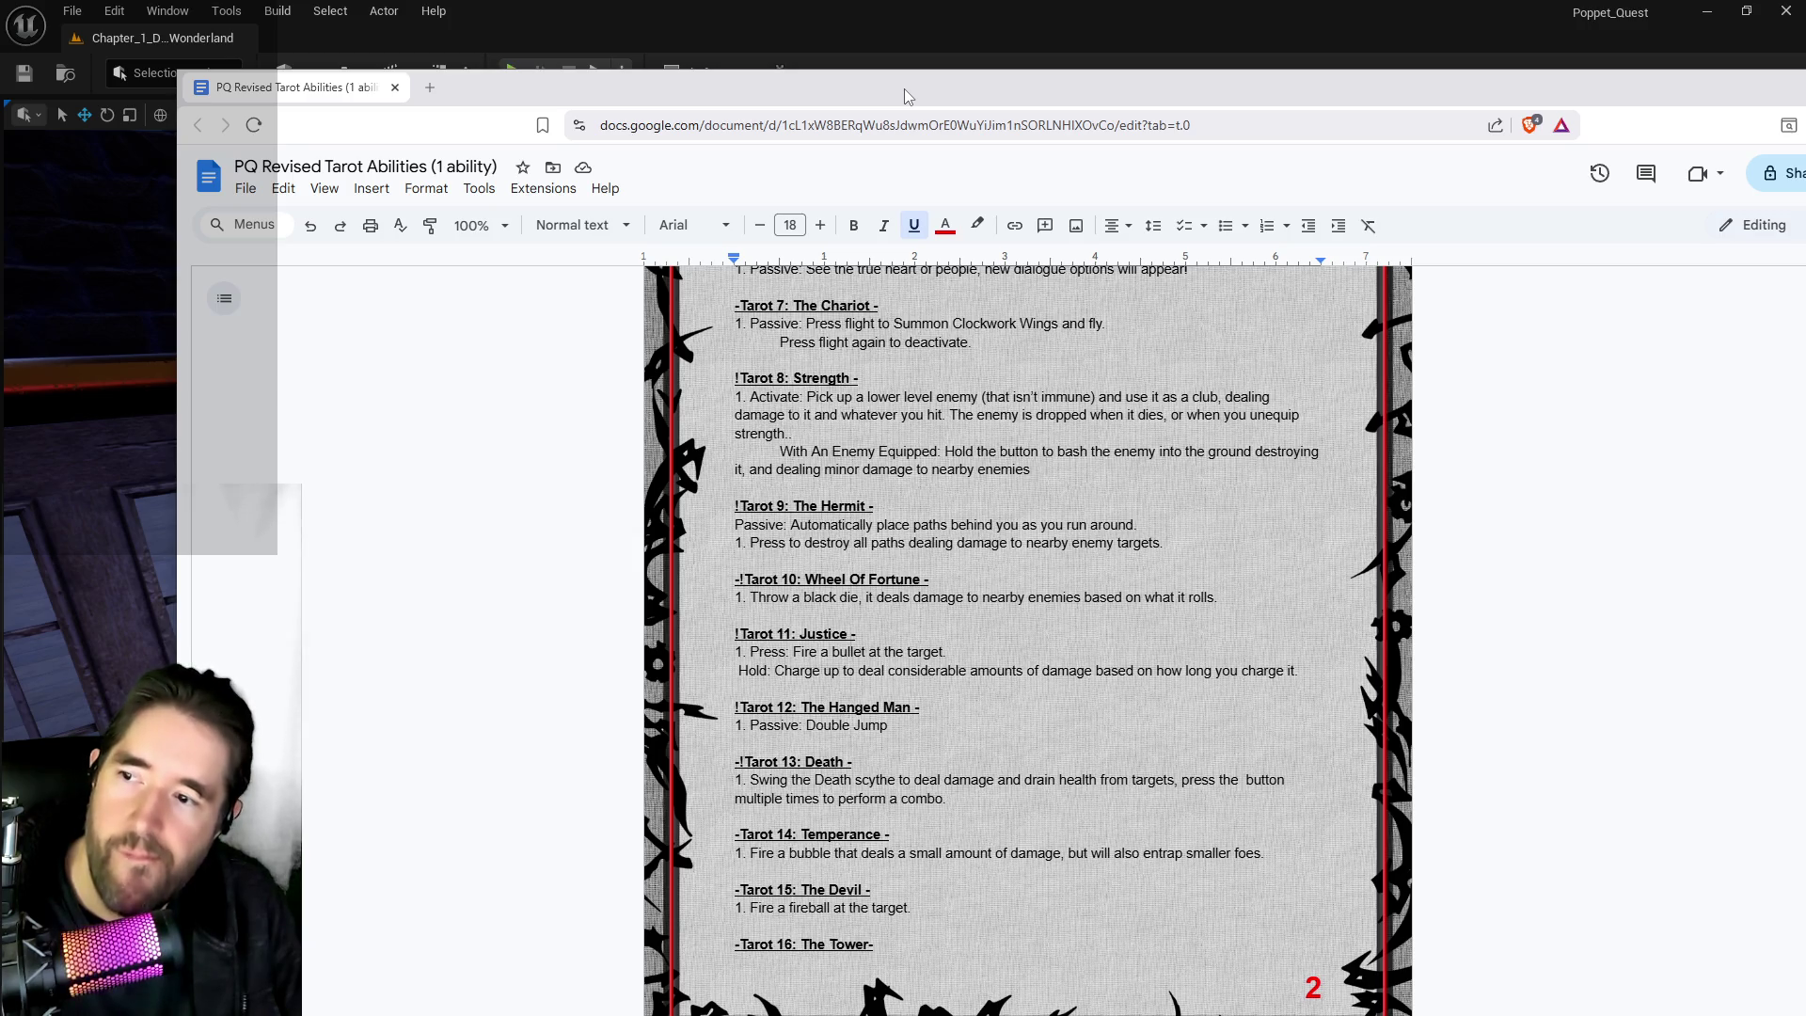
pyautogui.scroll(-4, 915, 580)
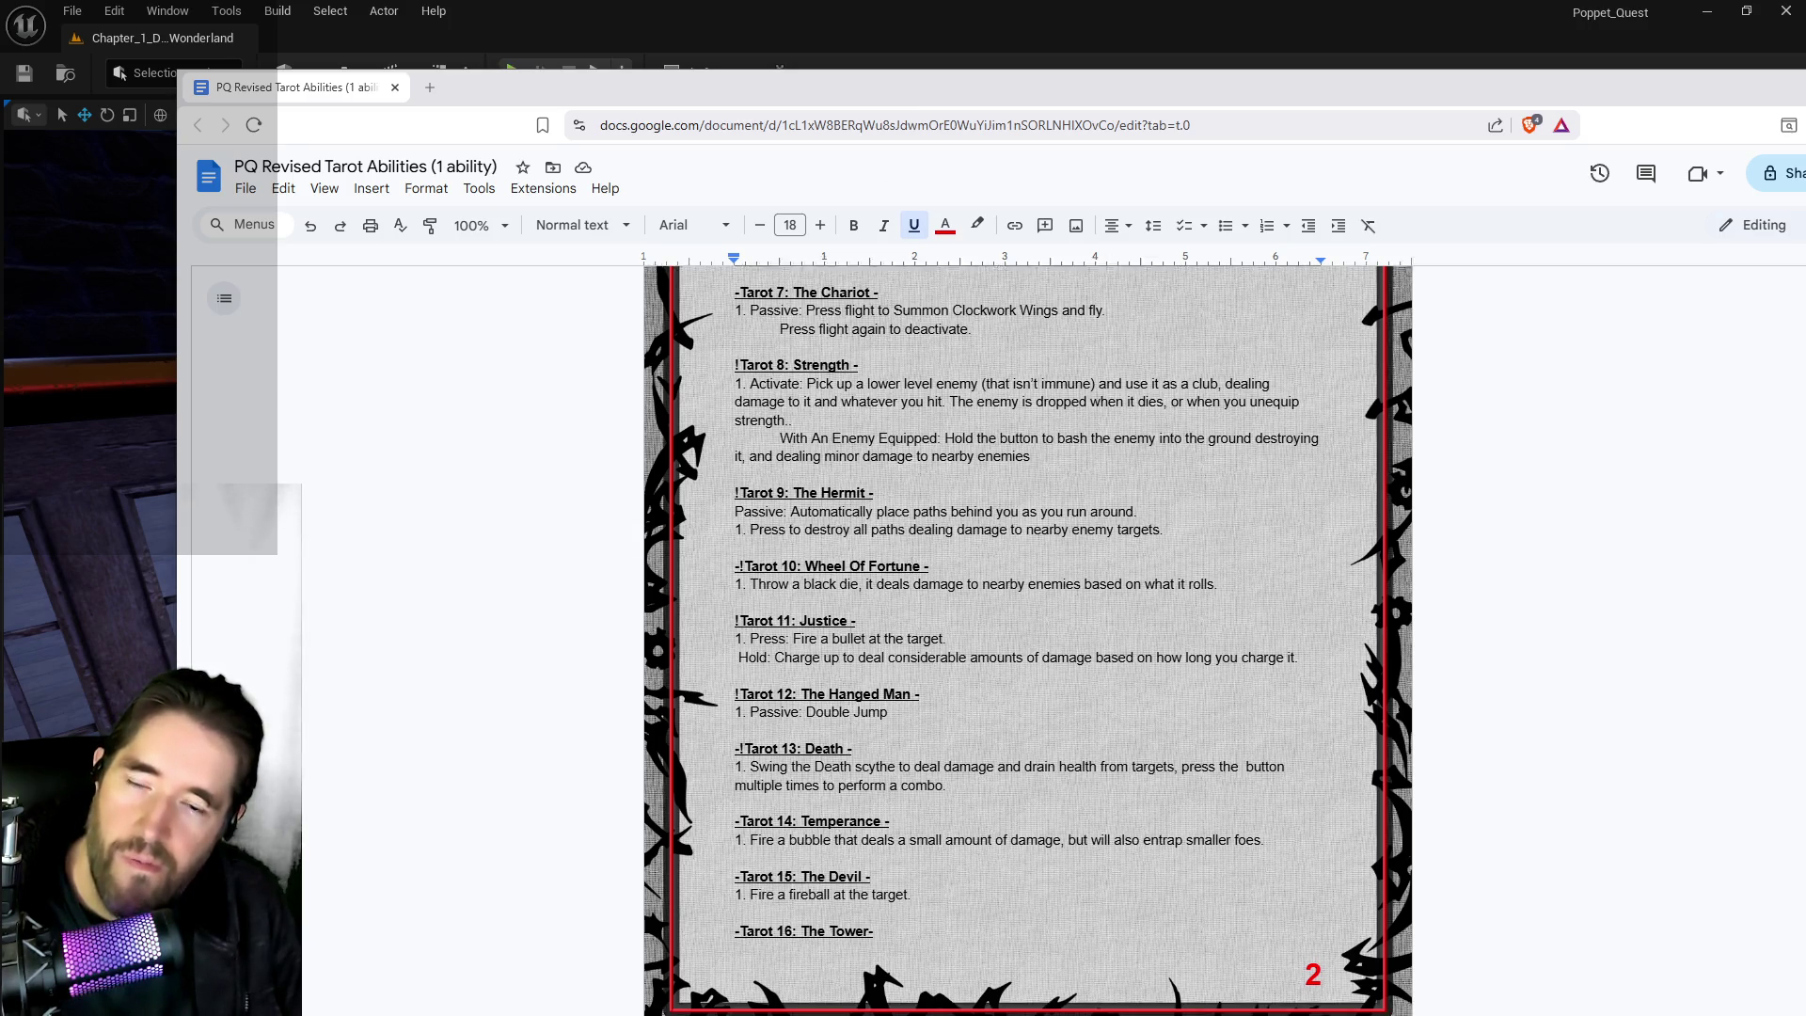
pyautogui.scroll(-3, 912, 547)
pyautogui.scroll(8, 913, 547)
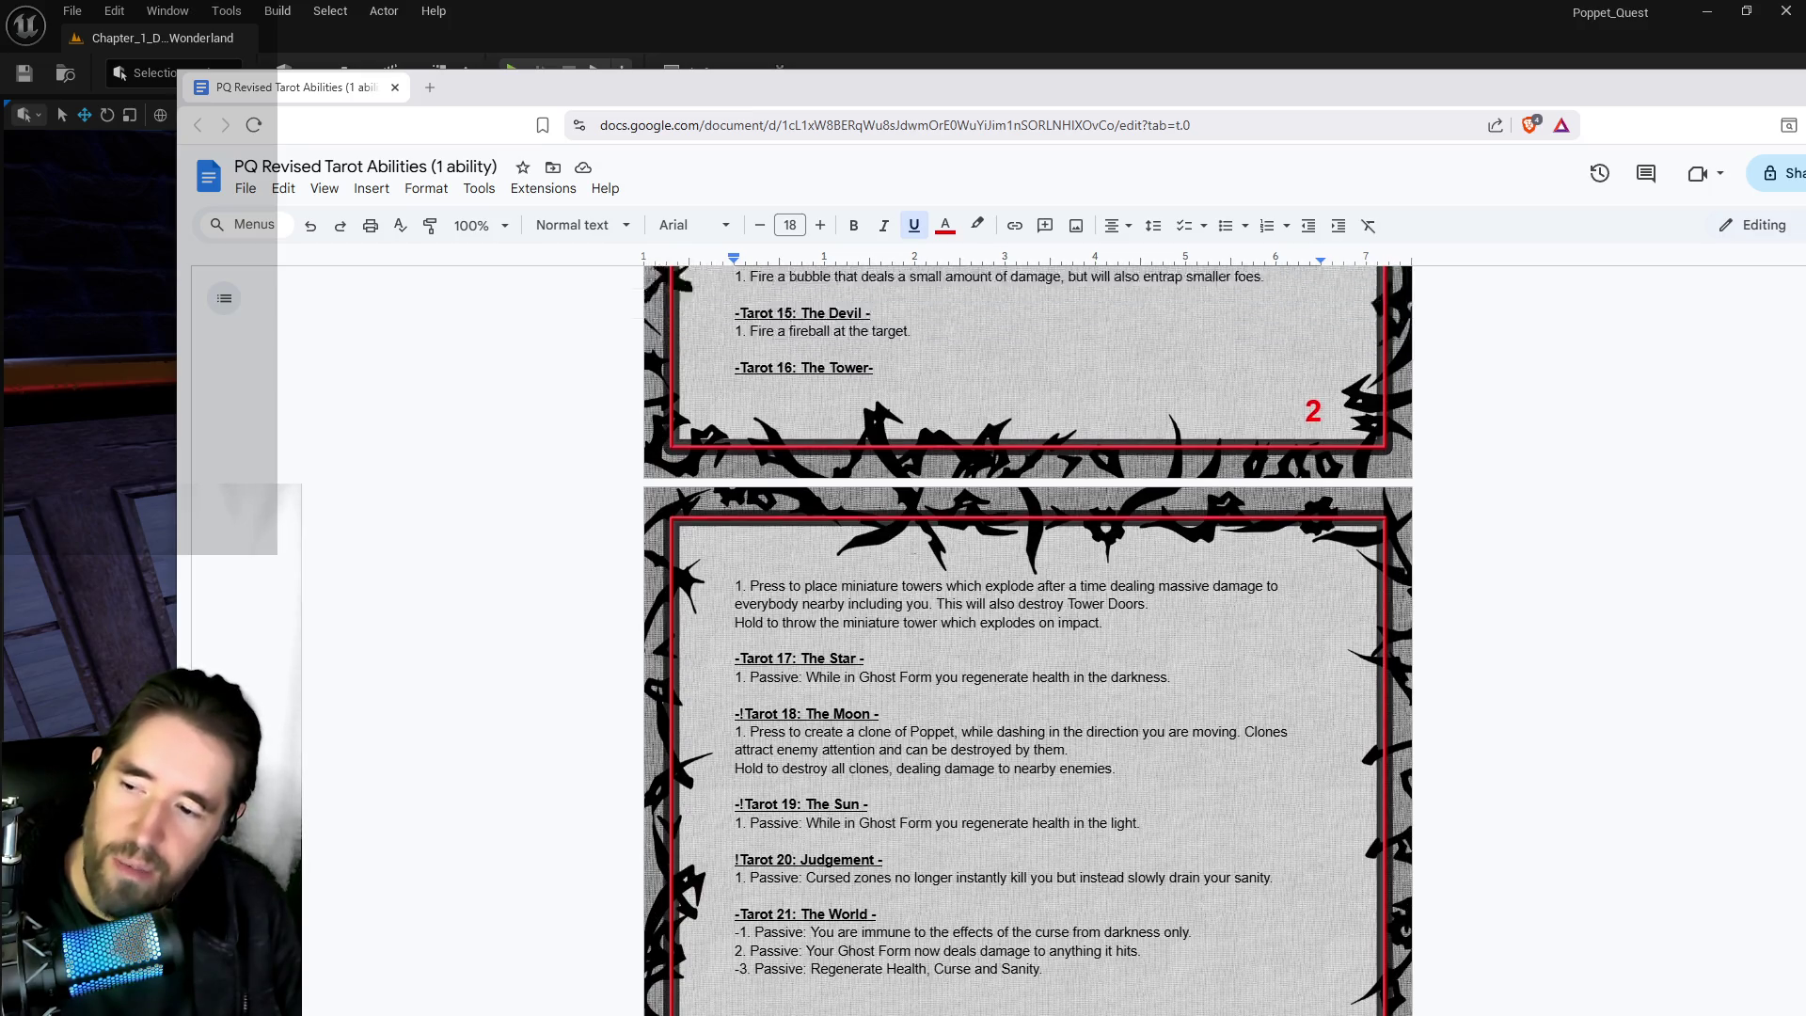
pyautogui.hotkey('alt', 'Tab')
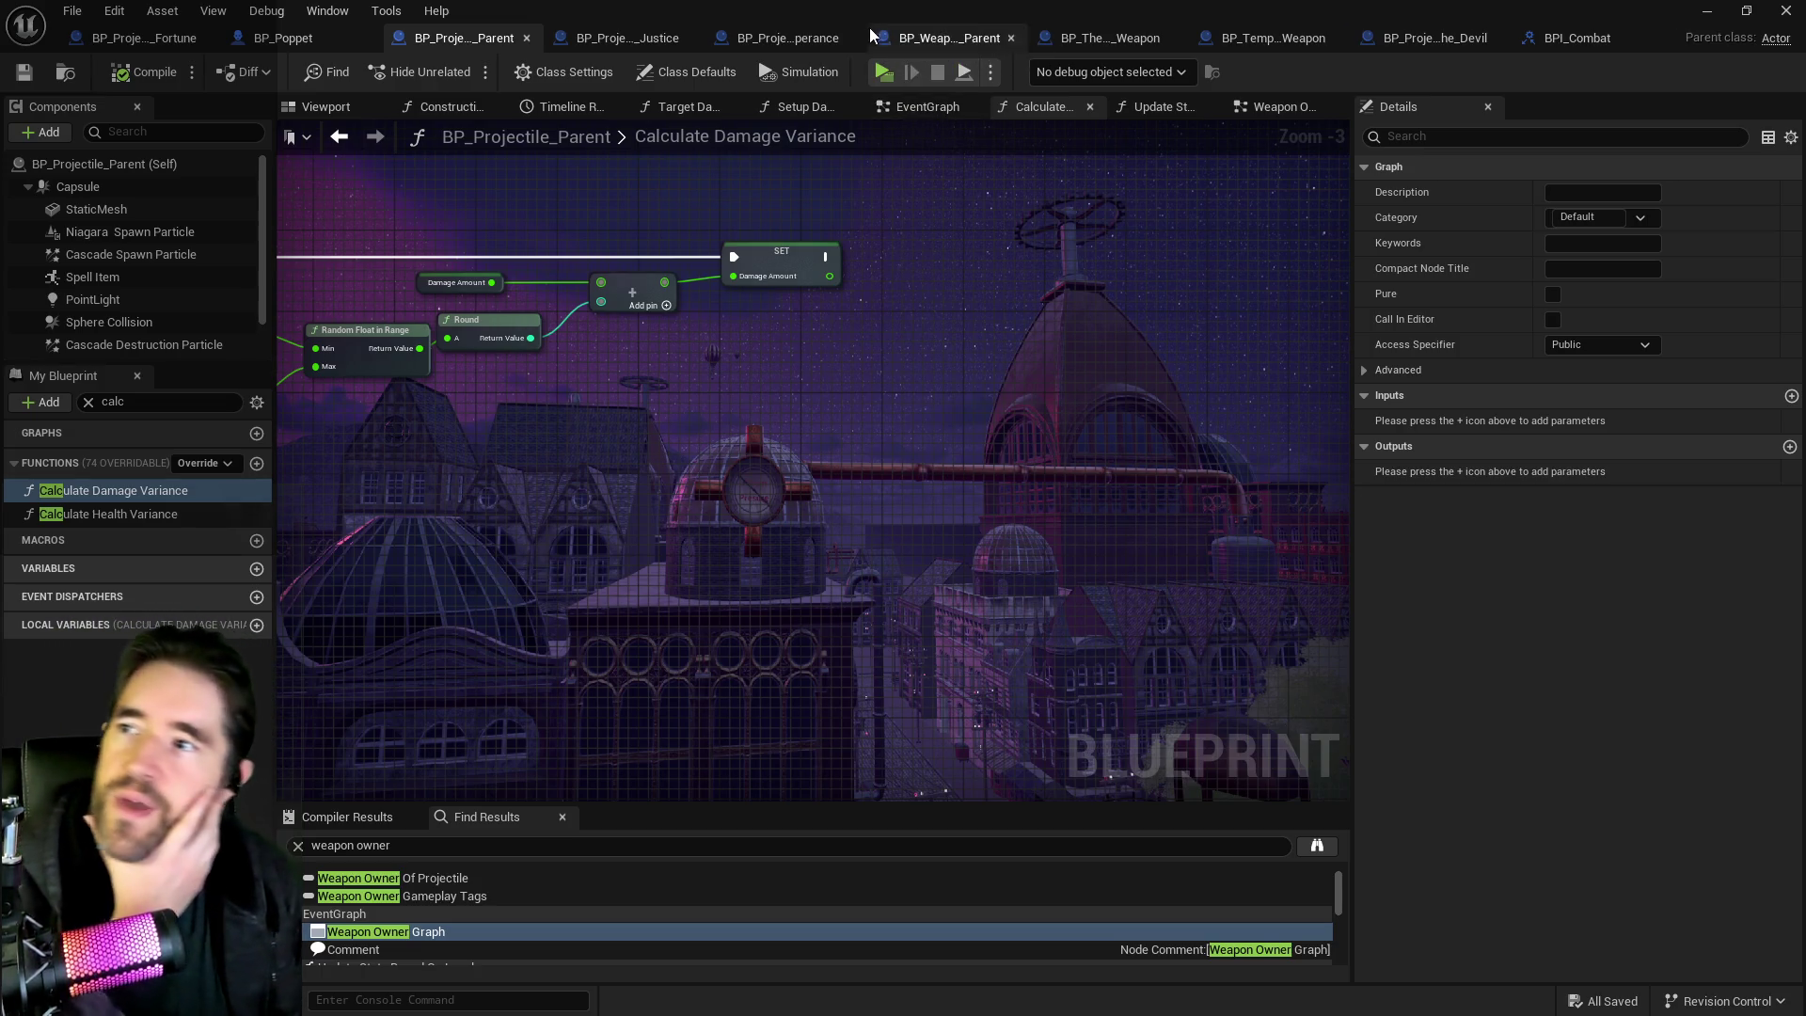
# Show BP_Poppet's Tarot Cards defaults and expand Tarot 10: Wheel of Fortune down to element 1's projectiles.
pyautogui.click(333, 30)
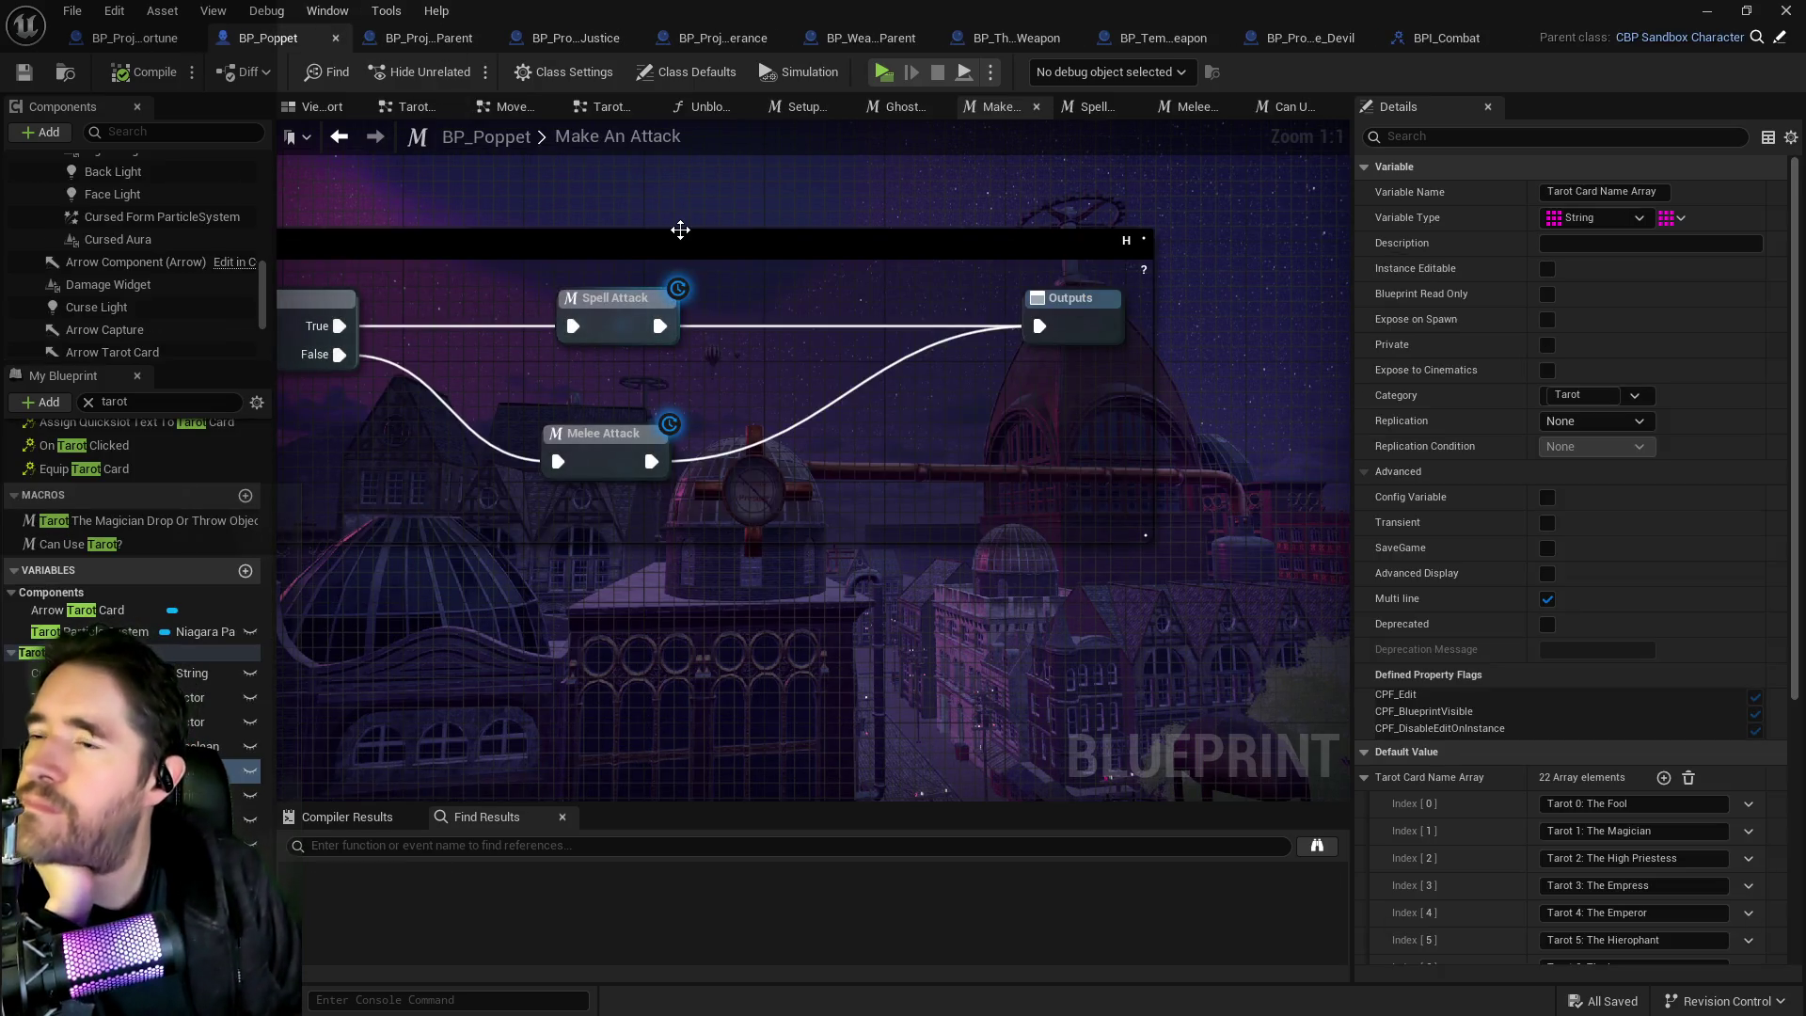
pyautogui.moveTo(652, 222); pyautogui.dragTo(823, 173)
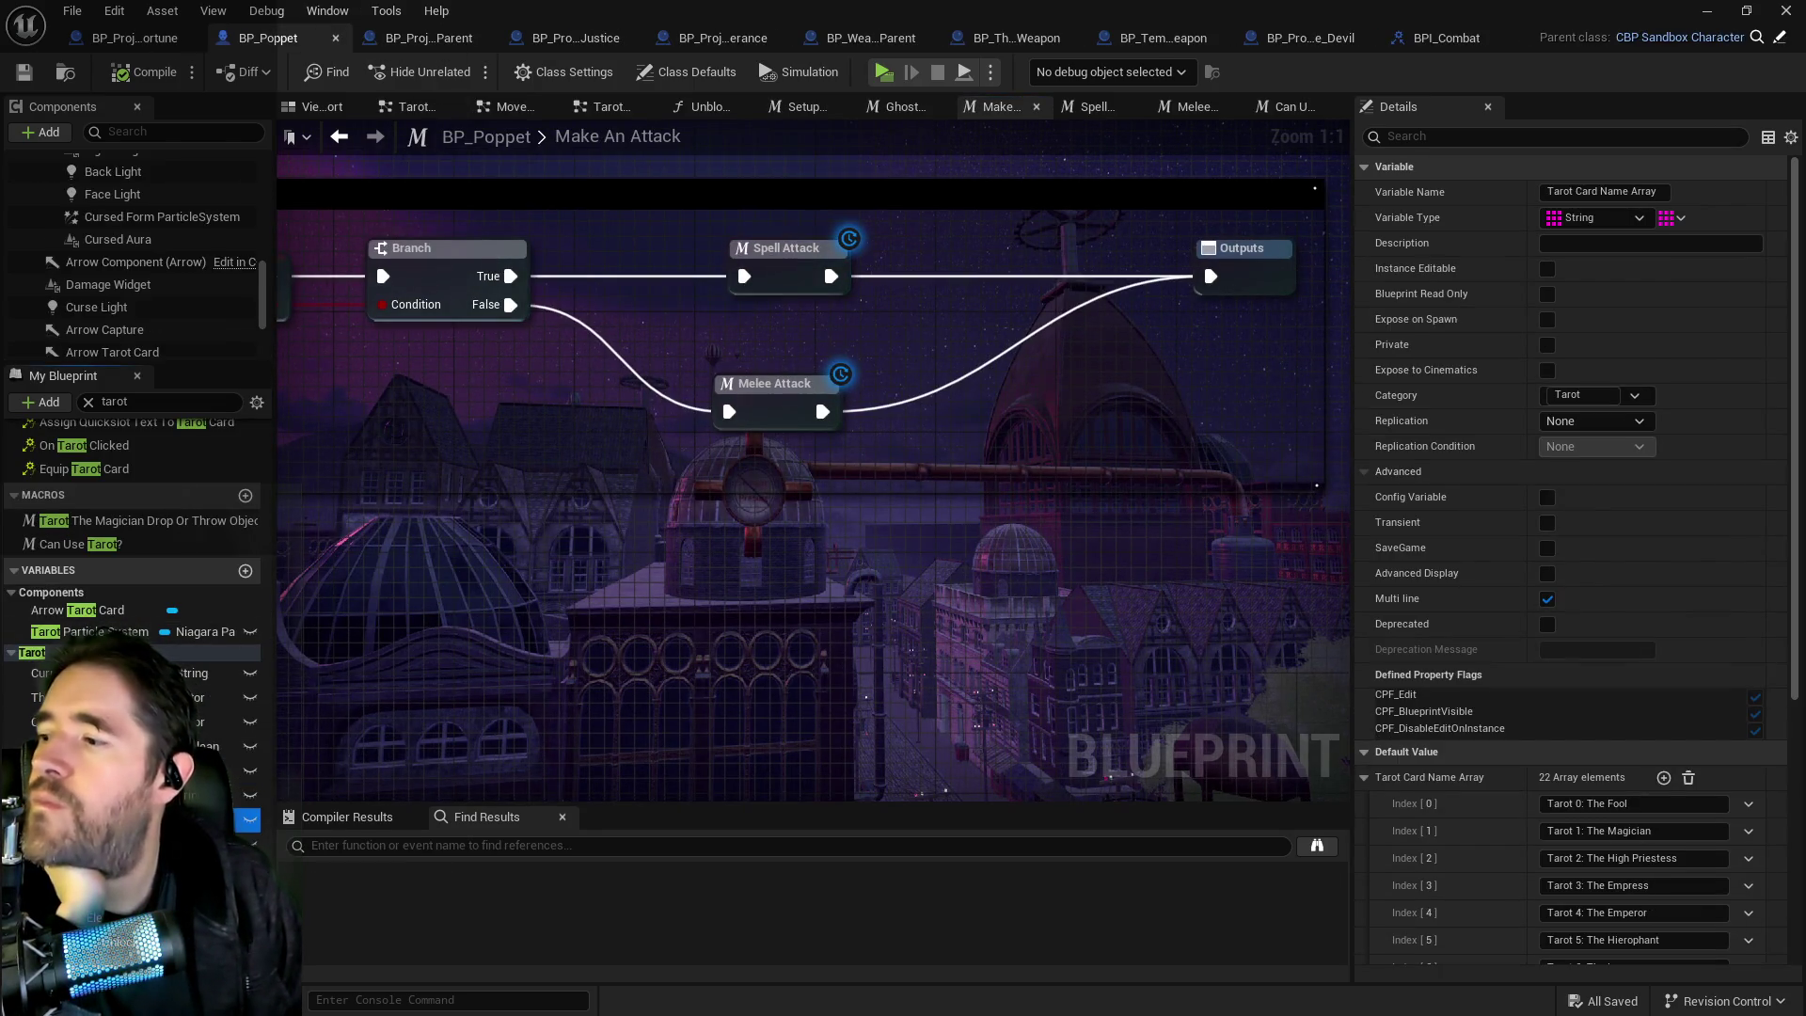
pyautogui.click(131, 818)
pyautogui.scroll(-2, 1408, 854)
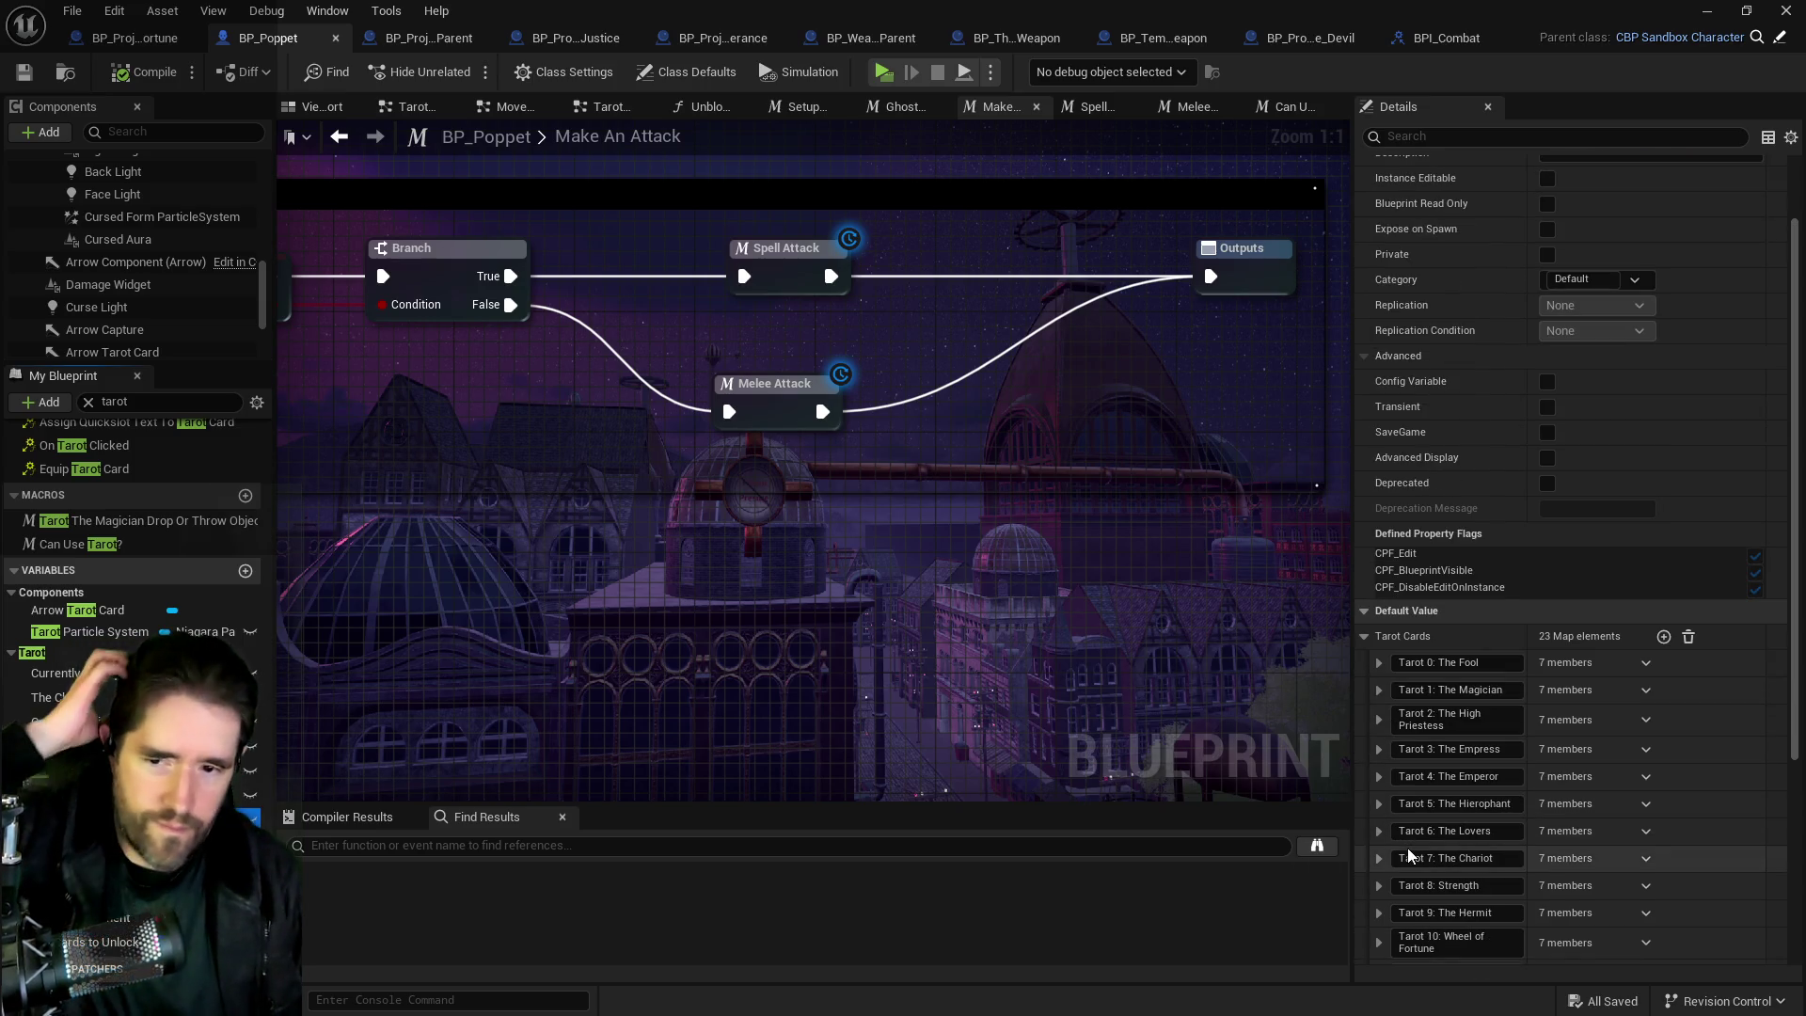
pyautogui.scroll(-3, 1408, 854)
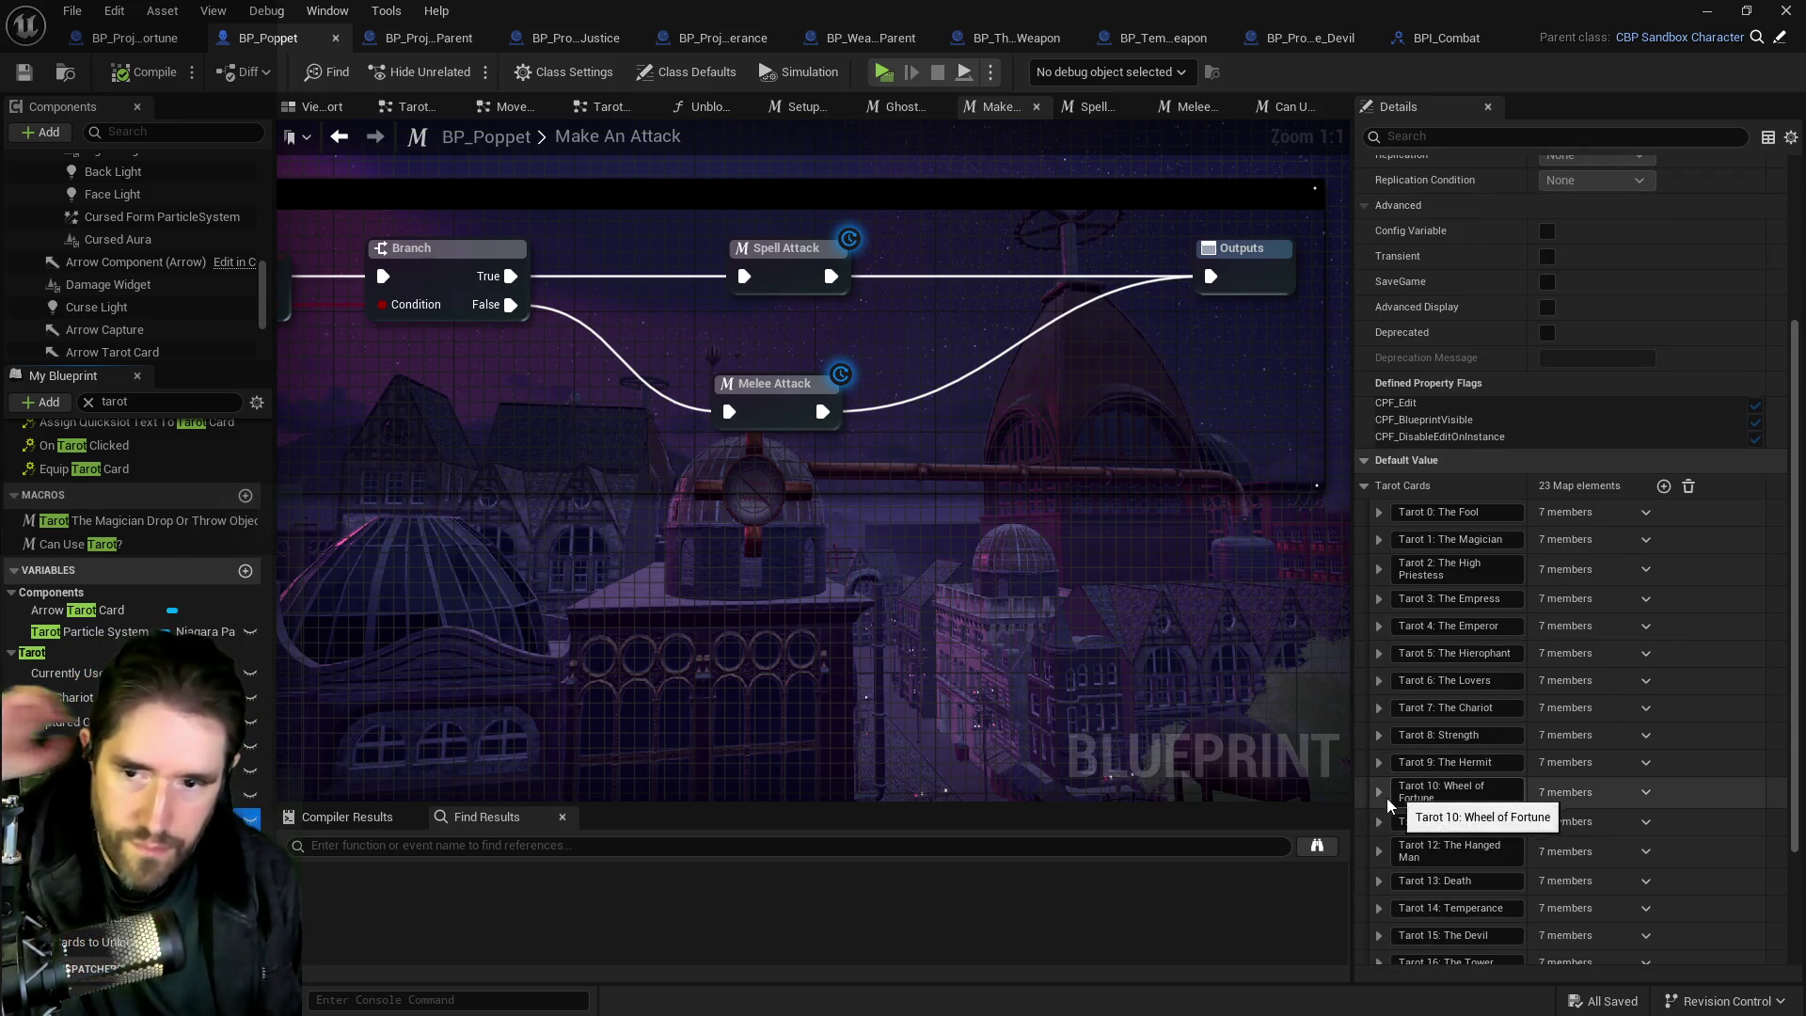
pyautogui.click(1380, 795)
pyautogui.scroll(-2, 1394, 815)
pyautogui.click(1393, 832)
pyautogui.scroll(-2, 1388, 842)
pyautogui.click(1392, 822)
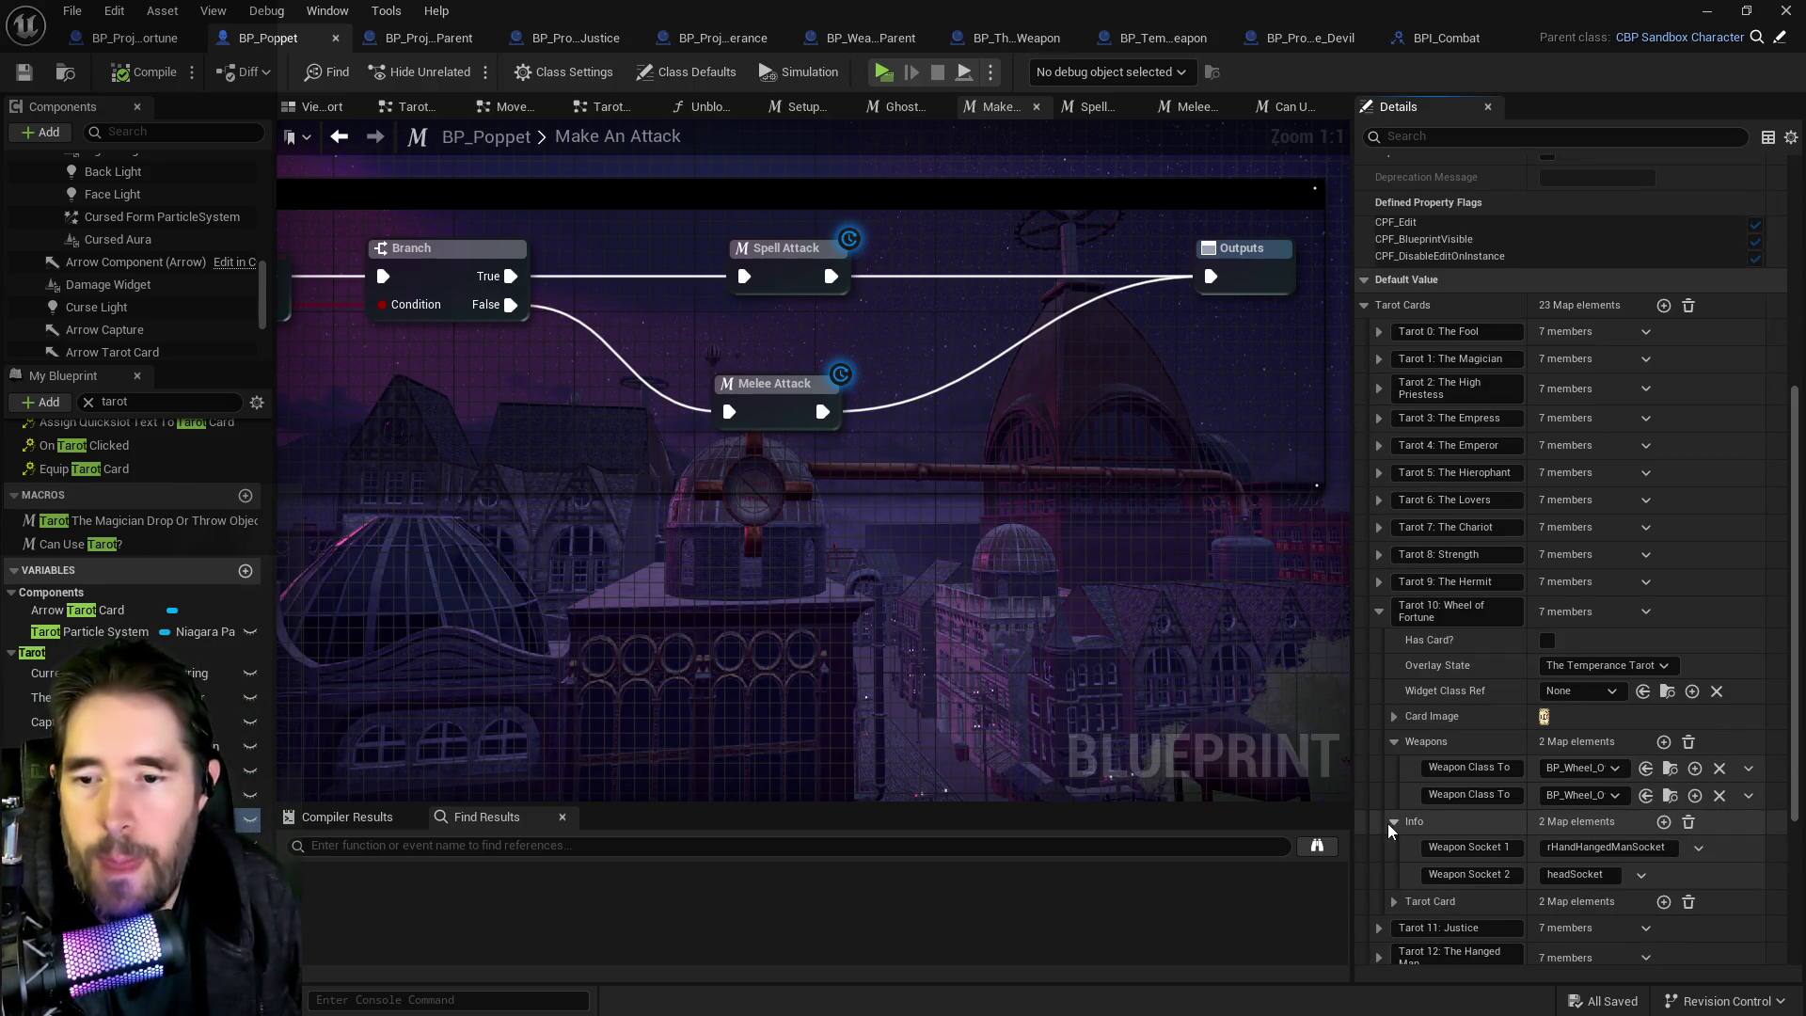
pyautogui.scroll(-2, 1402, 828)
pyautogui.click(1400, 843)
pyautogui.scroll(-2, 1405, 828)
pyautogui.click(1407, 780)
pyautogui.scroll(-3, 1418, 799)
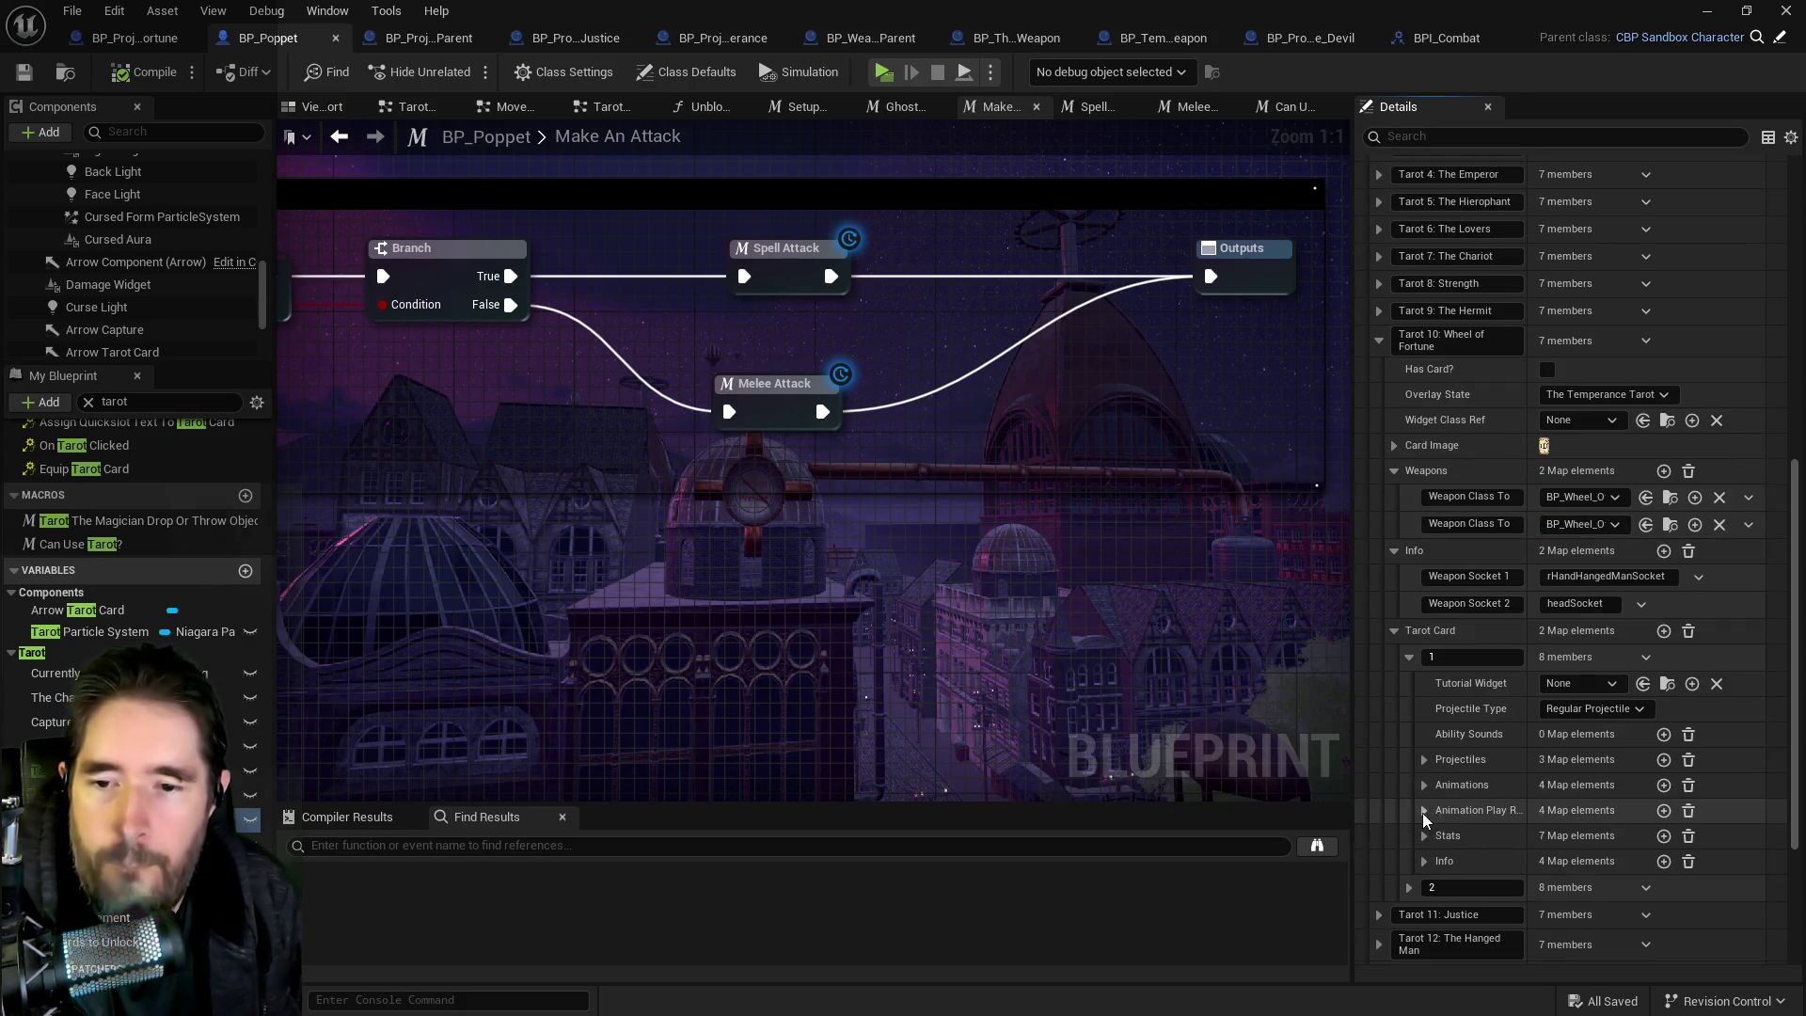
pyautogui.click(1424, 760)
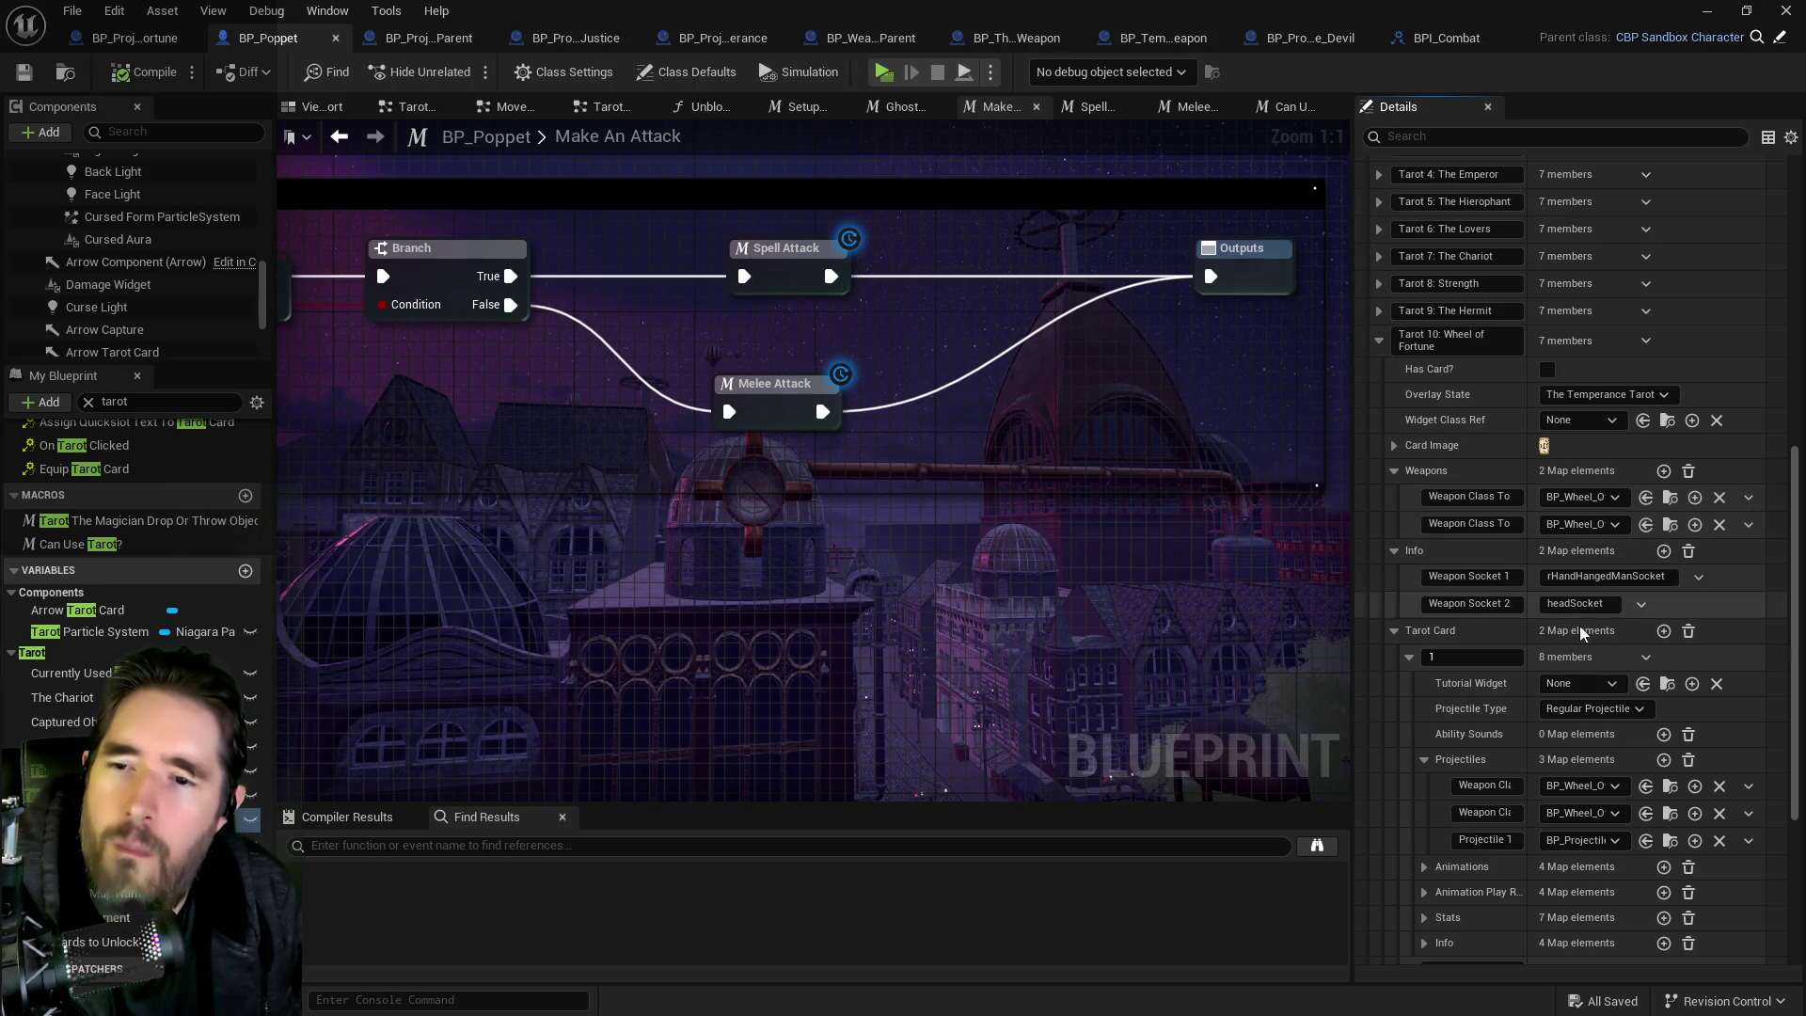
# Expand Wheel of Fortune element 1's animation play rates, animations, info and damage stats.
pyautogui.scroll(-2, 1566, 852)
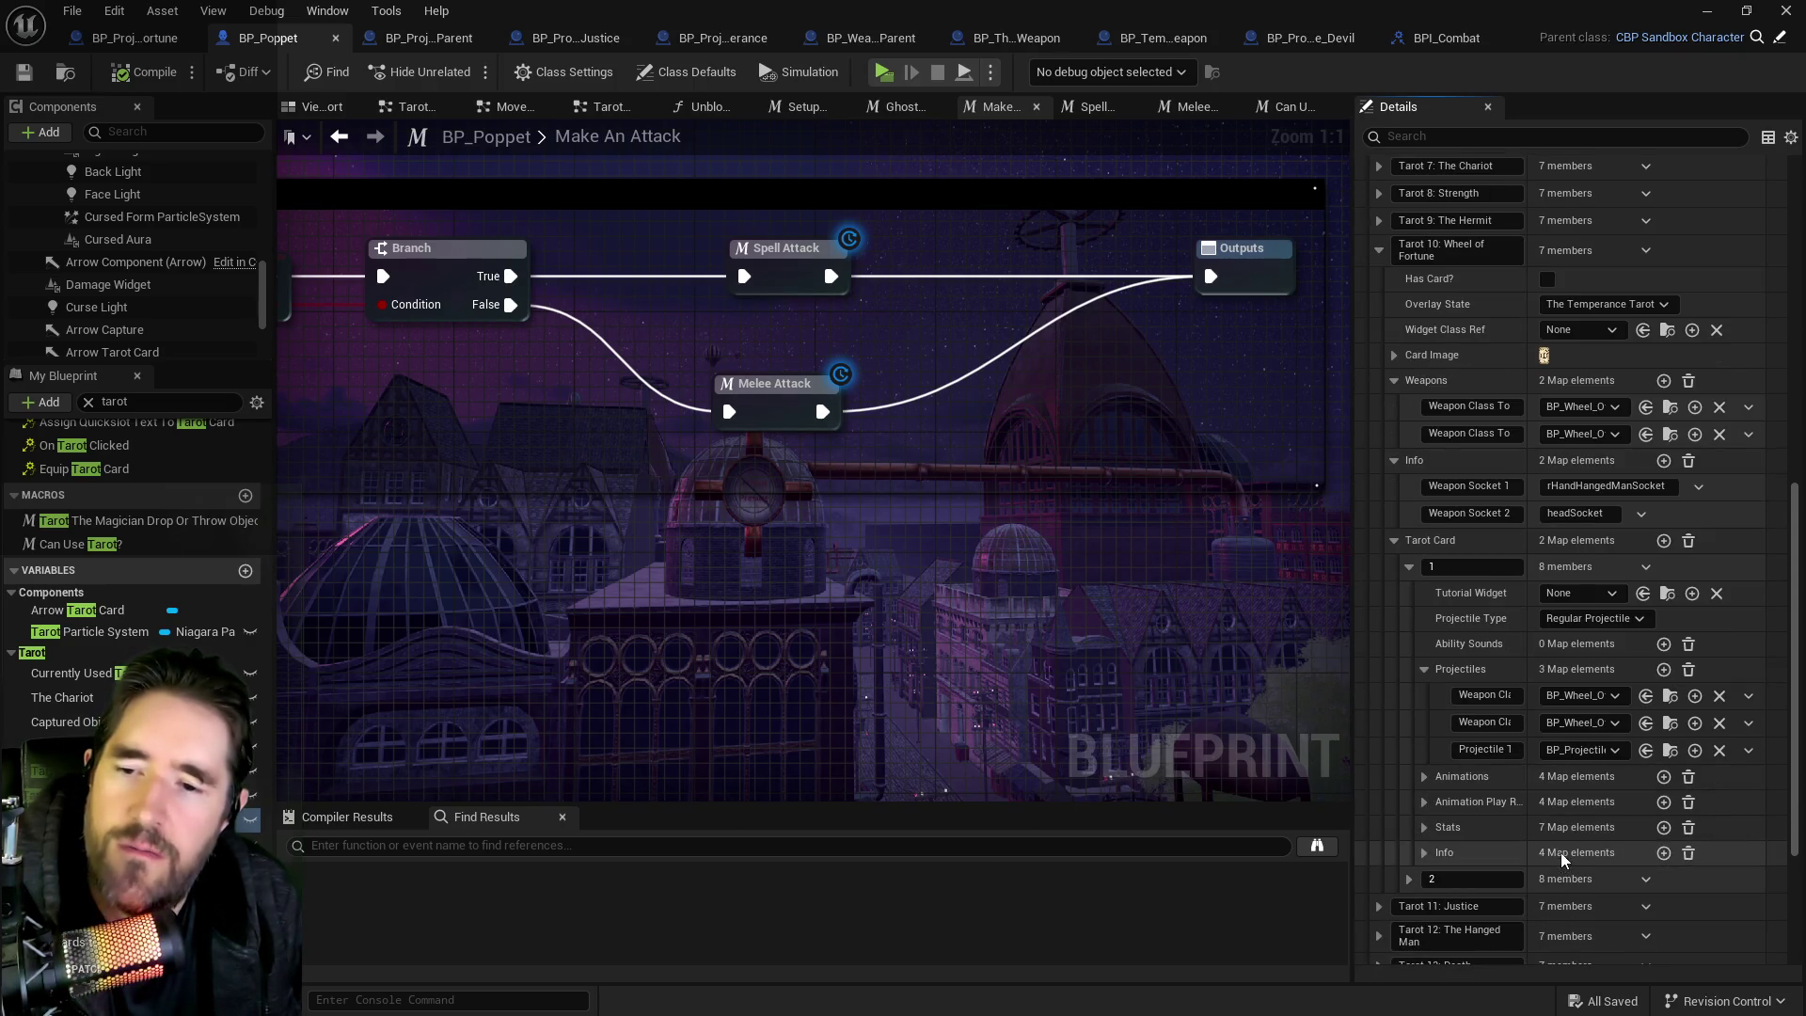
pyautogui.click(1425, 803)
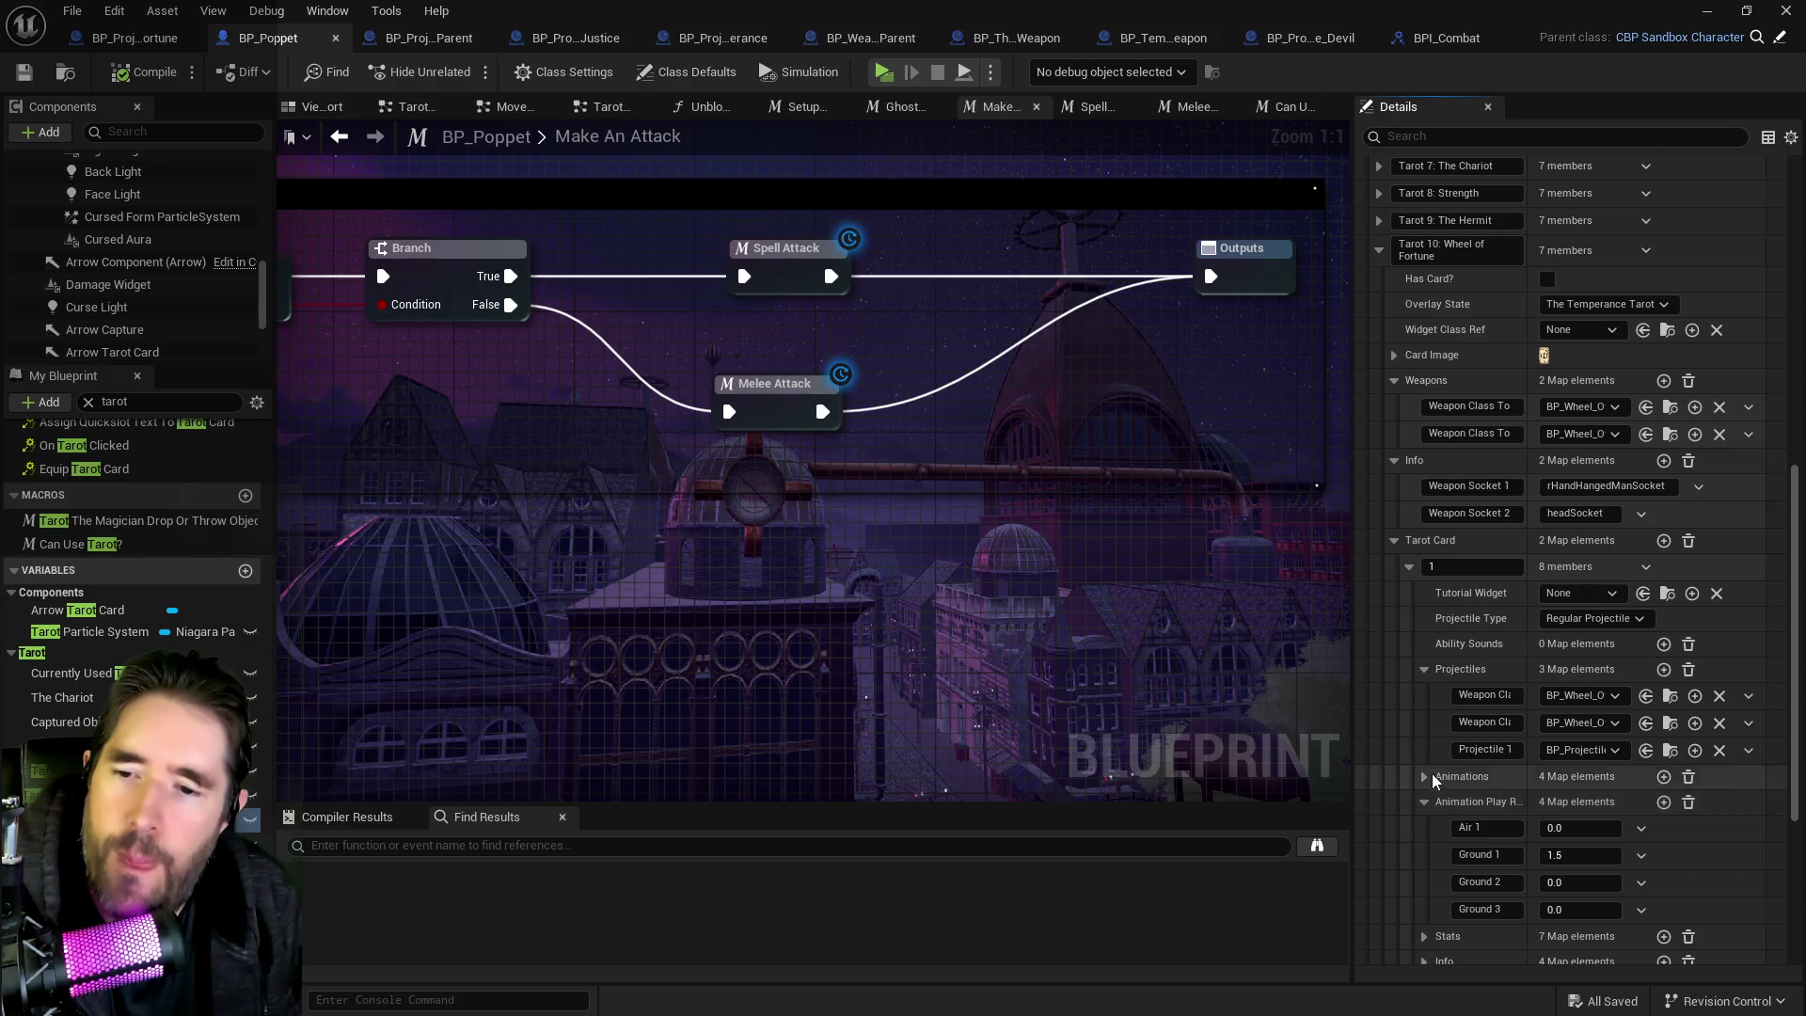
pyautogui.click(1424, 777)
pyautogui.scroll(-3, 1428, 820)
pyautogui.scroll(-4, 1418, 852)
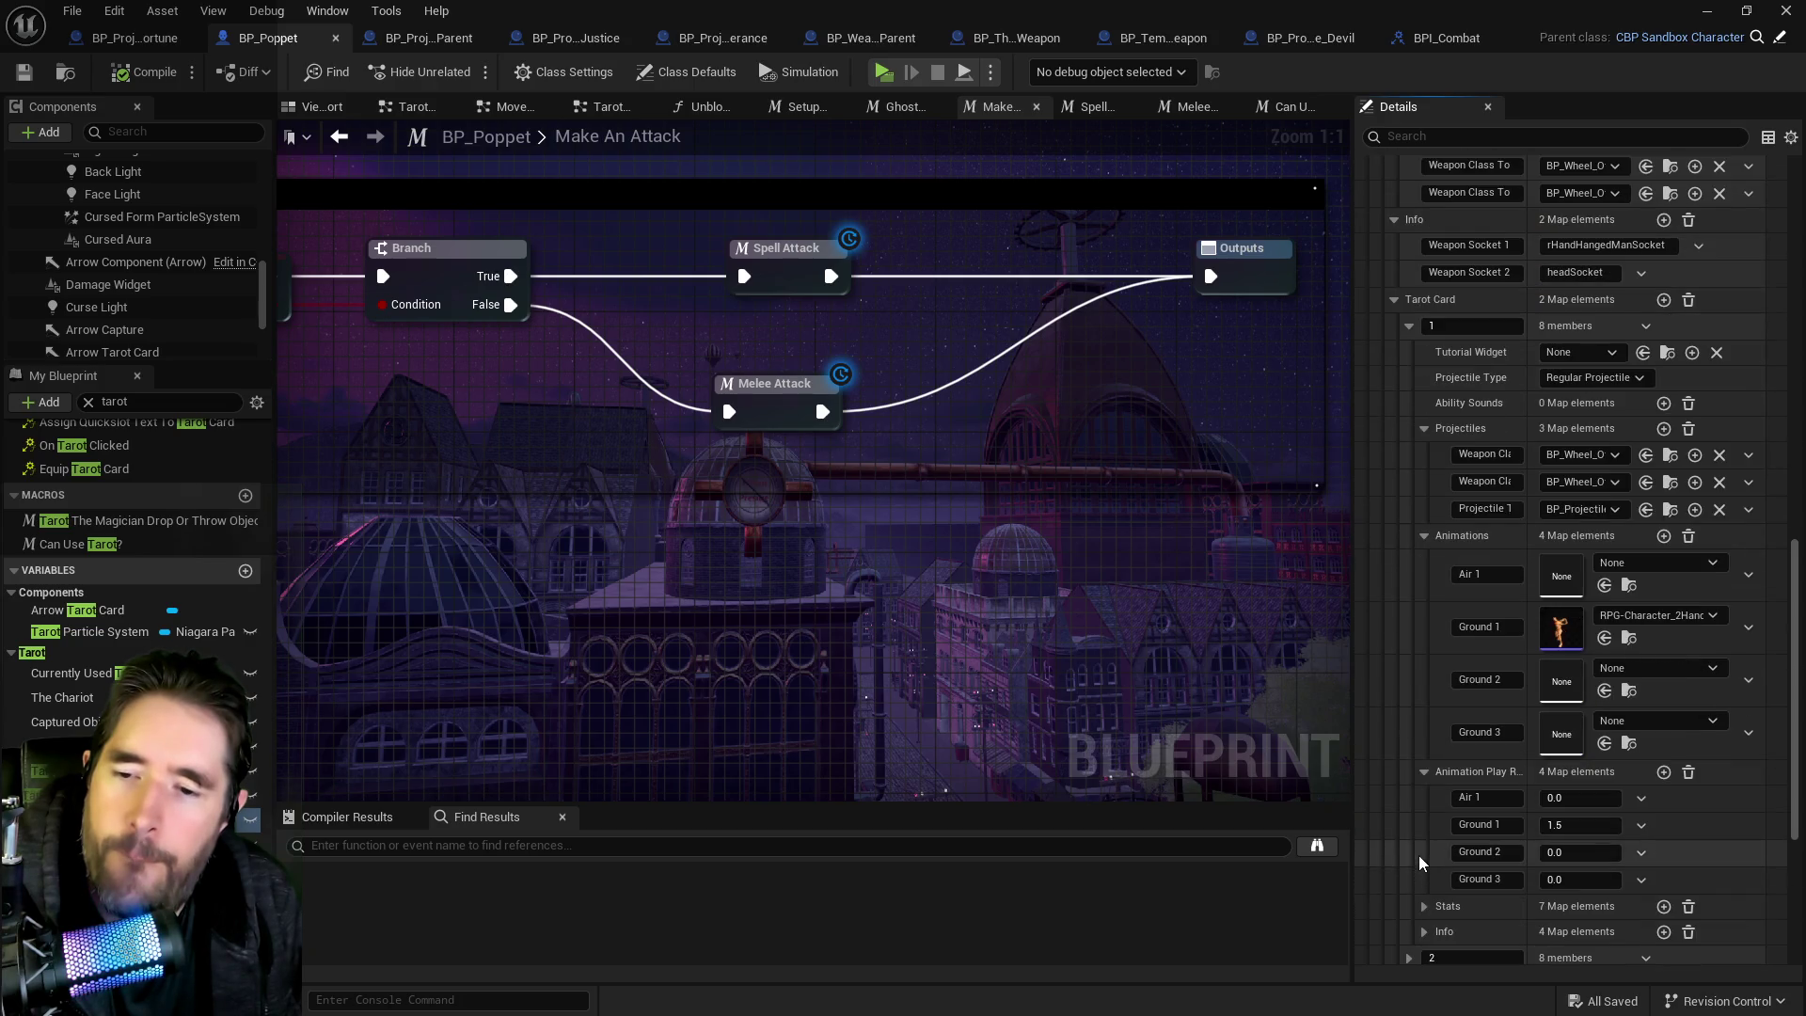
pyautogui.click(1421, 825)
pyautogui.scroll(-2, 1421, 809)
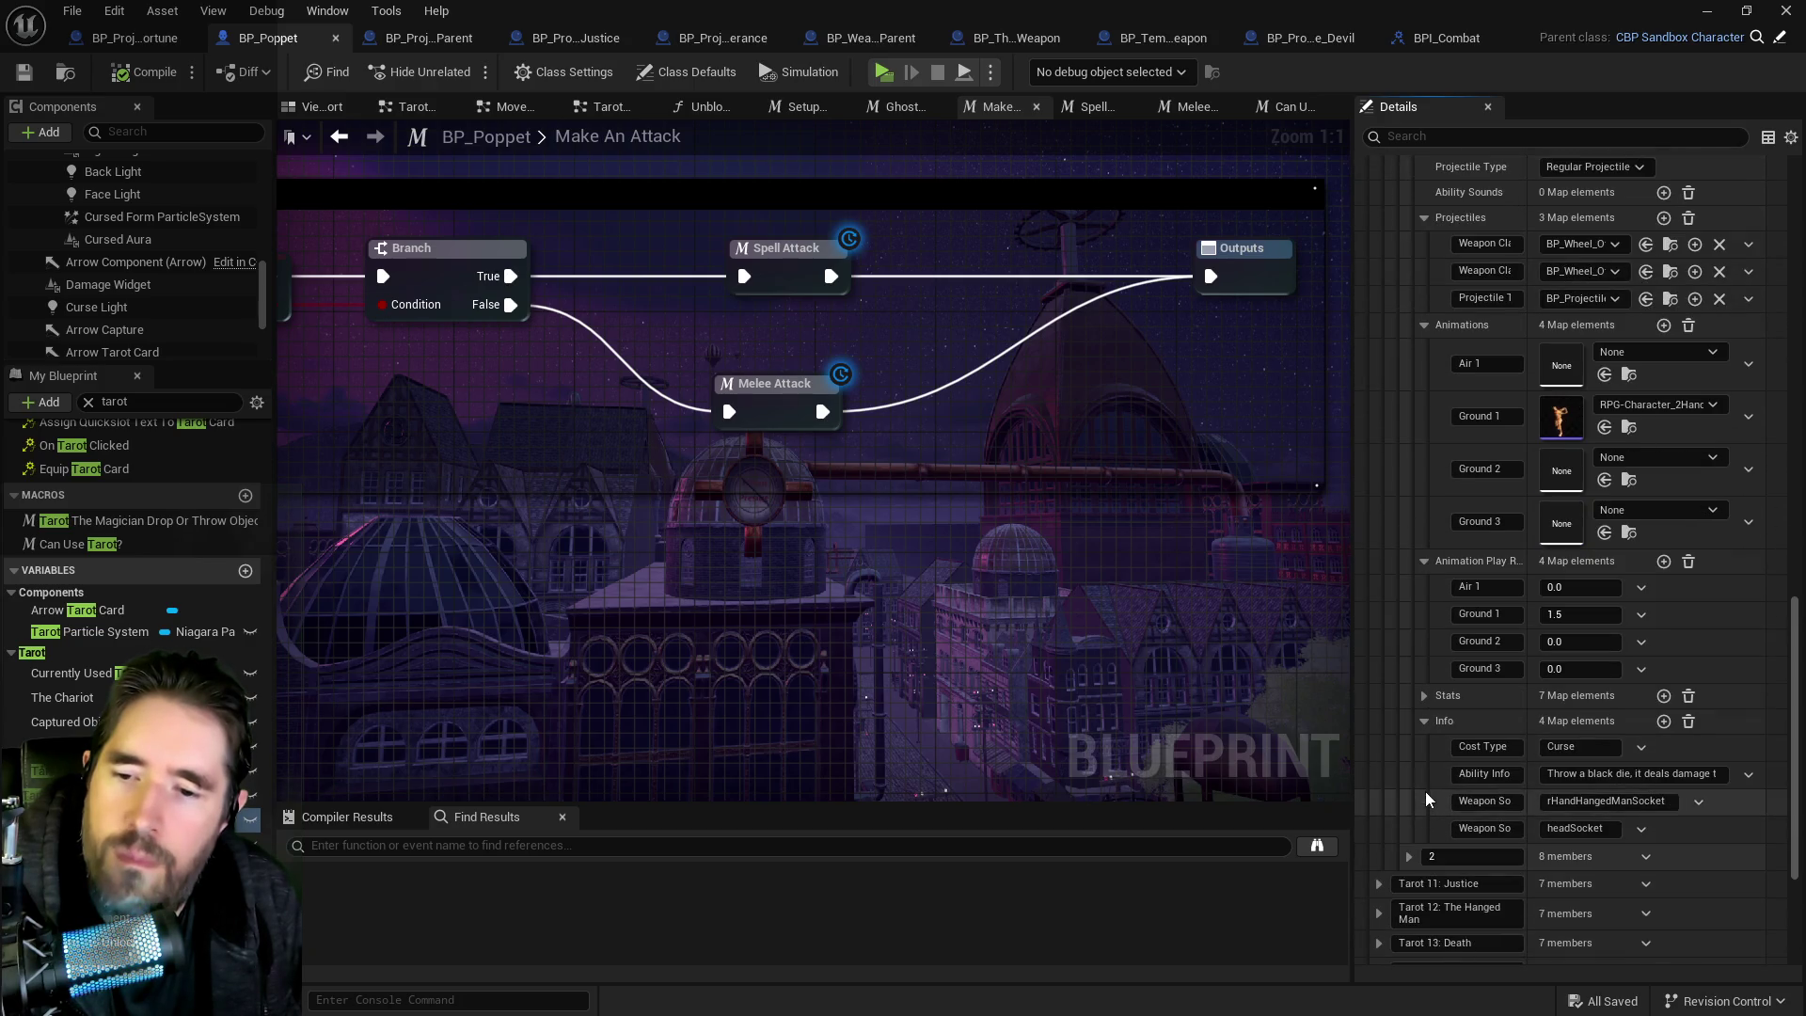
pyautogui.click(1424, 696)
pyautogui.scroll(-1, 1425, 748)
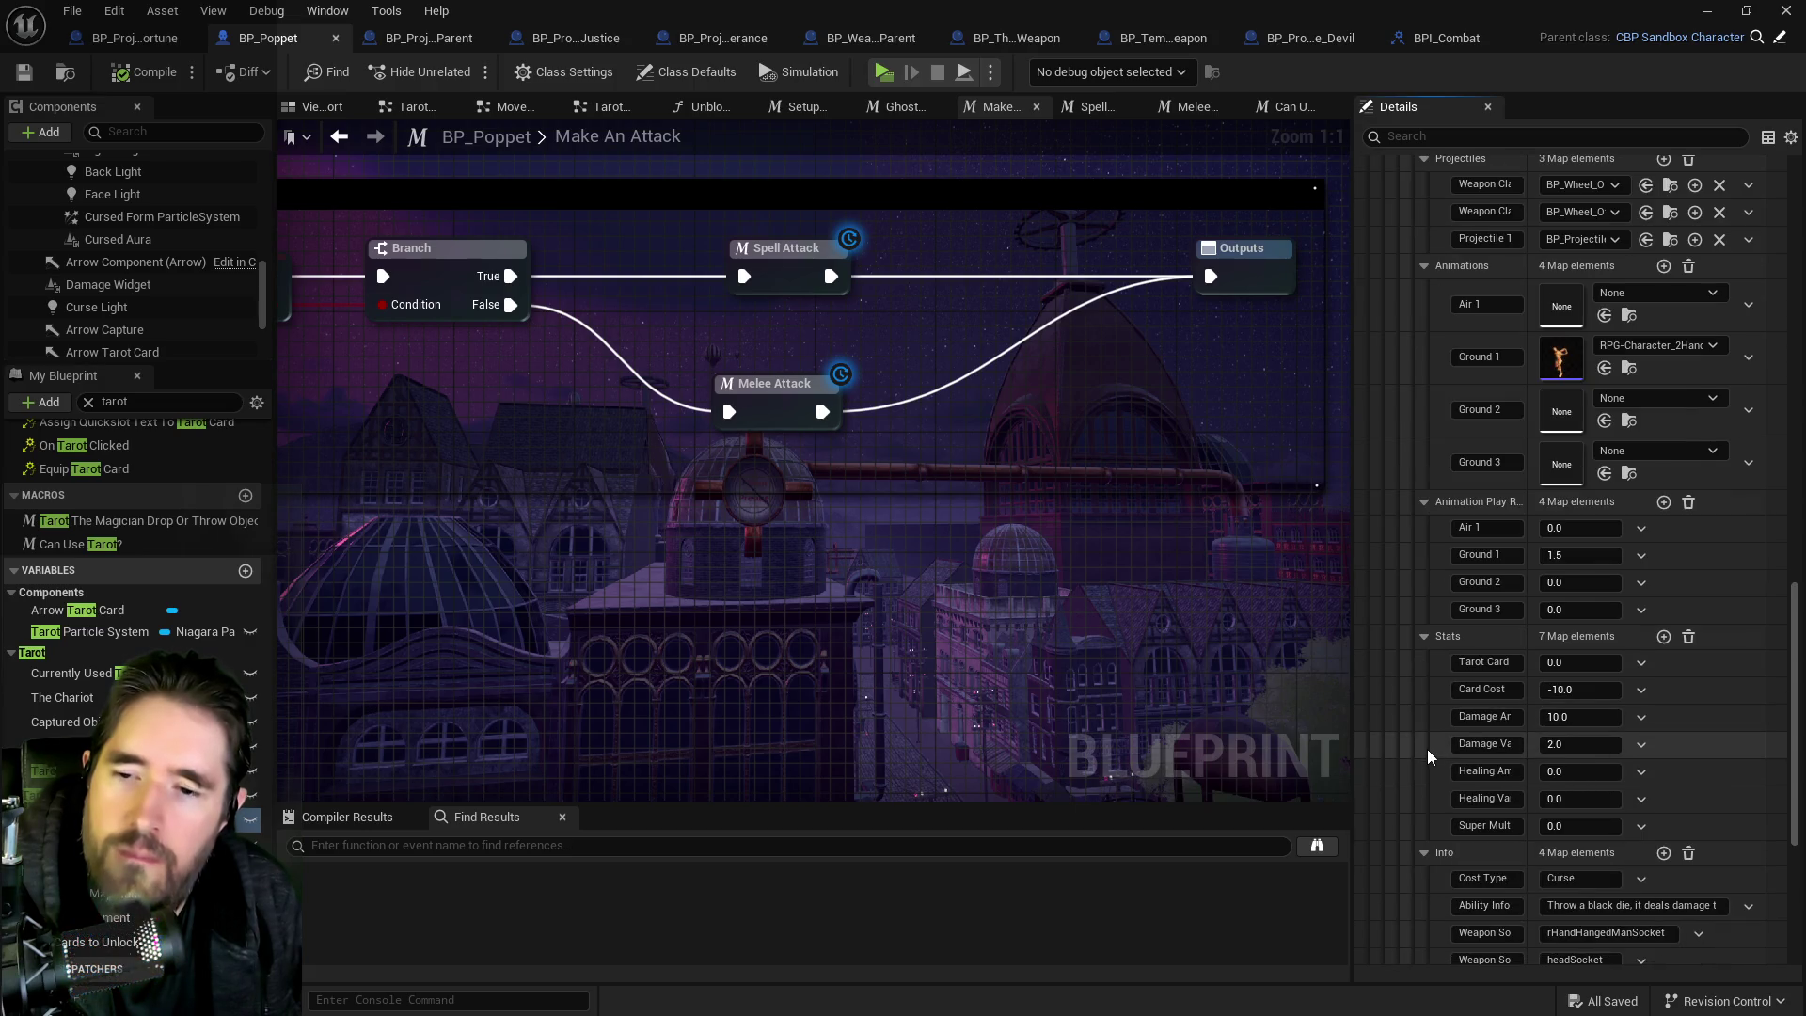
pyautogui.scroll(-1, 1425, 749)
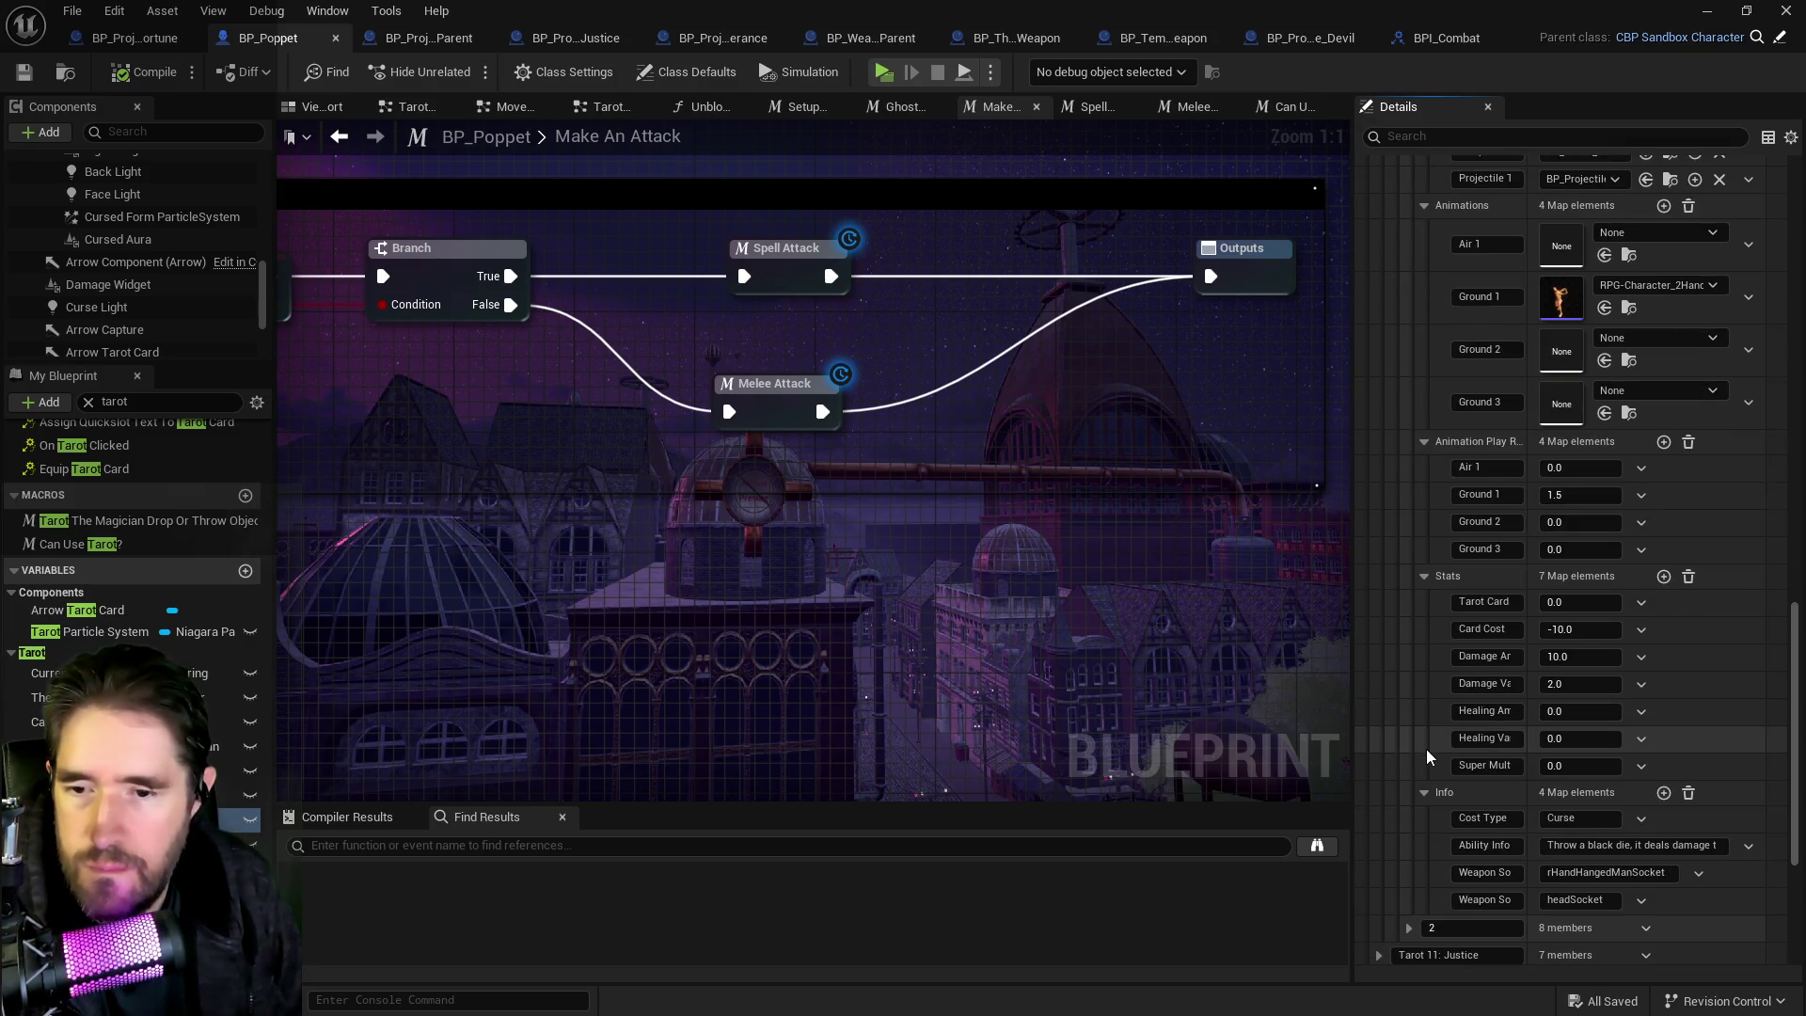
pyautogui.scroll(5, 1425, 749)
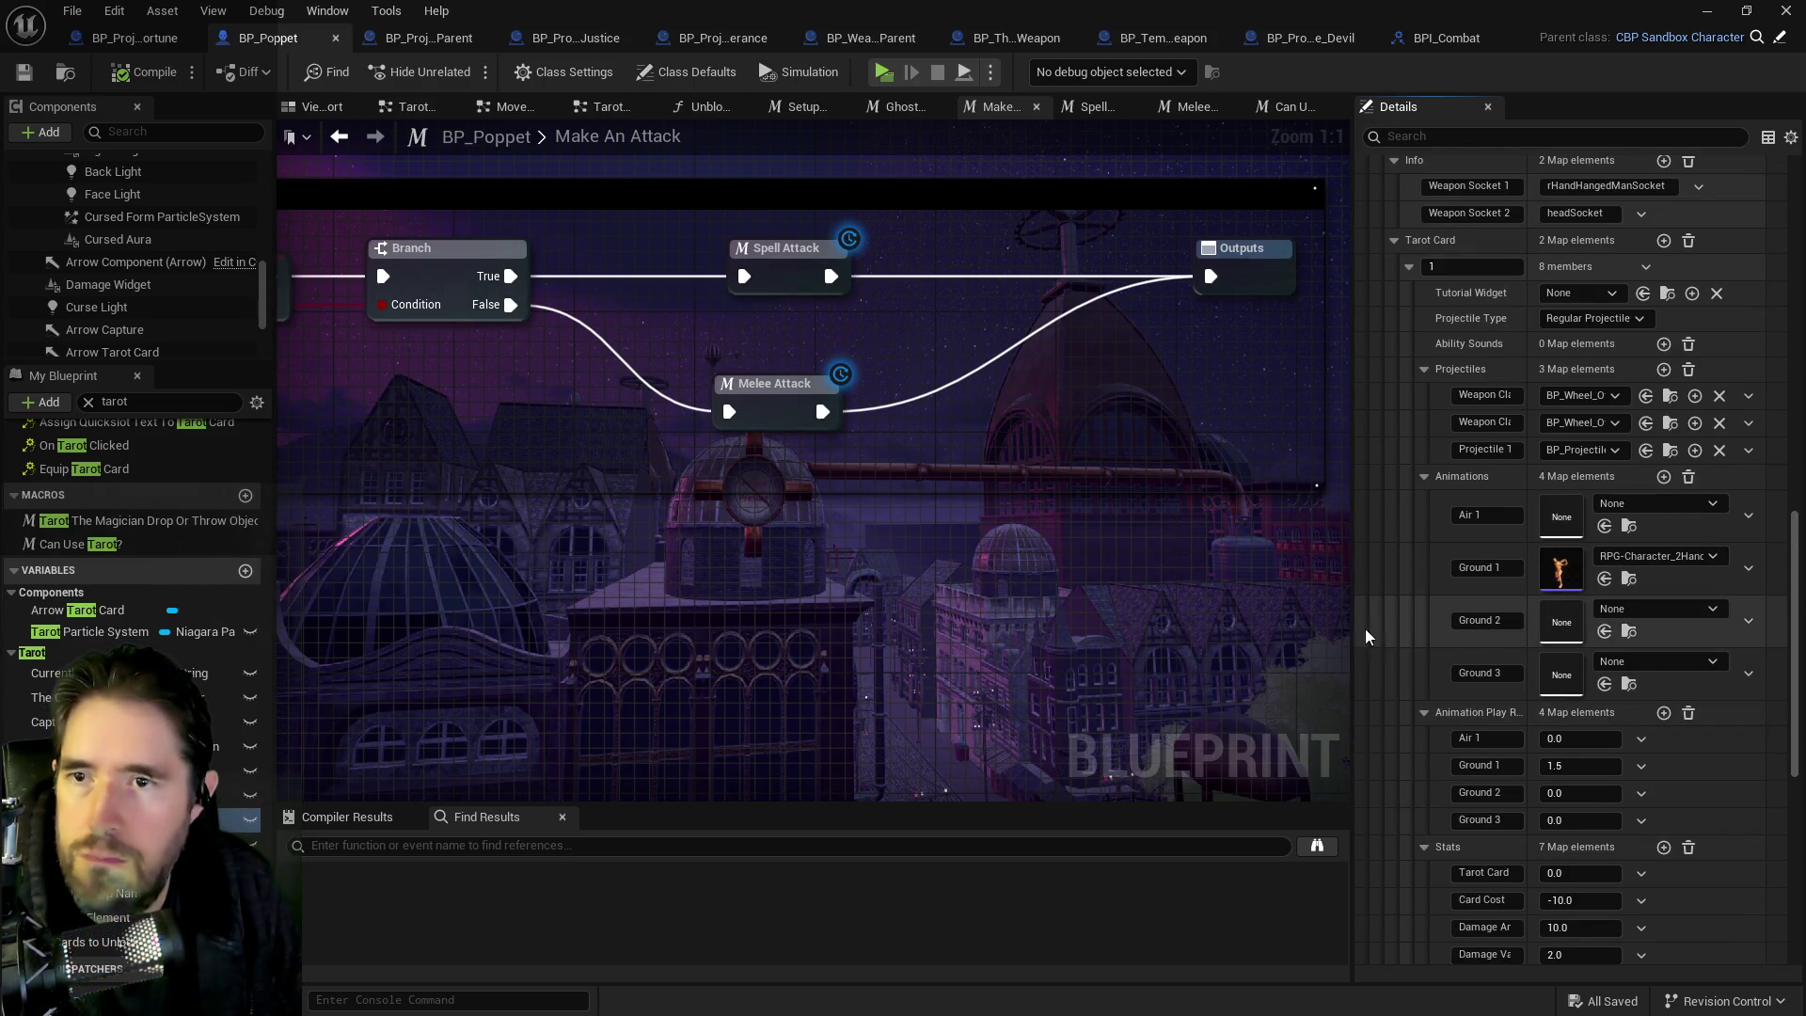
pyautogui.scroll(10, 1385, 640)
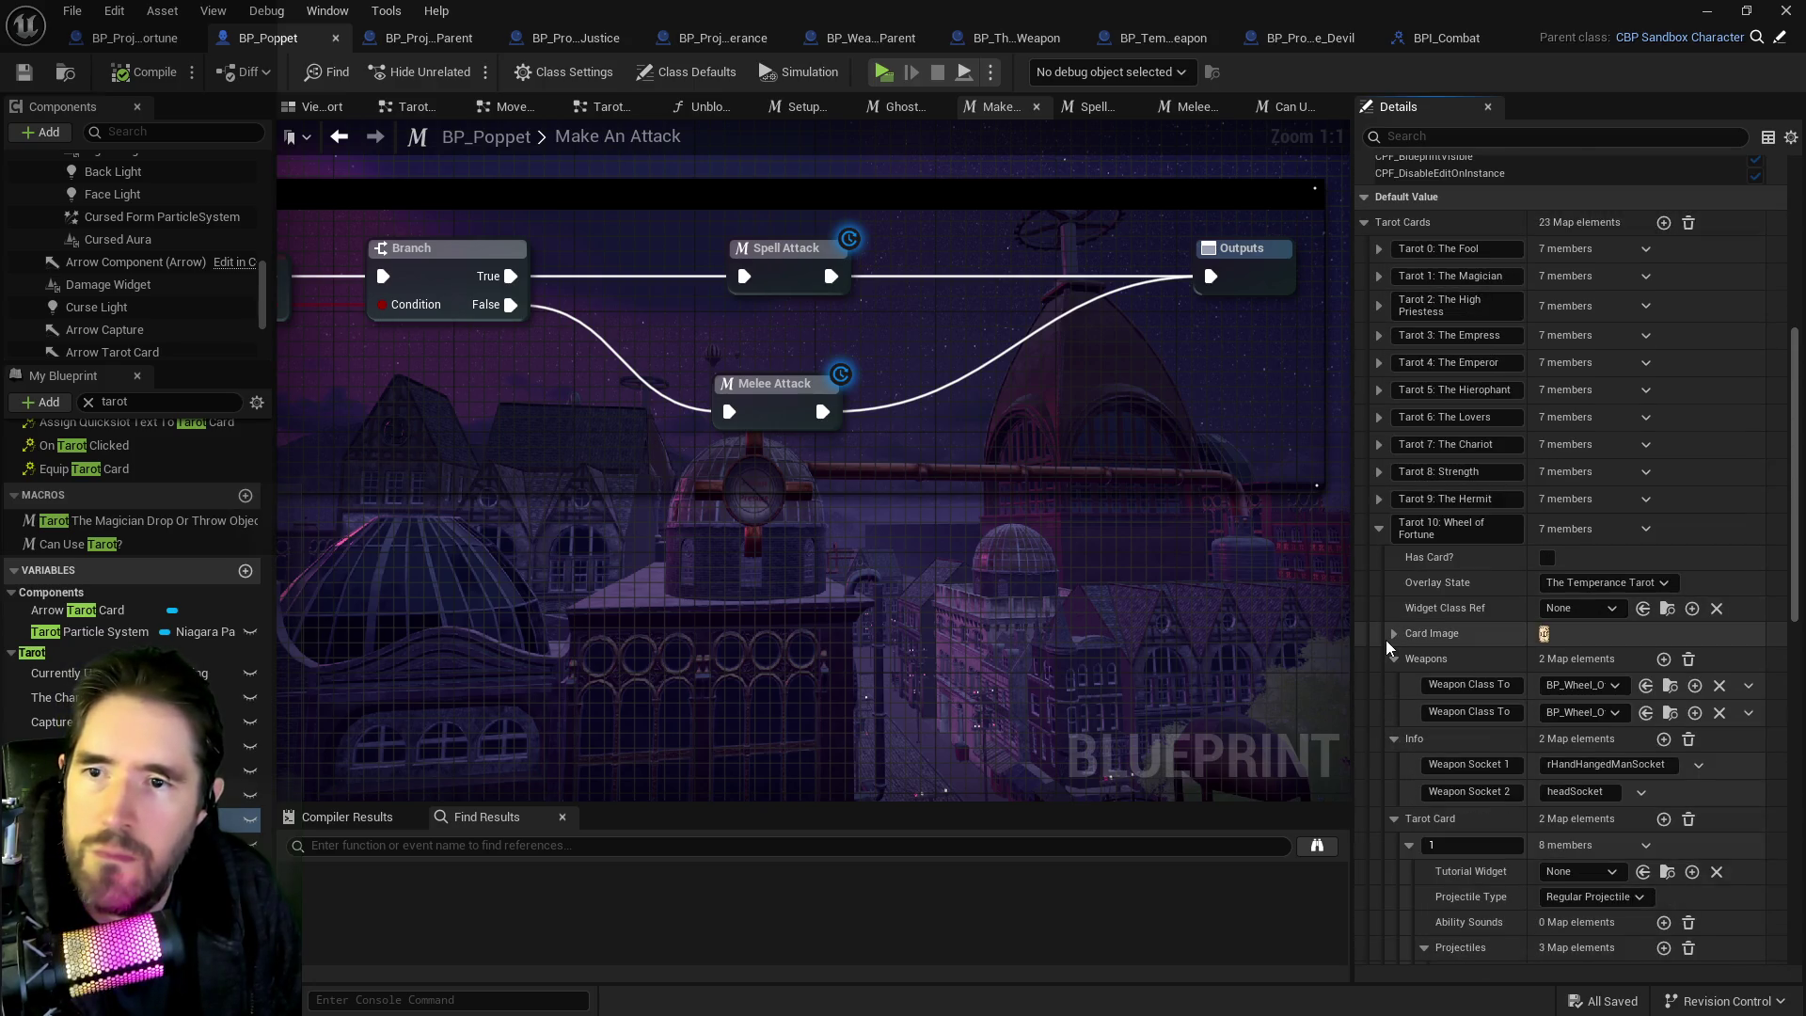
pyautogui.scroll(3, 1385, 640)
# Expand Tarot 3: The Empress down to its element 1 projectiles.
pyautogui.click(1381, 425)
pyautogui.scroll(-2, 1401, 564)
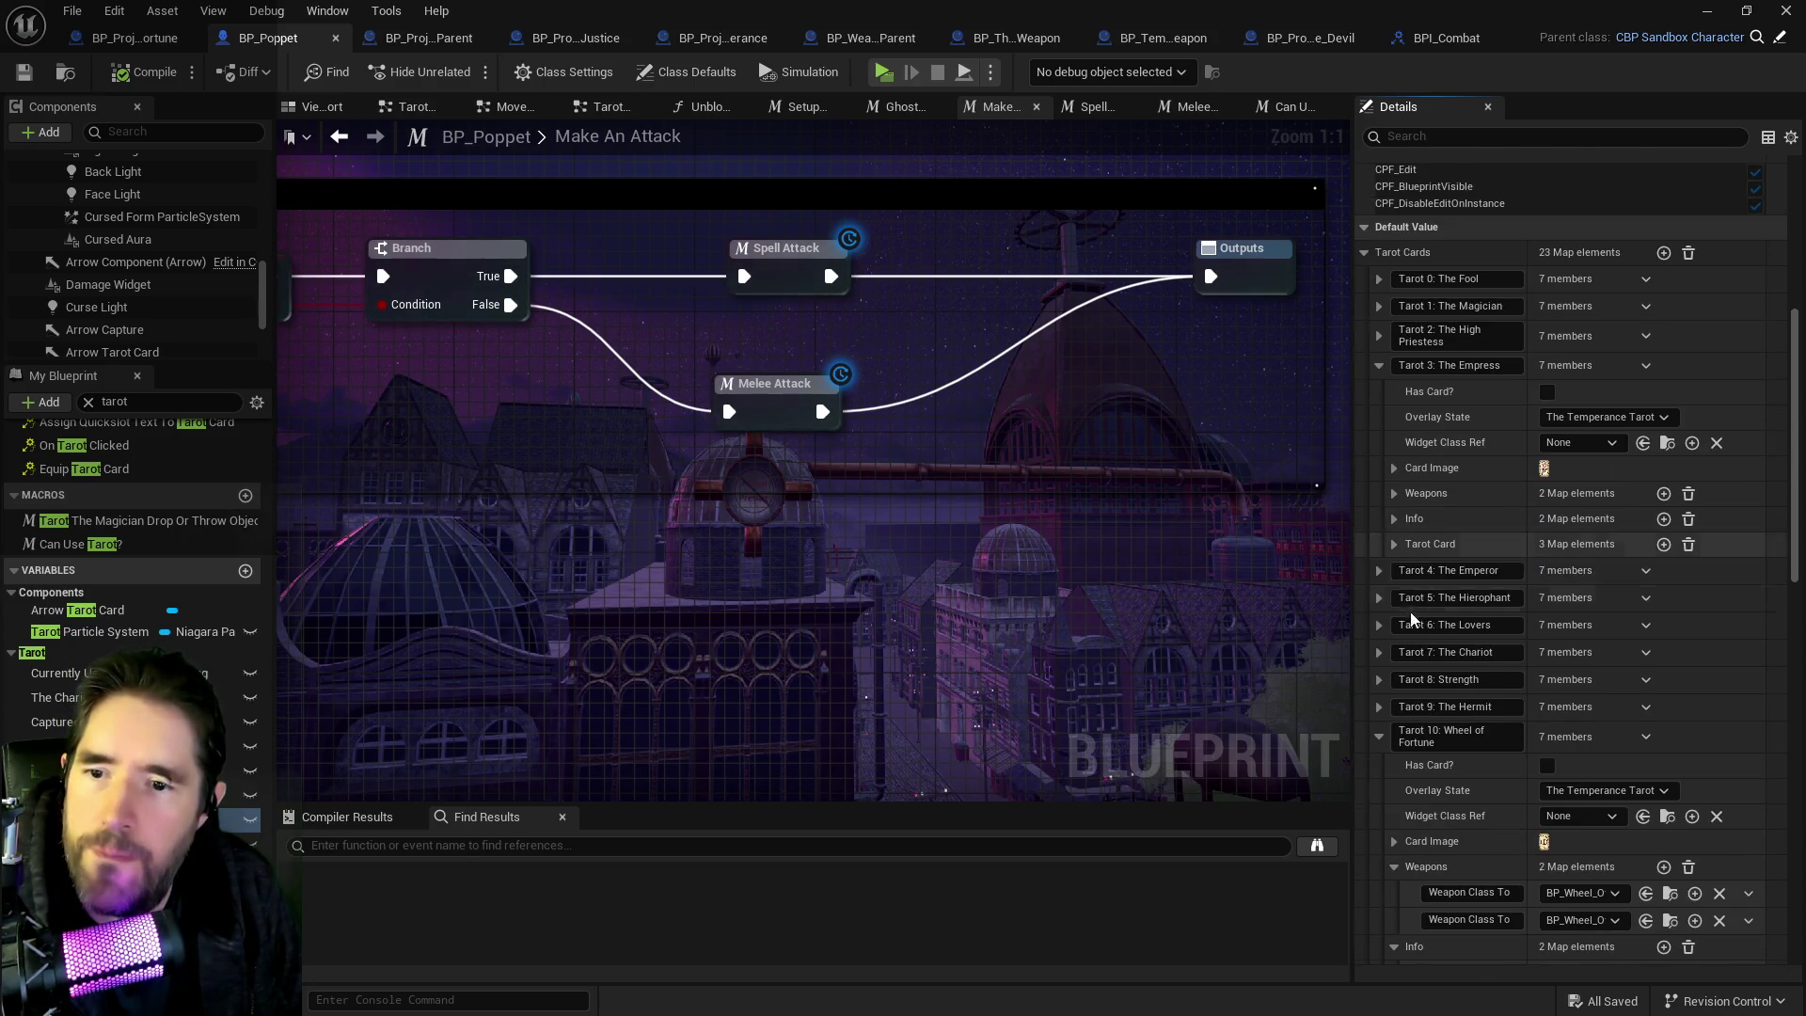
pyautogui.click(1393, 543)
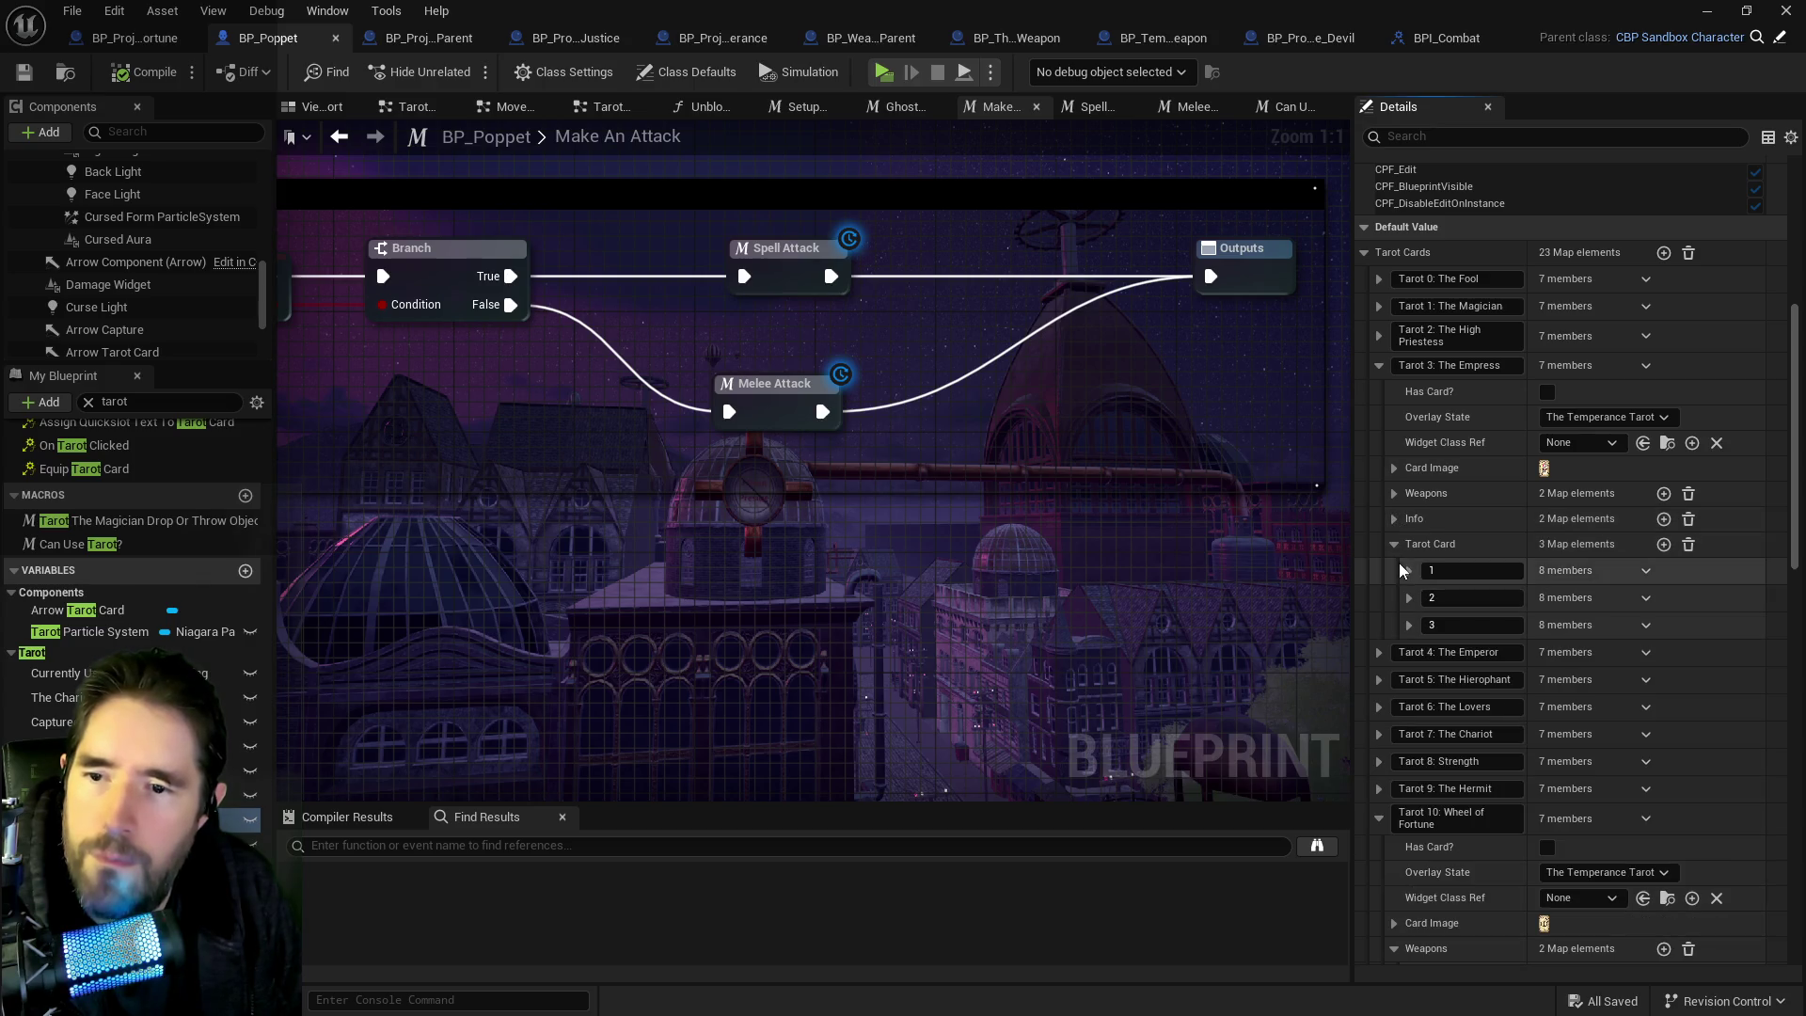
pyautogui.click(1408, 570)
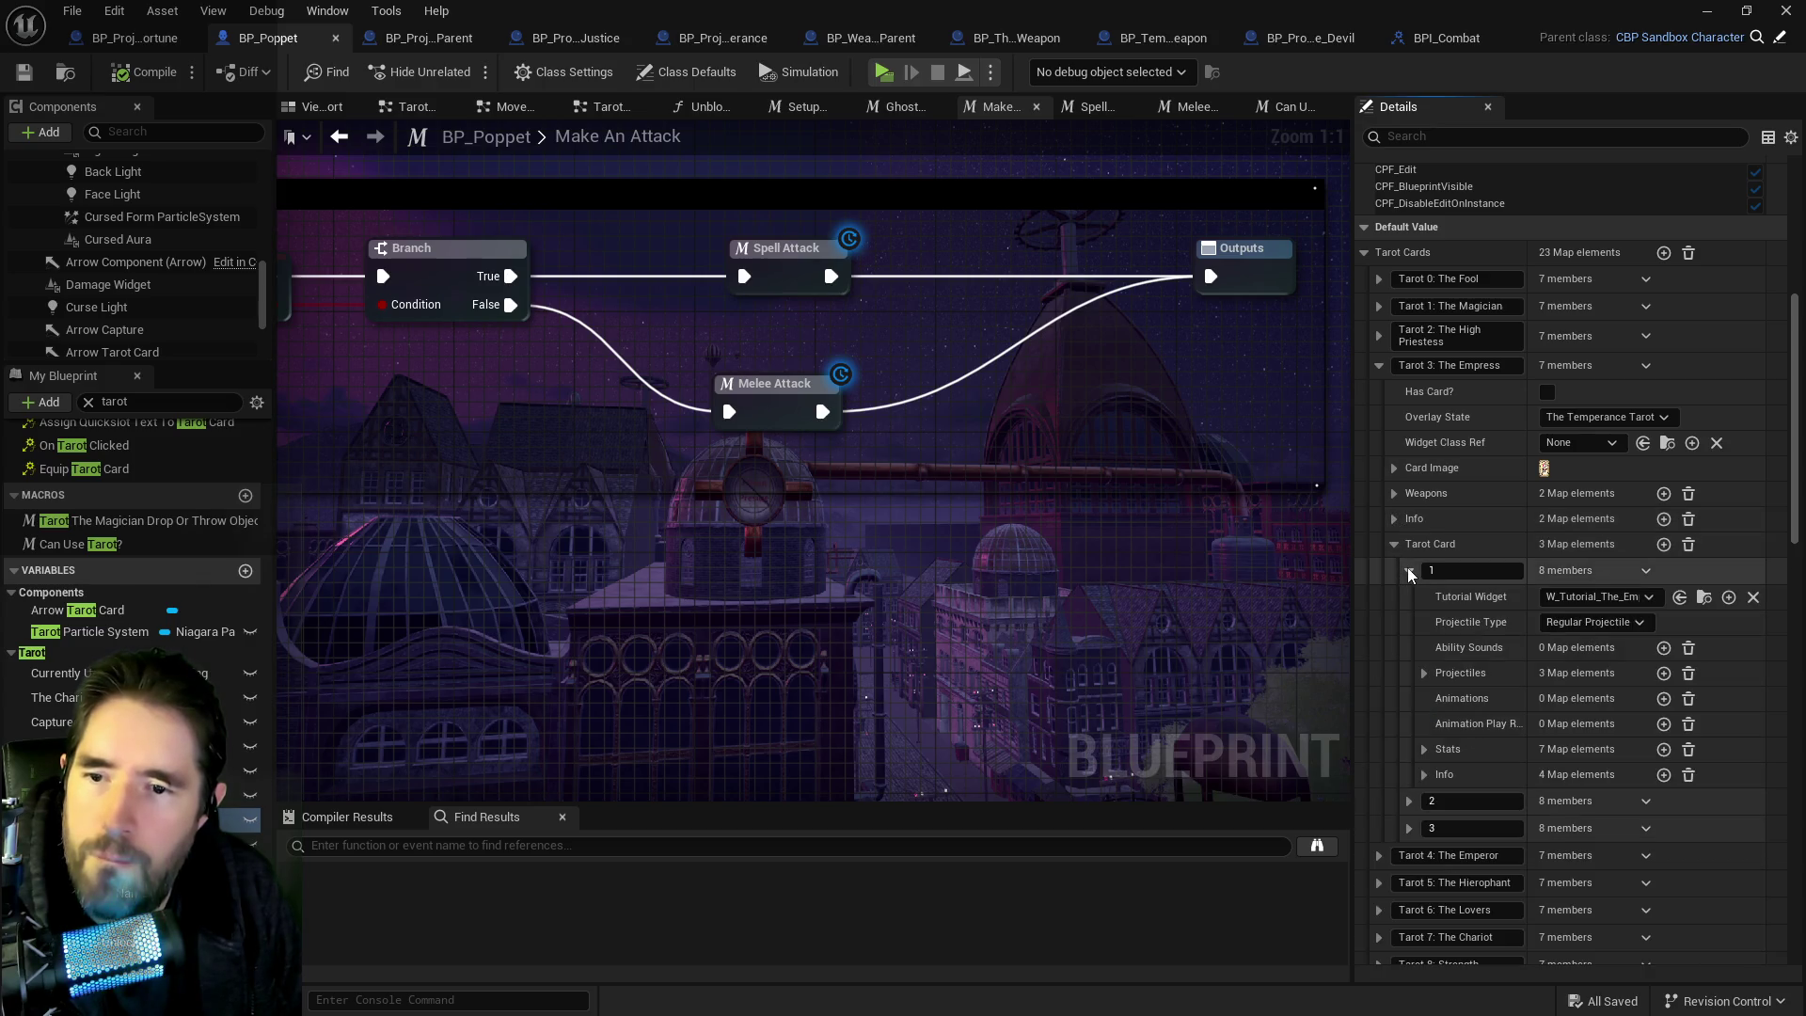
pyautogui.click(1424, 672)
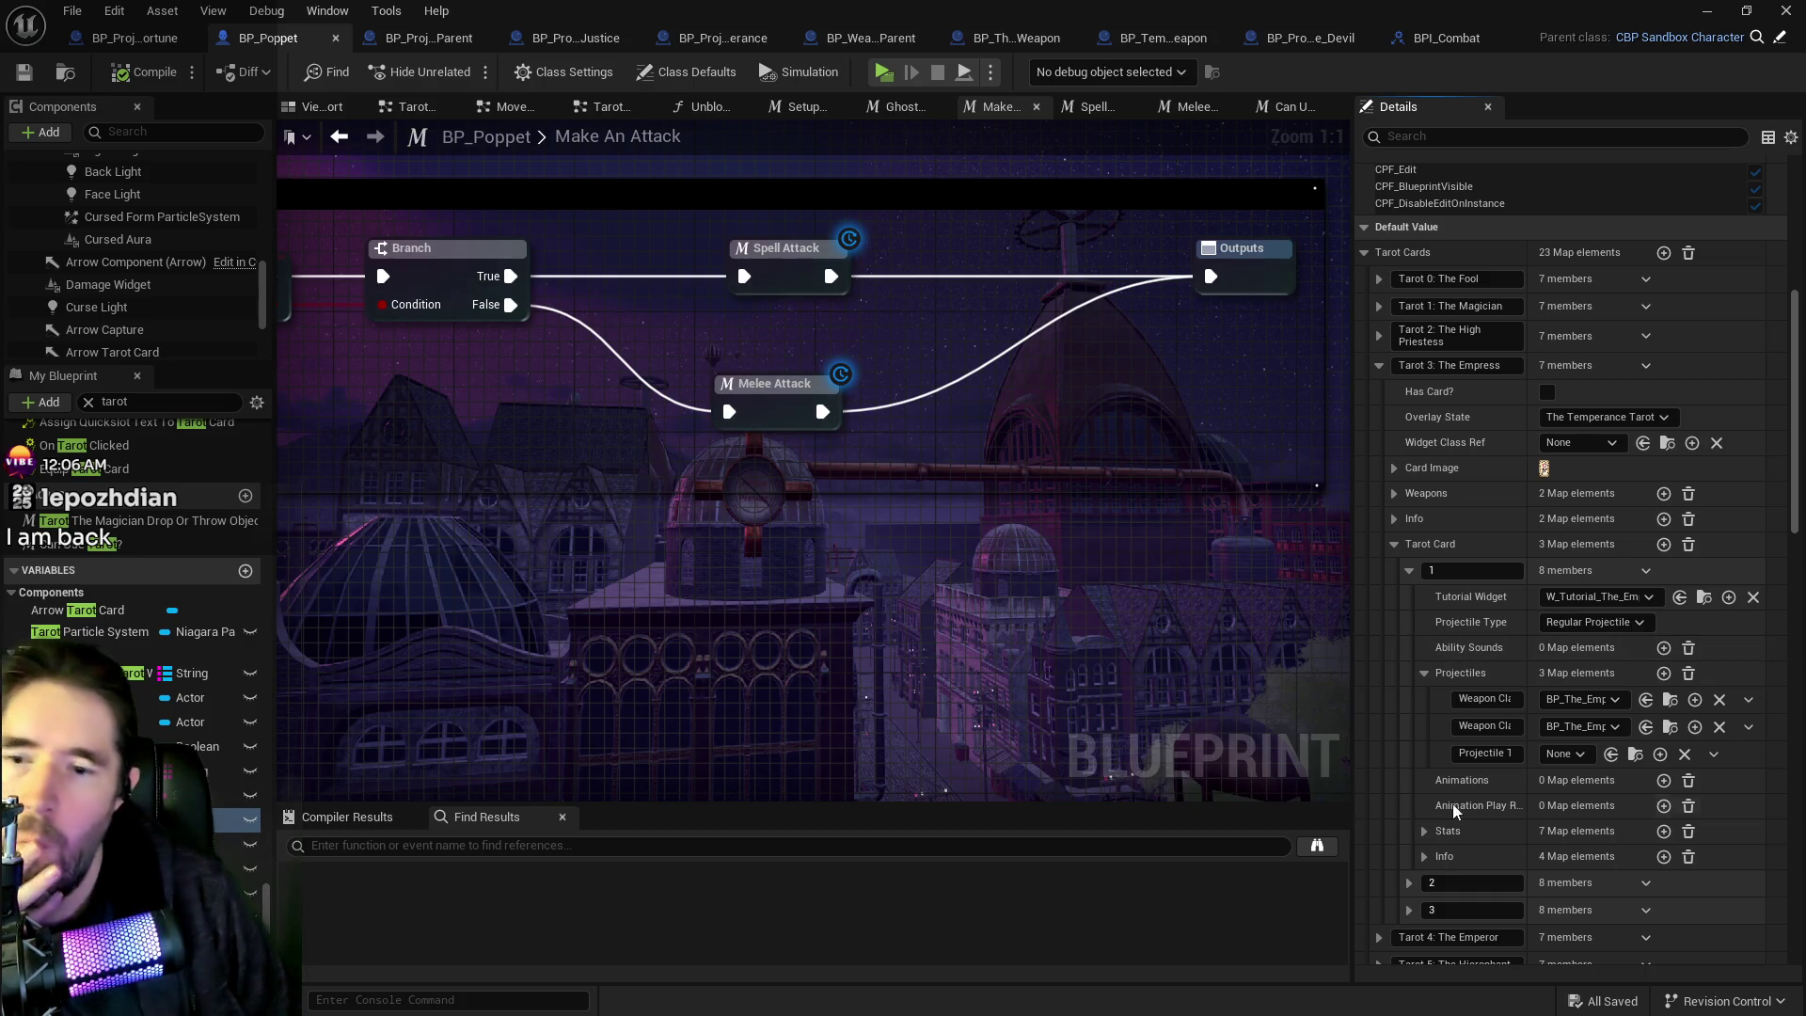
pyautogui.scroll(-10, 1468, 781)
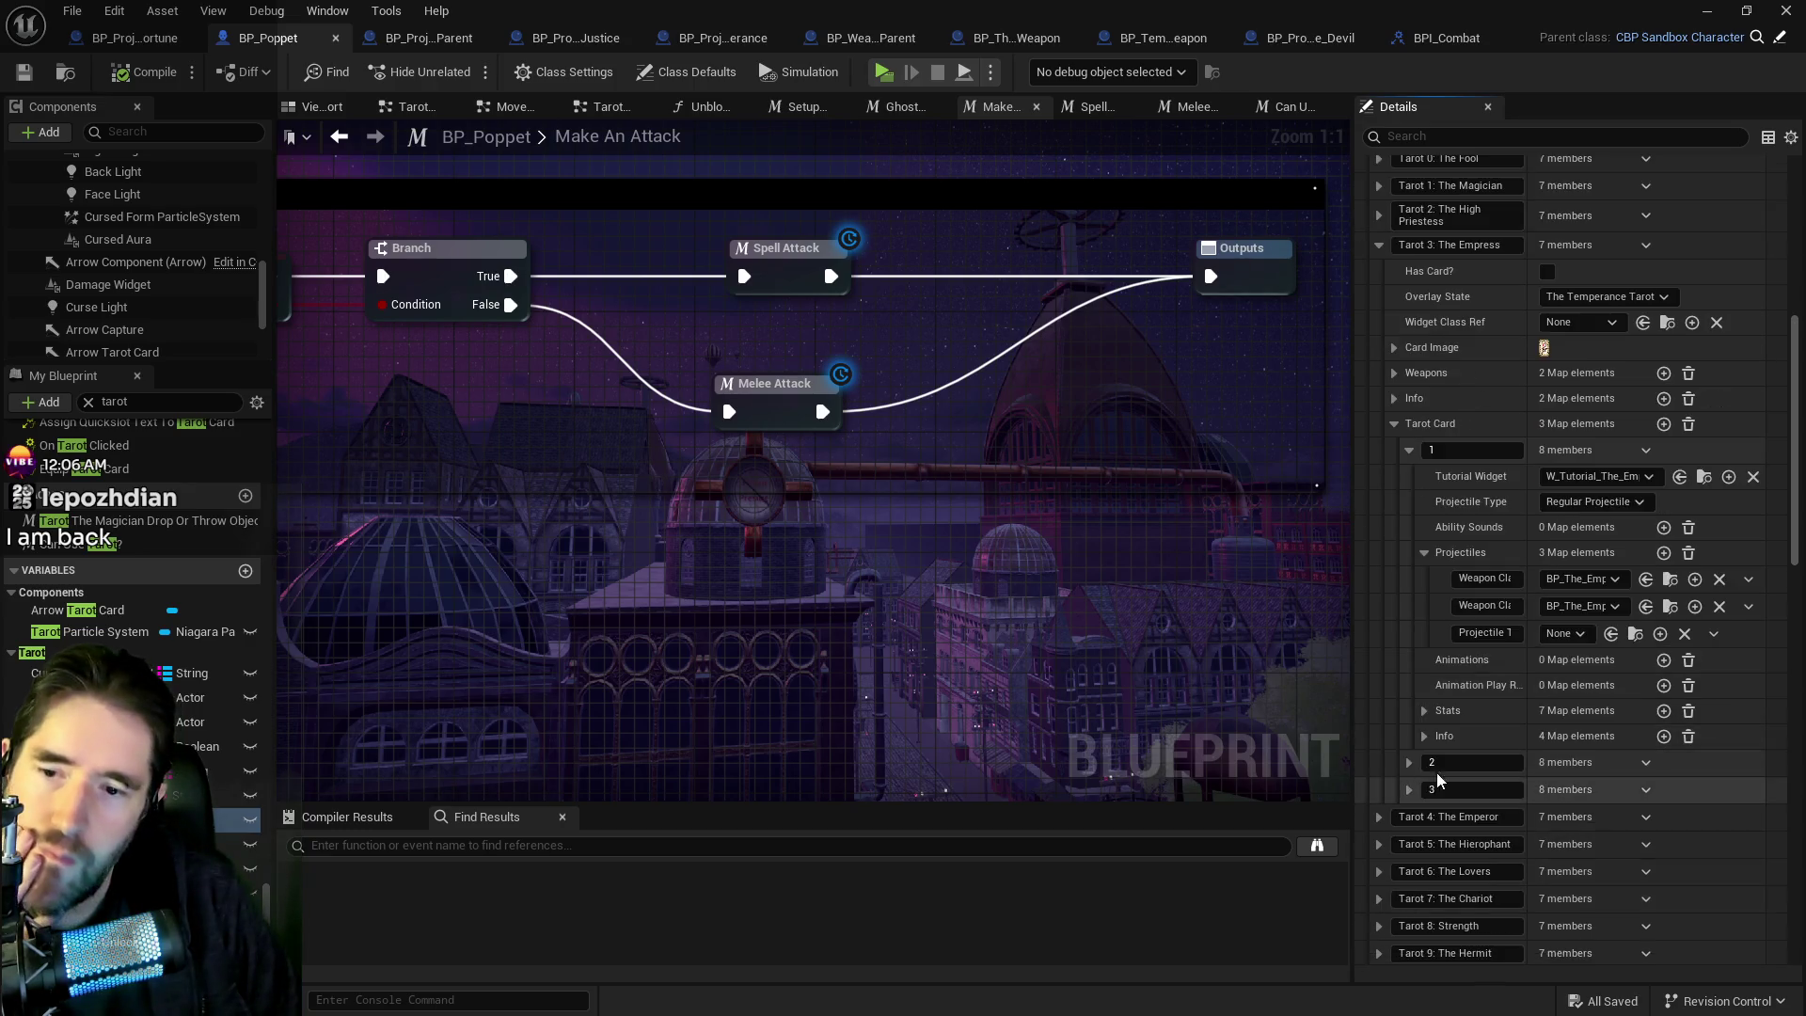
pyautogui.scroll(-6, 1463, 803)
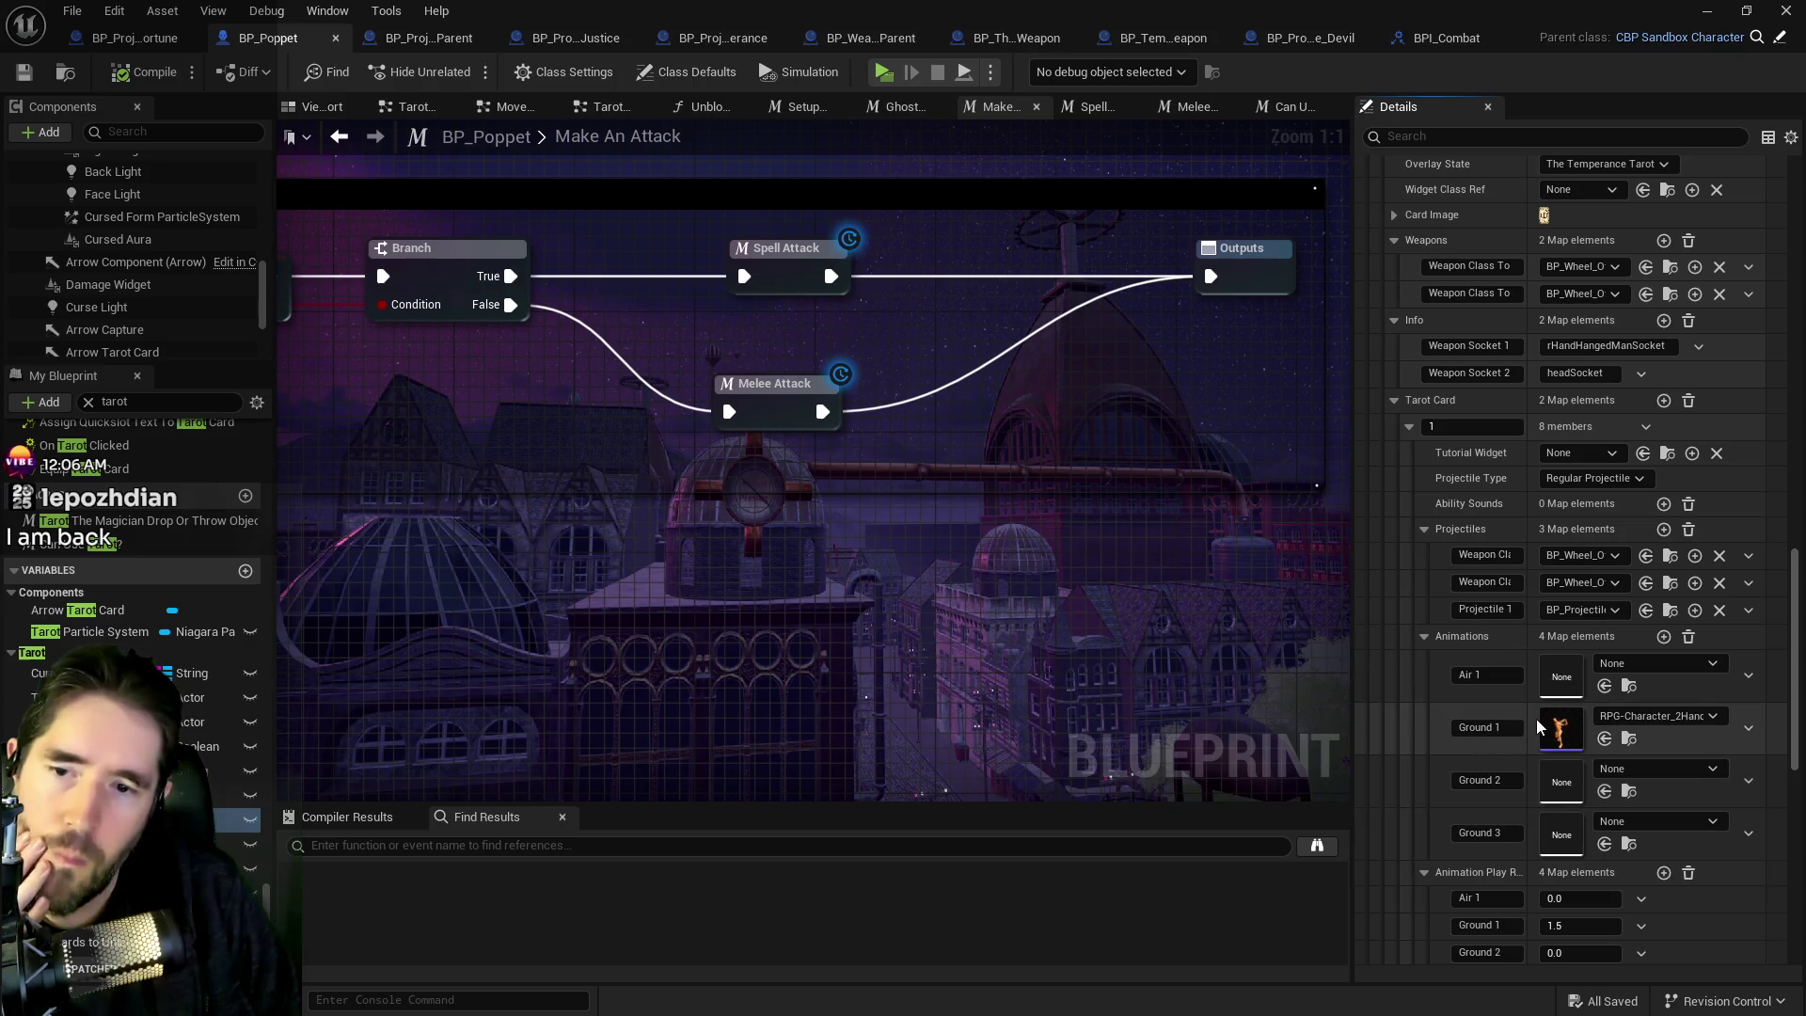
pyautogui.rightClick(1510, 642)
# Copy Wheel of Fortune's animations and animation play rates and paste them into the Empress entry.
pyautogui.click(1563, 739)
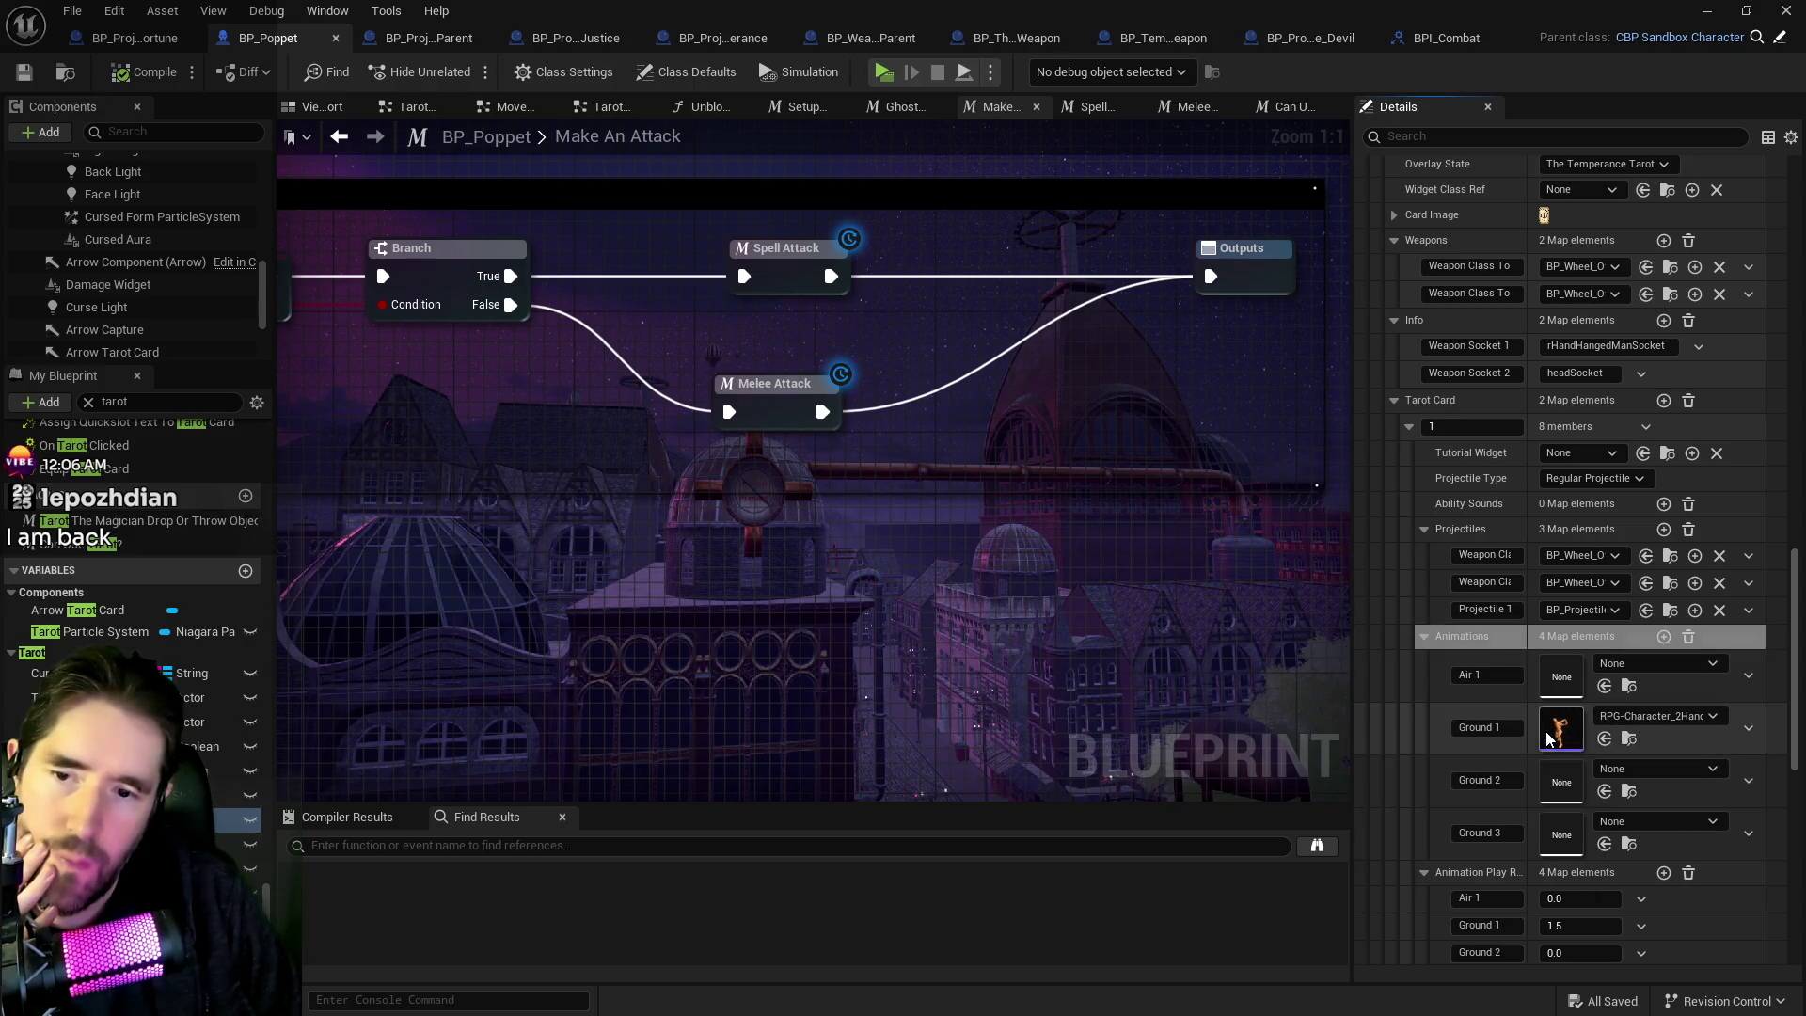
pyautogui.scroll(5, 1497, 731)
pyautogui.scroll(4, 1497, 731)
pyautogui.scroll(-6, 1486, 809)
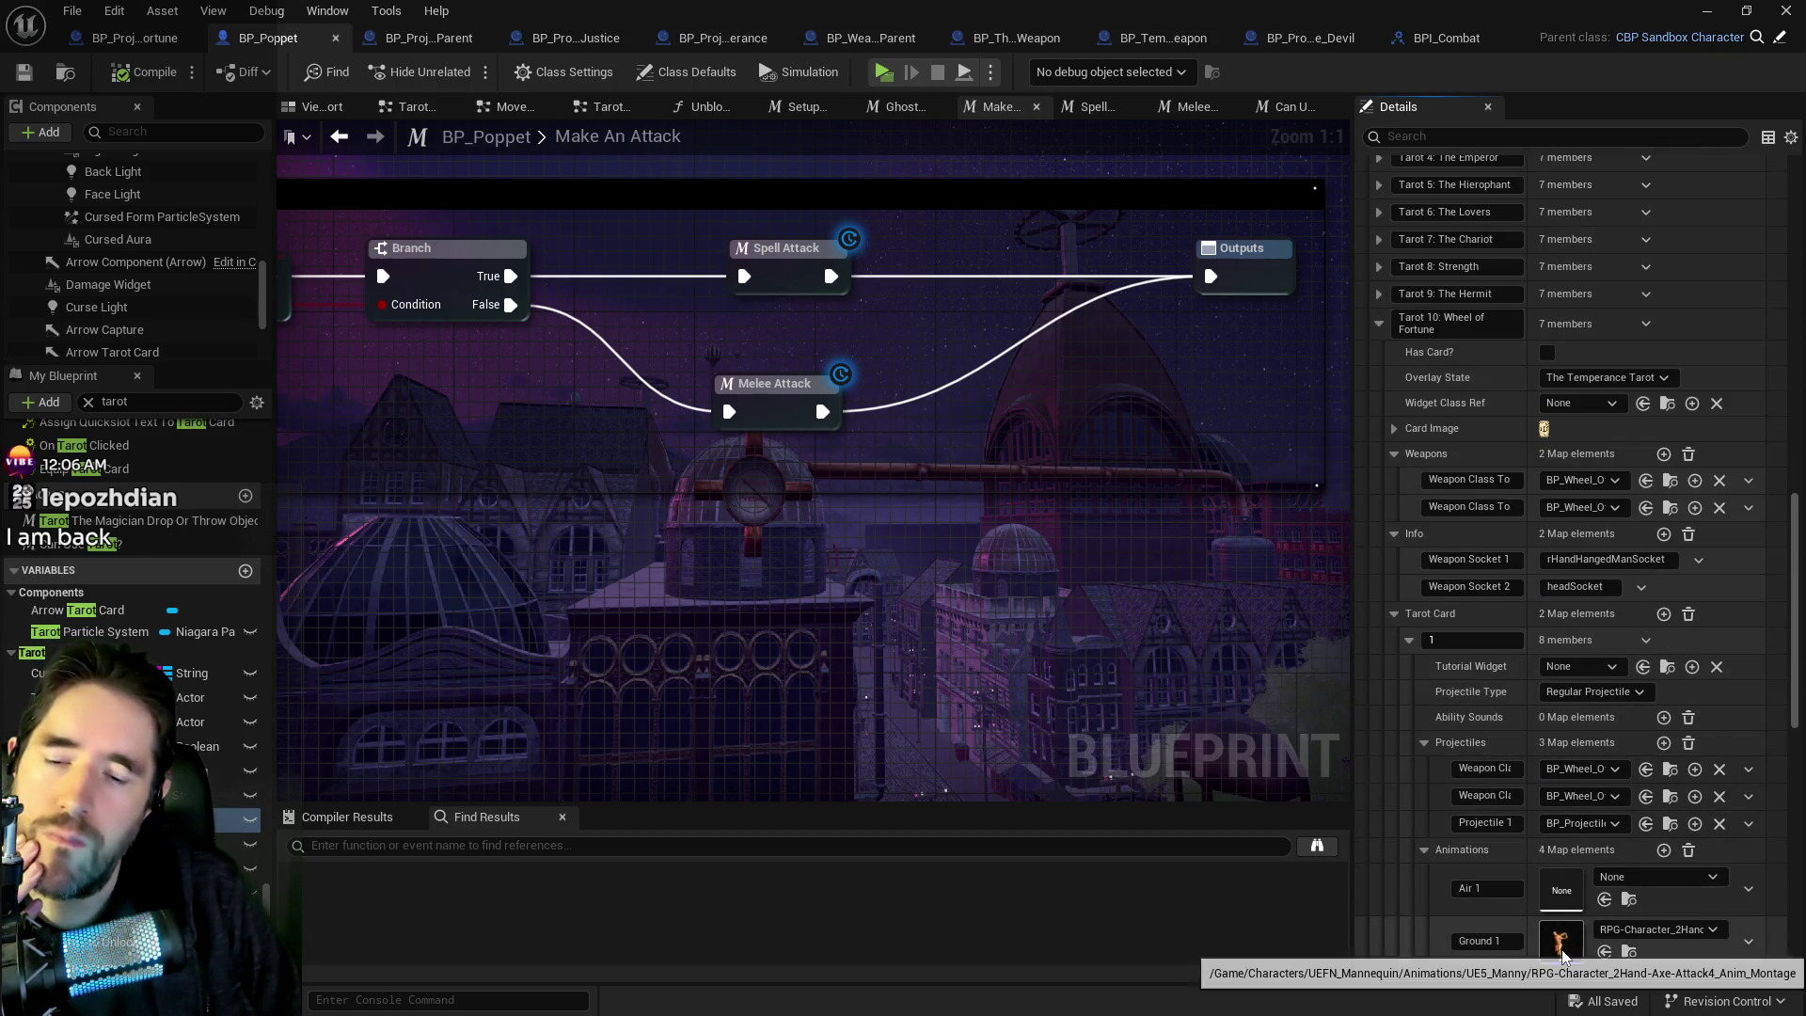
pyautogui.scroll(9, 1497, 750)
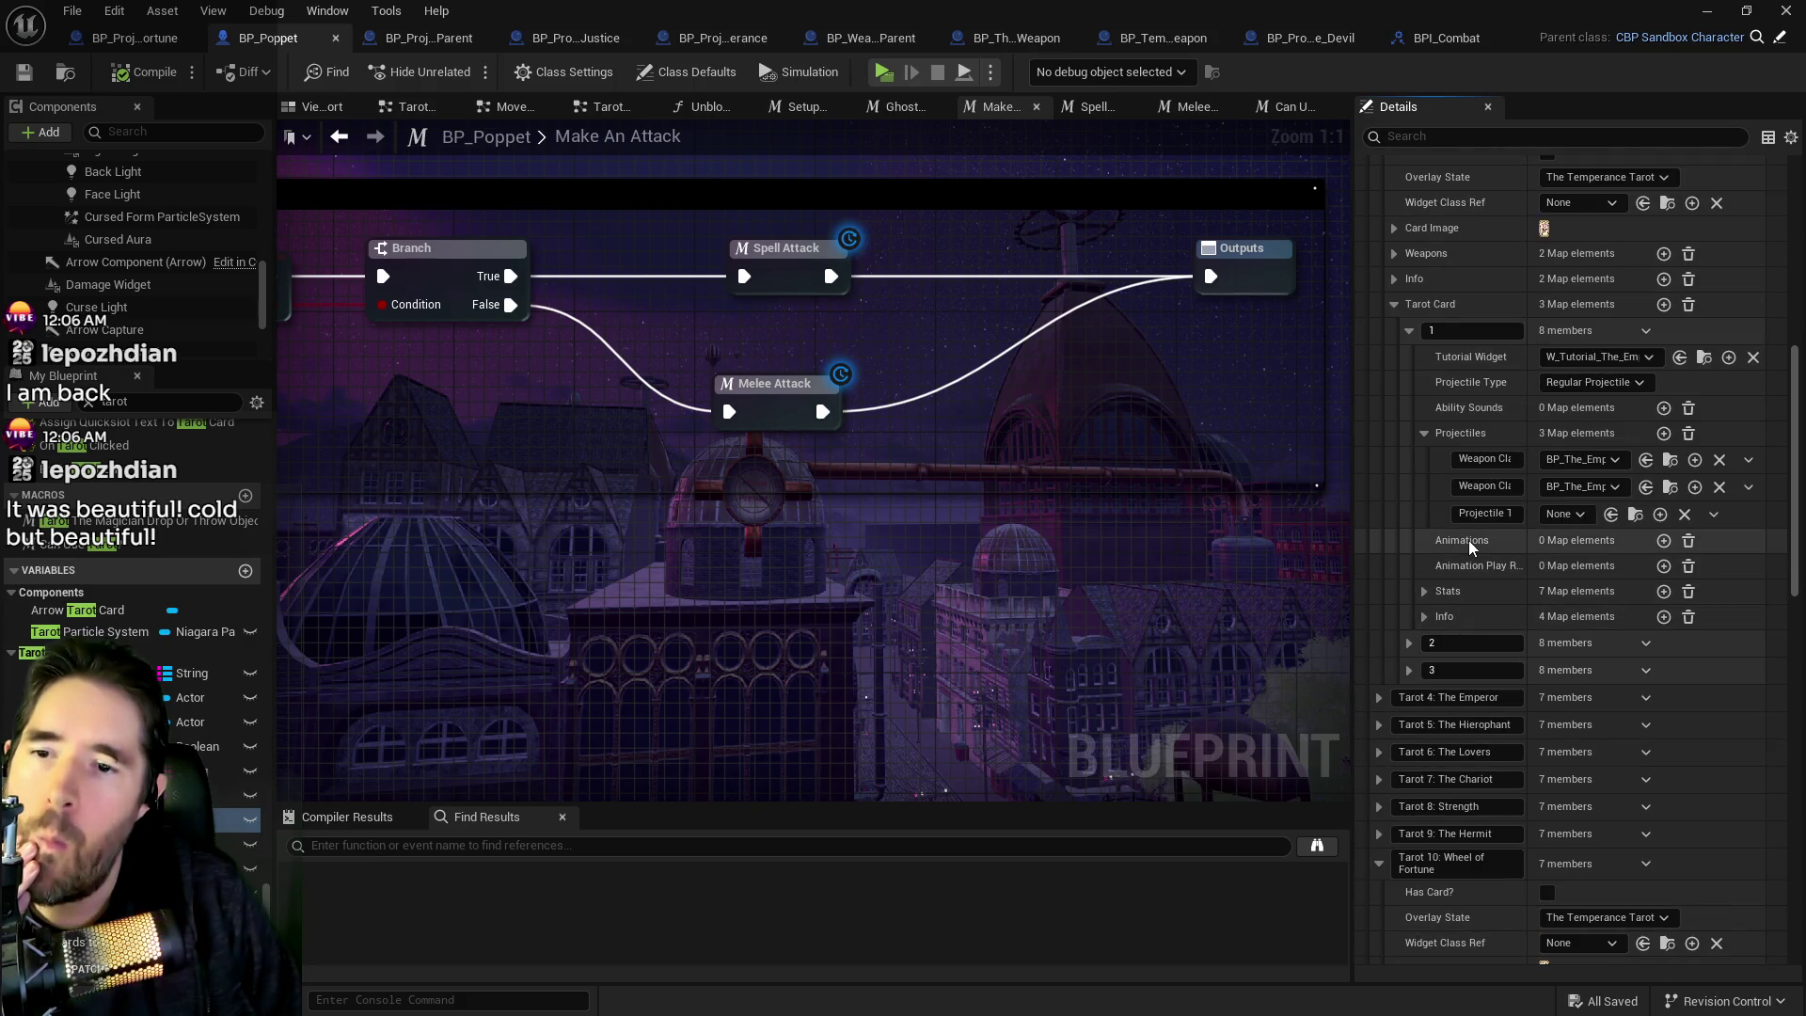
pyautogui.scroll(-15, 1497, 679)
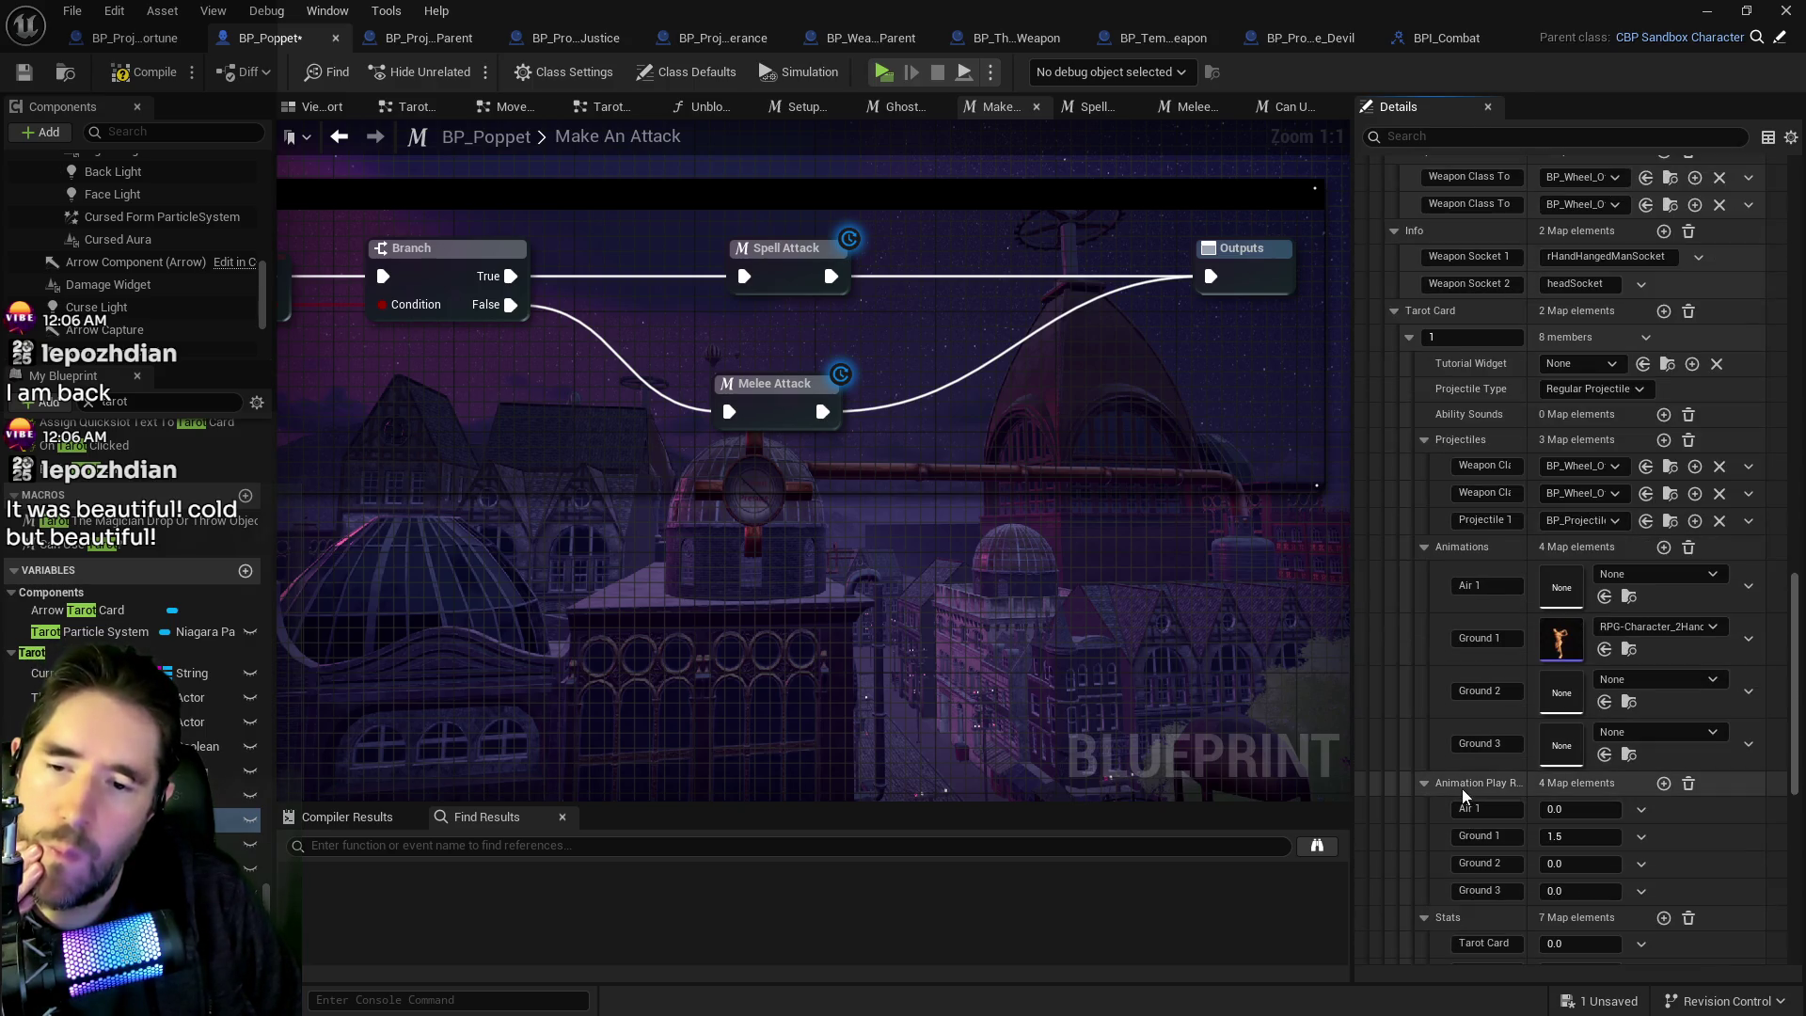
pyautogui.rightClick(1465, 800)
pyautogui.click(1512, 889)
pyautogui.scroll(10, 1473, 551)
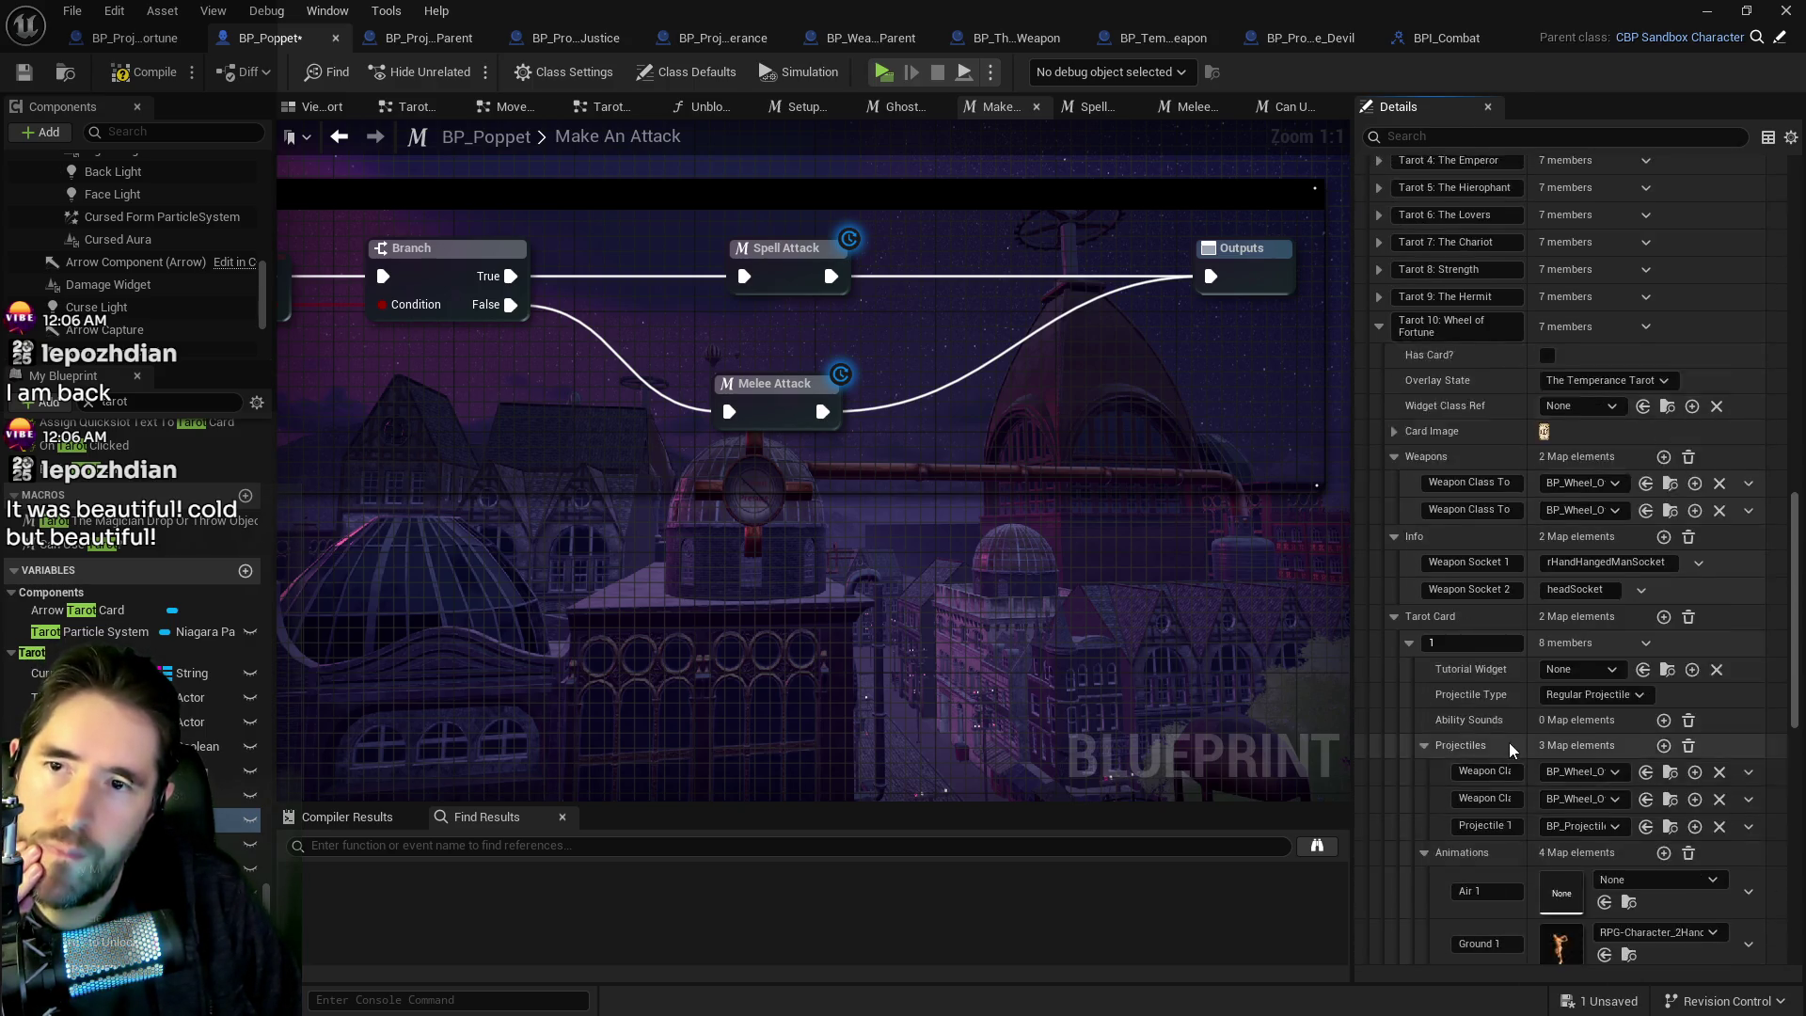
pyautogui.scroll(3, 1473, 551)
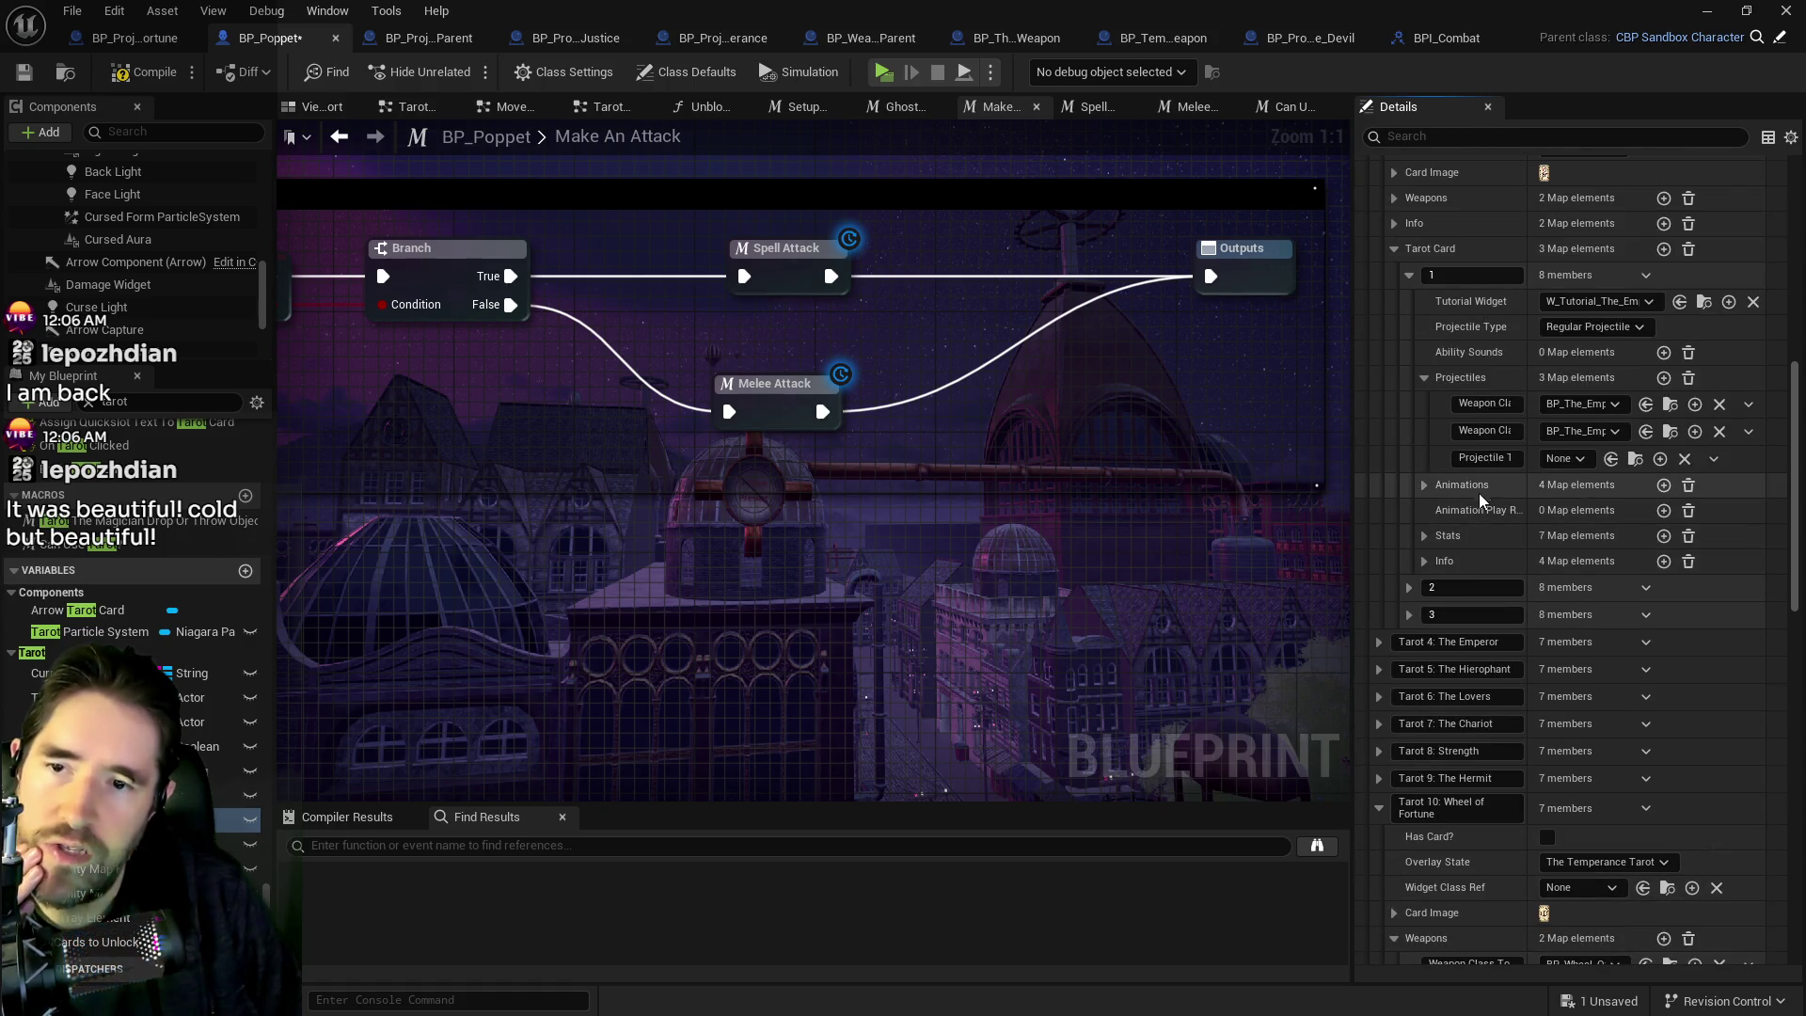
pyautogui.rightClick(1481, 515)
pyautogui.click(1511, 570)
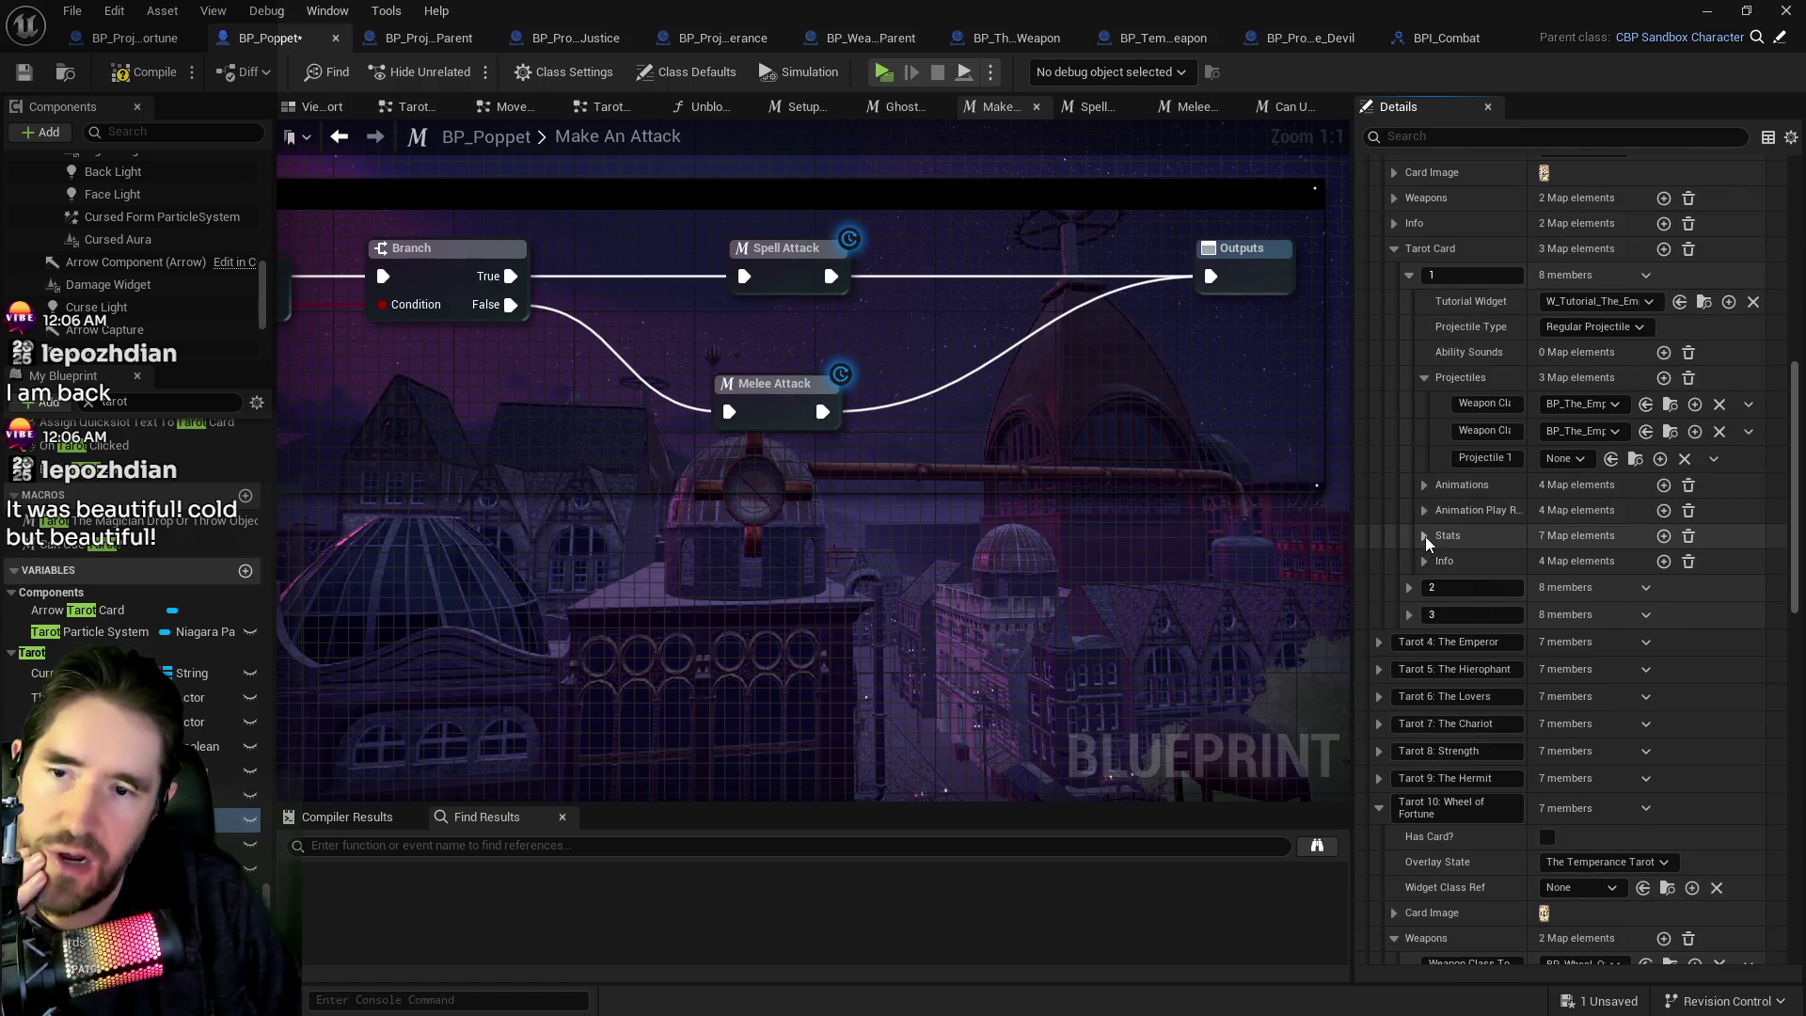
# Expand the Empress entry's Stats and its second Tarot Card entry.
pyautogui.click(1424, 535)
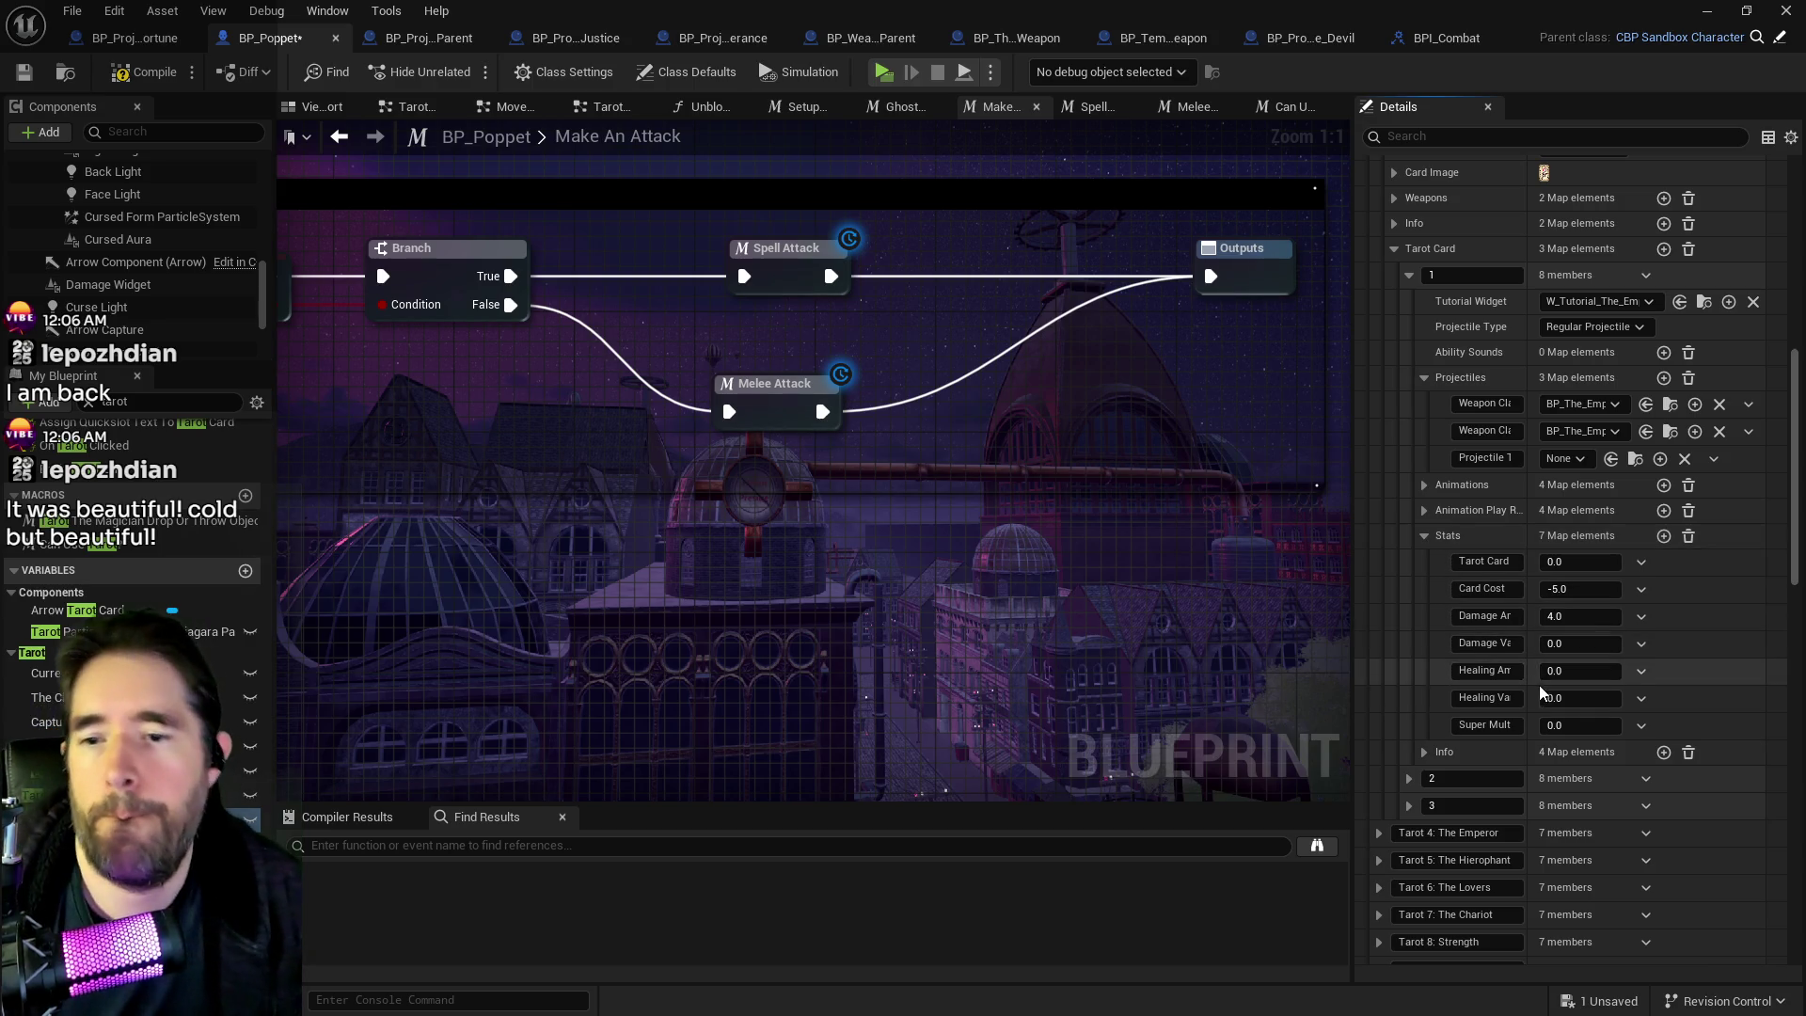
pyautogui.scroll(-2, 1569, 613)
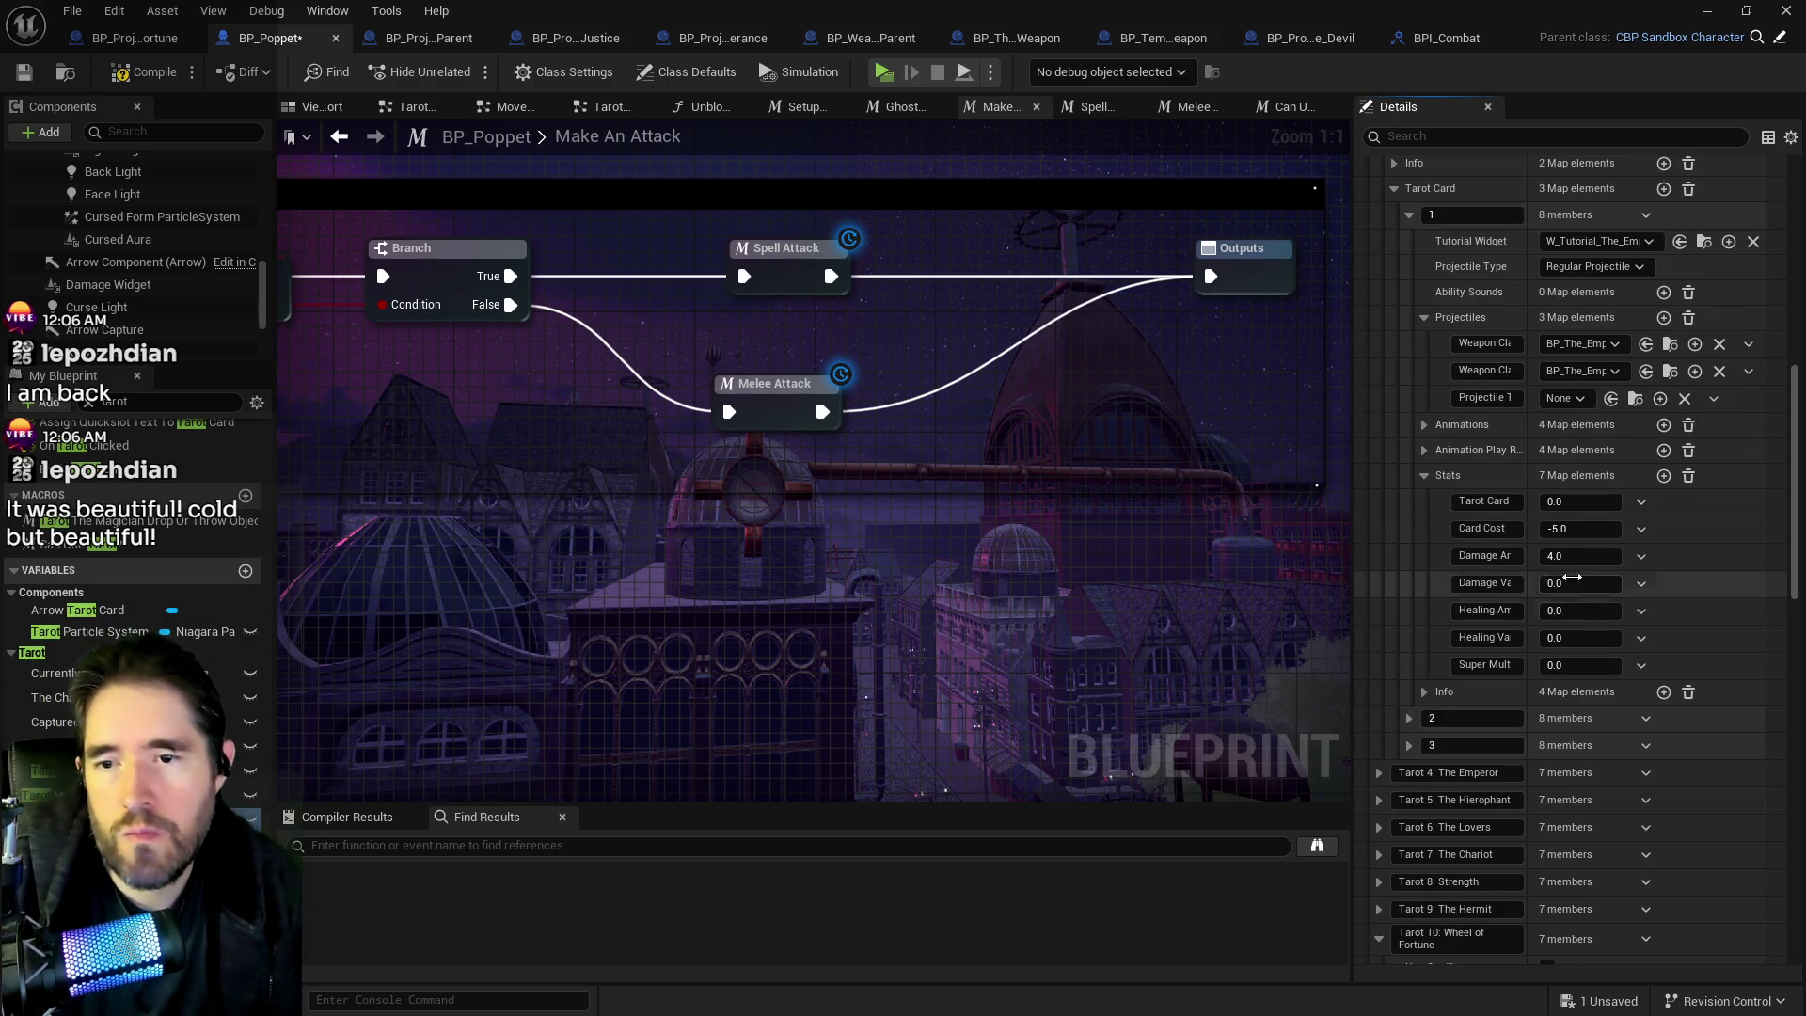
pyautogui.scroll(9, 1533, 649)
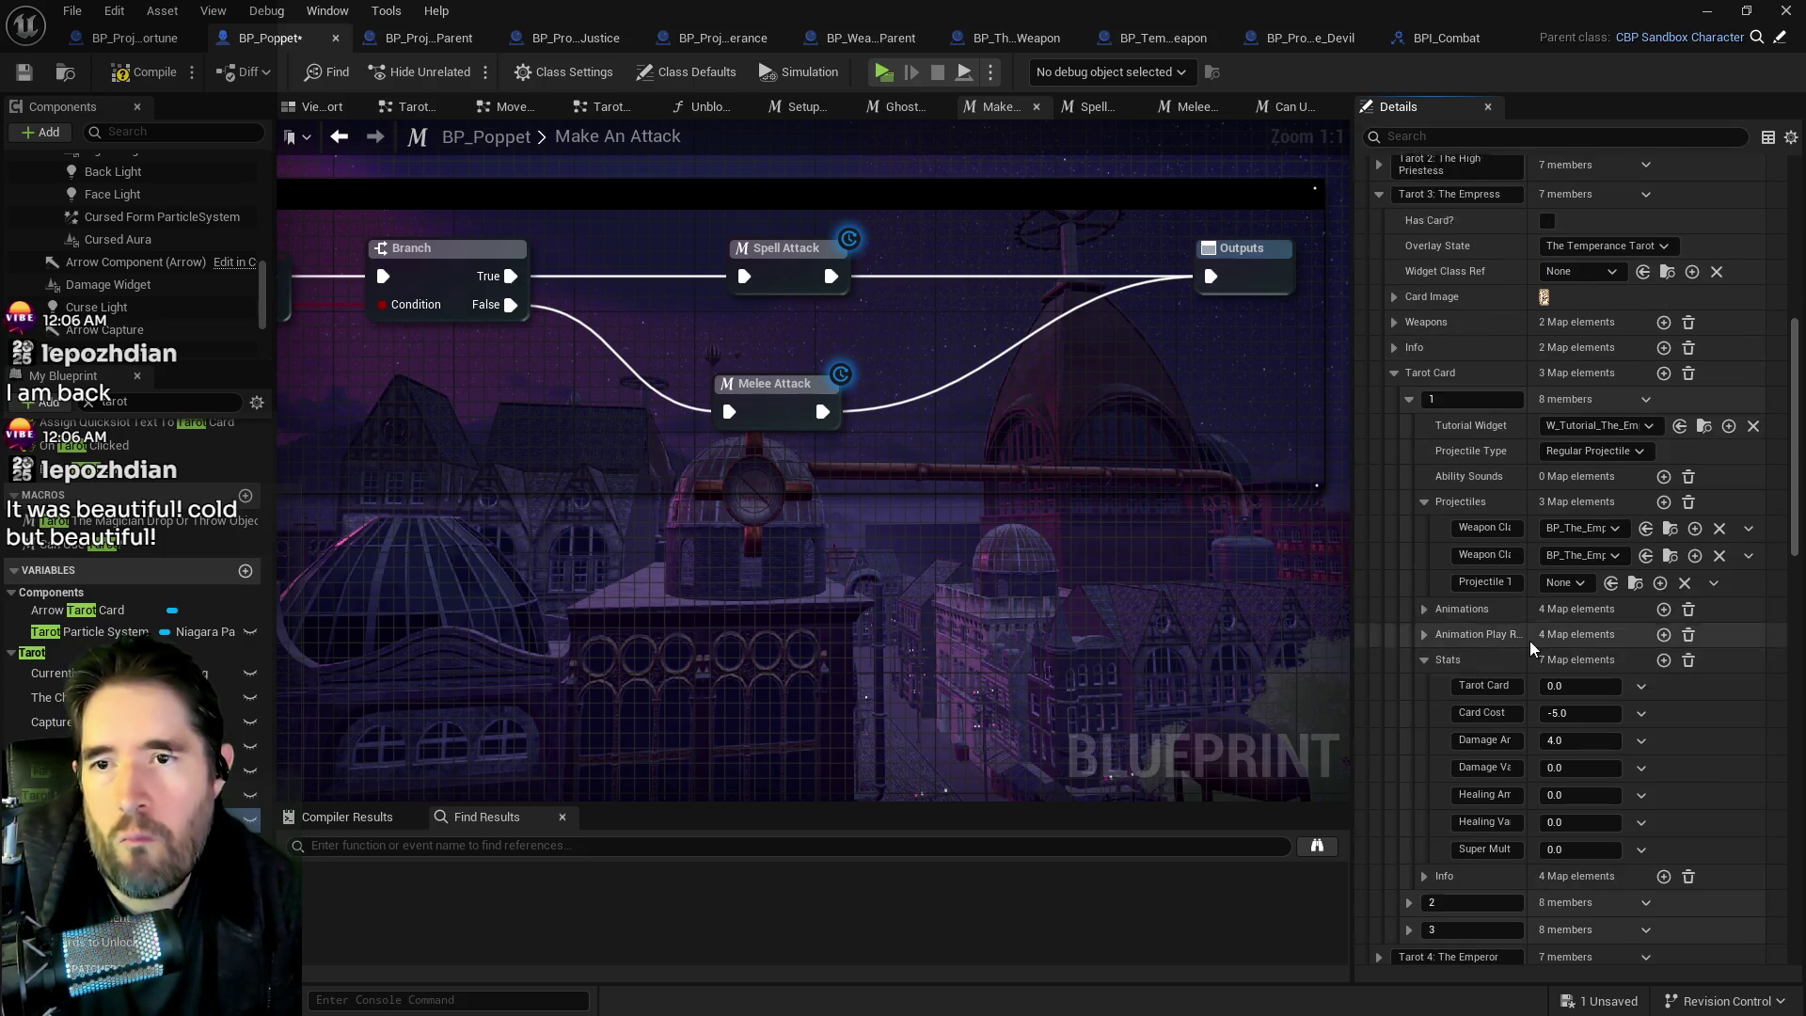
pyautogui.scroll(-1, 1531, 648)
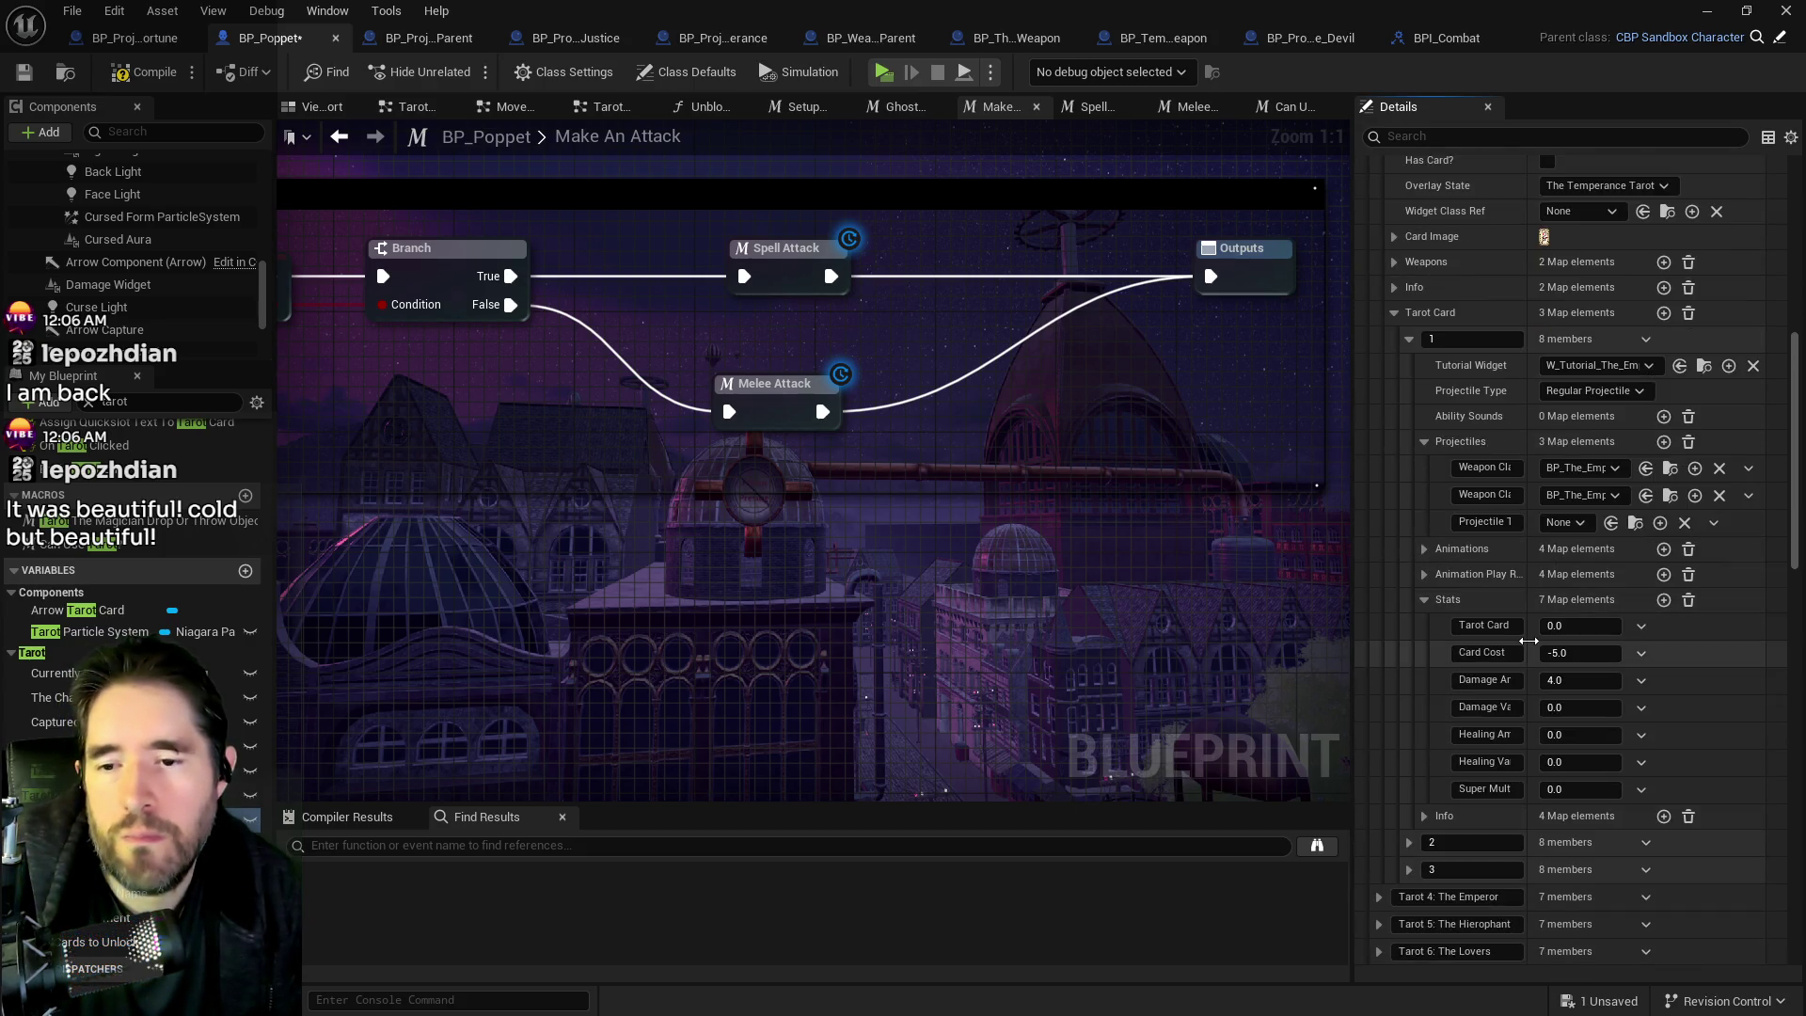
pyautogui.scroll(-8, 1495, 677)
pyautogui.click(1407, 722)
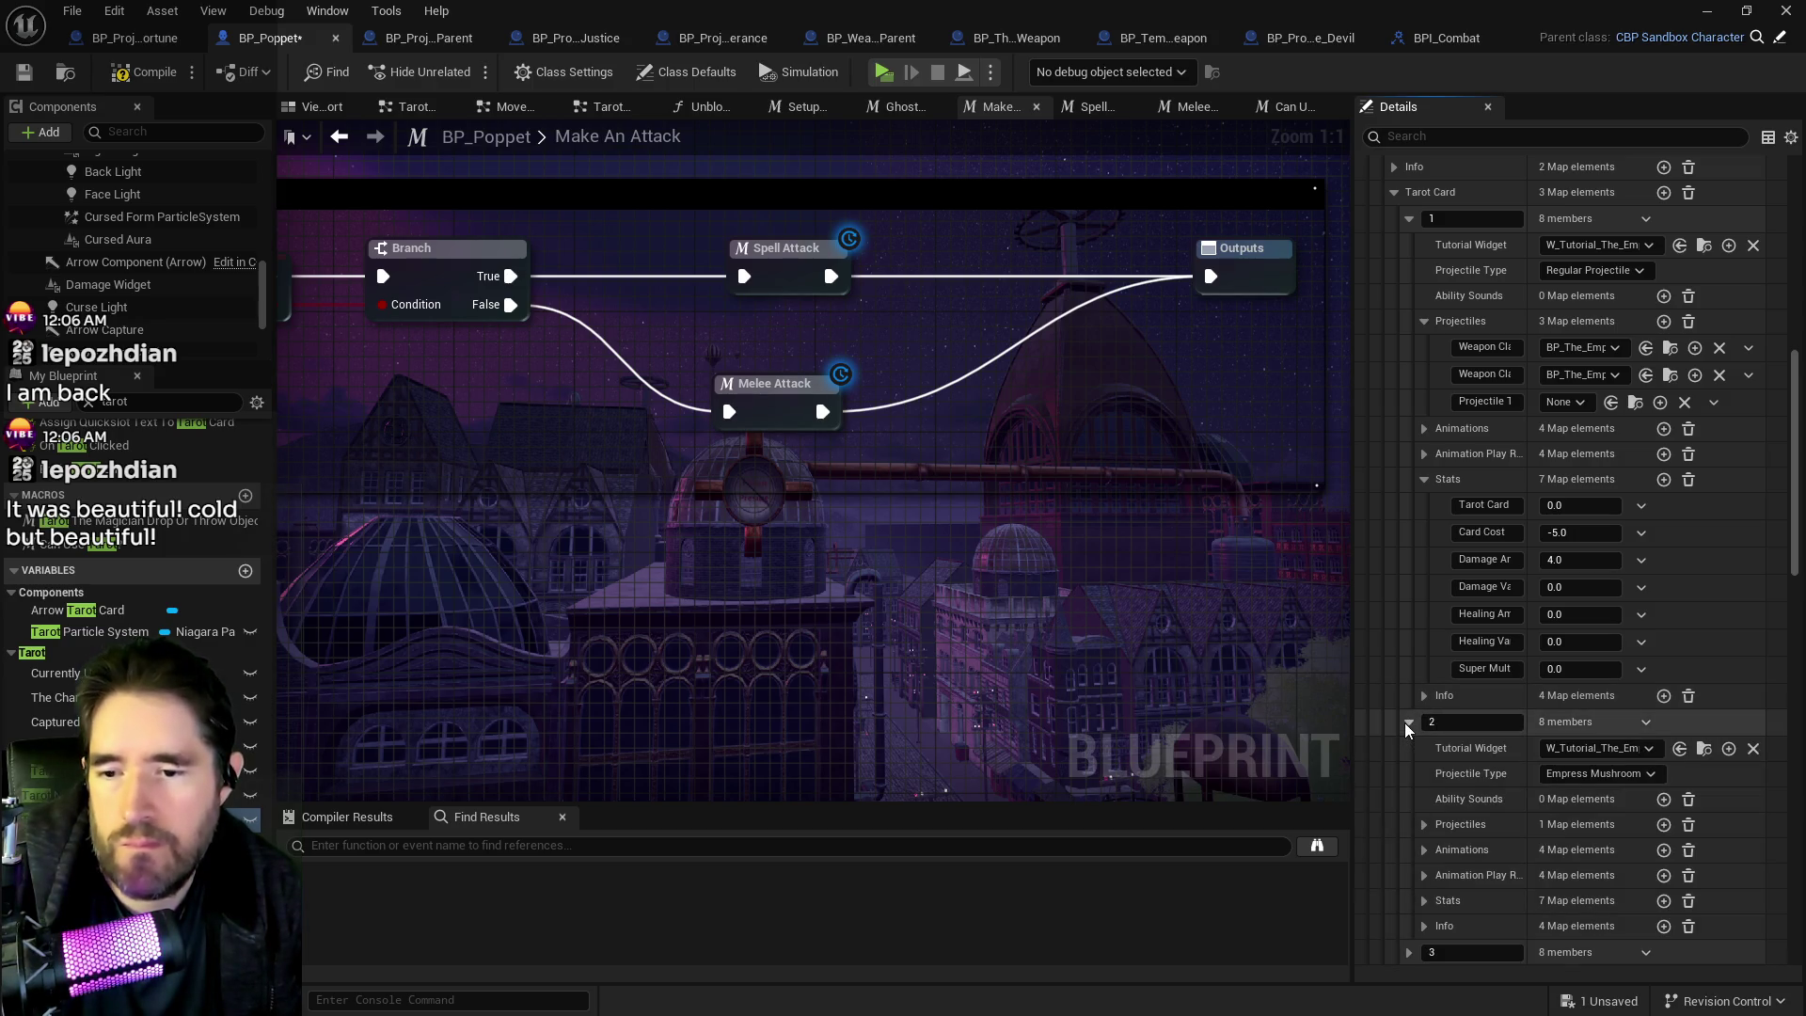
# Set the Empress card's level 1 Damage Amount to 10.
pyautogui.click(1403, 723)
pyautogui.click(1408, 749)
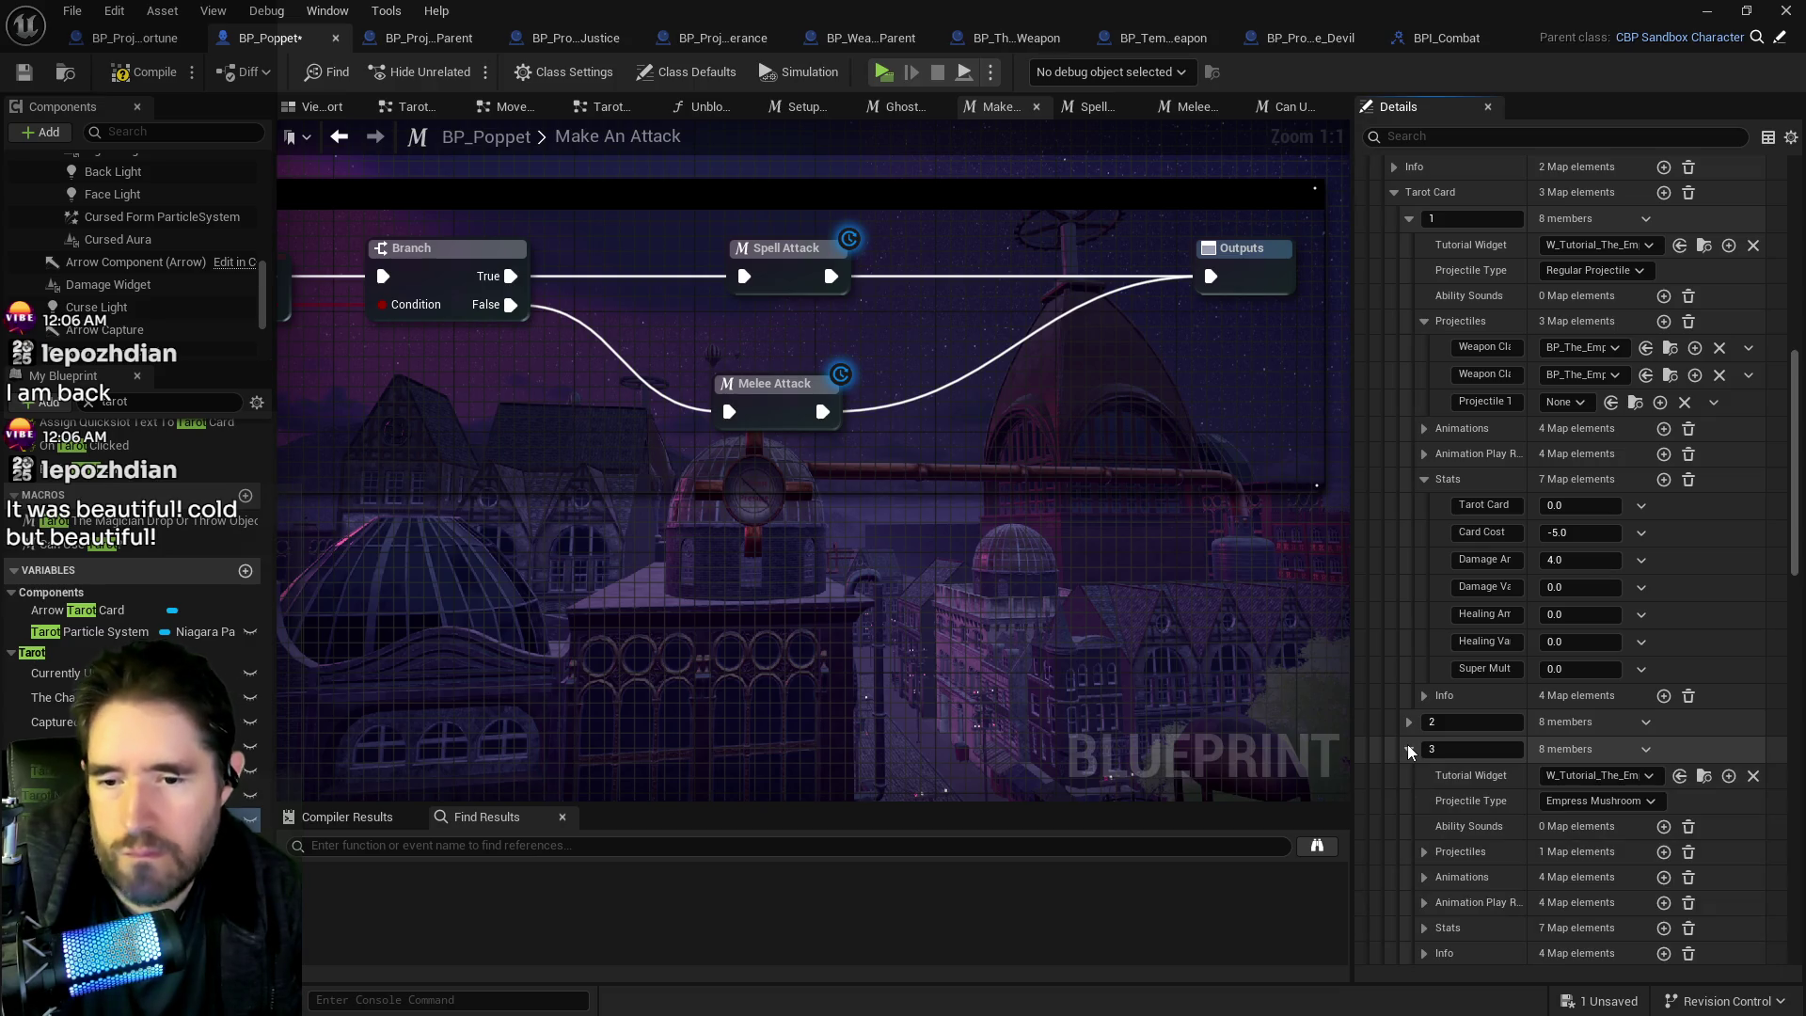
pyautogui.click(1408, 749)
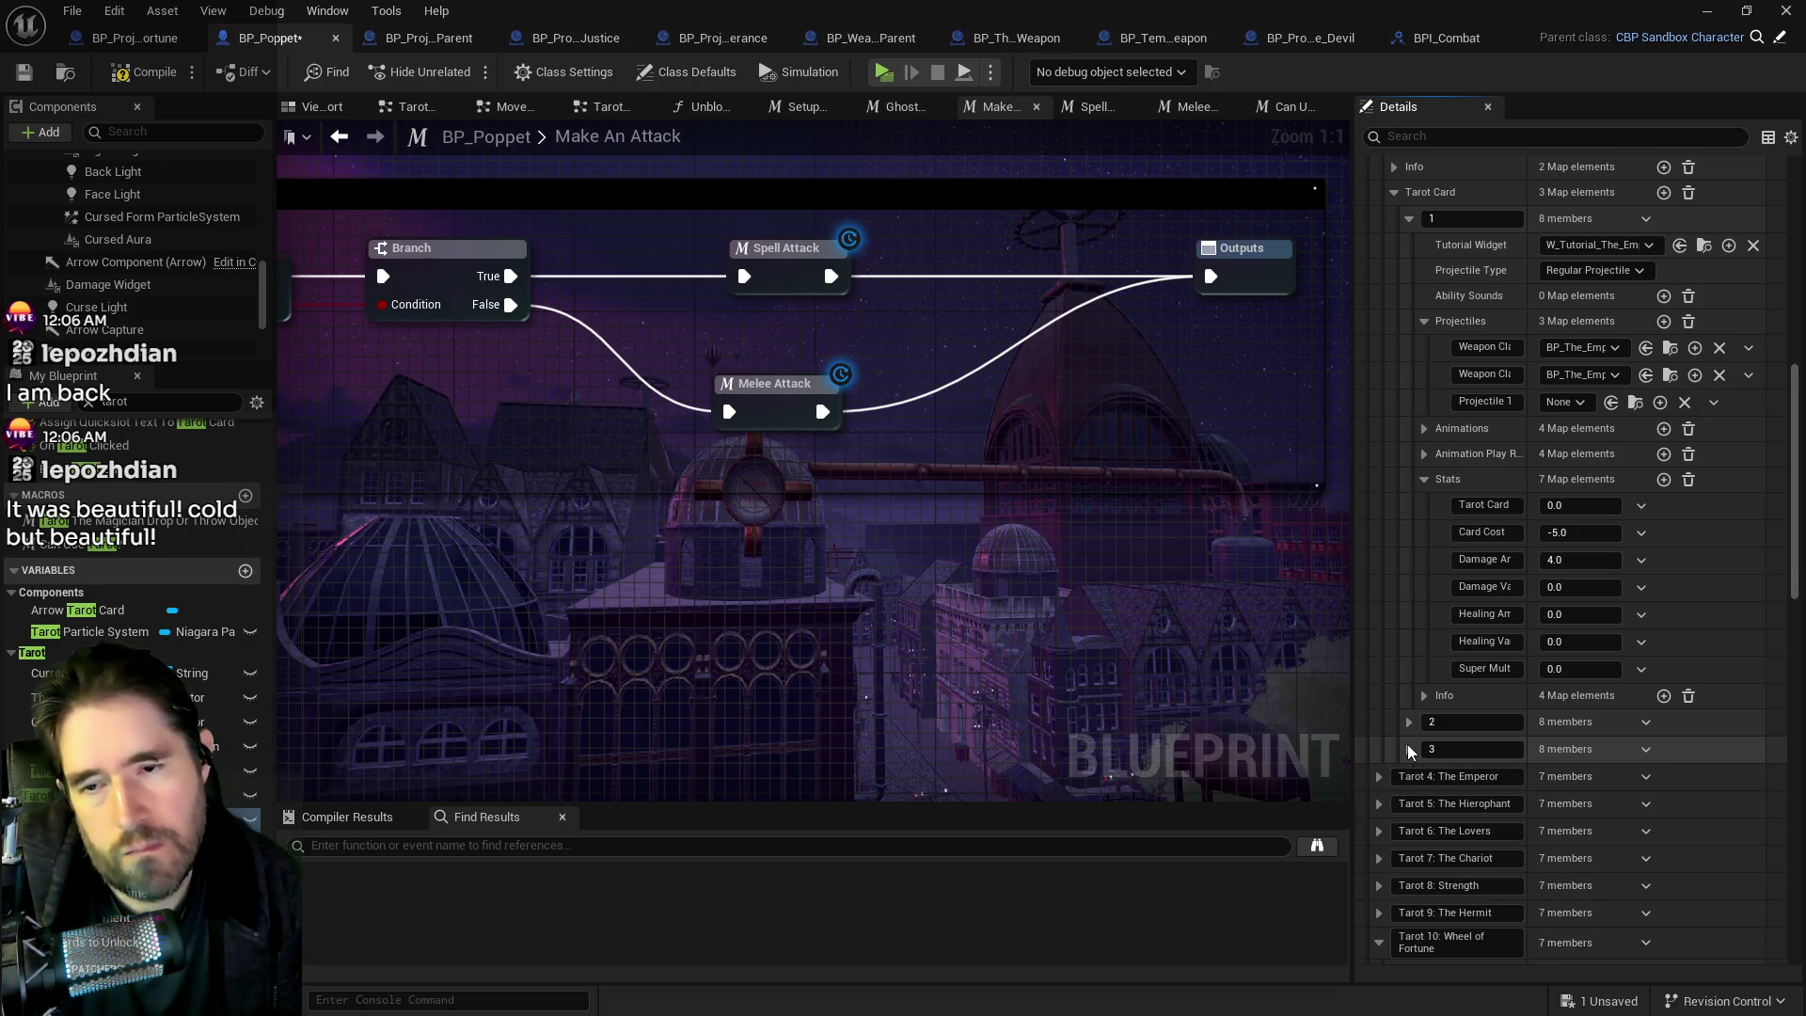
pyautogui.click(1579, 562)
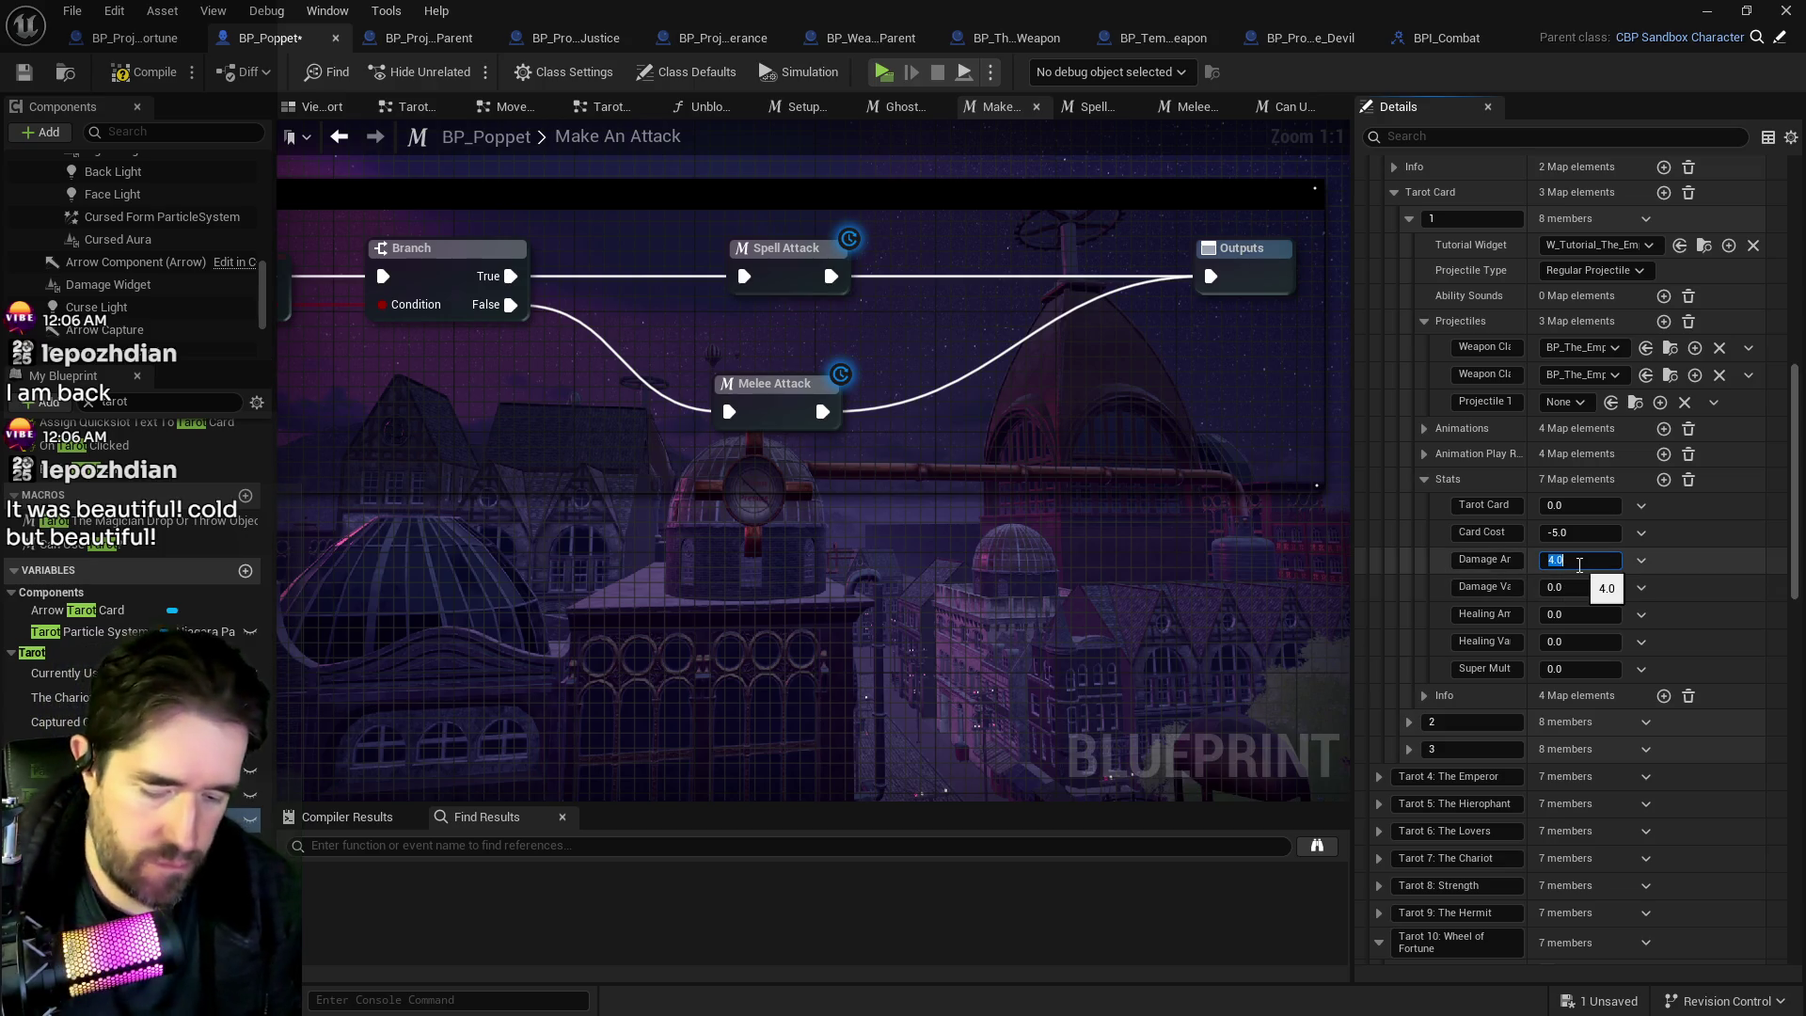
pyautogui.write('10')
pyautogui.press('Return')
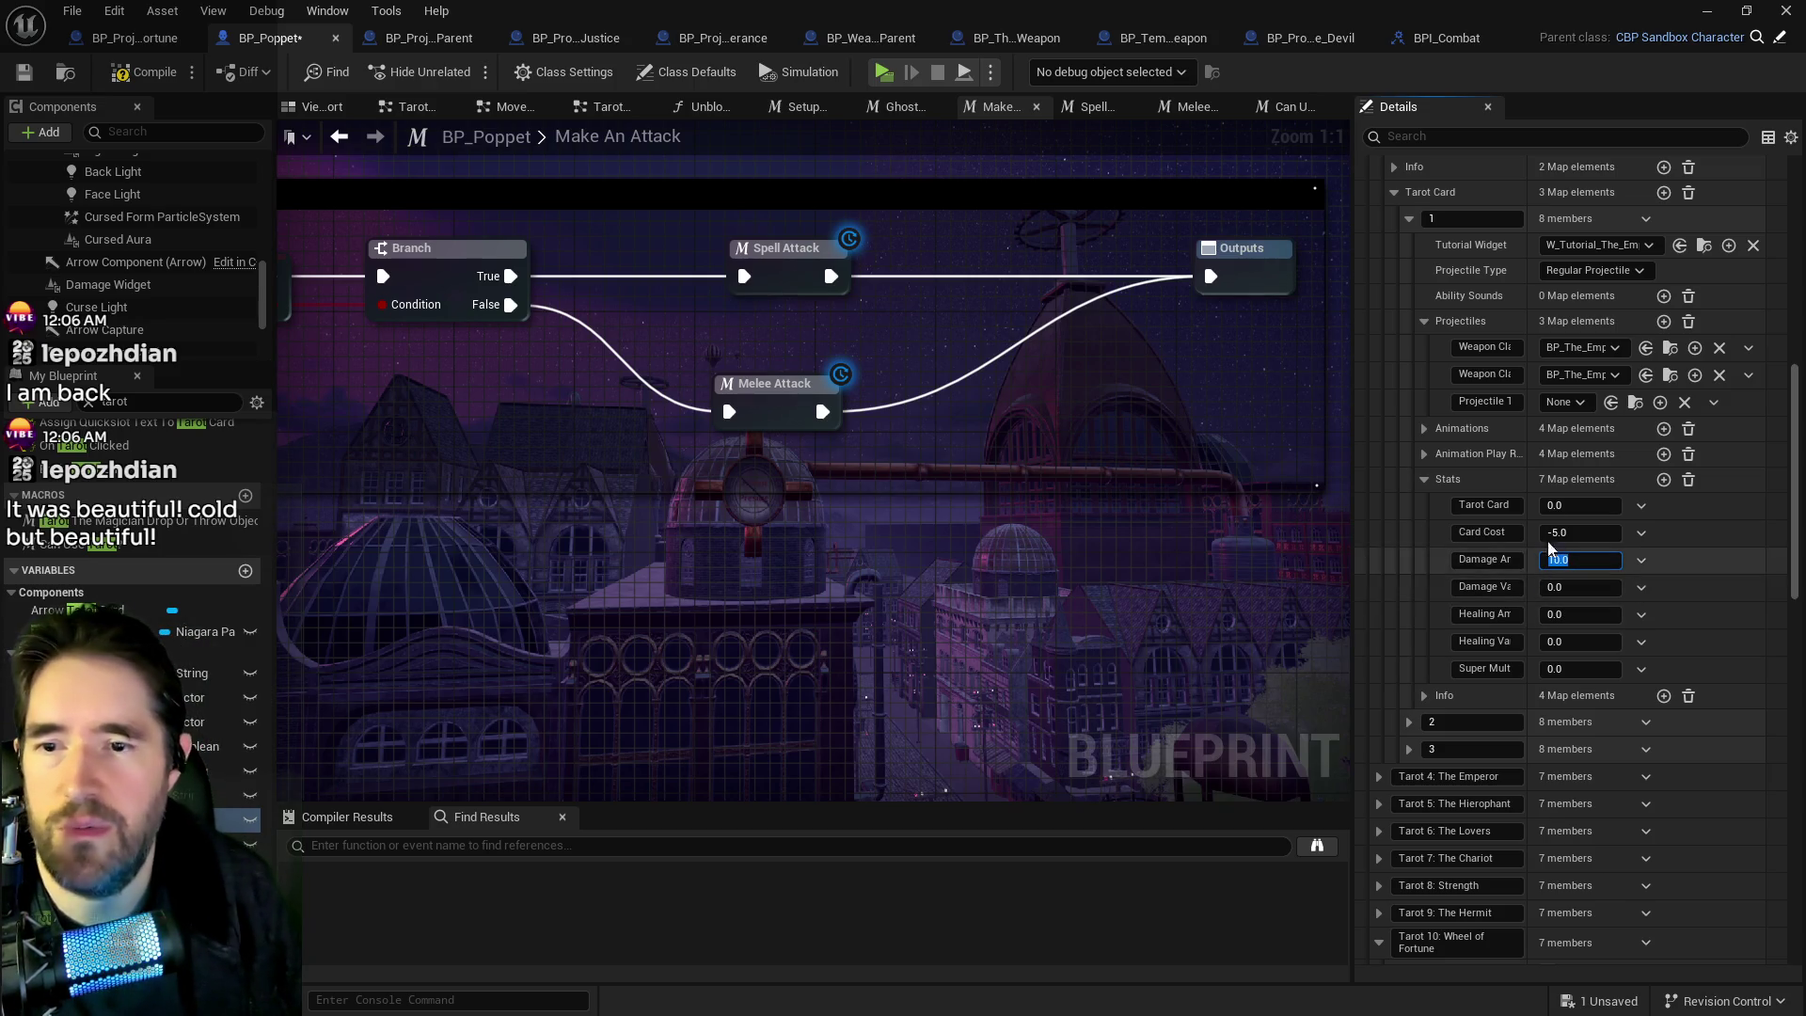
# Save the BP_Poppet blueprint with the new damage value.
pyautogui.scroll(3, 1431, 501)
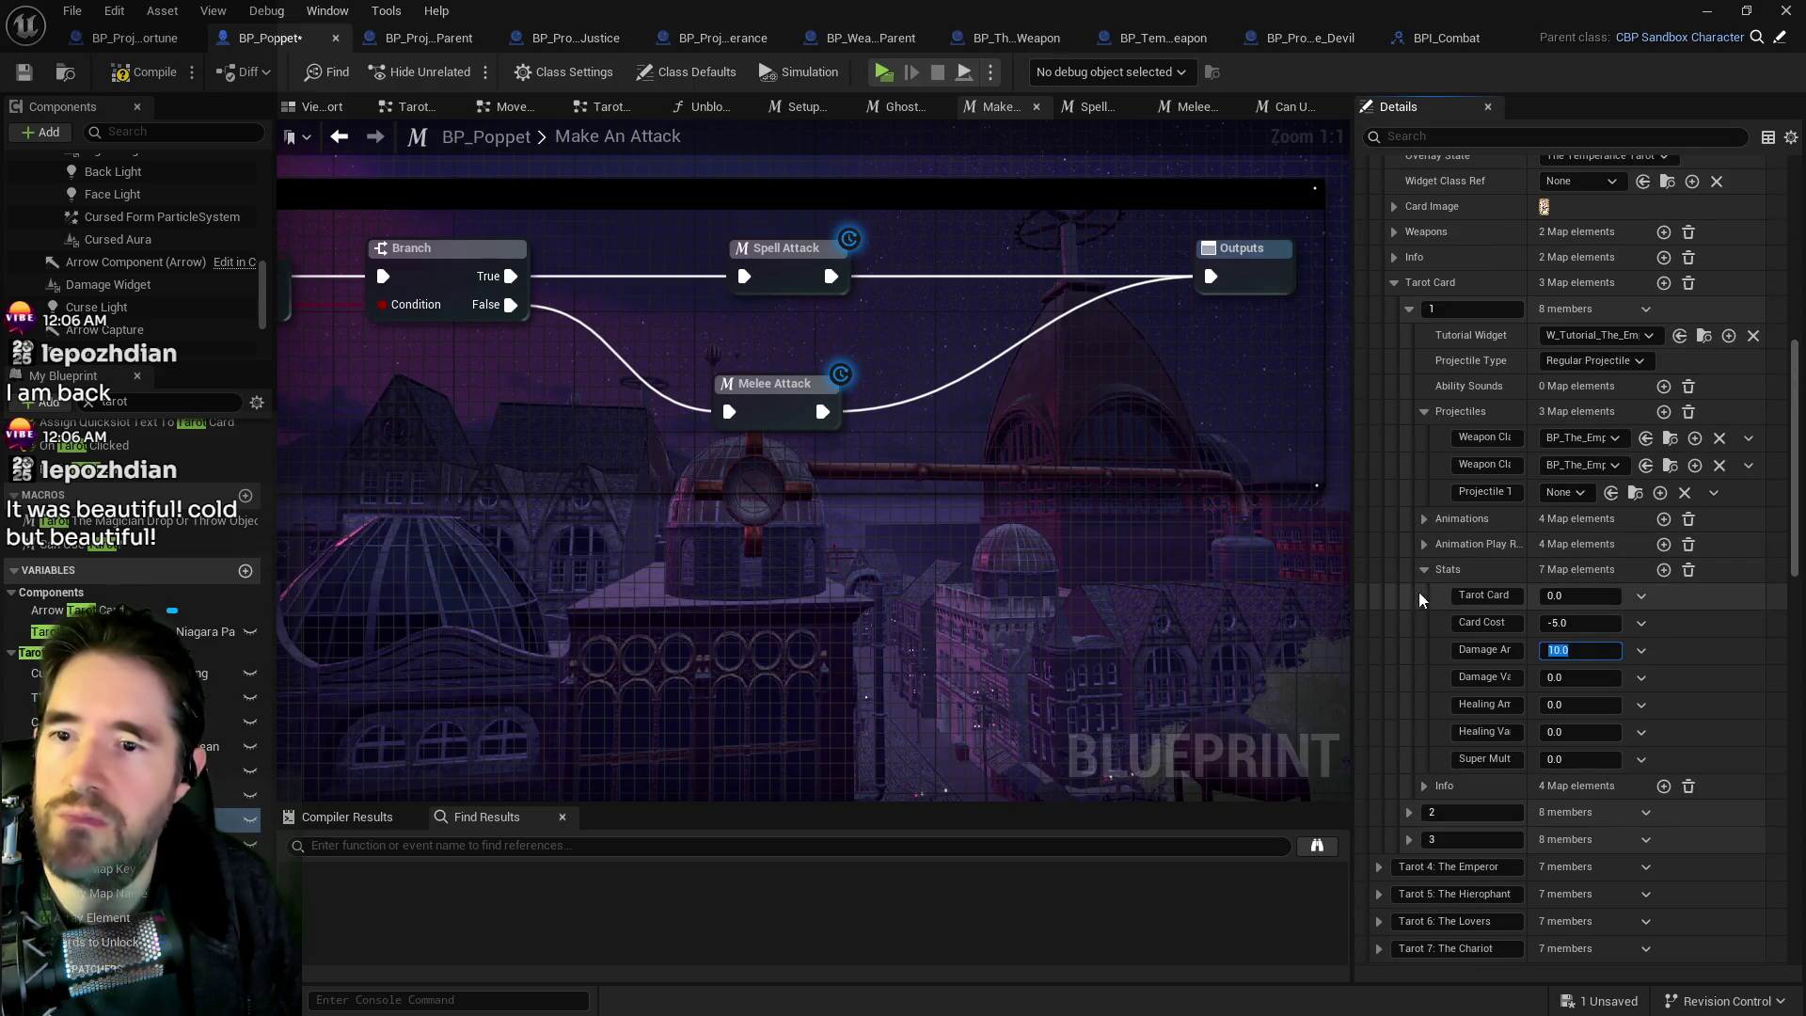
pyautogui.scroll(5, 1439, 590)
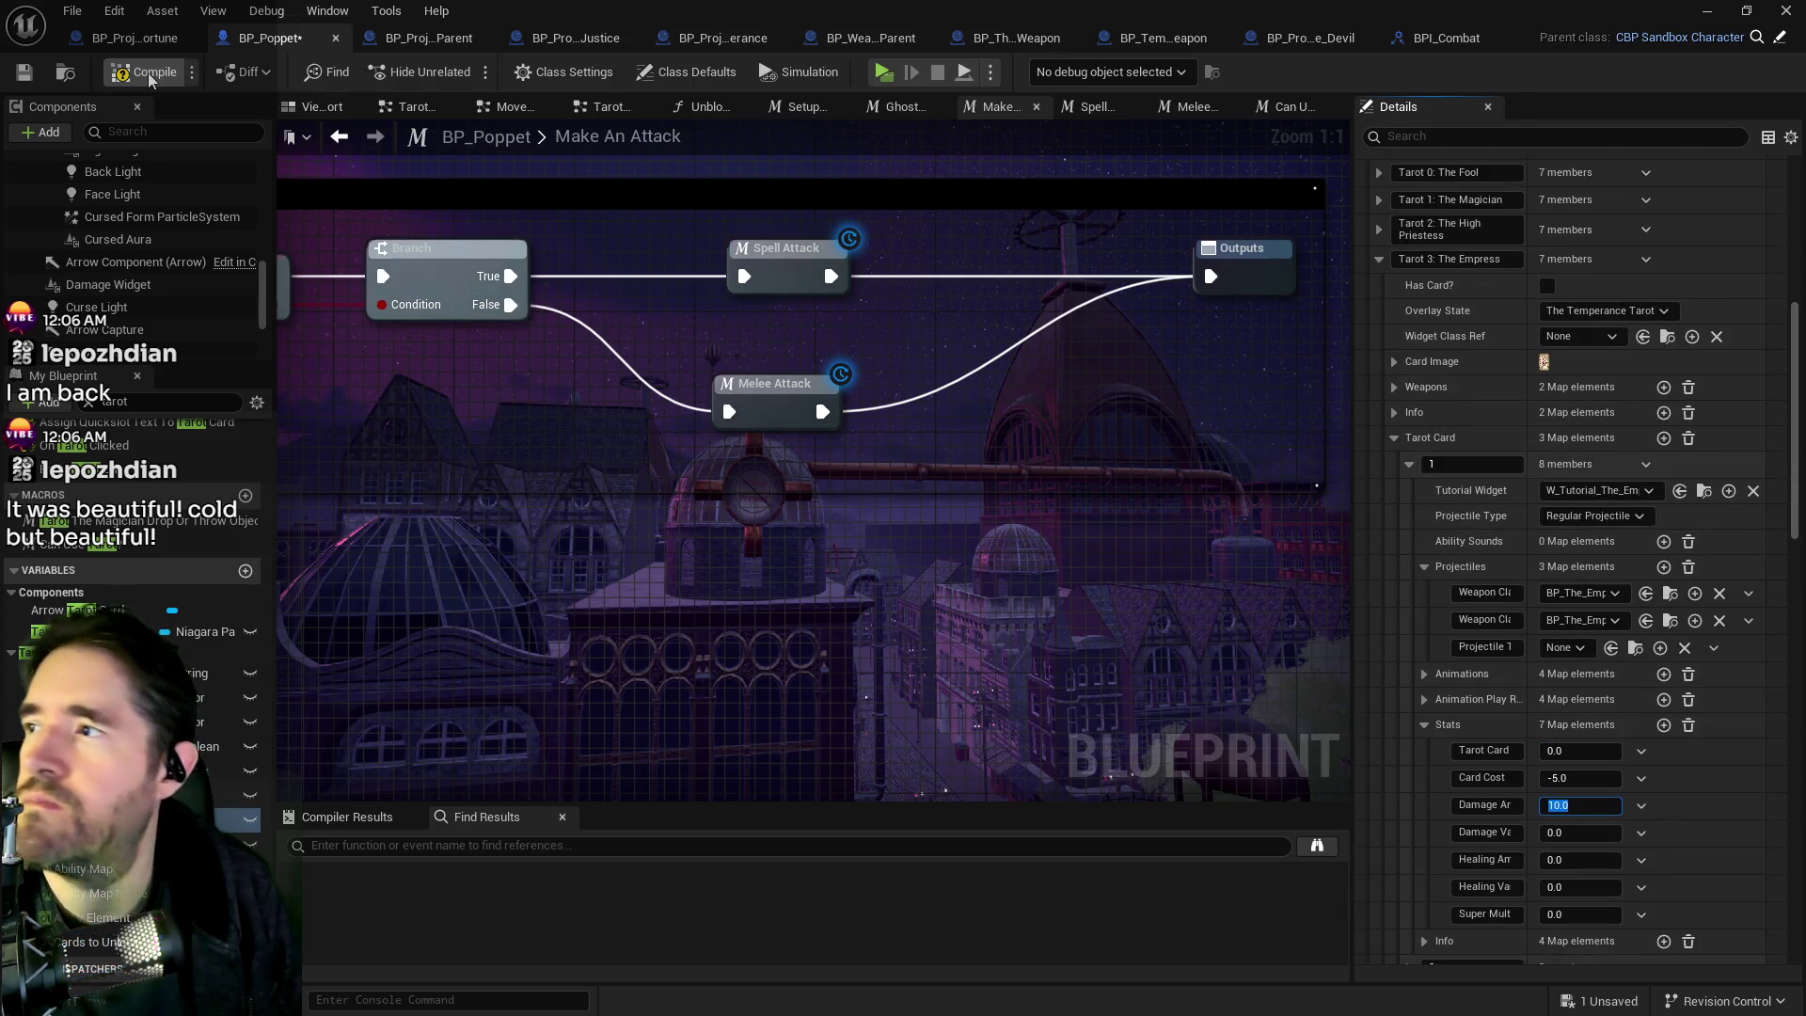
pyautogui.click(15, 81)
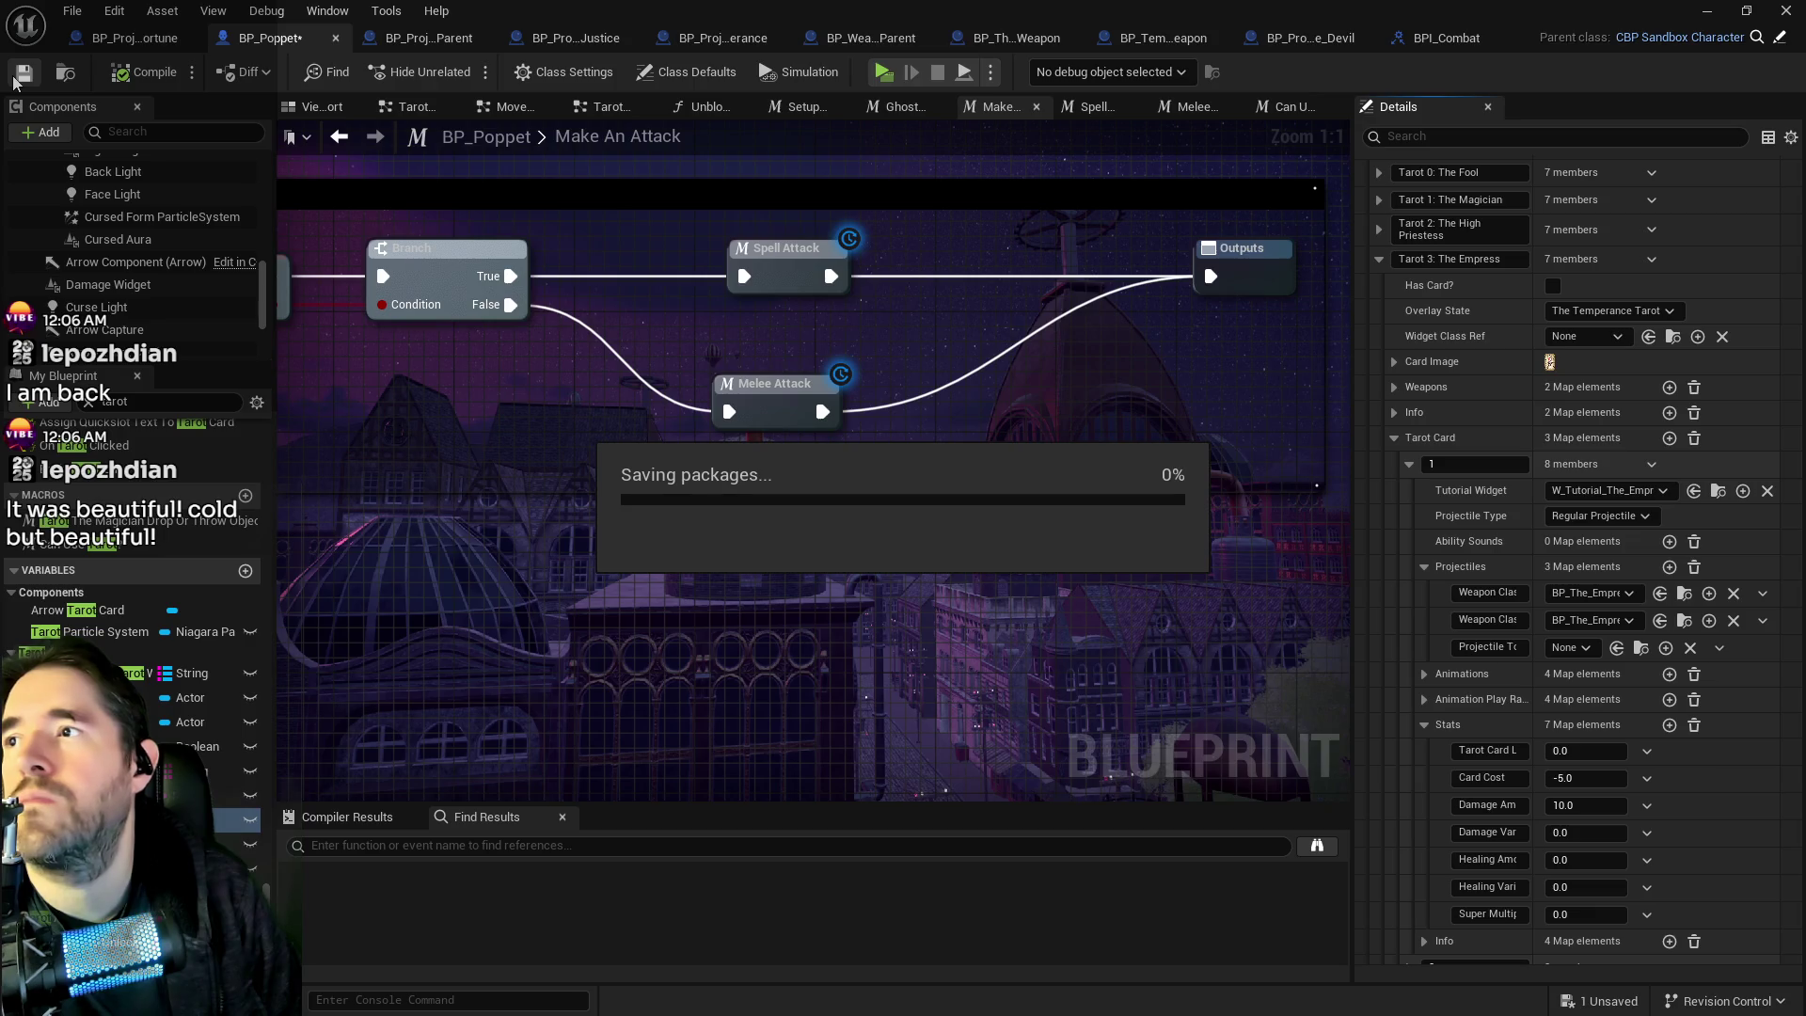
pyautogui.click(429, 37)
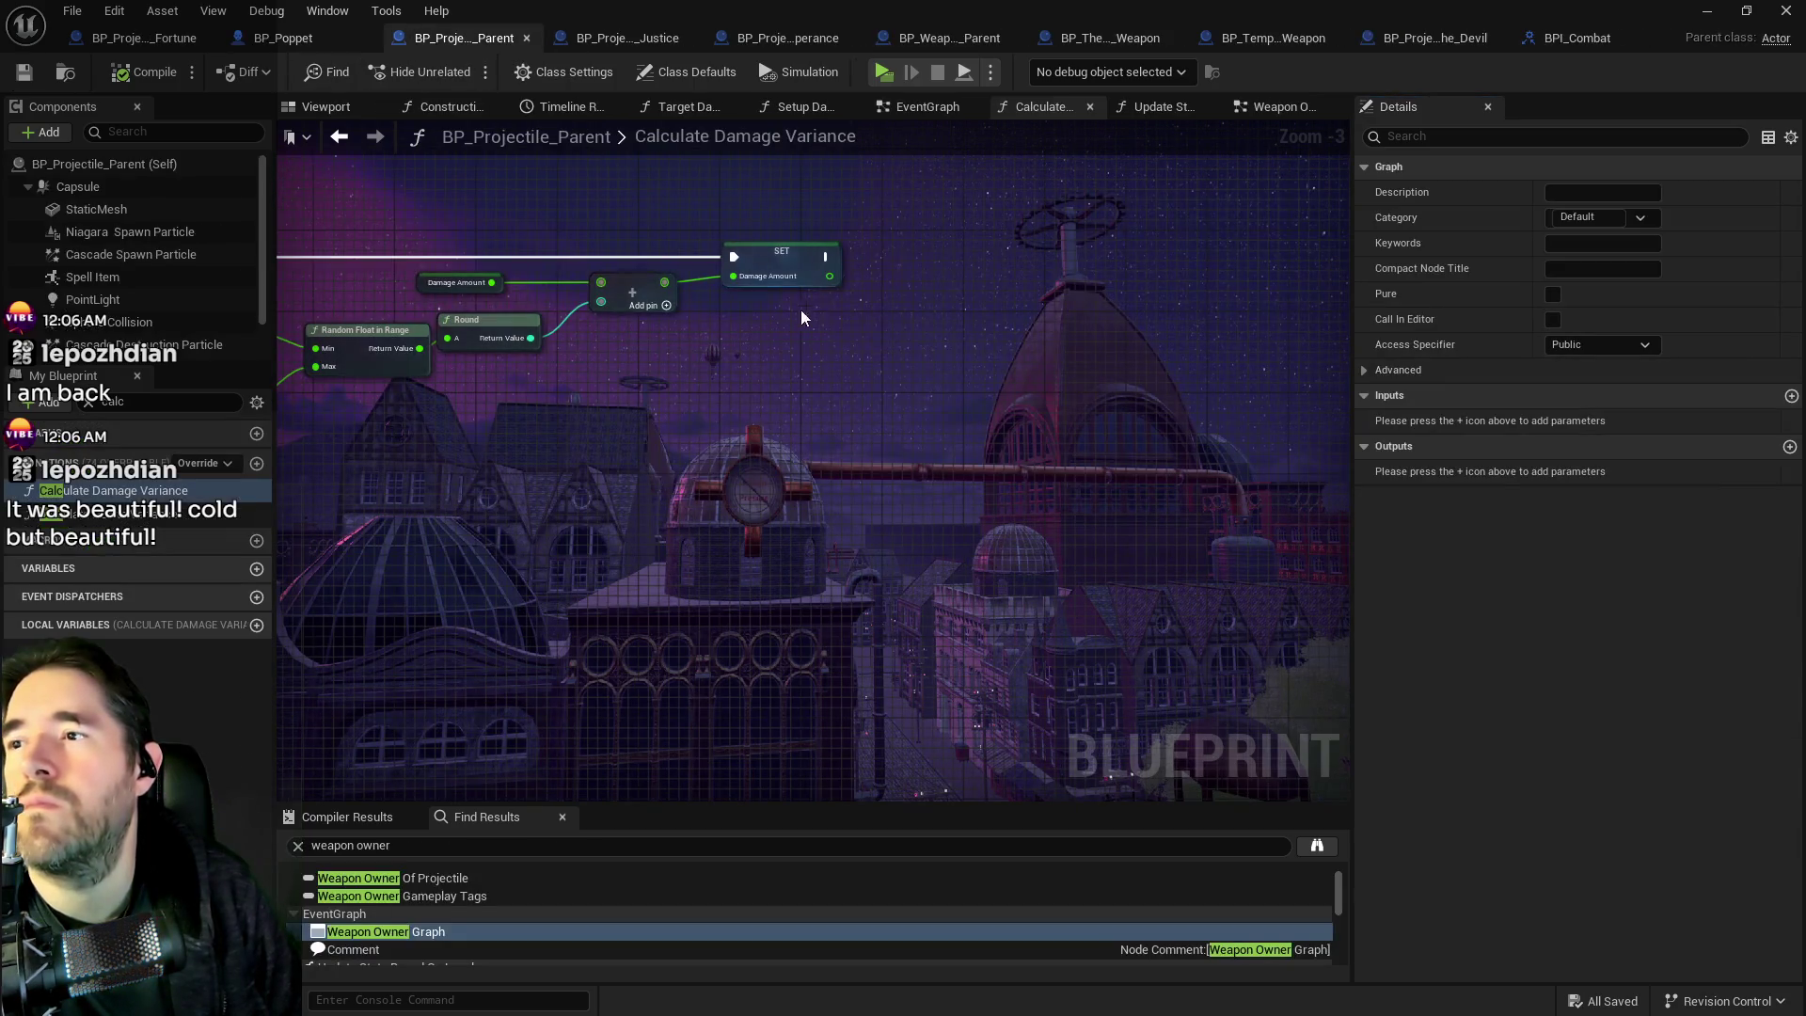
# In BP_Projectile_Parent's EventGraph, find and enter the collapsed Projectile Collision Graph node.
pyautogui.click(895, 115)
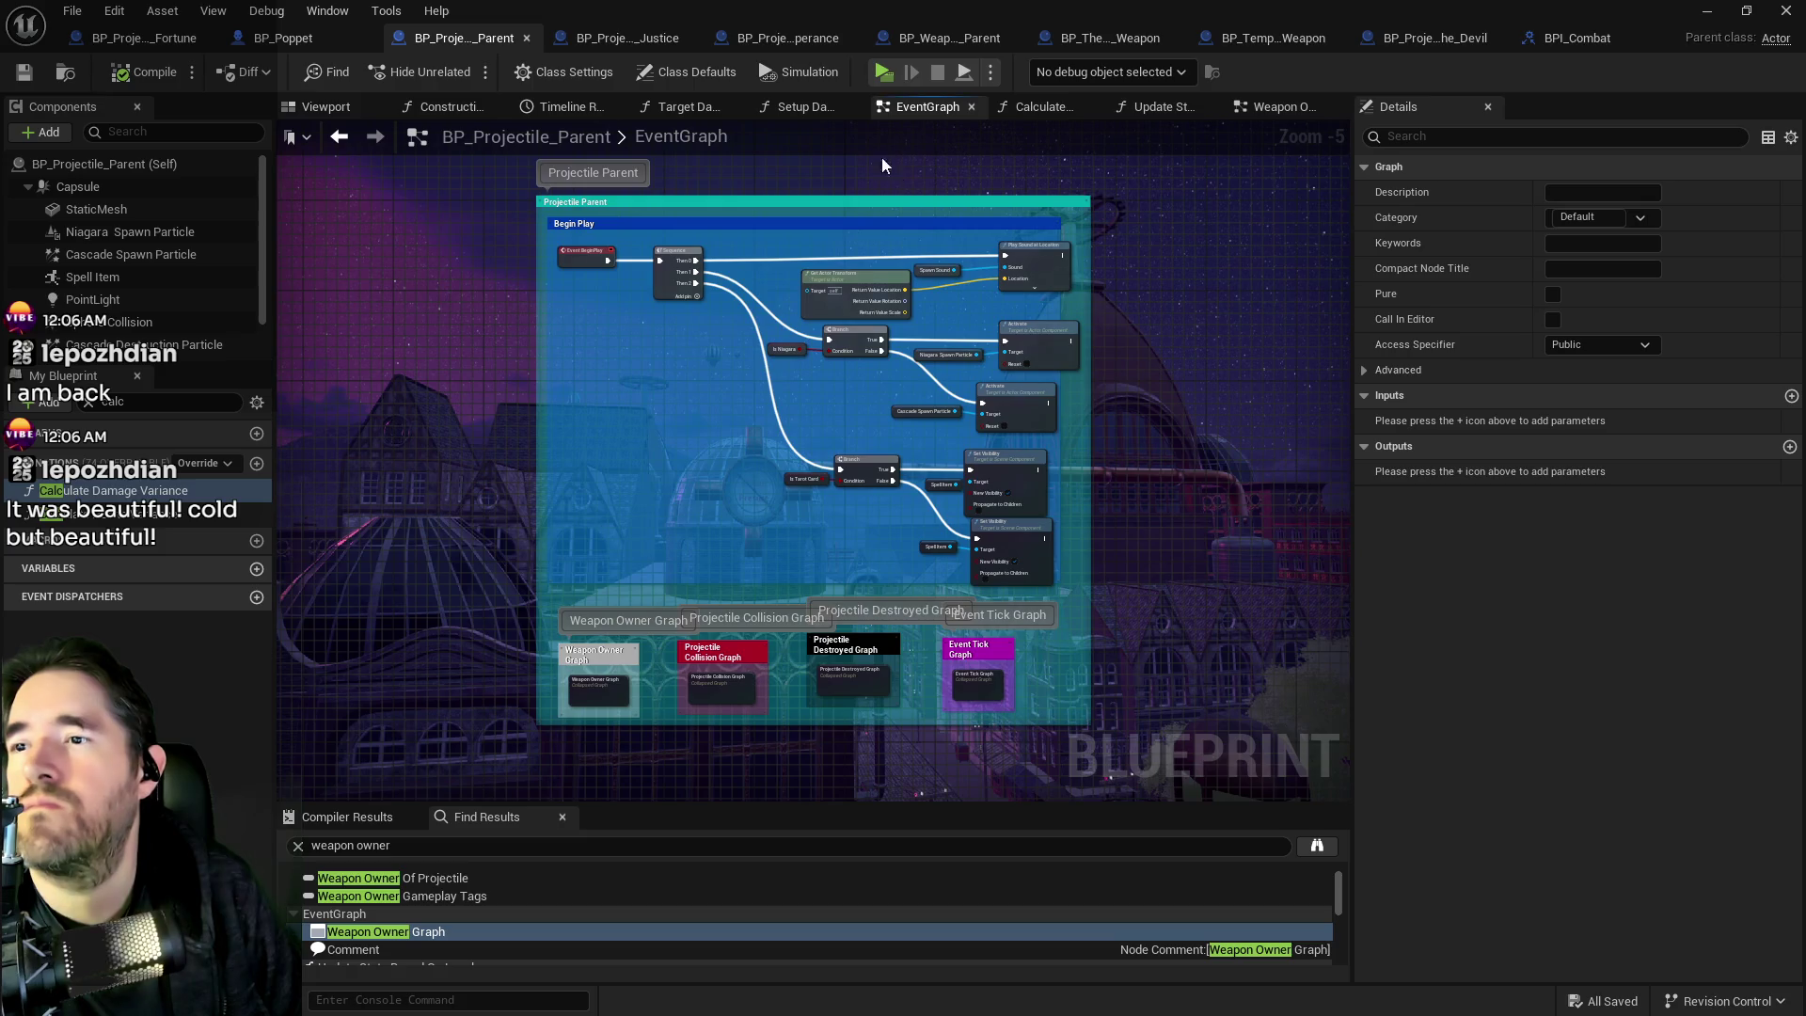
pyautogui.scroll(3, 846, 395)
pyautogui.moveTo(941, 361)
pyautogui.mouseDown()
pyautogui.moveTo(845, 412)
pyautogui.moveTo(908, 453)
pyautogui.mouseUp()
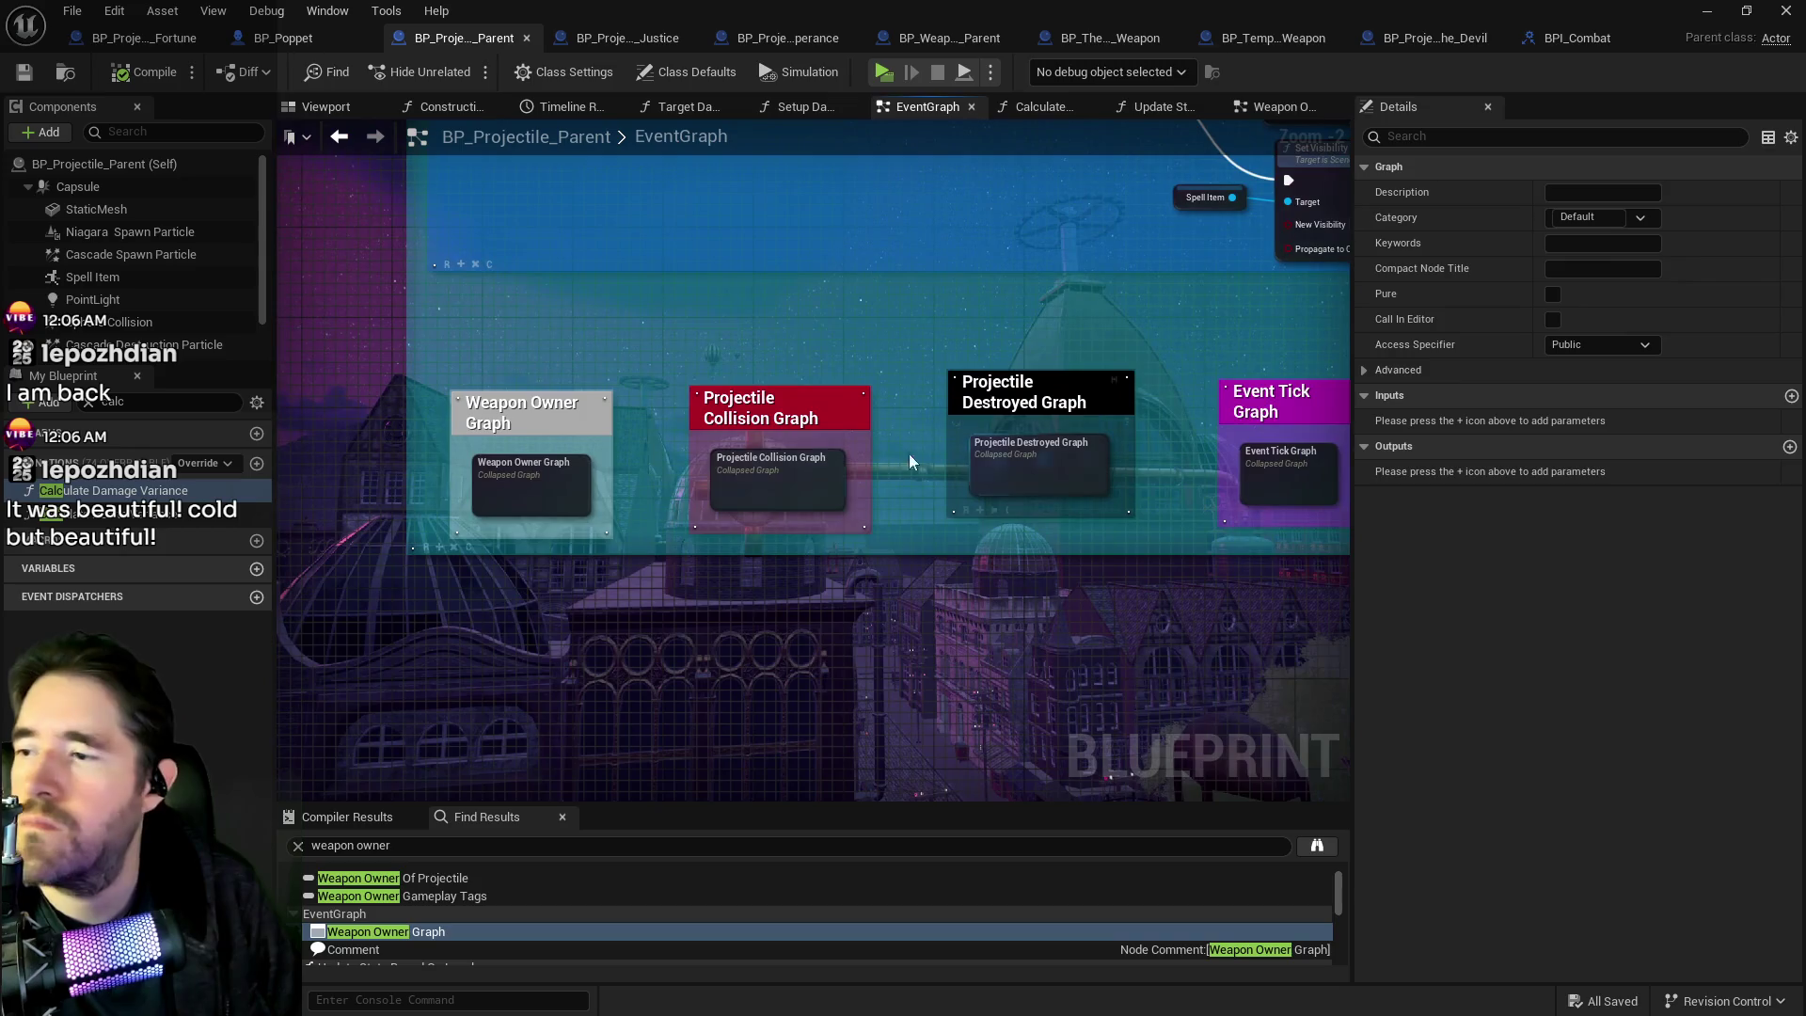
pyautogui.doubleClick(769, 482)
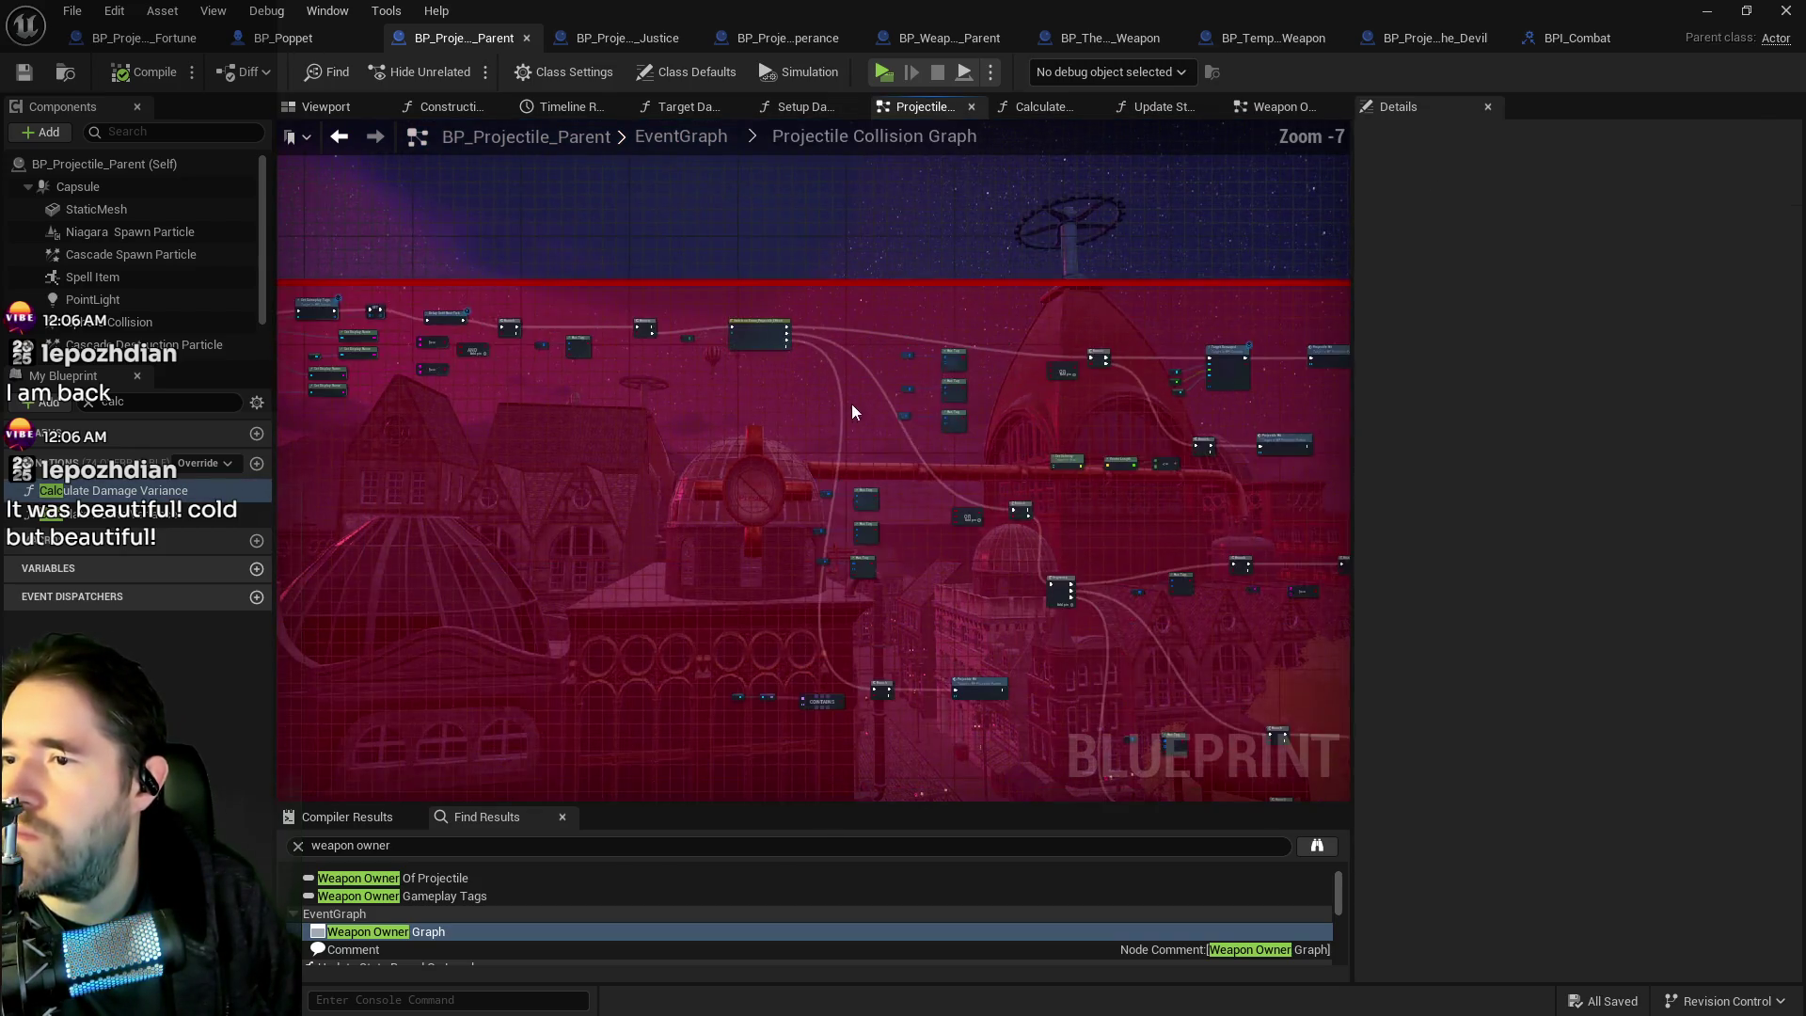
# Pan across the Sequence, Branch, OR and Has Tag check nodes in the collision graph.
pyautogui.scroll(4, 854, 413)
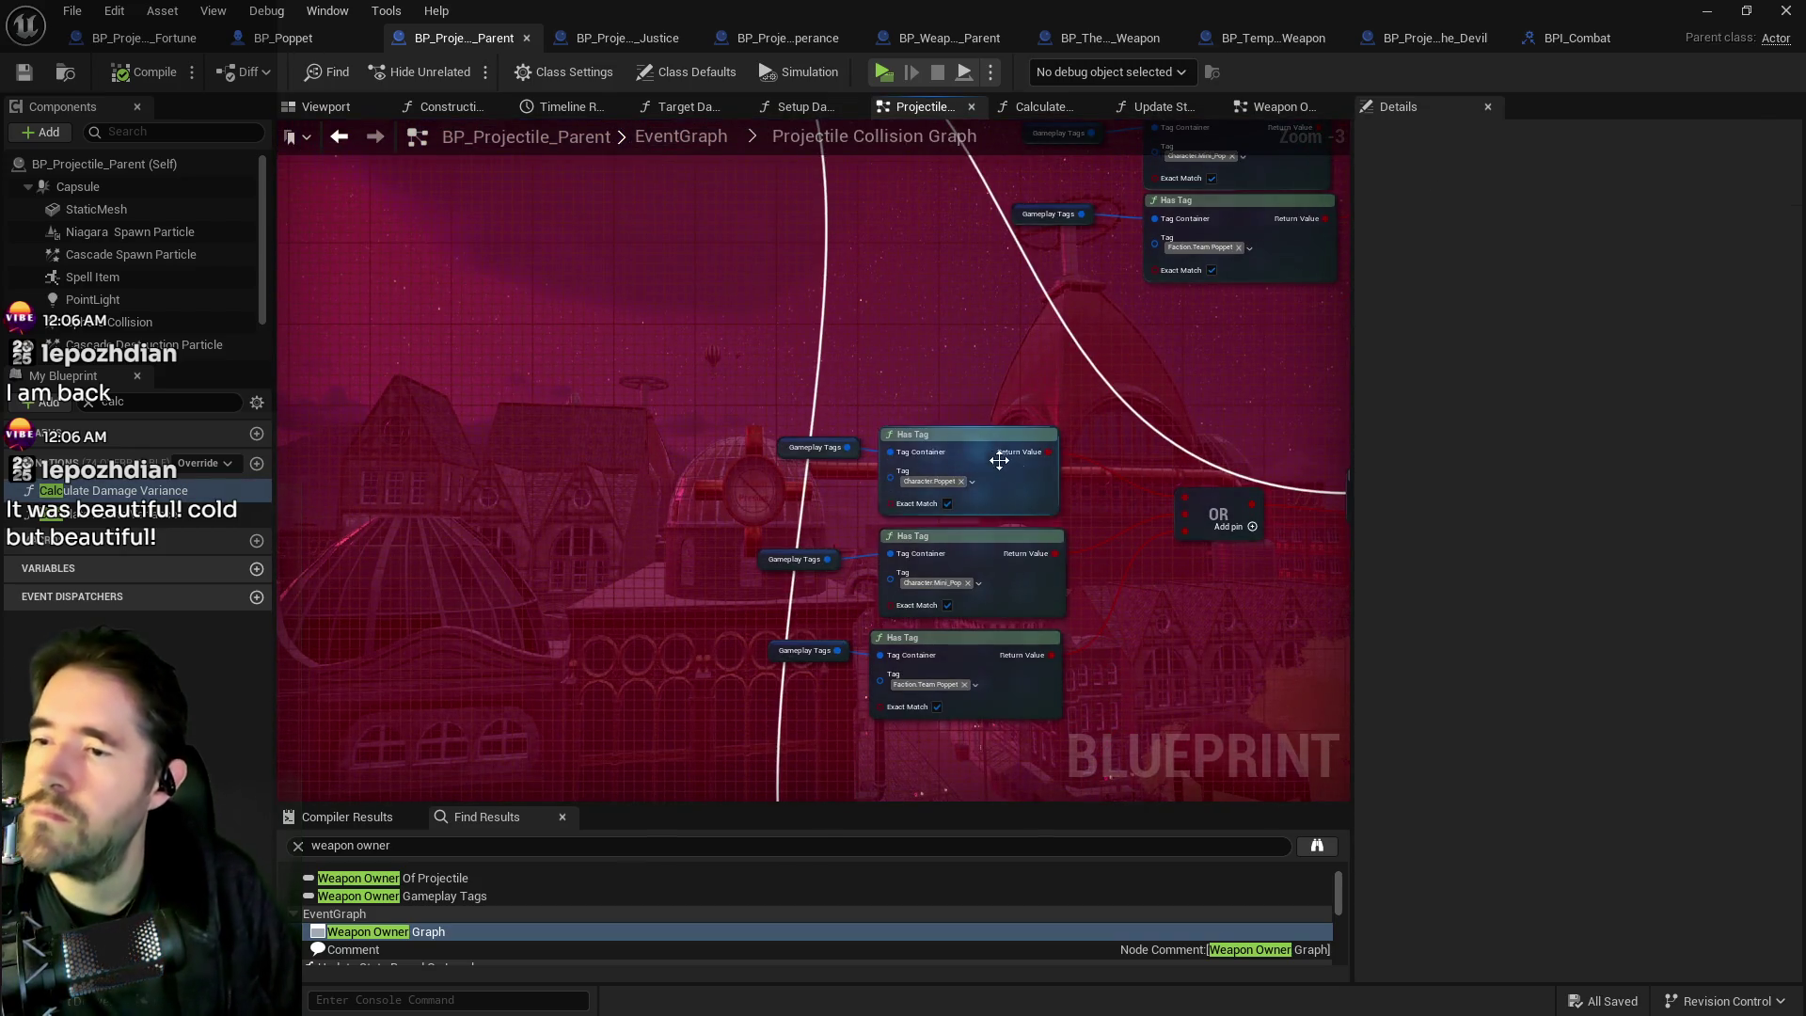
pyautogui.moveTo(999, 460); pyautogui.dragTo(857, 453)
pyautogui.moveTo(1161, 511); pyautogui.dragTo(819, 596)
pyautogui.moveTo(839, 426)
pyautogui.mouseDown()
pyautogui.moveTo(859, 595)
pyautogui.moveTo(748, 301)
pyautogui.mouseUp()
pyautogui.scroll(-2, 823, 603)
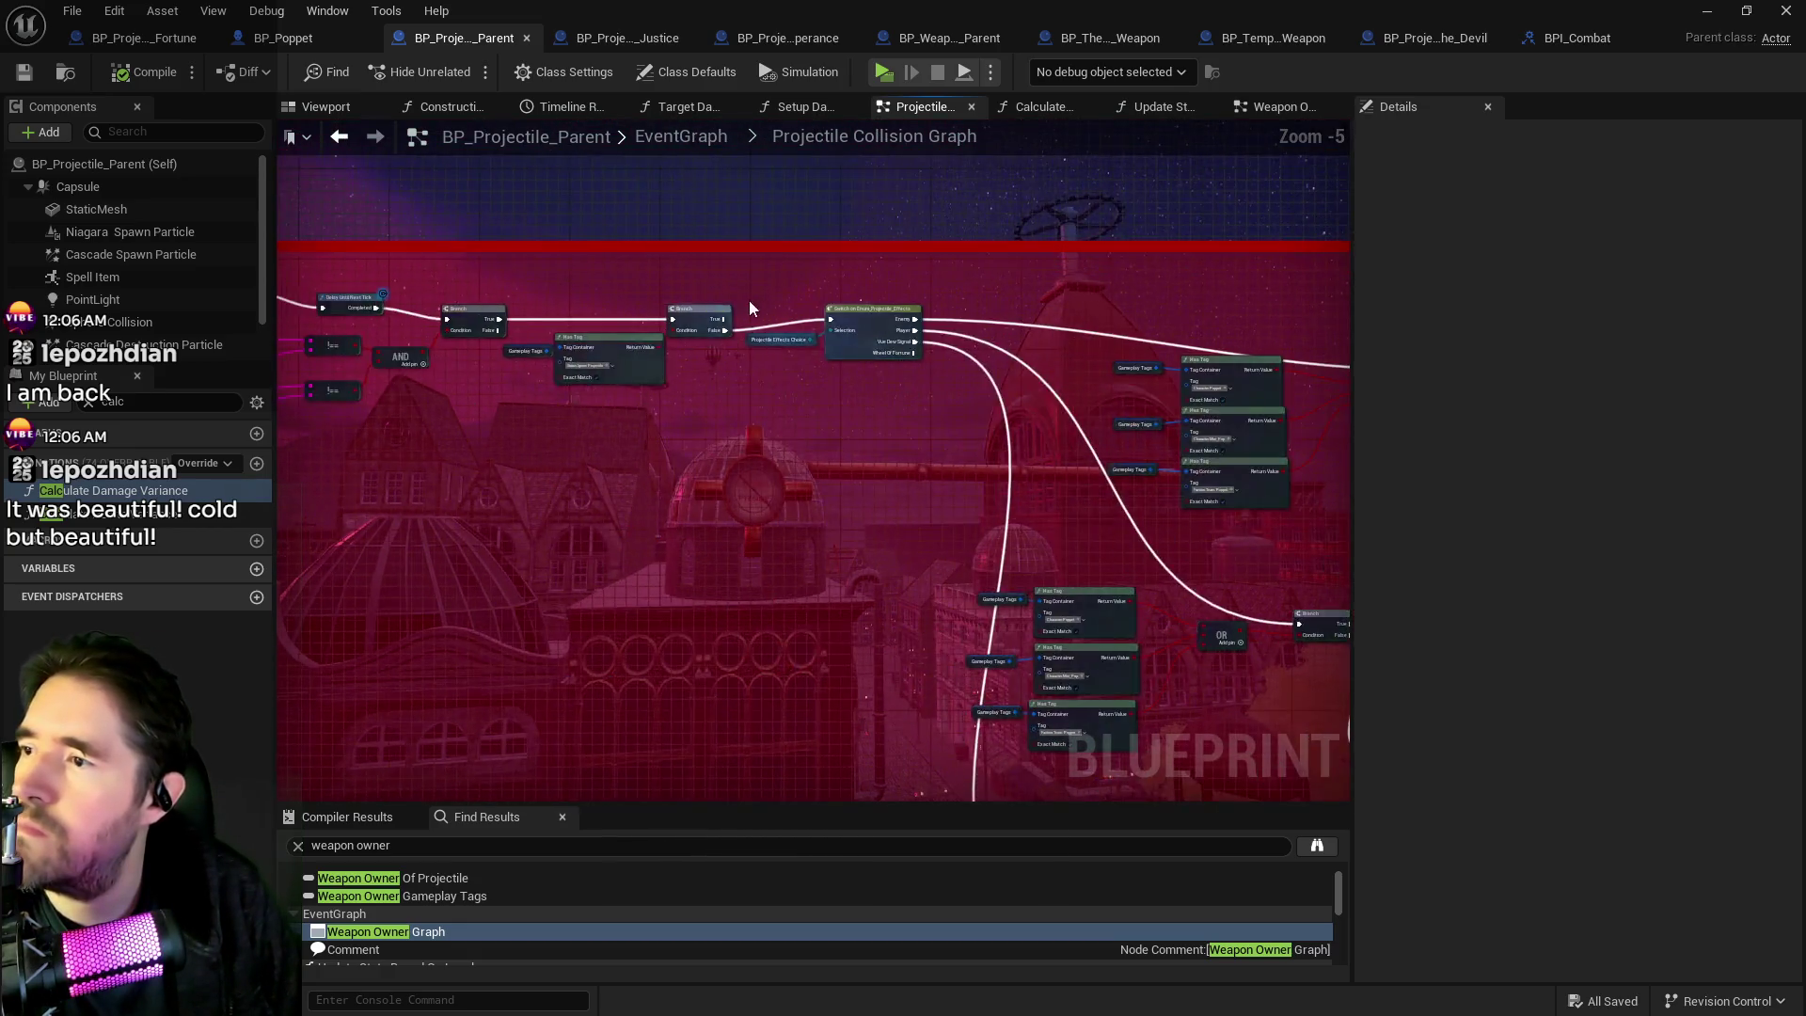
pyautogui.scroll(4, 820, 521)
pyautogui.moveTo(912, 590)
pyautogui.mouseDown()
pyautogui.moveTo(750, 367)
pyautogui.moveTo(1015, 790)
pyautogui.moveTo(985, 545)
pyautogui.moveTo(893, 585)
pyautogui.mouseUp()
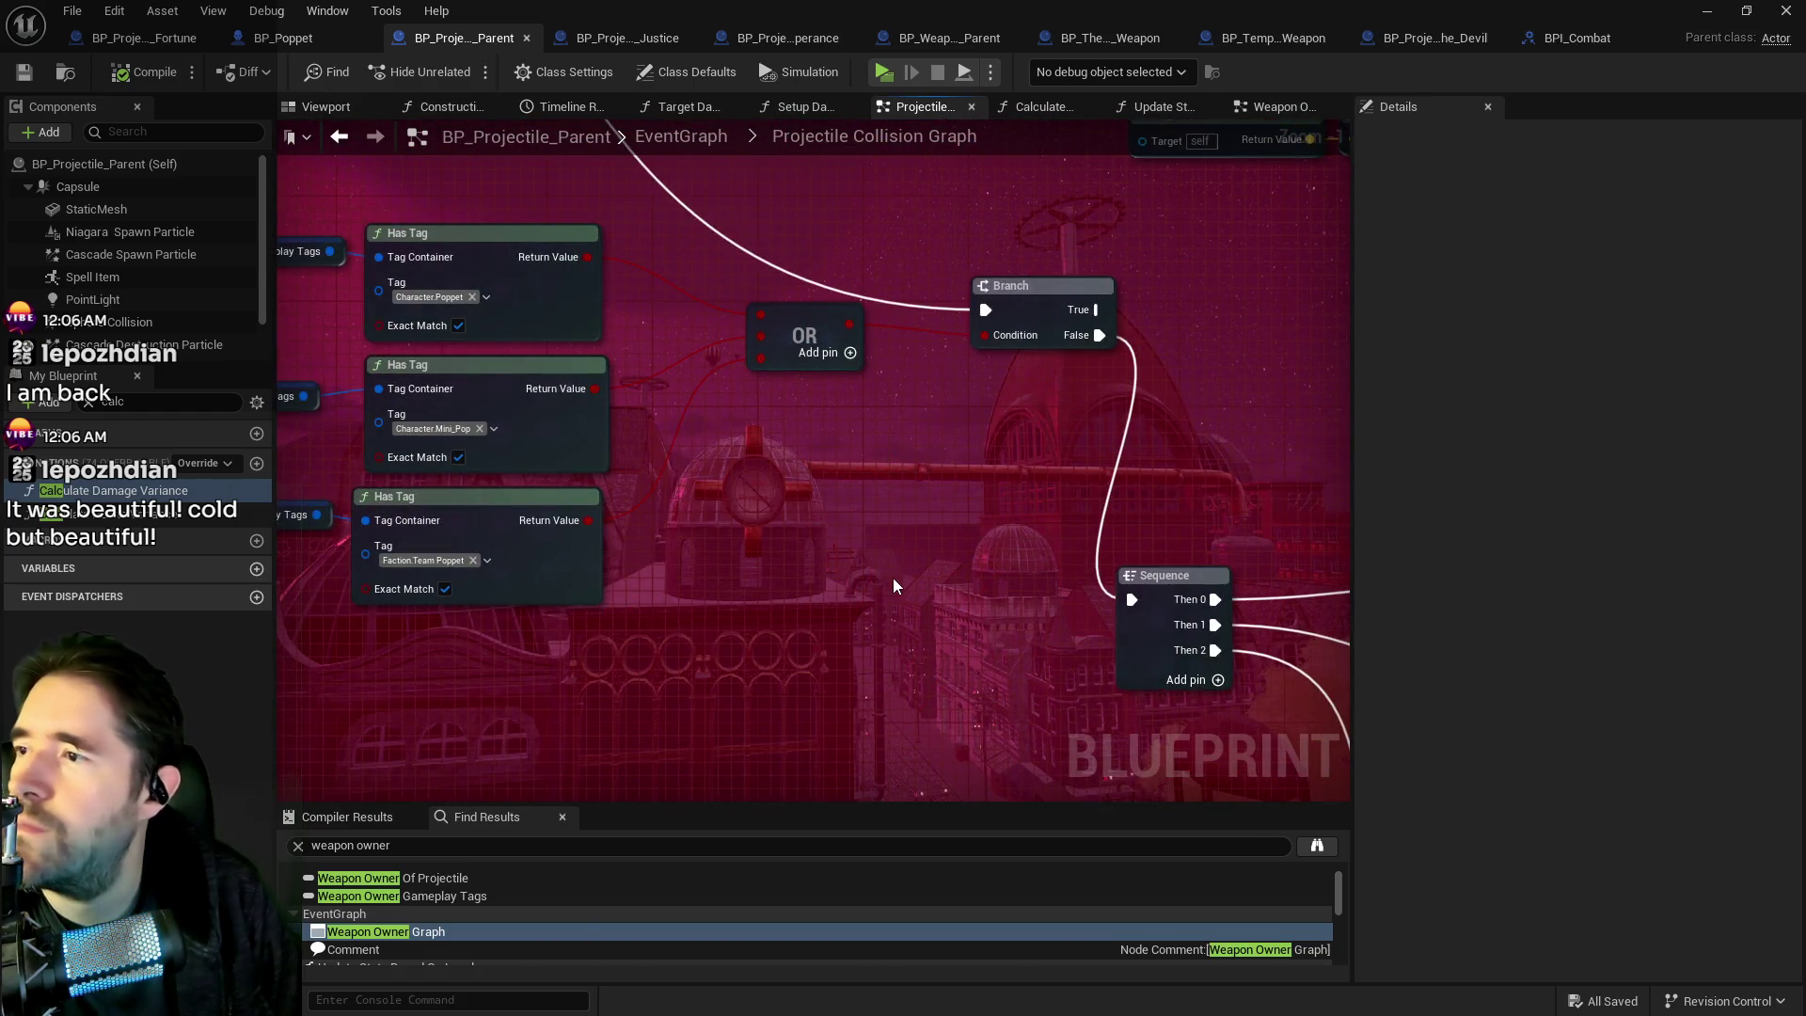
pyautogui.moveTo(752, 160)
pyautogui.mouseDown()
pyautogui.moveTo(1064, 622)
pyautogui.moveTo(886, 352)
pyautogui.mouseUp()
pyautogui.moveTo(951, 568)
pyautogui.mouseDown()
pyautogui.moveTo(824, 410)
pyautogui.moveTo(630, 382)
pyautogui.moveTo(1204, 564)
pyautogui.mouseUp()
pyautogui.scroll(-4, 630, 383)
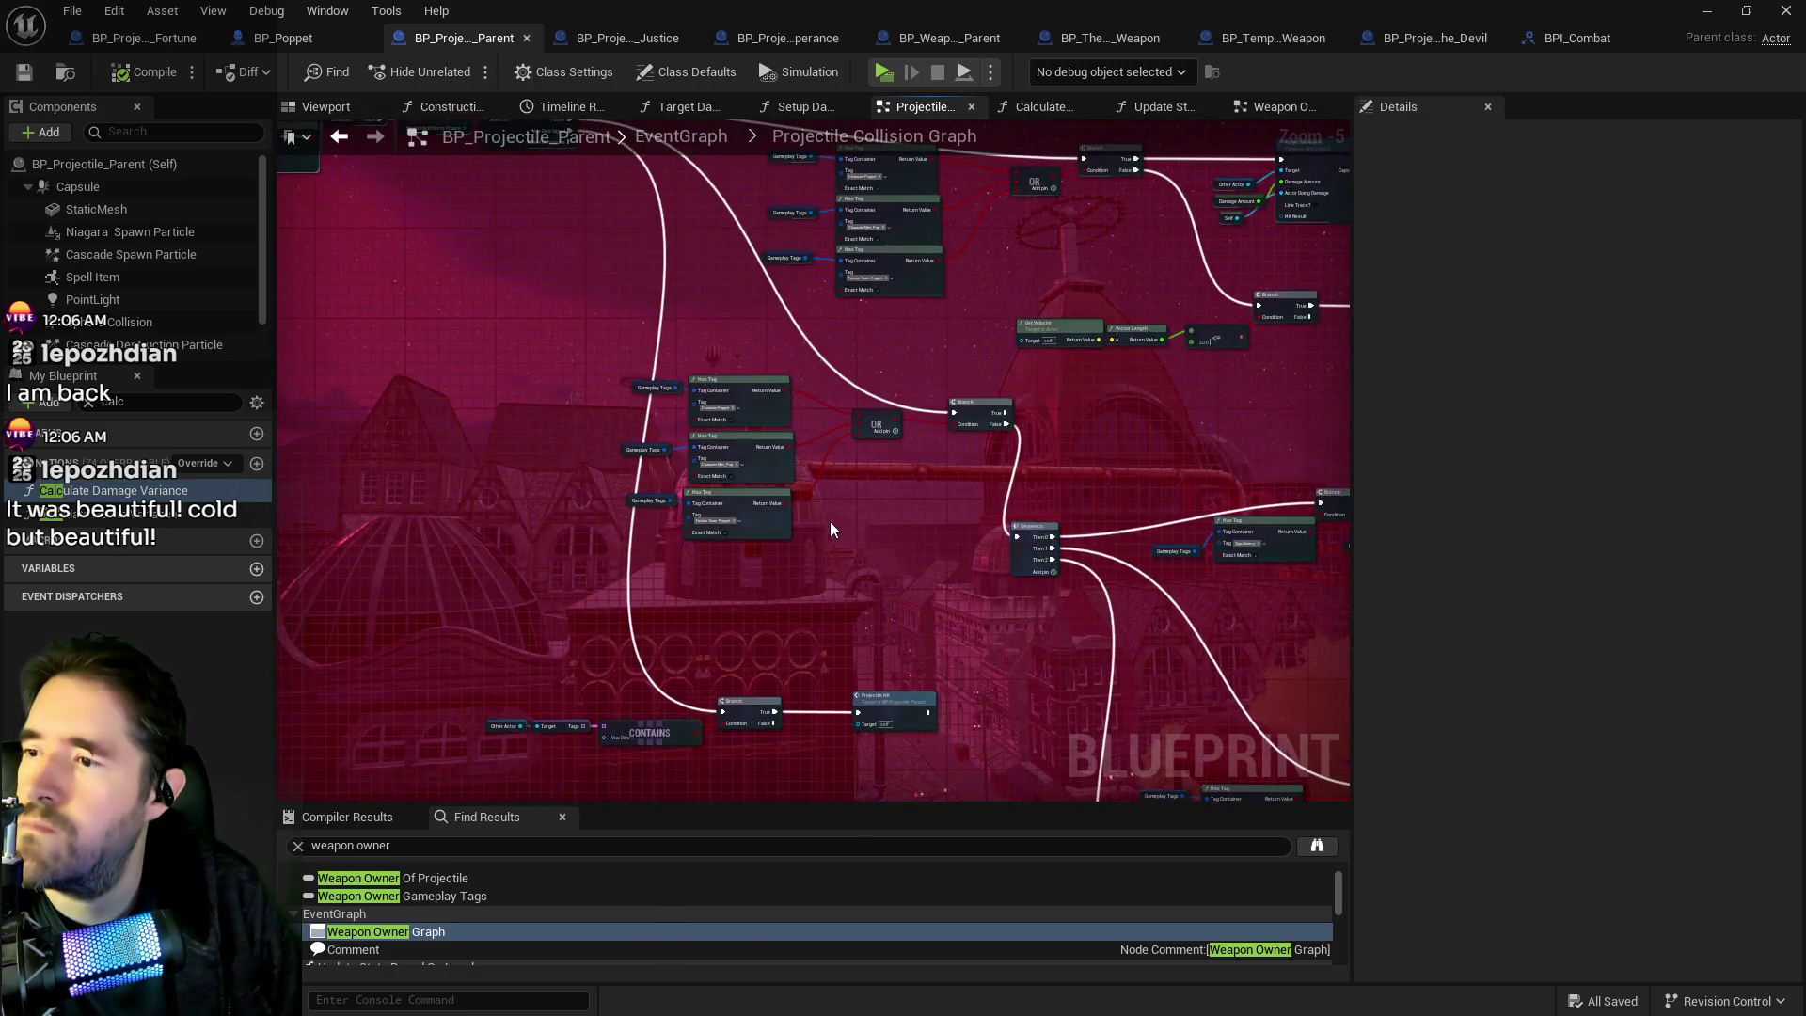
pyautogui.scroll(2, 837, 536)
# Follow the flow to the Apply Condition and Target Damaged nodes, then return to the Sequence.
pyautogui.moveTo(901, 645)
pyautogui.mouseDown()
pyautogui.moveTo(794, 568)
pyautogui.moveTo(929, 426)
pyautogui.moveTo(381, 414)
pyautogui.mouseUp()
pyautogui.moveTo(1175, 367); pyautogui.dragTo(667, 414)
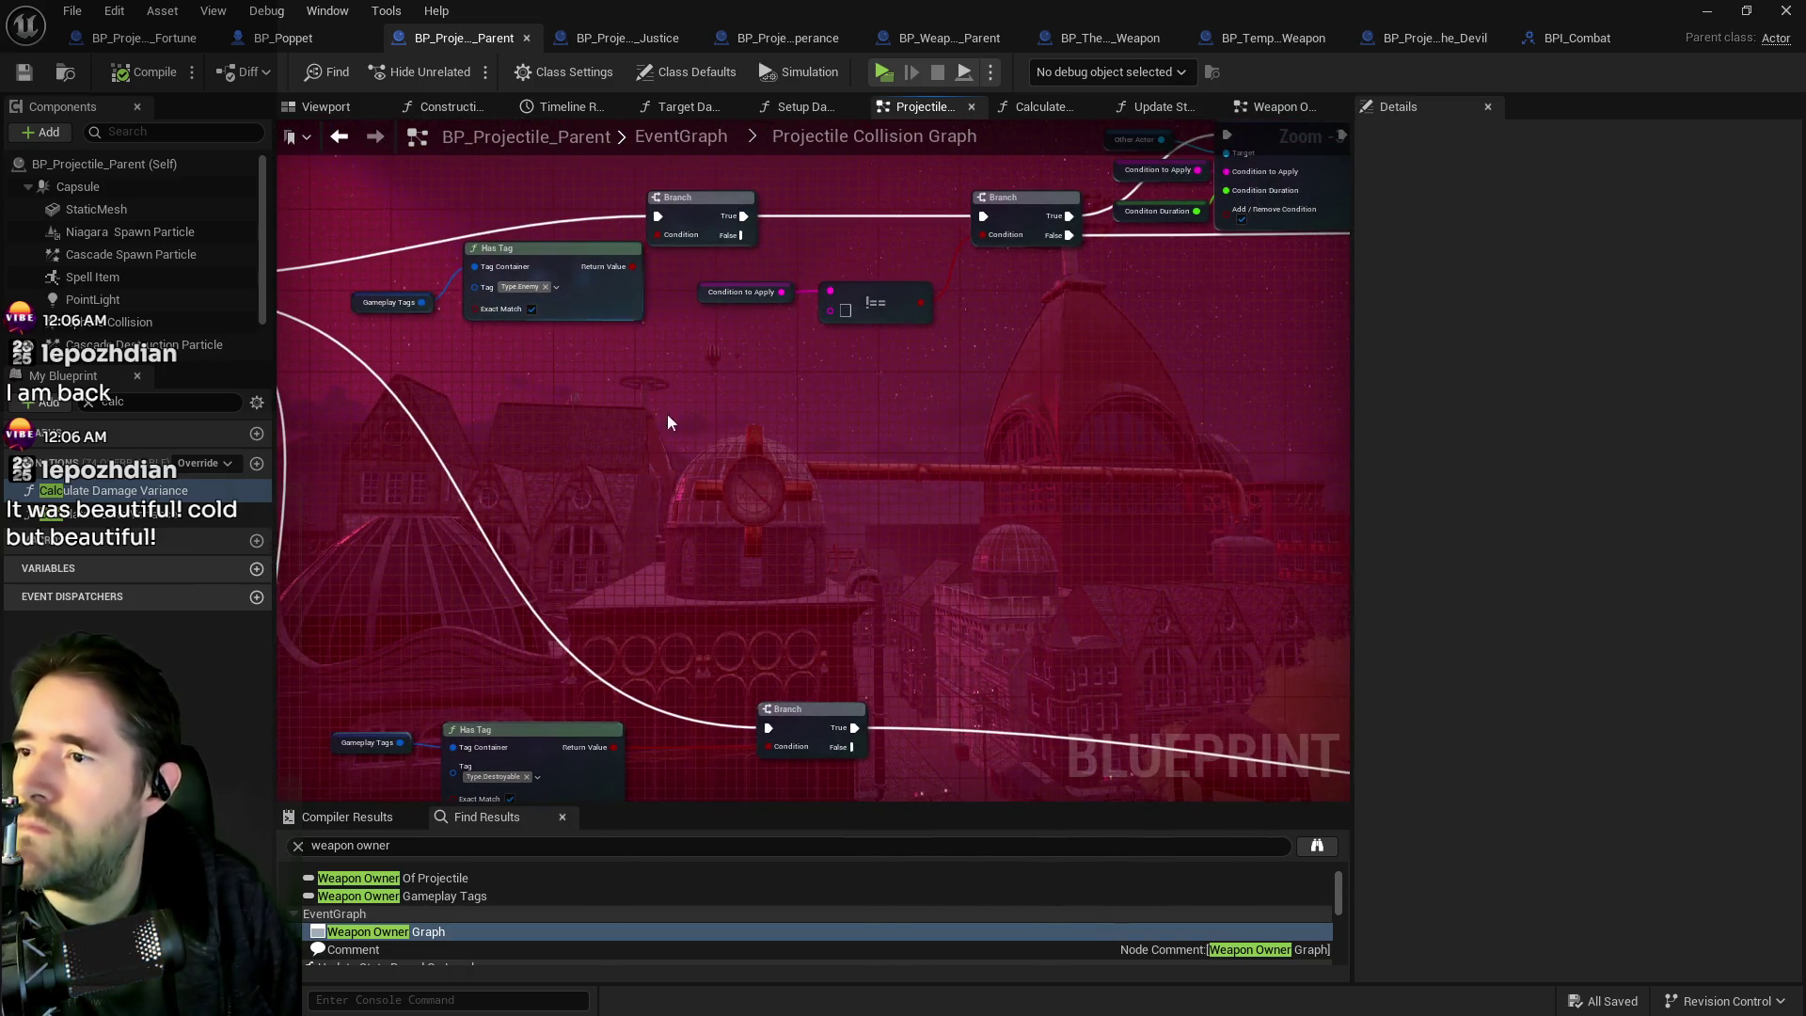
pyautogui.moveTo(804, 512); pyautogui.dragTo(687, 533)
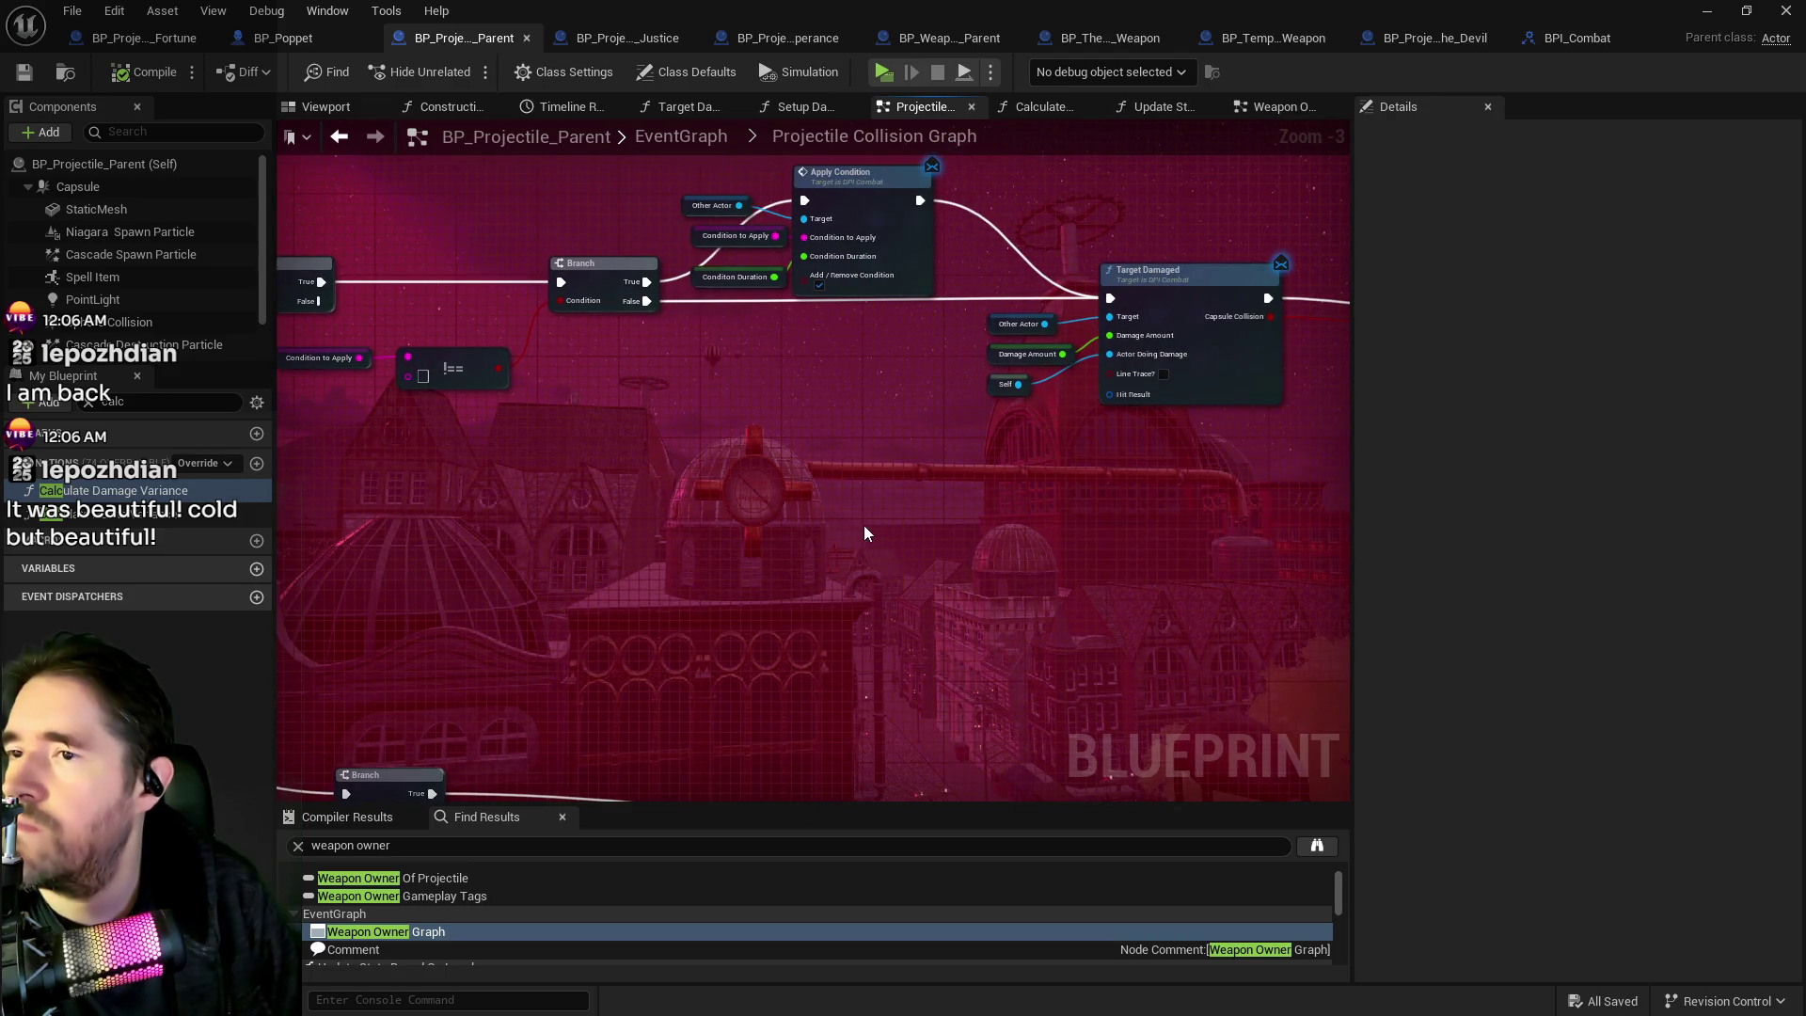
pyautogui.moveTo(867, 516)
pyautogui.mouseDown()
pyautogui.moveTo(813, 470)
pyautogui.moveTo(658, 476)
pyautogui.moveTo(822, 477)
pyautogui.mouseUp()
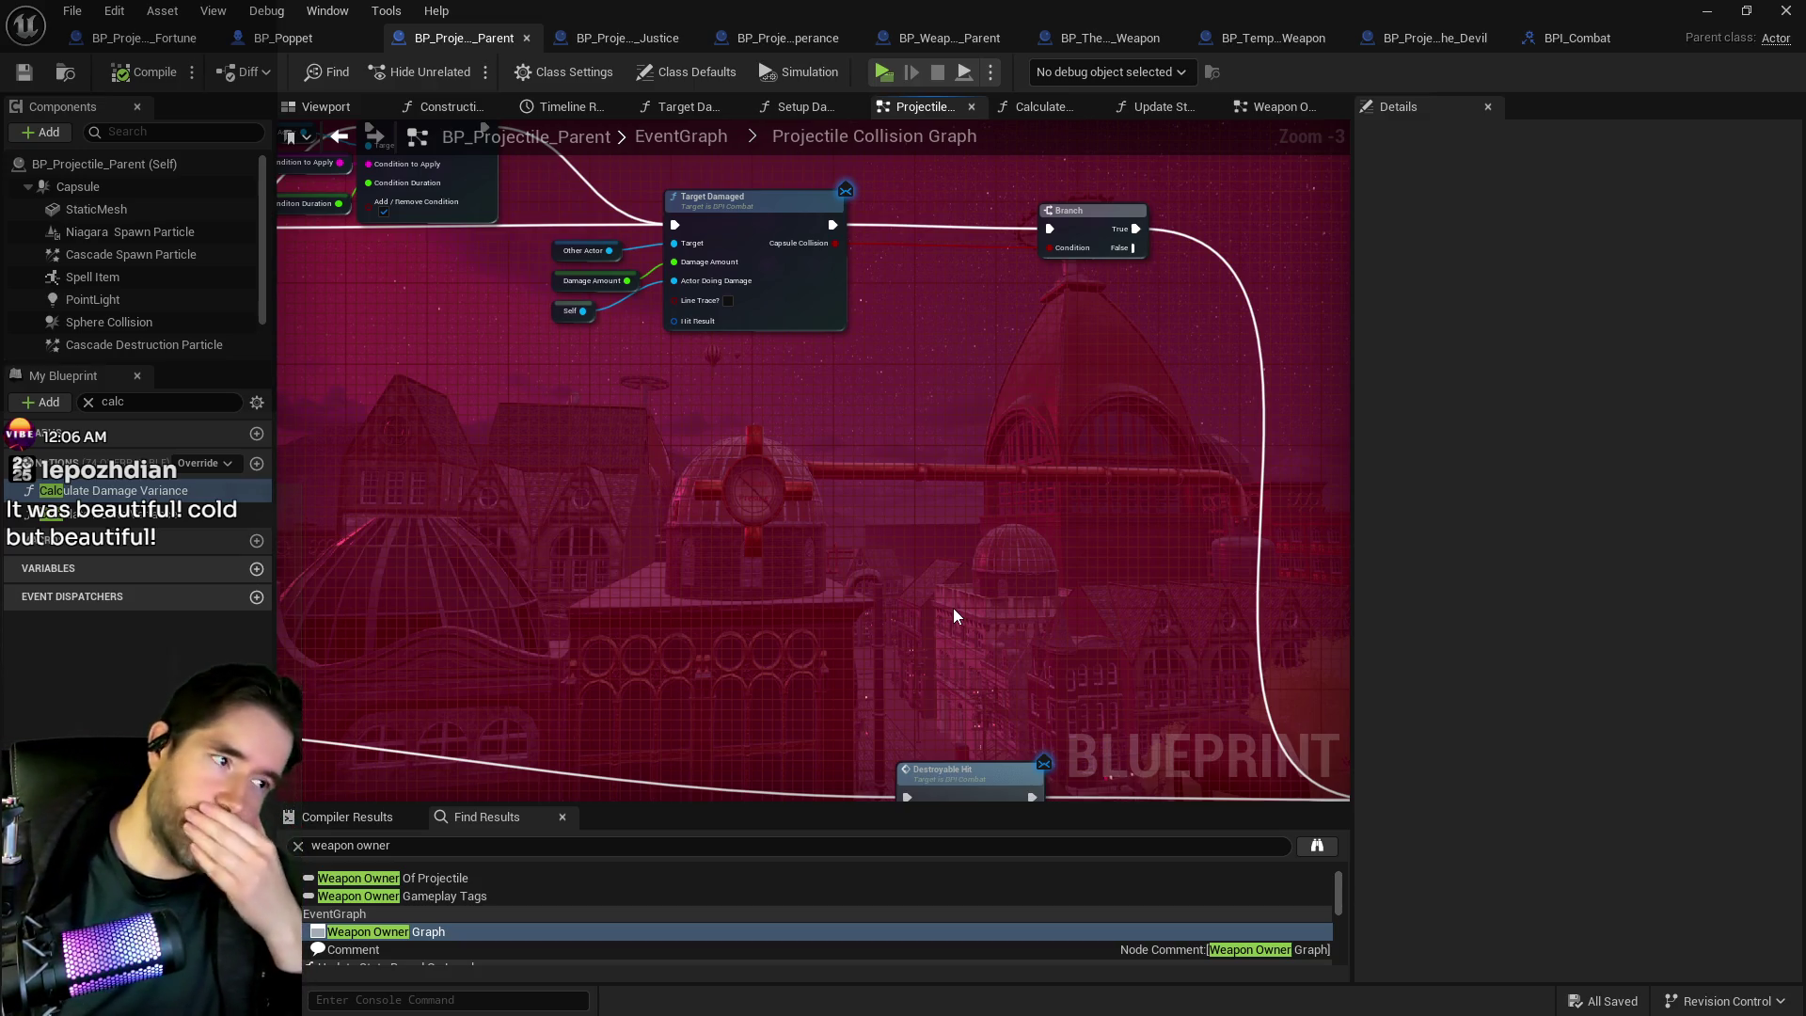
pyautogui.moveTo(736, 487); pyautogui.dragTo(1391, 596)
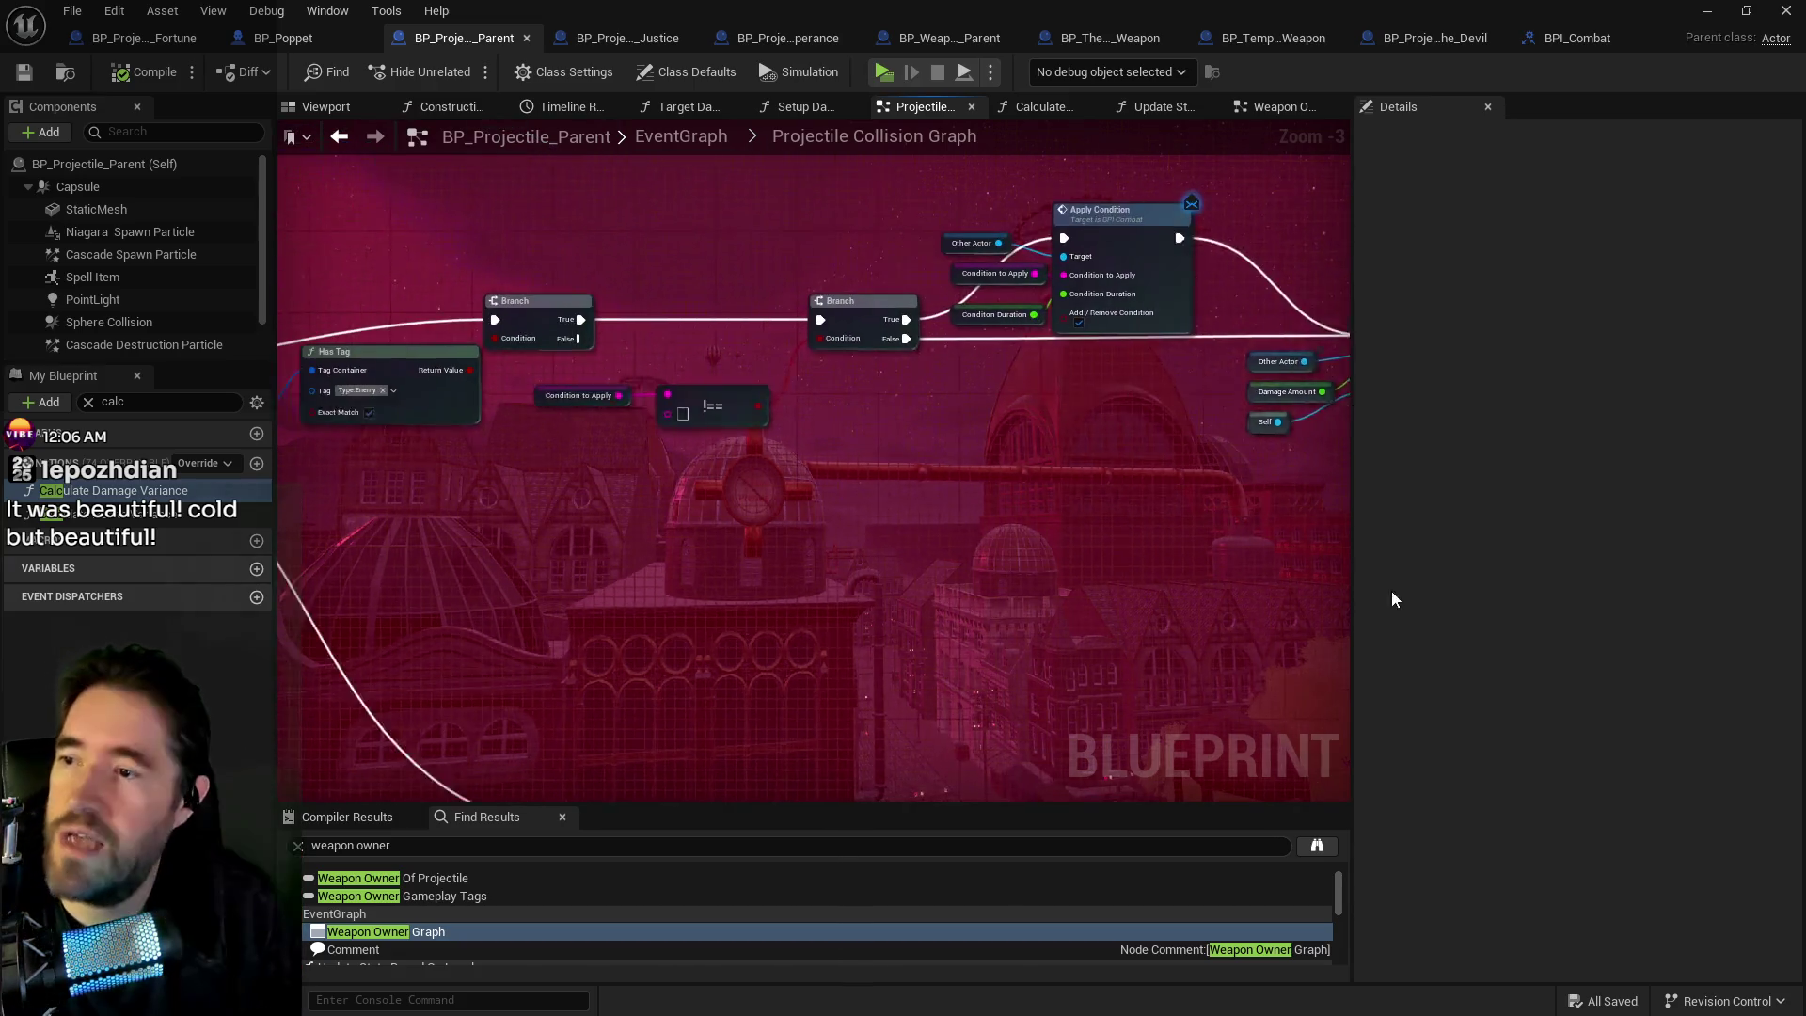
pyautogui.moveTo(658, 376); pyautogui.dragTo(1132, 320)
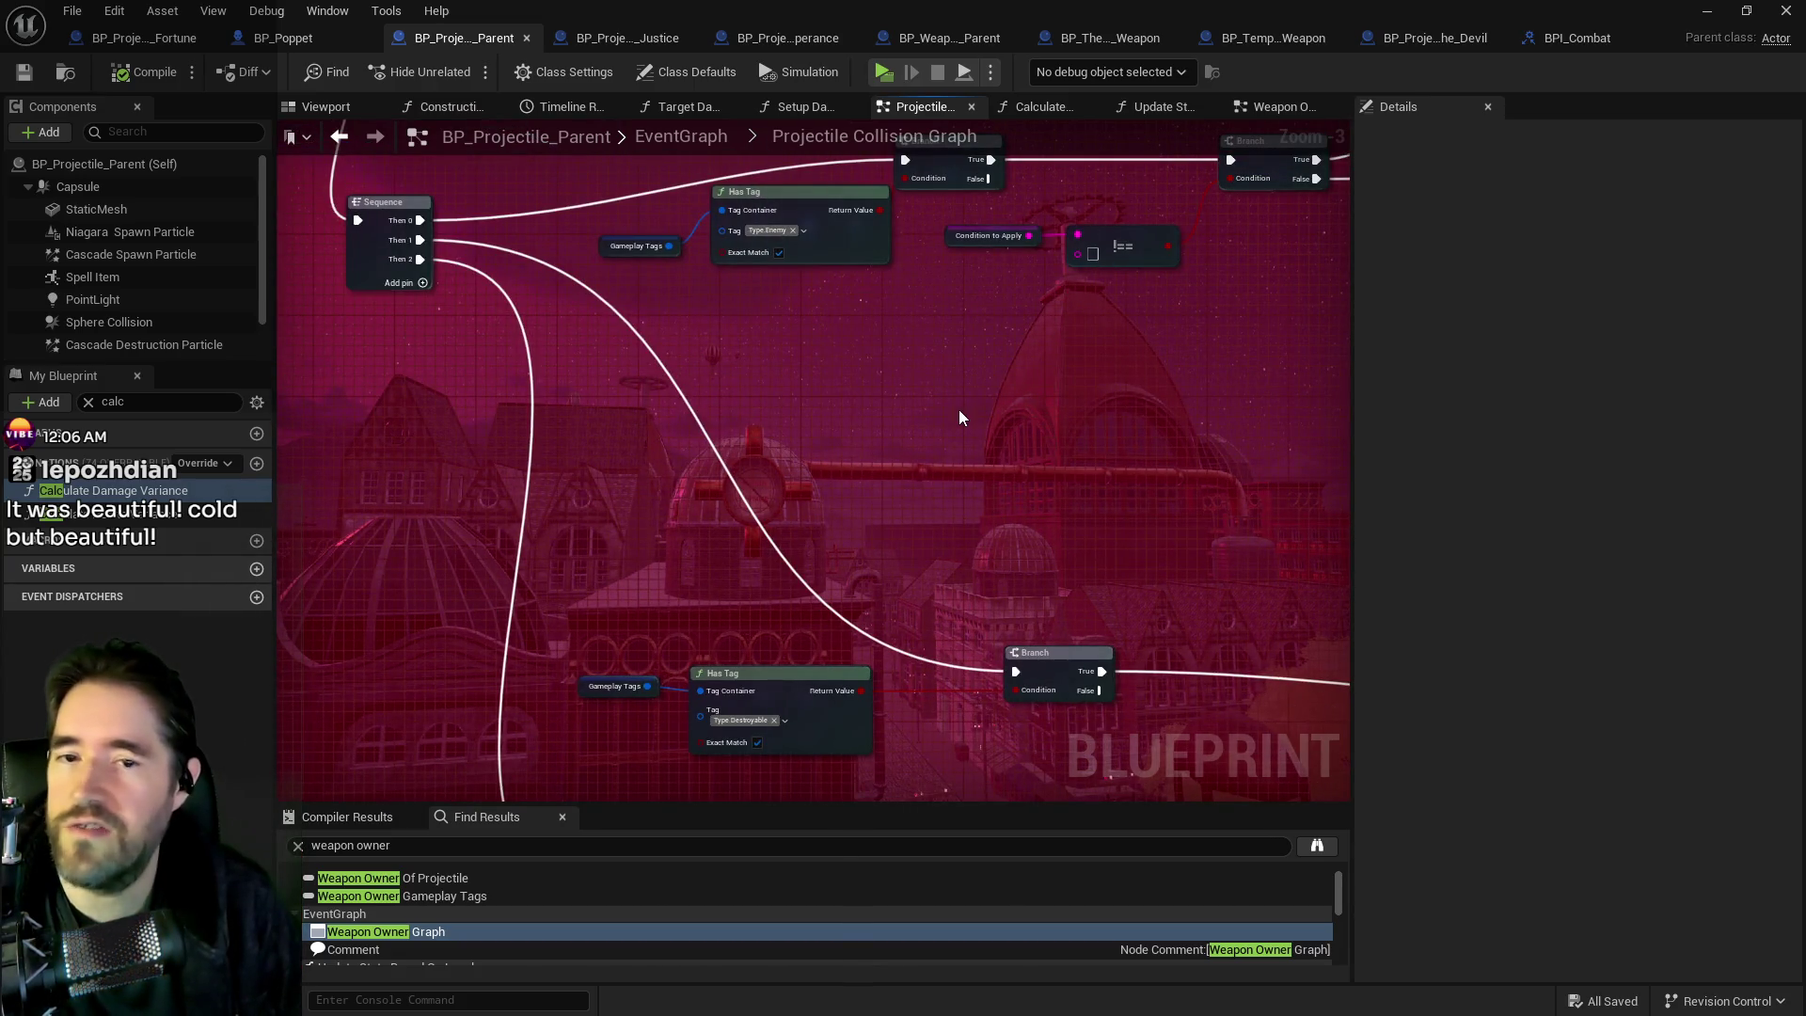
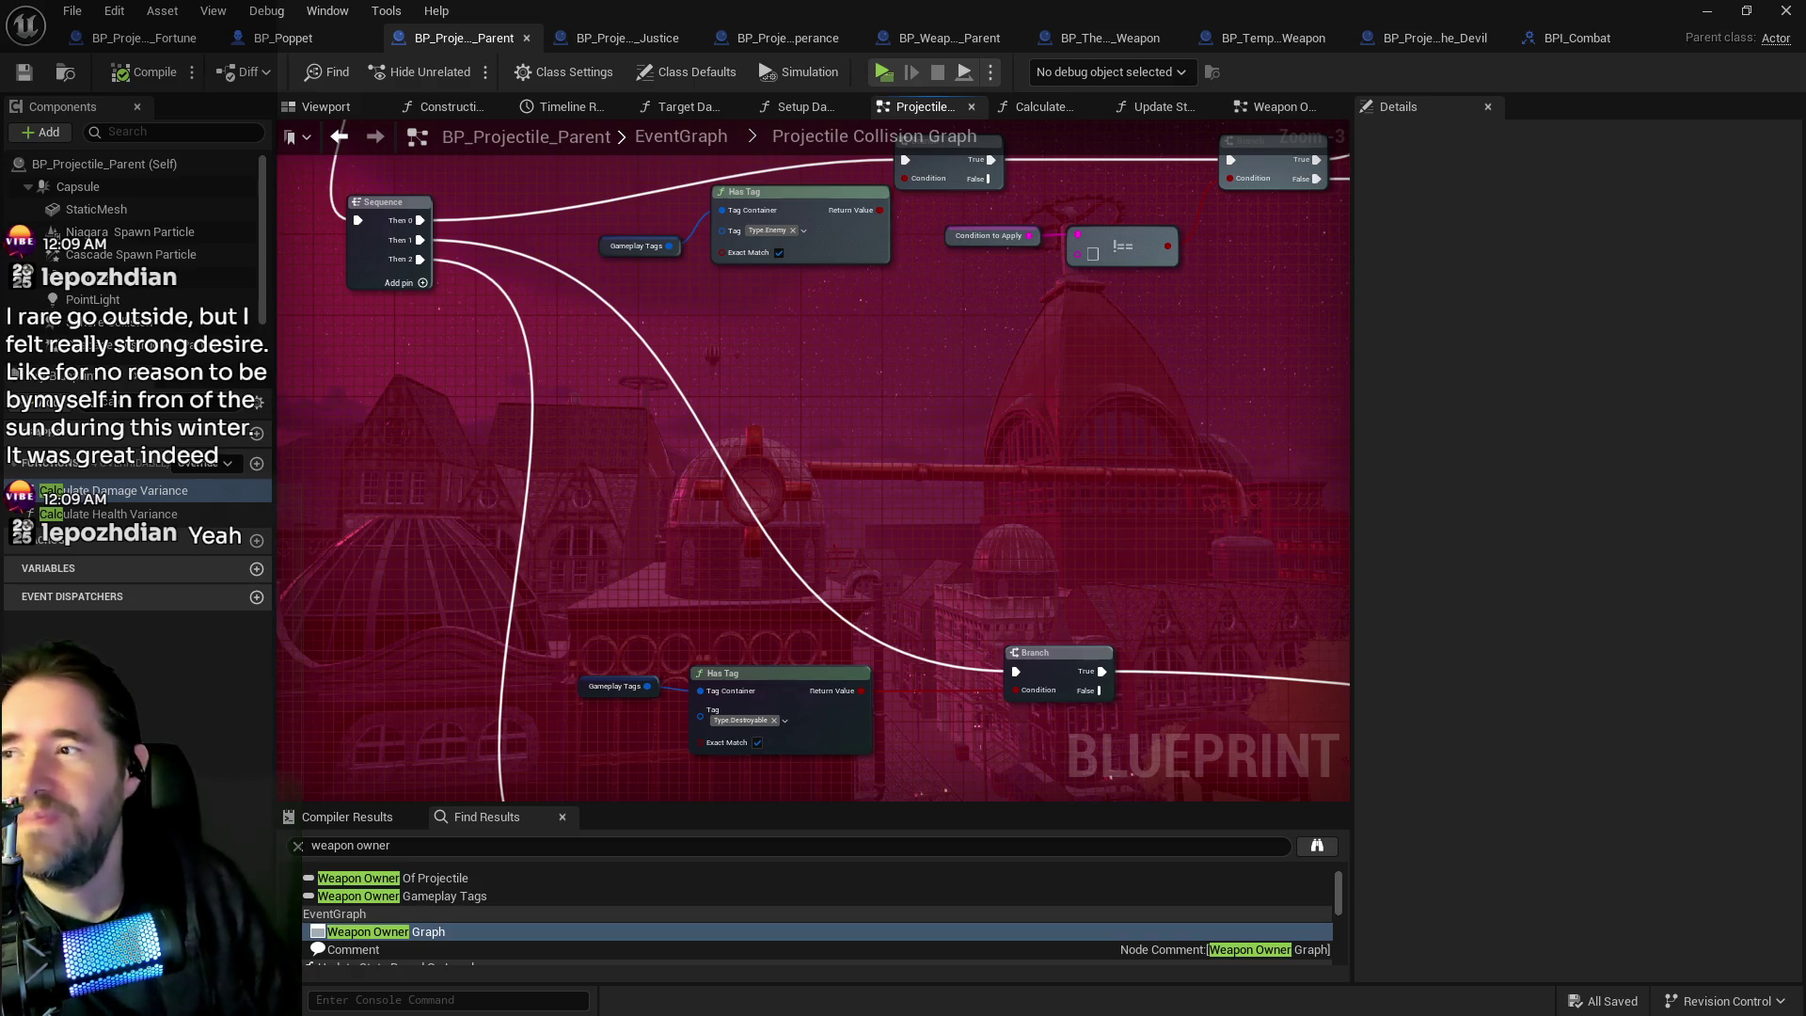
# Pan and zoom through the collision graph to find the Sequence, Branch, SET and Has Tag nodes.
pyautogui.scroll(-5, 952, 436)
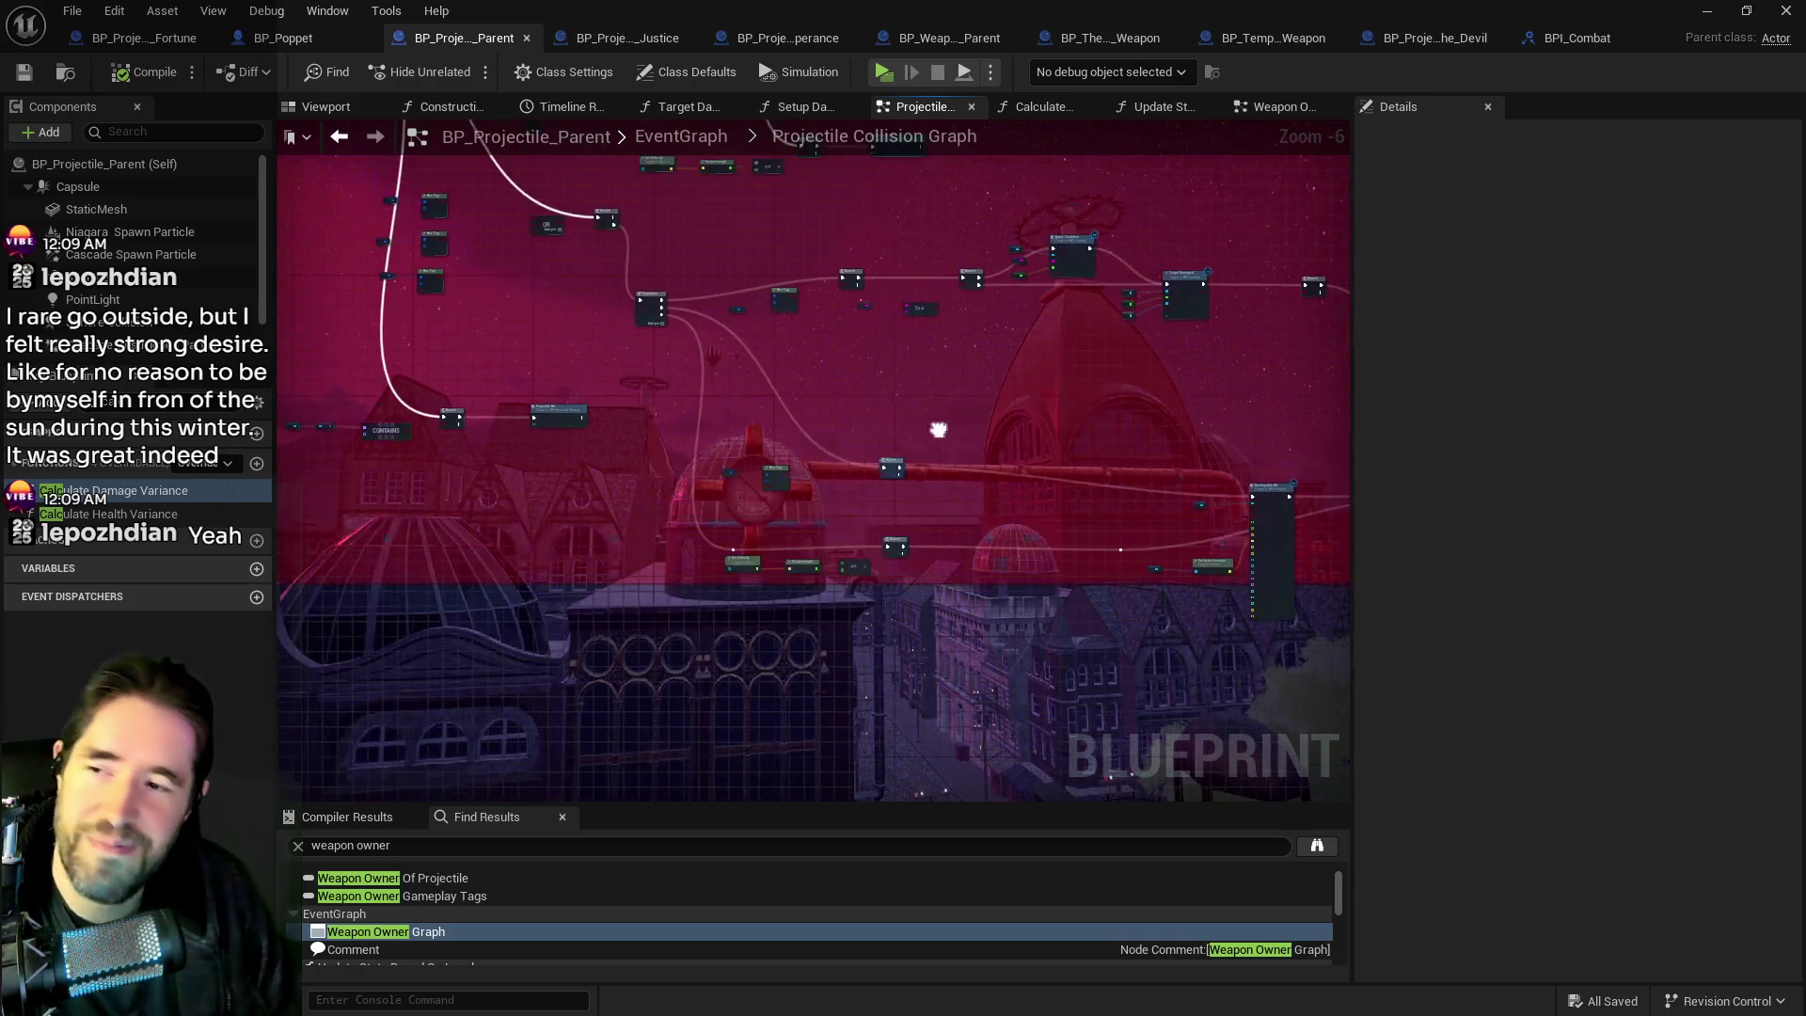
pyautogui.scroll(6, 938, 423)
pyautogui.moveTo(962, 530)
pyautogui.mouseDown()
pyautogui.moveTo(895, 605)
pyautogui.moveTo(887, 464)
pyautogui.moveTo(900, 410)
pyautogui.moveTo(920, 410)
pyautogui.moveTo(868, 301)
pyautogui.moveTo(880, 526)
pyautogui.moveTo(1278, 619)
pyautogui.moveTo(1631, 637)
pyautogui.mouseUp()
pyautogui.scroll(-1, 954, 363)
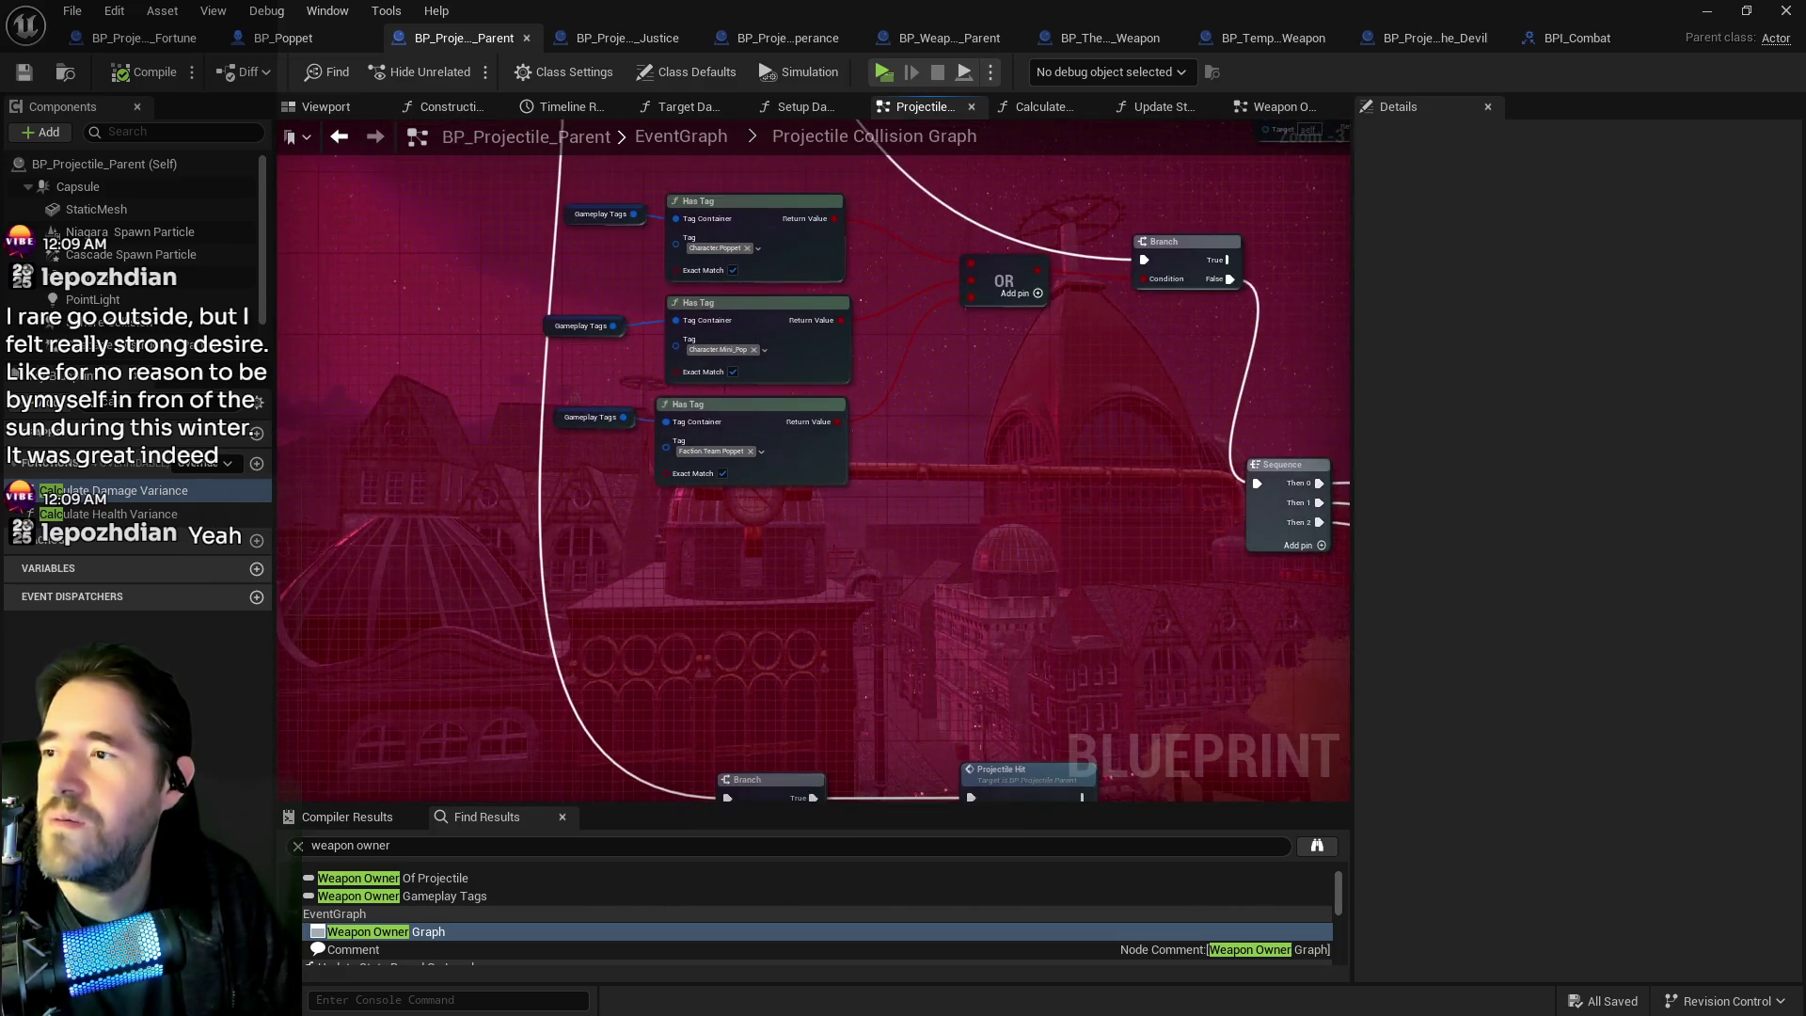
pyautogui.scroll(-3, 958, 645)
pyautogui.scroll(2, 686, 438)
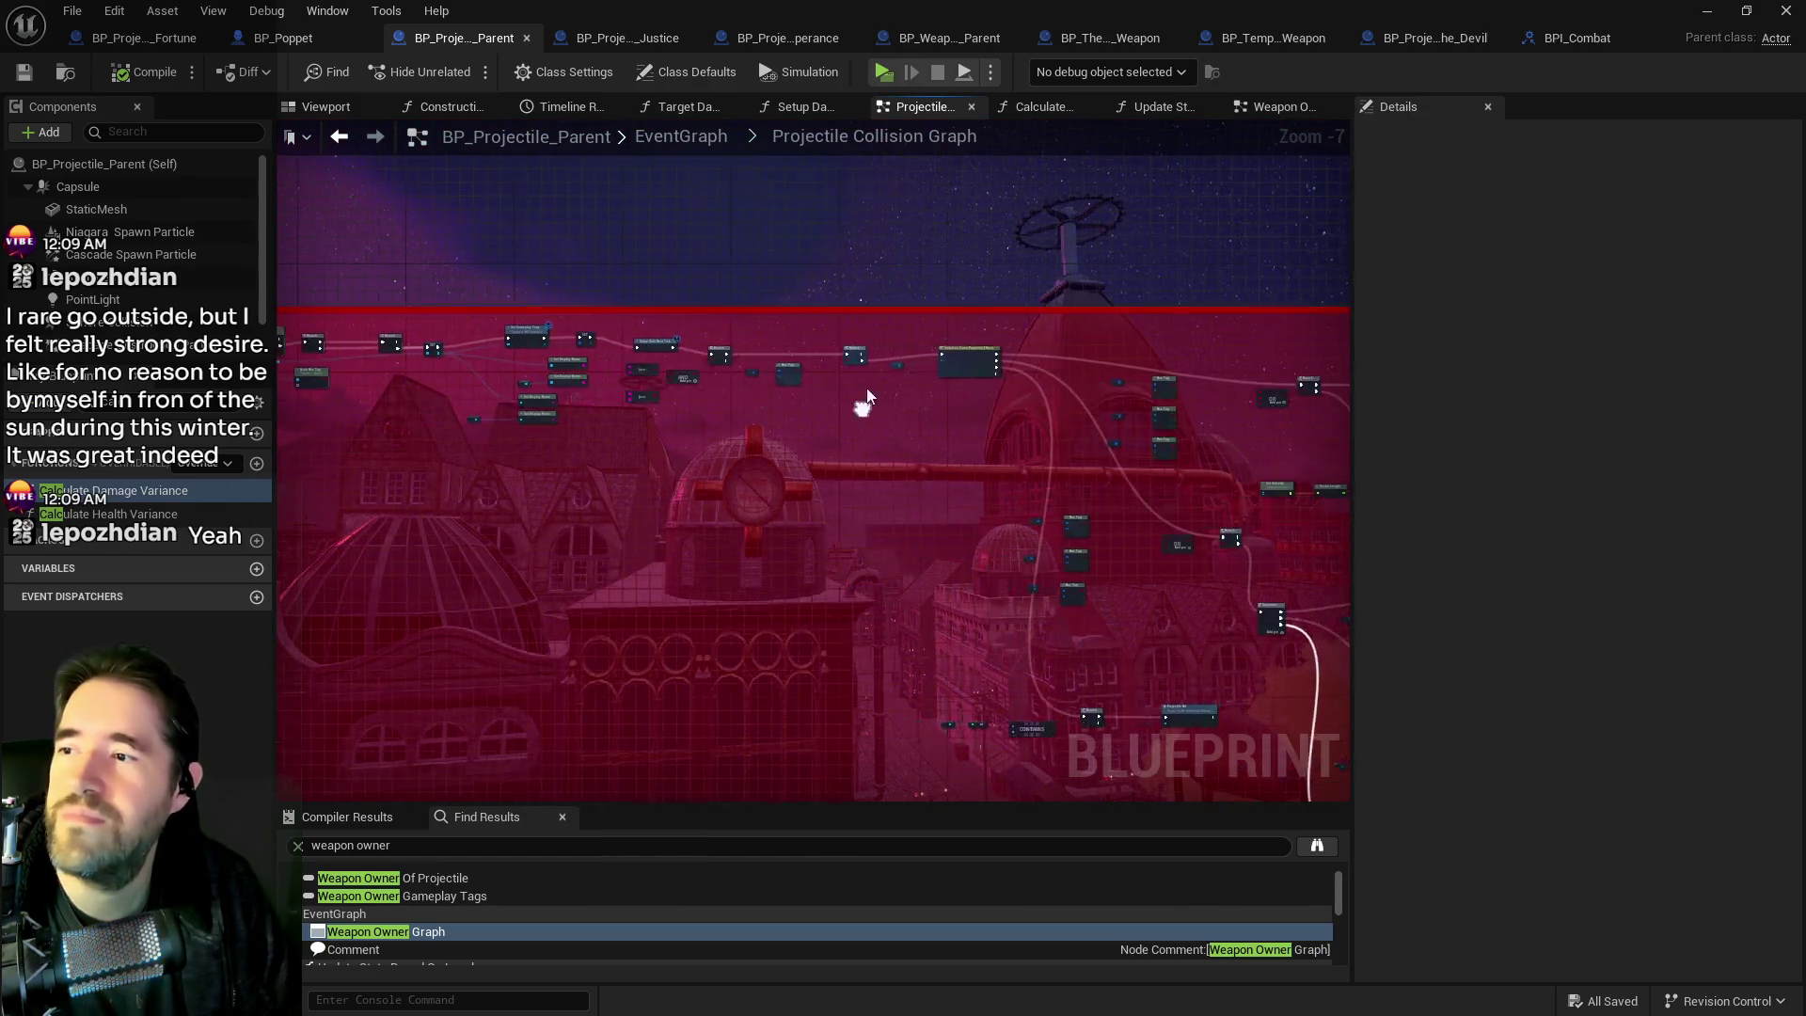
pyautogui.scroll(1, 572, 378)
pyautogui.moveTo(571, 378); pyautogui.dragTo(1080, 376)
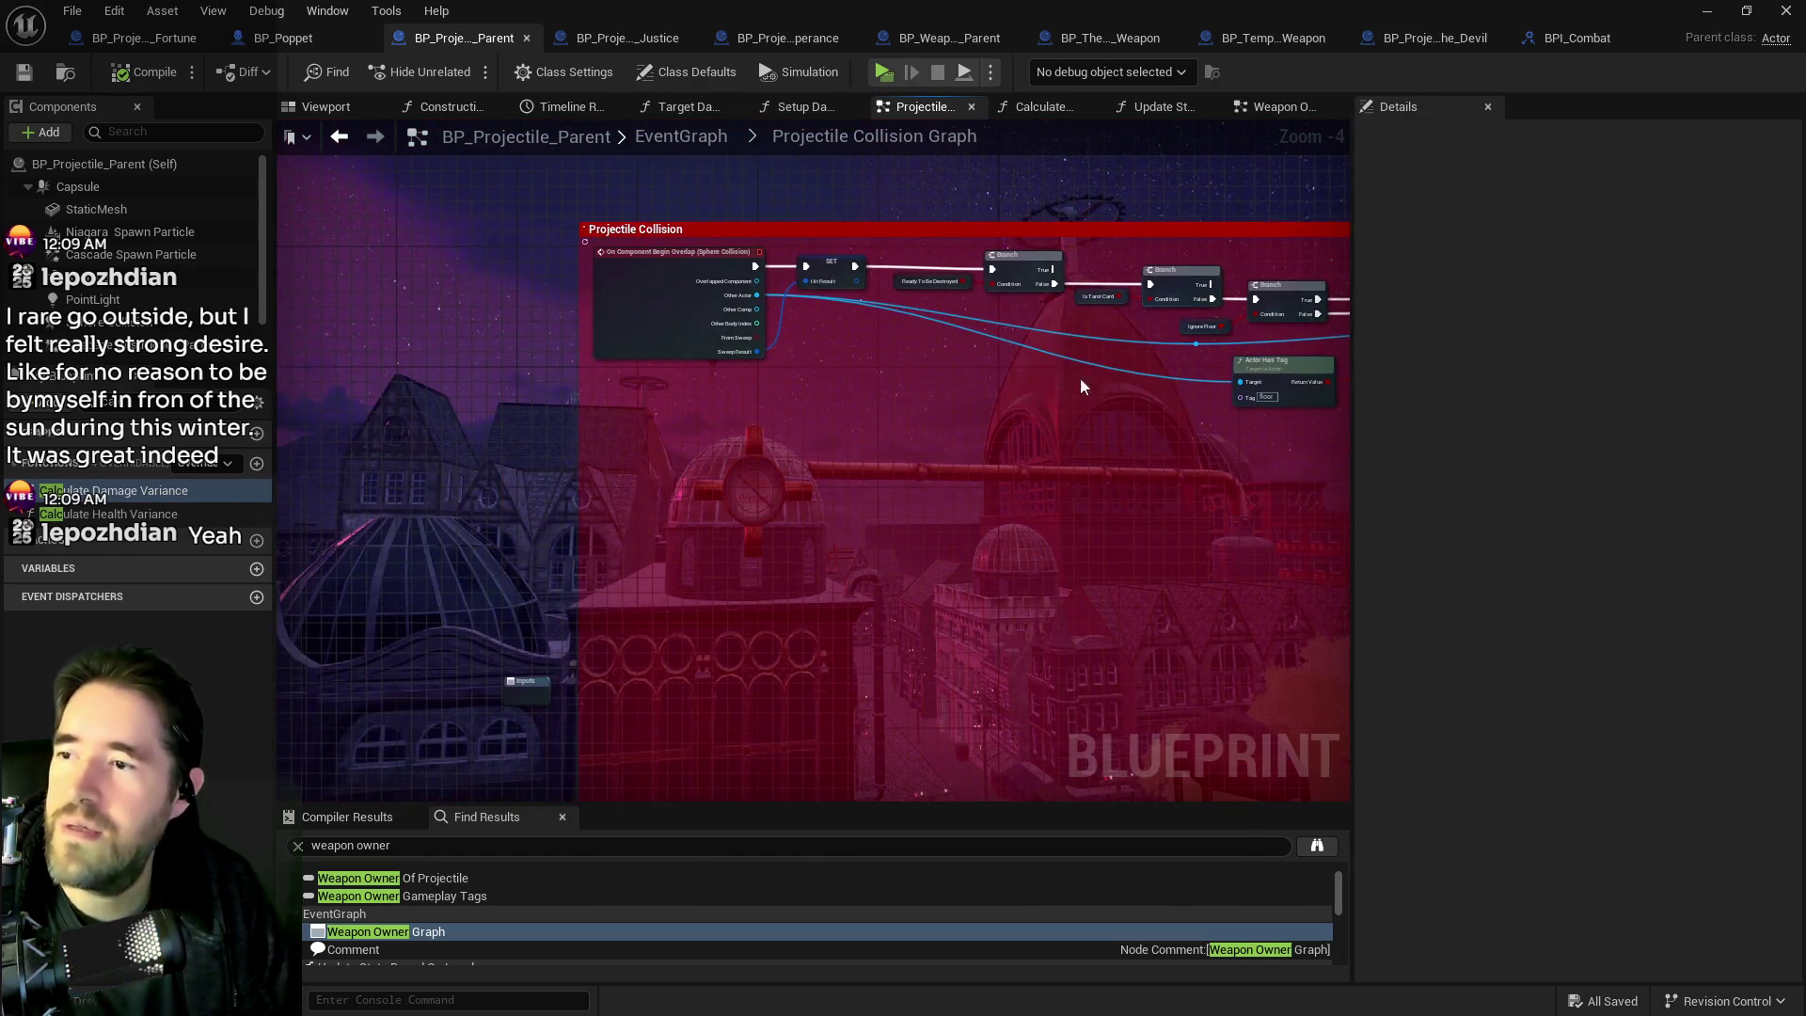
pyautogui.scroll(1, 702, 252)
pyautogui.moveTo(1124, 512); pyautogui.dragTo(753, 431)
pyautogui.scroll(1, 638, 454)
pyautogui.moveTo(635, 455)
pyautogui.mouseDown()
pyautogui.moveTo(460, 467)
pyautogui.moveTo(1199, 557)
pyautogui.moveTo(831, 528)
pyautogui.moveTo(962, 546)
pyautogui.moveTo(933, 568)
pyautogui.mouseUp()
pyautogui.scroll(-1, 831, 529)
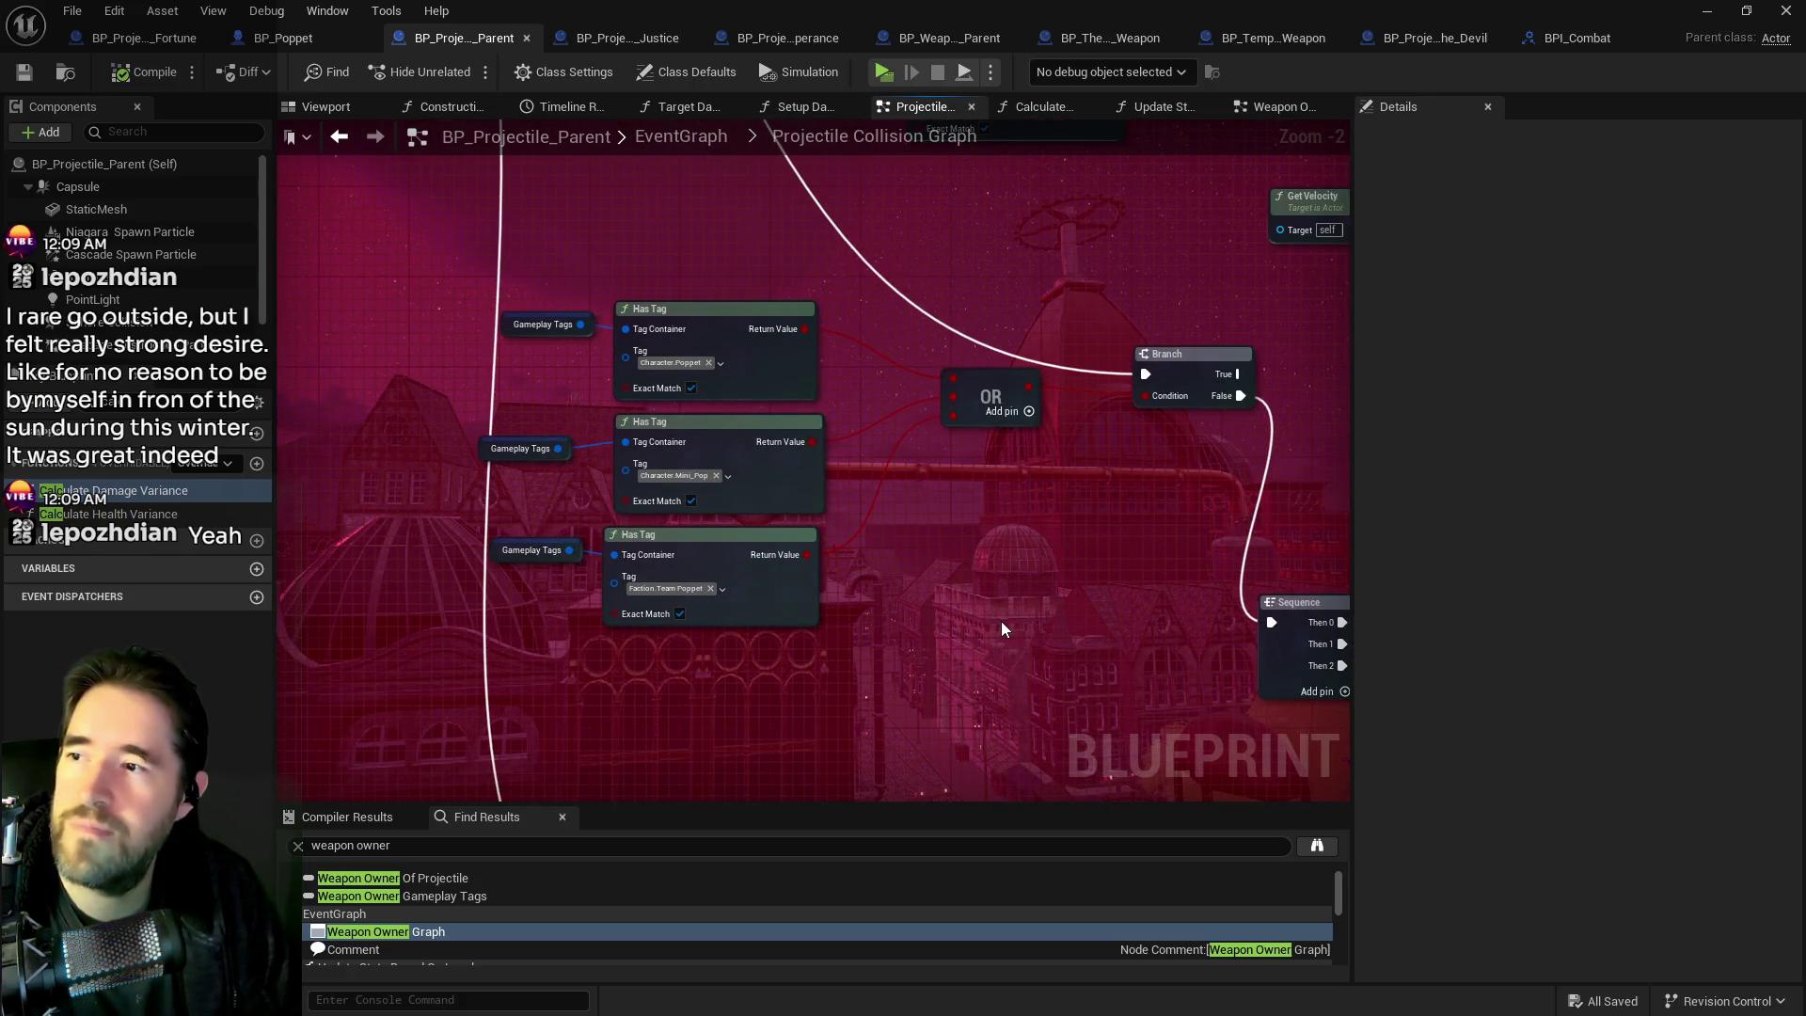
pyautogui.scroll(-1, 1001, 619)
# Shift the view to frame the Gameplay Tags and Has Tag nodes.
pyautogui.moveTo(1000, 619)
pyautogui.mouseDown()
pyautogui.moveTo(1121, 623)
pyautogui.moveTo(1177, 709)
pyautogui.mouseUp()
pyautogui.scroll(-1, 1166, 701)
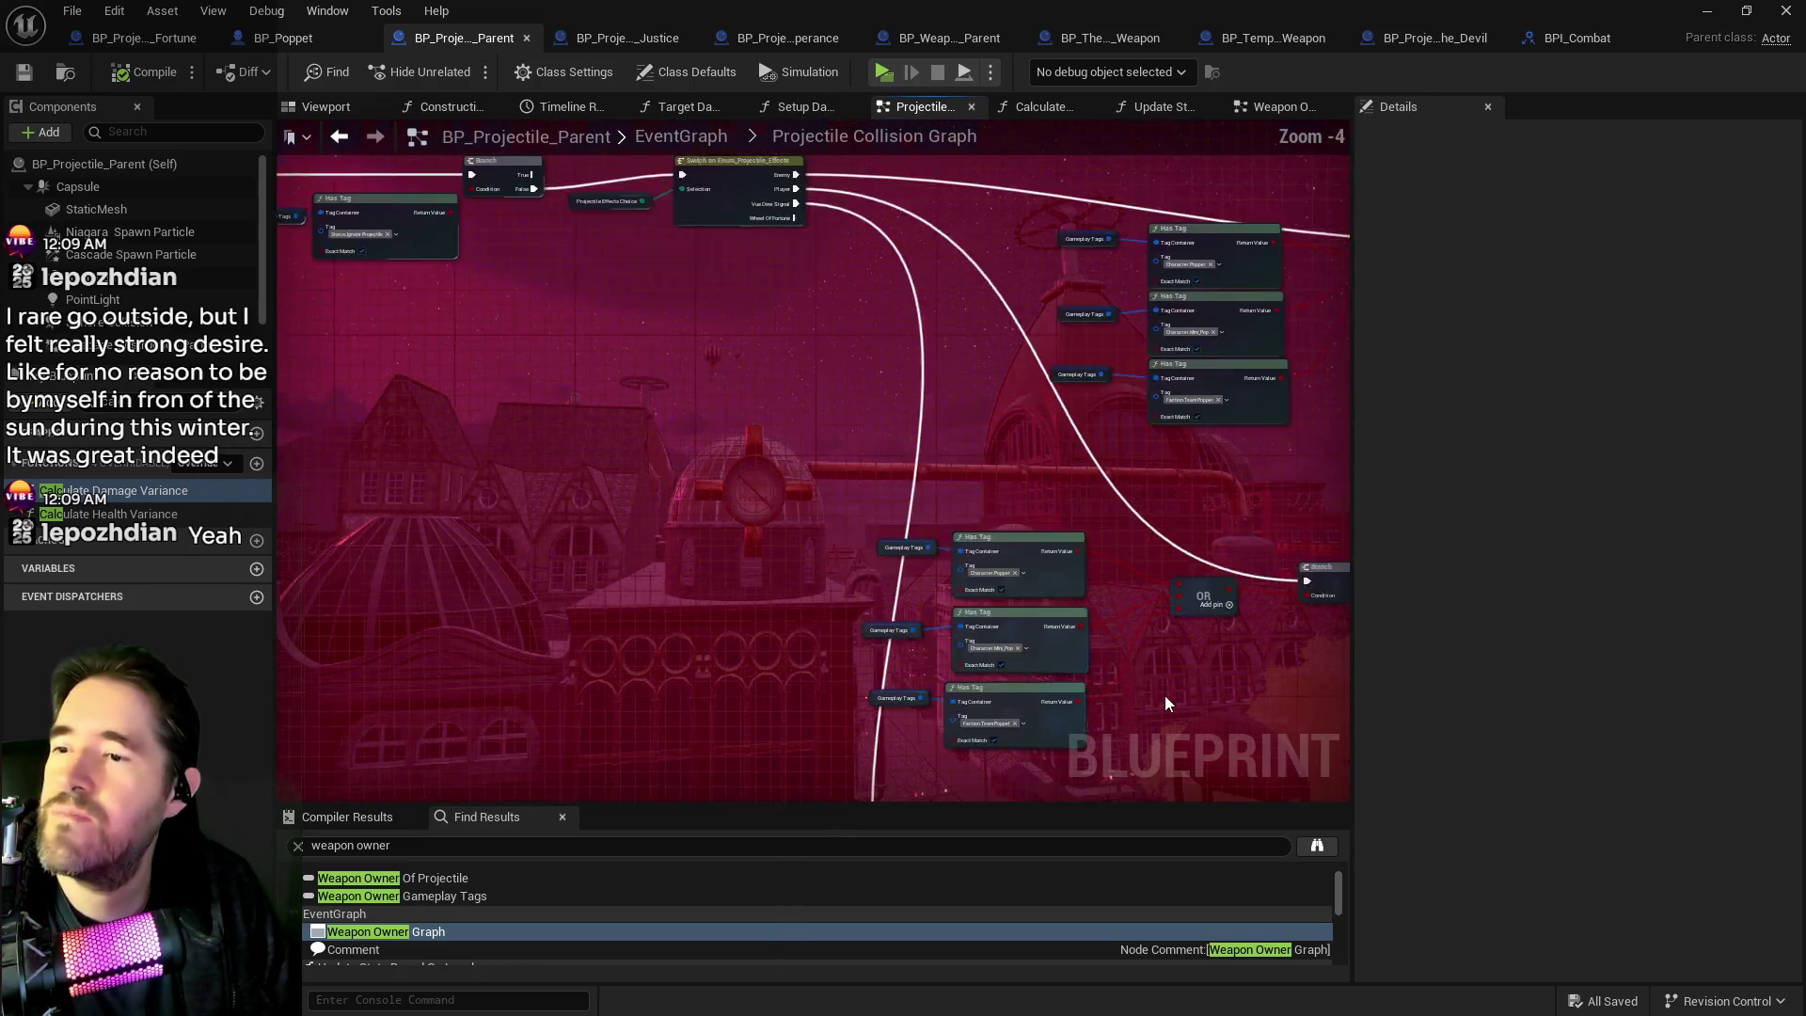
pyautogui.scroll(-1, 1165, 696)
pyautogui.scroll(2, 896, 502)
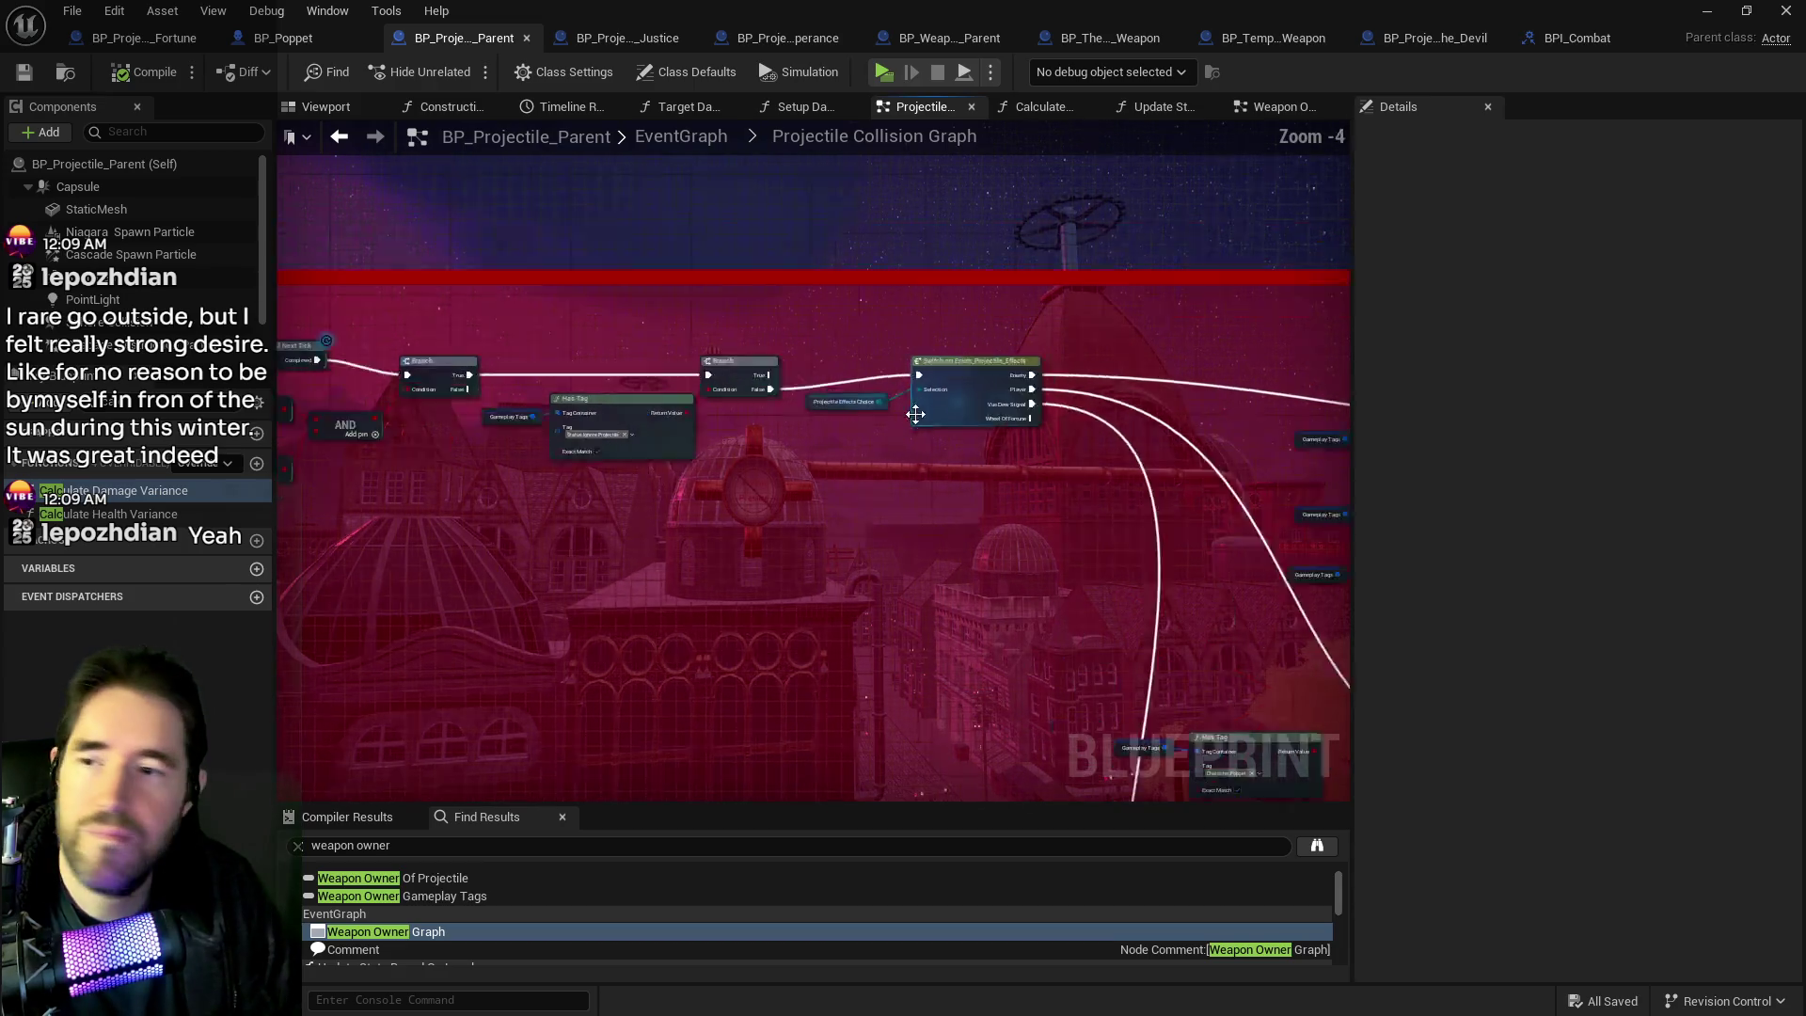
pyautogui.moveTo(1148, 658)
pyautogui.mouseDown()
pyautogui.moveTo(1104, 645)
pyautogui.moveTo(940, 461)
pyautogui.mouseUp()
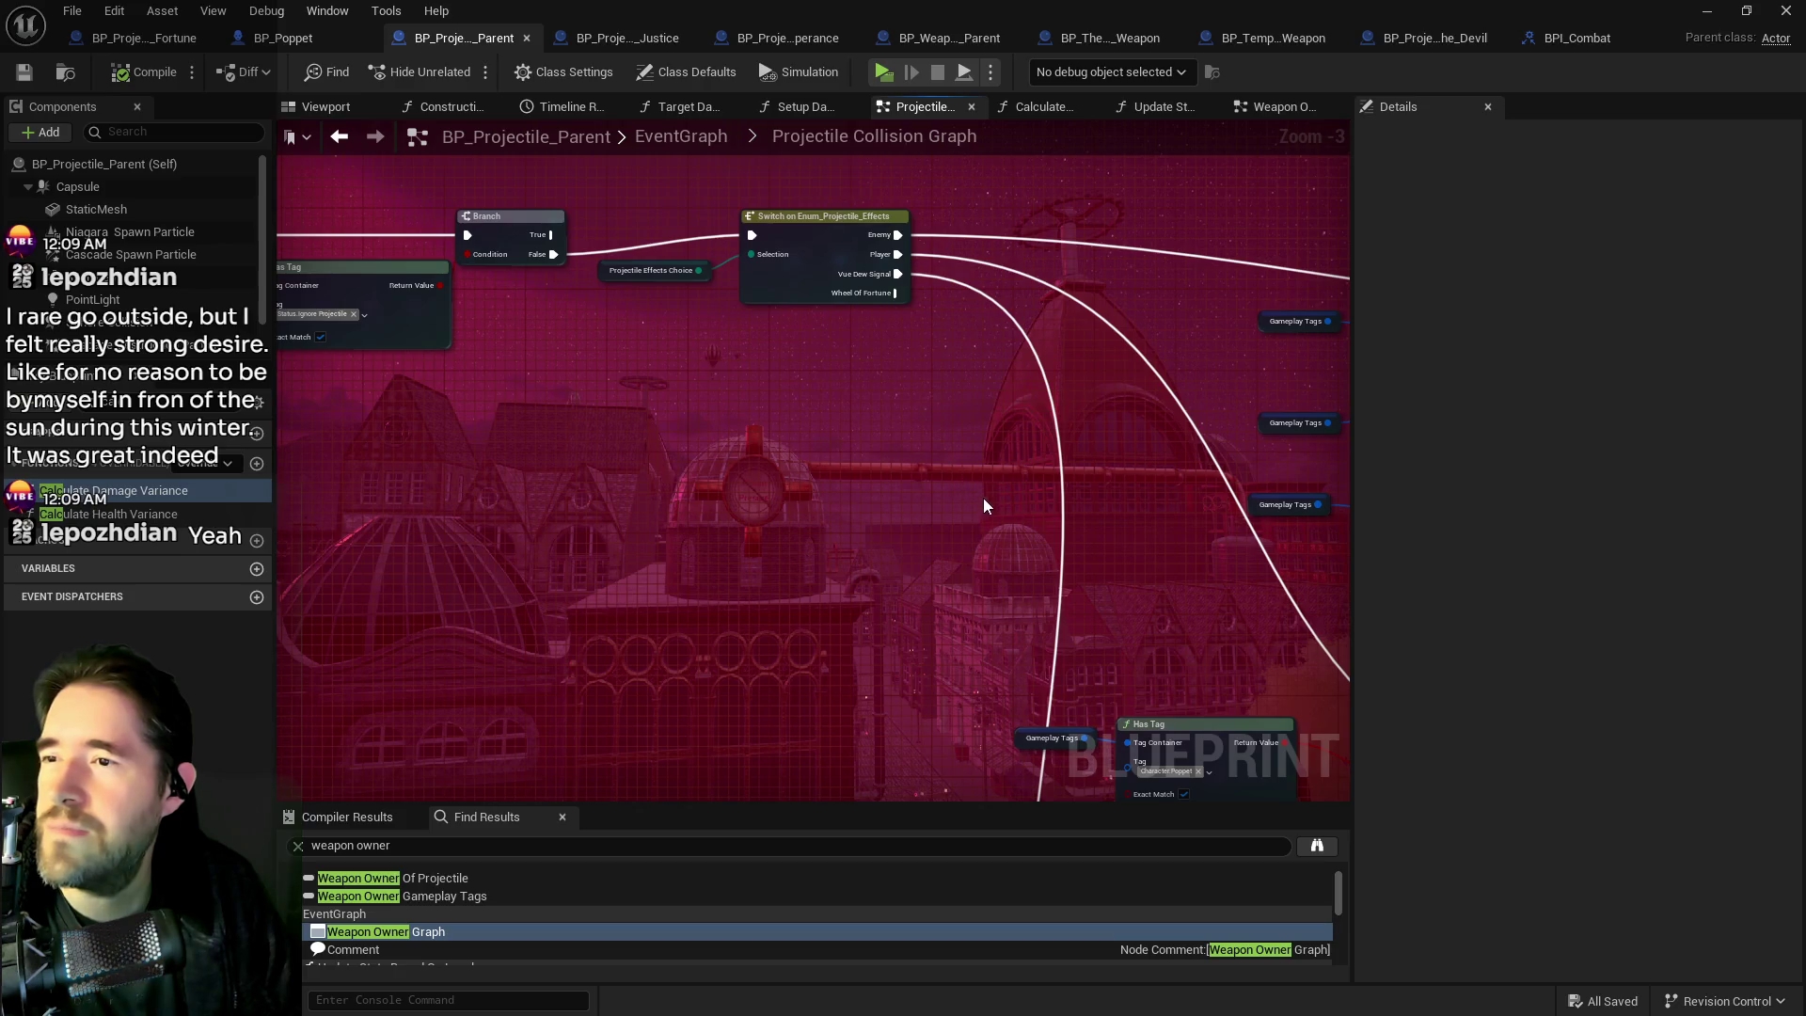
pyautogui.scroll(-2, 984, 506)
pyautogui.moveTo(786, 415)
pyautogui.mouseDown()
pyautogui.moveTo(737, 391)
pyautogui.moveTo(854, 466)
pyautogui.moveTo(722, 414)
pyautogui.mouseUp()
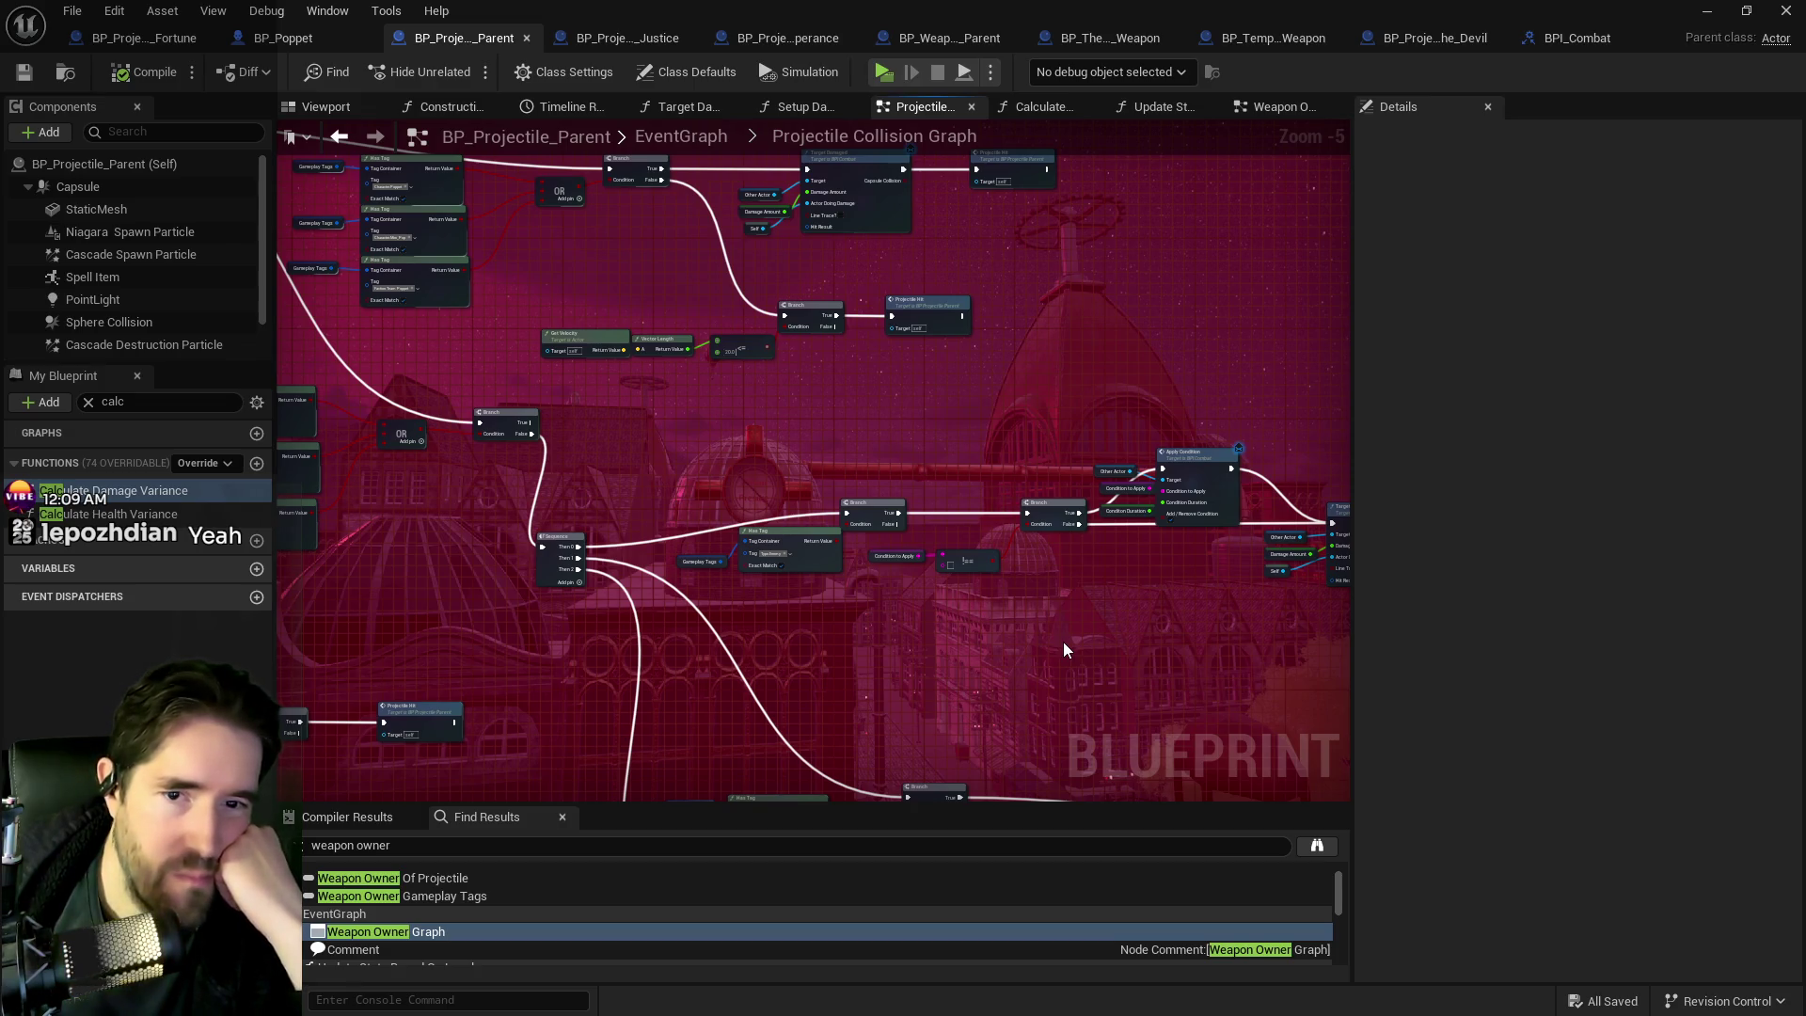
pyautogui.moveTo(1042, 641)
pyautogui.mouseDown()
pyautogui.moveTo(889, 504)
pyautogui.moveTo(743, 463)
pyautogui.mouseUp()
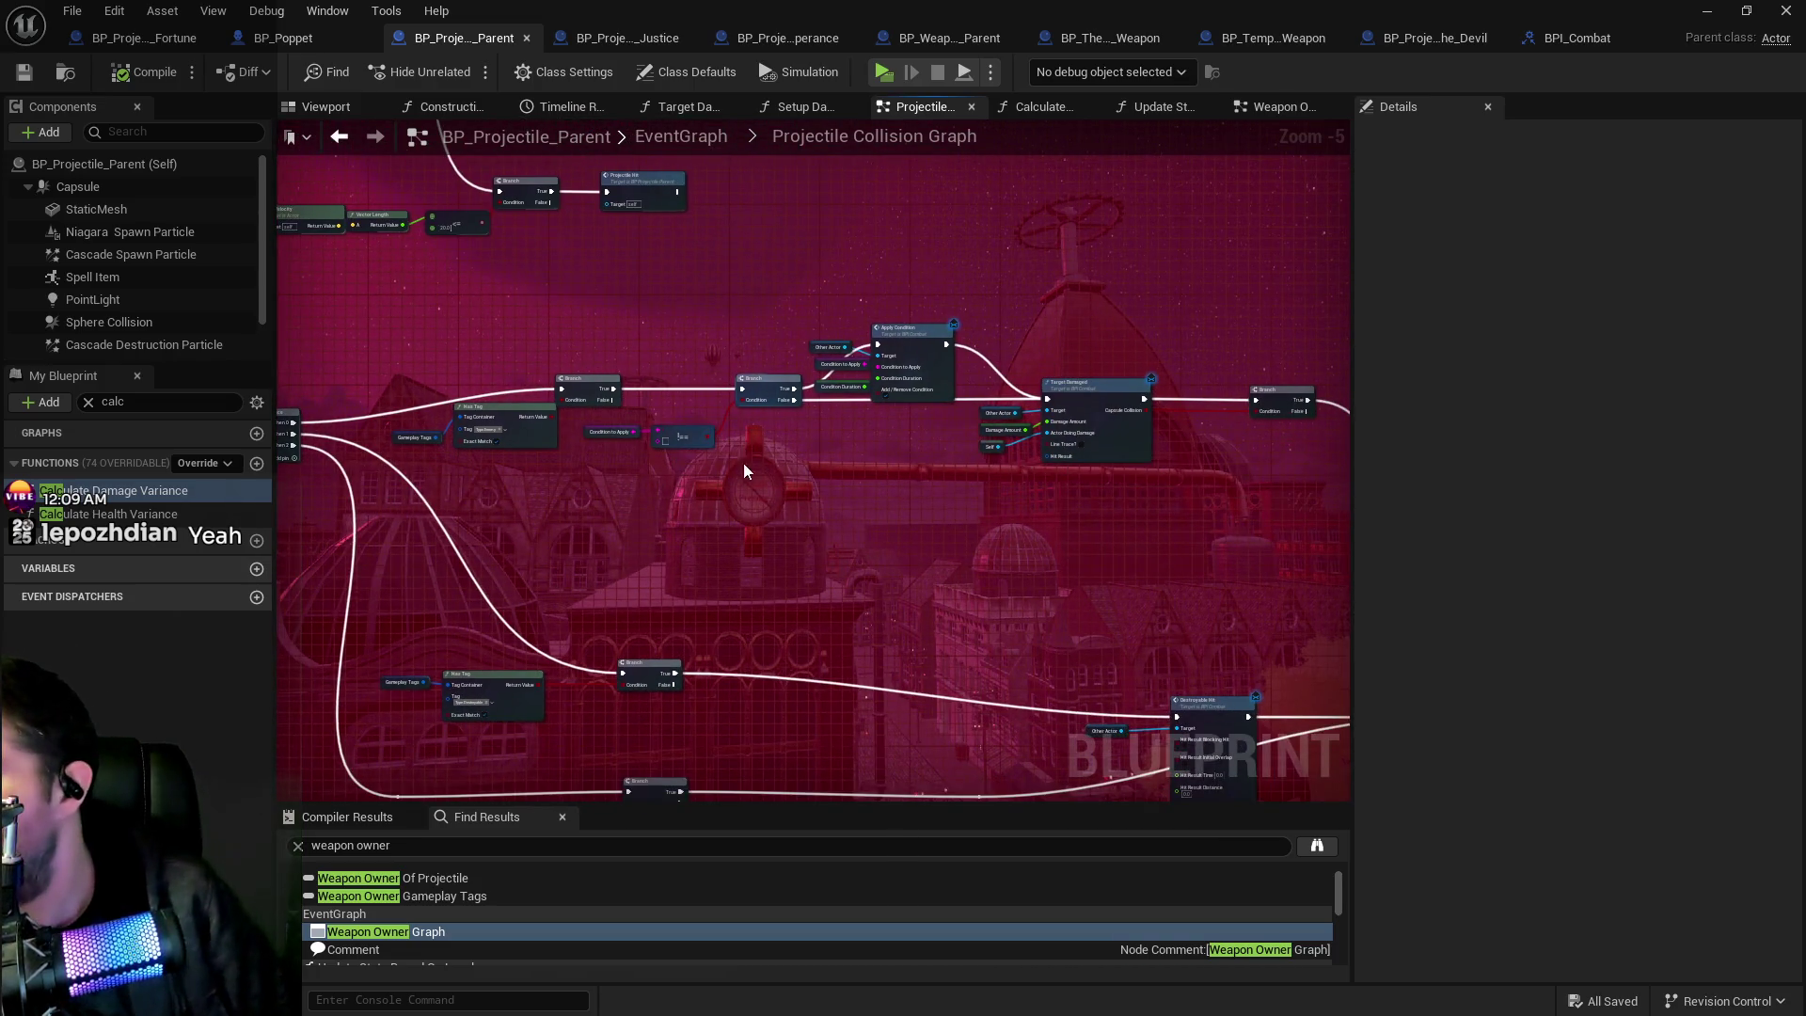
pyautogui.scroll(2, 743, 490)
# Reposition Branch and Gameplay Tags, then drag the Gameplay Tags, Has Tag and Branch group lower.
pyautogui.moveTo(1000, 539); pyautogui.dragTo(980, 555)
pyautogui.moveTo(555, 628); pyautogui.dragTo(547, 598)
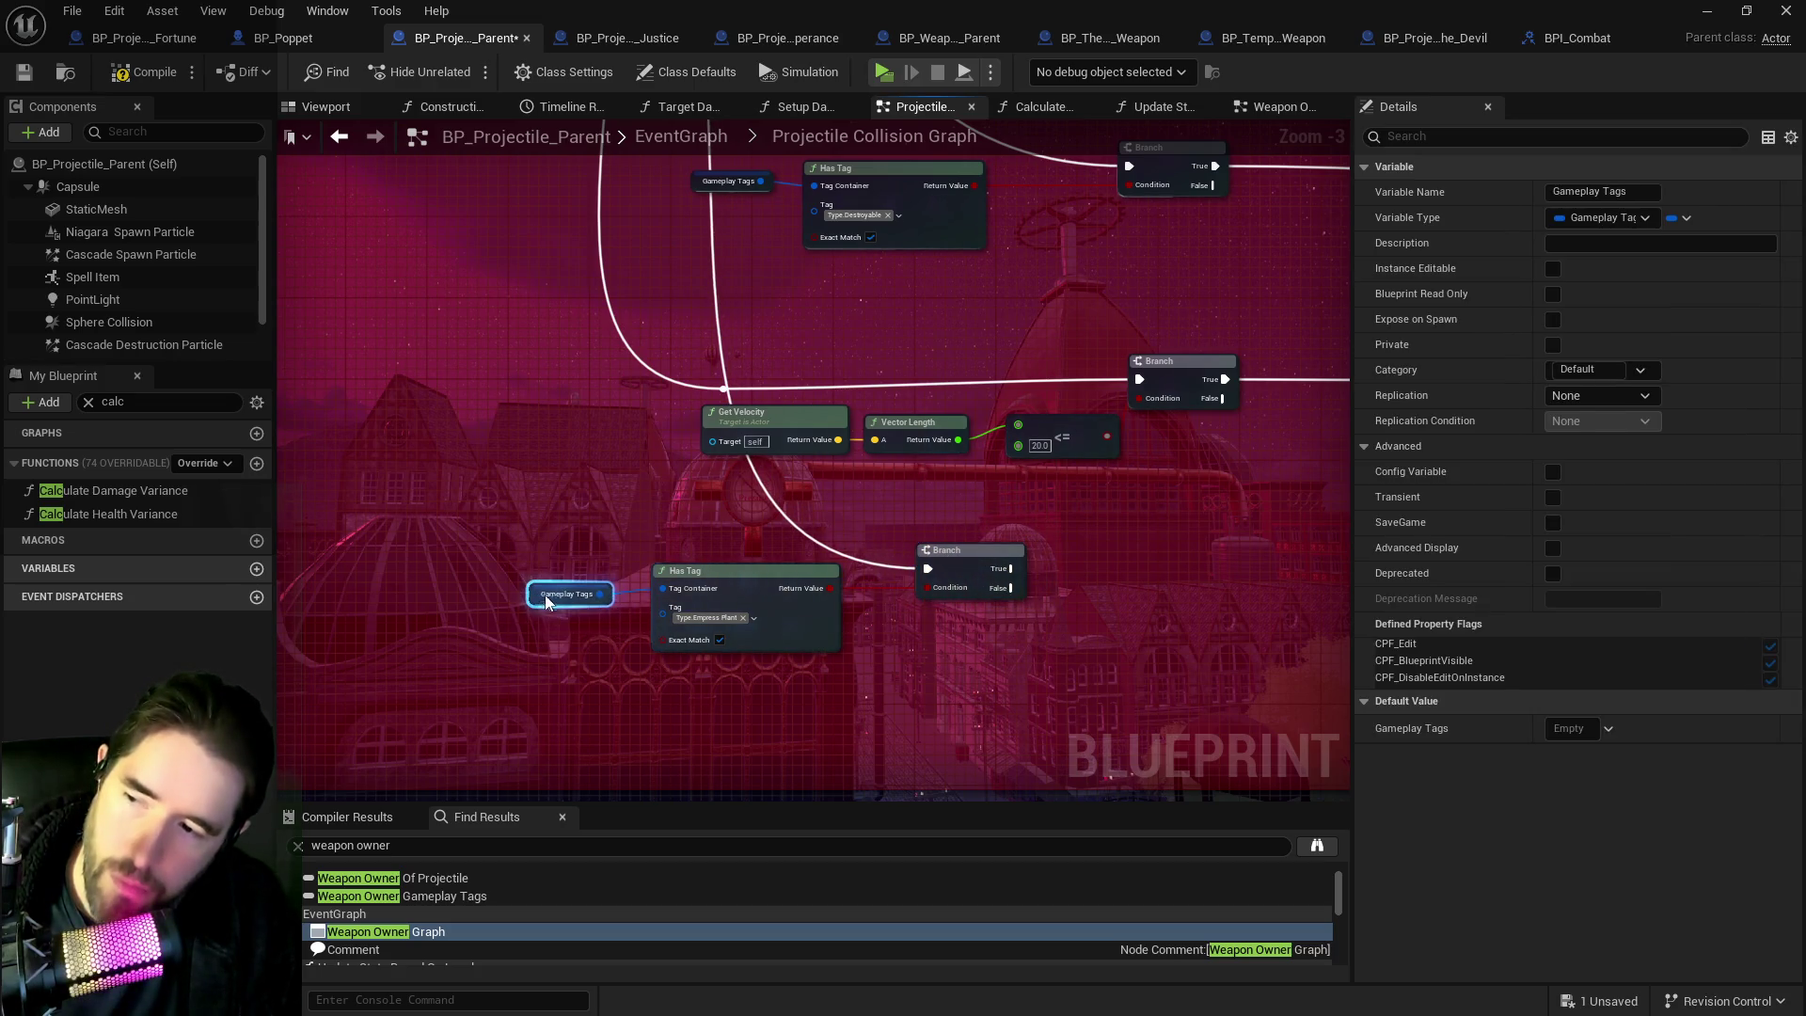
pyautogui.moveTo(505, 489); pyautogui.dragTo(611, 494)
pyautogui.moveTo(805, 658); pyautogui.dragTo(978, 608)
pyautogui.moveTo(863, 578); pyautogui.dragTo(874, 687)
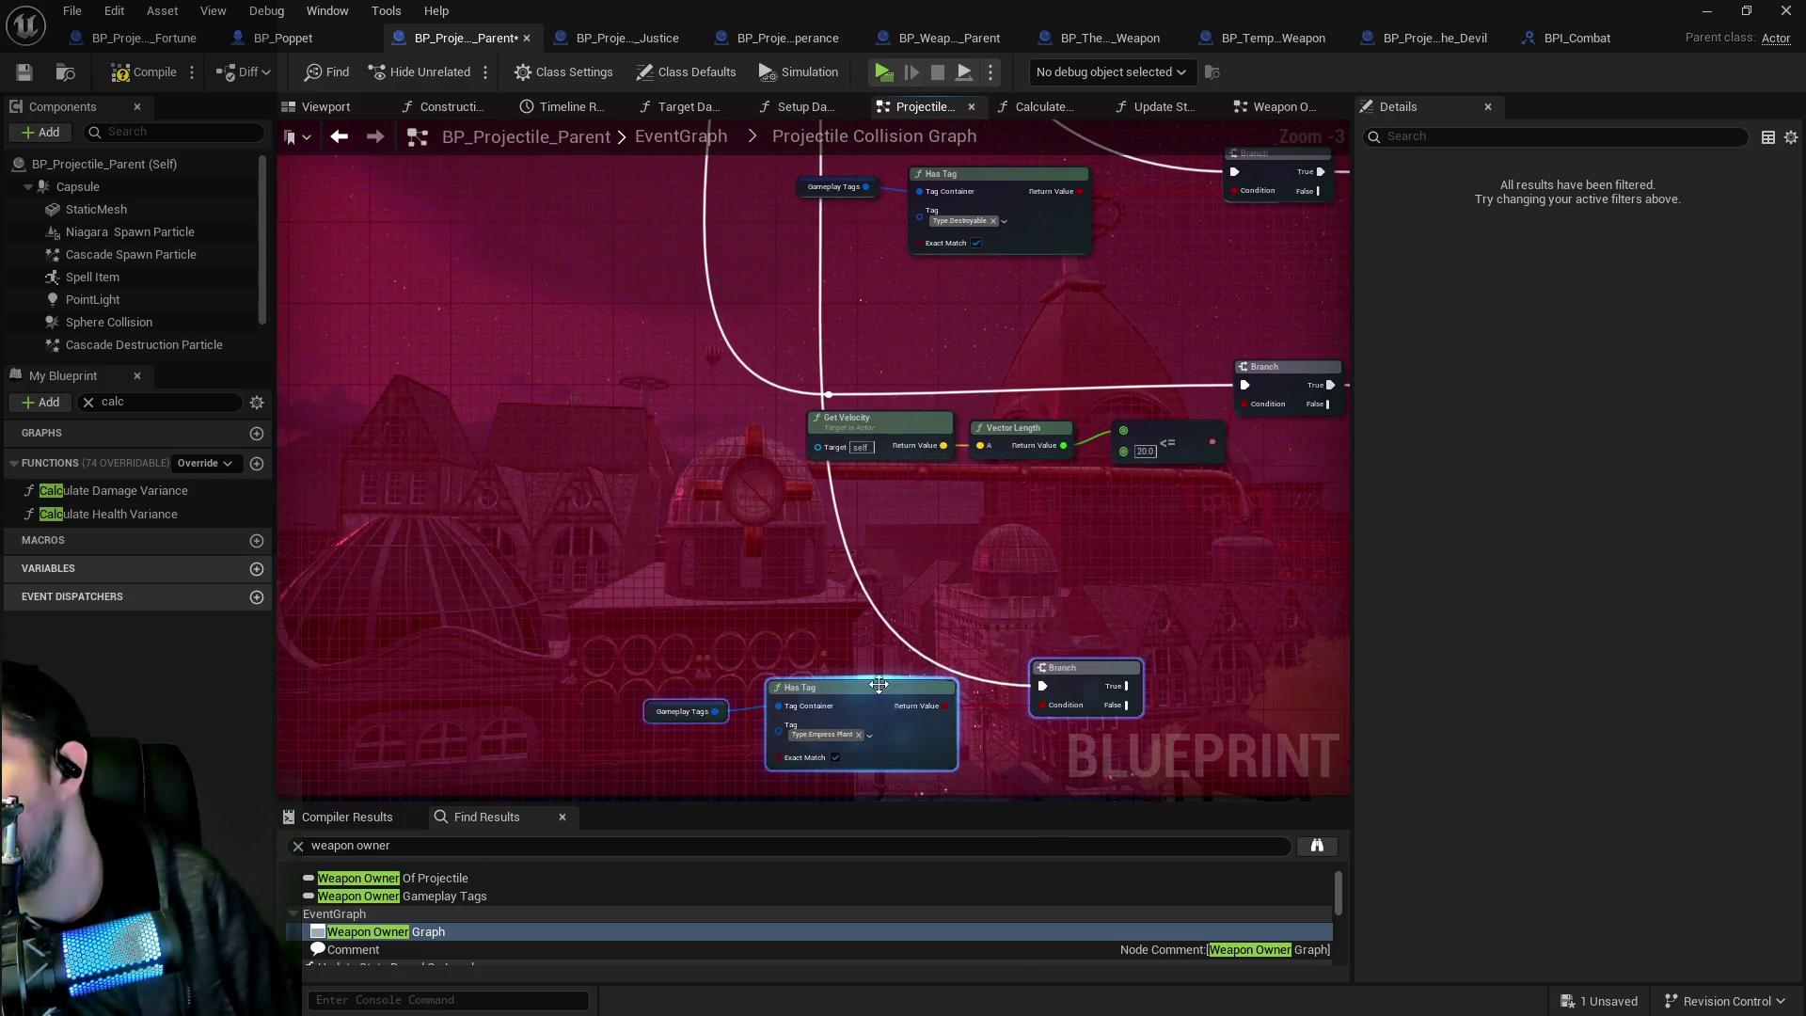
pyautogui.moveTo(710, 511); pyautogui.dragTo(978, 601)
pyautogui.scroll(-2, 978, 609)
pyautogui.moveTo(935, 540)
pyautogui.mouseDown()
pyautogui.moveTo(628, 461)
pyautogui.moveTo(559, 419)
pyautogui.moveTo(762, 520)
pyautogui.mouseUp()
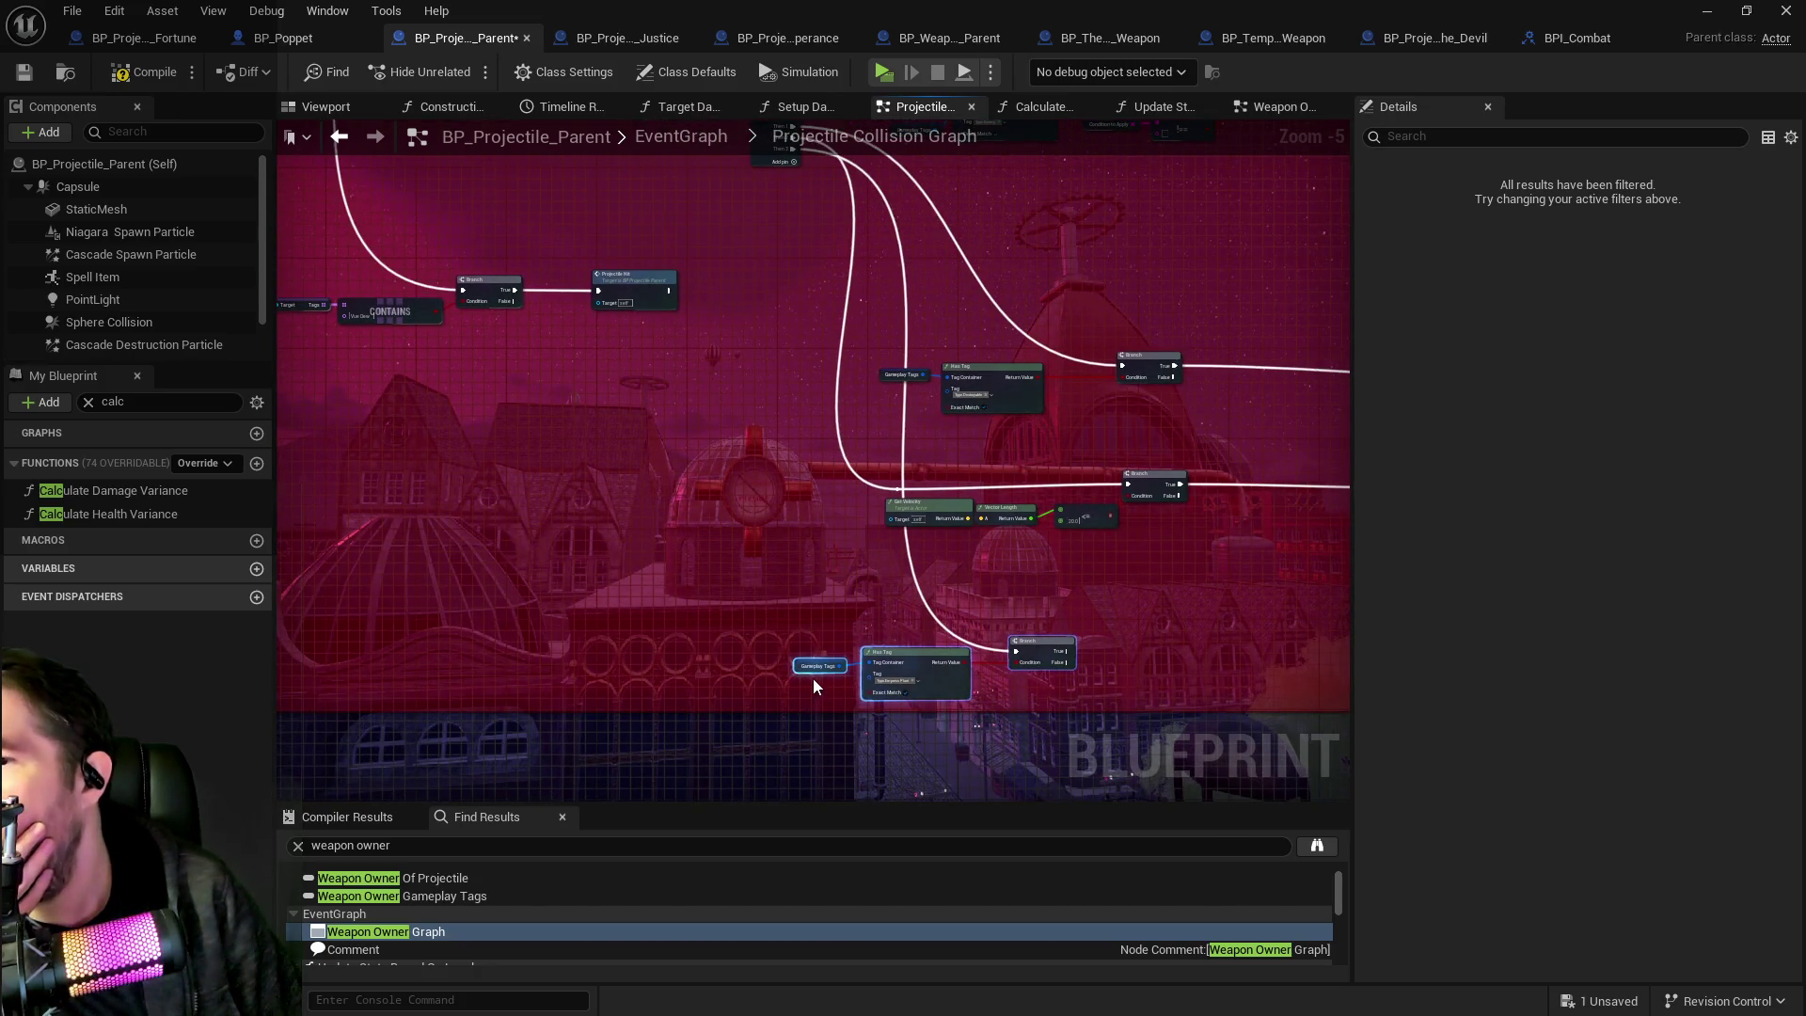
pyautogui.scroll(5, 871, 671)
pyautogui.scroll(-3, 771, 600)
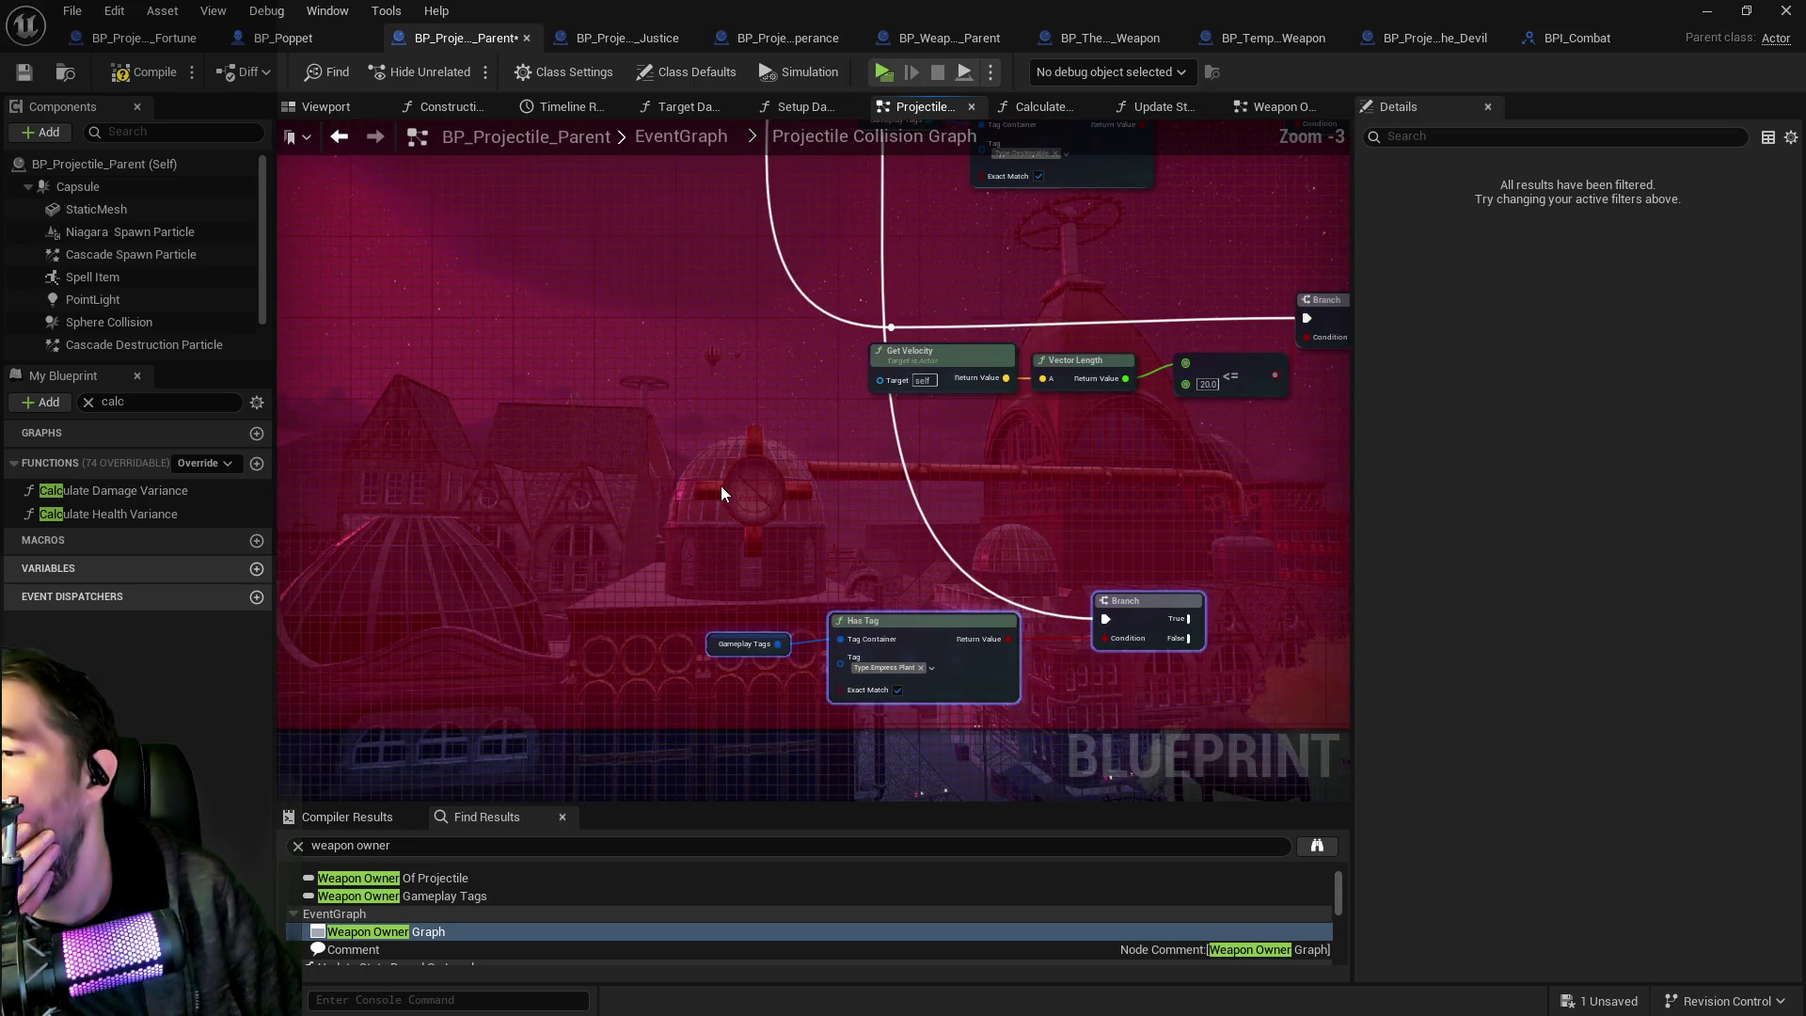
pyautogui.scroll(-1, 719, 459)
pyautogui.moveTo(725, 429)
pyautogui.mouseDown()
pyautogui.moveTo(1194, 429)
pyautogui.moveTo(749, 539)
pyautogui.mouseUp()
pyautogui.scroll(1, 844, 476)
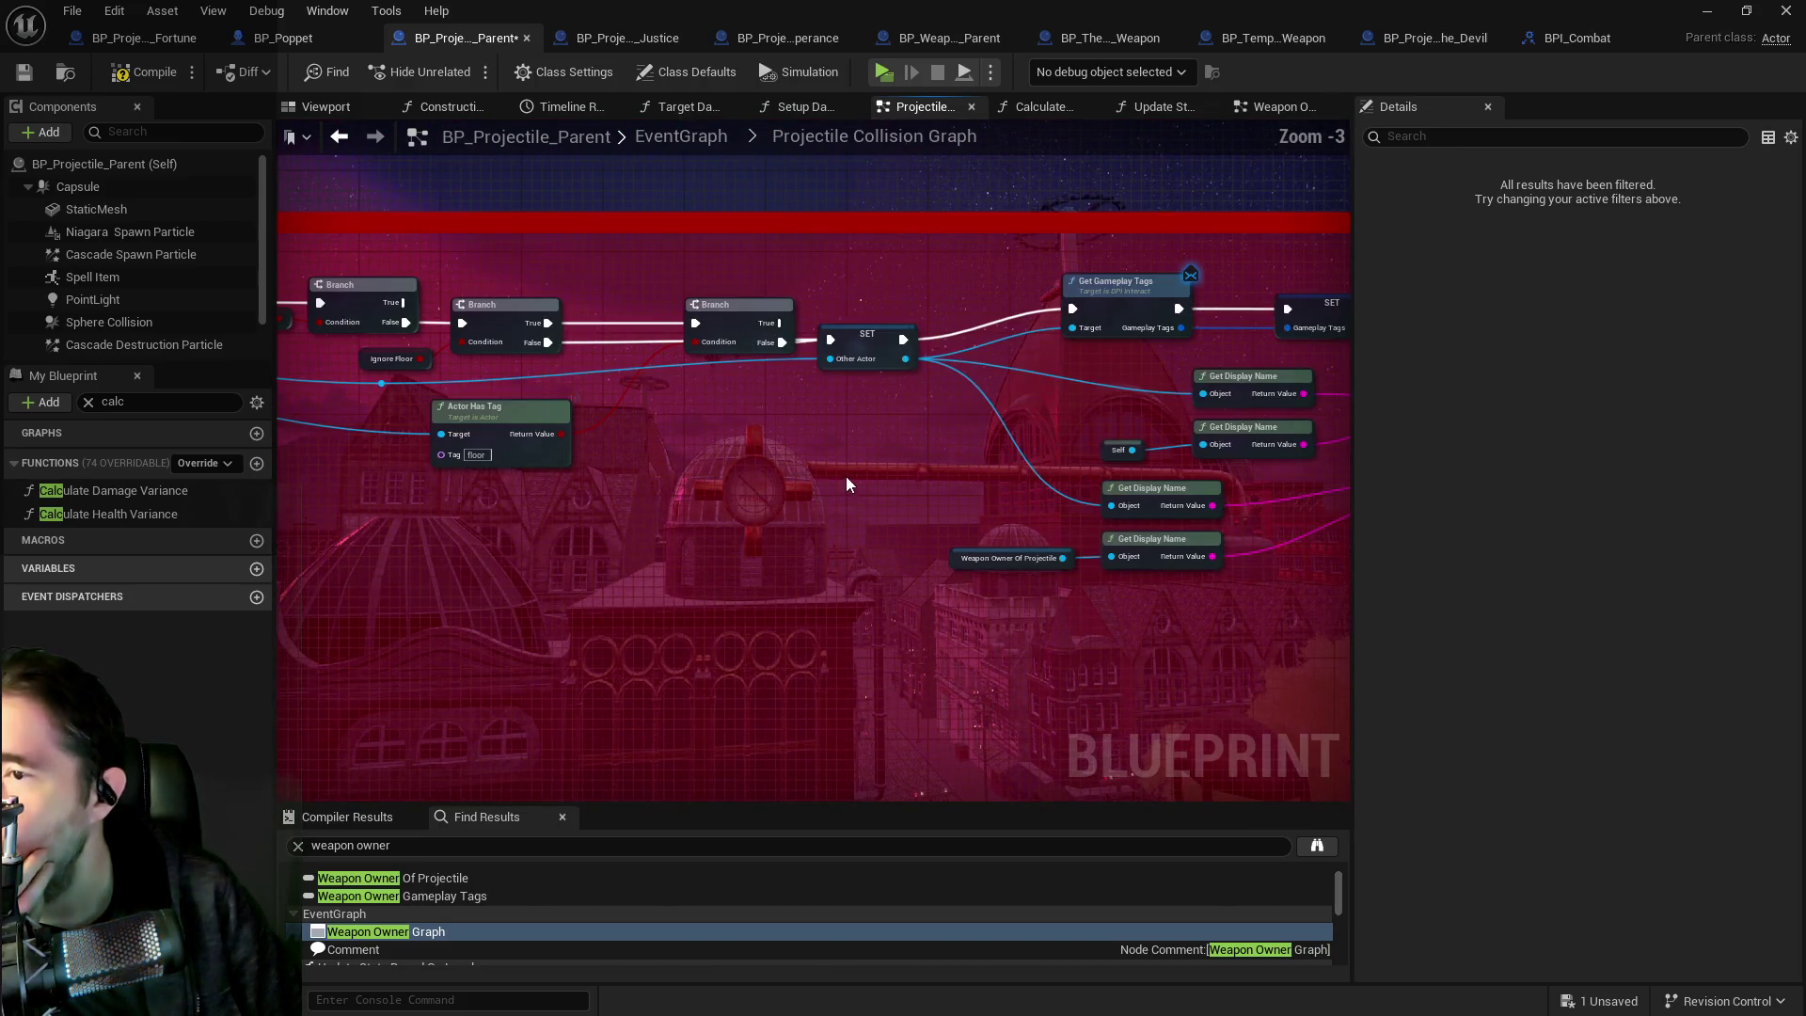
pyautogui.click(143, 402)
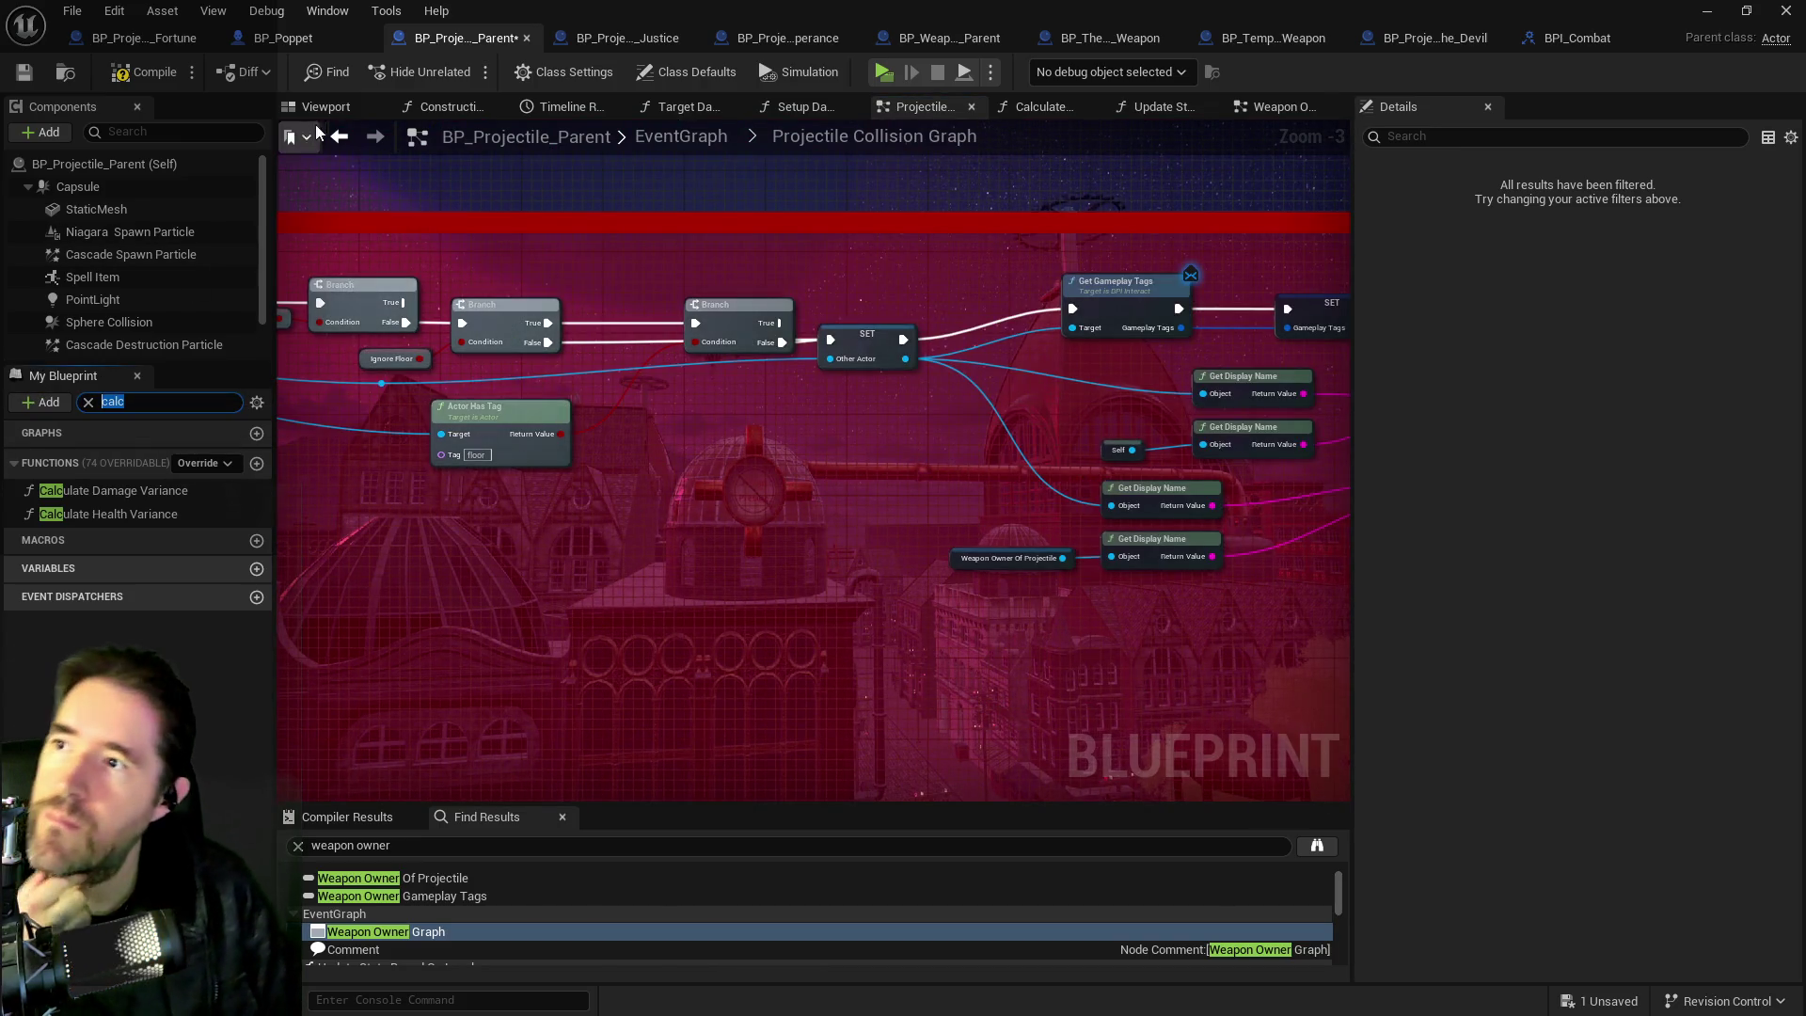
pyautogui.write('ga')
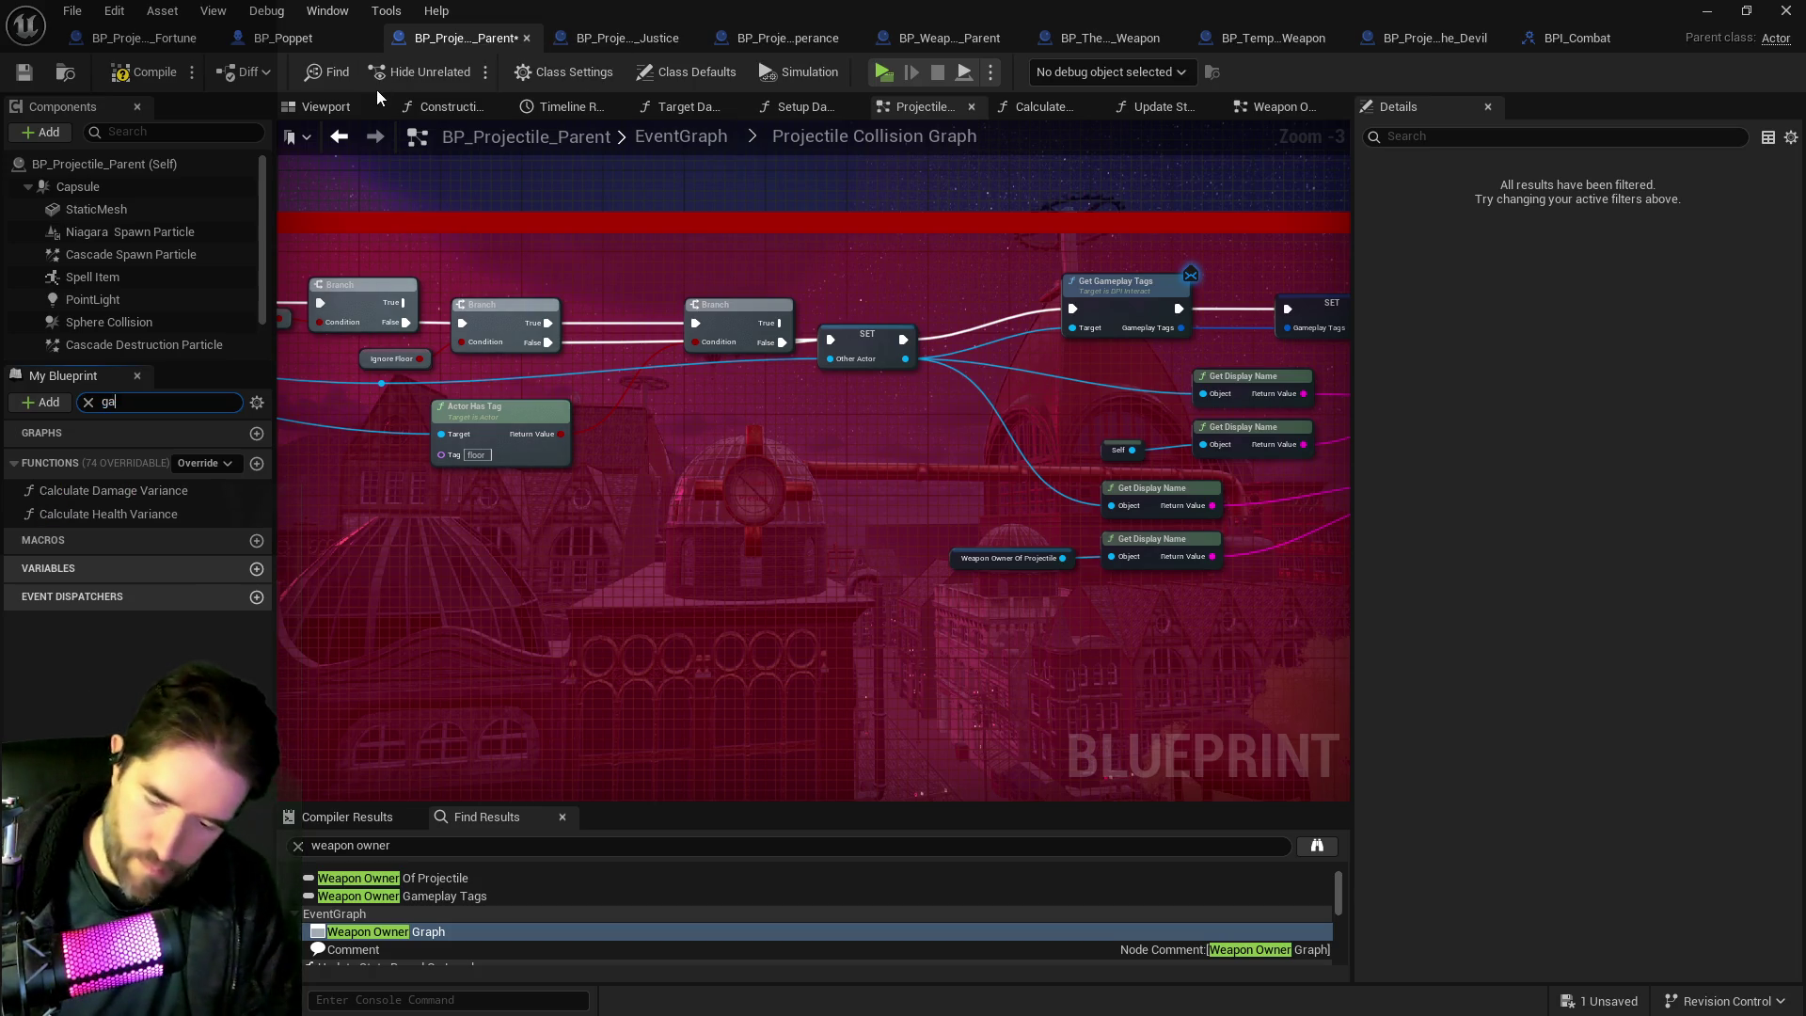
pyautogui.write('meplay')
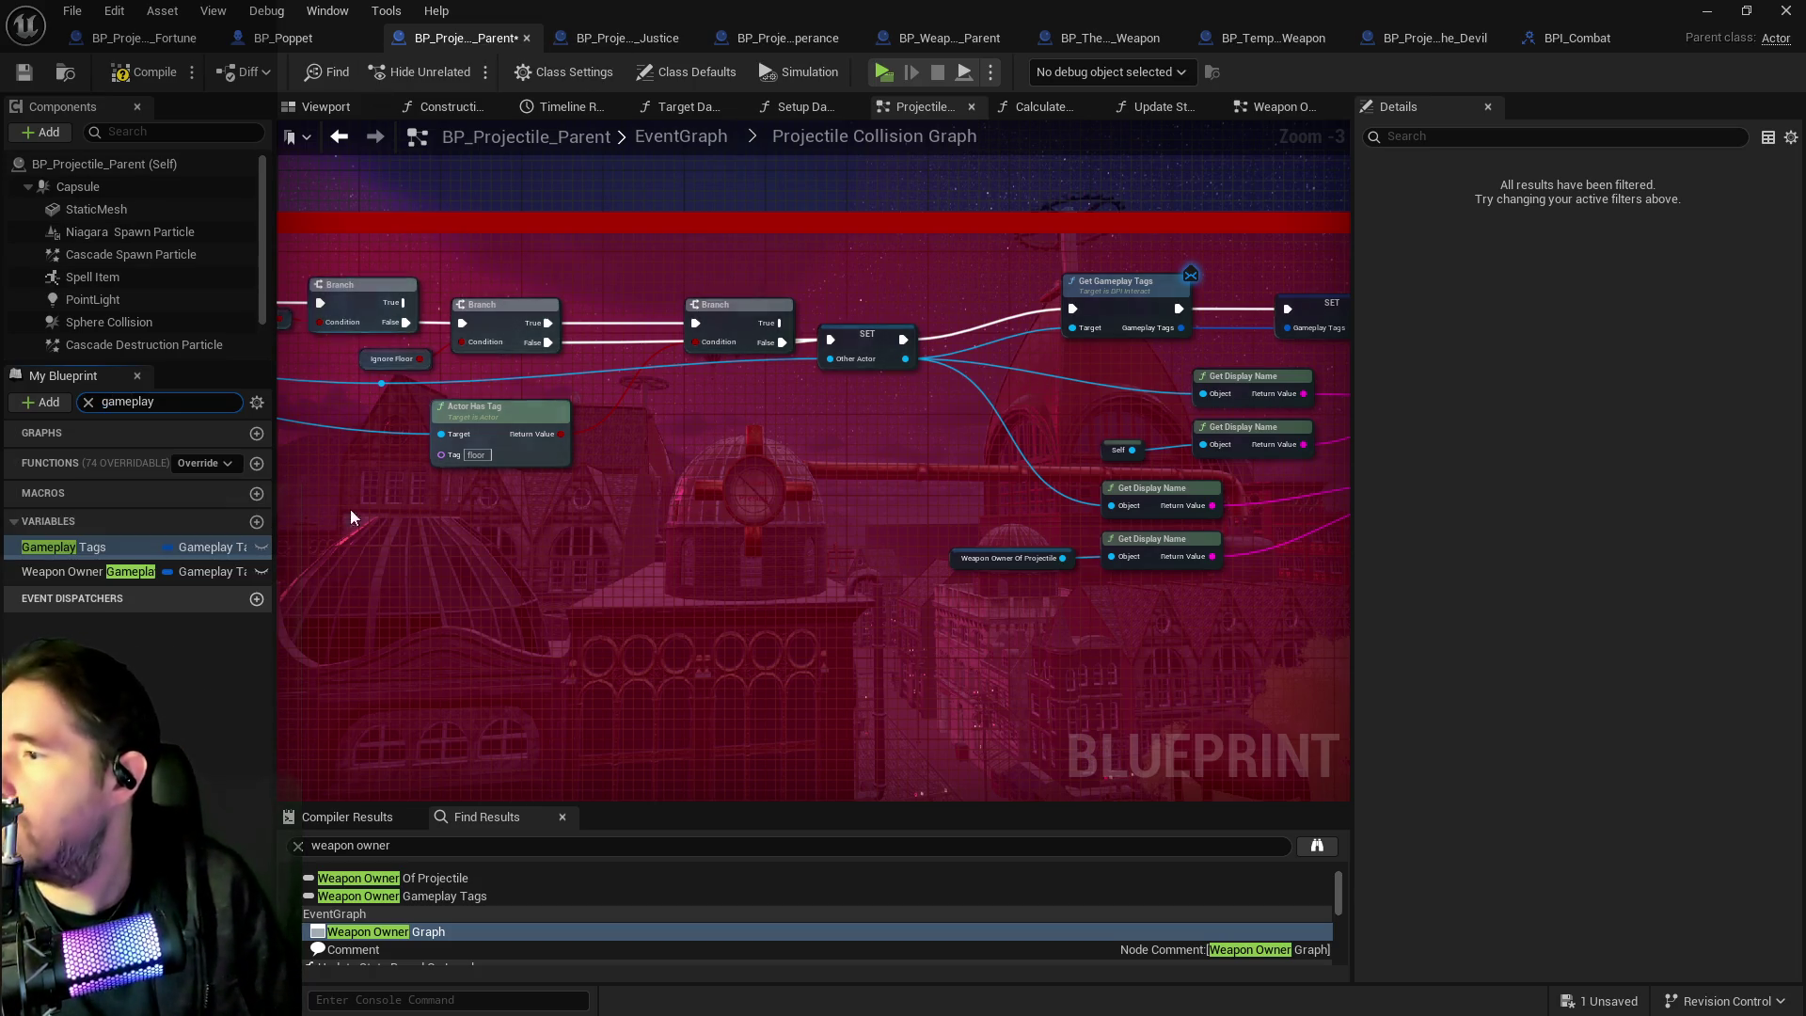
pyautogui.doubleClick(64, 547)
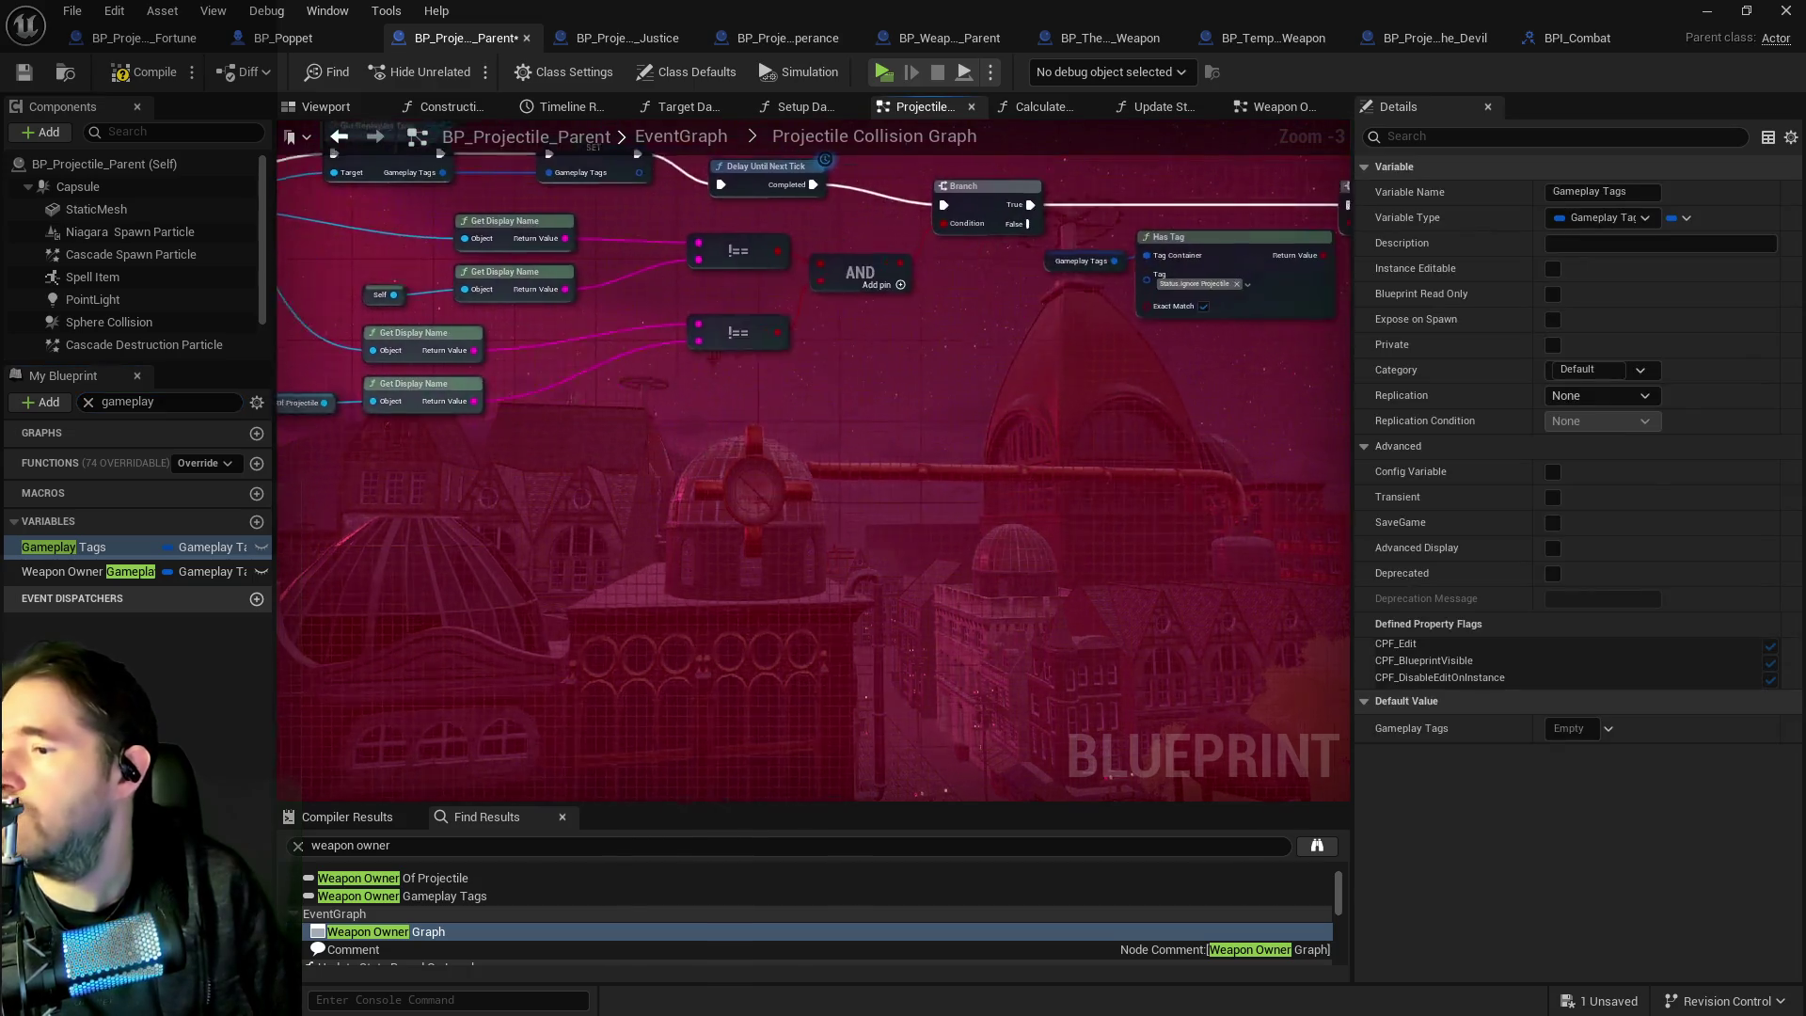
pyautogui.moveTo(1174, 568)
pyautogui.mouseDown()
pyautogui.moveTo(551, 443)
pyautogui.moveTo(489, 216)
pyautogui.mouseUp()
pyautogui.scroll(-3, 753, 453)
pyautogui.scroll(4, 889, 467)
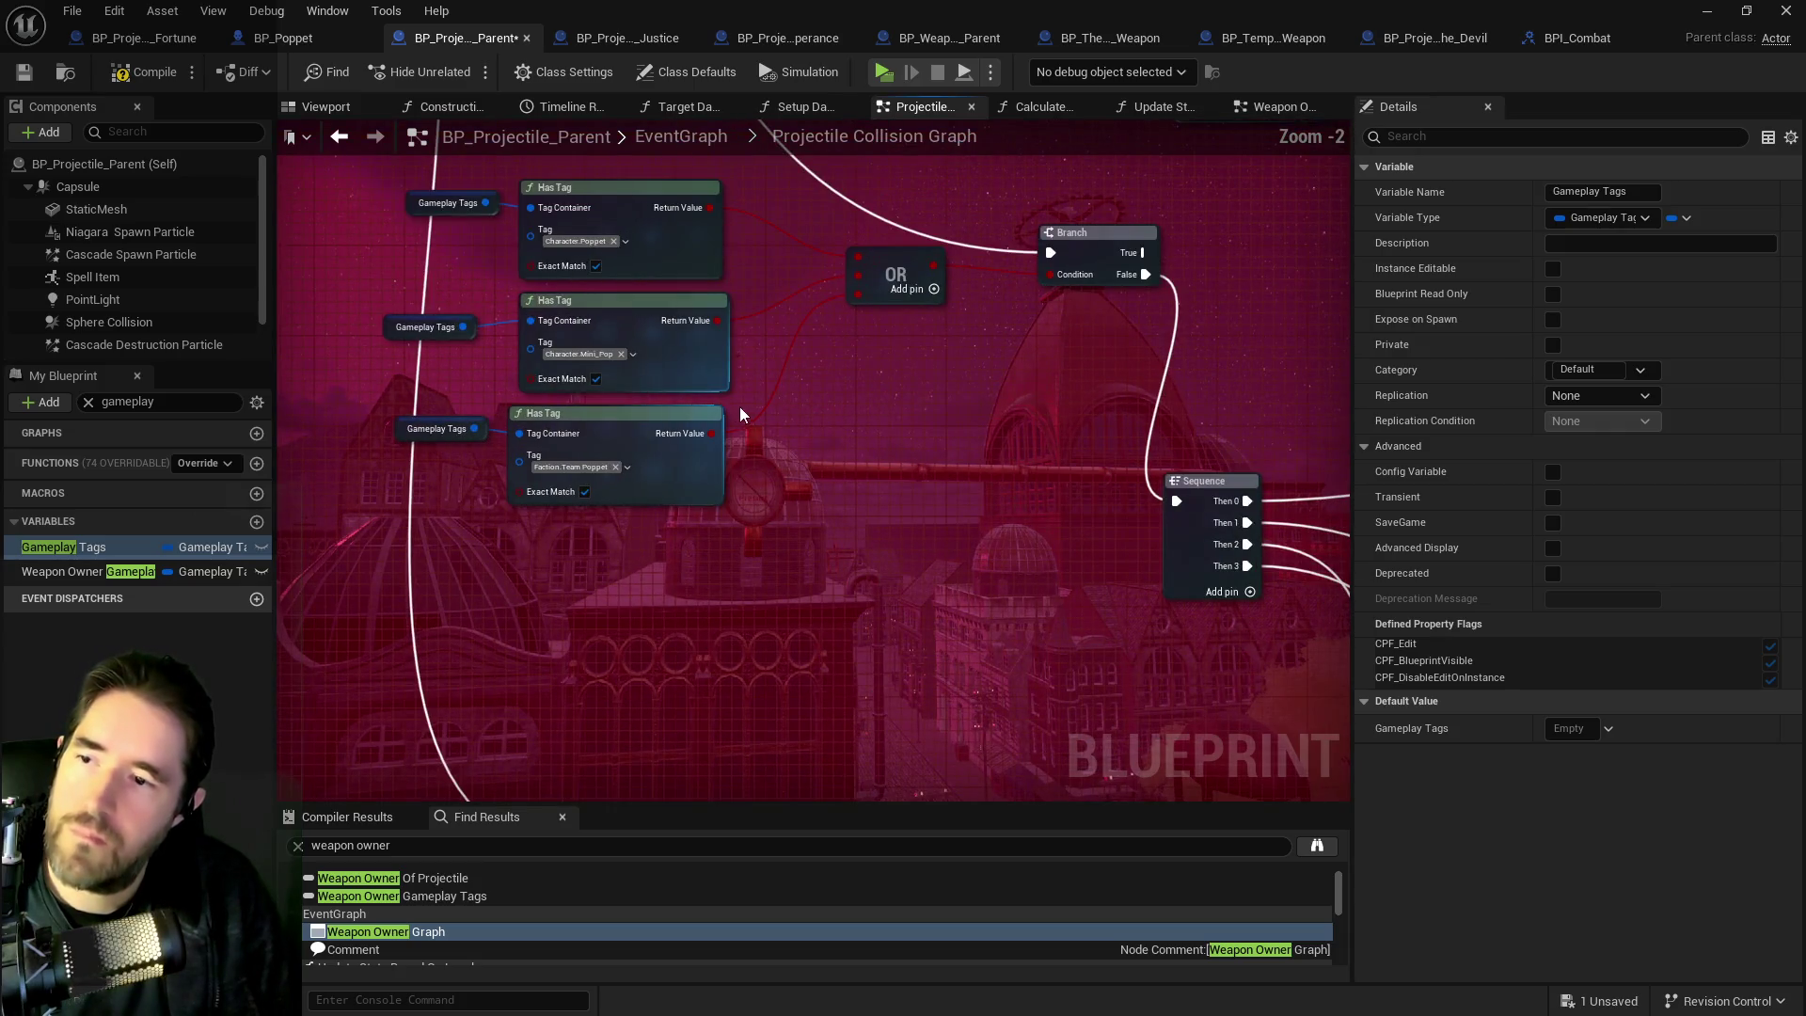
pyautogui.scroll(-3, 726, 414)
pyautogui.moveTo(726, 414)
pyautogui.mouseDown()
pyautogui.moveTo(536, 393)
pyautogui.moveTo(754, 427)
pyautogui.mouseUp()
pyautogui.scroll(3, 603, 488)
pyautogui.moveTo(581, 501); pyautogui.dragTo(1263, 592)
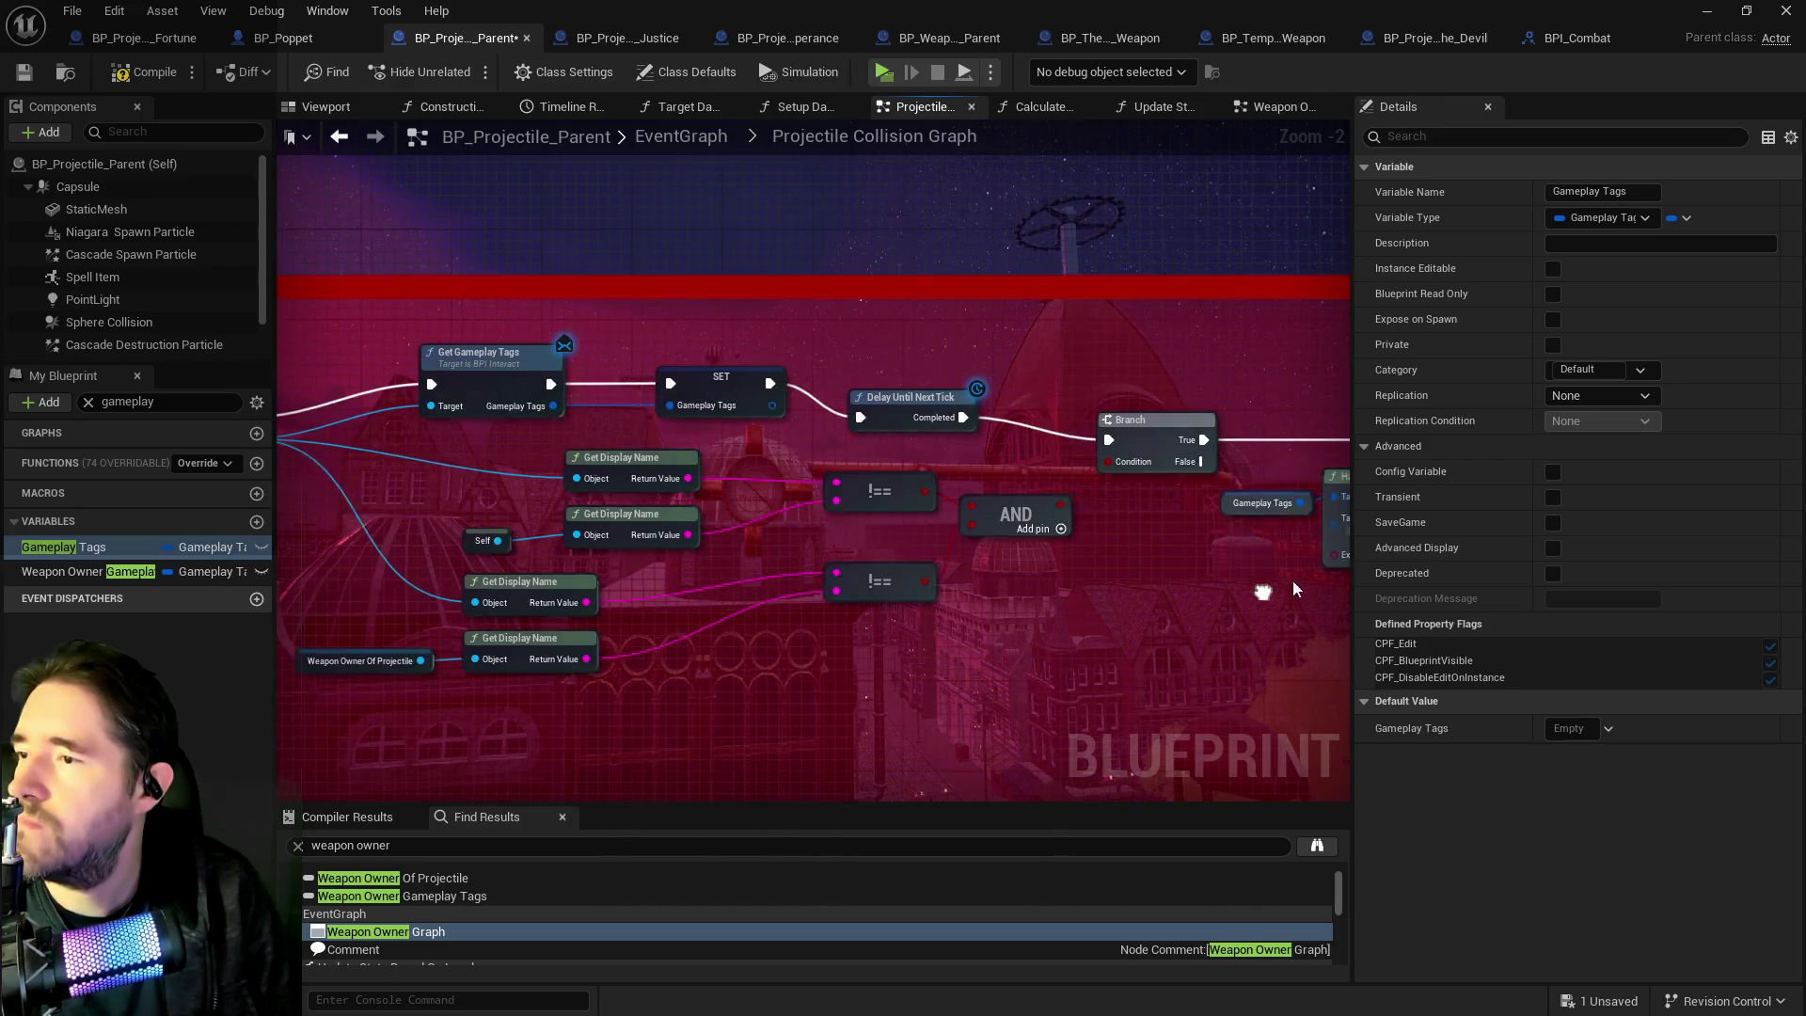
pyautogui.moveTo(728, 487); pyautogui.dragTo(1031, 489)
pyautogui.moveTo(619, 472); pyautogui.dragTo(981, 473)
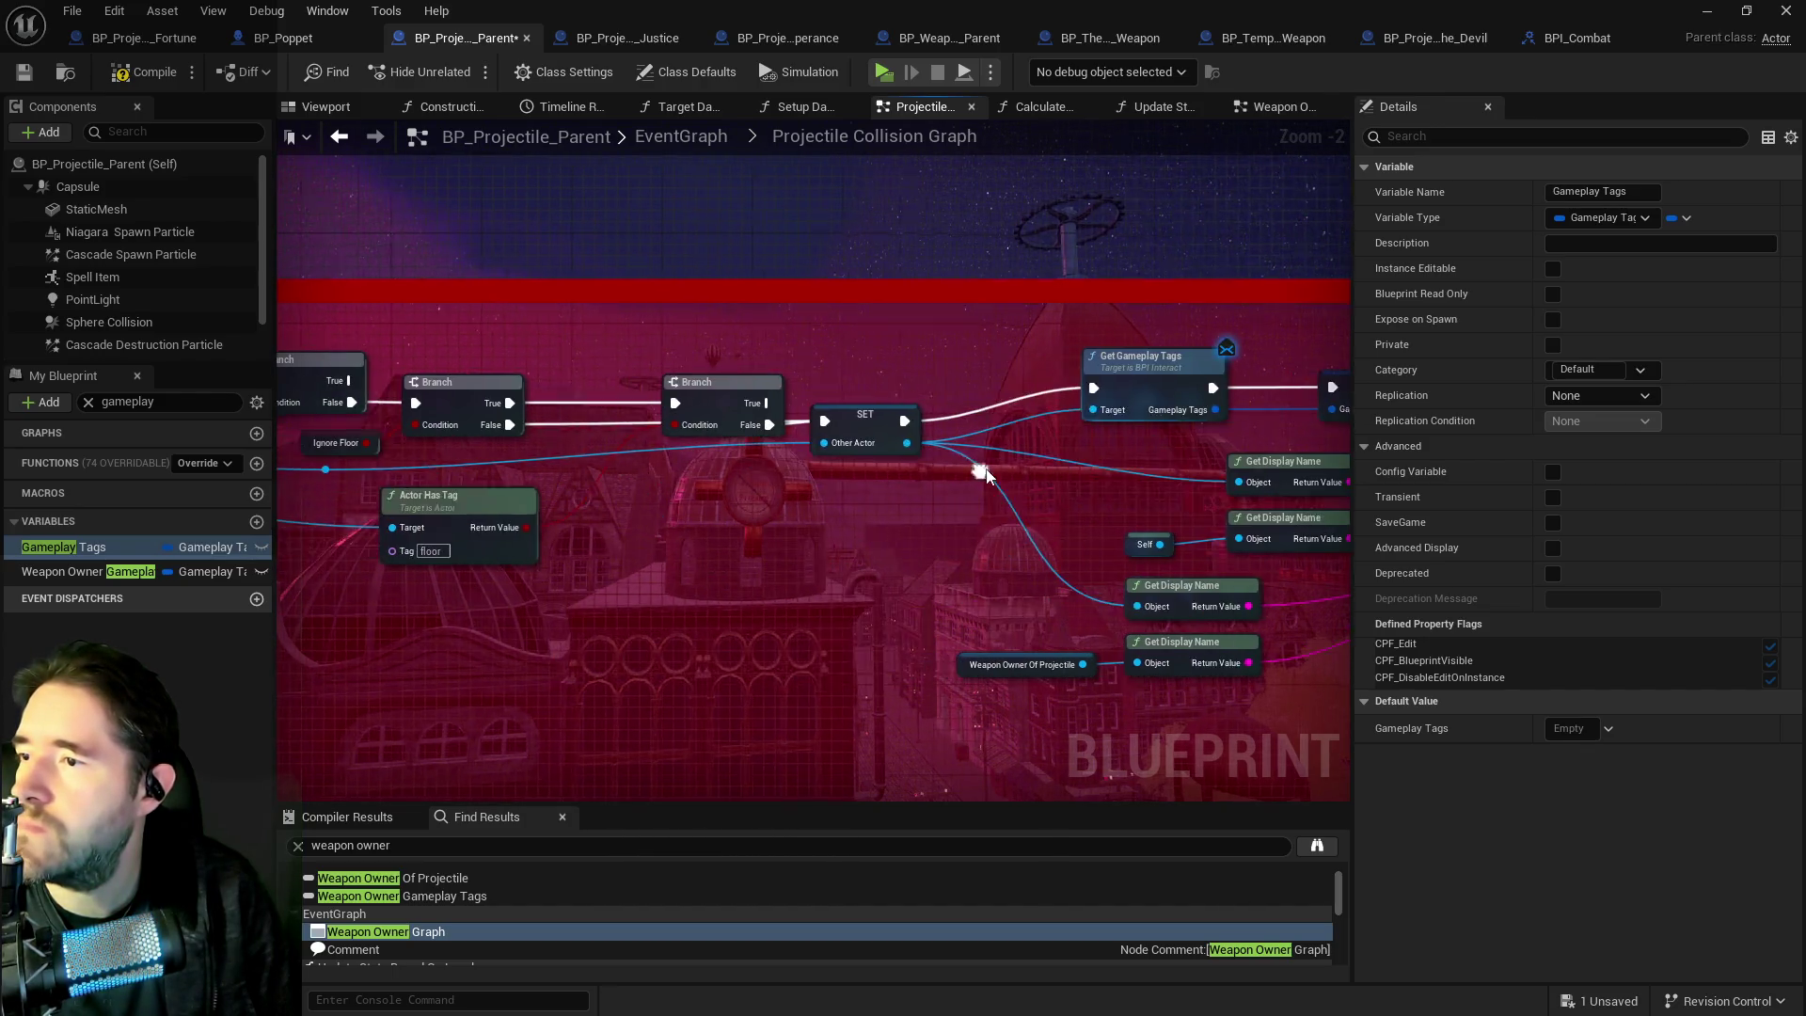
pyautogui.moveTo(889, 509)
pyautogui.mouseDown()
pyautogui.moveTo(951, 523)
pyautogui.moveTo(364, 385)
pyautogui.mouseUp()
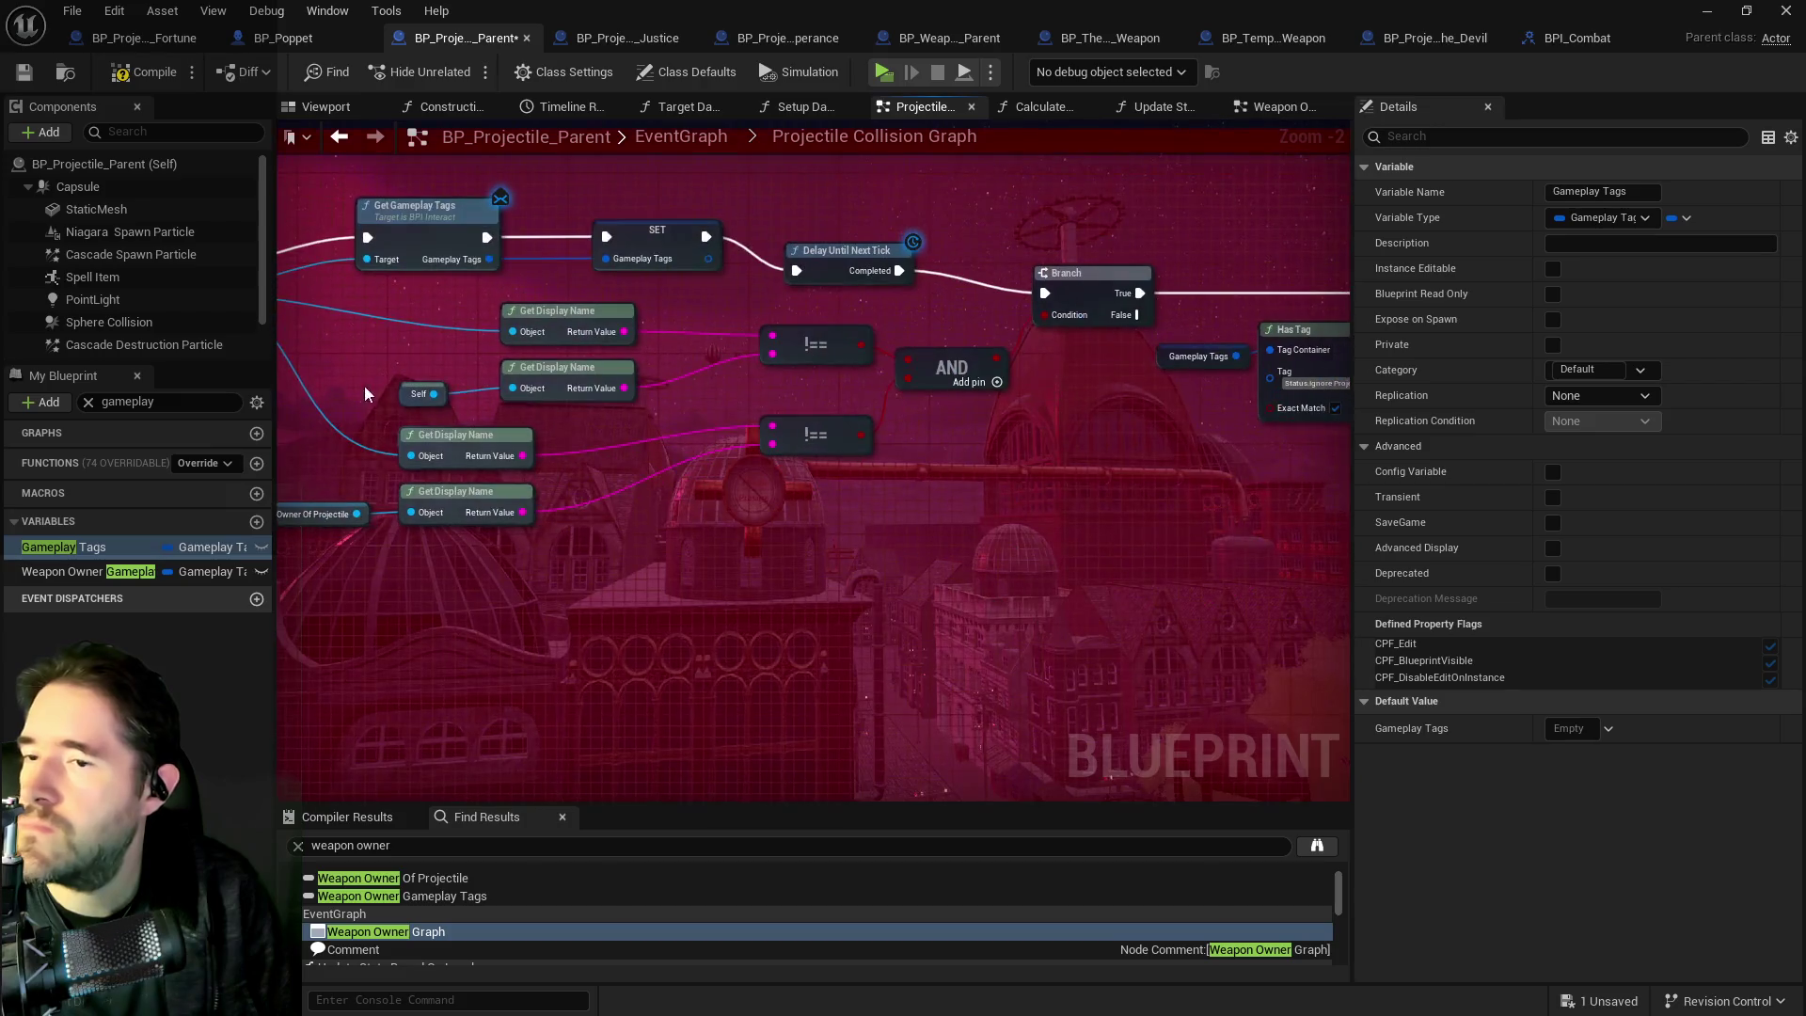
pyautogui.click(33, 546)
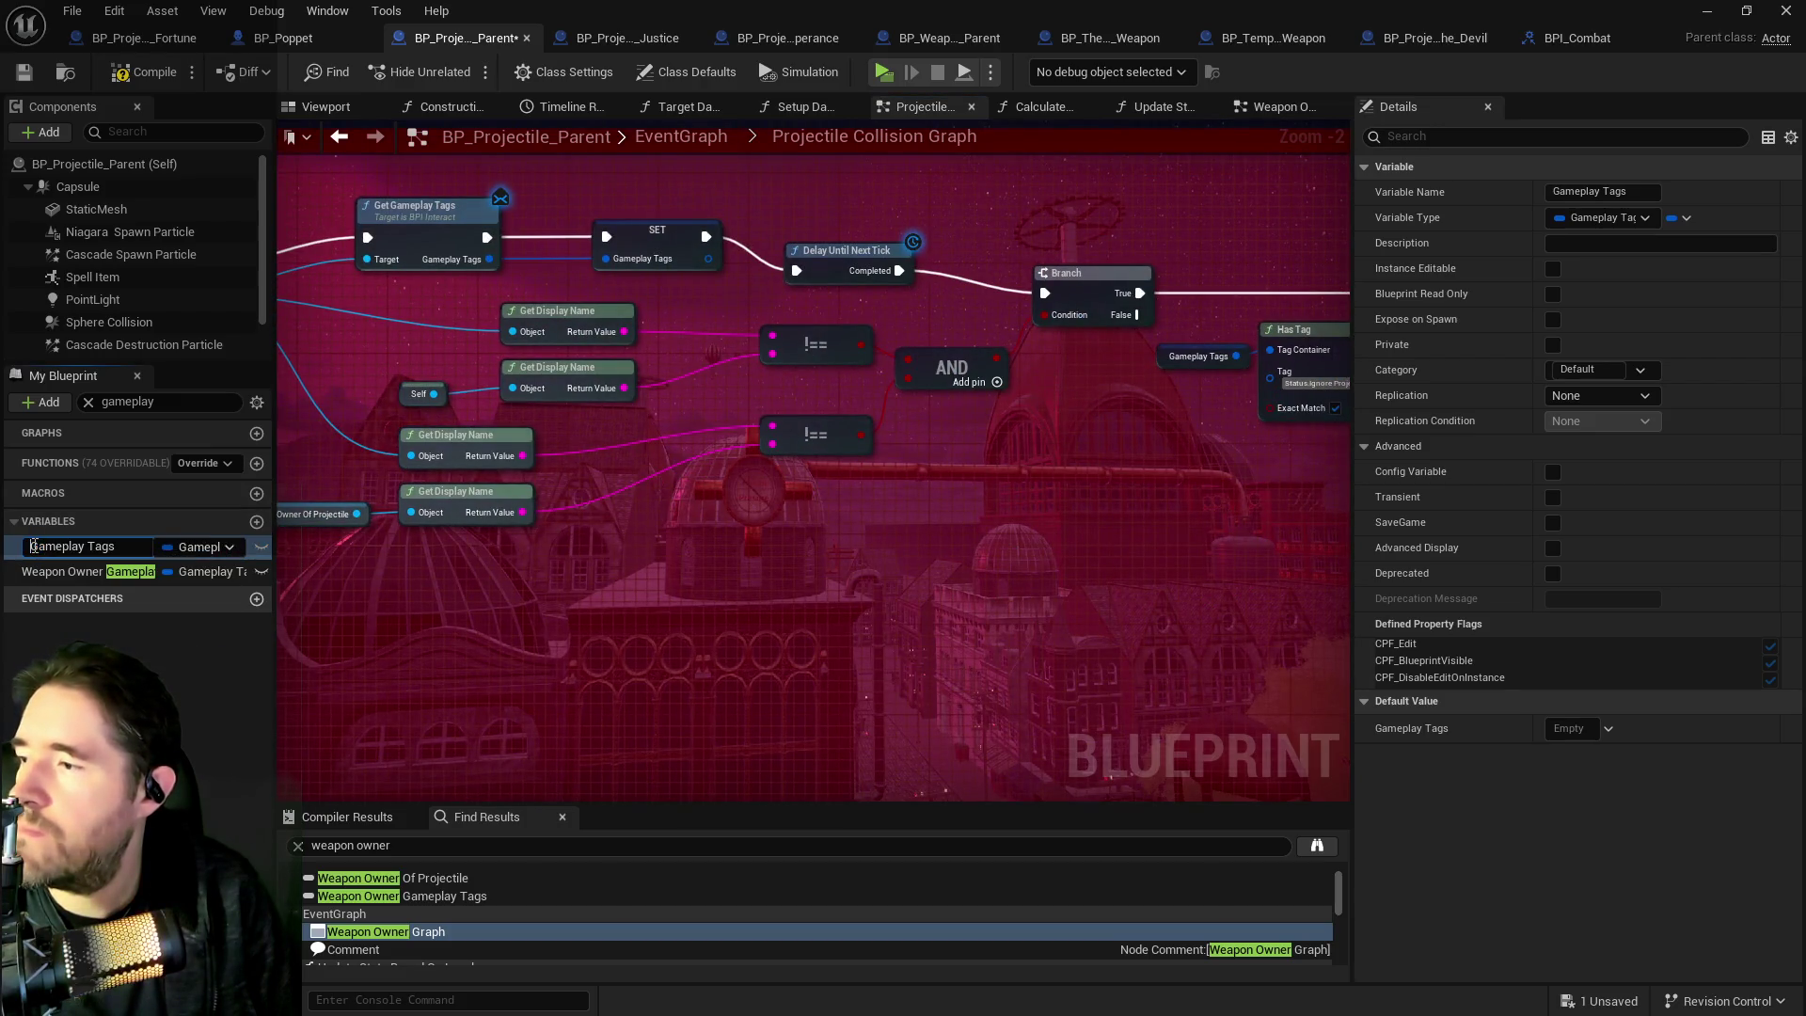
pyautogui.write('Oether')
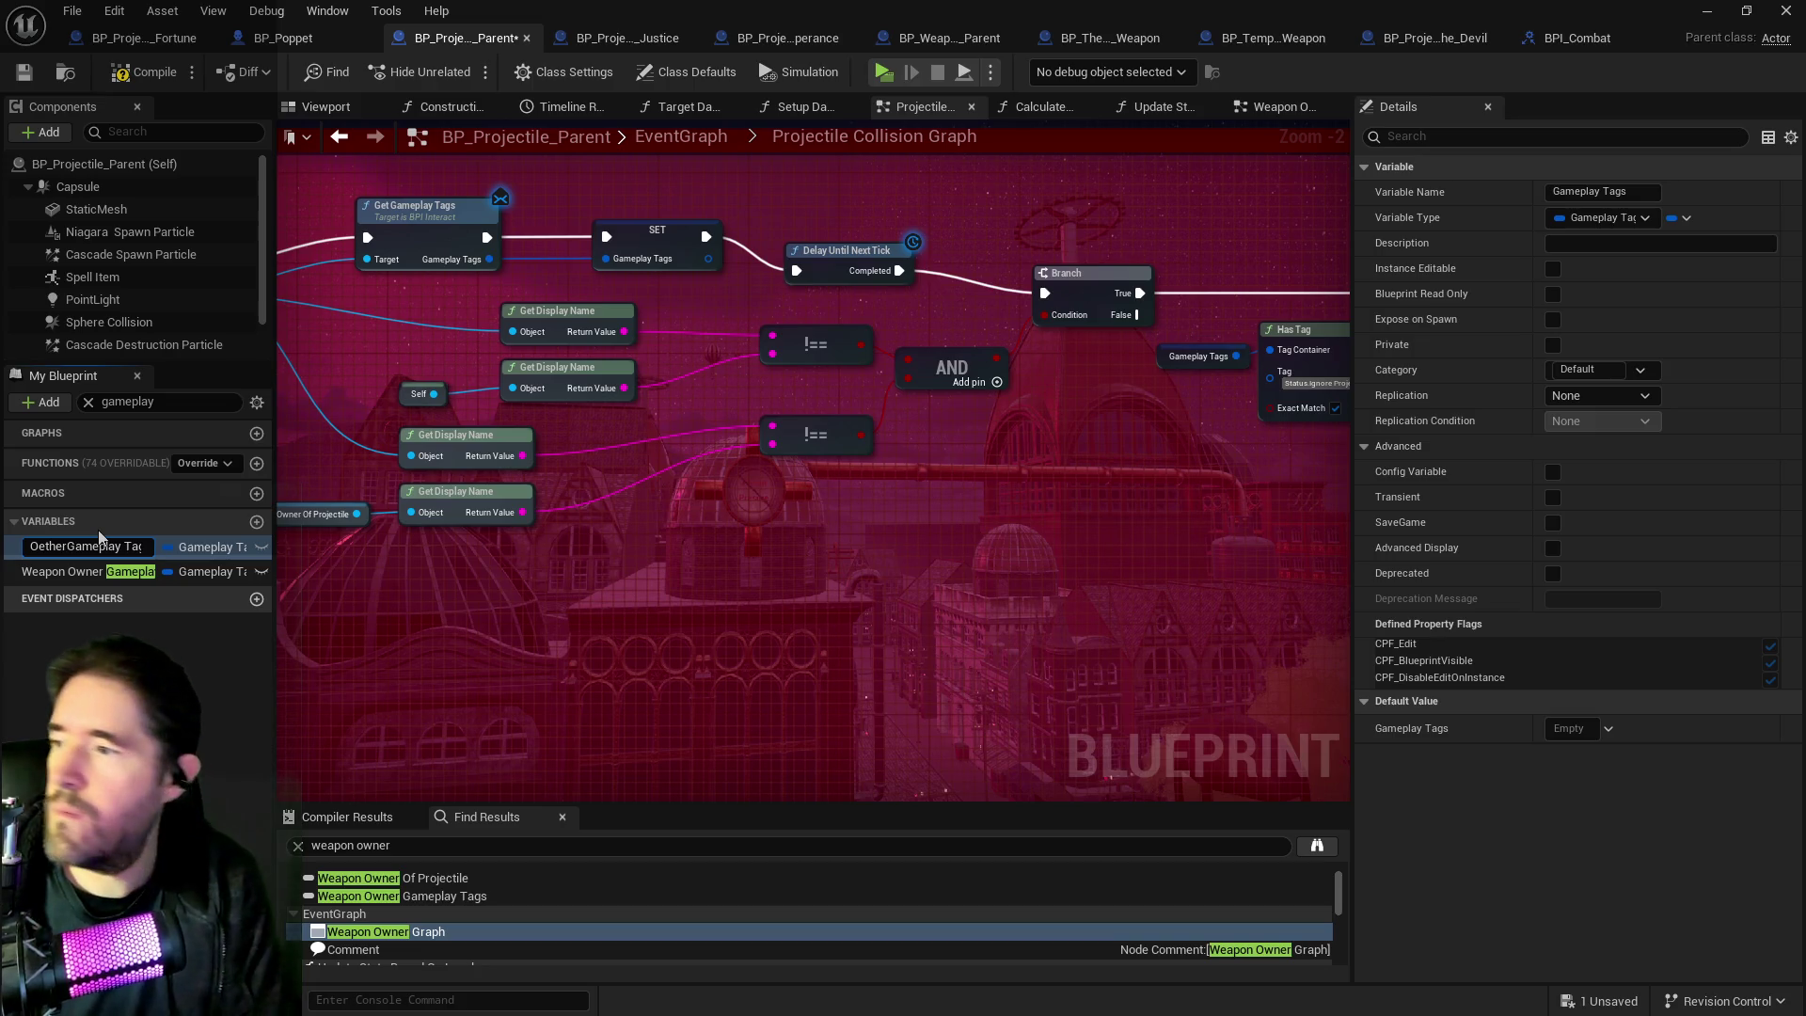
pyautogui.press('BackSpace')
pyautogui.press('BackSpace')
pyautogui.press('BackSpace')
pyautogui.write('Other ')
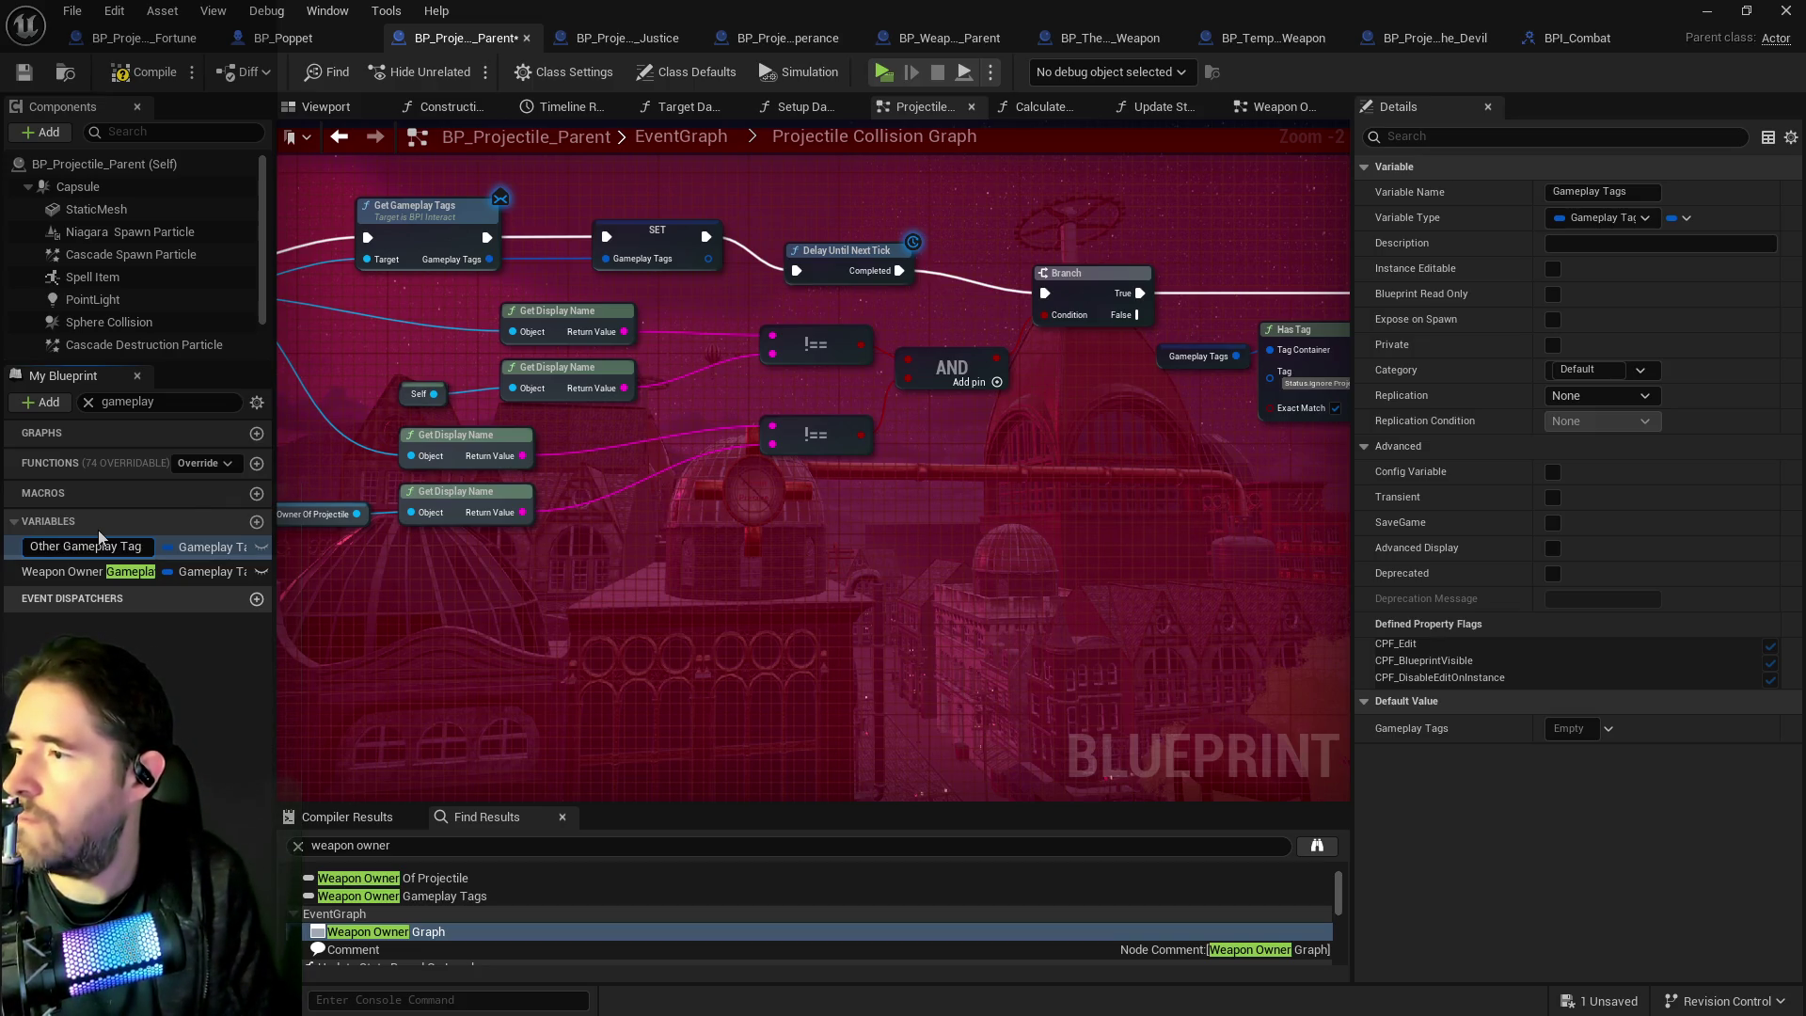
pyautogui.write('a')
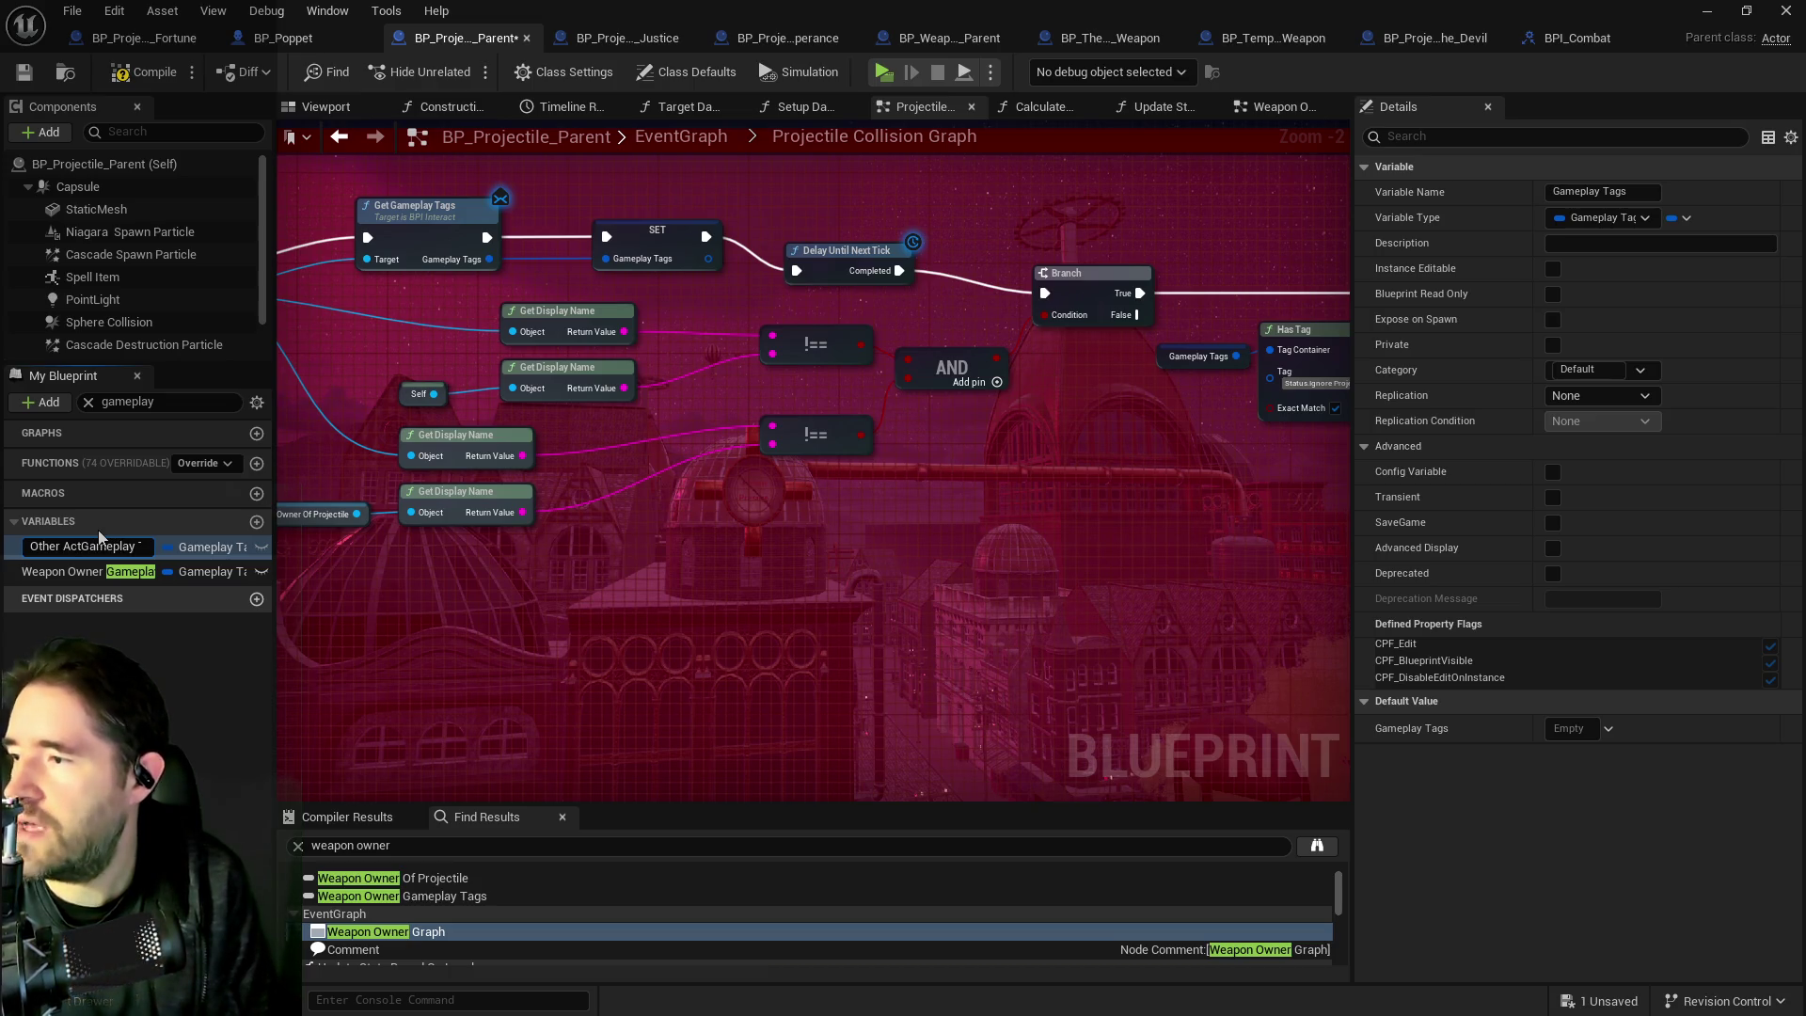
pyautogui.press('Return')
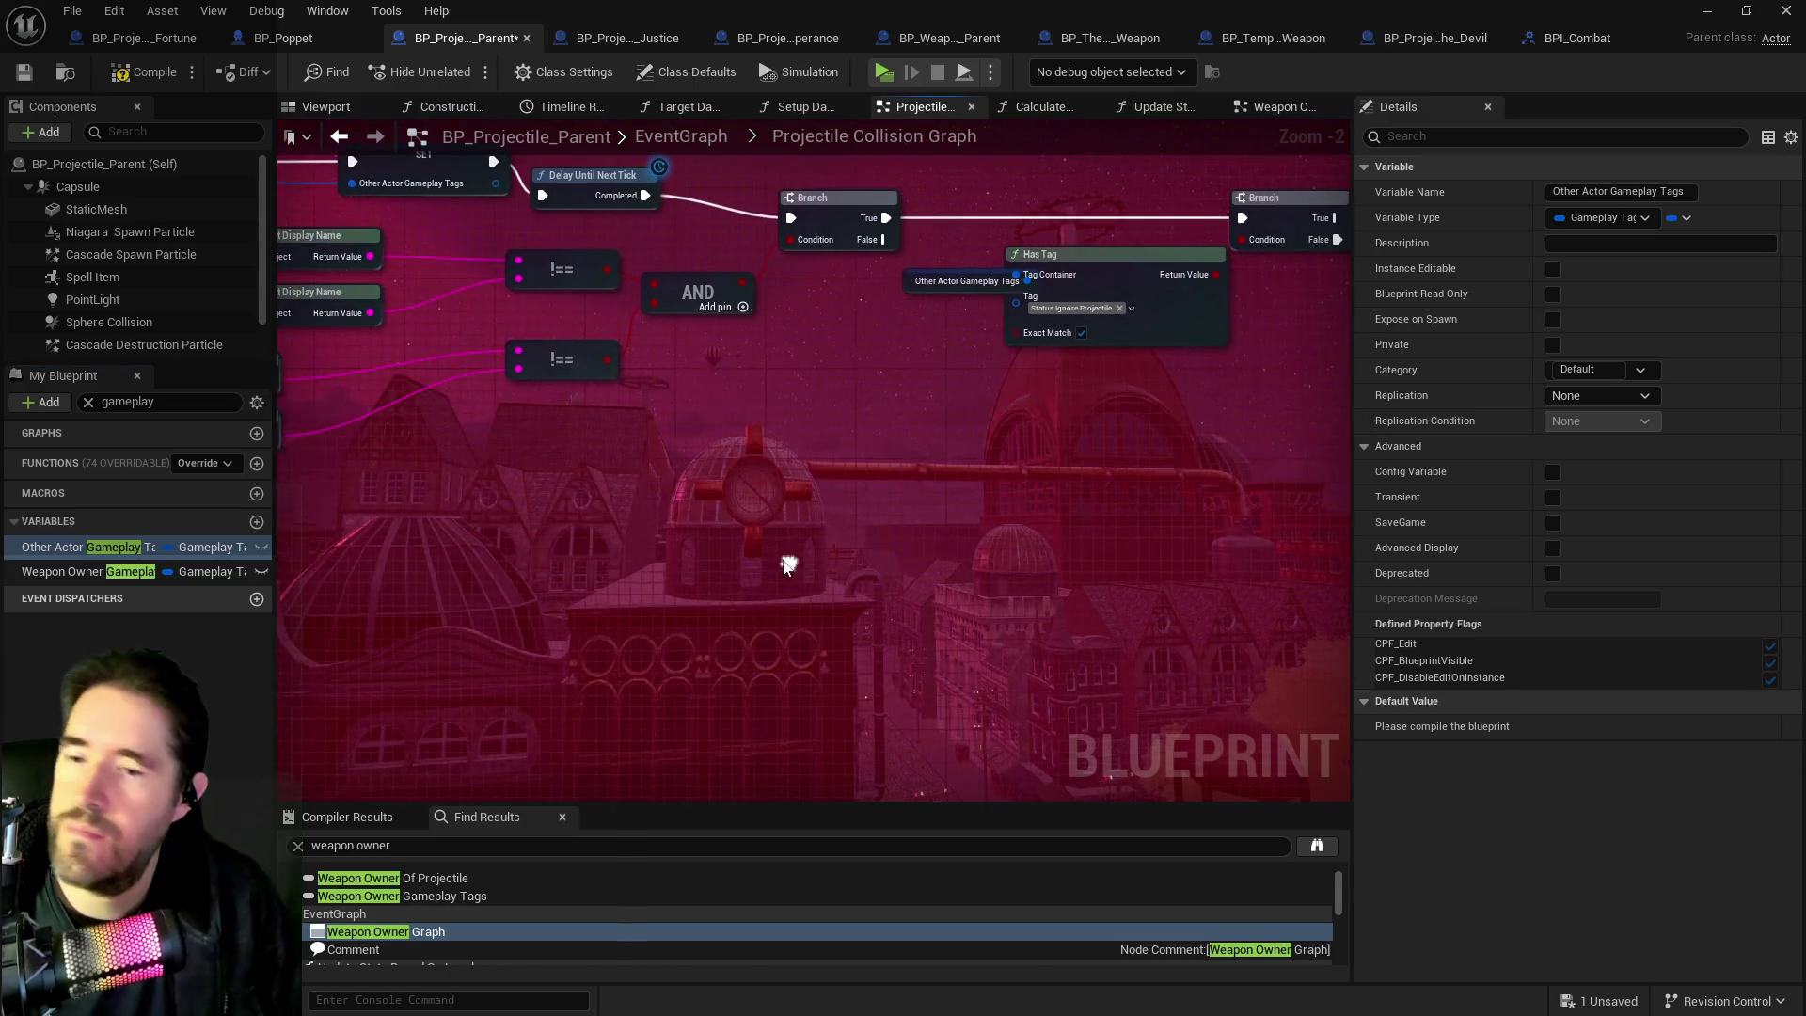
pyautogui.moveTo(890, 579)
pyautogui.mouseDown()
pyautogui.moveTo(776, 577)
pyautogui.moveTo(494, 380)
pyautogui.mouseUp()
# Pan the collision graph past the Sequence, Branch and Contains nodes to Get Velocity and the second Has Tag.
pyautogui.scroll(-2, 1088, 593)
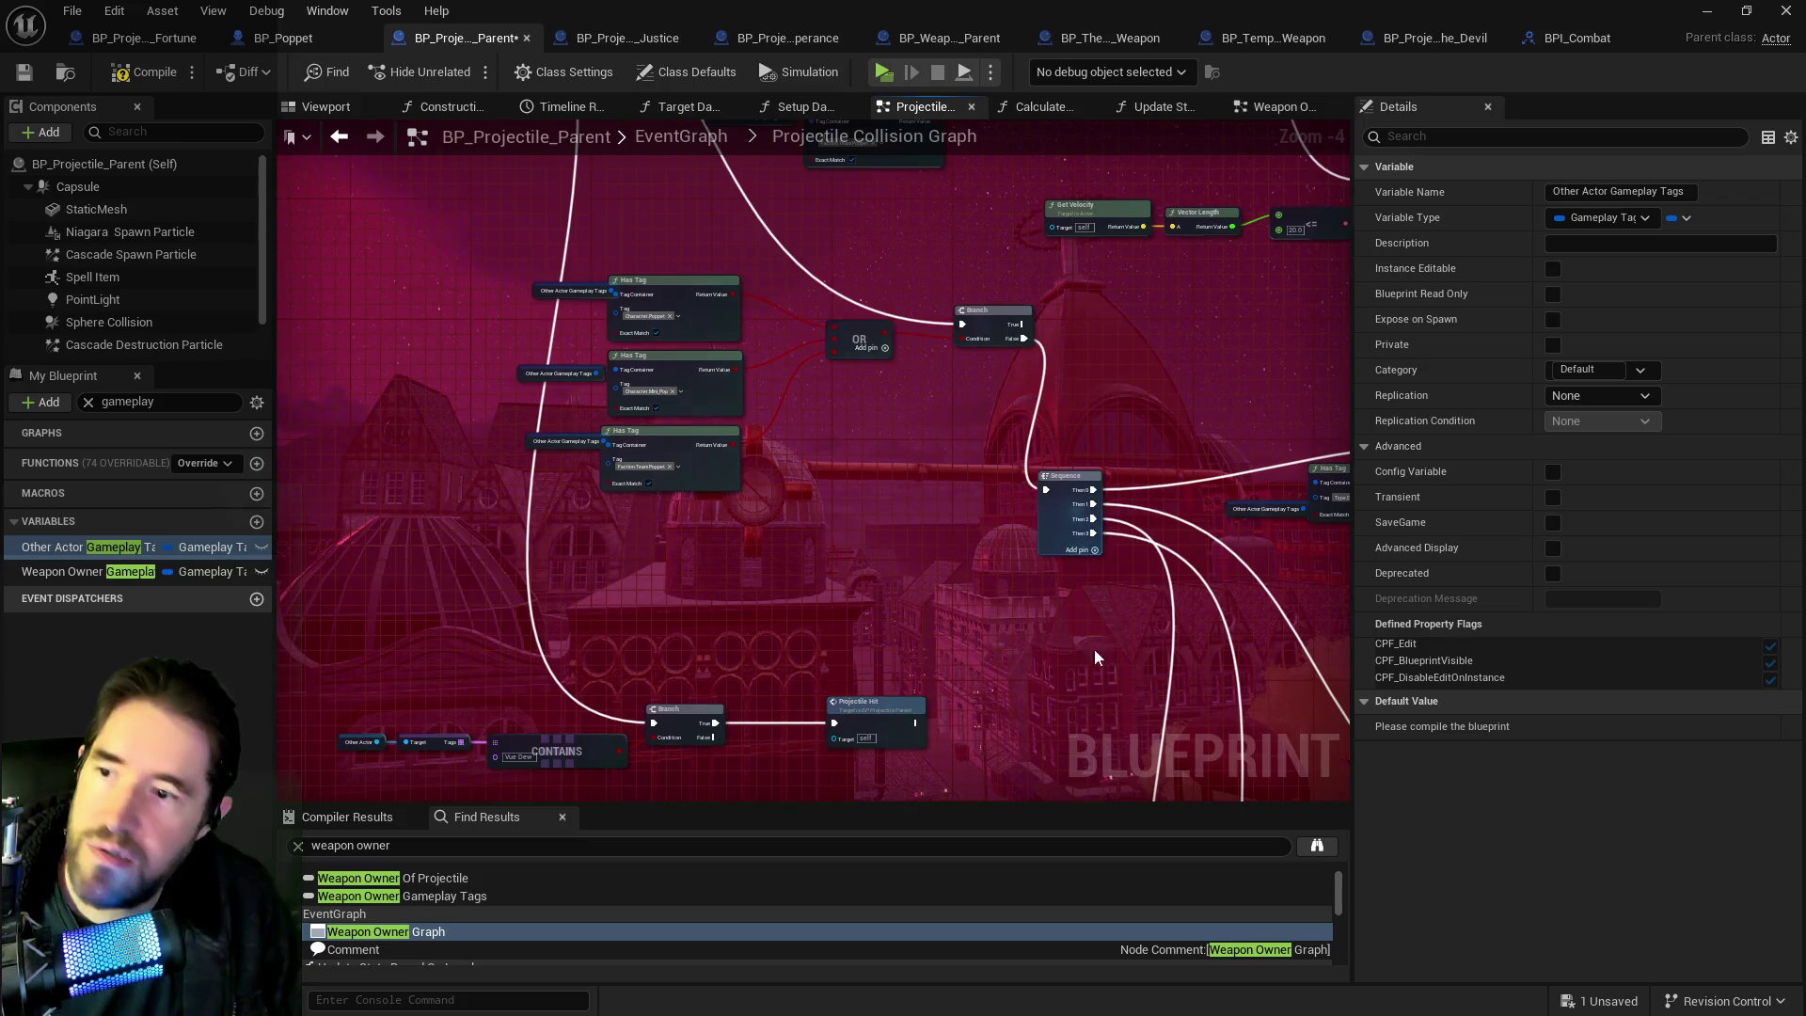
pyautogui.moveTo(1093, 653); pyautogui.dragTo(990, 499)
pyautogui.moveTo(832, 551); pyautogui.dragTo(831, 438)
pyautogui.moveTo(670, 504); pyautogui.dragTo(296, 393)
pyautogui.moveTo(402, 454); pyautogui.dragTo(404, 286)
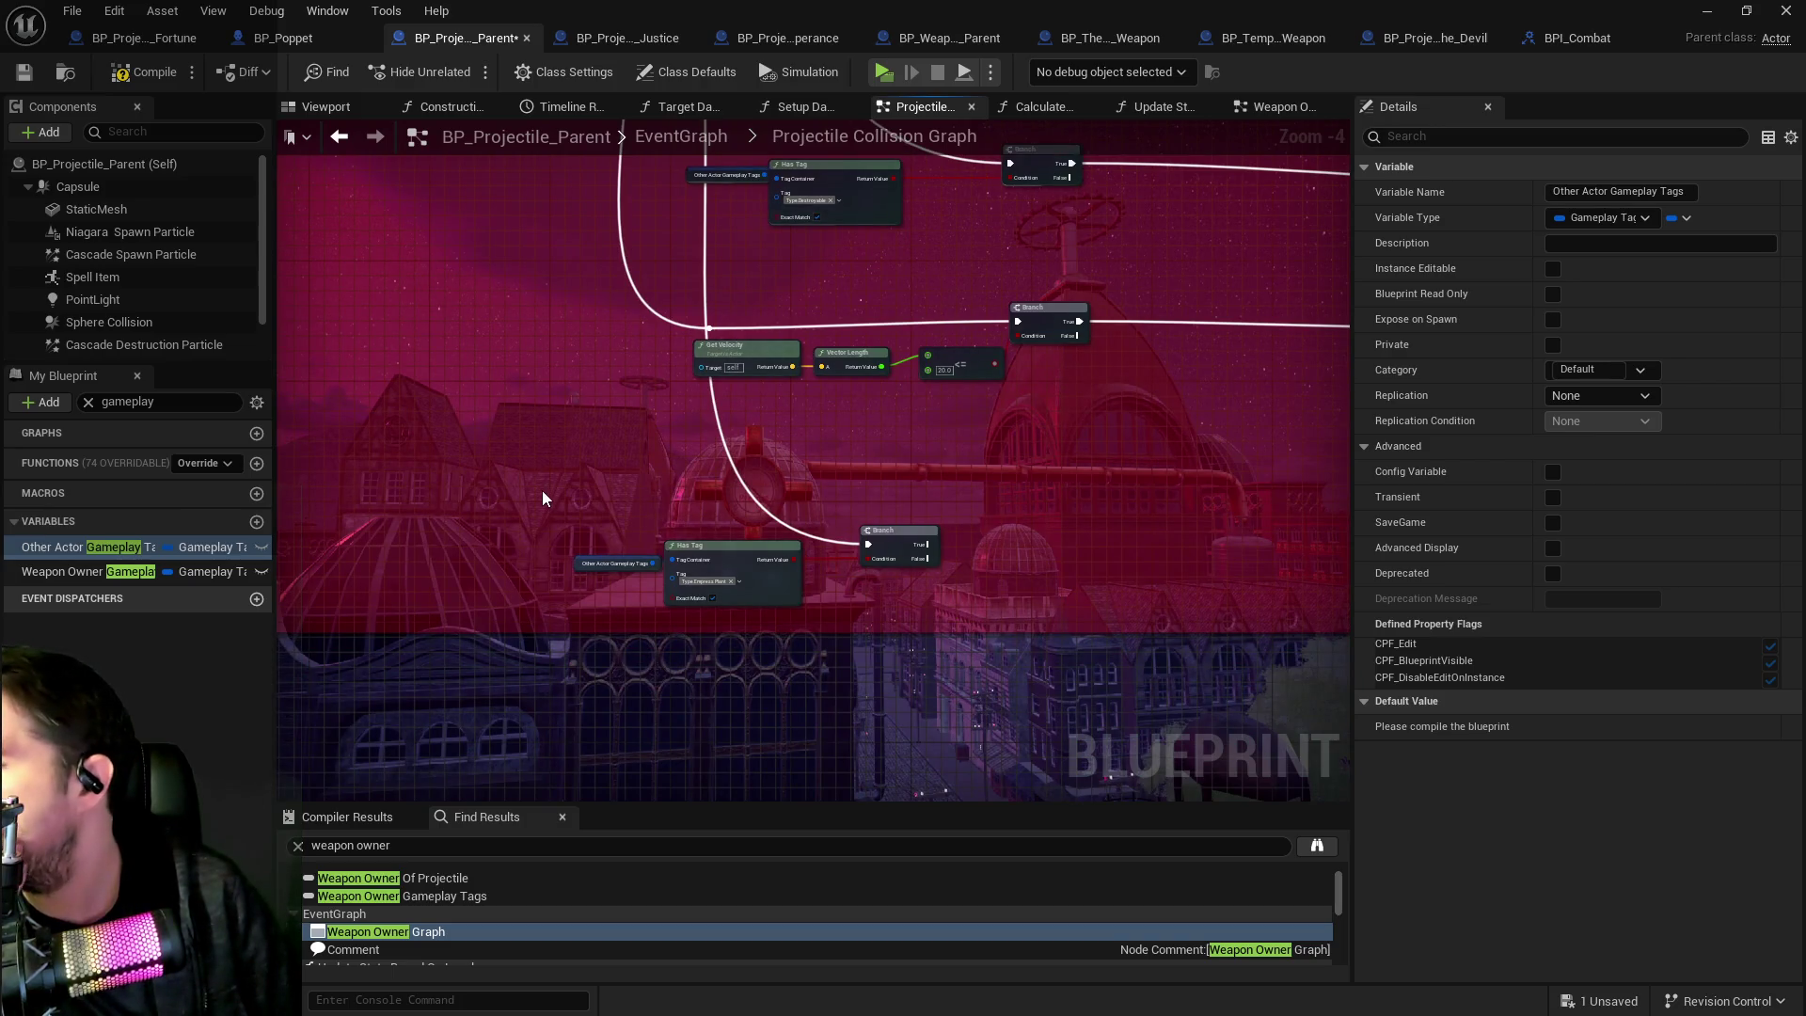
pyautogui.scroll(2, 646, 577)
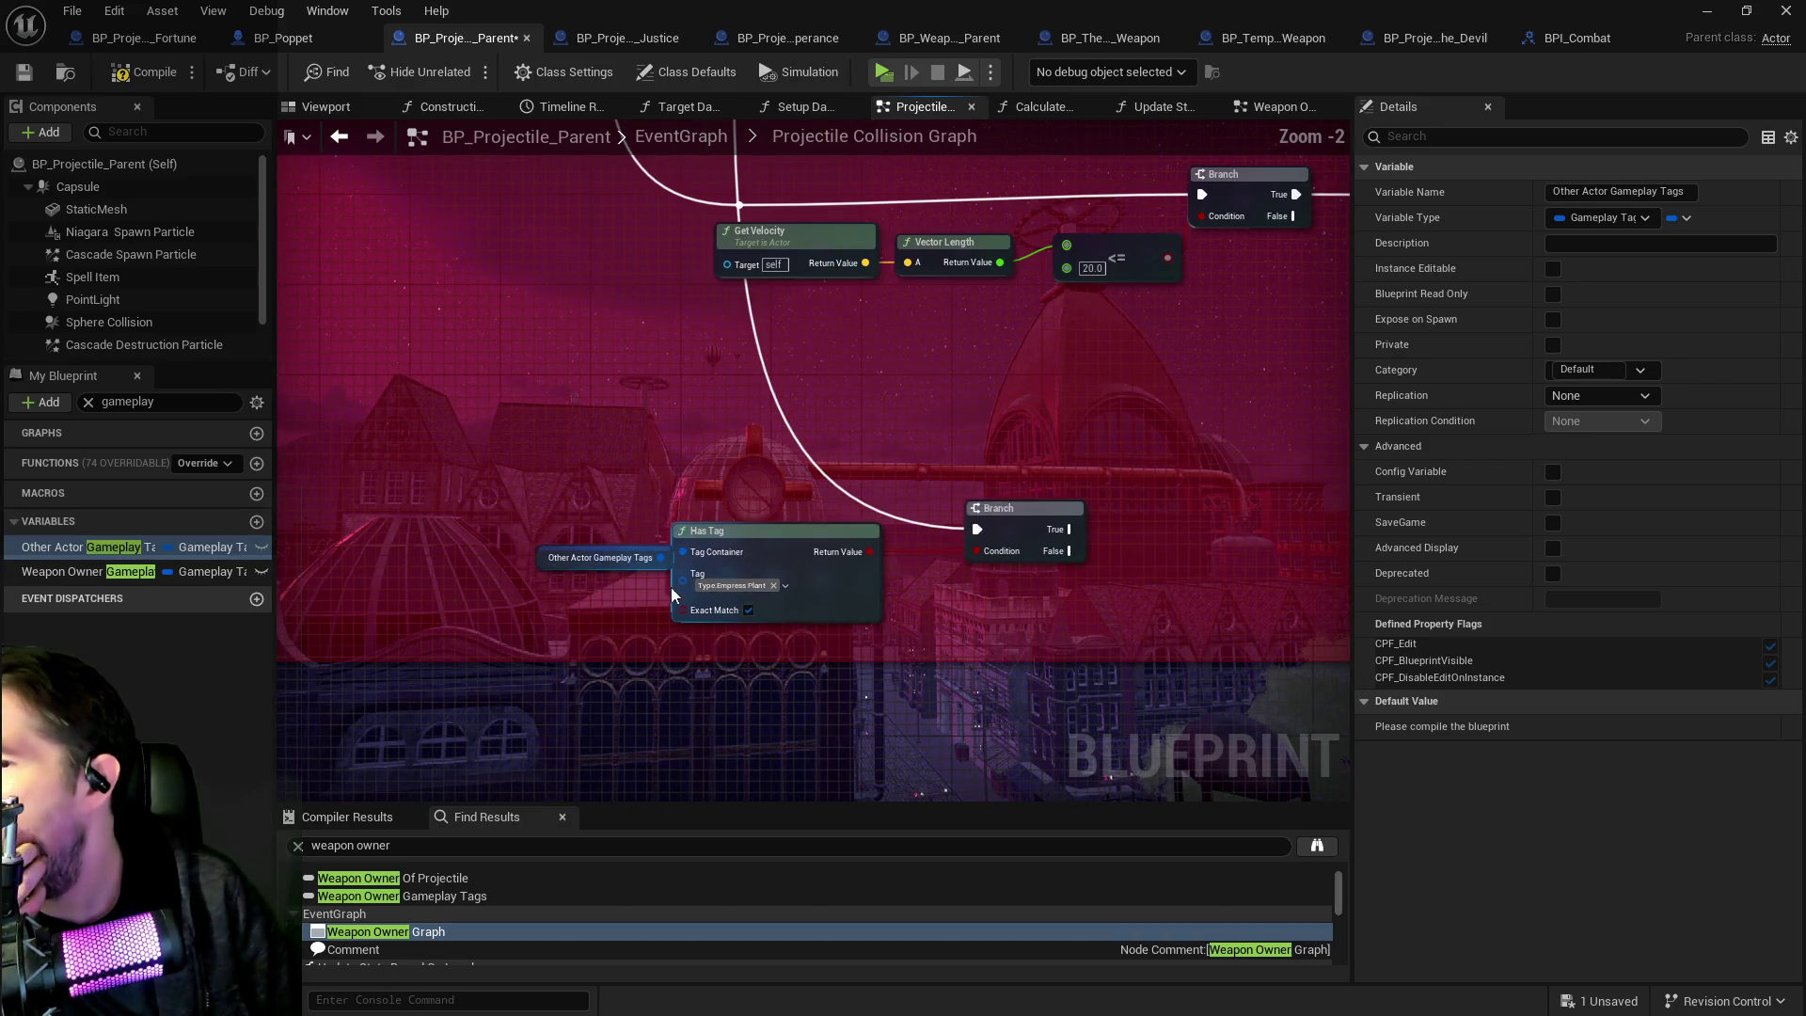
pyautogui.scroll(-3, 645, 444)
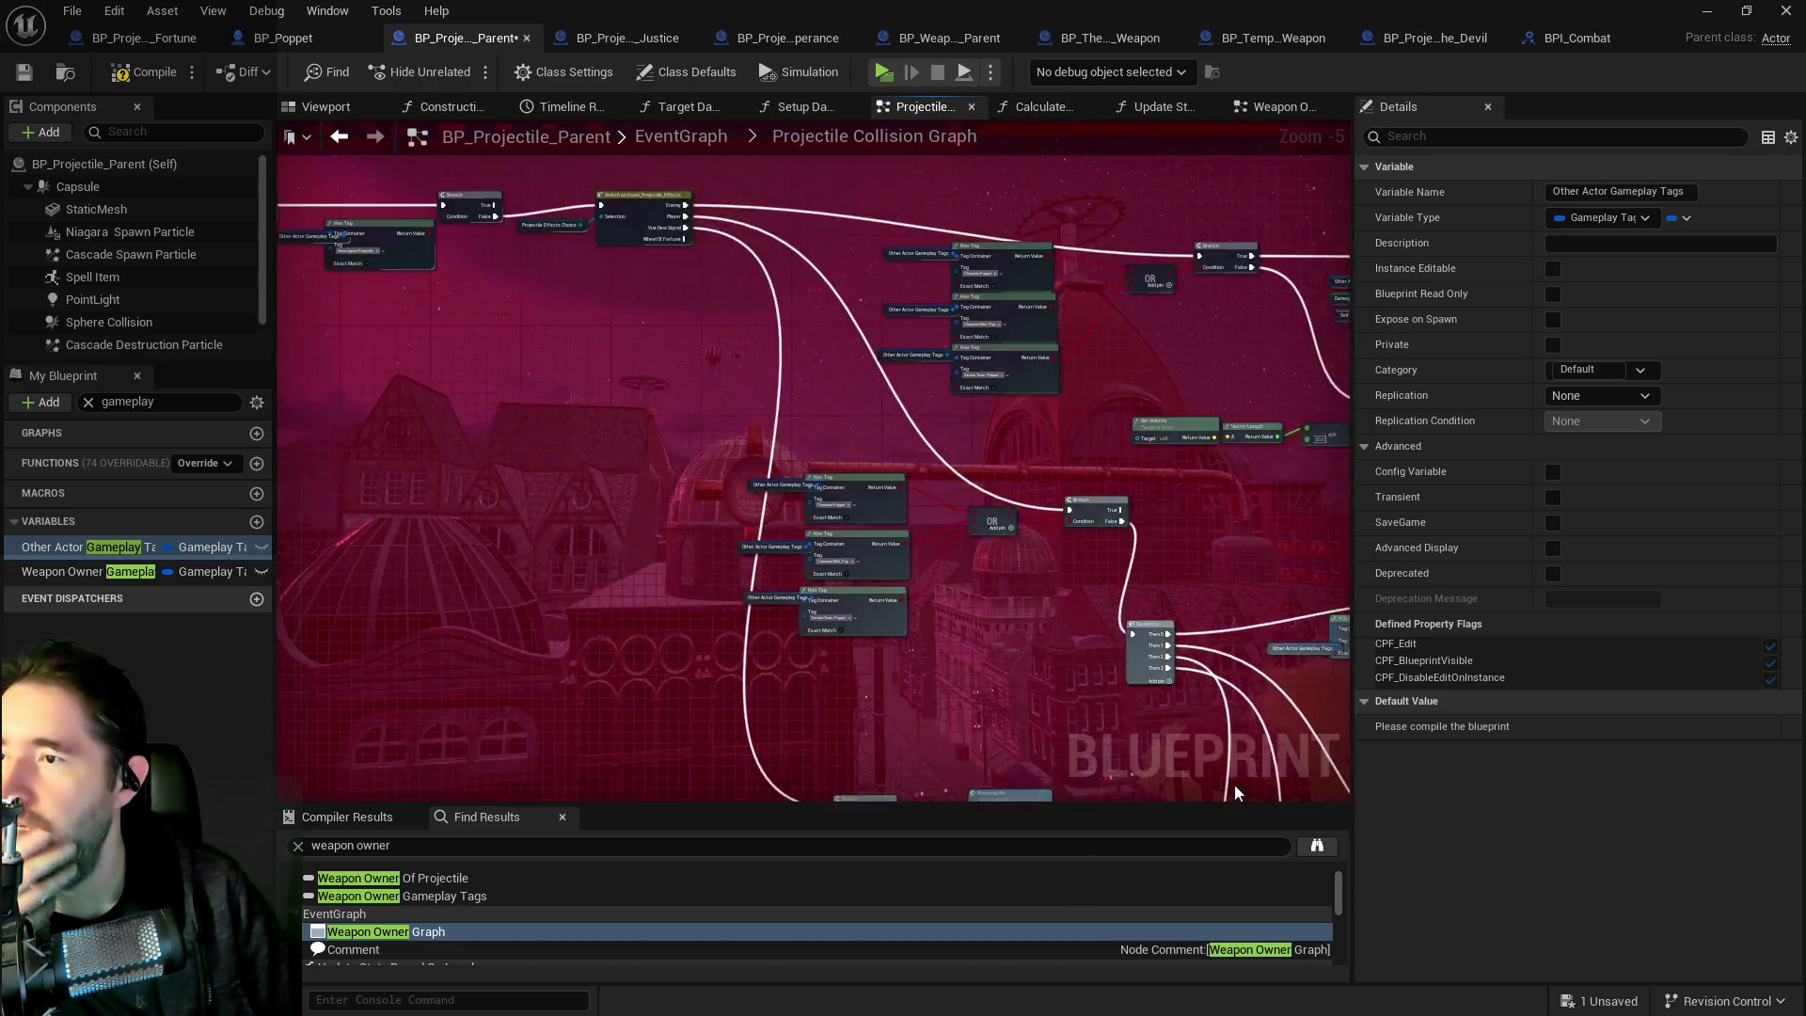
pyautogui.scroll(6, 658, 310)
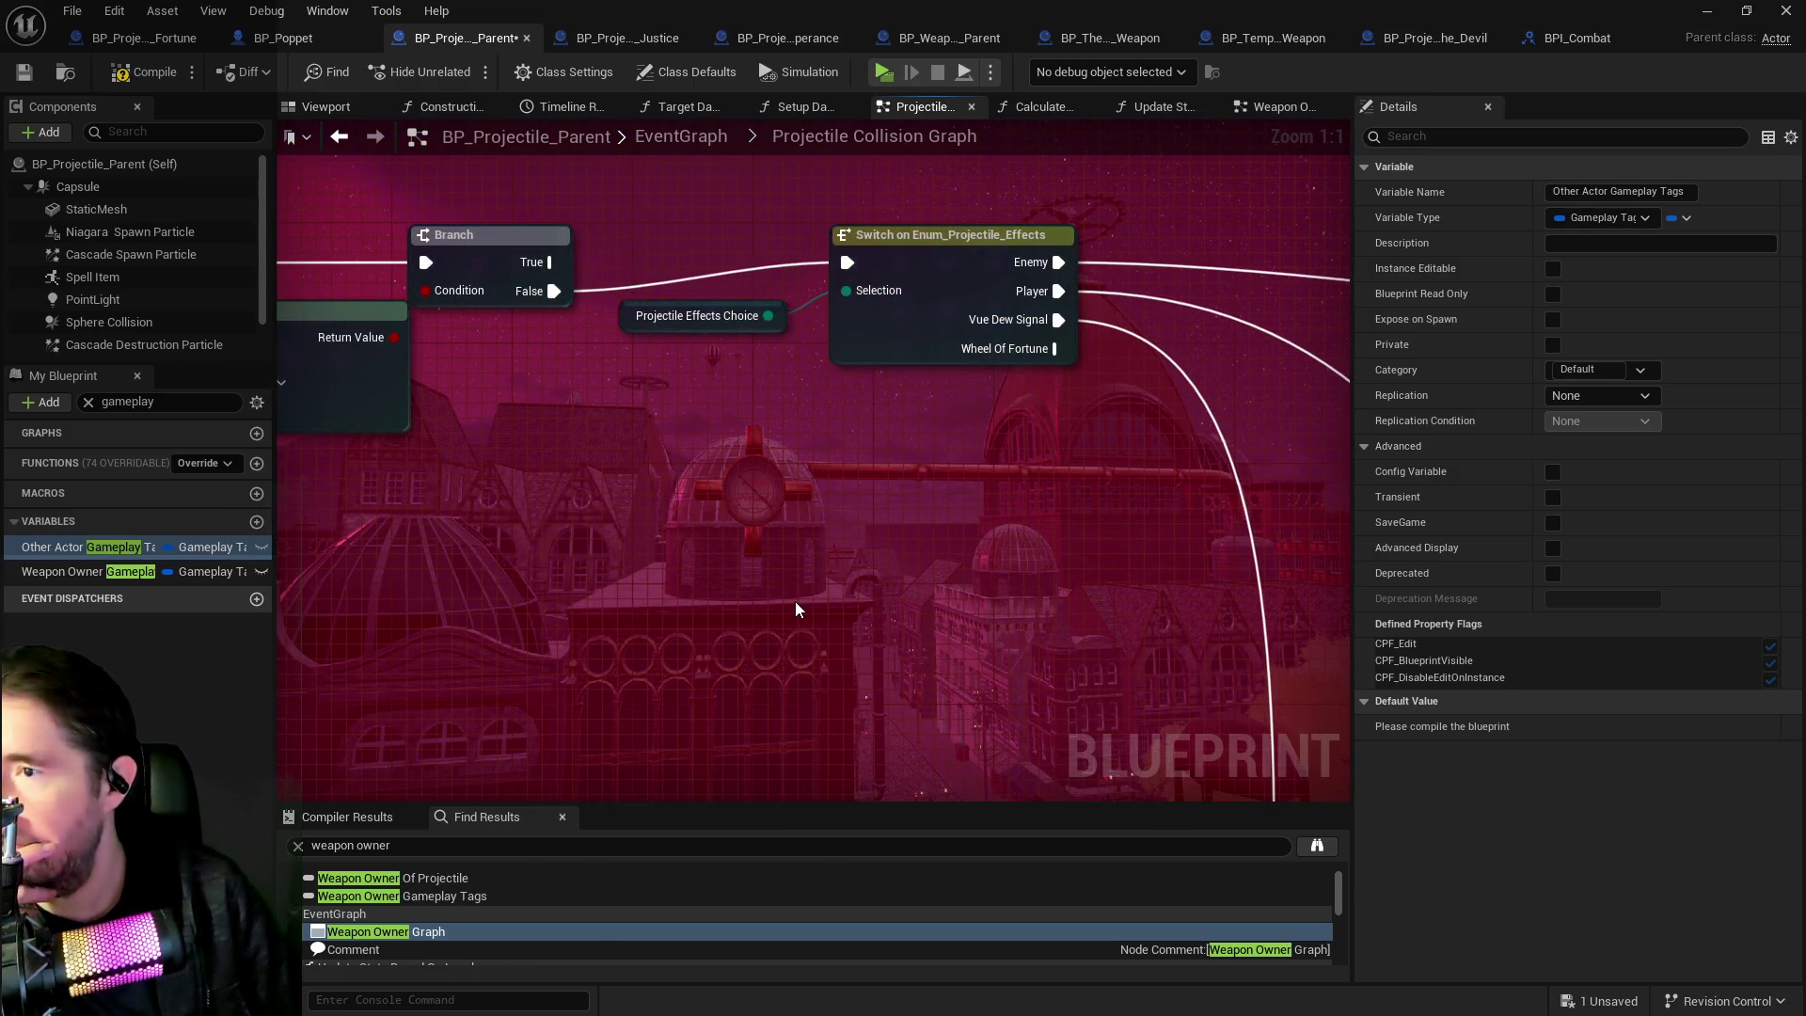
pyautogui.scroll(-2, 794, 601)
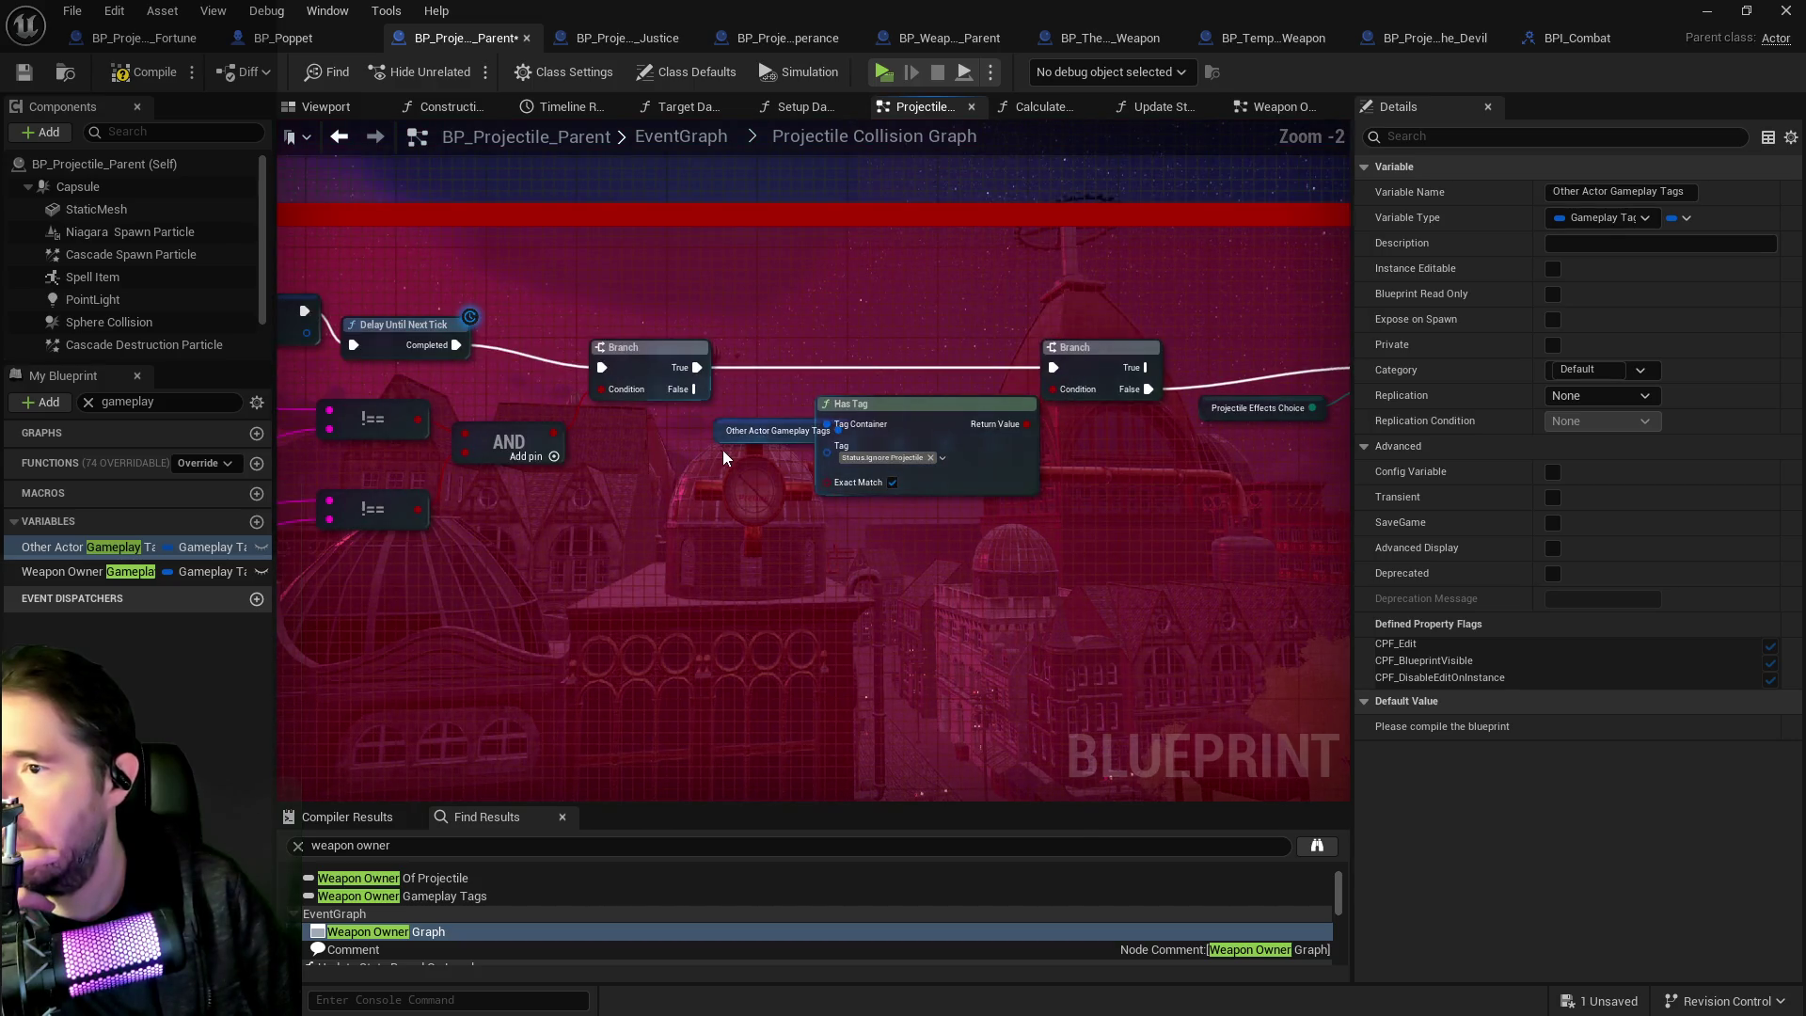
pyautogui.moveTo(721, 450)
pyautogui.mouseDown()
pyautogui.moveTo(680, 440)
pyautogui.moveTo(1228, 400)
pyautogui.moveTo(1235, 439)
pyautogui.moveTo(1296, 450)
pyautogui.moveTo(318, 278)
pyautogui.moveTo(922, 391)
pyautogui.moveTo(666, 379)
pyautogui.mouseUp()
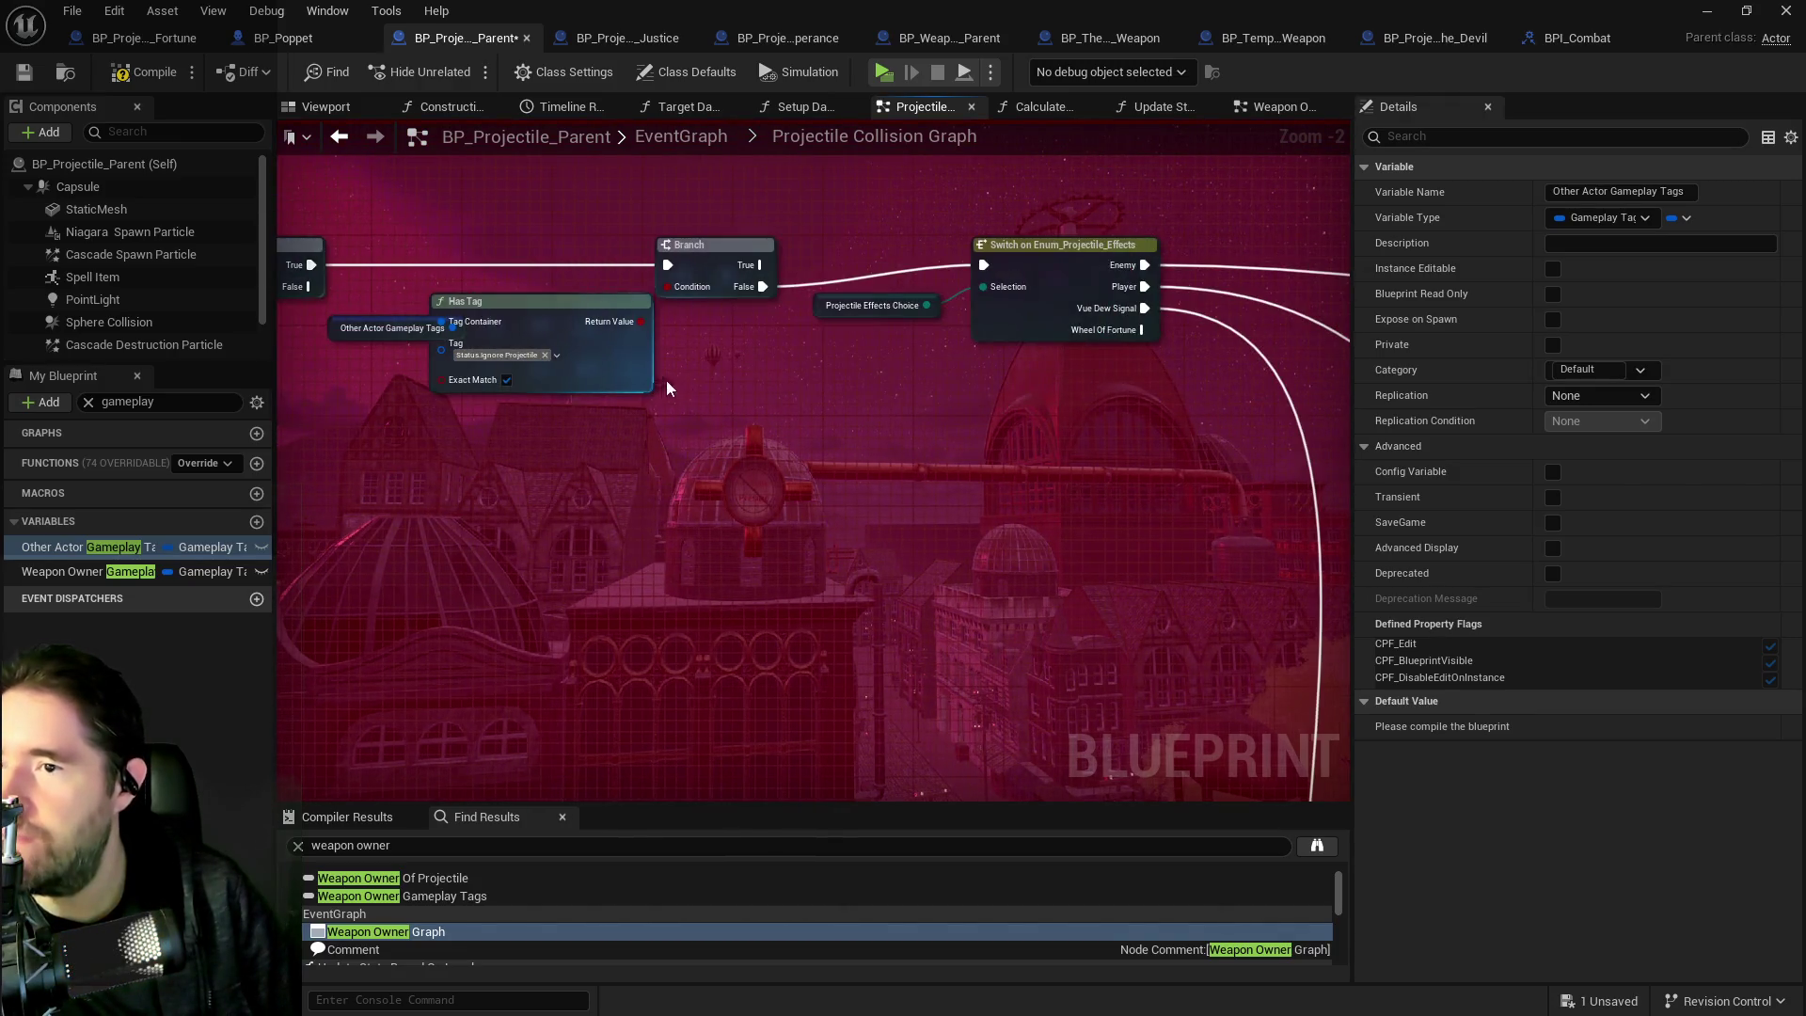
# Inspect the Switch on Enum node and the Projectile Effects Choice variable.
pyautogui.click(1072, 299)
pyautogui.moveTo(1091, 466); pyautogui.dragTo(690, 408)
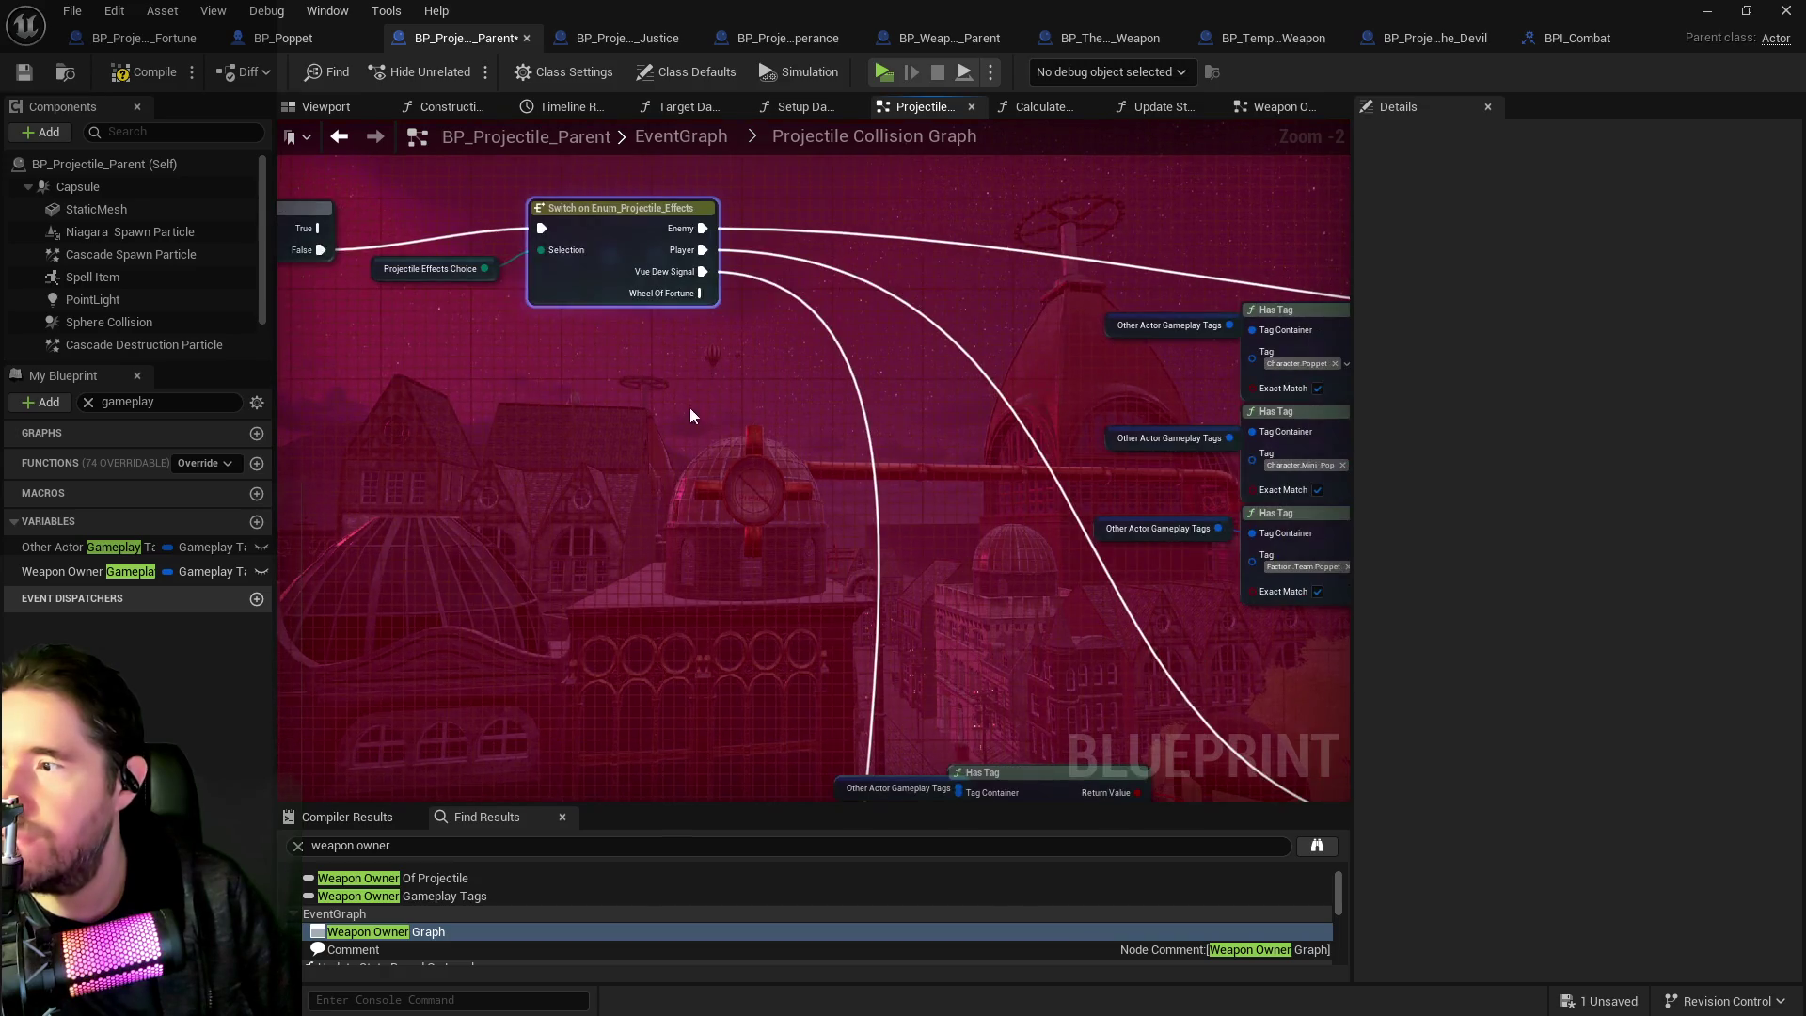
pyautogui.click(375, 273)
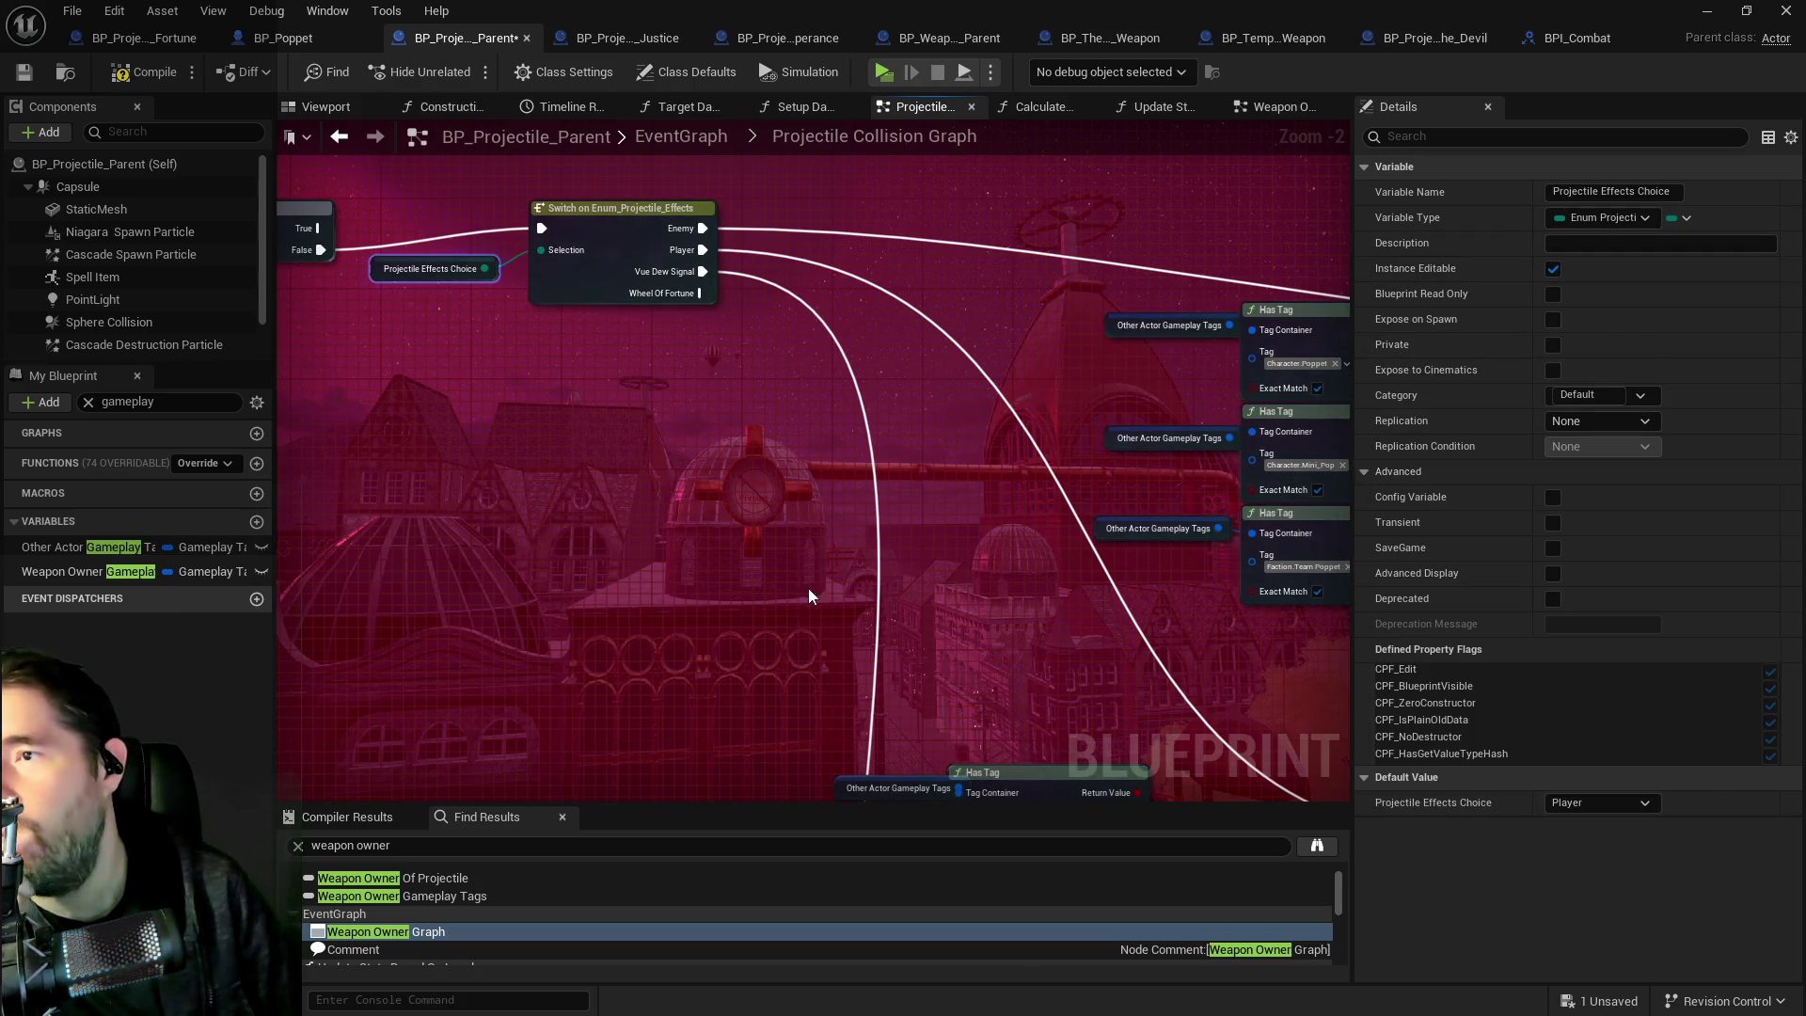
pyautogui.scroll(-3, 732, 382)
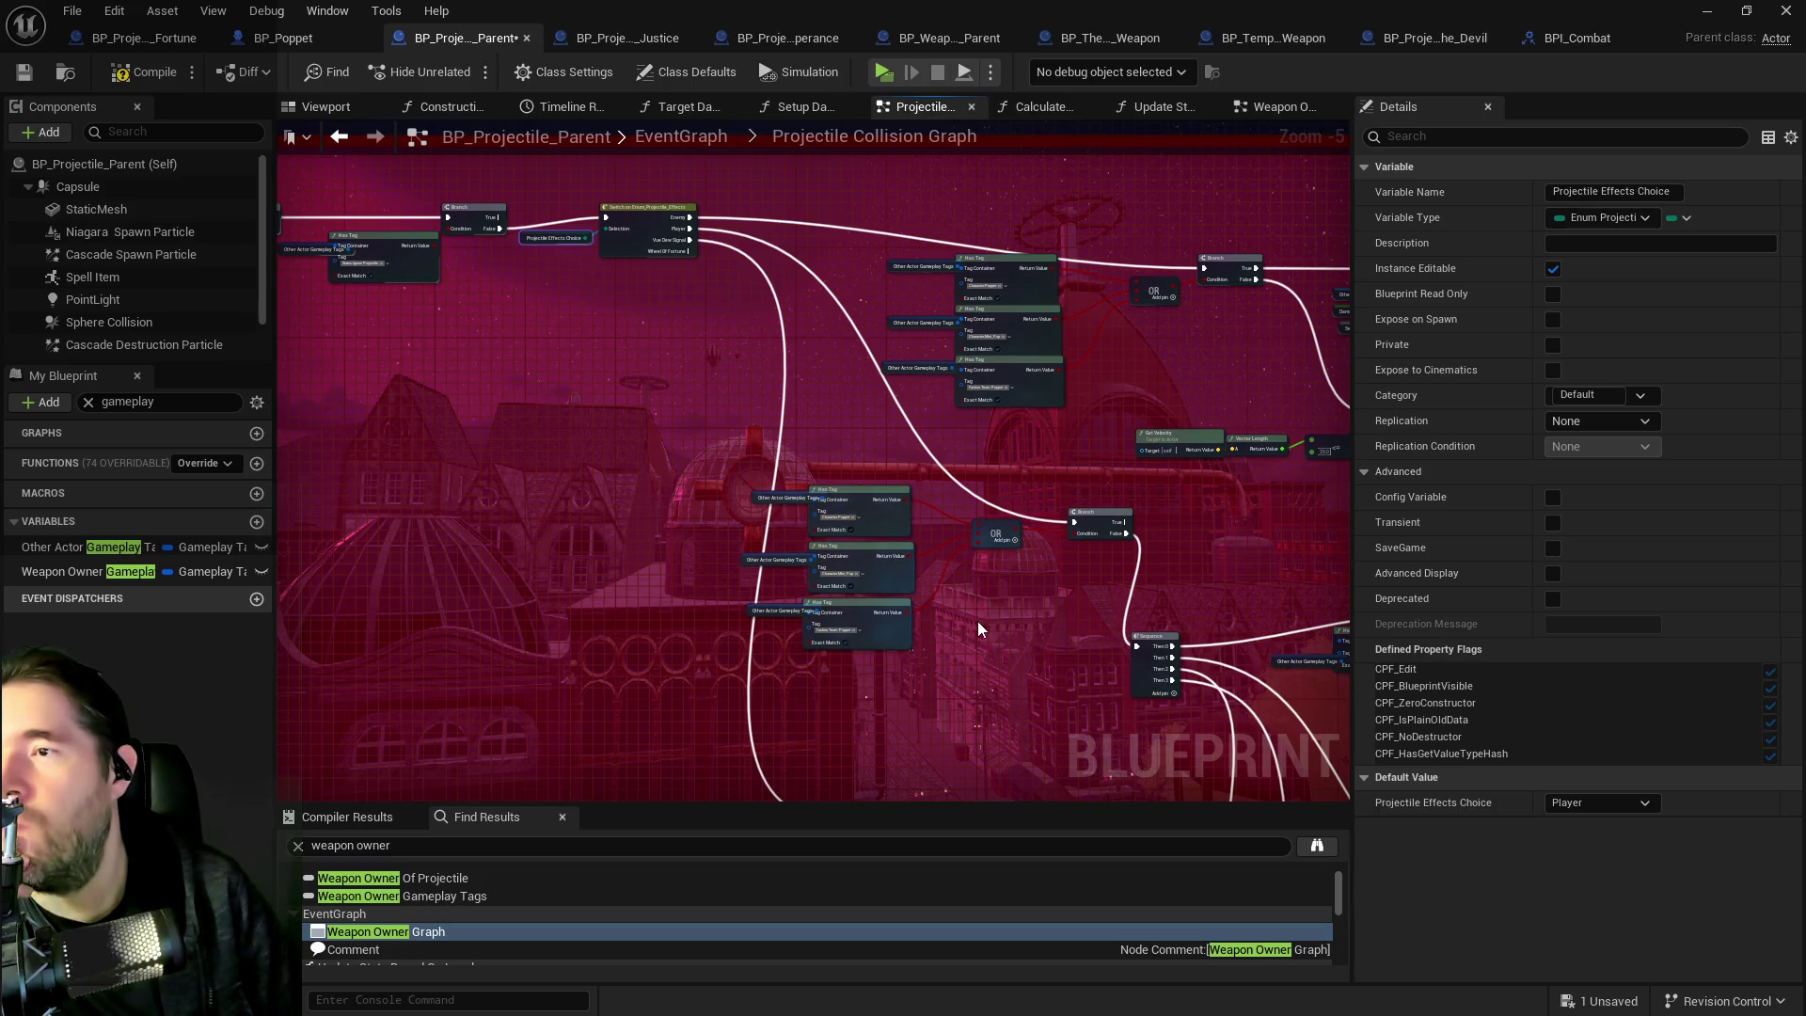
pyautogui.moveTo(980, 643); pyautogui.dragTo(534, 275)
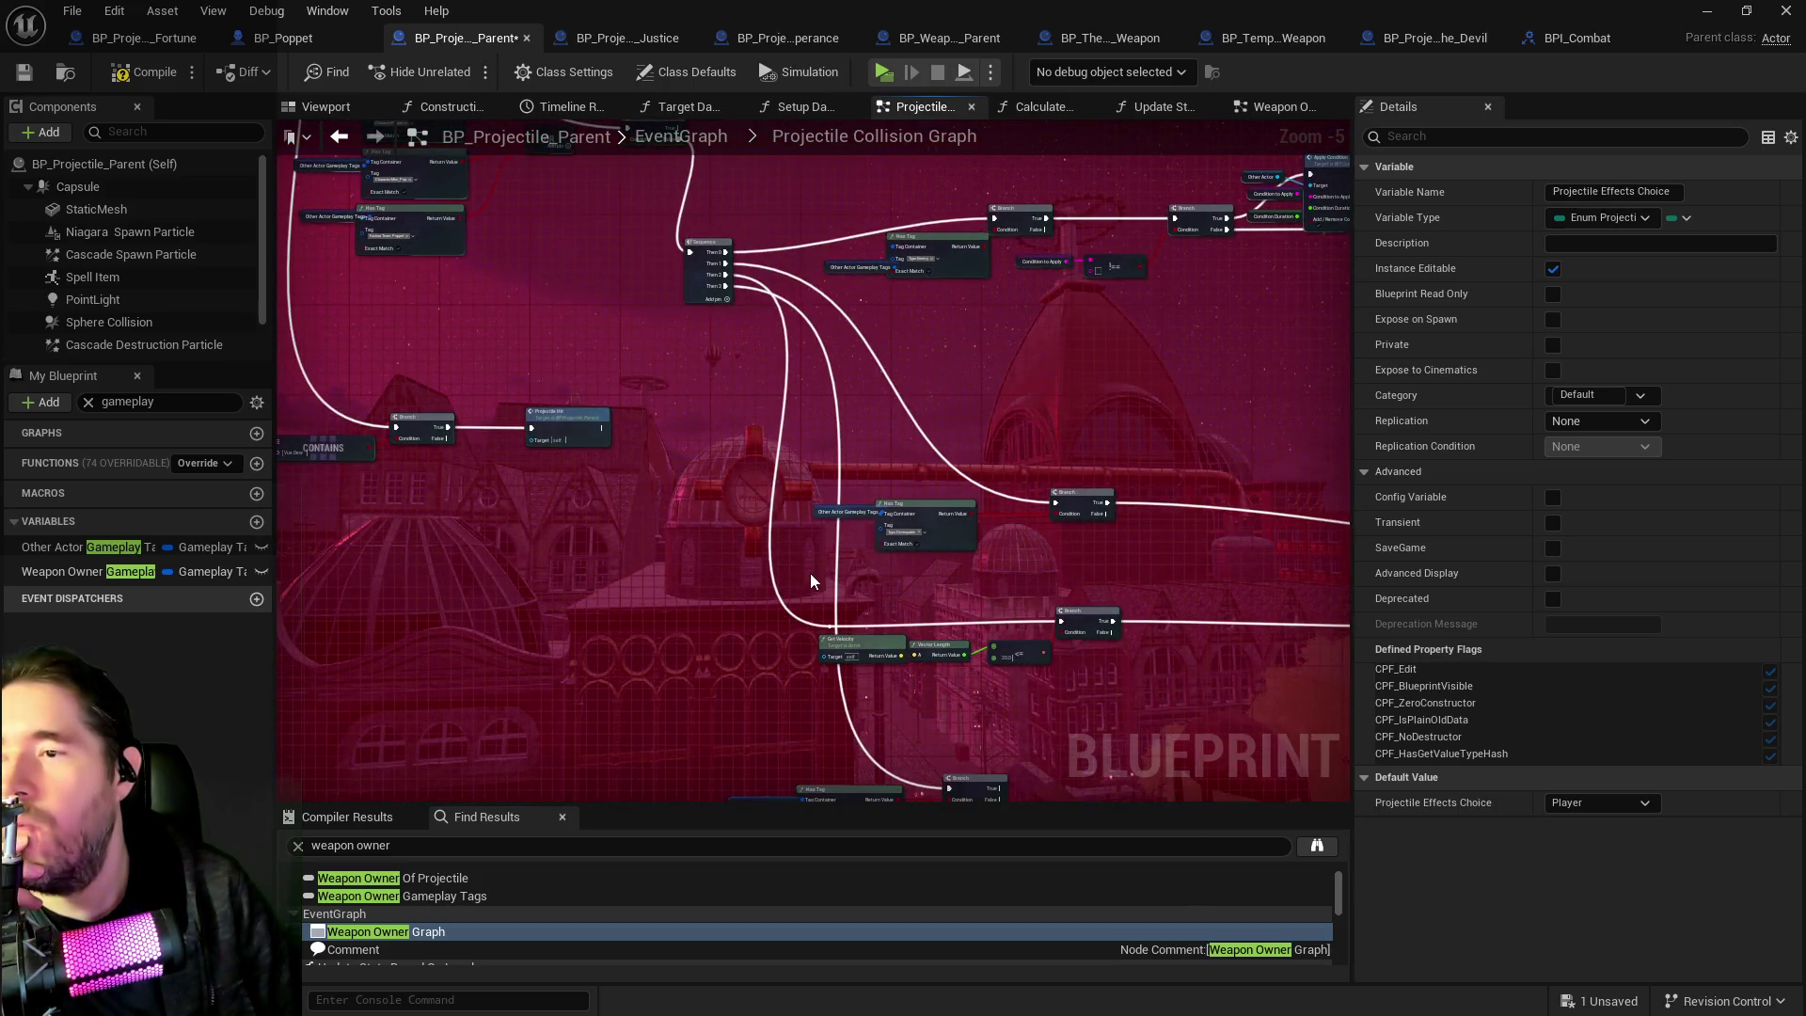
pyautogui.moveTo(811, 577)
pyautogui.mouseDown()
pyautogui.moveTo(739, 311)
pyautogui.moveTo(701, 379)
pyautogui.moveTo(963, 718)
pyautogui.moveTo(1025, 770)
pyautogui.moveTo(859, 404)
pyautogui.moveTo(838, 439)
pyautogui.mouseUp()
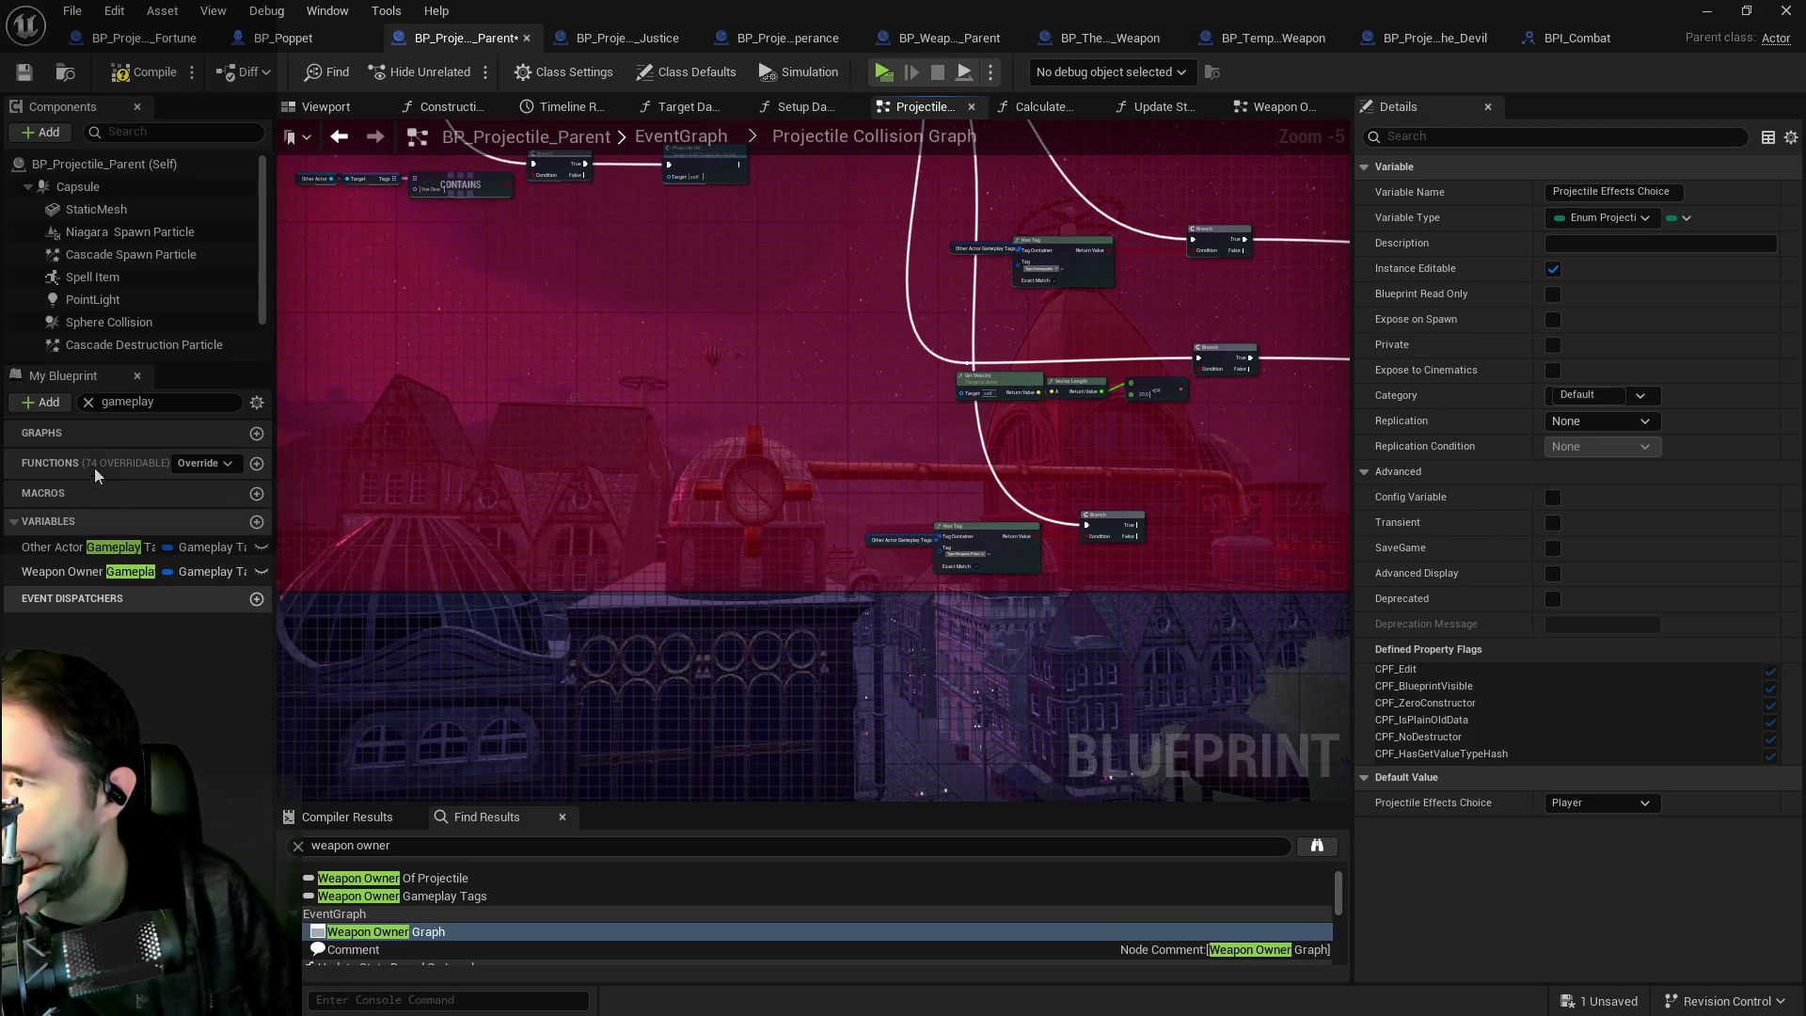
# Duplicate the Other Actor Gameplay Tags variable, creating Other Actor Gameplay Tags_0.
pyautogui.click(58, 549)
pyautogui.rightClick(58, 549)
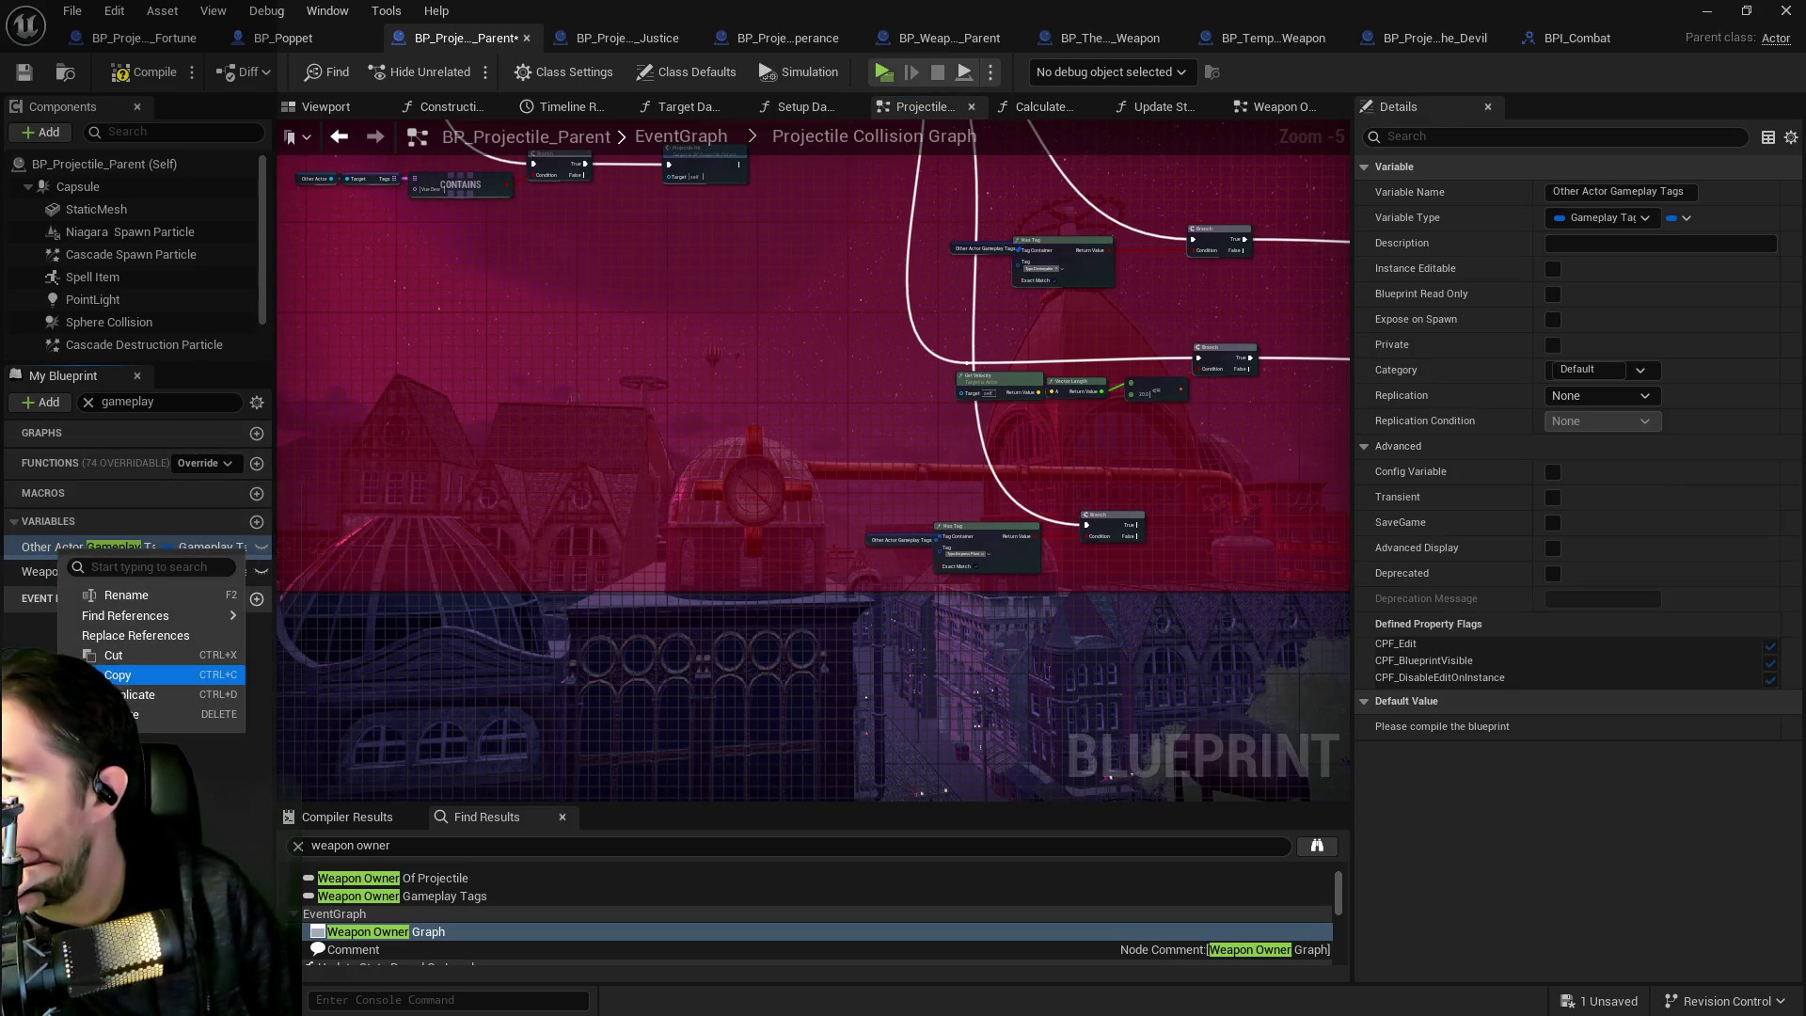
pyautogui.press('Escape')
pyautogui.hotkey('ctrl', 'w')
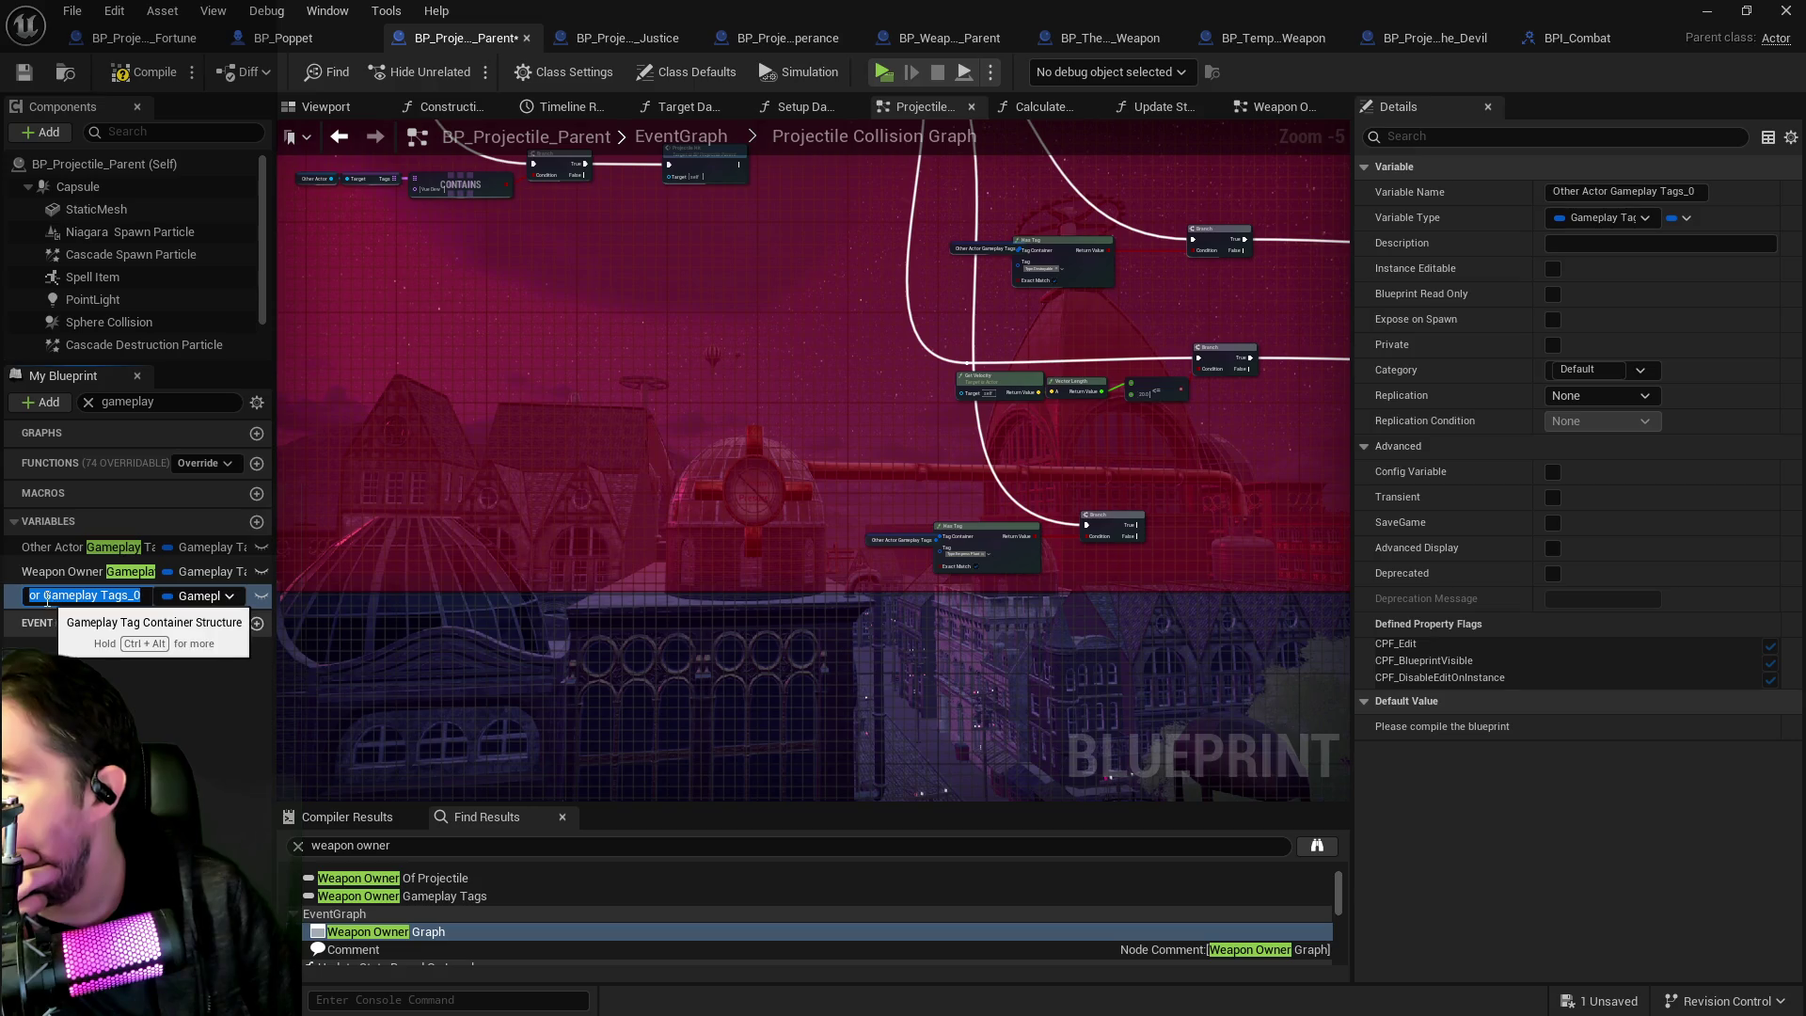
# Rename the duplicated variable to Gameplay Tags.
pyautogui.click(45, 595)
pyautogui.press('BackSpace')
pyautogui.press('BackSpace')
pyautogui.press('BackSpace')
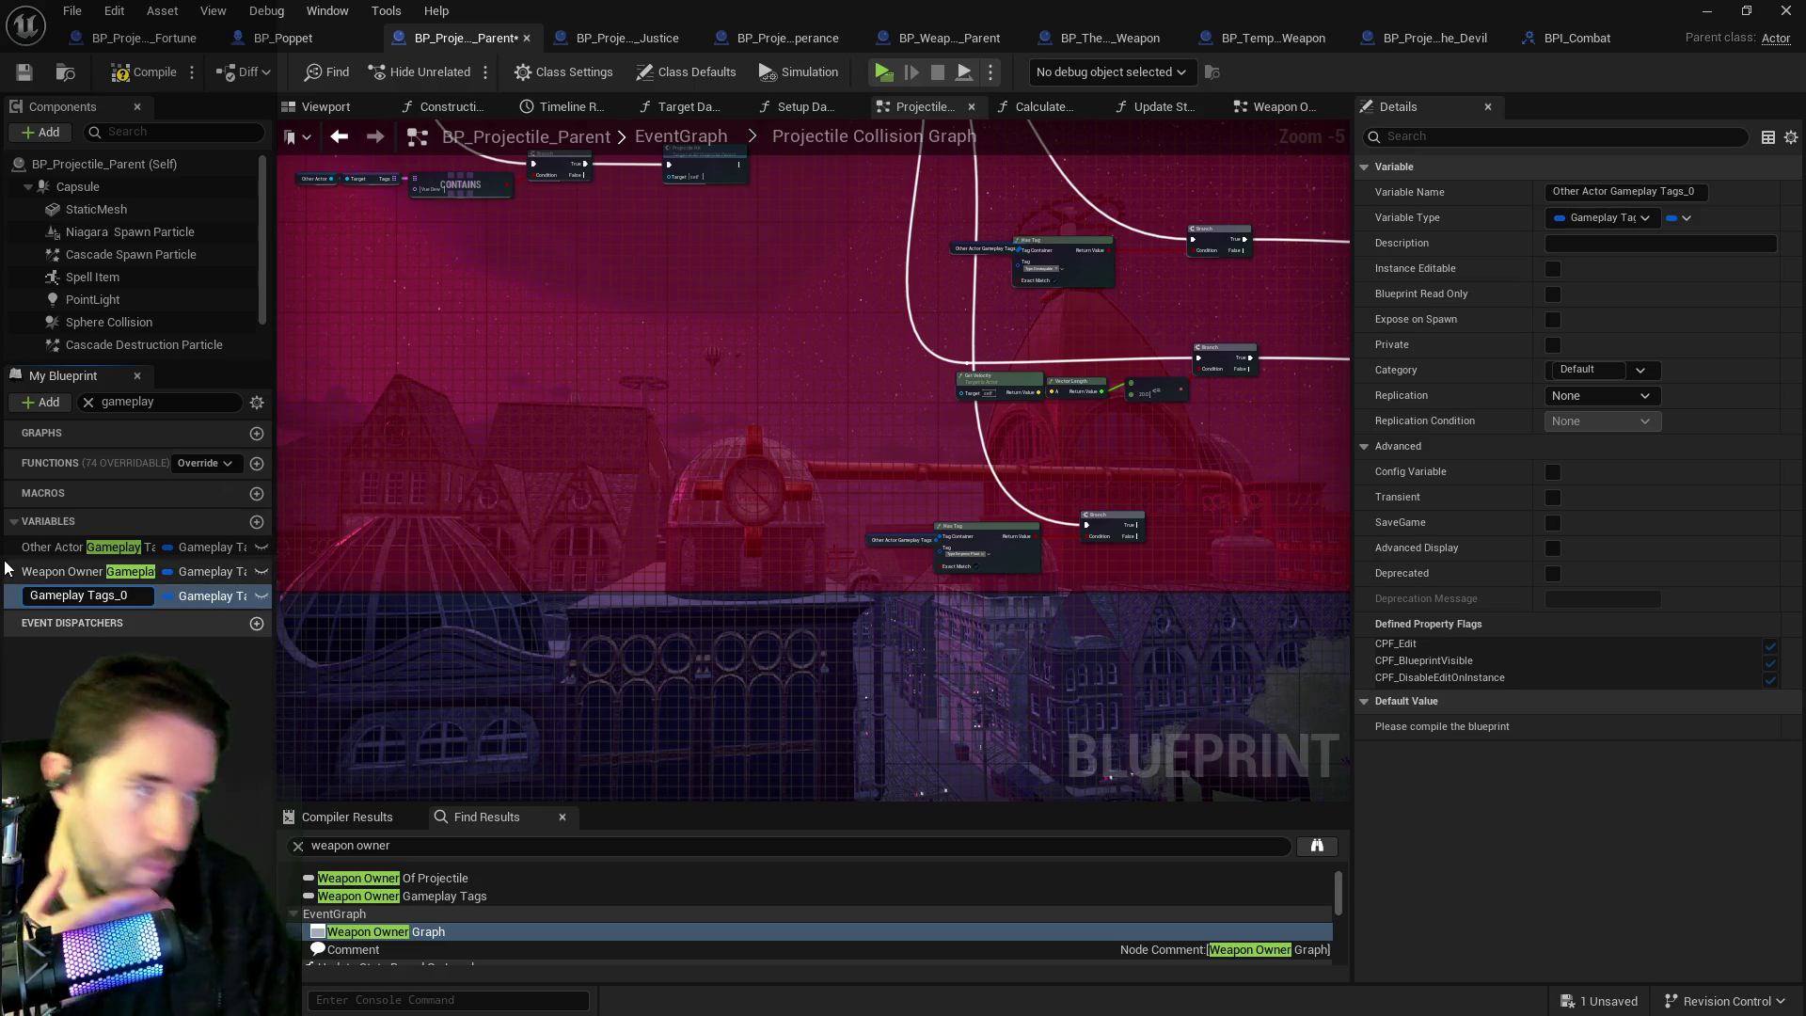
pyautogui.click(149, 596)
pyautogui.press('BackSpace')
pyautogui.press('BackSpace')
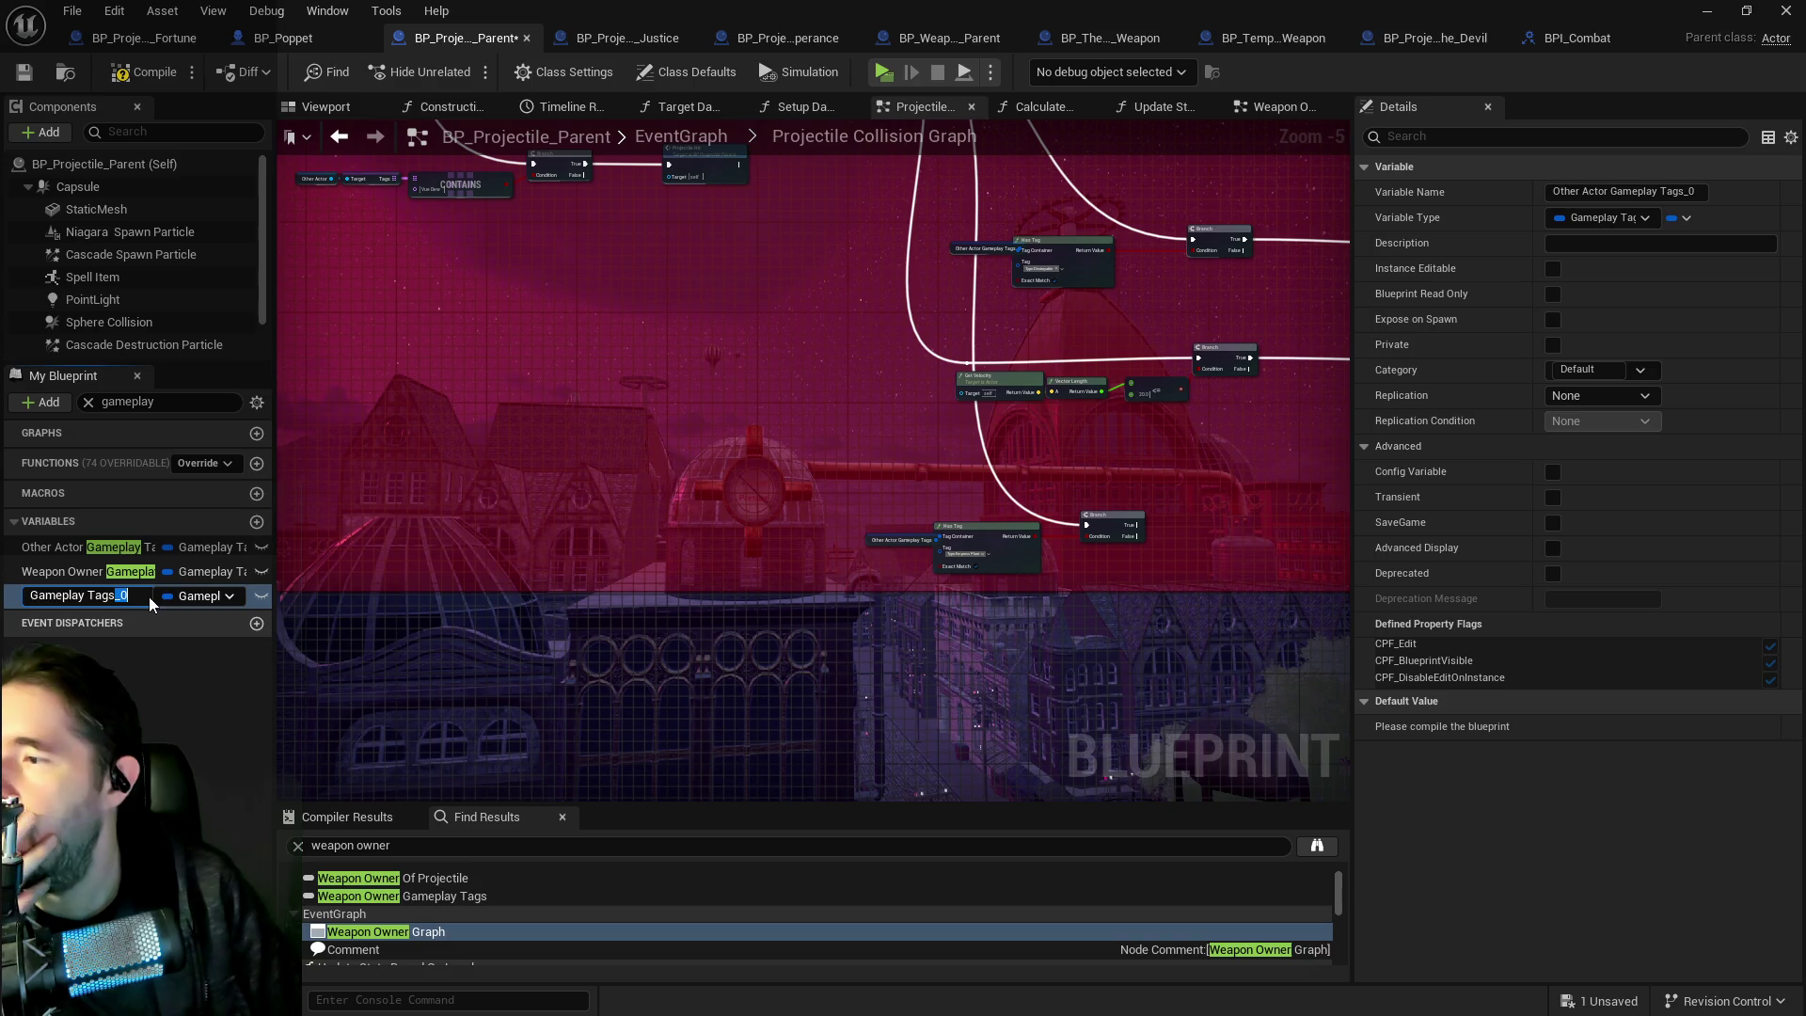
pyautogui.press('Return')
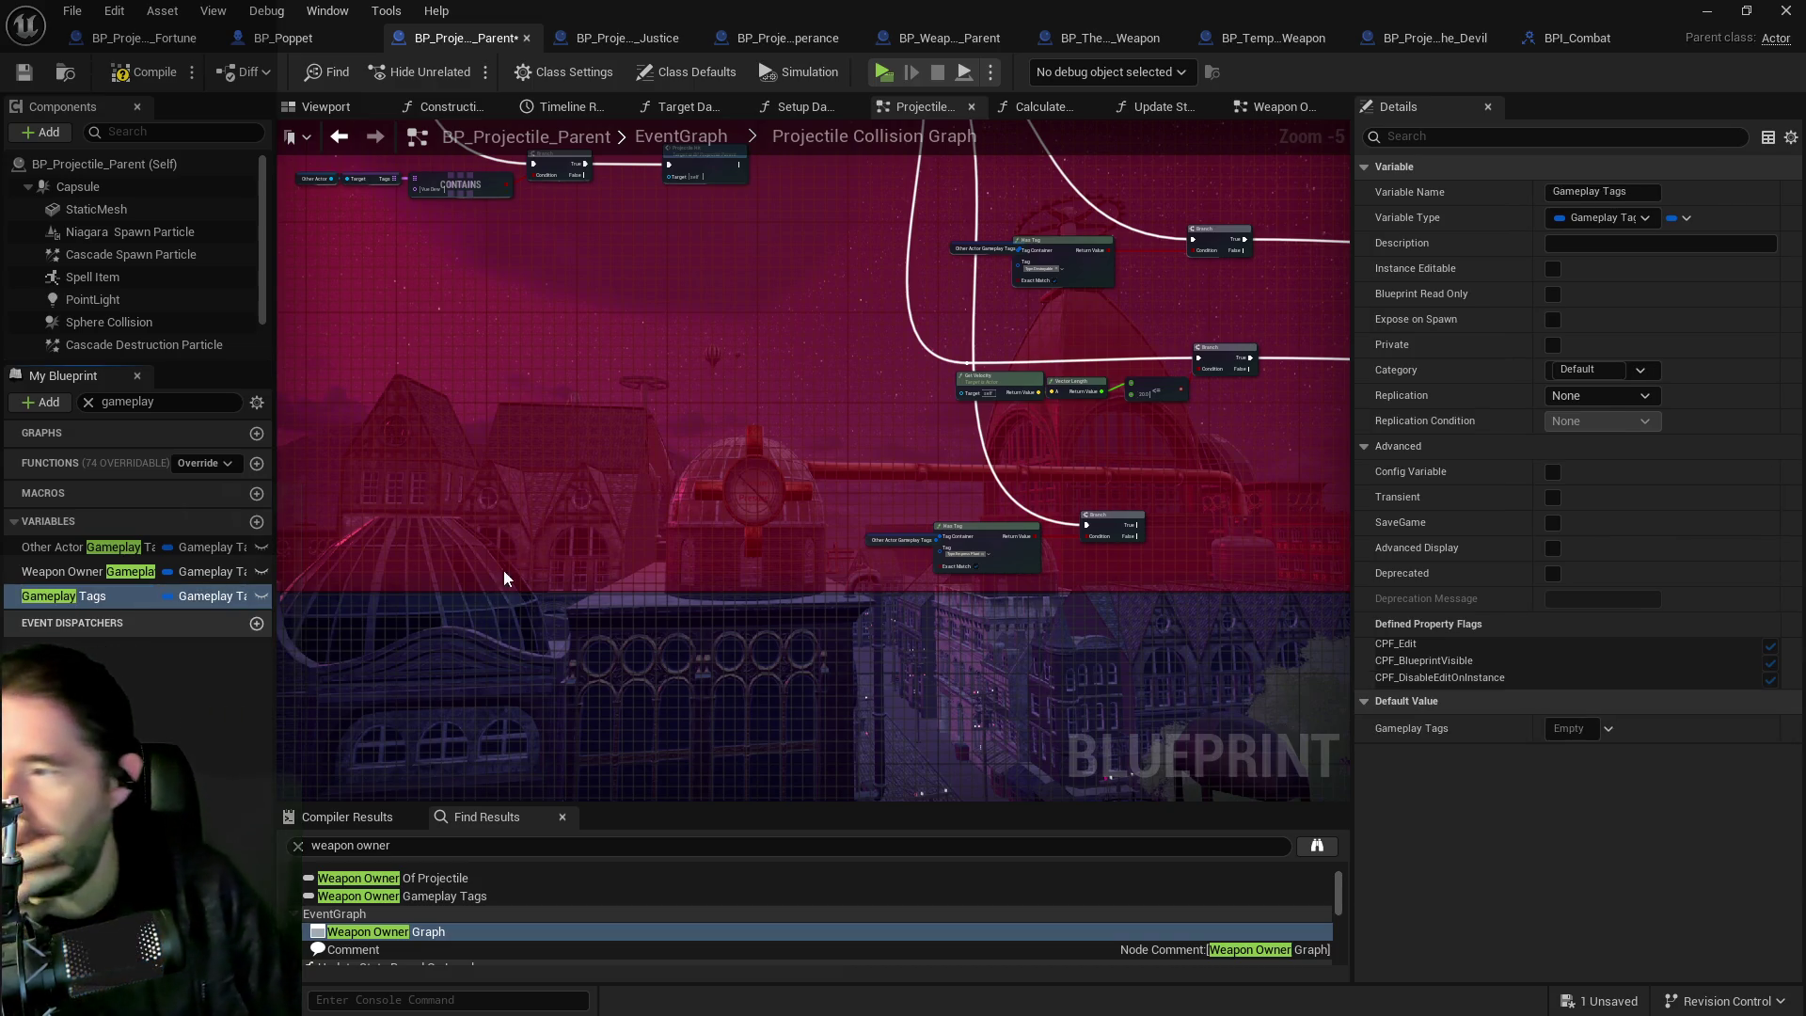
# Place a Gameplay Tags getter in the graph and wire it into a new Has Tag node.
pyautogui.moveTo(662, 483)
pyautogui.mouseDown()
pyautogui.moveTo(397, 488)
pyautogui.moveTo(431, 538)
pyautogui.moveTo(588, 611)
pyautogui.moveTo(625, 549)
pyautogui.moveTo(446, 559)
pyautogui.mouseUp()
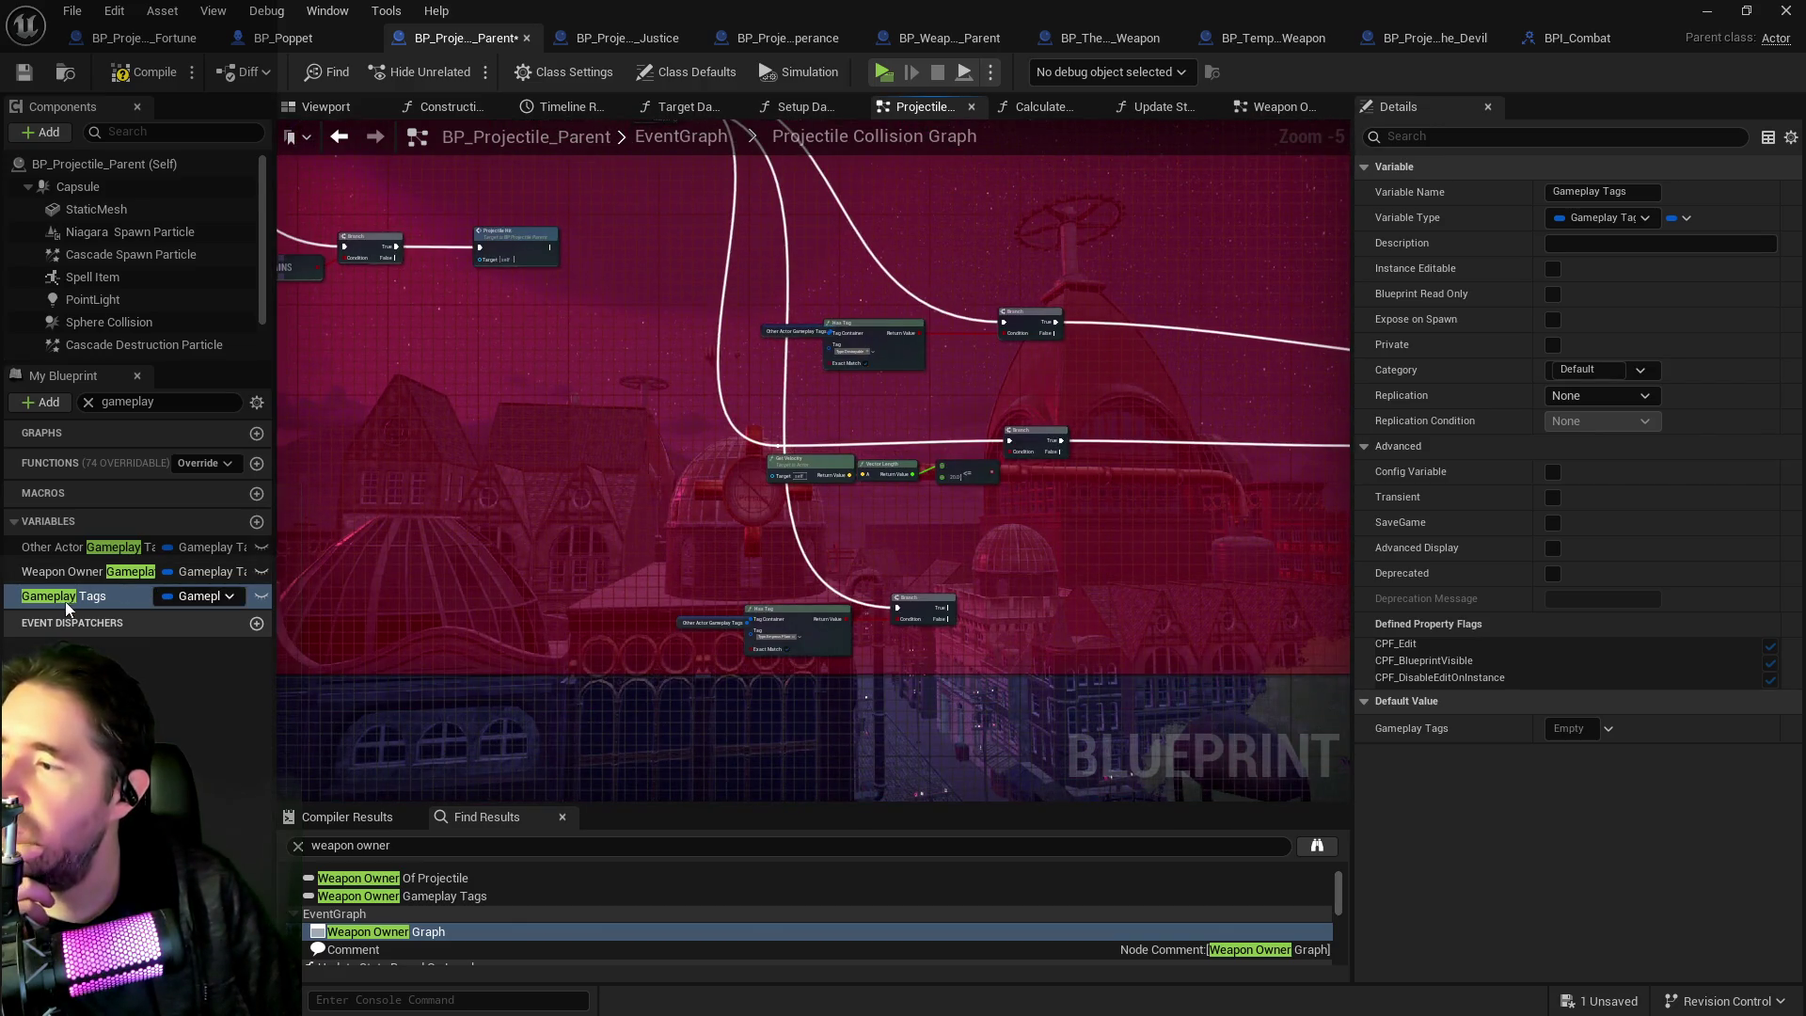
pyautogui.moveTo(75, 596); pyautogui.dragTo(559, 535)
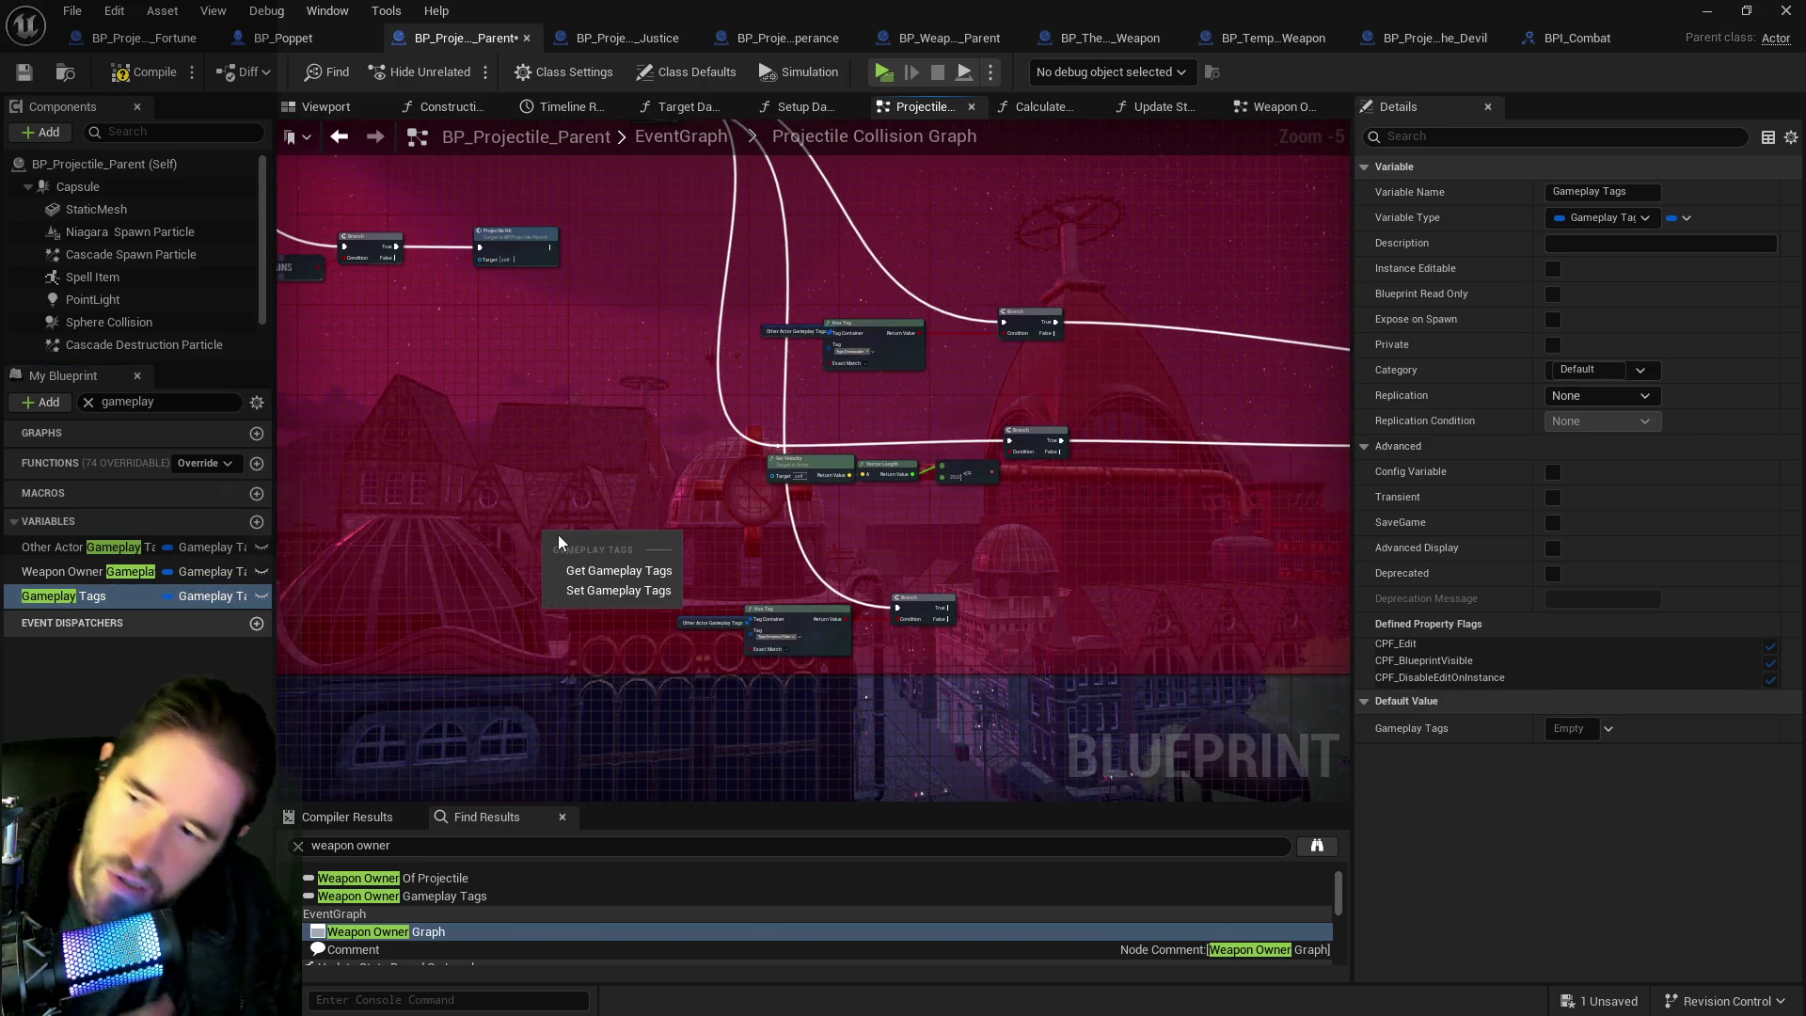
pyautogui.scroll(5, 572, 562)
pyautogui.moveTo(609, 476); pyautogui.dragTo(736, 470)
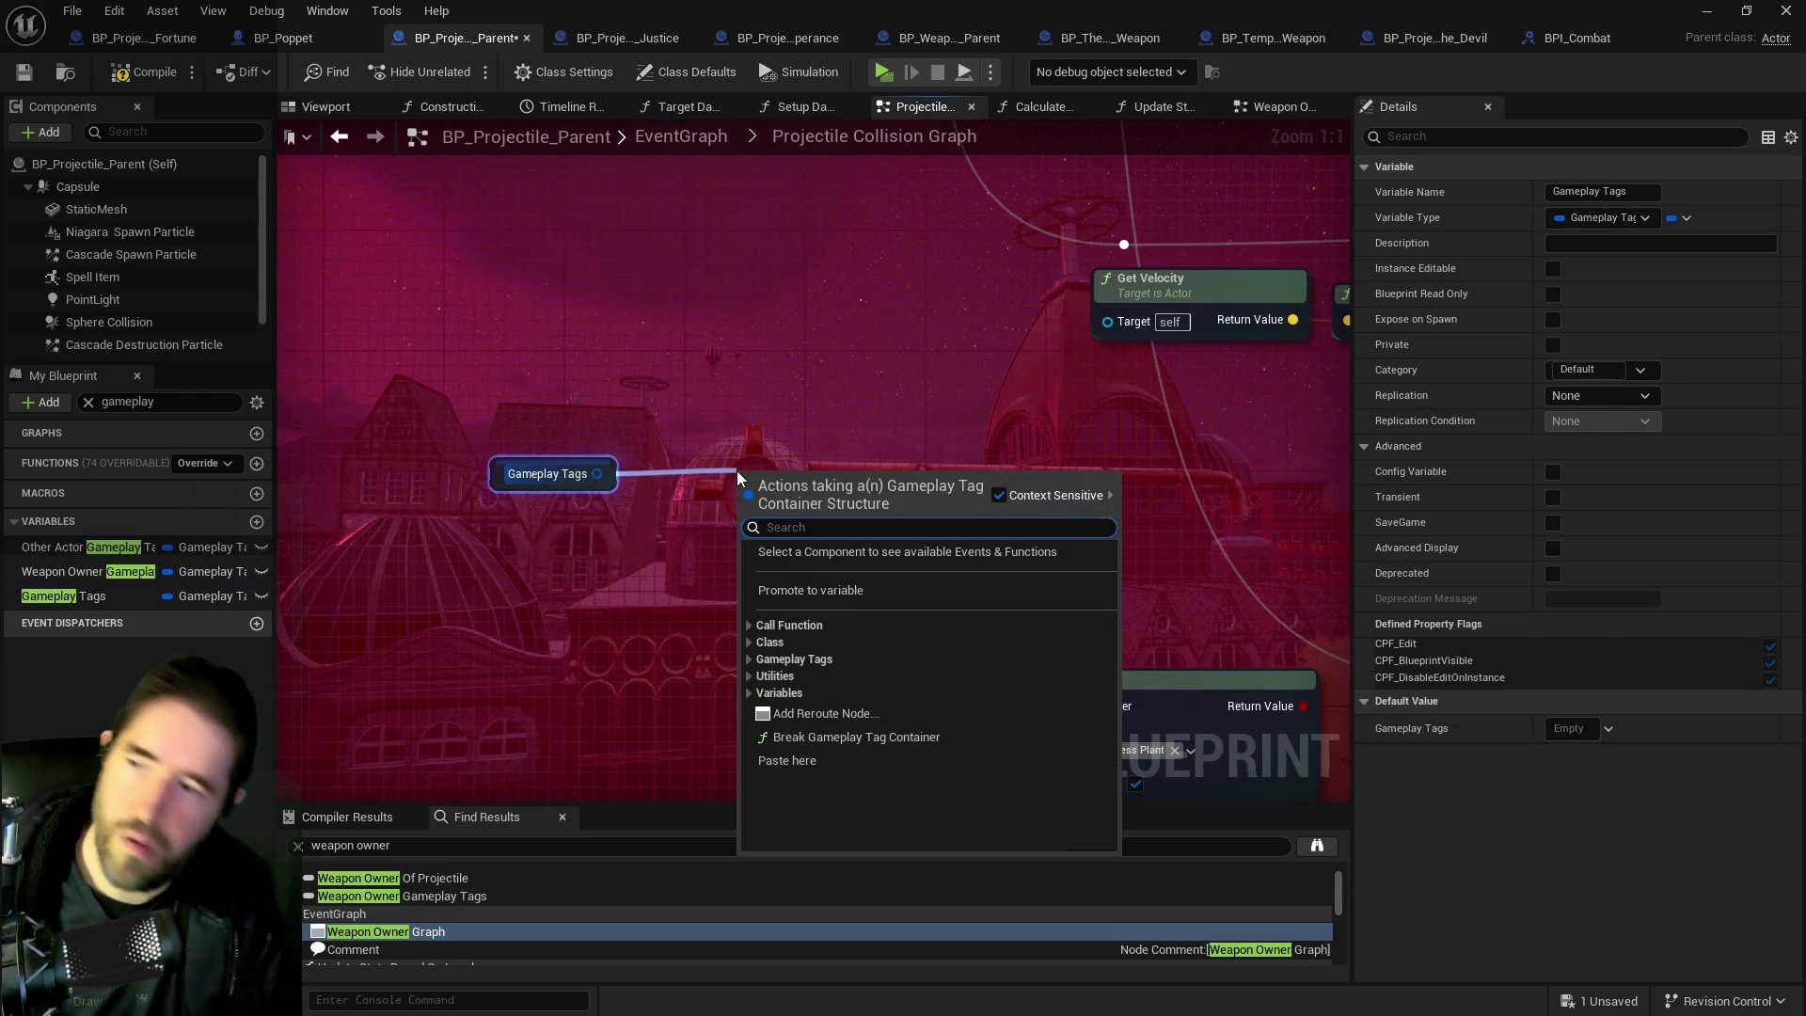
pyautogui.write('has')
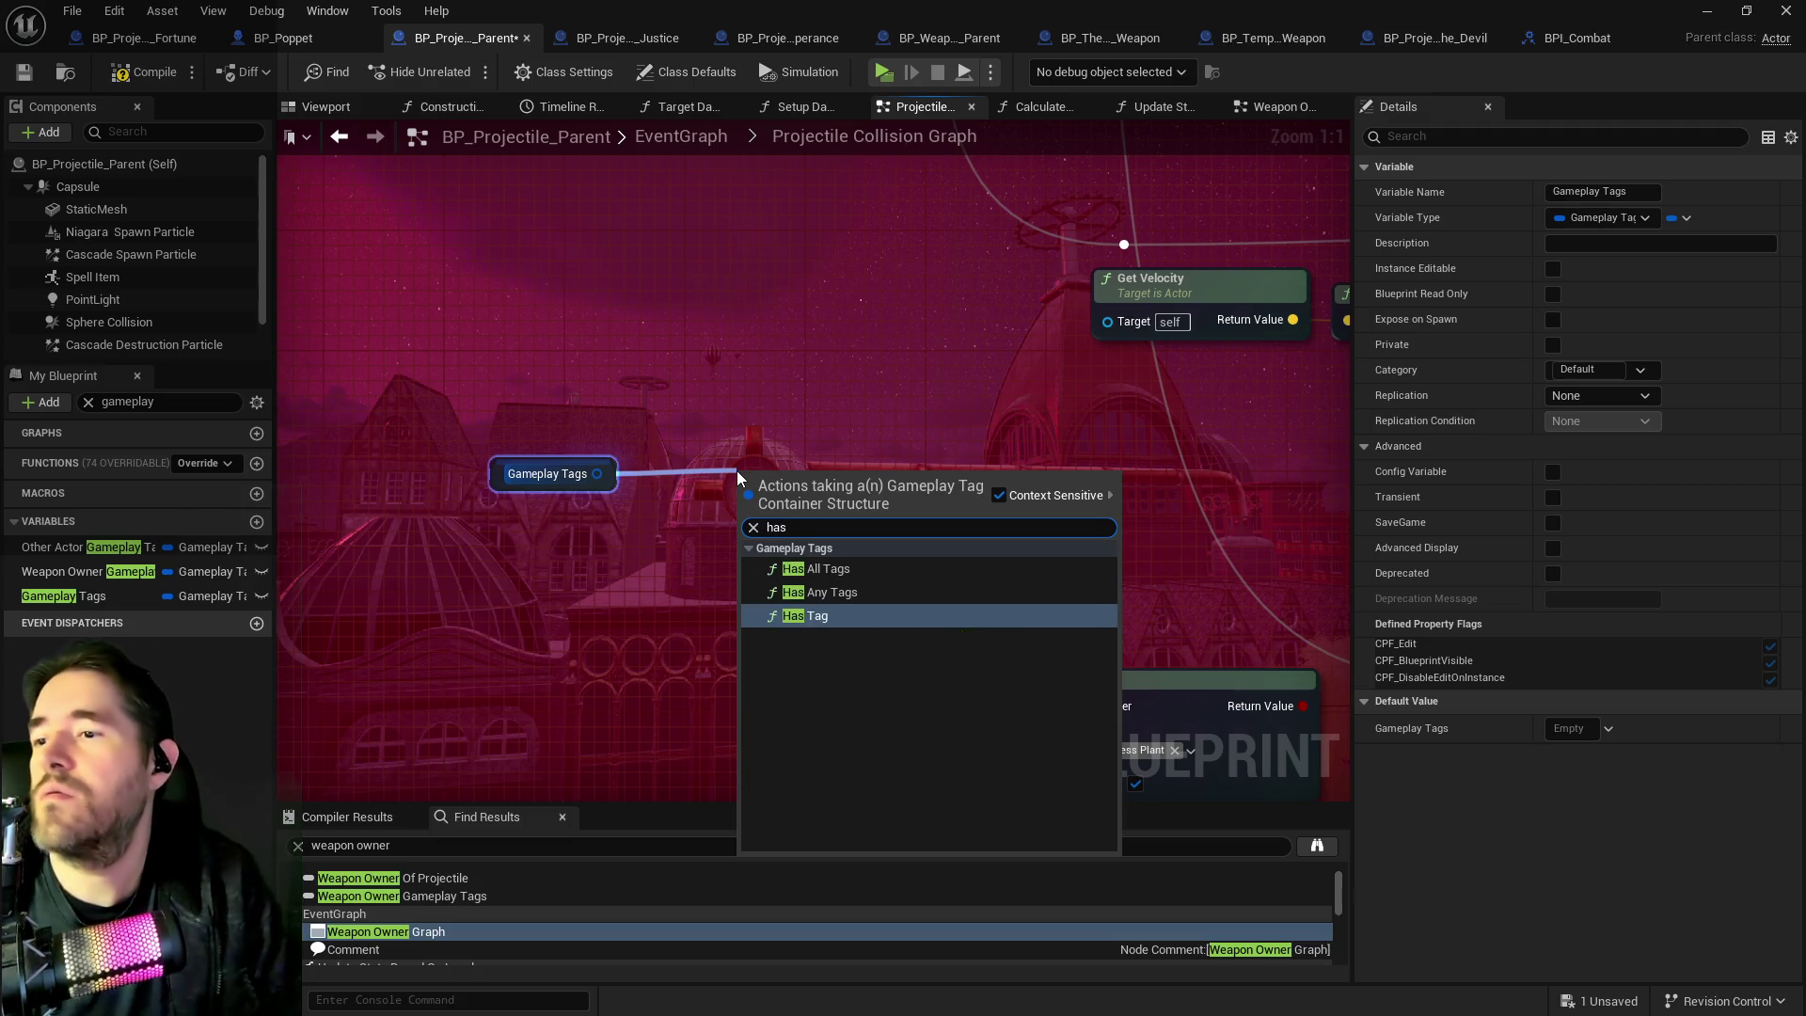
pyautogui.click(807, 615)
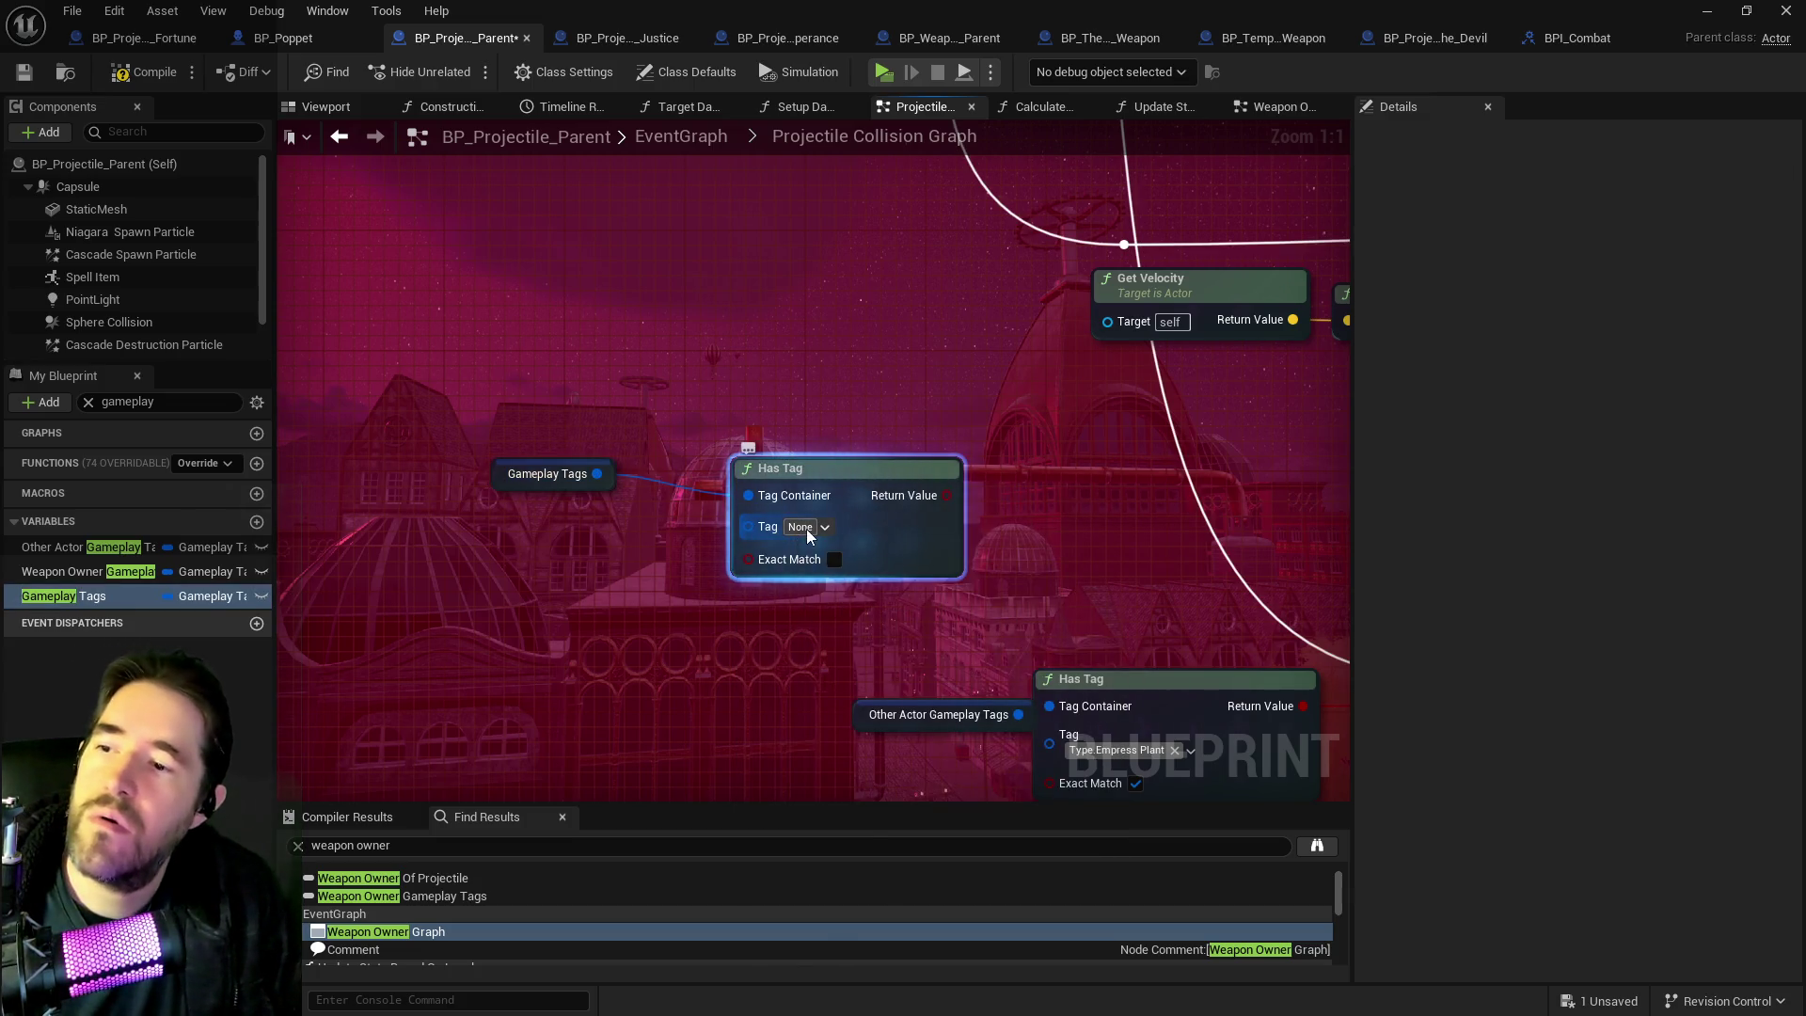
# Search the Has Tag node's tag list for 'empres', leaving the tag at None.
pyautogui.click(805, 529)
pyautogui.write('empre')
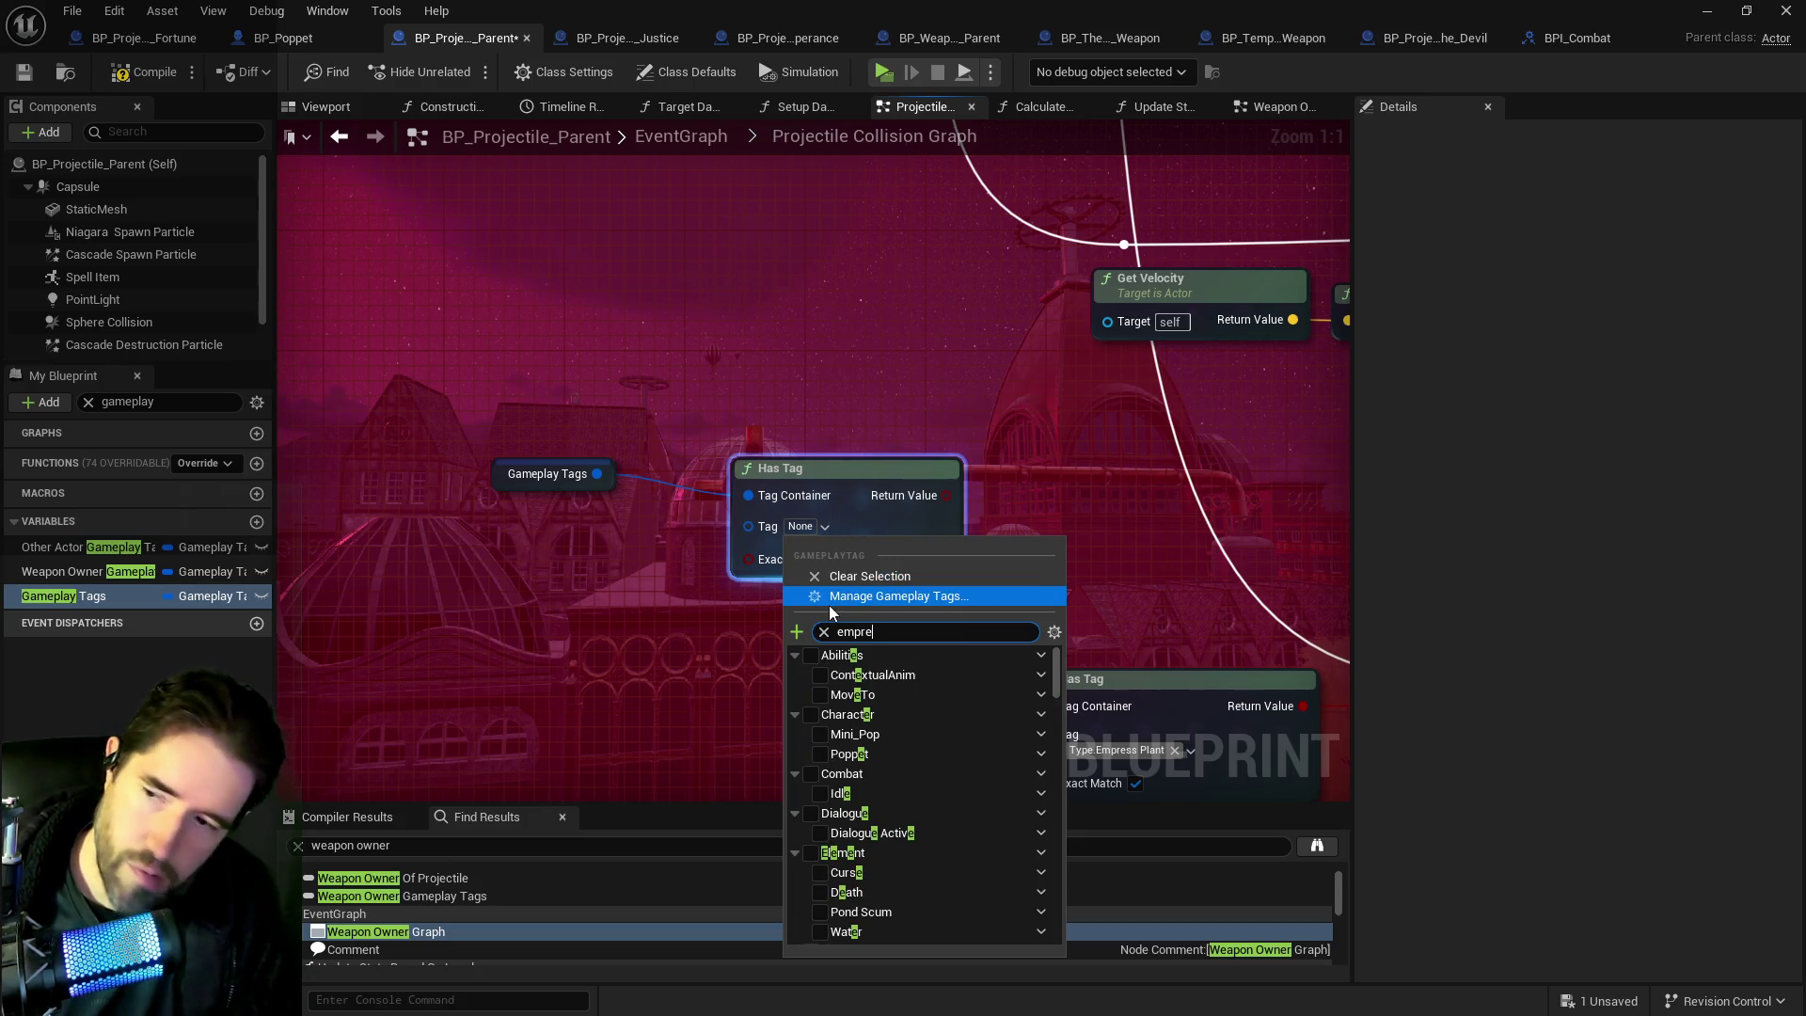
pyautogui.write('s')
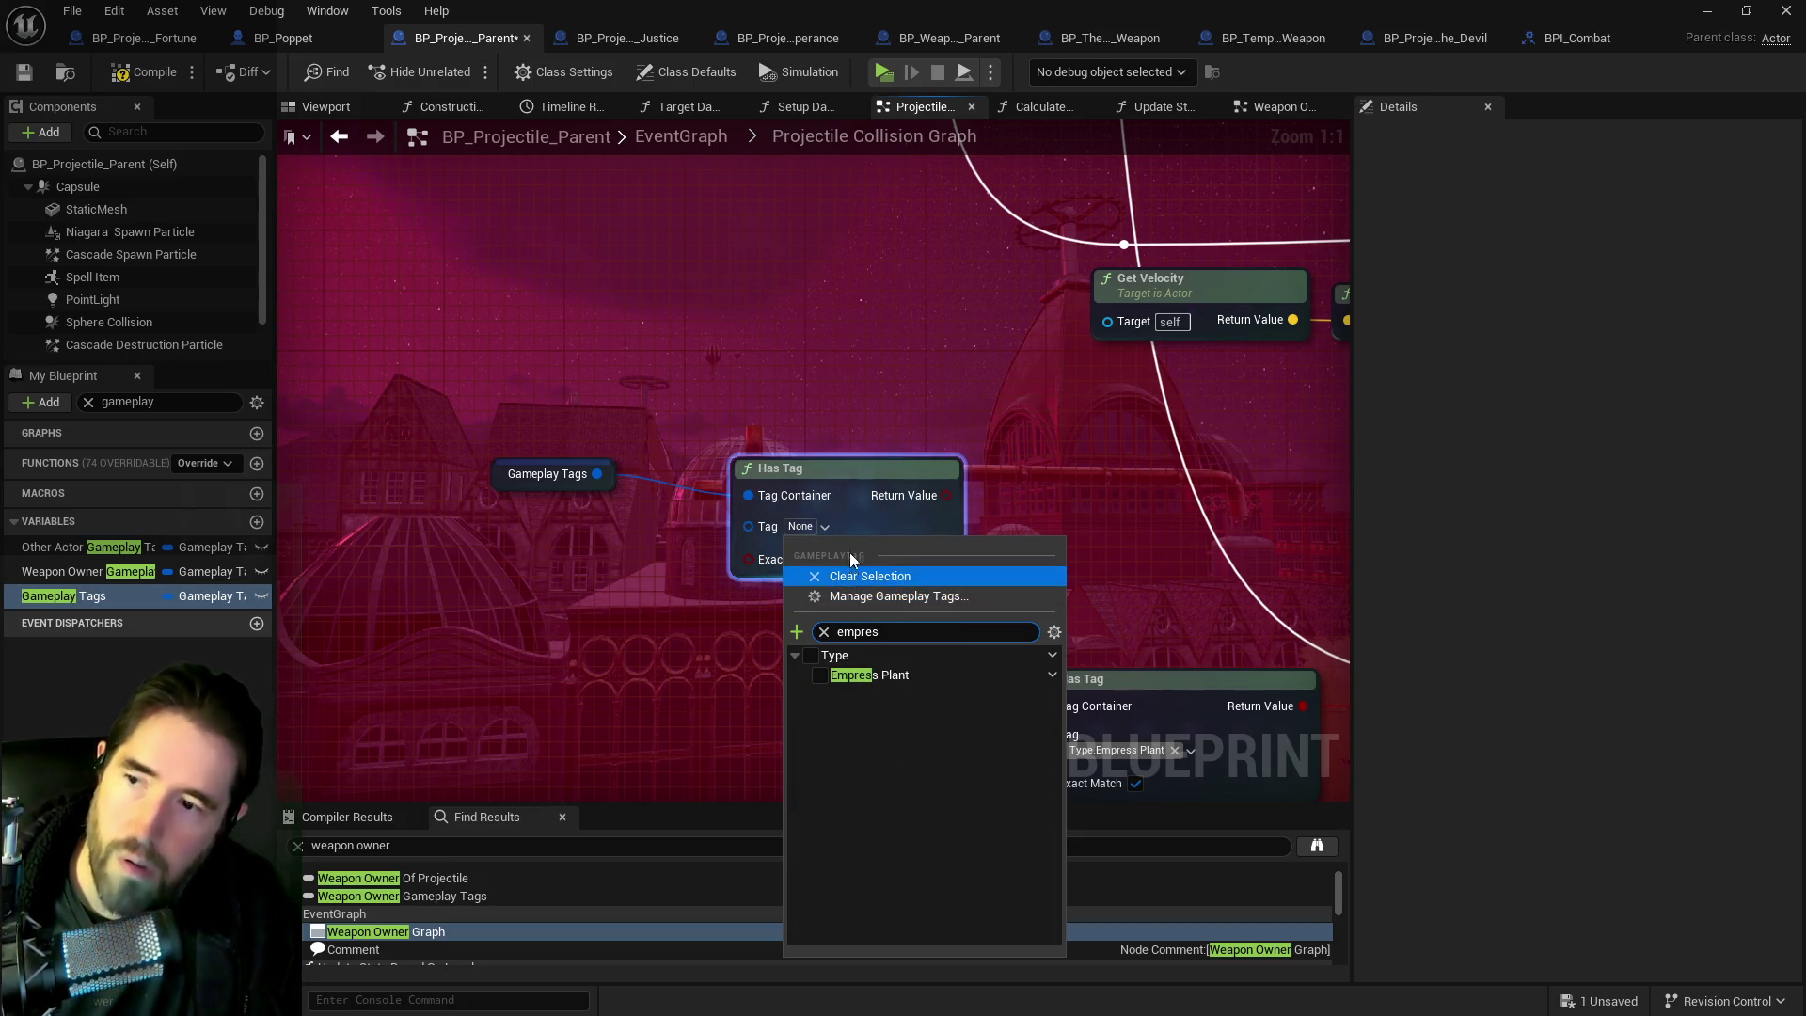
pyautogui.click(822, 508)
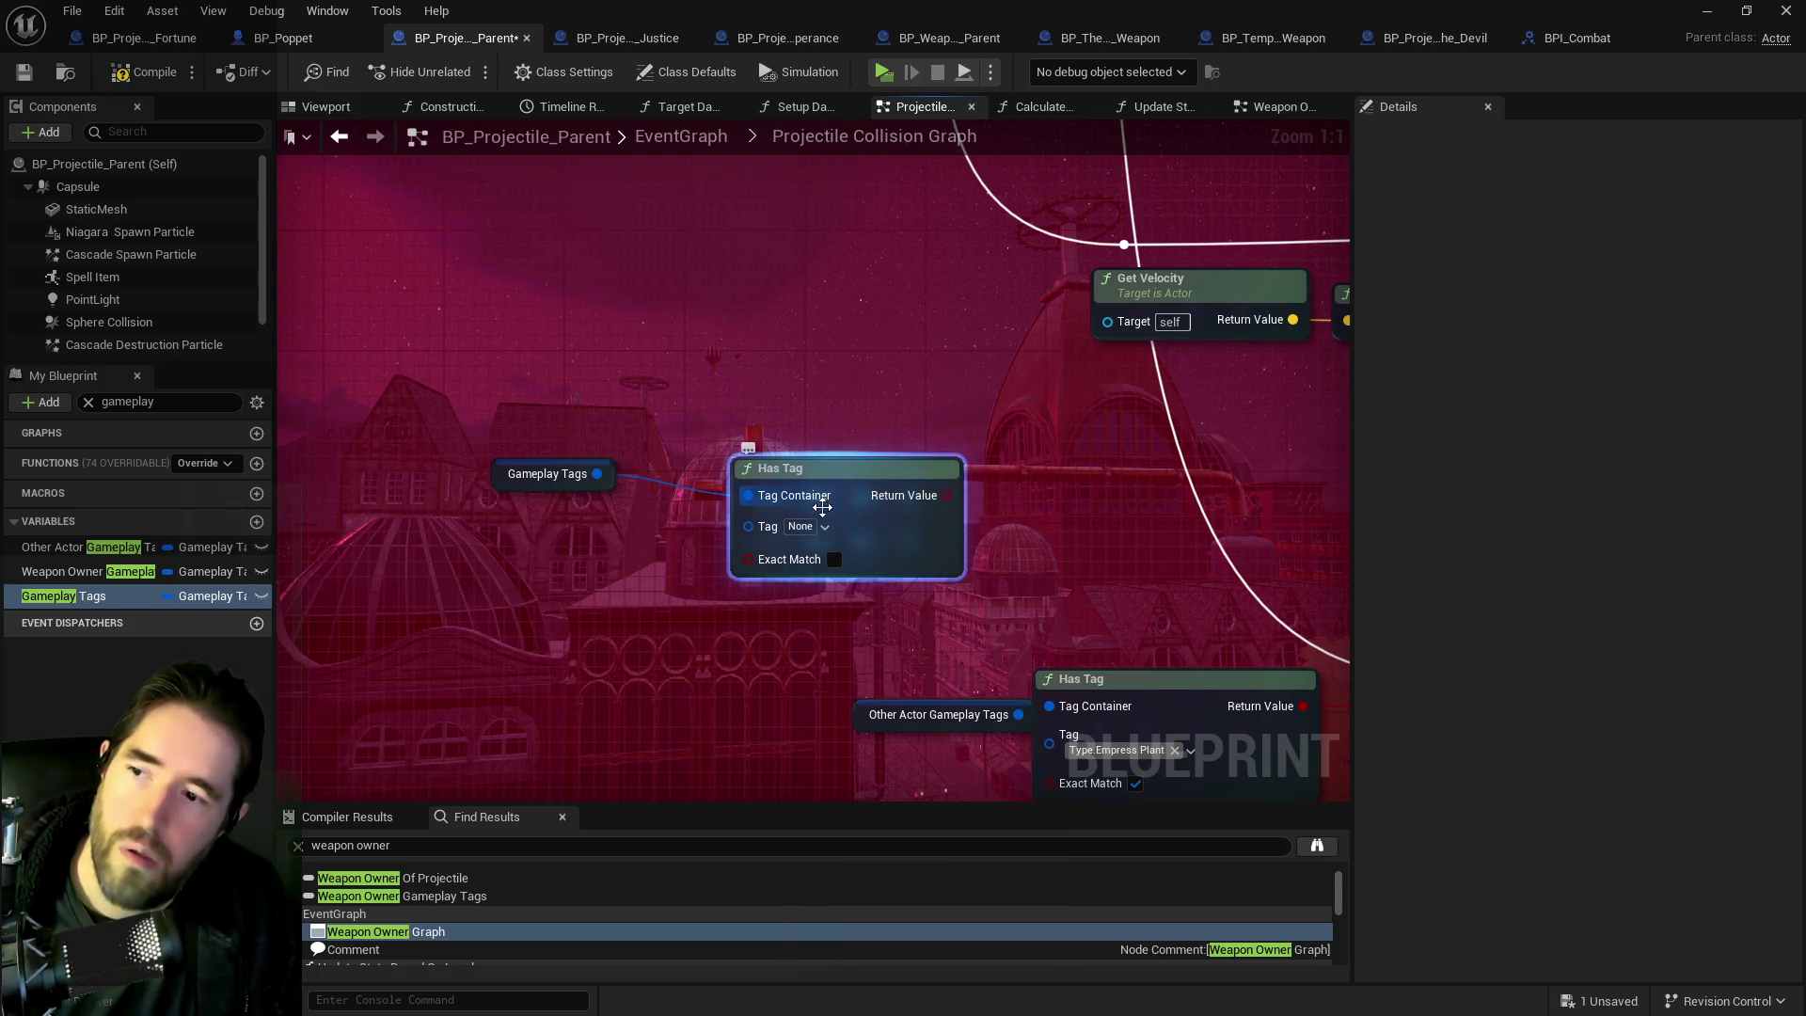
pyautogui.click(803, 526)
pyautogui.click(832, 546)
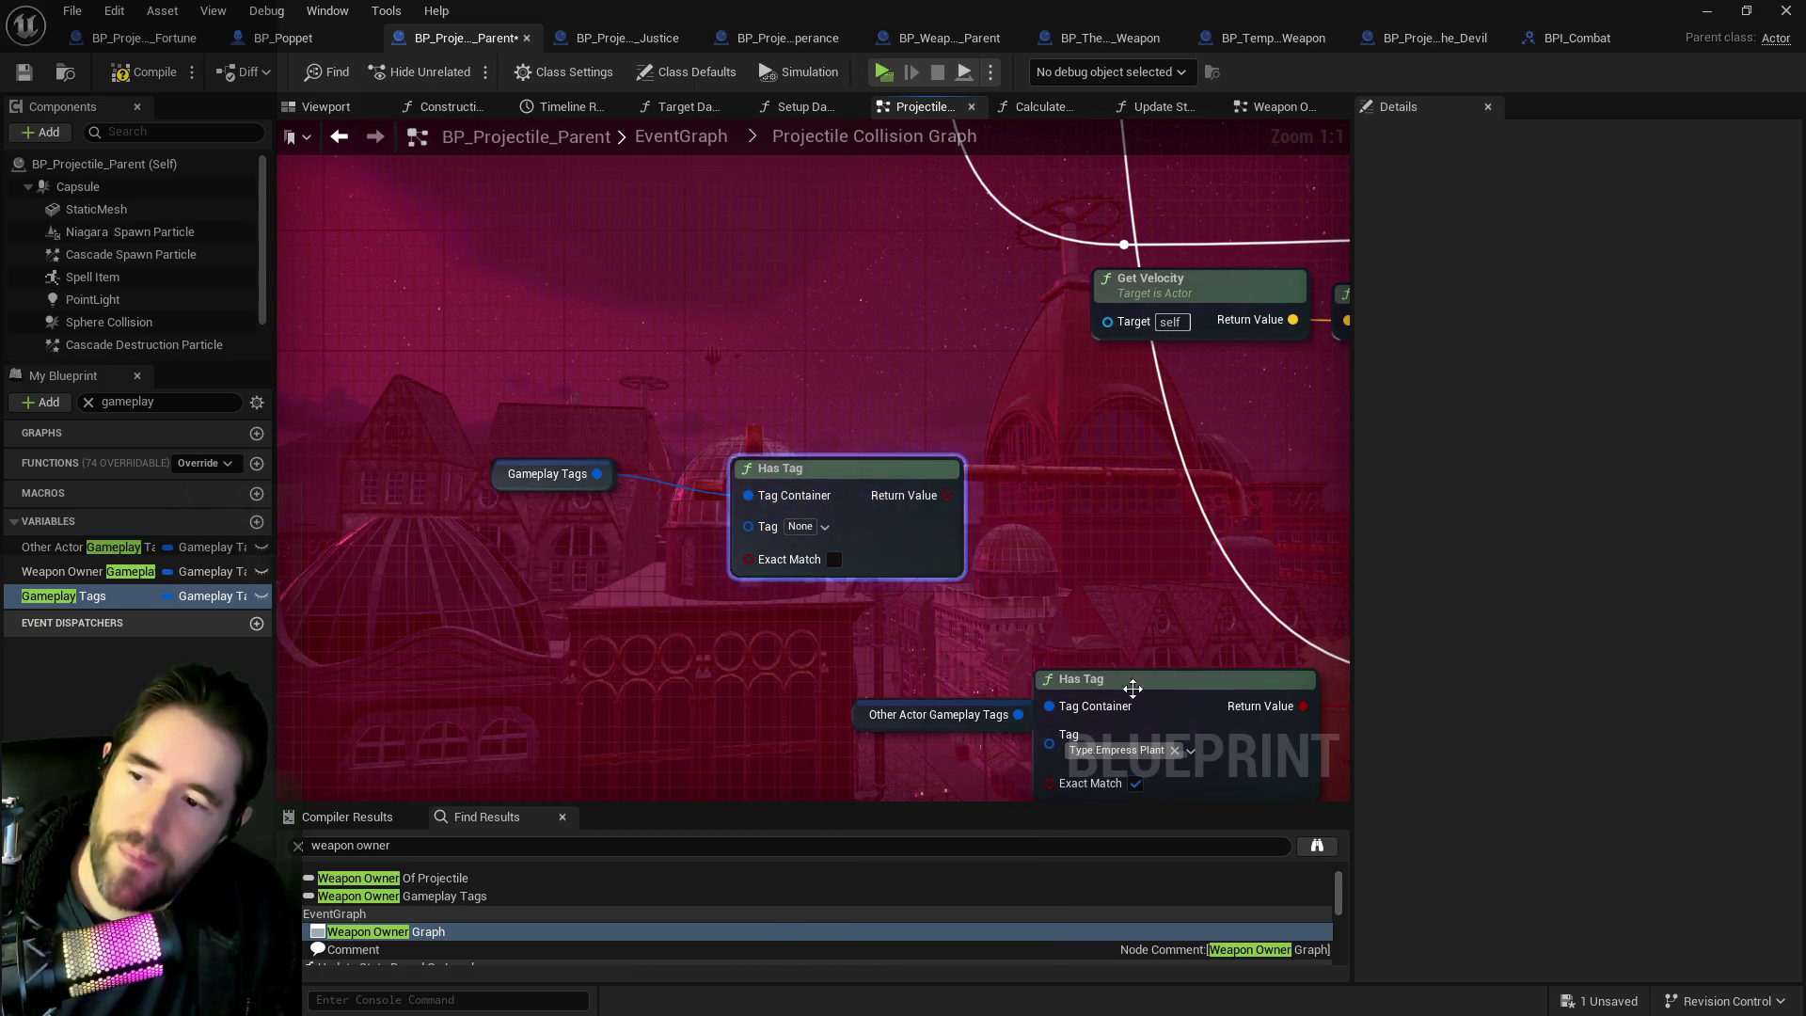
# Move the Gameplay Tag Manager over the graph and browse the Type tag category.
pyautogui.moveTo(1472, 209)
pyautogui.mouseDown()
pyautogui.moveTo(799, 215)
pyautogui.moveTo(890, 216)
pyautogui.mouseUp()
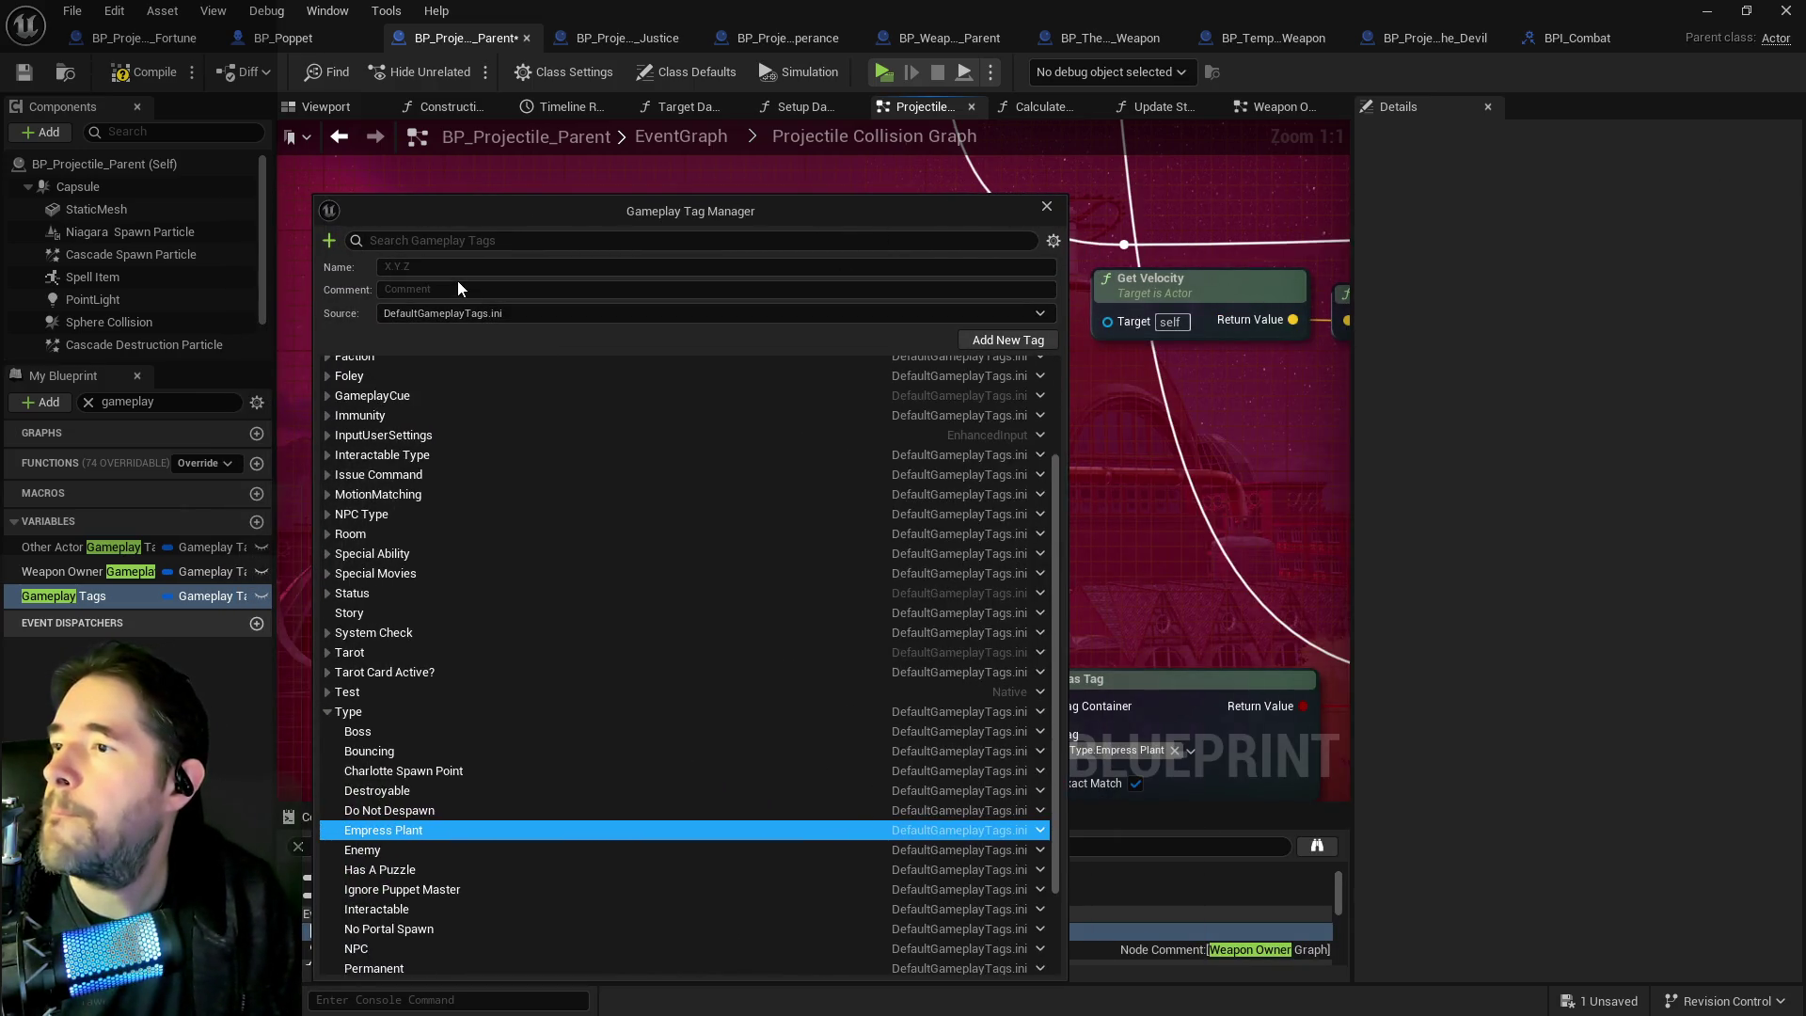
pyautogui.scroll(3, 442, 512)
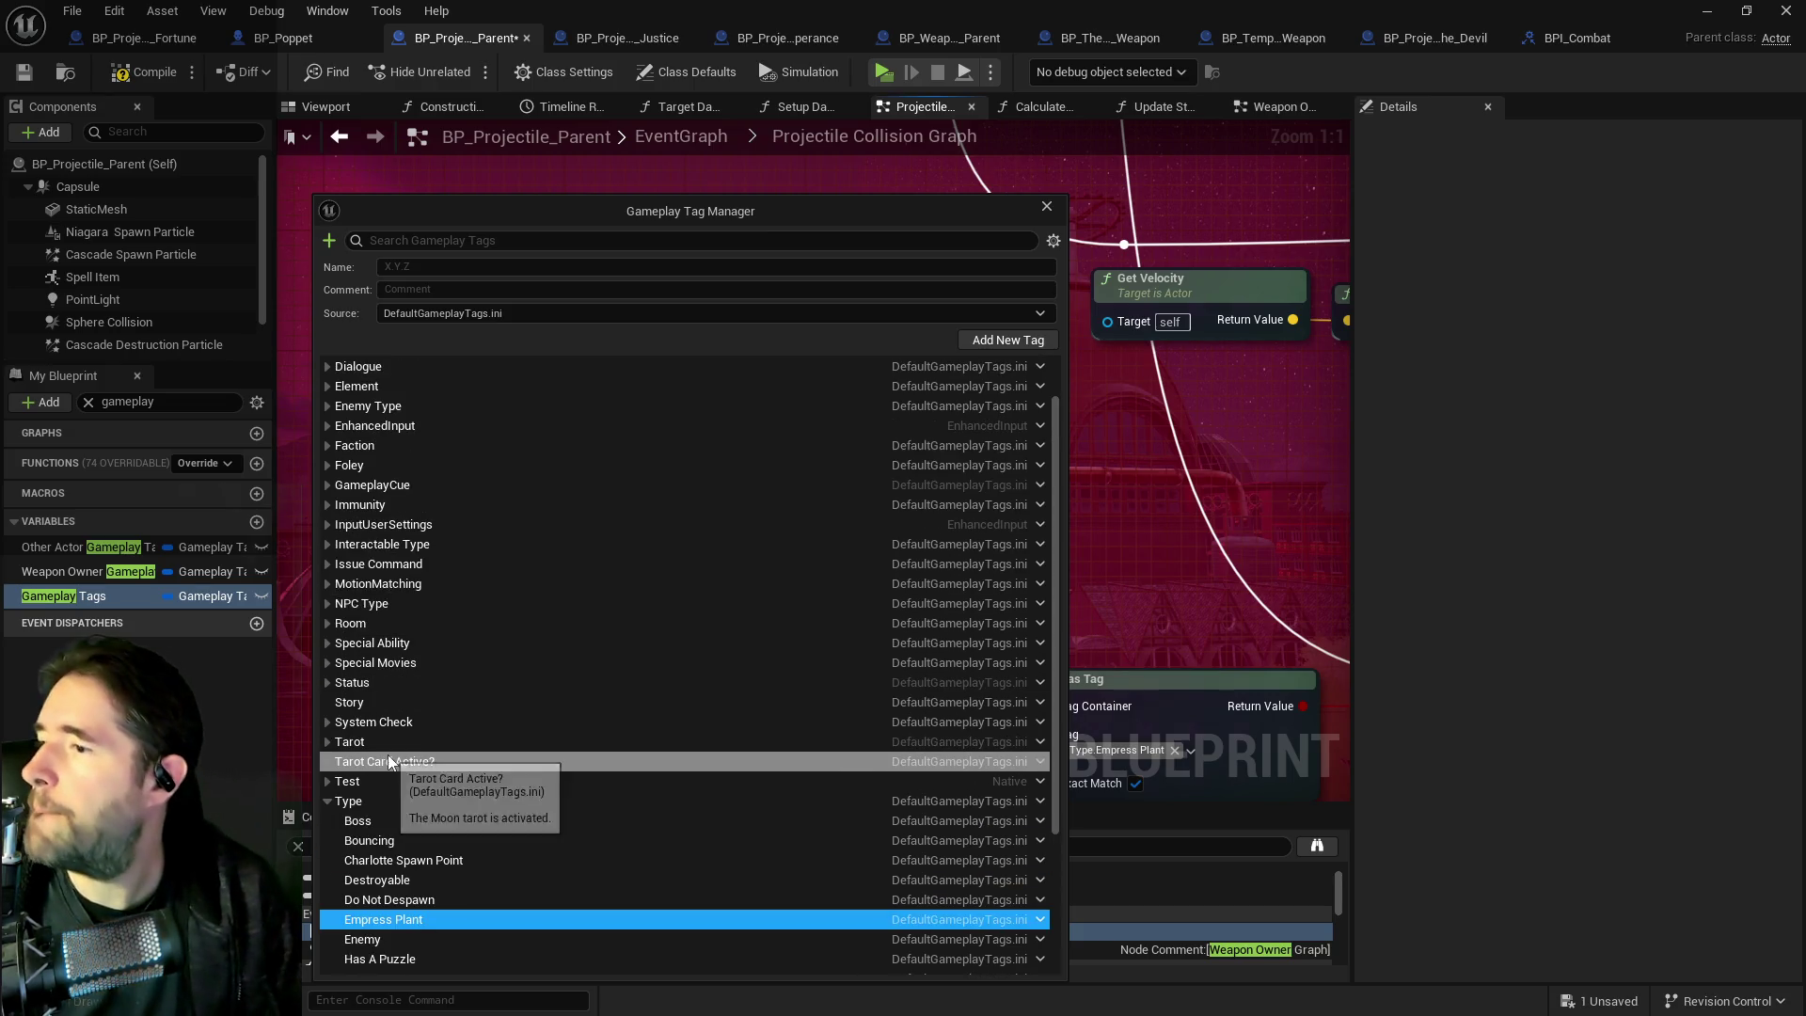
pyautogui.click(327, 801)
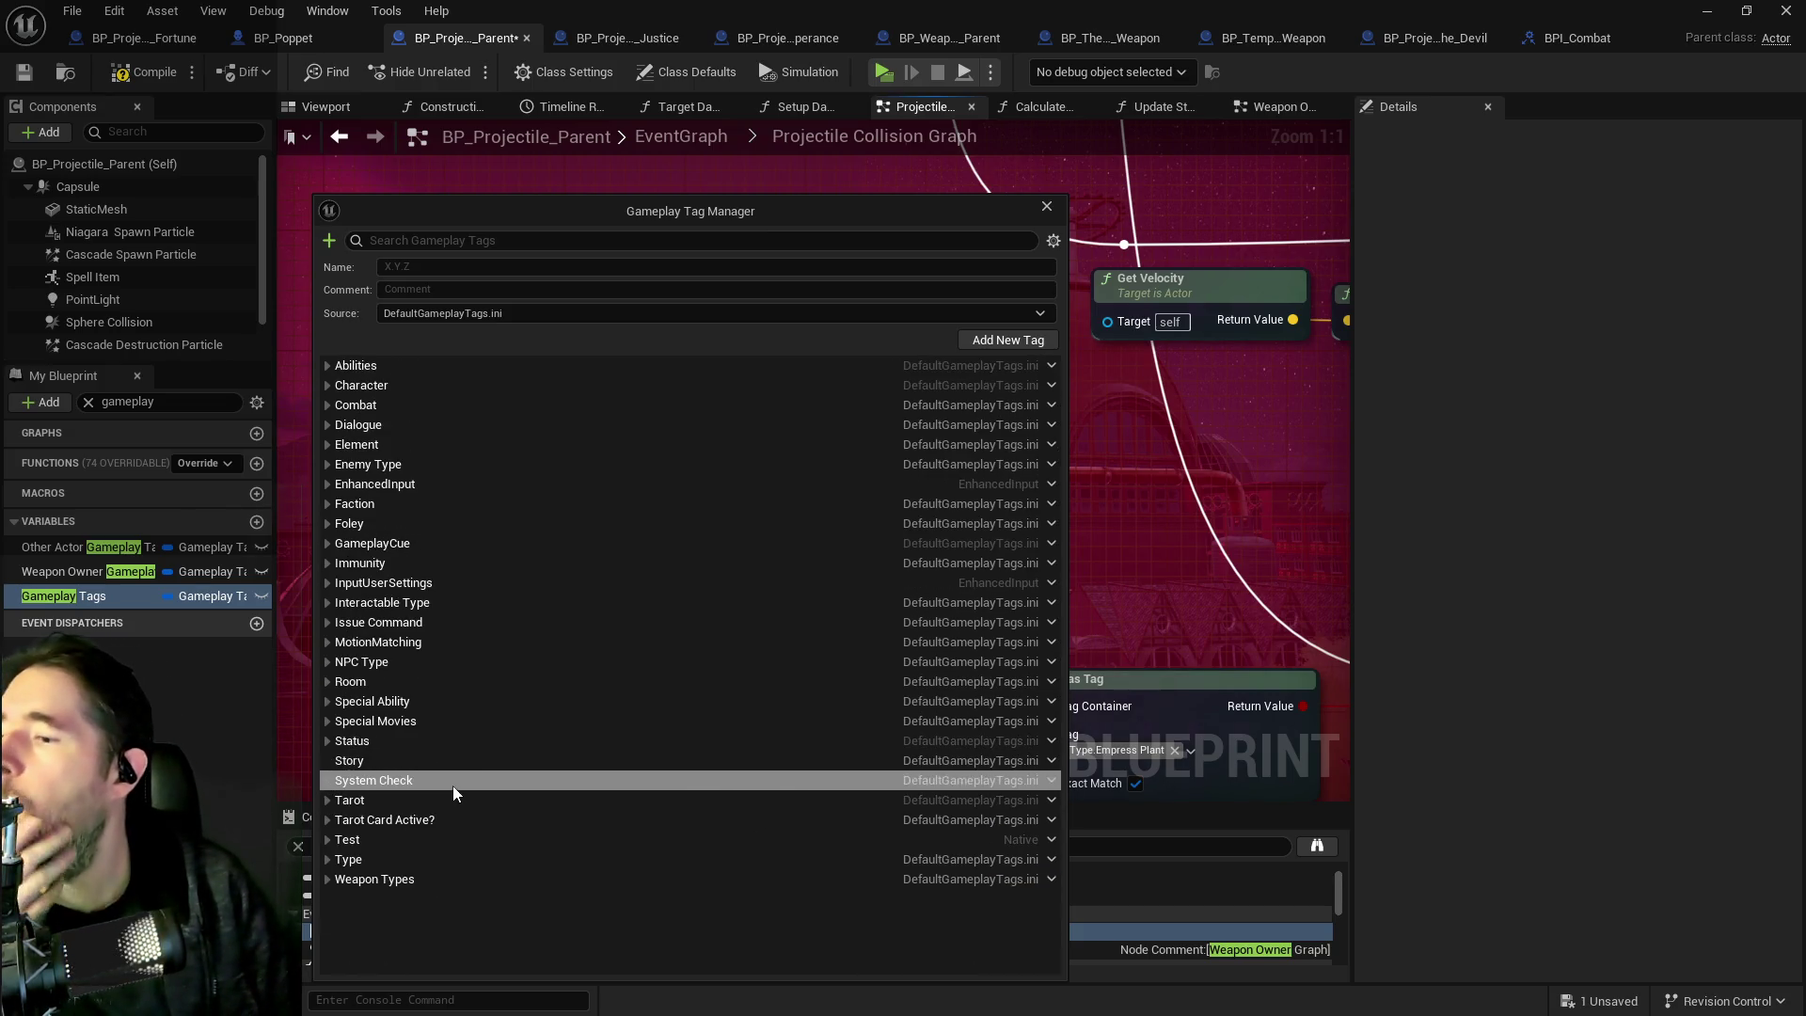
pyautogui.click(326, 860)
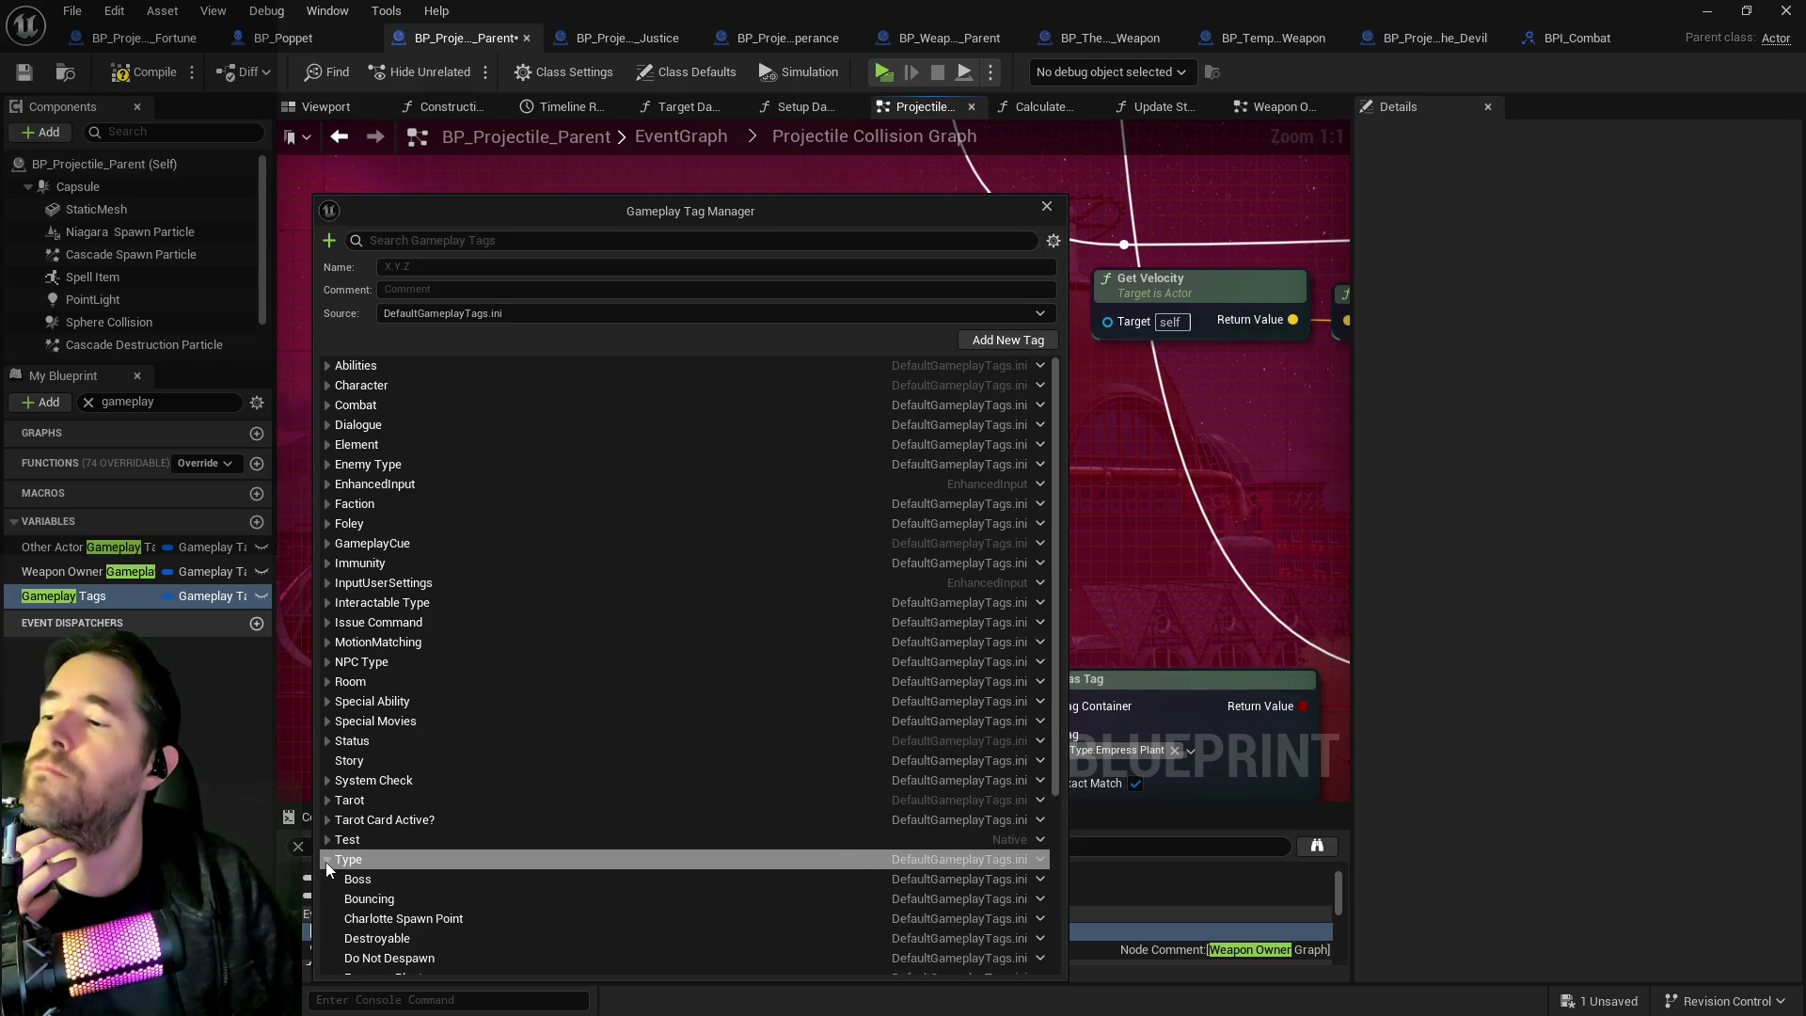
pyautogui.scroll(-9, 384, 841)
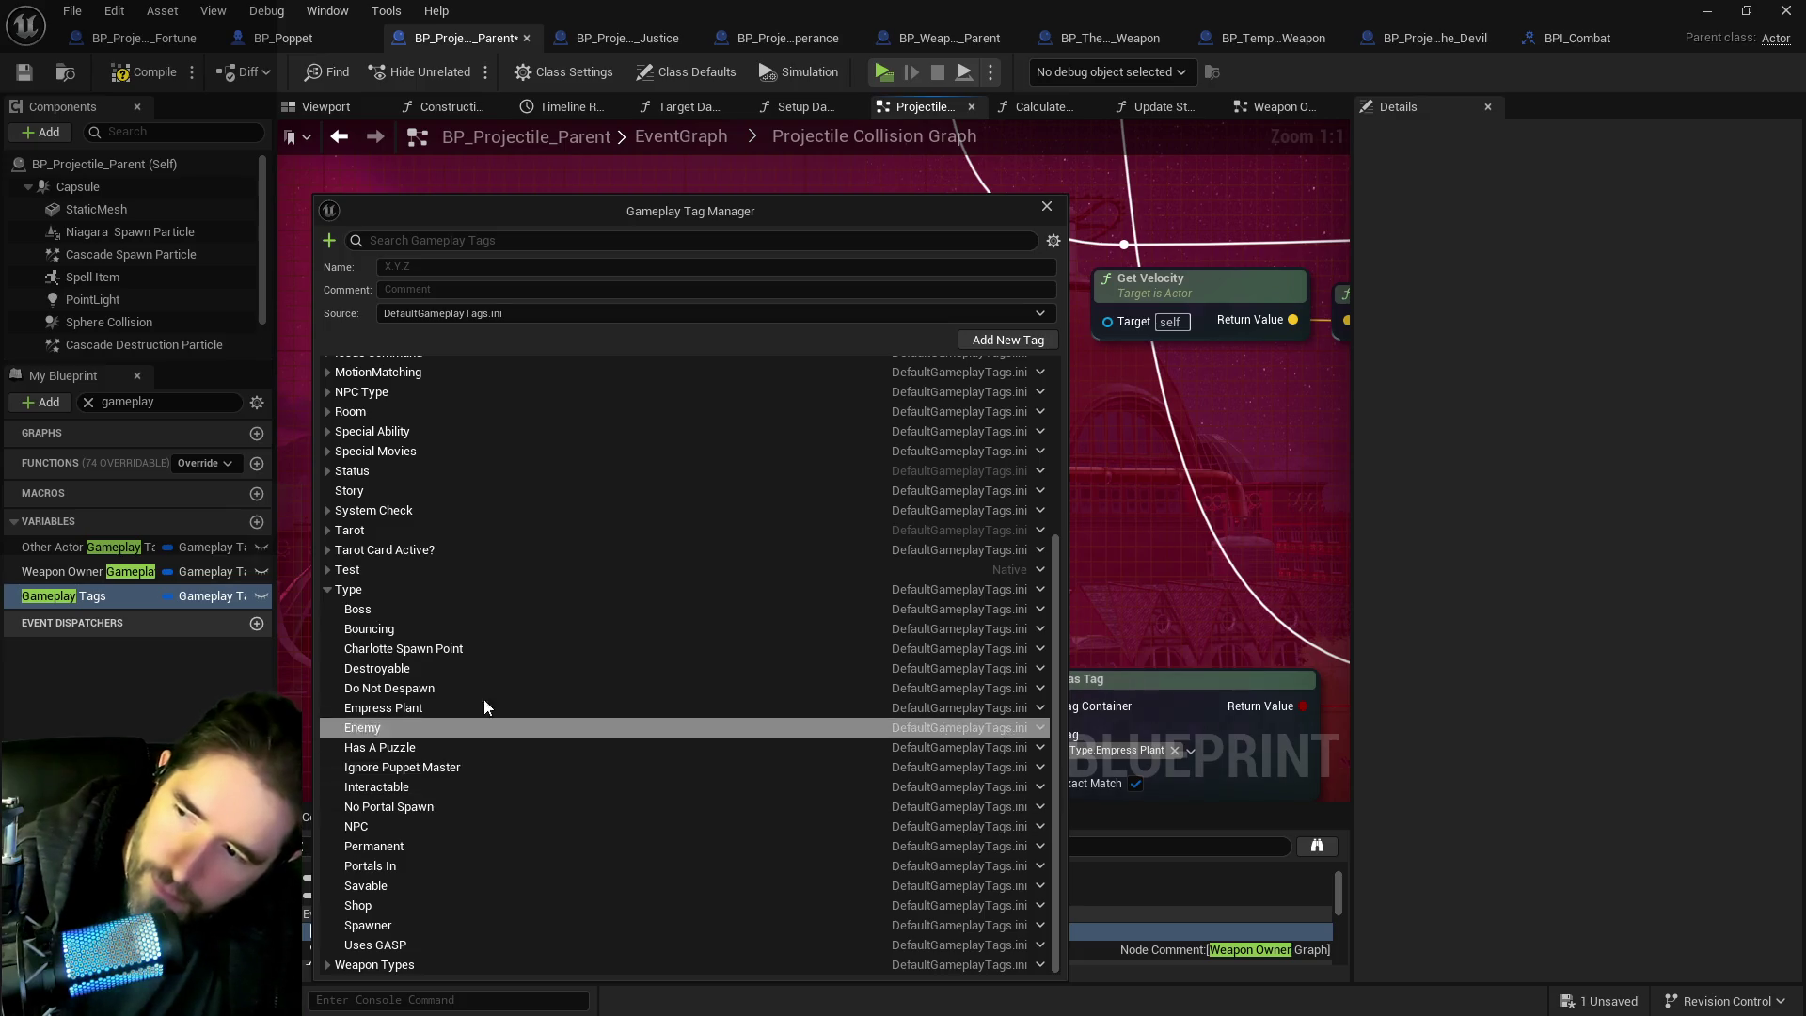
pyautogui.scroll(9, 393, 592)
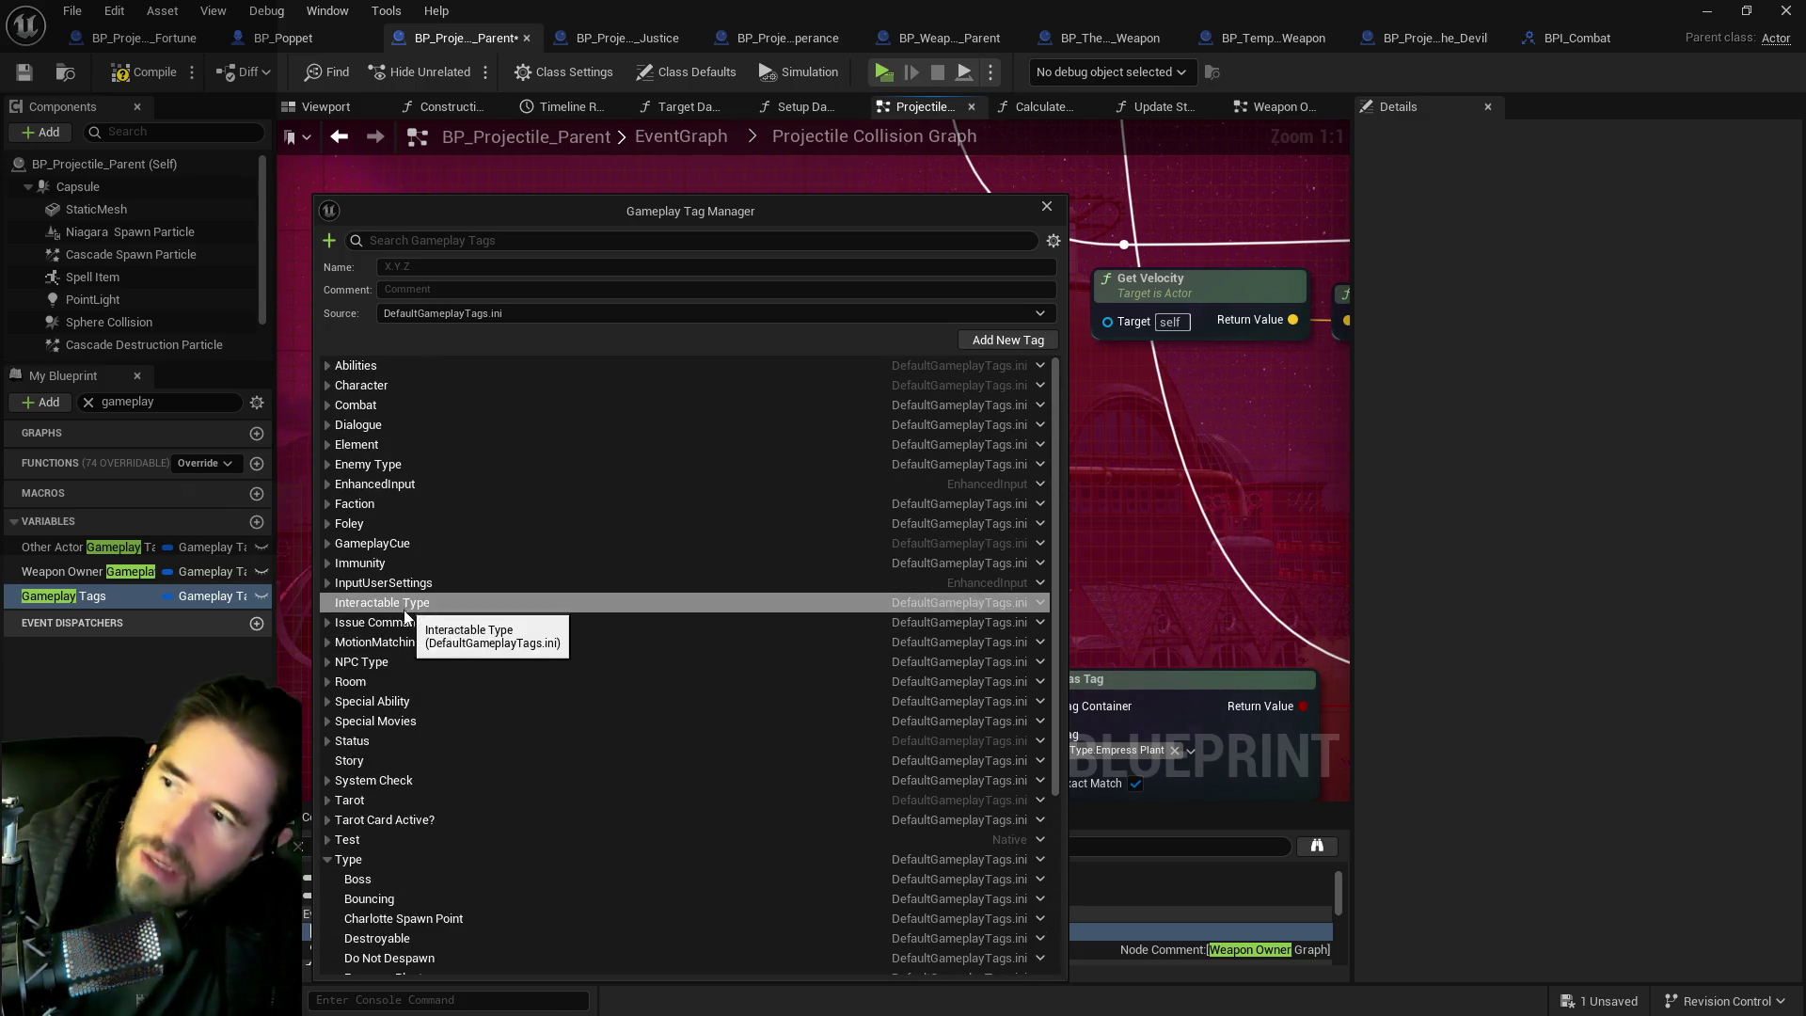
# Add a Projectiles tag with an Empress sub-tag, Projectiles.Empress.
pyautogui.click(574, 266)
pyautogui.write('Projectiles')
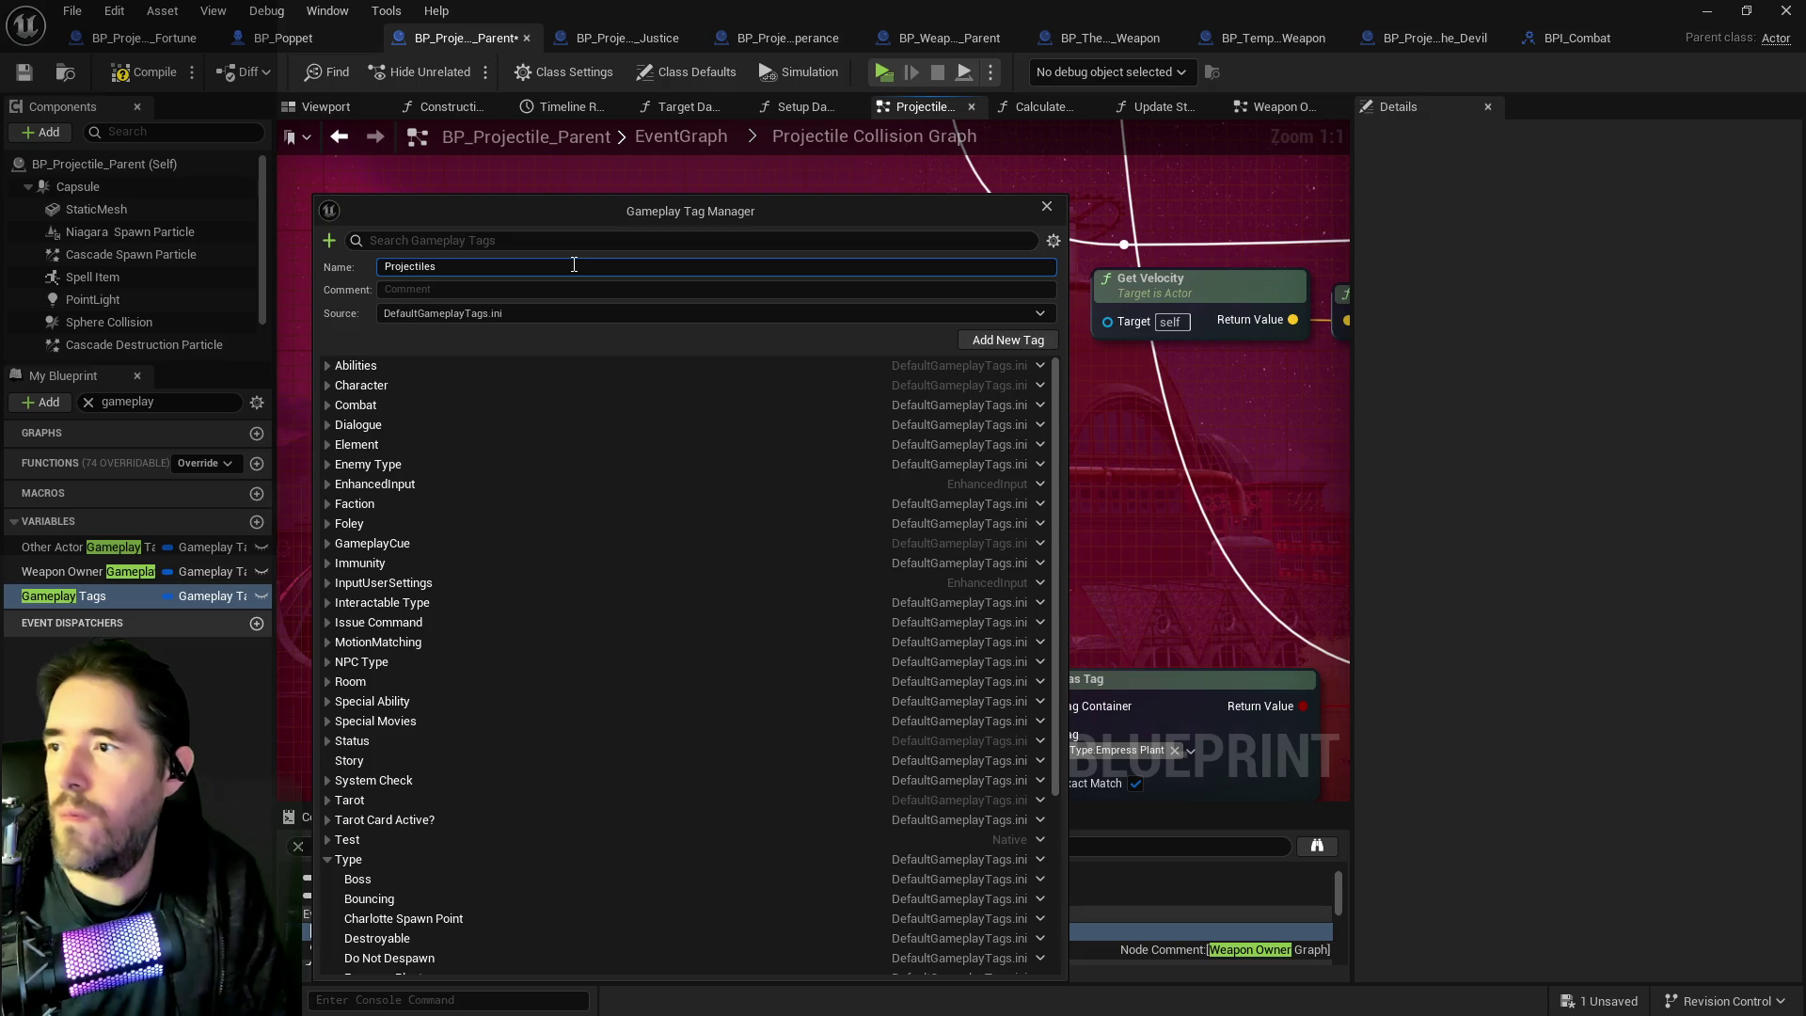
pyautogui.click(1005, 340)
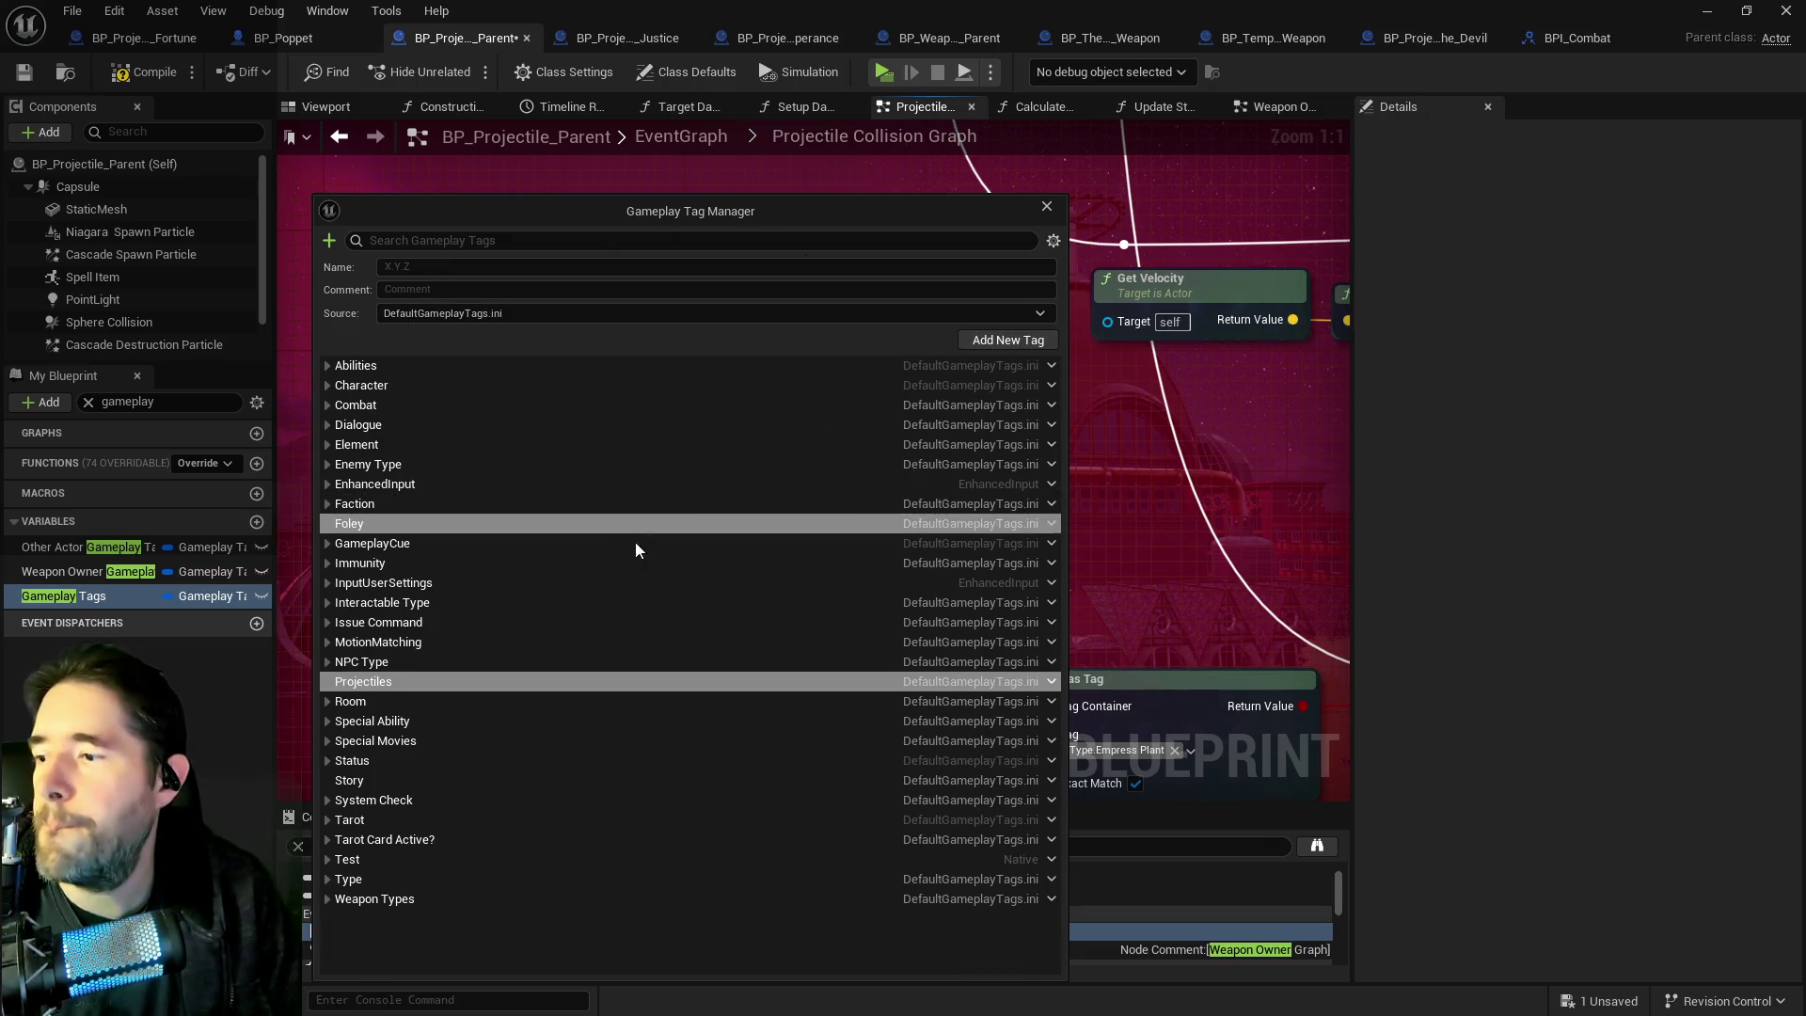
pyautogui.rightClick(377, 682)
pyautogui.click(420, 705)
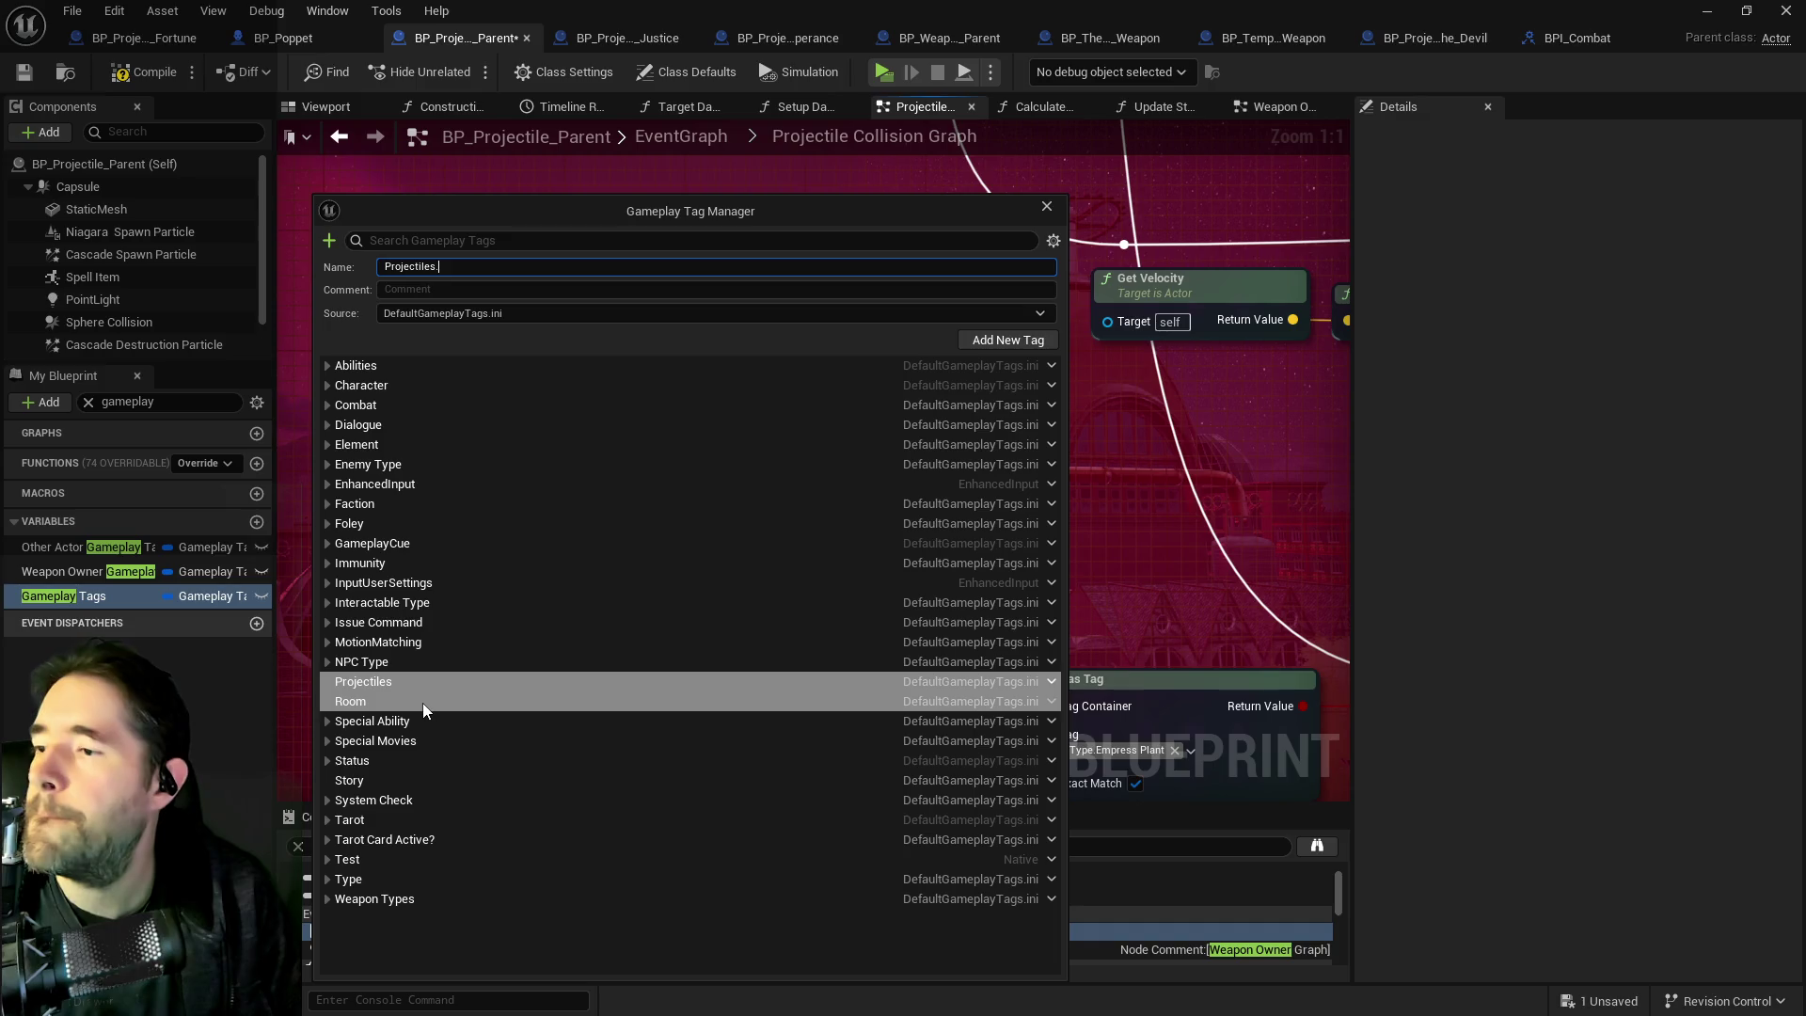
pyautogui.write('Empress')
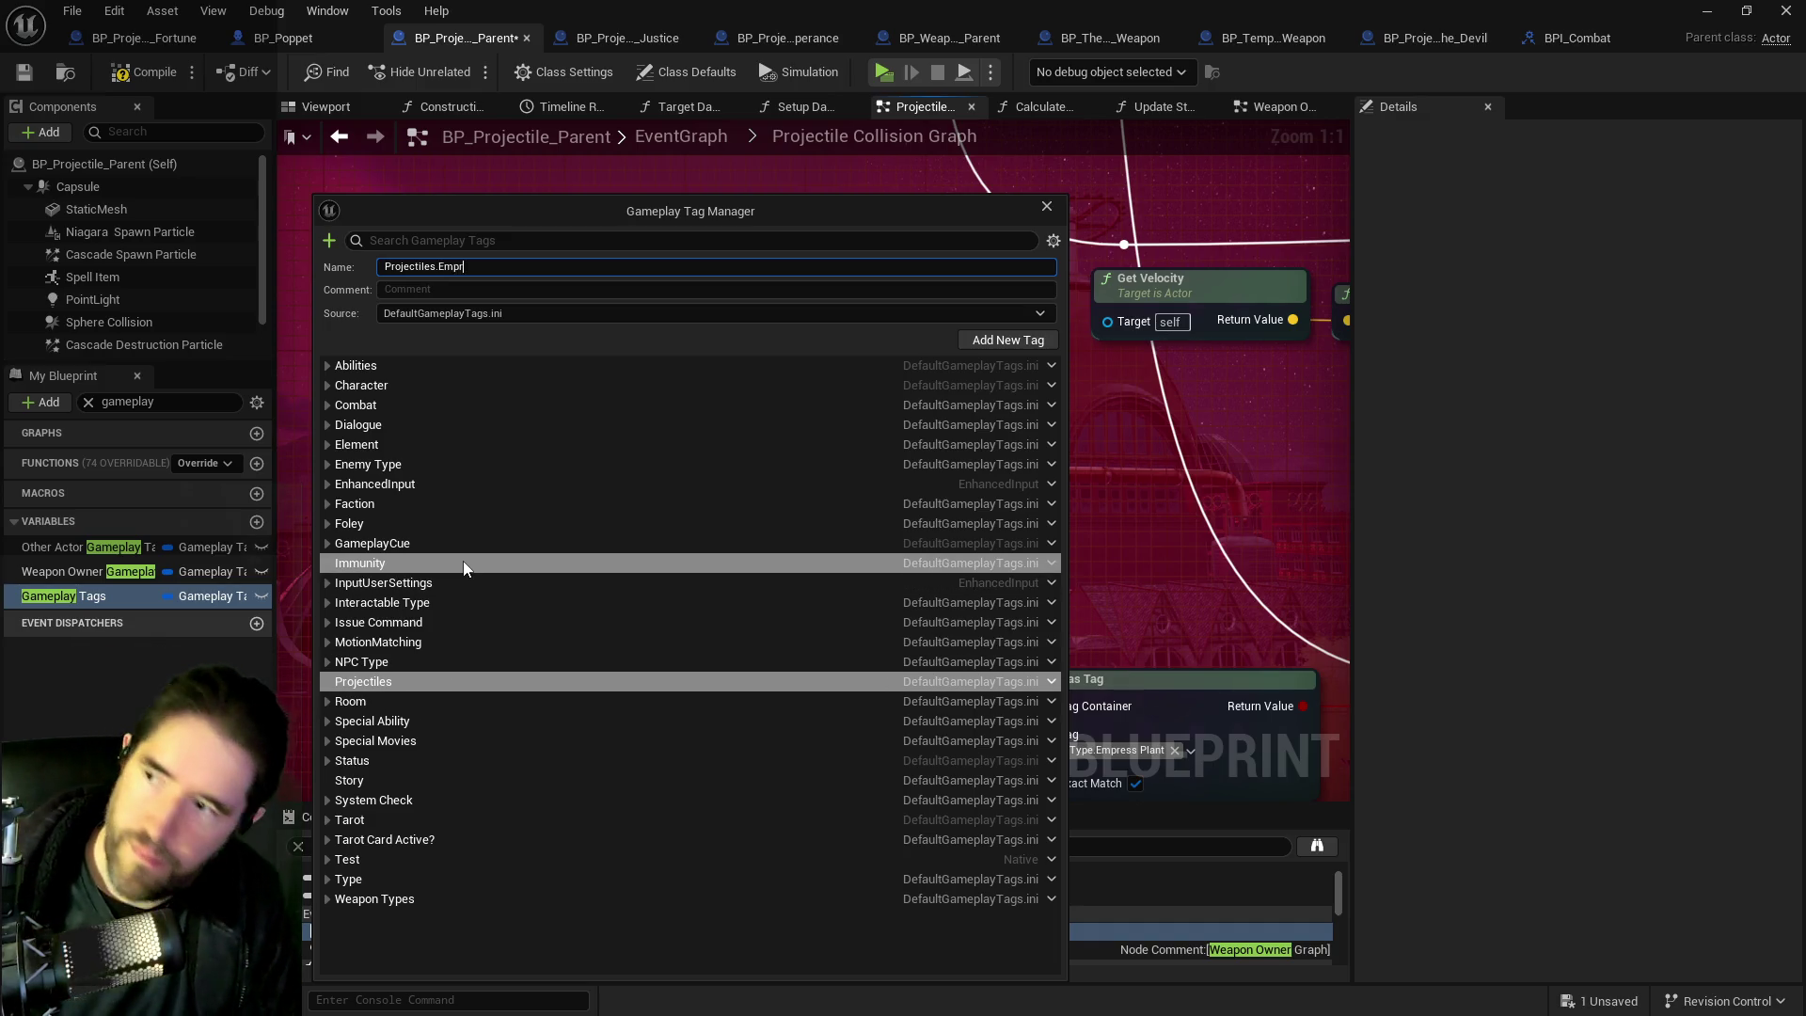
pyautogui.click(995, 339)
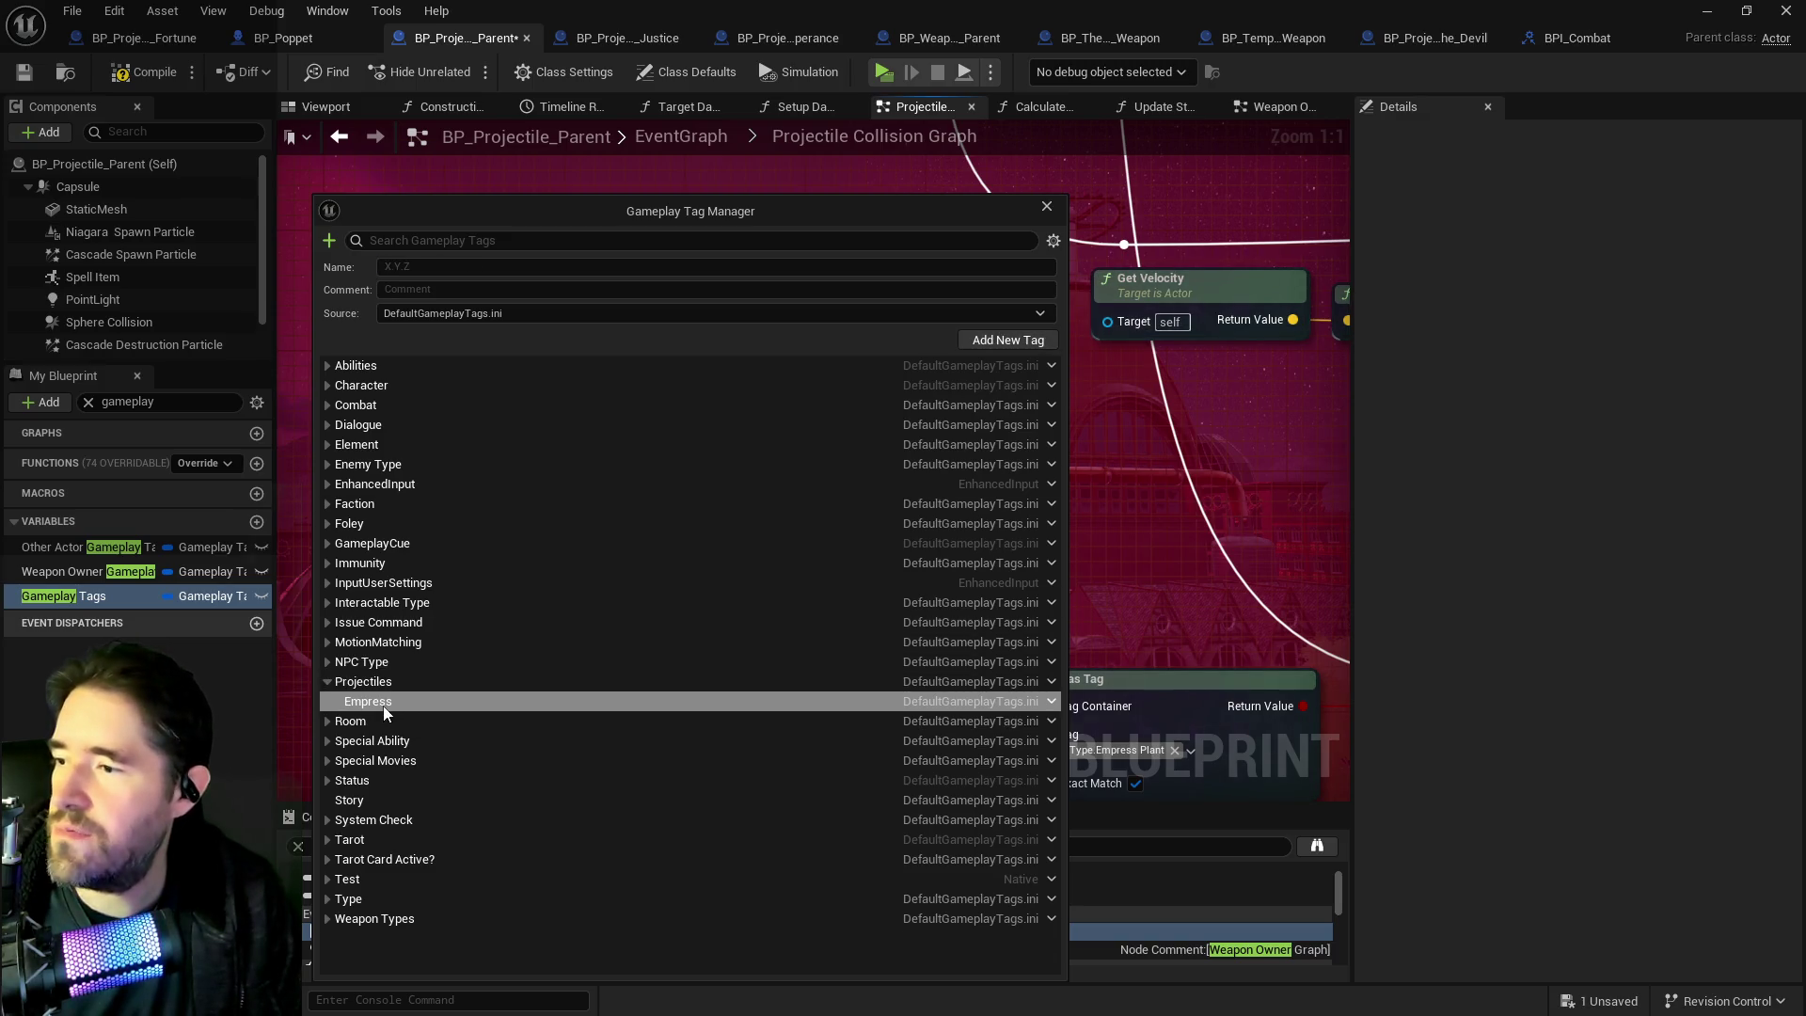
# Add a Projectiles.The Tower sub-tag and move the tag manager aside.
pyautogui.click(475, 679)
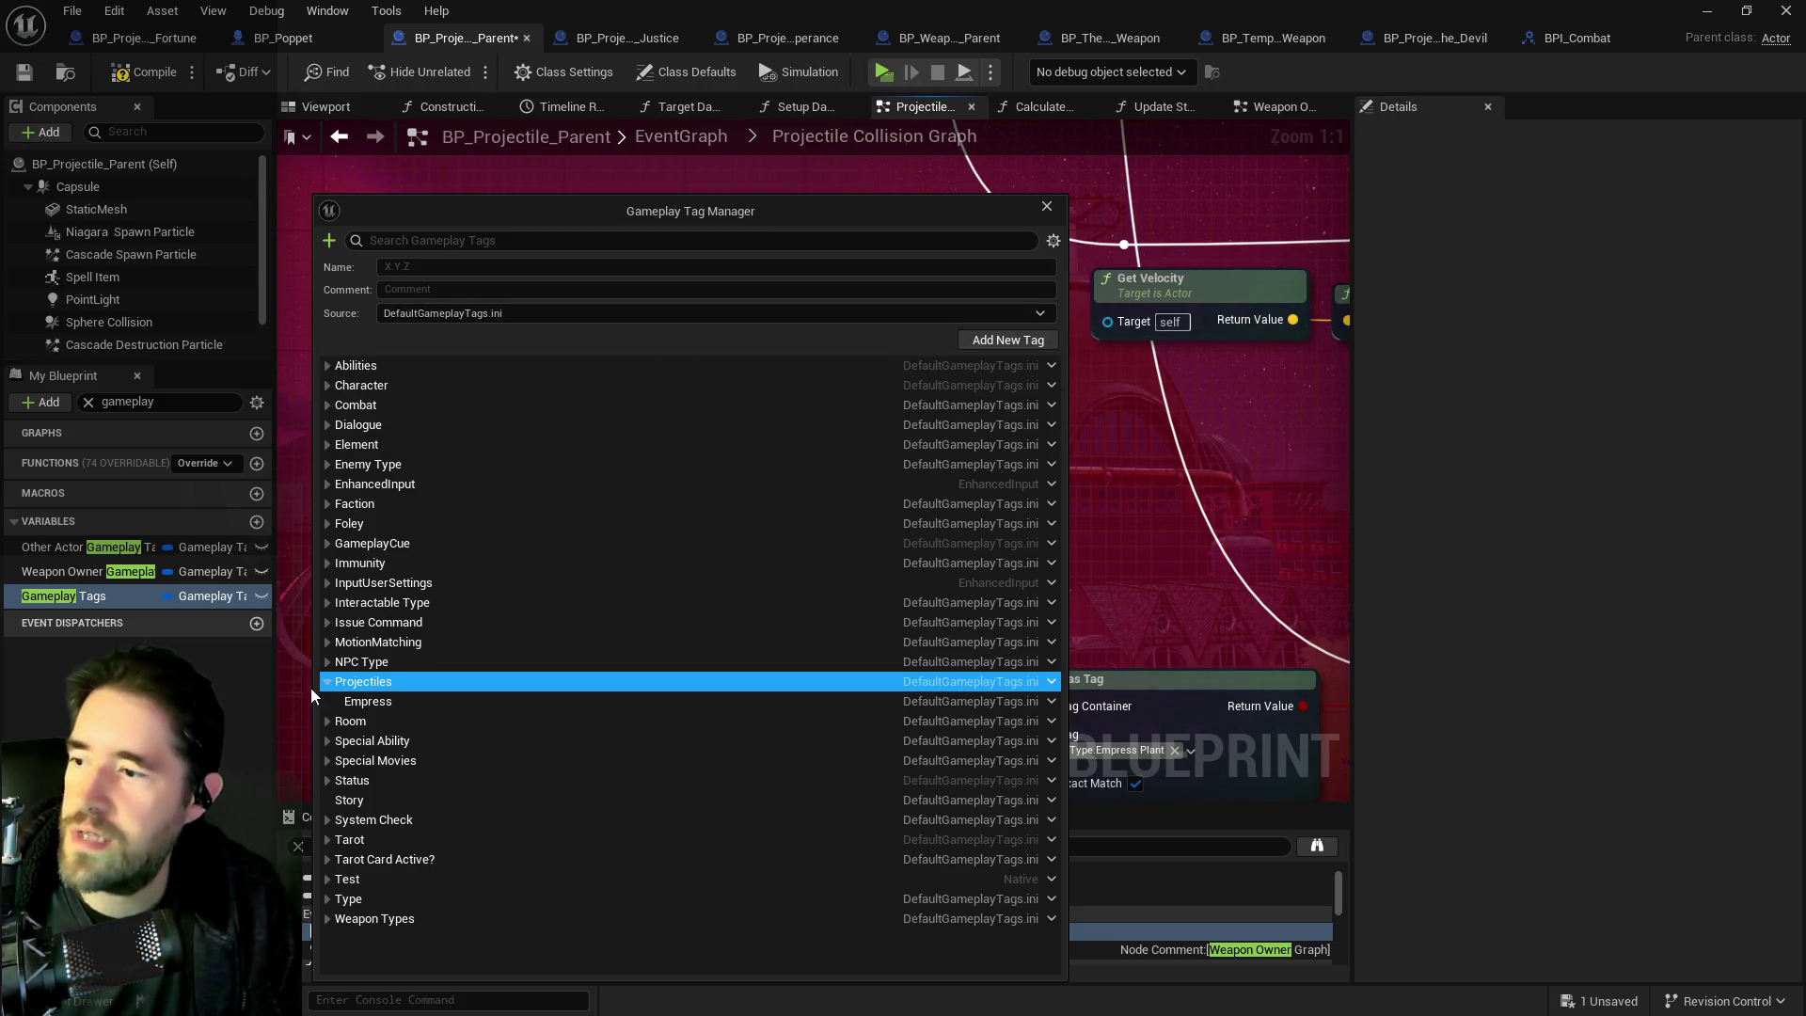
pyautogui.rightClick(352, 679)
pyautogui.click(377, 697)
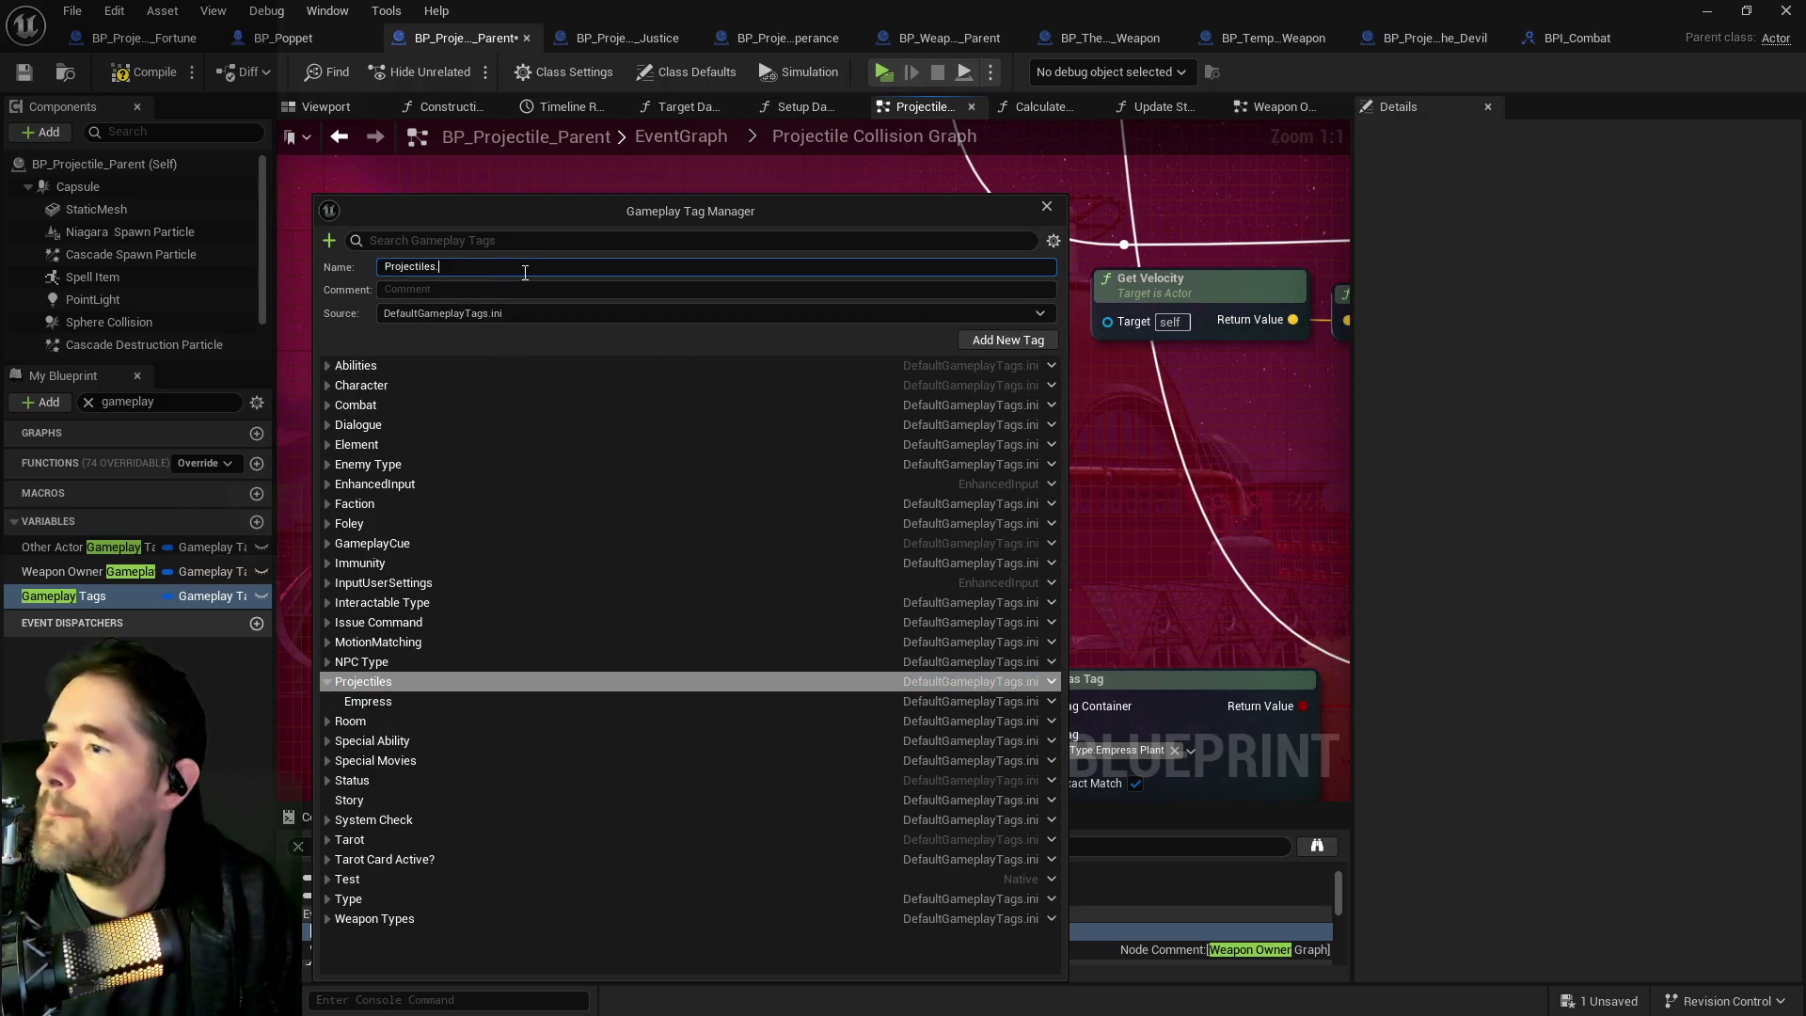
pyautogui.write('The Tower')
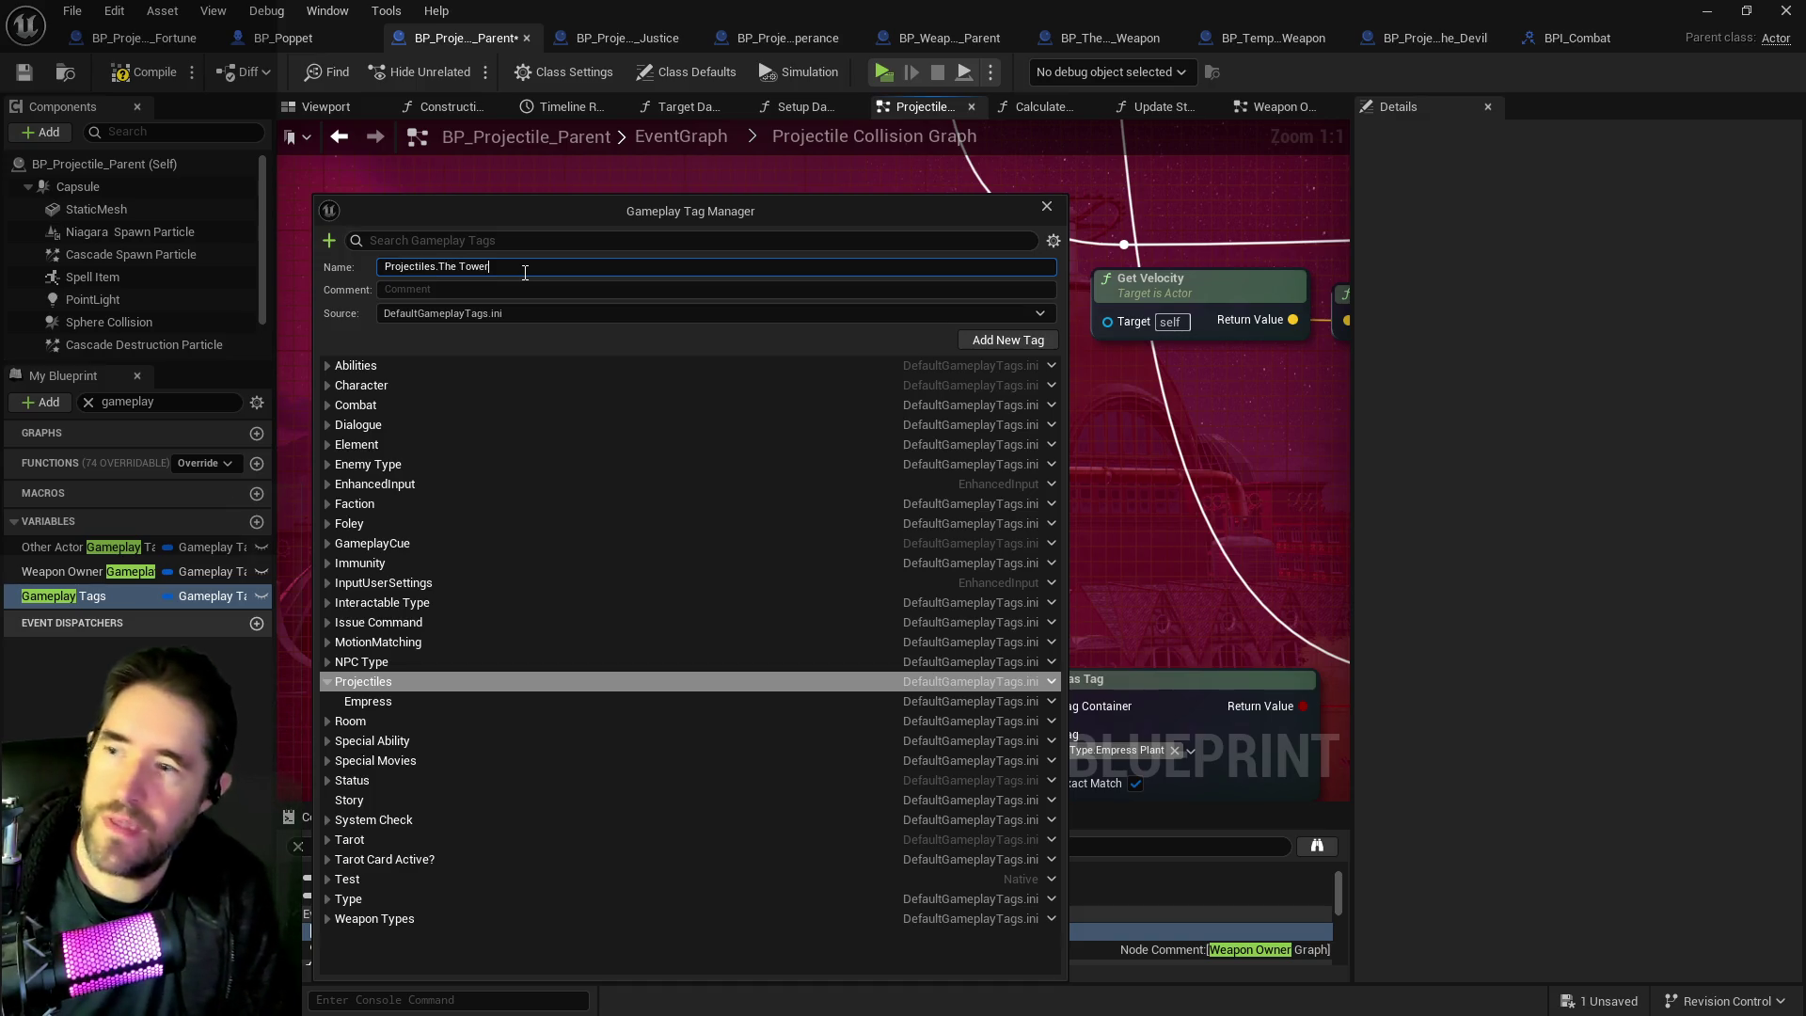
pyautogui.click(997, 340)
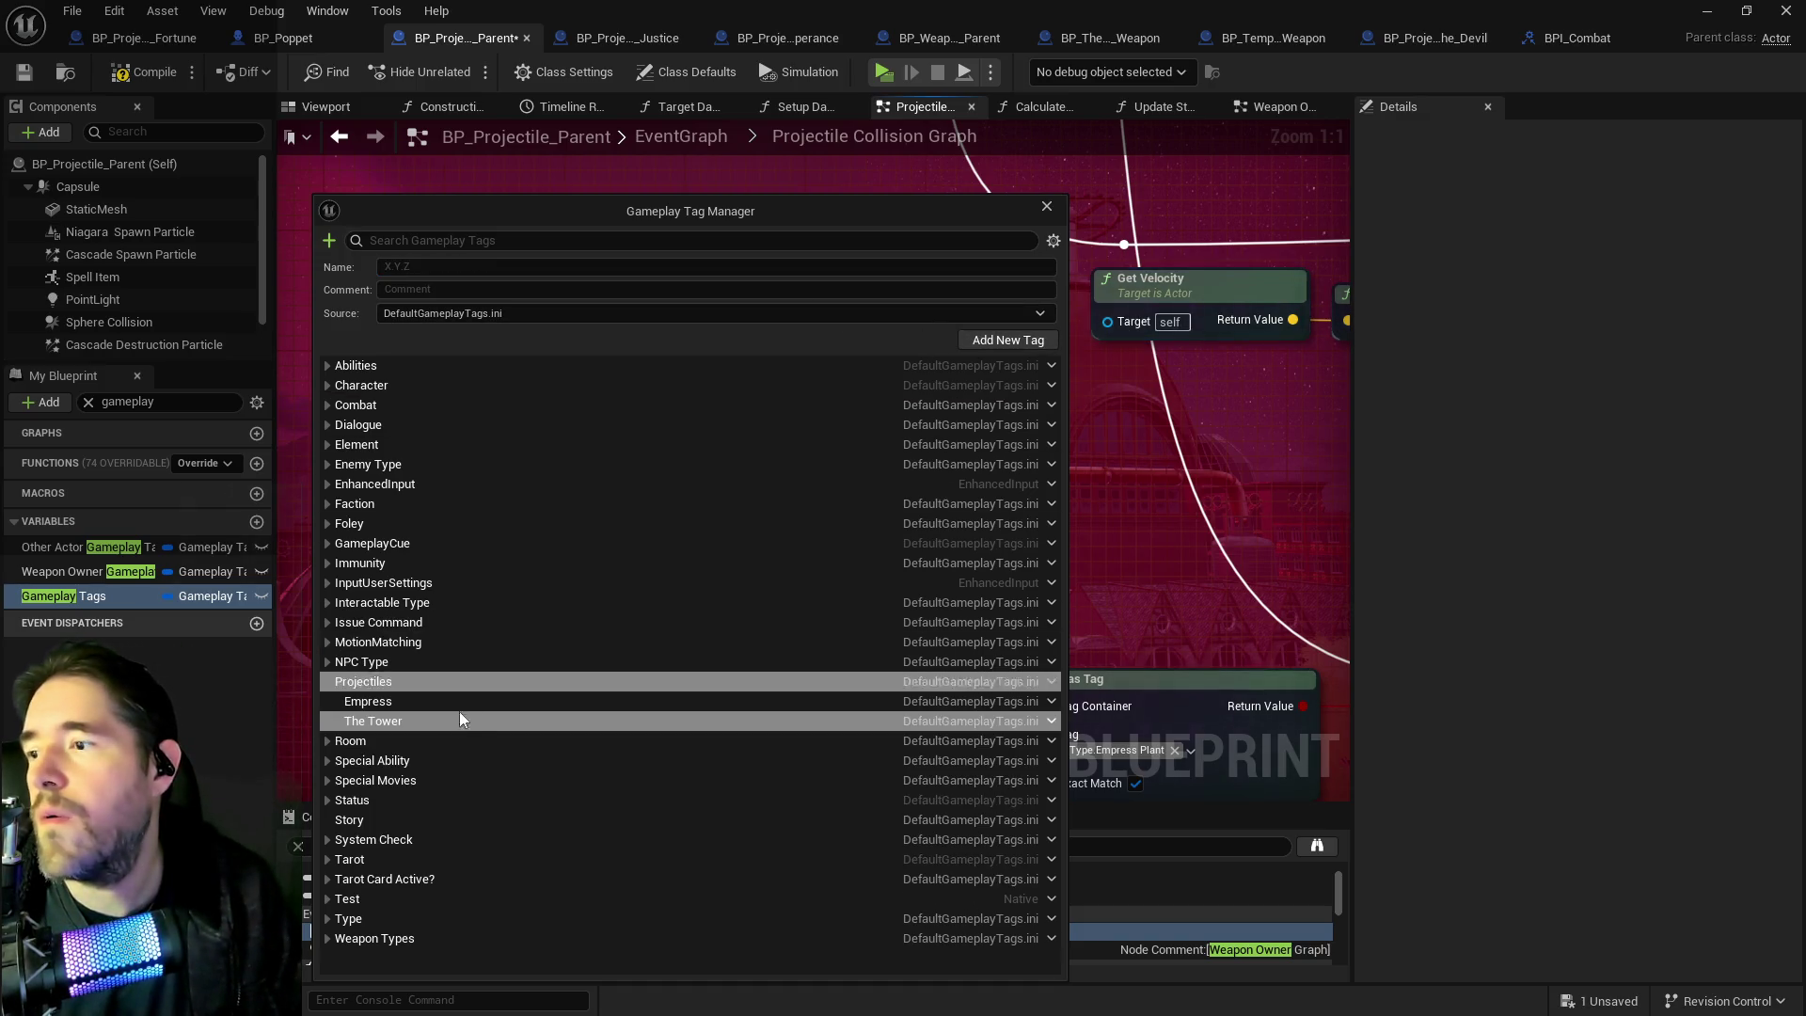
pyautogui.click(367, 704)
pyautogui.moveTo(700, 211); pyautogui.dragTo(1801, 209)
# Set Has Tag to Projectiles.Empress with Exact Match on, and shift the tag-check nodes left.
pyautogui.click(799, 526)
pyautogui.write('empre')
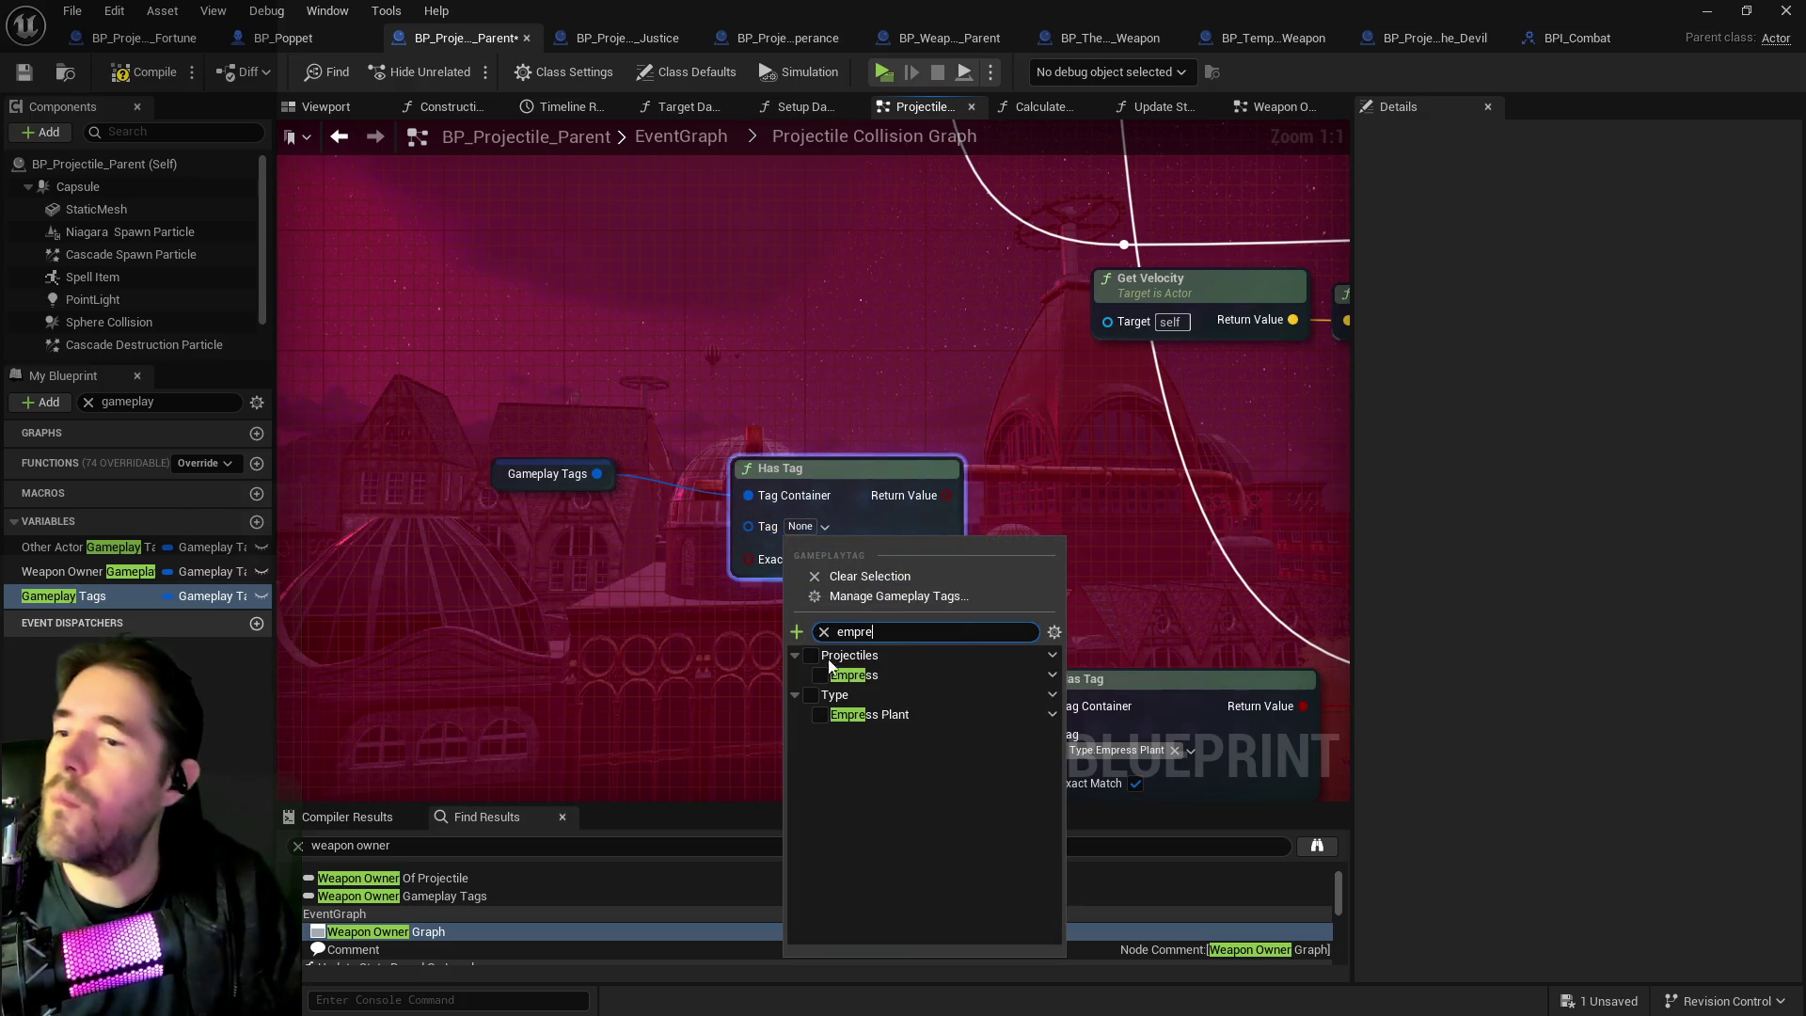
pyautogui.click(825, 674)
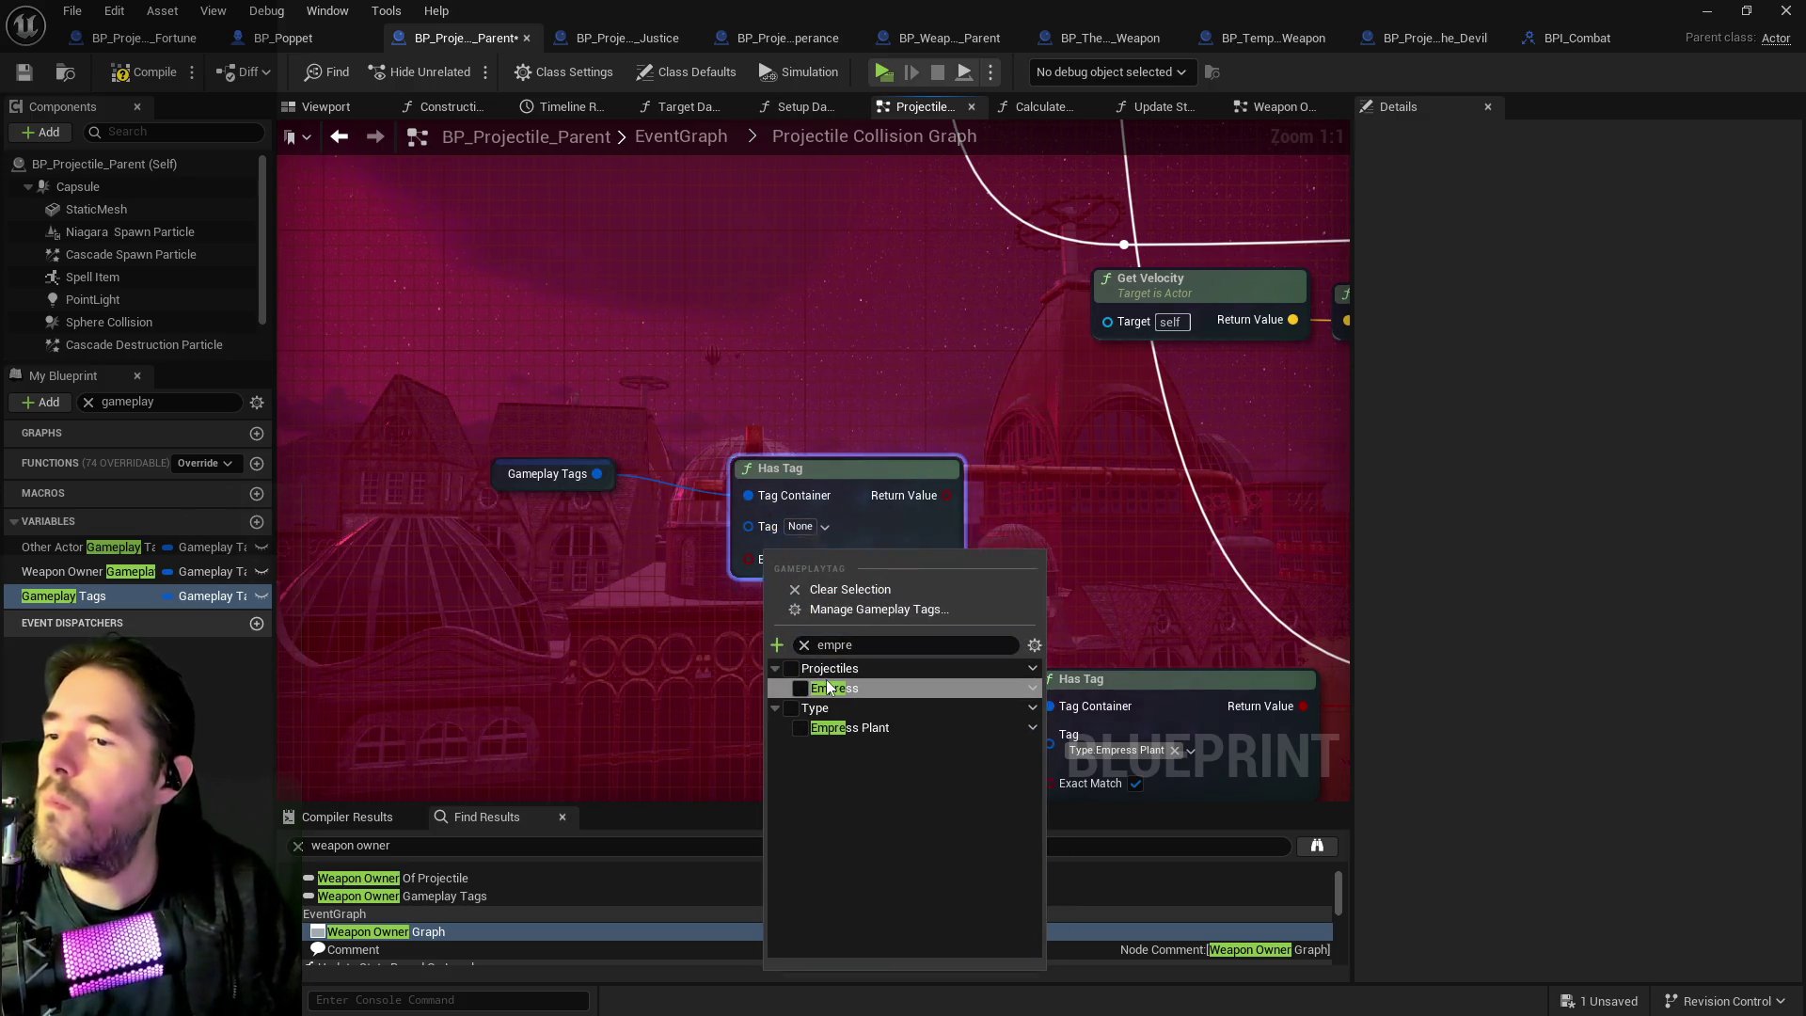
pyautogui.click(679, 675)
pyautogui.click(834, 572)
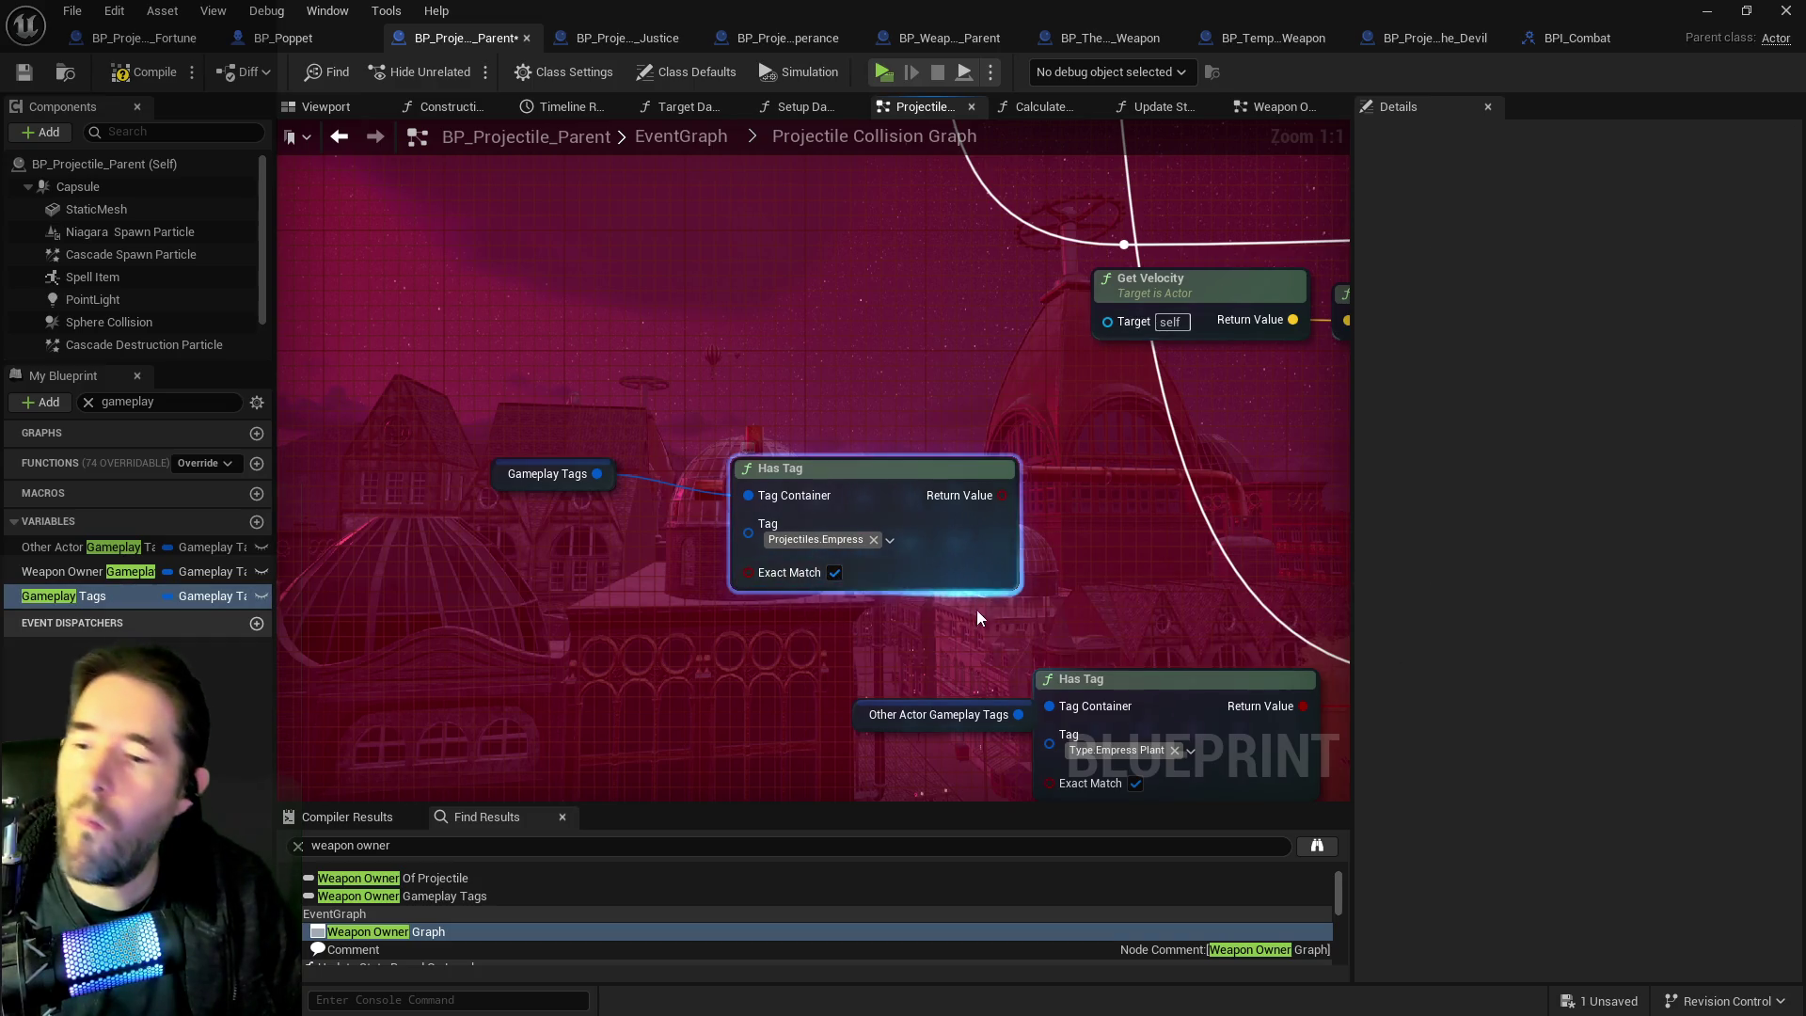
pyautogui.moveTo(401, 340); pyautogui.dragTo(669, 463)
pyautogui.moveTo(804, 513); pyautogui.dragTo(572, 500)
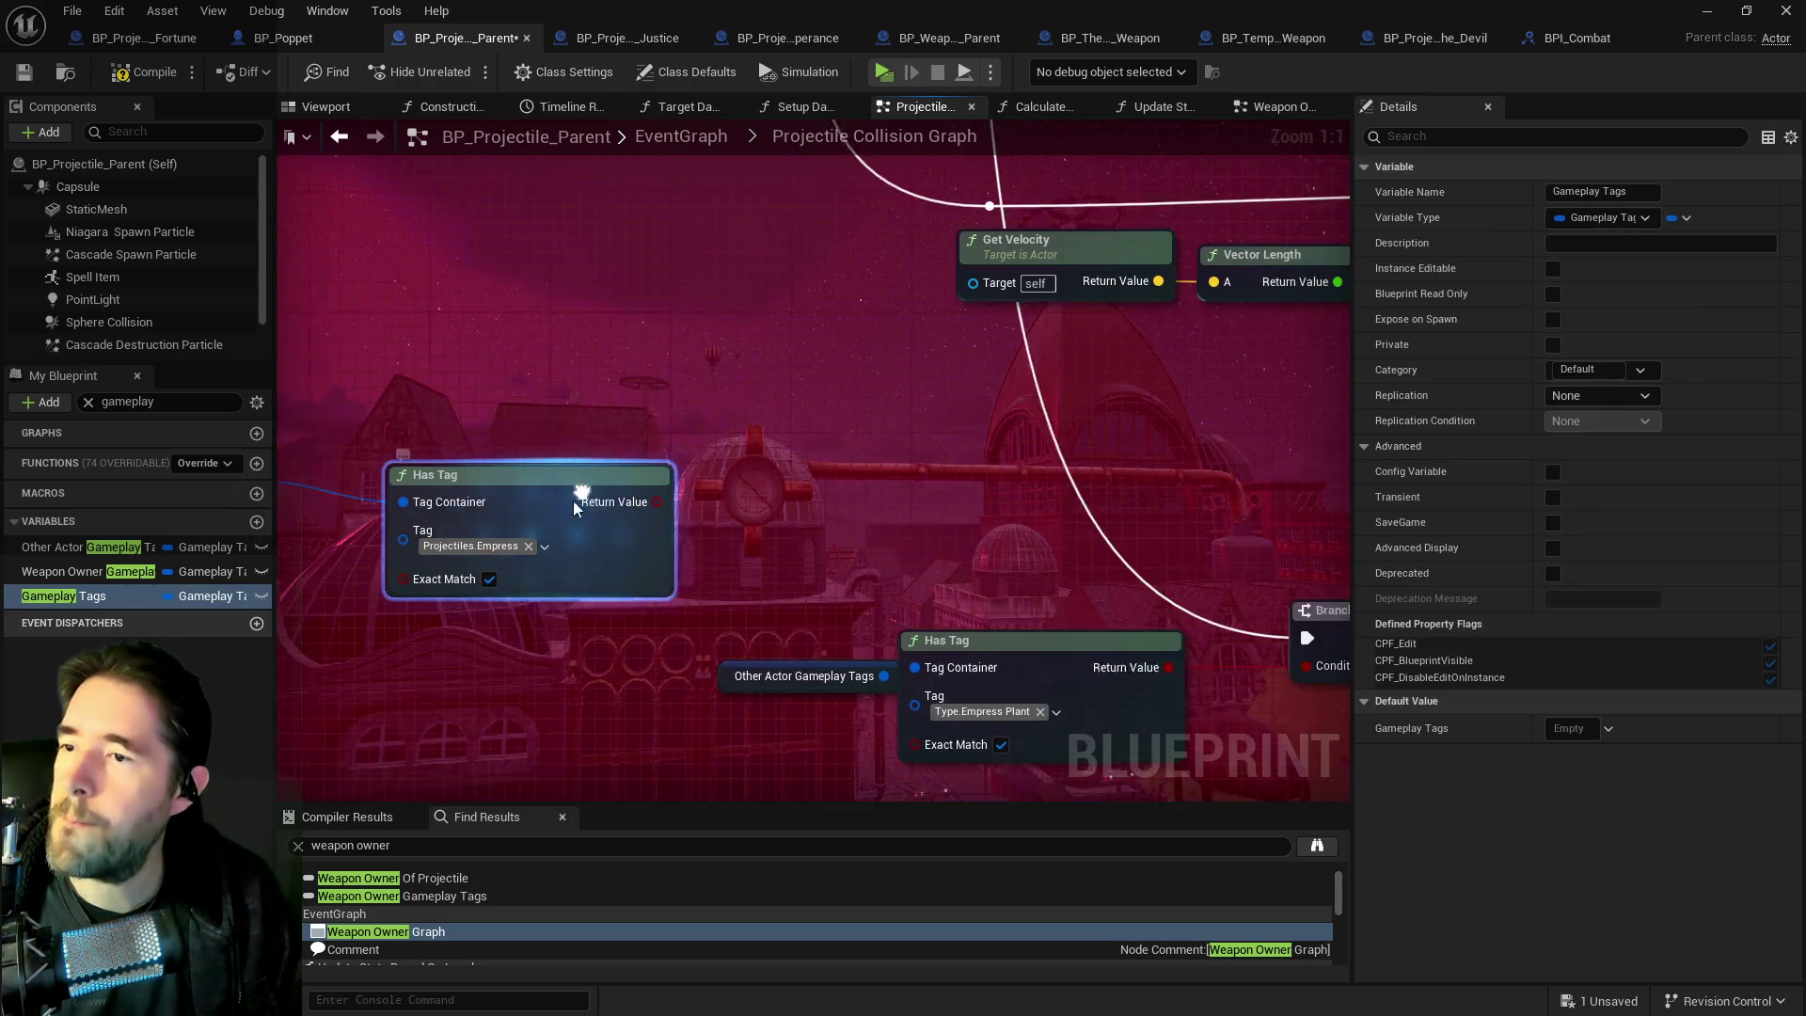
# Wire Sequence Then 3 into the Branch, connect its True output, and tidy the tag-check nodes.
pyautogui.scroll(-2, 611, 515)
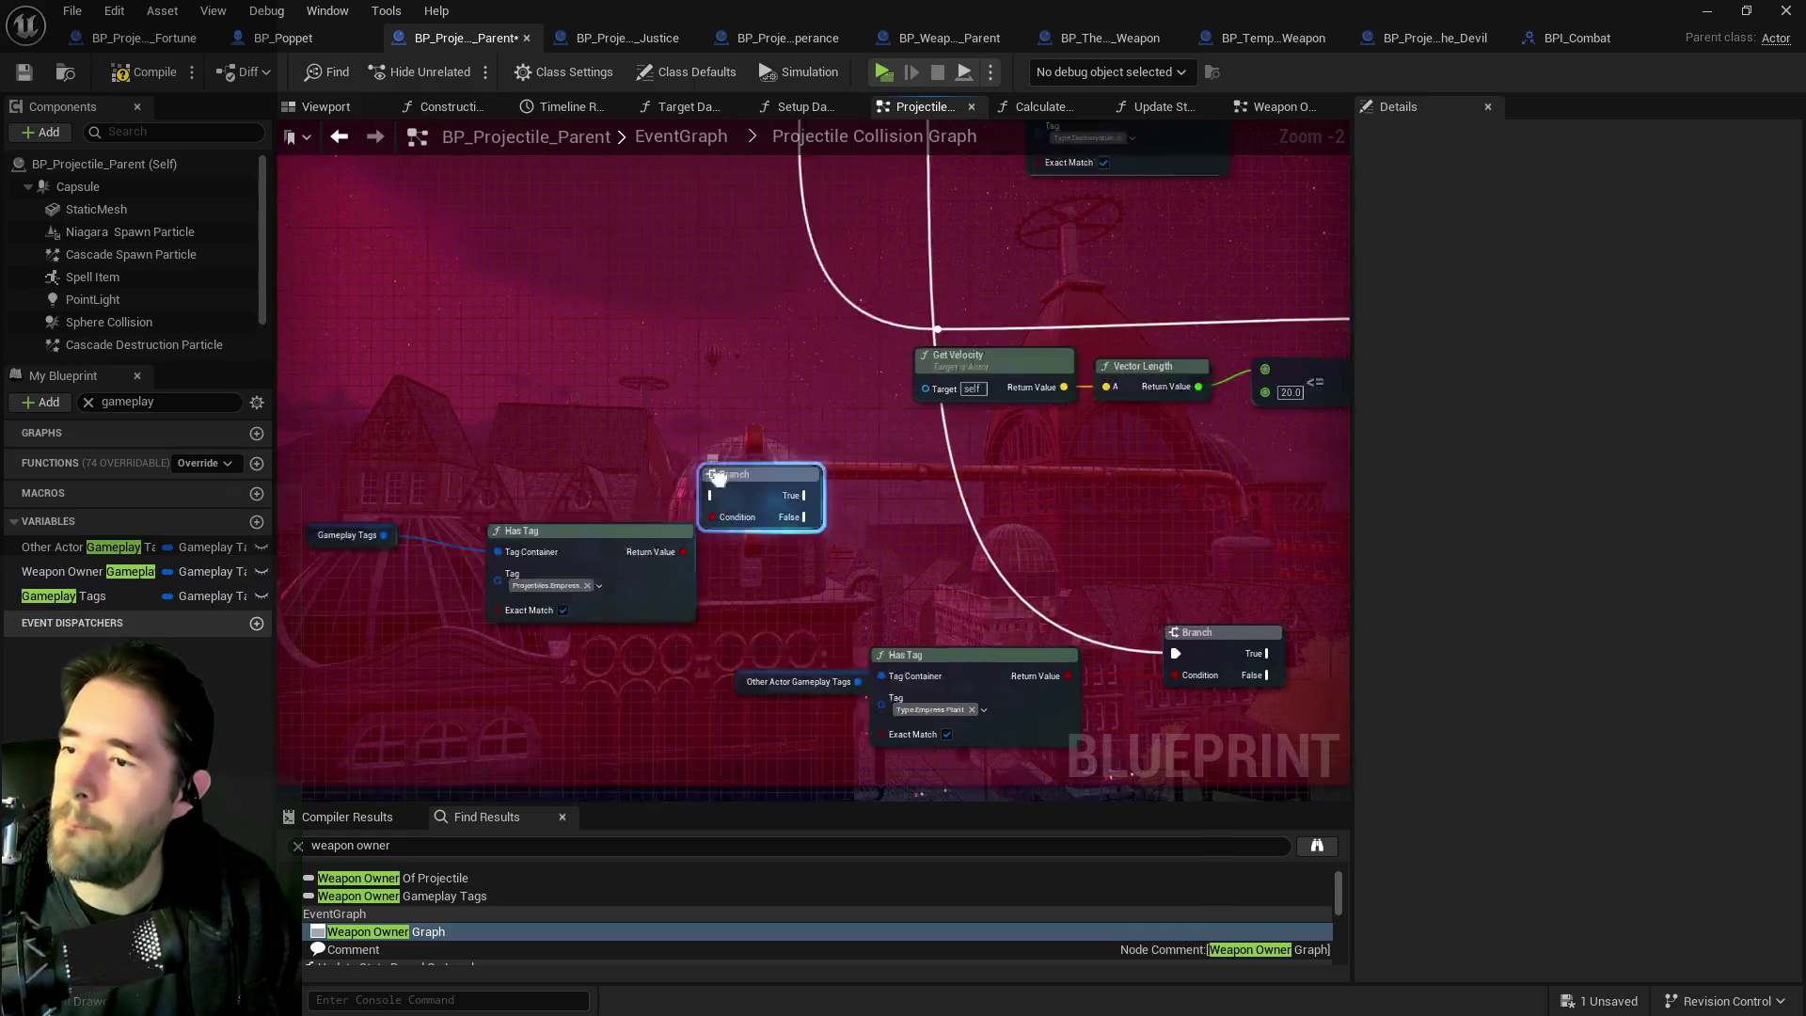
pyautogui.scroll(-2, 822, 472)
pyautogui.moveTo(827, 381)
pyautogui.mouseDown()
pyautogui.moveTo(693, 290)
pyautogui.moveTo(711, 423)
pyautogui.mouseUp()
pyautogui.moveTo(605, 273)
pyautogui.mouseDown()
pyautogui.moveTo(638, 825)
pyautogui.moveTo(659, 555)
pyautogui.moveTo(606, 613)
pyautogui.mouseUp()
pyautogui.scroll(2, 607, 613)
pyautogui.click(527, 429)
pyautogui.moveTo(554, 499)
pyautogui.mouseDown()
pyautogui.moveTo(783, 593)
pyautogui.moveTo(904, 589)
pyautogui.moveTo(1025, 449)
pyautogui.moveTo(1035, 403)
pyautogui.mouseUp()
pyautogui.click(545, 608)
pyautogui.keyDown('ctrl'); pyautogui.click(678, 580); pyautogui.keyUp('ctrl')
pyautogui.keyDown('ctrl'); pyautogui.click(913, 558); pyautogui.keyUp('ctrl')
pyautogui.keyDown('ctrl'); pyautogui.click(1037, 404); pyautogui.keyUp('ctrl')
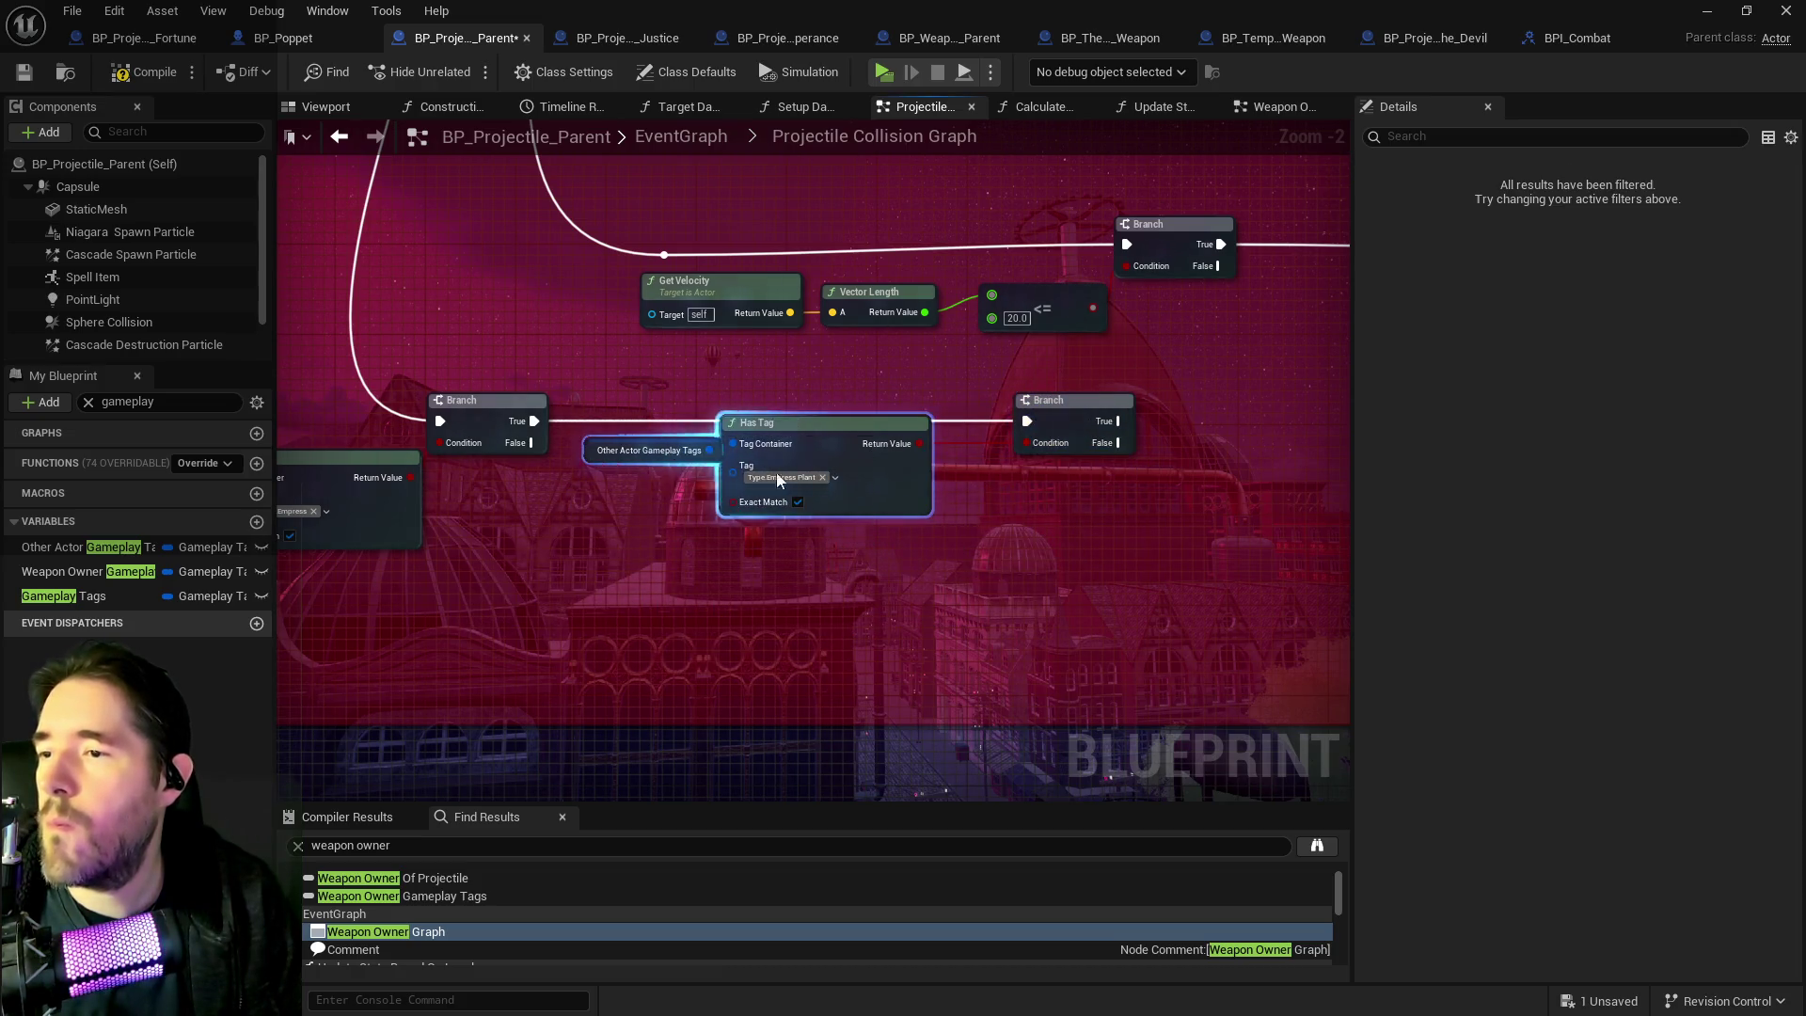
pyautogui.moveTo(779, 481); pyautogui.dragTo(781, 504)
pyautogui.click(587, 480)
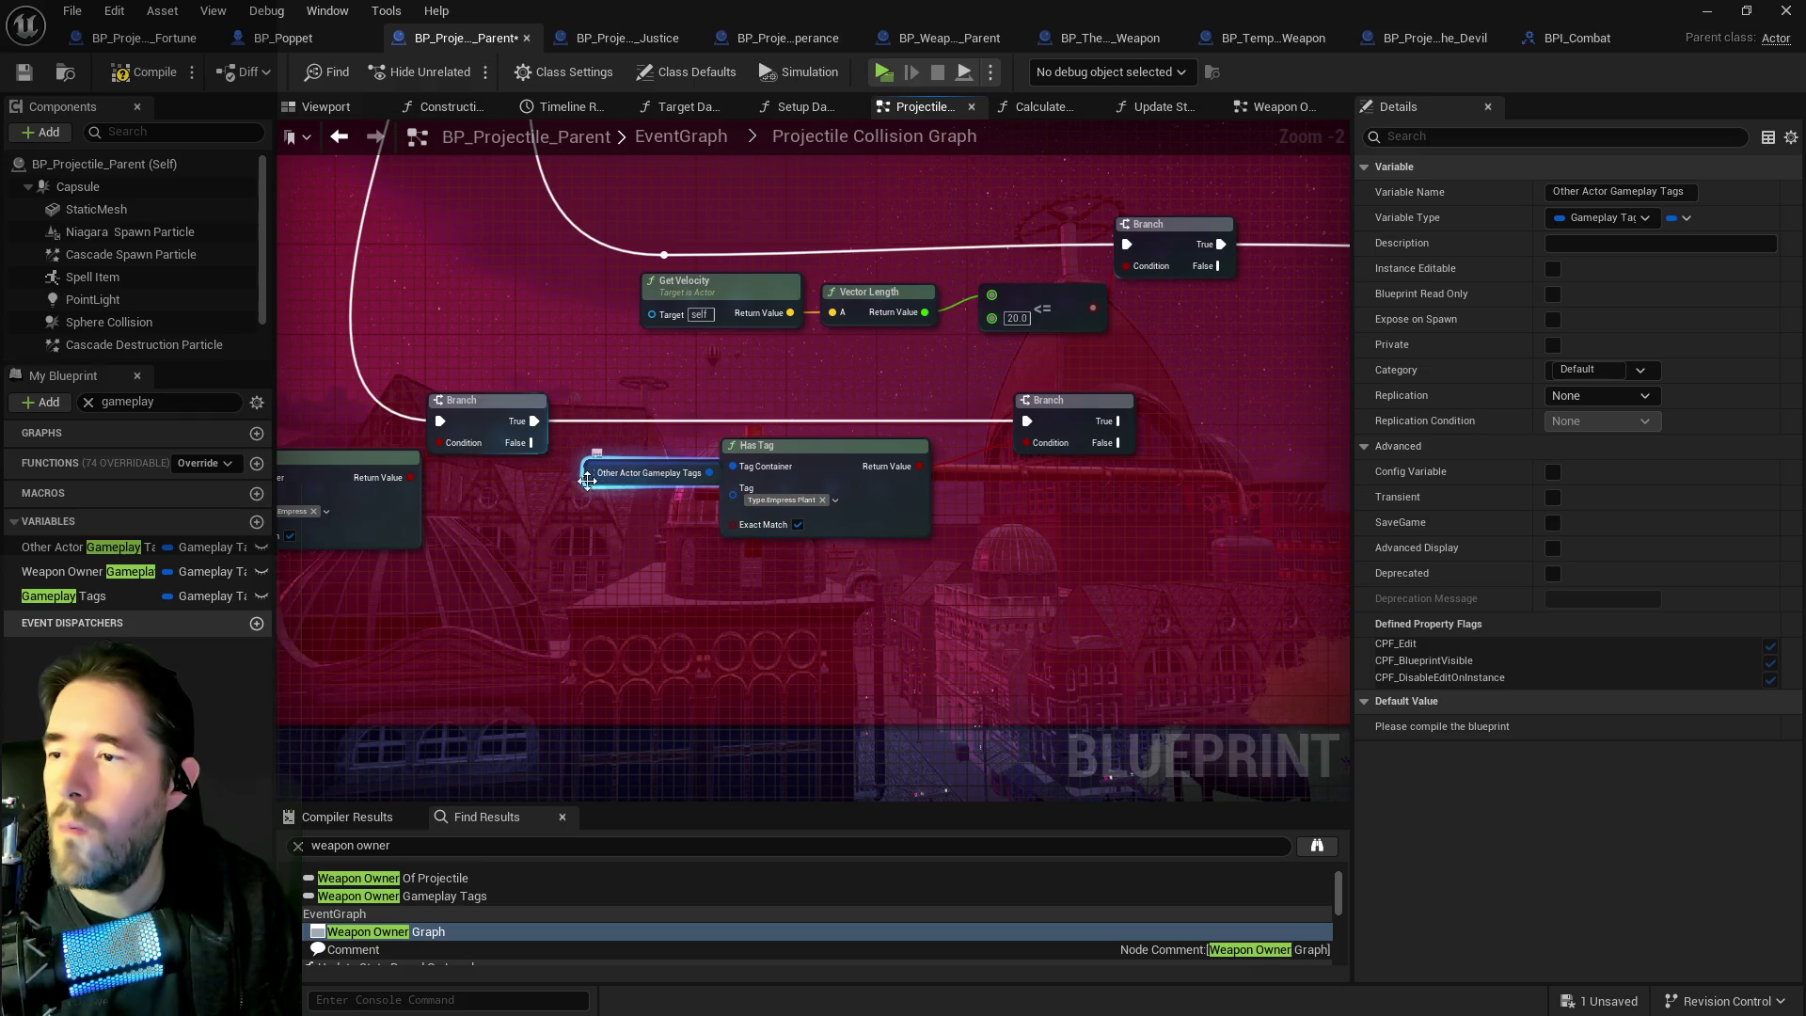
# Compile and save the projectile blueprint, then switch to BP_Poppet.
pyautogui.click(117, 90)
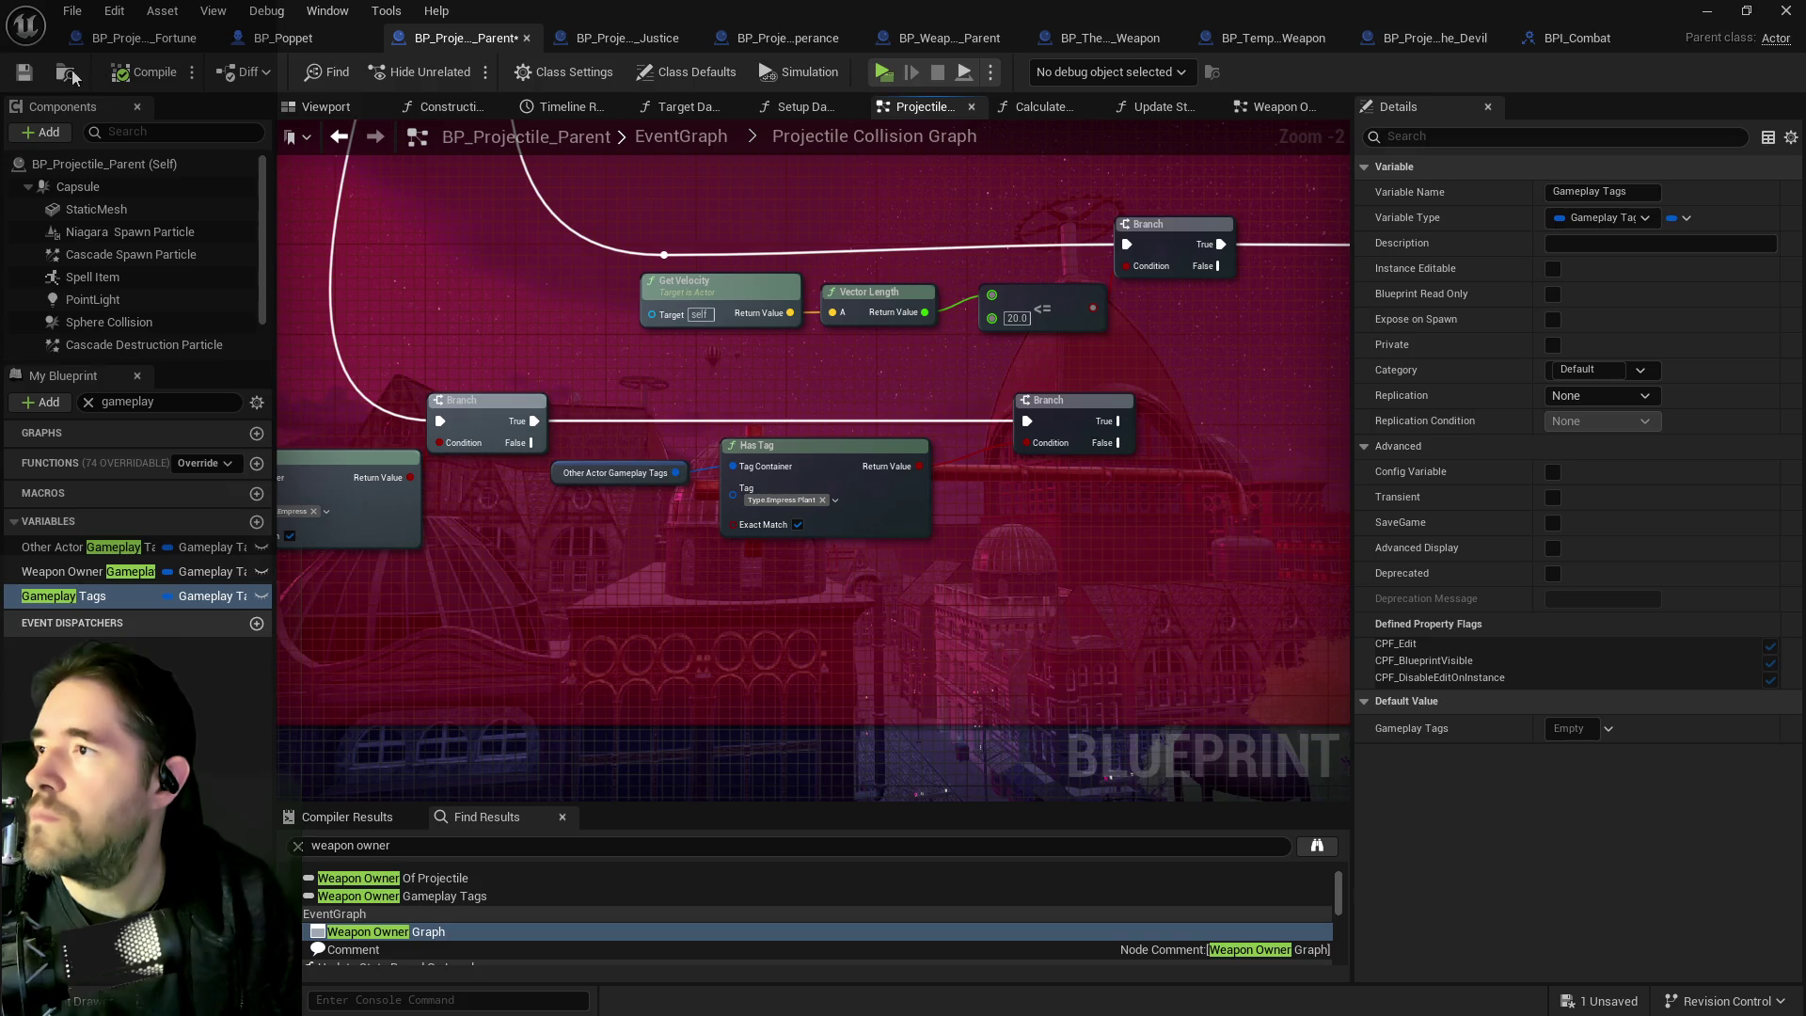
pyautogui.click(24, 73)
pyautogui.click(268, 39)
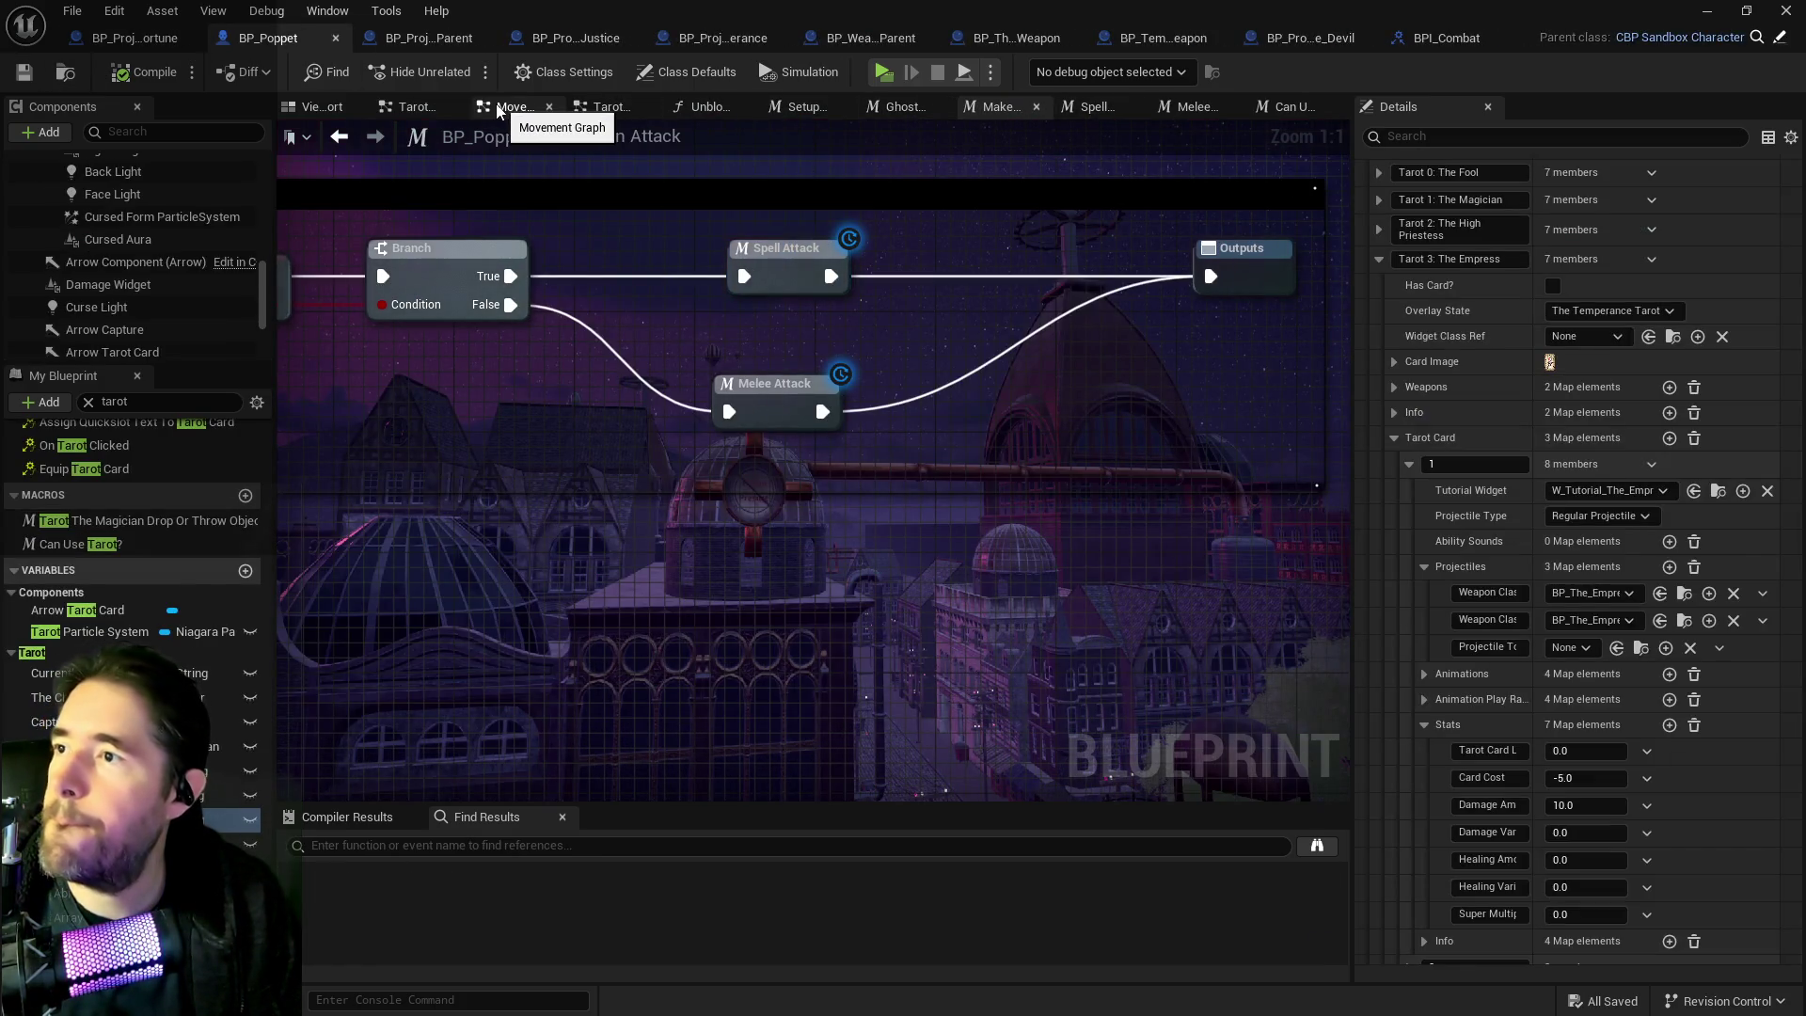
# Browse BP_Poppet's Temperance, Upkeep, Display Use Icon, Can Use Tarot? and Movement graphs.
pyautogui.click(606, 108)
pyautogui.click(572, 141)
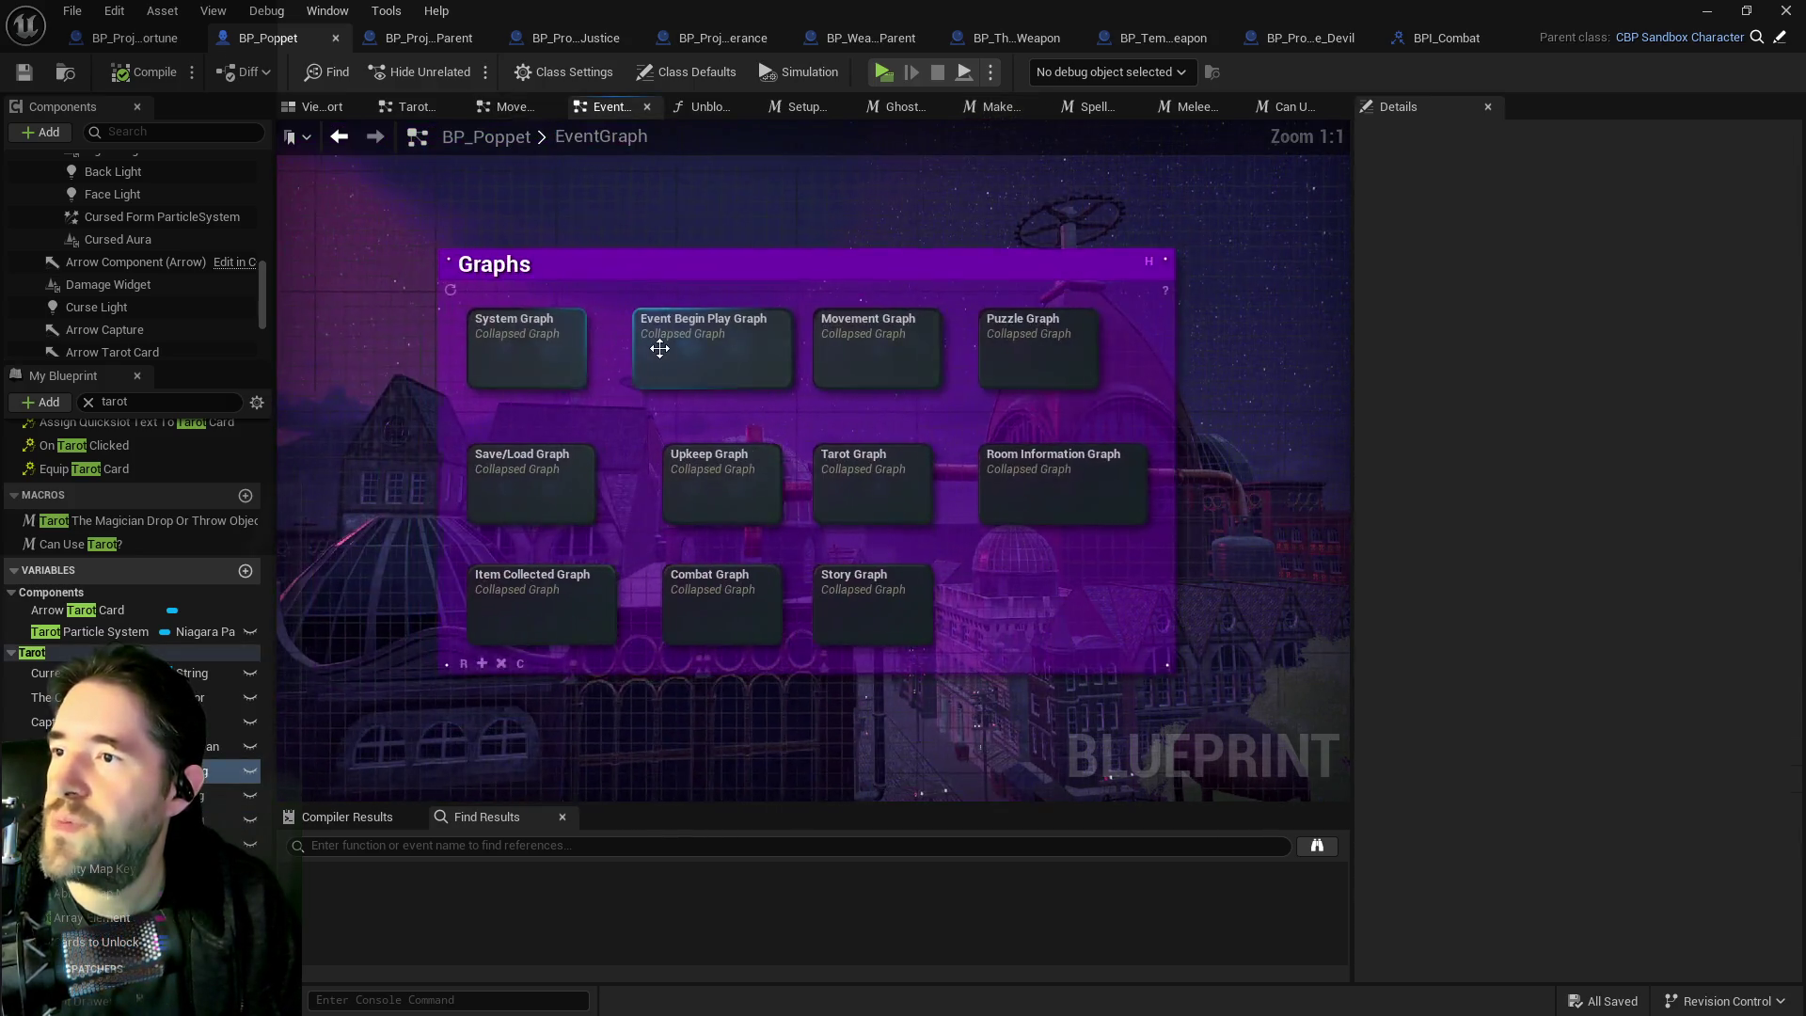
pyautogui.doubleClick(723, 490)
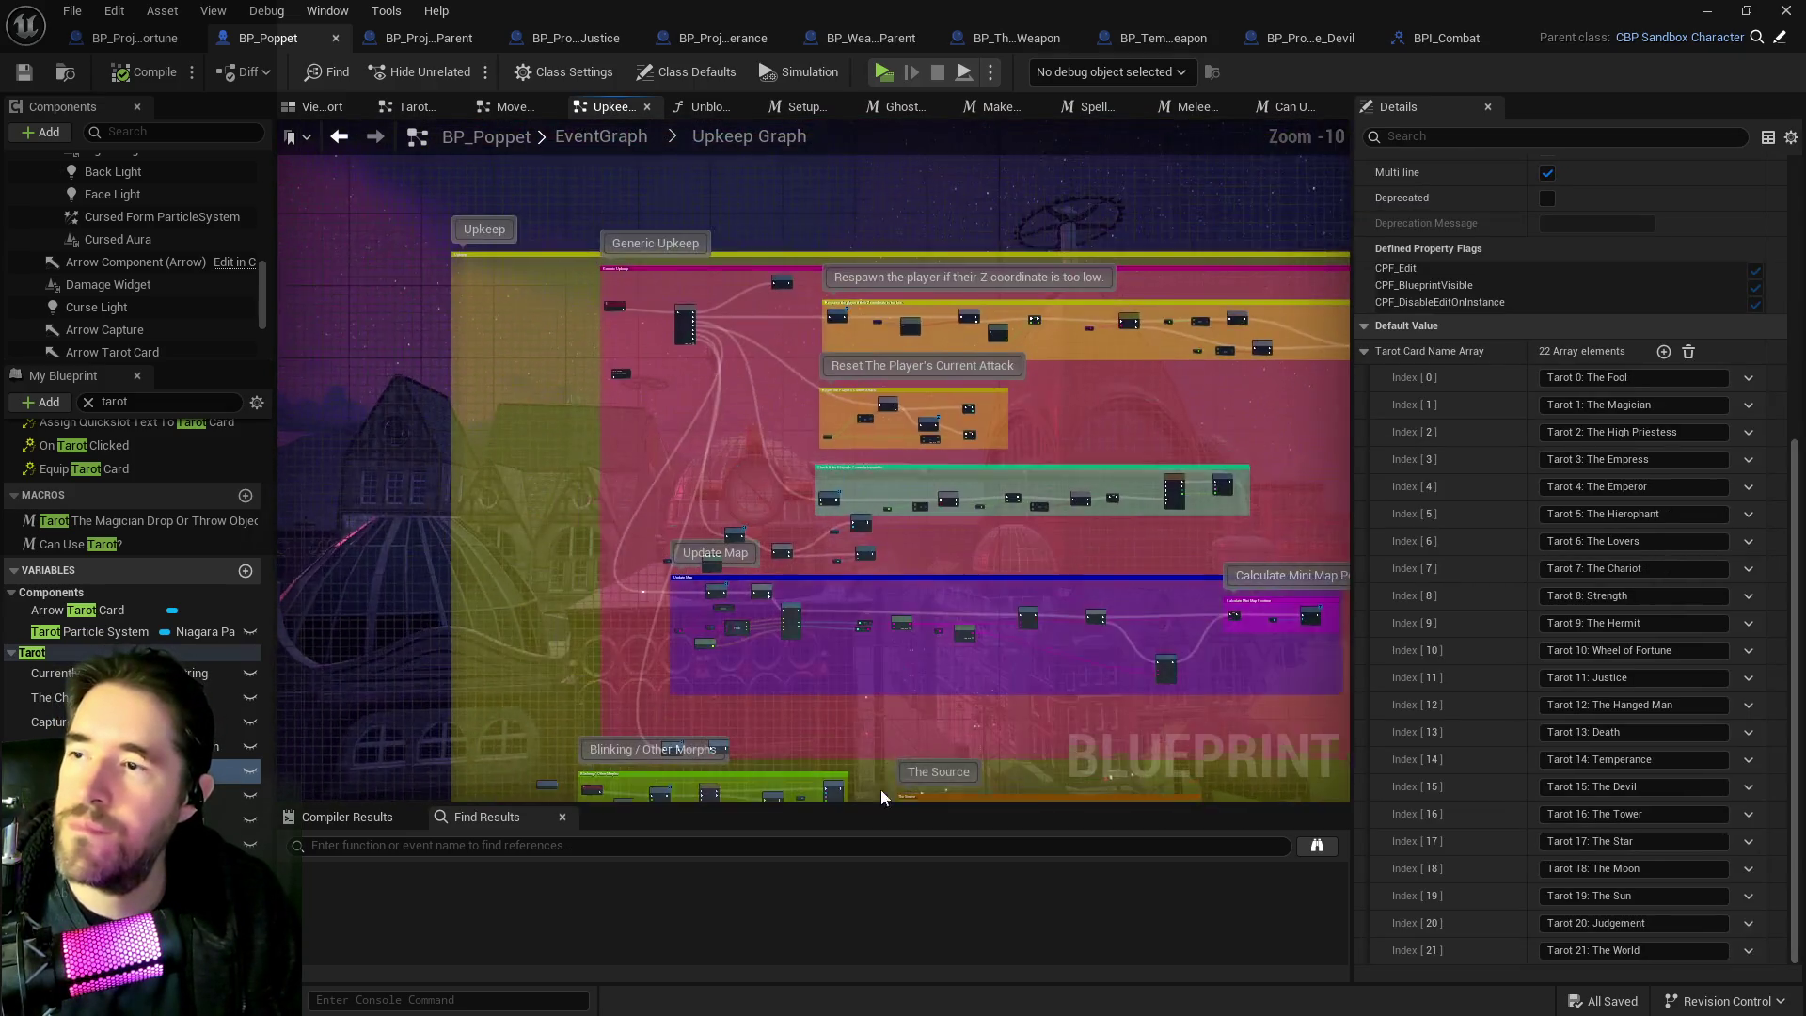
pyautogui.scroll(8, 790, 320)
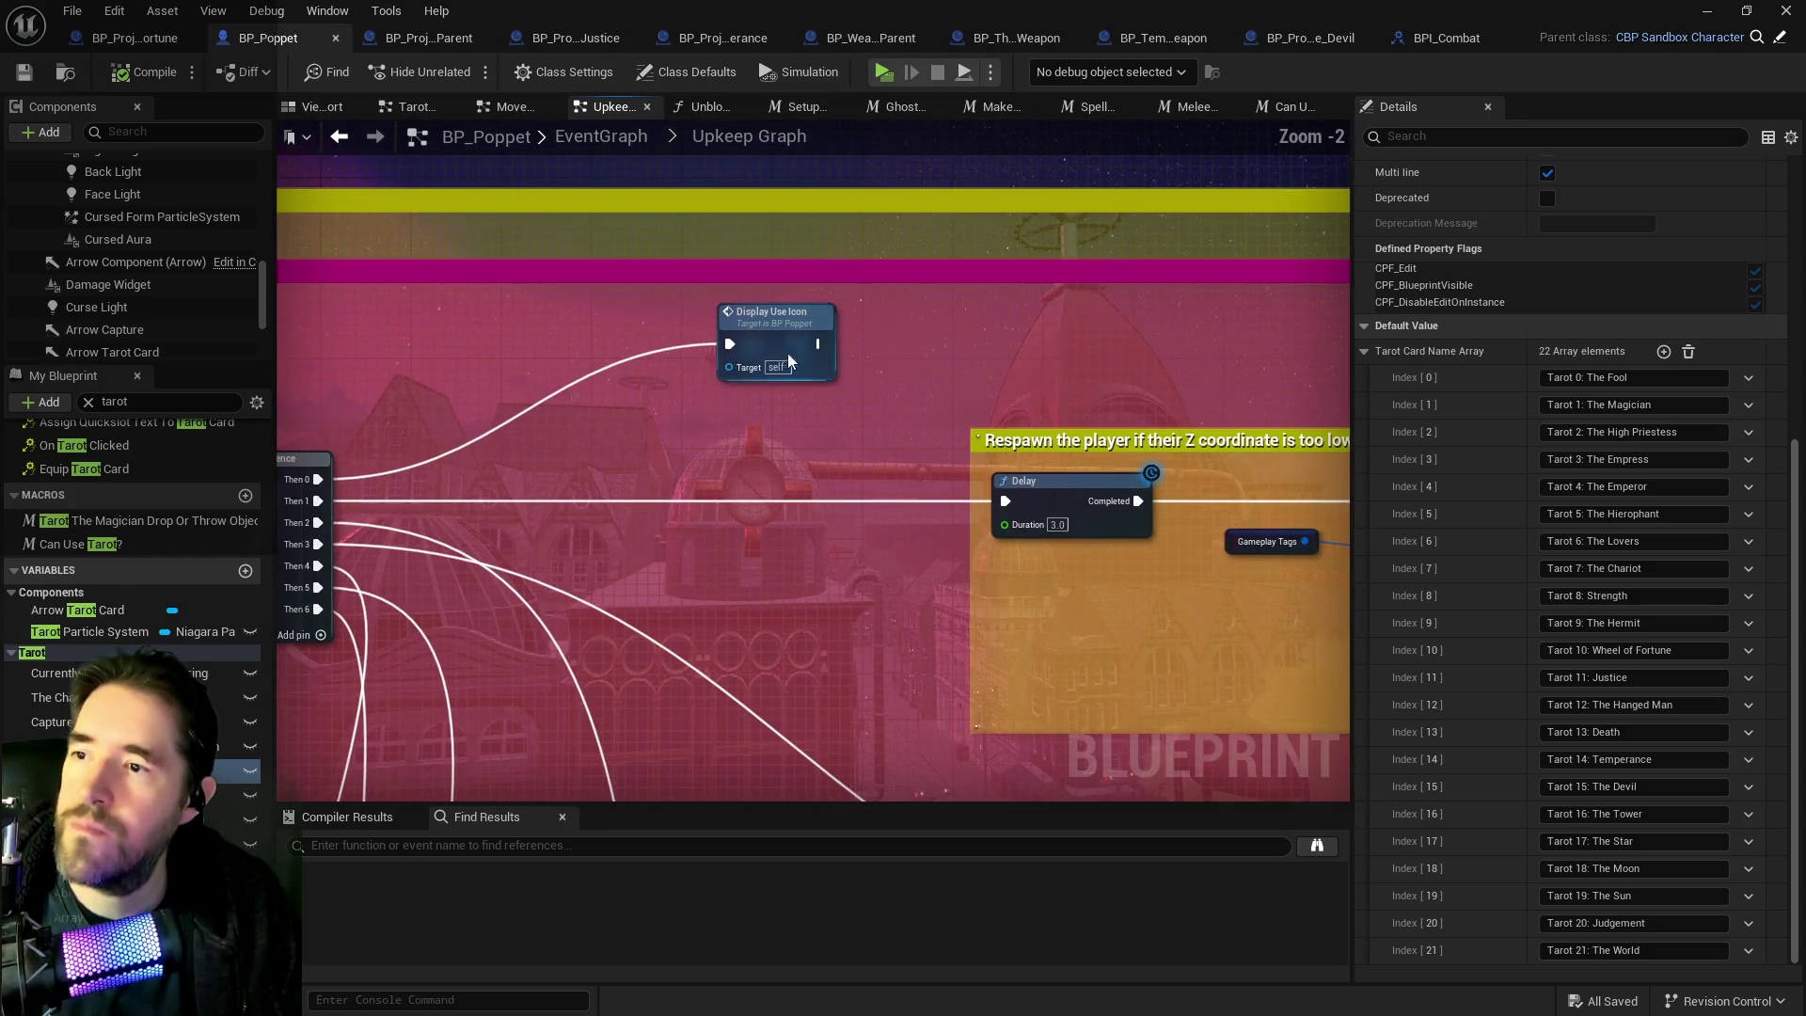
pyautogui.doubleClick(789, 337)
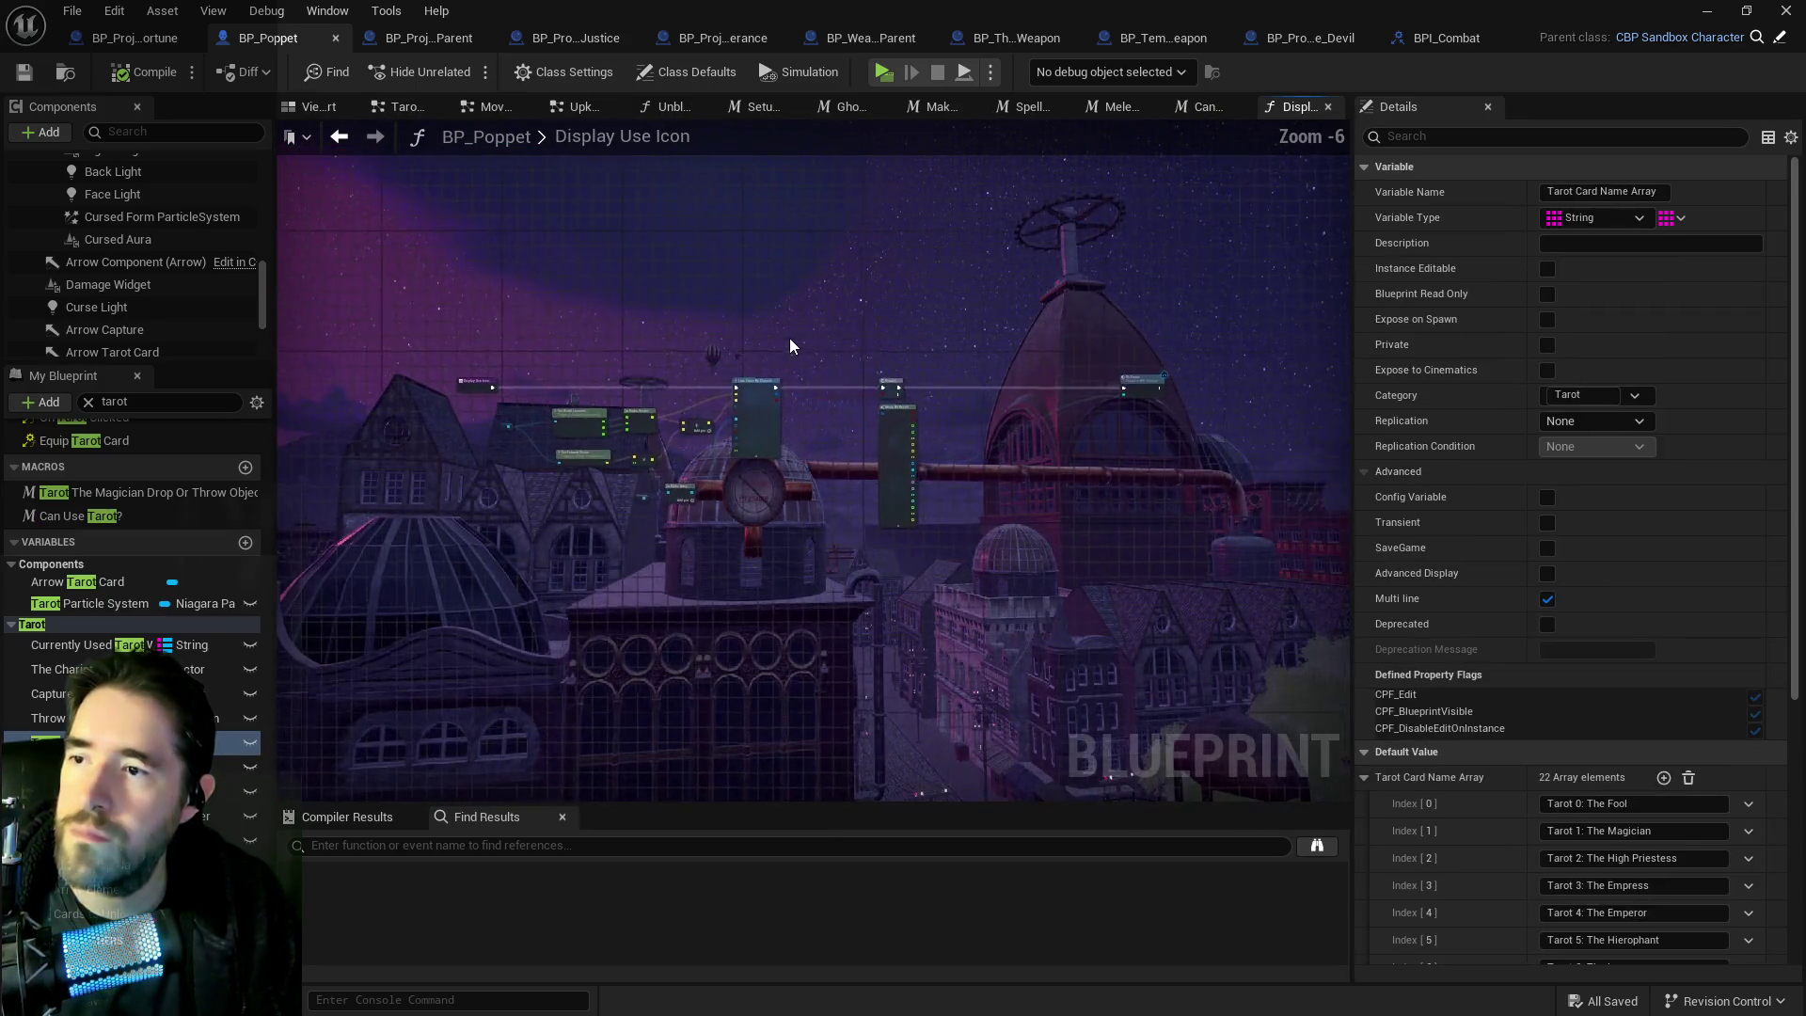
pyautogui.moveTo(1040, 437); pyautogui.dragTo(575, 383)
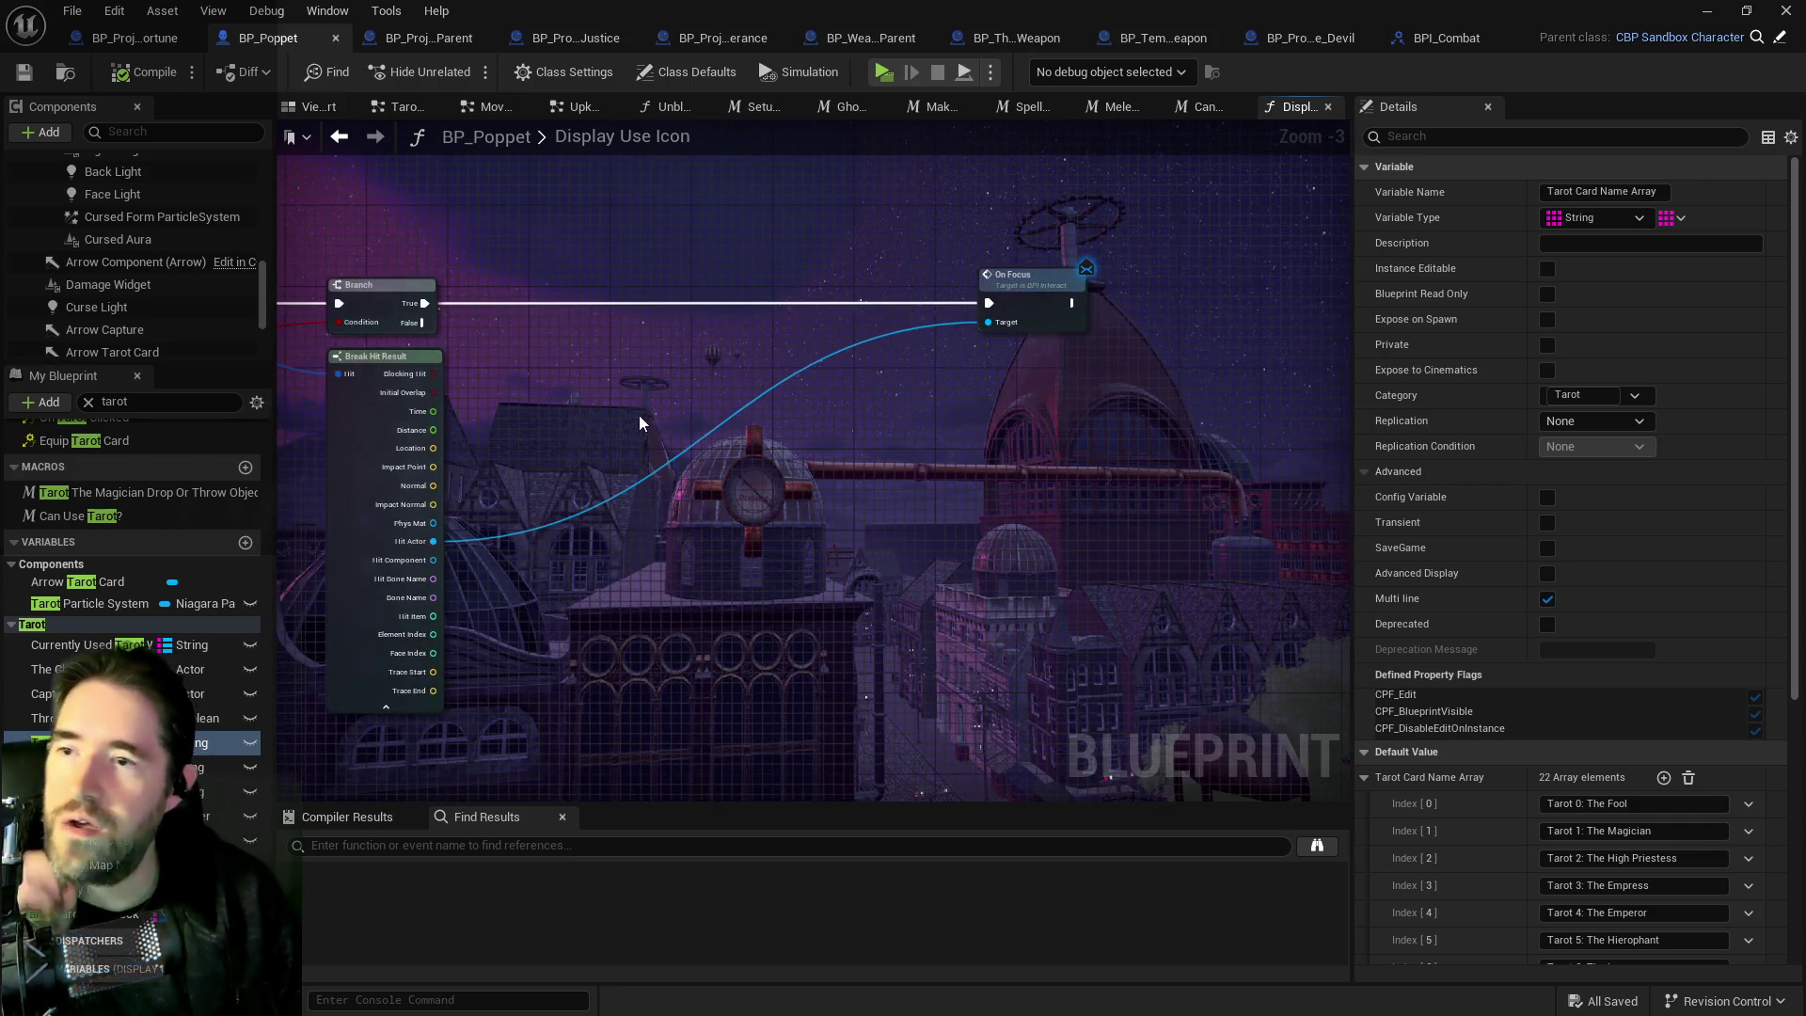
pyautogui.moveTo(327, 112); pyautogui.dragTo(1155, 126)
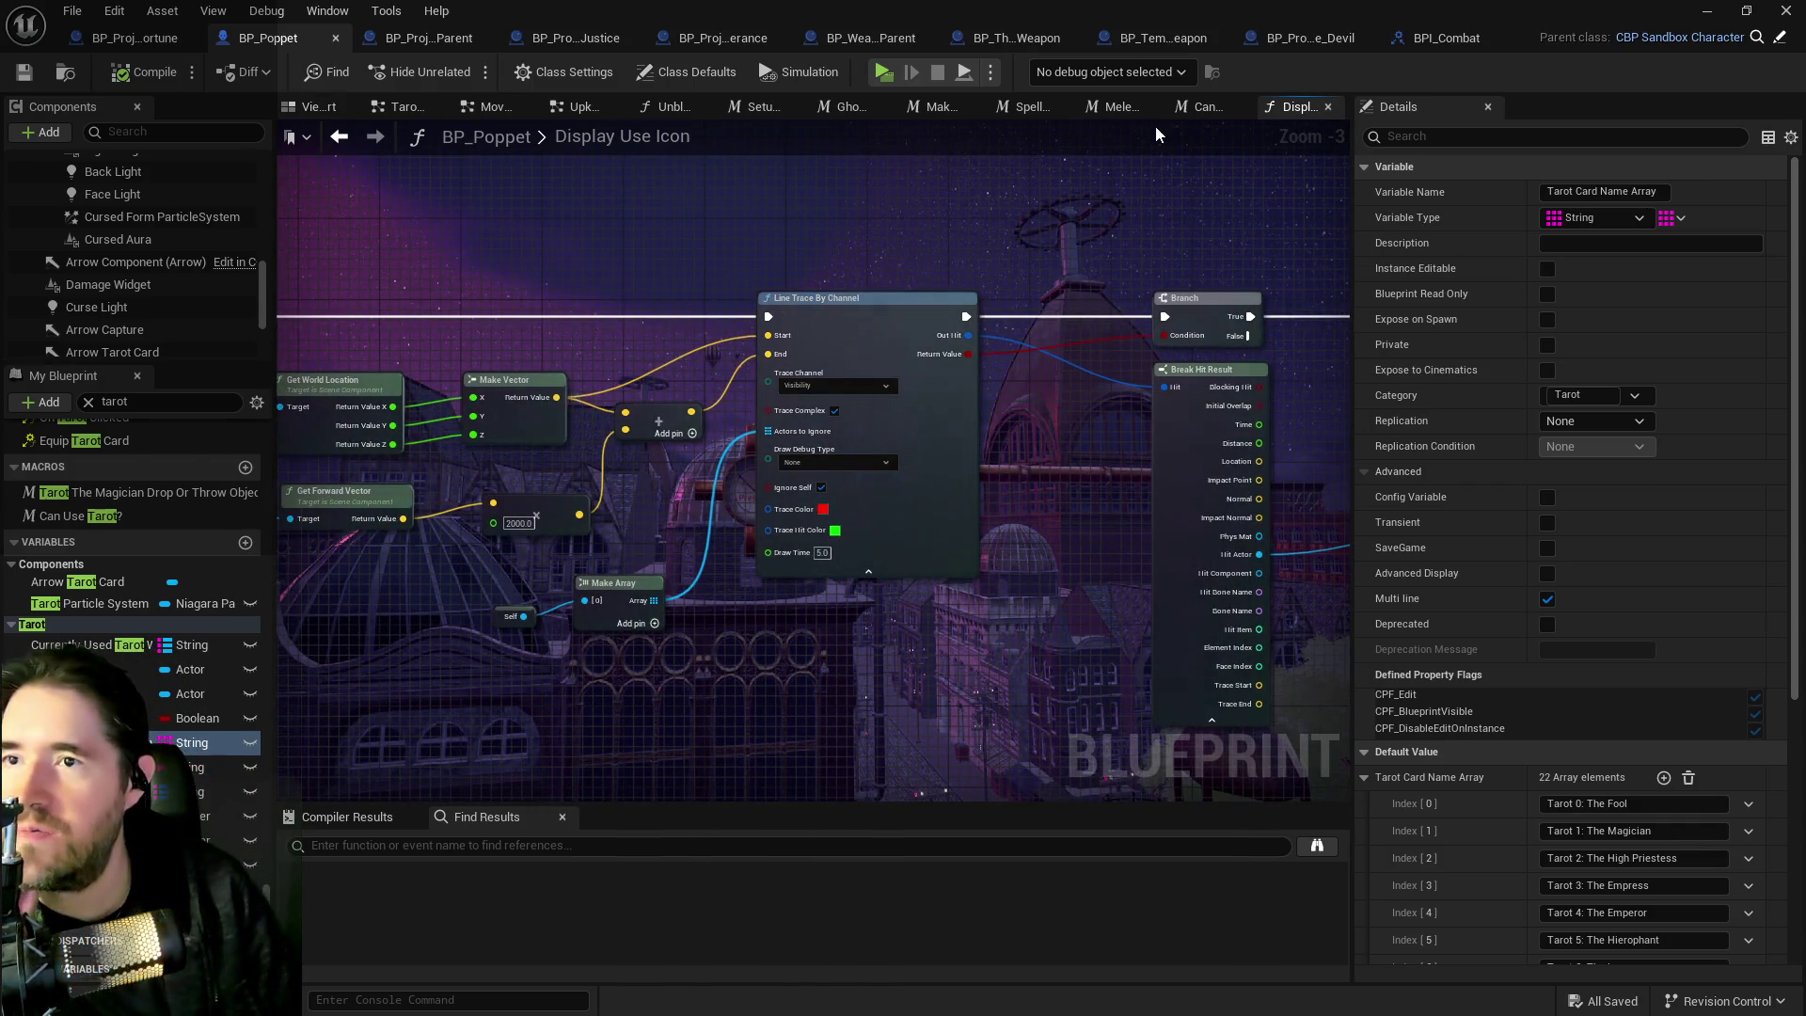
pyautogui.click(1187, 108)
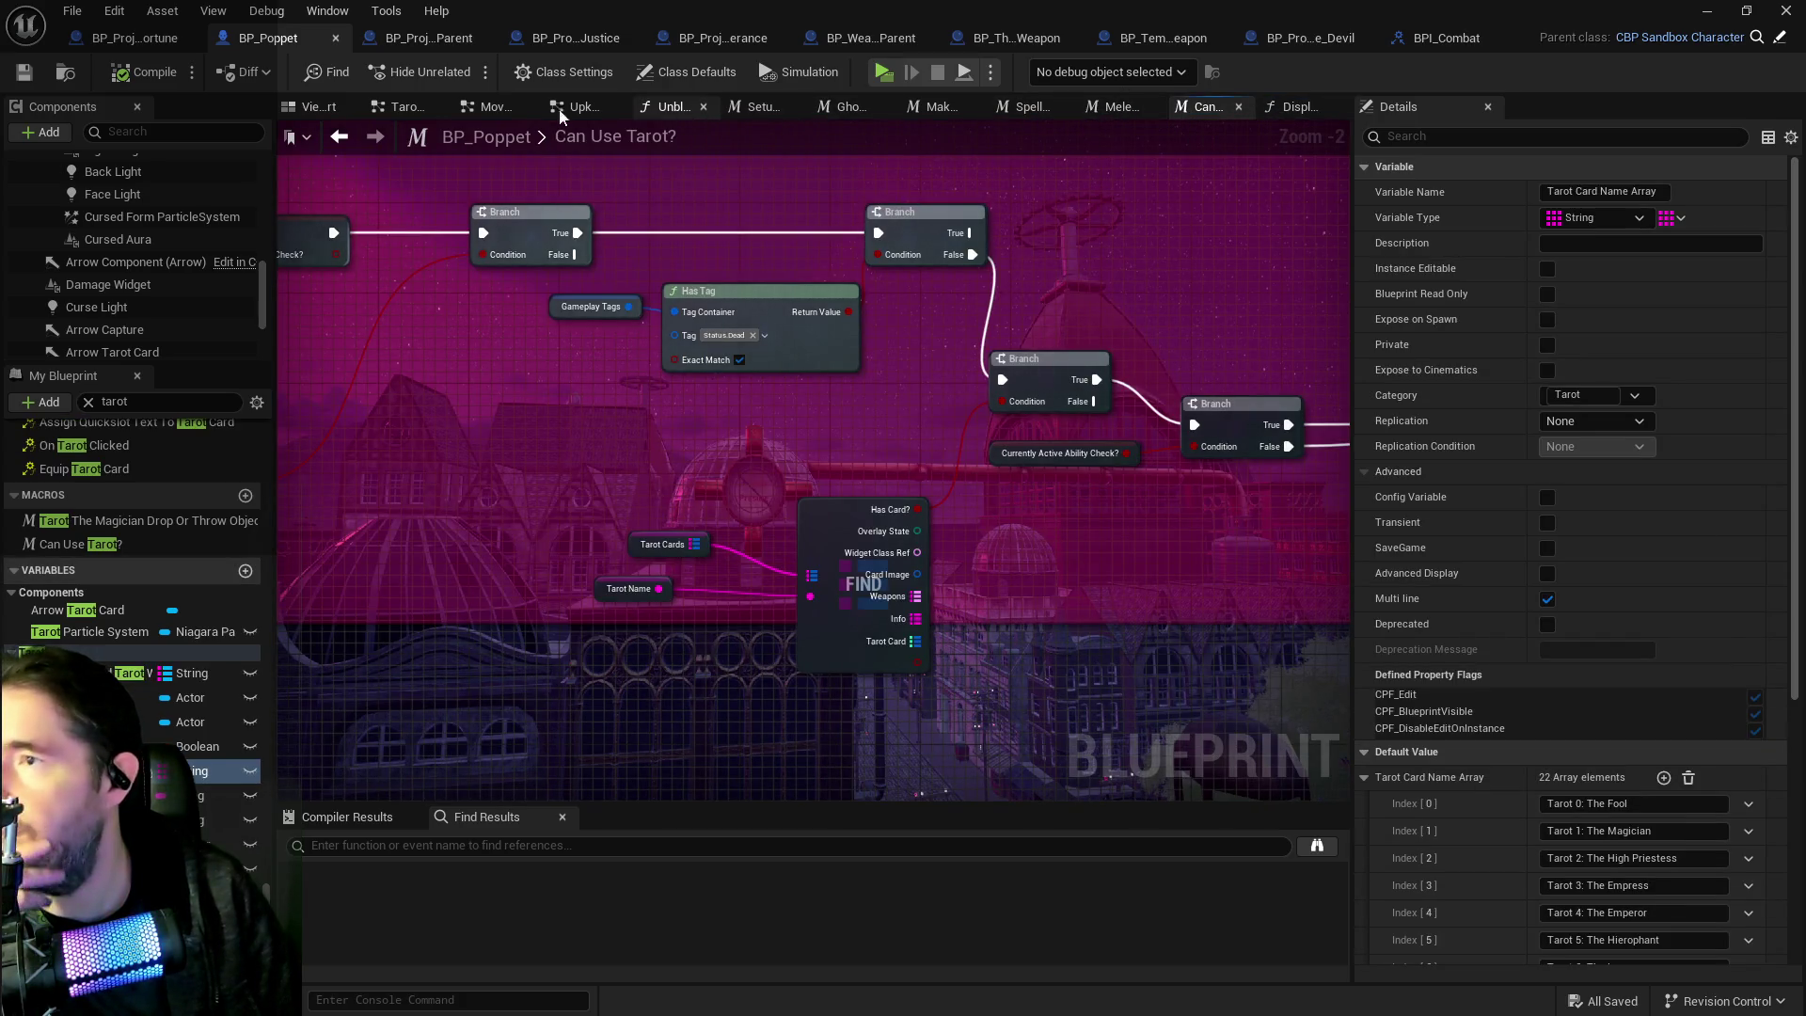
pyautogui.click(494, 107)
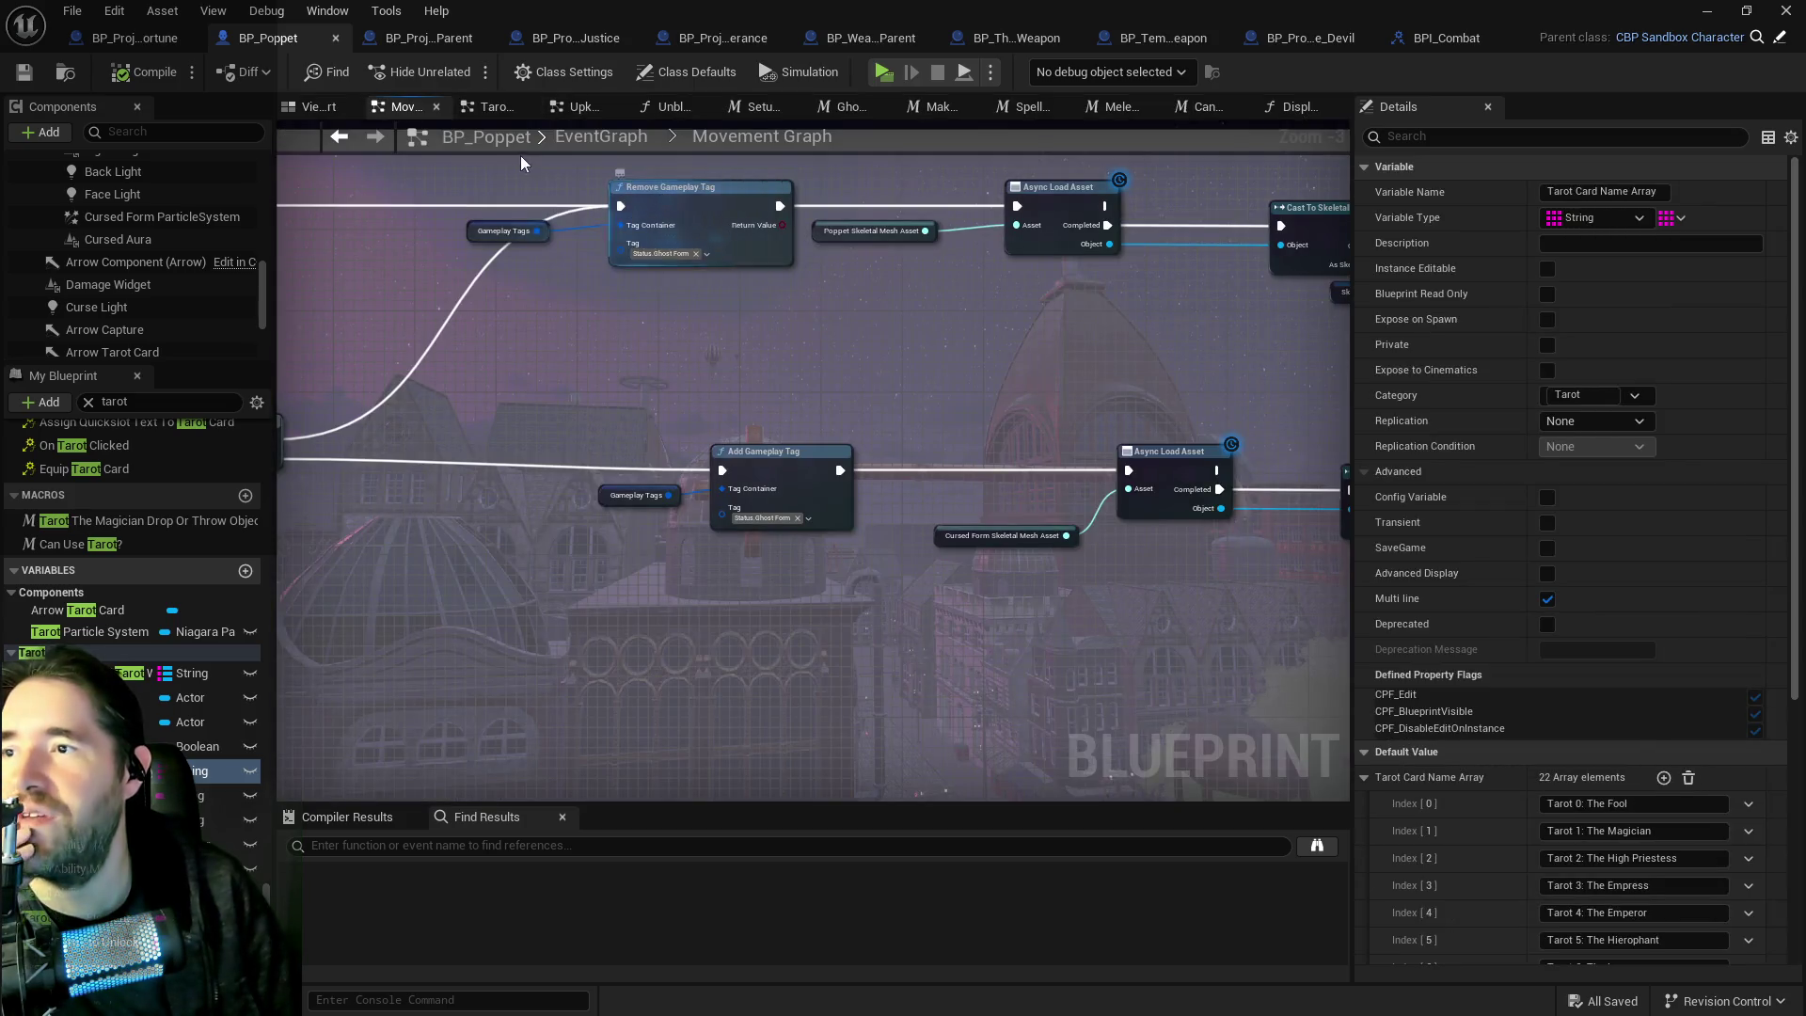
pyautogui.click(608, 143)
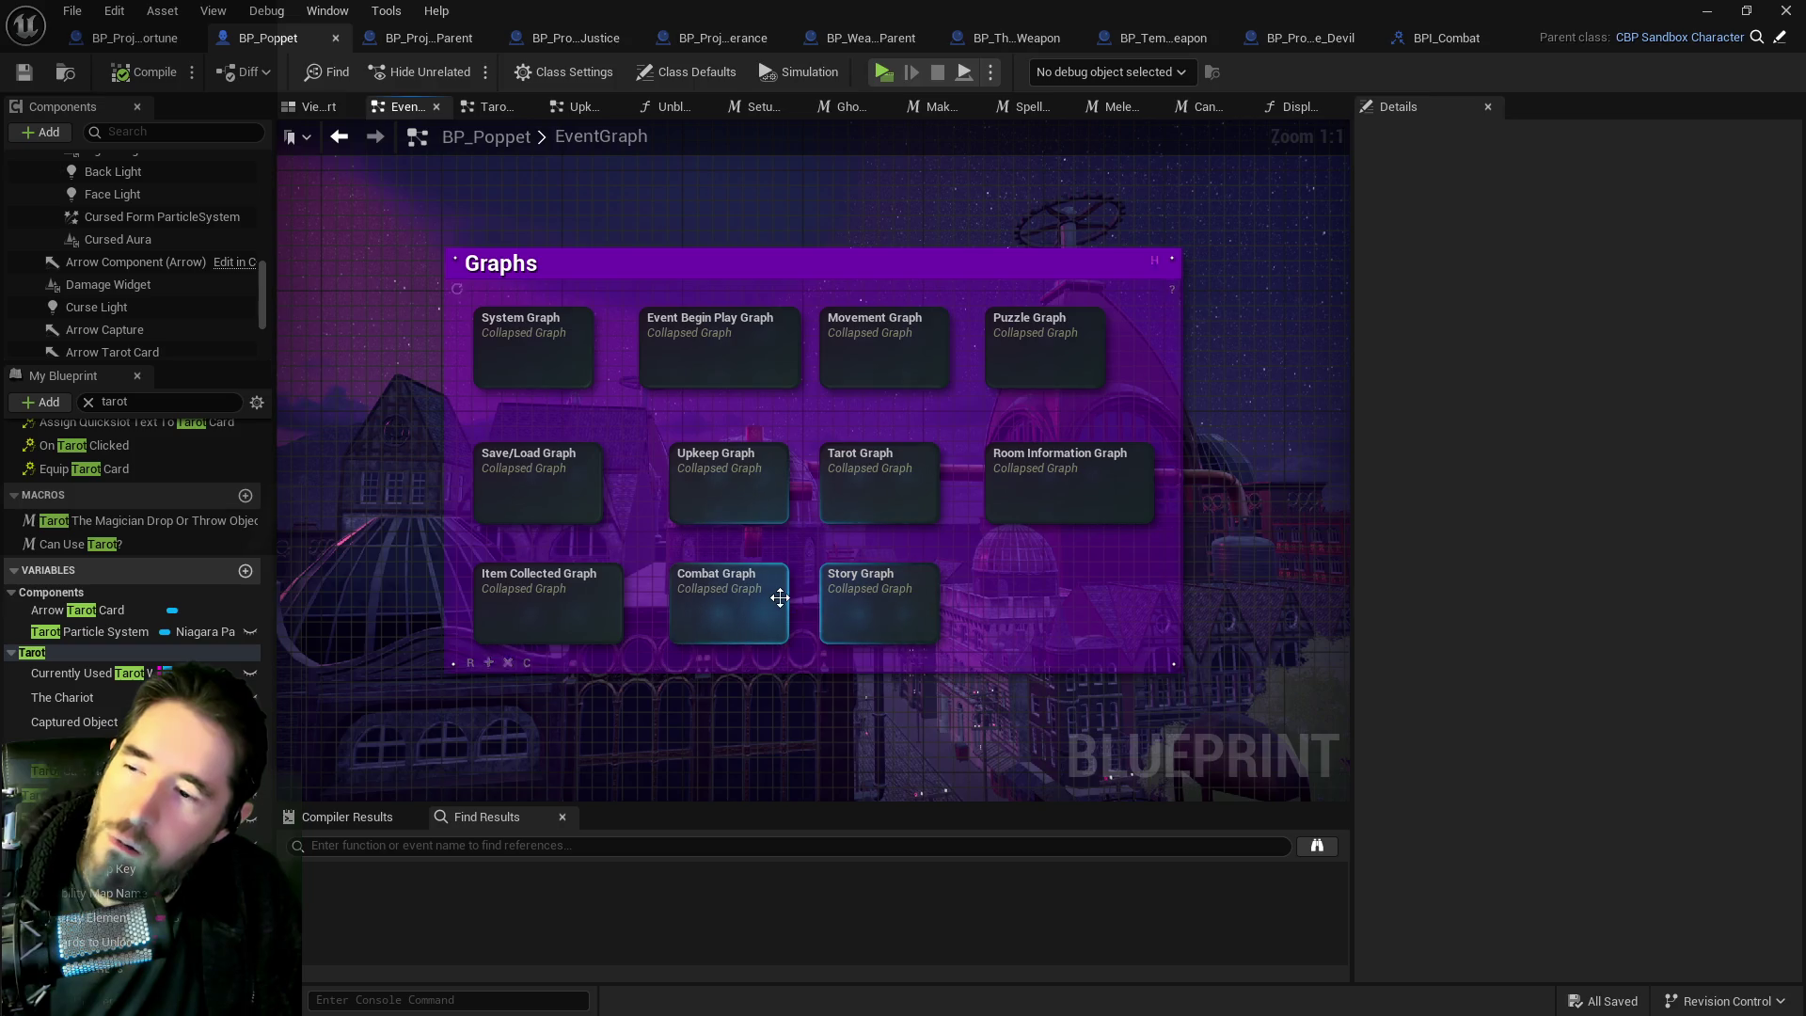
# Open Tarot Graph, then Tarot 3: The Empress Graph, and its Interaction Check macro.
pyautogui.moveTo(779, 598)
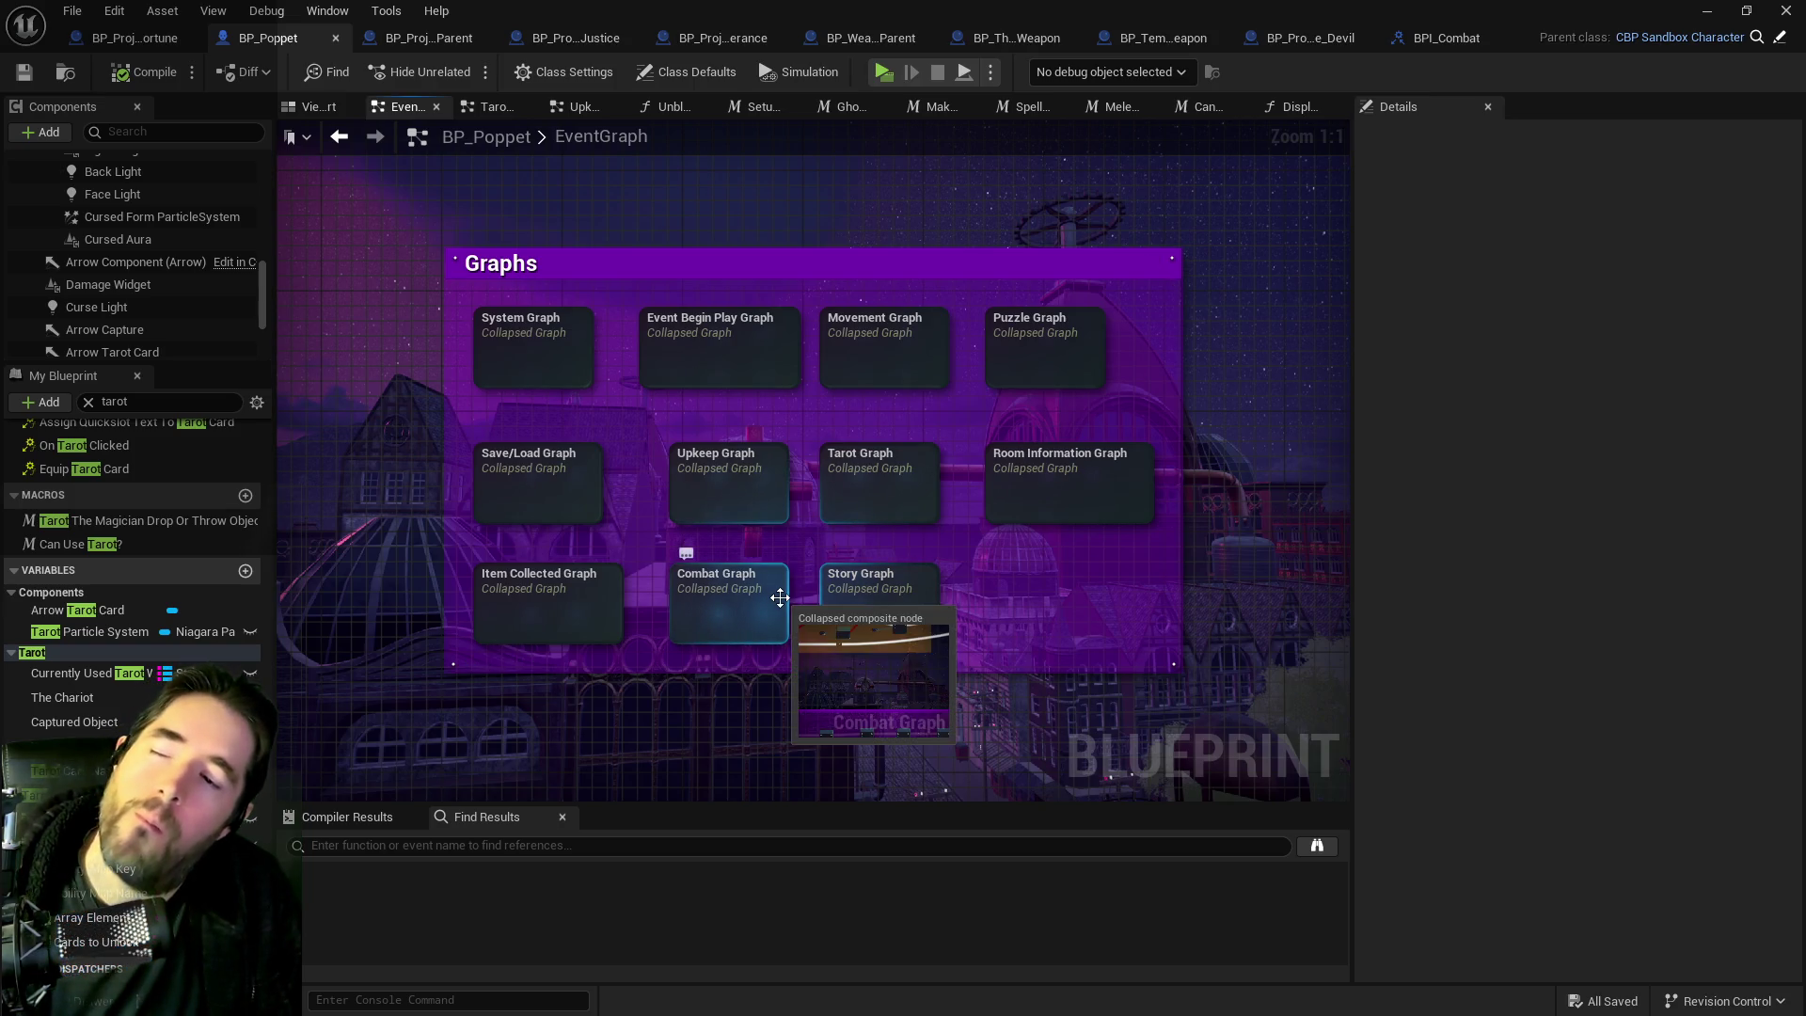
pyautogui.doubleClick(863, 481)
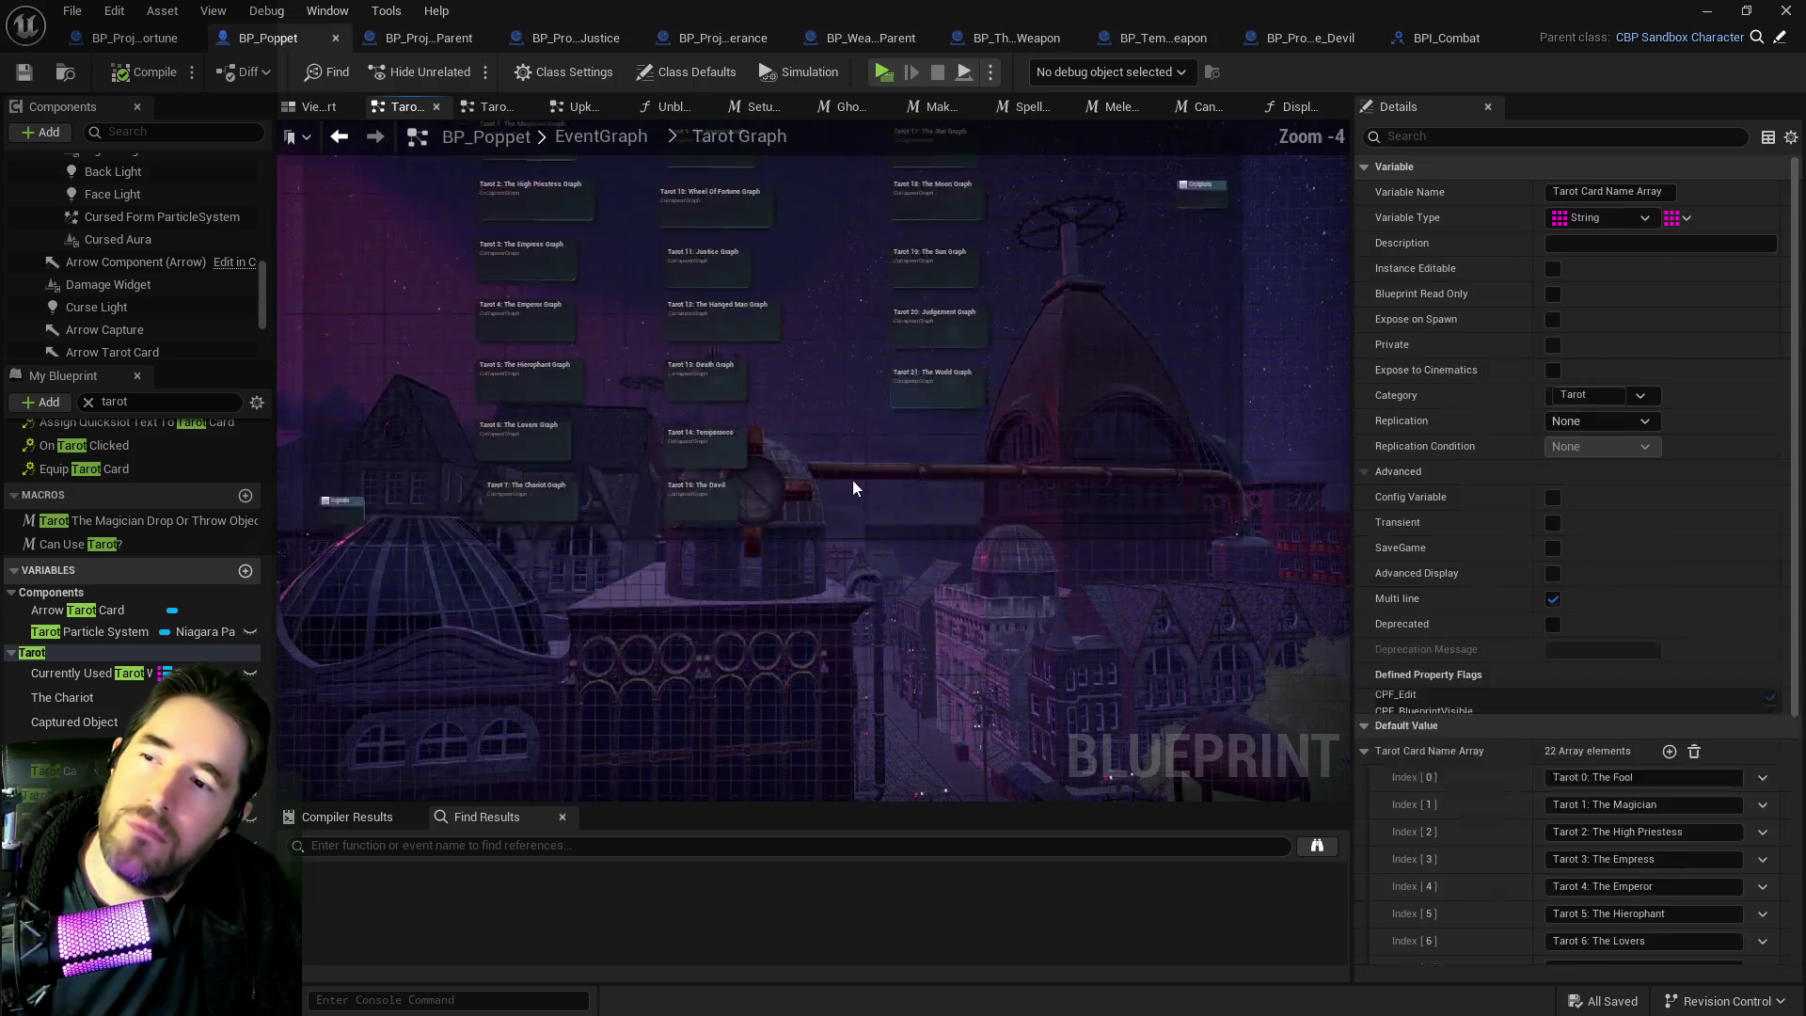
pyautogui.scroll(5, 583, 348)
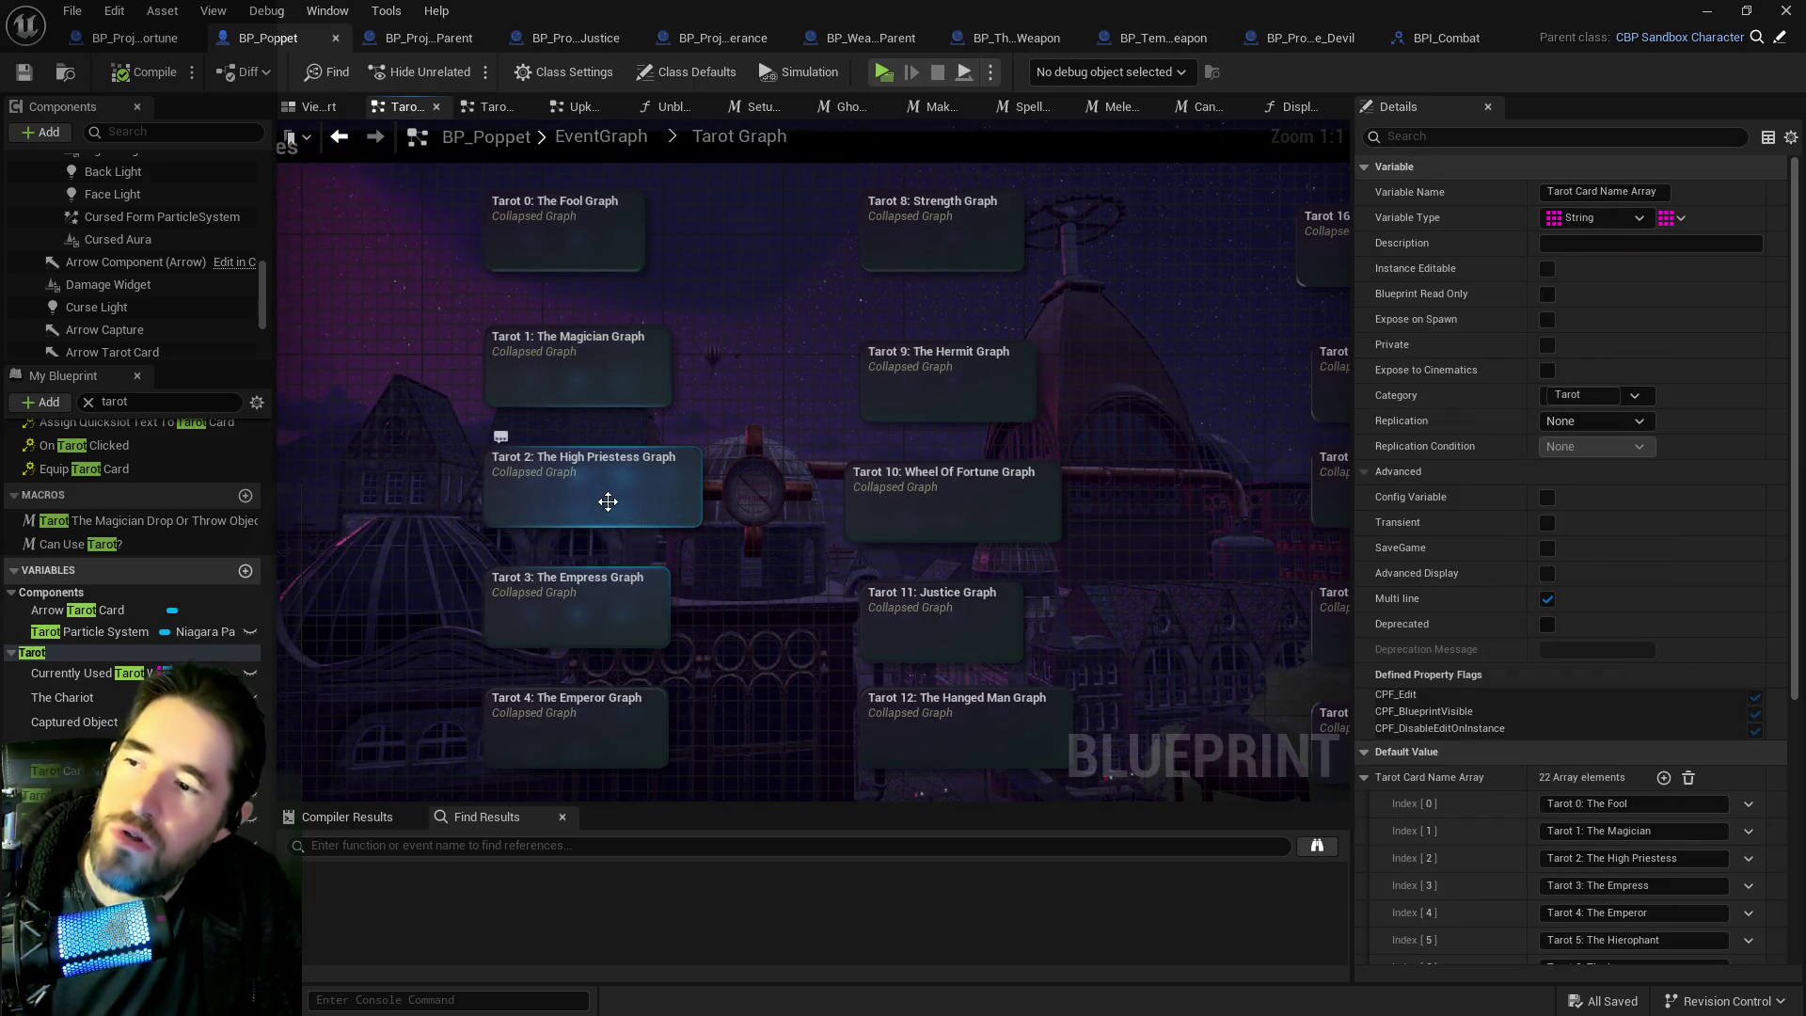
pyautogui.doubleClick(576, 617)
pyautogui.scroll(5, 655, 394)
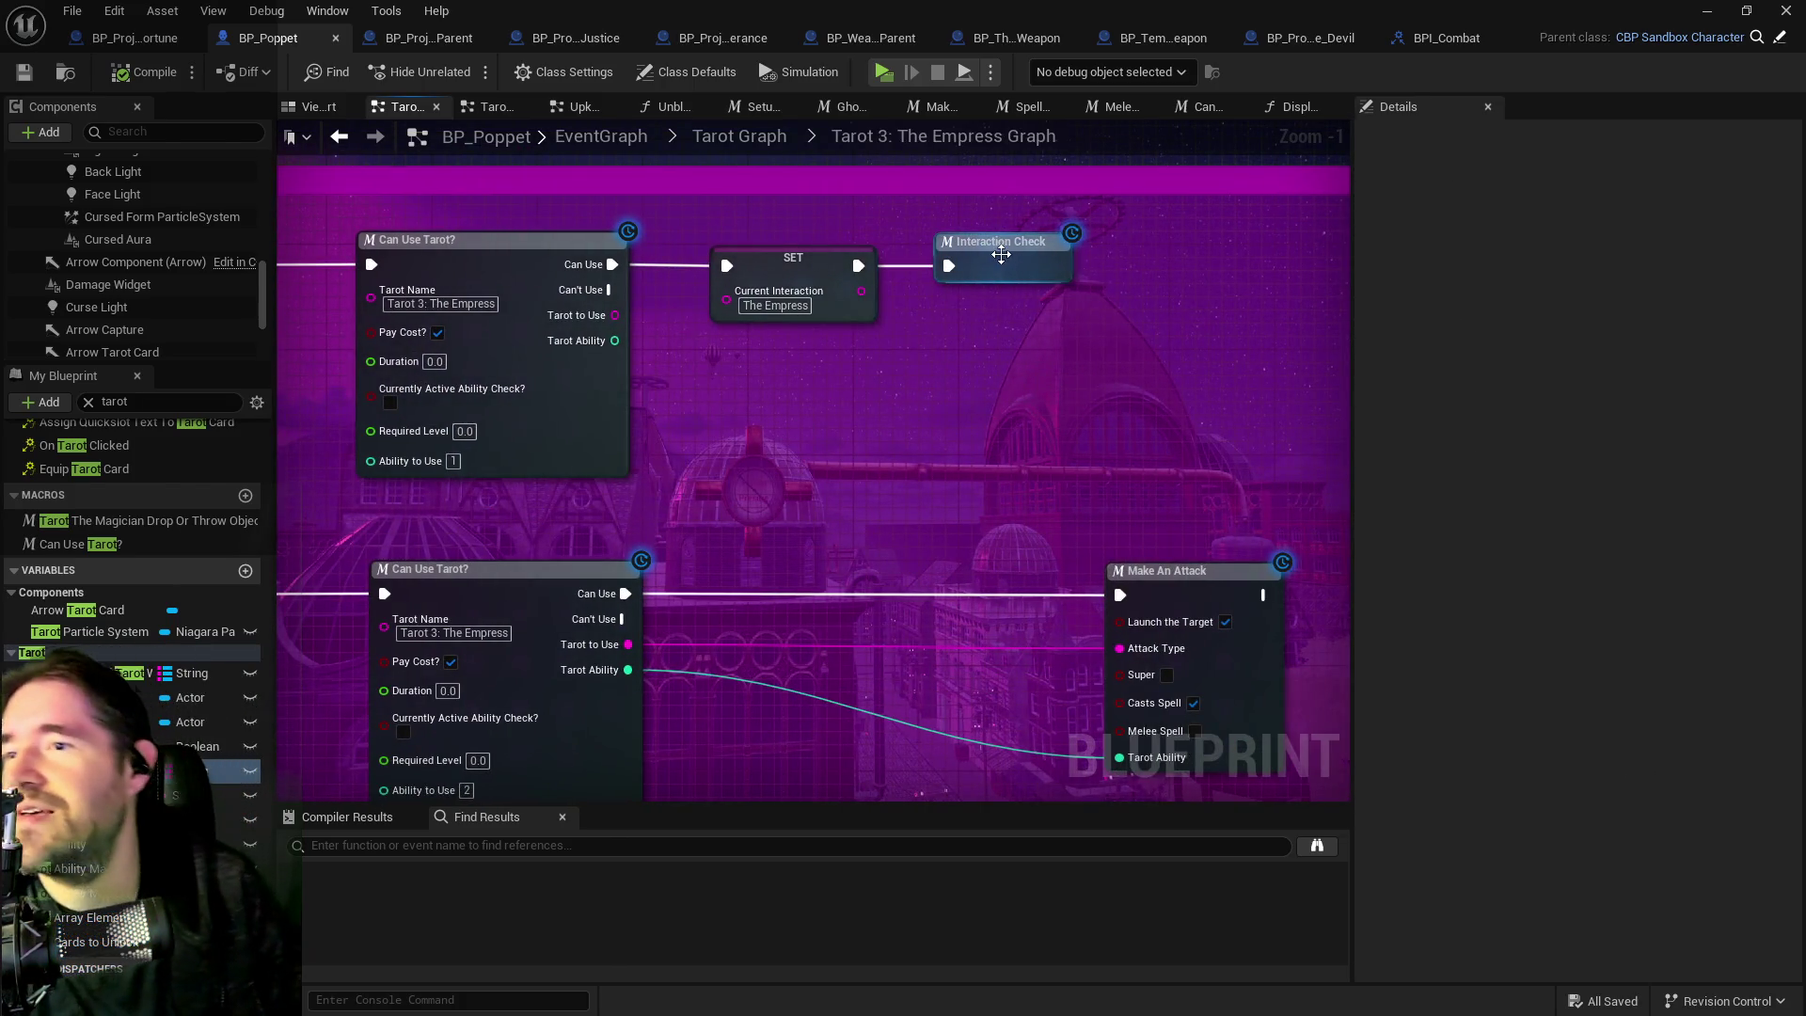
pyautogui.doubleClick(1000, 252)
# Survey the Interaction Check graph from the Switch on String to the Line Trace and Has Tag nodes.
pyautogui.scroll(3, 511, 308)
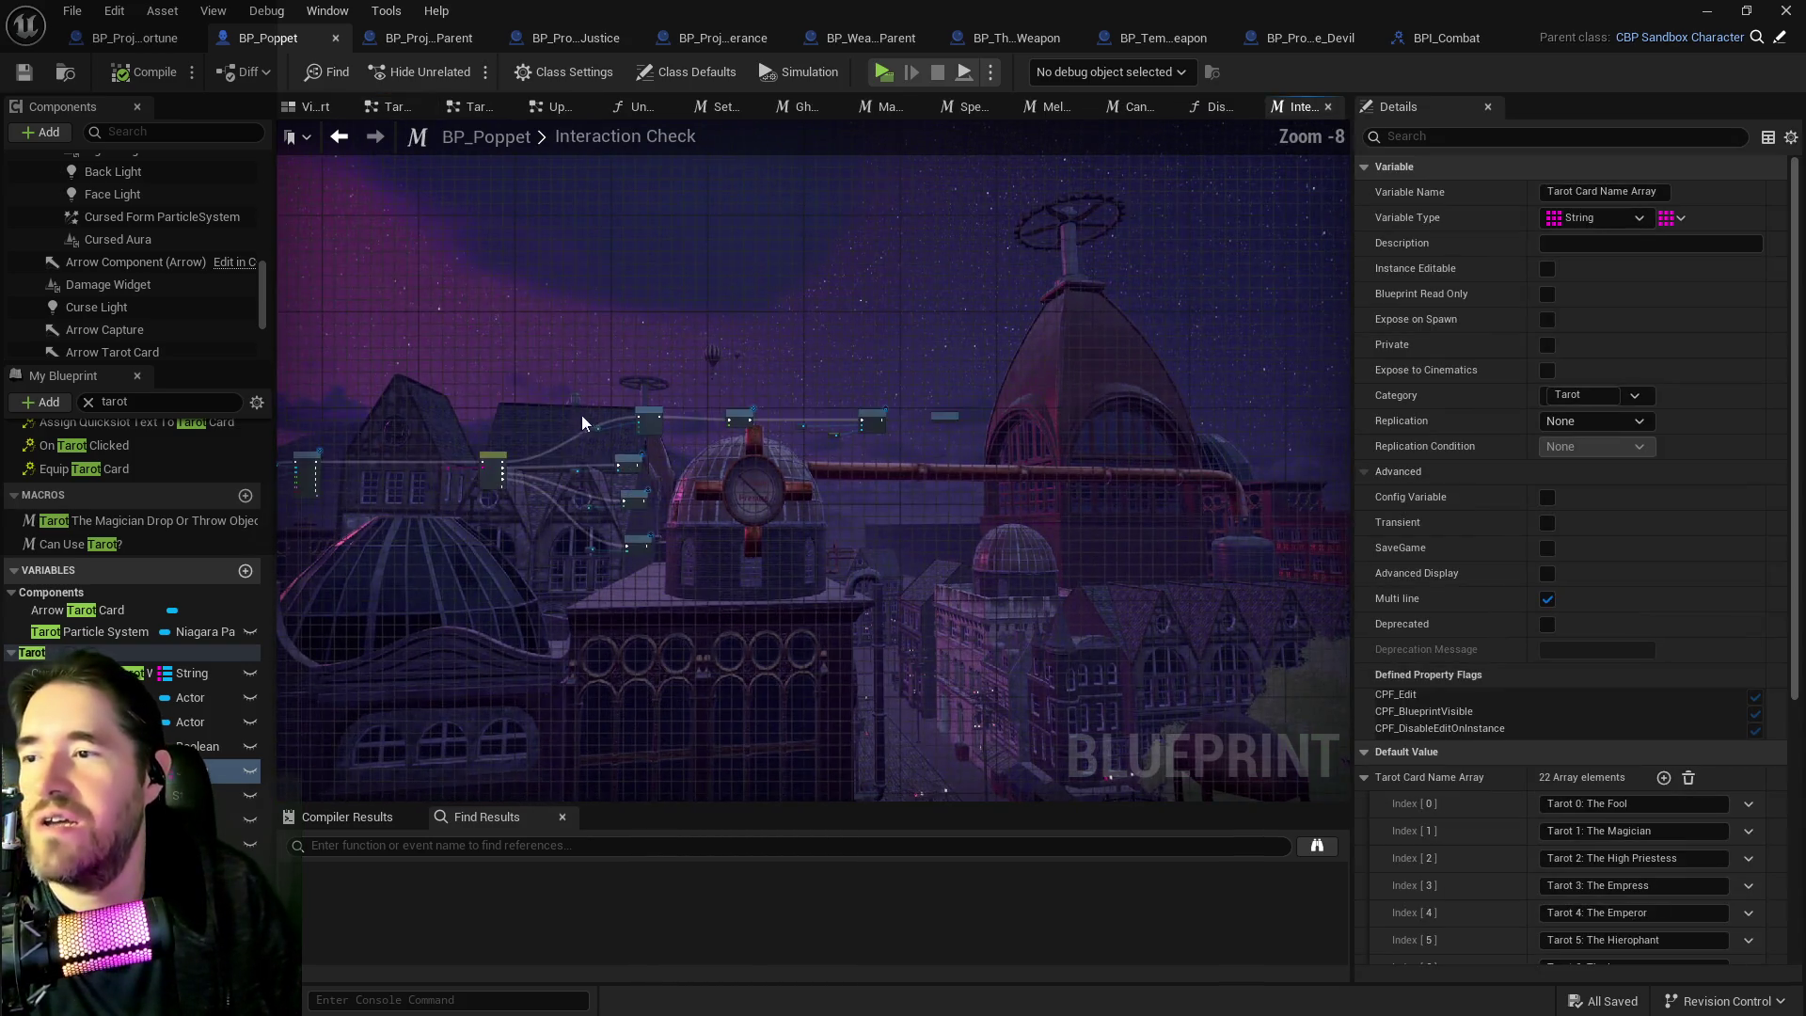
pyautogui.scroll(3, 564, 512)
pyautogui.scroll(1, 1134, 466)
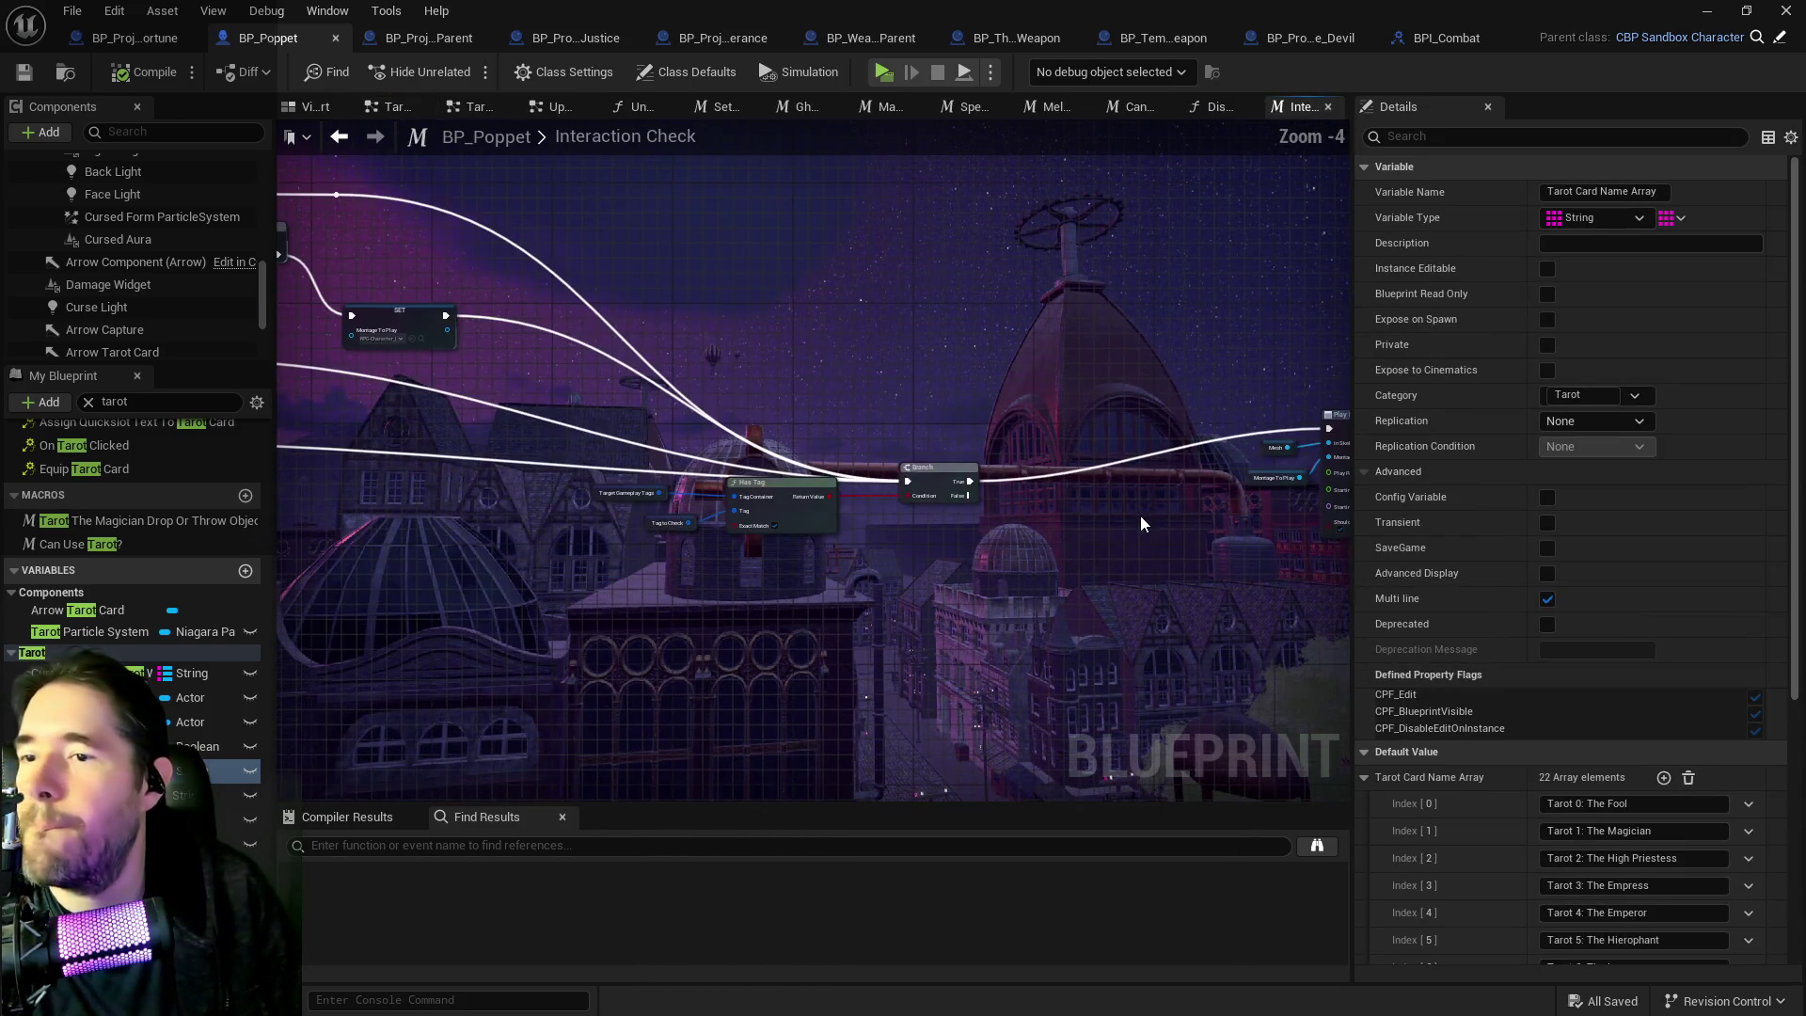
pyautogui.scroll(1, 696, 500)
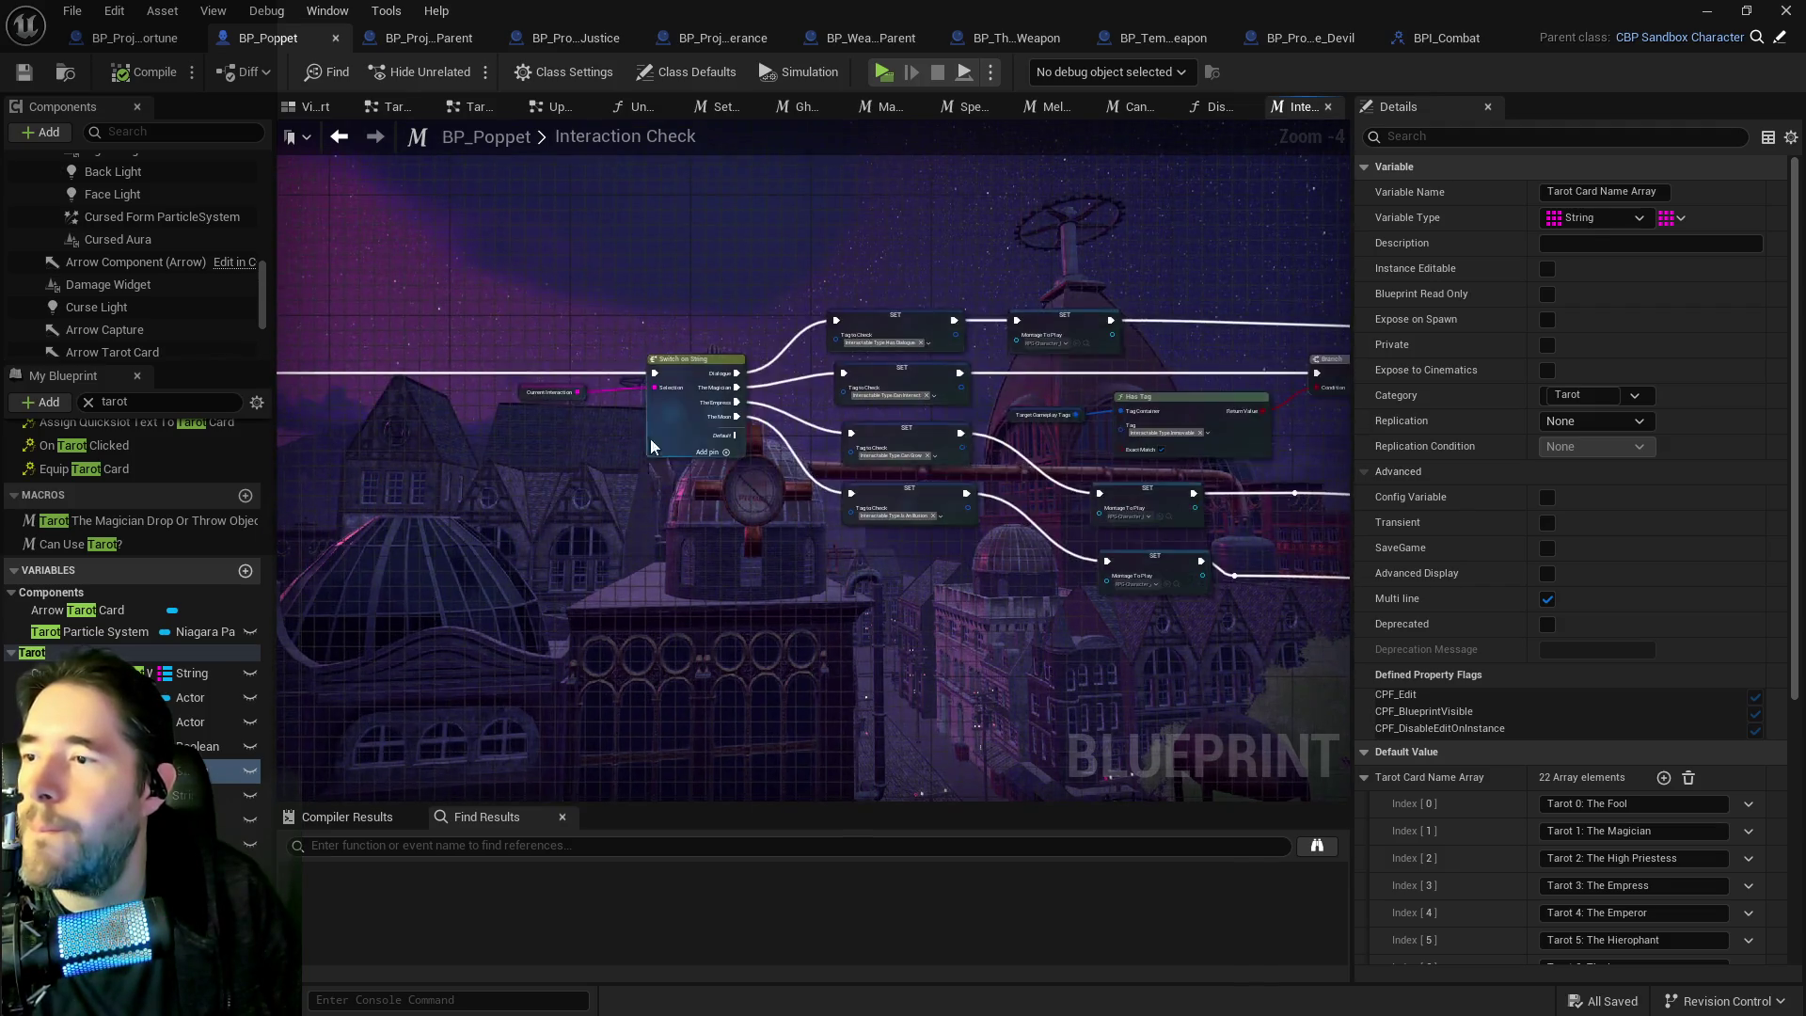
pyautogui.scroll(3, 651, 439)
pyautogui.moveTo(1078, 655)
pyautogui.mouseDown()
pyautogui.moveTo(920, 499)
pyautogui.moveTo(884, 493)
pyautogui.moveTo(1172, 483)
pyautogui.moveTo(695, 395)
pyautogui.moveTo(933, 593)
pyautogui.mouseUp()
pyautogui.scroll(-4, 933, 592)
pyautogui.moveTo(786, 516); pyautogui.dragTo(1040, 532)
pyautogui.moveTo(723, 557)
pyautogui.mouseDown()
pyautogui.moveTo(1046, 413)
pyautogui.moveTo(984, 438)
pyautogui.moveTo(1031, 418)
pyautogui.moveTo(866, 311)
pyautogui.mouseUp()
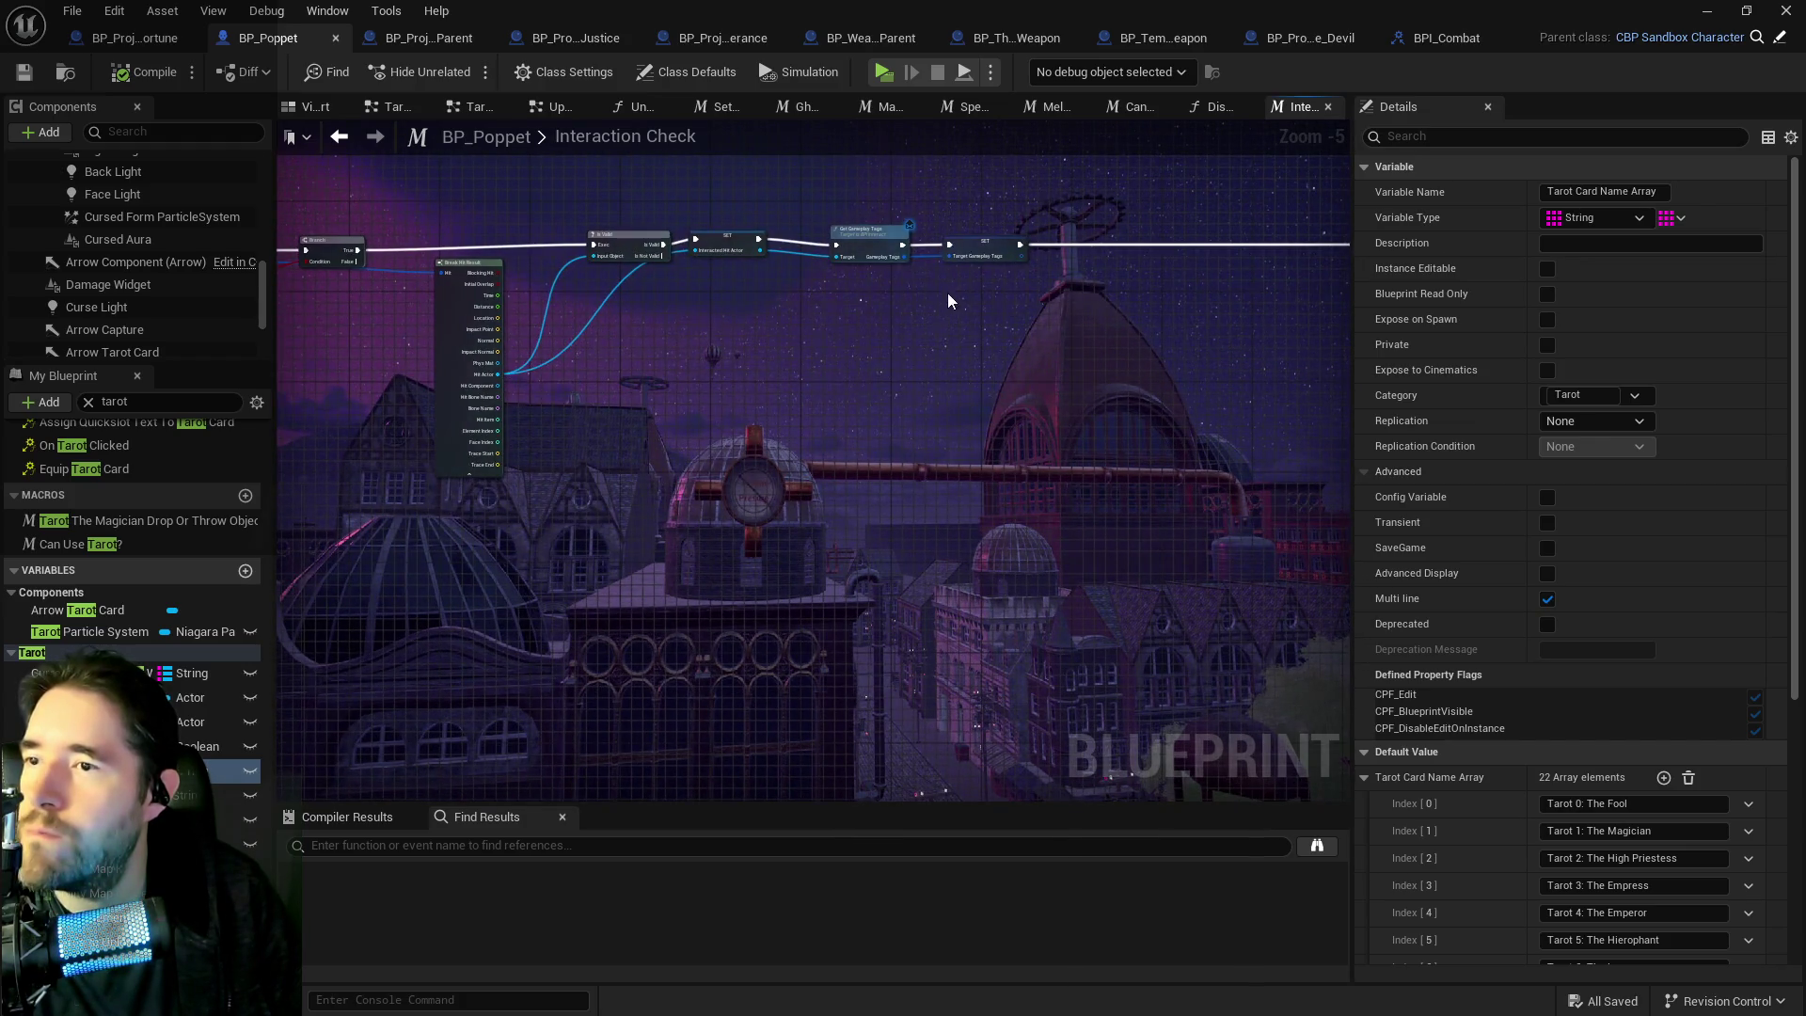
pyautogui.scroll(2, 948, 299)
pyautogui.moveTo(1031, 314)
pyautogui.mouseDown()
pyautogui.moveTo(940, 235)
pyautogui.moveTo(799, 282)
pyautogui.moveTo(893, 427)
pyautogui.moveTo(1011, 516)
pyautogui.mouseUp()
pyautogui.scroll(2, 706, 402)
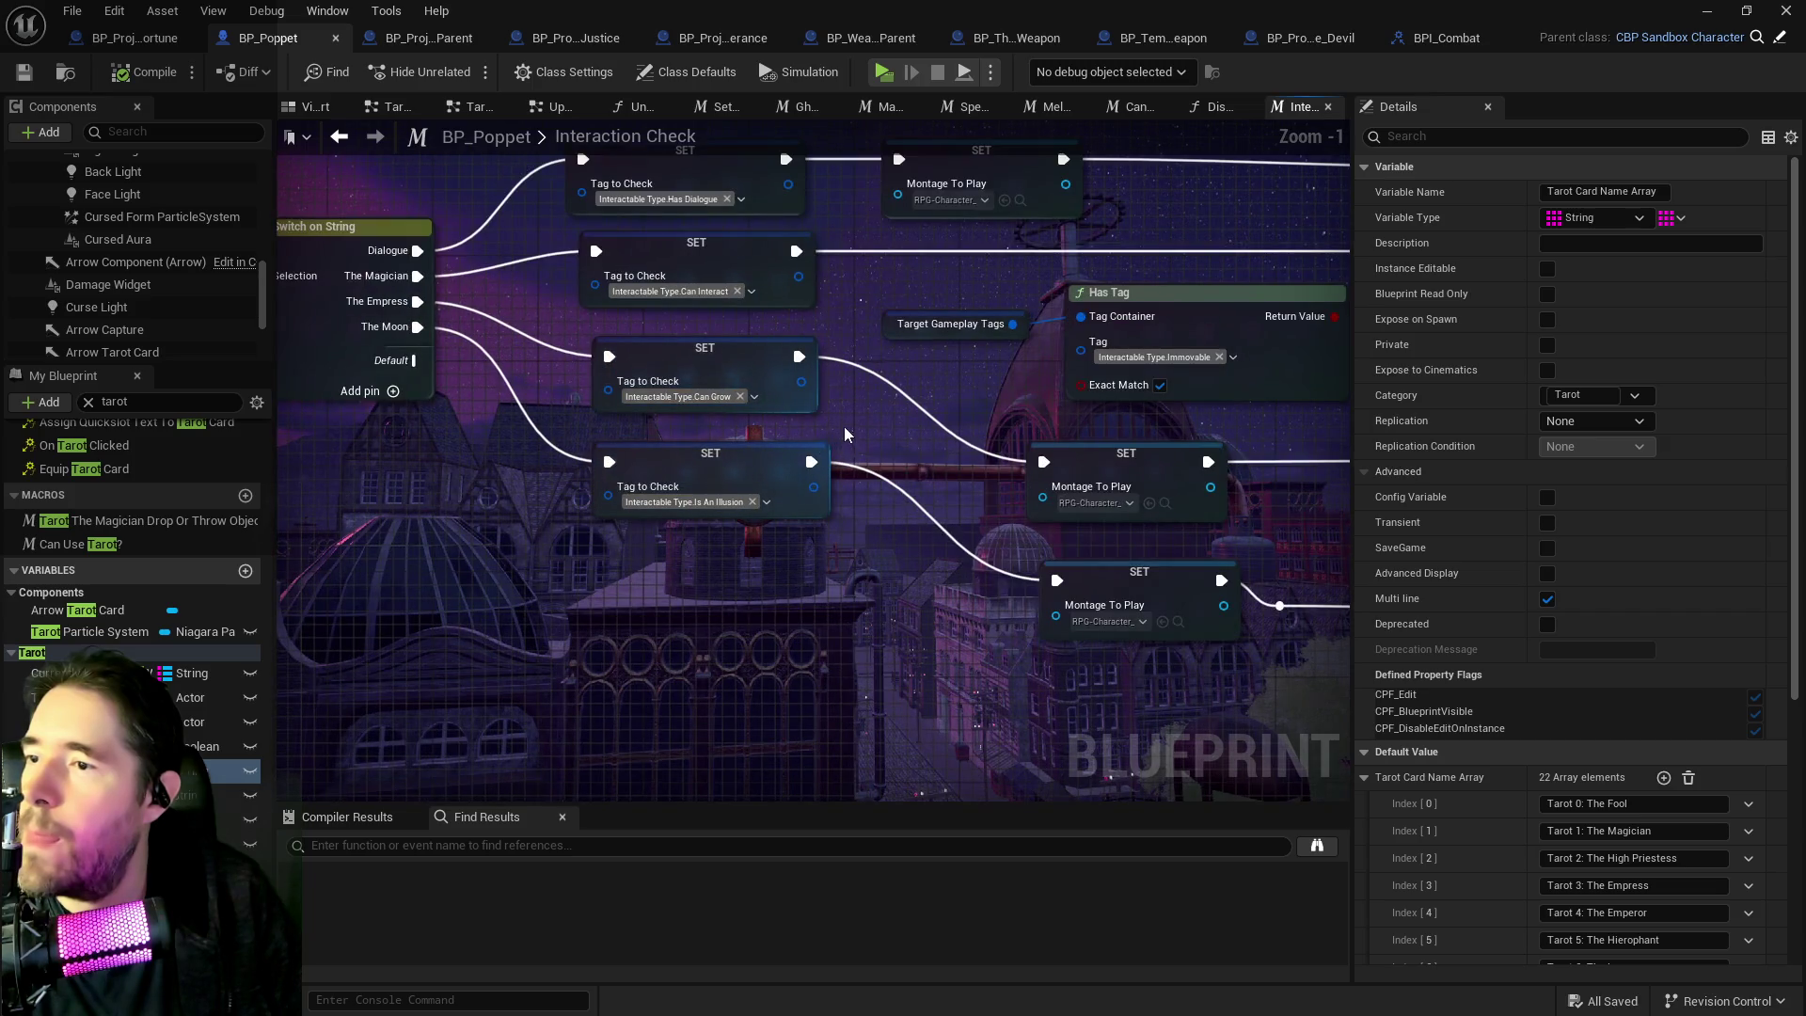
# Inspect the Tag to Check variable and select the Tarot the Empress call on the Empress branch.
pyautogui.click(712, 407)
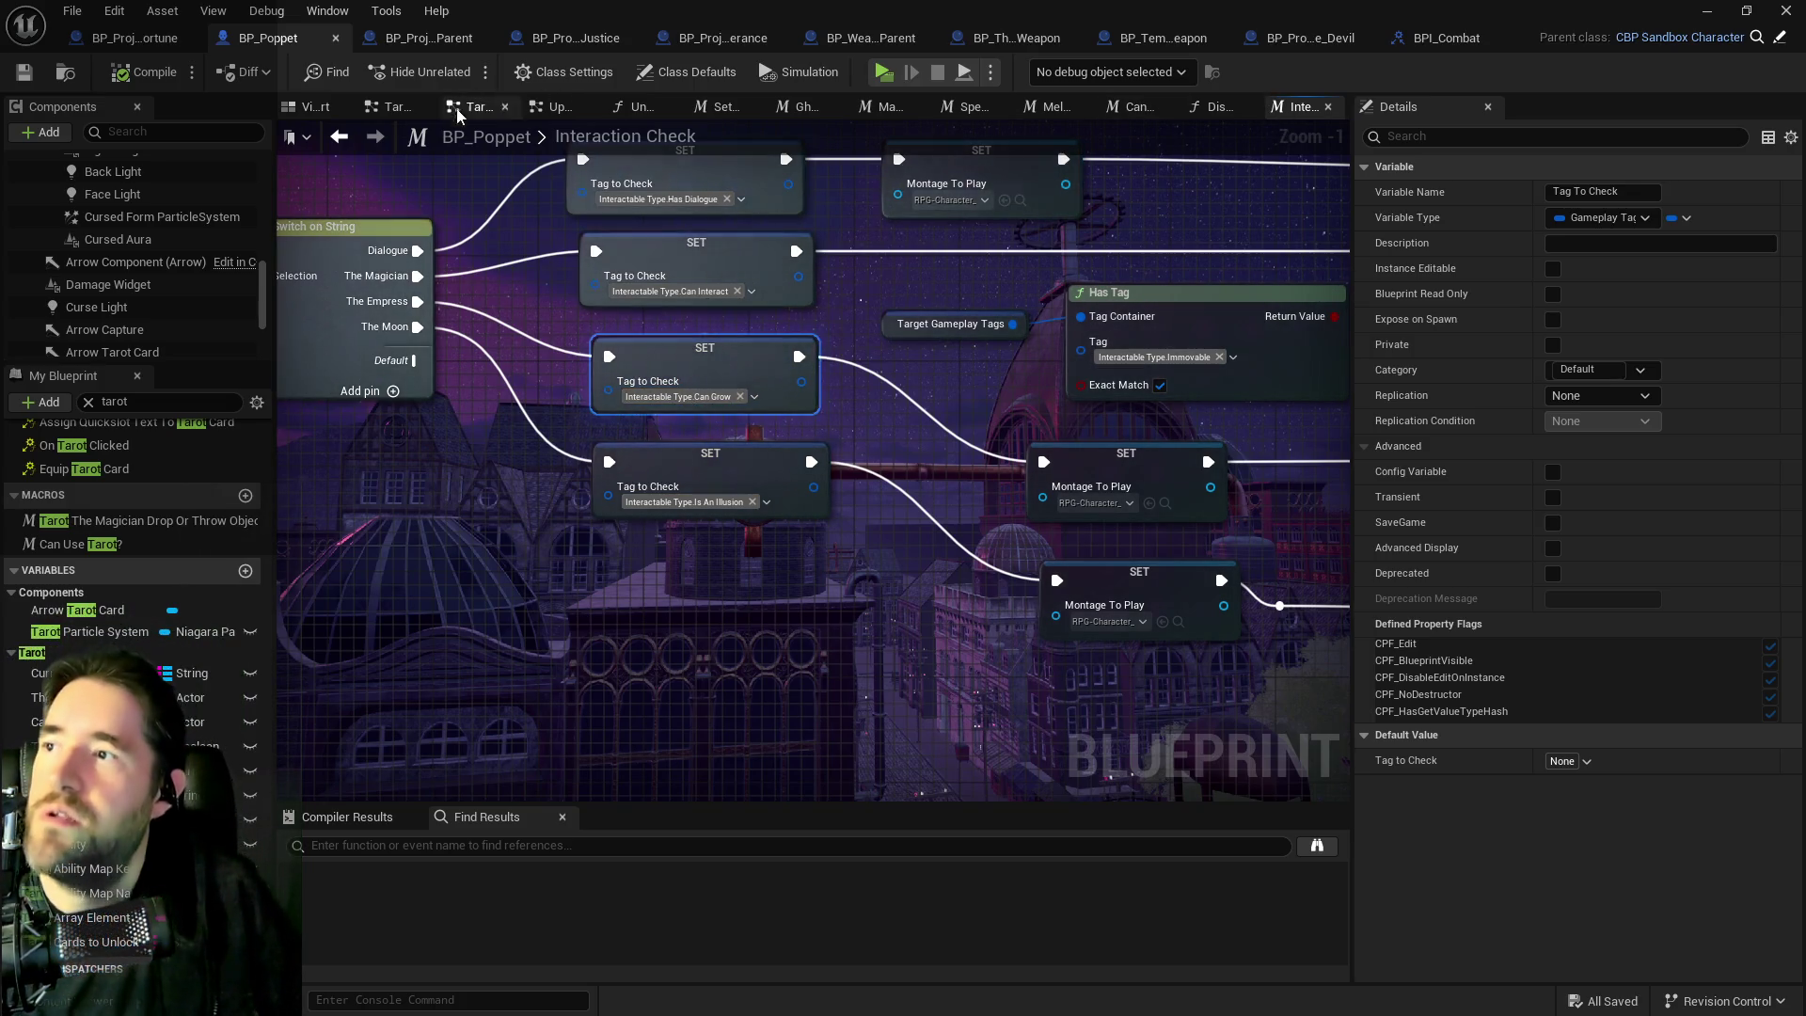
pyautogui.moveTo(986, 398)
pyautogui.mouseDown()
pyautogui.moveTo(295, 335)
pyautogui.moveTo(564, 405)
pyautogui.moveTo(540, 404)
pyautogui.moveTo(556, 429)
pyautogui.moveTo(433, 387)
pyautogui.moveTo(310, 395)
pyautogui.moveTo(1093, 439)
pyautogui.moveTo(929, 499)
pyautogui.moveTo(893, 579)
pyautogui.moveTo(790, 593)
pyautogui.mouseUp()
pyautogui.click(930, 563)
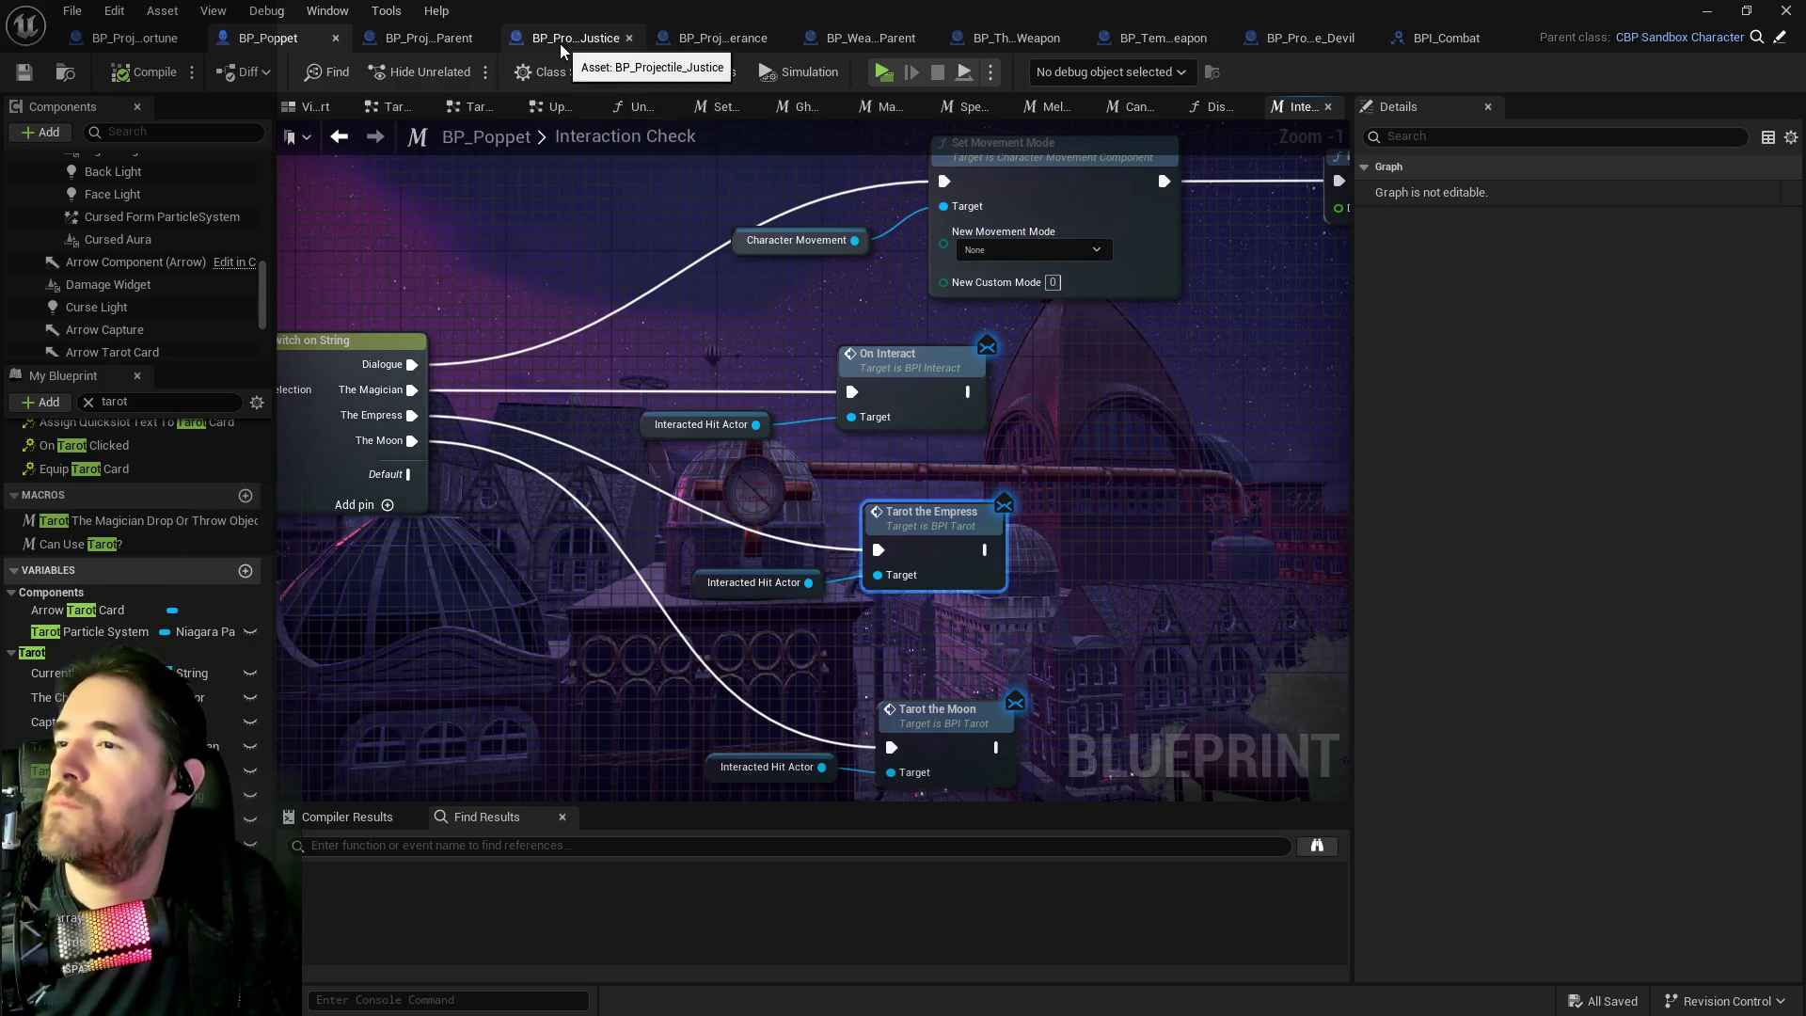
pyautogui.click(429, 38)
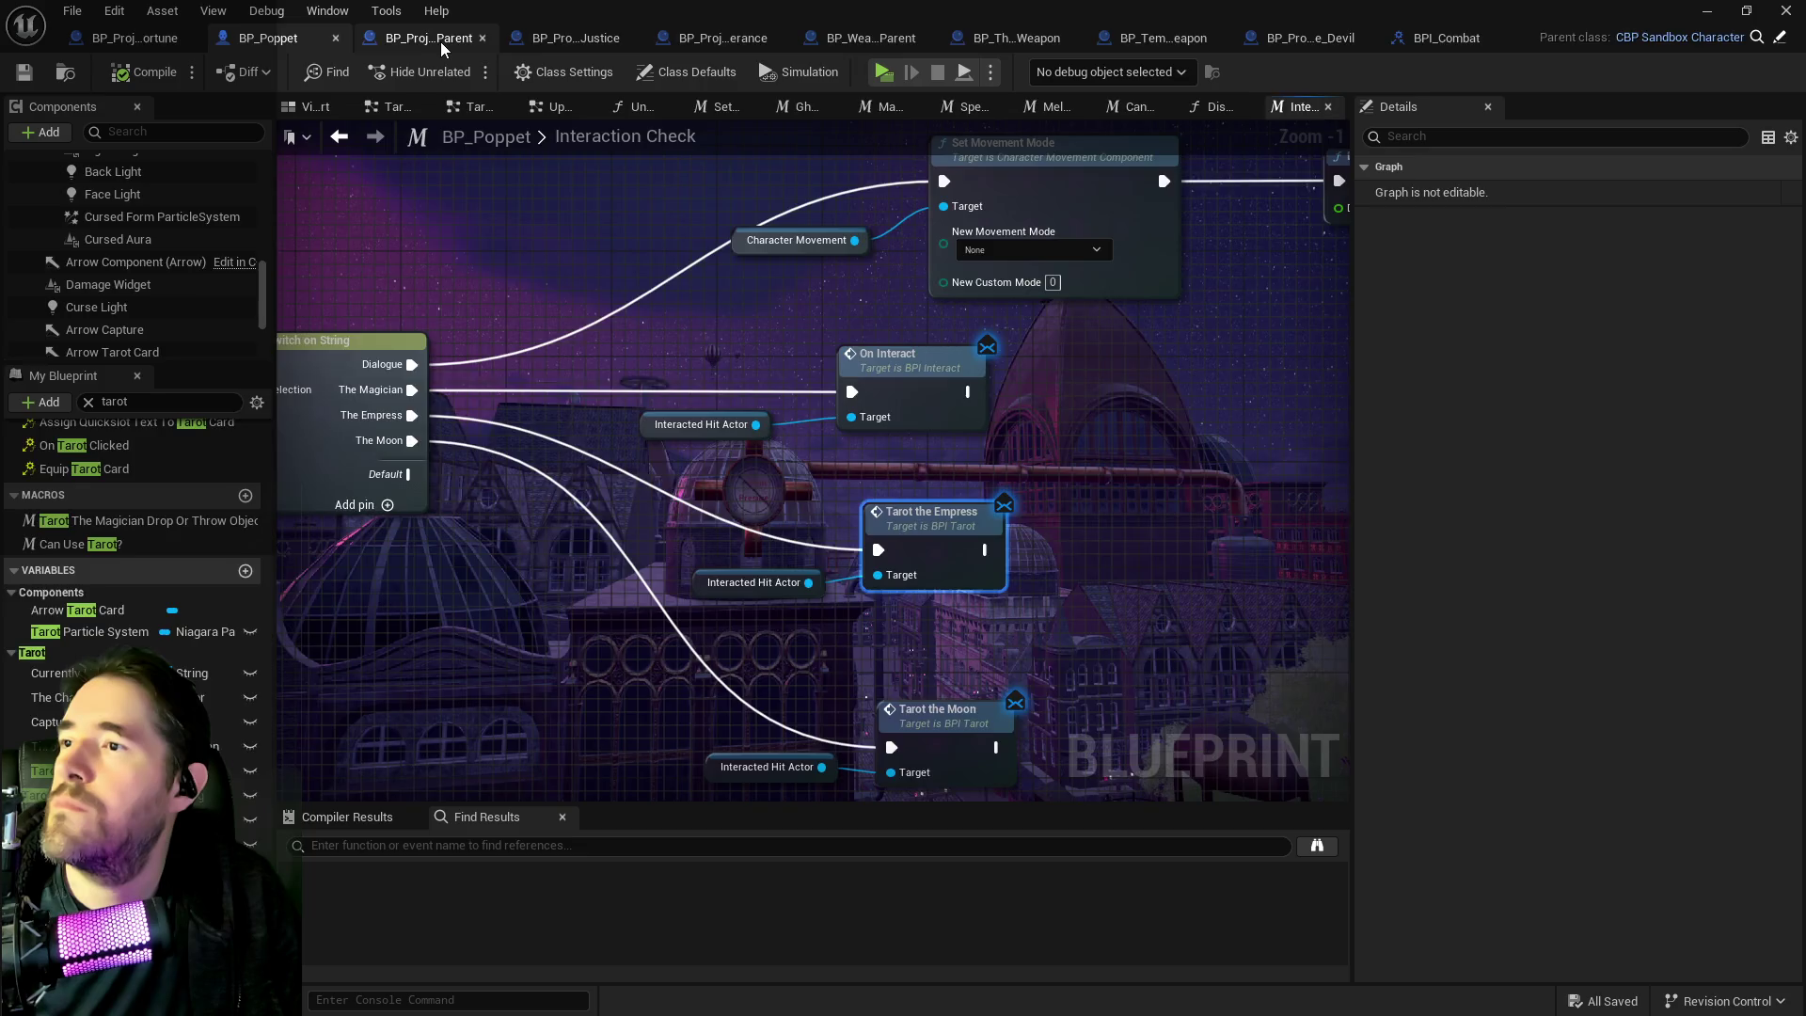
# Paste the copied Tarot the Empress node into the Projectile Collision Graph.
pyautogui.moveTo(1283, 505); pyautogui.dragTo(801, 500)
pyautogui.hotkey('ctrl', 'v')
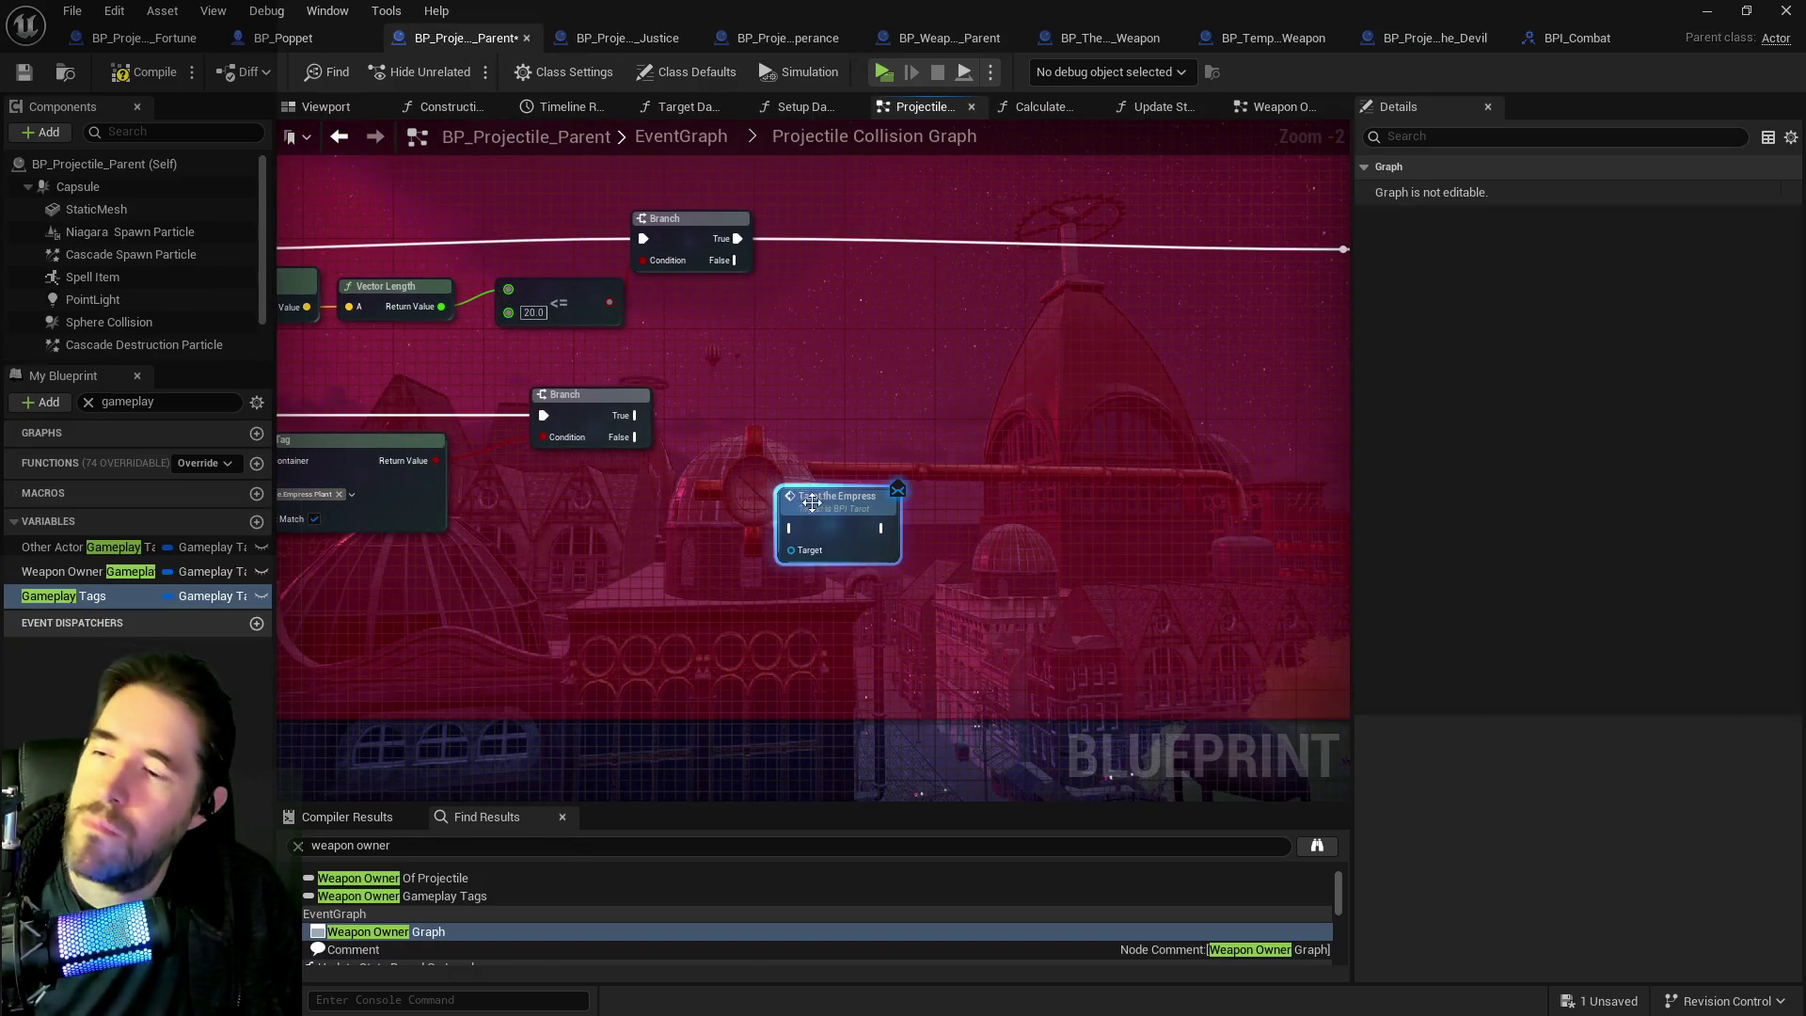
pyautogui.scroll(-5, 704, 453)
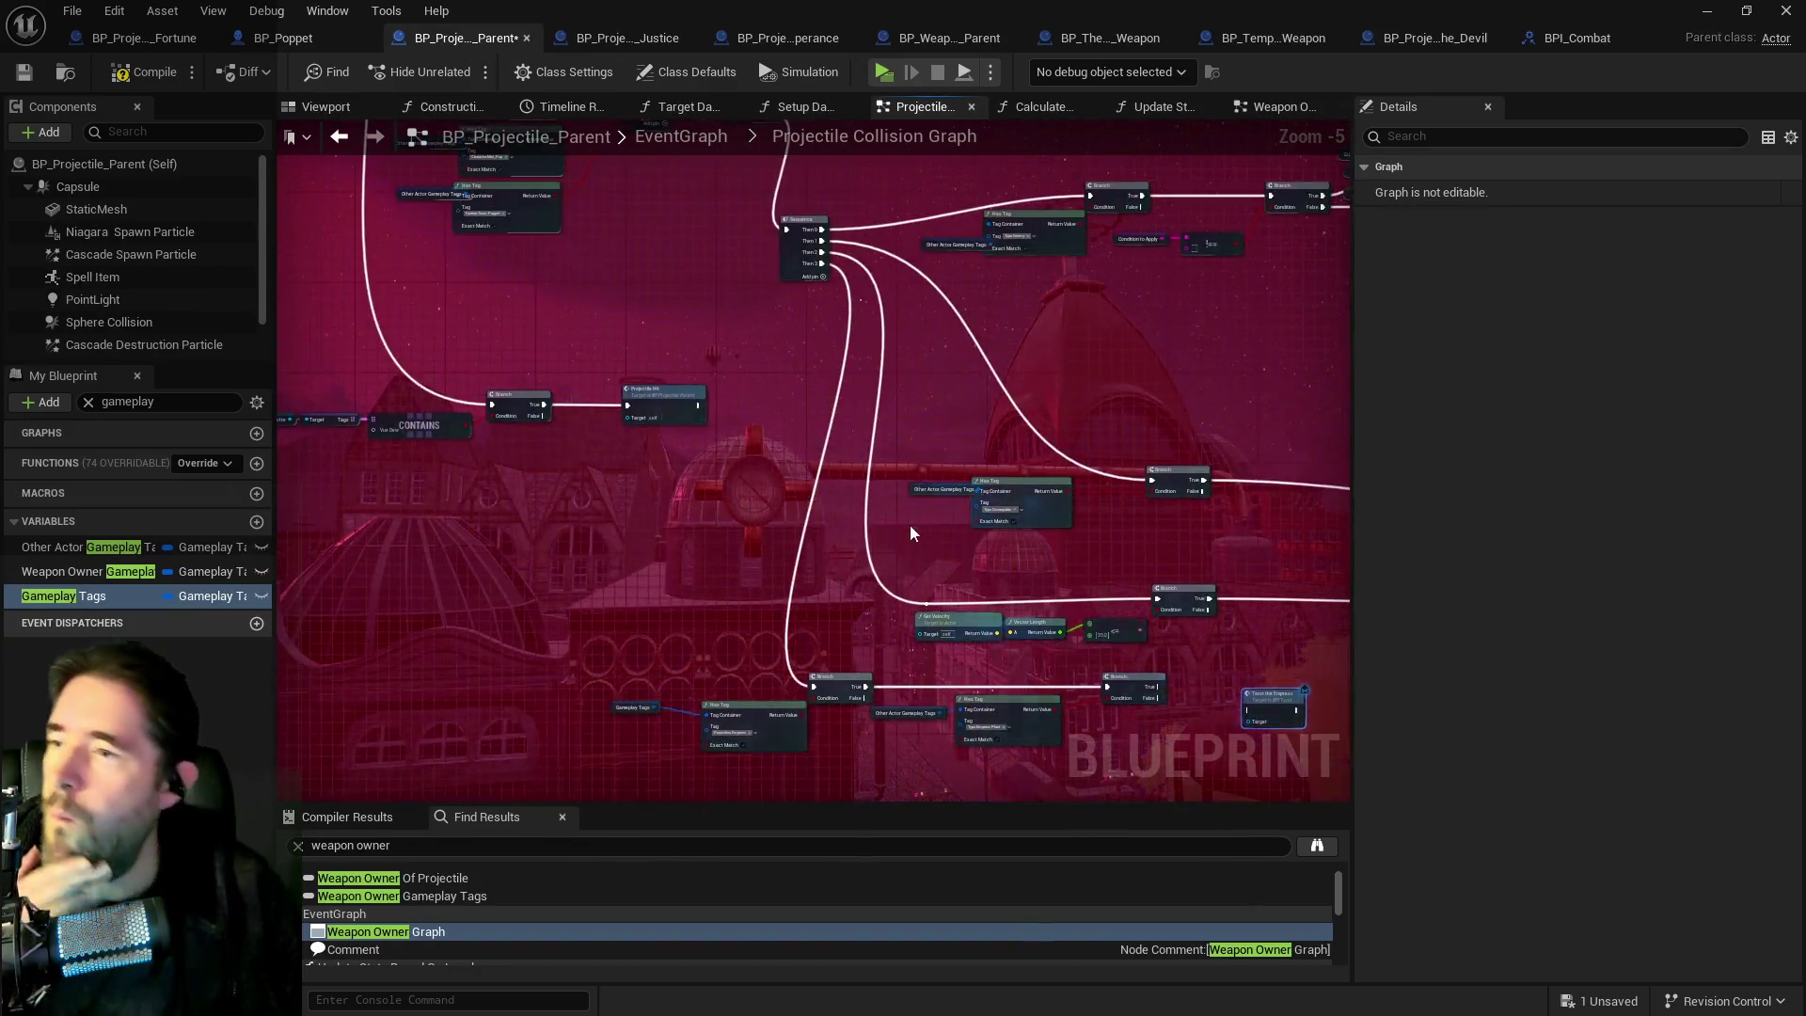
pyautogui.moveTo(685, 352)
pyautogui.mouseDown()
pyautogui.moveTo(757, 430)
pyautogui.moveTo(1005, 517)
pyautogui.moveTo(943, 476)
pyautogui.moveTo(754, 416)
pyautogui.mouseUp()
pyautogui.scroll(1, 754, 416)
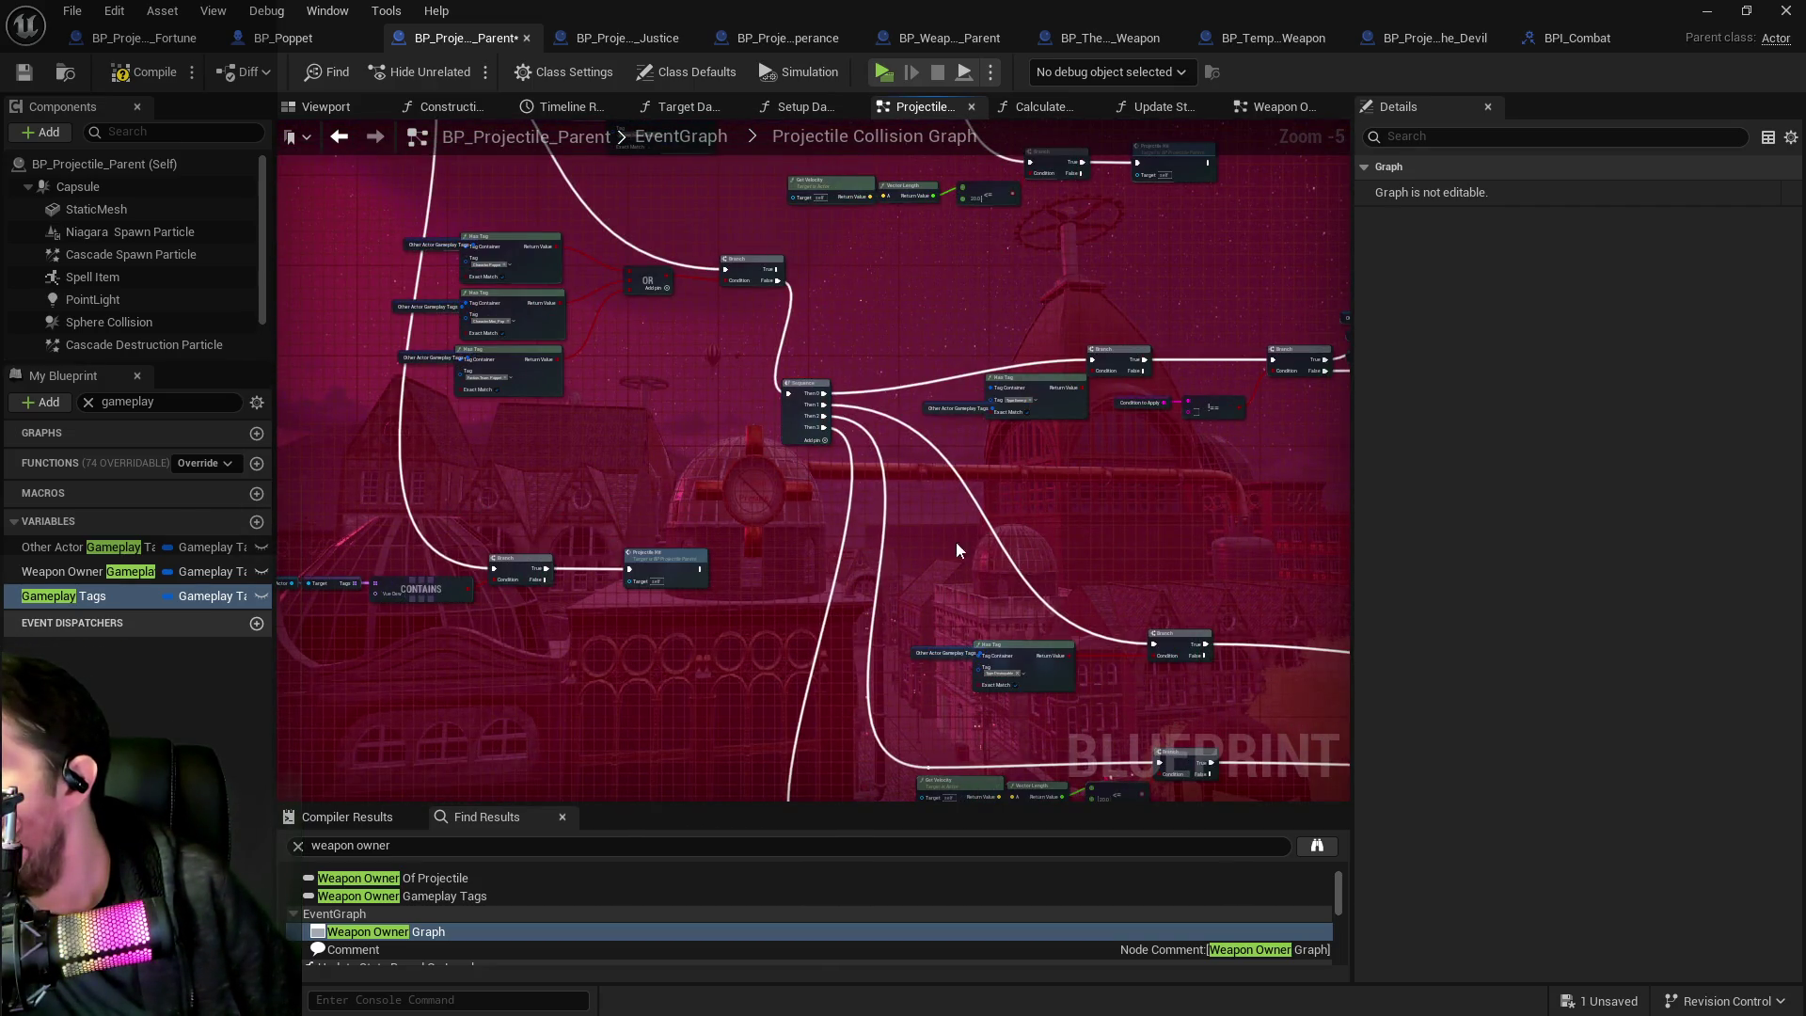
pyautogui.scroll(1, 805, 420)
pyautogui.moveTo(940, 640); pyautogui.dragTo(755, 353)
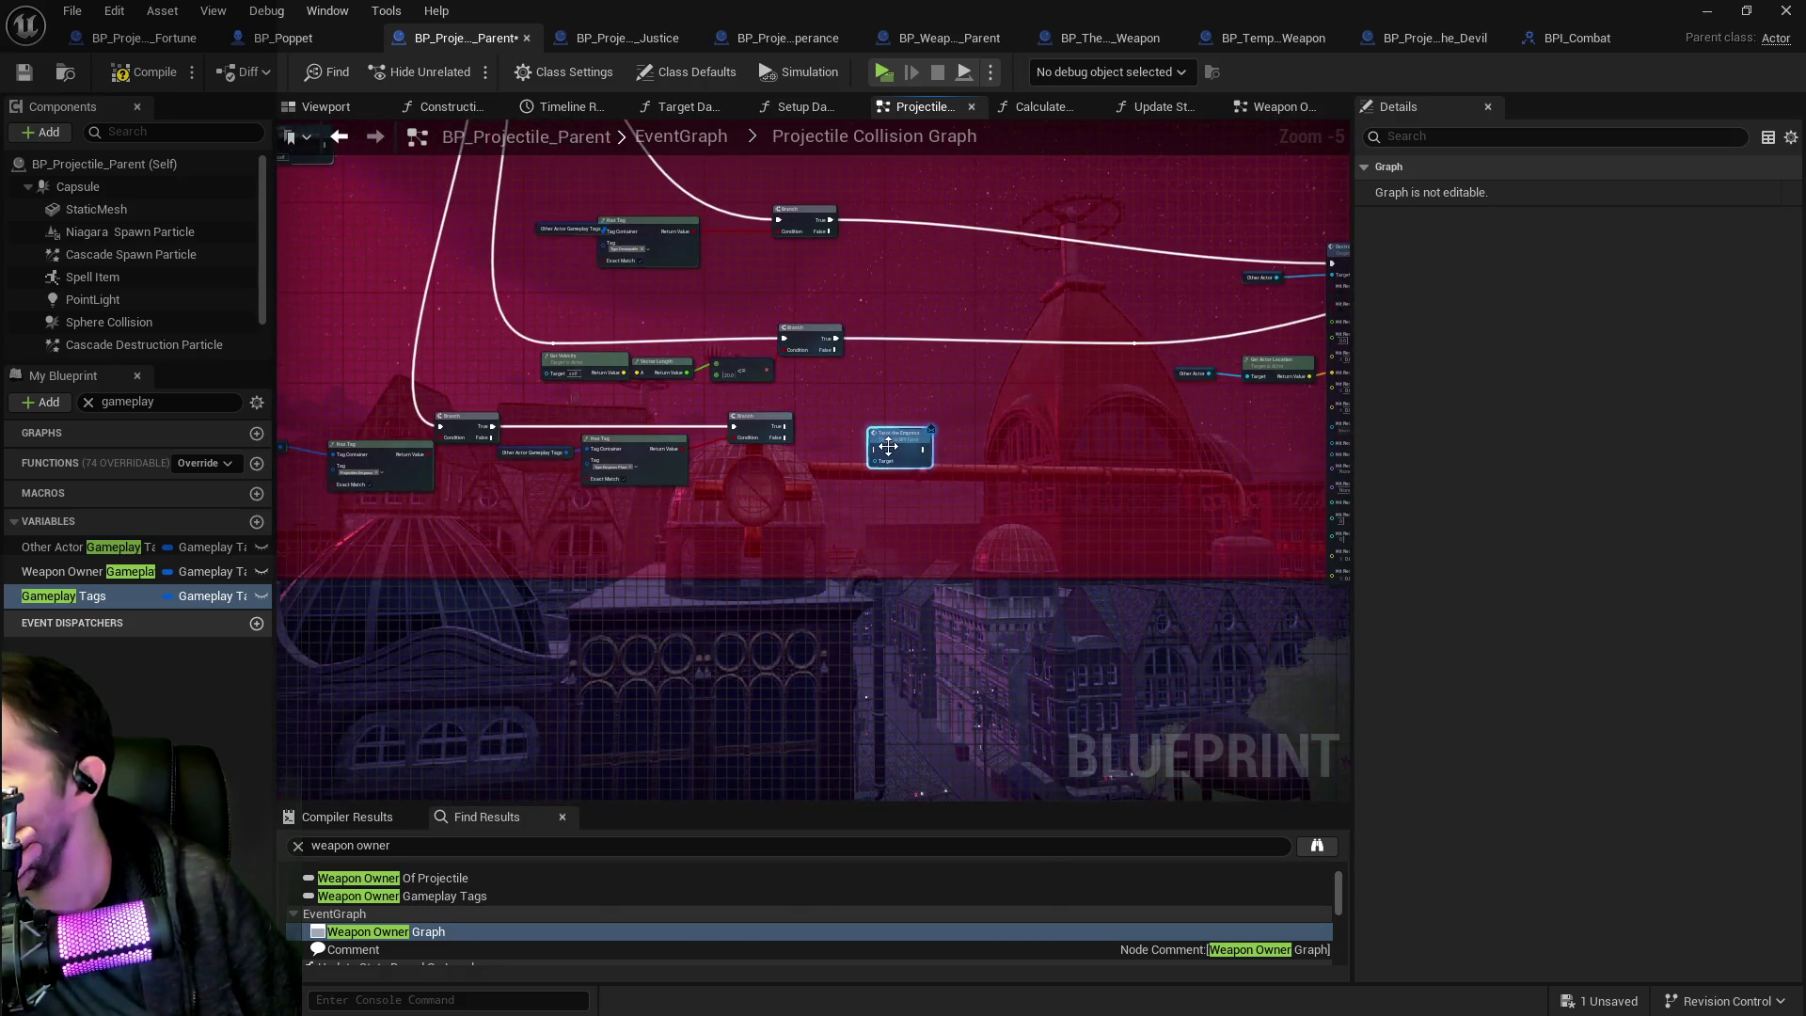
# Nudge the Tarot the Empress node up and right, near the Branch and Actor Has Tag chain.
pyautogui.moveTo(888, 446); pyautogui.dragTo(895, 429)
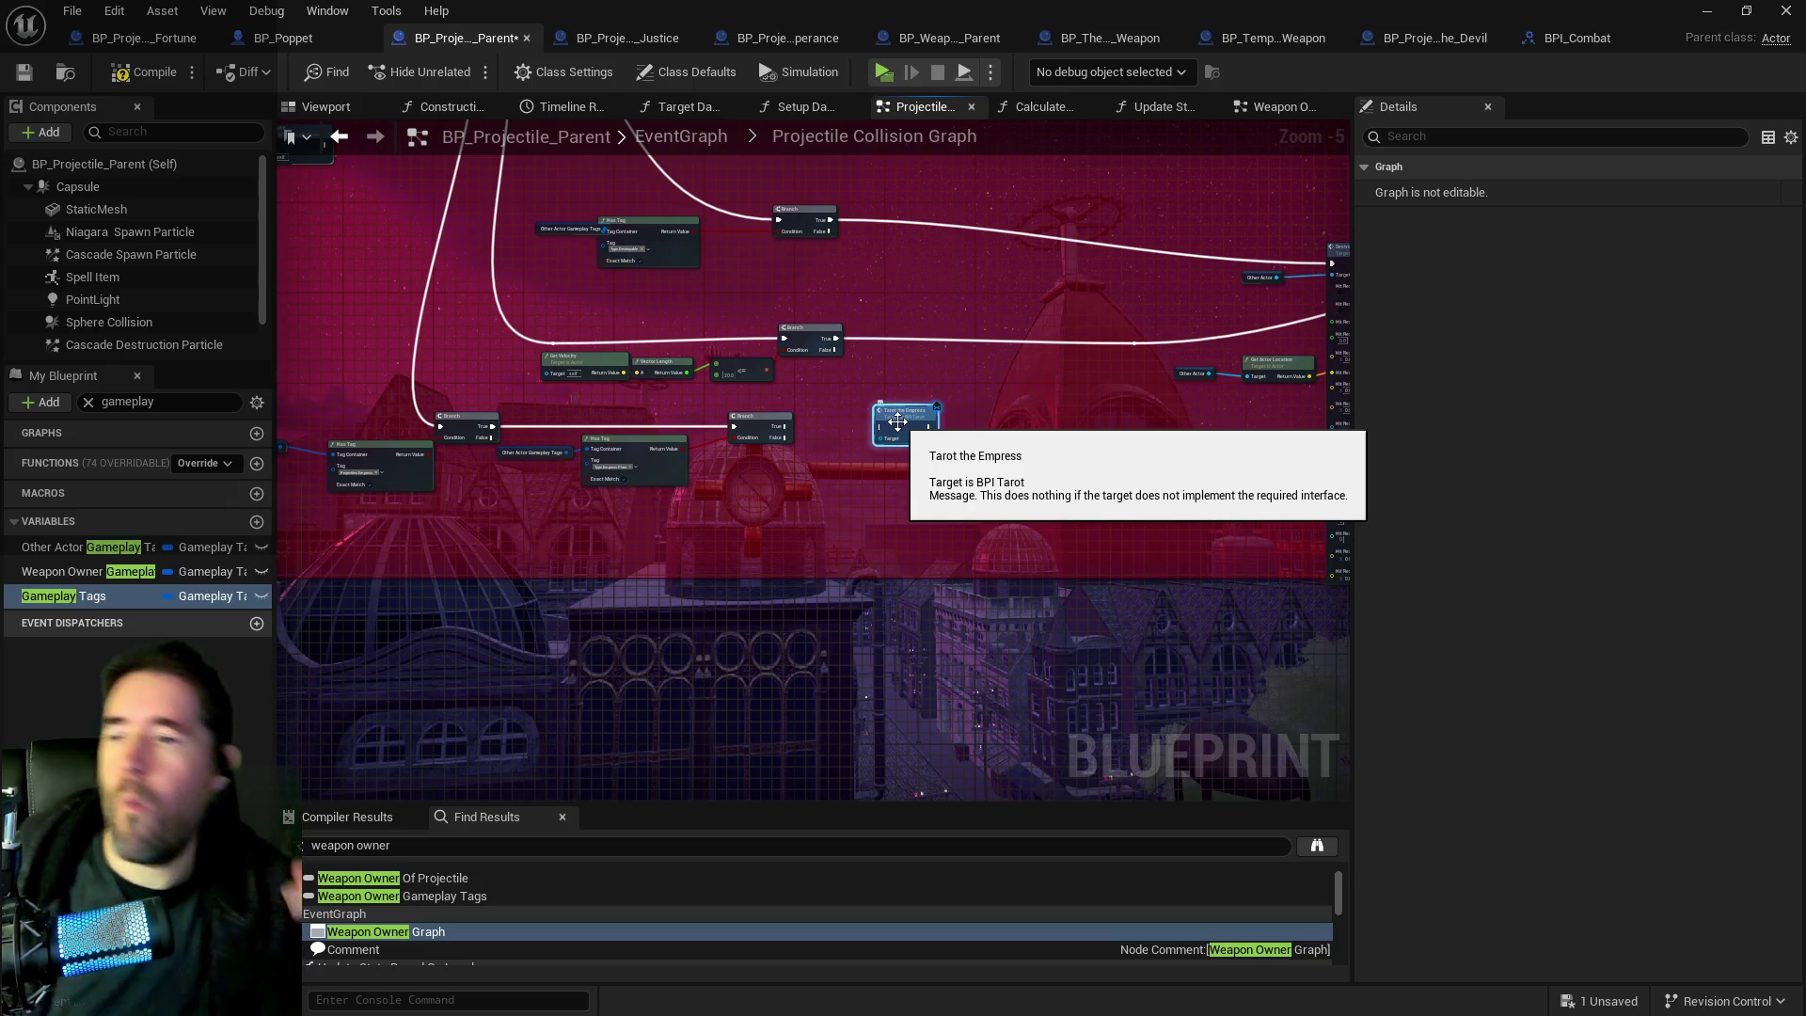
pyautogui.moveTo(839, 471); pyautogui.dragTo(971, 455)
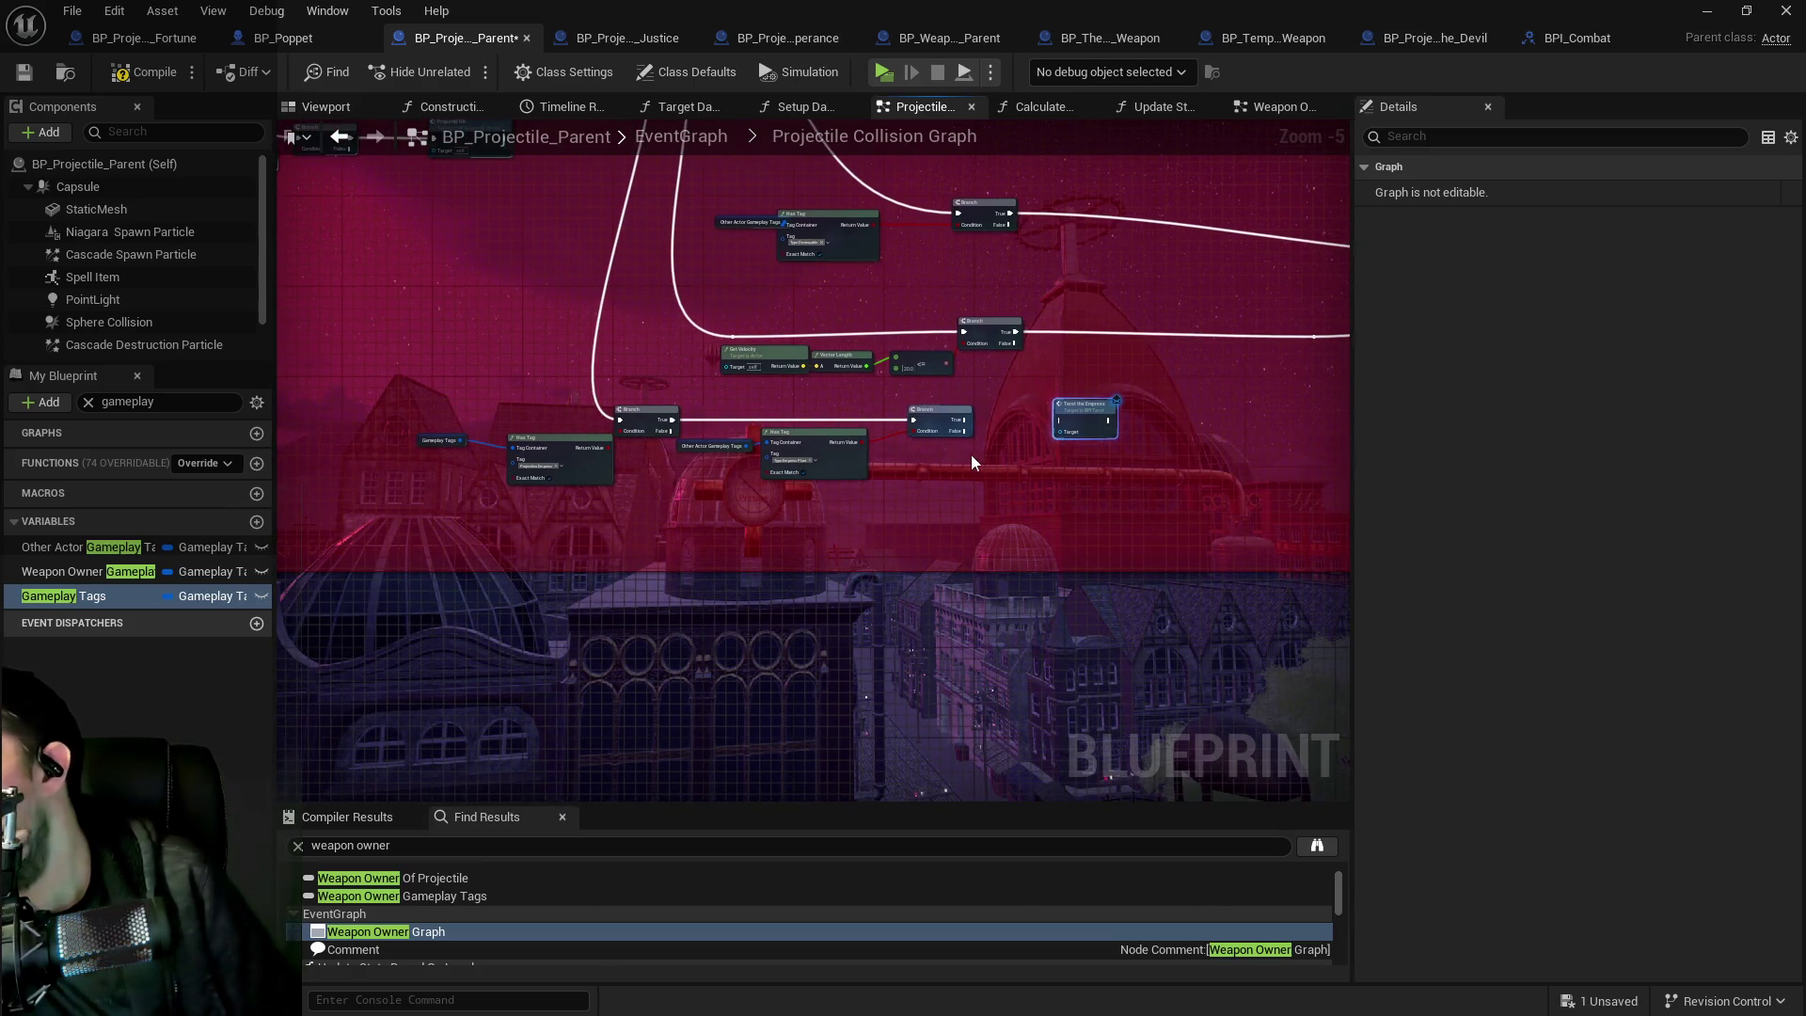
pyautogui.scroll(1, 917, 449)
pyautogui.scroll(-2, 646, 524)
pyautogui.moveTo(646, 524); pyautogui.dragTo(1084, 664)
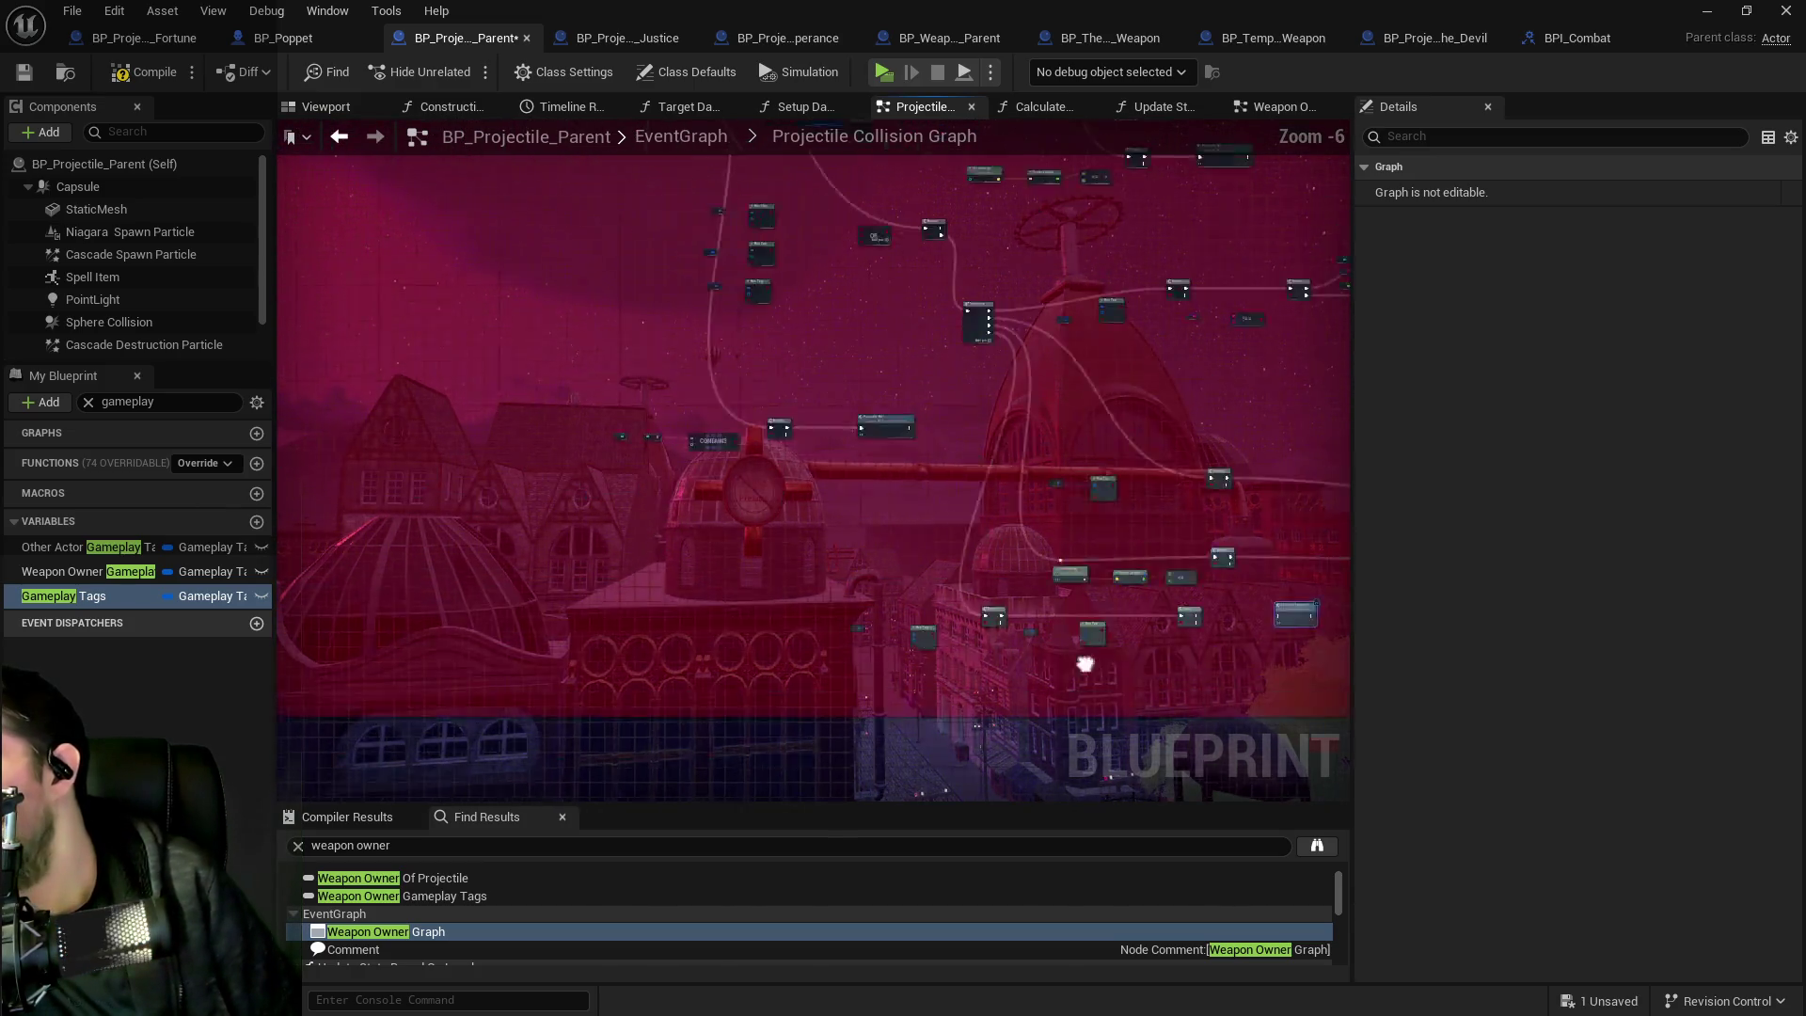
pyautogui.scroll(3, 464, 418)
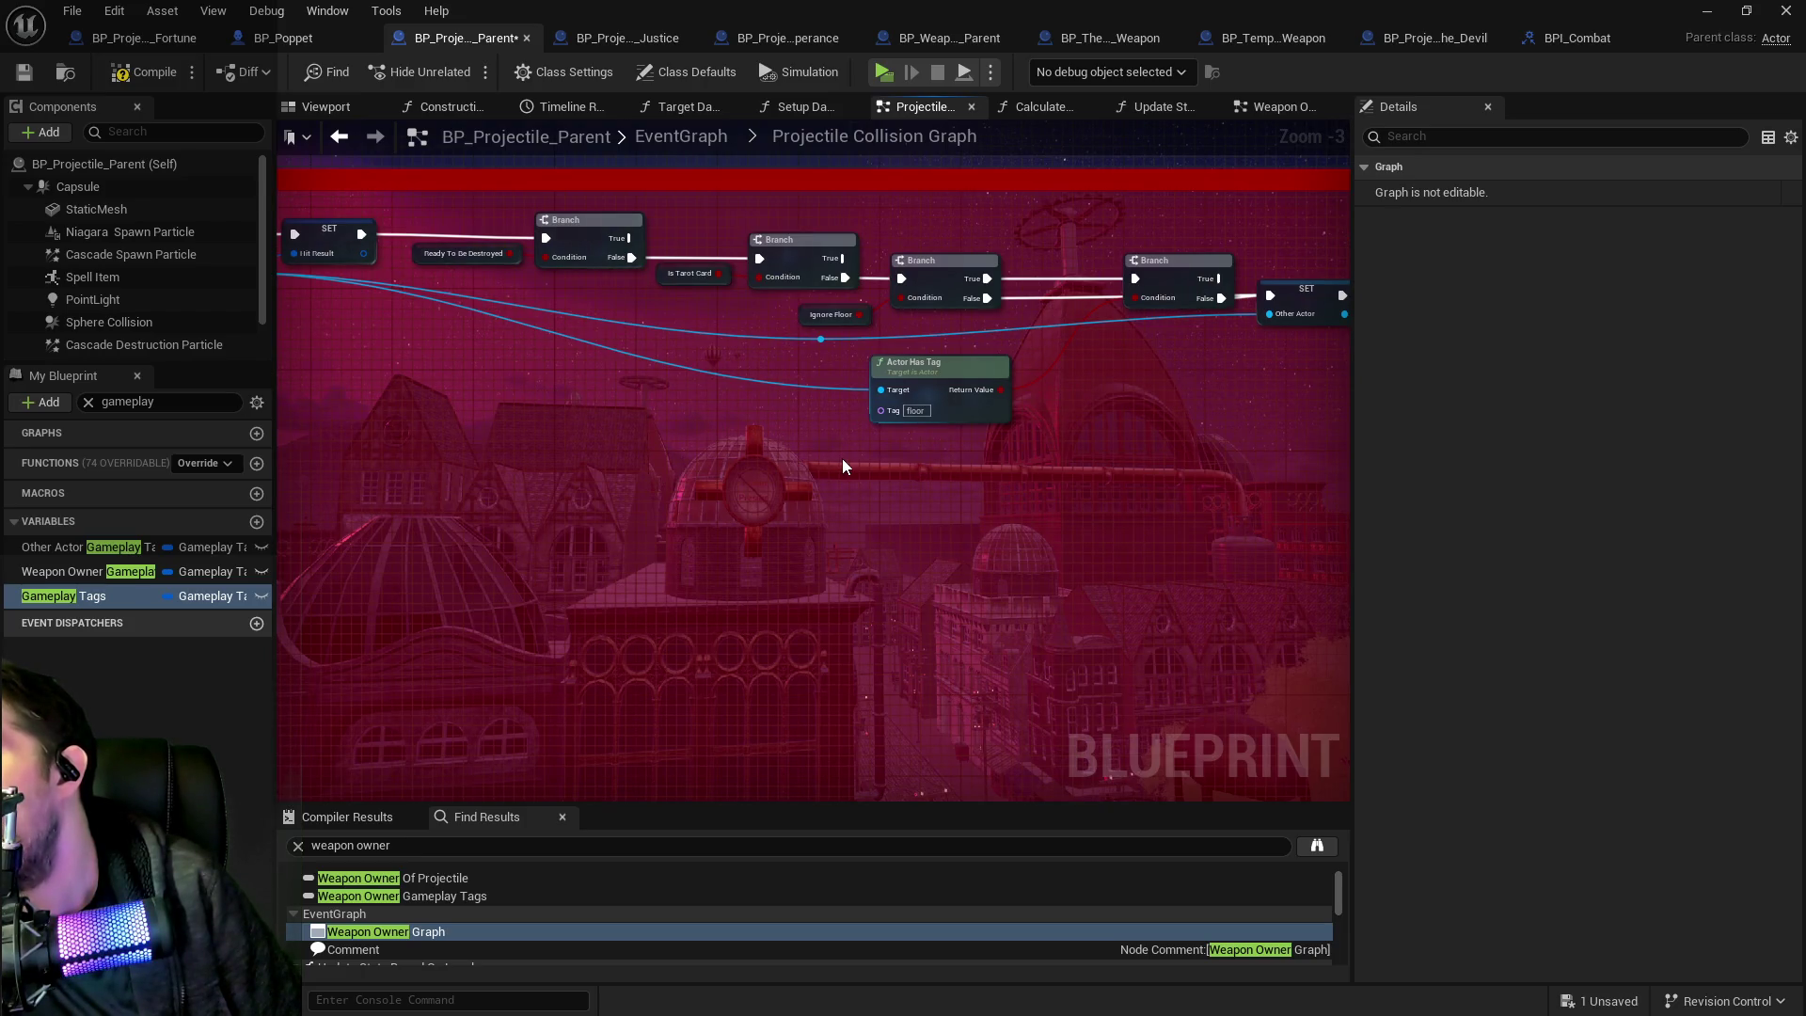
pyautogui.moveTo(826, 467)
pyautogui.mouseDown()
pyautogui.moveTo(612, 443)
pyautogui.moveTo(818, 415)
pyautogui.moveTo(1157, 447)
pyautogui.moveTo(367, 283)
pyautogui.moveTo(917, 425)
pyautogui.moveTo(559, 260)
pyautogui.moveTo(1017, 549)
pyautogui.moveTo(697, 179)
pyautogui.moveTo(1059, 496)
pyautogui.moveTo(869, 437)
pyautogui.mouseUp()
# Settle the Tarot the Empress node beside the lower Branch and Has Tag nodes.
pyautogui.scroll(-1, 1137, 495)
pyautogui.scroll(2, 978, 455)
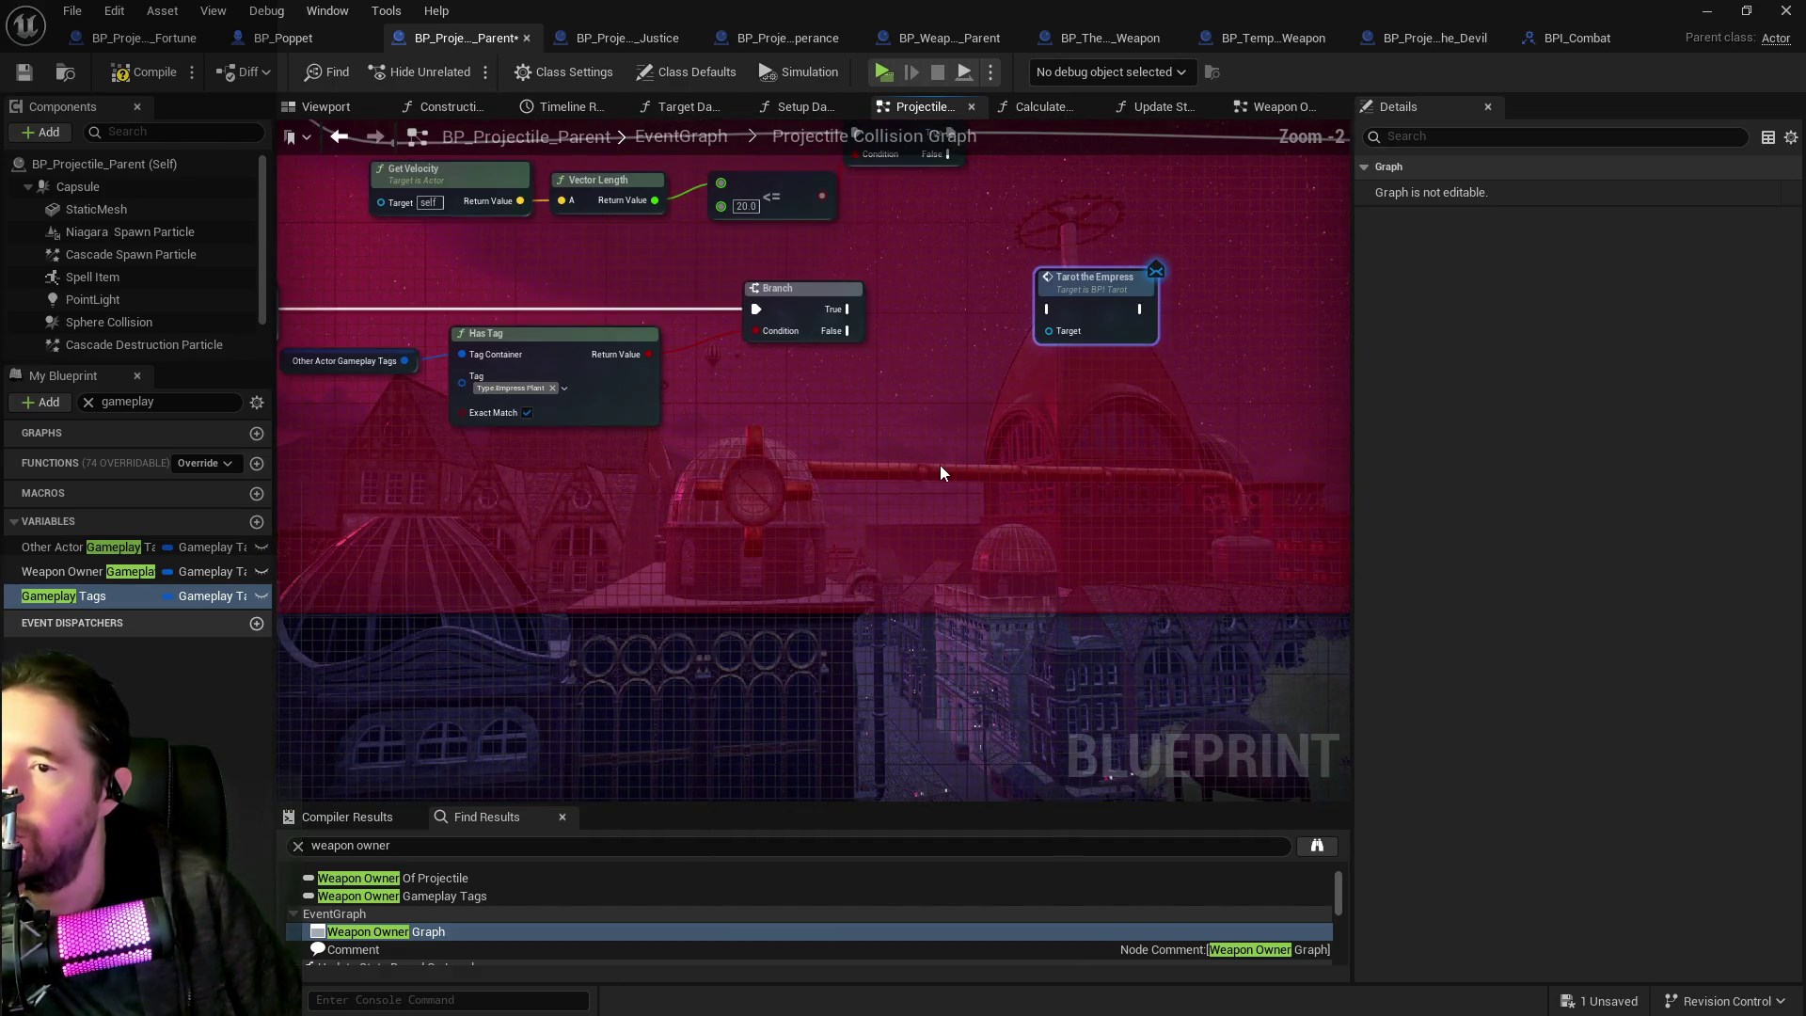
pyautogui.scroll(-3, 984, 360)
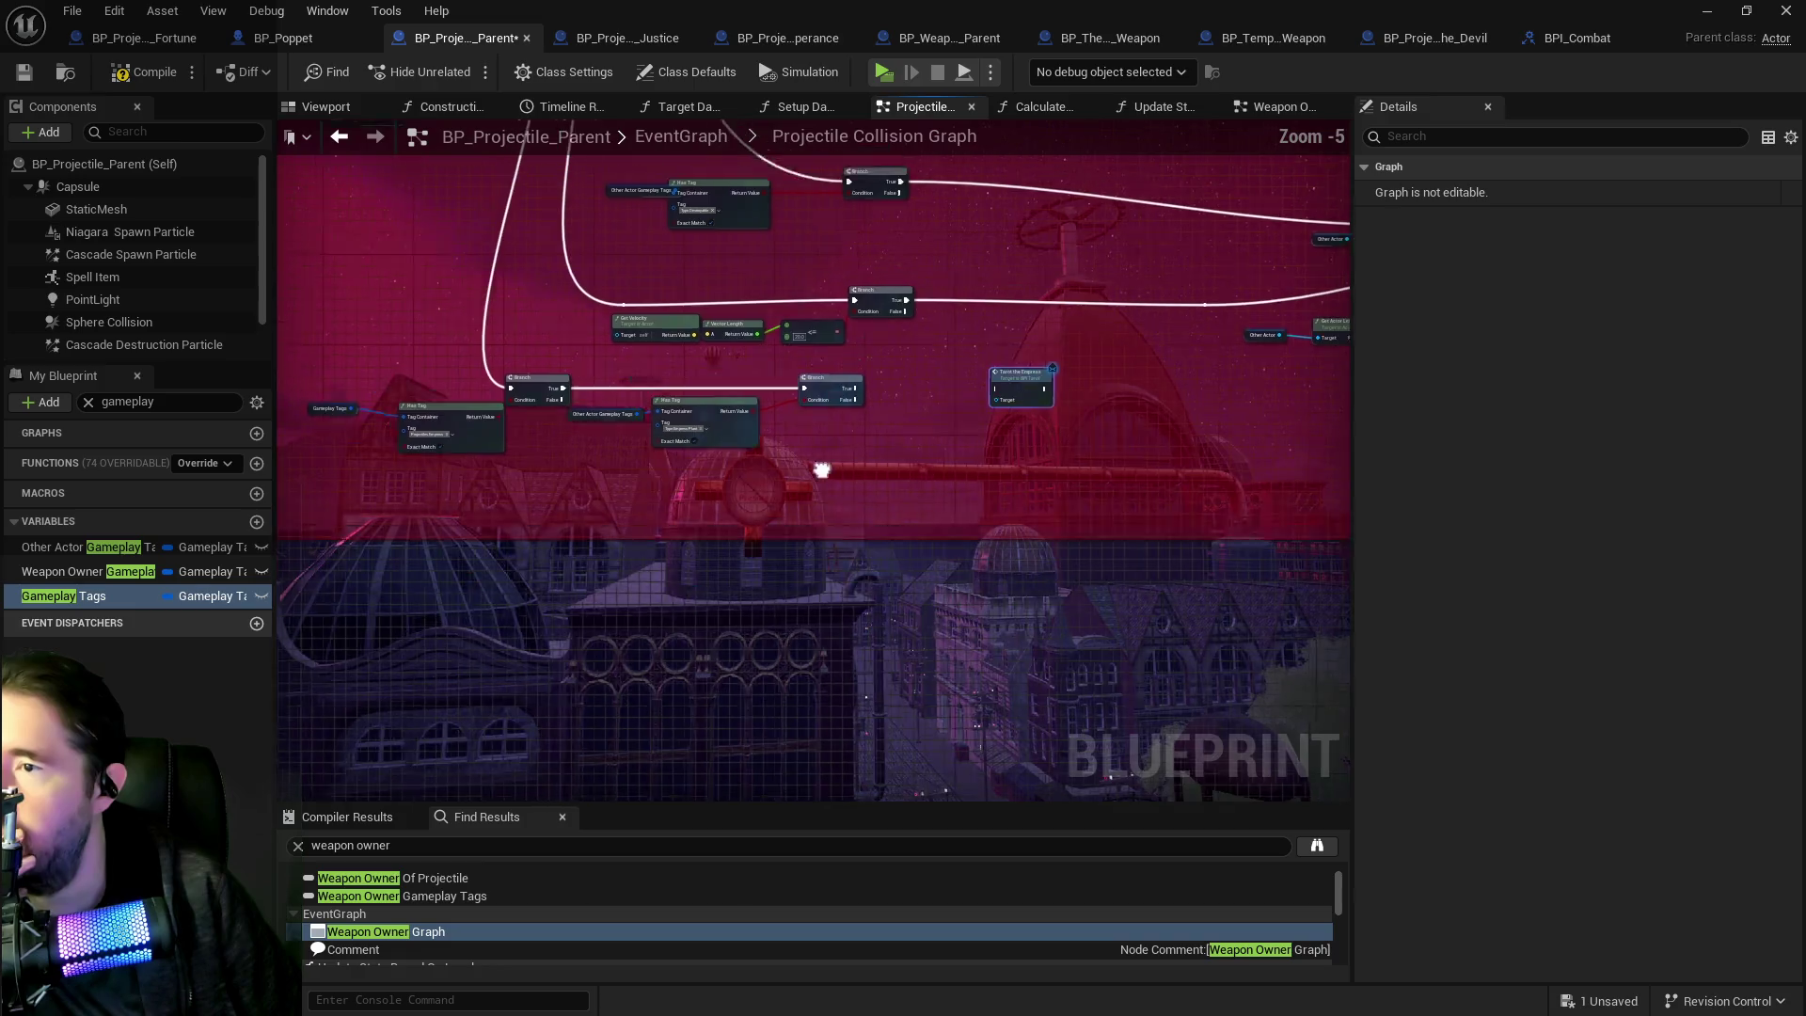
pyautogui.moveTo(814, 492)
pyautogui.mouseDown()
pyautogui.moveTo(856, 580)
pyautogui.moveTo(516, 370)
pyautogui.moveTo(883, 492)
pyautogui.moveTo(580, 500)
pyautogui.mouseUp()
pyautogui.scroll(3, 855, 580)
pyautogui.moveTo(1165, 544)
pyautogui.mouseDown()
pyautogui.moveTo(1344, 634)
pyautogui.moveTo(703, 567)
pyautogui.moveTo(750, 555)
pyautogui.mouseUp()
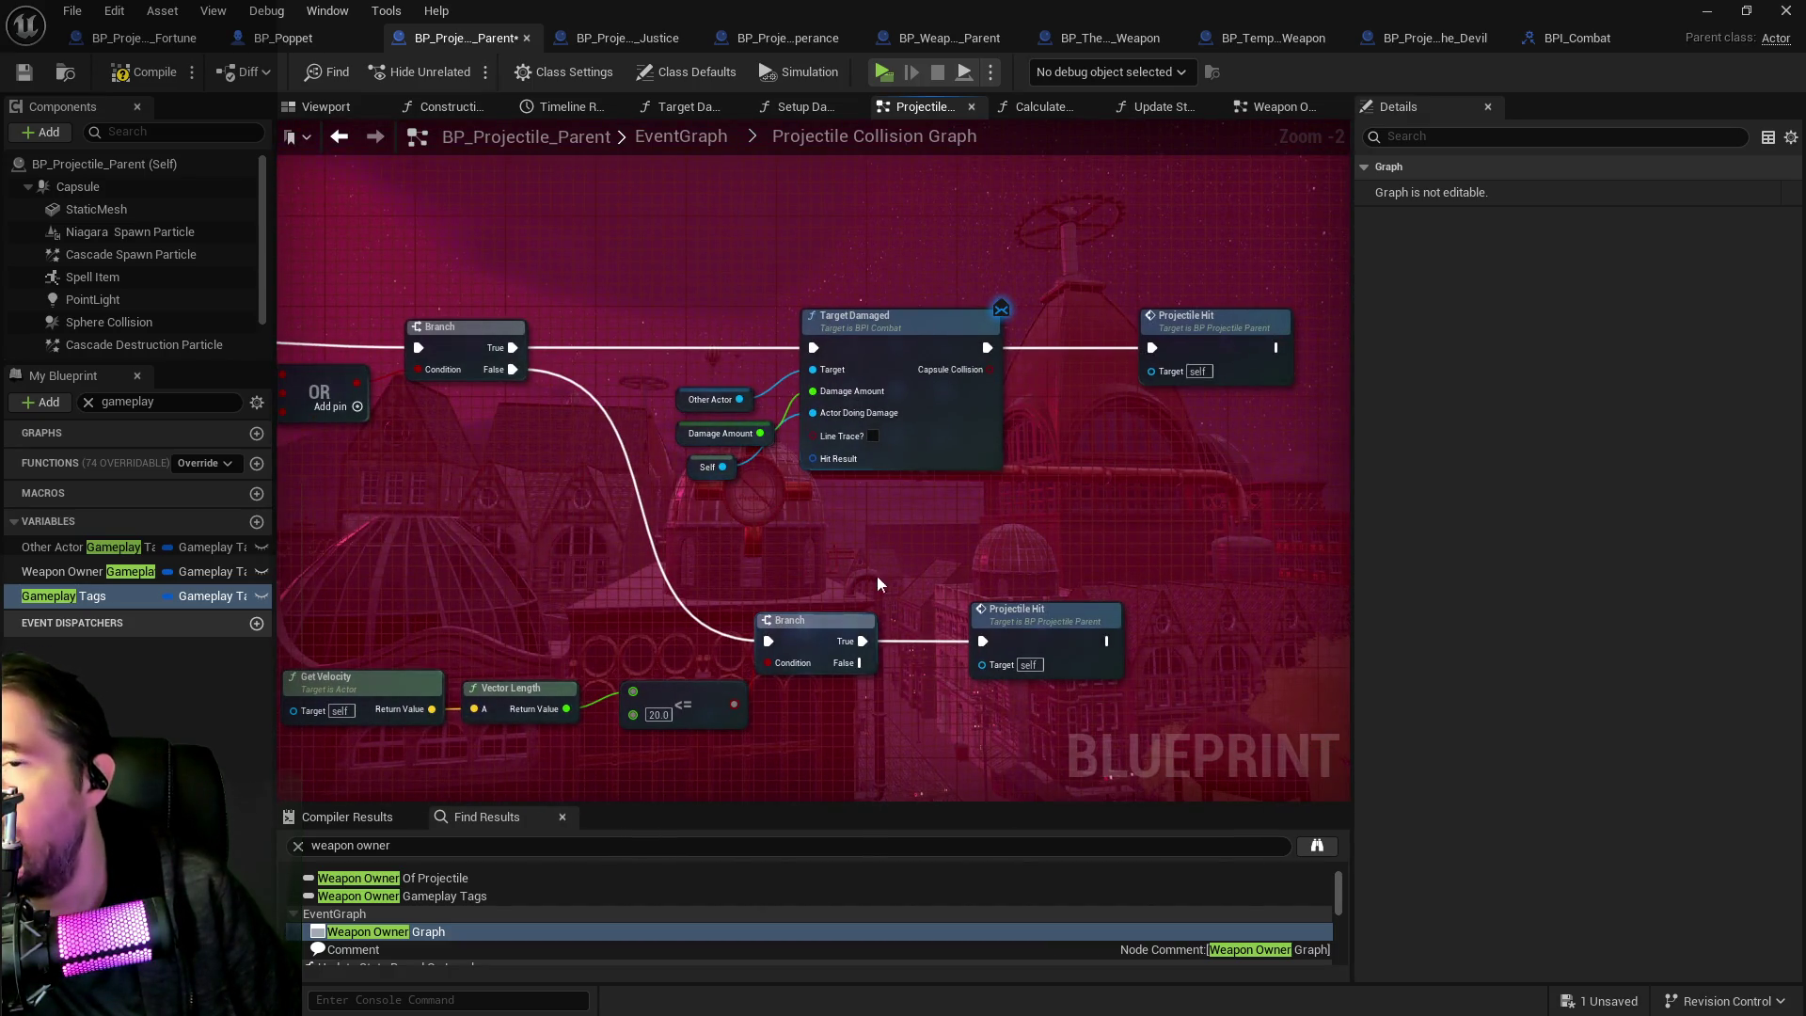
pyautogui.moveTo(981, 729)
pyautogui.mouseDown()
pyautogui.moveTo(915, 462)
pyautogui.moveTo(1024, 511)
pyautogui.moveTo(922, 492)
pyautogui.moveTo(827, 209)
pyautogui.moveTo(856, 359)
pyautogui.mouseUp()
pyautogui.moveTo(940, 442); pyautogui.dragTo(975, 442)
pyautogui.moveTo(703, 483); pyautogui.dragTo(908, 380)
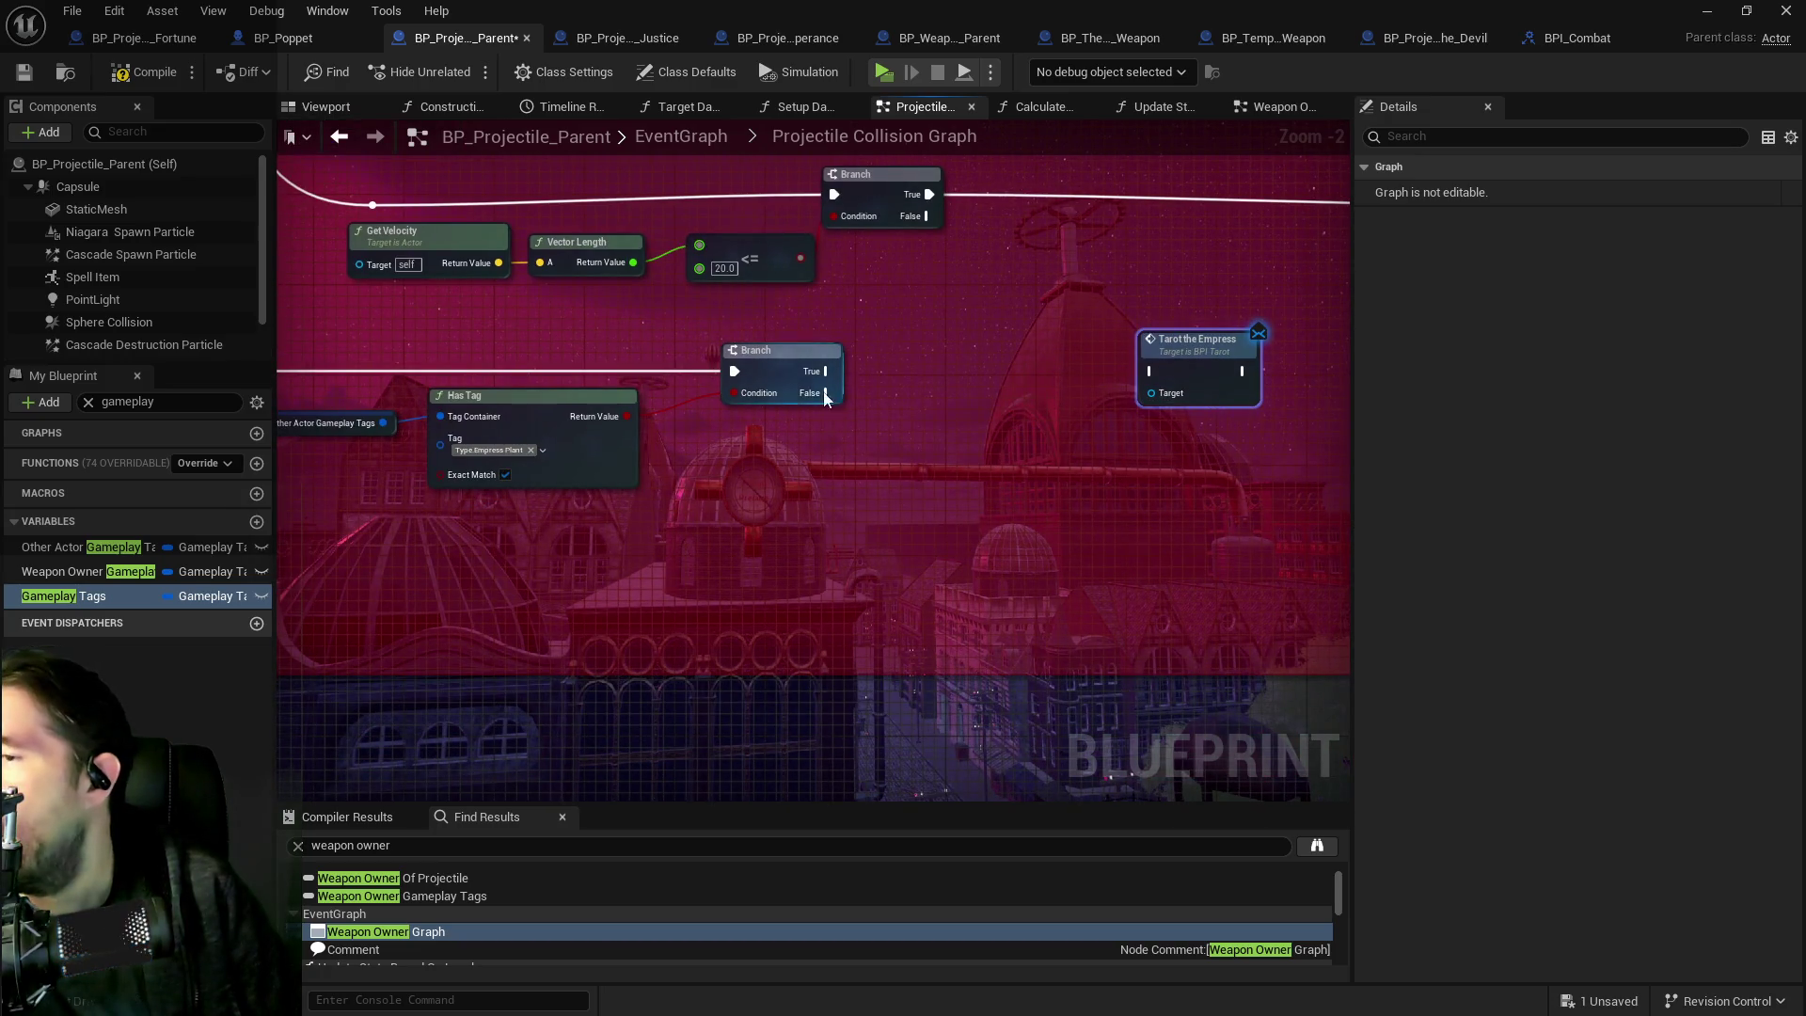
pyautogui.moveTo(1196, 340); pyautogui.dragTo(1229, 351)
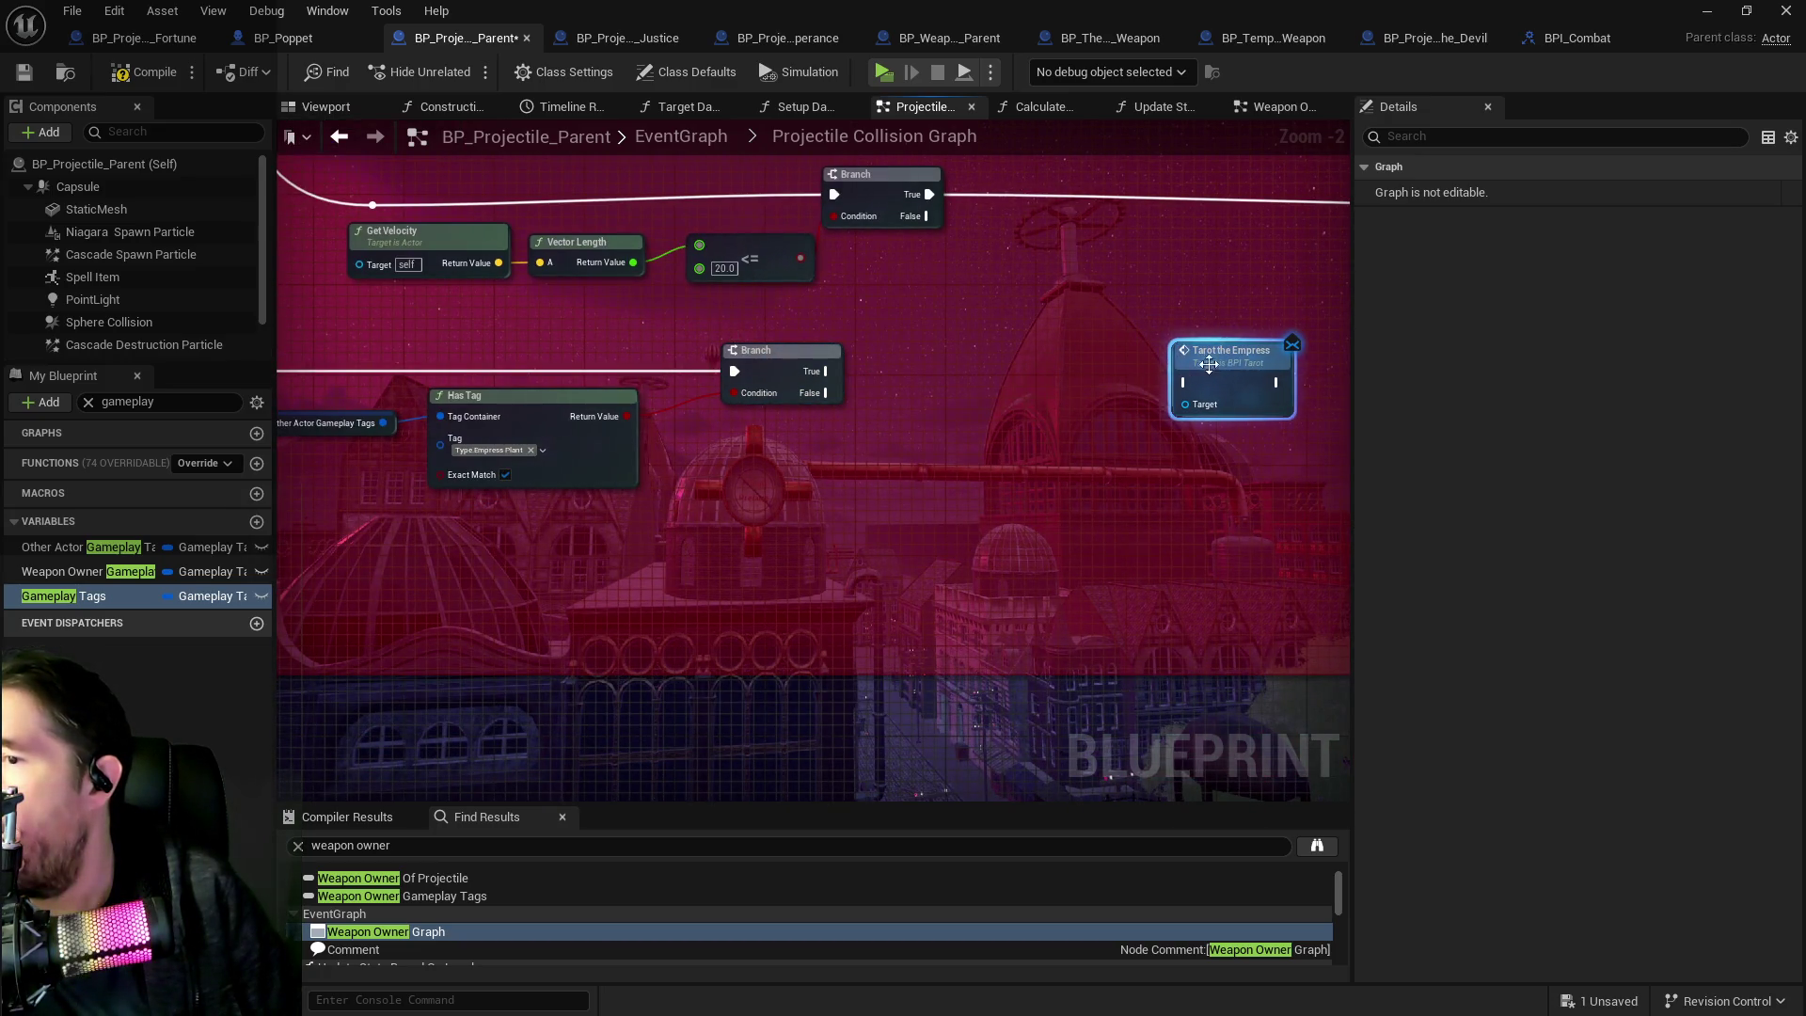
# Set the Has Tag check's tag to Interactable Type.Can Grow.
pyautogui.click(505, 454)
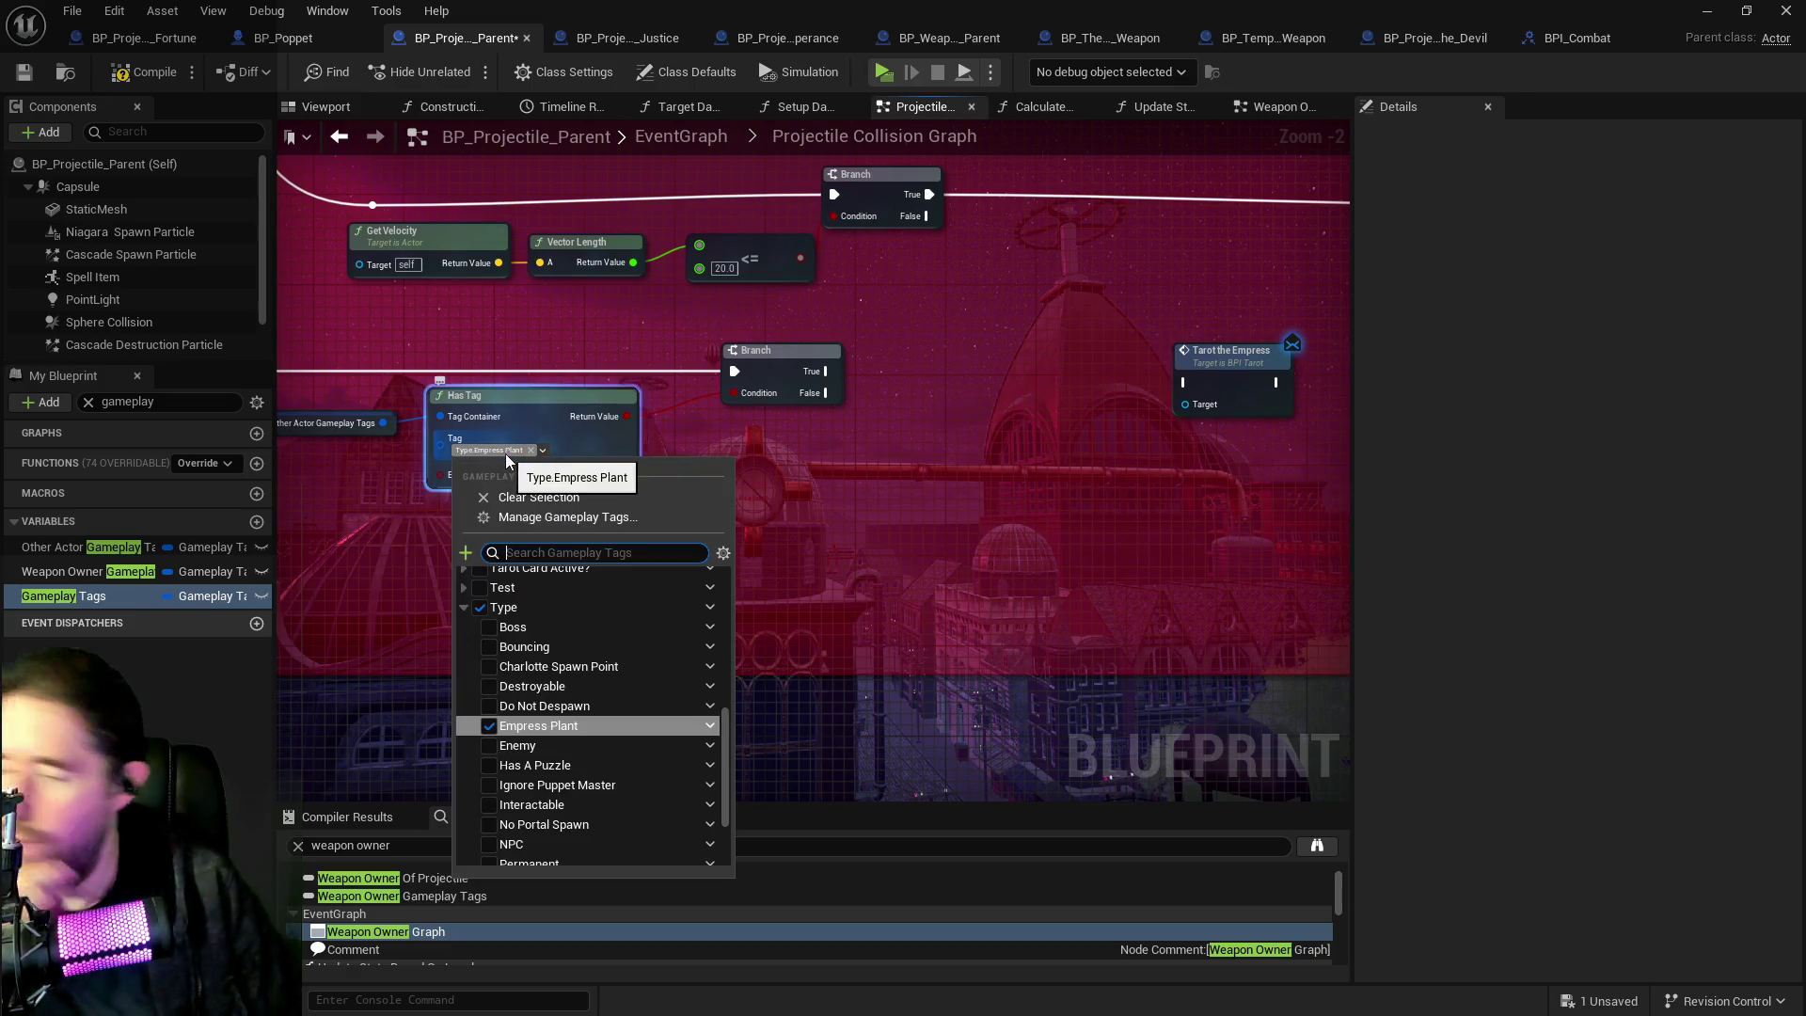
pyautogui.write('can gro')
pyautogui.click(489, 595)
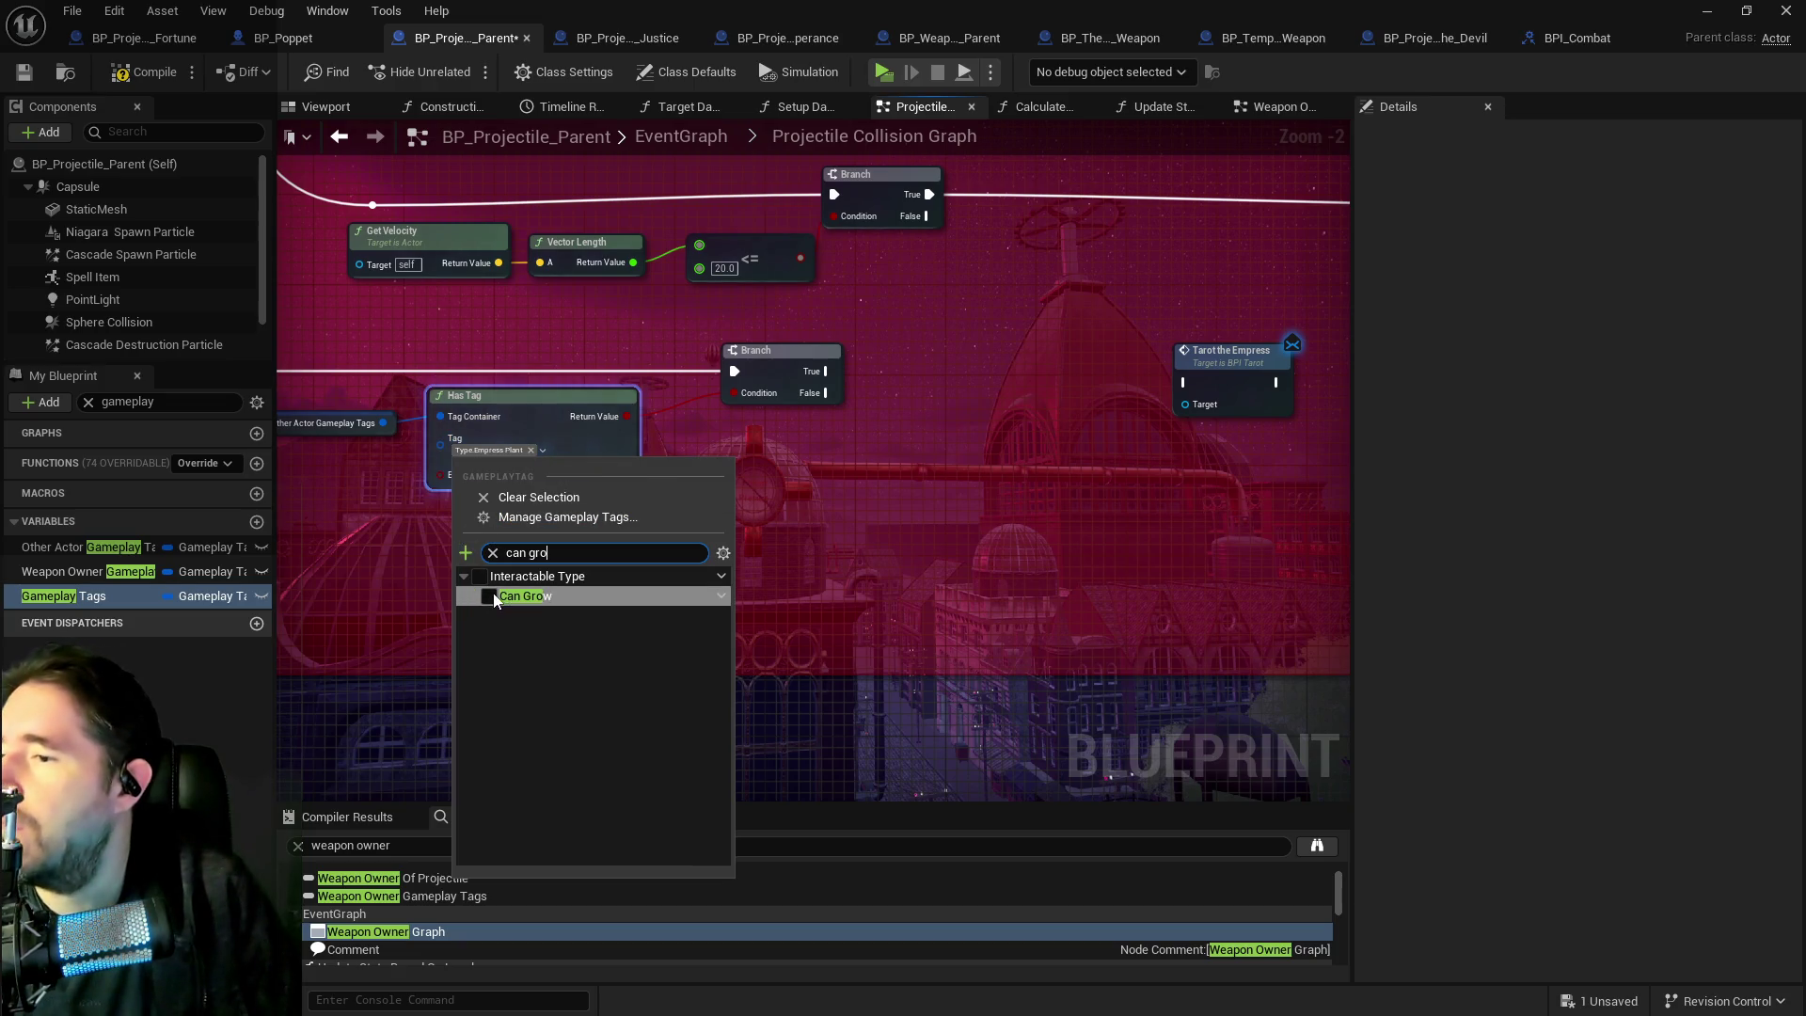
pyautogui.click(804, 522)
# Select the Tarot the Empress node and pan back to the Branch and Has Tag nodes.
pyautogui.moveTo(901, 417)
pyautogui.mouseDown()
pyautogui.moveTo(952, 422)
pyautogui.moveTo(726, 433)
pyautogui.mouseUp()
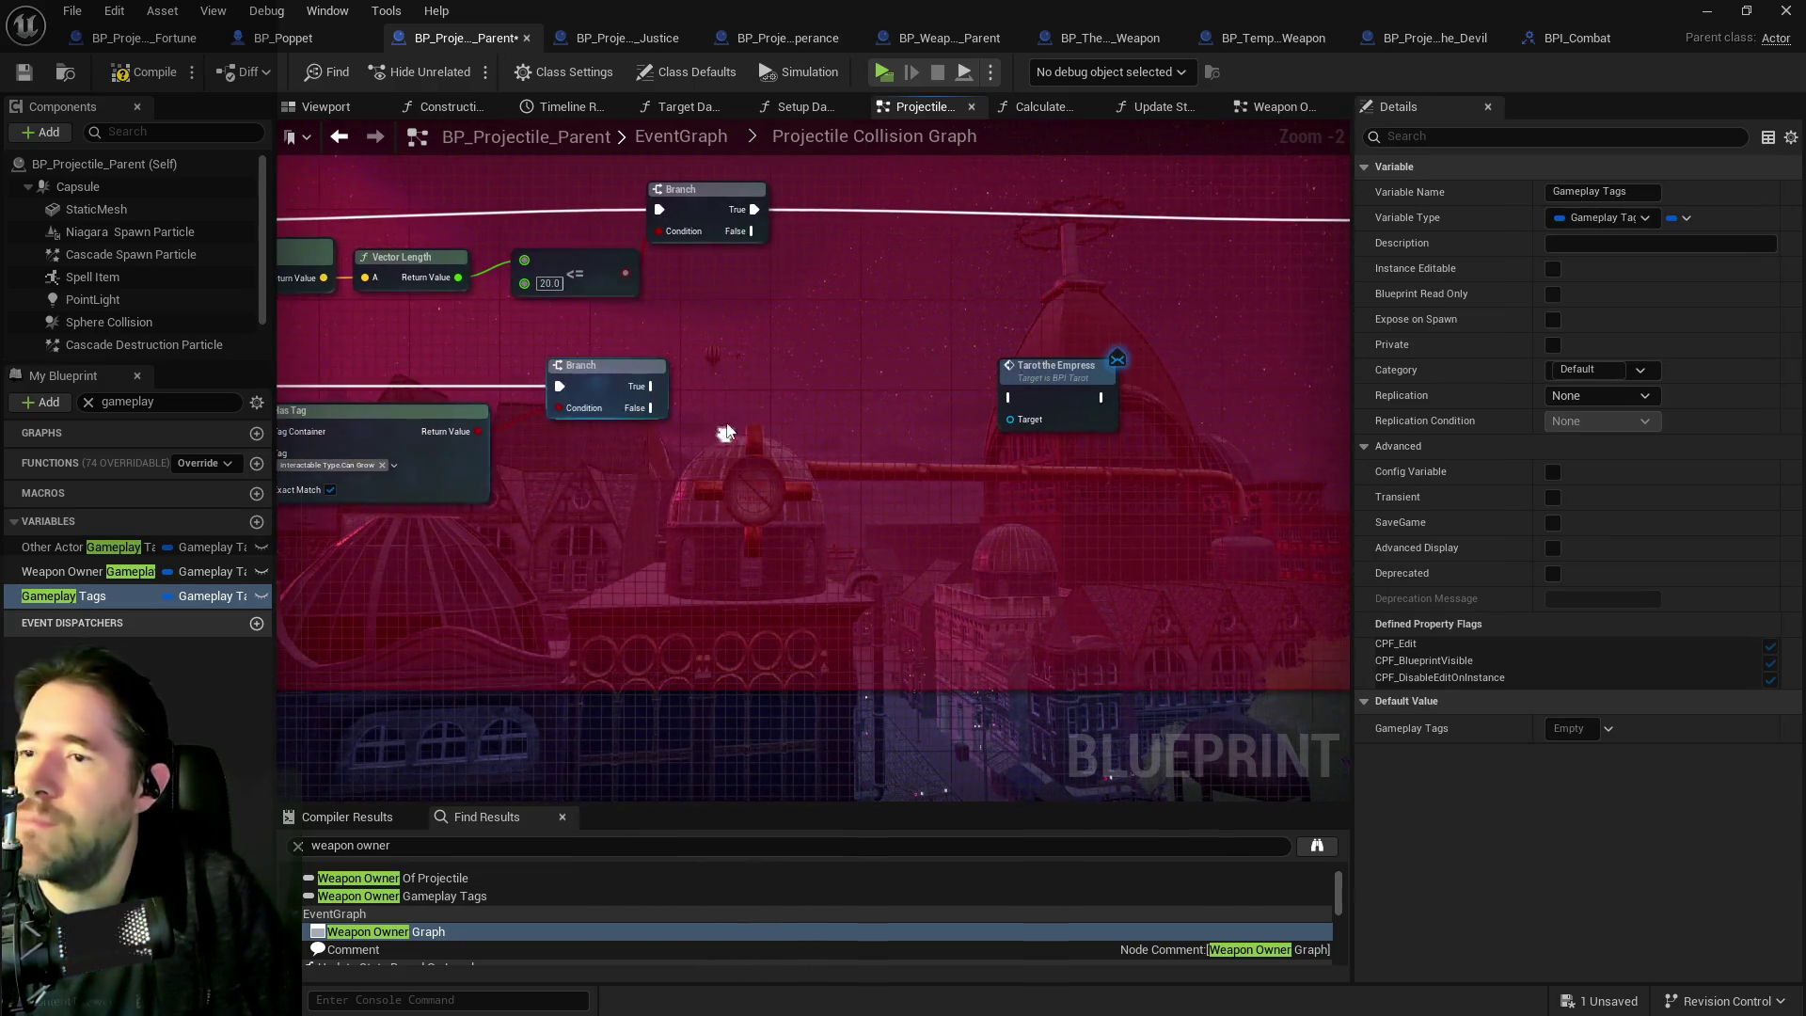
pyautogui.click(1044, 395)
pyautogui.moveTo(854, 425); pyautogui.dragTo(1339, 513)
pyautogui.moveTo(658, 460)
pyautogui.mouseDown()
pyautogui.moveTo(912, 604)
pyautogui.moveTo(872, 753)
pyautogui.mouseUp()
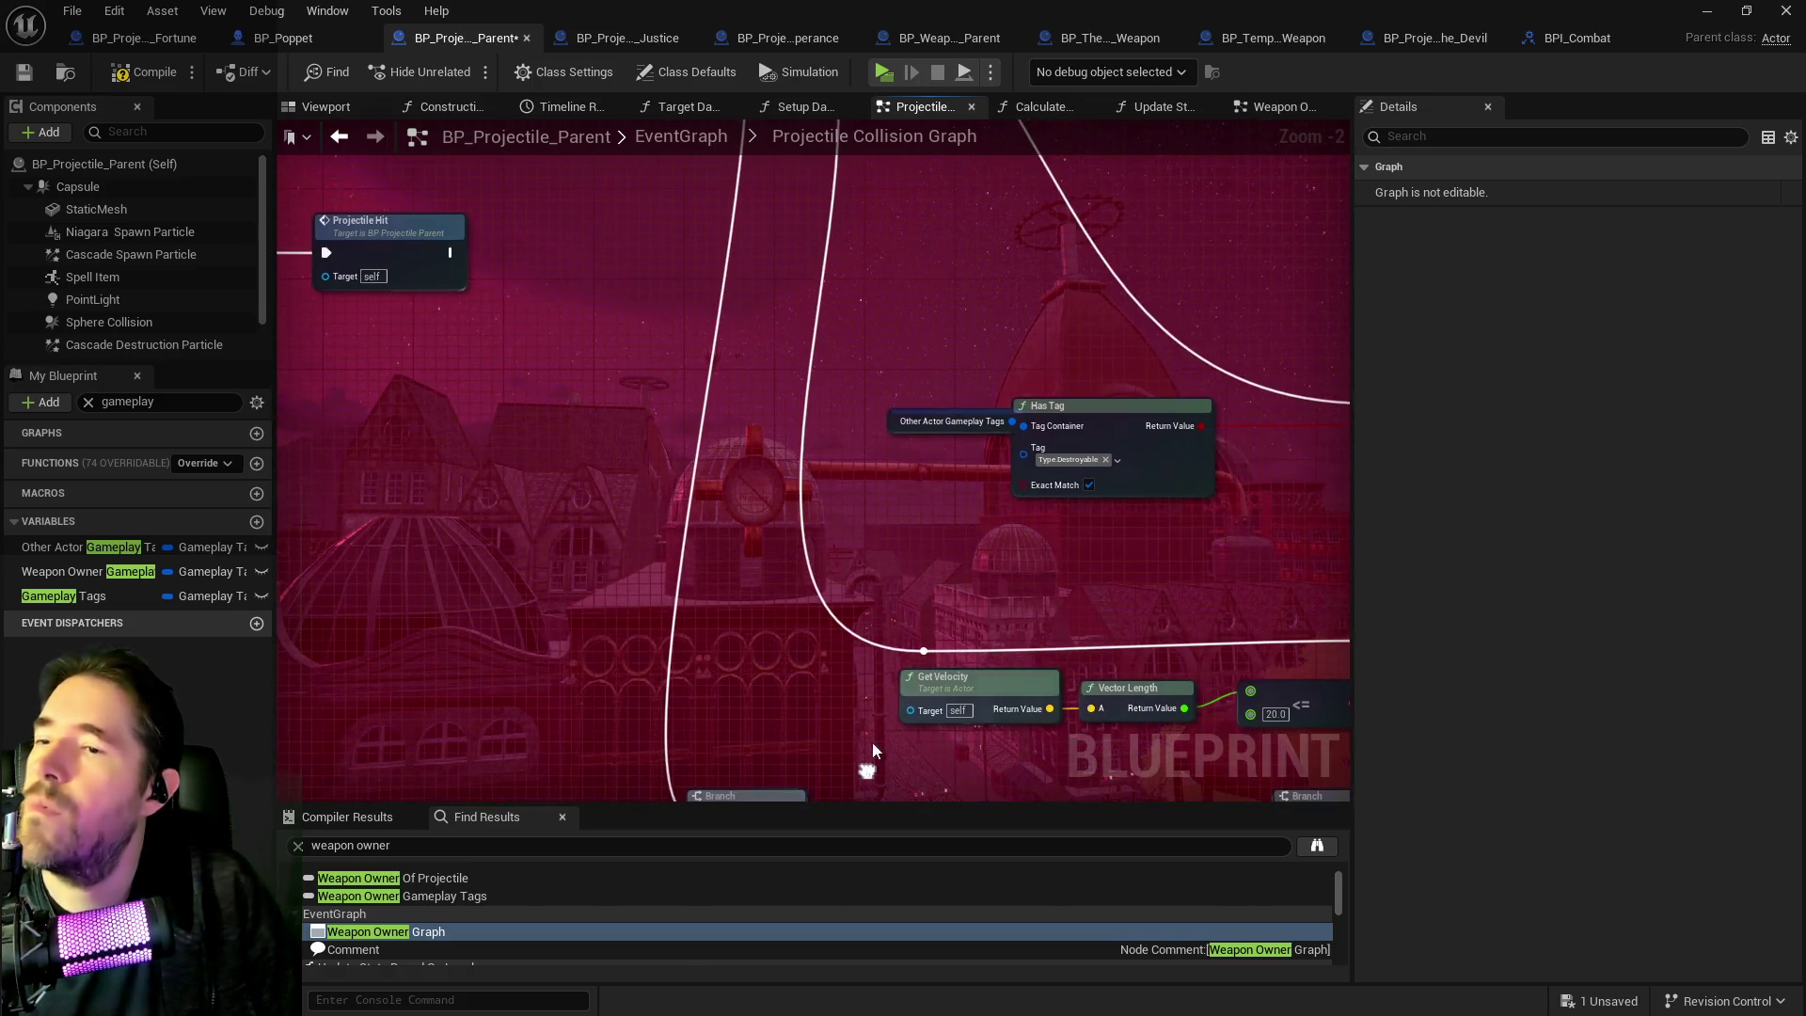
pyautogui.scroll(-3, 780, 523)
pyautogui.moveTo(940, 283)
pyautogui.mouseDown()
pyautogui.moveTo(978, 339)
pyautogui.moveTo(1029, 367)
pyautogui.moveTo(1130, 562)
pyautogui.mouseUp()
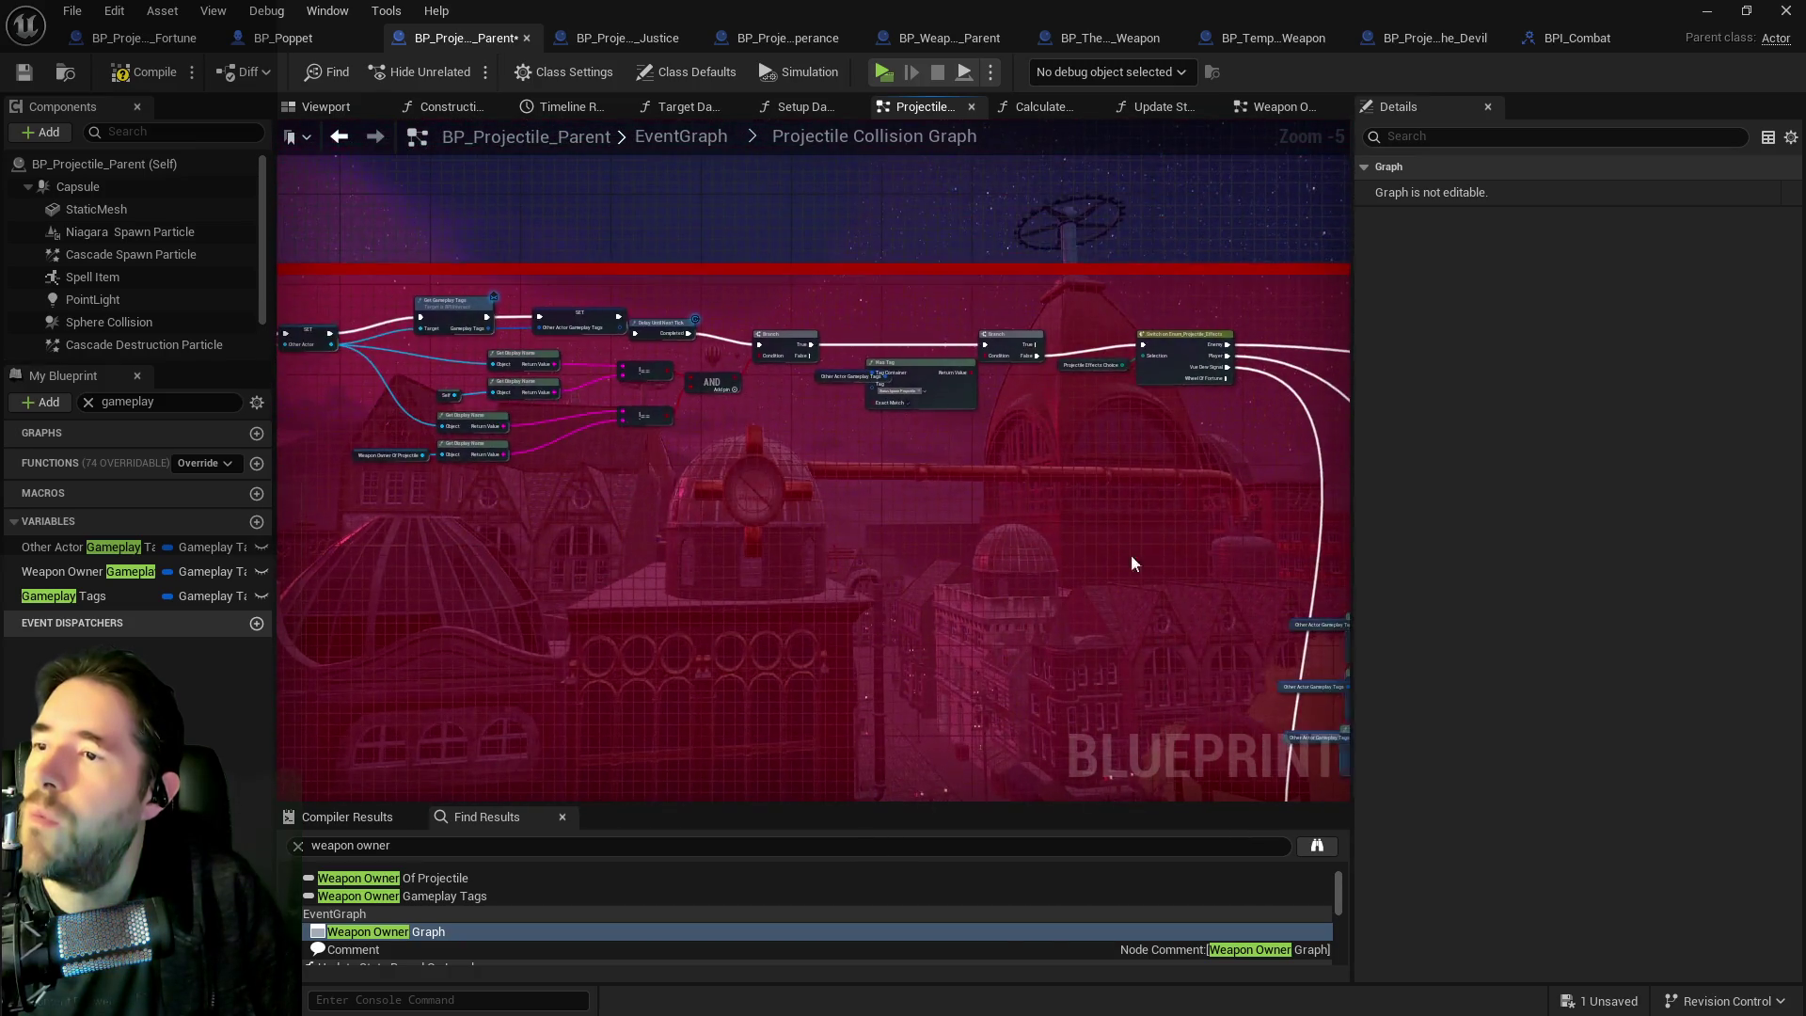
pyautogui.scroll(1, 354, 297)
pyautogui.moveTo(688, 275); pyautogui.dragTo(753, 423)
pyautogui.scroll(2, 825, 553)
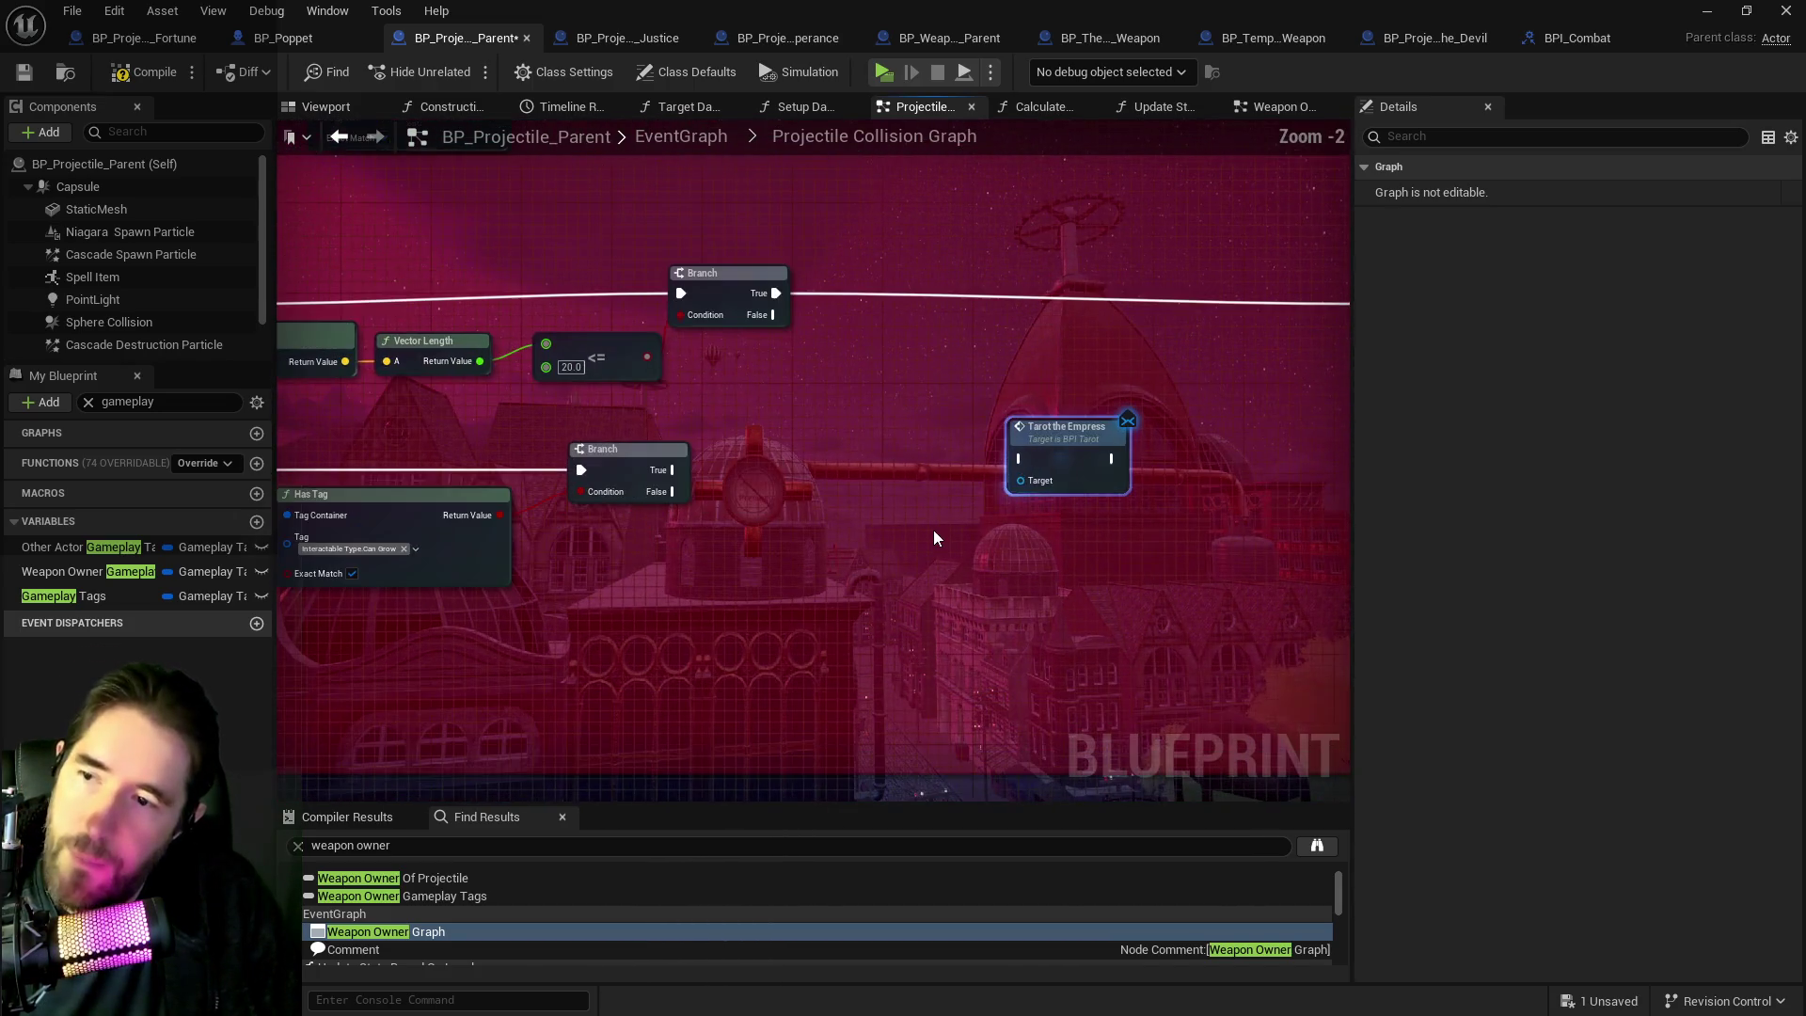
# Add a Get Other Actor node and wire it into Tarot the Empress's Target.
pyautogui.rightClick(928, 514)
pyautogui.write('get other ac')
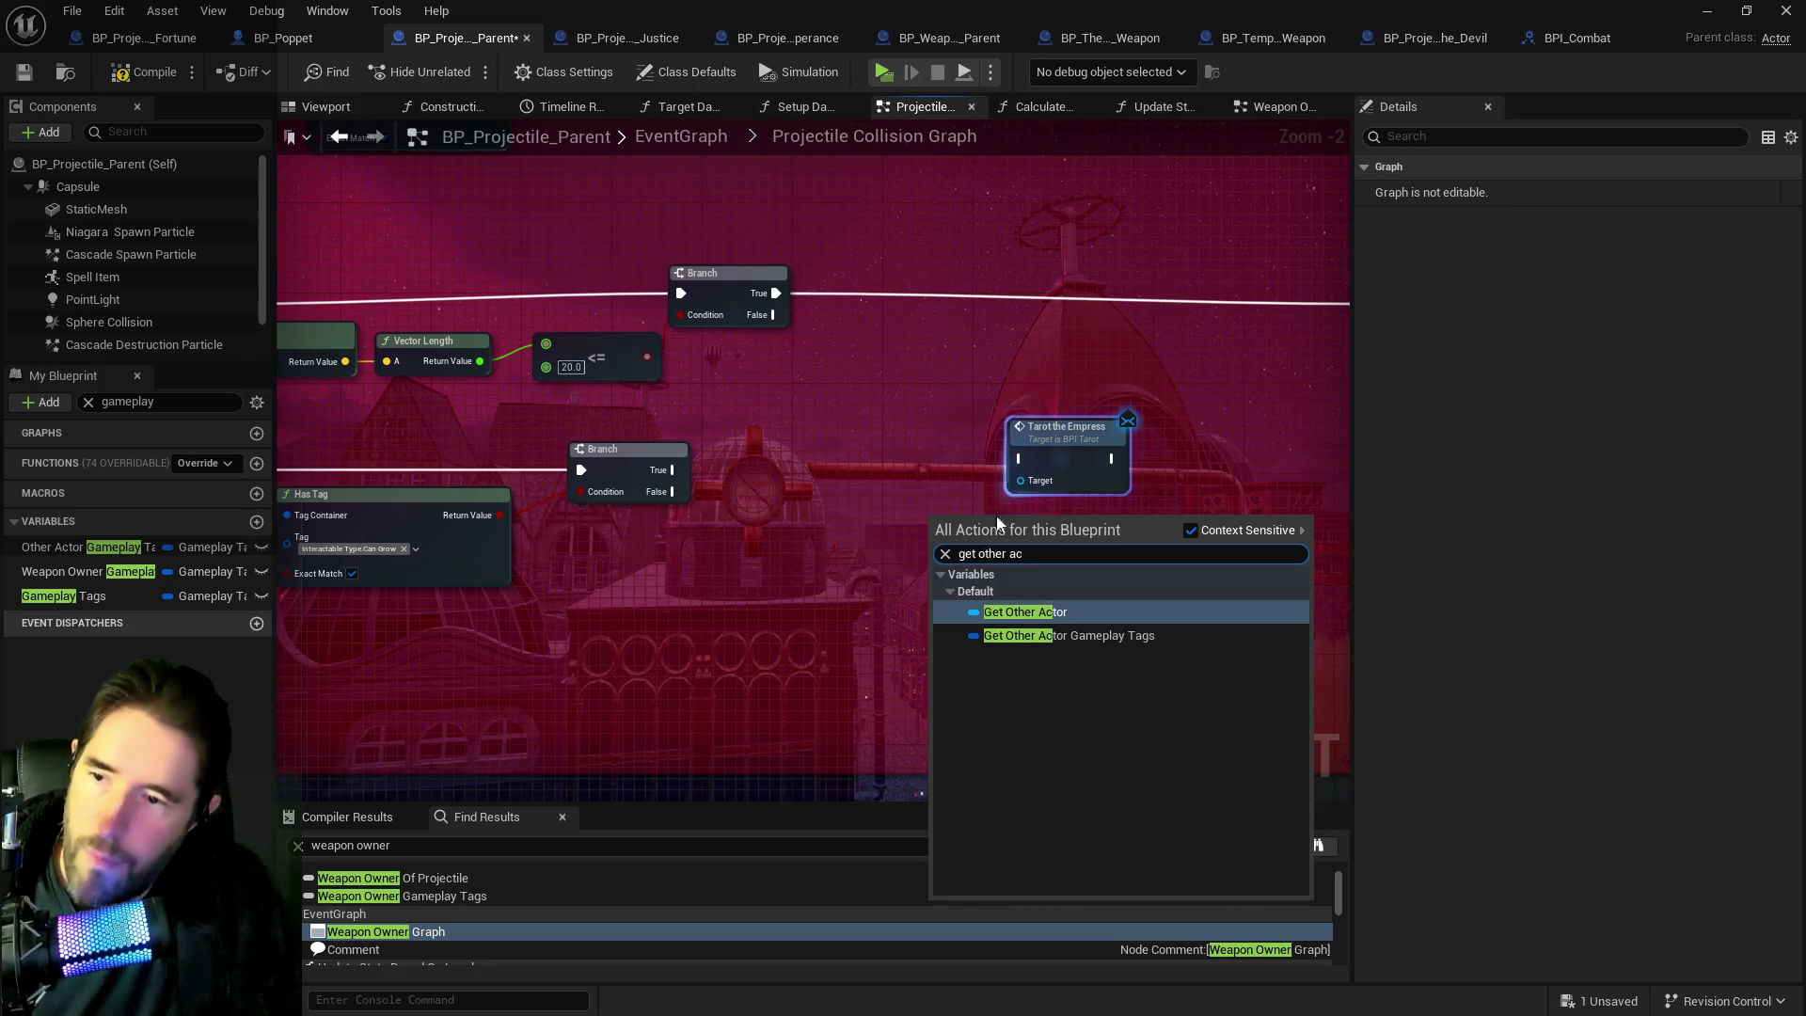
pyautogui.click(1038, 613)
pyautogui.moveTo(993, 521)
pyautogui.mouseDown()
pyautogui.moveTo(1020, 481)
pyautogui.moveTo(903, 513)
pyautogui.moveTo(922, 499)
pyautogui.mouseUp()
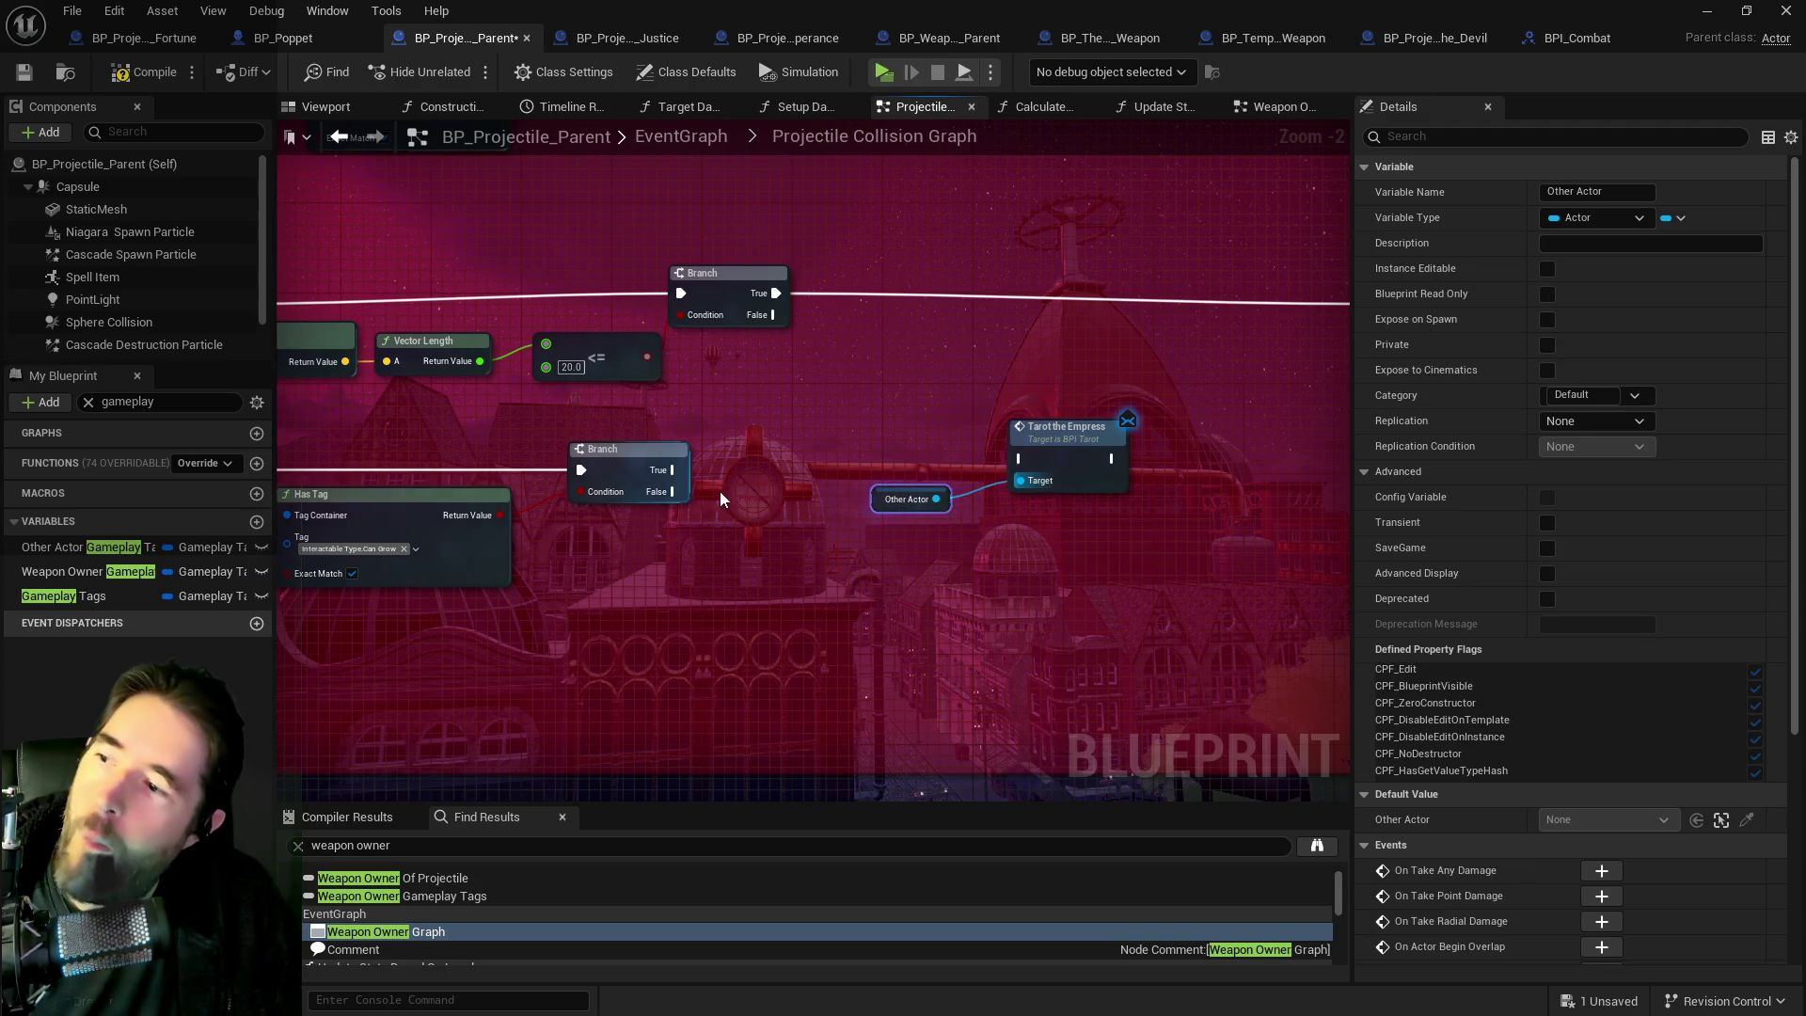
# Chain Branch True through Tarot the Empress into Projectile Hit, then save the blueprint.
pyautogui.moveTo(671, 469); pyautogui.dragTo(1018, 459)
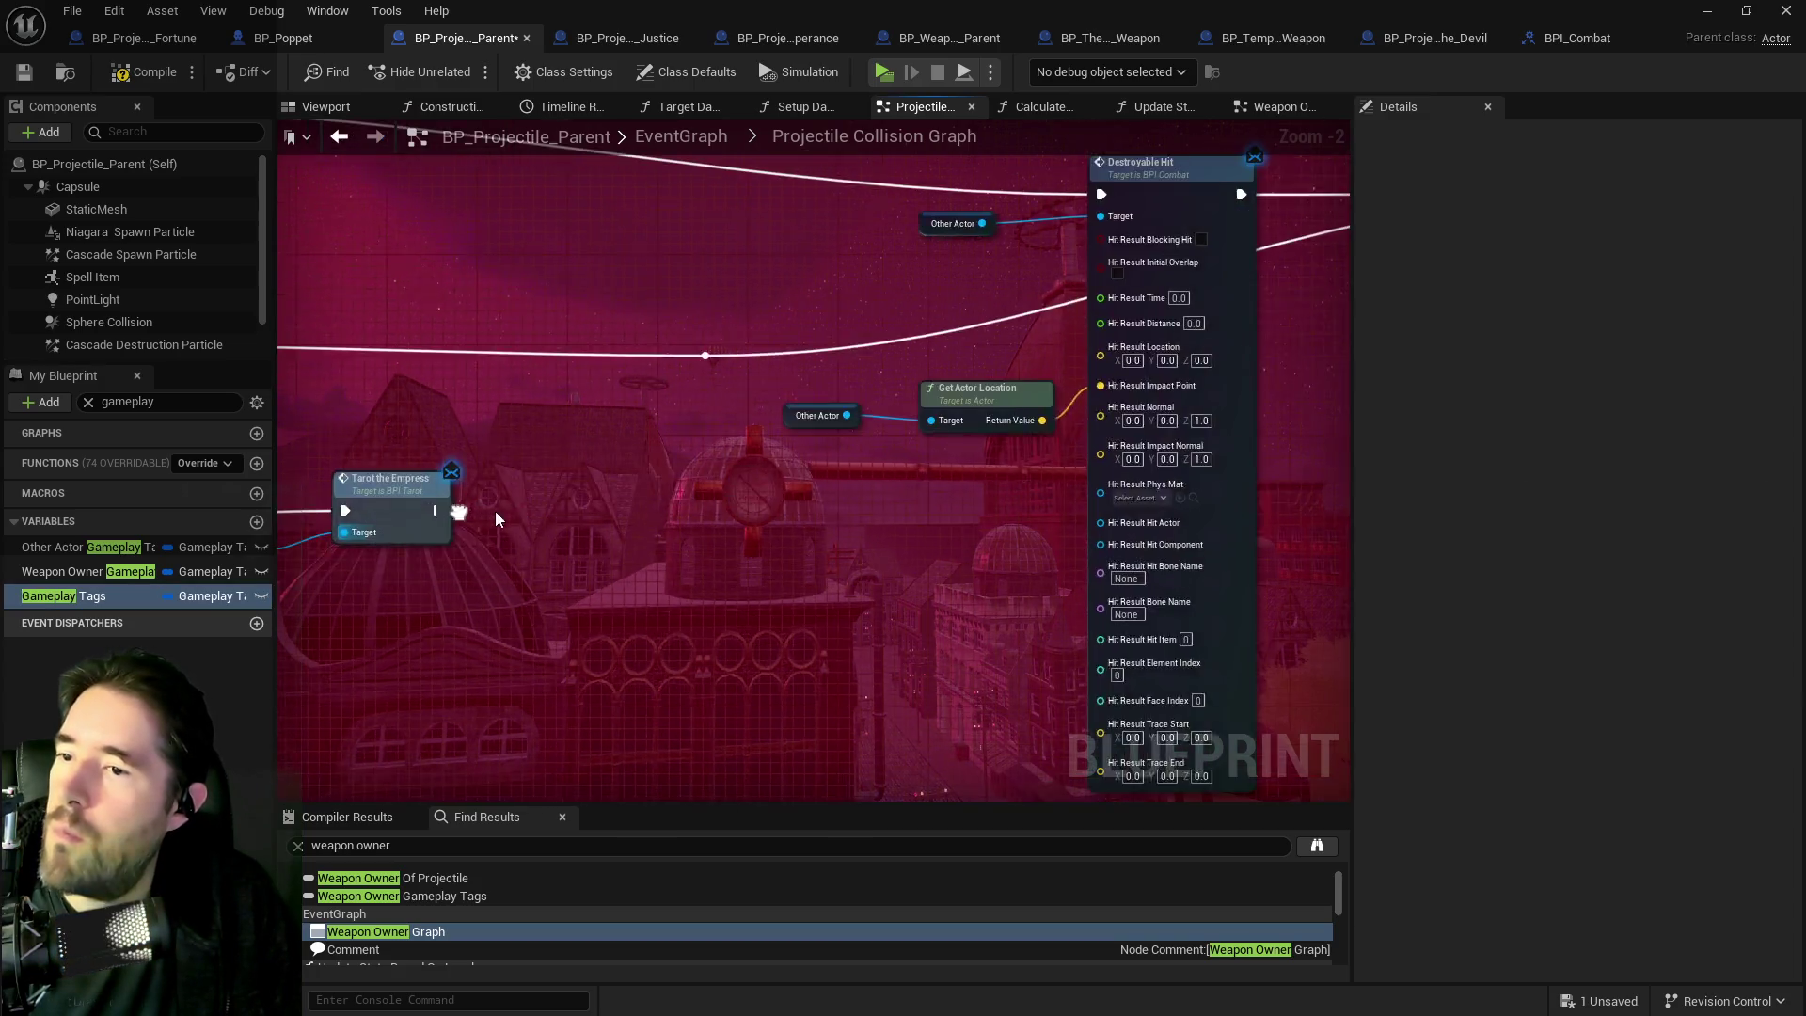
pyautogui.scroll(-3, 494, 511)
pyautogui.moveTo(533, 503); pyautogui.dragTo(1131, 342)
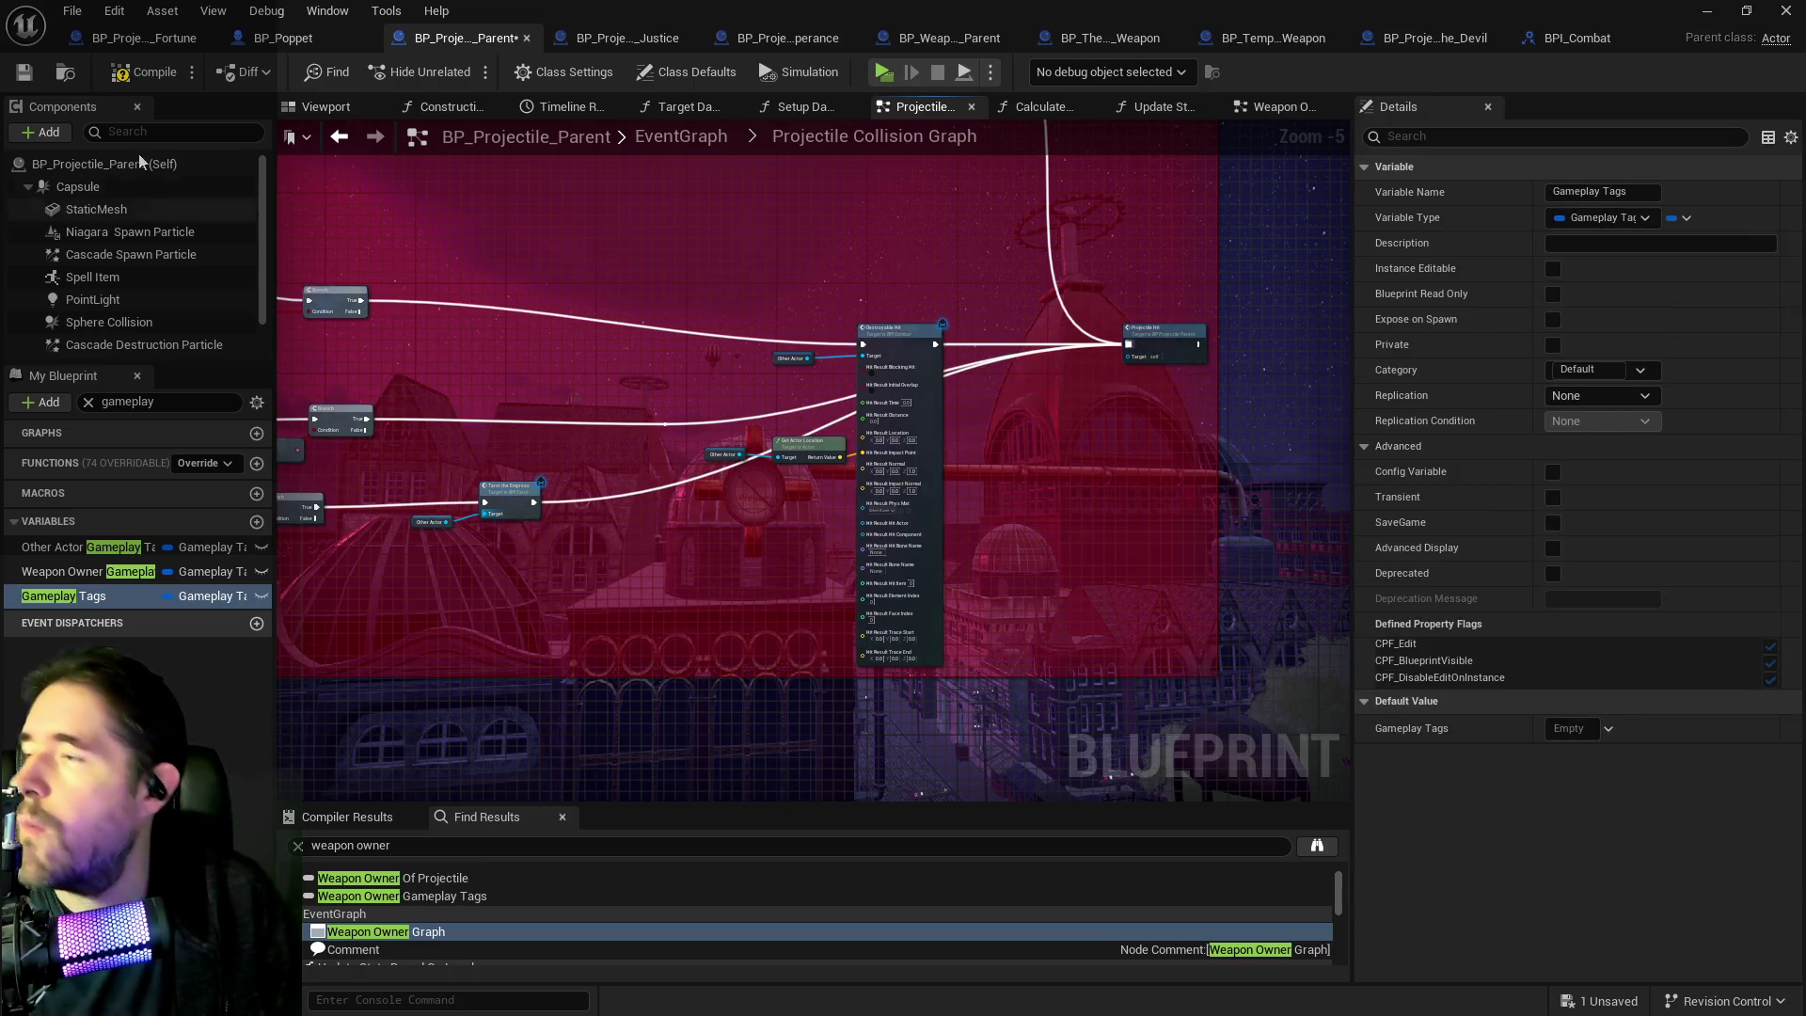
pyautogui.click(22, 76)
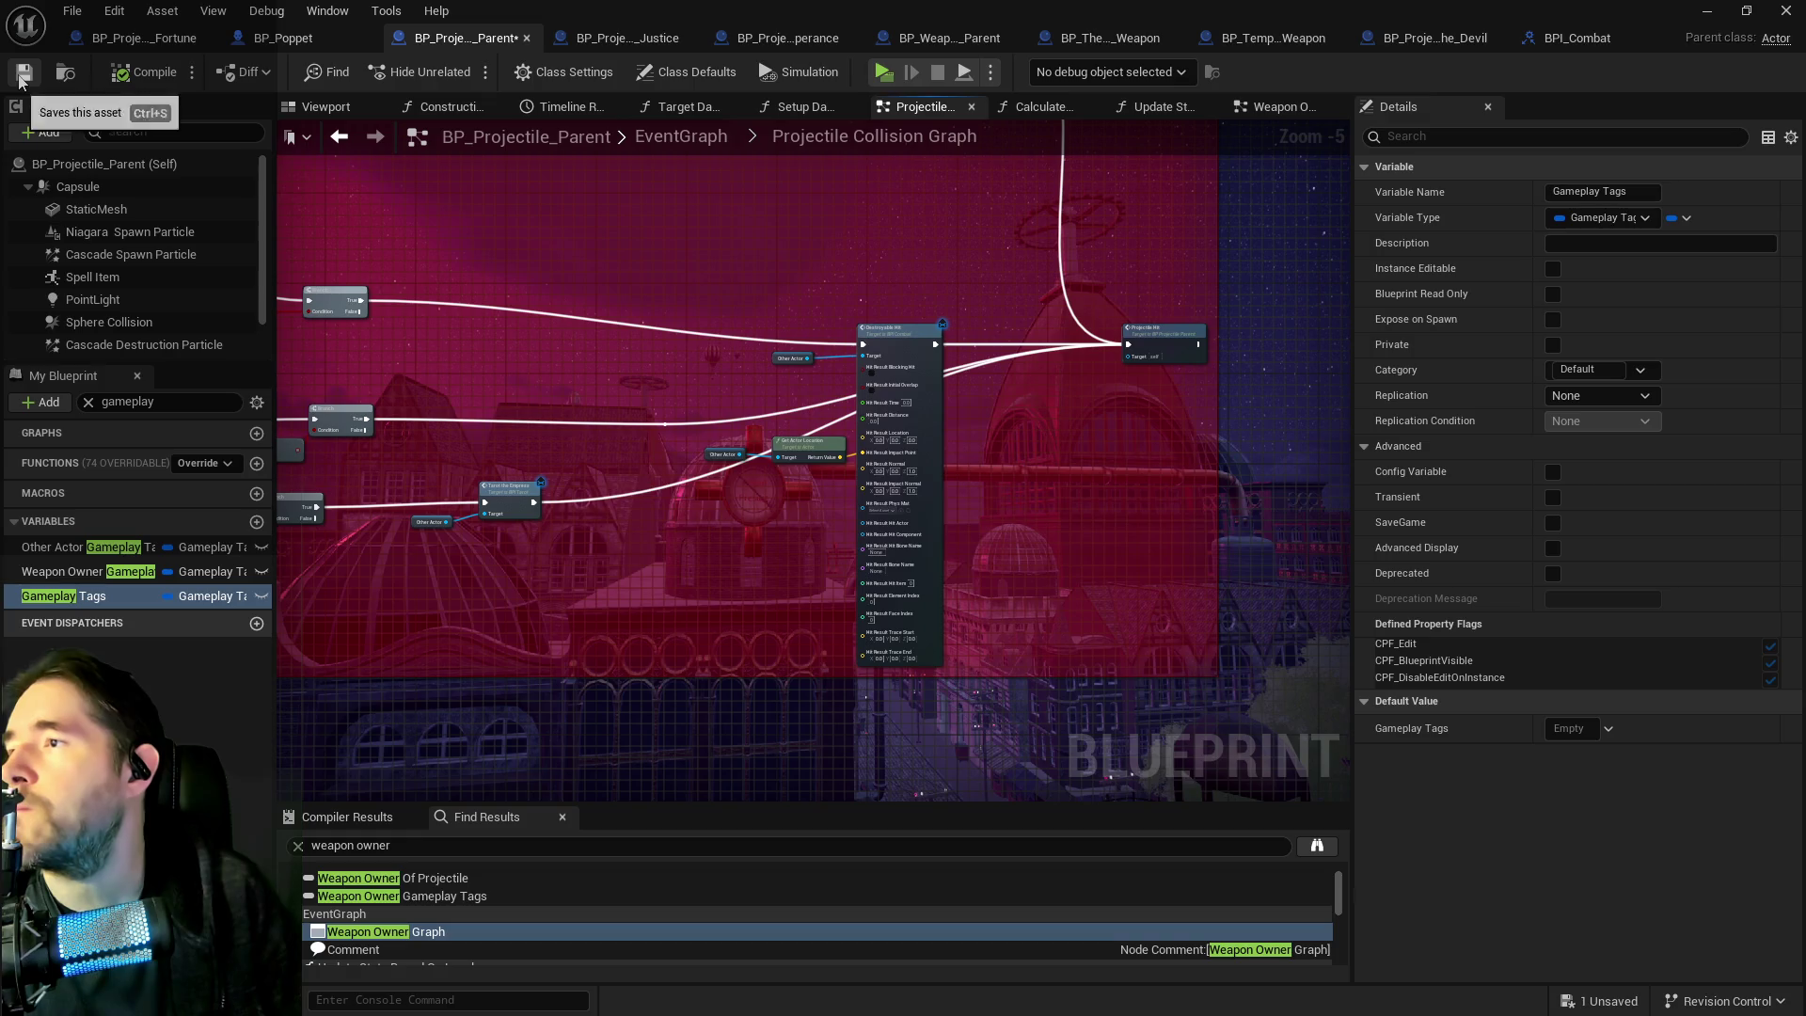
pyautogui.moveTo(431, 235); pyautogui.dragTo(931, 273)
pyautogui.scroll(2, 805, 385)
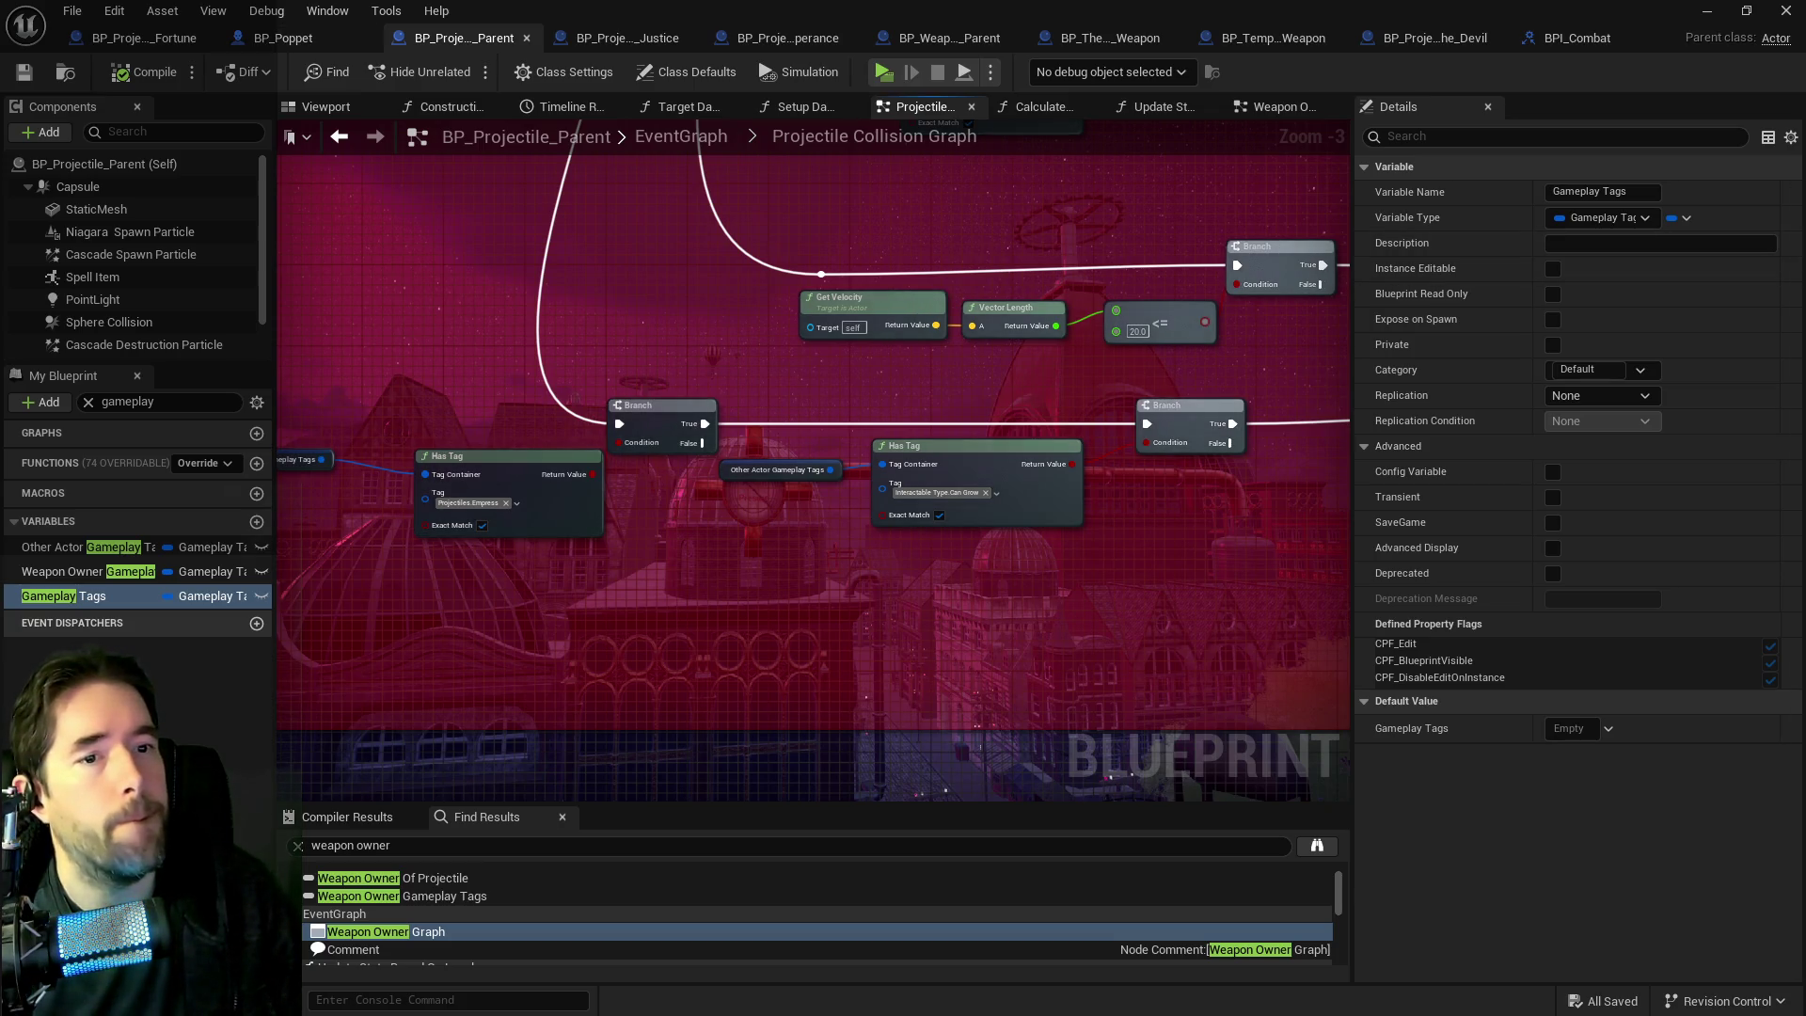
# Browse to the Tarot_3_The_Empress folder and open BP_Empress_Attack_Plant.
pyautogui.hotkey('ctrl', 'space')
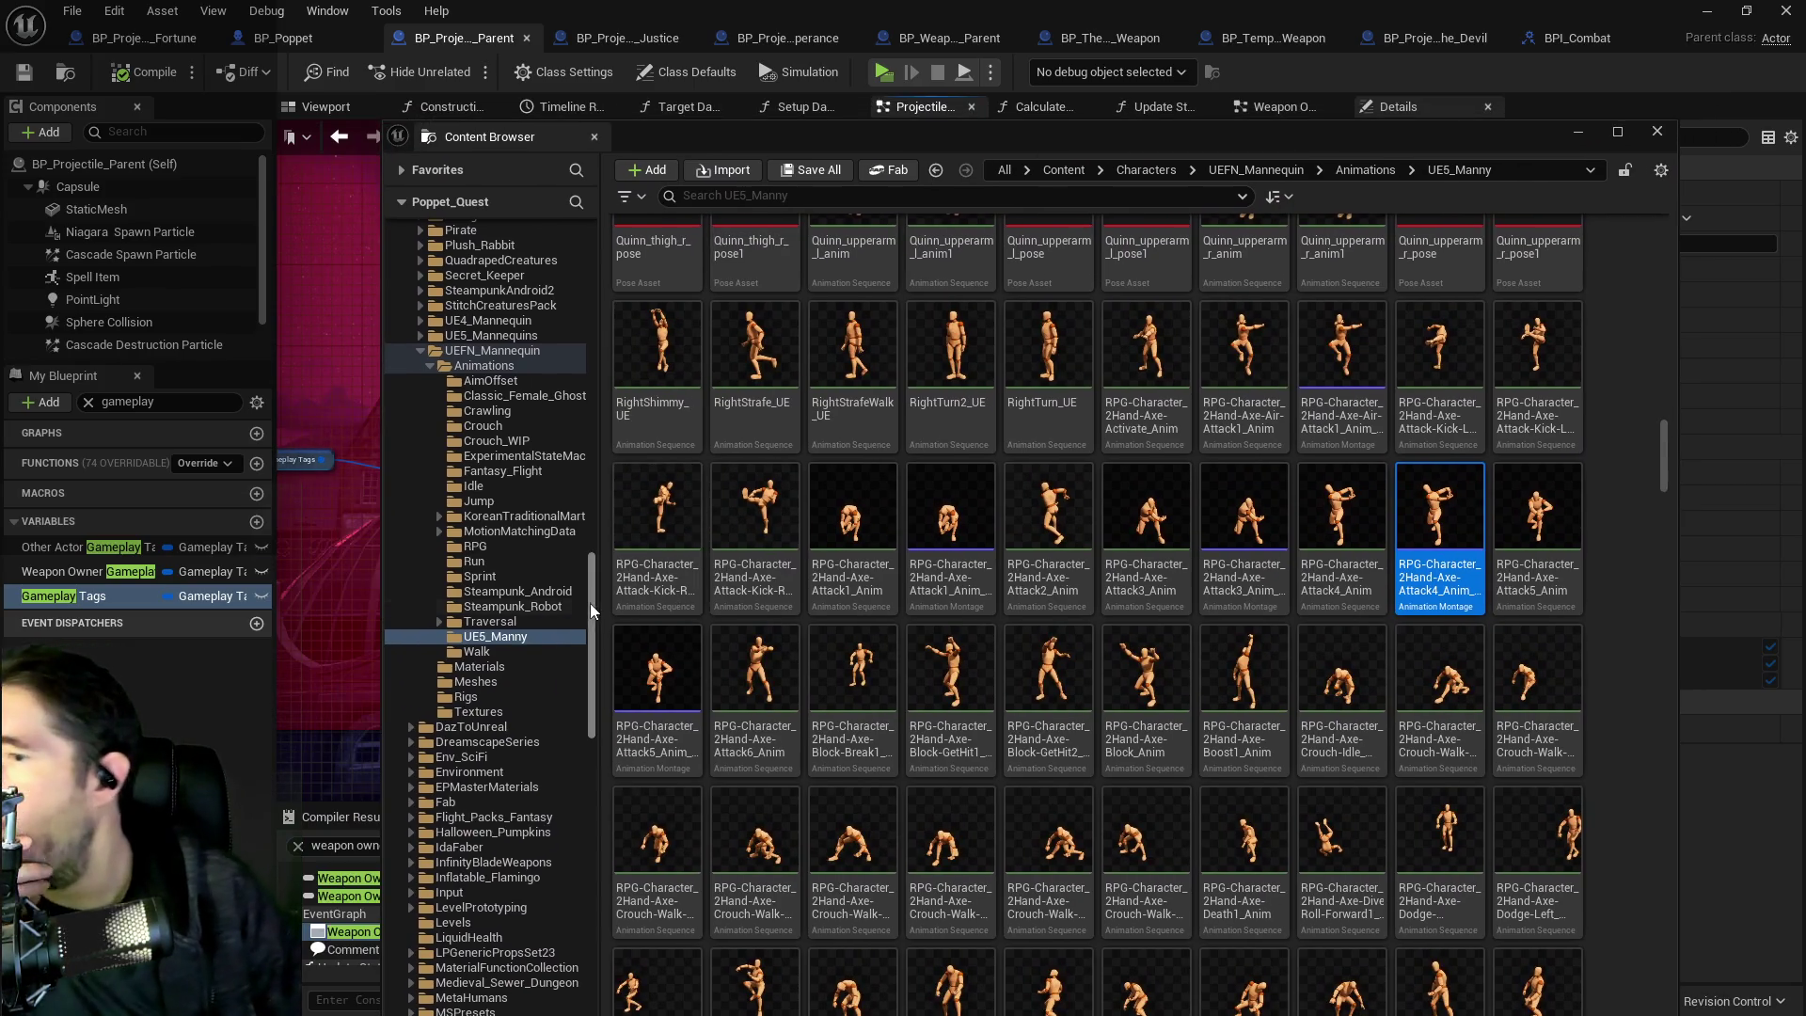
pyautogui.moveTo(589, 602); pyautogui.dragTo(607, 246)
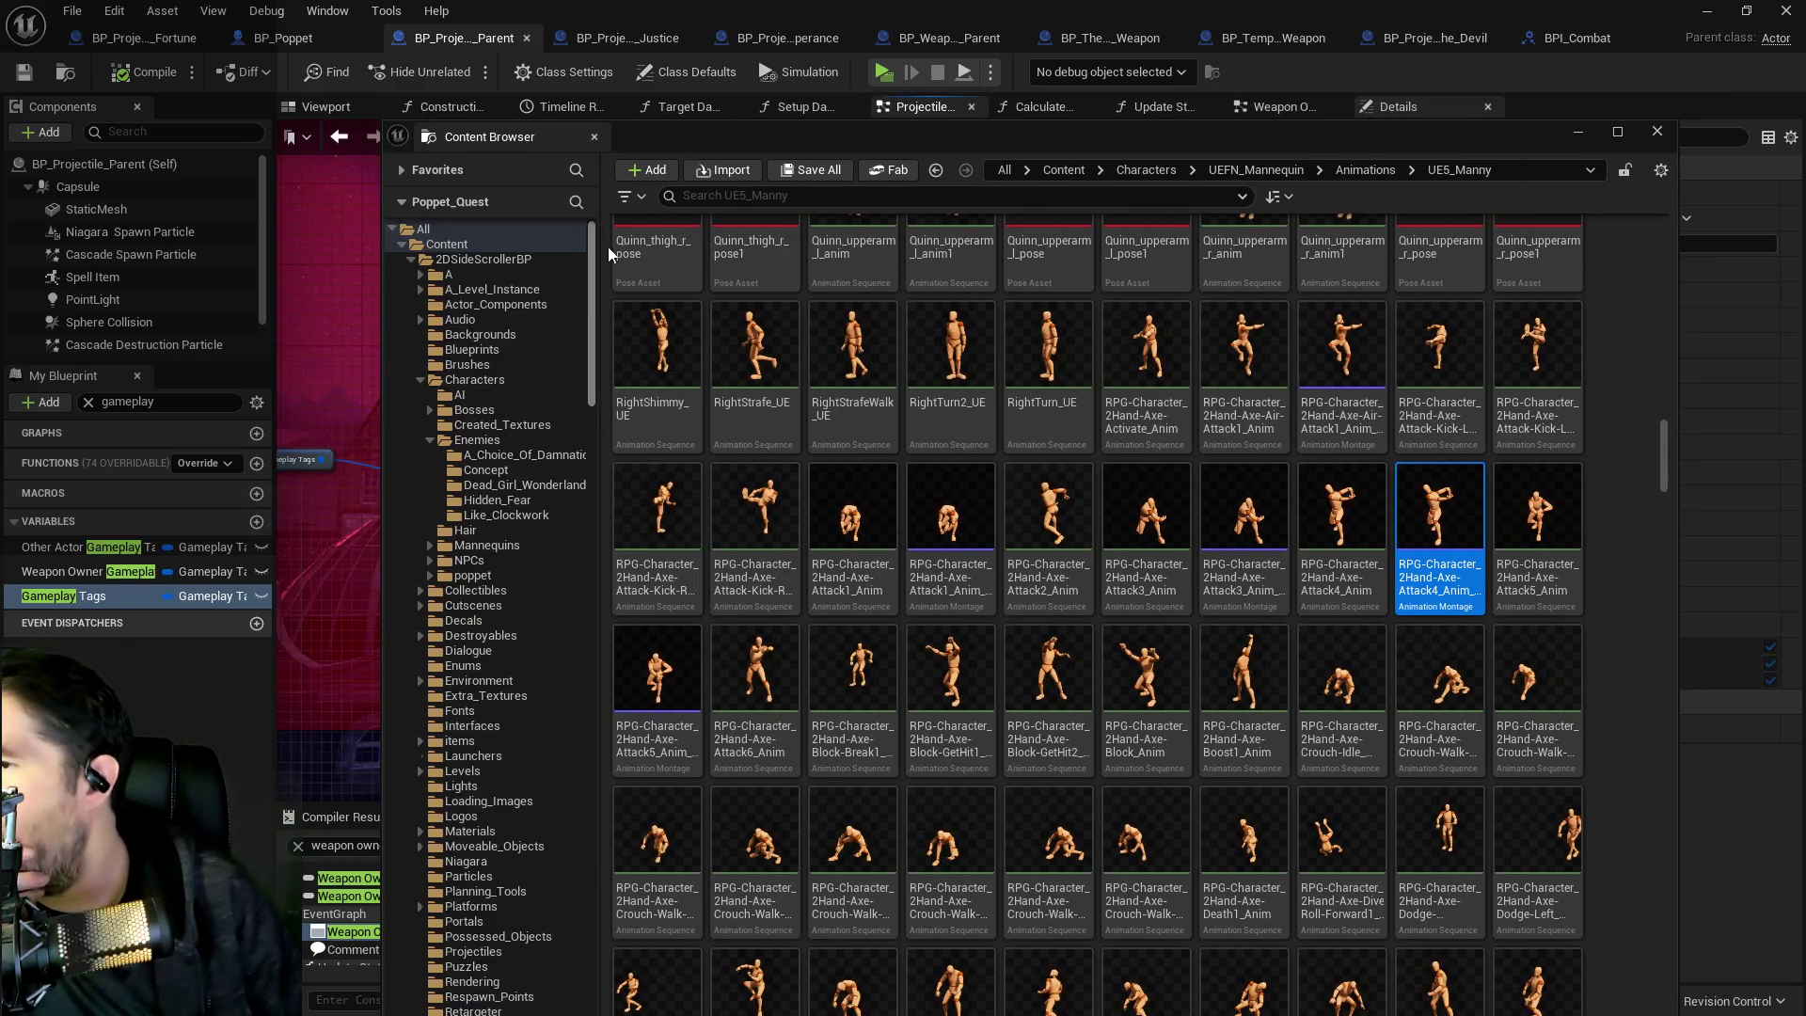
pyautogui.scroll(-5, 458, 576)
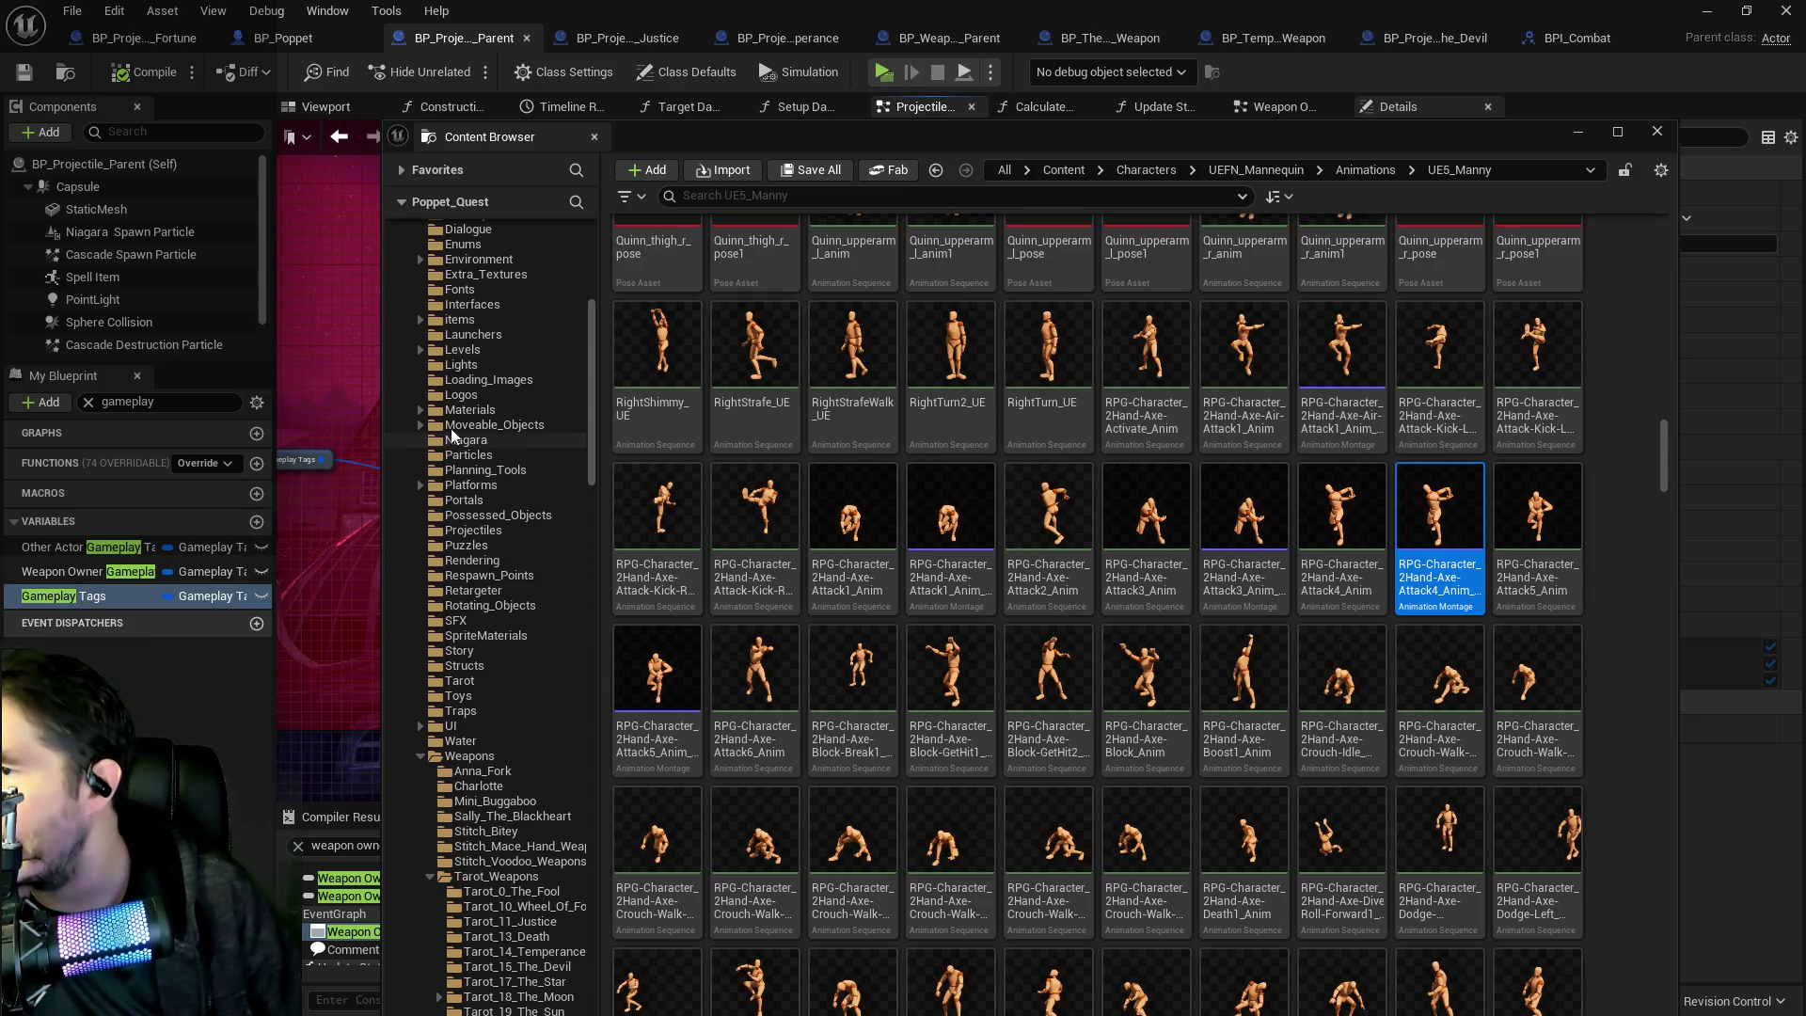
pyautogui.scroll(-8, 468, 673)
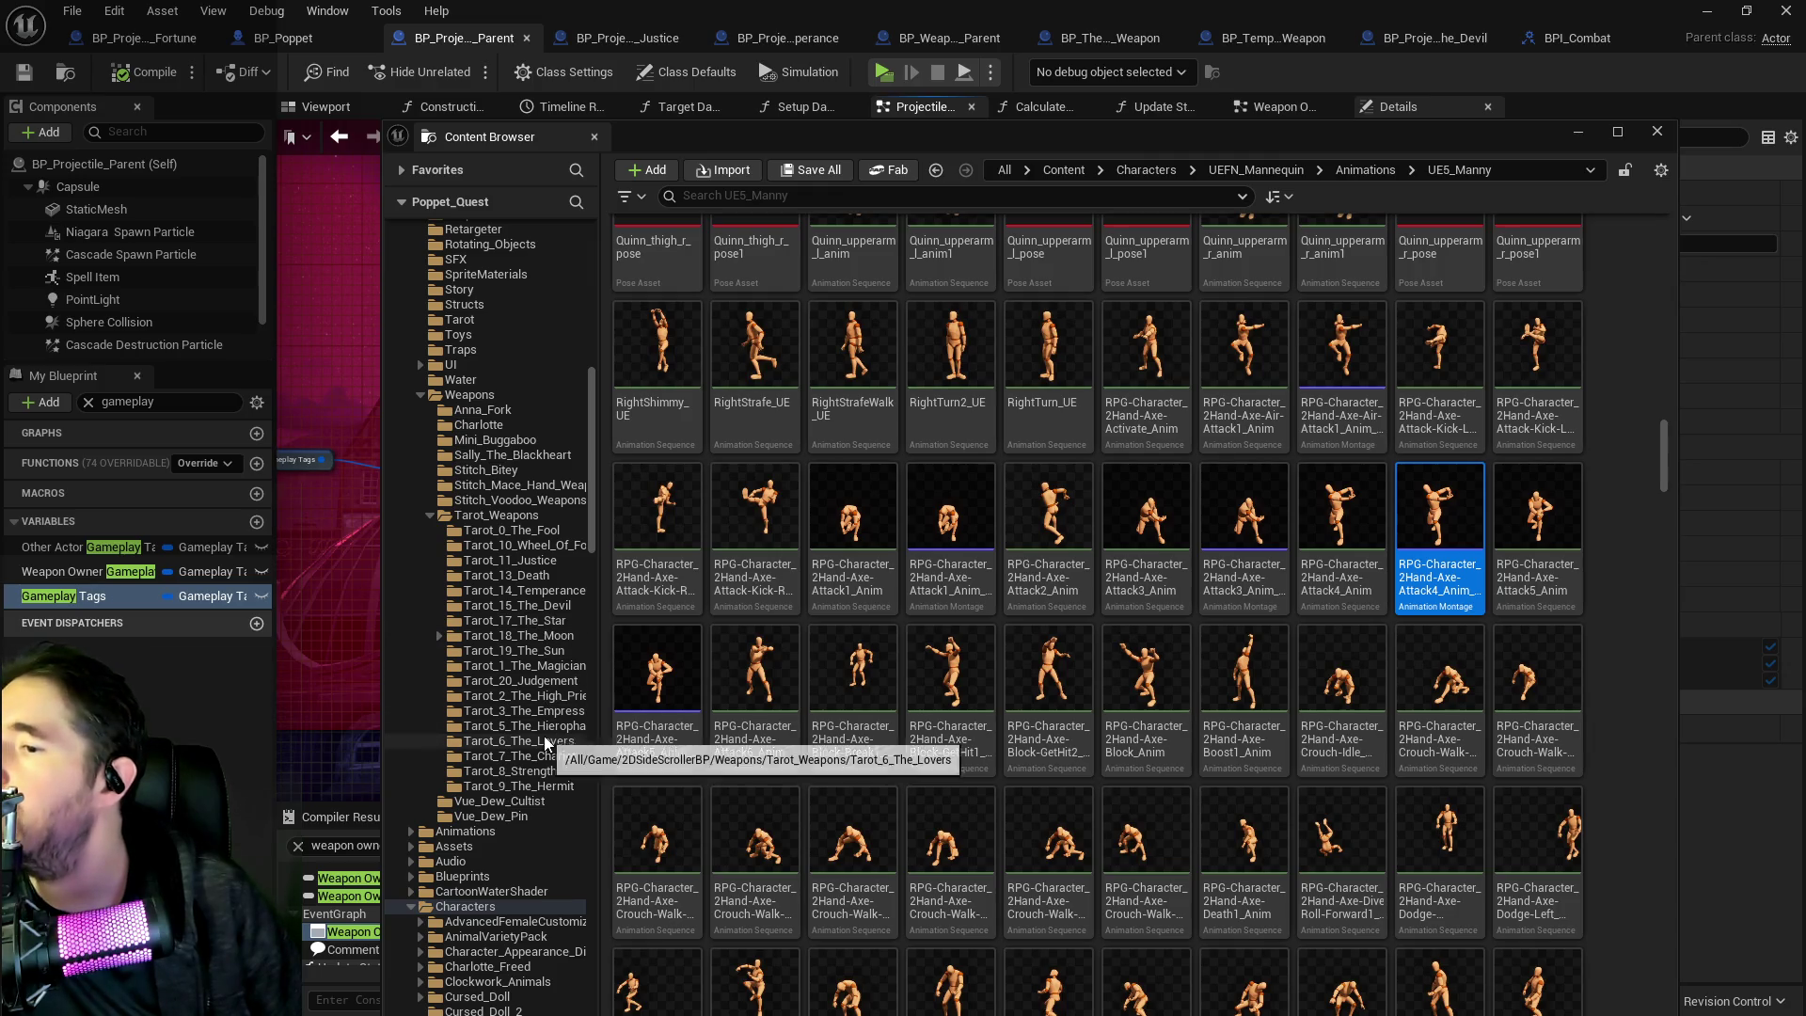
pyautogui.click(540, 710)
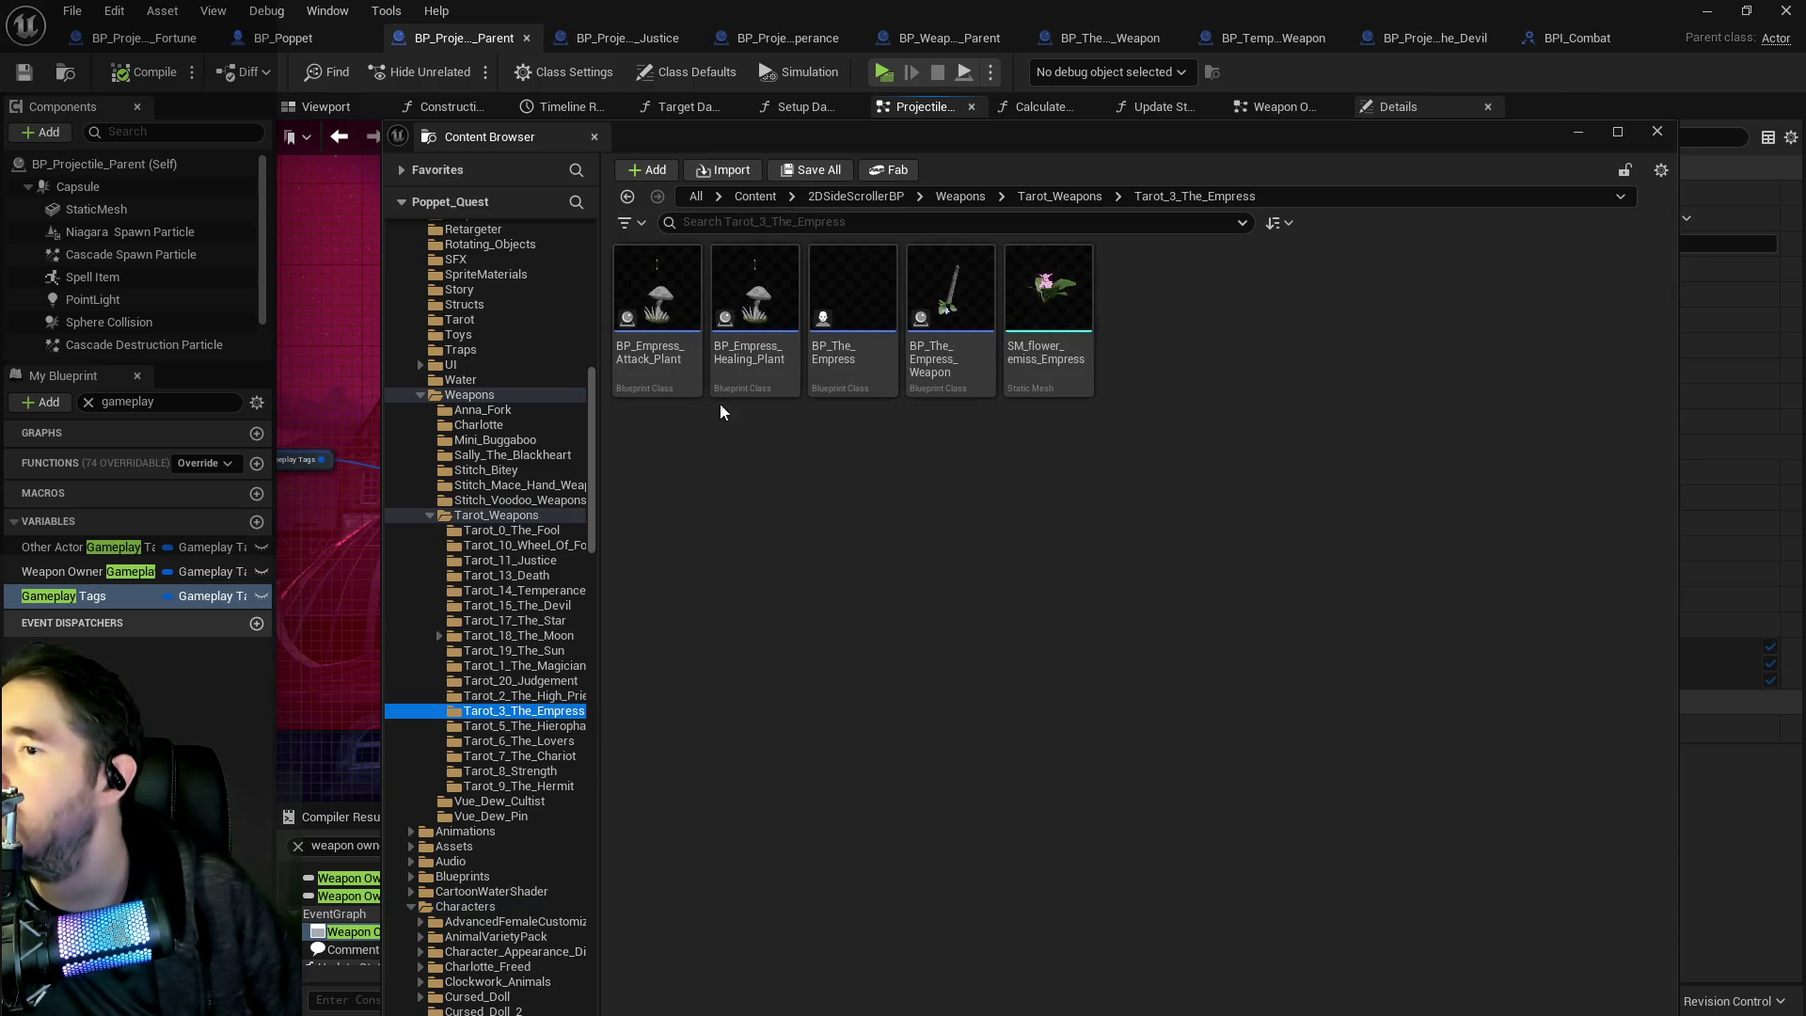
pyautogui.moveTo(689, 376)
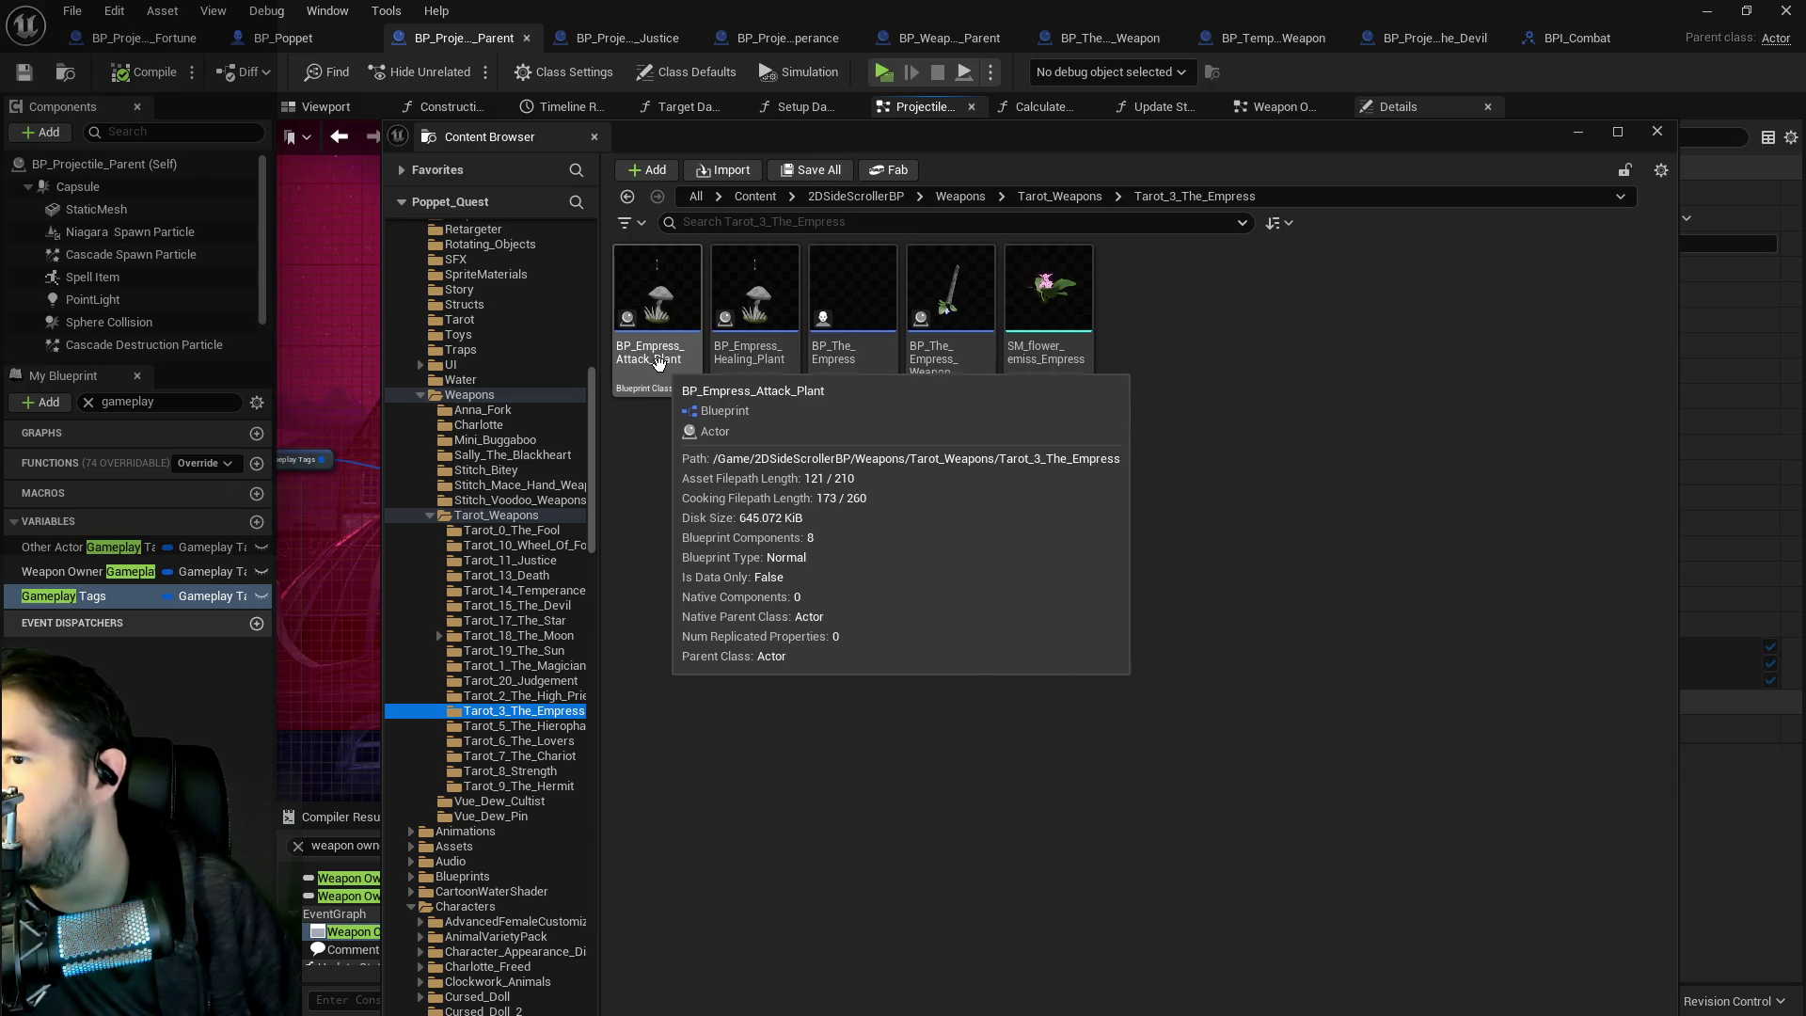
pyautogui.doubleClick(657, 301)
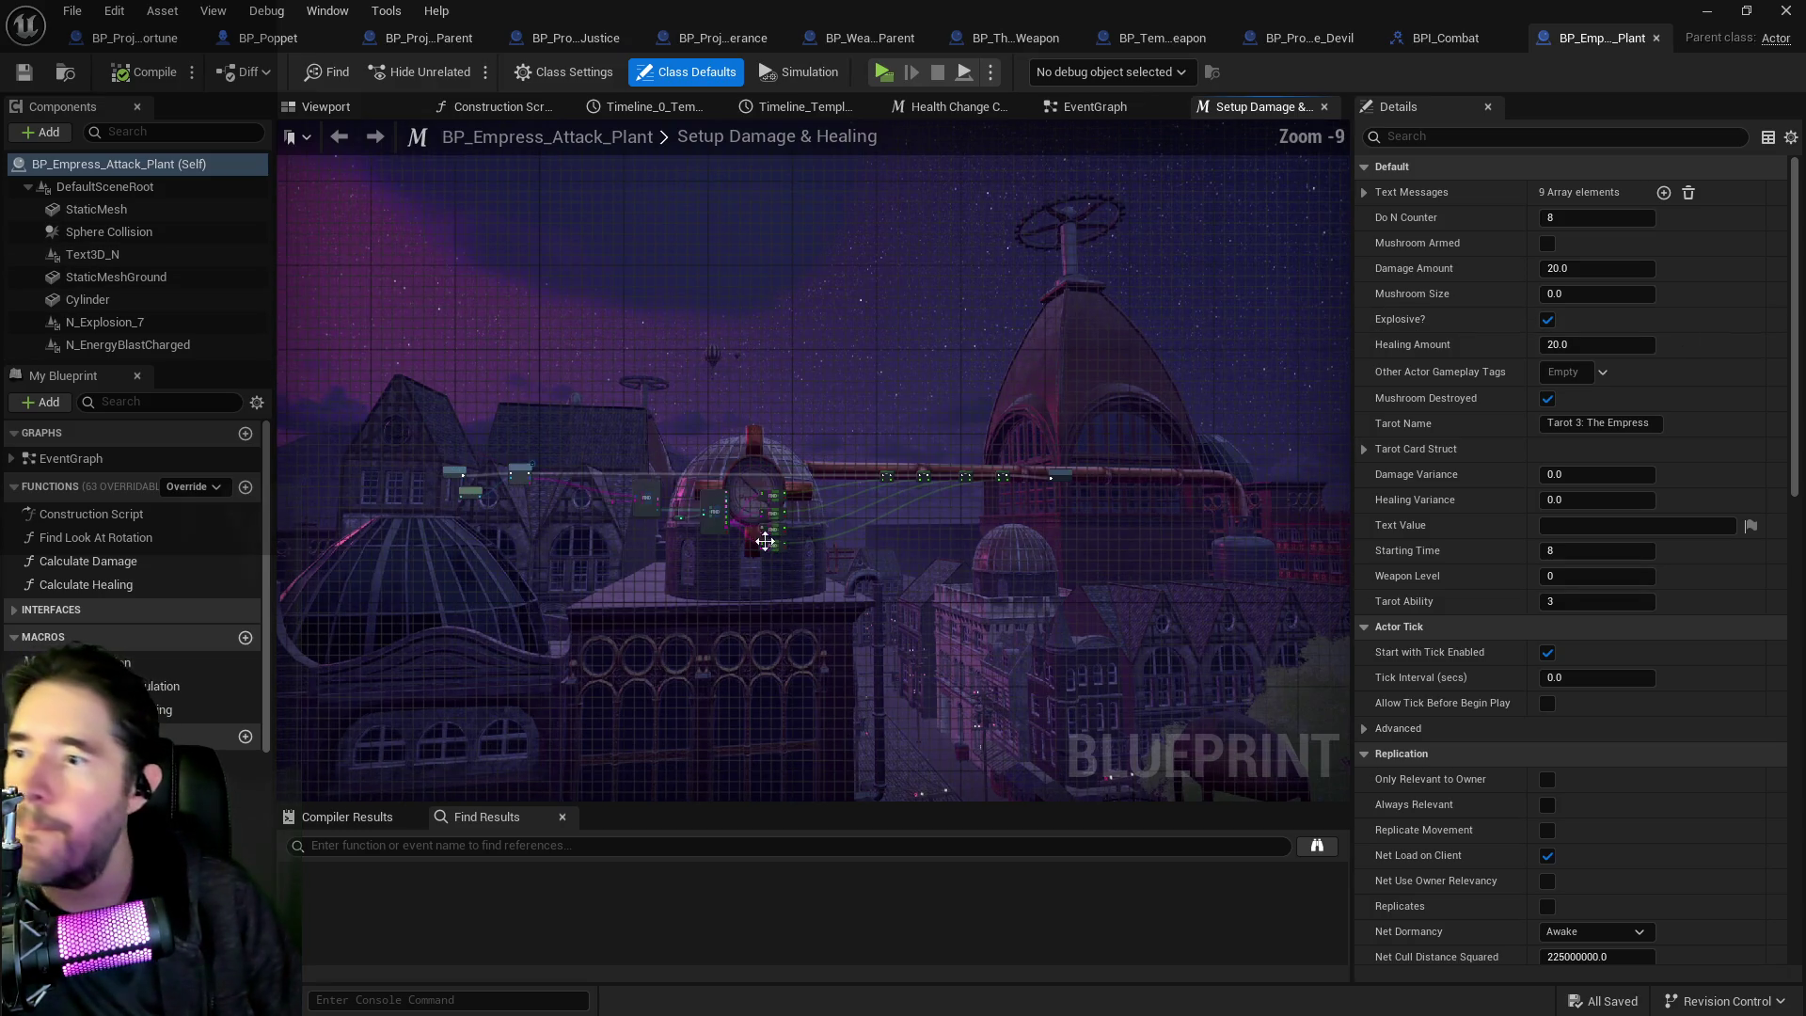
# Look through BP_Empress_Attack_Plant's EventGraph, including its Sphere Collision and Destroy Mushroom sections.
pyautogui.click(1082, 108)
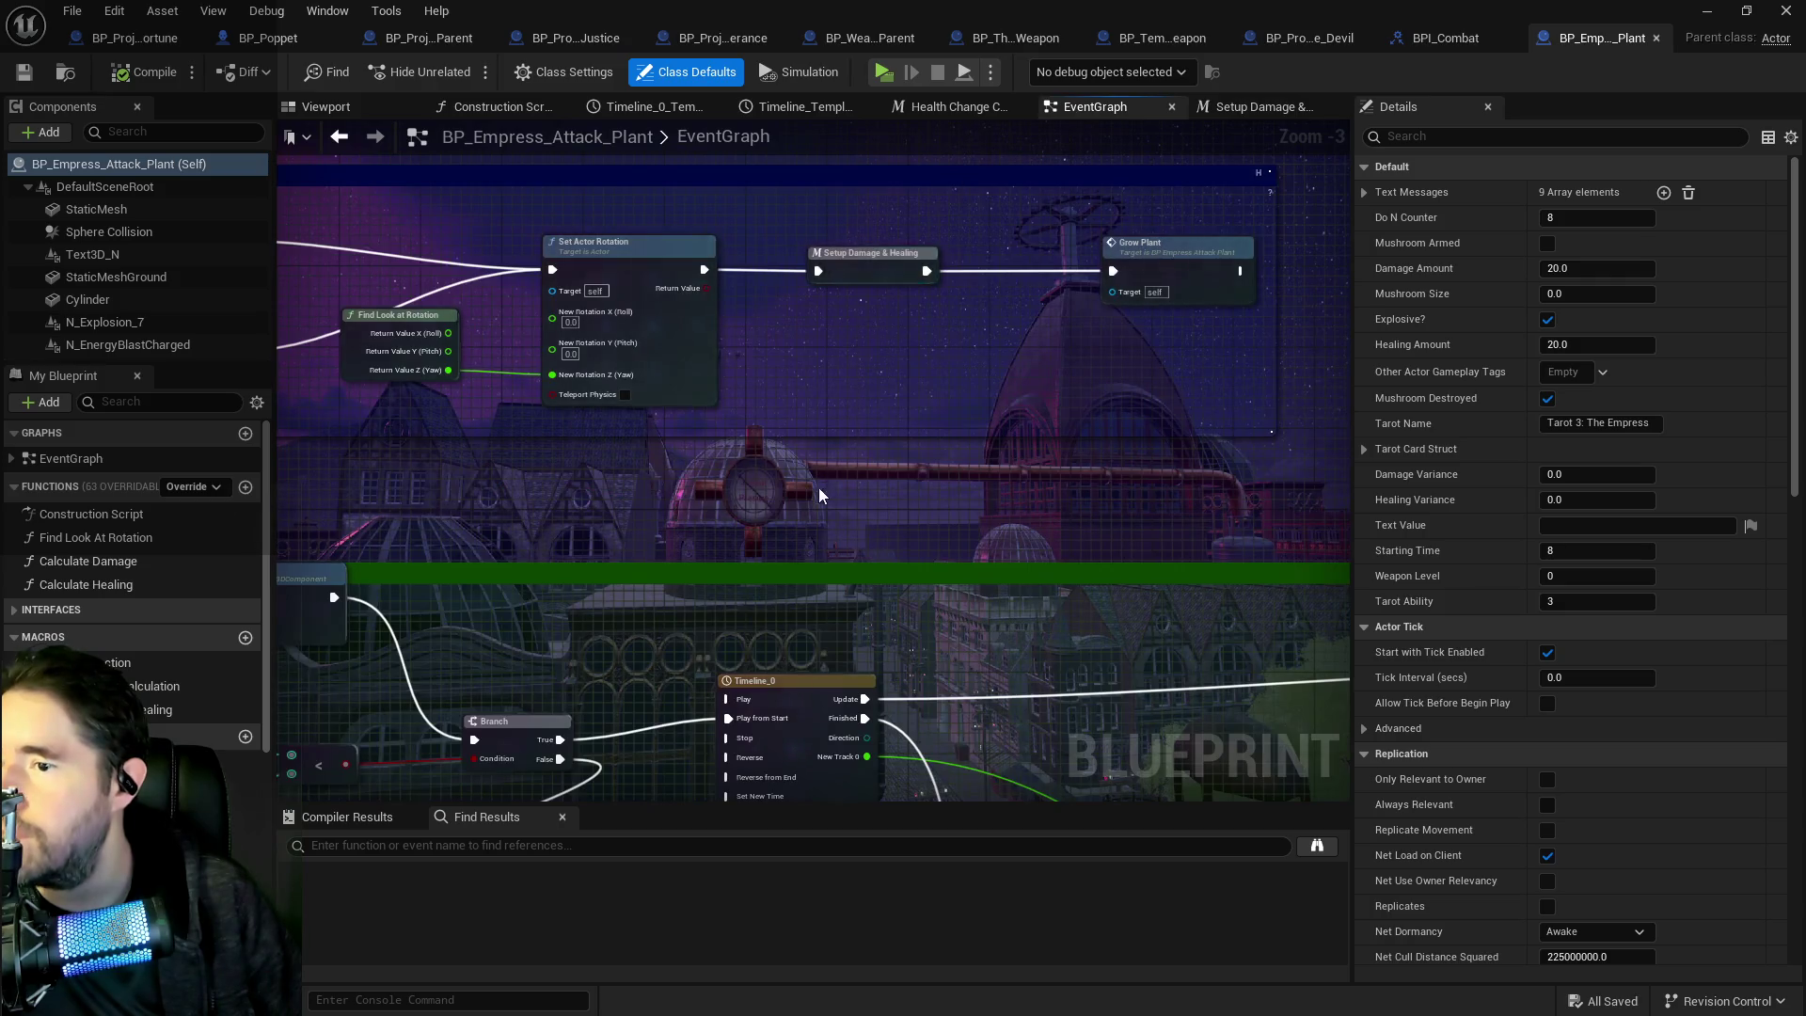
pyautogui.scroll(-3, 818, 487)
pyautogui.moveTo(993, 506); pyautogui.dragTo(842, 245)
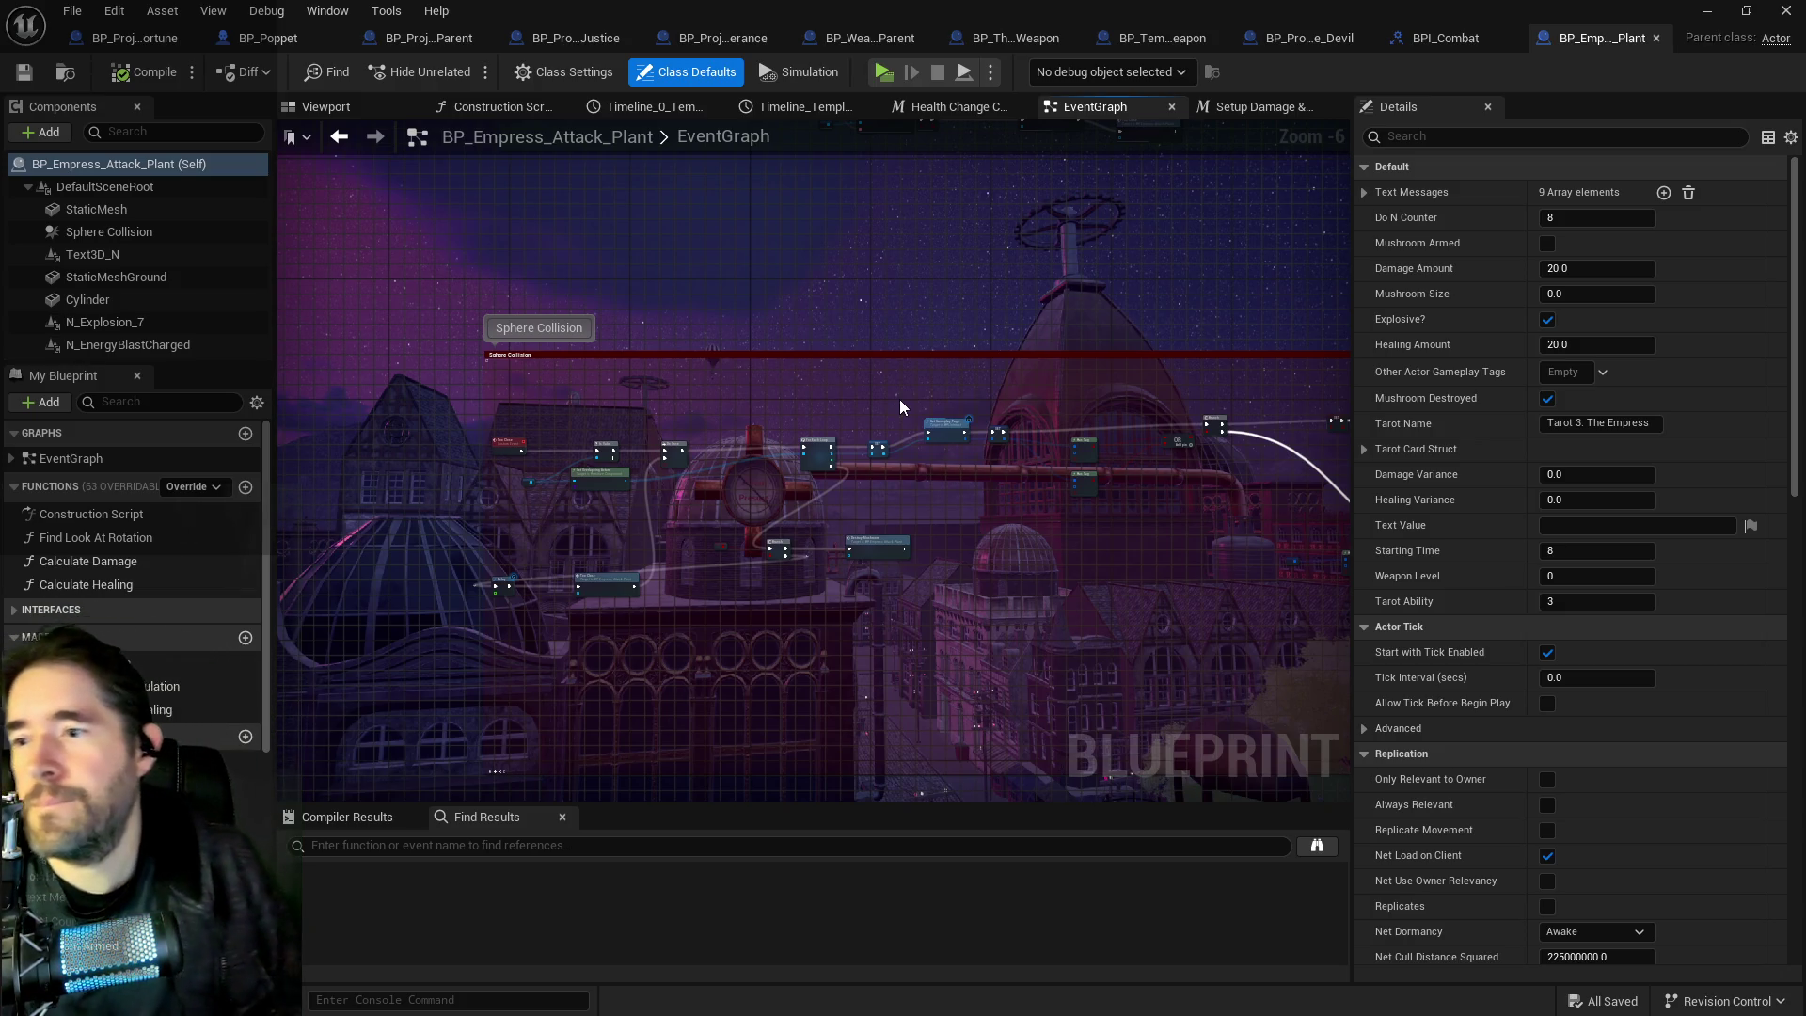
pyautogui.moveTo(978, 538); pyautogui.dragTo(665, 430)
pyautogui.scroll(-2, 631, 401)
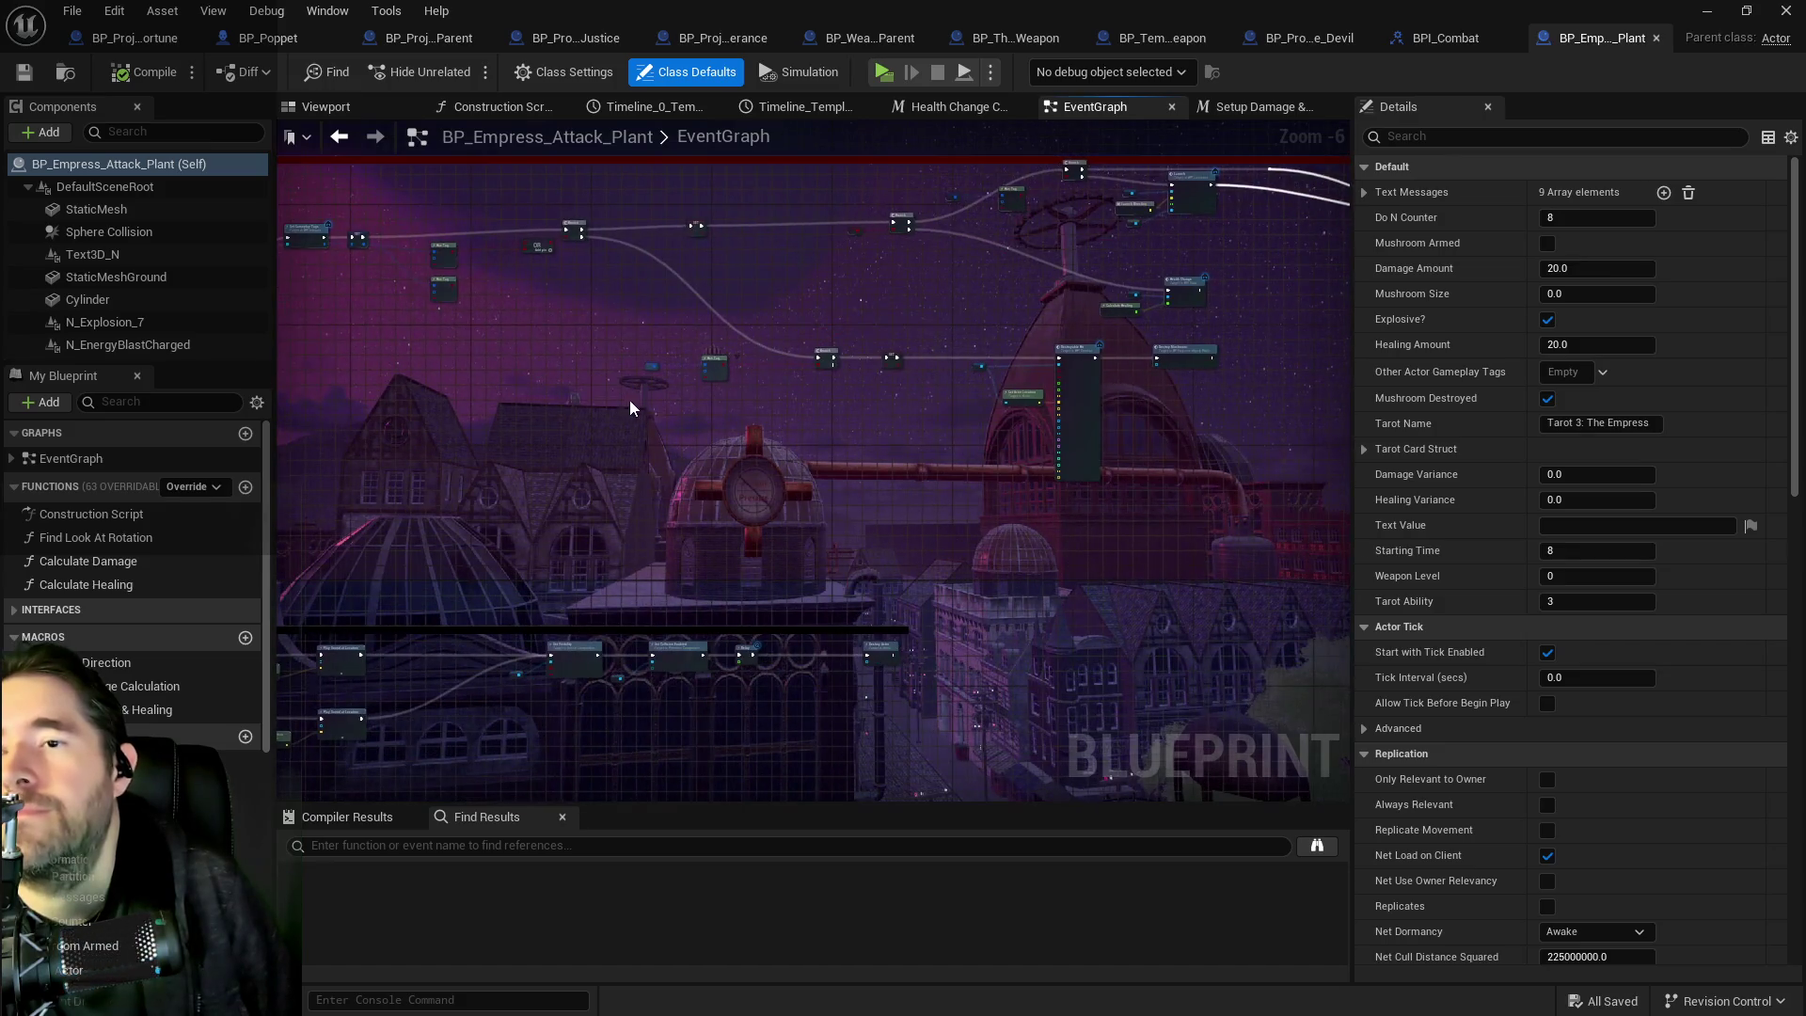
pyautogui.moveTo(790, 390); pyautogui.dragTo(945, 450)
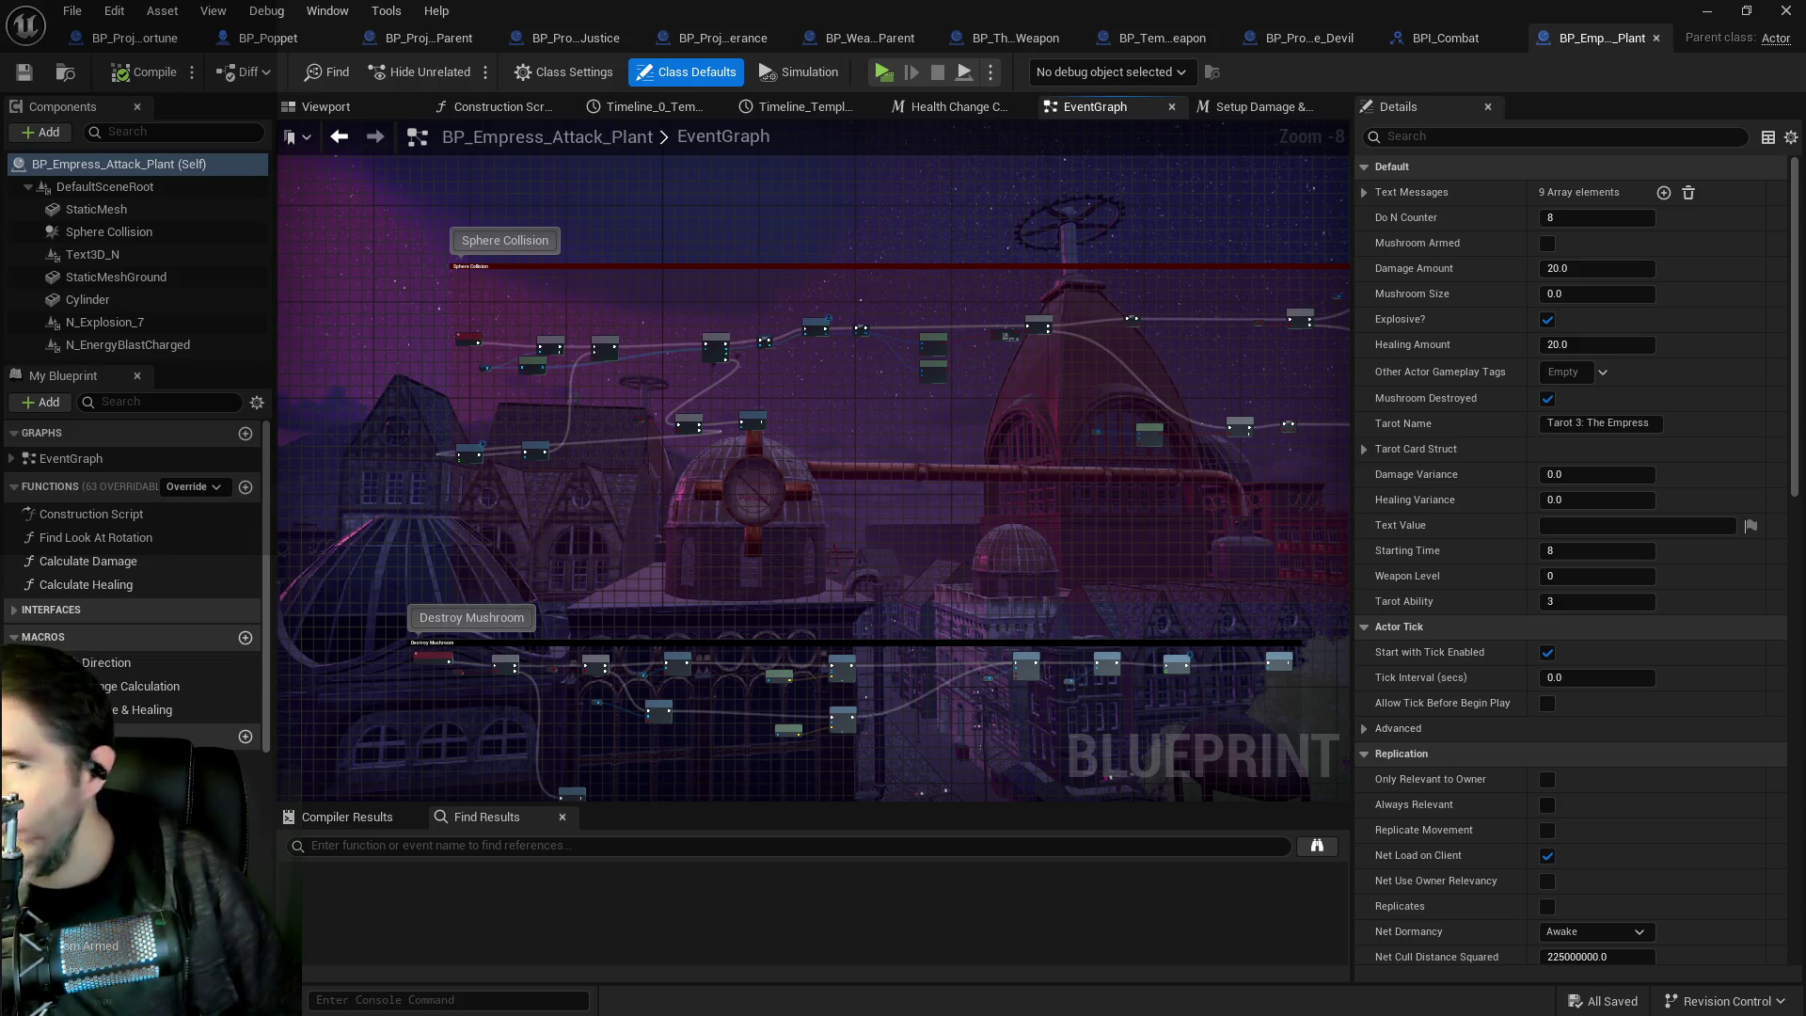
pyautogui.hotkey('ctrl', 'b')
pyautogui.scroll(-3, 482, 675)
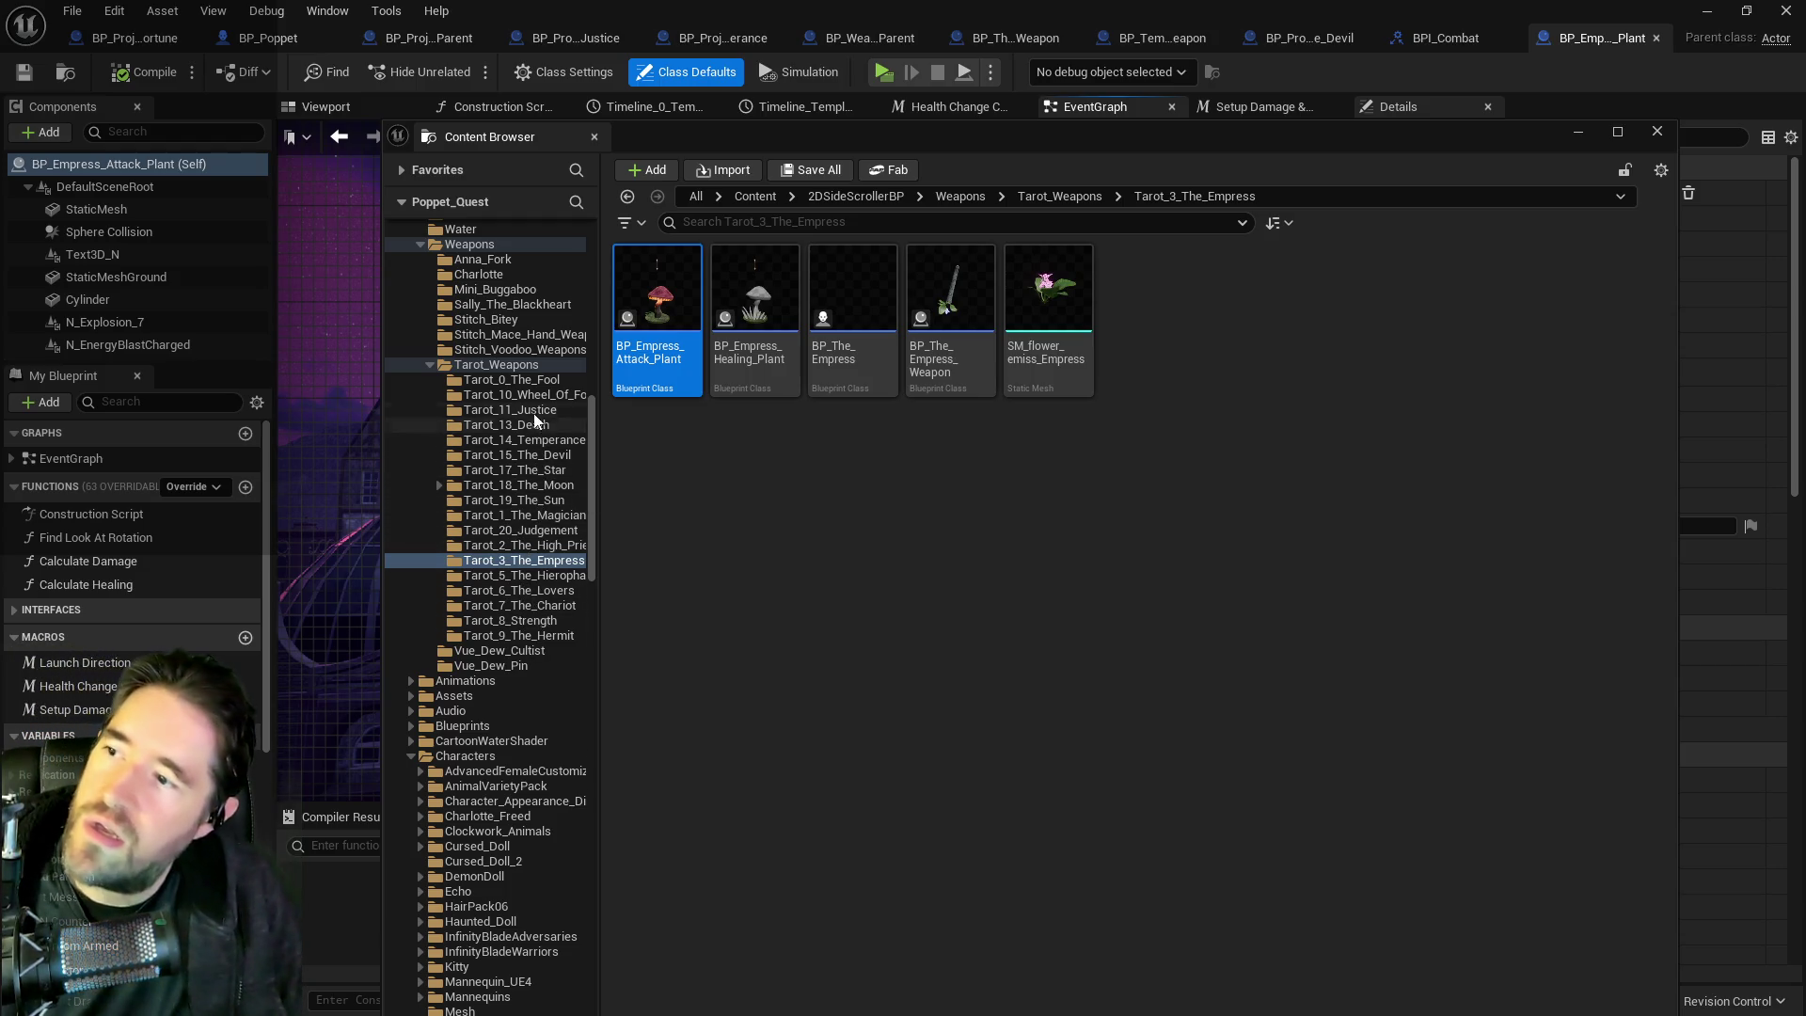
# Duplicate BP_Projectile_Wheel_Of_Fortune from the Tarot_10_Wheel_Of_Fortune folder.
pyautogui.click(513, 395)
pyautogui.click(649, 362)
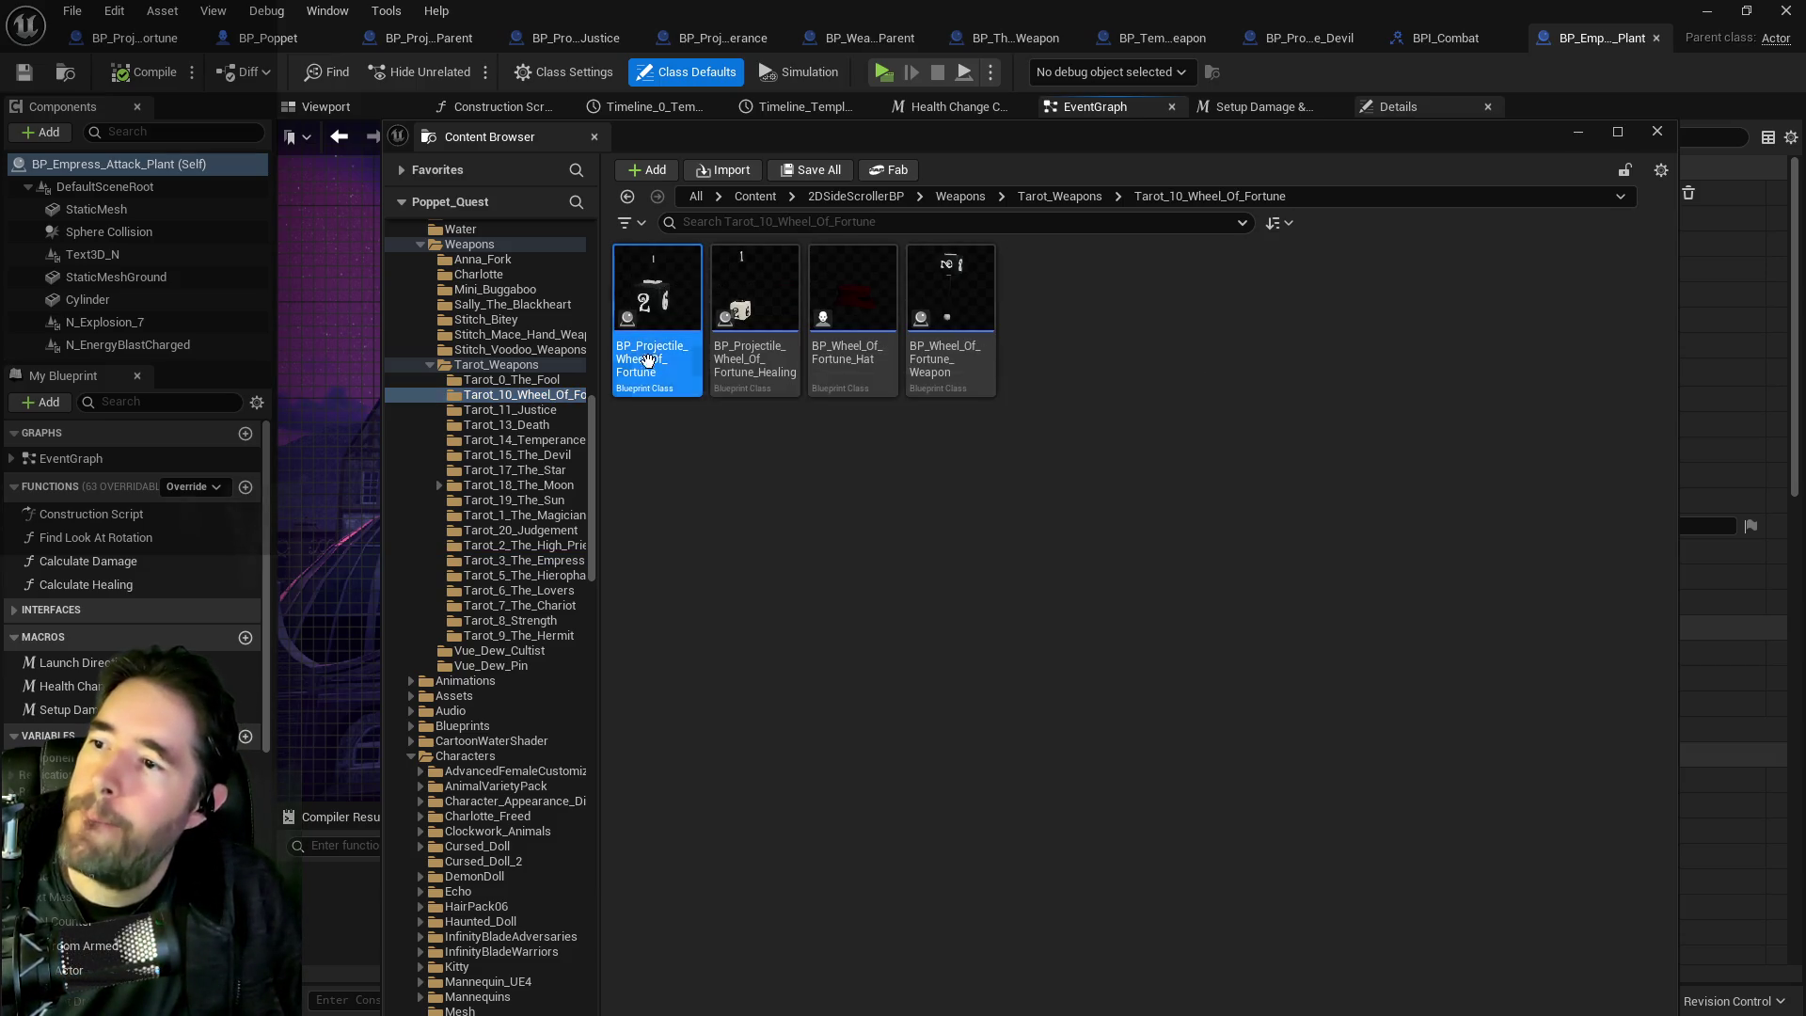
pyautogui.rightClick(649, 362)
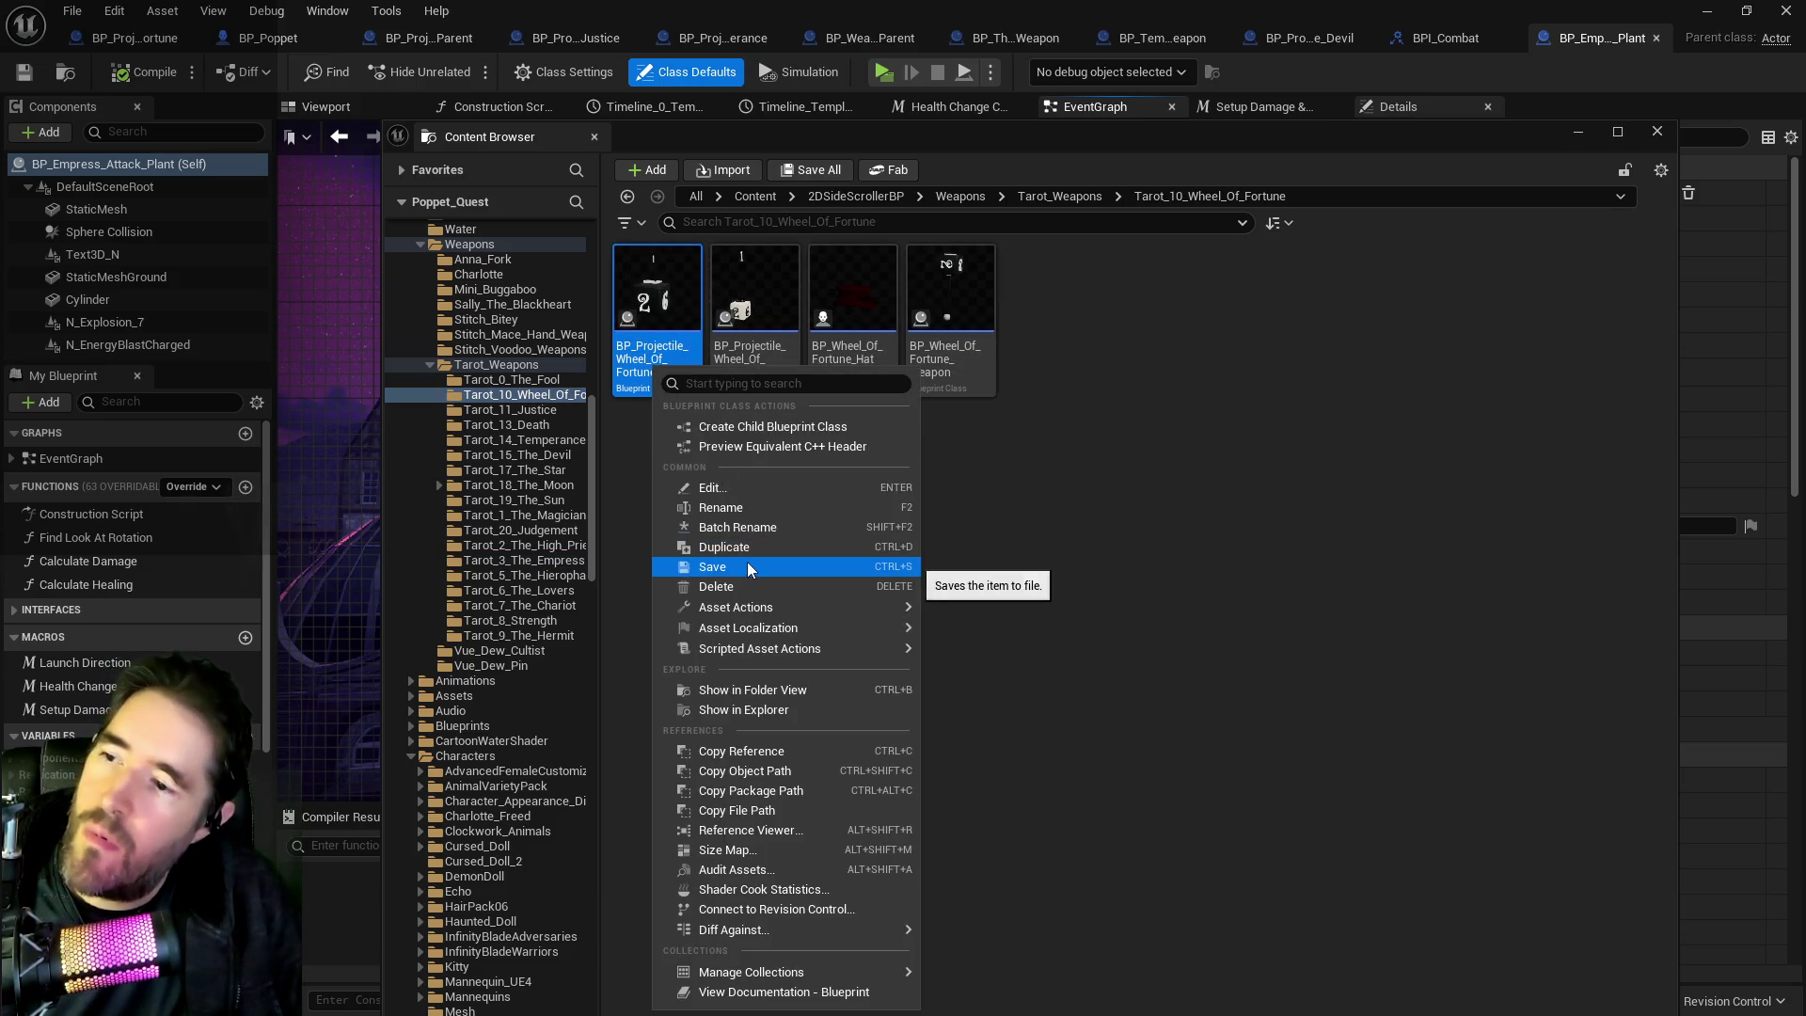
pyautogui.click(738, 544)
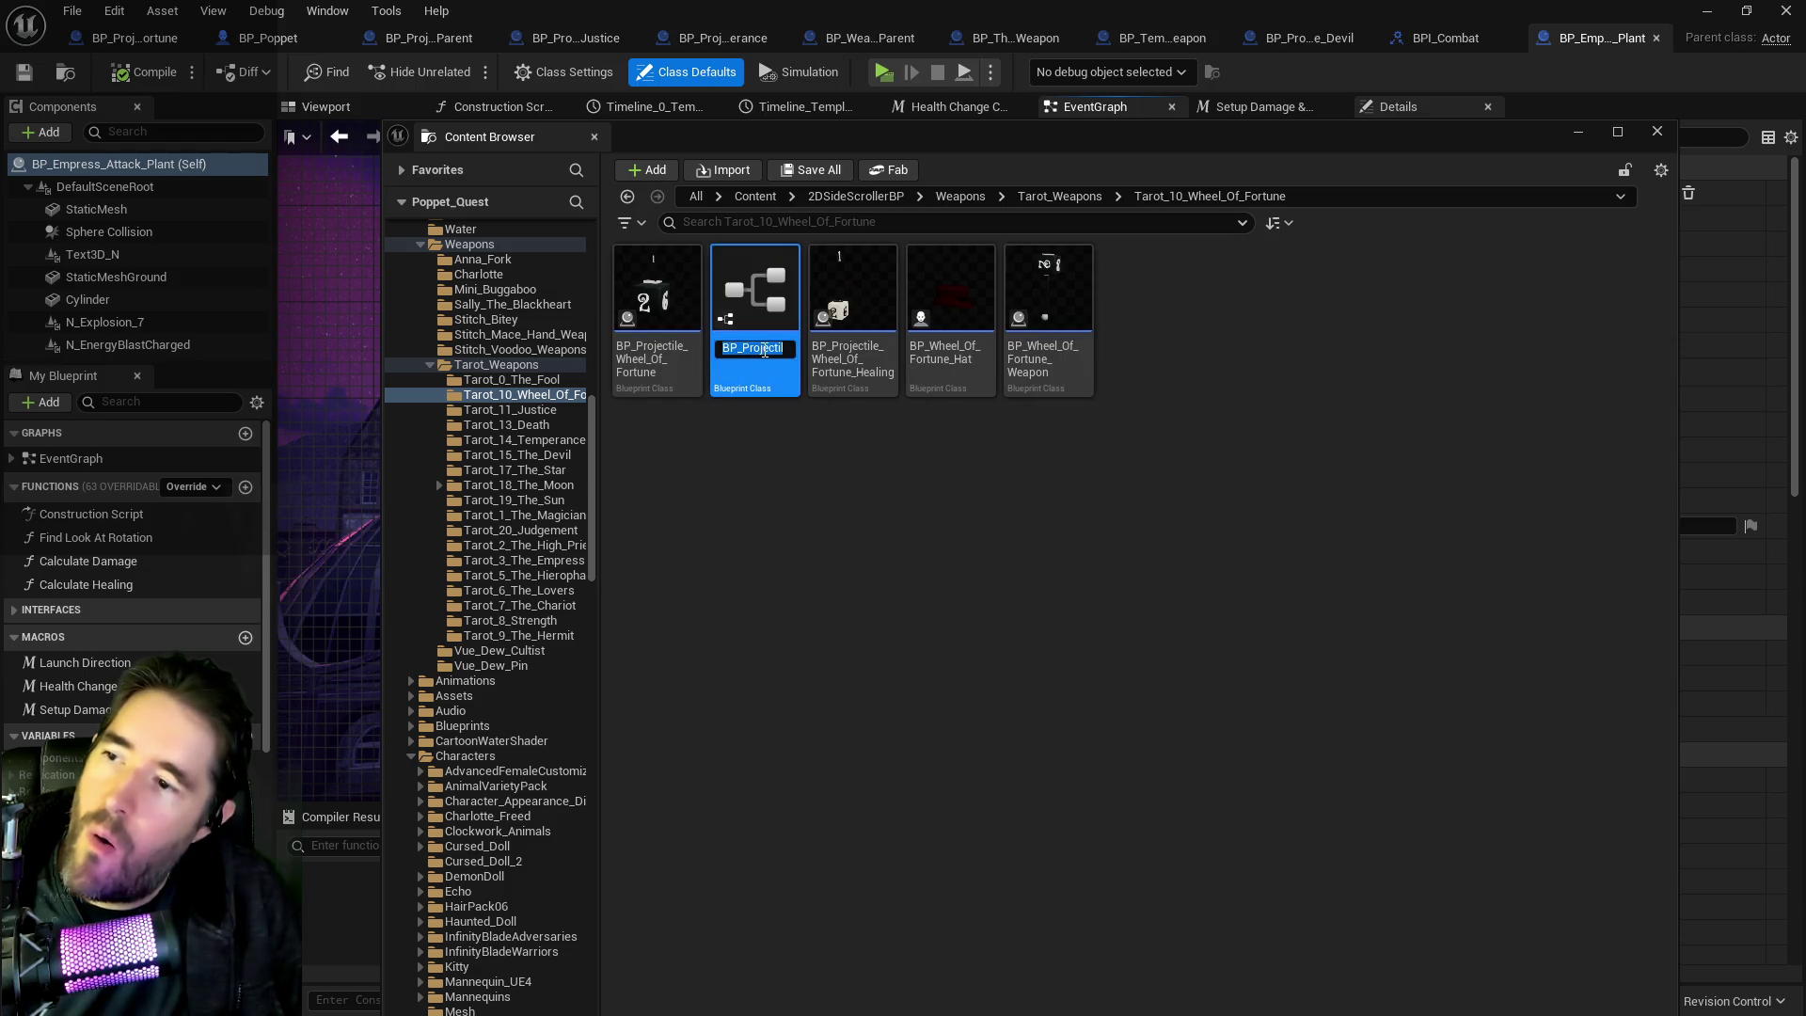
# Rename the copy to BP_Projectile_The_Empress.
pyautogui.press('End')
pyautogui.press('BackSpace')
pyautogui.press('BackSpace')
pyautogui.press('BackSpace')
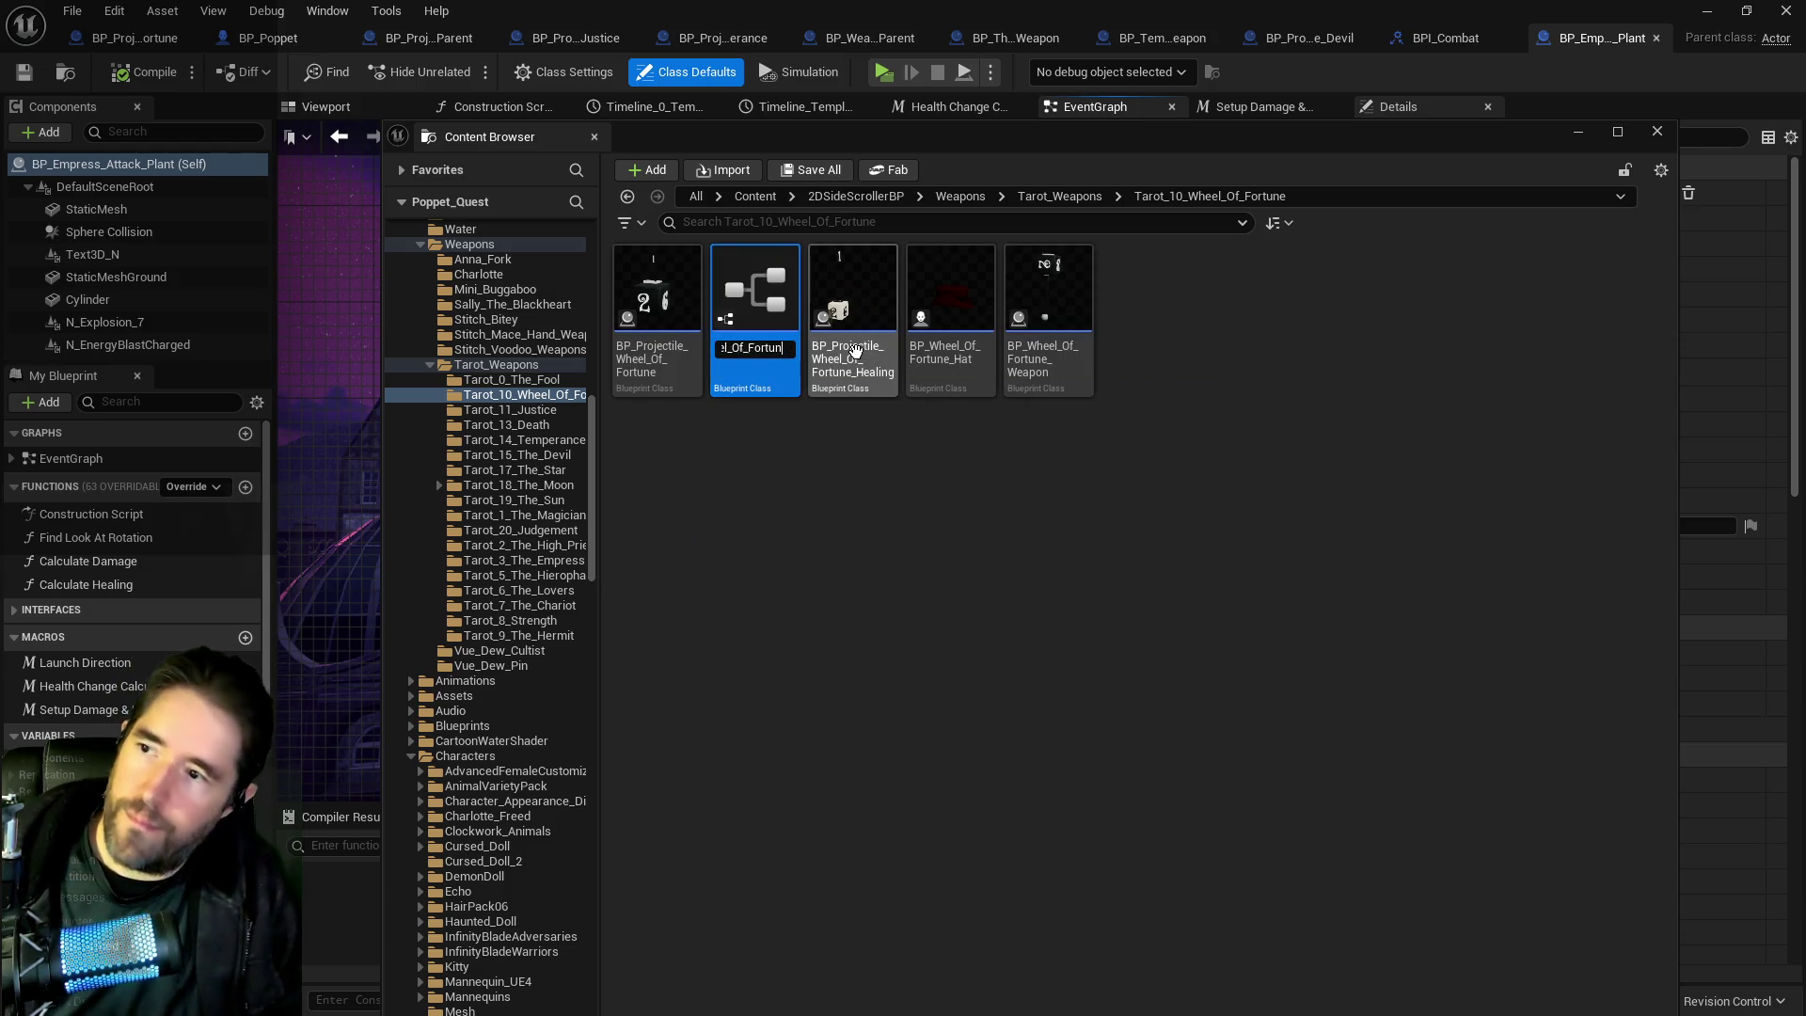
pyautogui.press('BackSpace')
pyautogui.press('BackSpace')
pyautogui.press('BackSpace')
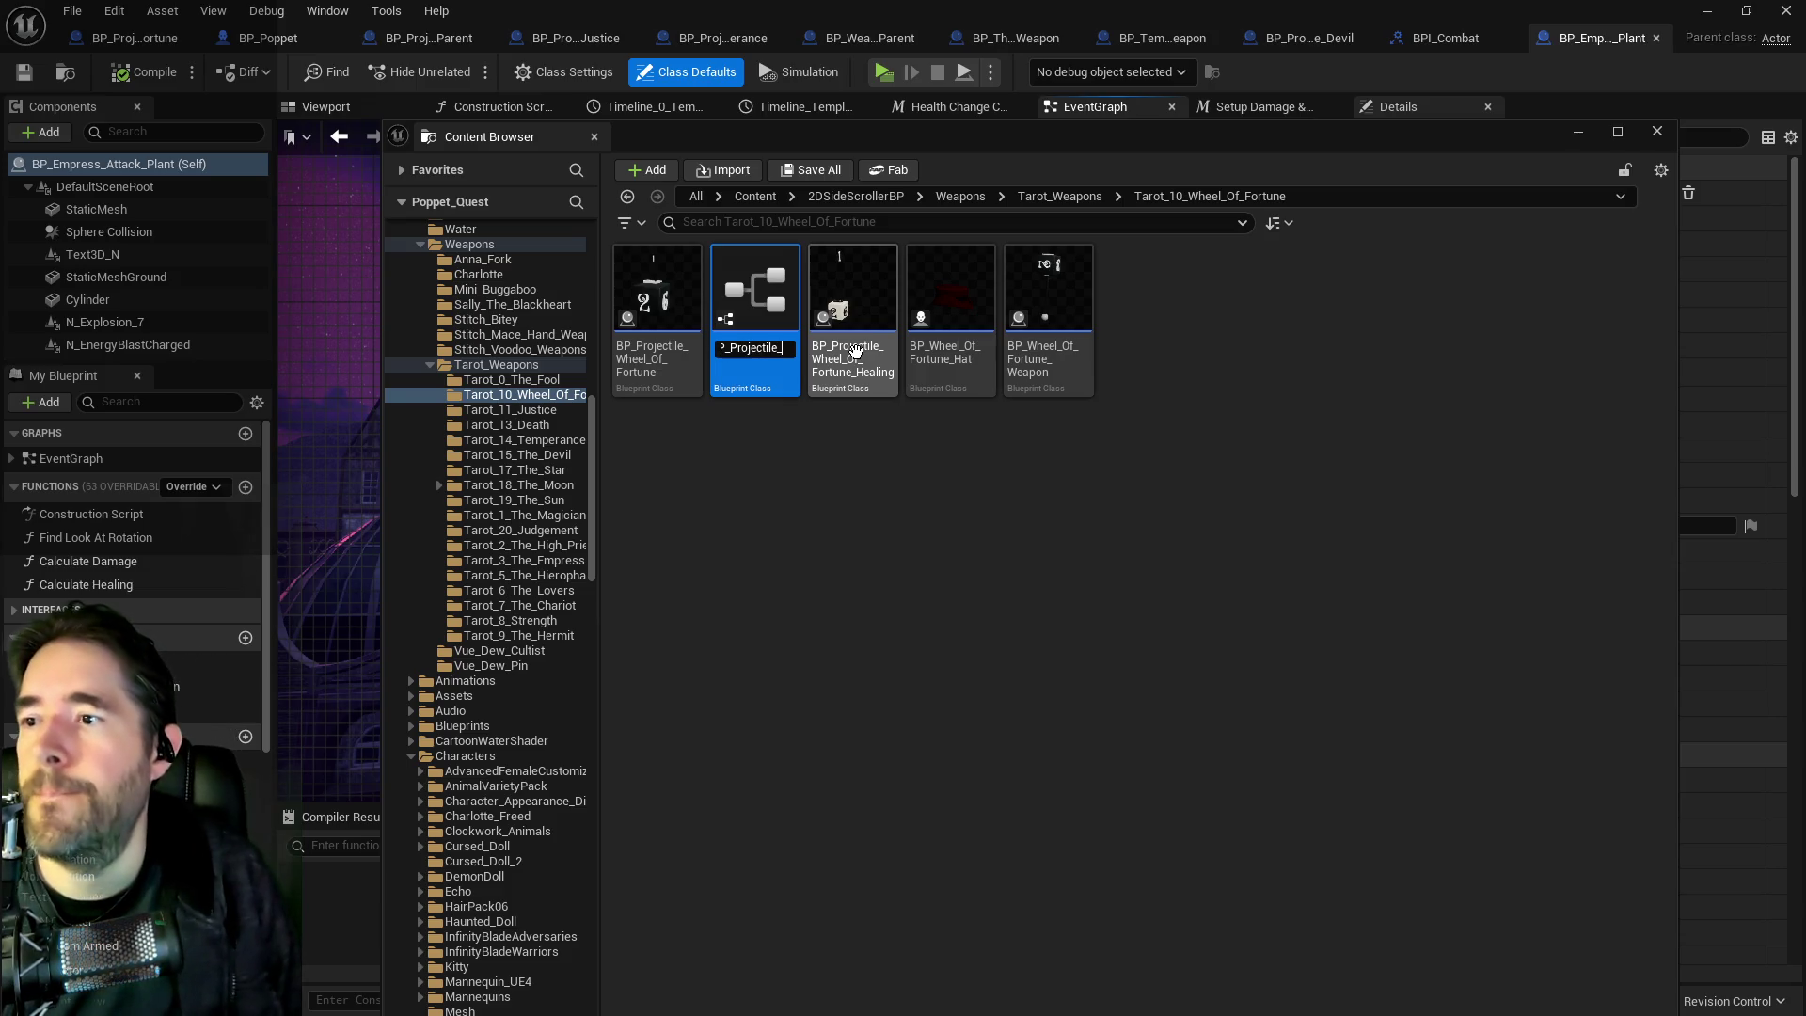
pyautogui.write('The_E')
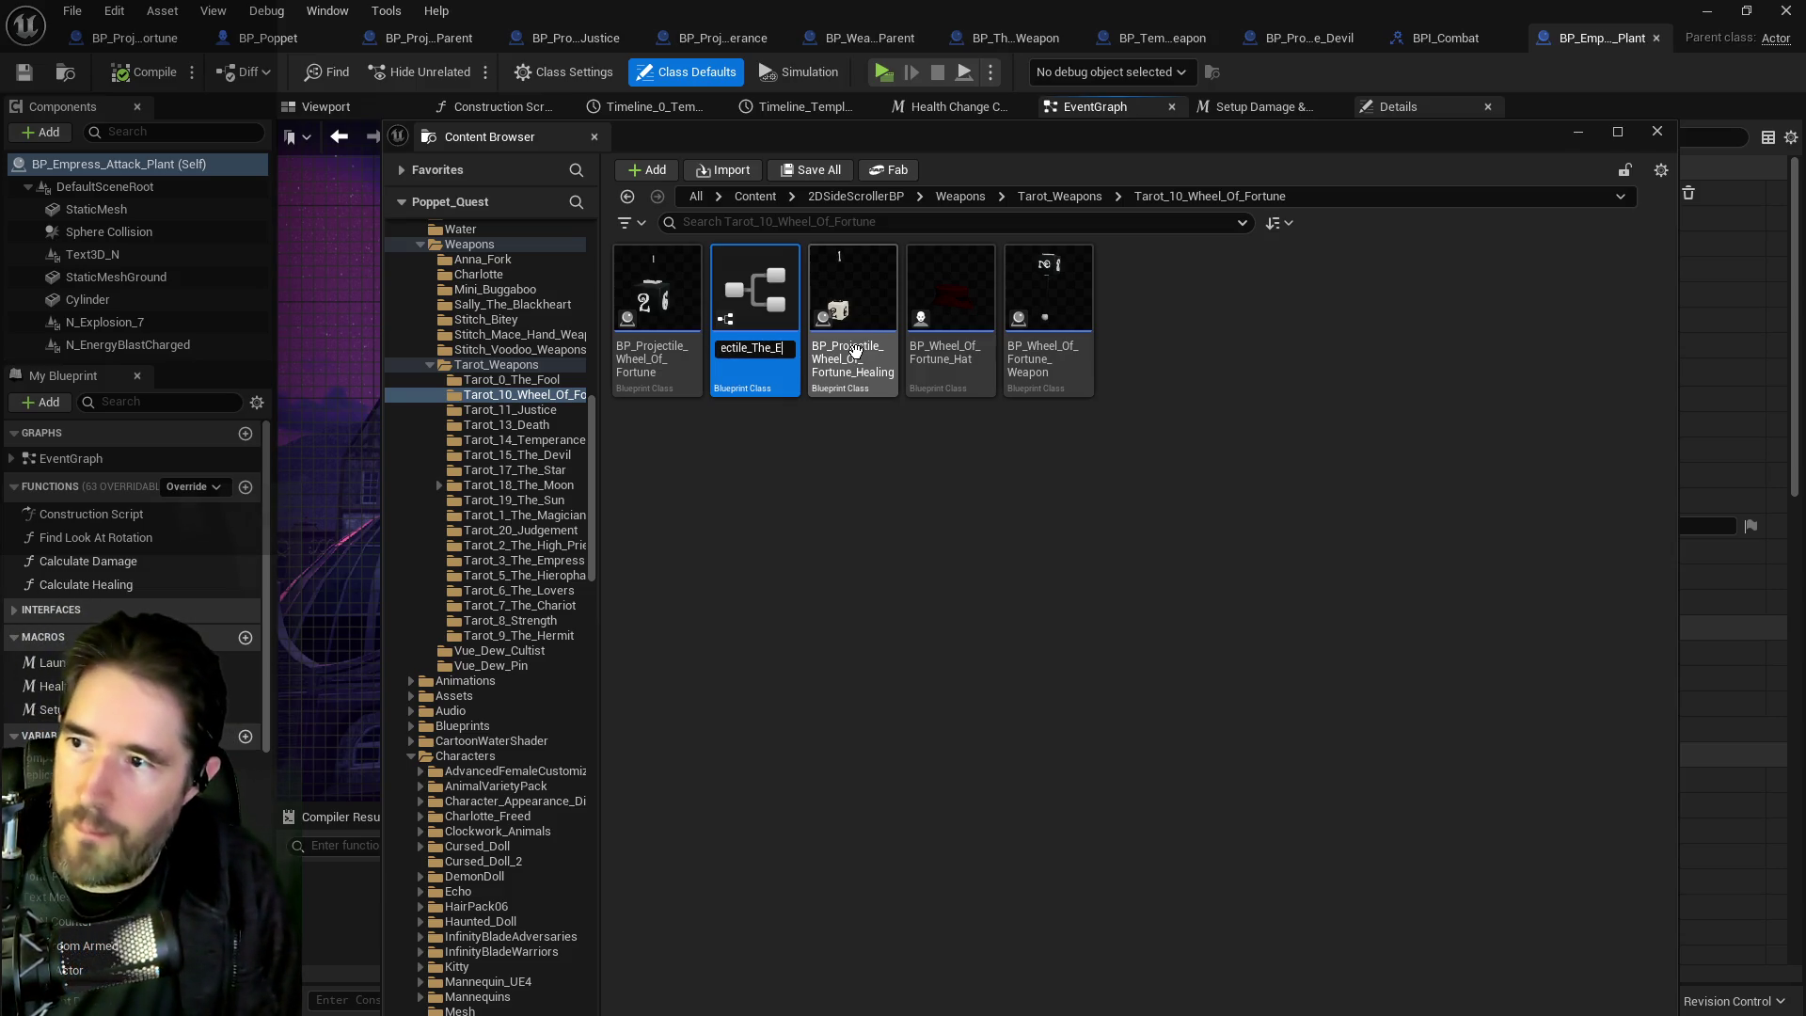
pyautogui.write('mpress')
pyautogui.press('Return')
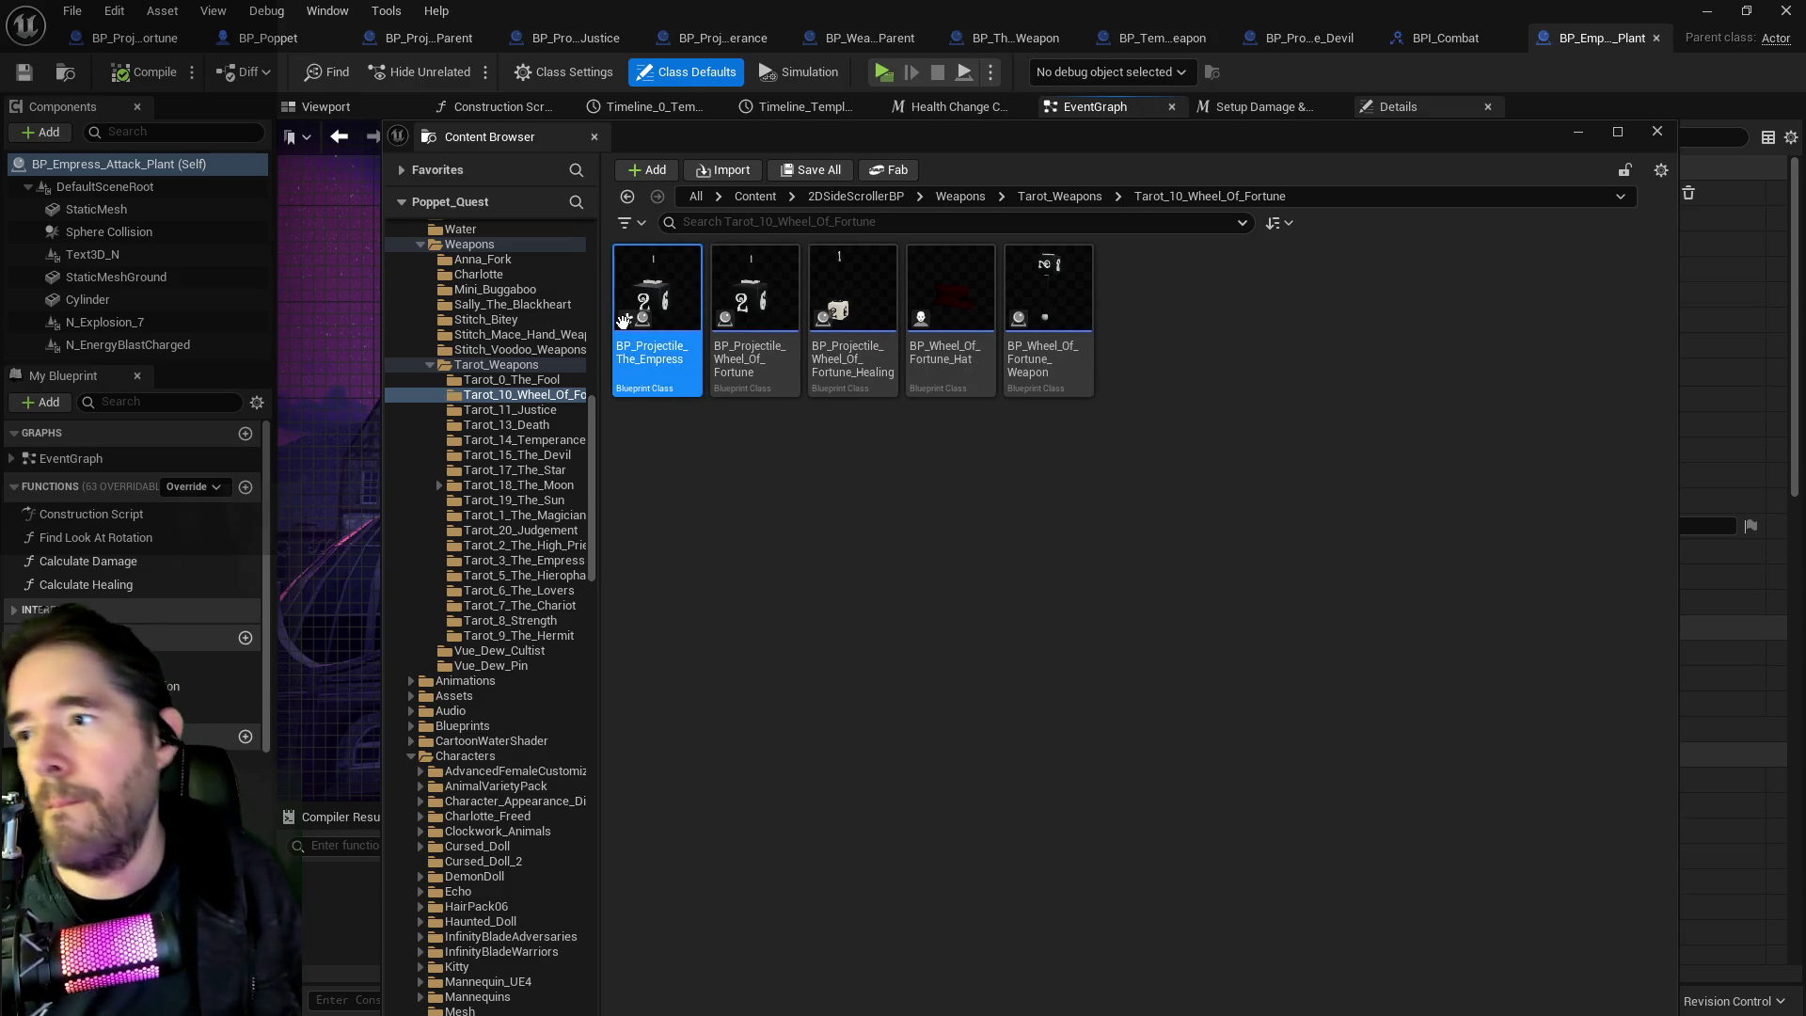
# Move BP_Projectile_The_Empress into the Tarot_3_The_Empress folder.
pyautogui.moveTo(654, 323)
pyautogui.mouseDown()
pyautogui.moveTo(589, 692)
pyautogui.moveTo(503, 482)
pyautogui.moveTo(510, 417)
pyautogui.moveTo(514, 564)
pyautogui.mouseUp()
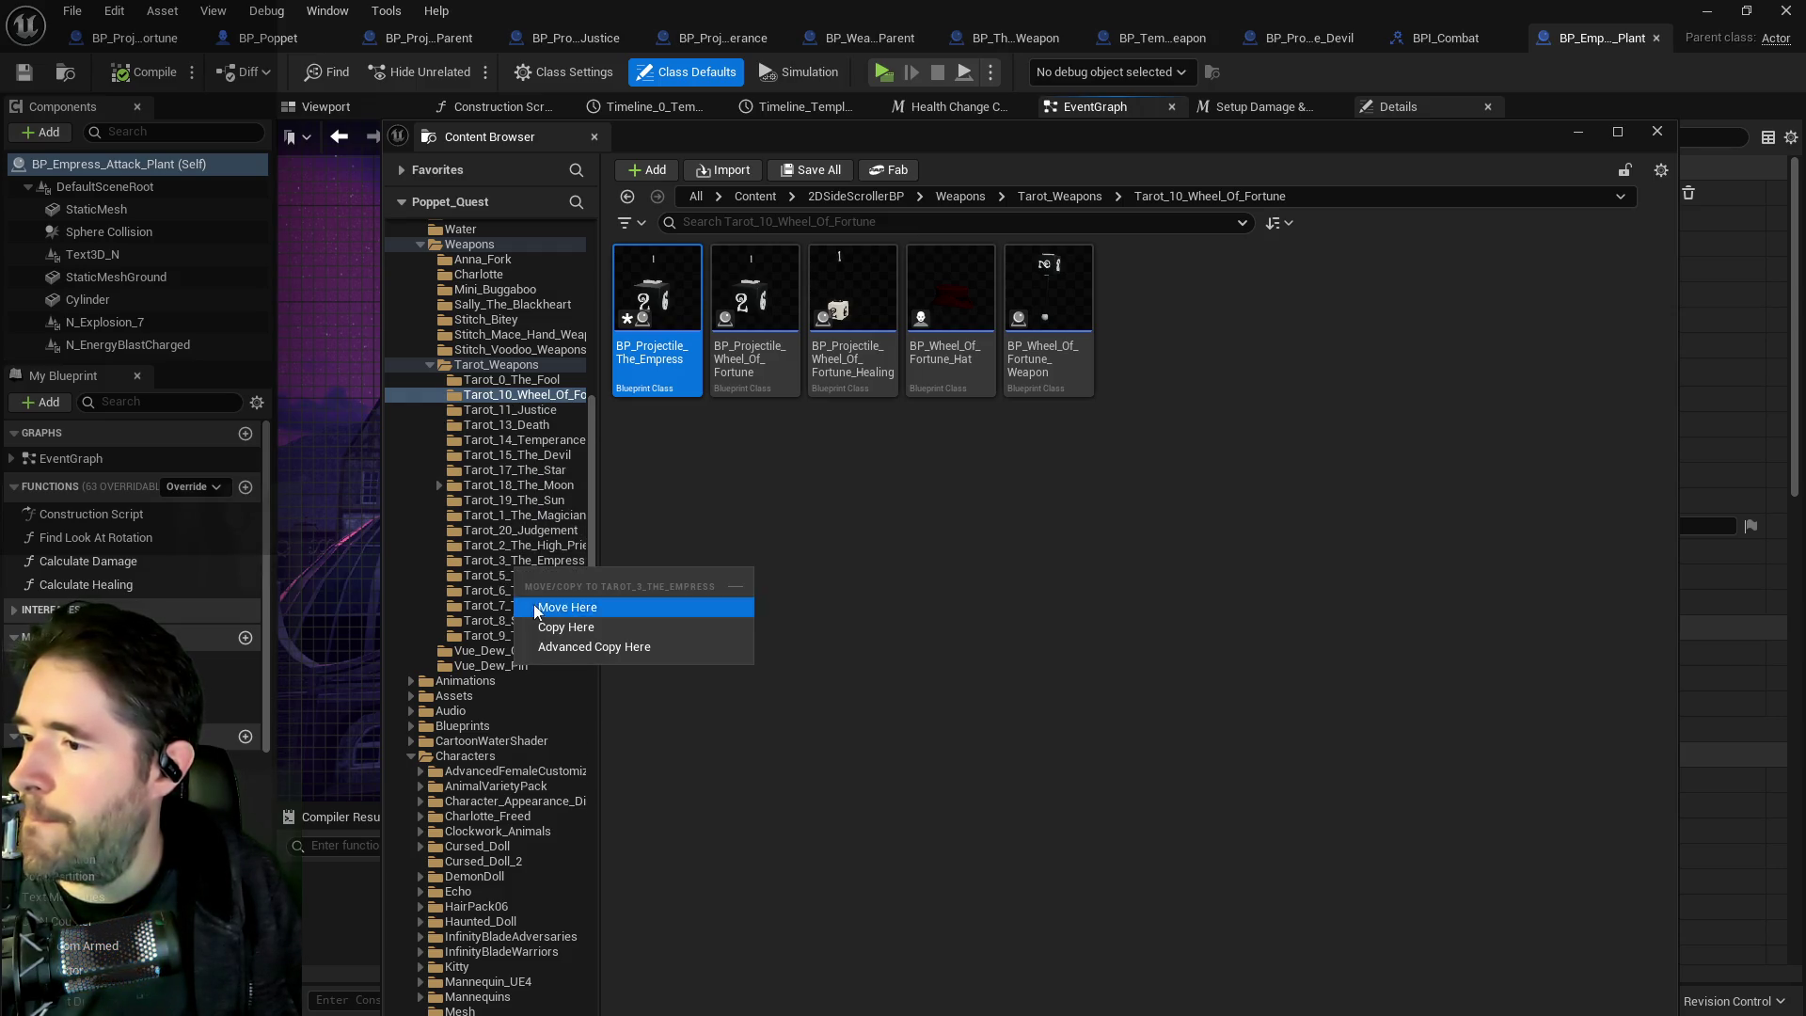
pyautogui.click(533, 604)
pyautogui.click(522, 563)
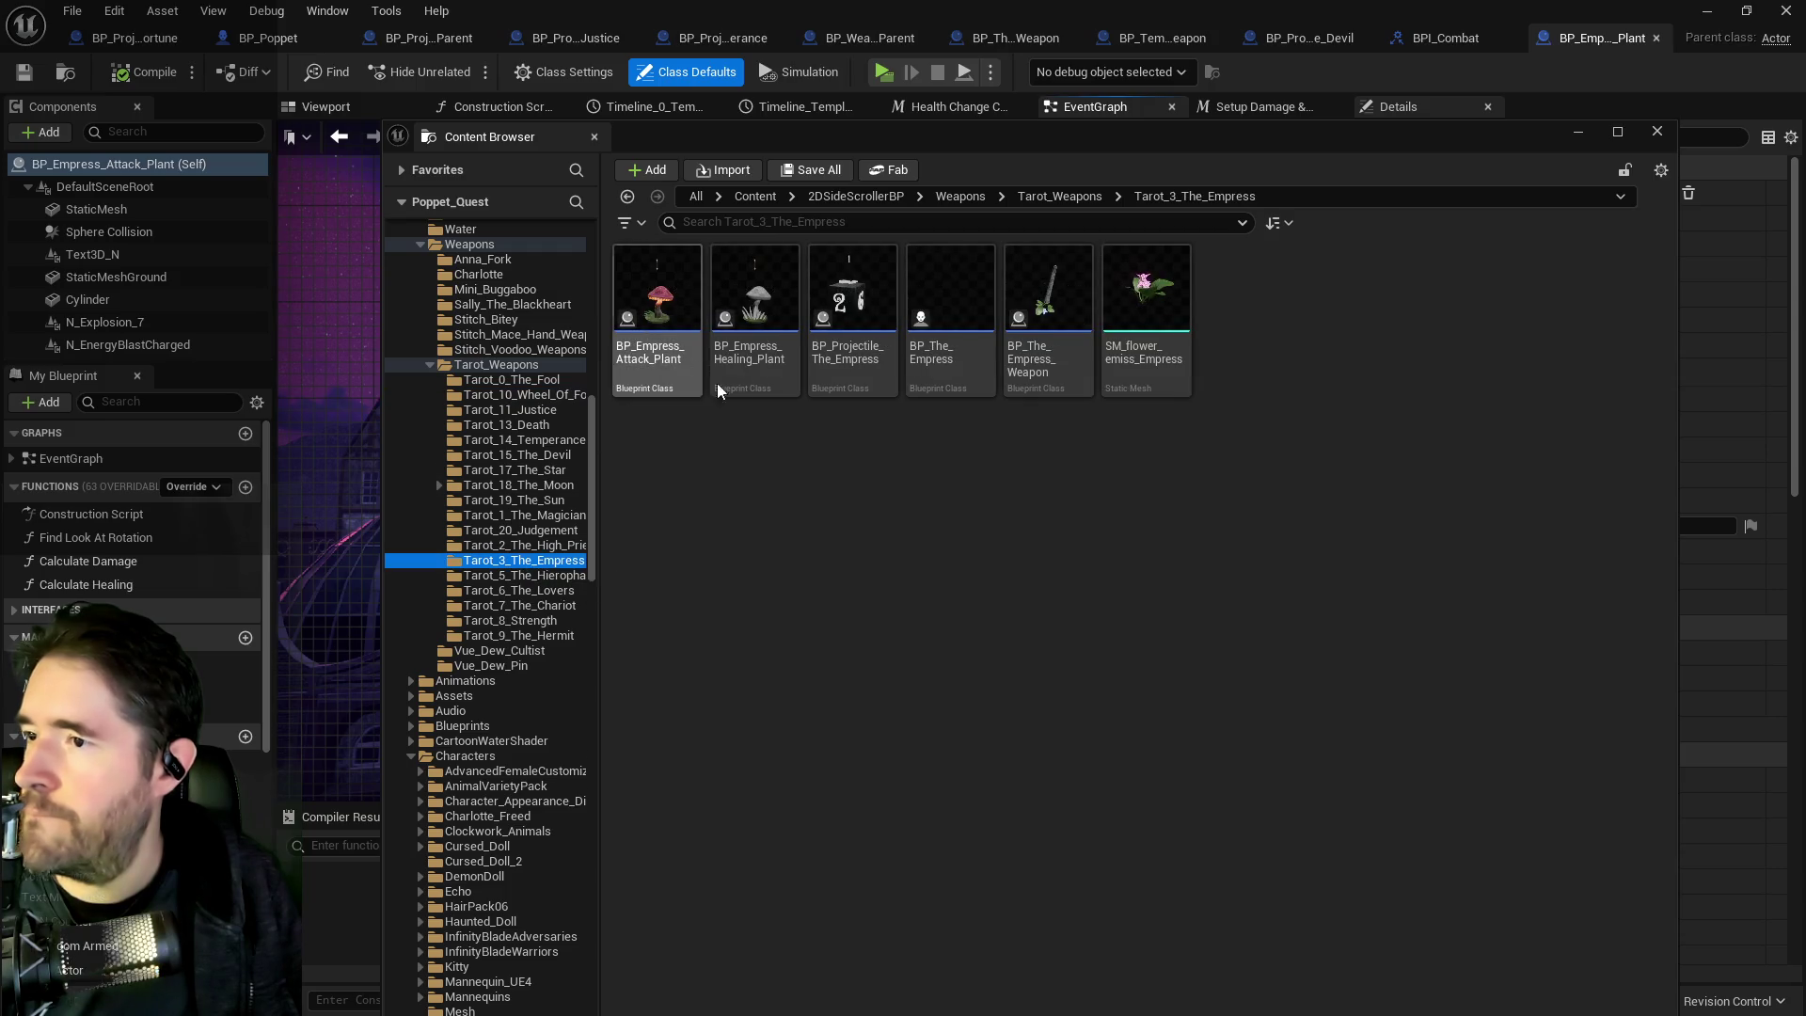
pyautogui.doubleClick(863, 347)
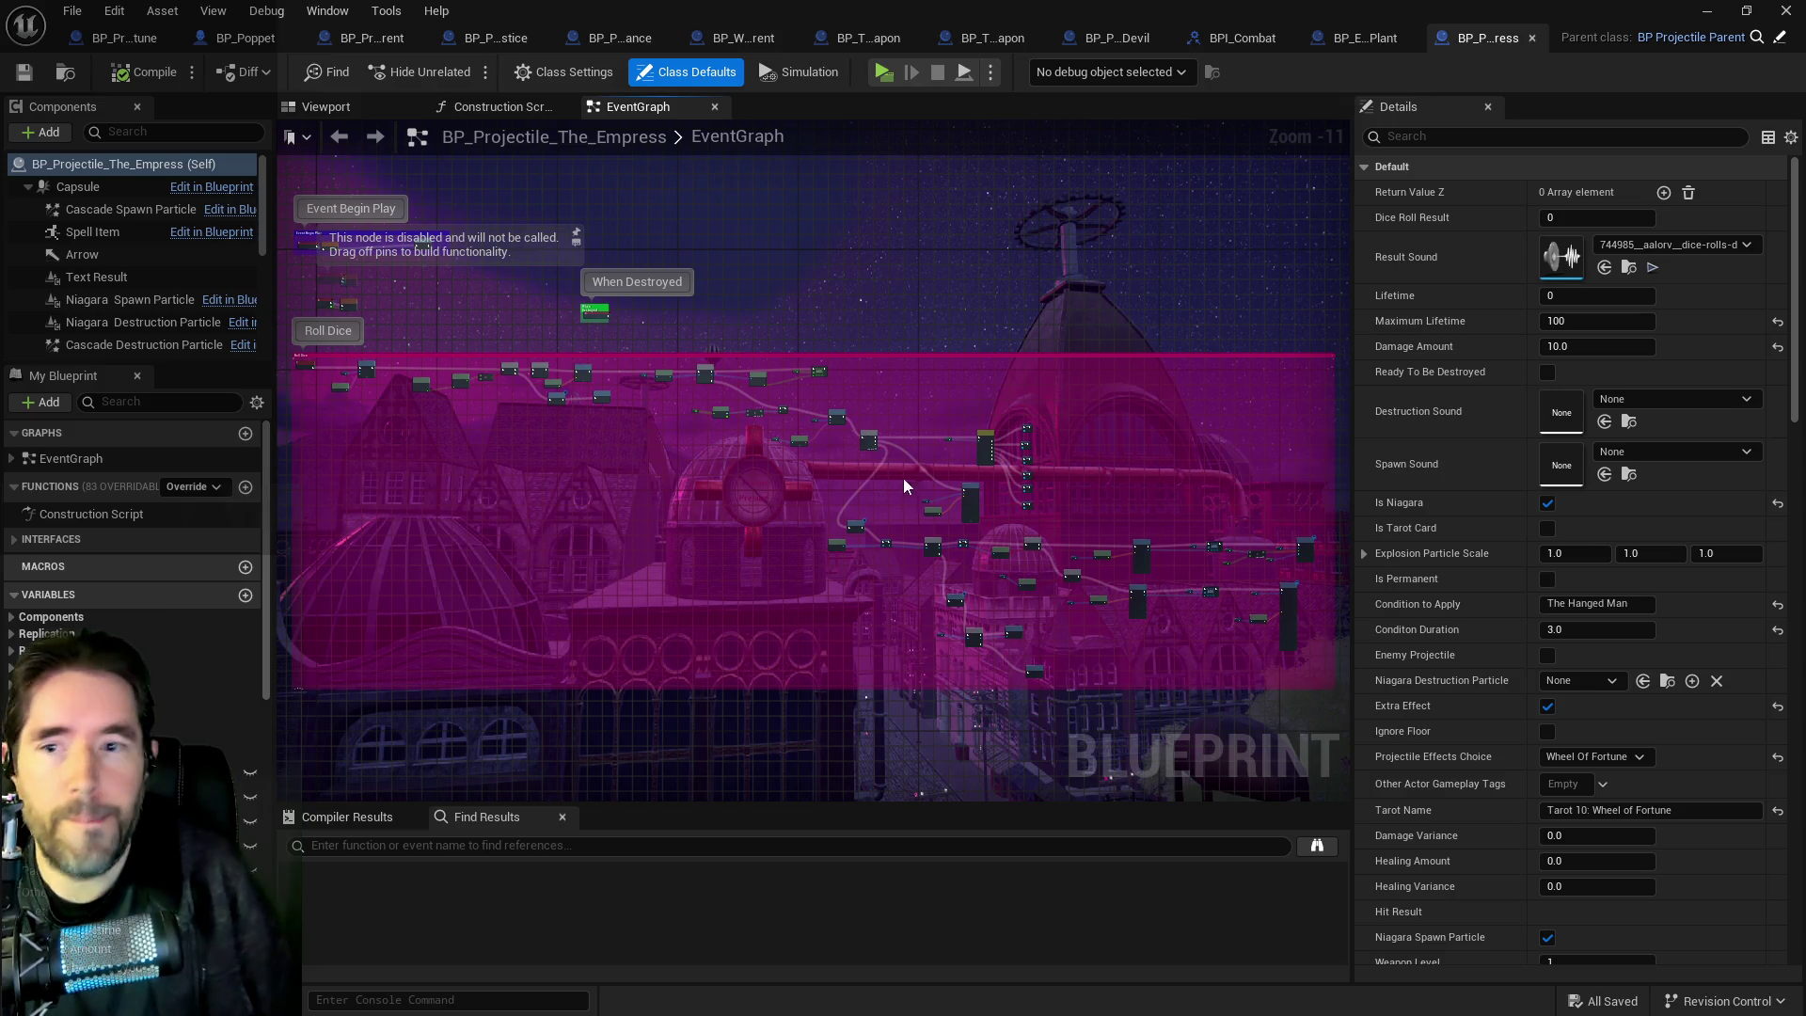
pyautogui.scroll(3, 866, 517)
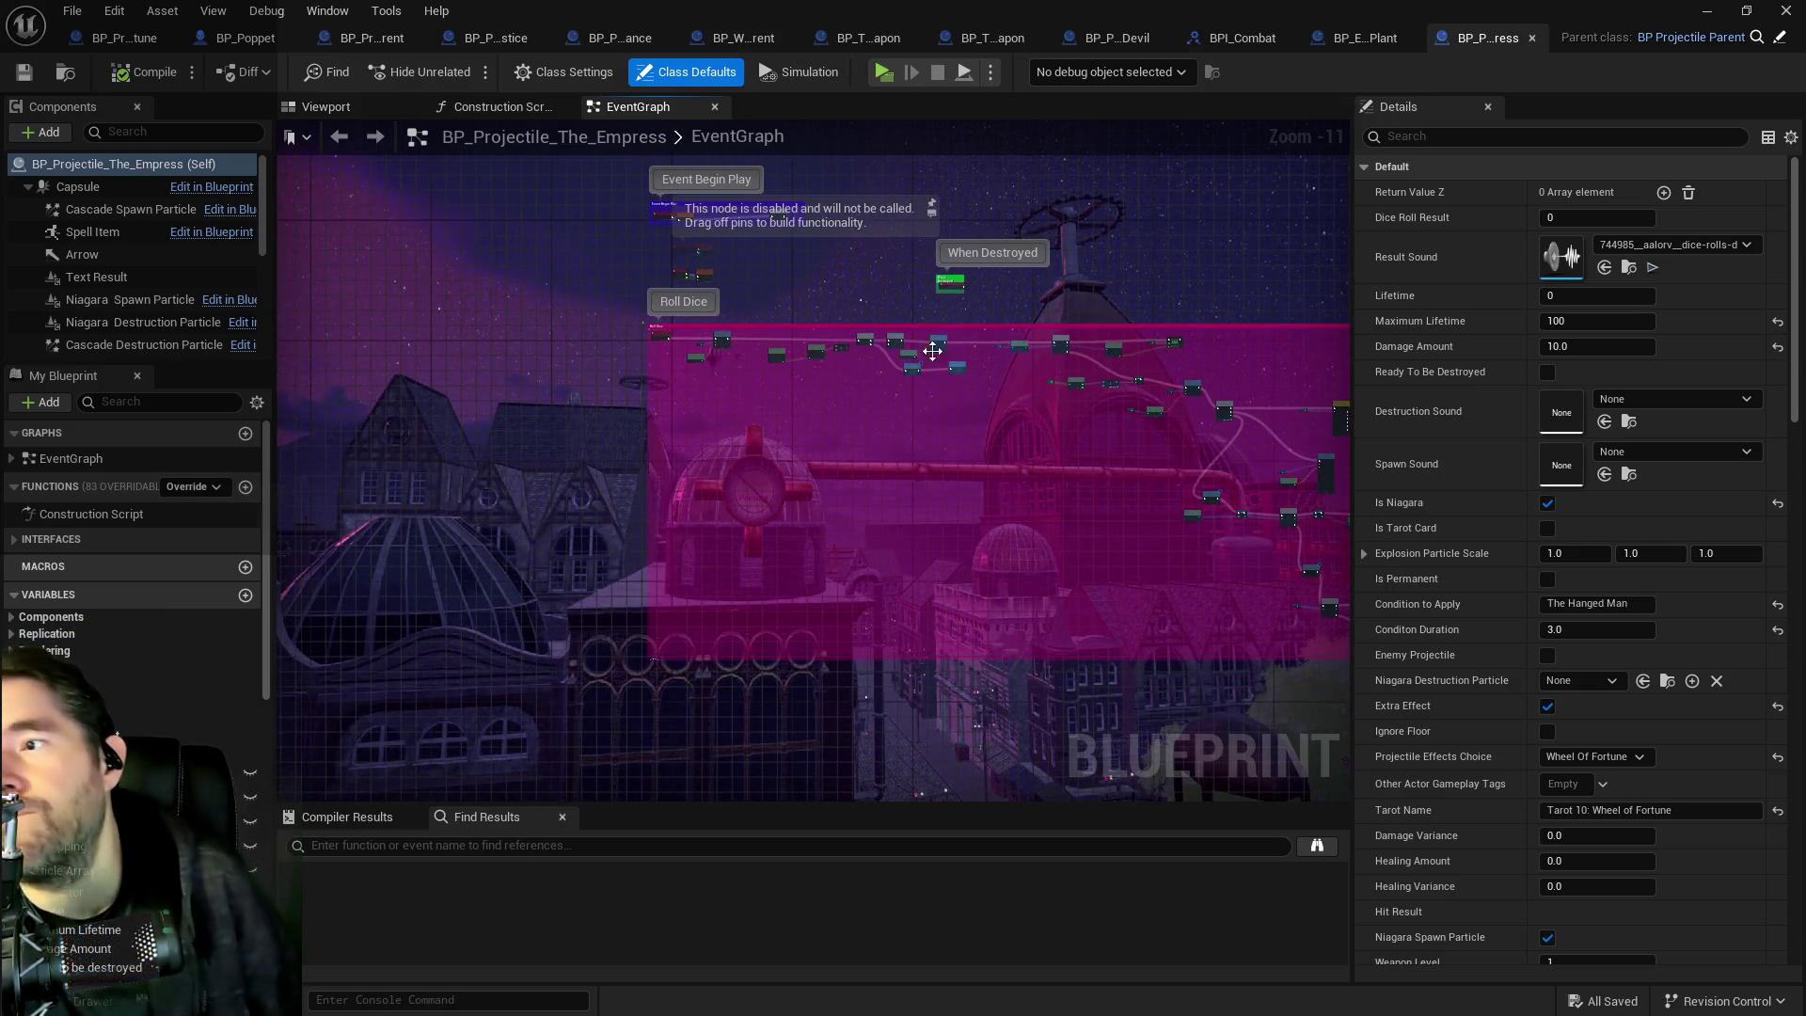
pyautogui.moveTo(942, 448)
pyautogui.mouseDown()
pyautogui.moveTo(713, 373)
pyautogui.moveTo(730, 521)
pyautogui.mouseUp()
pyautogui.scroll(1, 713, 372)
pyautogui.scroll(1, 713, 372)
pyautogui.scroll(3, 730, 521)
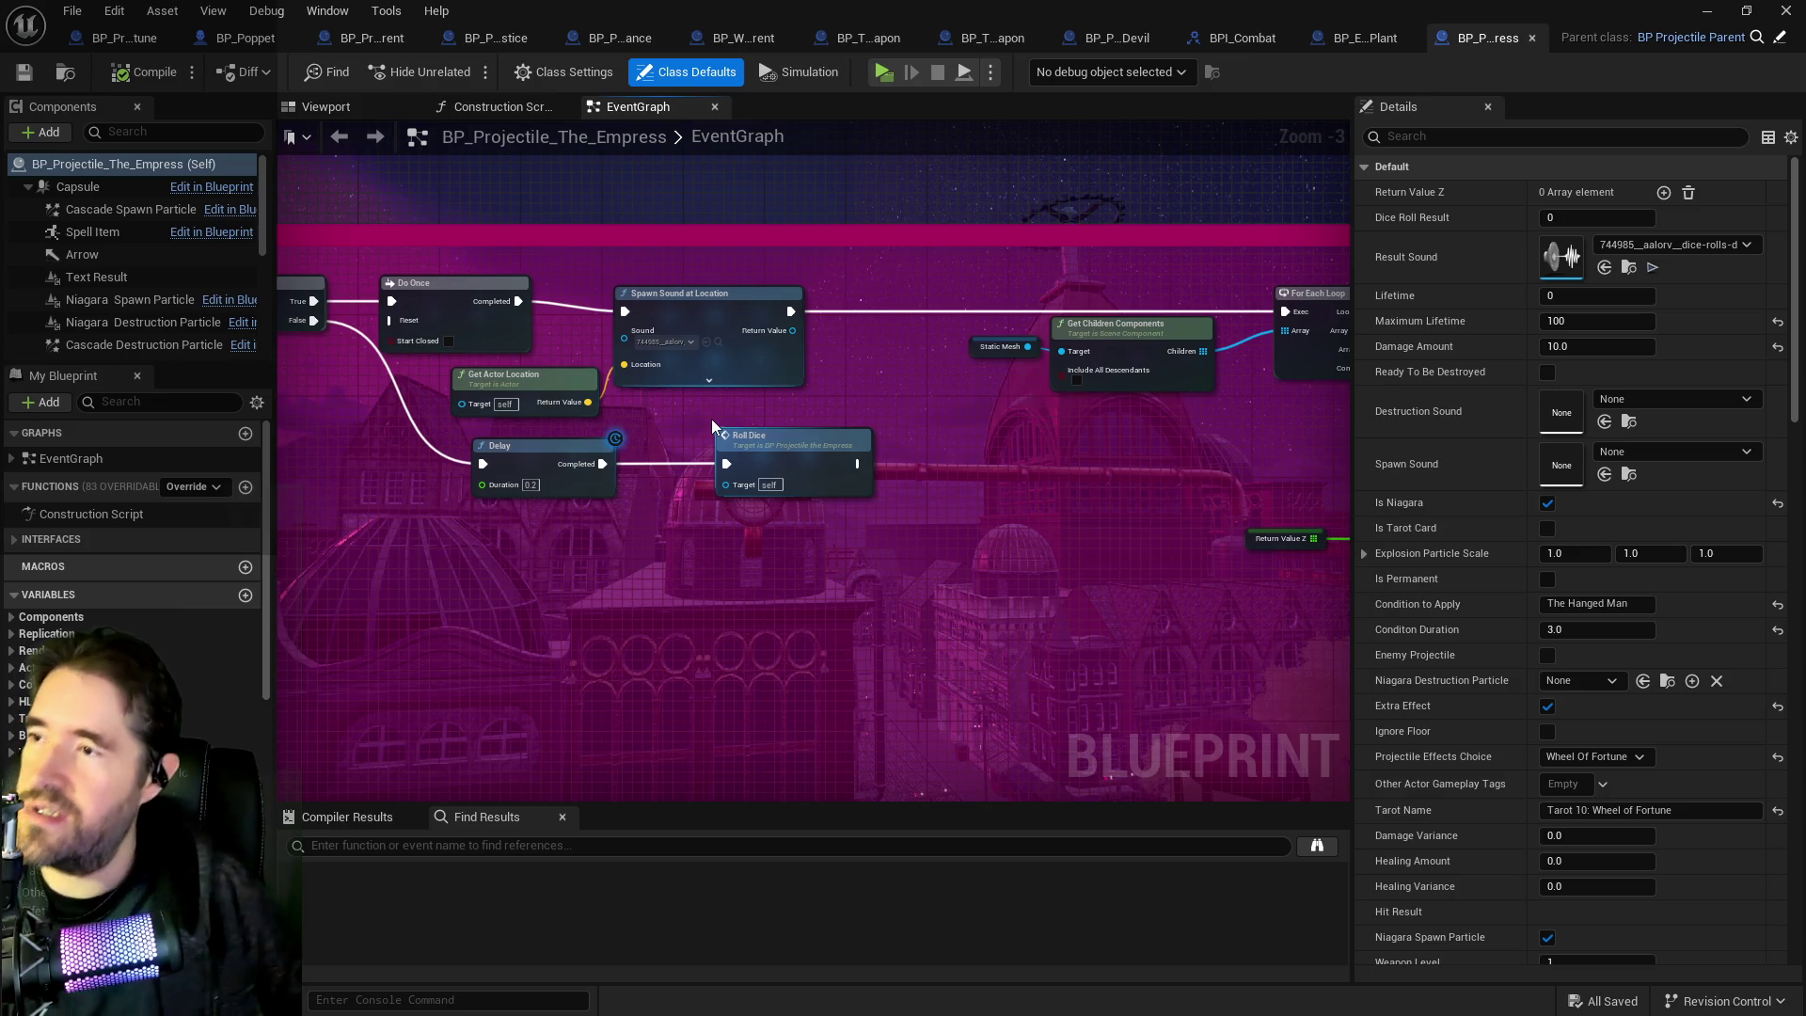
pyautogui.scroll(-3, 533, 498)
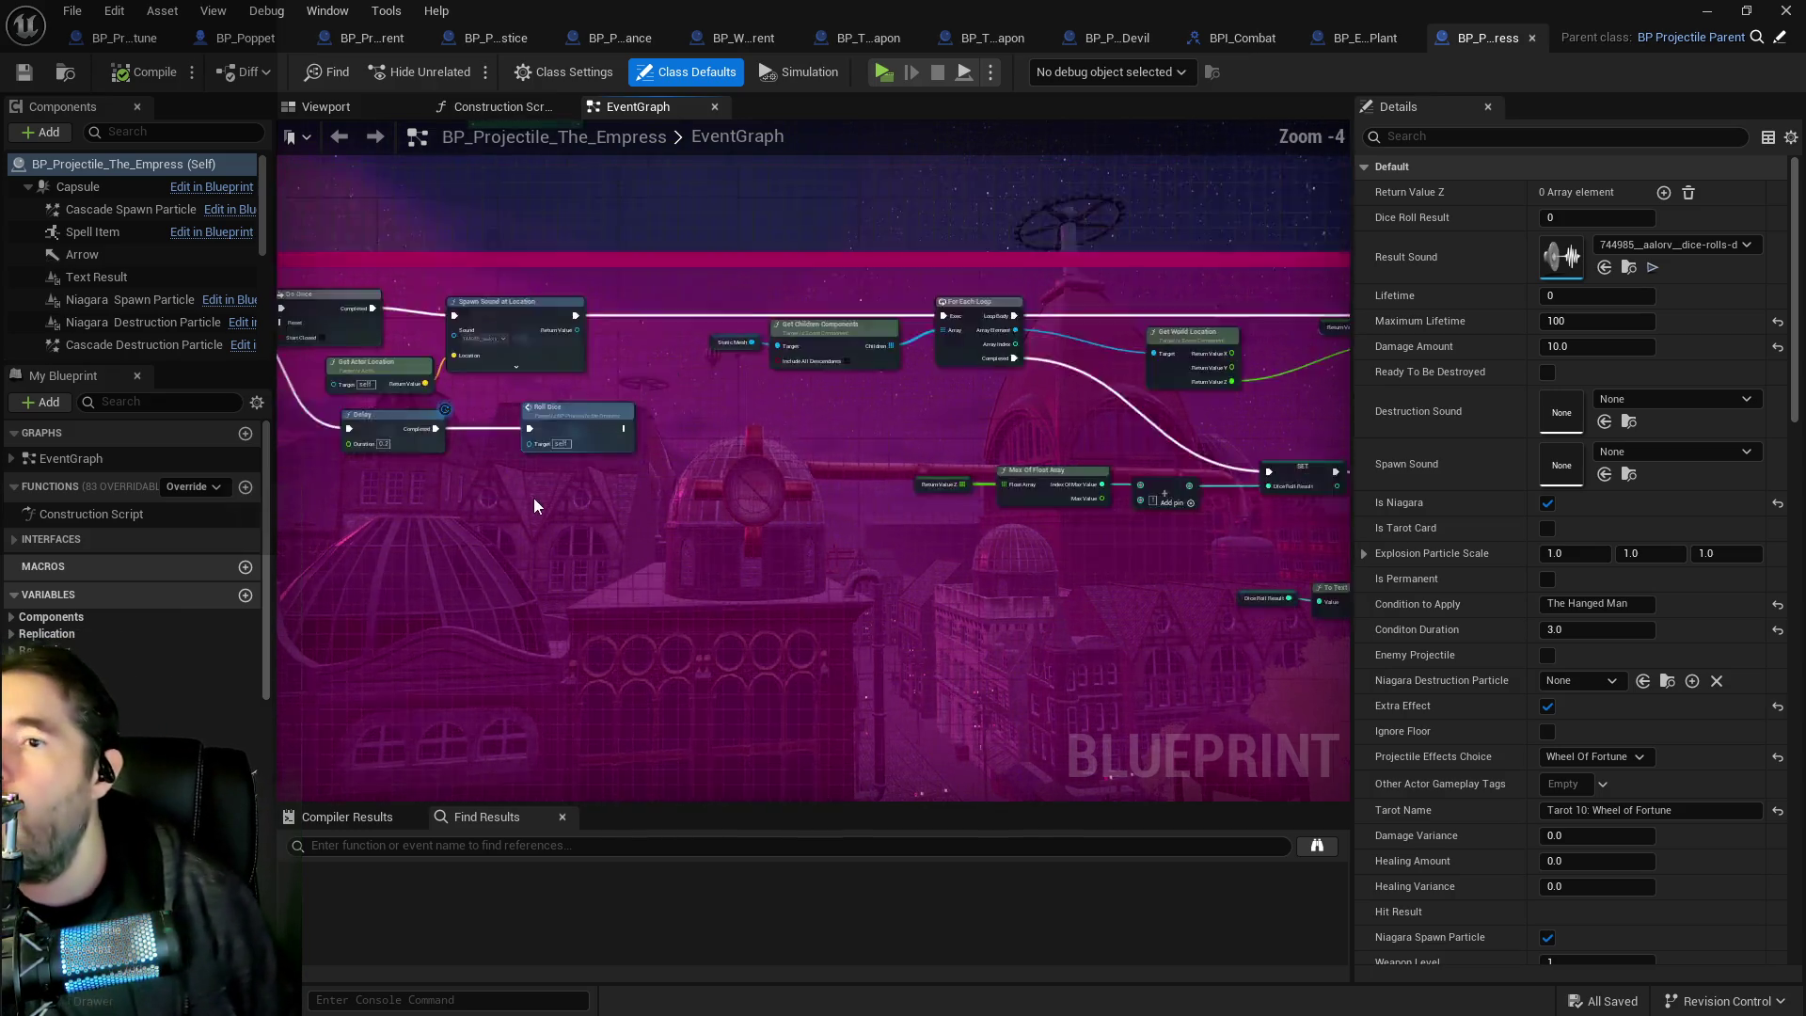
pyautogui.moveTo(590, 504)
pyautogui.mouseDown()
pyautogui.moveTo(886, 492)
pyautogui.moveTo(1206, 554)
pyautogui.mouseUp()
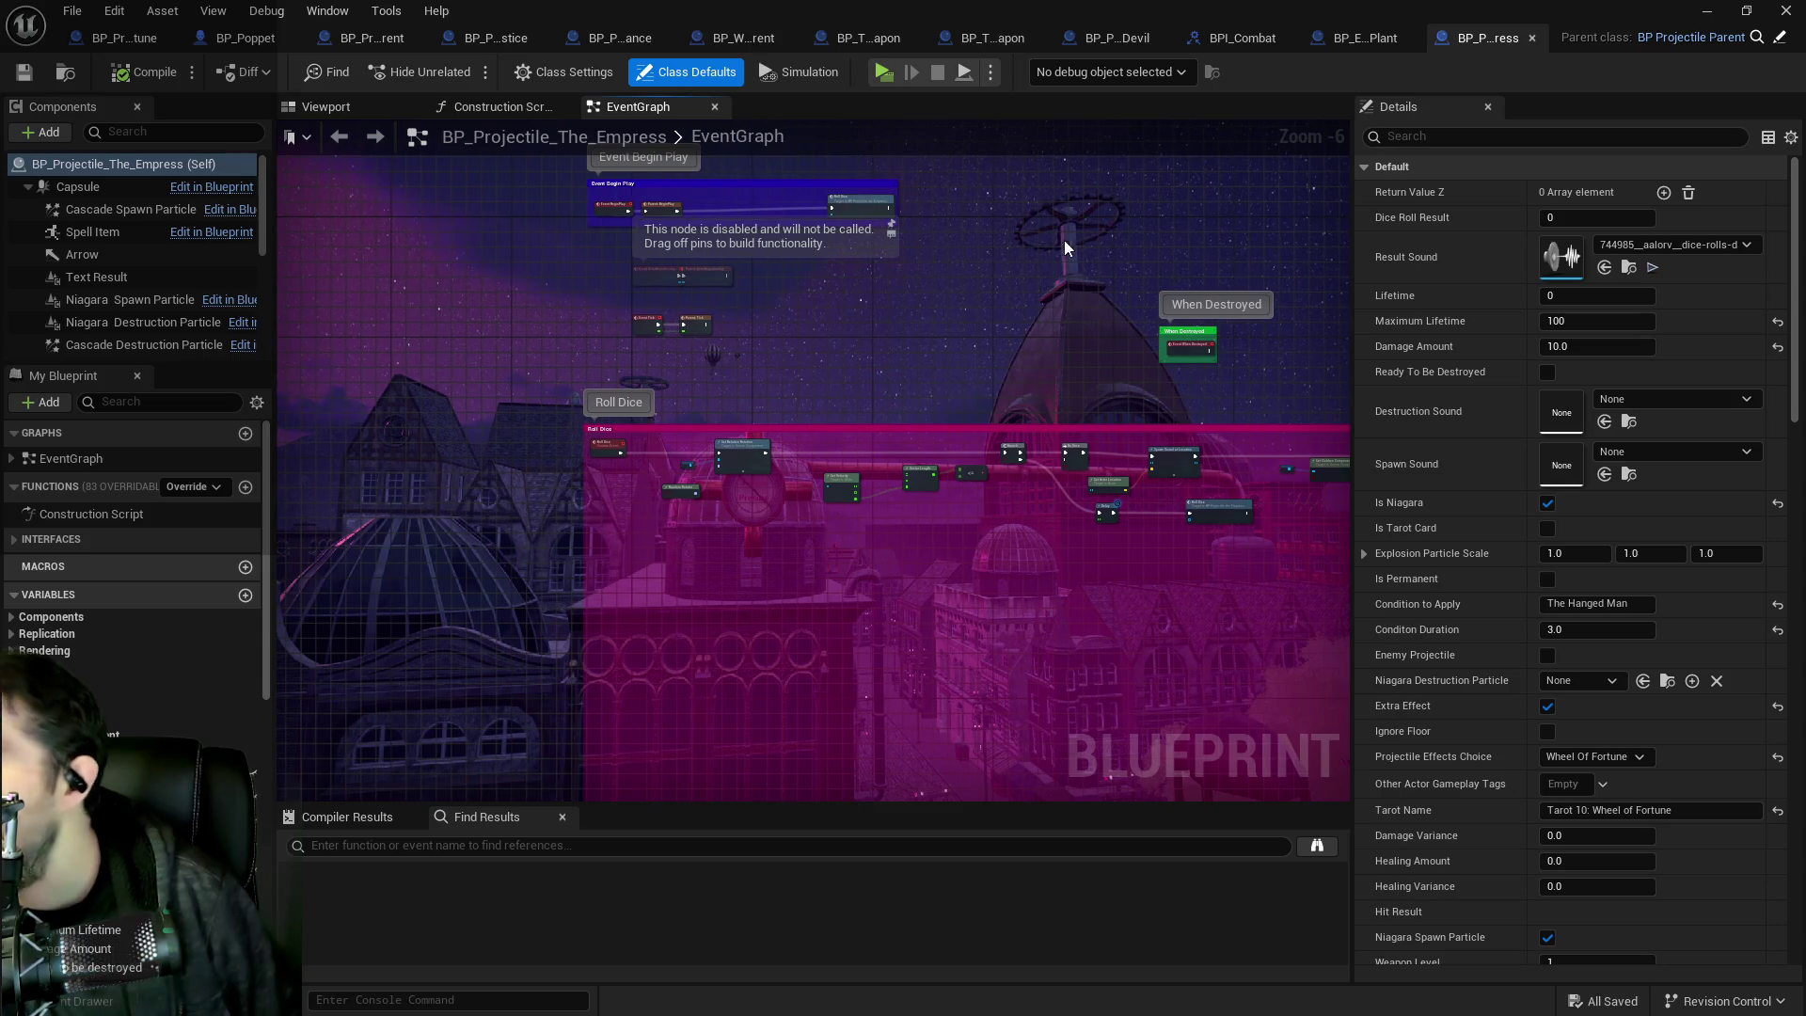
pyautogui.scroll(-5, 141, 329)
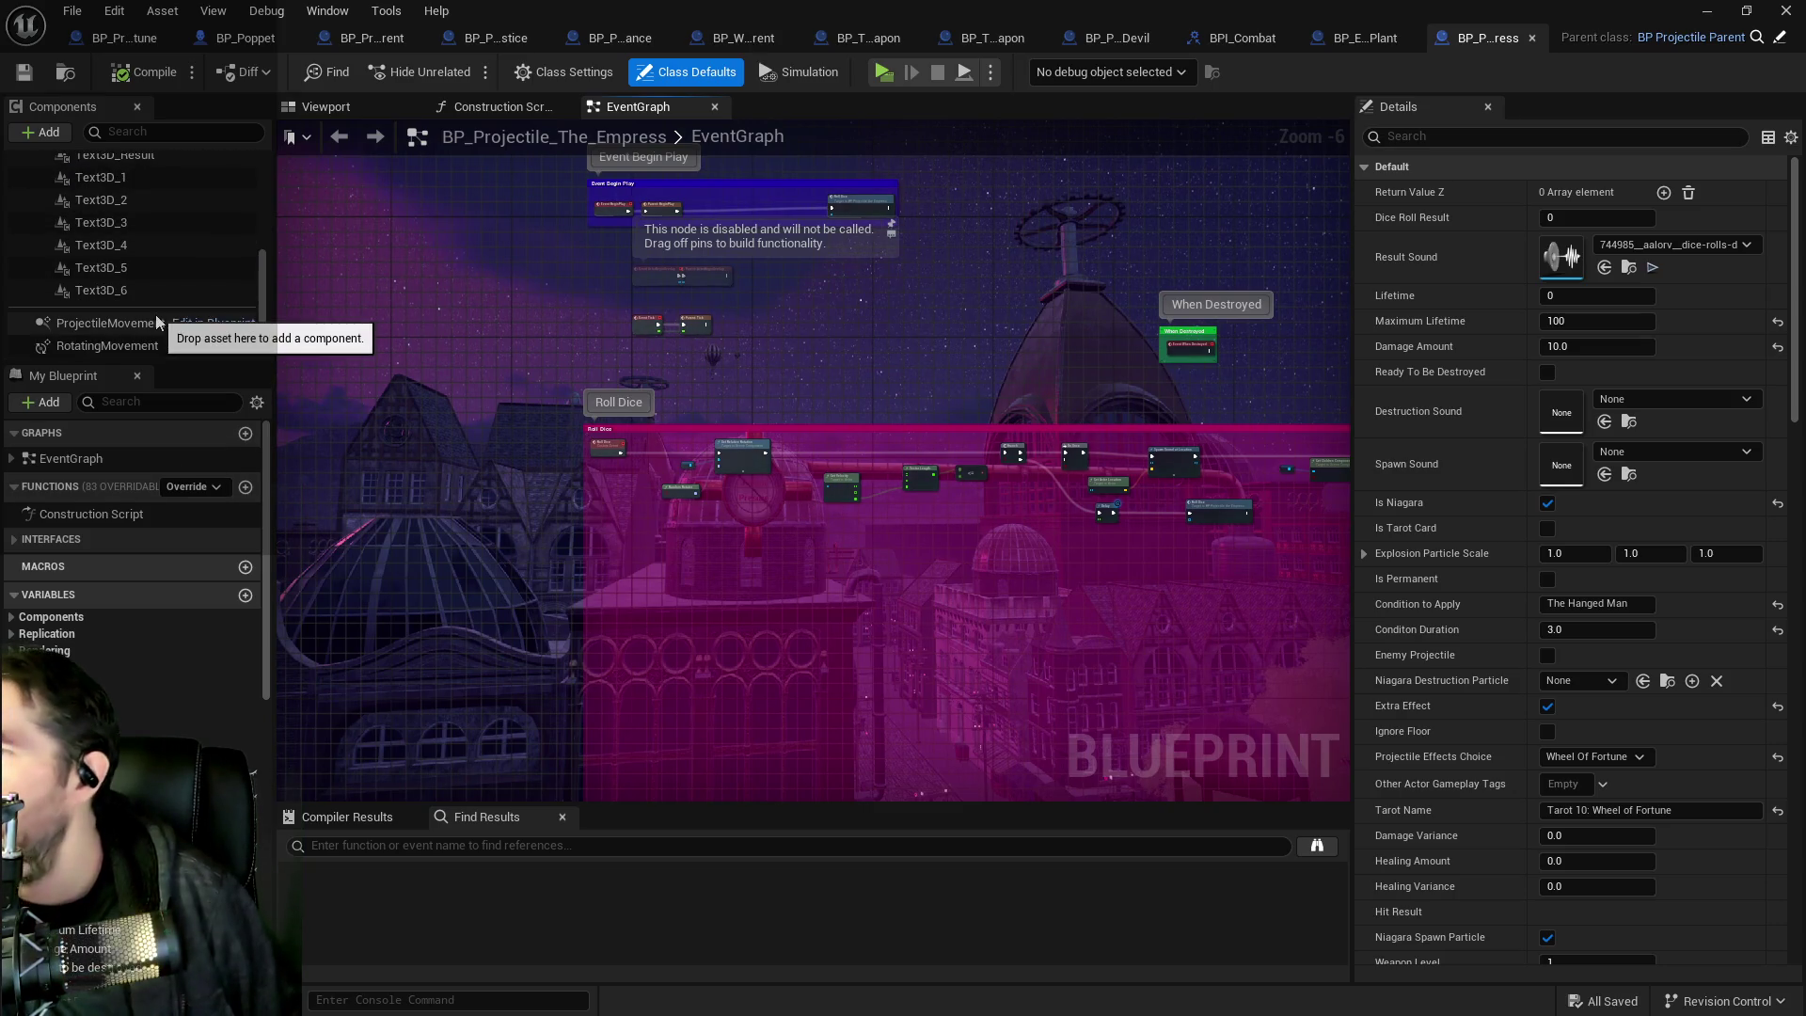
pyautogui.click(138, 329)
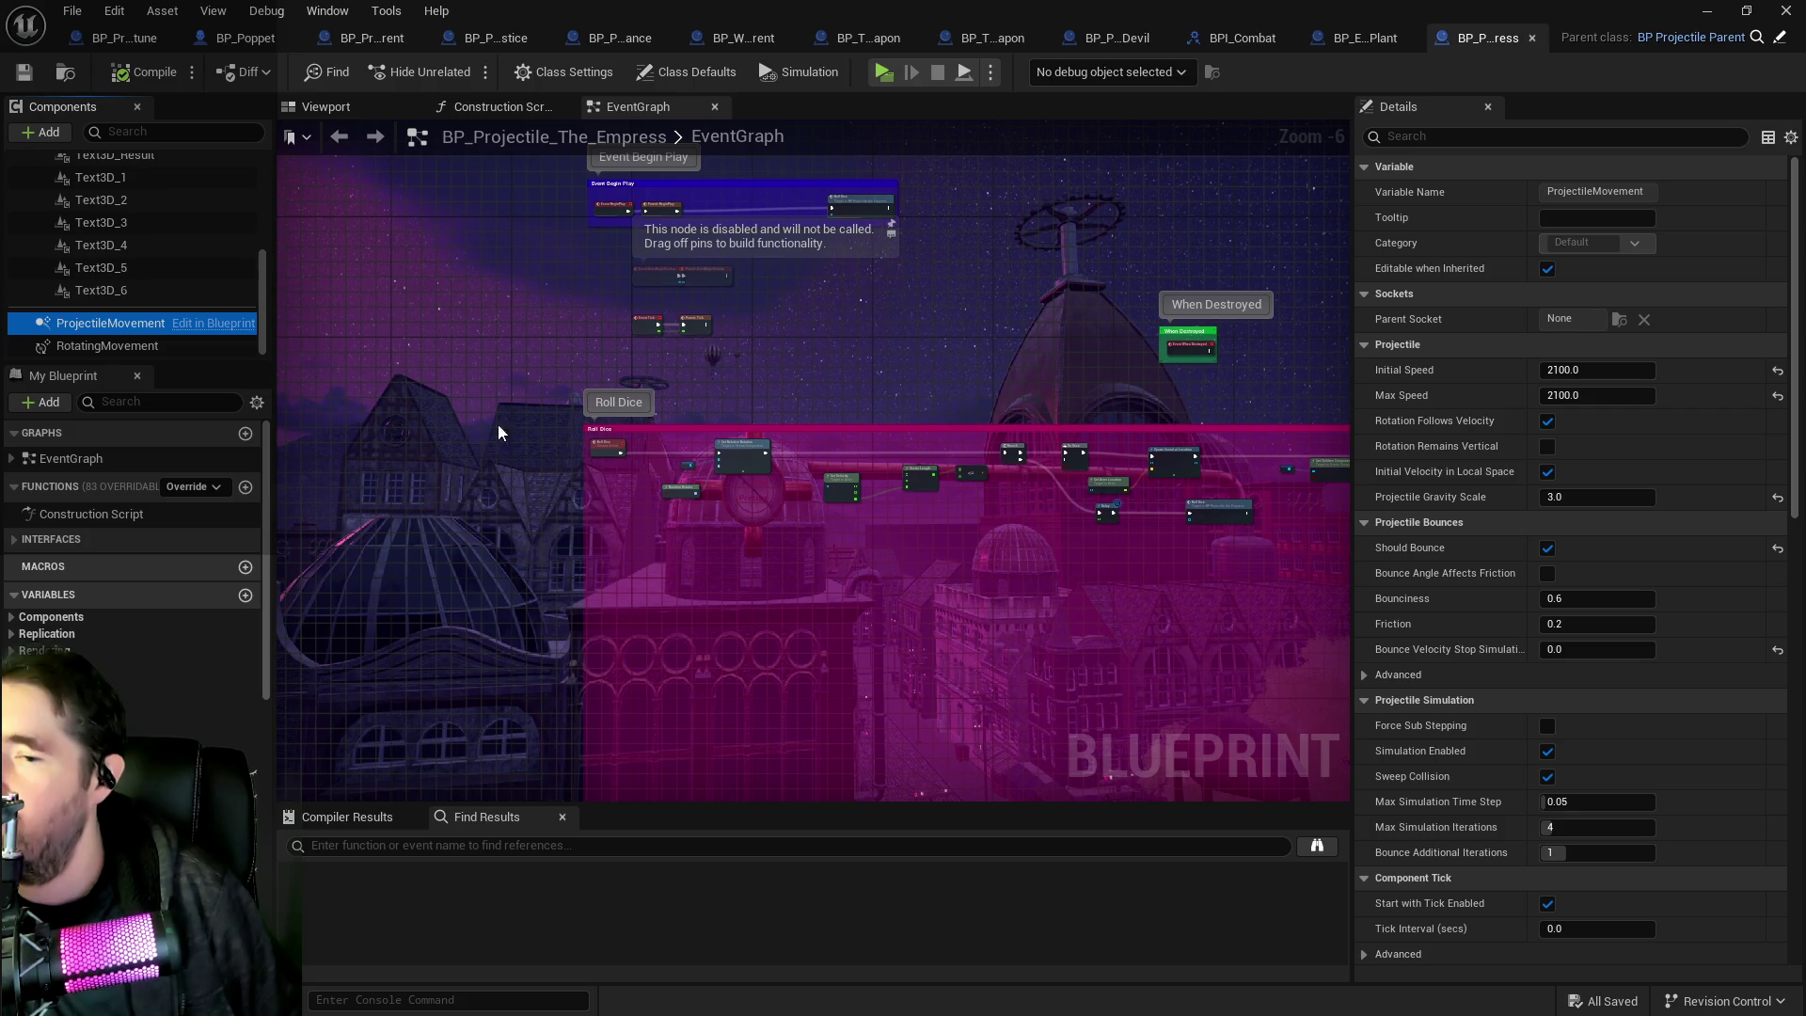
pyautogui.moveTo(122, 325)
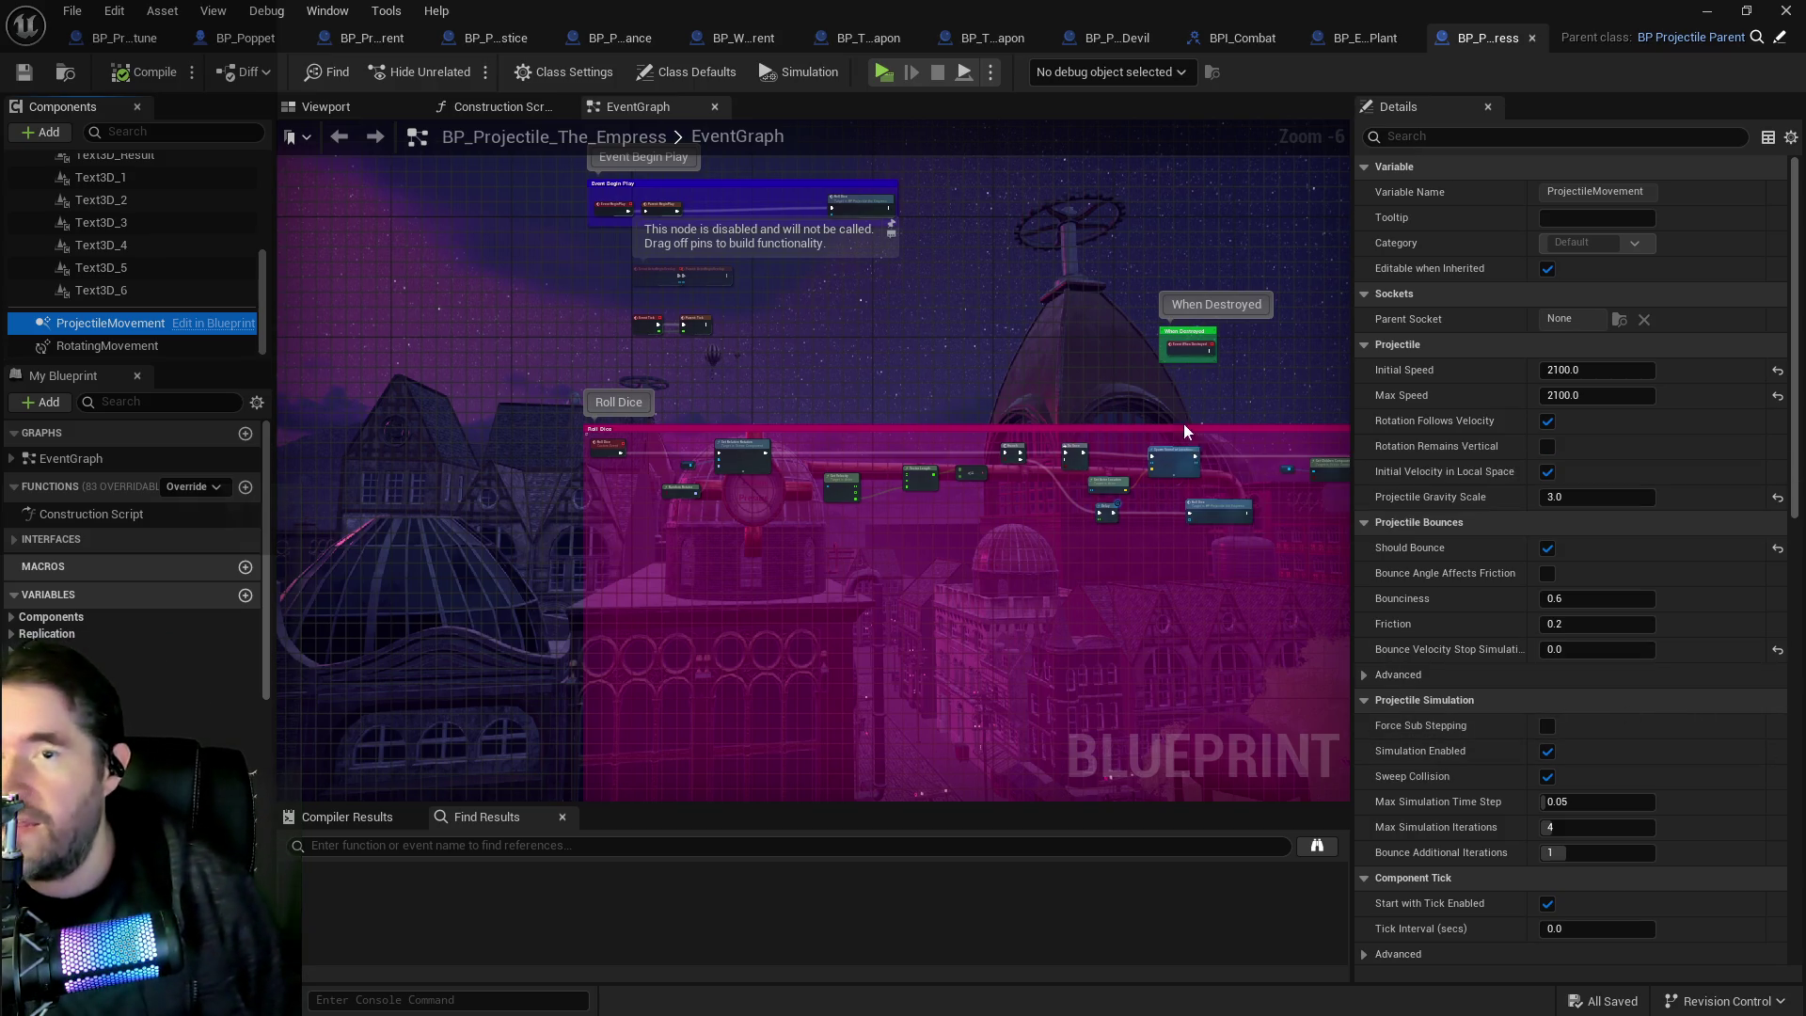
pyautogui.moveTo(1034, 314); pyautogui.dragTo(773, 347)
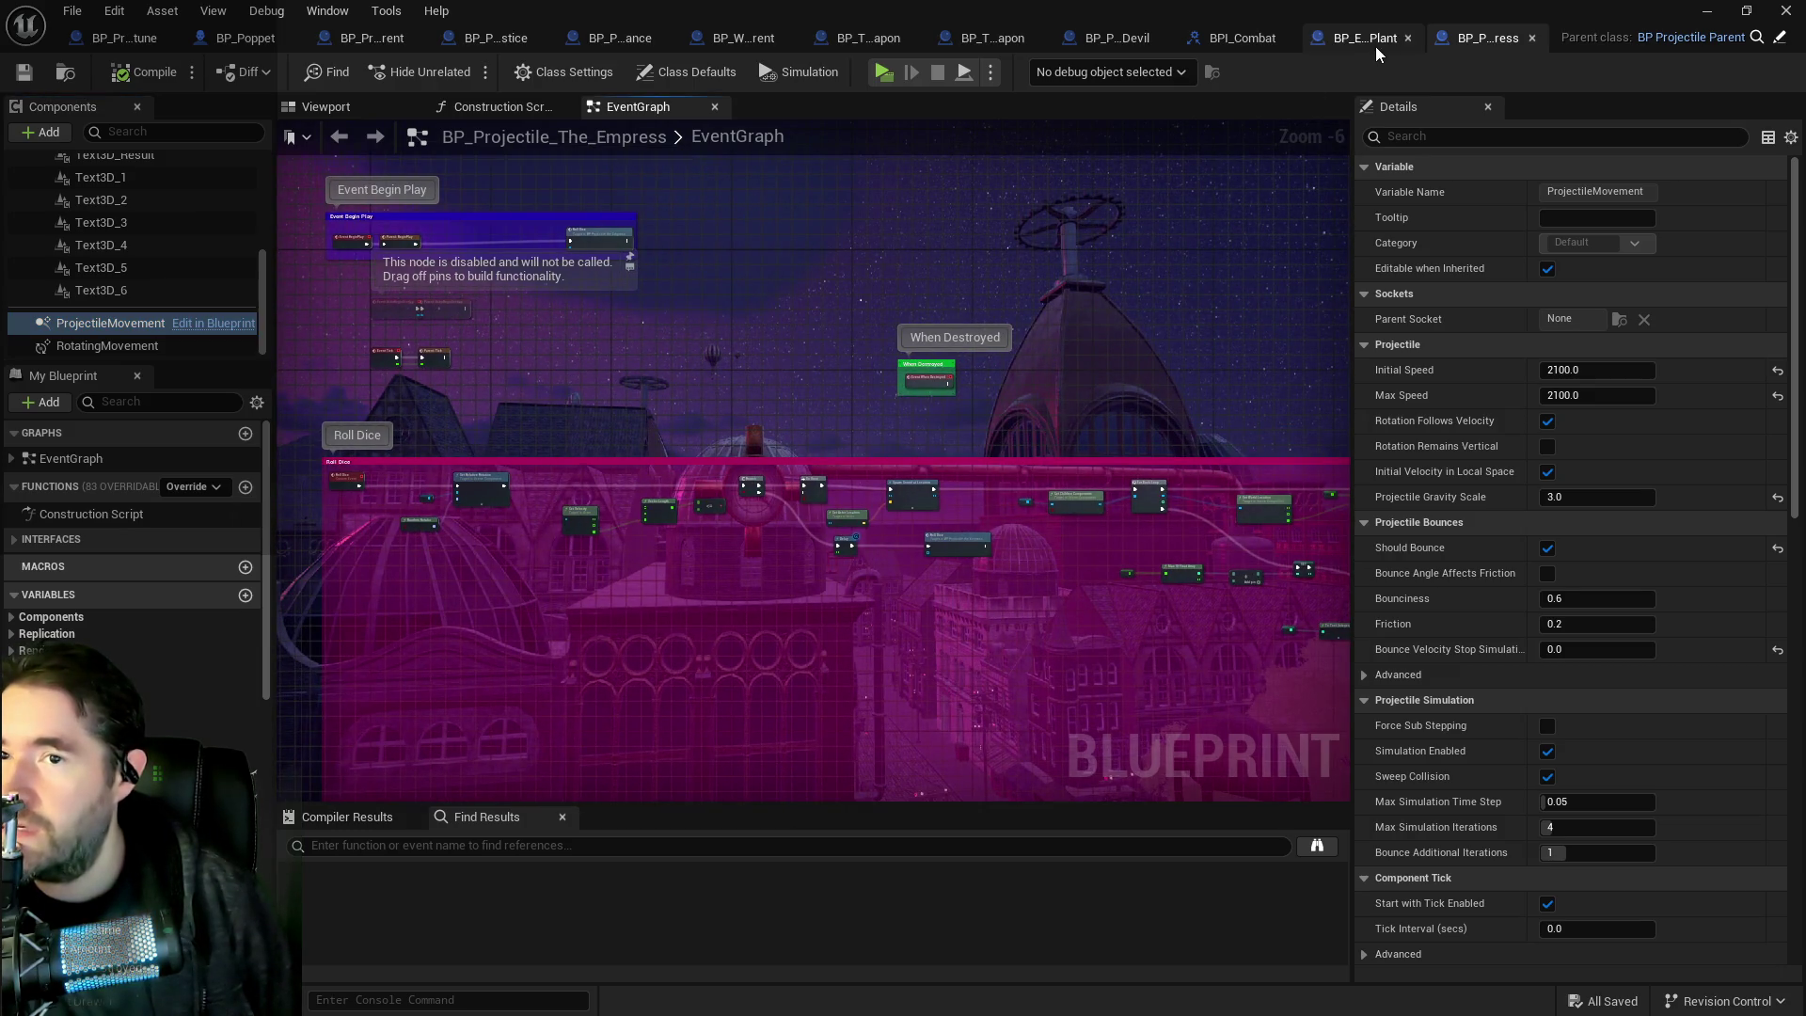
pyautogui.click(1531, 44)
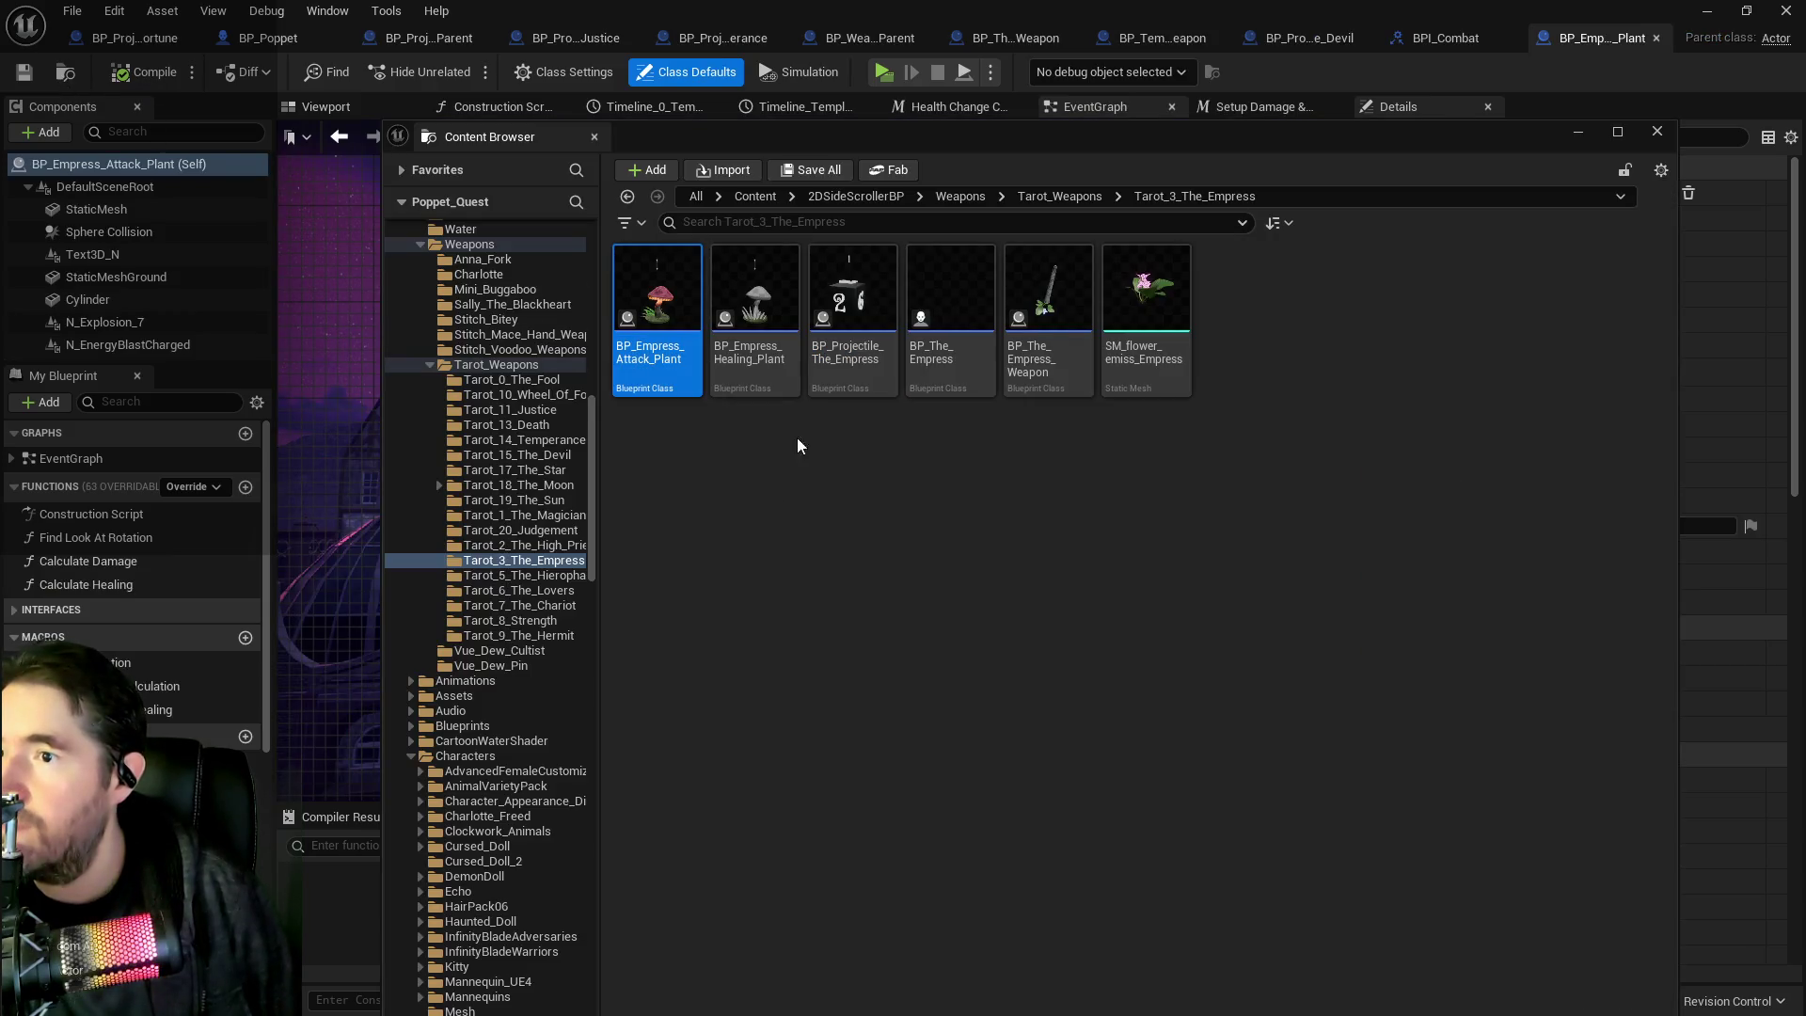
pyautogui.click(832, 371)
pyautogui.rightClick(829, 379)
pyautogui.click(921, 543)
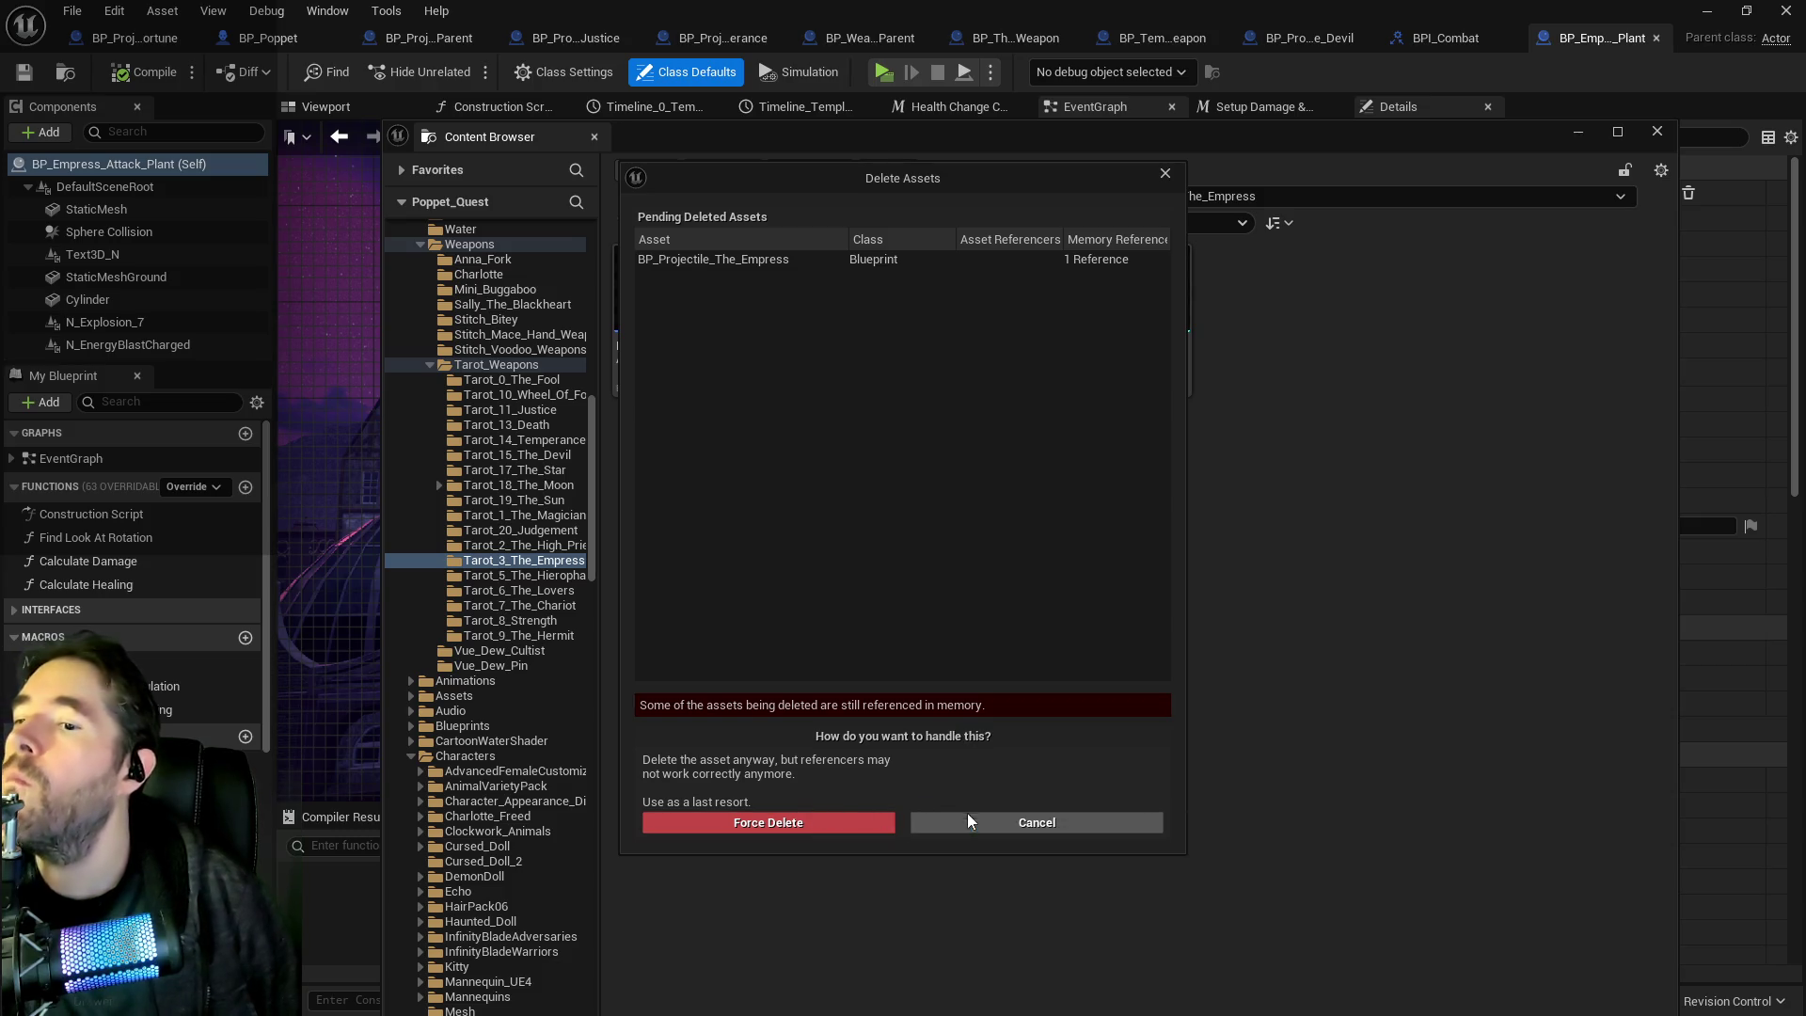
pyautogui.click(968, 818)
pyautogui.click(73, 11)
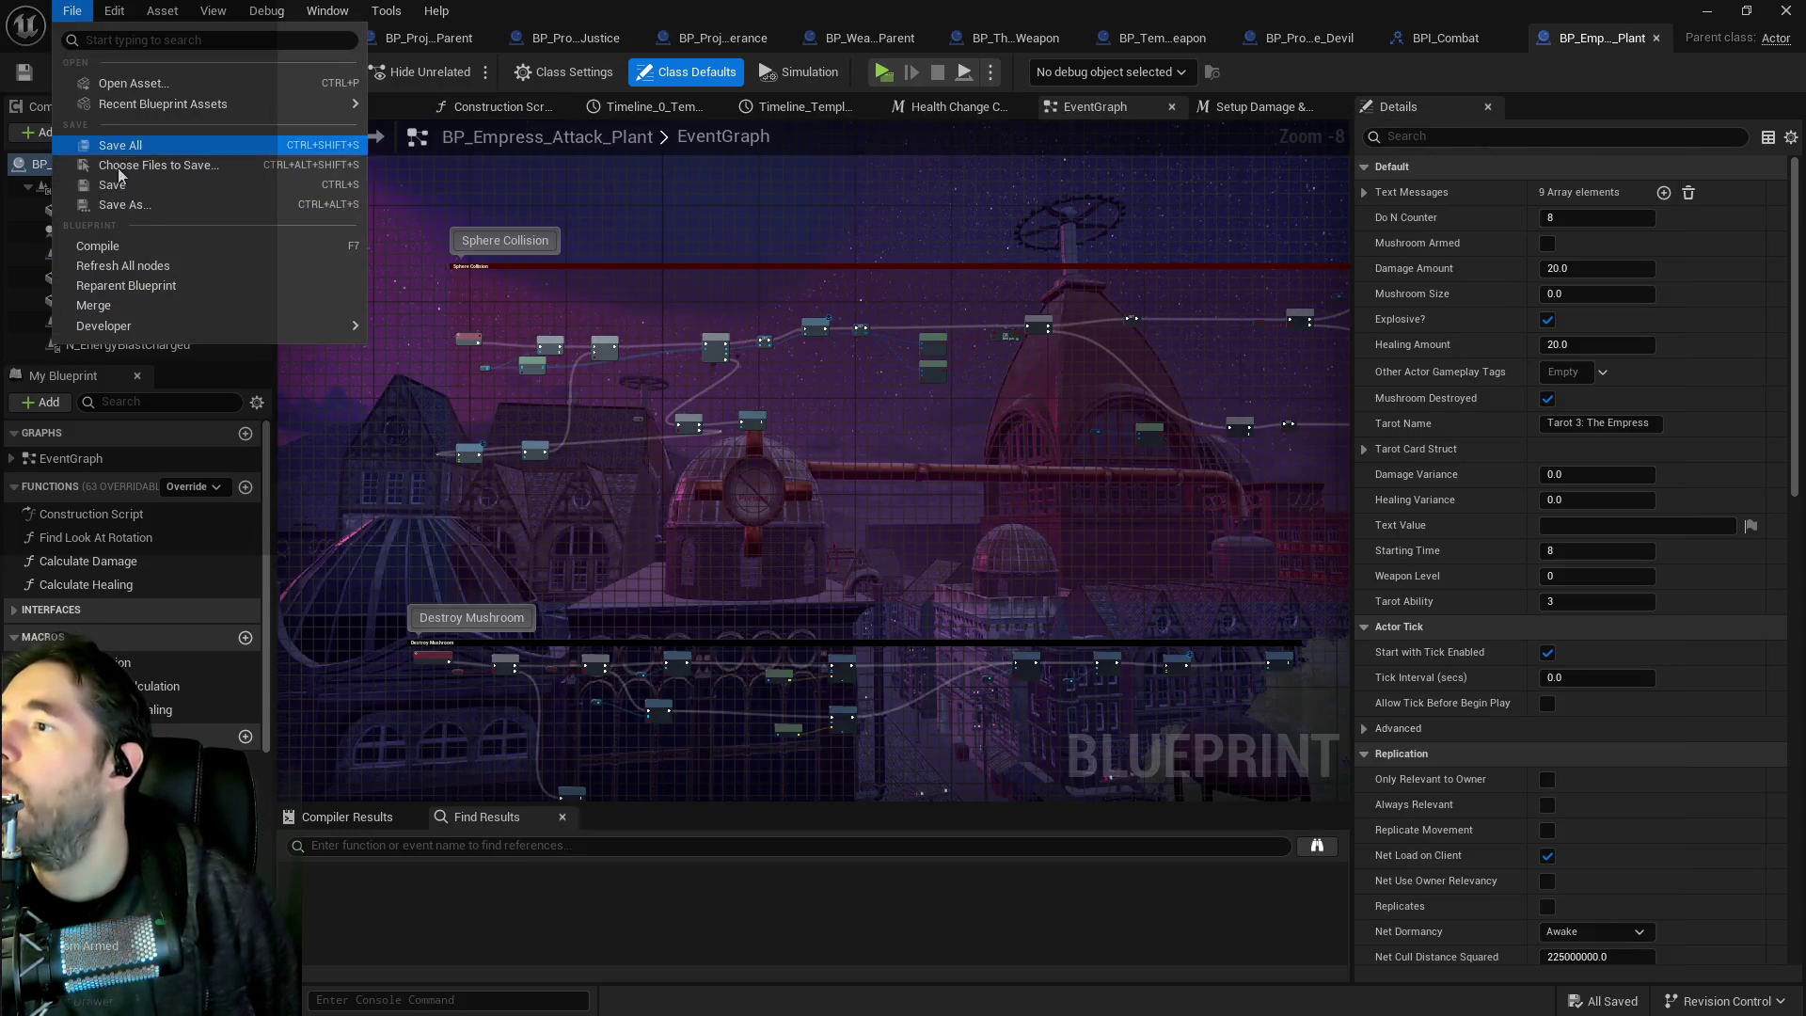
pyautogui.click(114, 10)
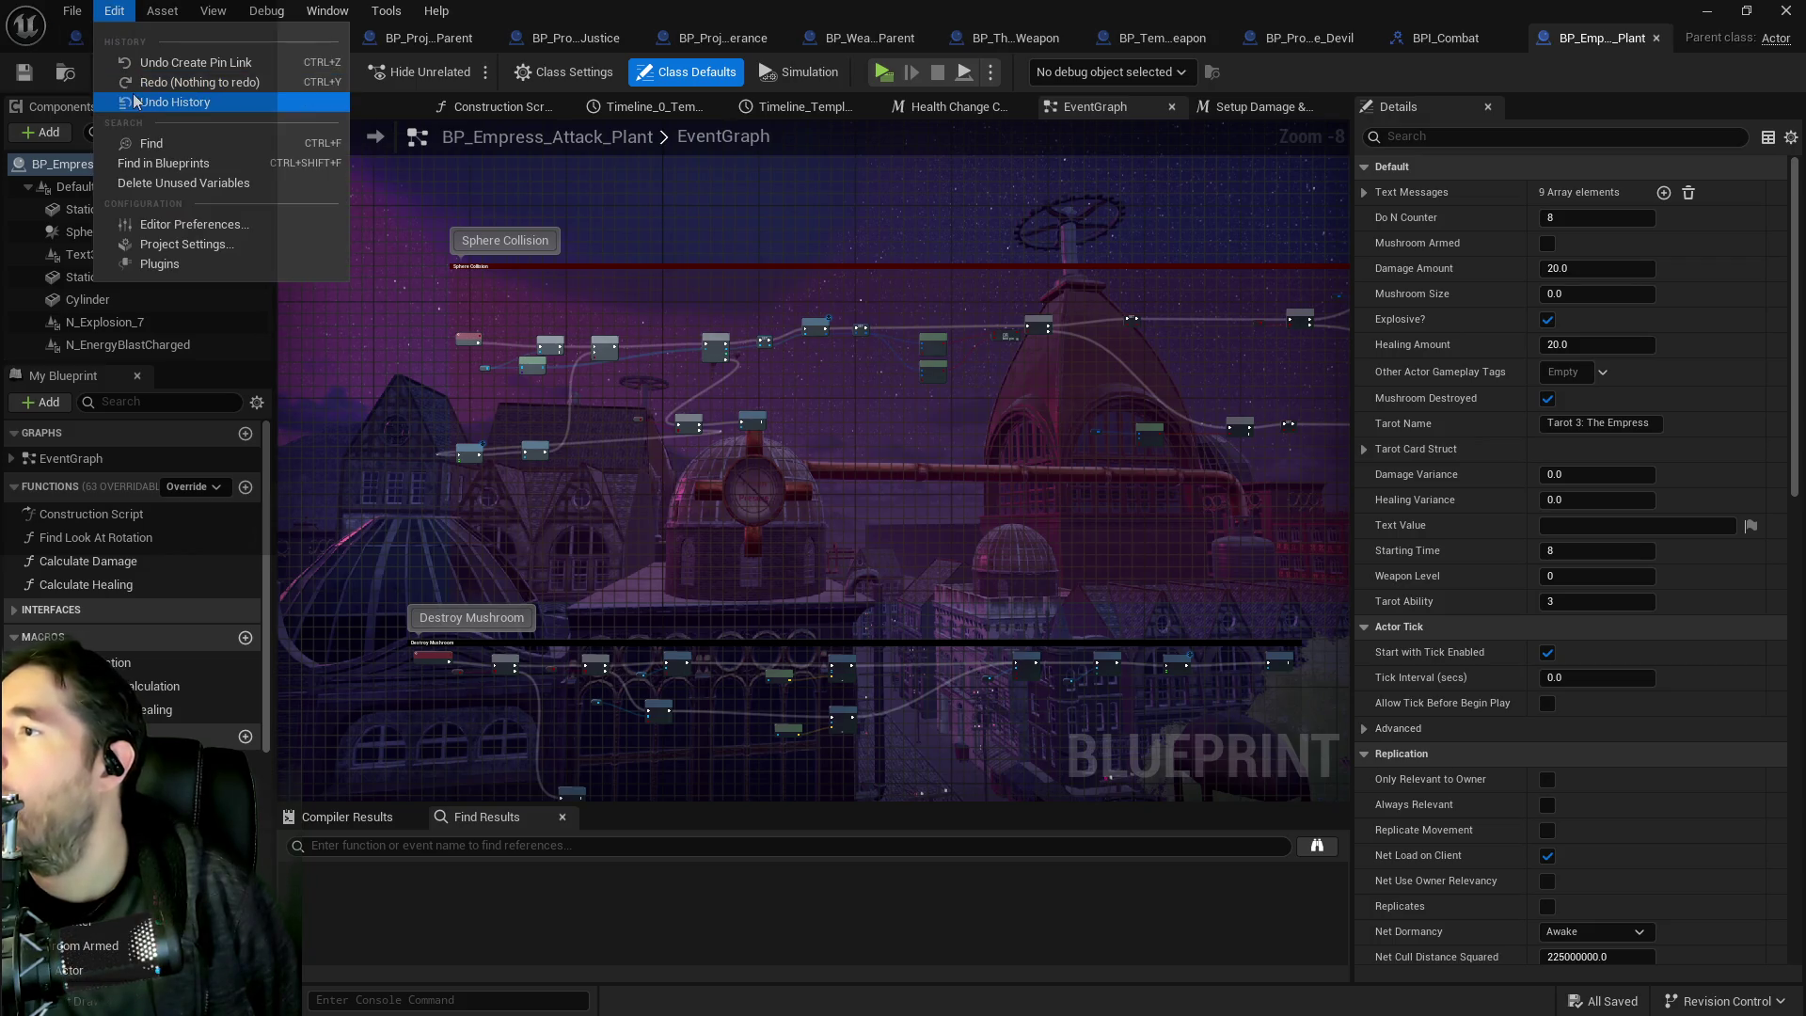
pyautogui.press('Escape')
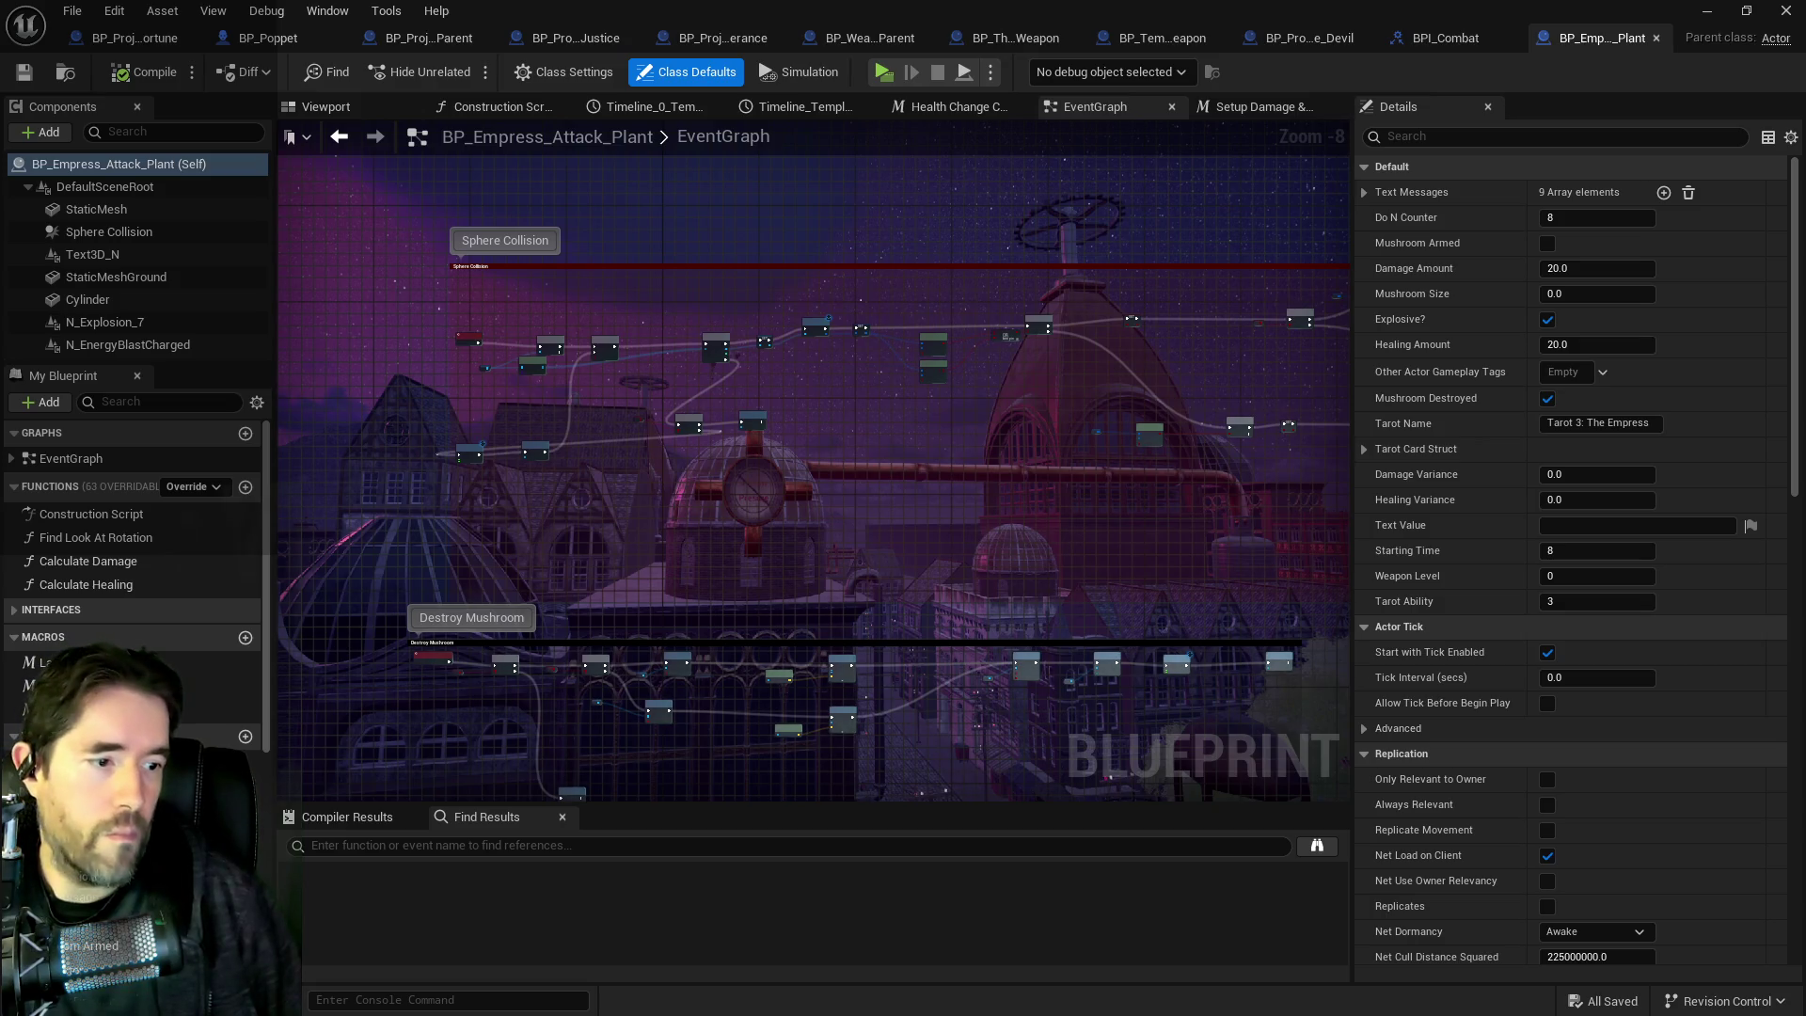
pyautogui.hotkey('alt', 'Tab')
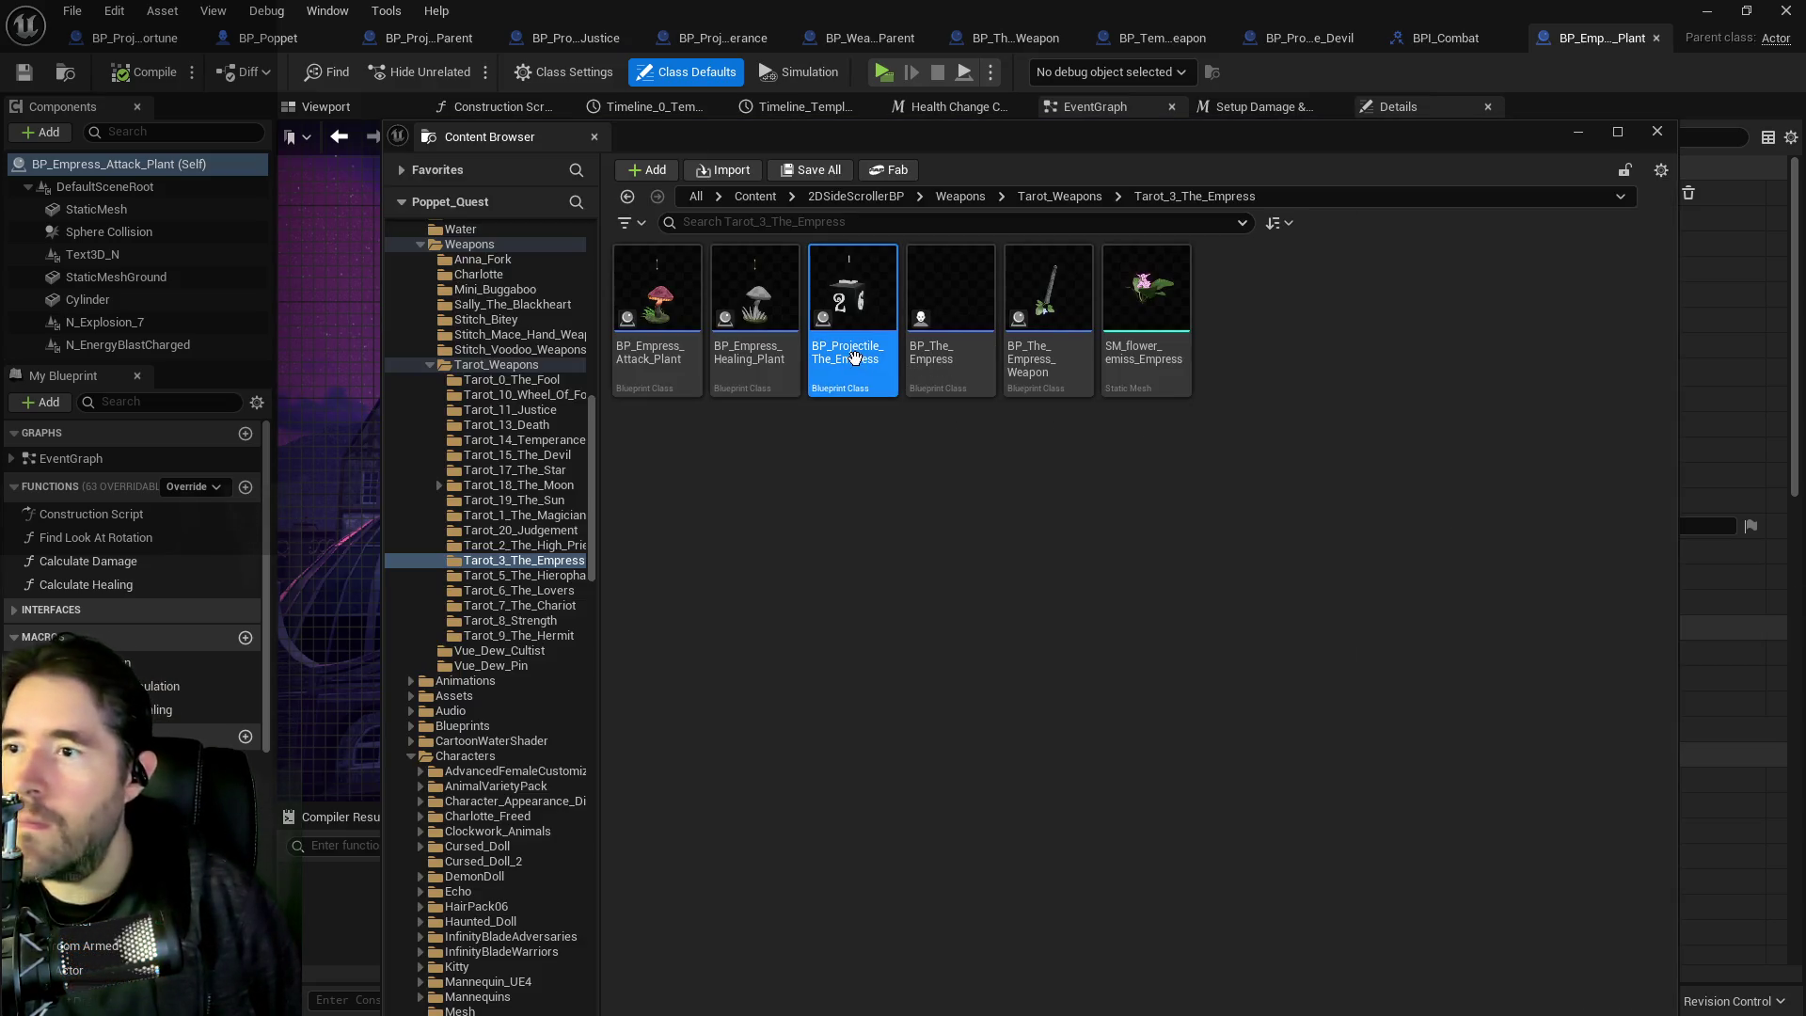
pyautogui.rightClick(857, 363)
pyautogui.click(918, 581)
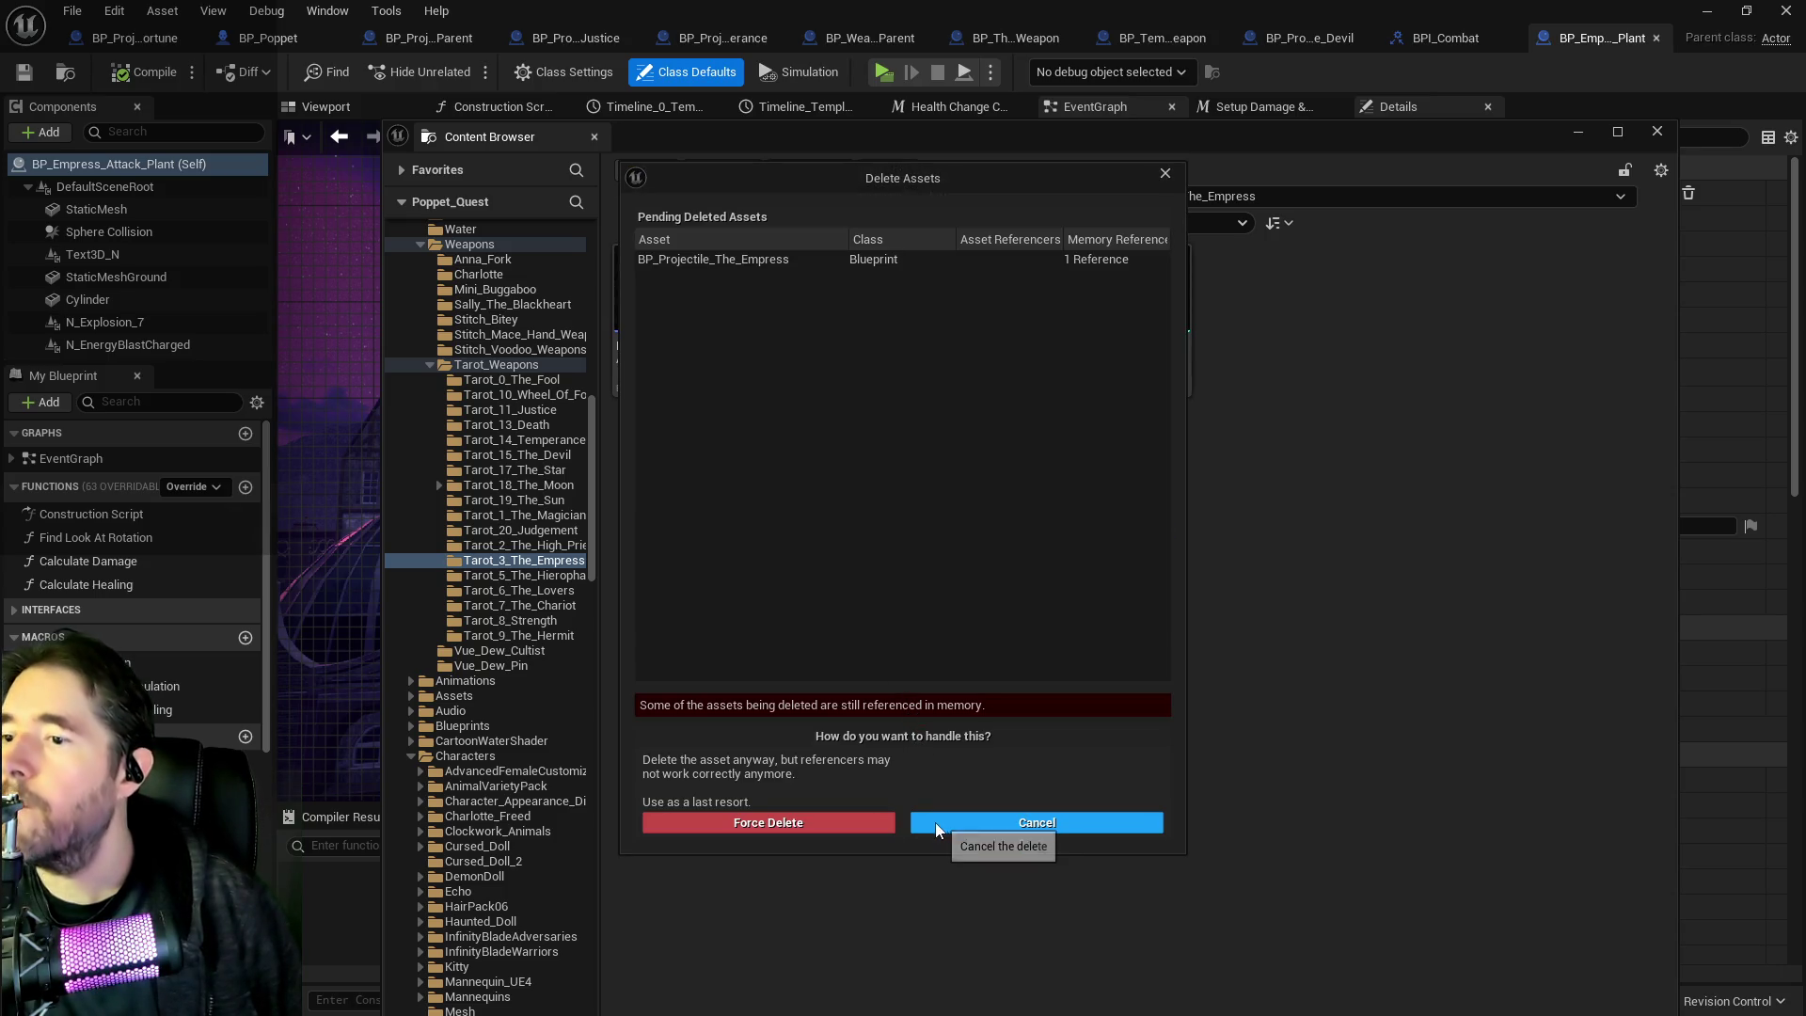
pyautogui.click(769, 823)
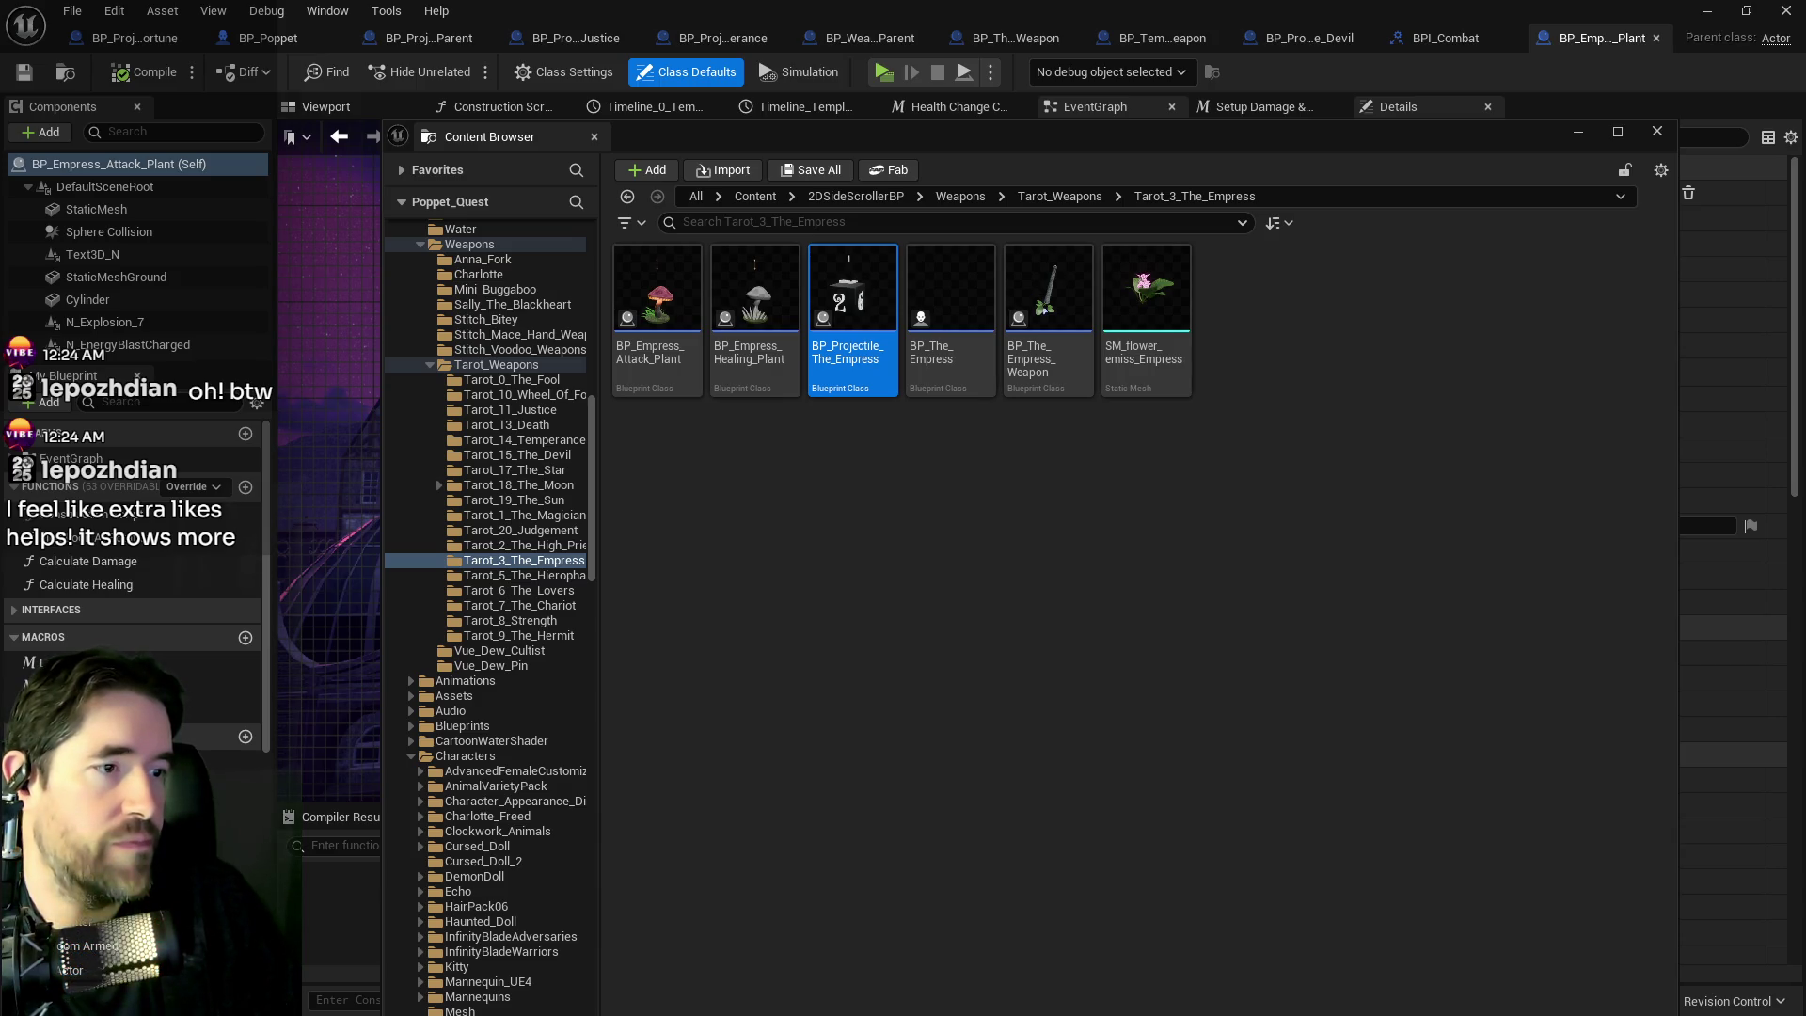
# Bring the X analytics window over the editor to view the daily impressions chart.
pyautogui.moveTo(1805, 107); pyautogui.dragTo(1169, 117)
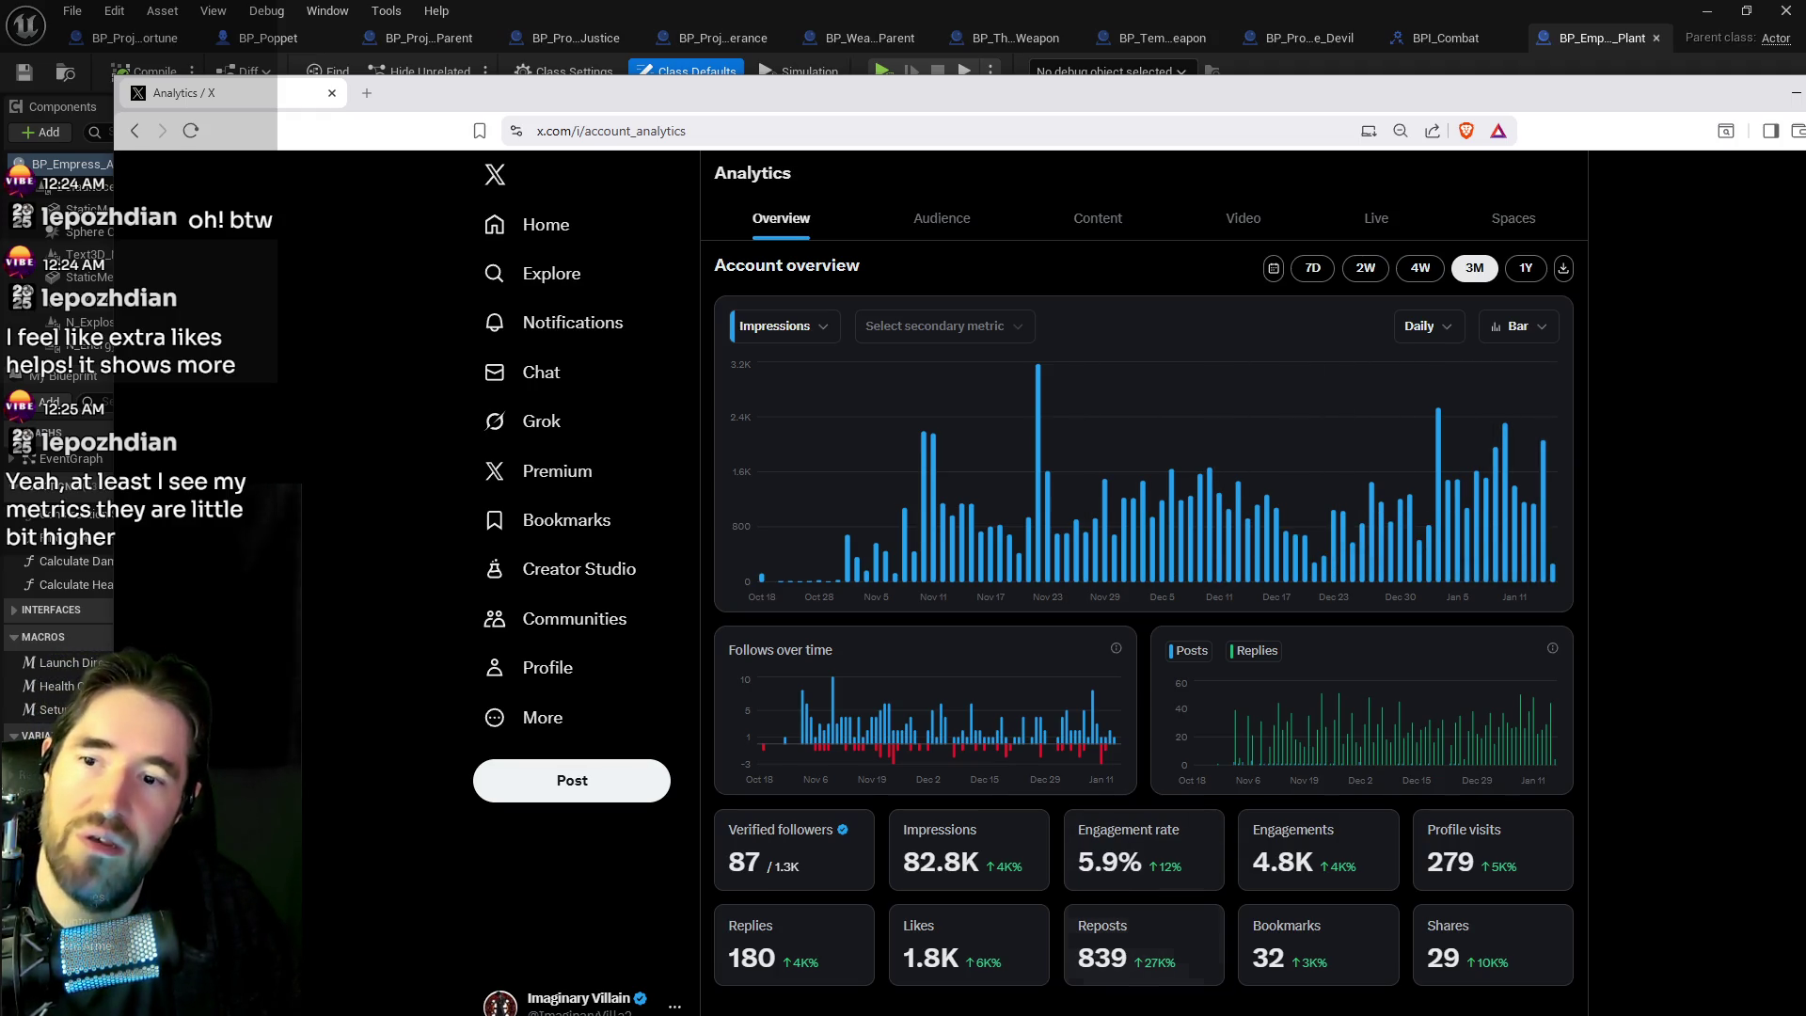
pyautogui.moveTo(1314, 92)
pyautogui.mouseDown()
pyautogui.moveTo(1804, 111)
pyautogui.moveTo(1297, 85)
pyautogui.moveTo(1316, 78)
pyautogui.mouseUp()
pyautogui.moveTo(1531, 726)
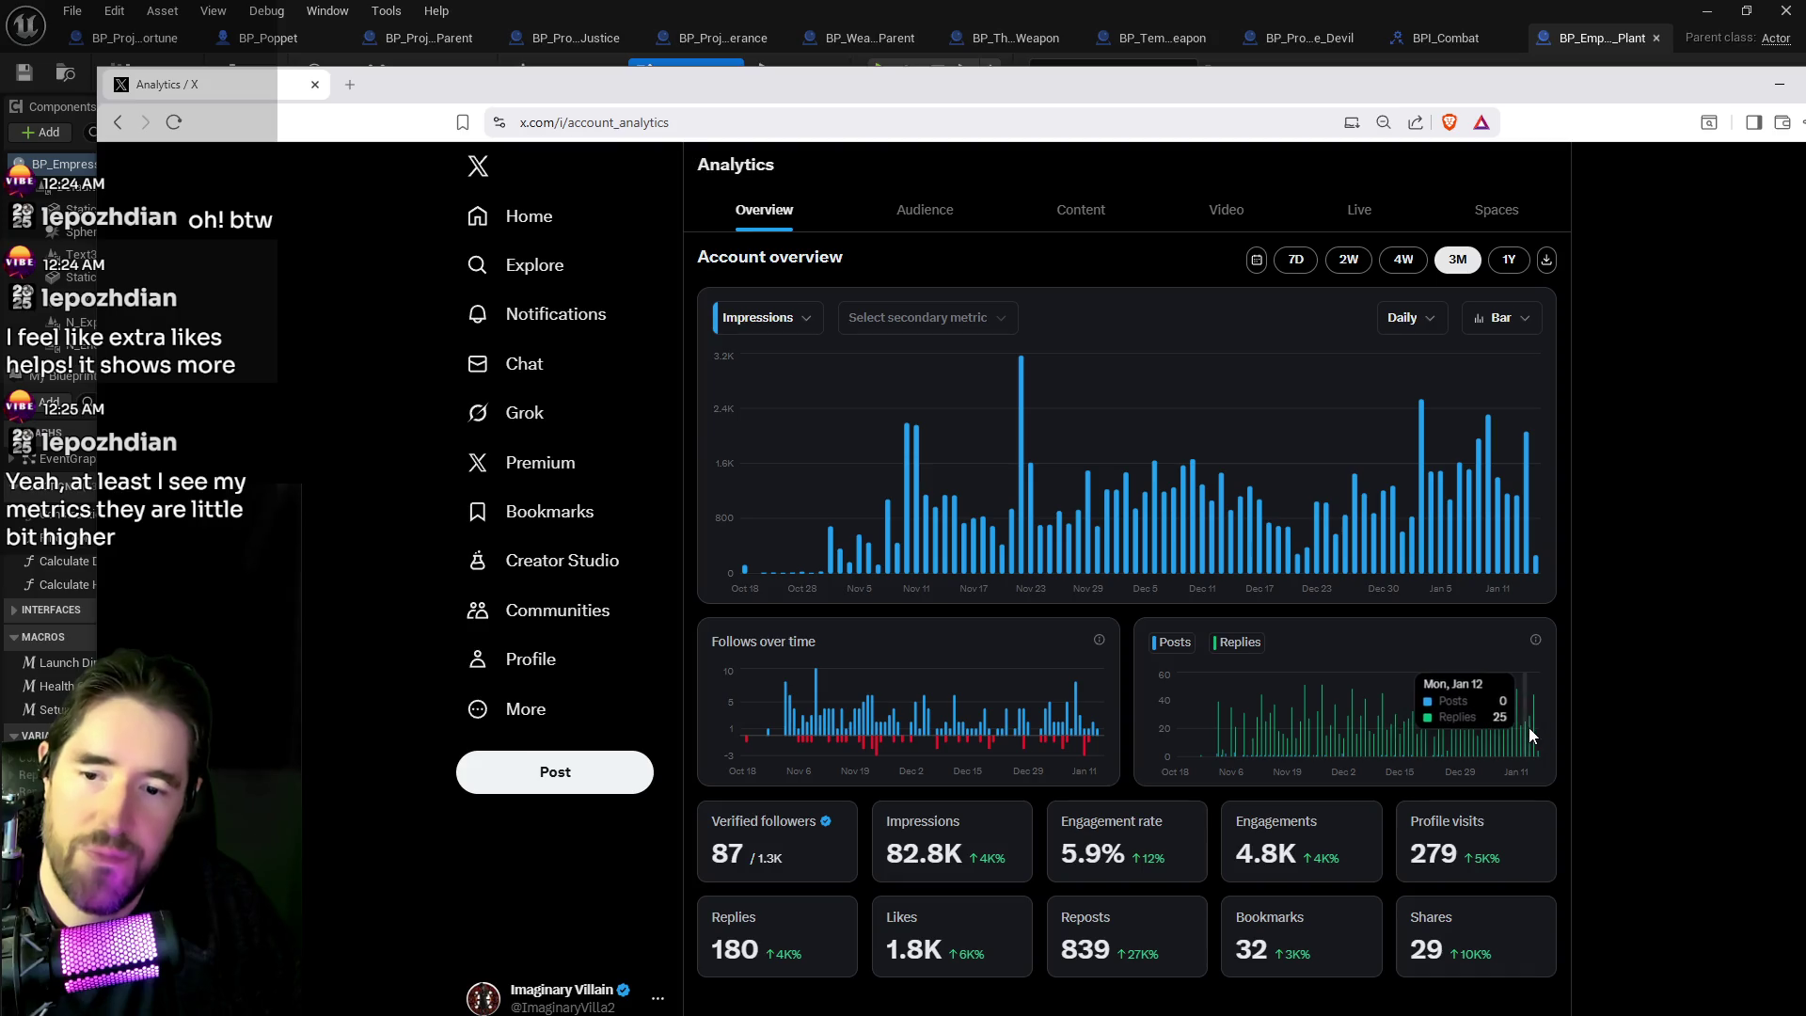